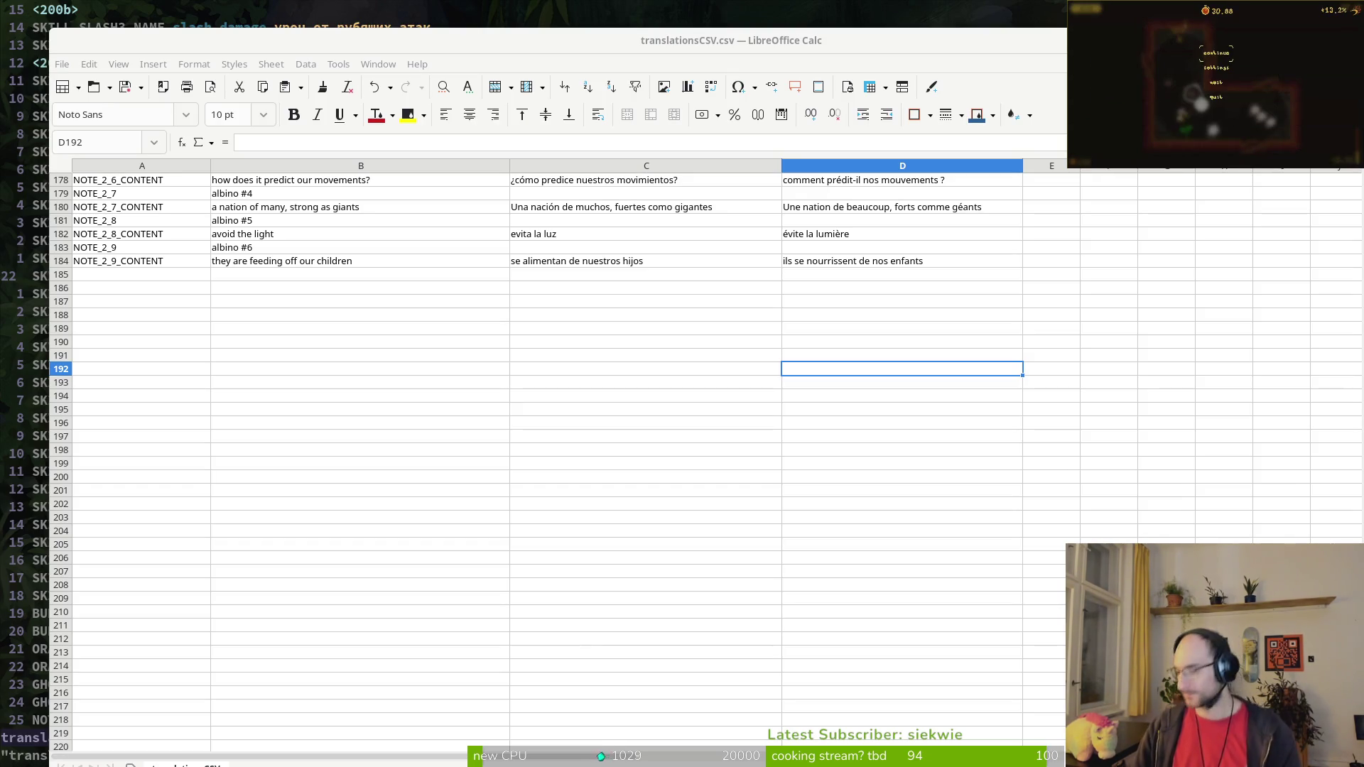
Step: Widen column E and enter the 'ru' language header in cell E1
left_click(442, 263)
scroll(821, 254, "up", 20)
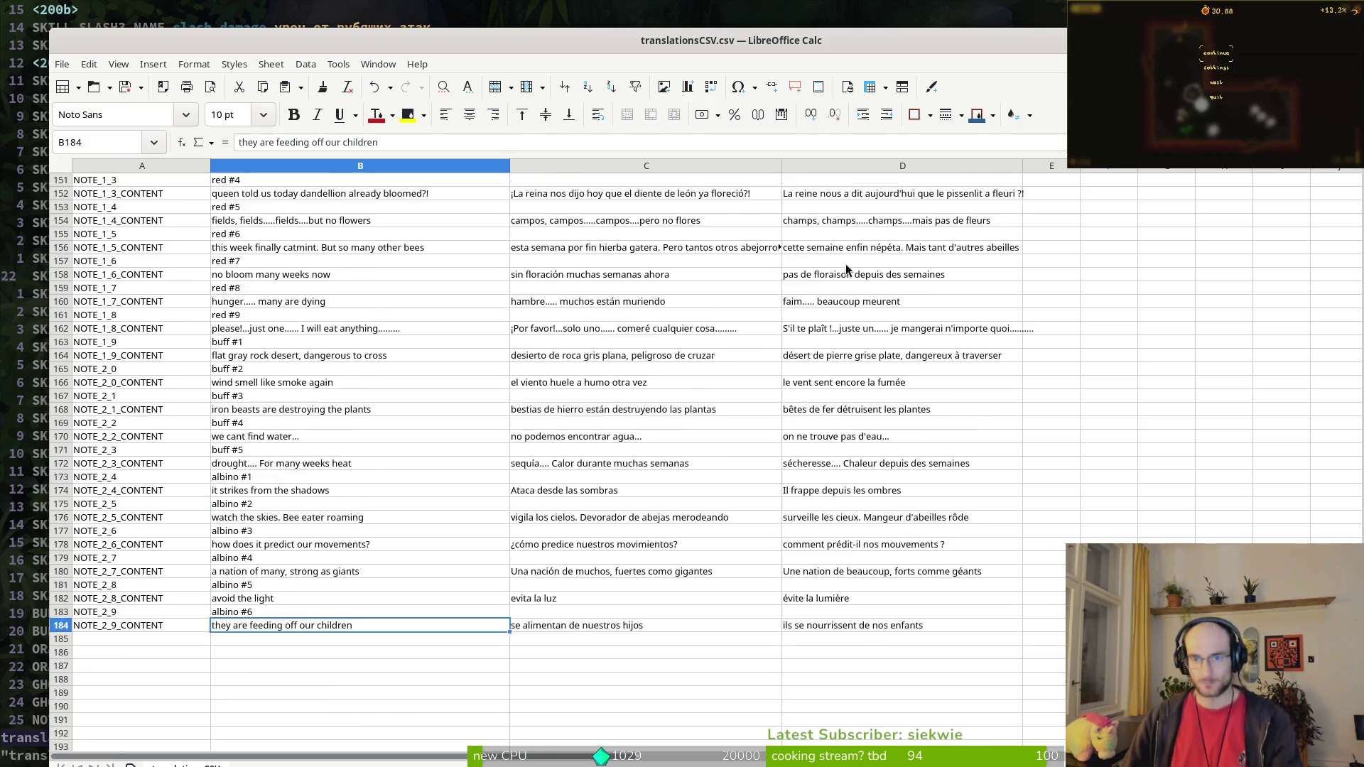
scroll(1060, 391, "up", 20)
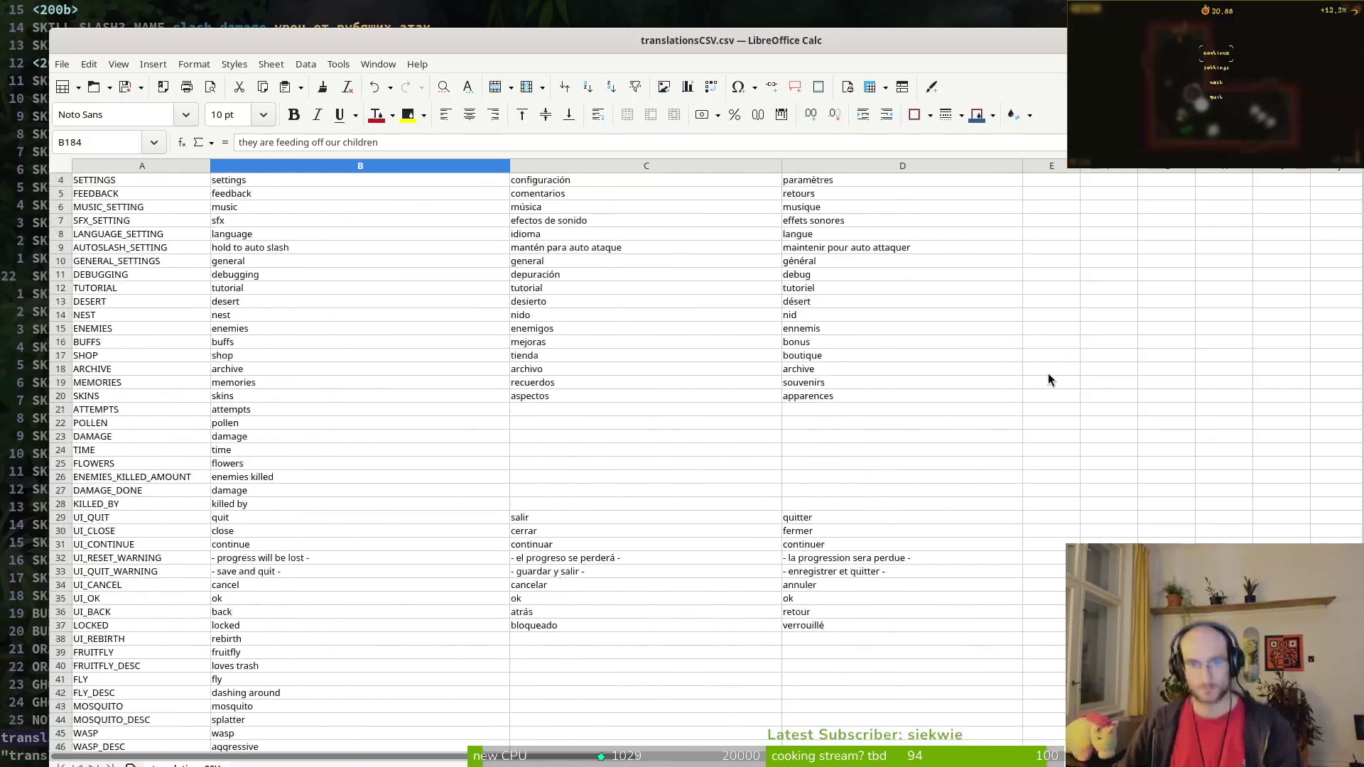
left_click_drag(1080, 165, 1350, 166)
left_click(1088, 181)
type("ru")
key("Return")
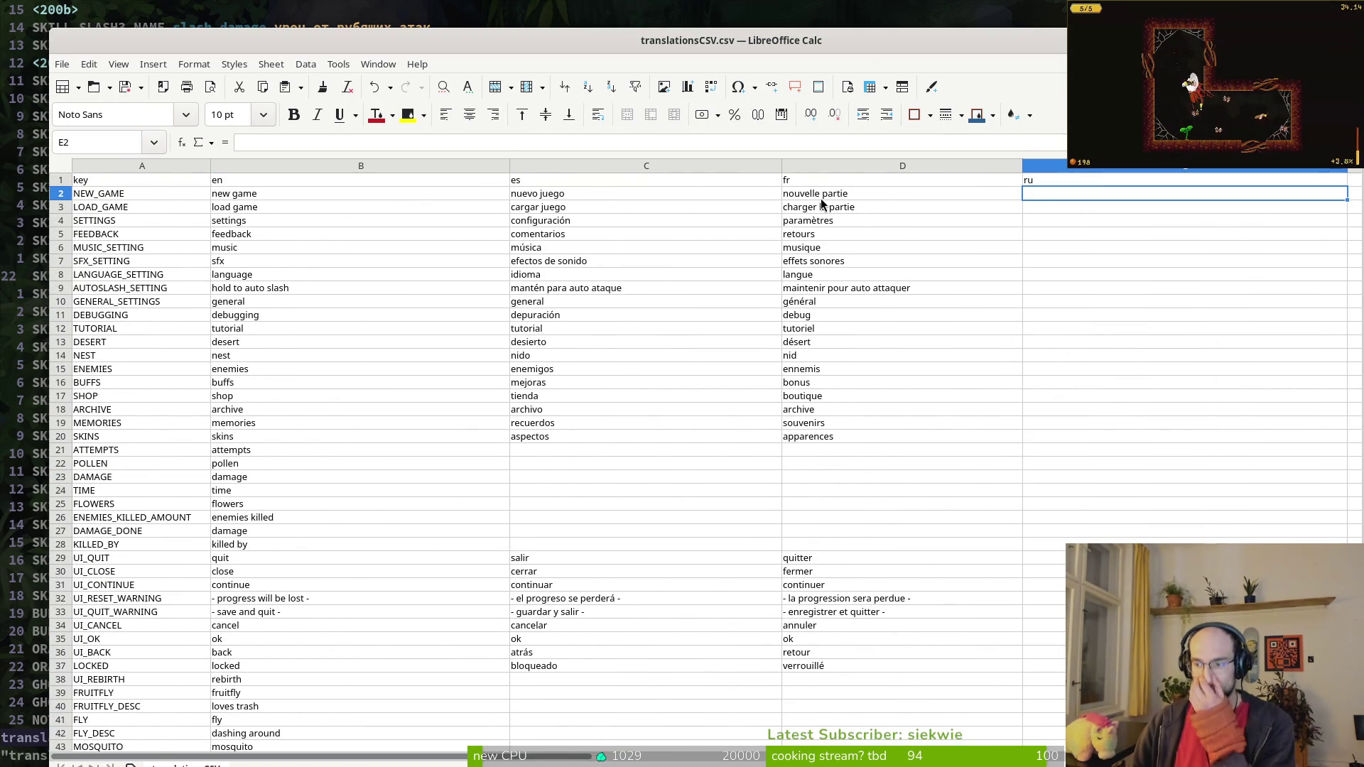
Step: Try saving in ODF format, then cancel the Save As dialog
left_click(881, 220)
key("ctrl+s")
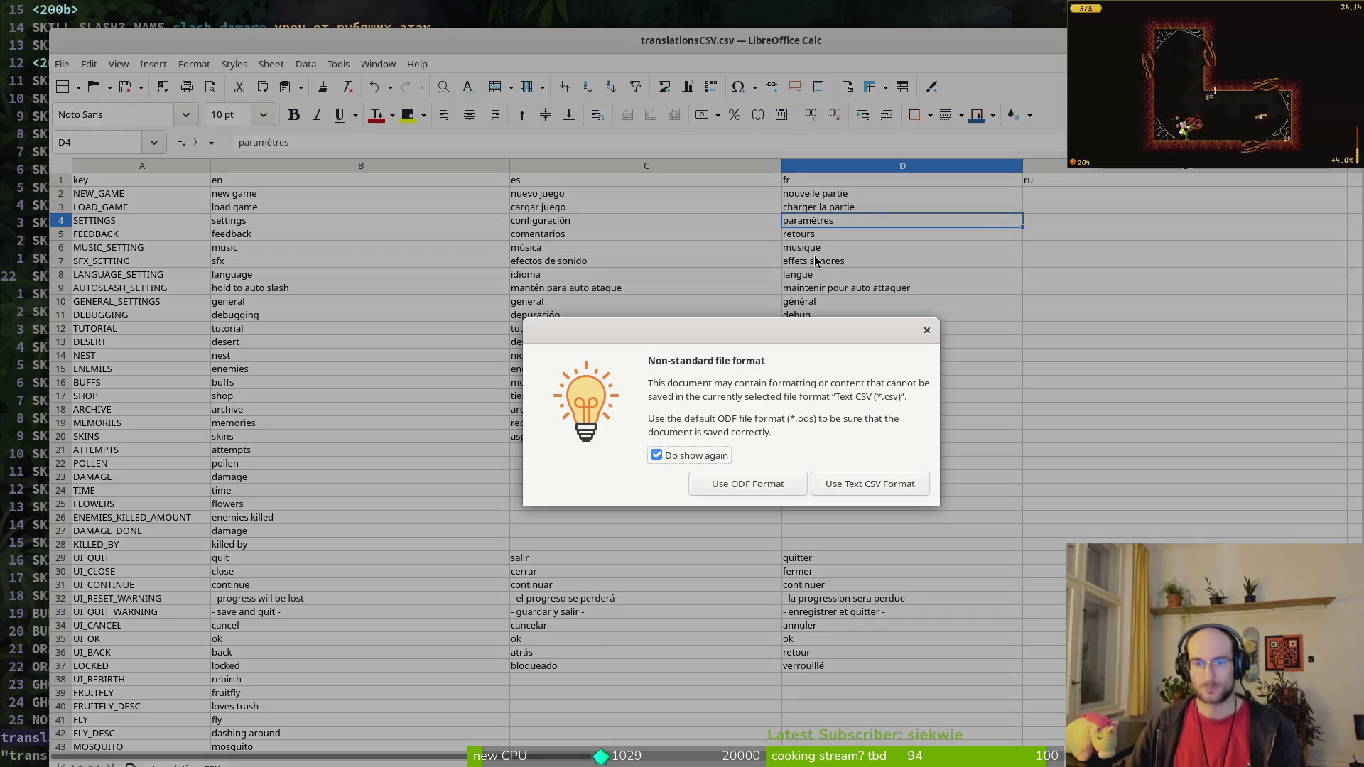
left_click(840, 476)
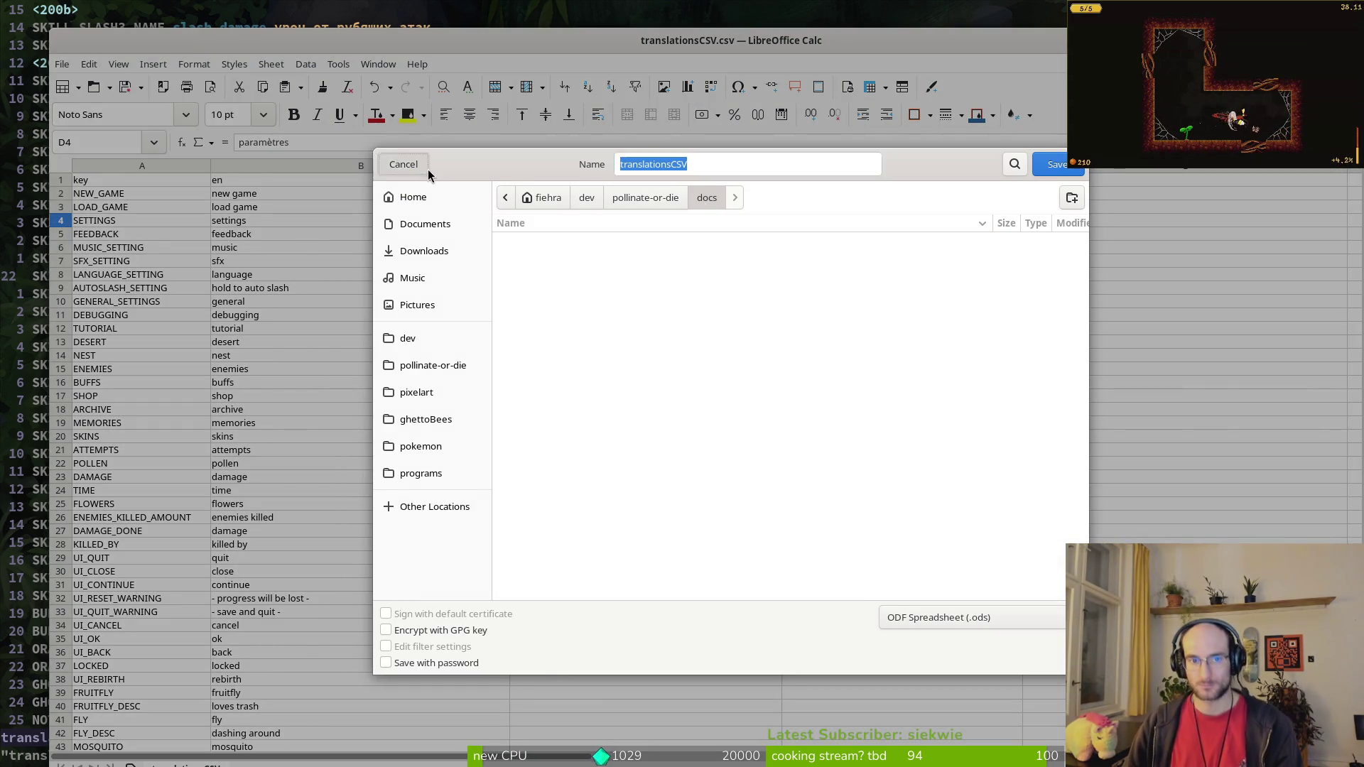
left_click(427, 169)
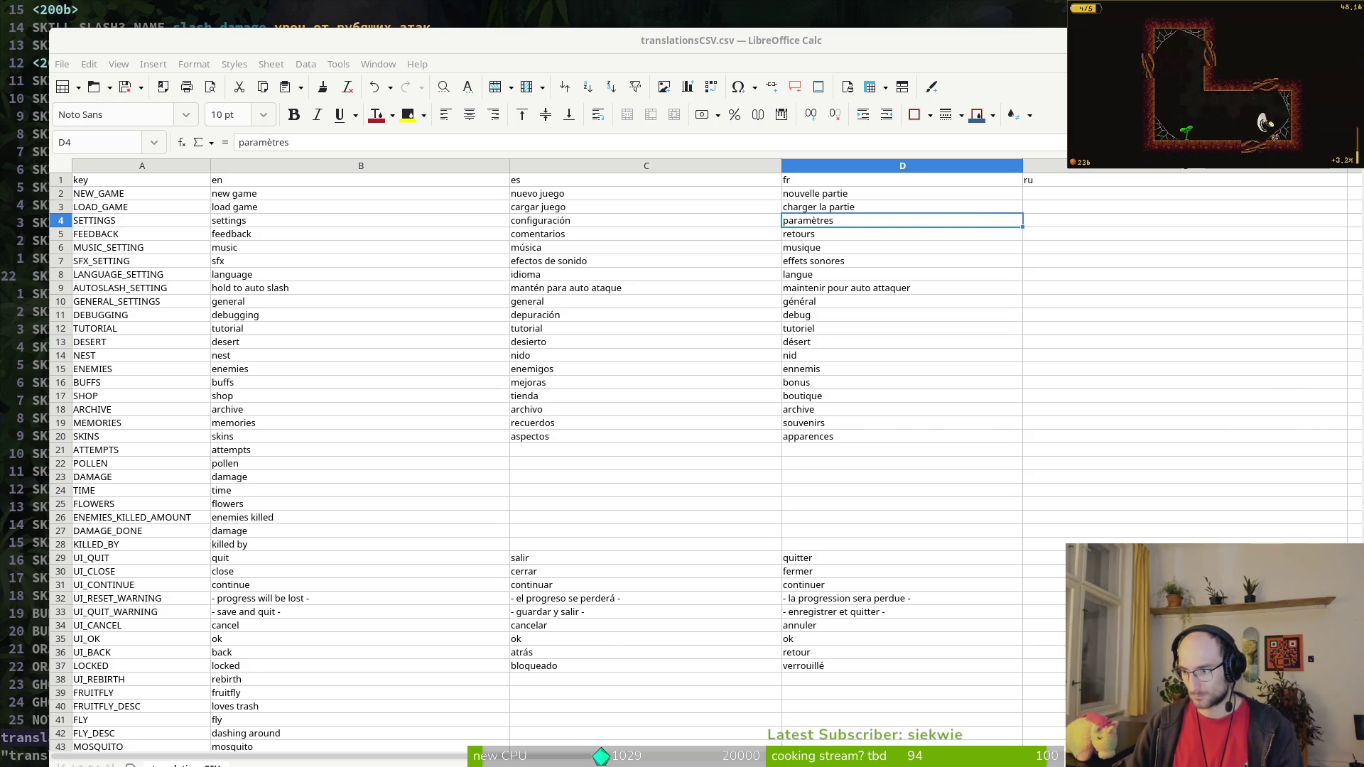
key("alt+Tab")
Step: Replace every line of translations2.csv with the pasted rows and quit vim with :wq
key("V")
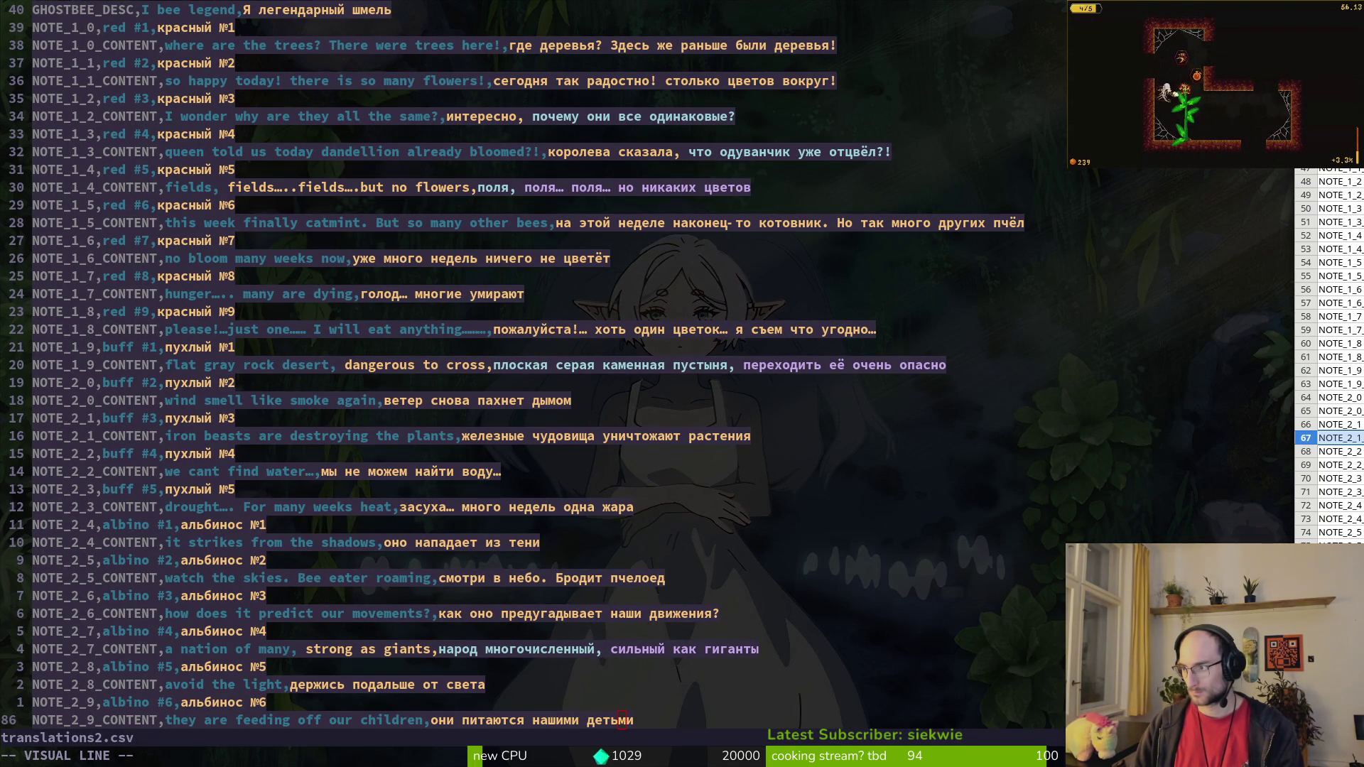
key("alt+Tab")
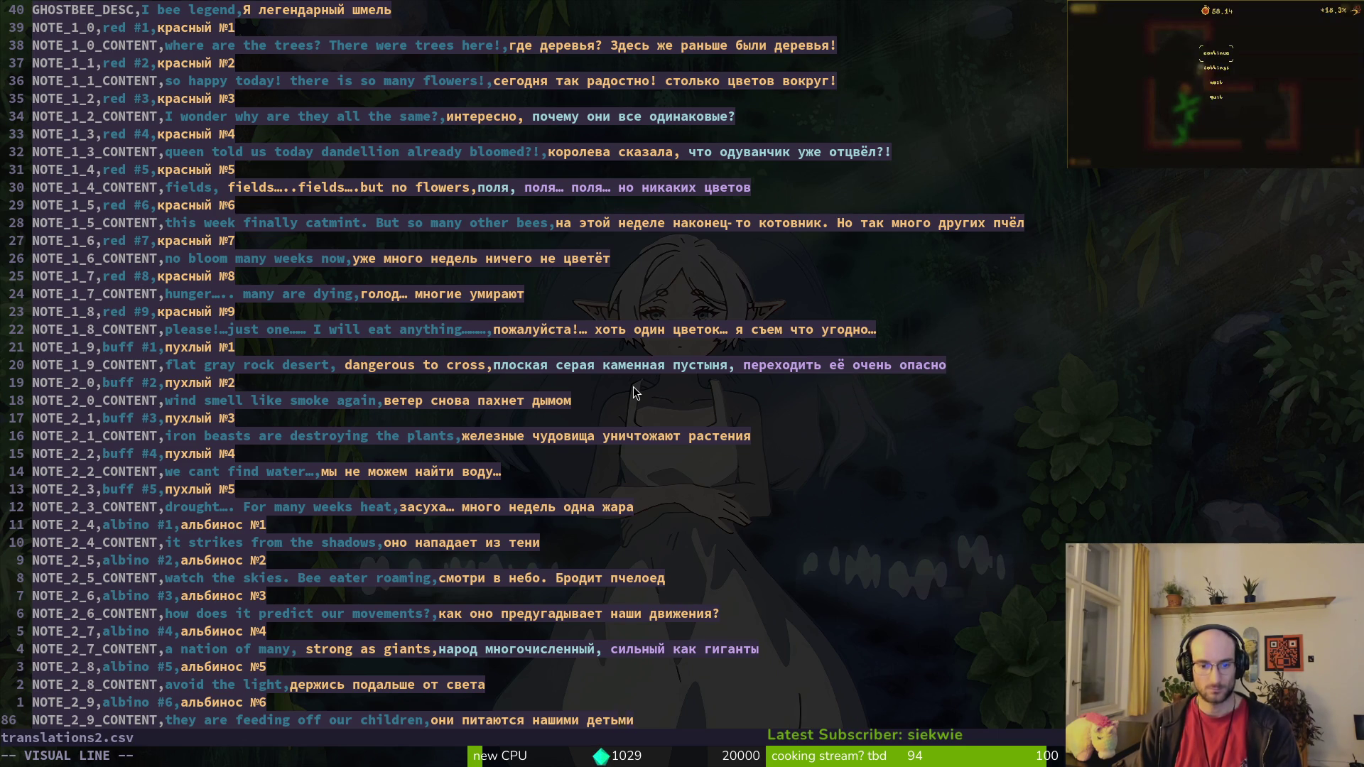
type("p")
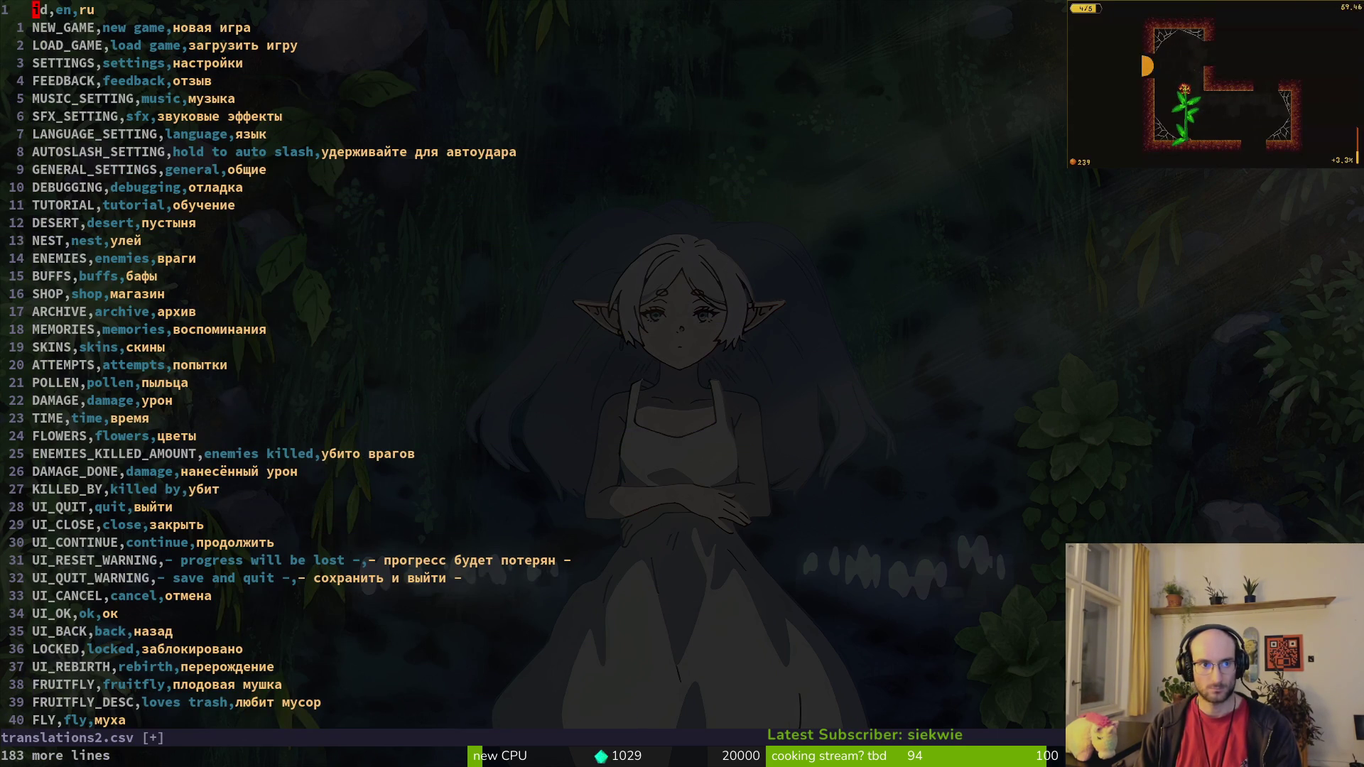
type(":wq")
key("Return")
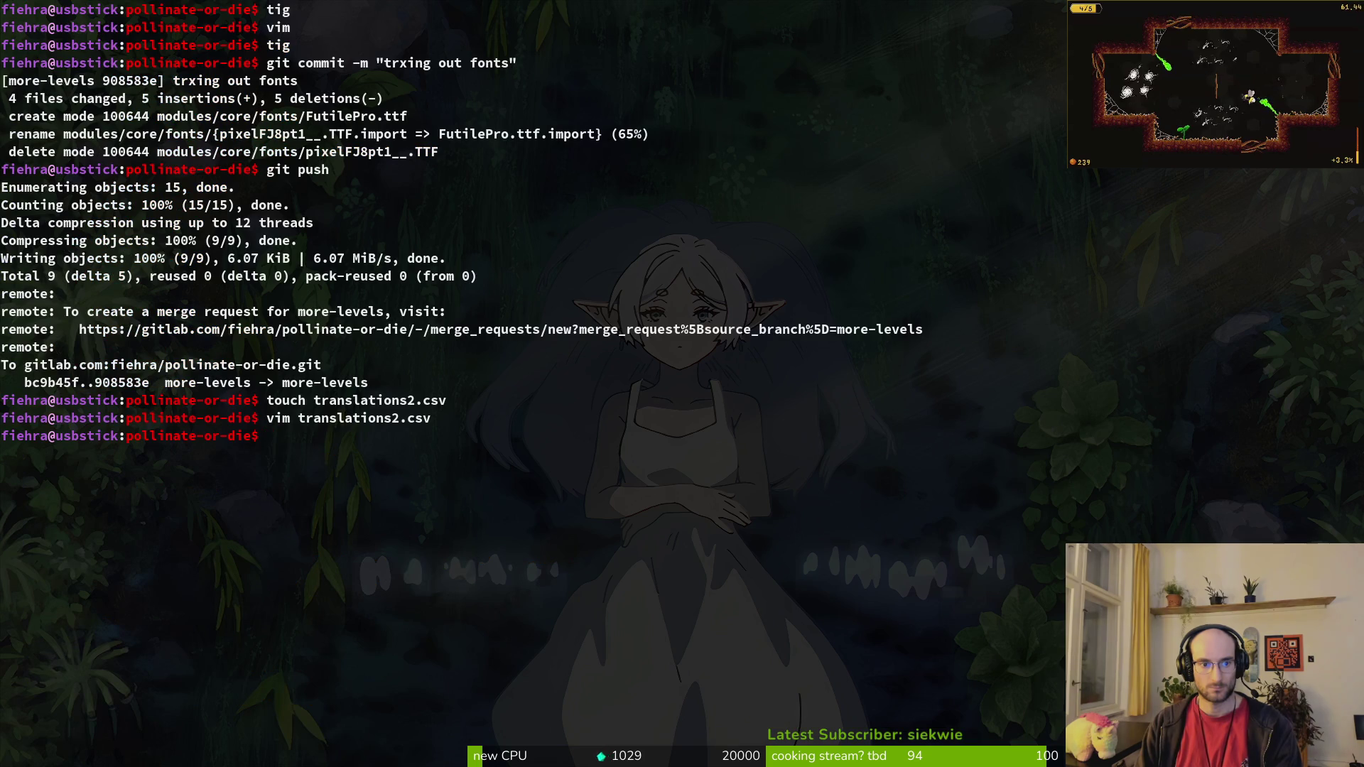
Step: Open pollinate-or-die/translations2.csv in Calc, accept Text Import, and check the ru column
key("alt+Tab")
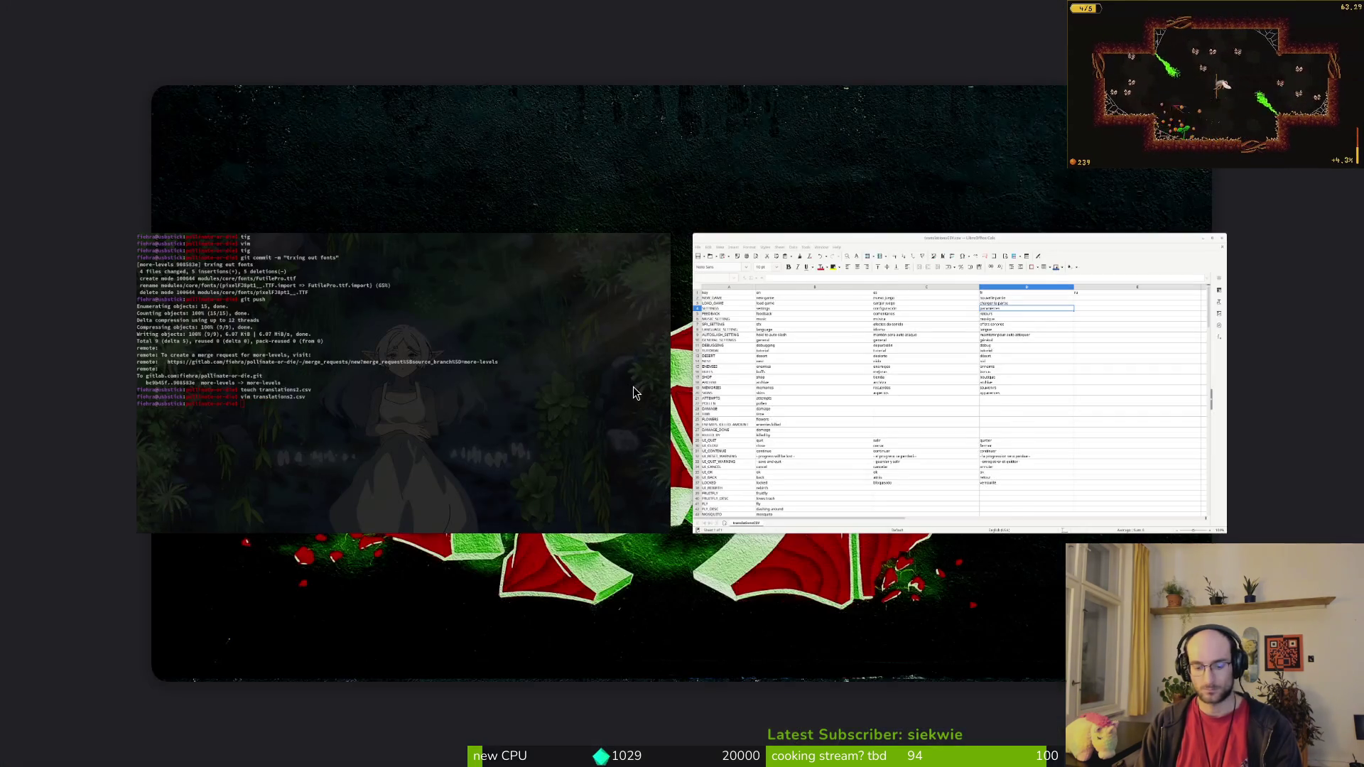
left_click(66, 67)
left_click(79, 95)
left_click(667, 199)
left_click(581, 582)
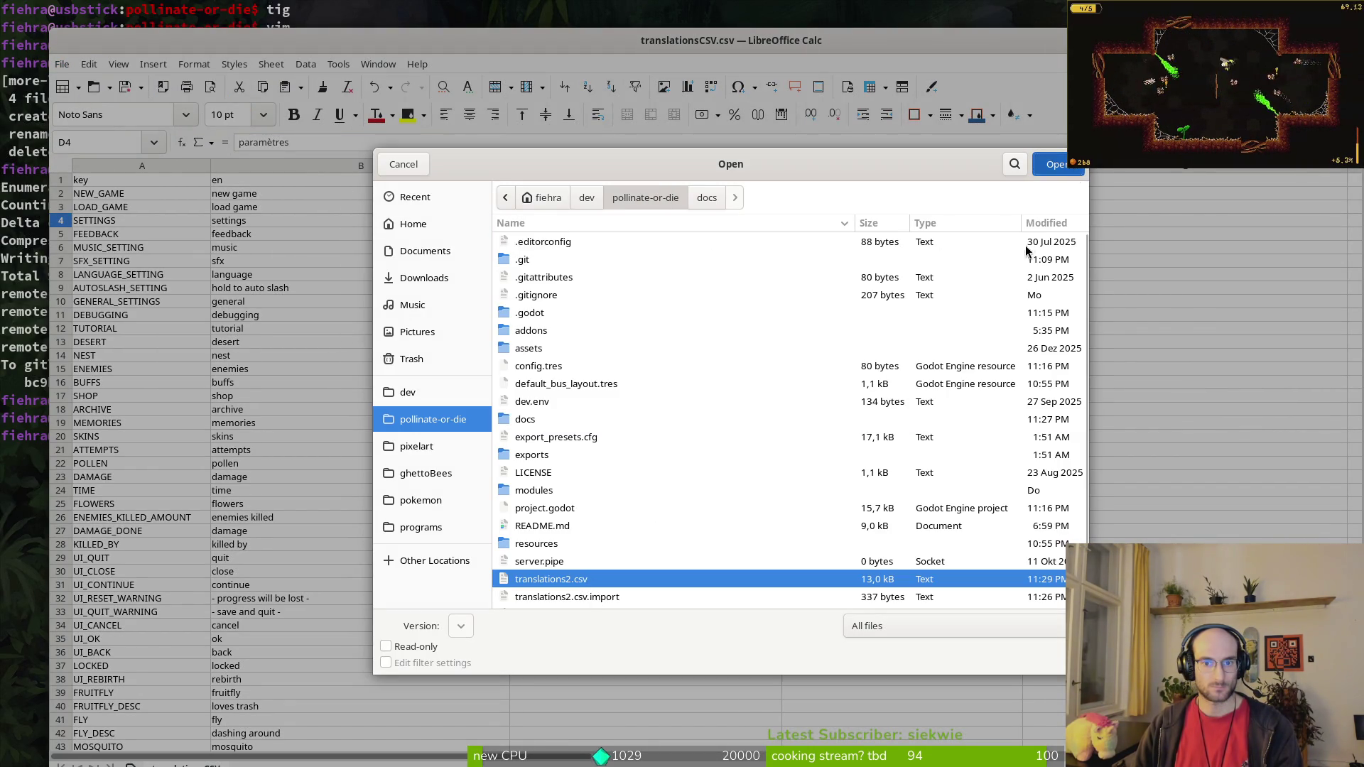
key("Return")
left_click(893, 644)
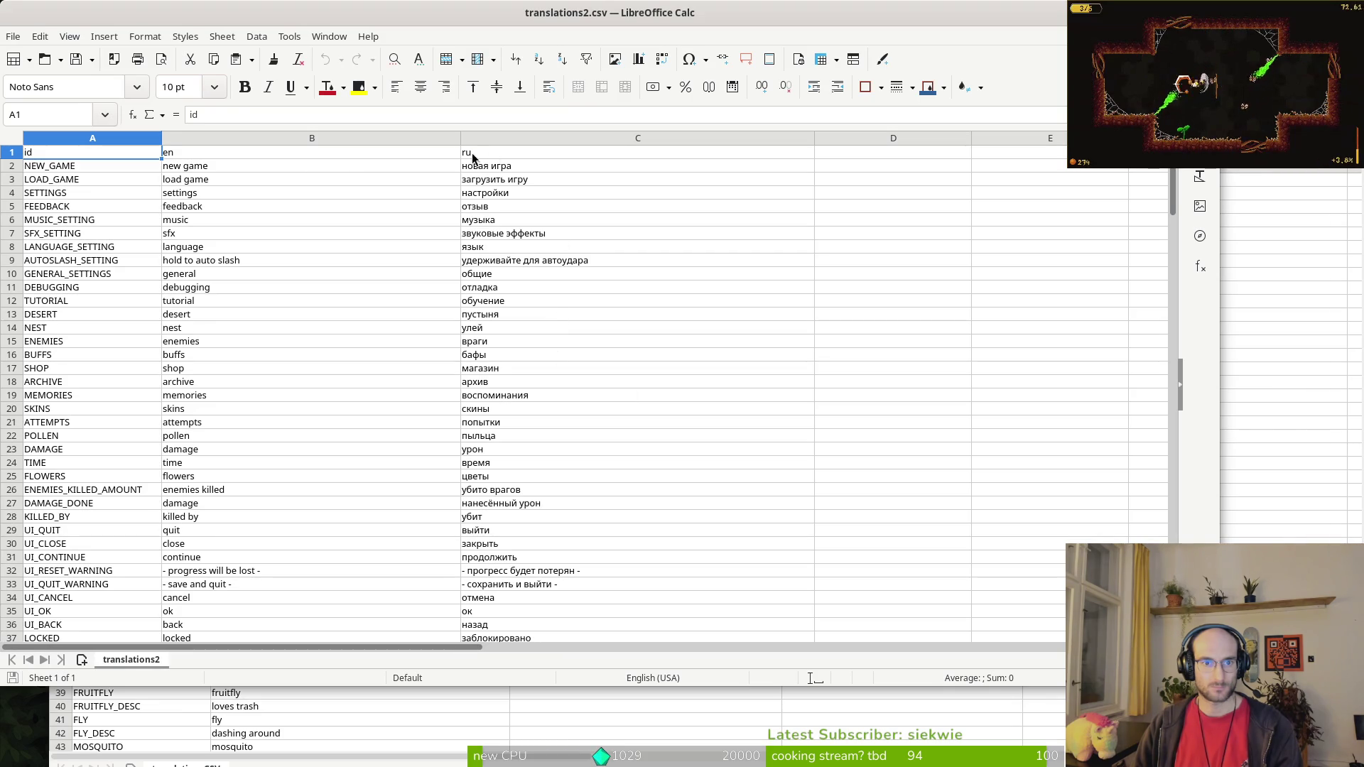
left_click(472, 156)
left_click(486, 169)
scroll(606, 303, "down", 20)
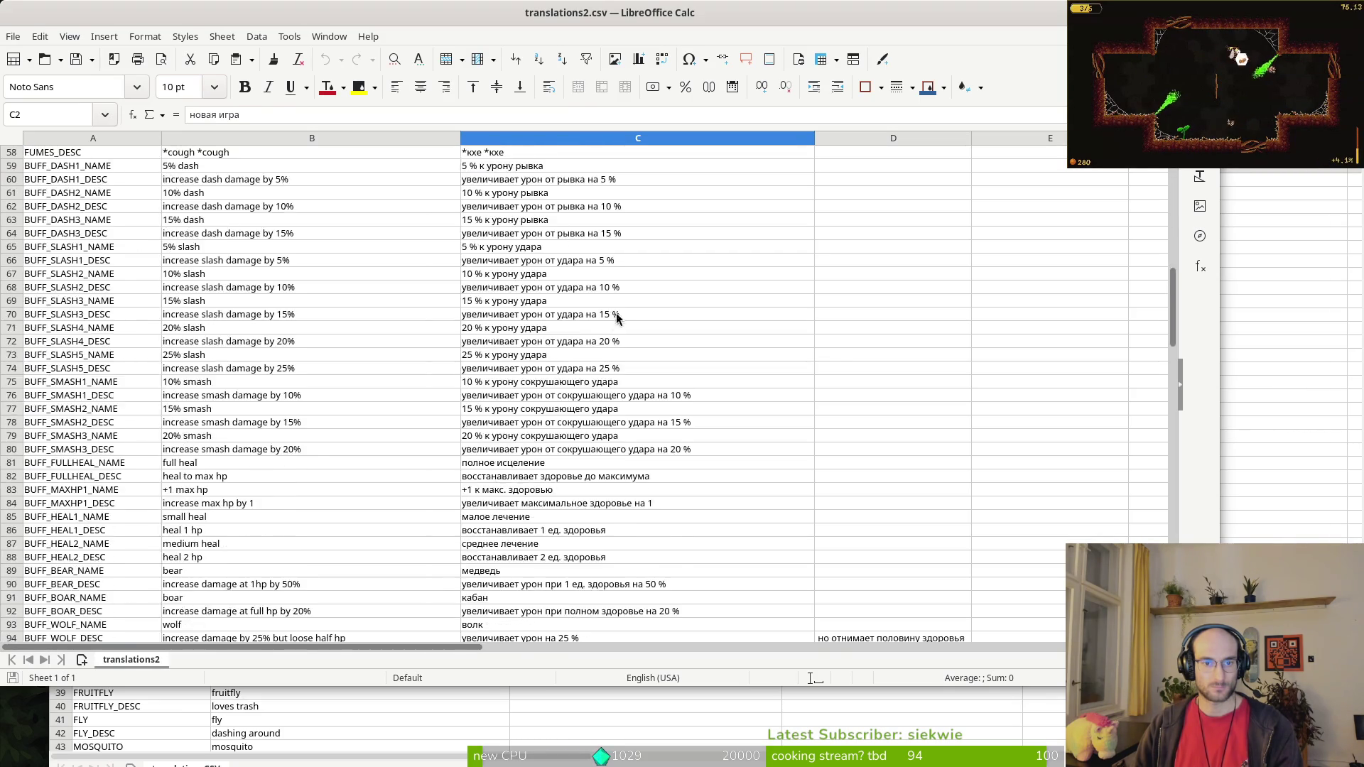
left_click(850, 349)
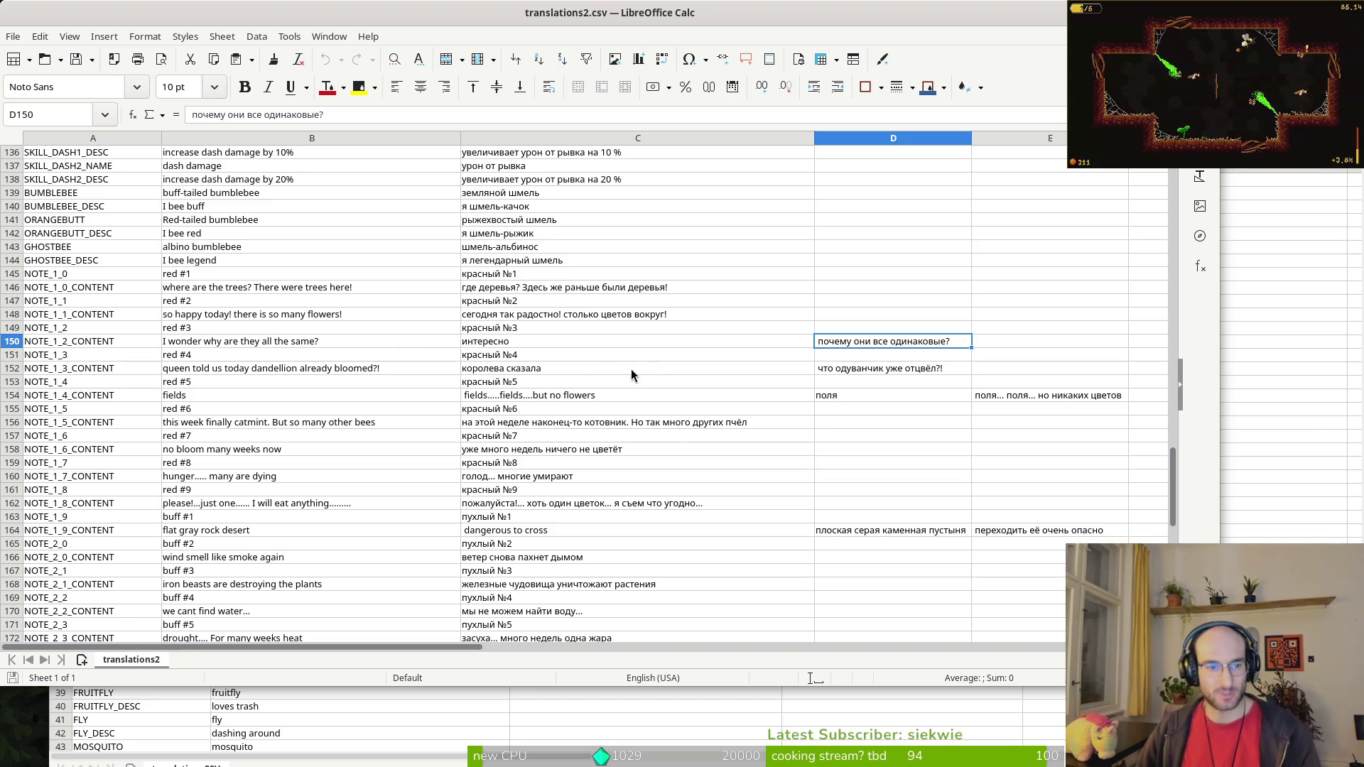
scroll(600, 370, "down", 4)
scroll(600, 370, "up", 3)
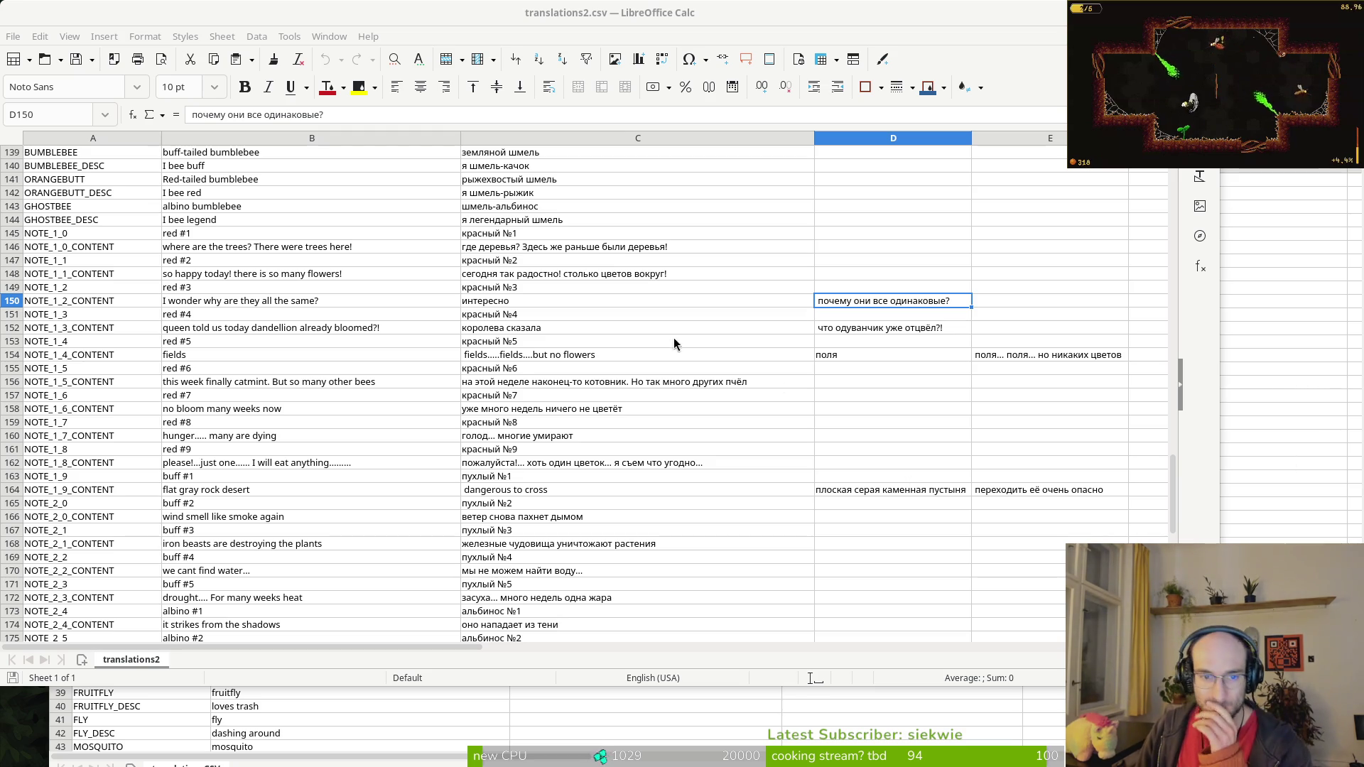
scroll(675, 387, "down", 6)
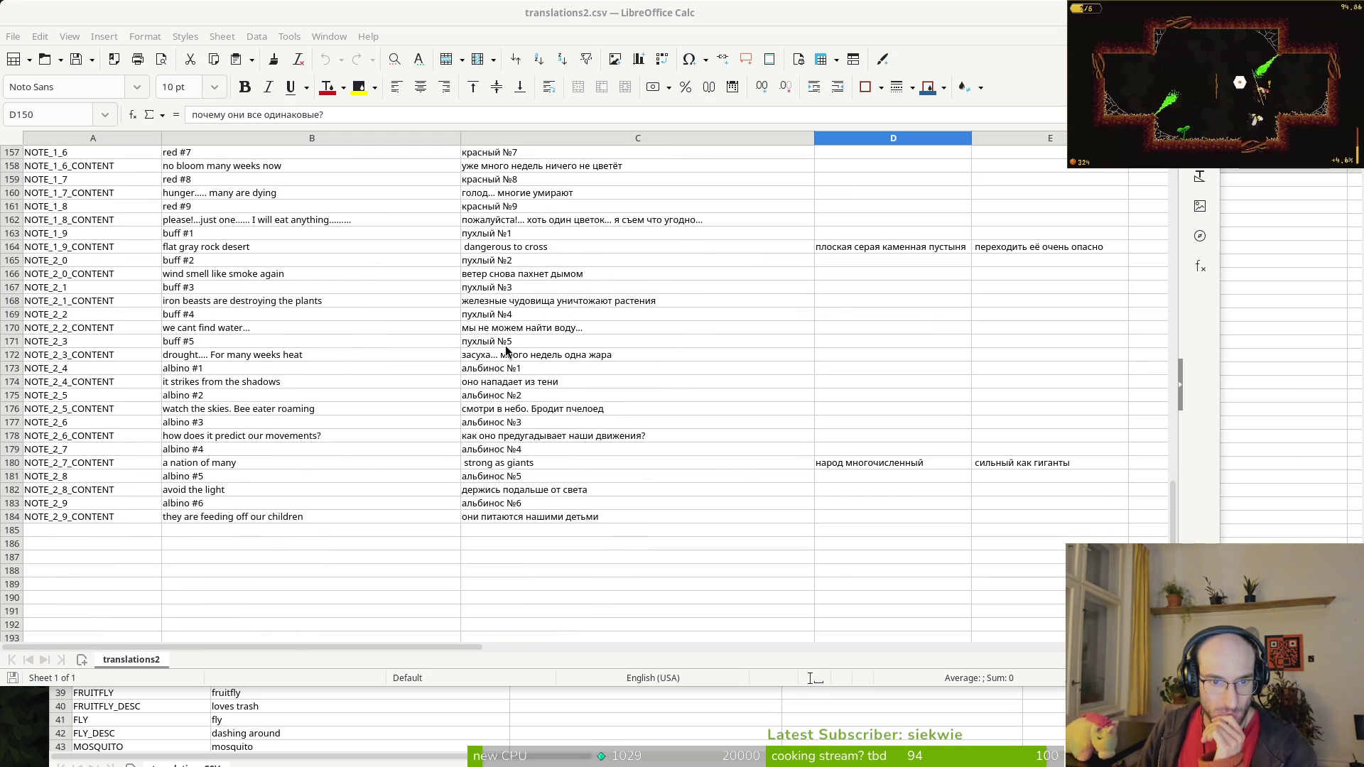
left_click(528, 251)
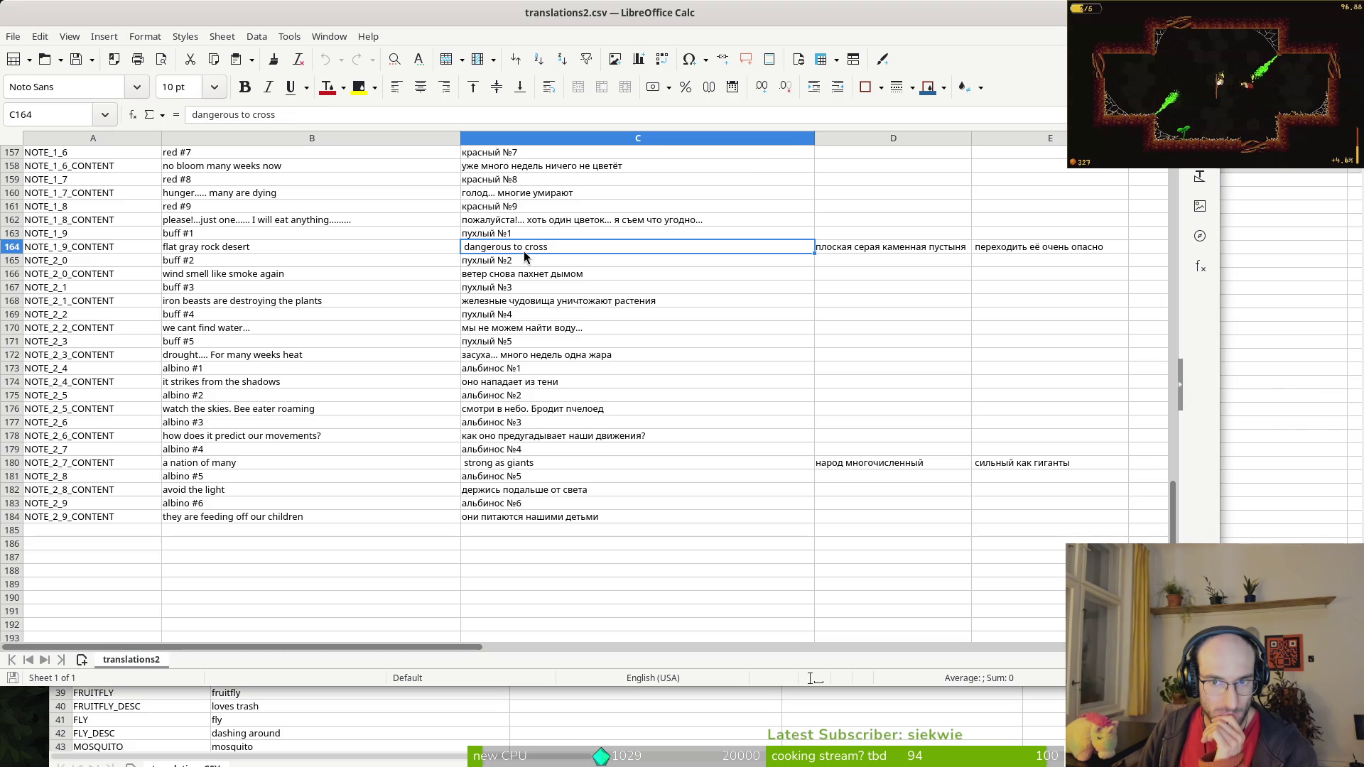
left_click(265, 253)
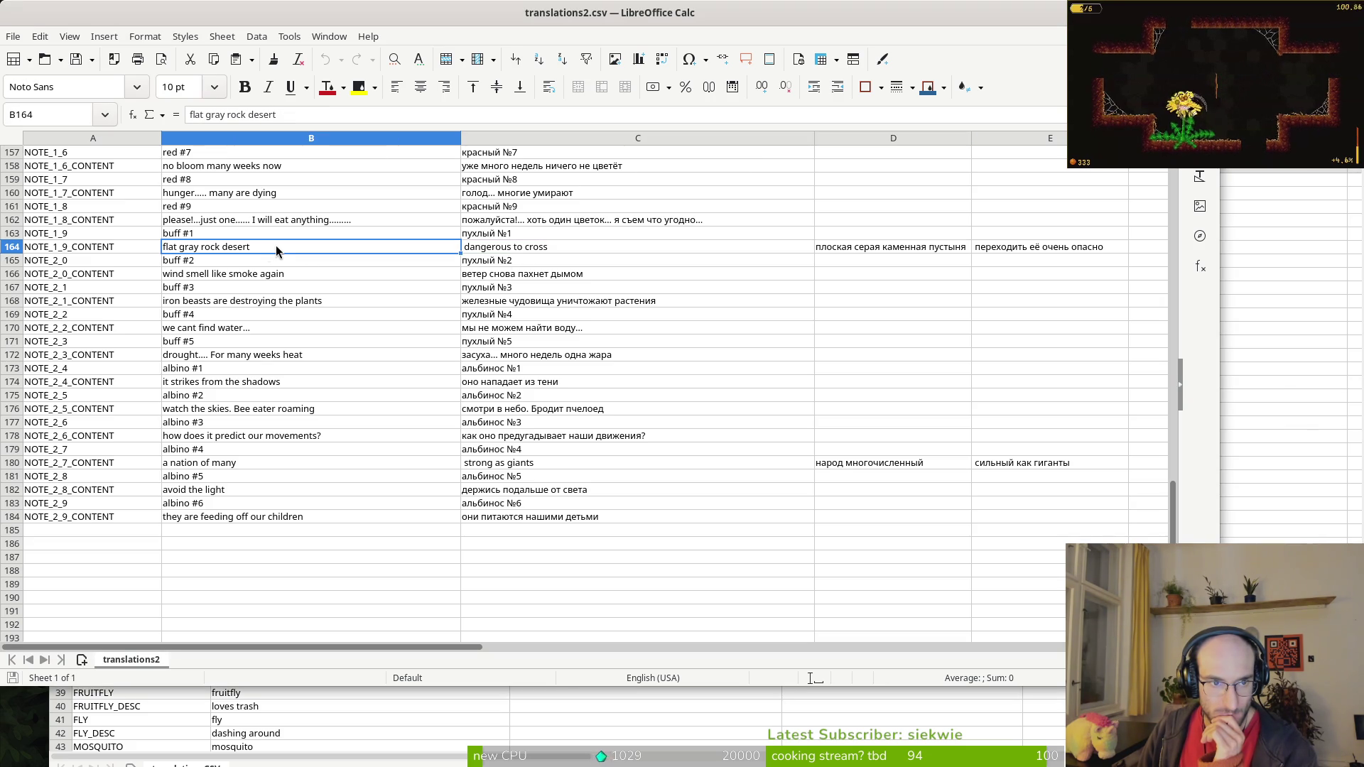
left_click(488, 249)
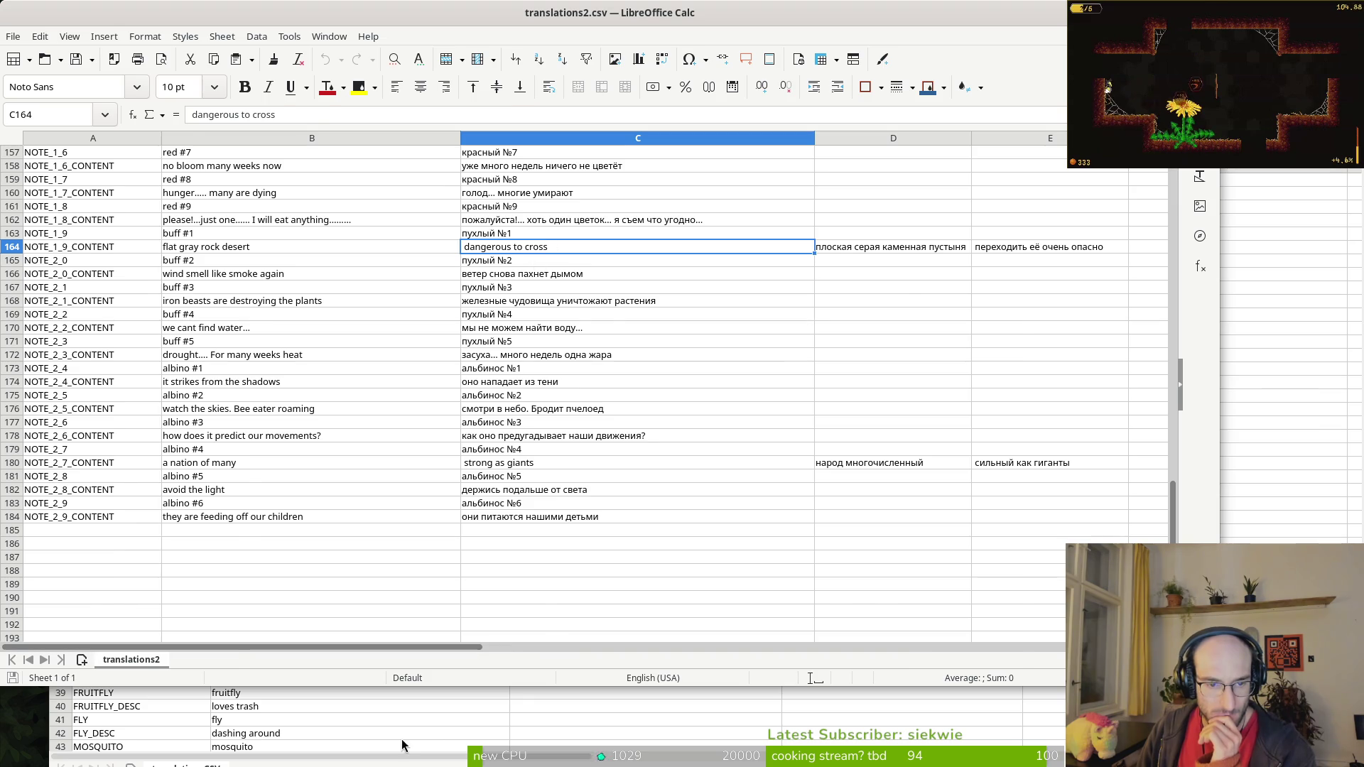
left_click(355, 733)
scroll(365, 411, "down", 20)
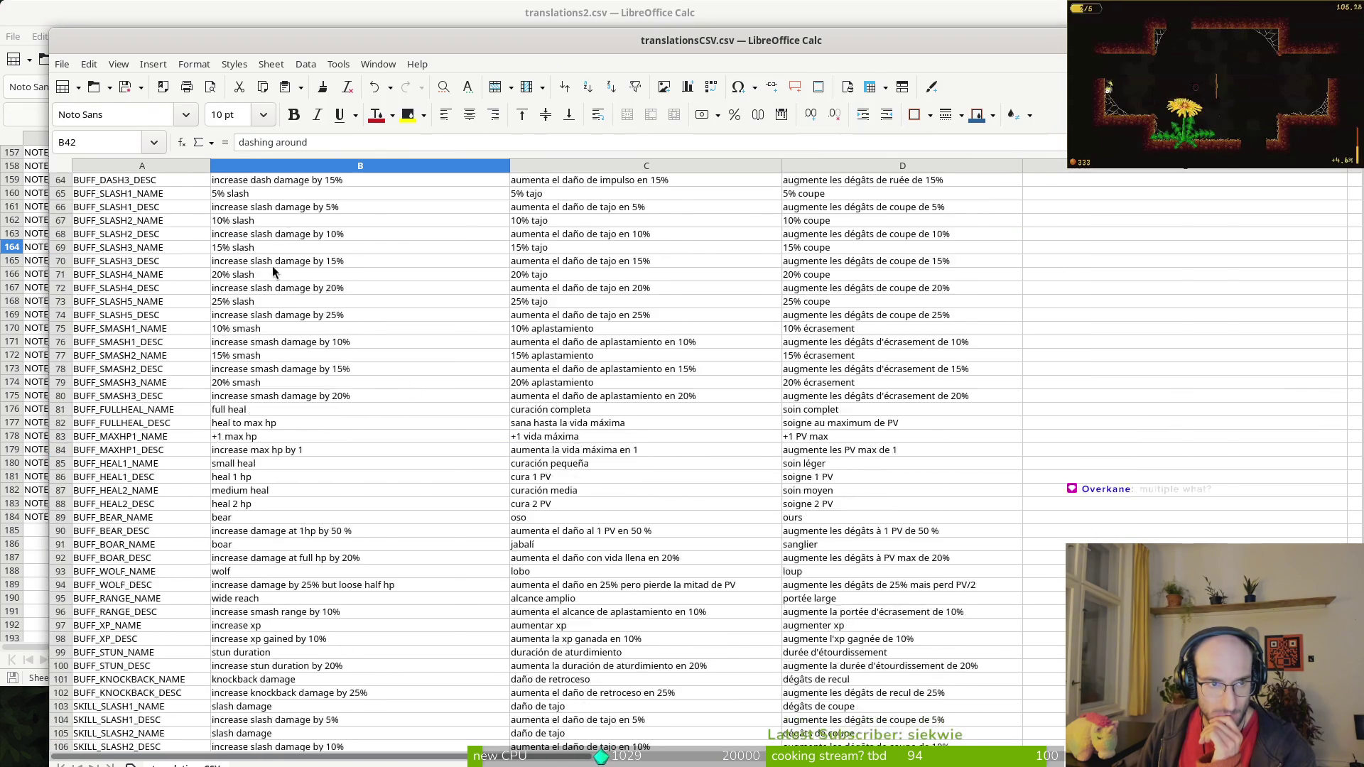
scroll(341, 358, "down", 13)
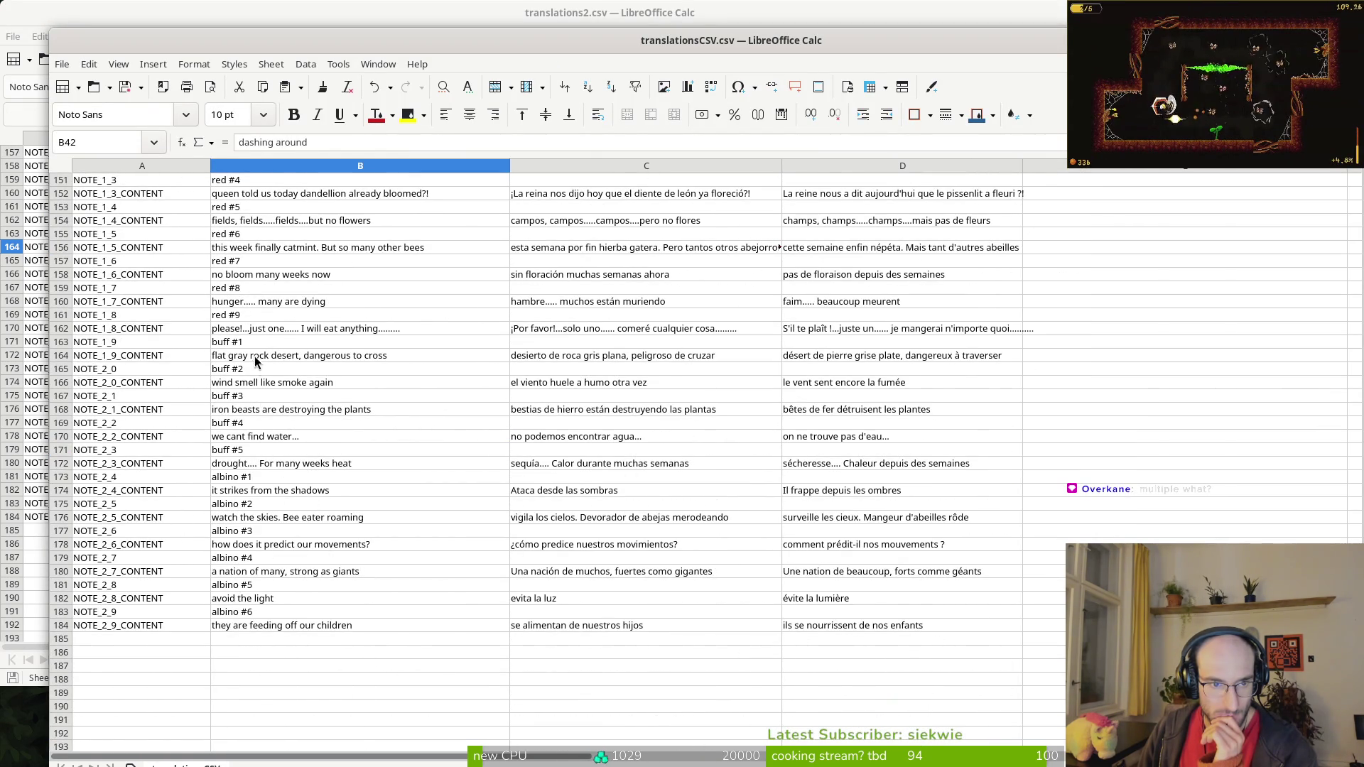
scroll(284, 306, "up", 5)
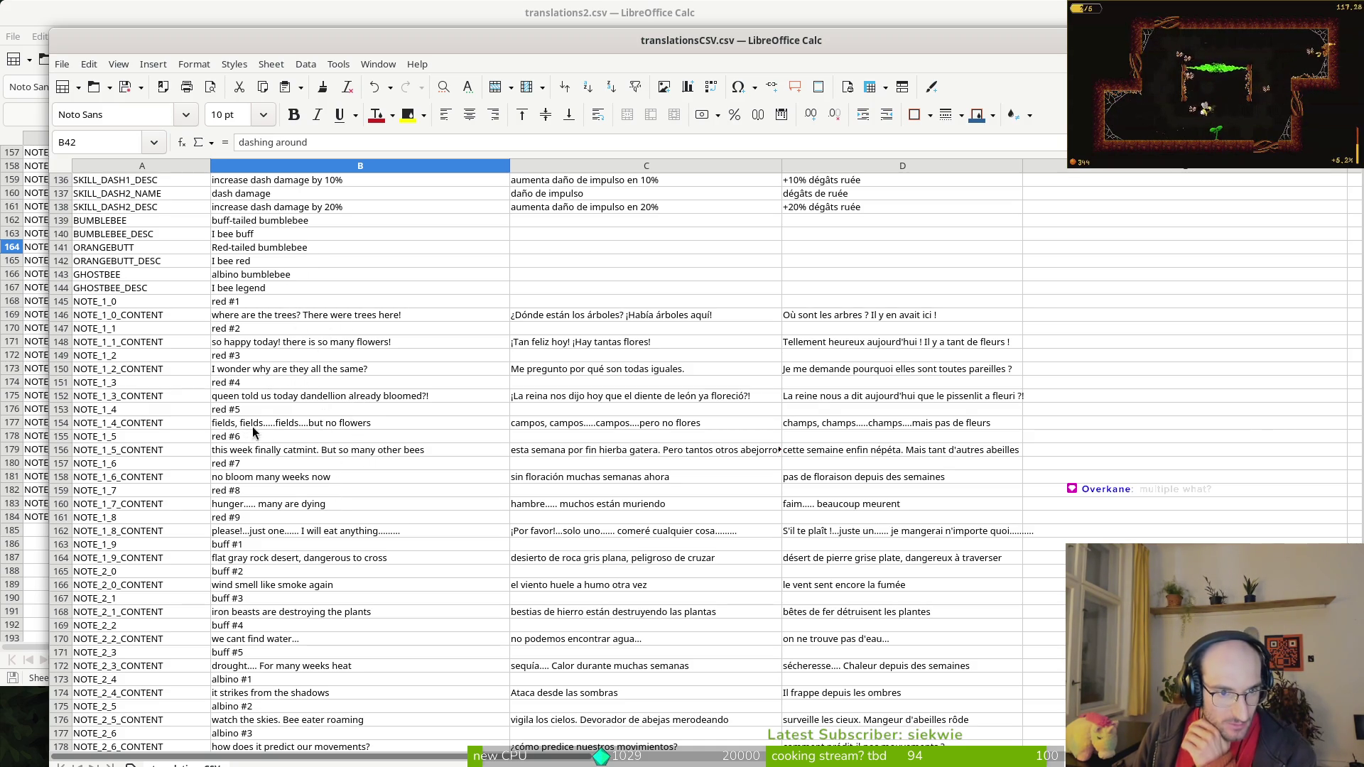
left_click(309, 562)
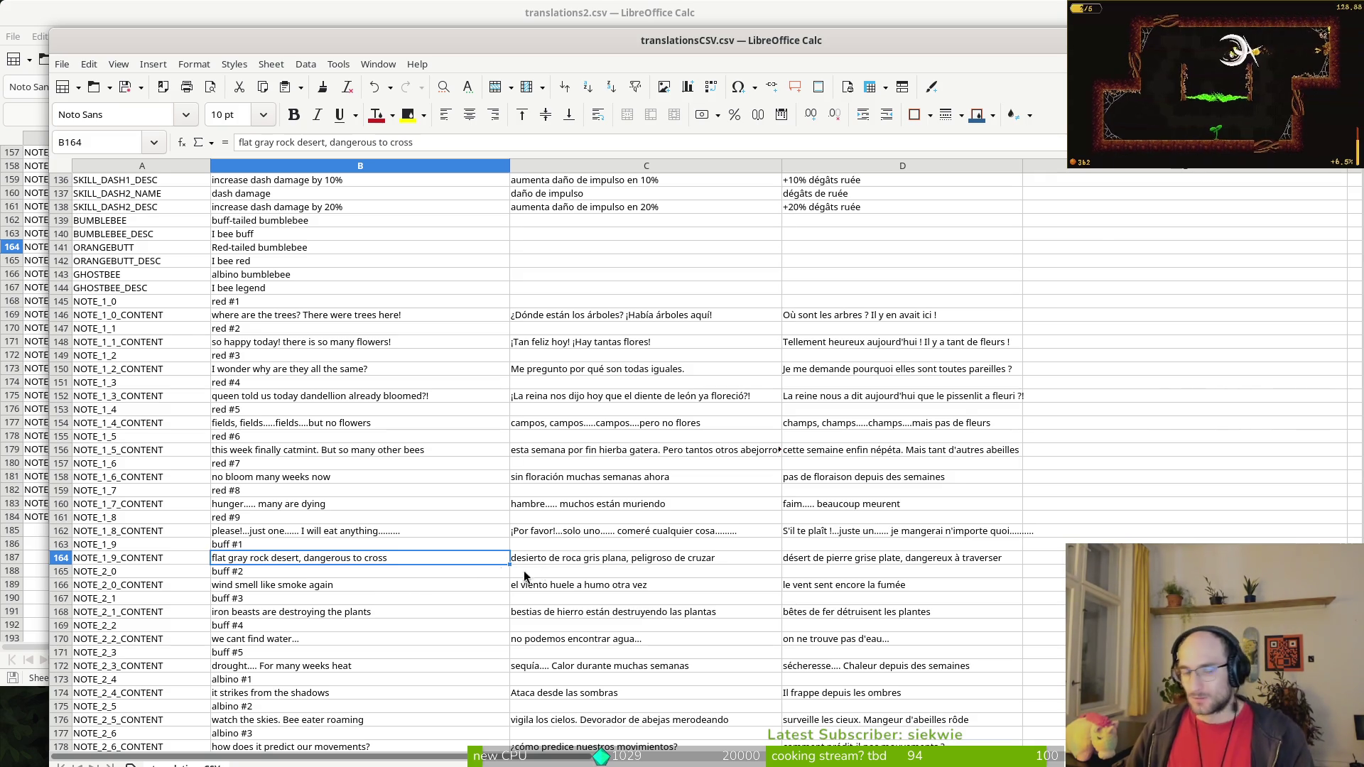
left_click(374, 11)
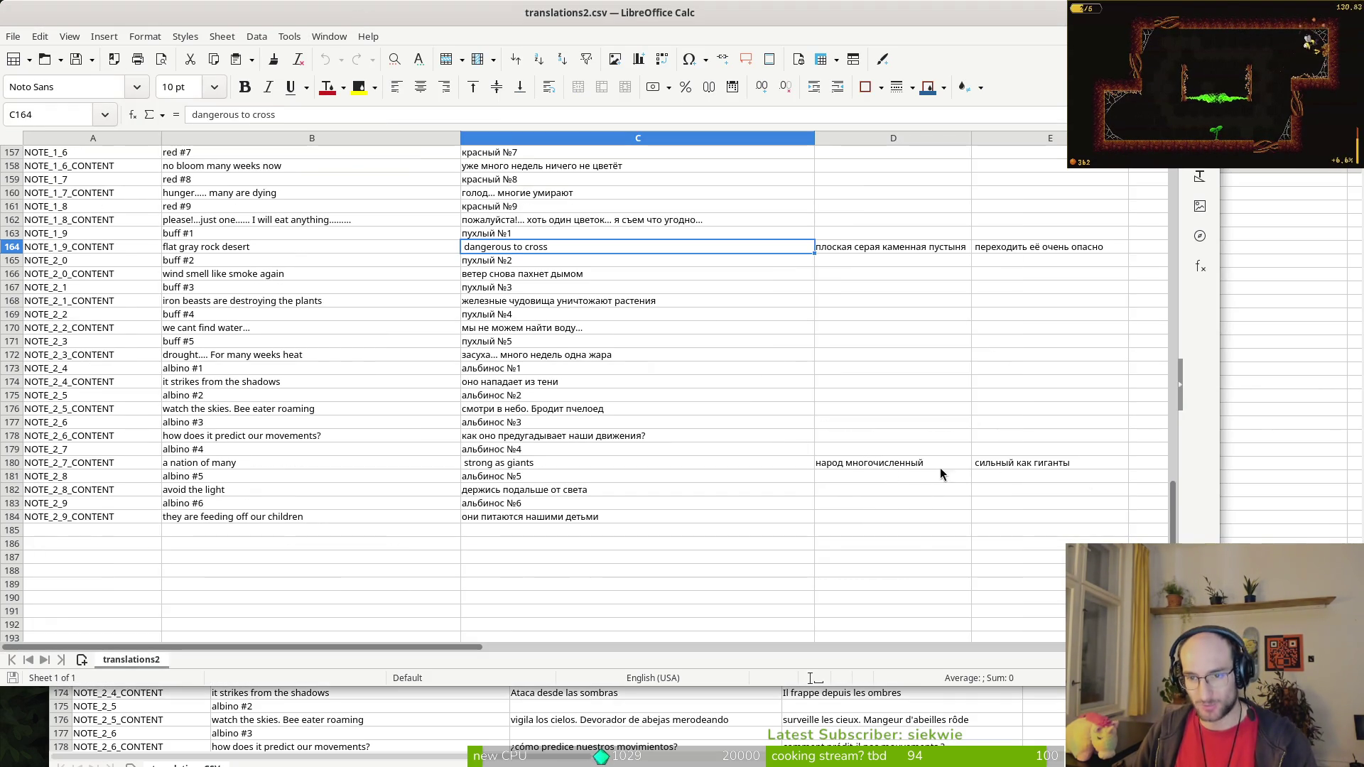
Step: Add a comma to the end of B180's English text 'a nation of many'
left_click(263, 466)
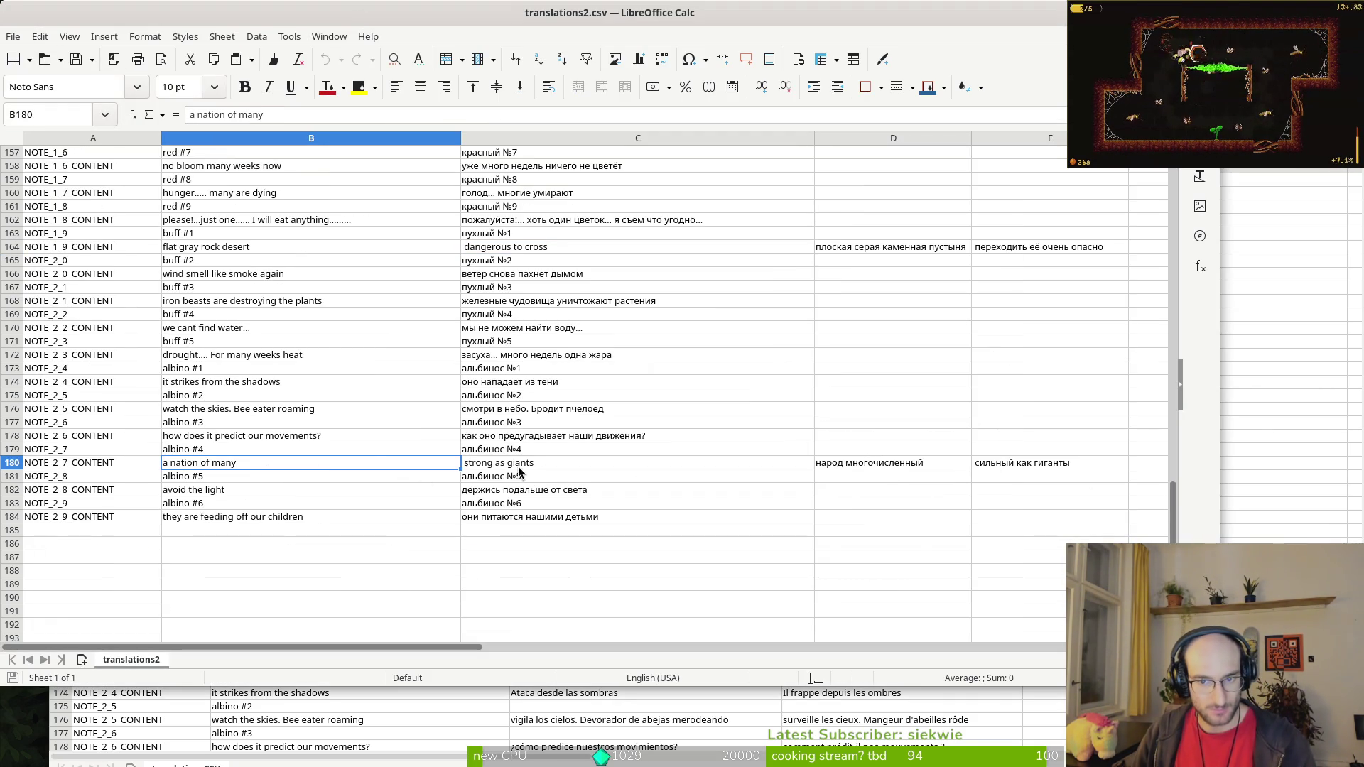
left_click(291, 115)
type(",")
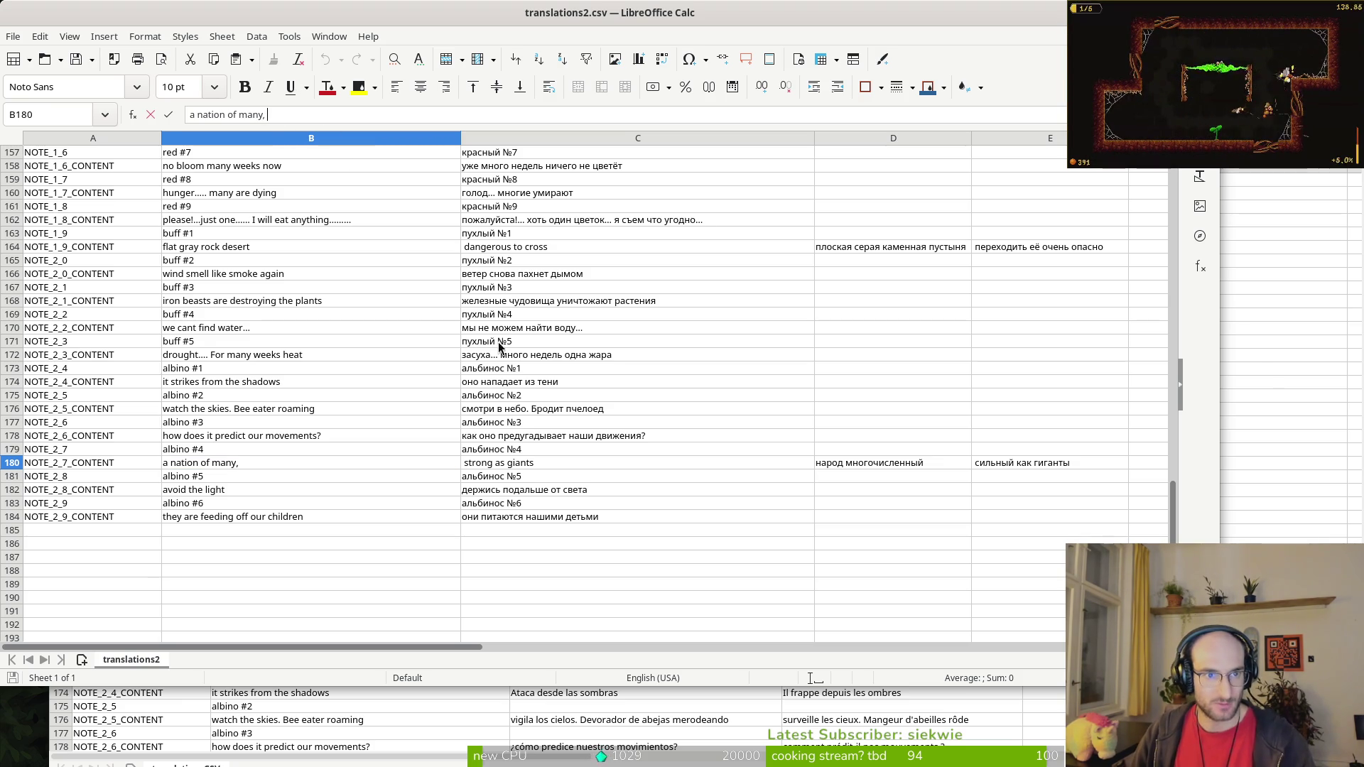
key("Tab")
key("ctrl+s")
key("Escape")
key("Escape")
Step: Append 'strong as giants' so B180 reads 'a nation of many, strong as giants'
triple_click(313, 117)
key("ctrl+c")
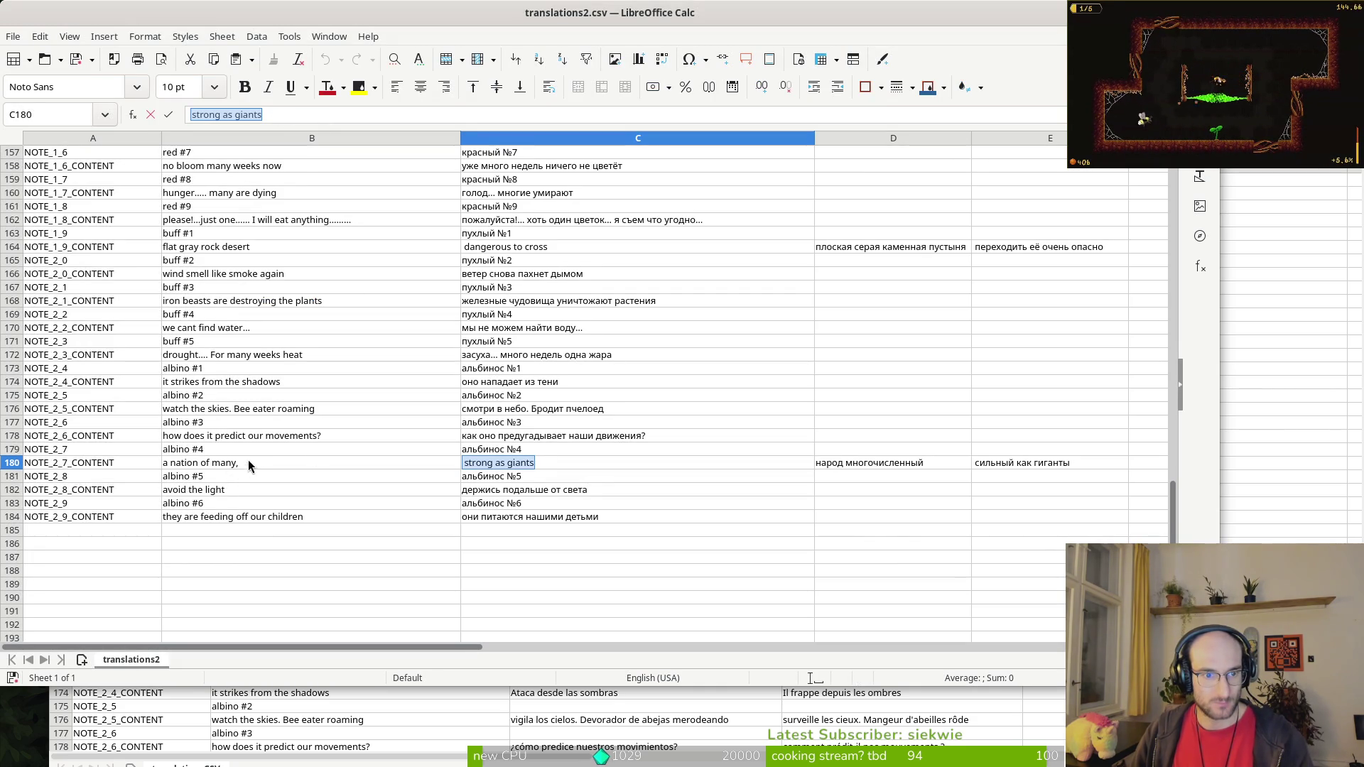
left_click(248, 463)
left_click(317, 117)
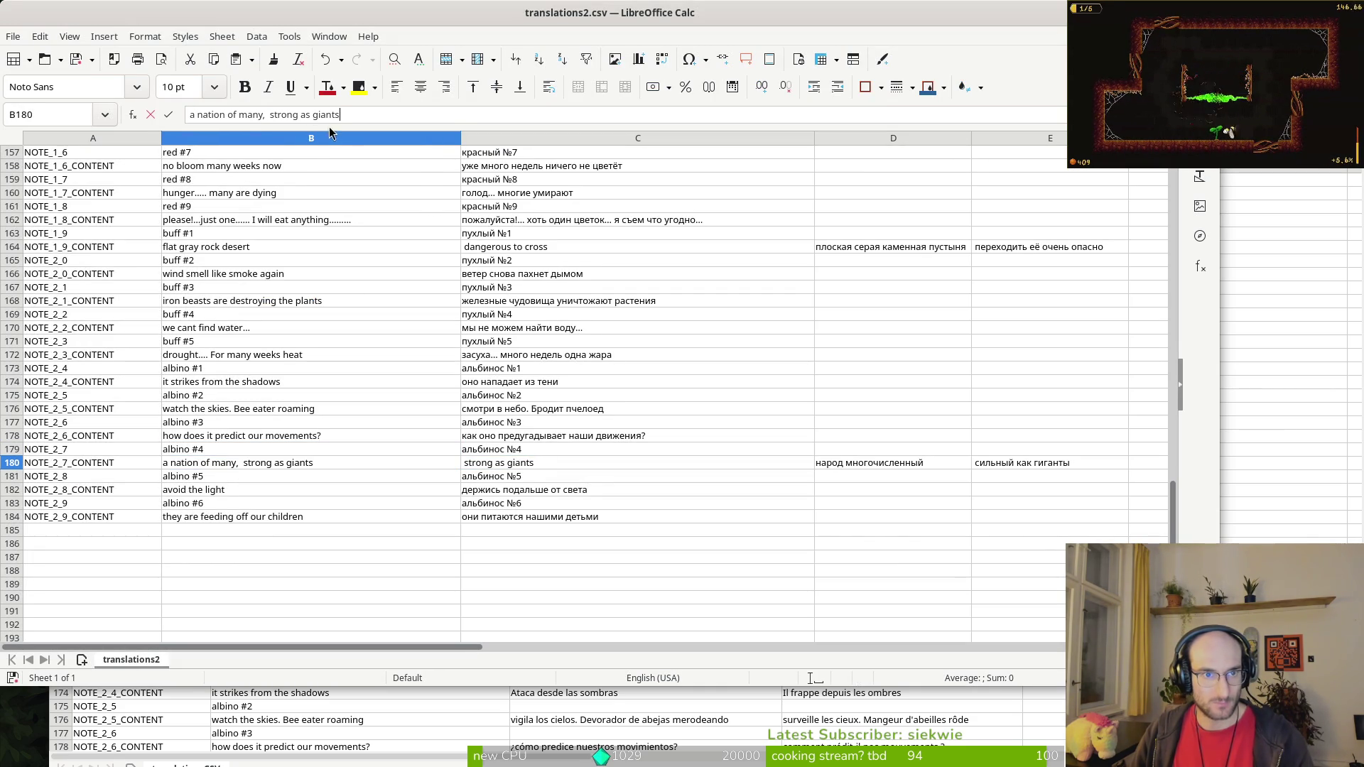
key("ctrl+v")
key("ctrl+Left")
key("ctrl+Left")
key("ctrl+Left")
key("BackSpace")
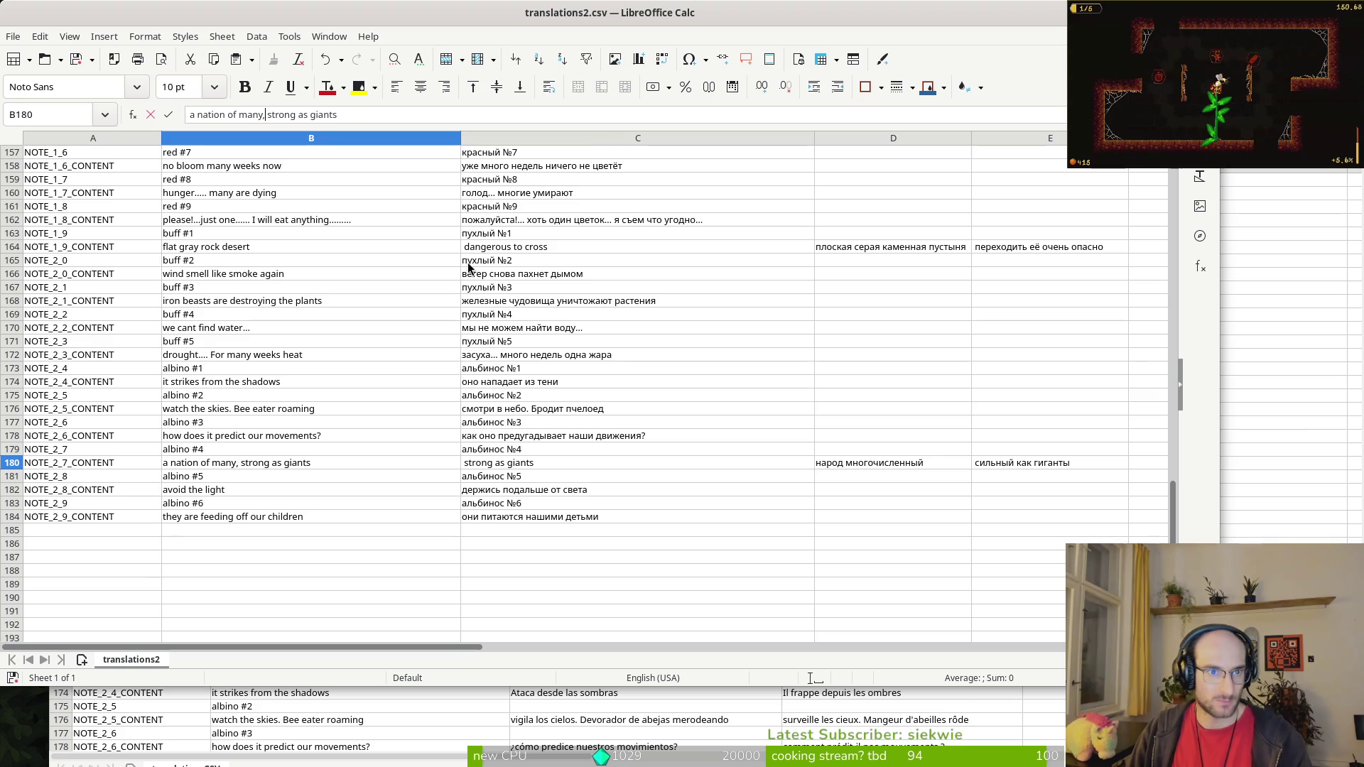
key("Return")
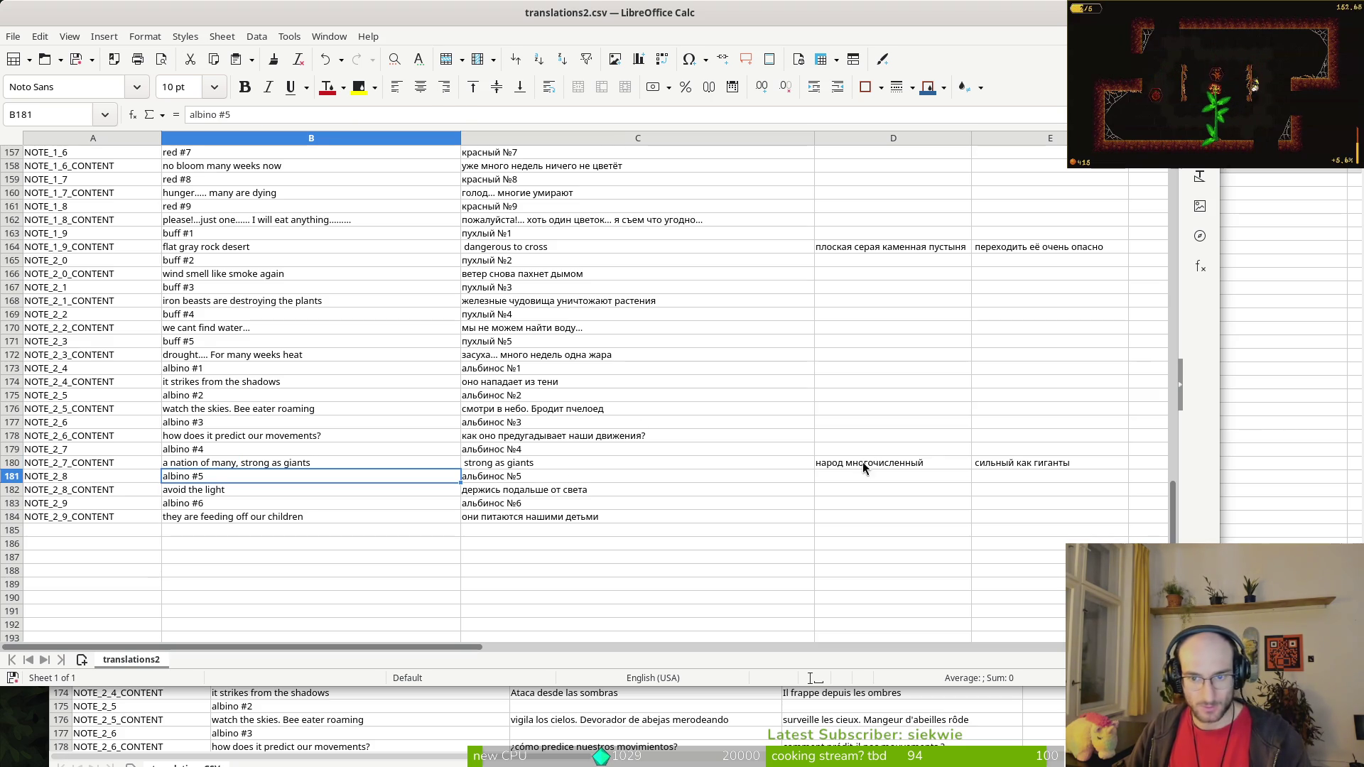
Step: Join E180's Russian fragment onto the end of D180's text with a comma
left_click(863, 462)
left_click(1003, 463)
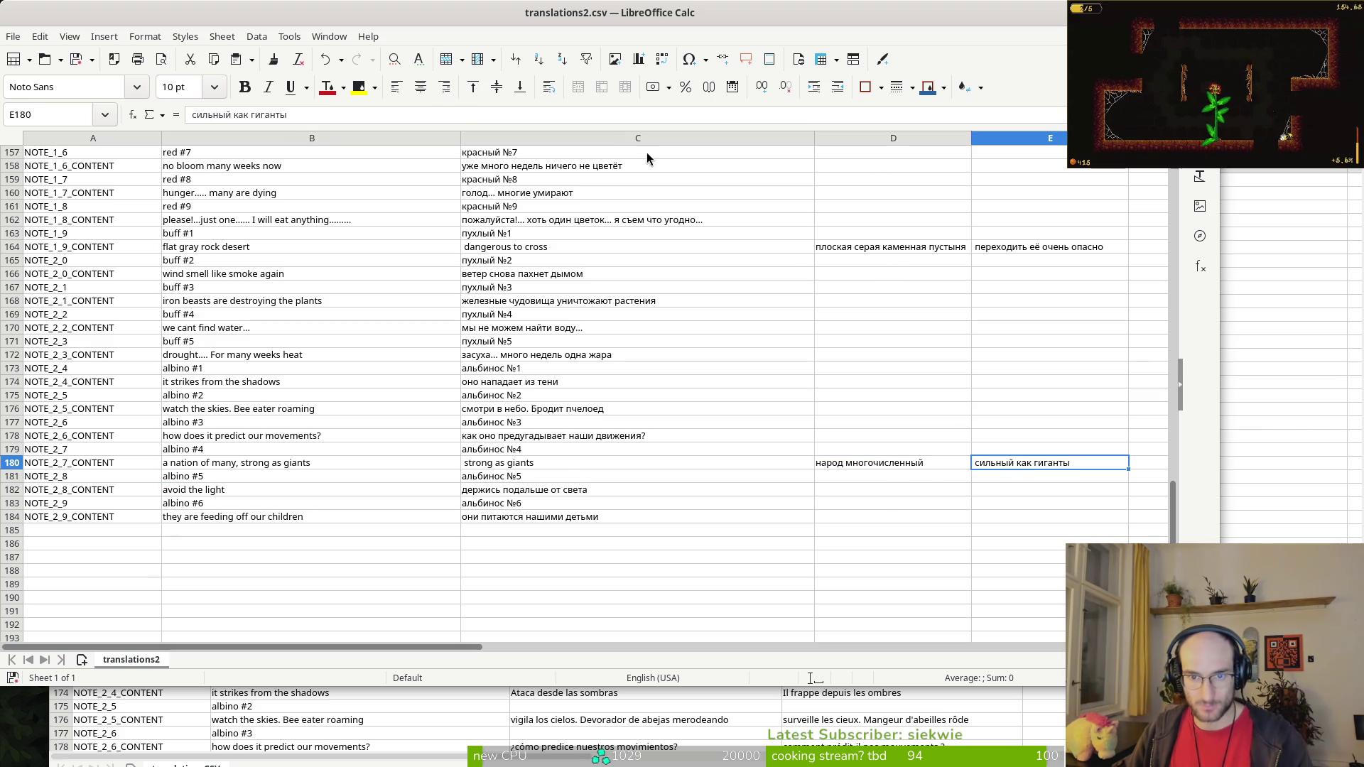
triple_click(1004, 463)
key("ctrl+c")
left_click(911, 464)
left_click(364, 115)
type(",")
key("ctrl+v")
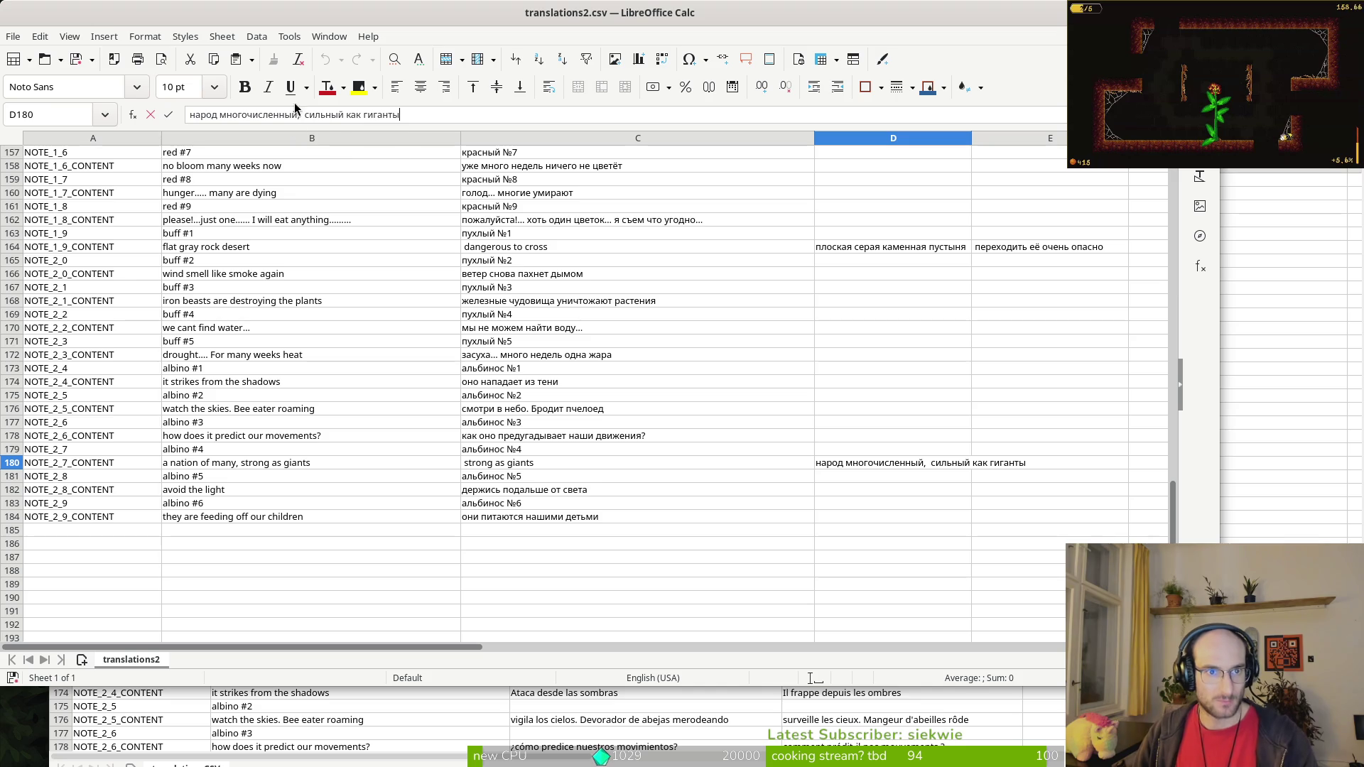
left_click(310, 114)
key("BackSpace")
Step: Copy 'народ многочисленный, сильный как гиганты' into C180 and clear D180:E180
triple_click(313, 120)
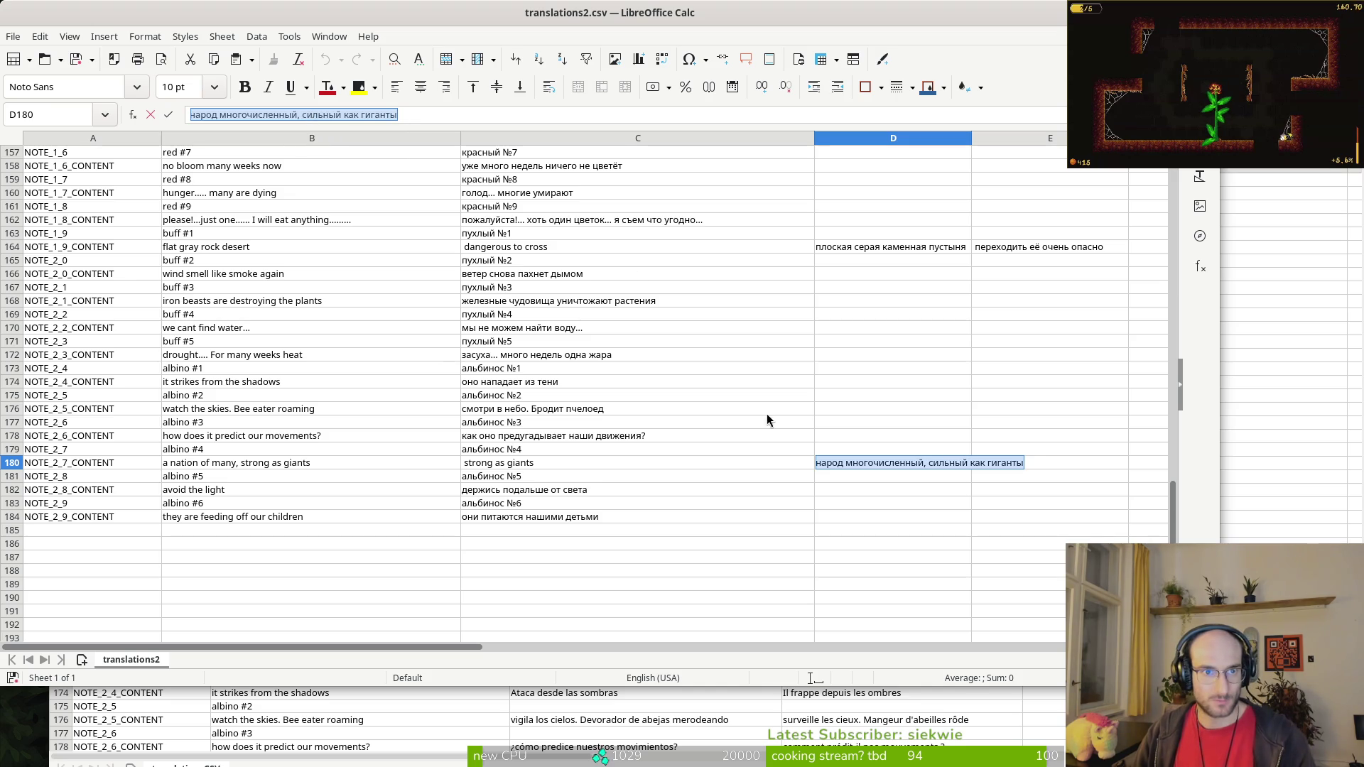
key("ctrl+c")
left_click(516, 467)
key("ctrl+v")
left_click_drag(867, 463, 1012, 466)
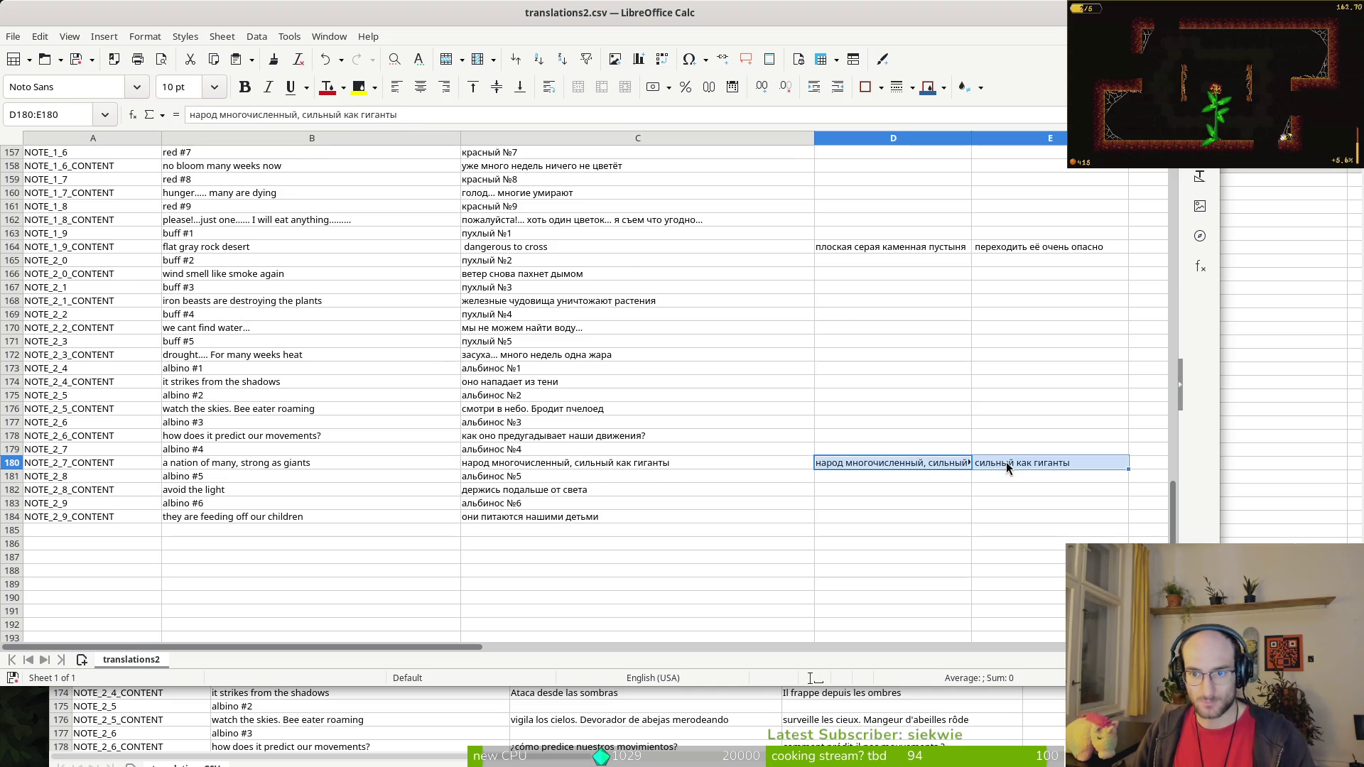
key("Delete")
left_click(246, 247)
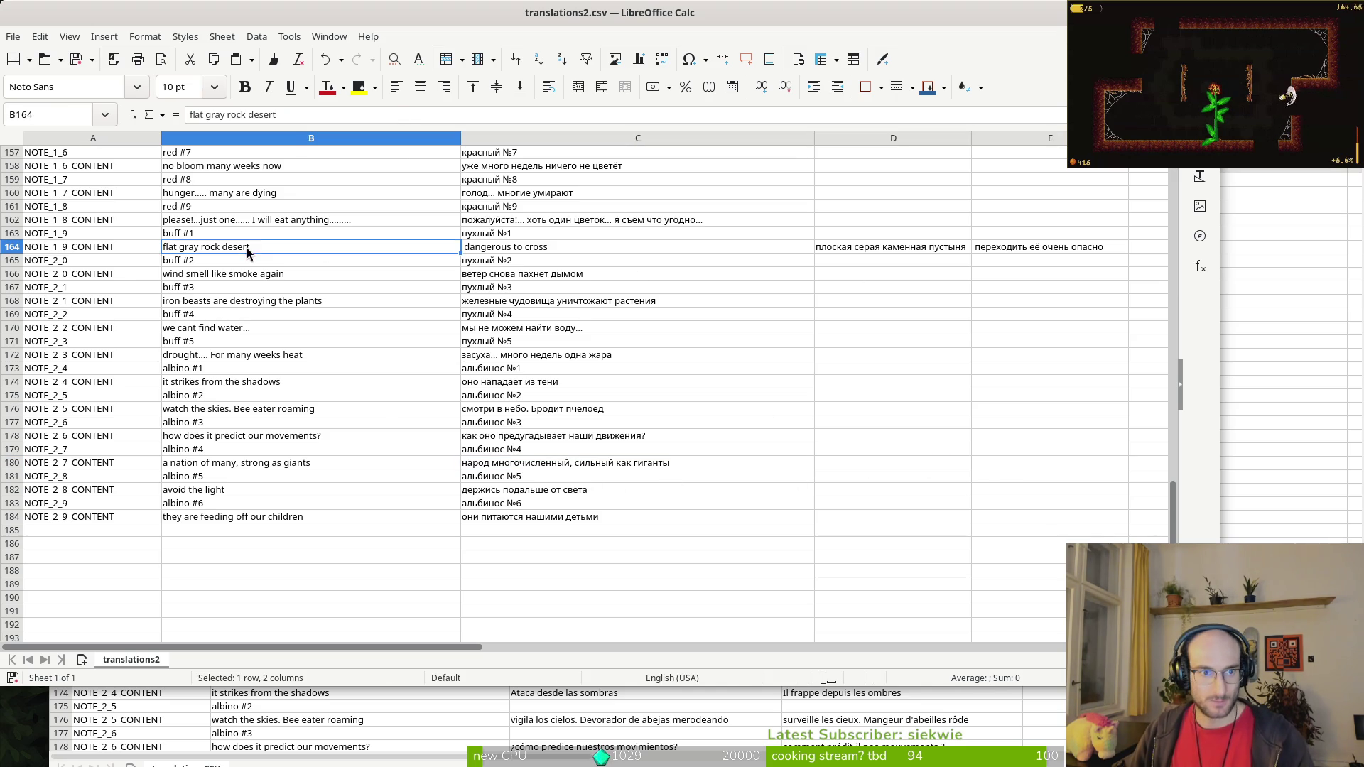
Step: Extend B164 to read 'flat gray rock desert, dangerous to cross'
left_click(282, 115)
type(", dangerous to cross")
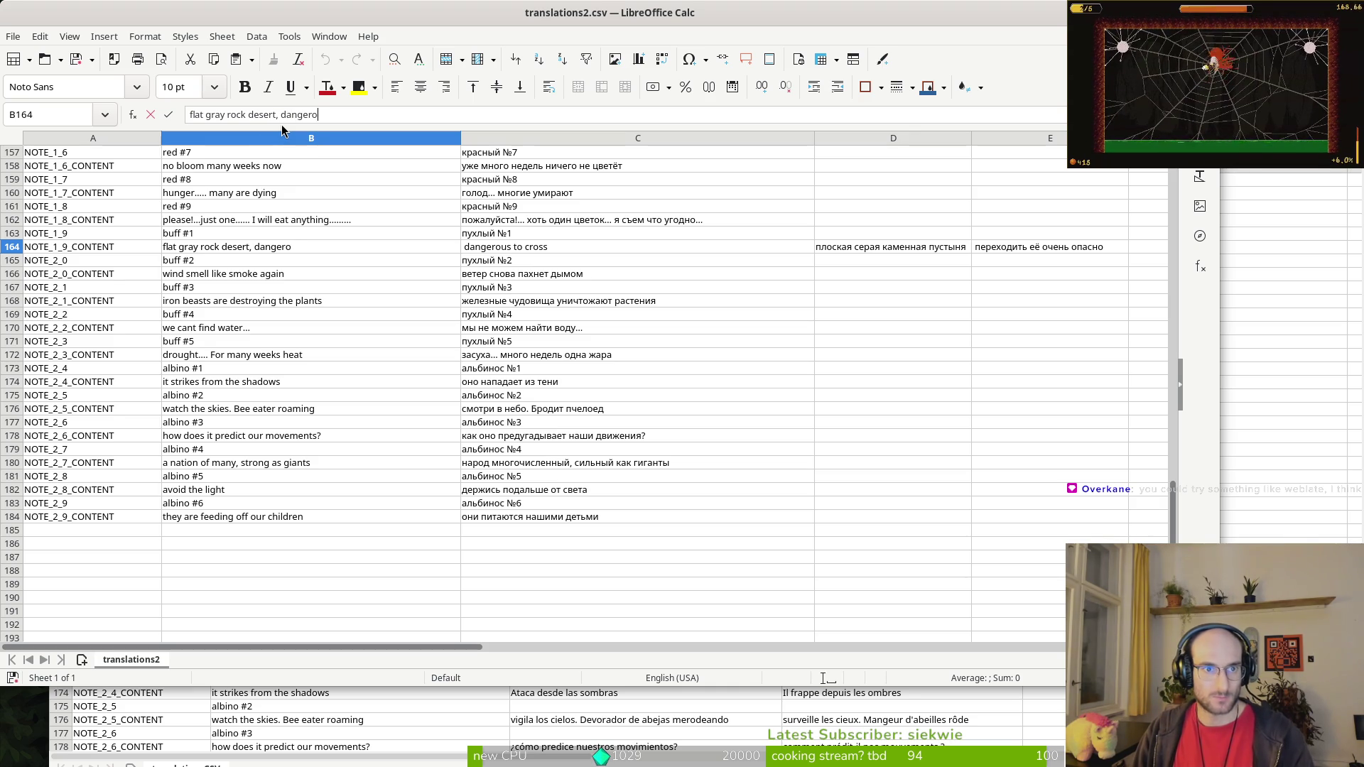
key("Return")
Step: Attempt to join E164 into D164, abandon that edit, and restore B164's change
left_click(850, 246)
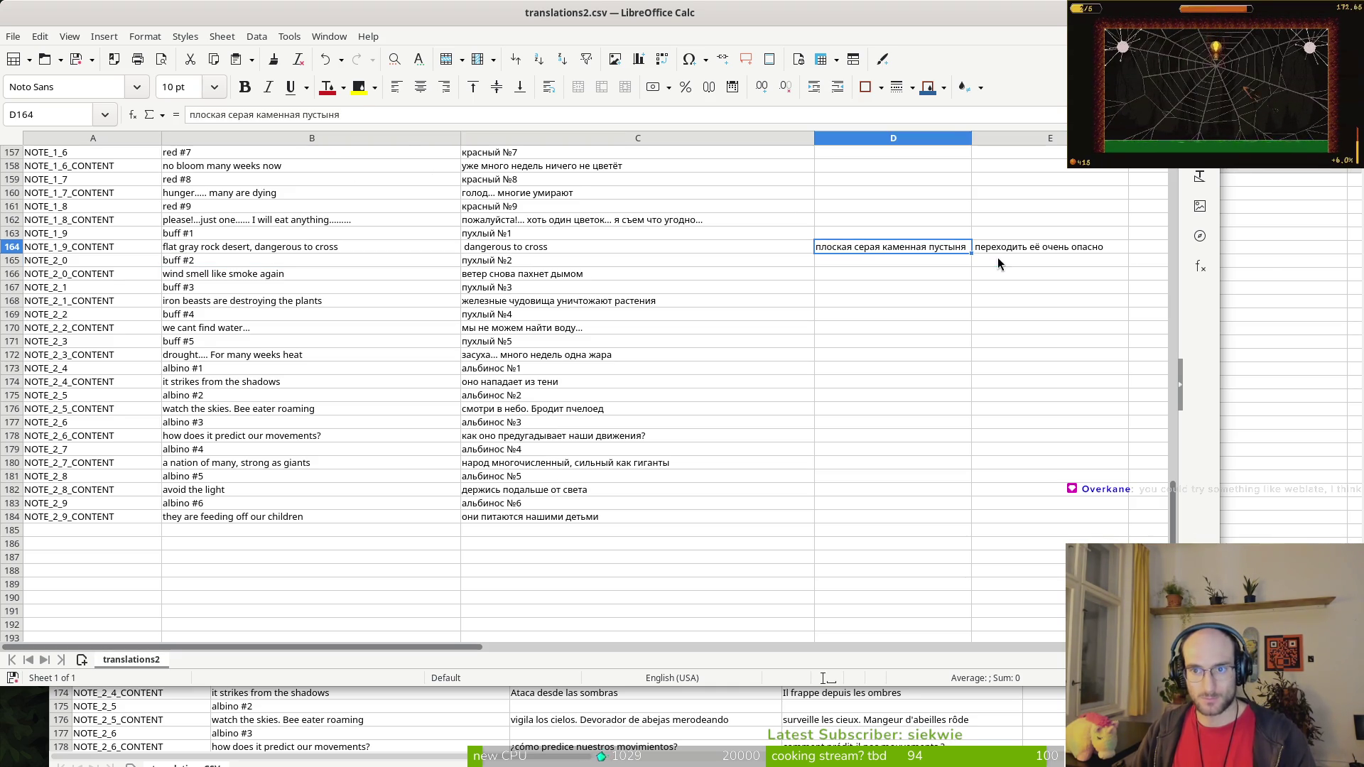
left_click(992, 246)
left_click(381, 113)
key("shift+Tab")
left_click(377, 119)
type(",")
key("ctrl+v")
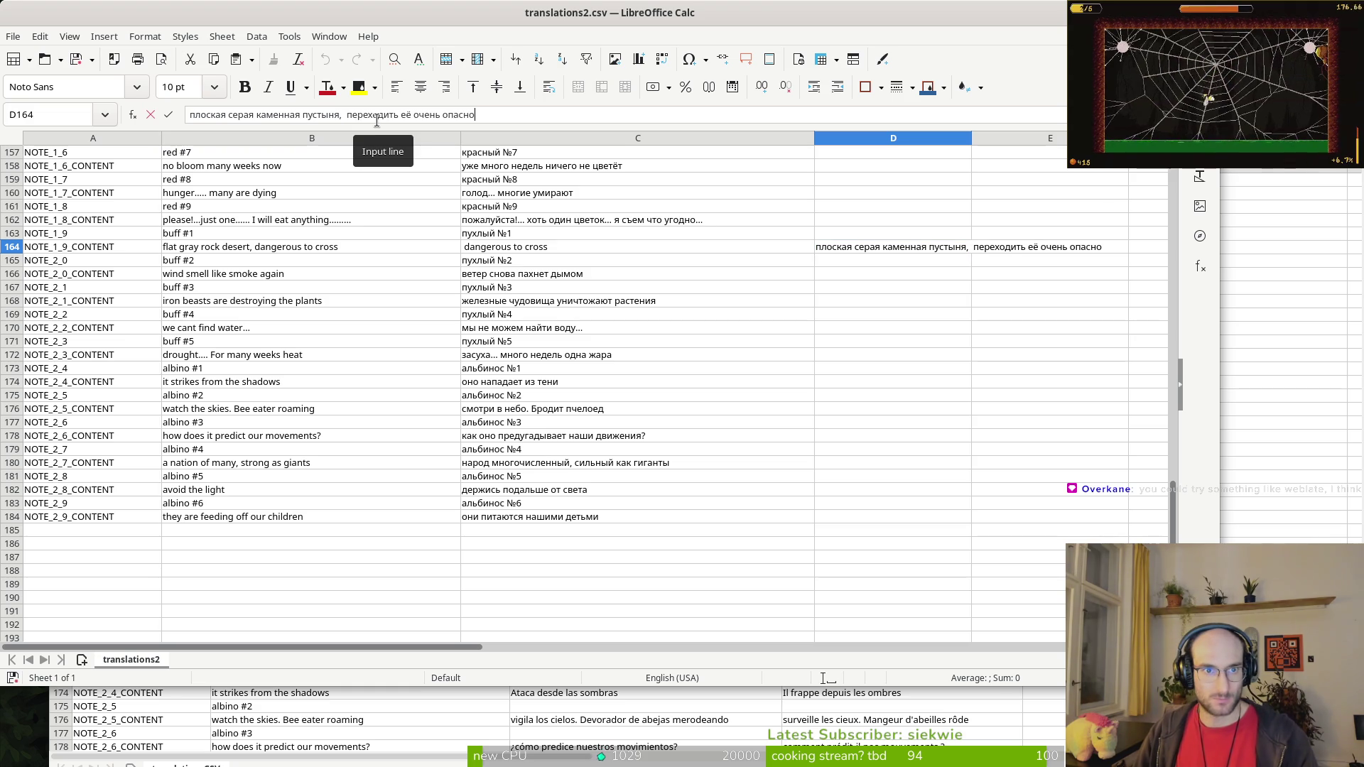
key("Escape")
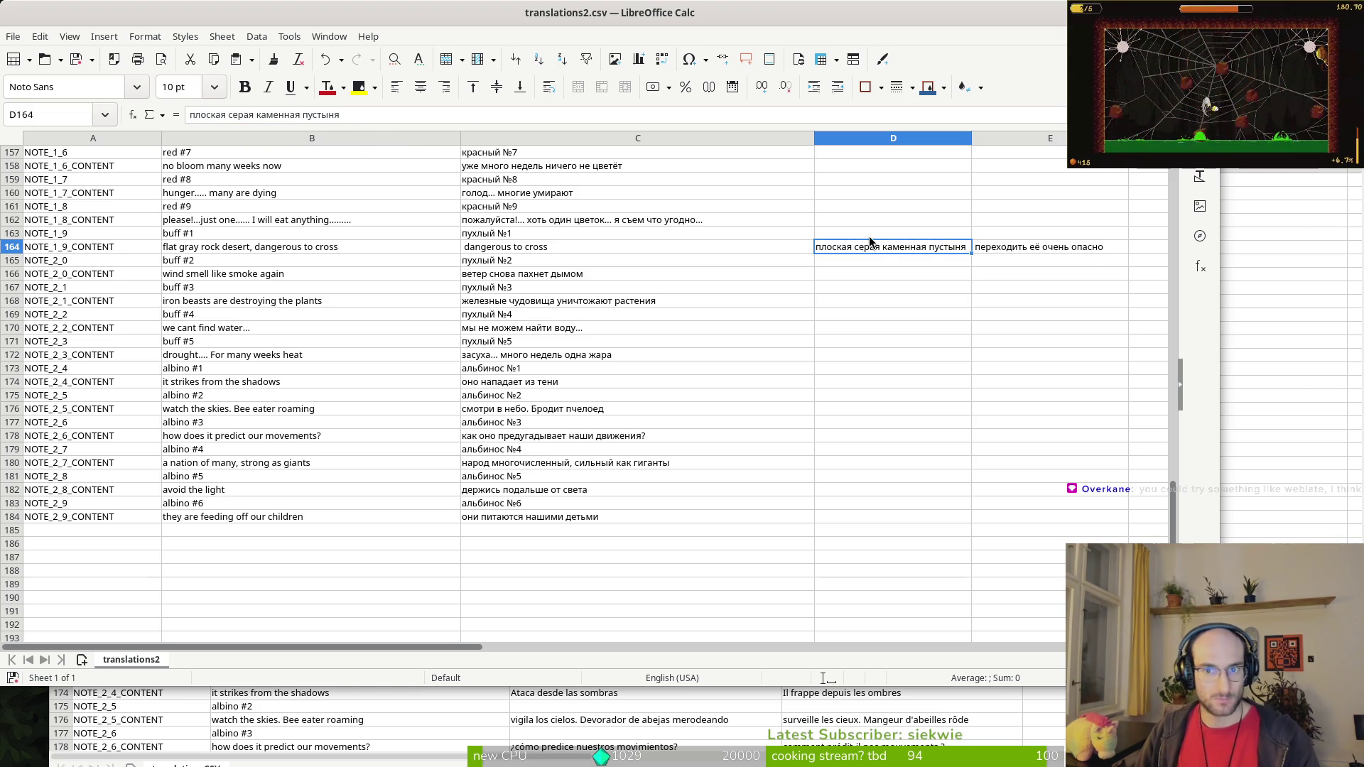
key("ctrl+z")
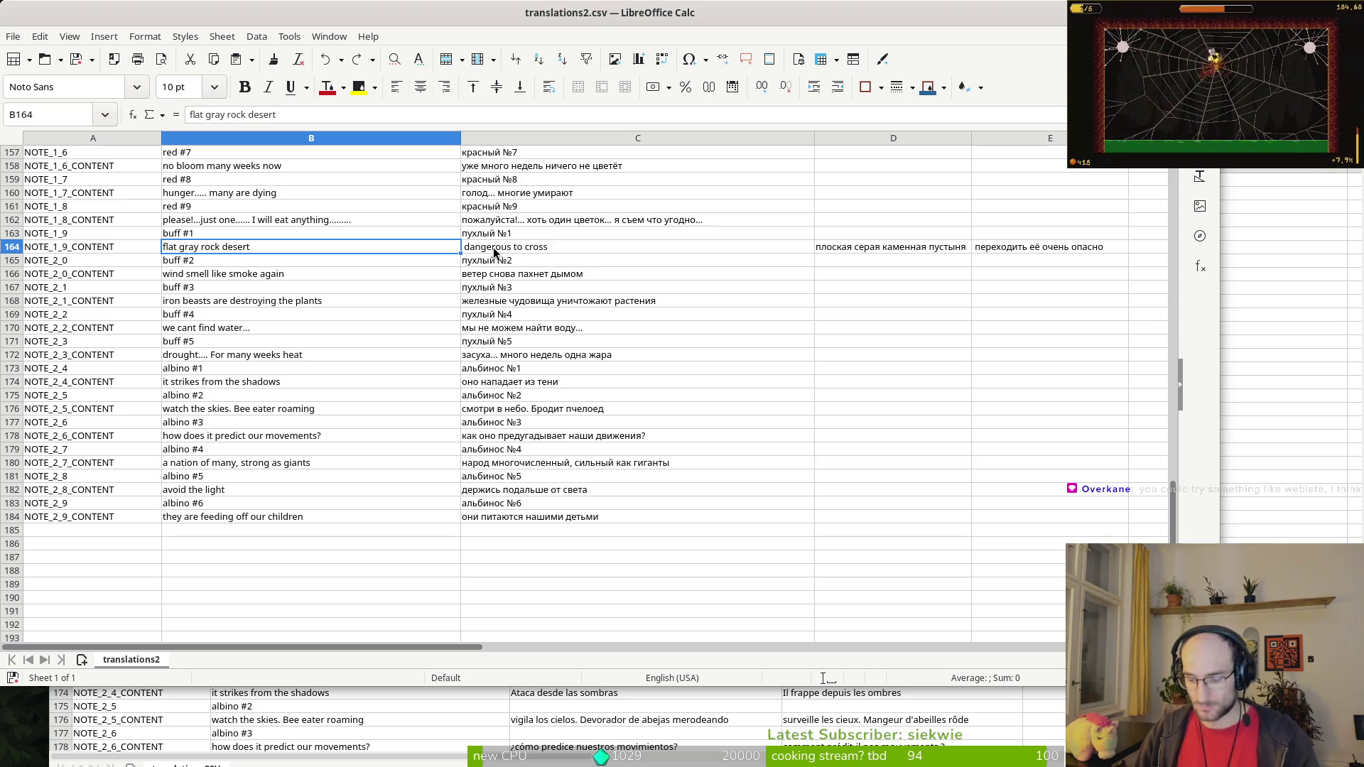
key("ctrl+y")
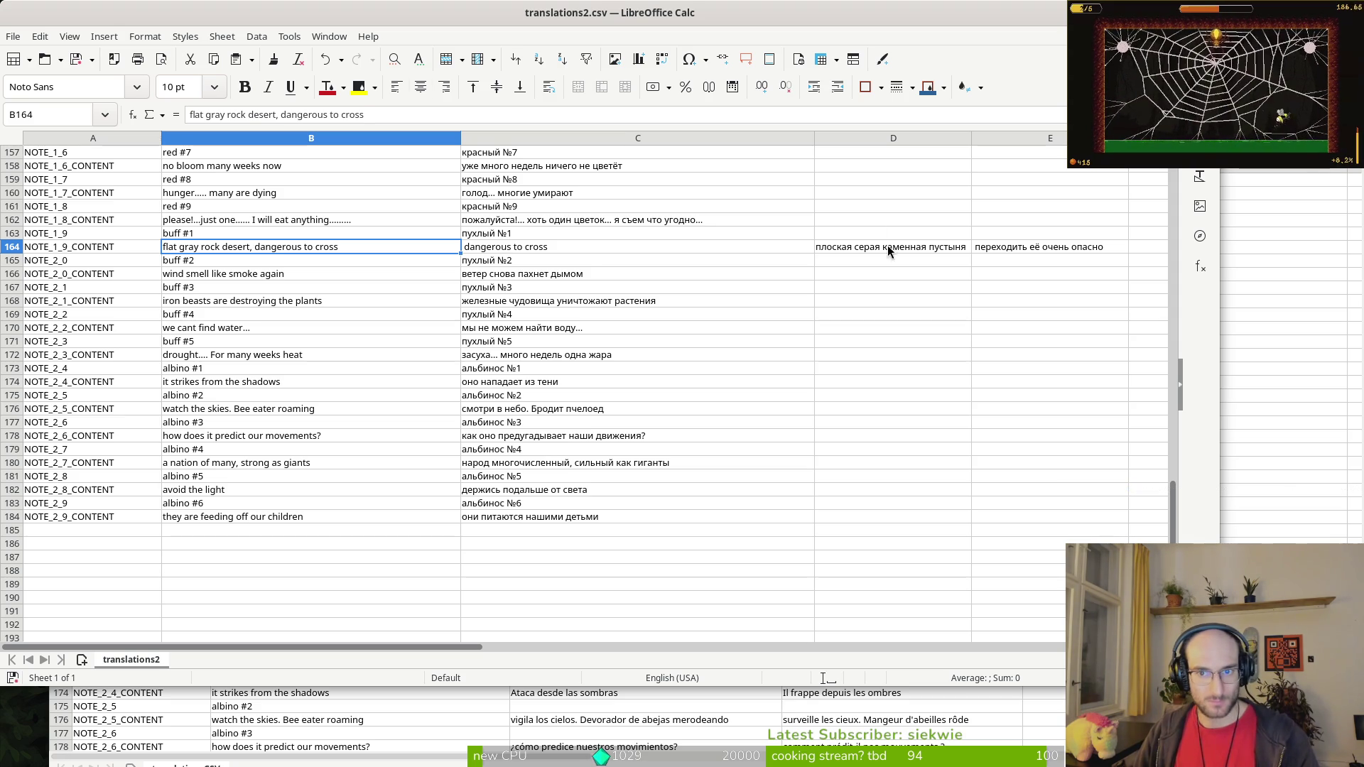
Step: Merge E164's fragment into D164 and copy the full Russian line into C164
left_click(1034, 250)
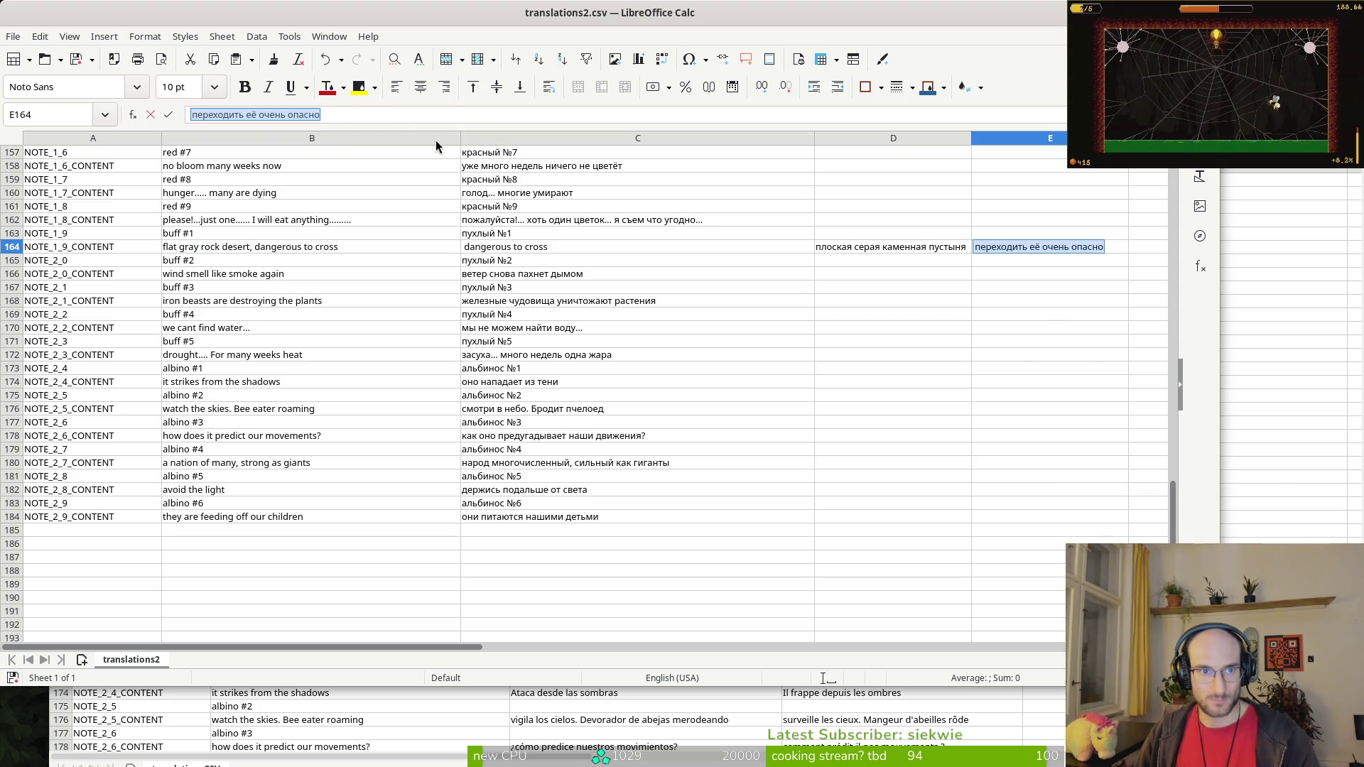
left_click(880, 250)
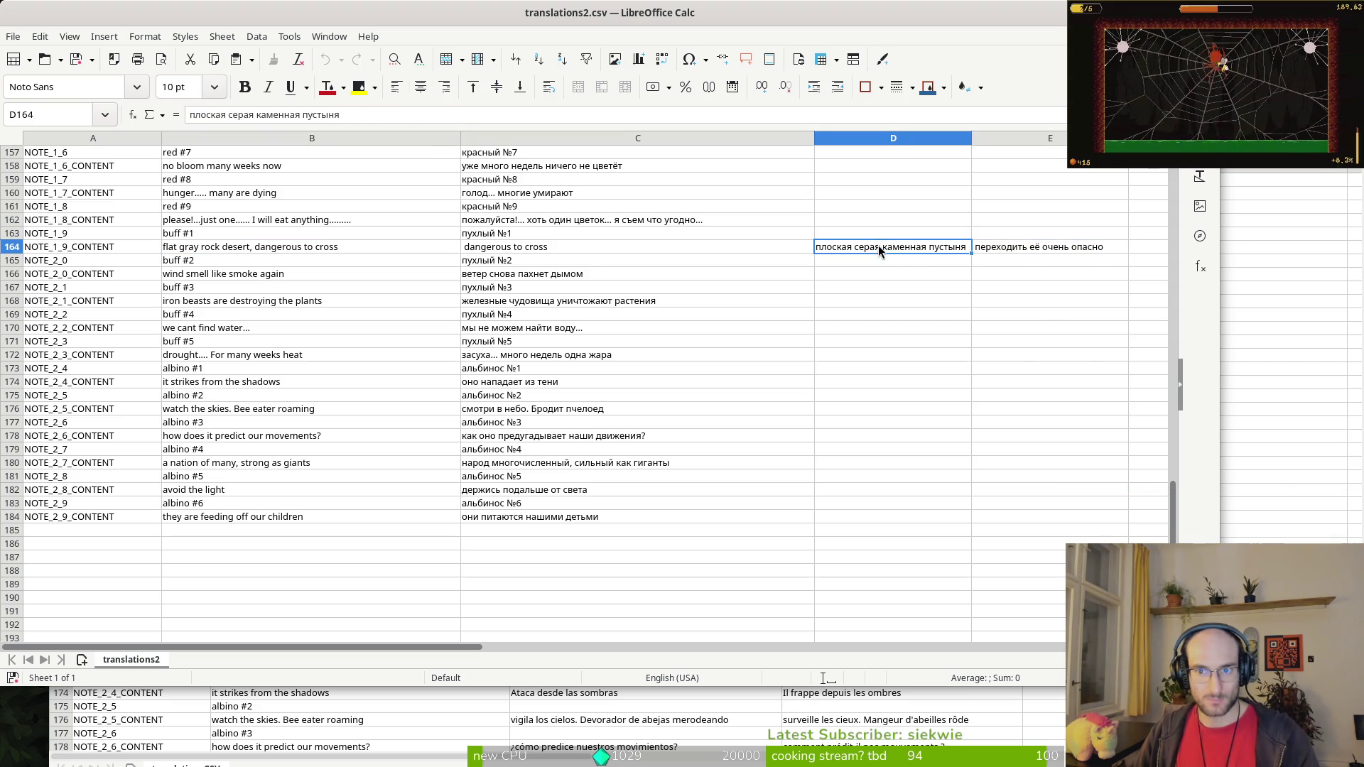
left_click(420, 114)
key("ctrl+v")
type(",")
triple_click(483, 112)
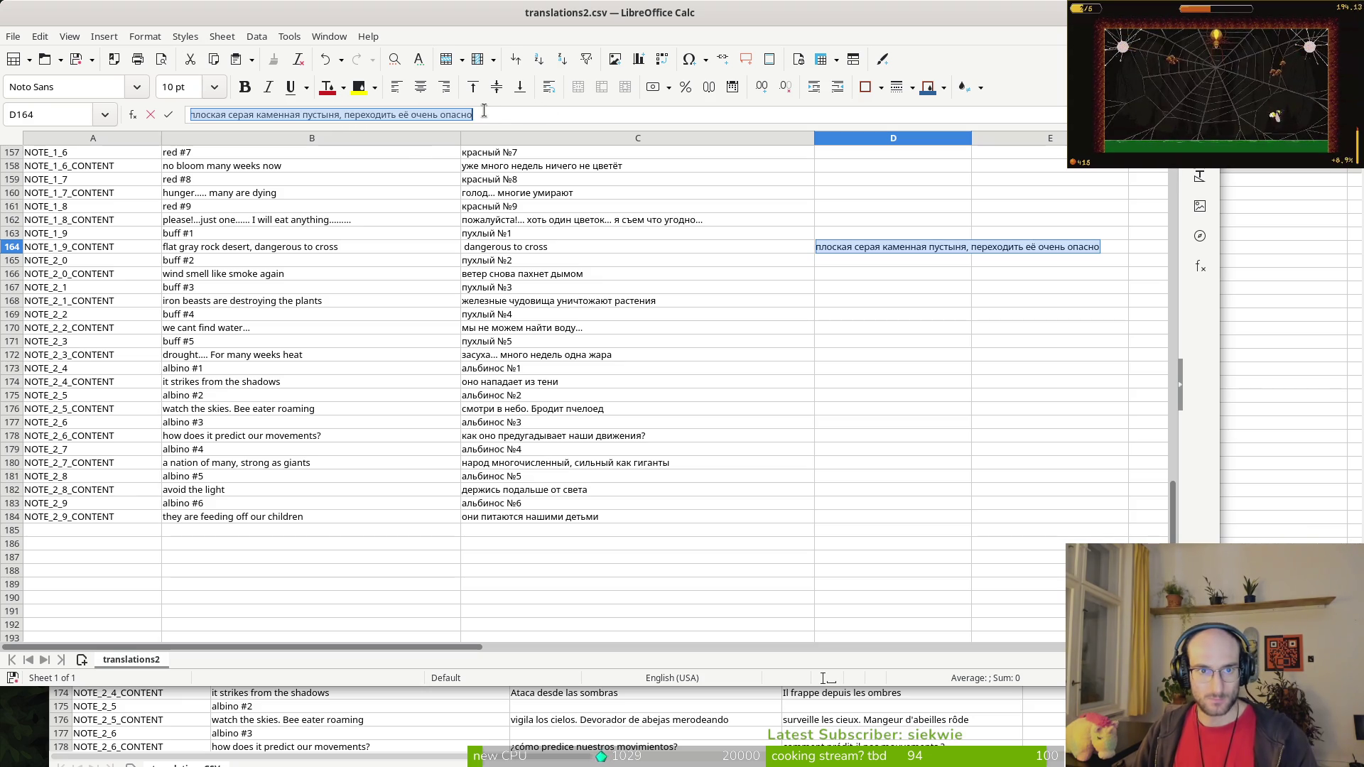
key("ctrl+c")
left_click(614, 248)
key("ctrl+v")
Step: Clear D164 and E164, removing a stray 0 left in D164
mouse_move(893, 248)
left_mouse_down()
mouse_move(1012, 250)
mouse_move(990, 257)
left_mouse_up()
key("Delete")
type("0")
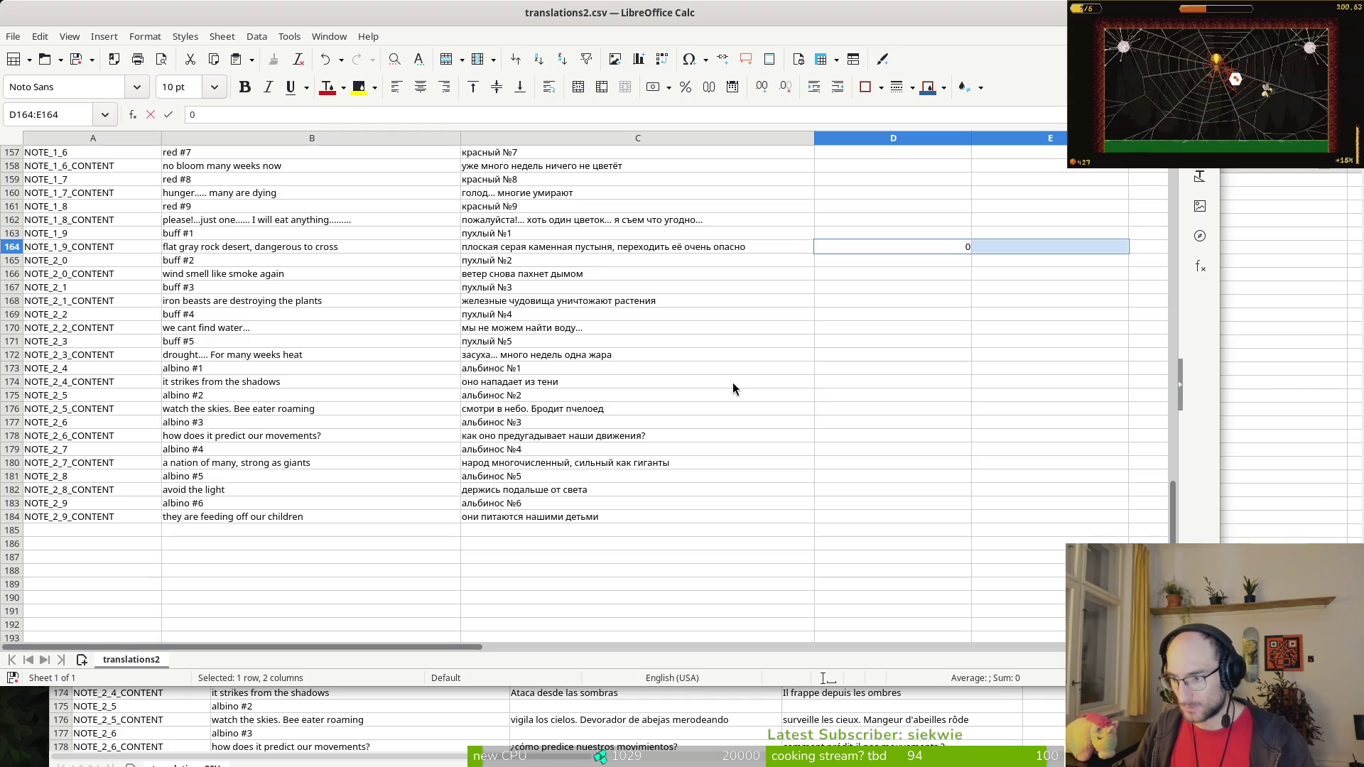
left_click(748, 284)
scroll(782, 286, "up", 3)
left_click(940, 358)
left_click(928, 373)
key("Delete")
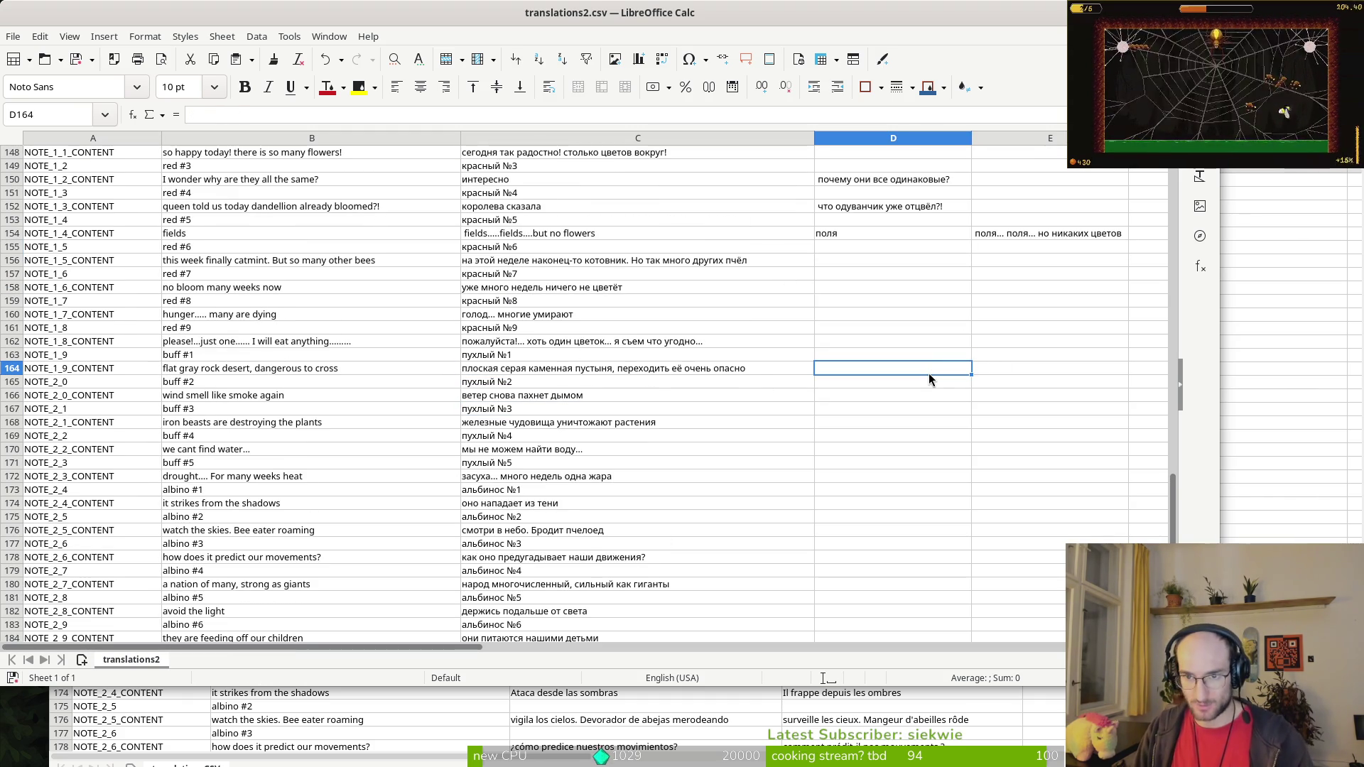
Step: Make B154 read 'fields, fields.....fields....but no flowers' using C154's English continuation
scroll(881, 314, "up", 1)
left_click(475, 278)
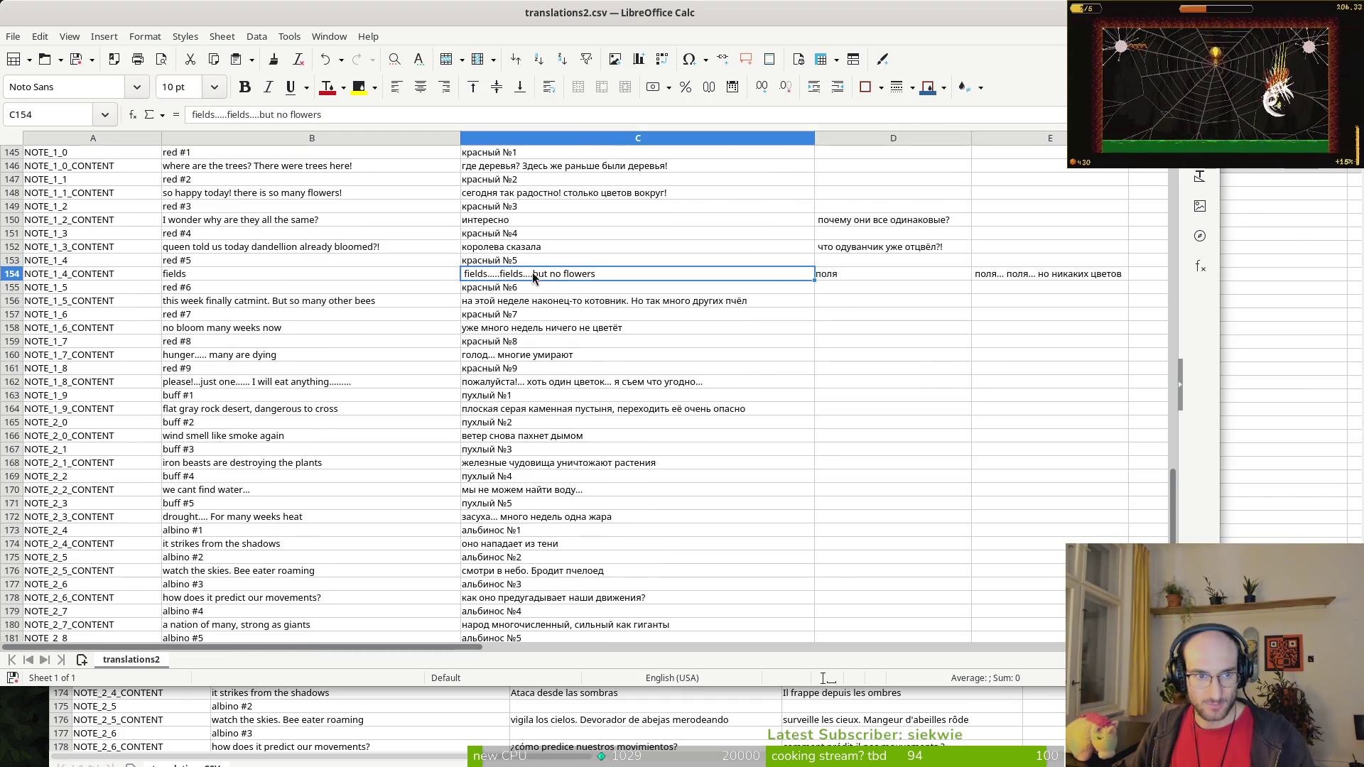
triple_click(352, 114)
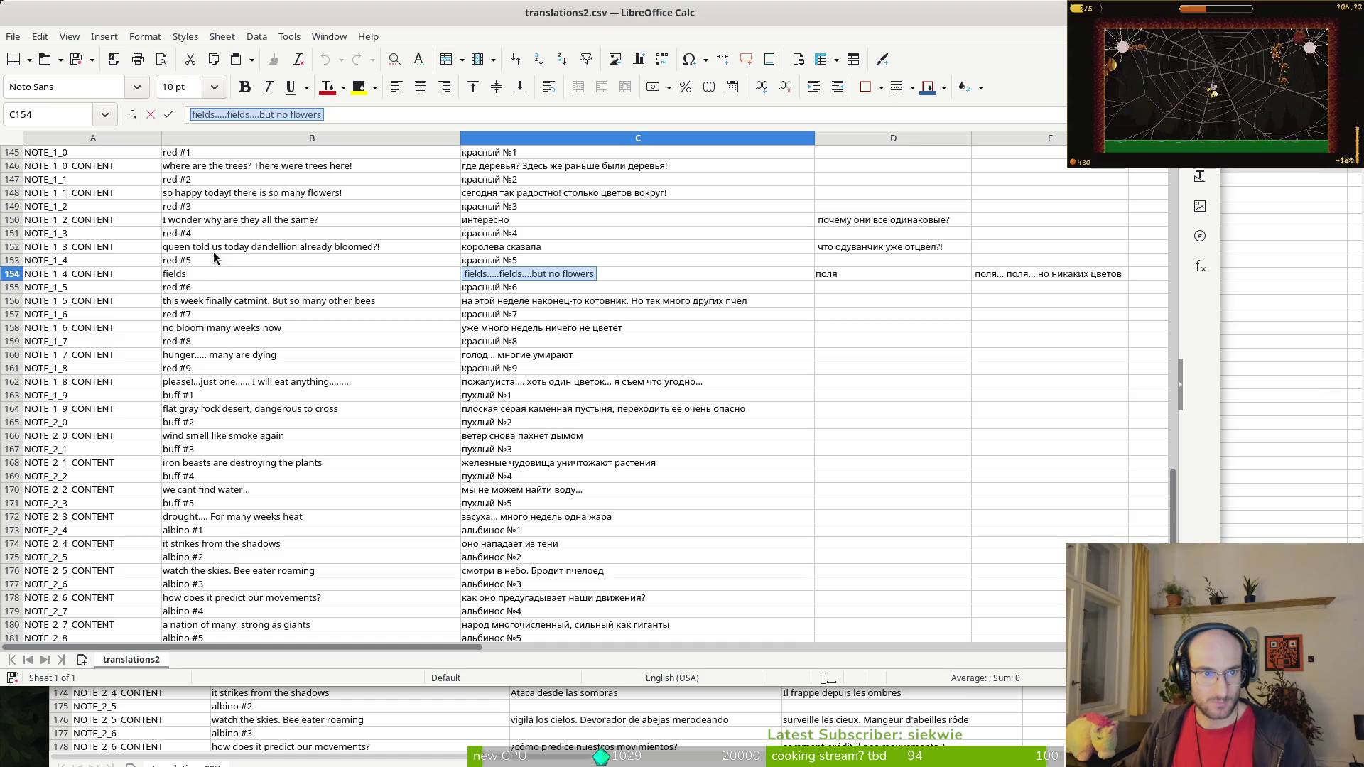
left_click(204, 278)
left_click(231, 118)
type(",")
key("ctrl+v")
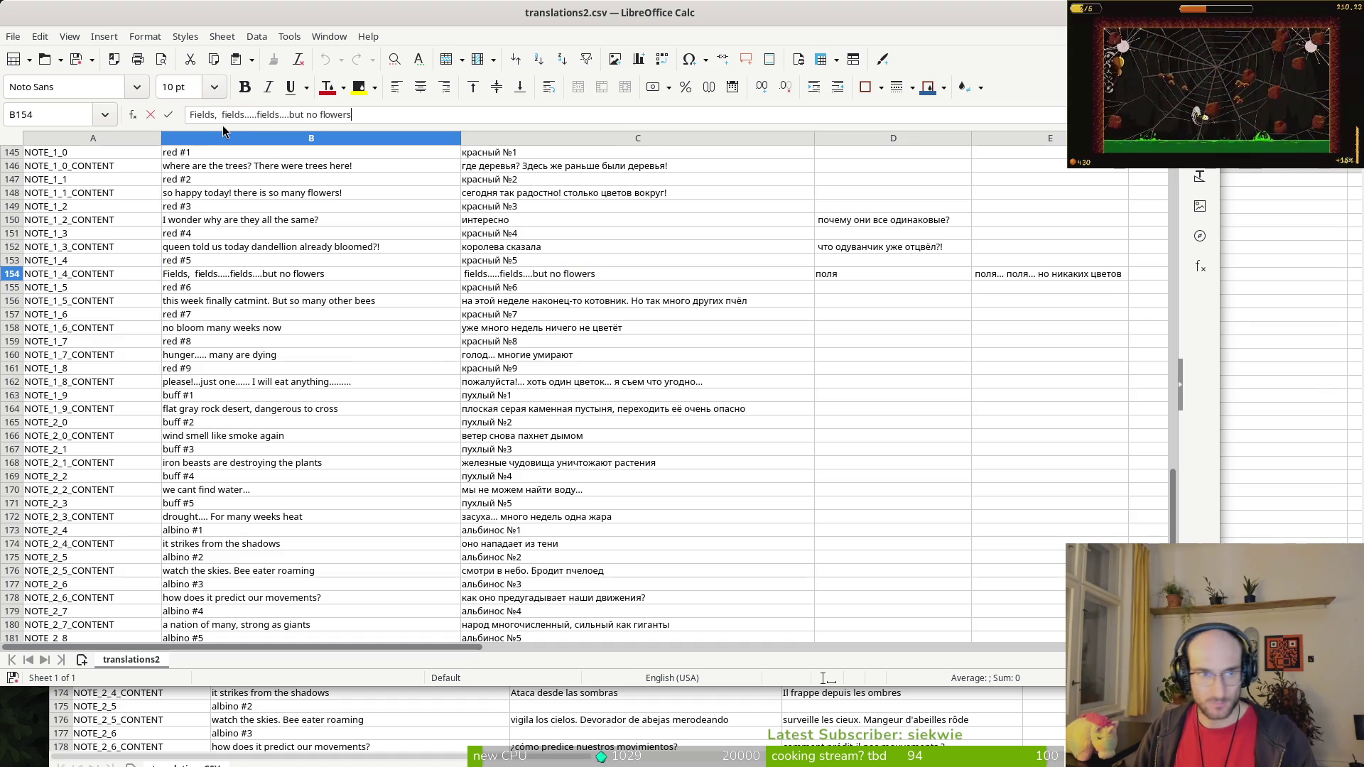
key("BackSpace")
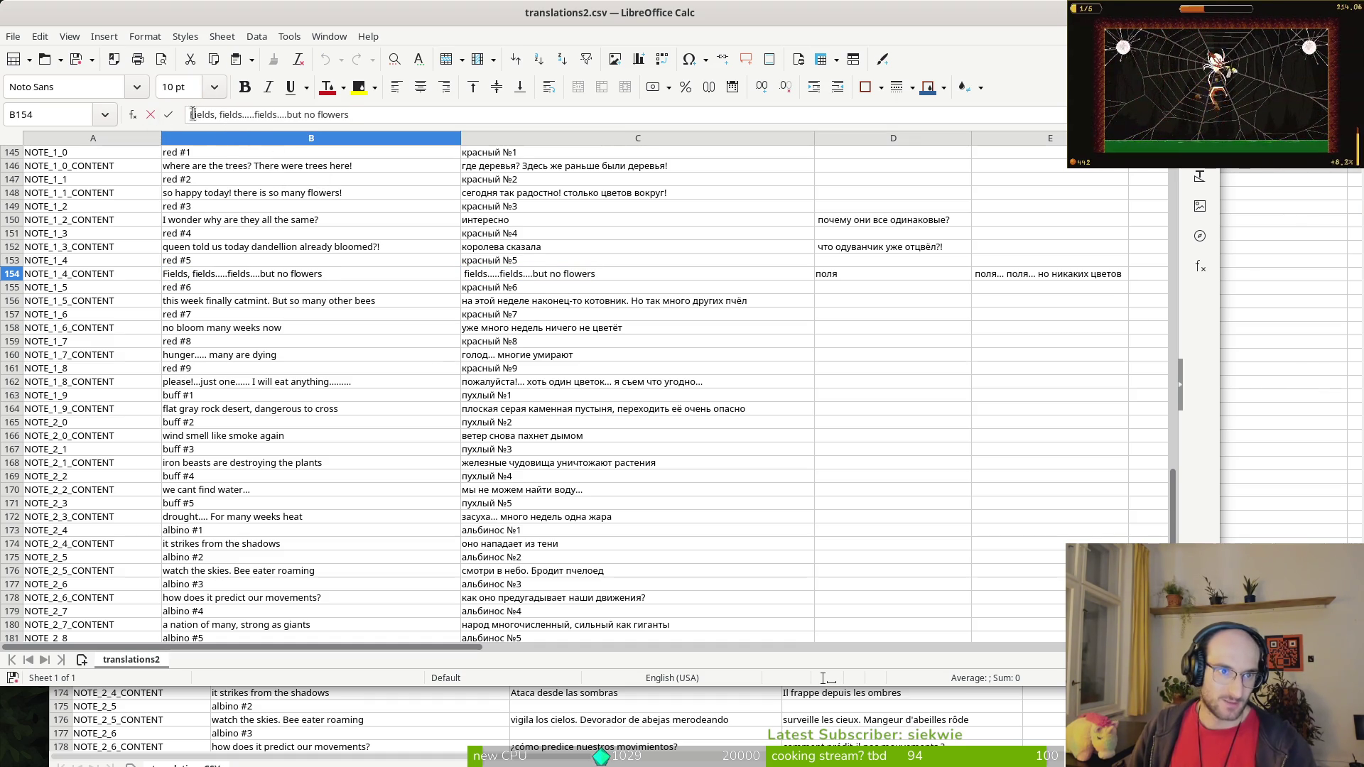
key("Home")
key("Delete")
type("f")
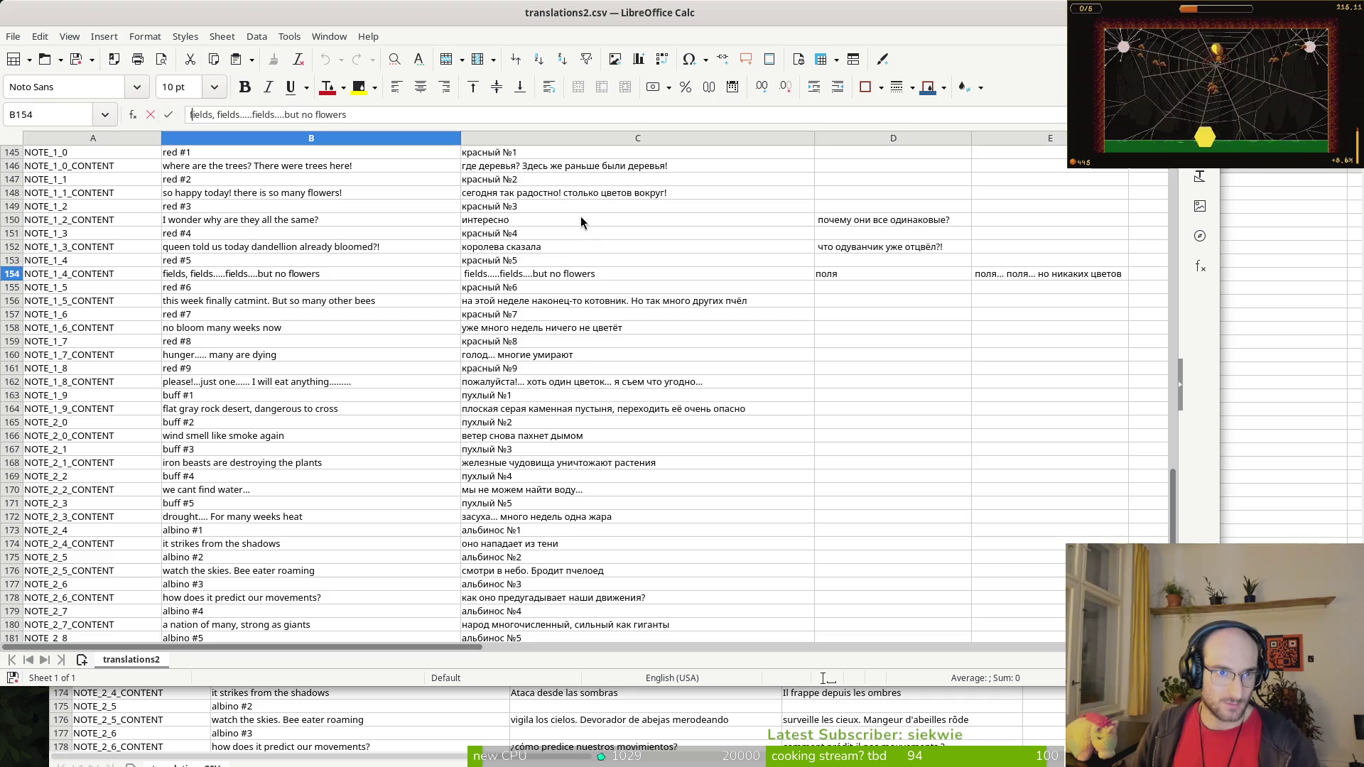
left_click(575, 219)
Step: Move E154's Russian continuation onto the end of D154's word 'поля'
left_click(594, 277)
left_click(994, 284)
left_click(1002, 261)
left_click(981, 270)
triple_click(981, 273)
key("BackSpace")
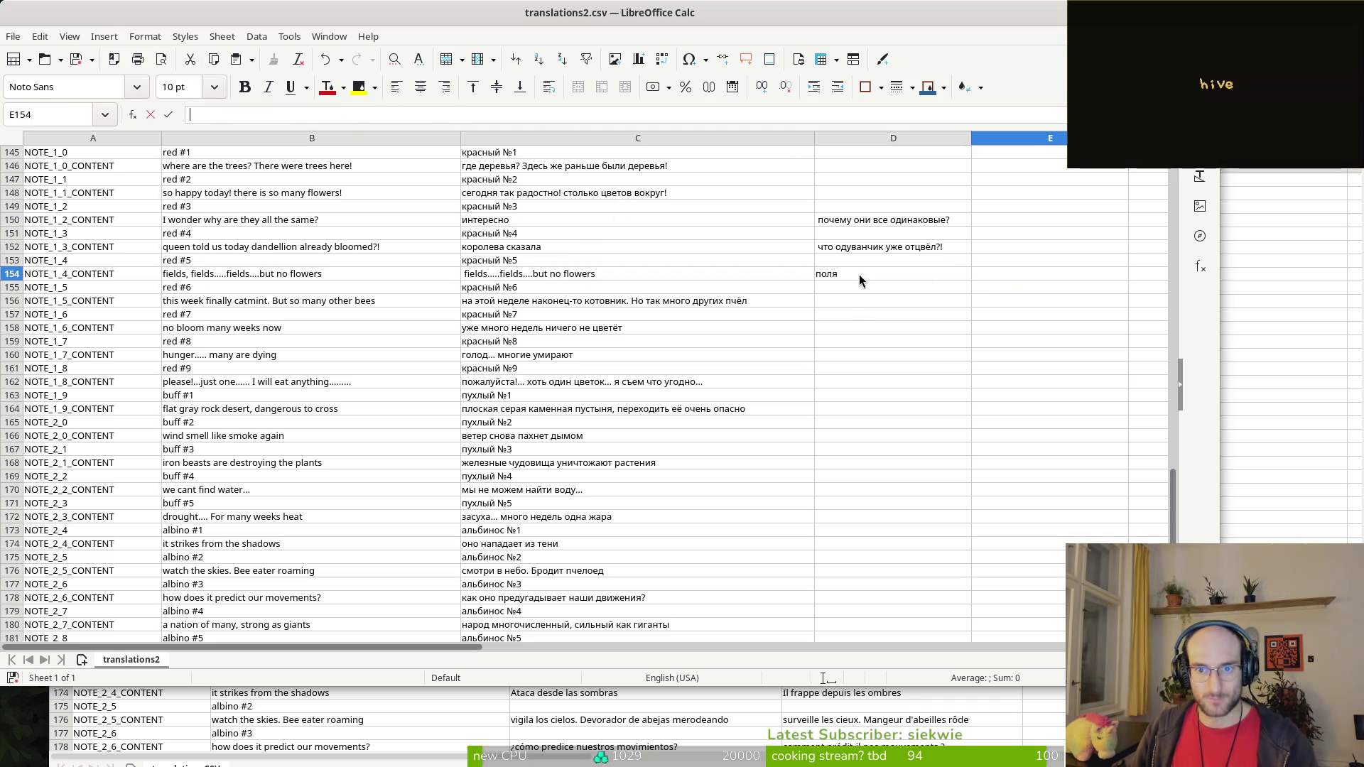
left_click(860, 279)
left_click(211, 115)
key("ctrl+v")
type(",")
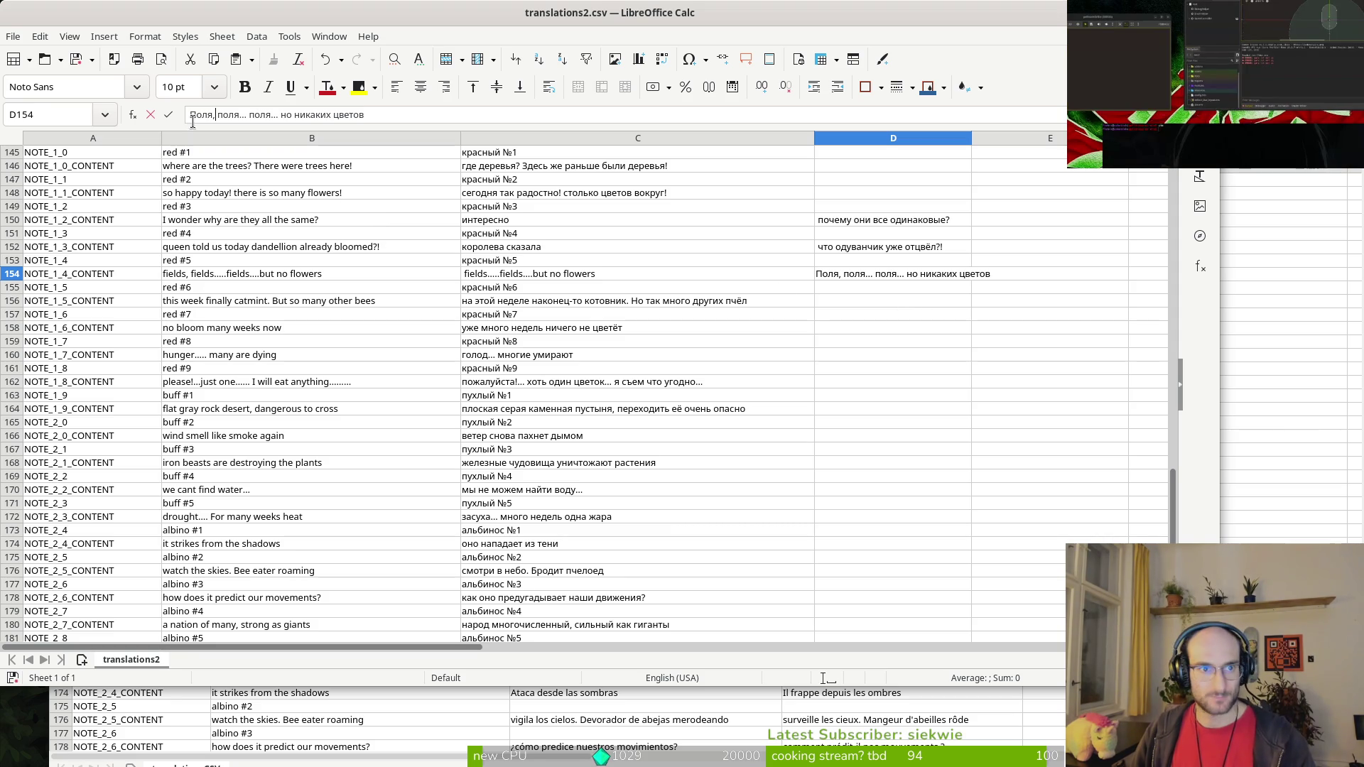
left_click(881, 331)
Step: Copy 'Поля, поля... поля... но никаких цветов' from D154 over C154, confirming the overwrite
left_click(857, 273)
key("ctrl+c")
left_click(615, 276)
key("ctrl+v")
left_click(611, 387)
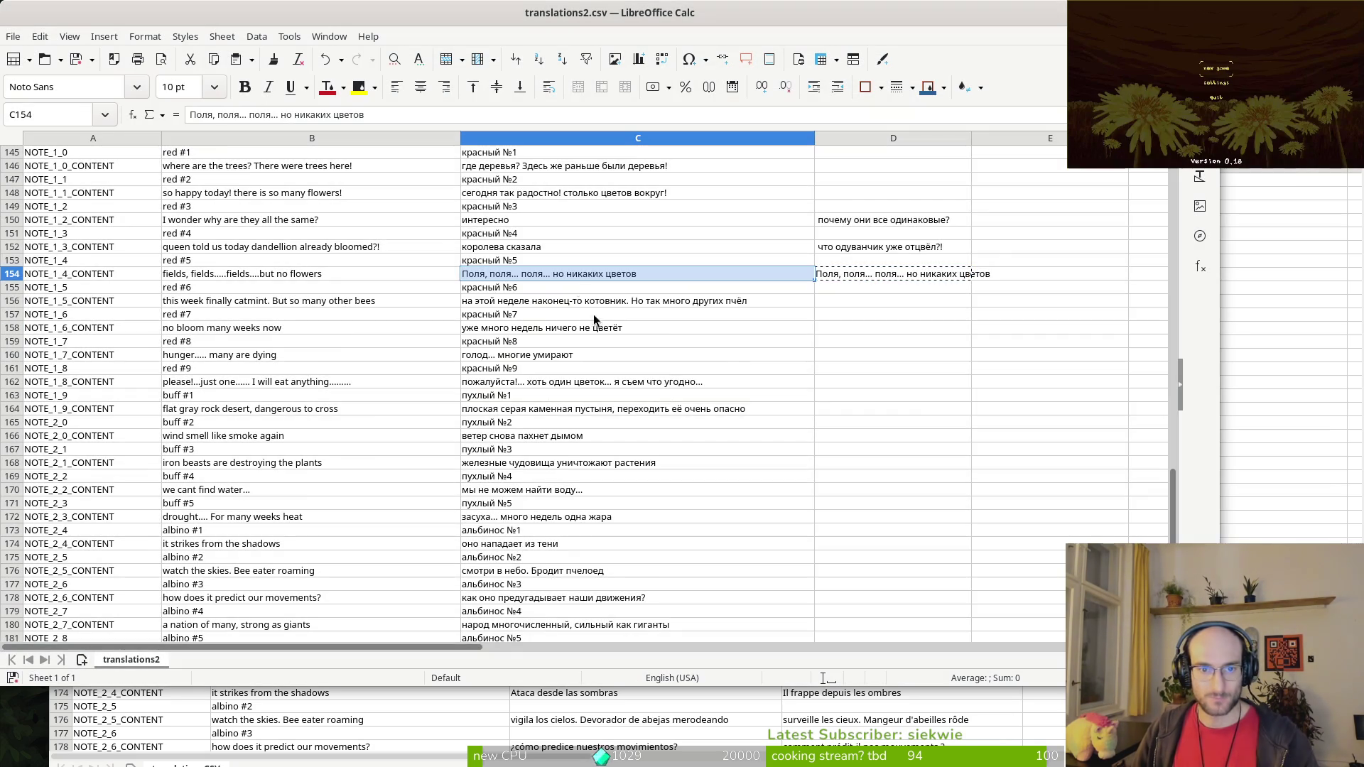
scroll(832, 305, "up", 4)
Step: Append D152's Russian question to C152 after 'королева сказала', joined with a comma
left_click(862, 413)
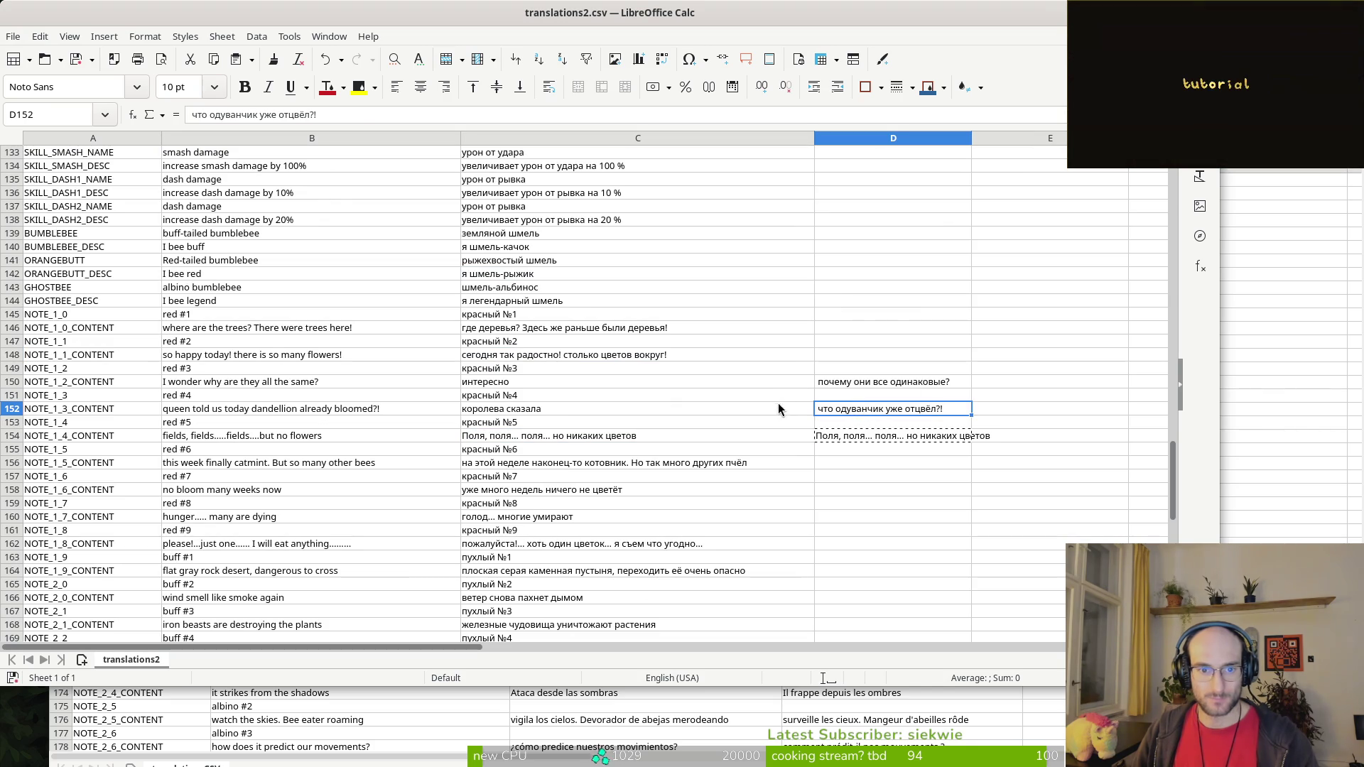
left_click(570, 410)
left_click(275, 115)
key("ctrl+v")
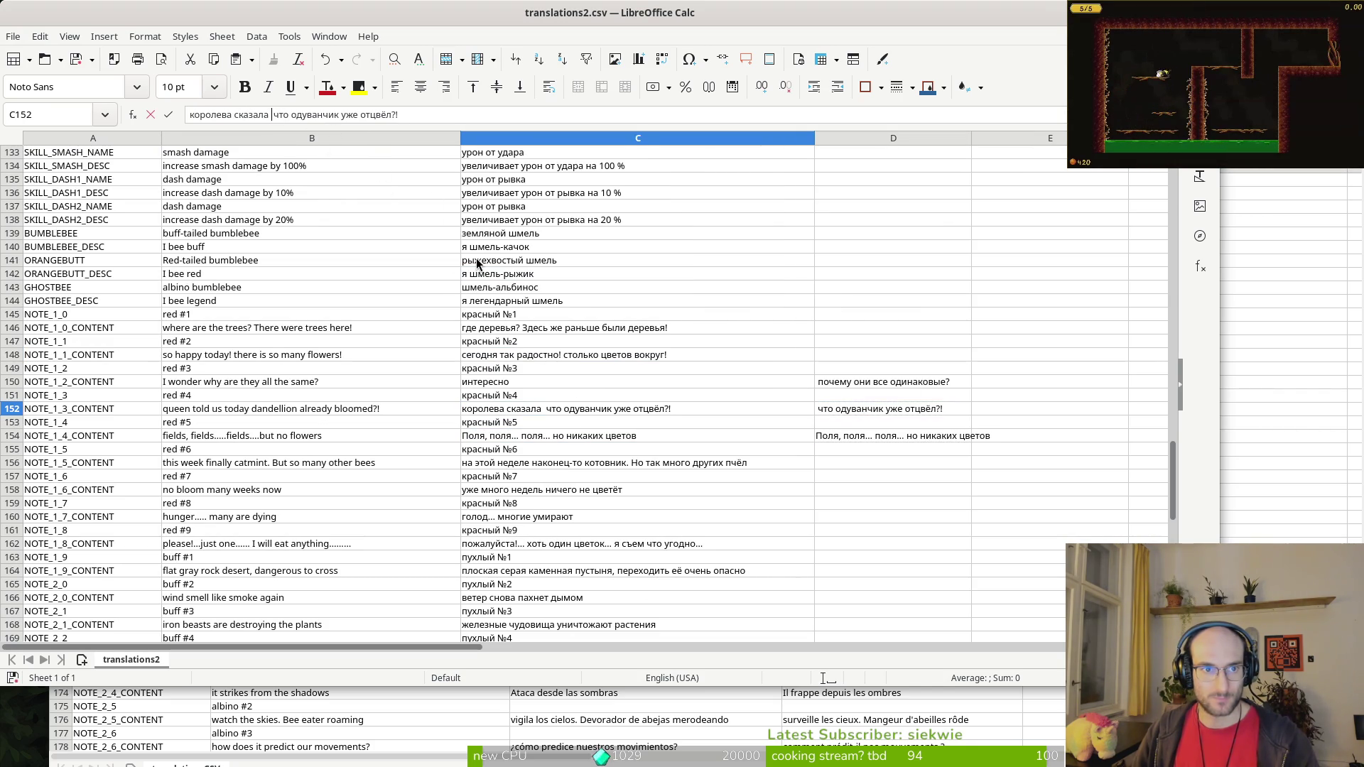
key("BackSpace")
type(".")
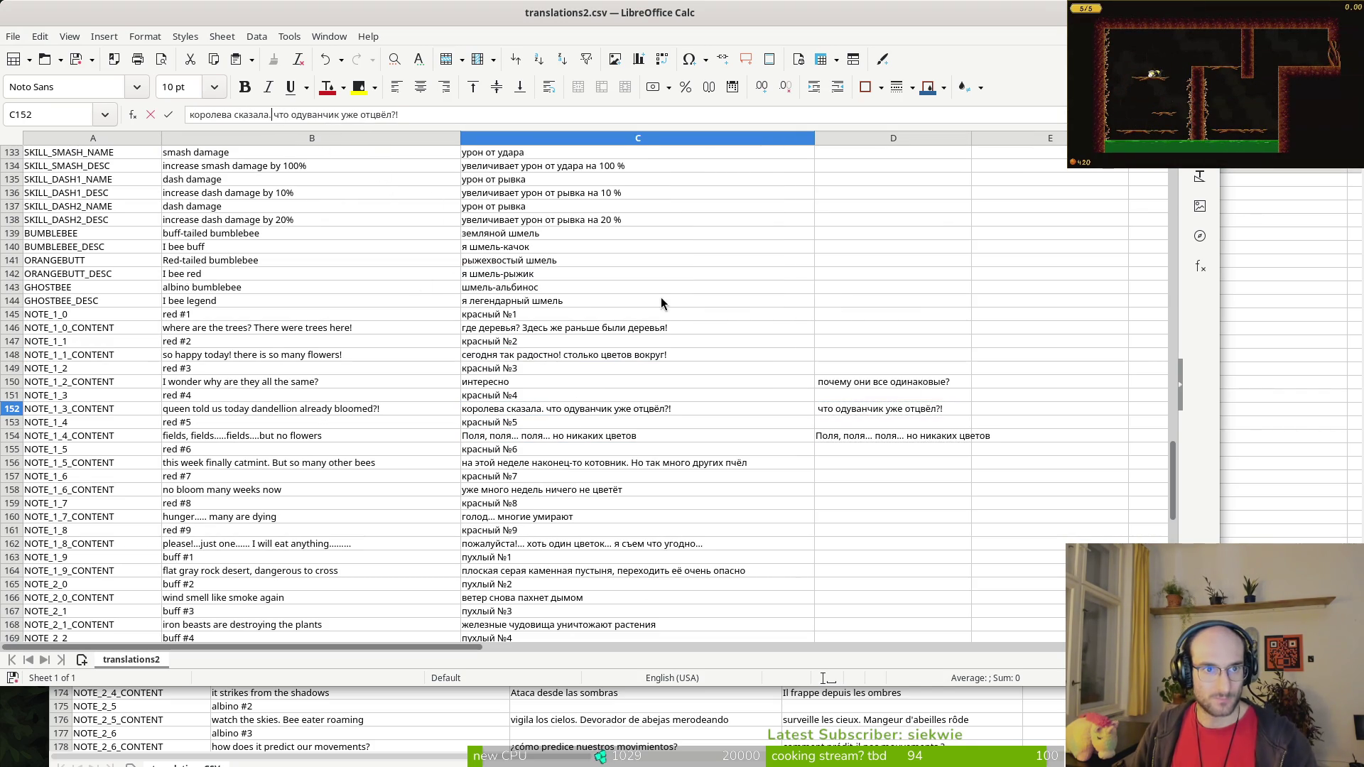
key("BackSpace")
type(",")
key("Return")
Step: Clear the leftover Russian fragments in D152, D154 and D150
left_click(856, 412)
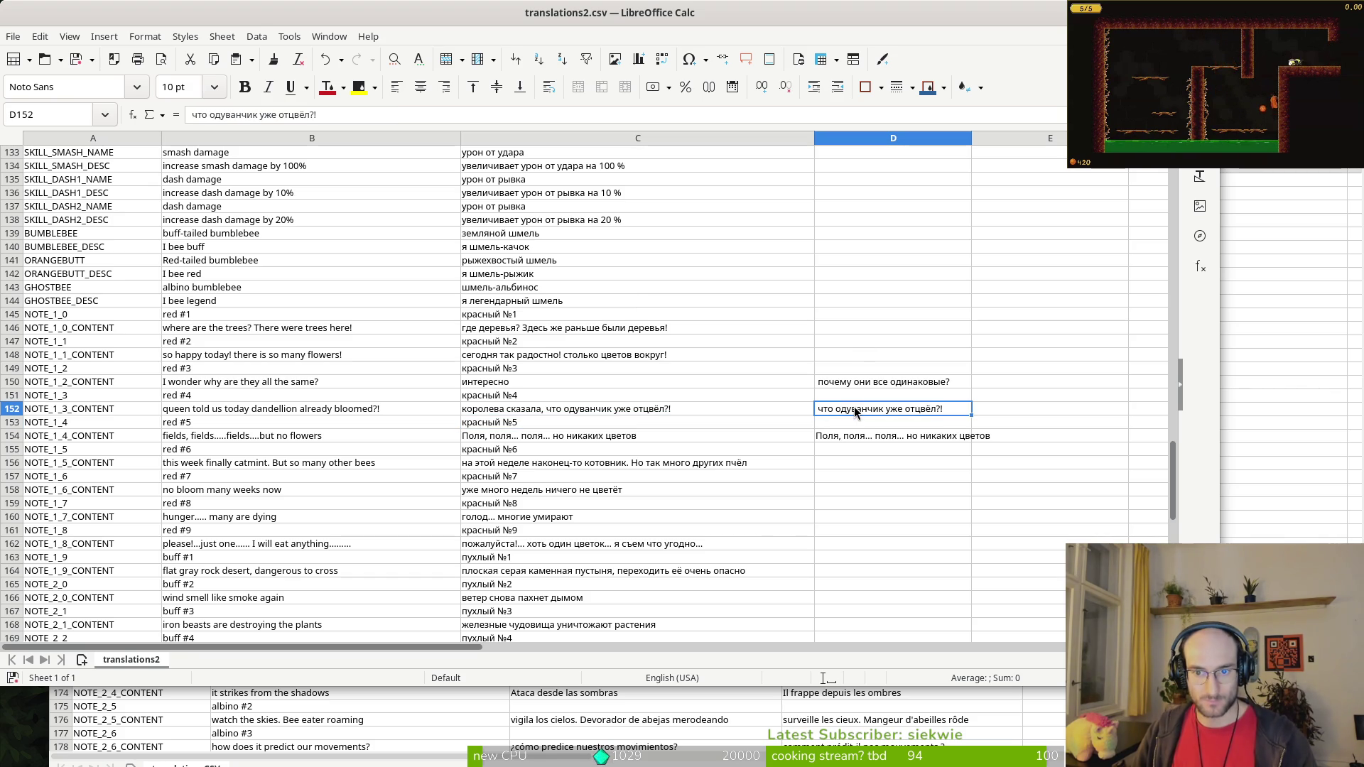
left_click(869, 436, "ctrl")
key("Delete")
left_click(913, 381)
left_click(390, 111)
key("ctrl+a")
key("BackSpace")
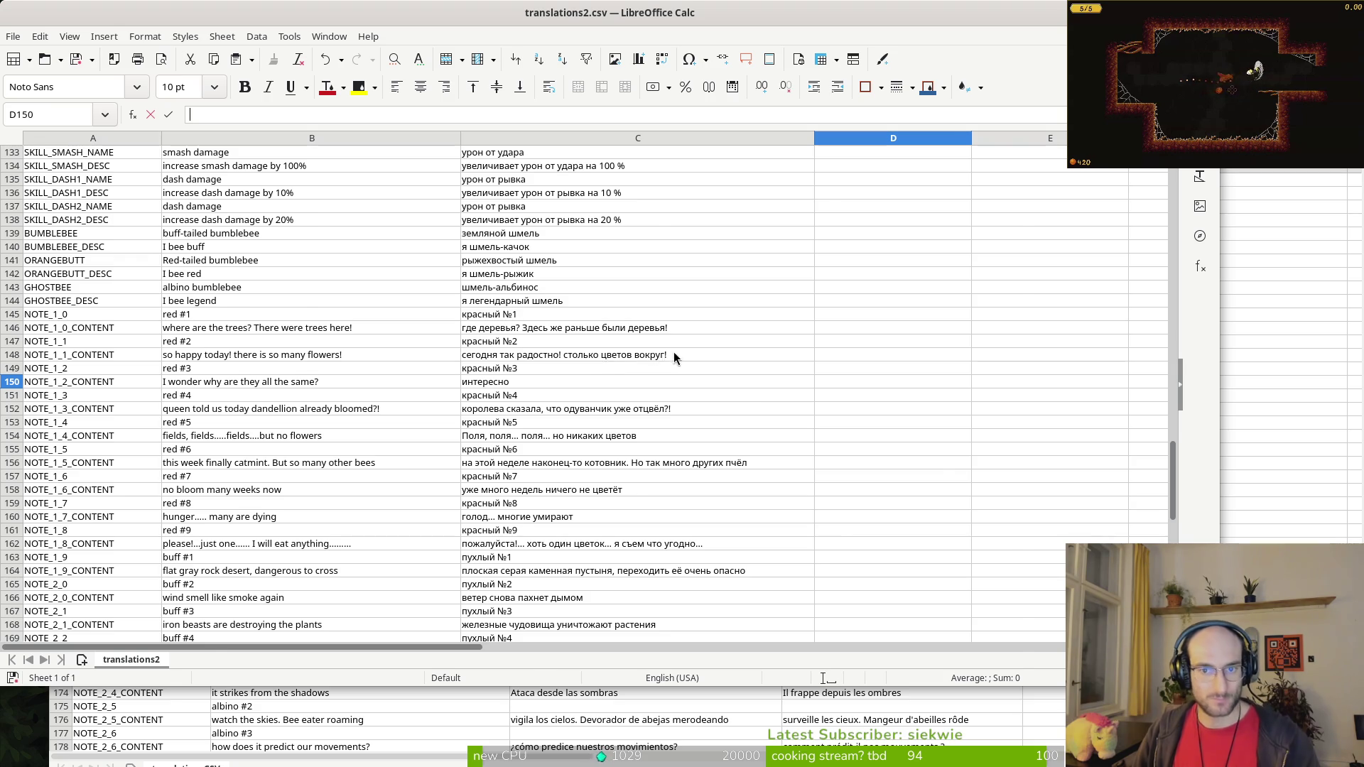
Step: Start closing translations2.csv, then cancel to keep it open
key("ctrl+q")
left_click(732, 455)
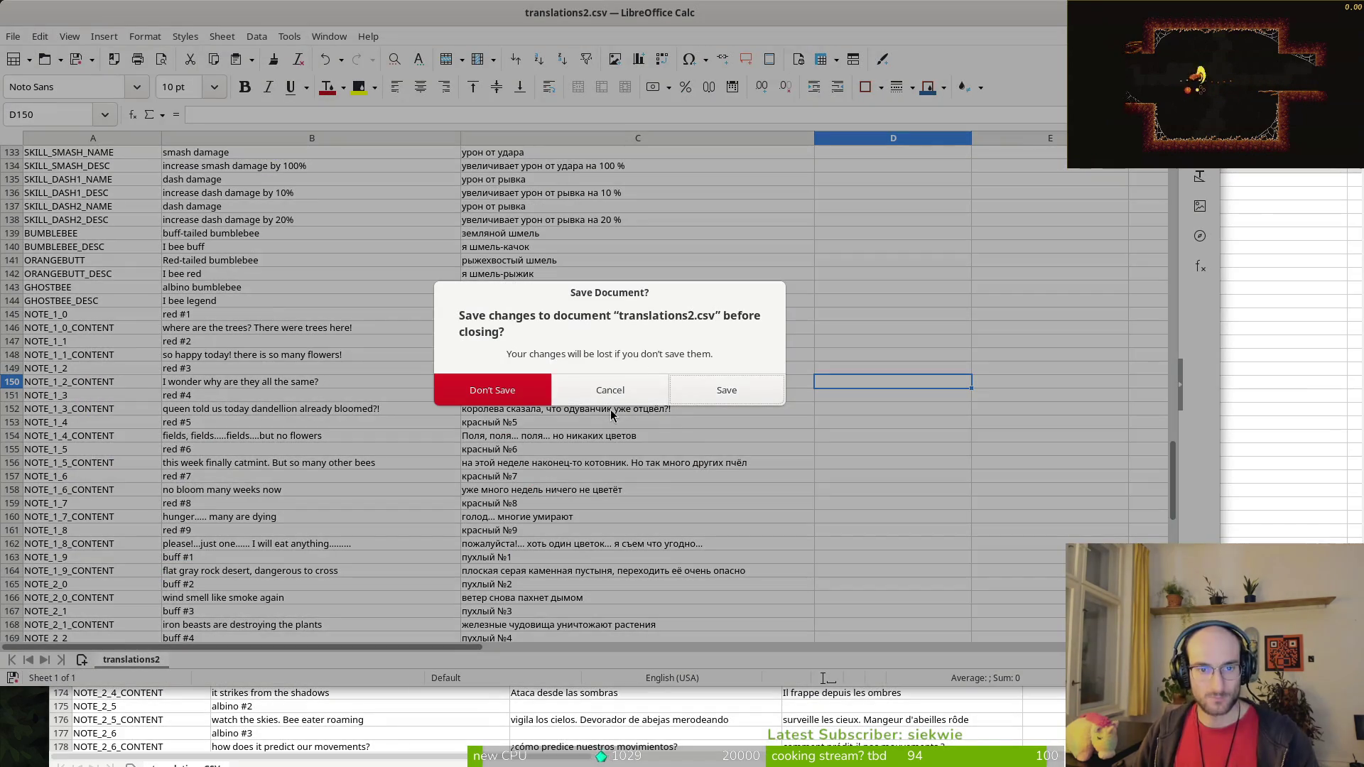
key("Escape")
key("Escape")
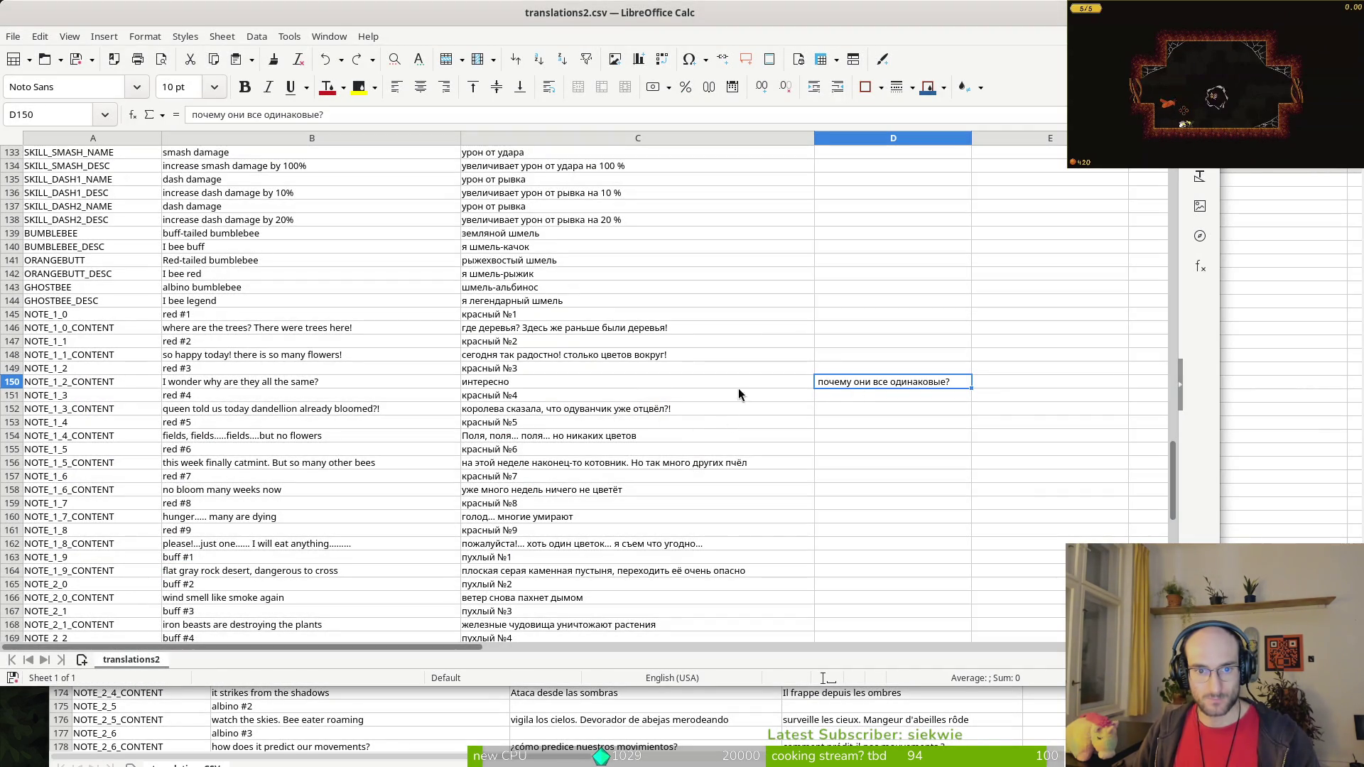
Step: Append ', почему они все одинаковые?' to C150 and clear D150
left_click(606, 386)
left_click(300, 111)
type(", почему они все одинаковые?")
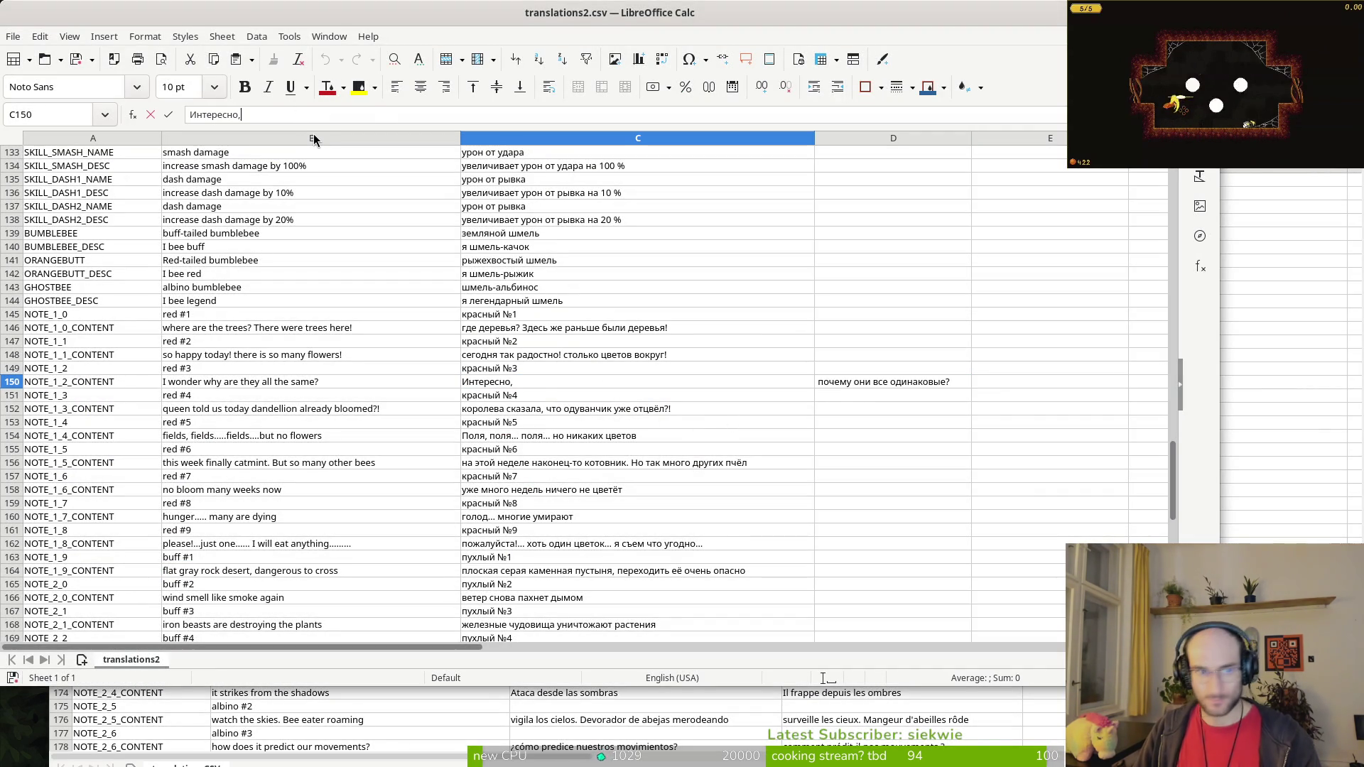
left_click(898, 387)
key("Delete")
Step: Move D118's overflow text ', чтобы получить бонус к урону' onto the end of C118
scroll(847, 340, "up", 11)
left_click(887, 398)
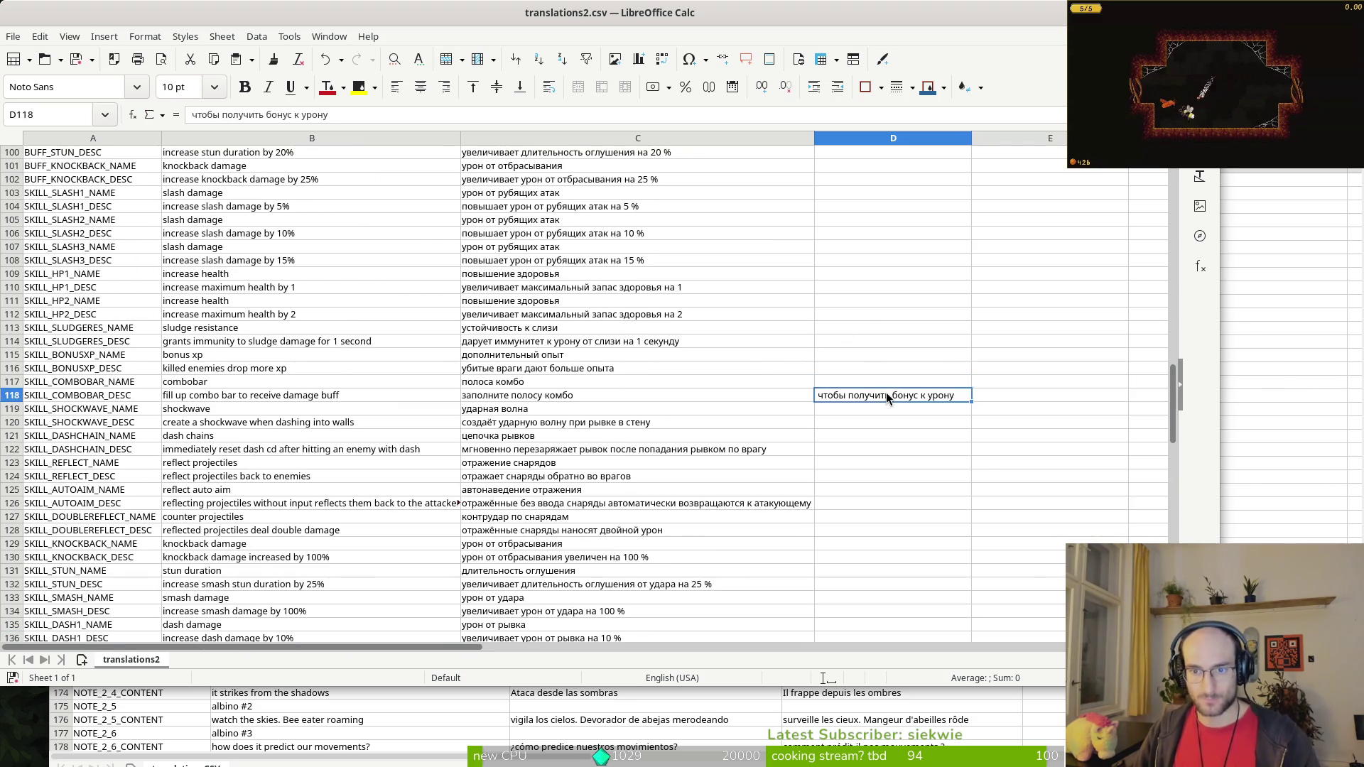
triple_click(412, 114)
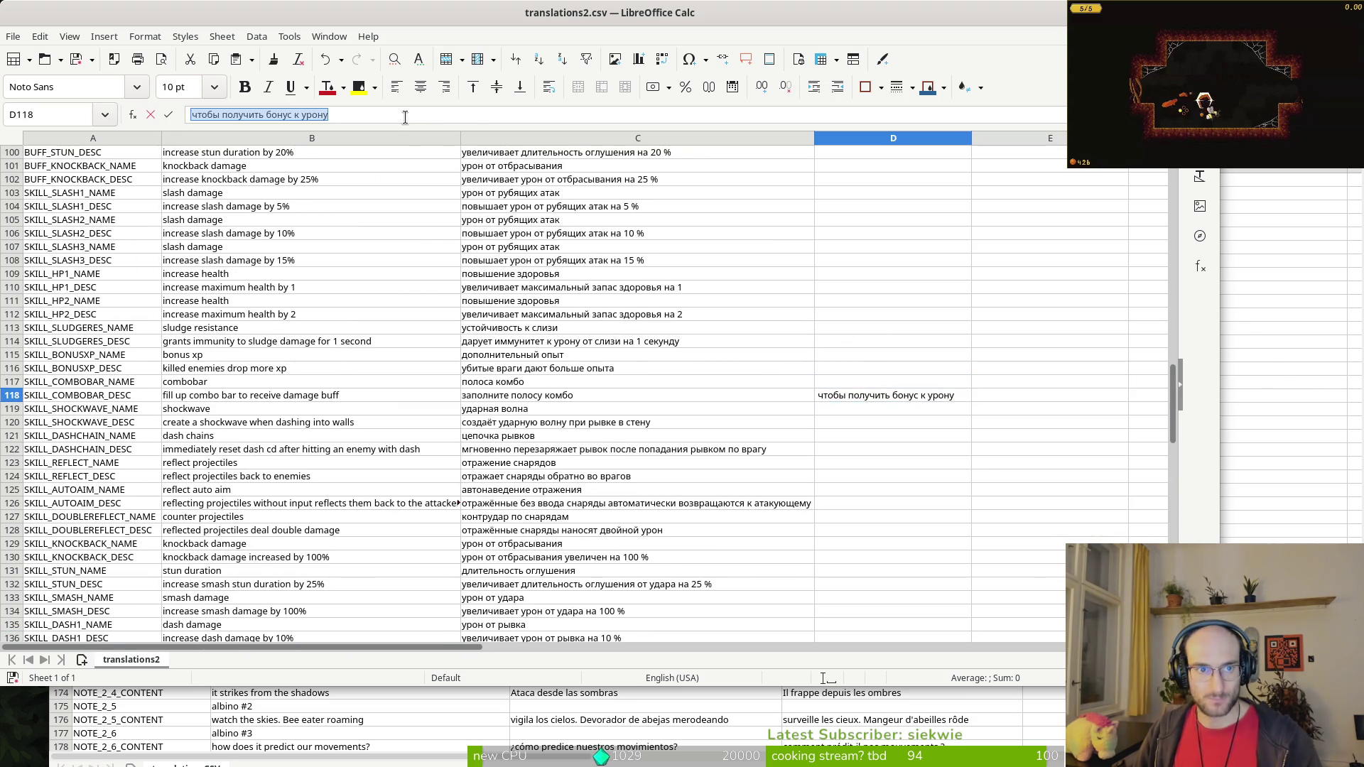
key("ctrl+x")
left_click(670, 400)
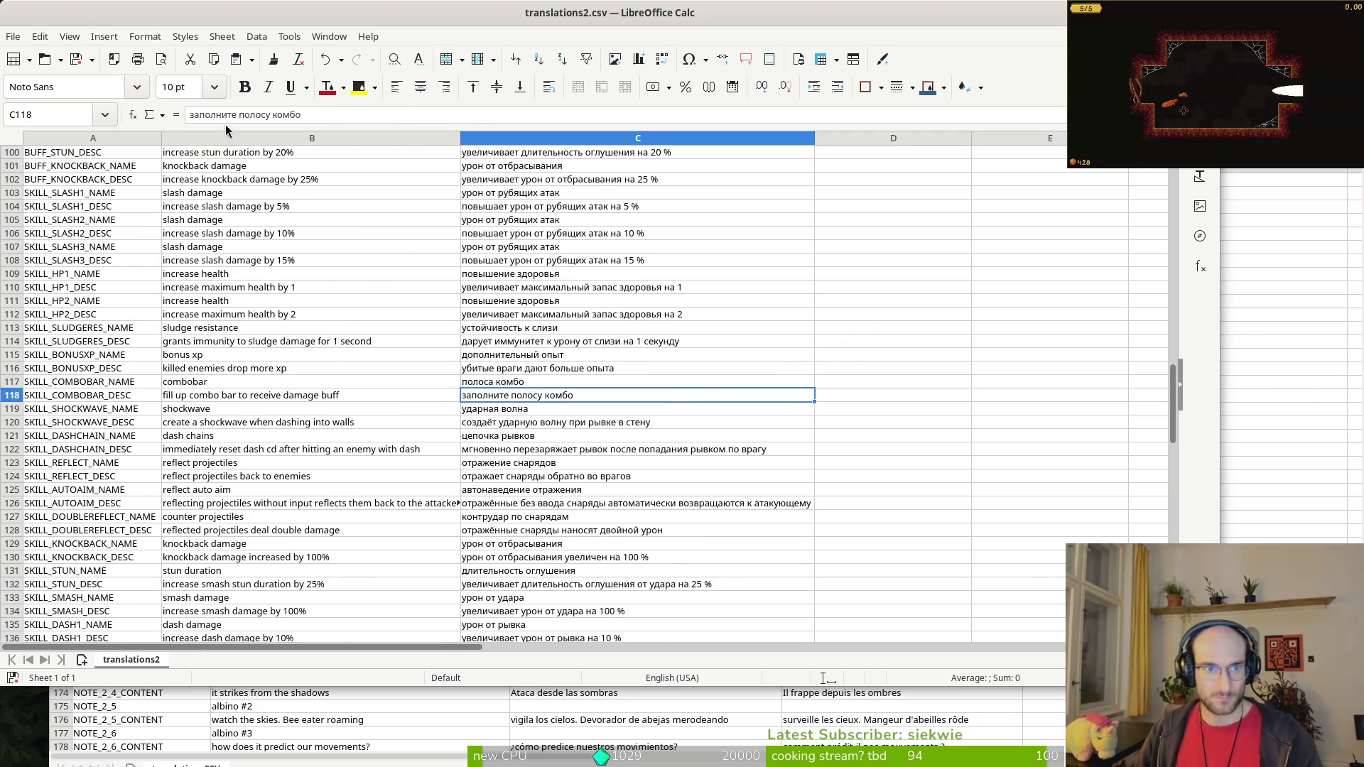
left_click(301, 115)
type(", чтобы получить бонус к урону")
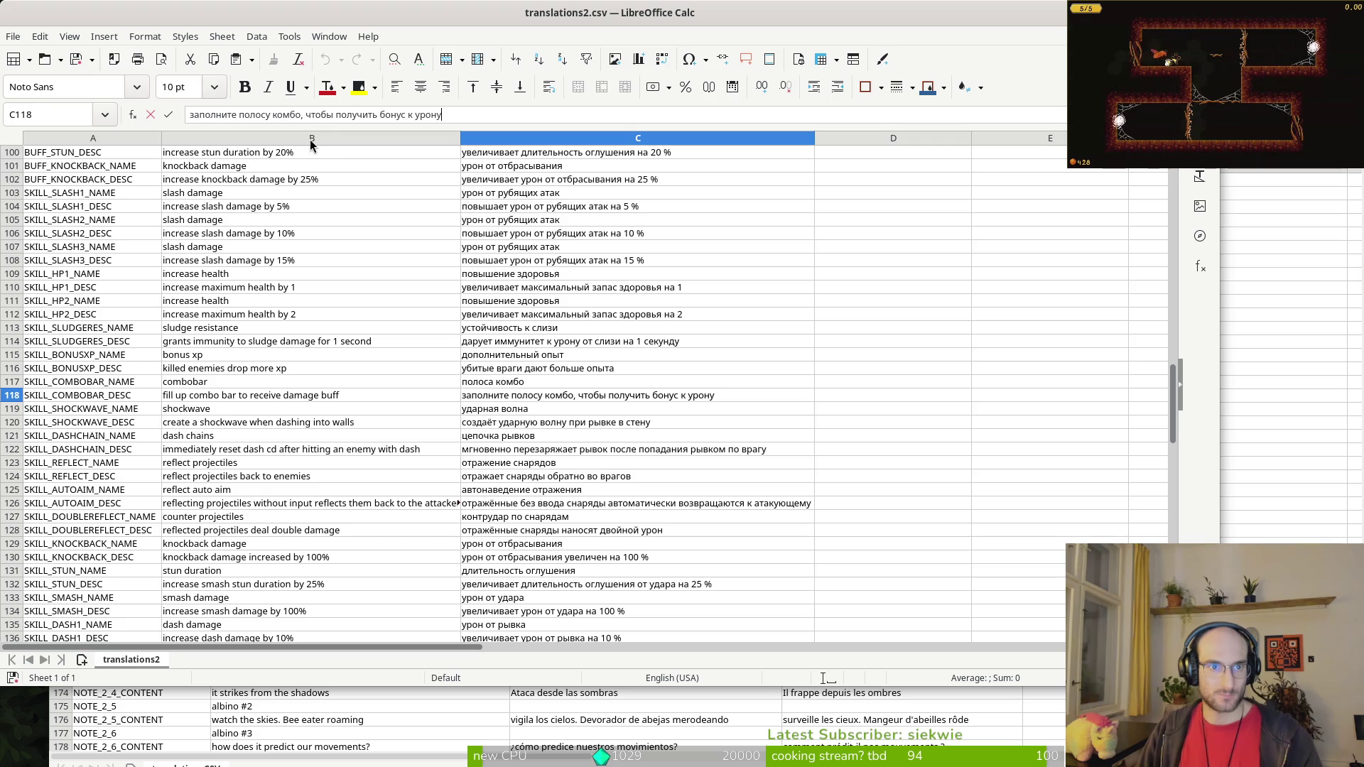
Step: Append D94's half-health penalty text to C94, fix the doubled space, and clear D94
scroll(916, 488, "up", 10)
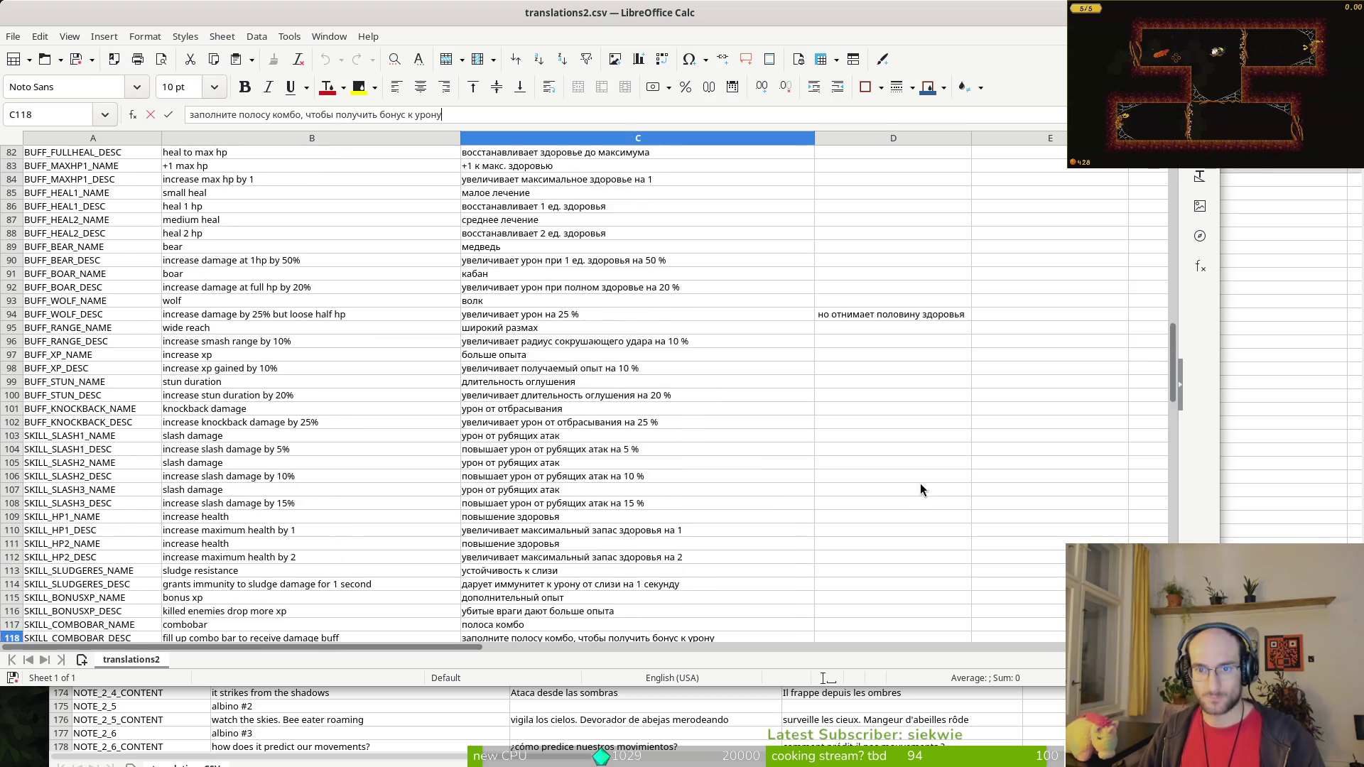
left_click(866, 483)
triple_click(865, 483)
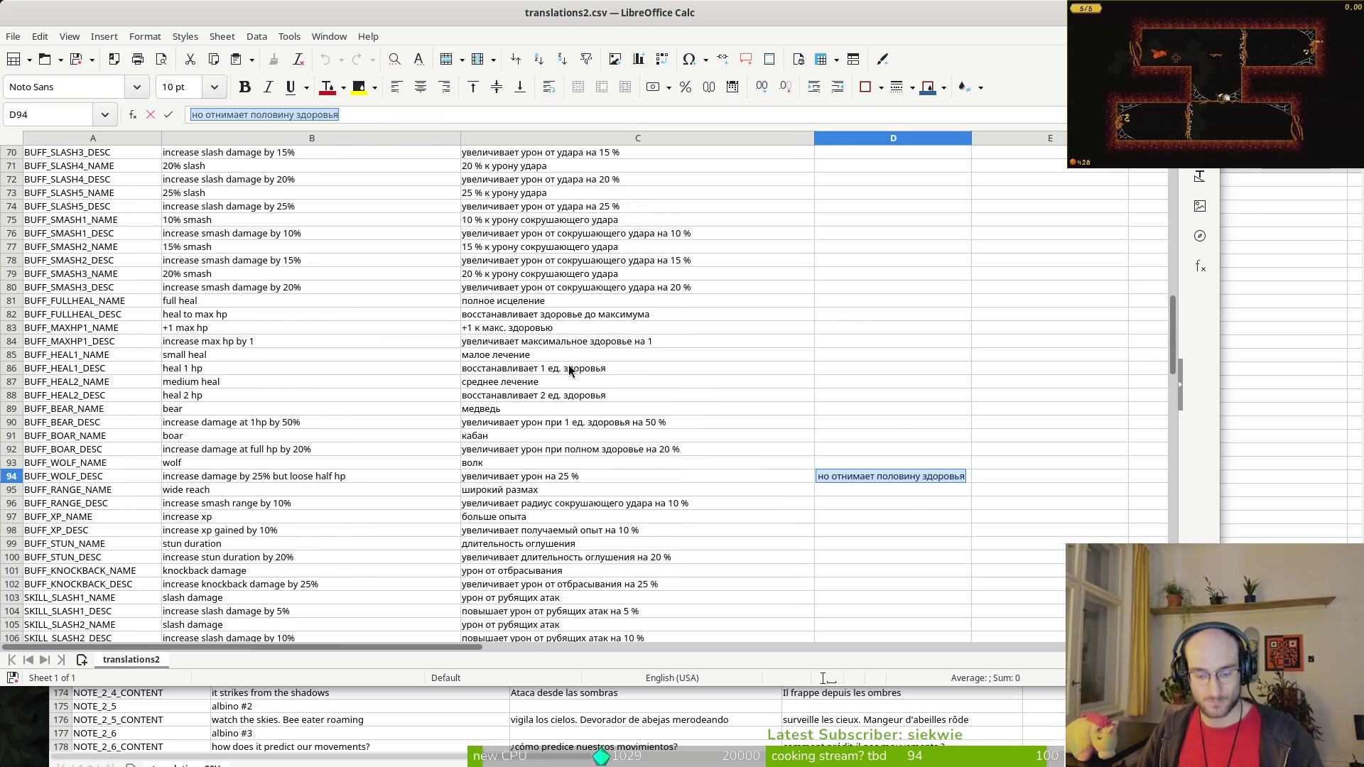
key("End")
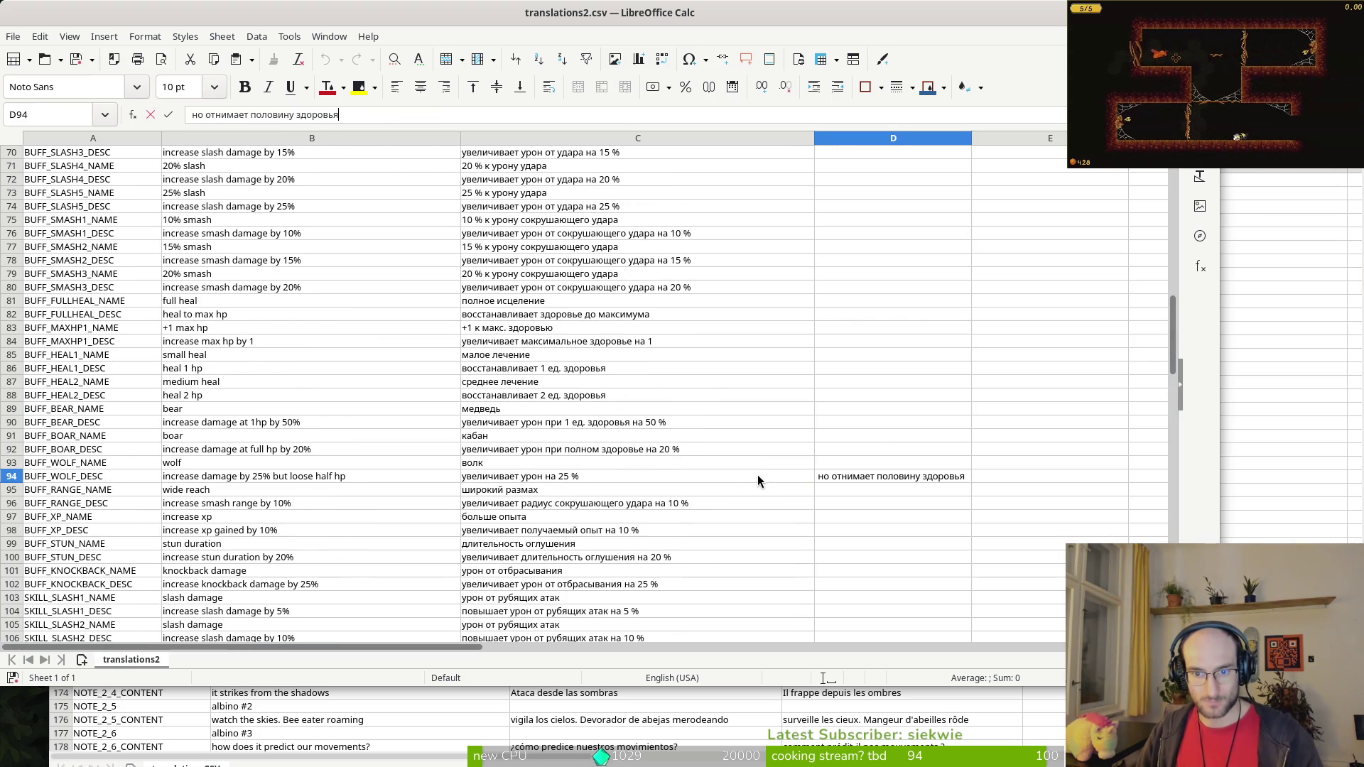
left_click(755, 478)
left_click(336, 114)
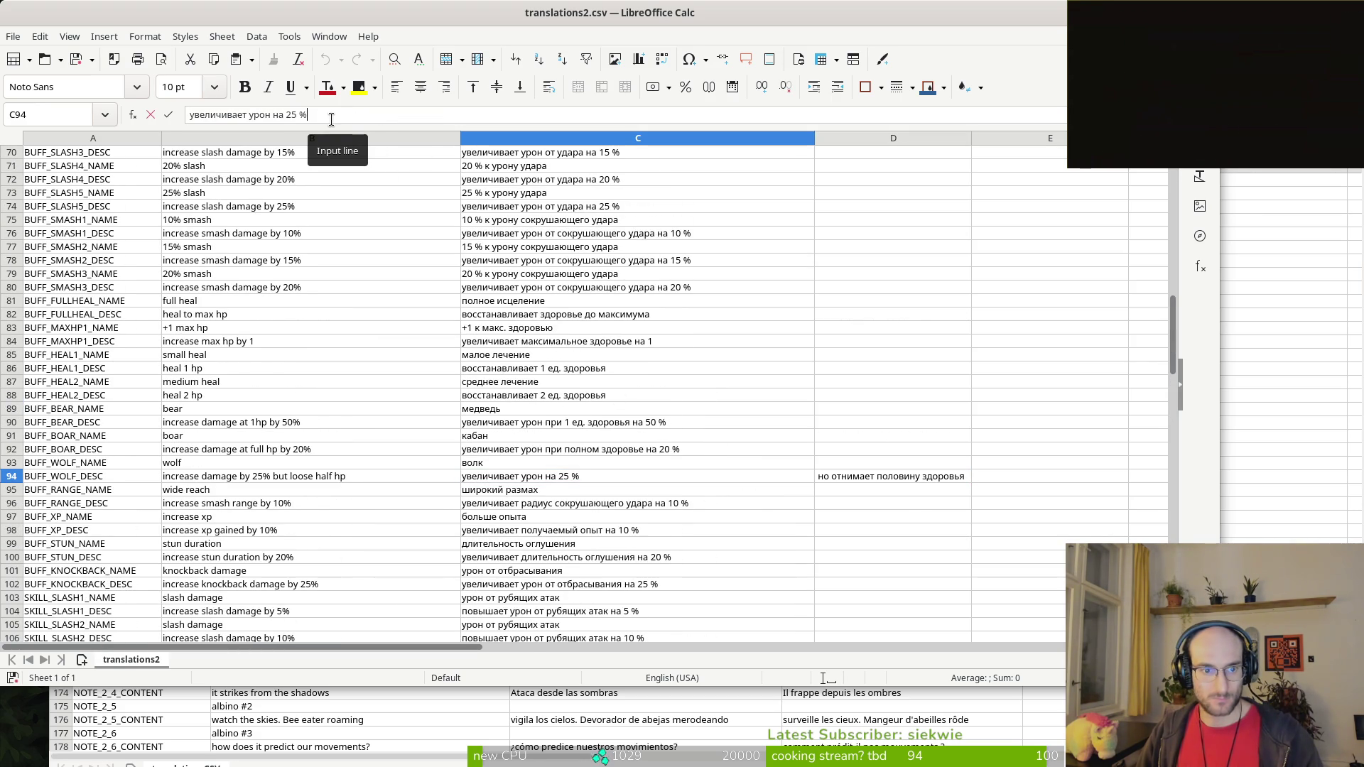
key("ctrl+v")
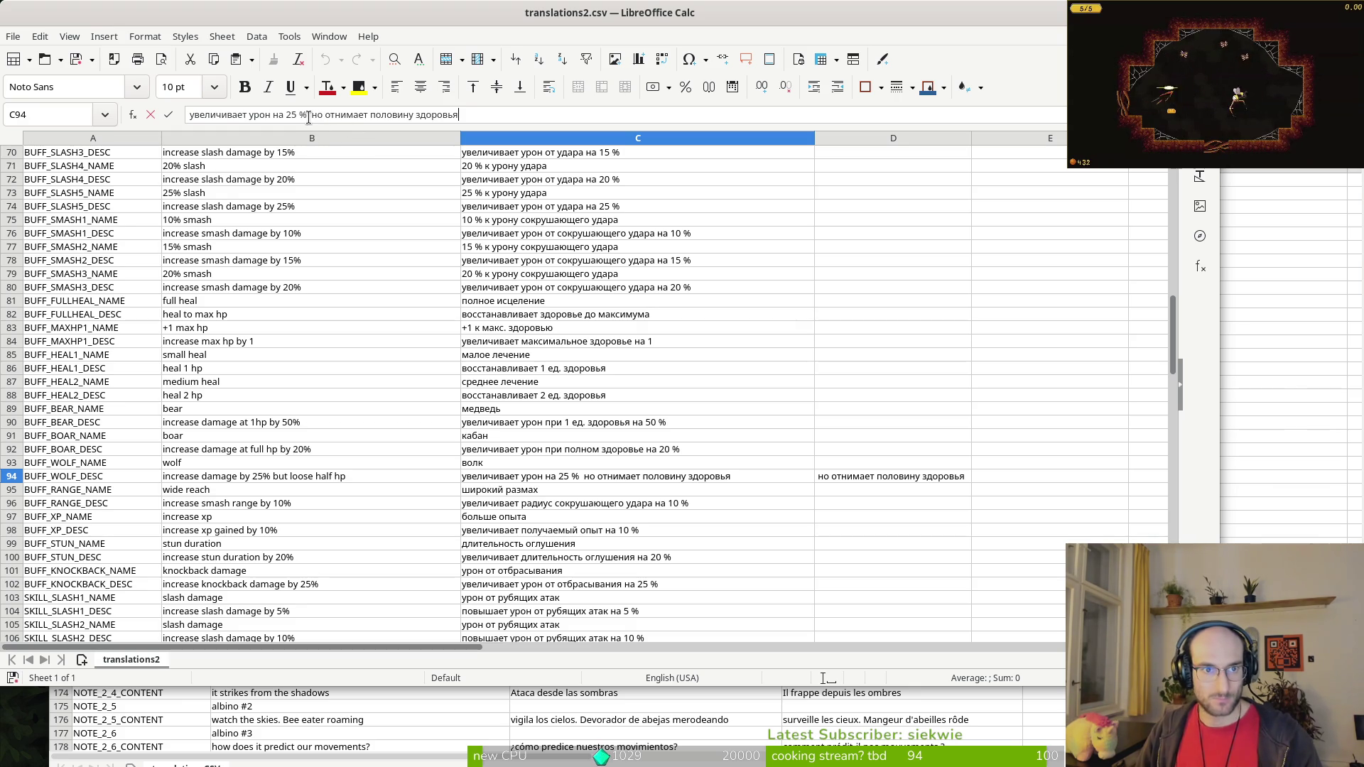
key("Delete")
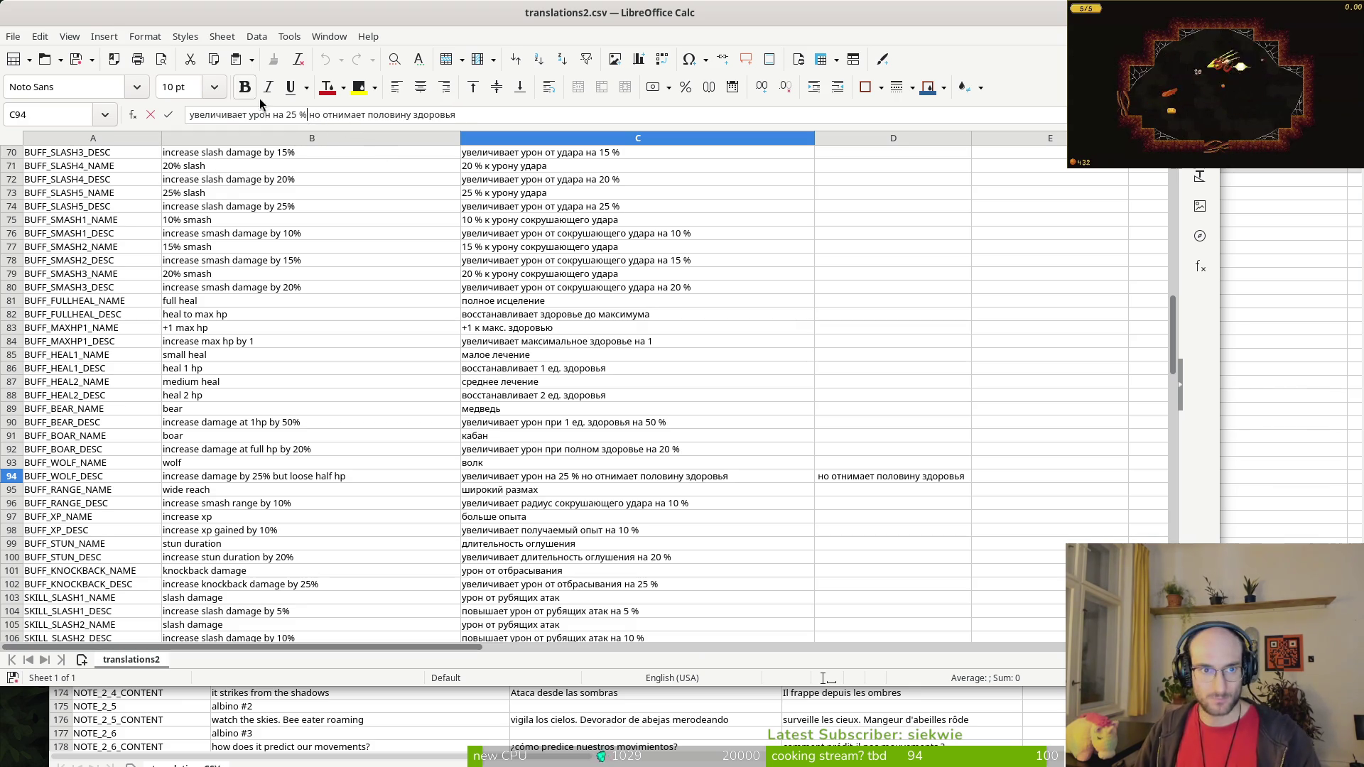
left_click(884, 479)
key("Delete")
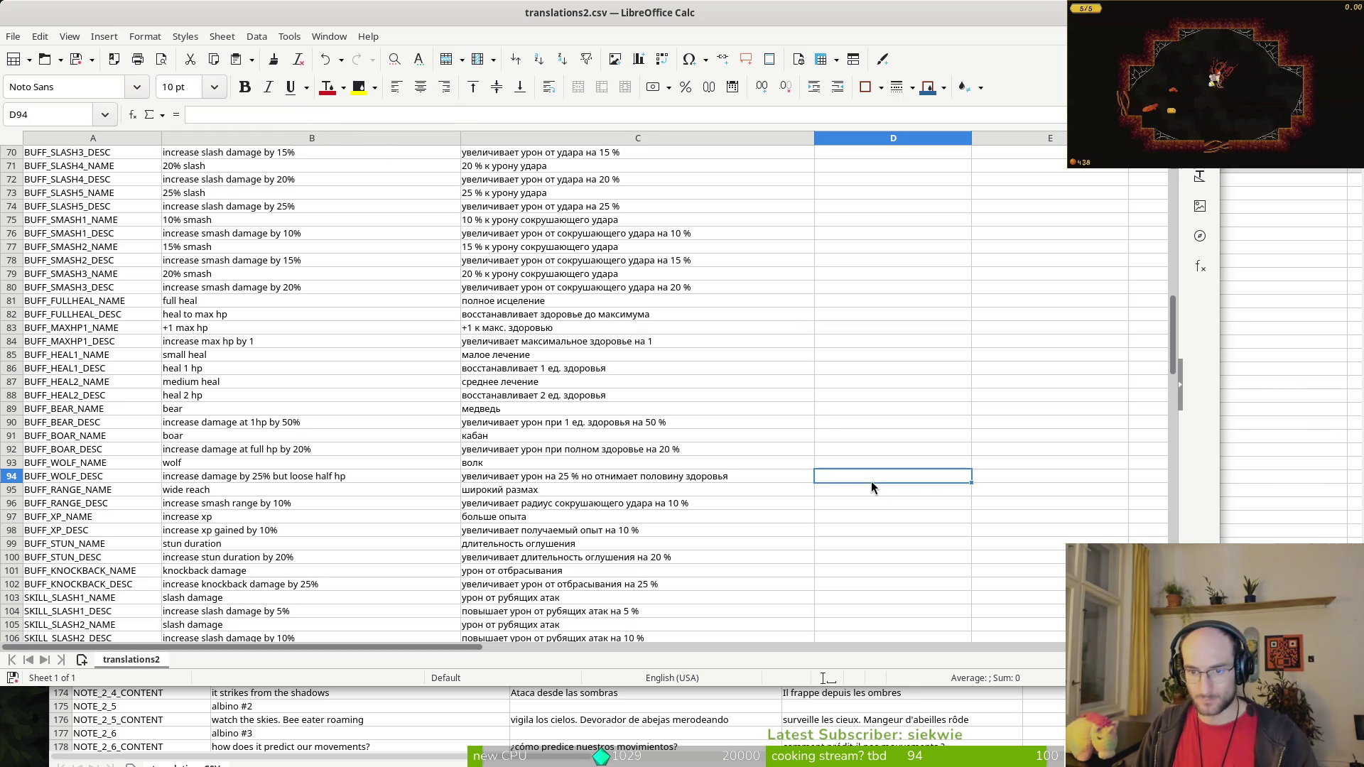
scroll(771, 457, "up", 5)
scroll(787, 416, "up", 15)
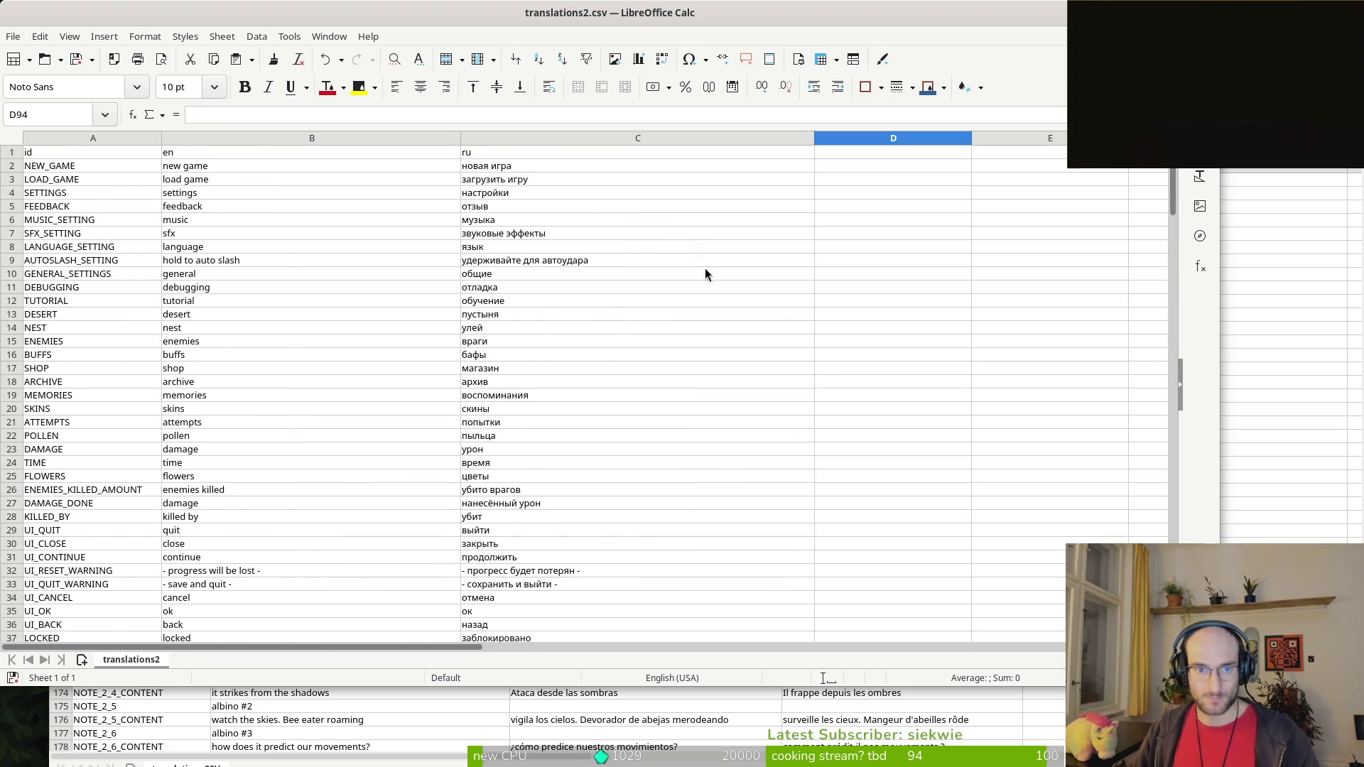
Step: Copy the Russian translations from column C of translations2.csv
key("ctrl+s")
left_click(551, 578)
key("Escape")
mouse_move(509, 152)
left_mouse_down()
mouse_move(569, 497)
mouse_move(568, 343)
left_mouse_up()
key("ctrl+c")
Step: Paste the Russian translations into translationsCSV.csv's ru column E and save it as CSV
key("alt+Tab")
scroll(1025, 244, "up", 20)
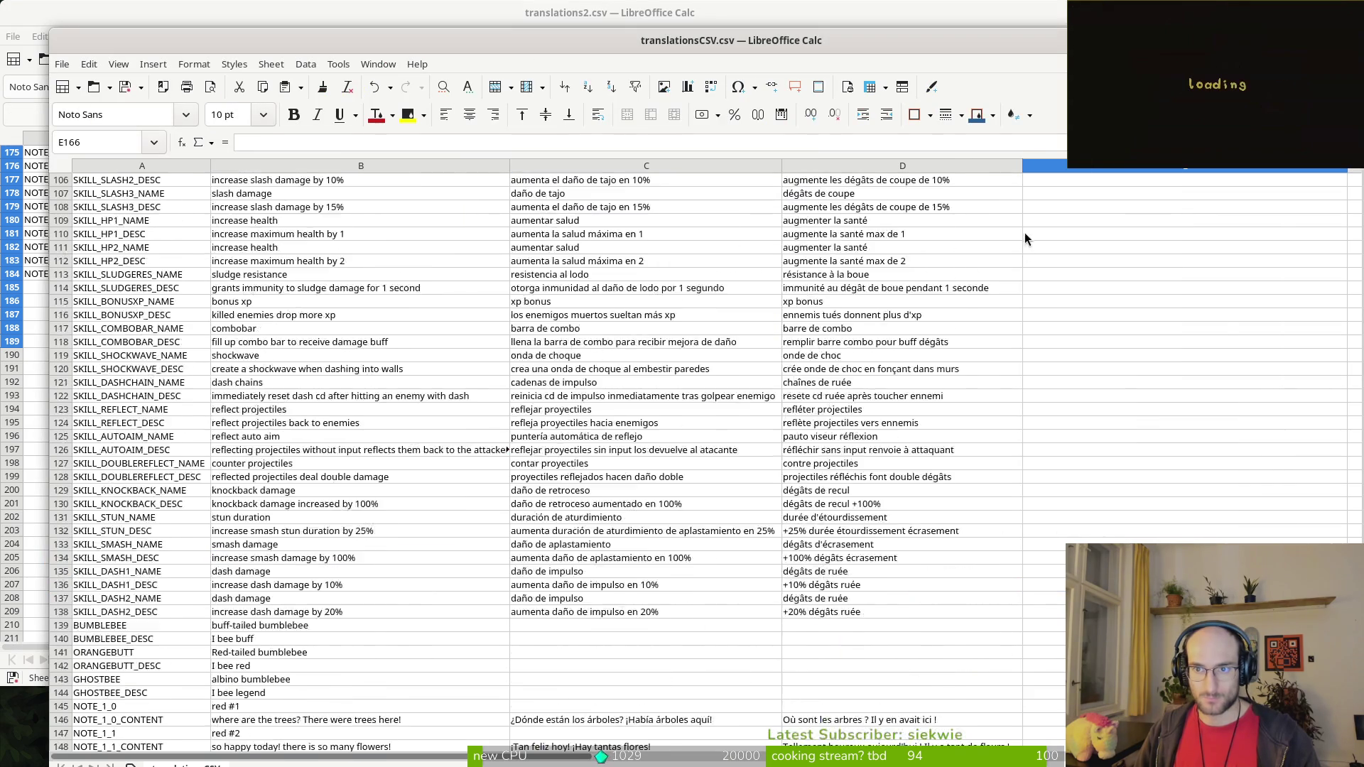
scroll(1063, 210, "up", 19)
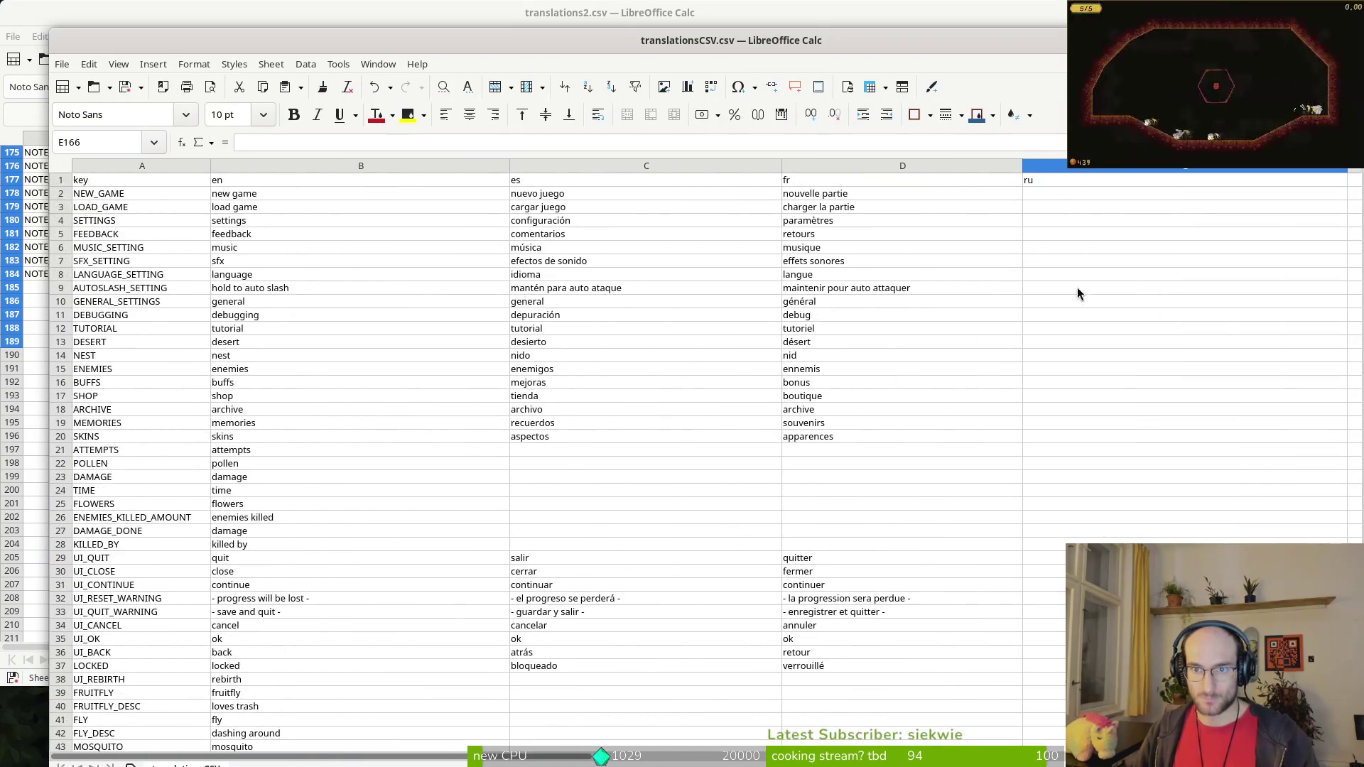
left_click(1067, 180)
key("ctrl+v")
left_click(813, 456)
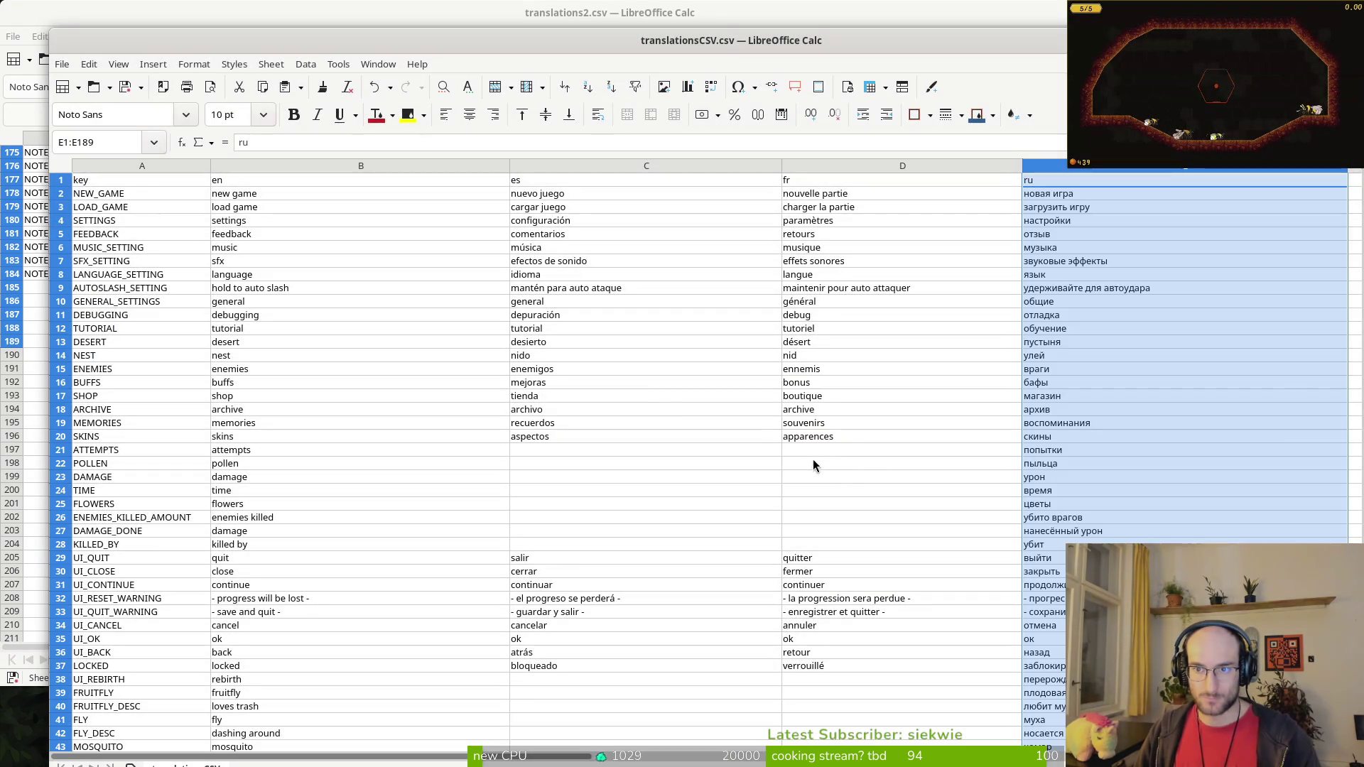
left_click(1121, 276)
key("ctrl+s")
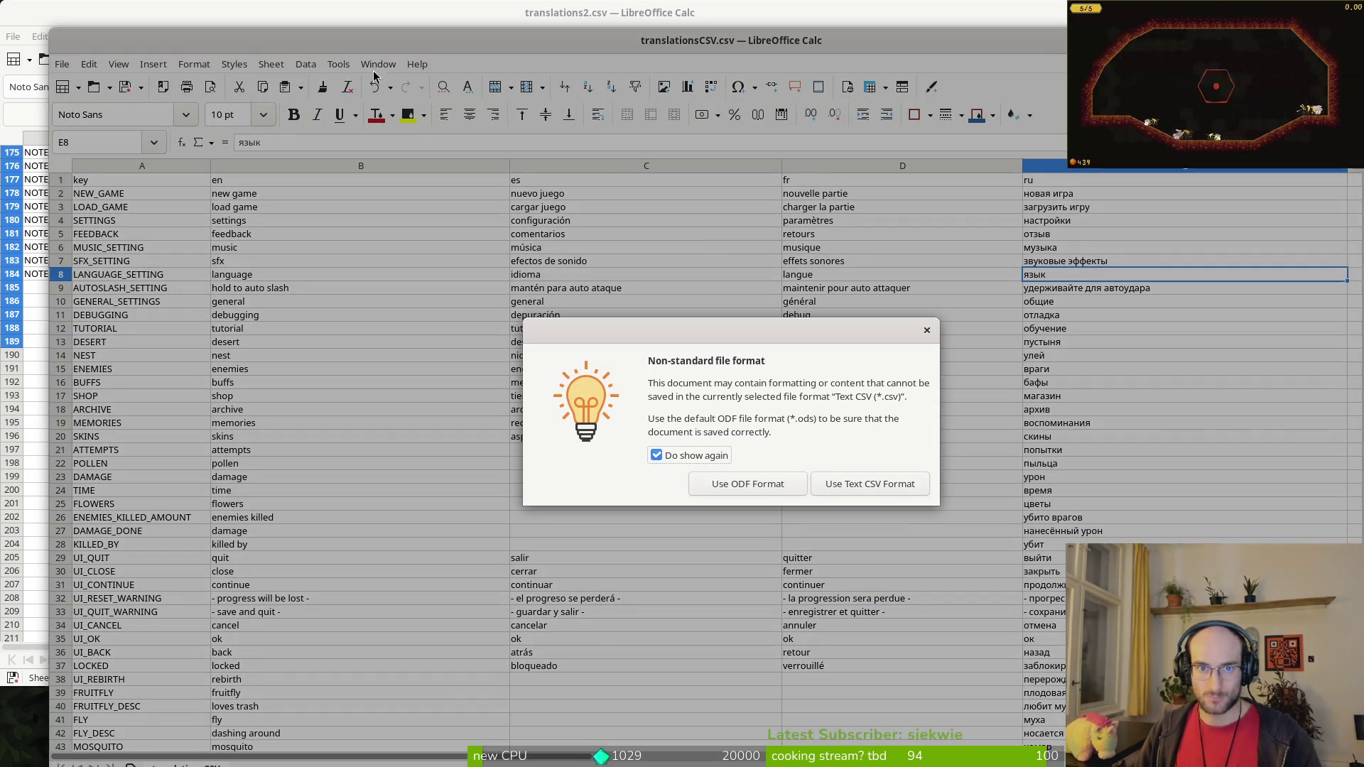
left_click(866, 487)
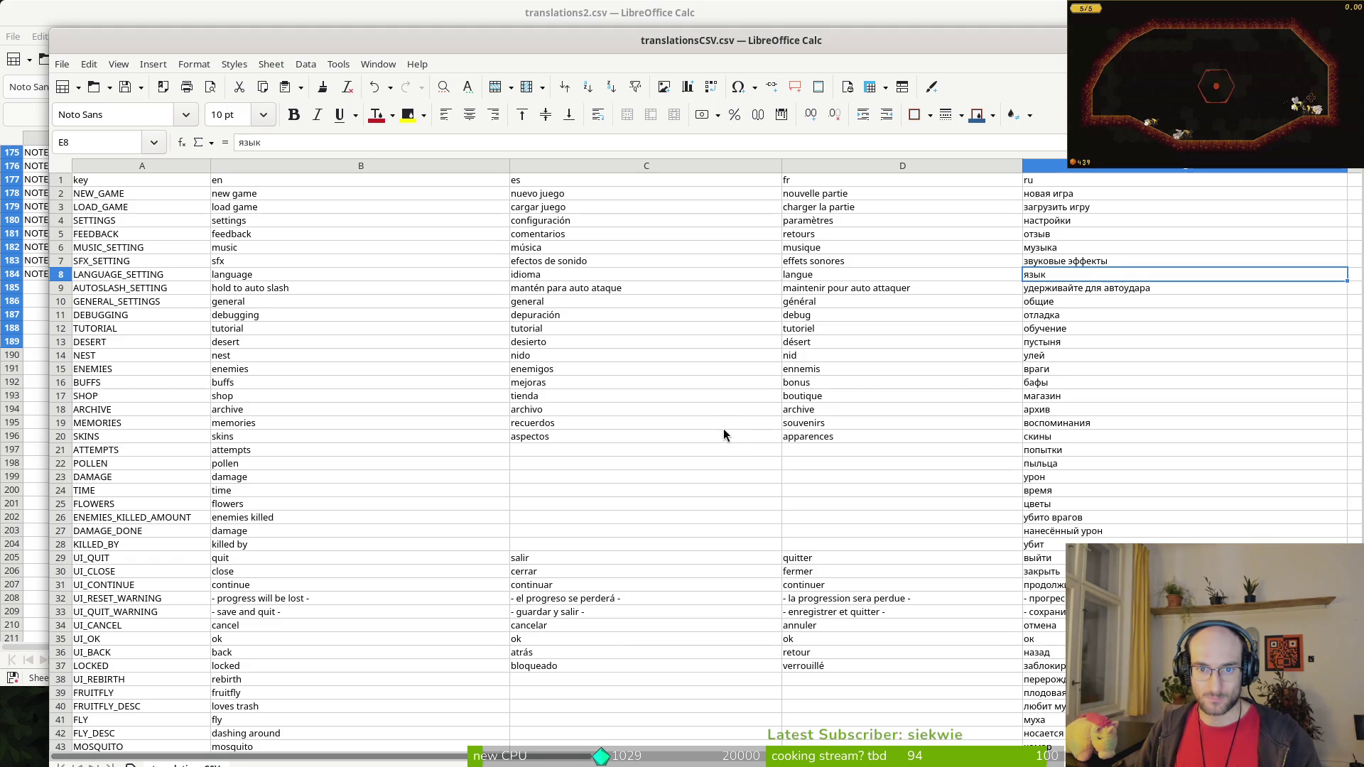
Step: Close translations2.csv without saving and maximize the translationsCSV.csv window
key("alt+Tab")
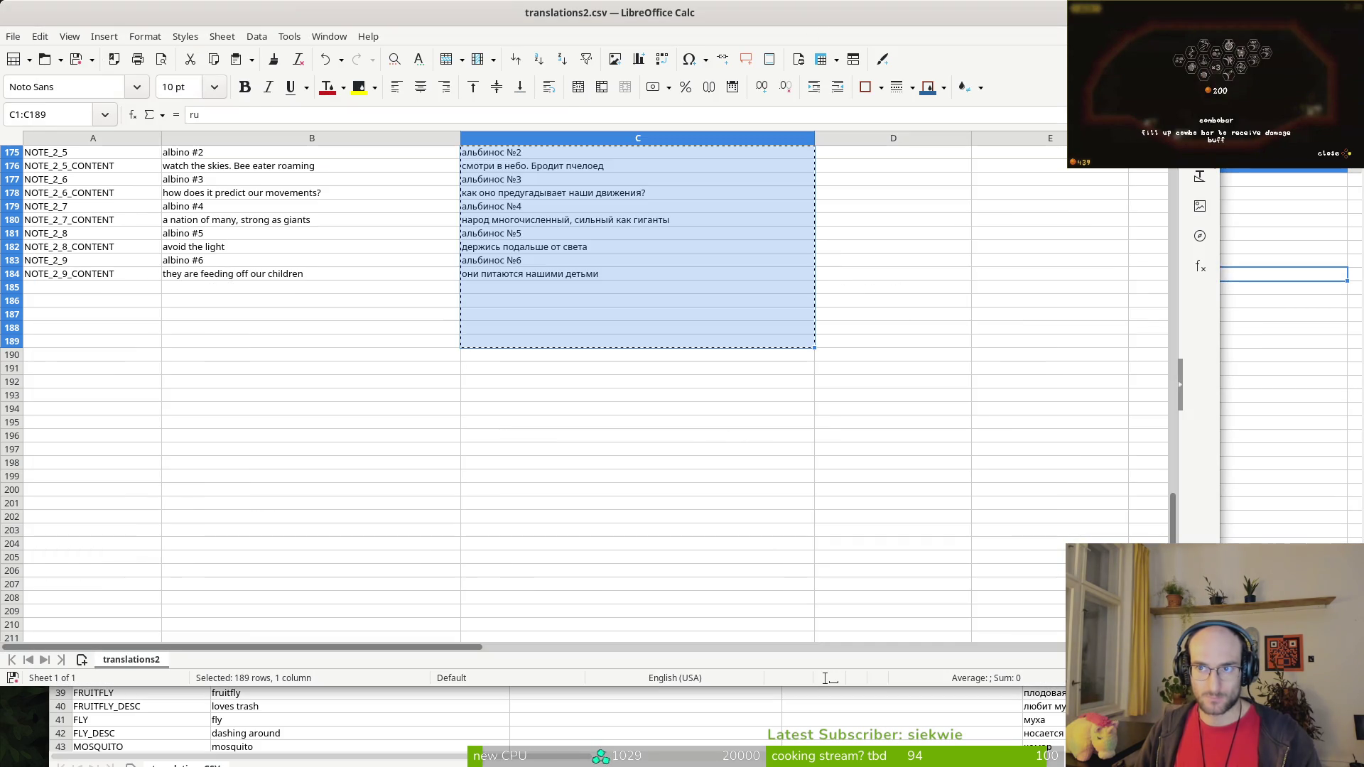
key("ctrl+w")
key("Return")
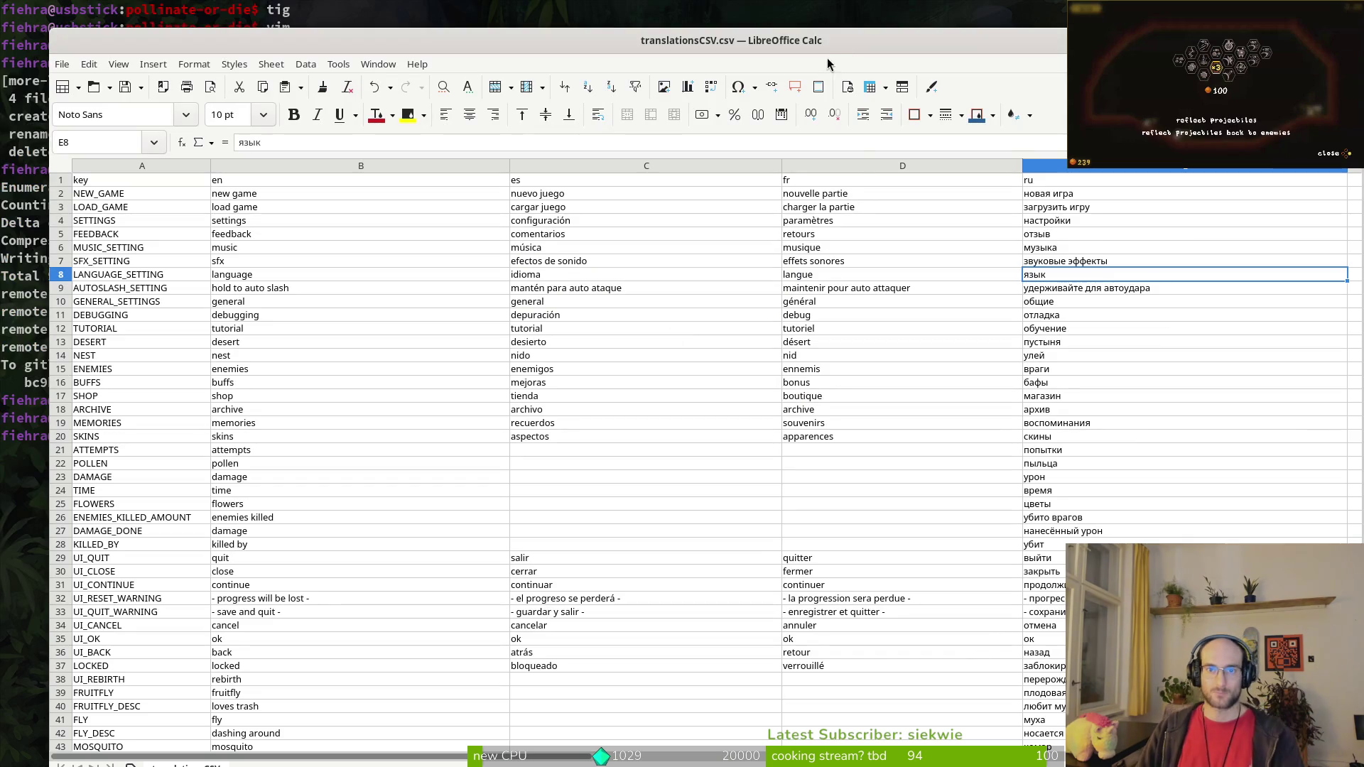
left_click_drag(833, 49, 762, 34)
left_click(857, 264)
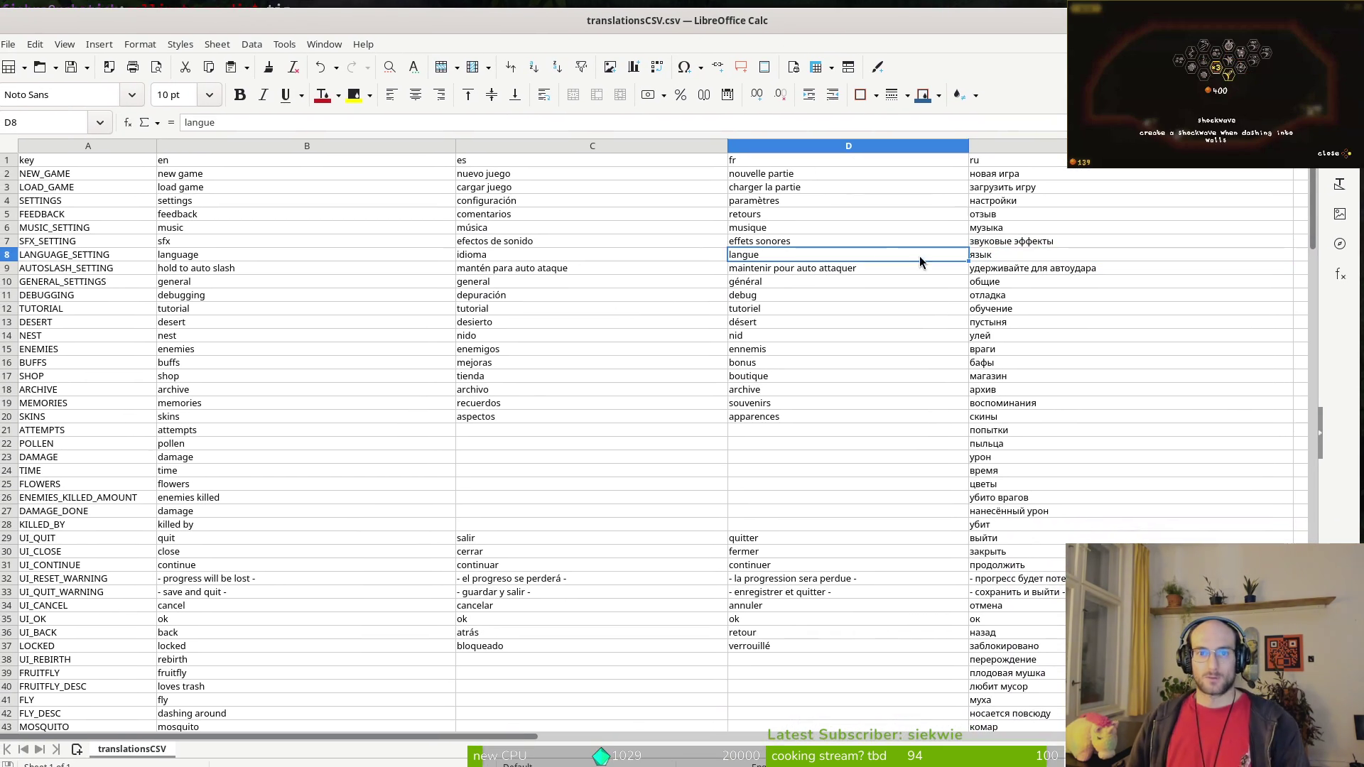
key("alt+Tab")
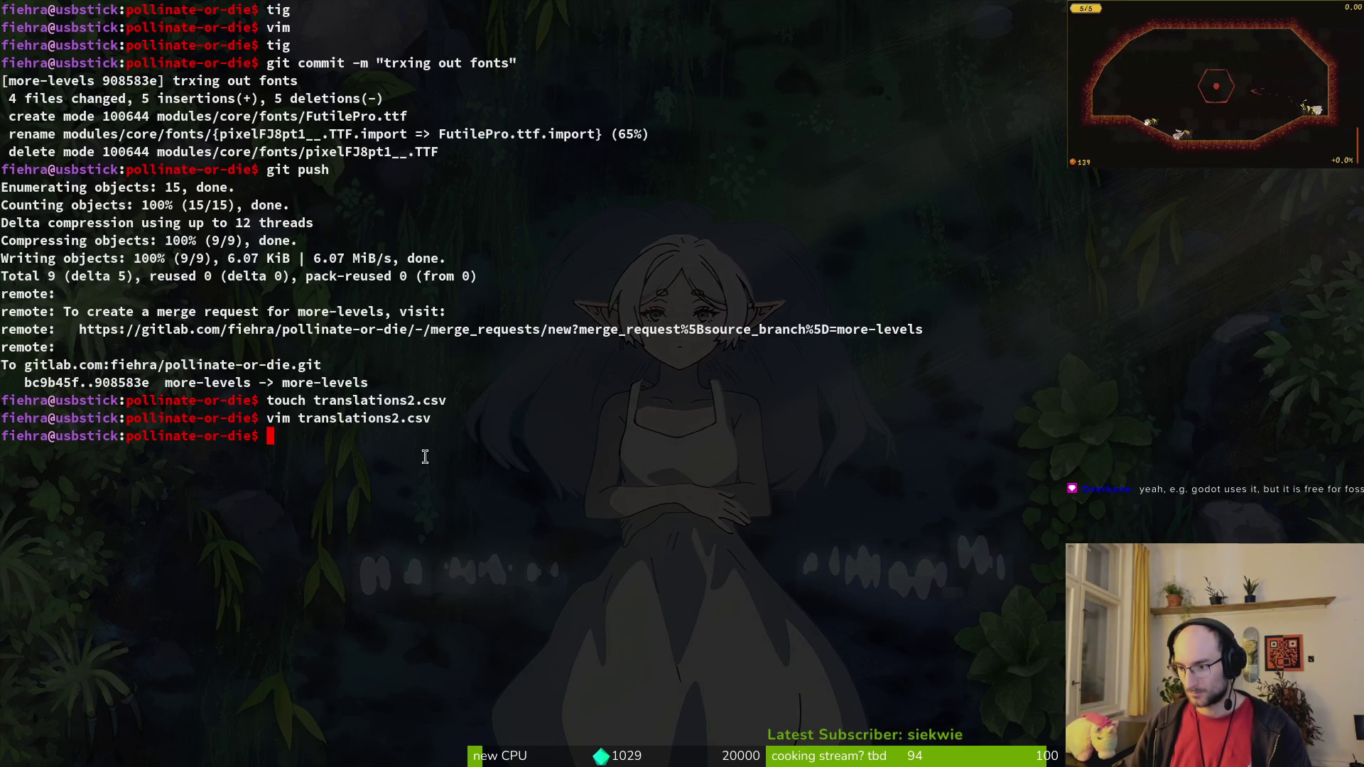
Step: Launch the Godot editor for the Pollinate or Die project from the terminal
key("alt+Tab")
key("F5")
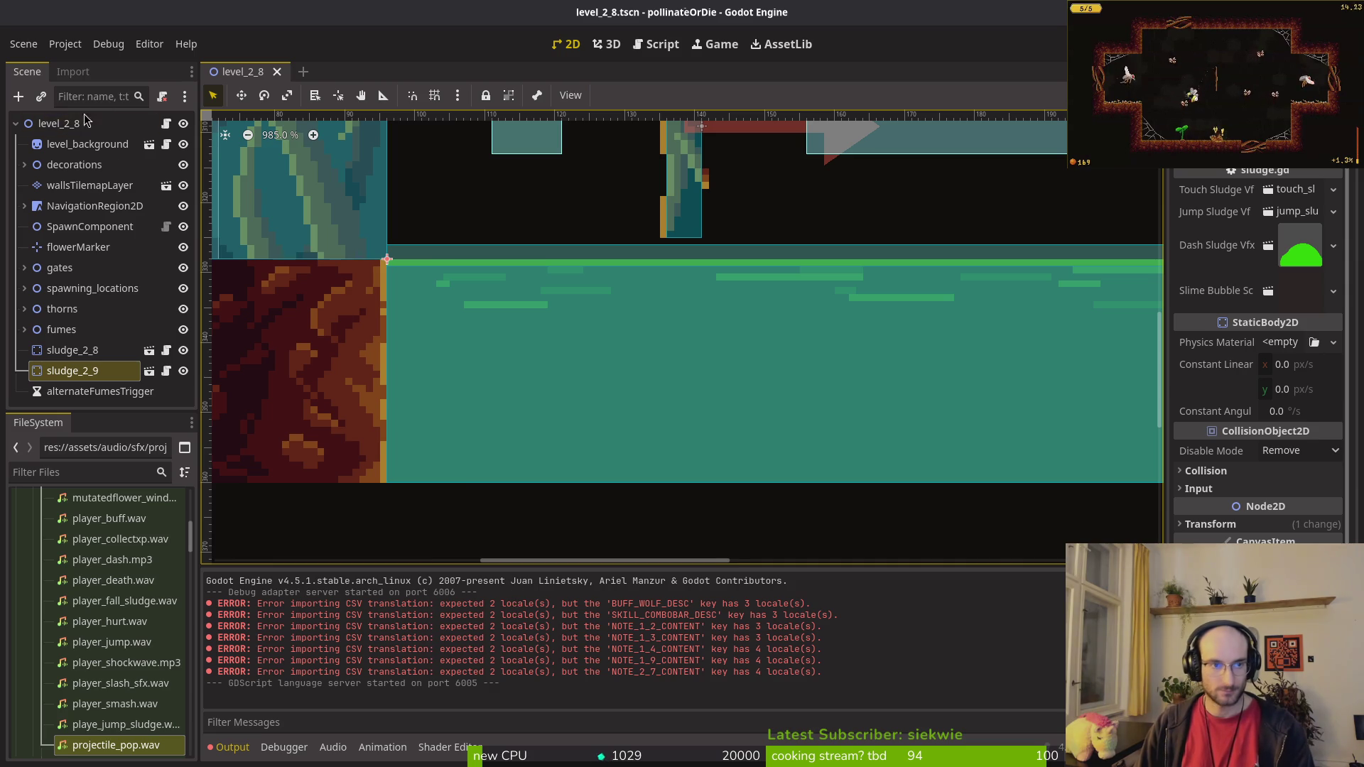
Step: Add docs/translationsCSV.ru.translation to the project's Localization translations and save the scene
left_click(65, 44)
left_click(82, 62)
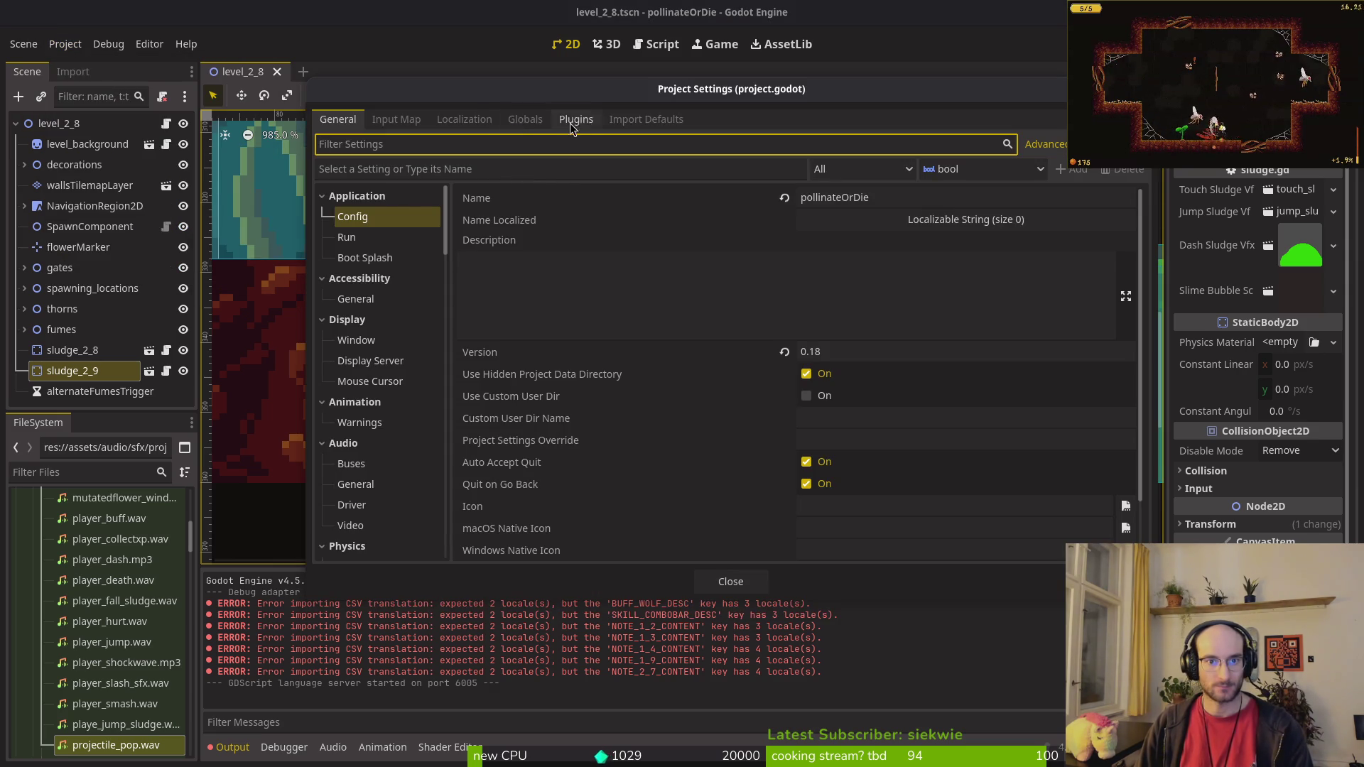
left_click(464, 119)
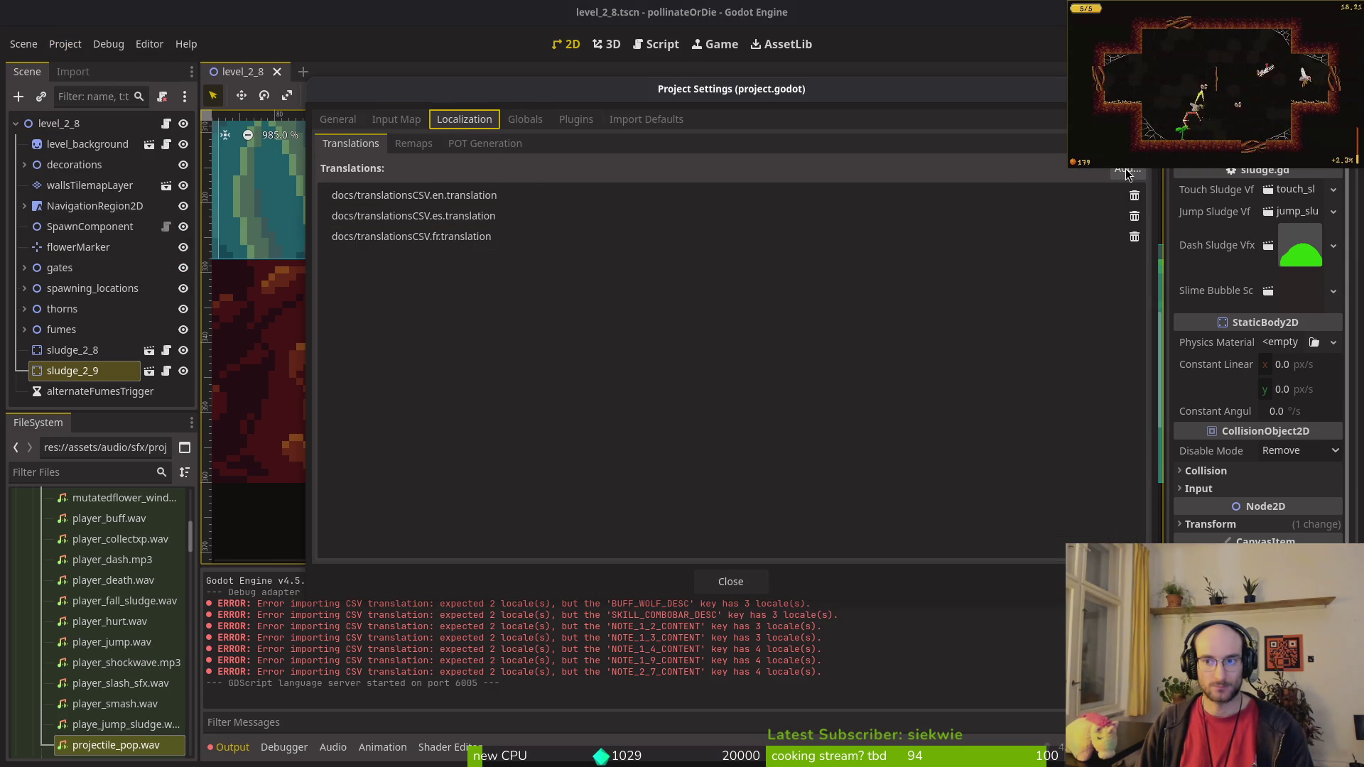
left_click(1129, 171)
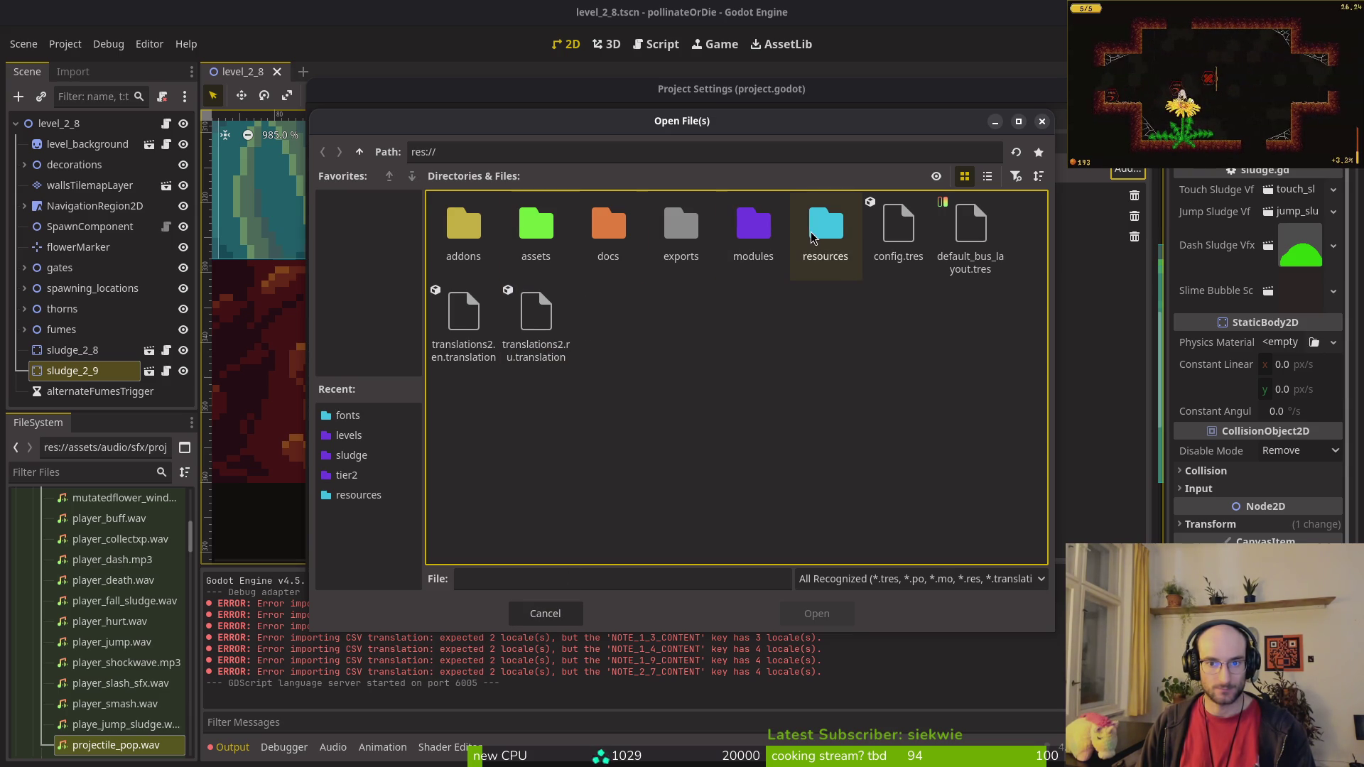
double_click(626, 272)
left_click(681, 234)
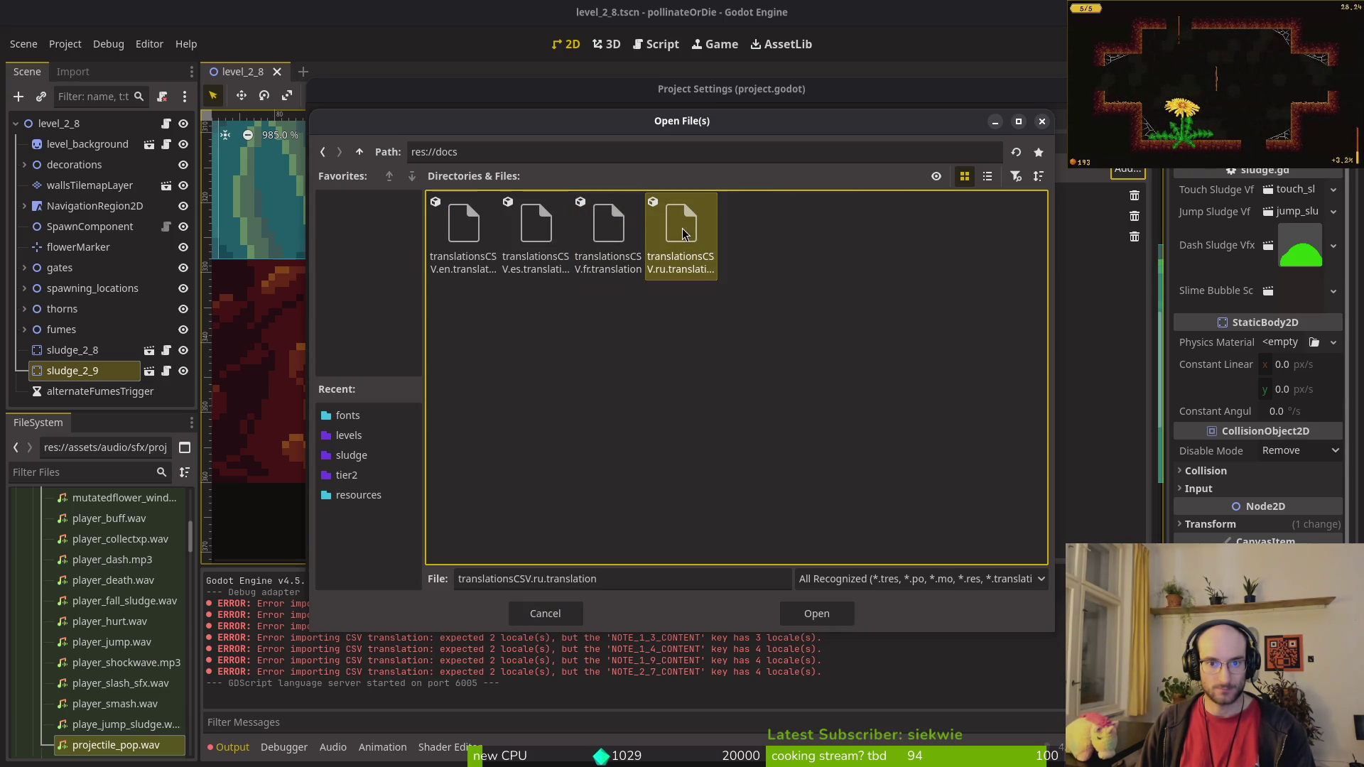
left_click(817, 614)
left_click(732, 572)
key("ctrl+s")
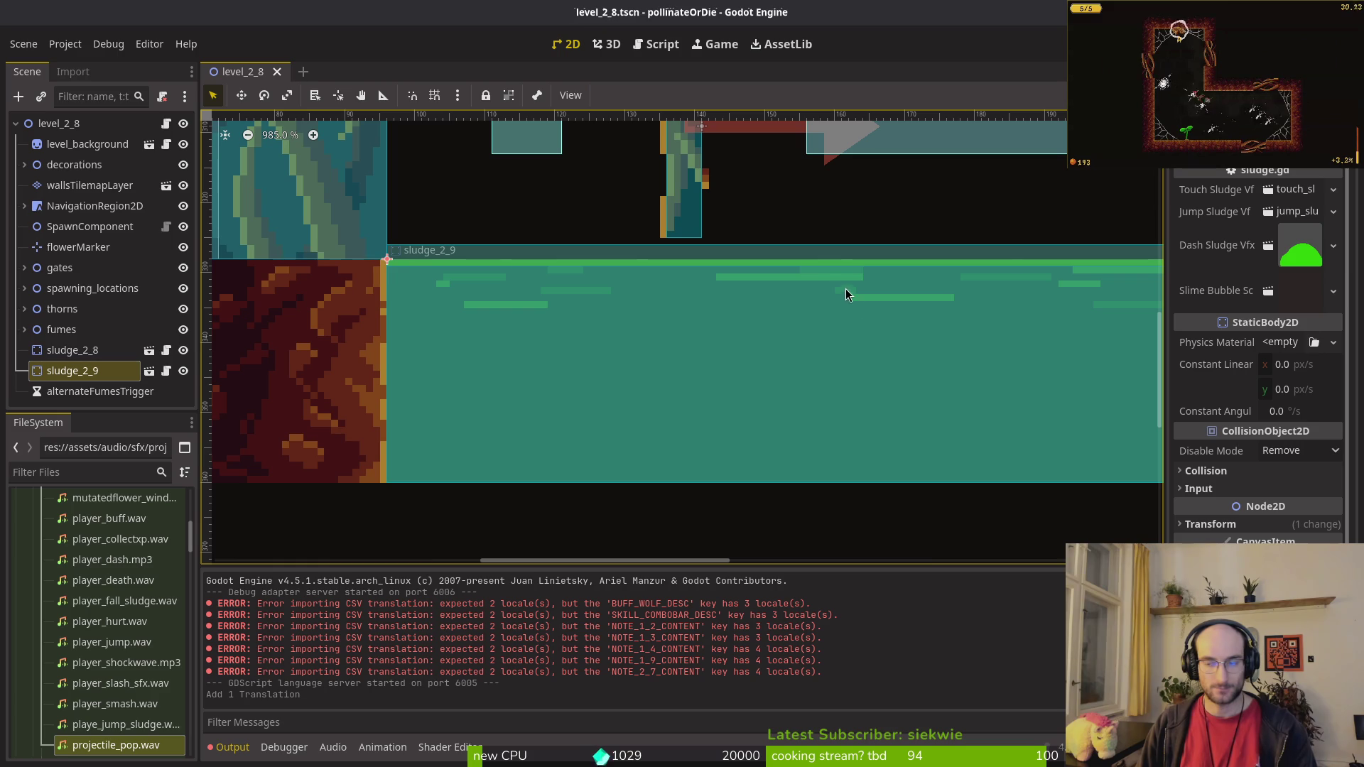
Step: Run the game, cycle the settings language three times back to English, and close it
key("alt+Tab")
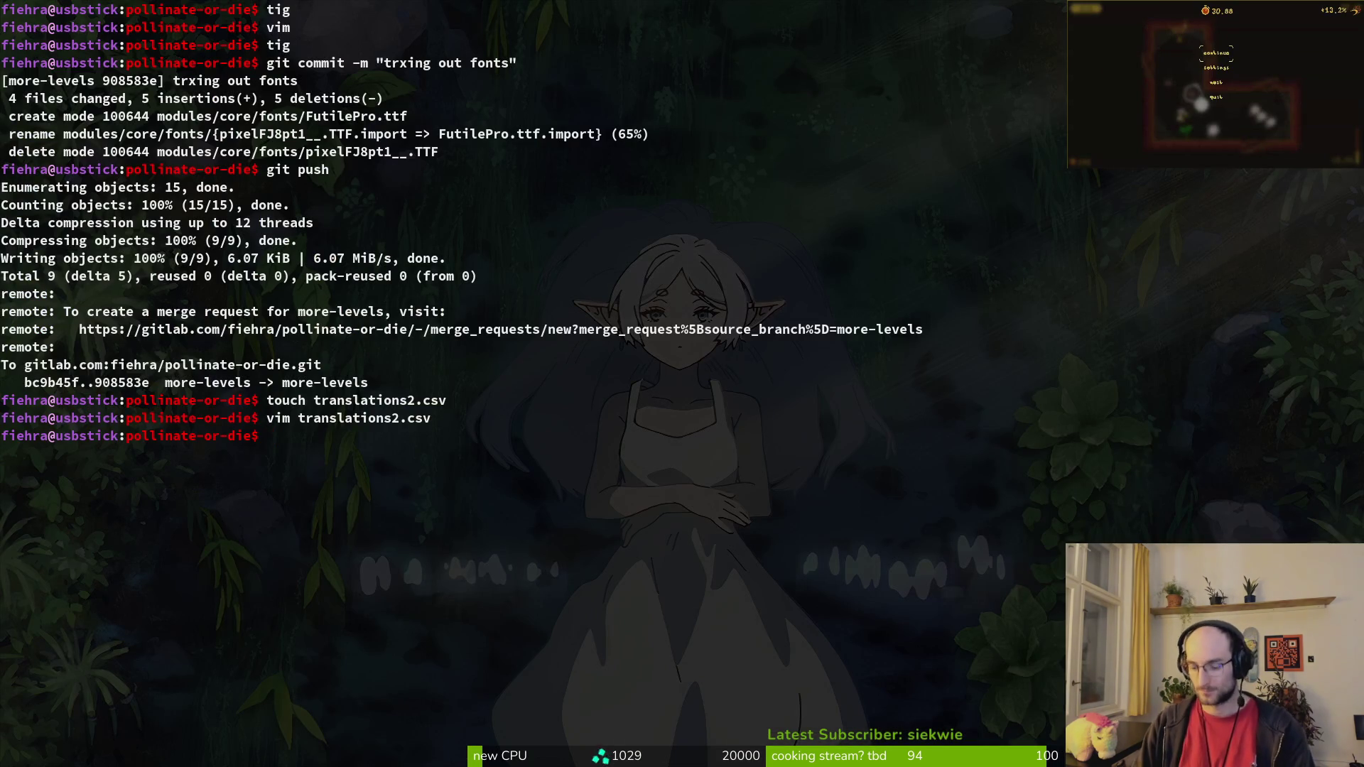
key("alt+Tab")
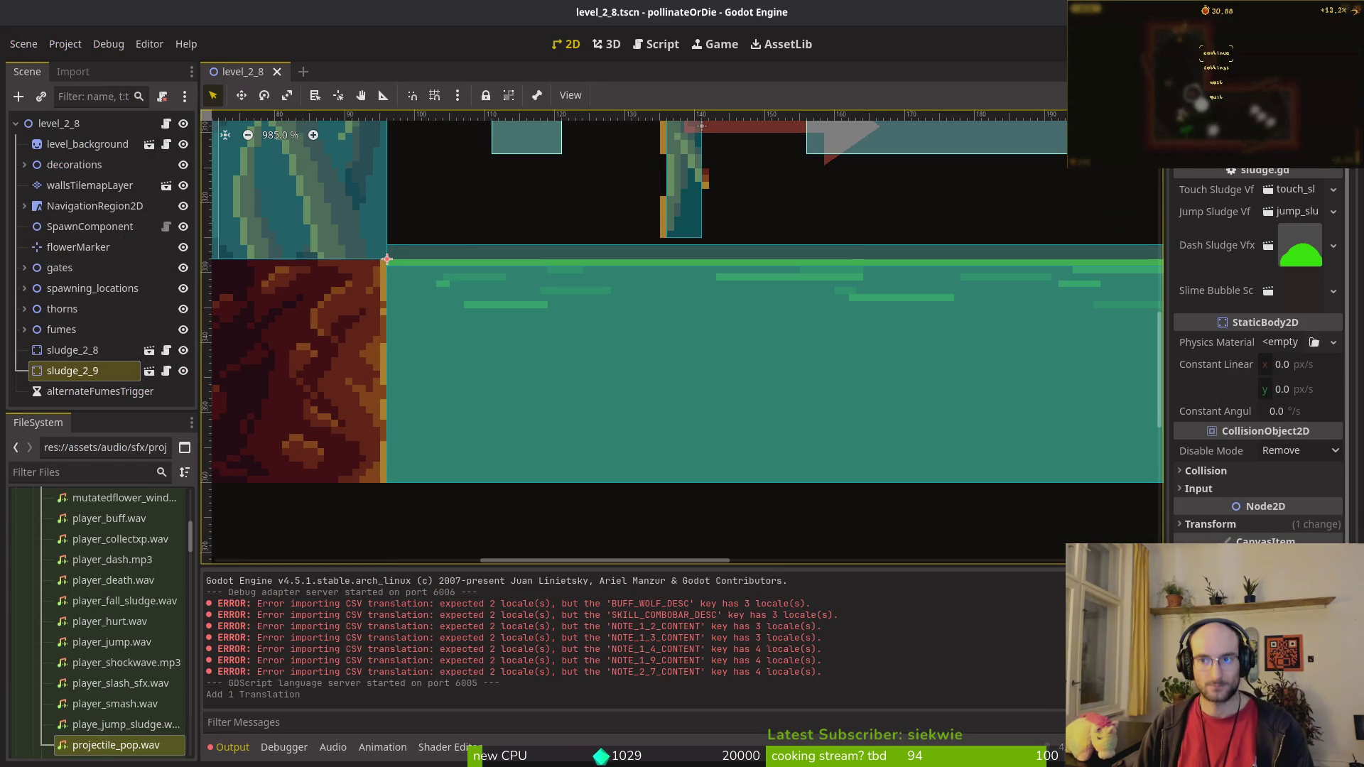
key("F5")
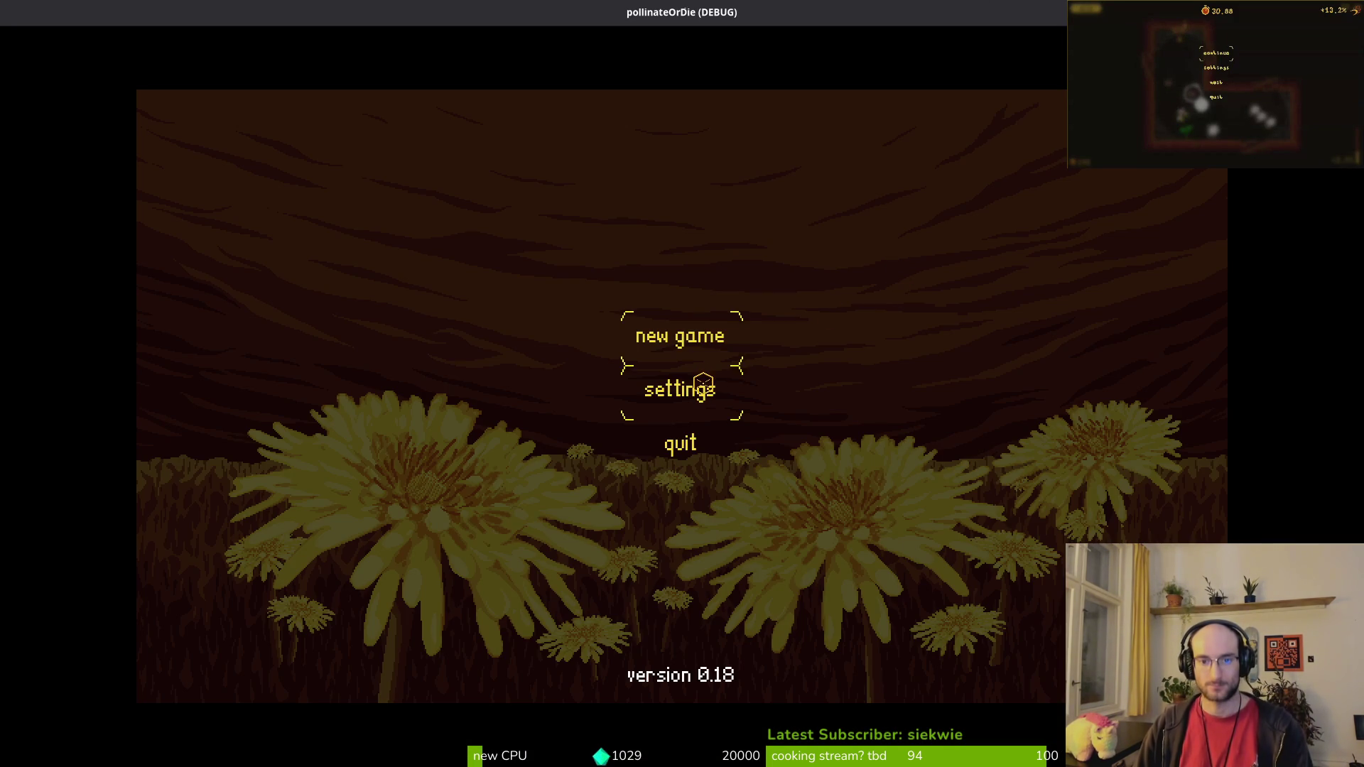
left_click(702, 384)
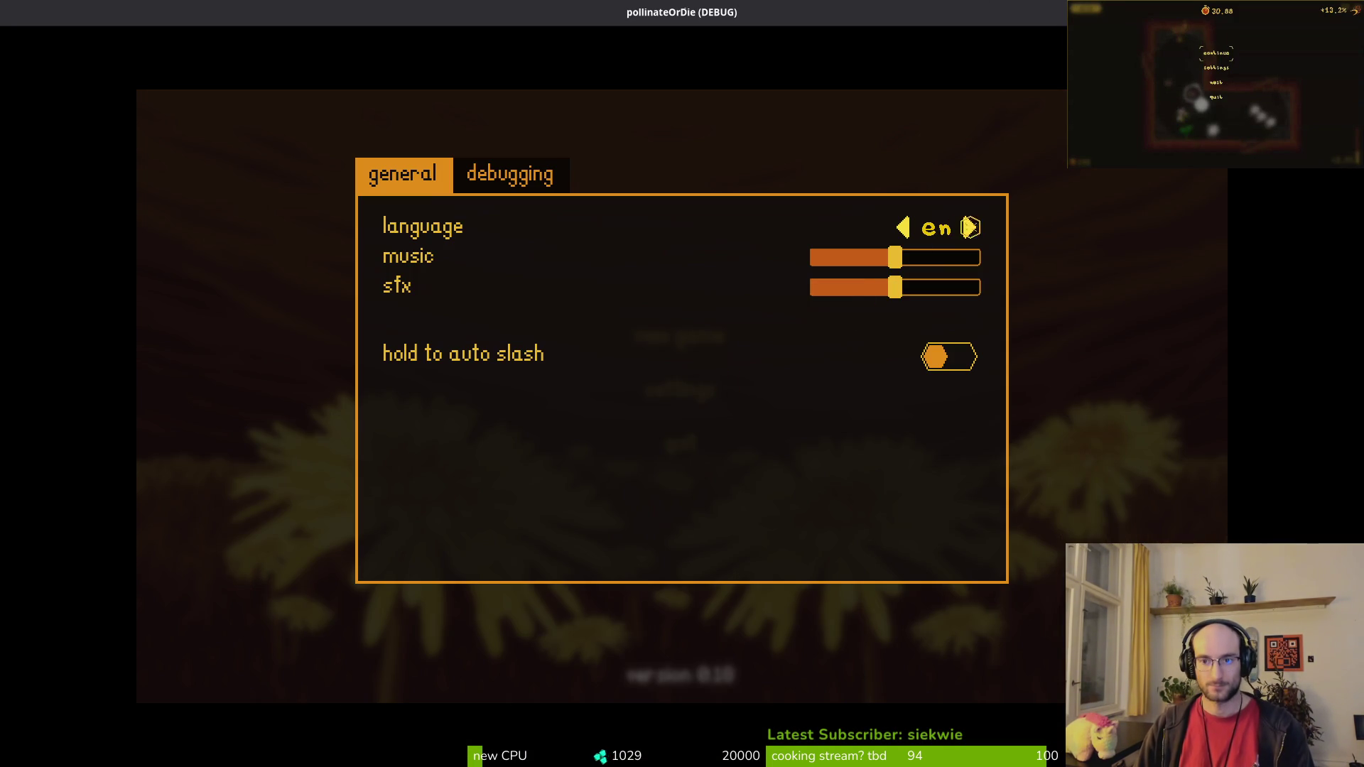
left_click(968, 228)
left_click(969, 228)
left_click(969, 227)
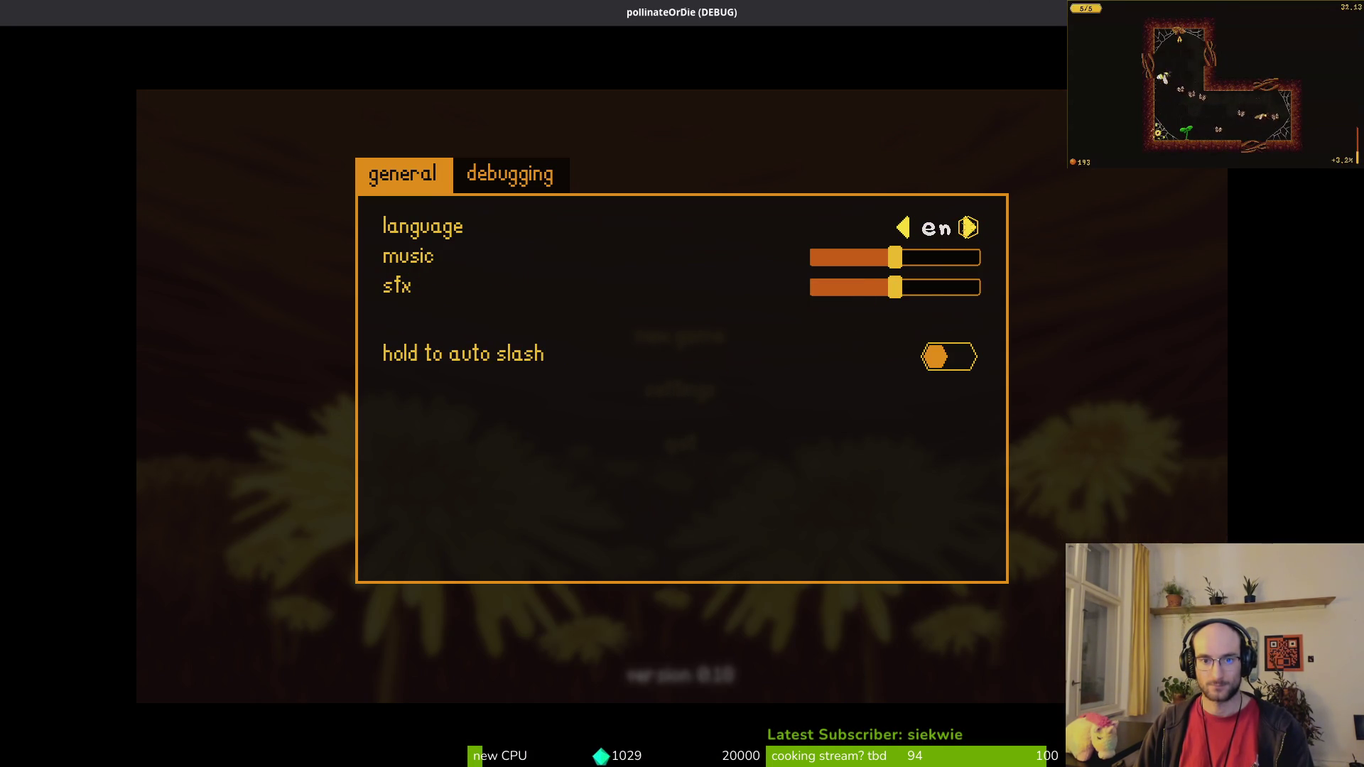
key("alt+F4")
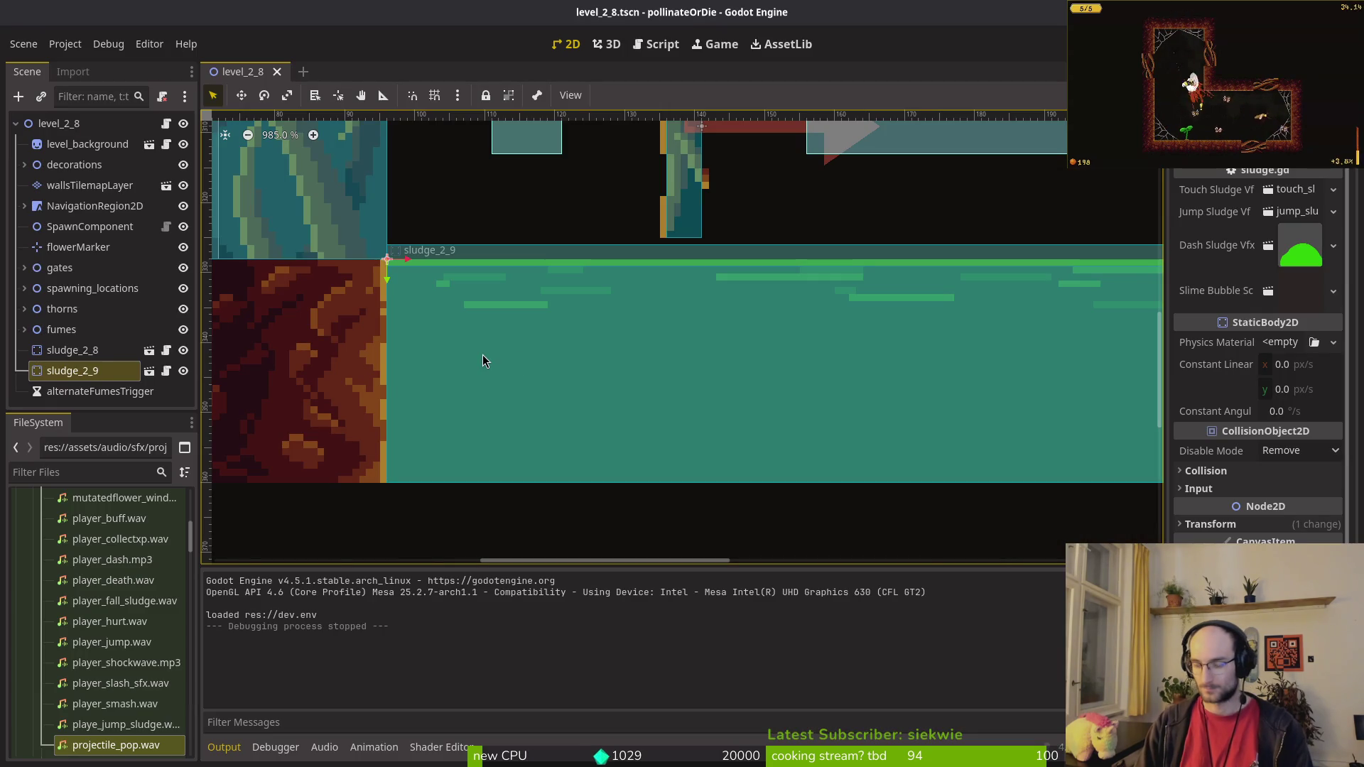
key("alt+Tab")
Step: Open the project in vim and find language_selector.gd with the file finder
type("vim .")
key("Return")
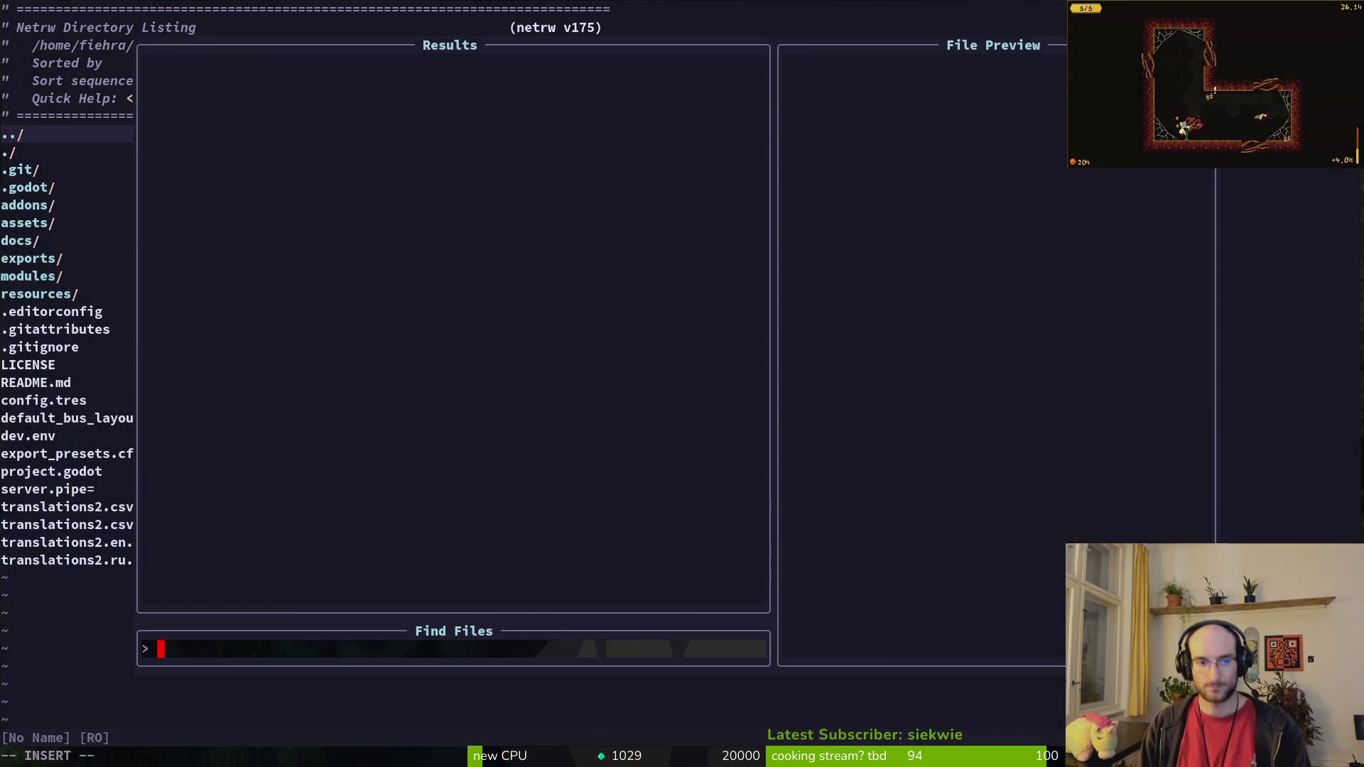
type("settings")
key("Return")
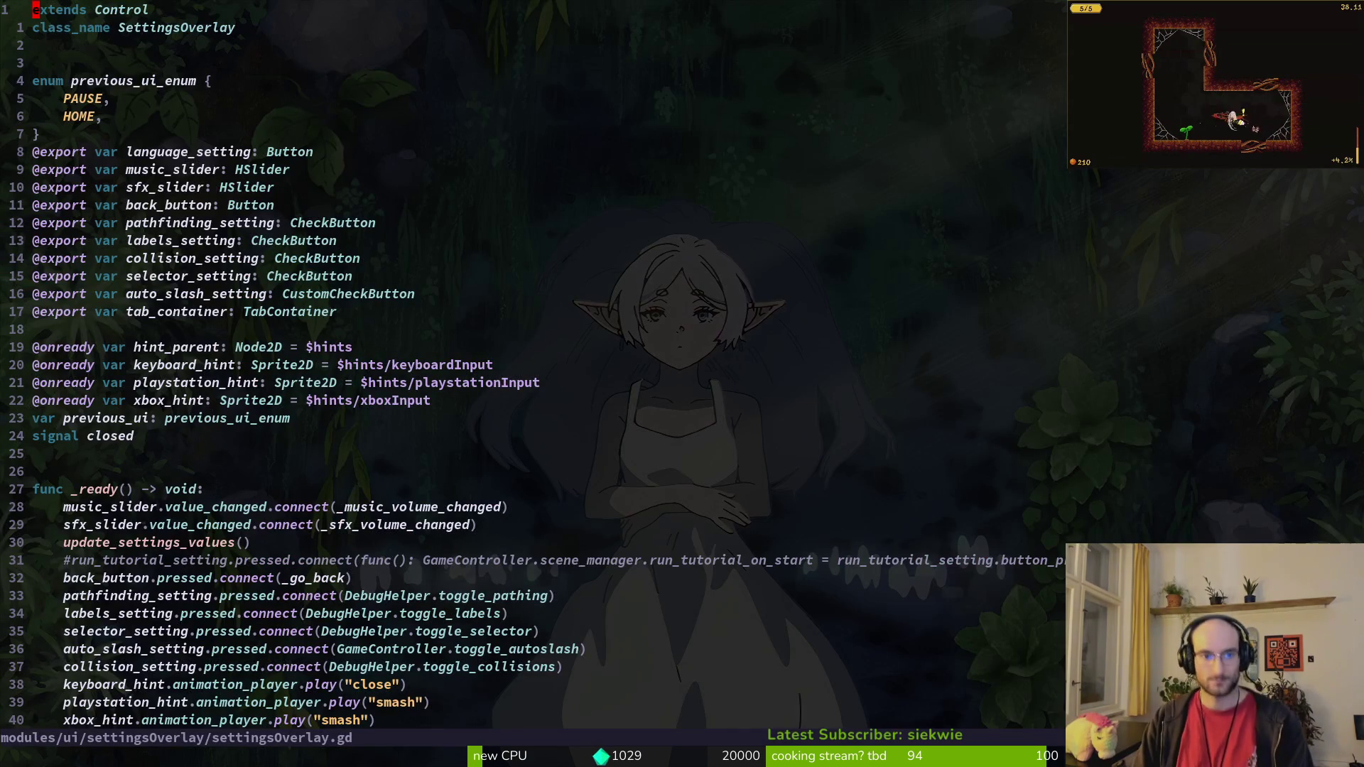
key("ctrl+p")
type("langu")
key("Return")
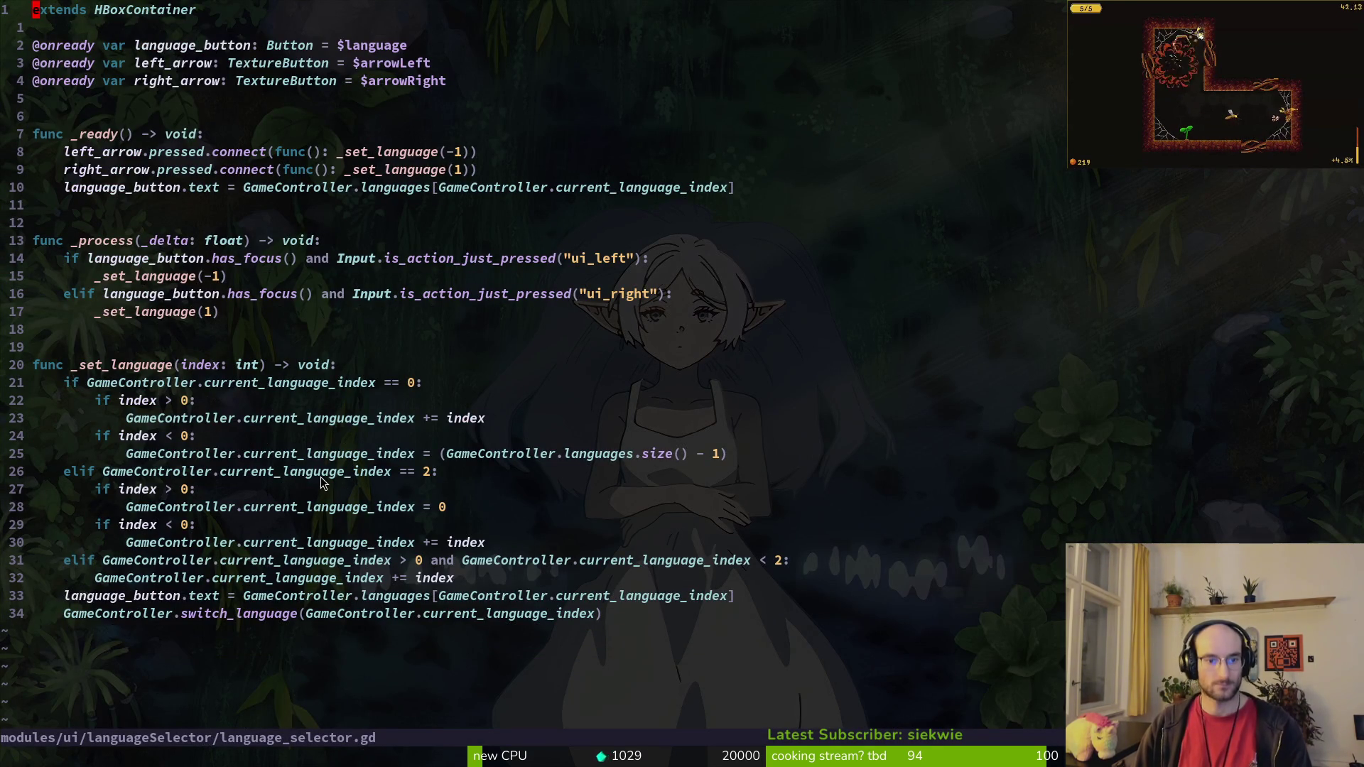
Step: Change the '== 2' and '< 2' checks to 3 and save language_selector.gd
left_click(424, 475)
type("s2")
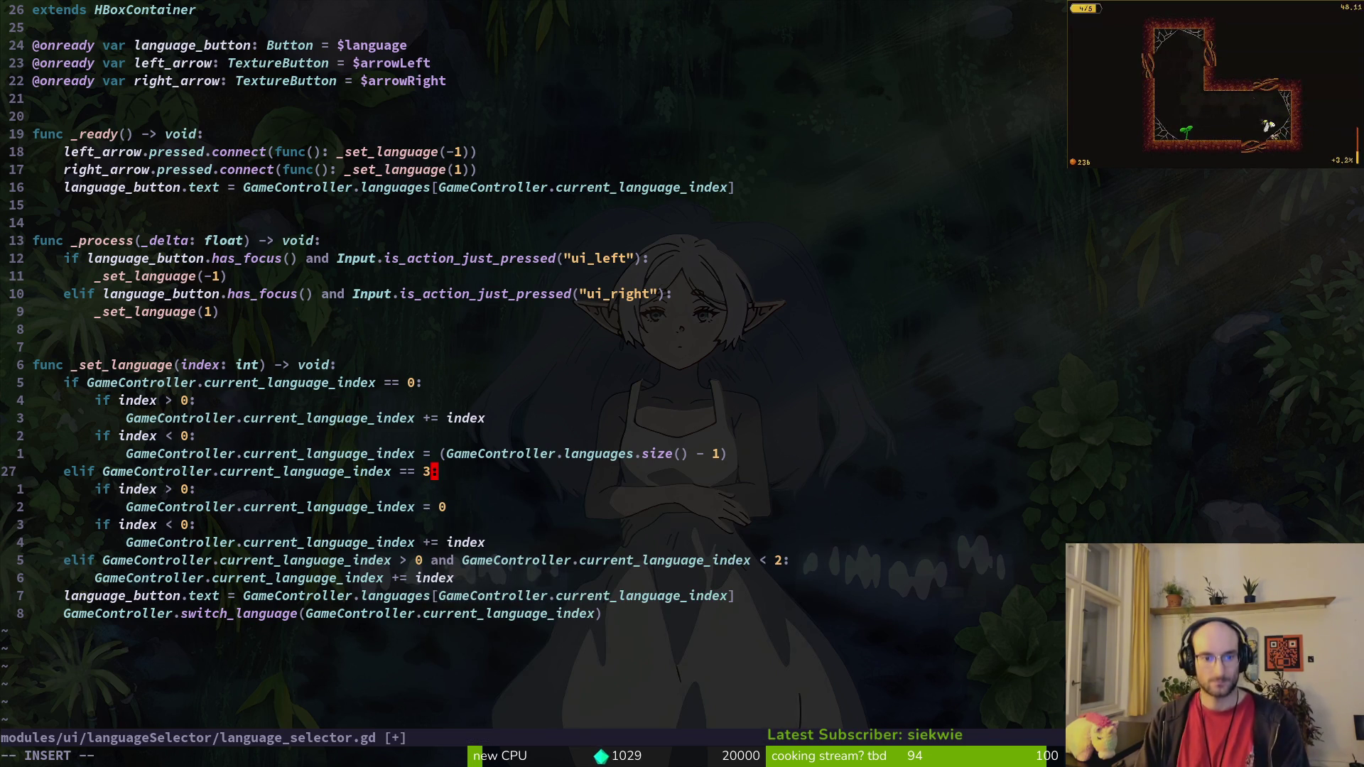
key("Escape")
type(":w")
key("Return")
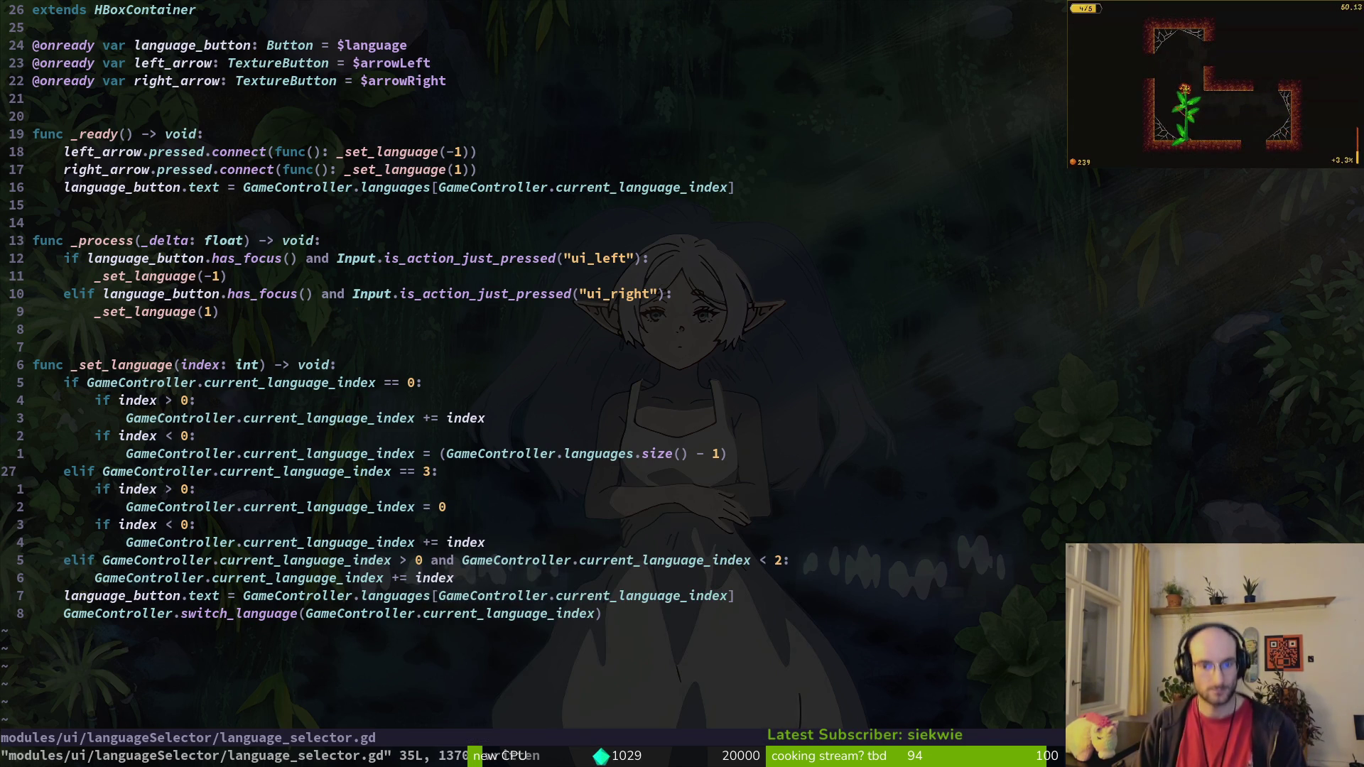
left_click(780, 568)
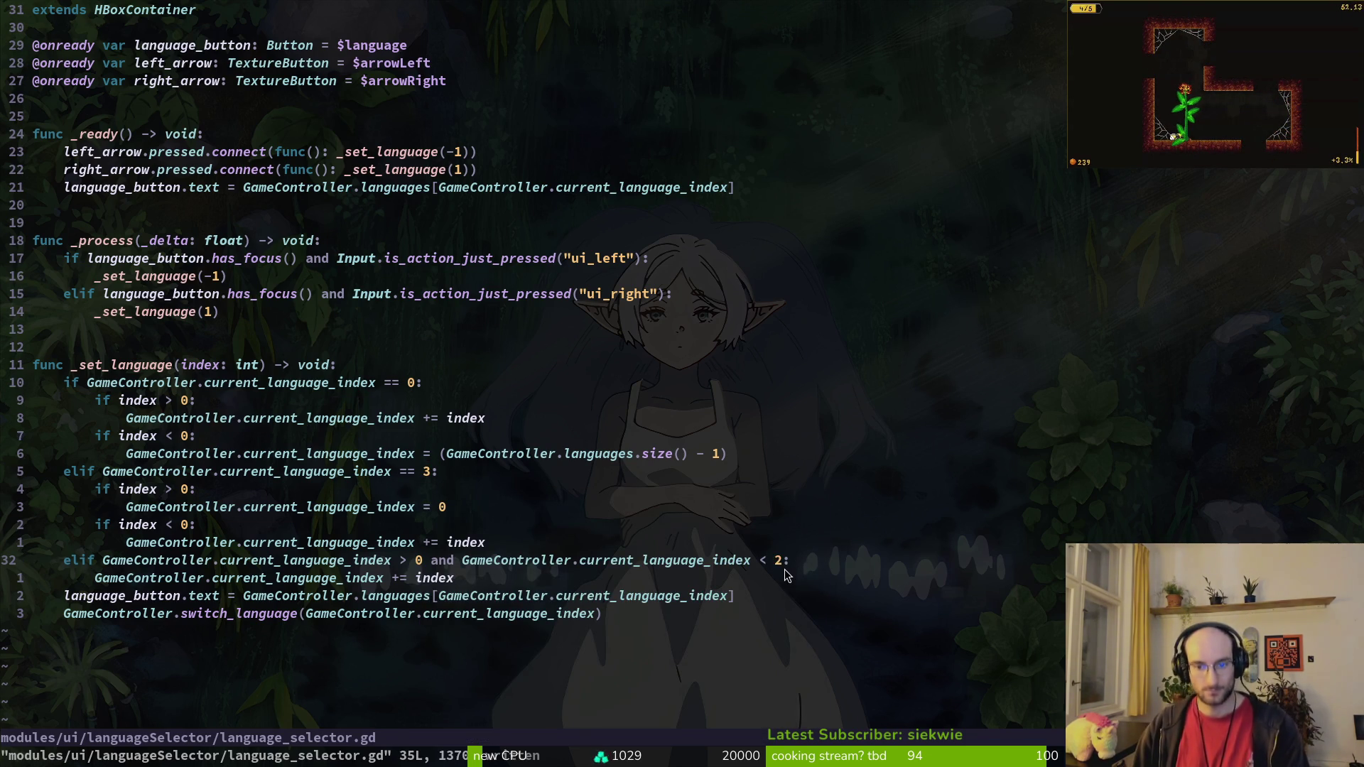
type("s:w")
key("Return")
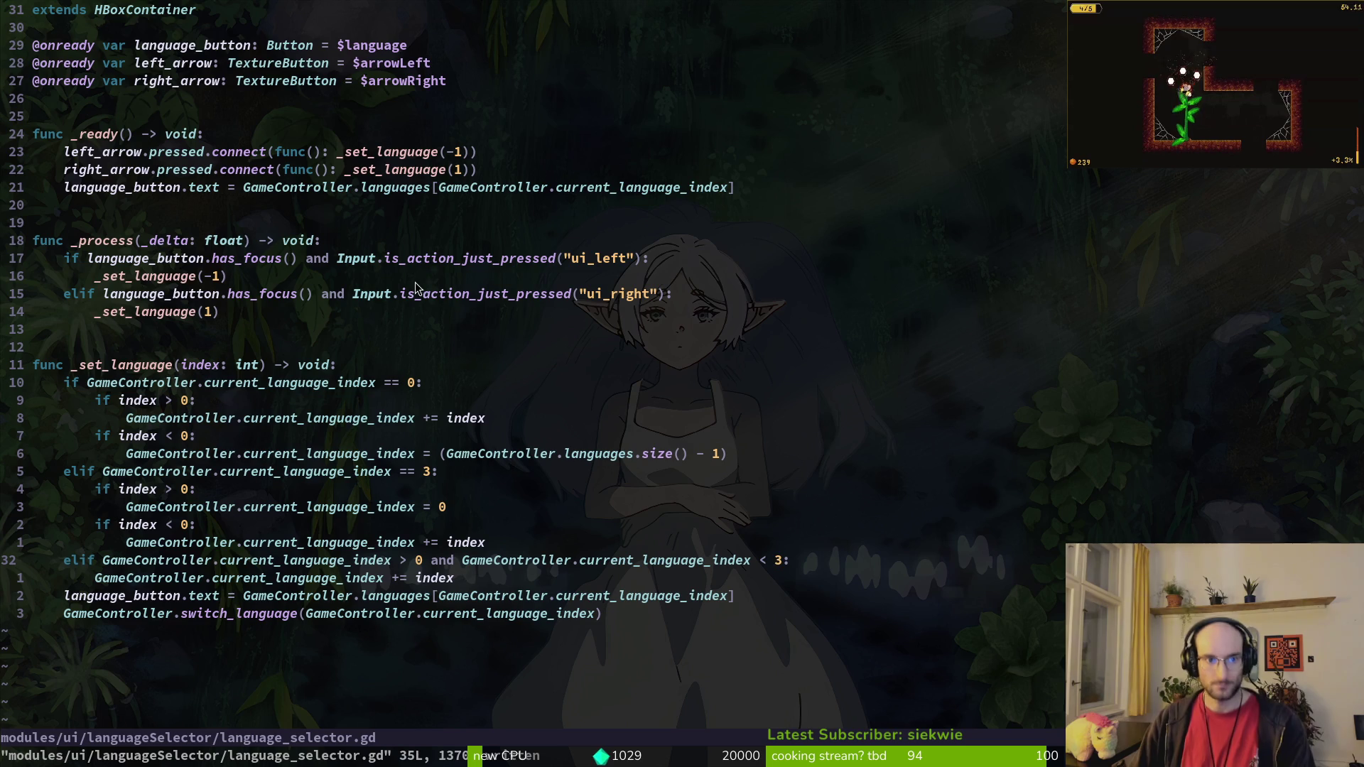
left_click(517, 310)
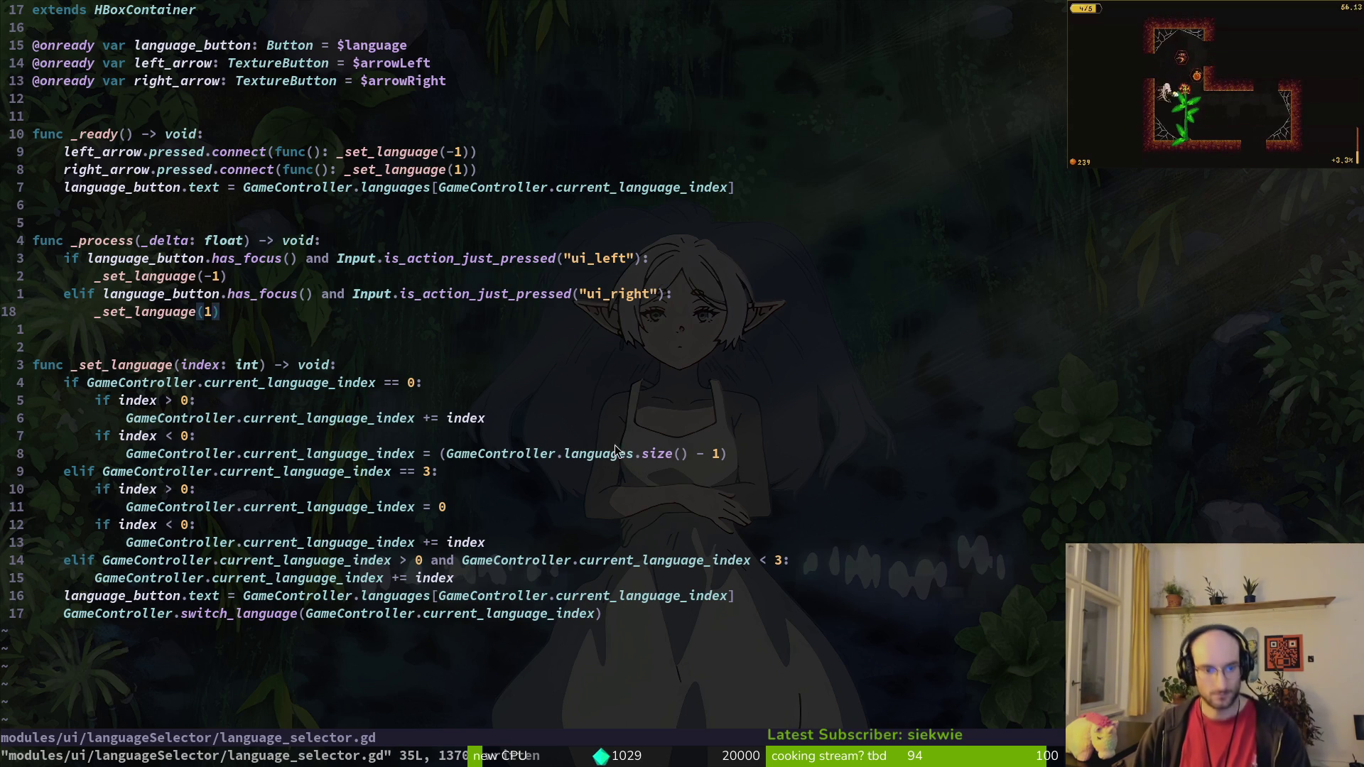
key("alt+Tab")
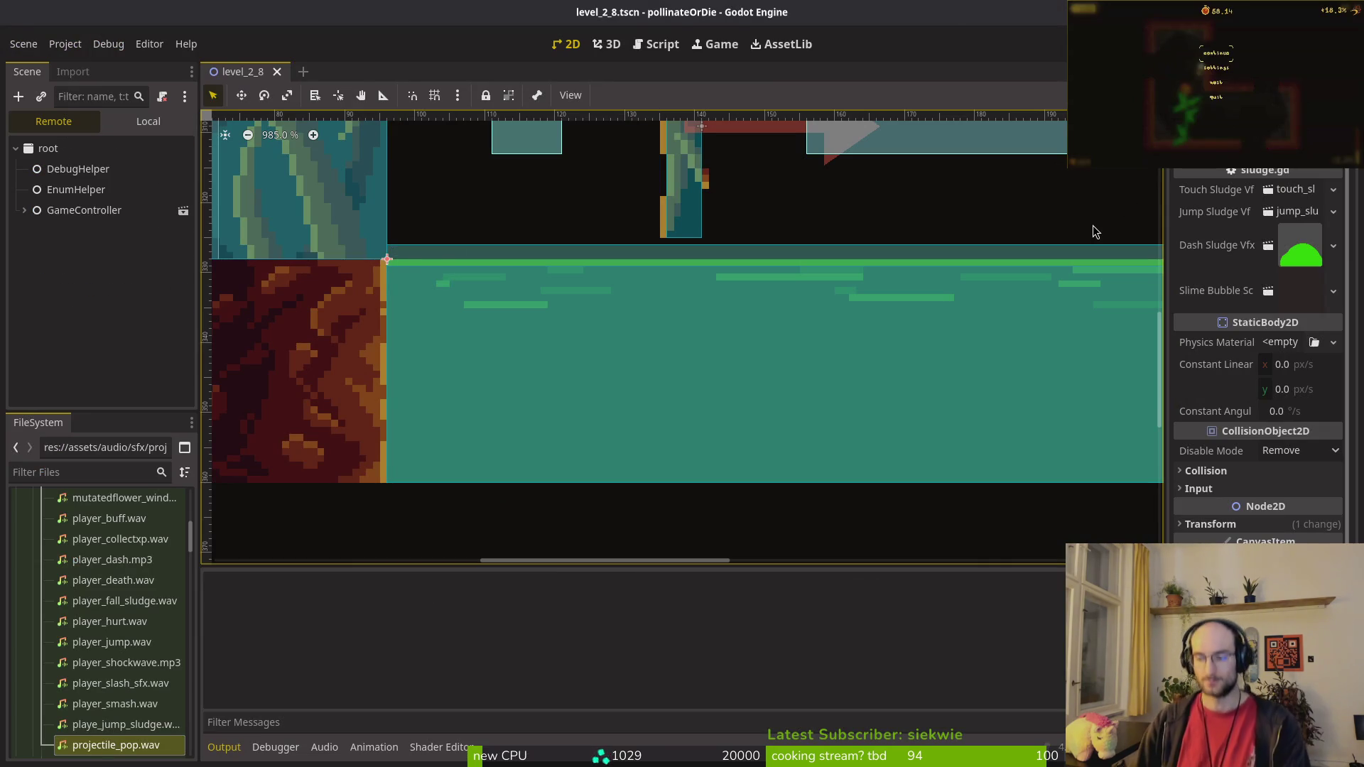
Step: Launch the game and switch the settings language to Russian, checking both settings sections
key("F5")
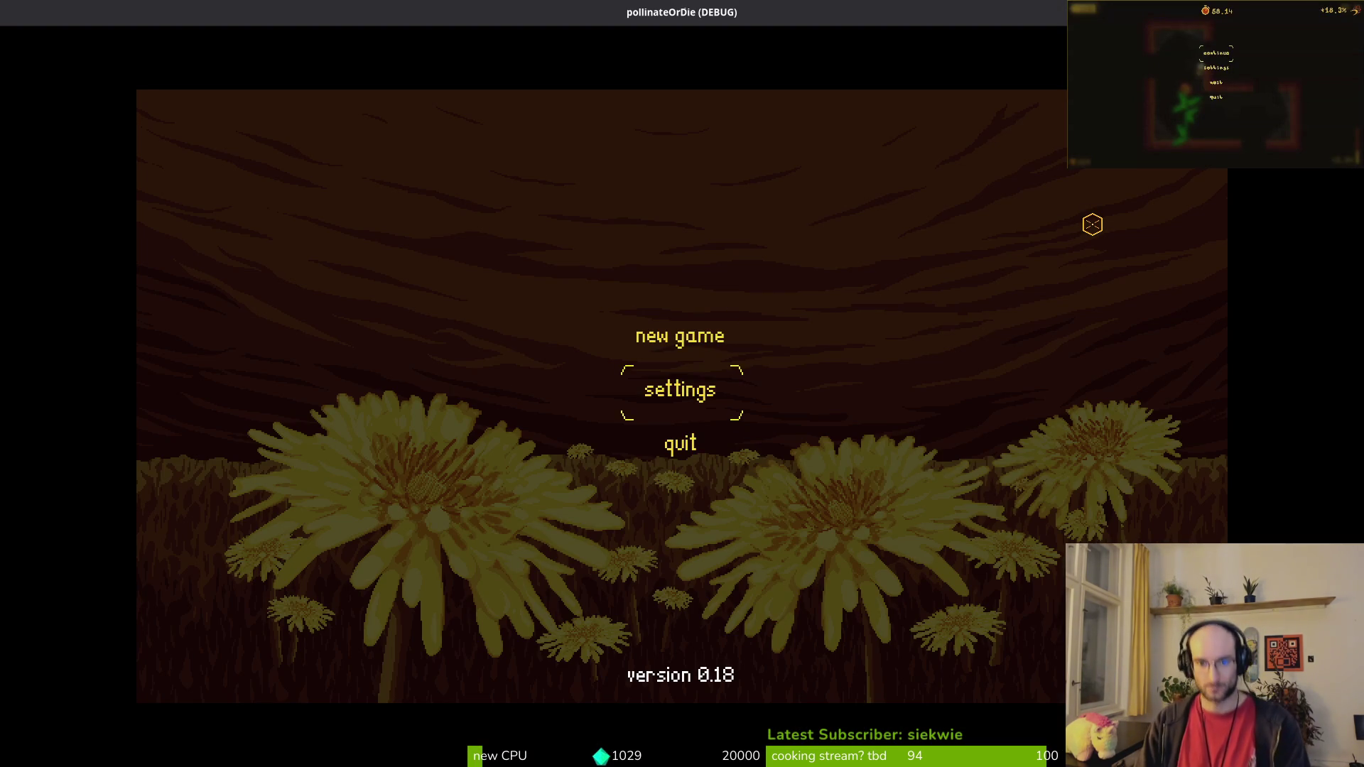
key("Return")
key("Right")
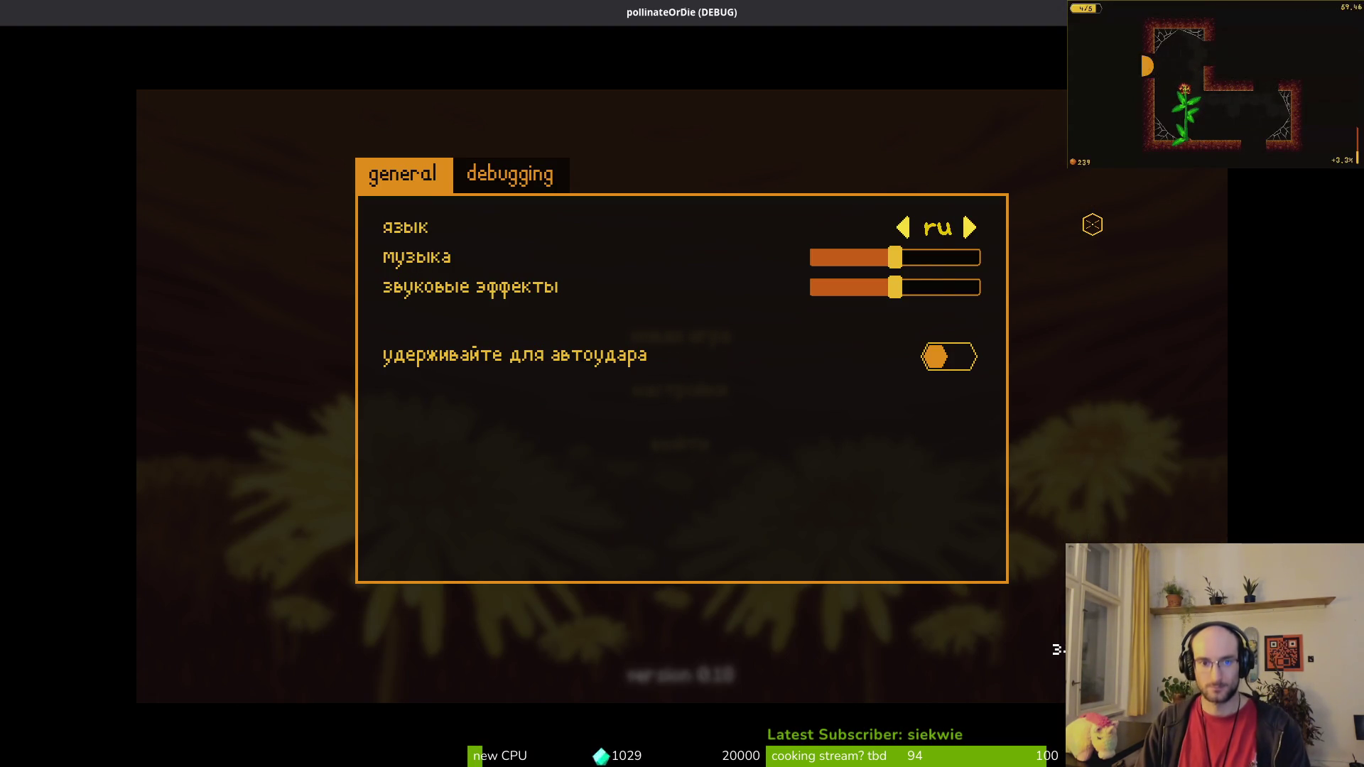
key("Tab")
key("Tab")
key("Tab")
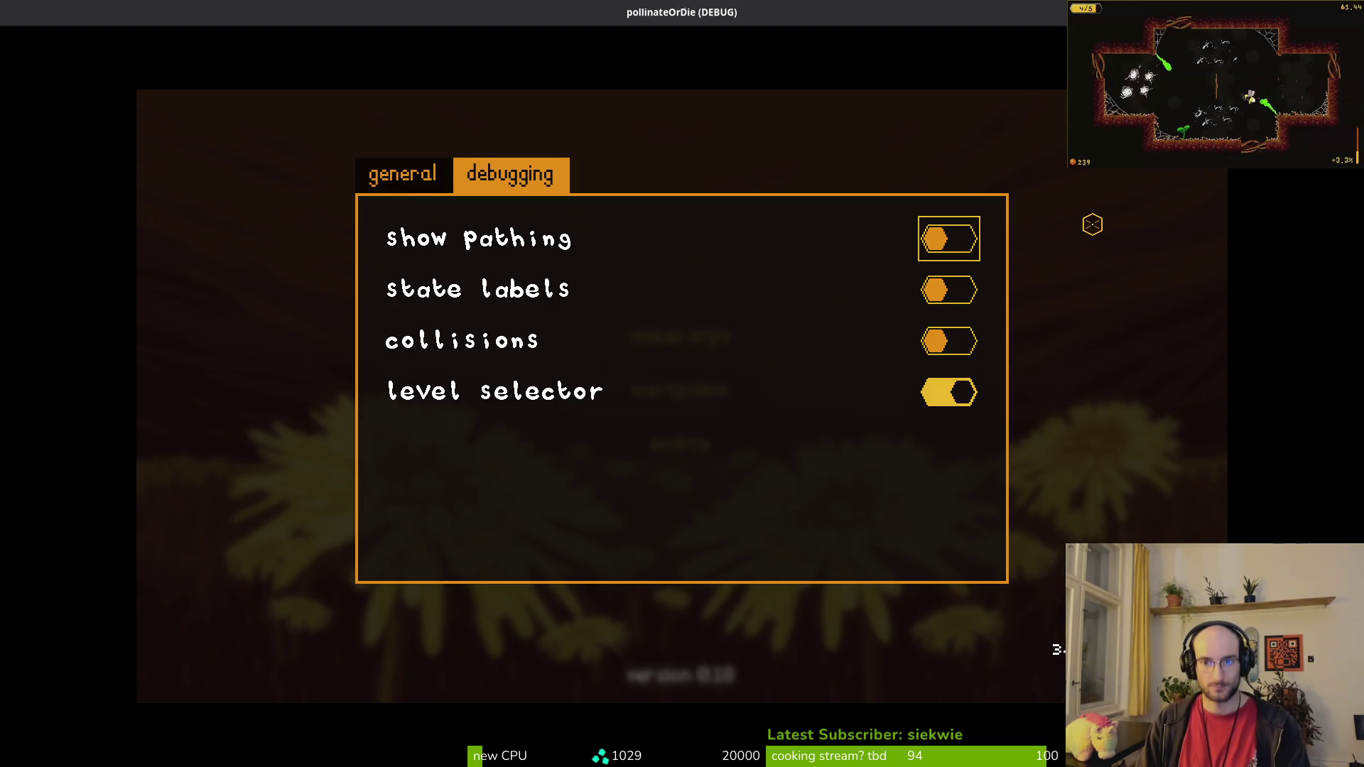
key("Tab")
key("Escape")
key("Down")
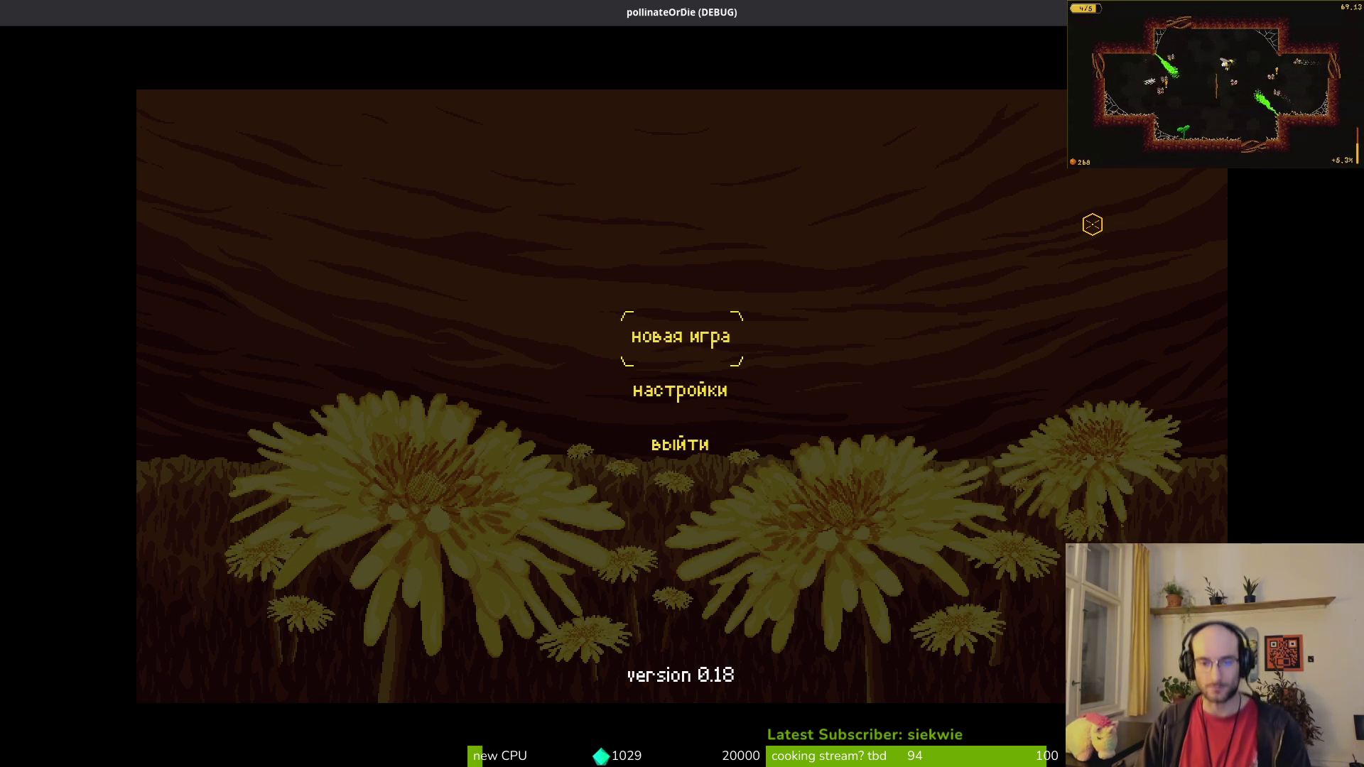
Step: Start a new game, walk to the big bee and view the hit damage upgrade
key("Return")
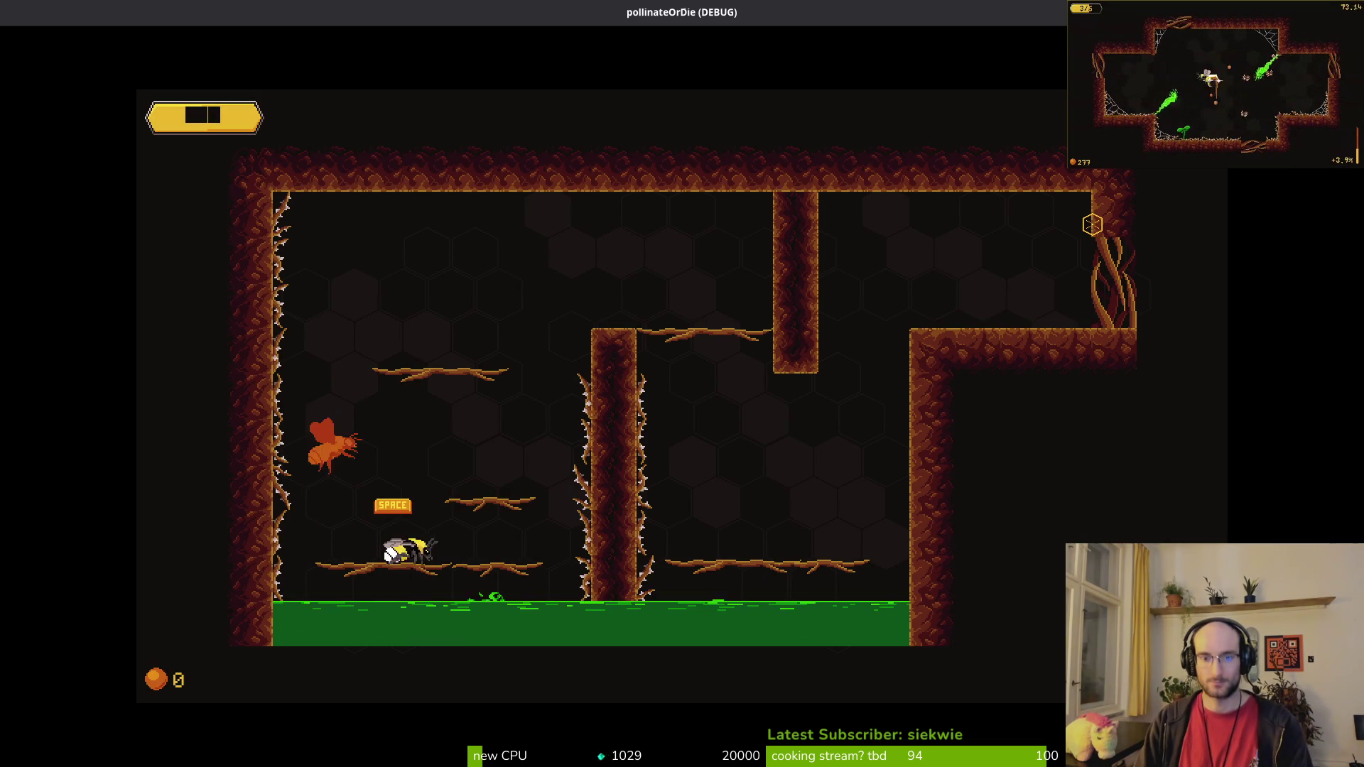
key("Escape")
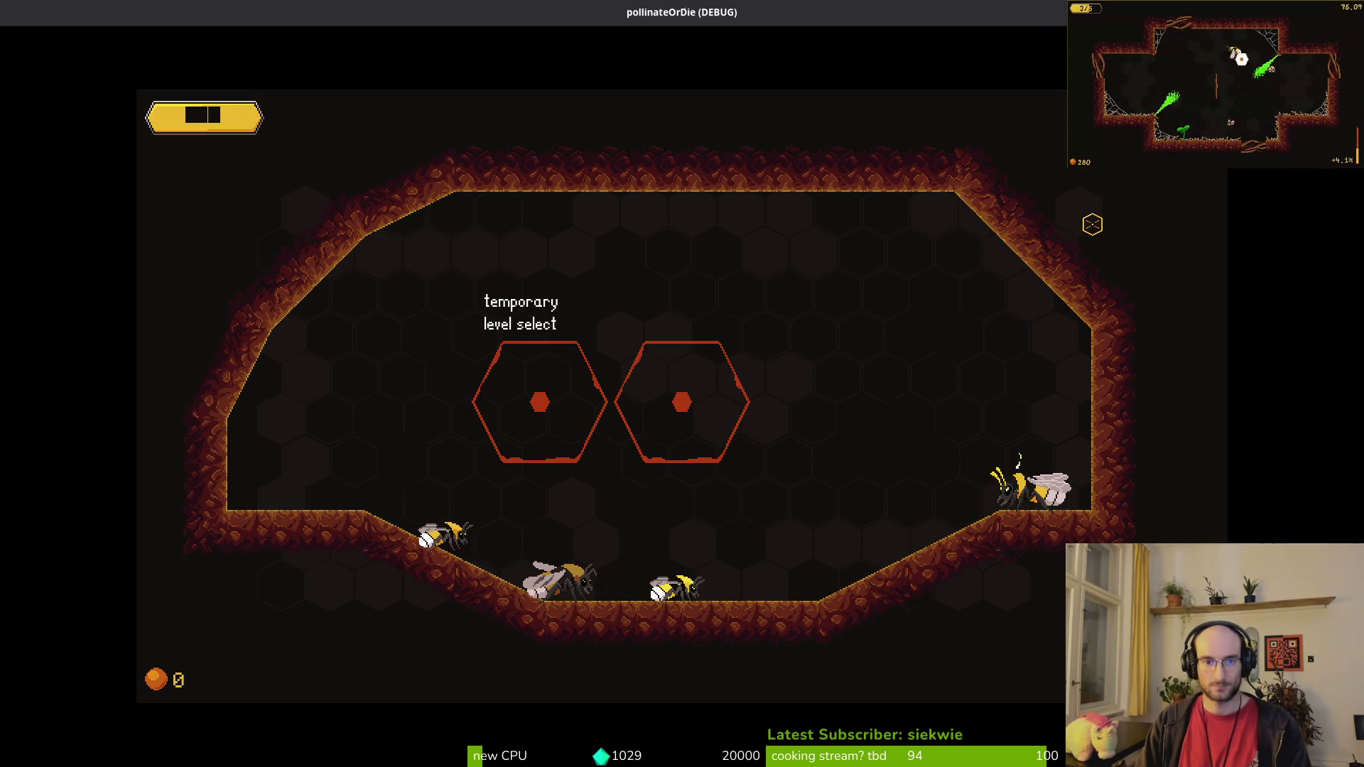
key("Right")
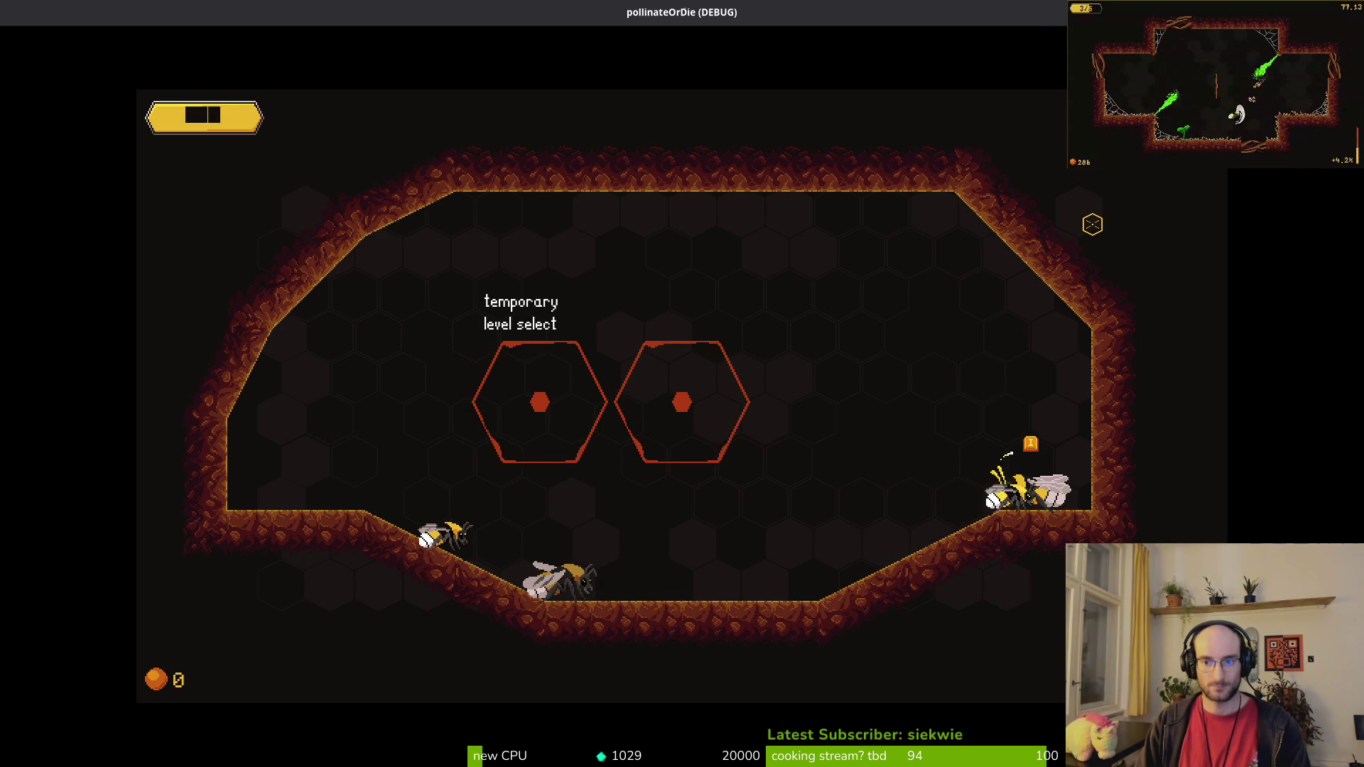
key("i")
key("Right")
key("Right")
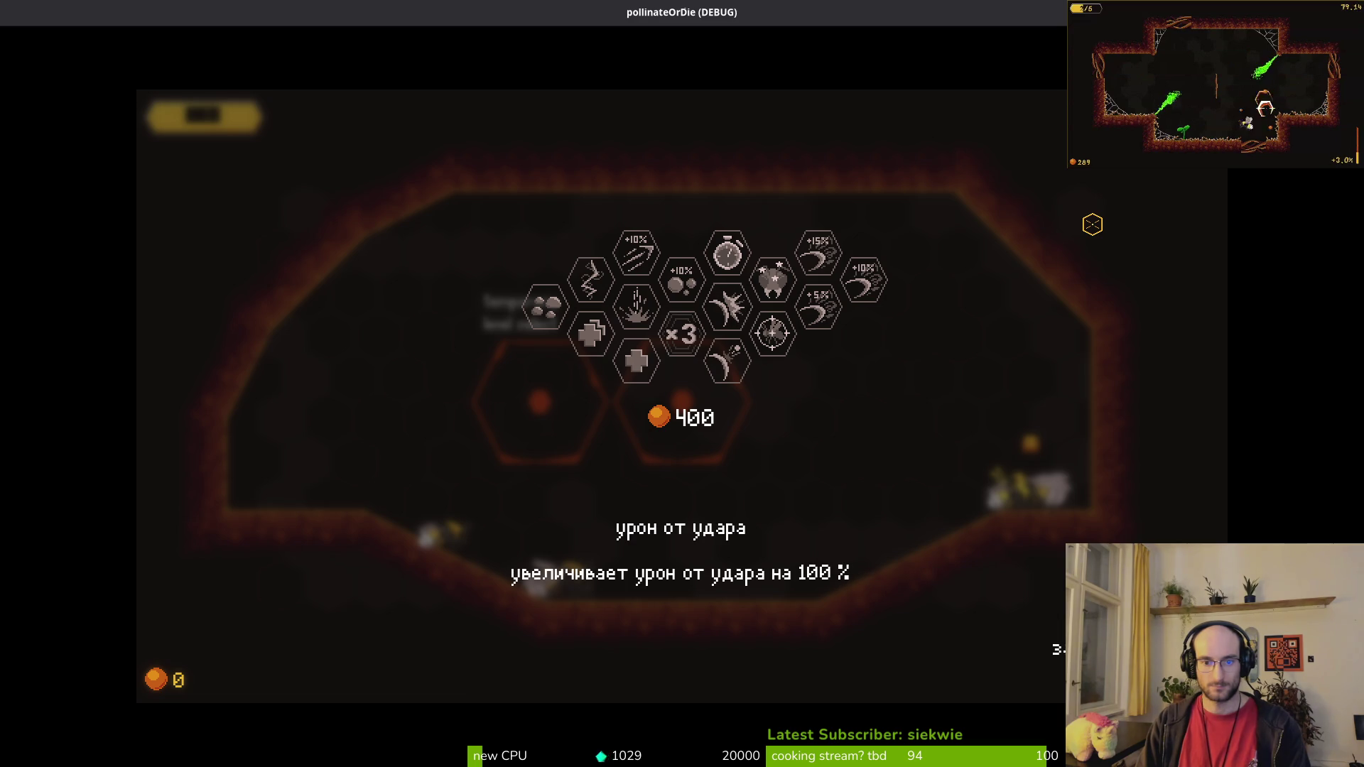
key("Escape")
key("Left")
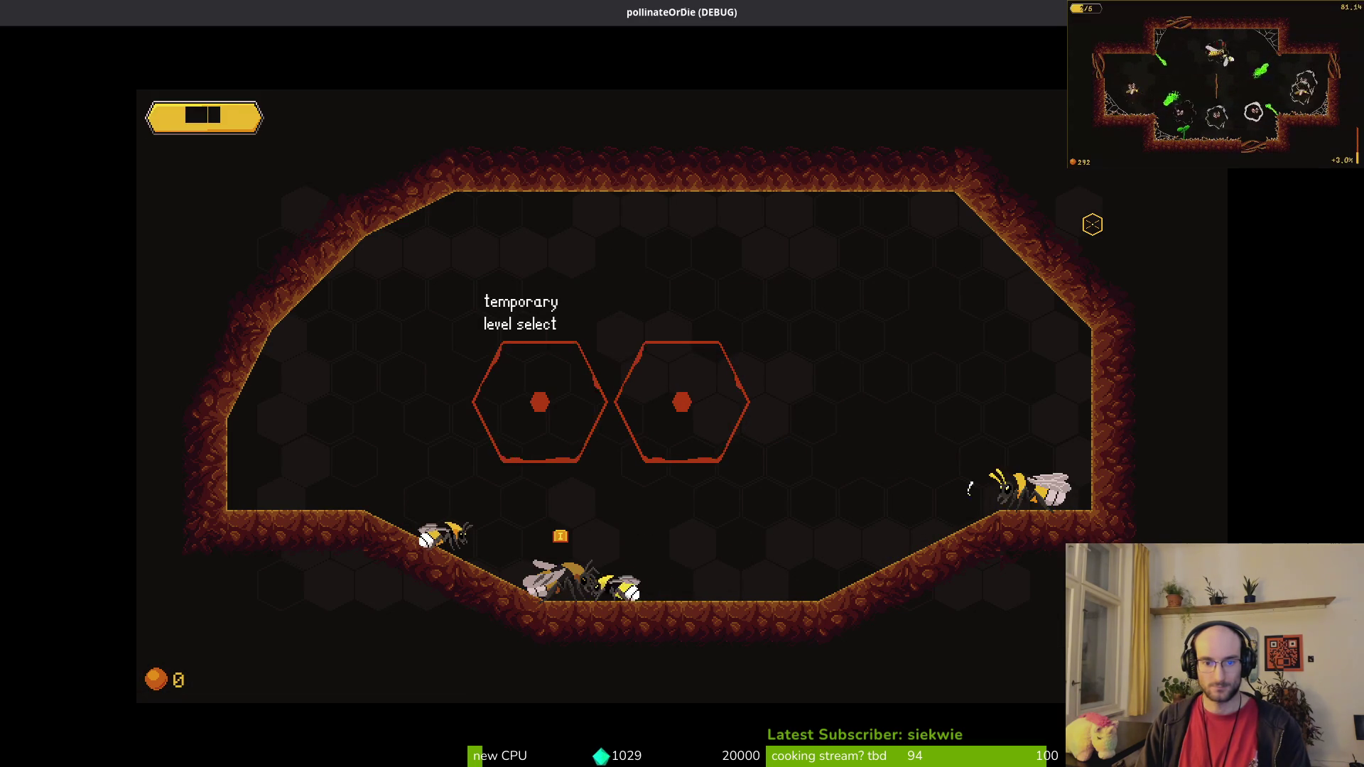
Step: Browse the journal's memories, enemies and buffs pages to check the Russian text
key("i")
key("Down")
key("Down")
key("Down")
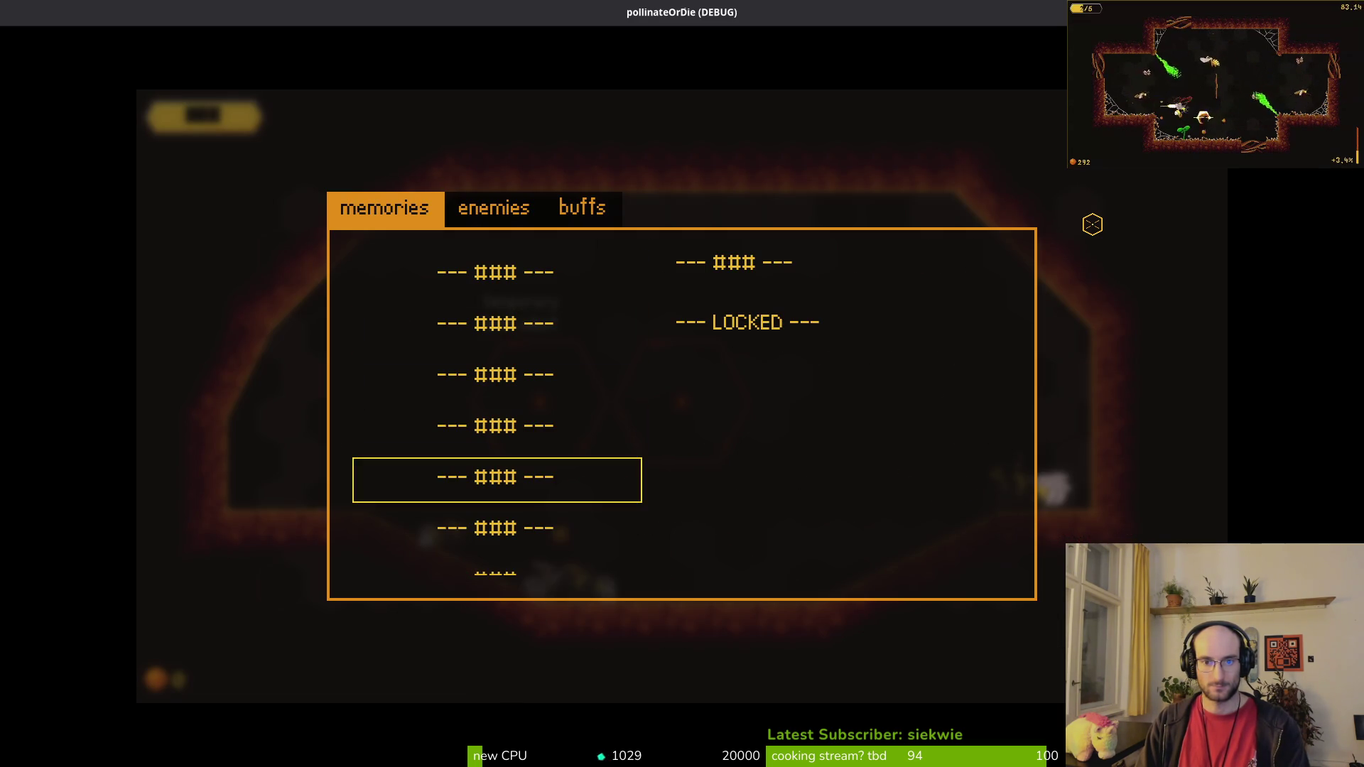
key("e")
key("Right")
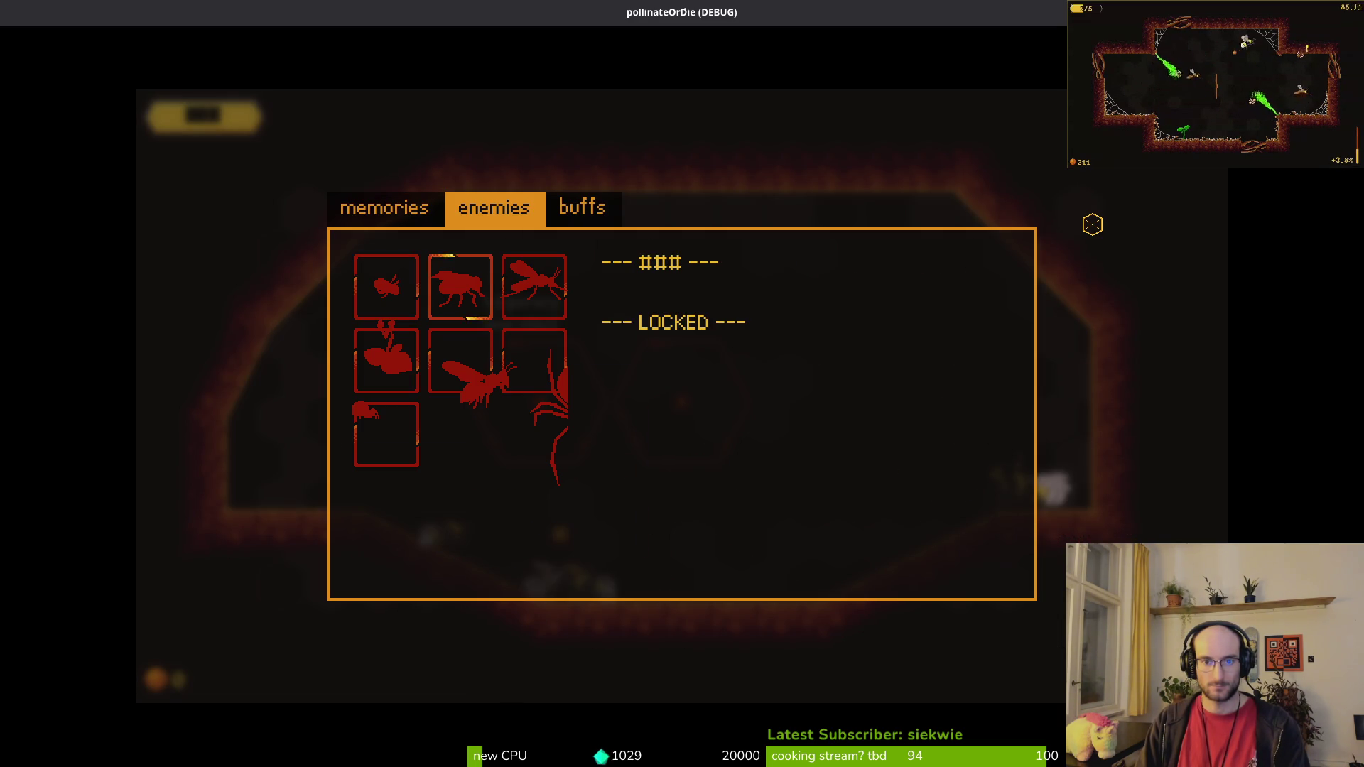
key("e")
key("Down")
key("Left")
key("Down")
key("Up")
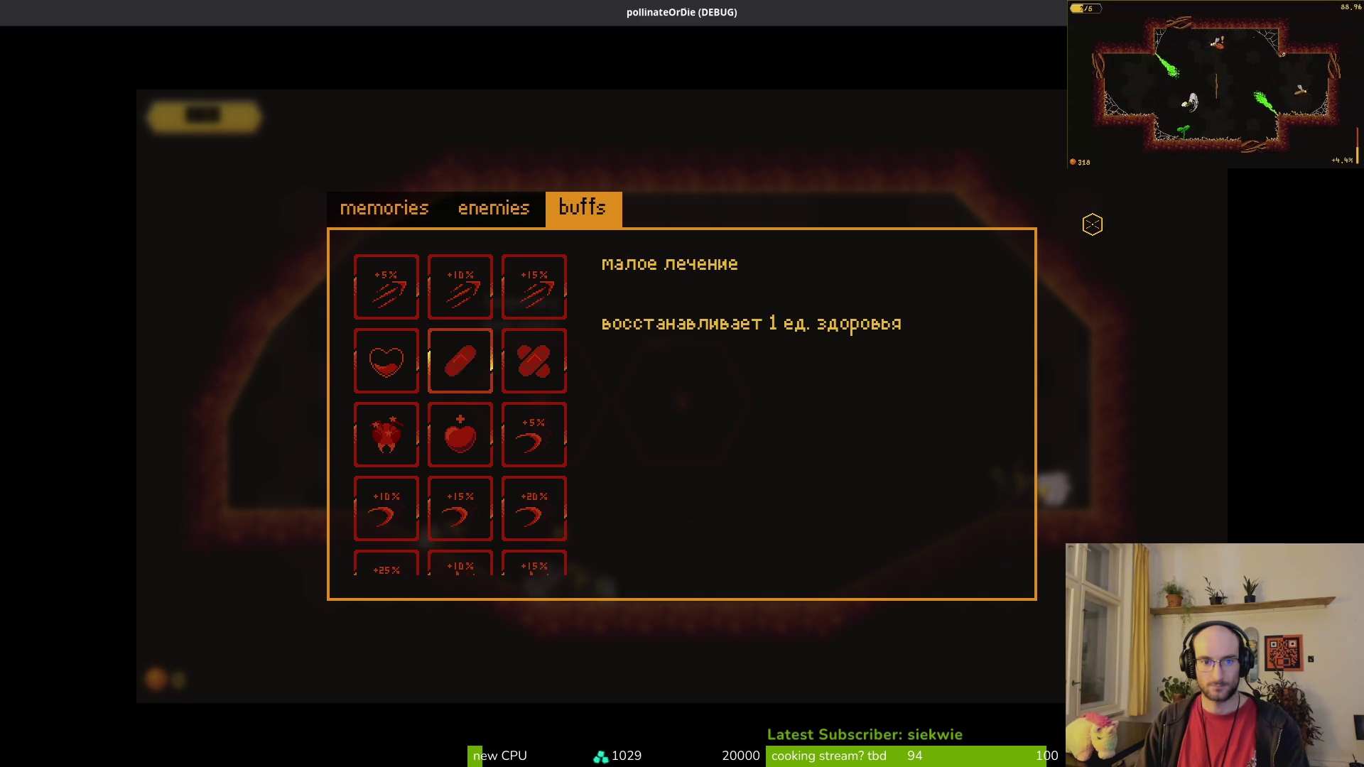
key("Right")
key("Left")
key("Left")
key("Down")
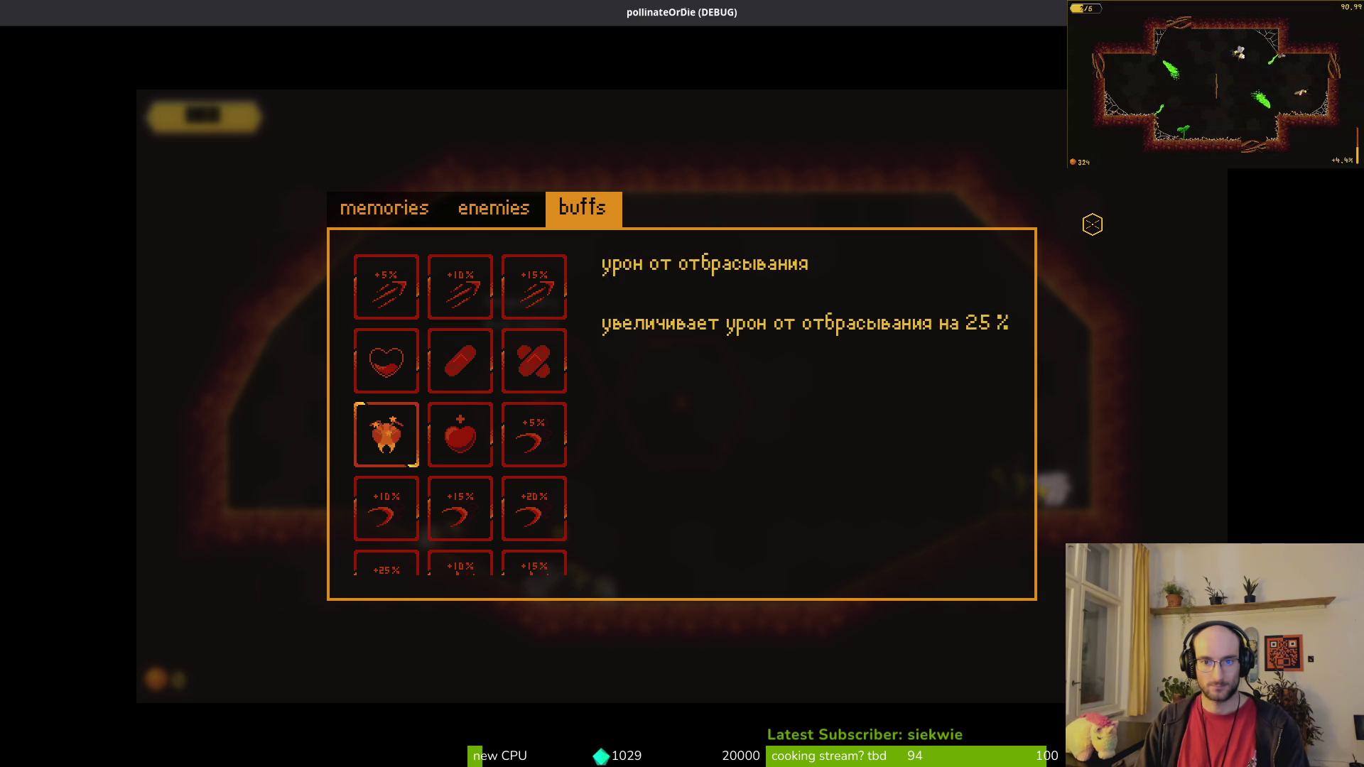
key("Down")
key("Down")
key("Down")
key("Up")
key("Up")
key("Up")
key("Down")
key("Down")
key("Down")
key("Down")
key("Escape")
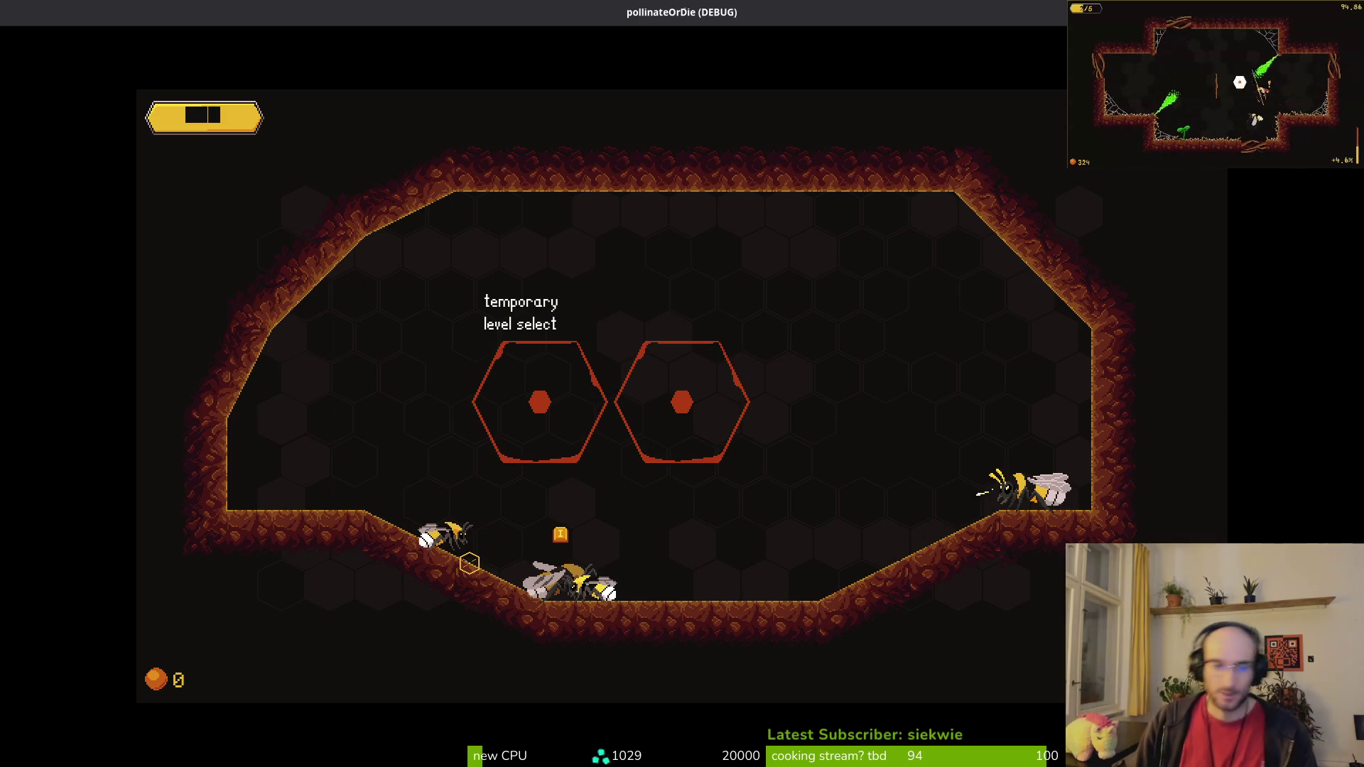
Step: Reopen the journal, check the memories, enemies and buffs tabs, then stop the game
key("i")
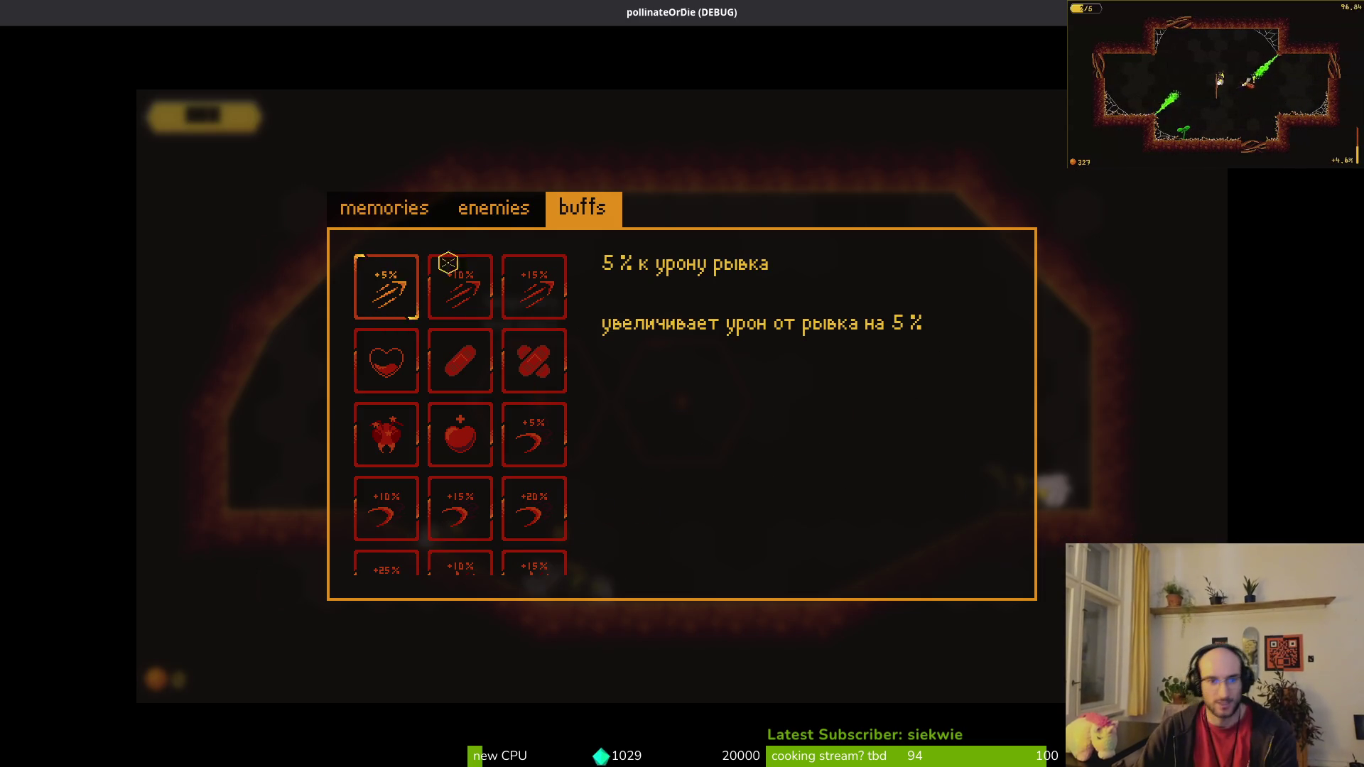
left_click(412, 208)
left_click(484, 208)
left_click(577, 209)
left_click(405, 207)
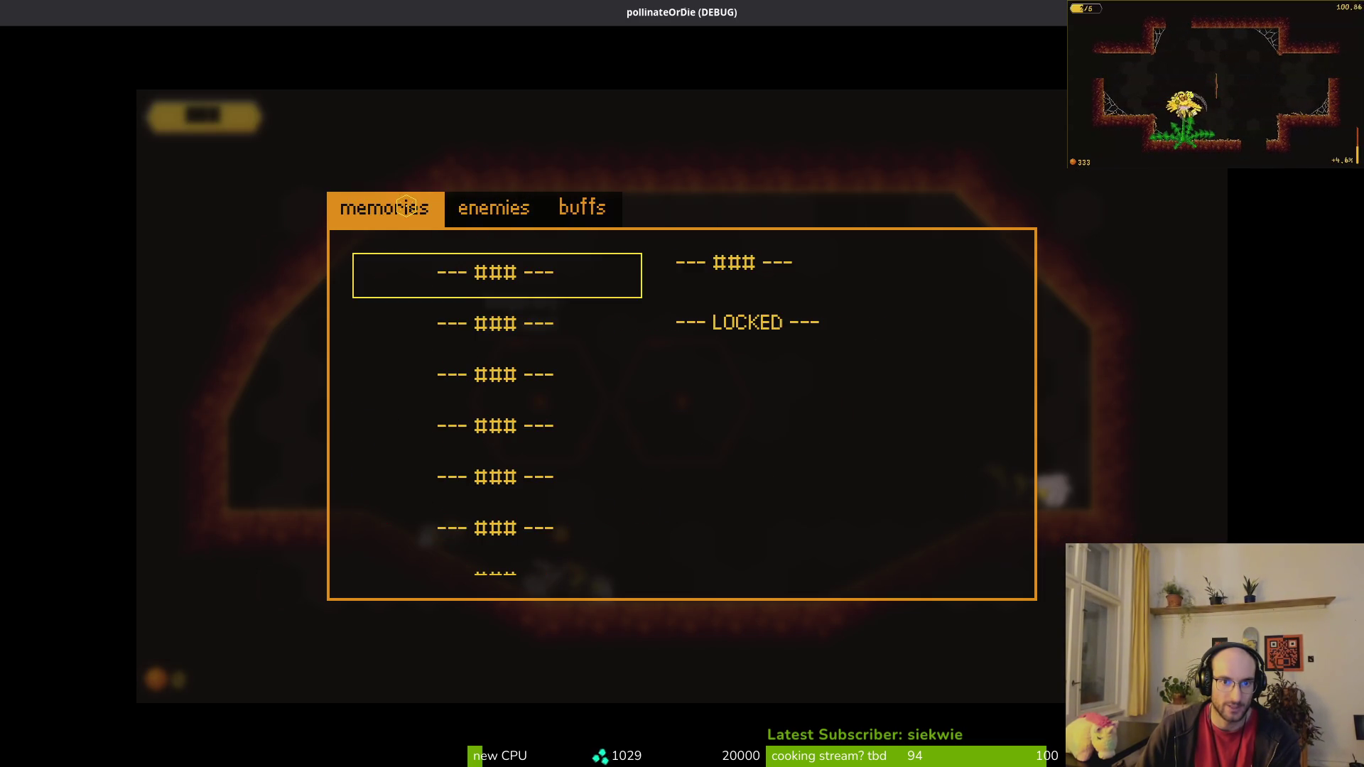
key("i")
key("F8")
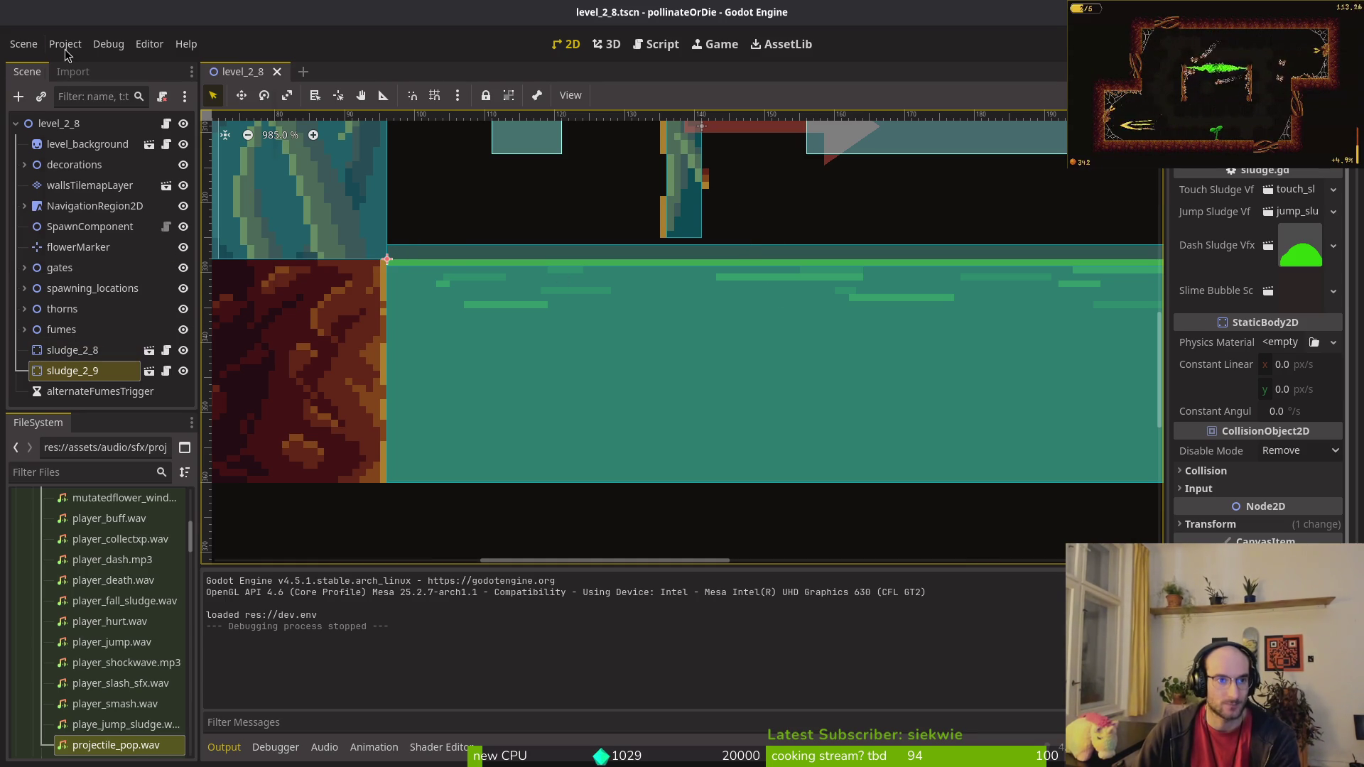
Step: Open the General project settings filtered by 'font' and show GUI > Theme
left_click(108, 43)
left_click(76, 65)
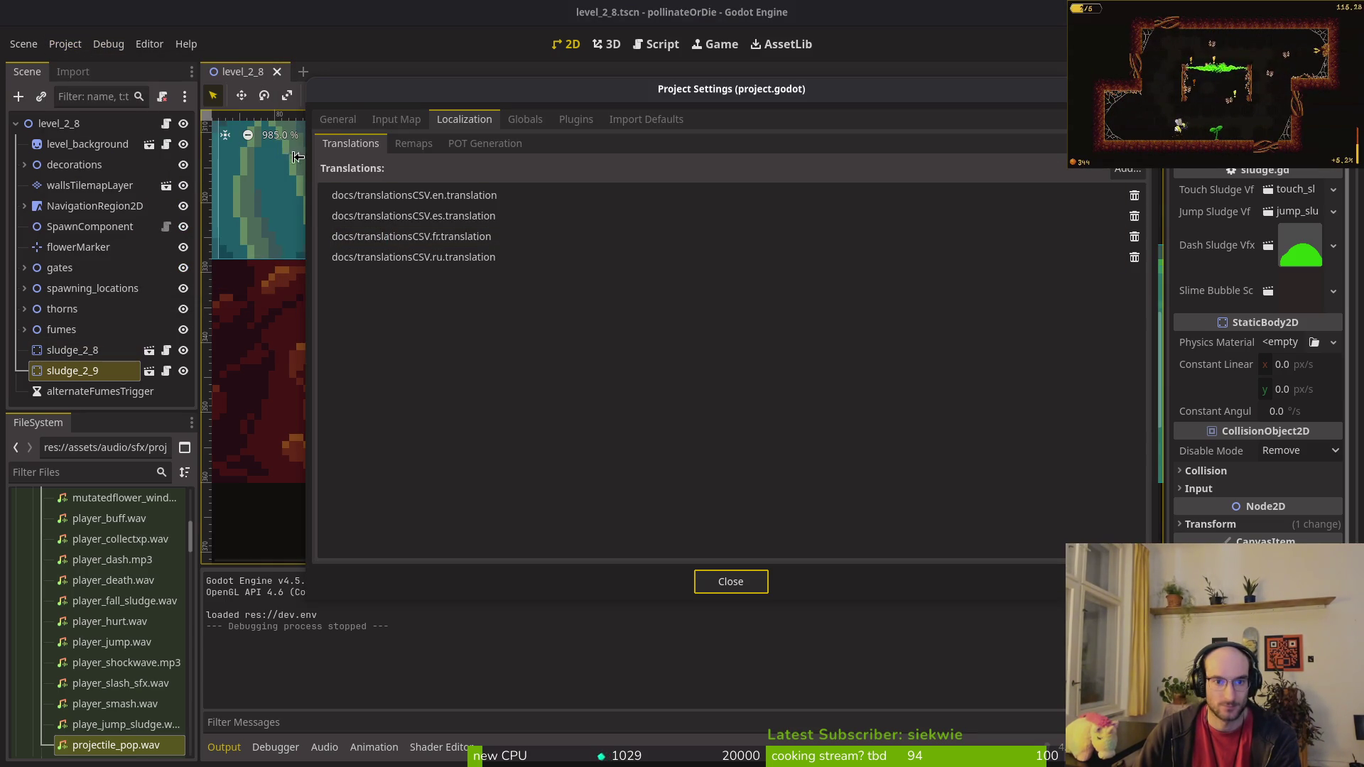
left_click(337, 119)
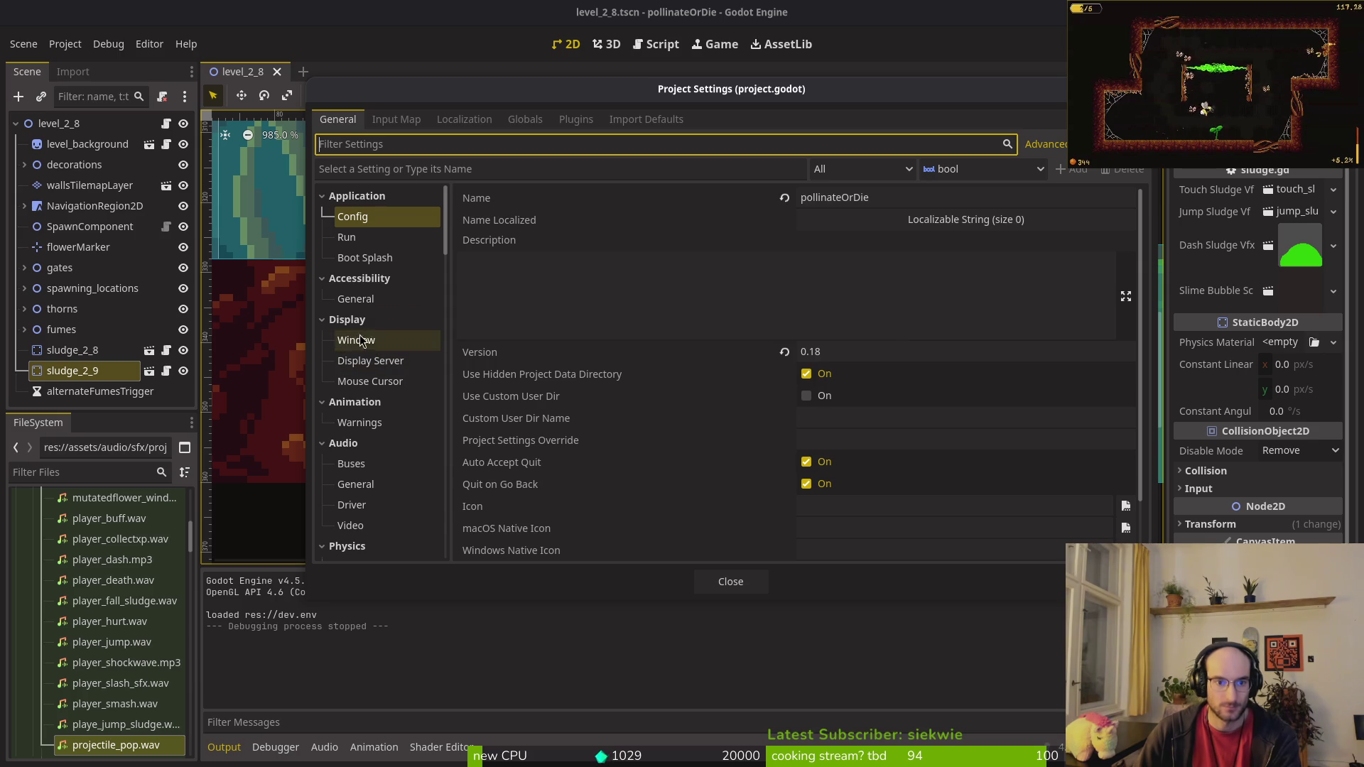
scroll(386, 486, "down", 4)
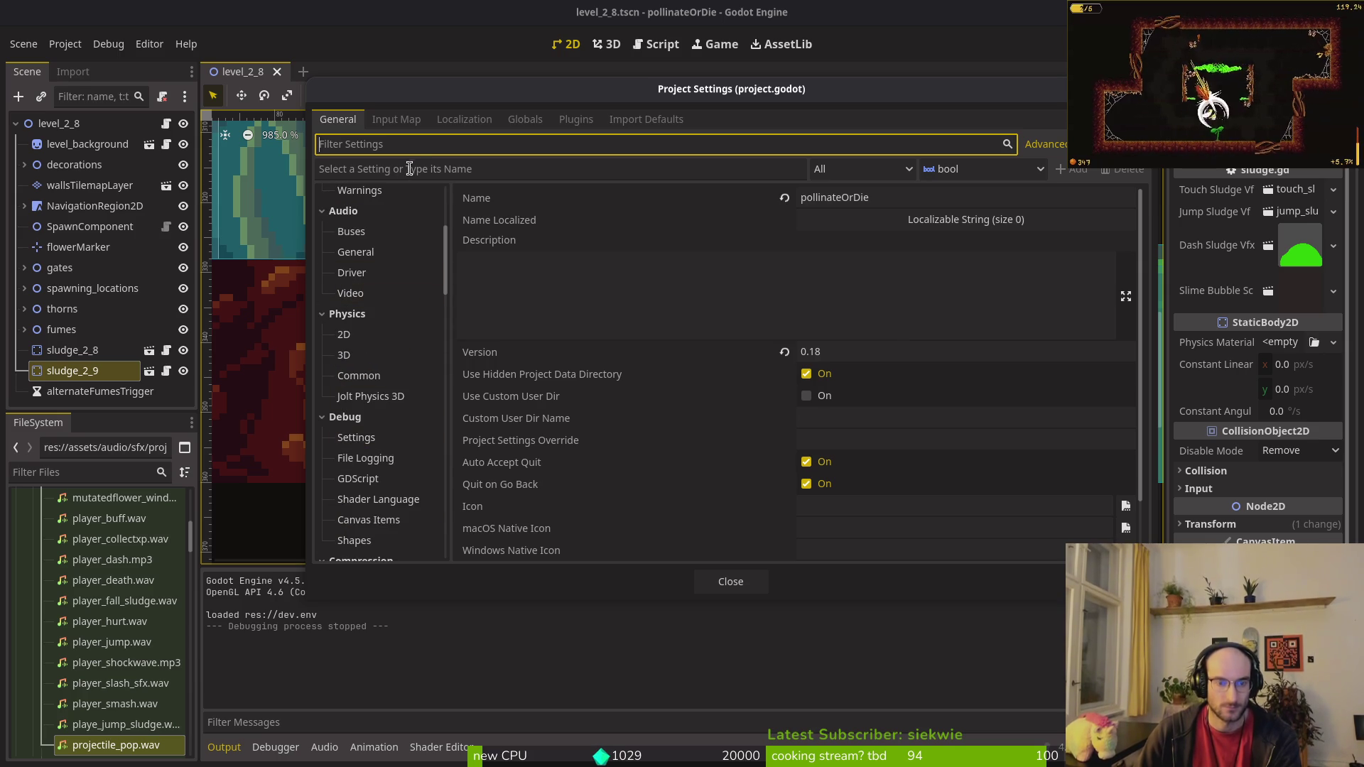
type("font")
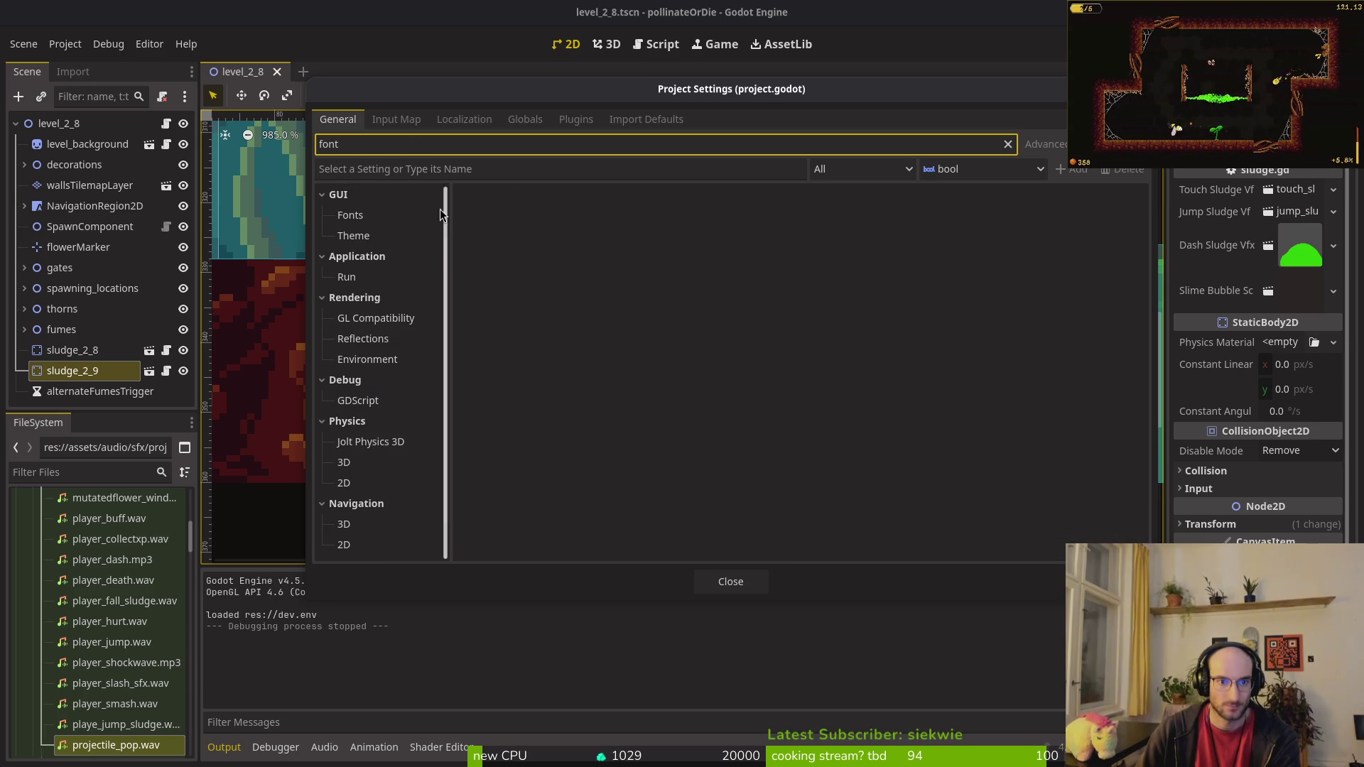
left_click(387, 216)
left_click(387, 236)
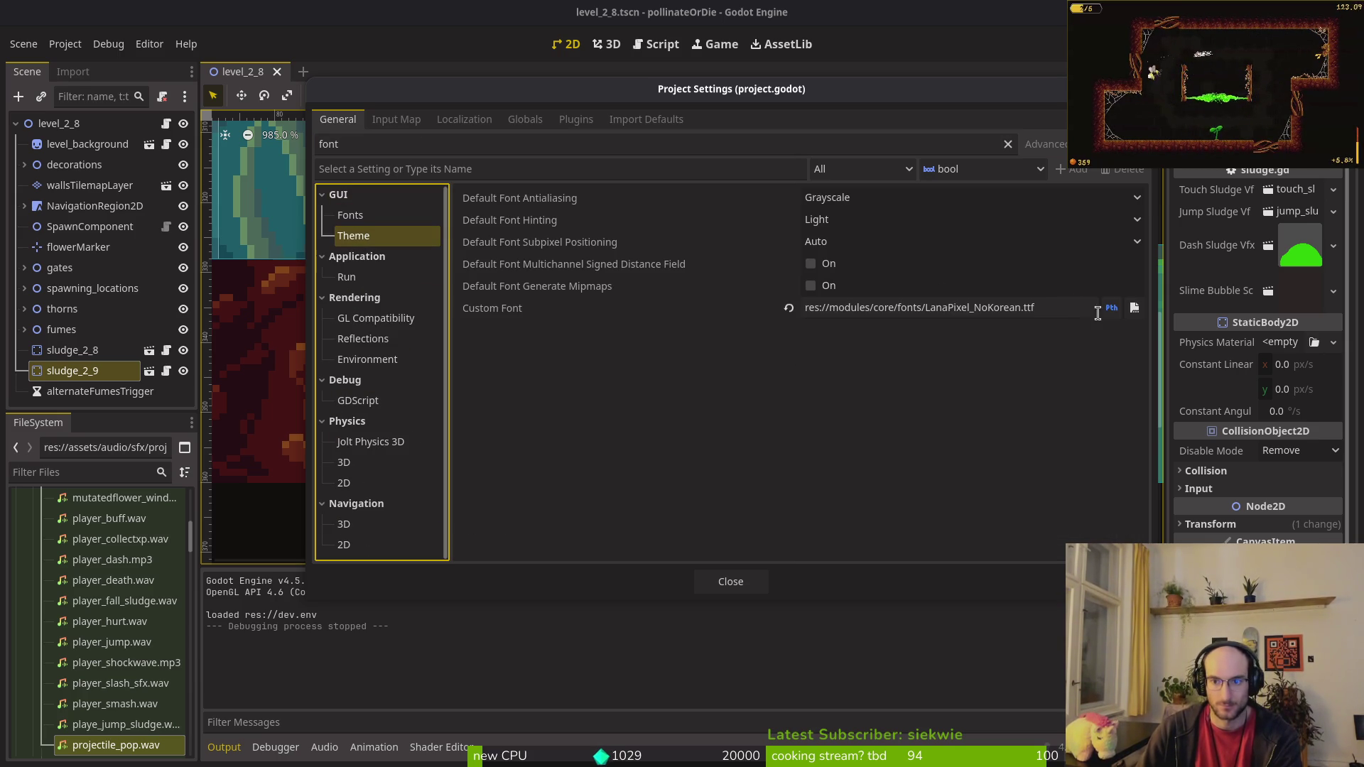
Step: Set Custom Font to bitmapFont.png from the fonts folder using the All Files filter
left_click(1134, 308)
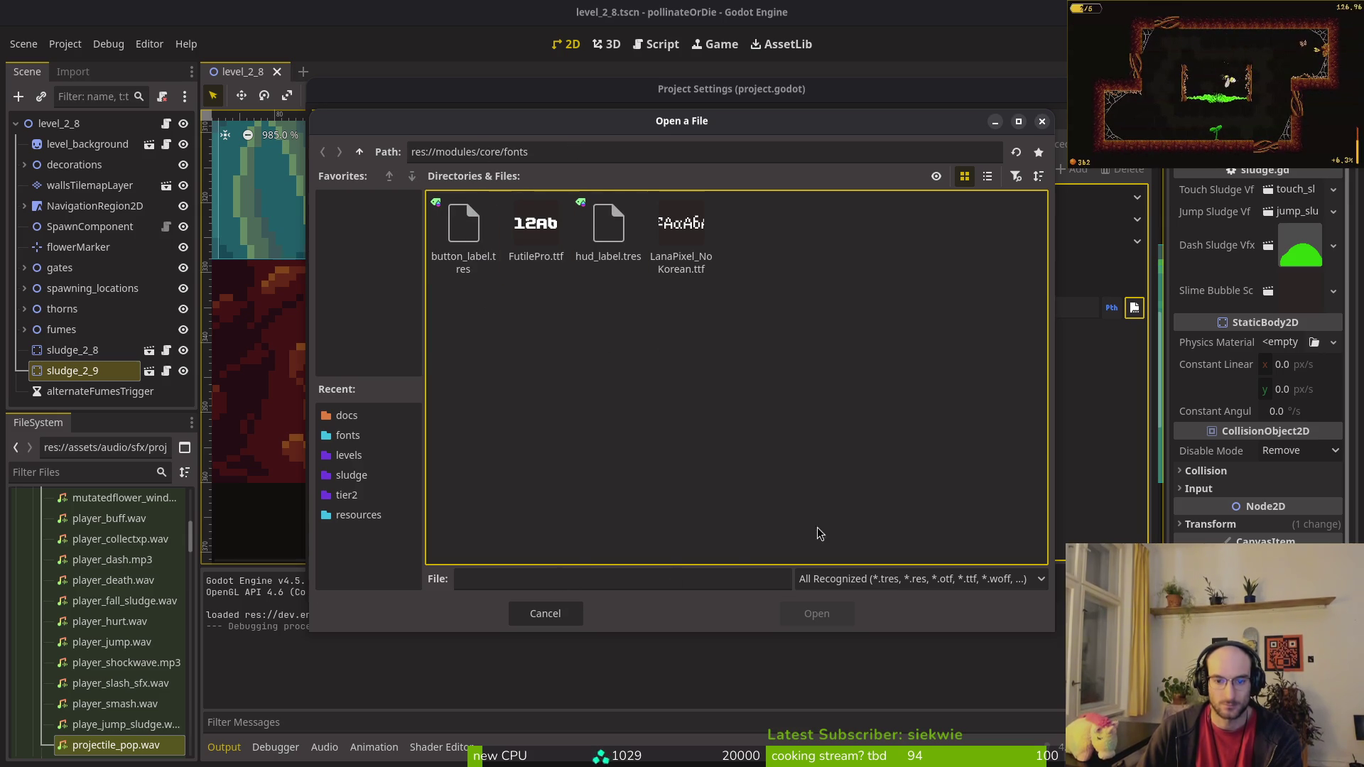
left_click(553, 612)
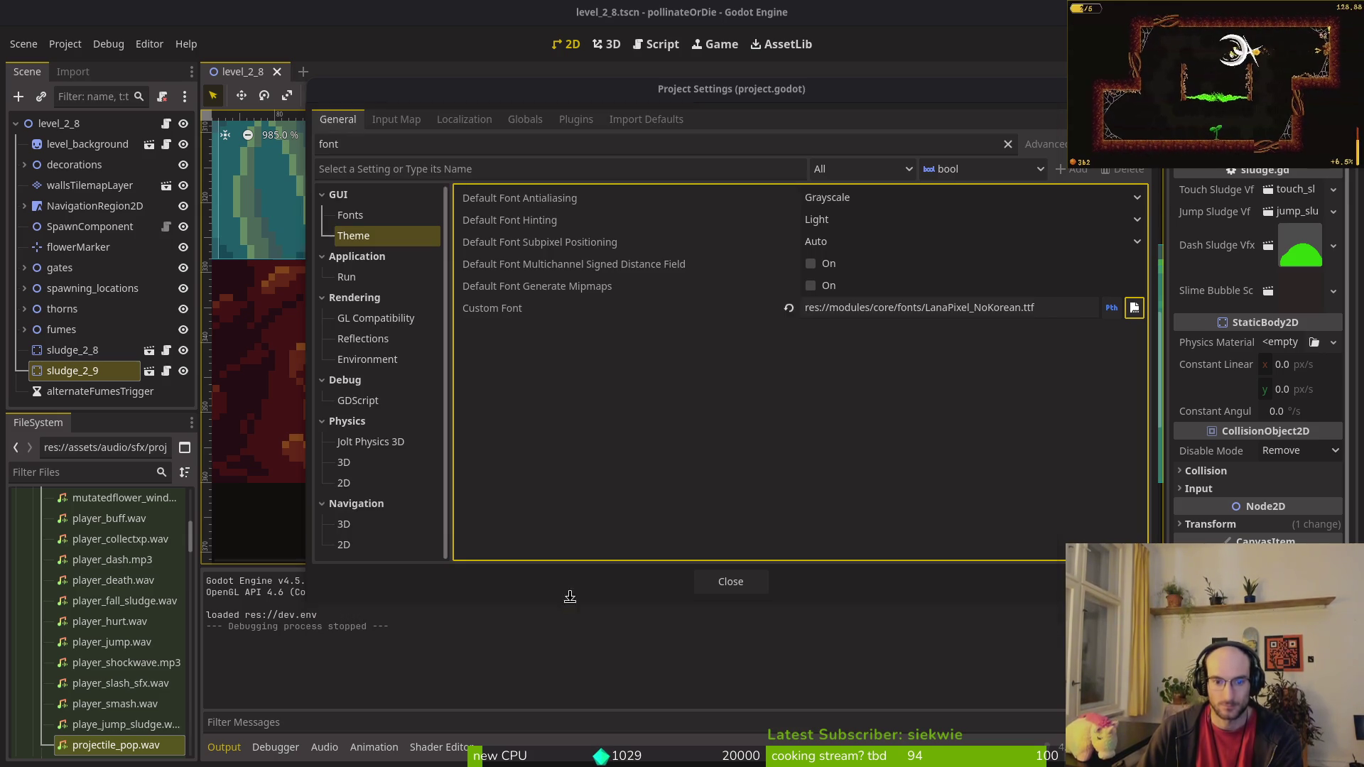
left_click(1134, 309)
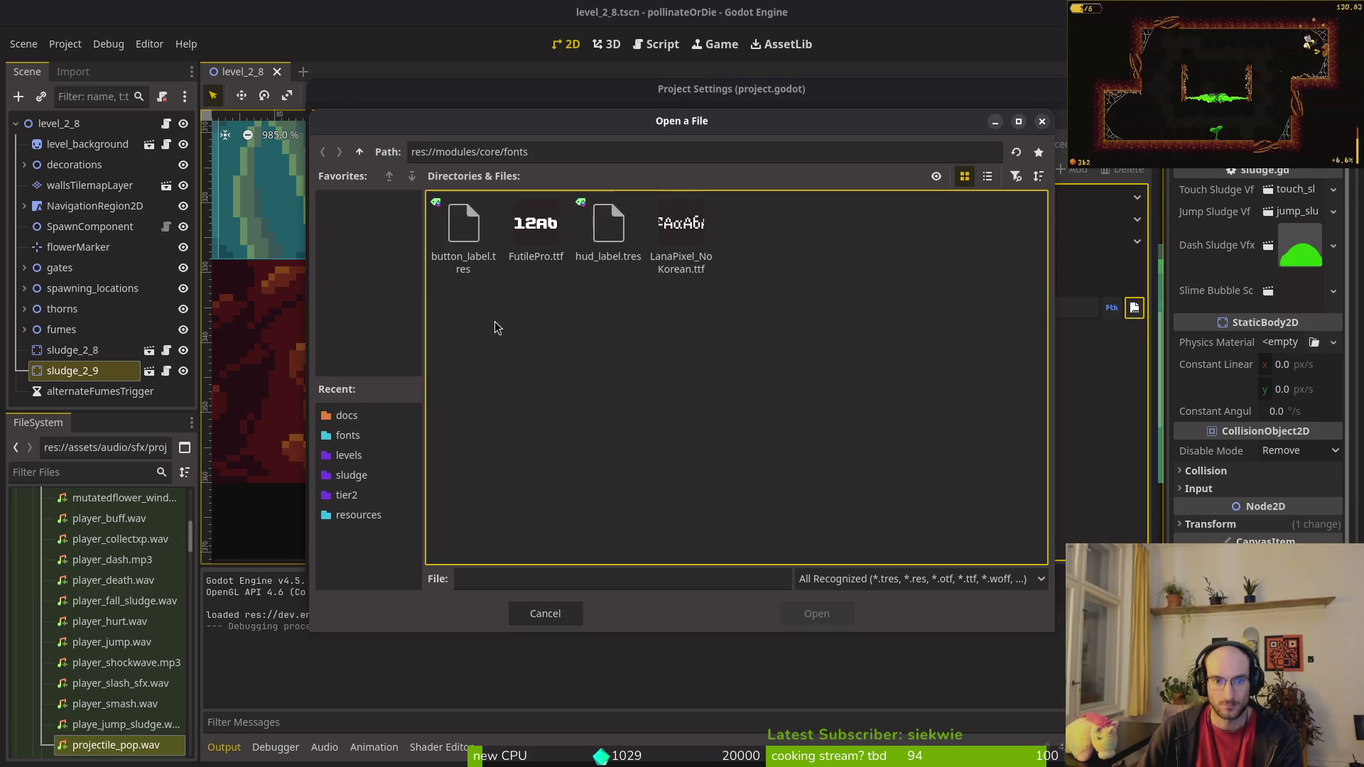
left_click(359, 151)
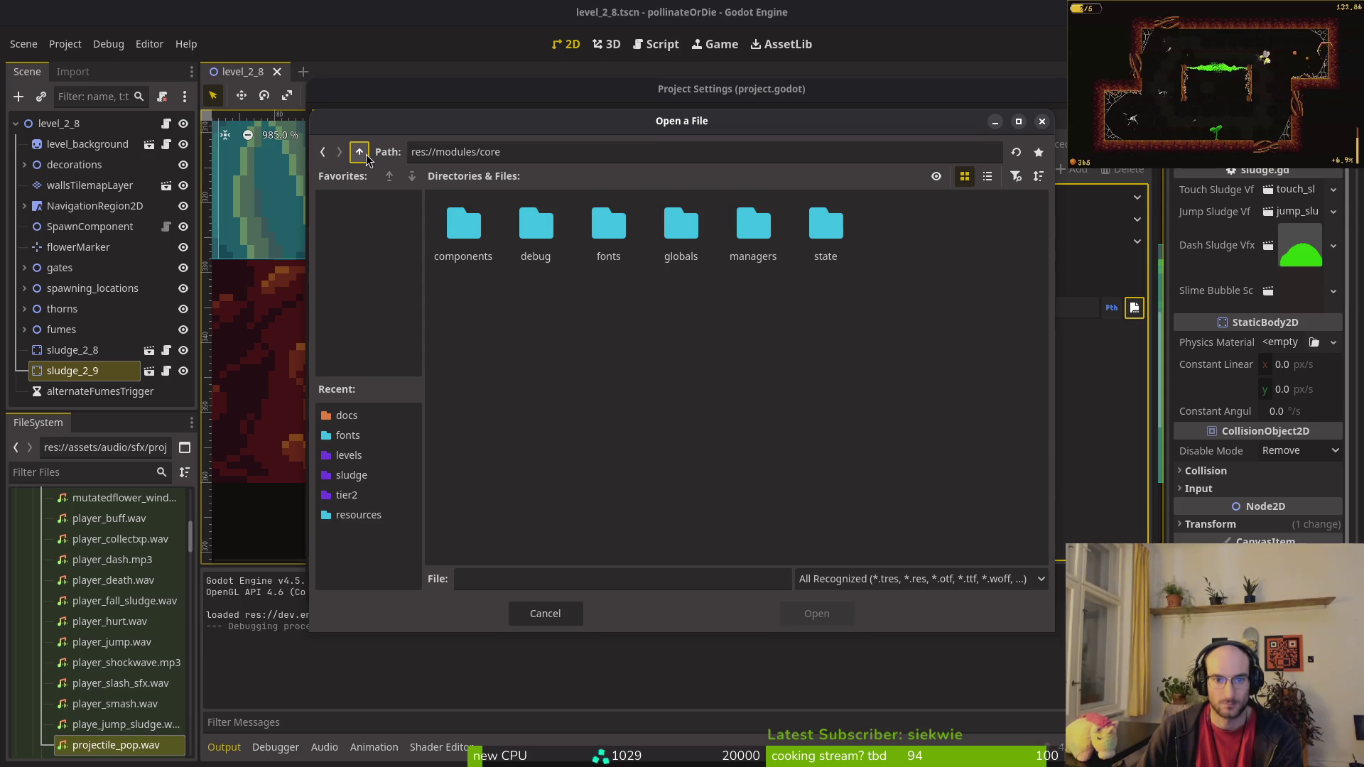
double_click(609, 220)
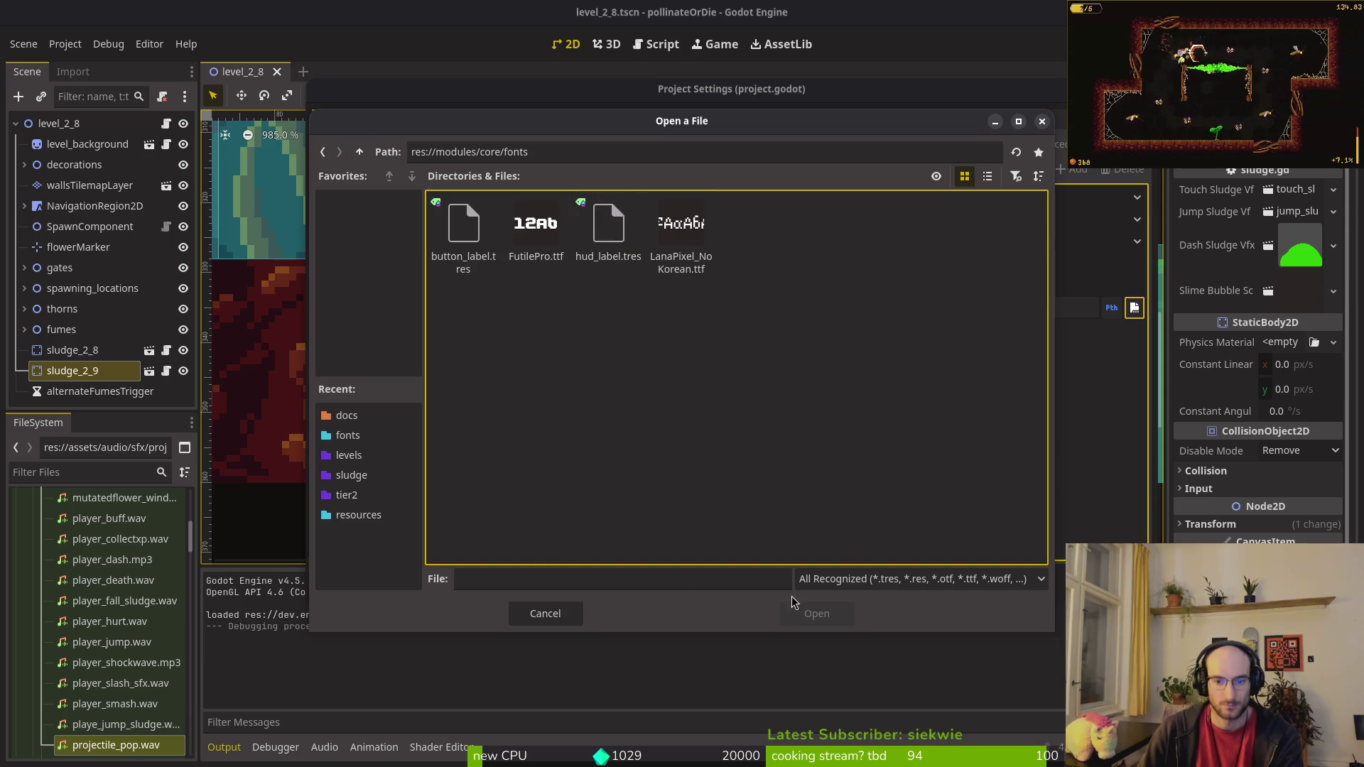
left_click(917, 579)
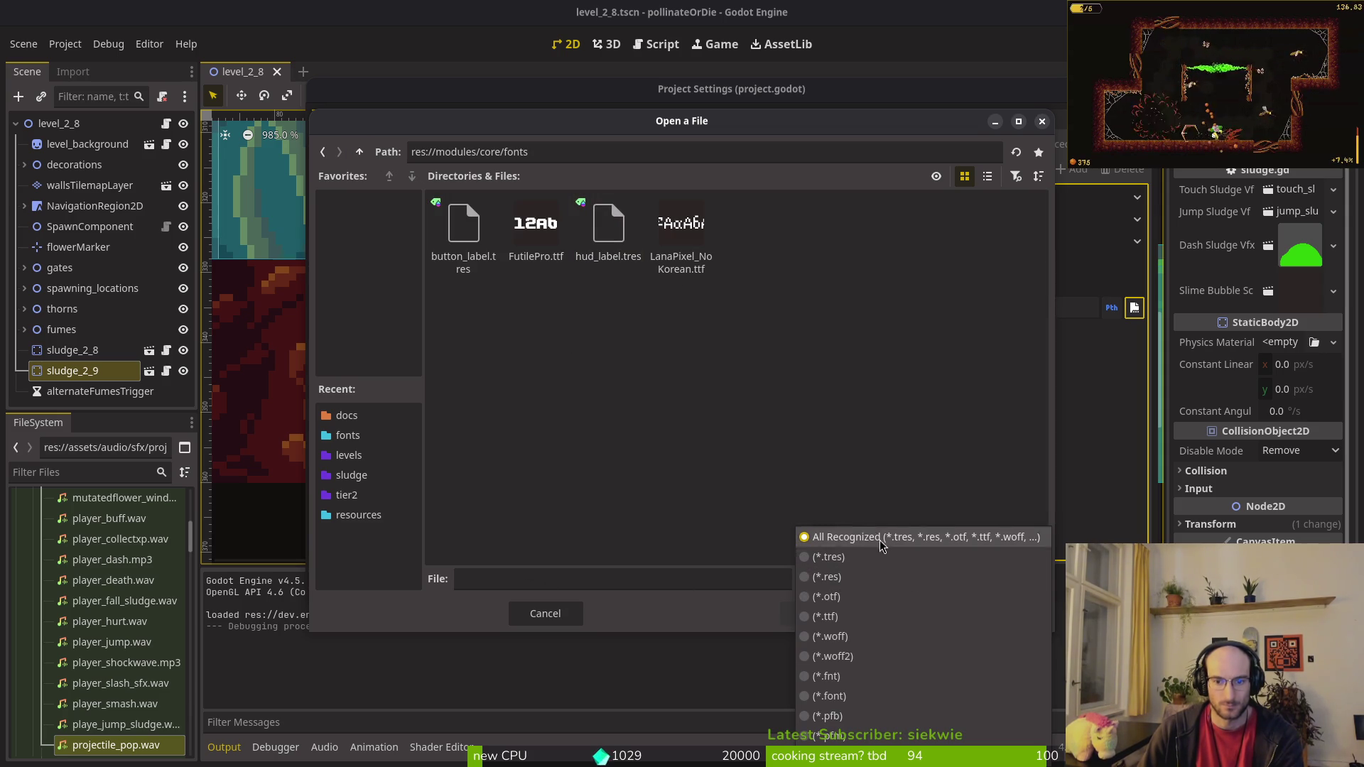
scroll(861, 718, "down", 2)
left_click(862, 719)
left_click(464, 234)
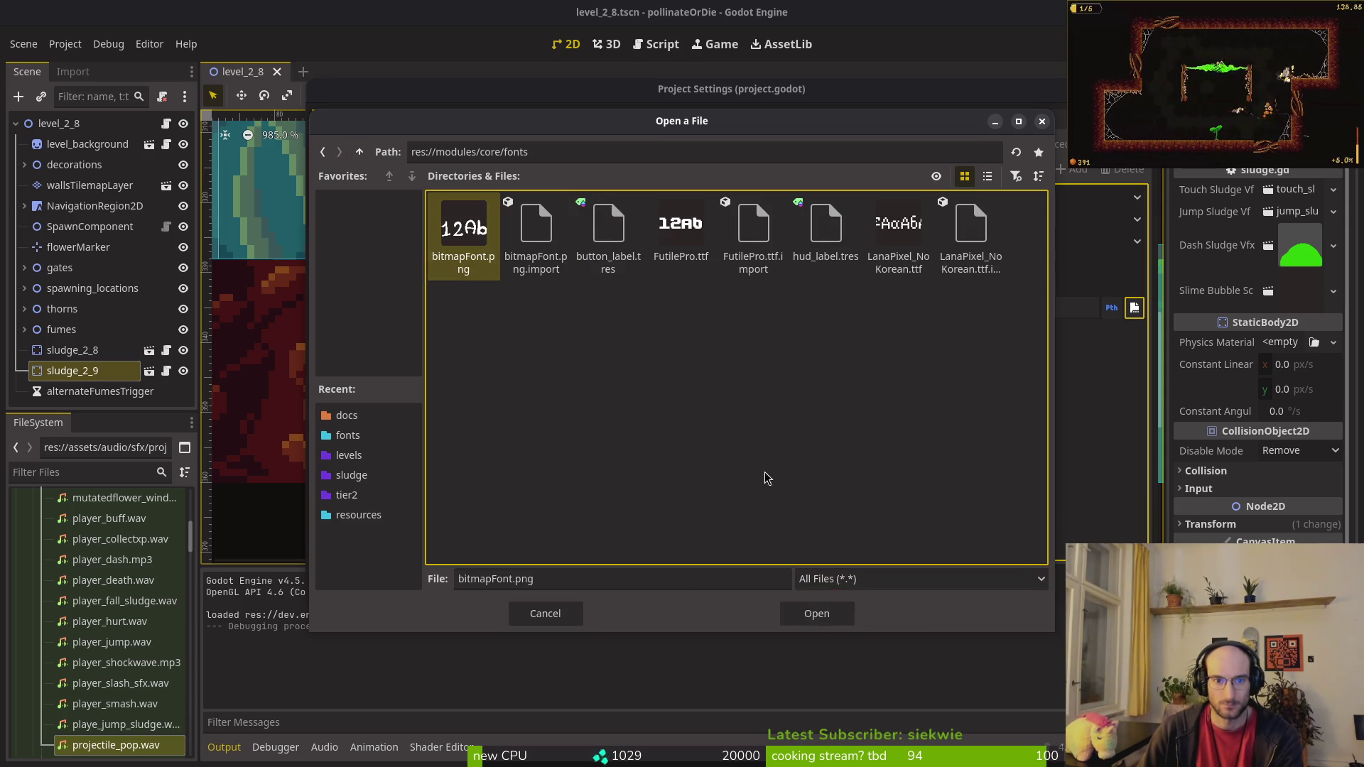
left_click(816, 614)
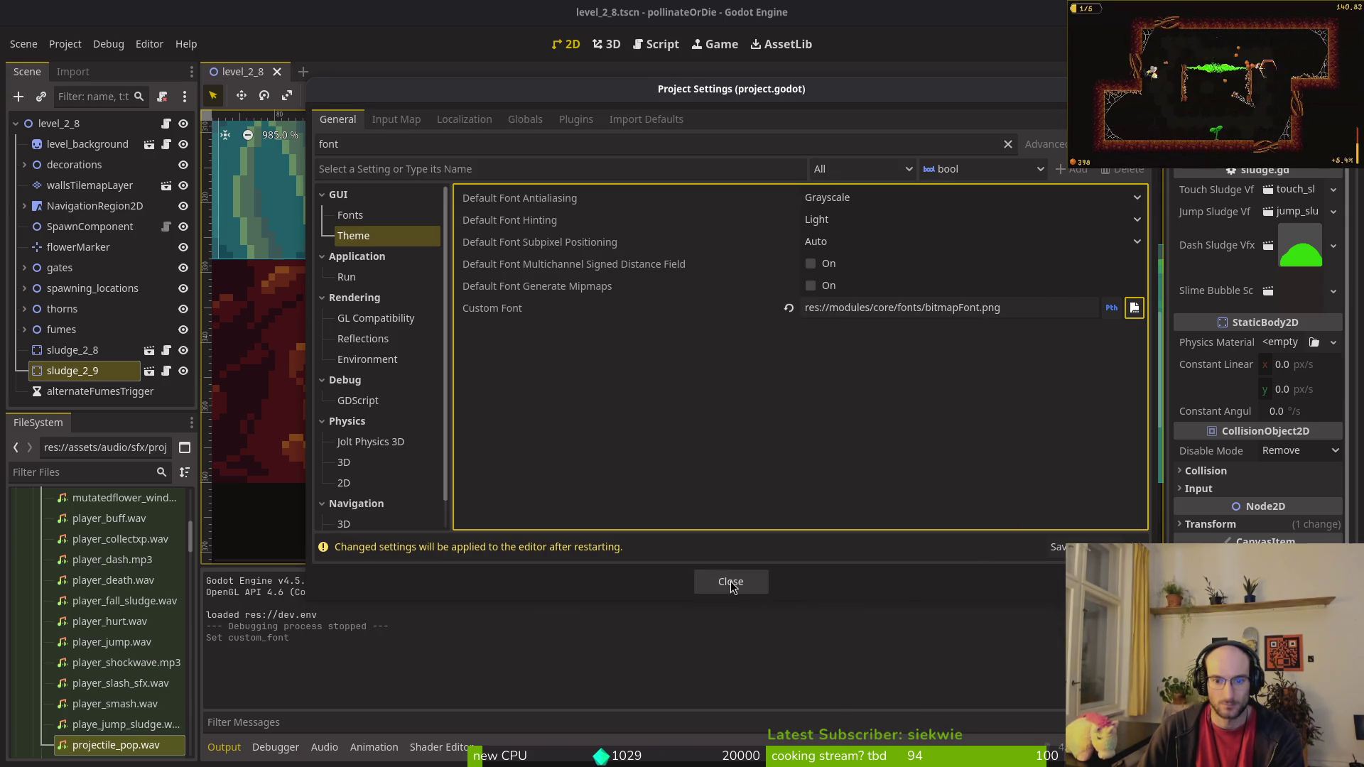
Step: Close Project Settings, stop the running game, and open button_label.tres
left_click(731, 582)
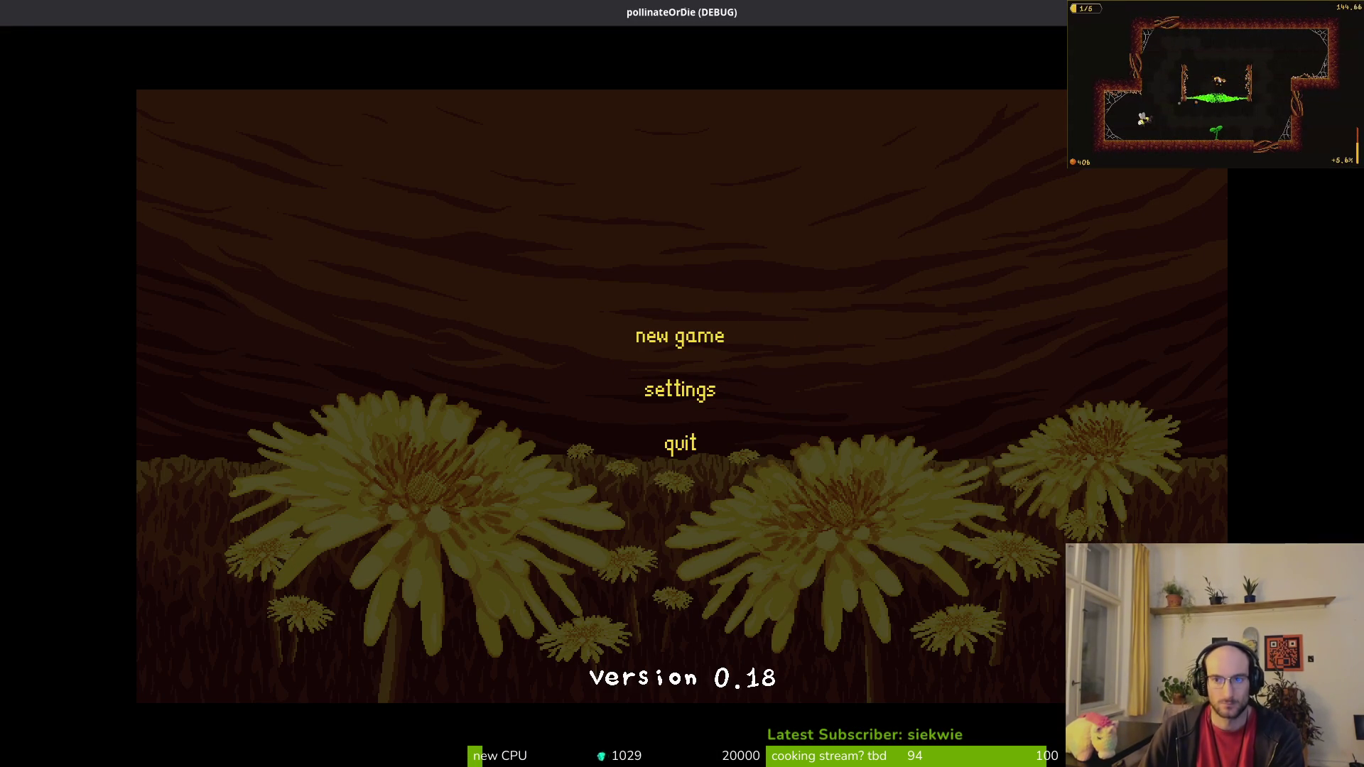
key("F8")
key("shift+alt+o")
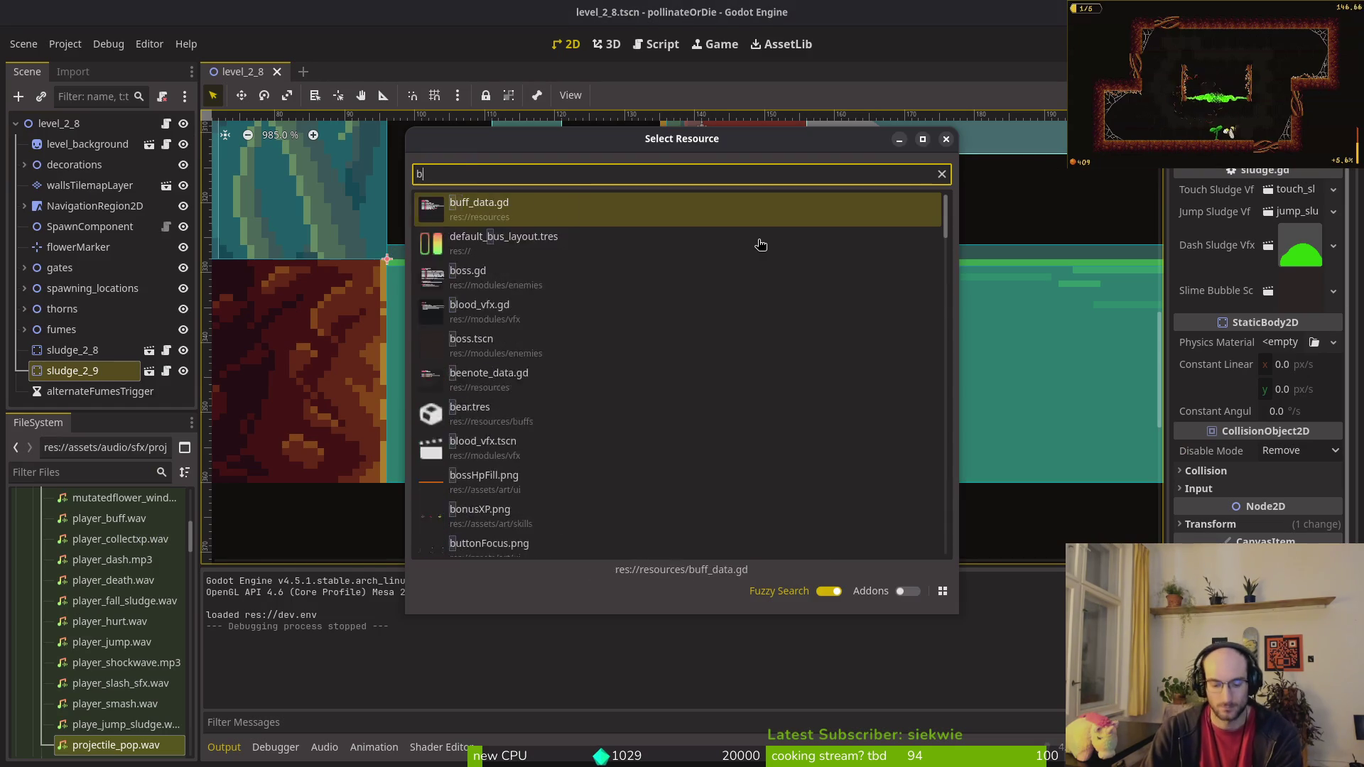
type("button_label")
key("Return")
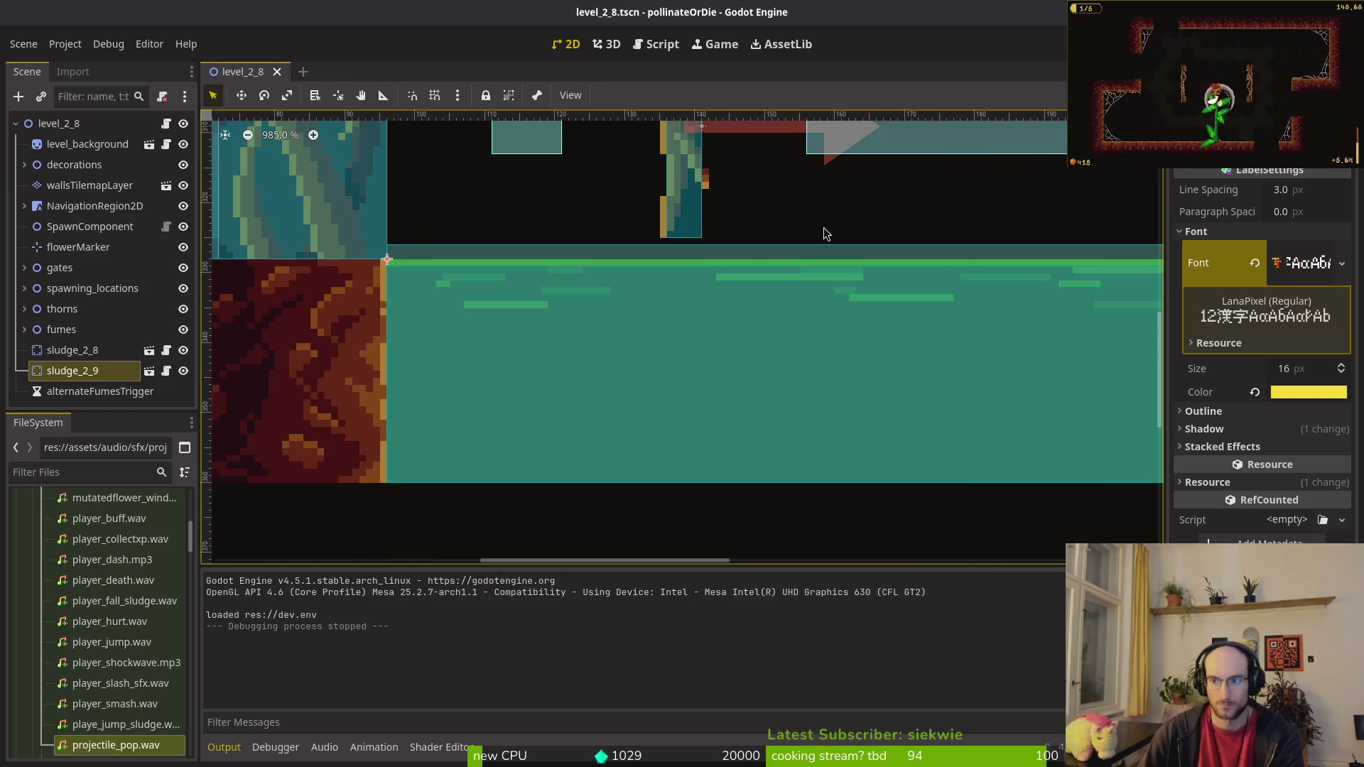
Step: Replace the button label's LanaPixel font with bitmapFont.png using Quick Load
left_click(1255, 262)
left_click(1343, 251)
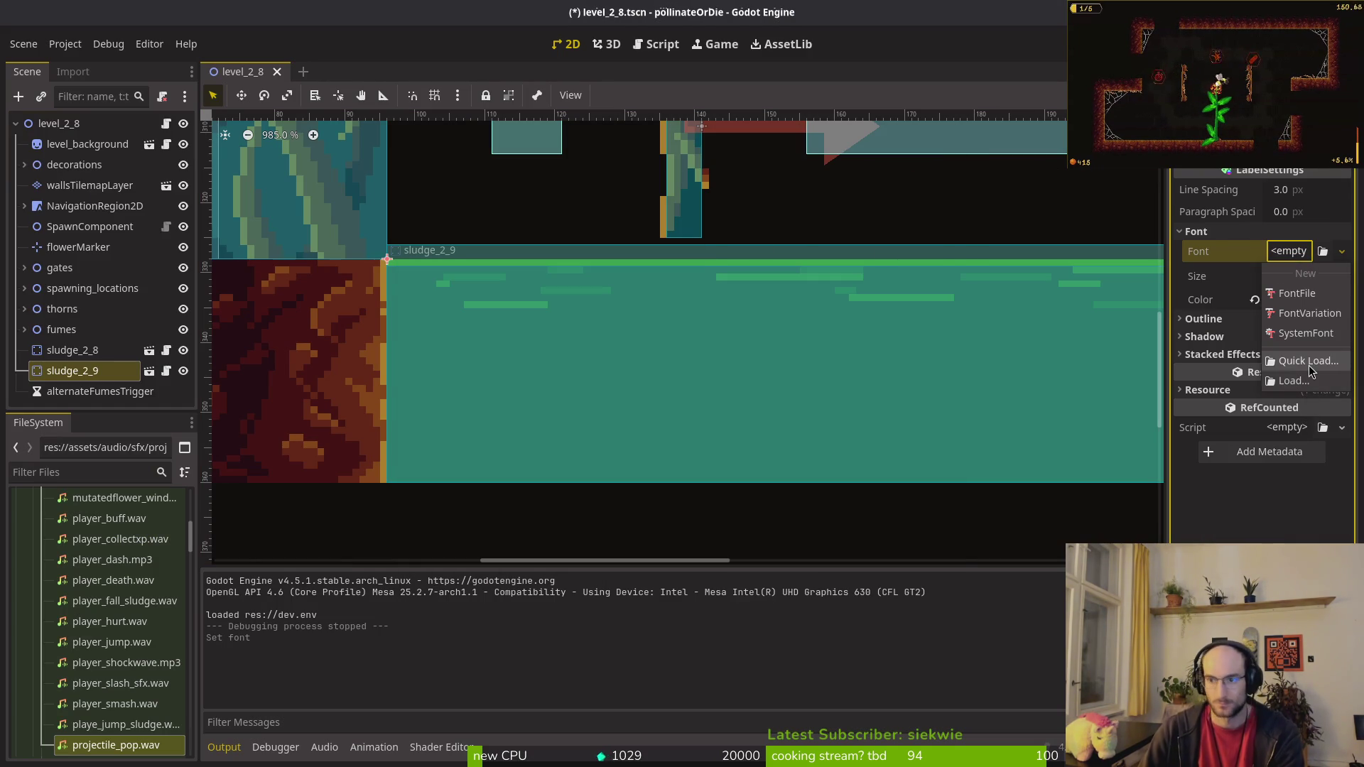
left_click(1309, 364)
type("bit")
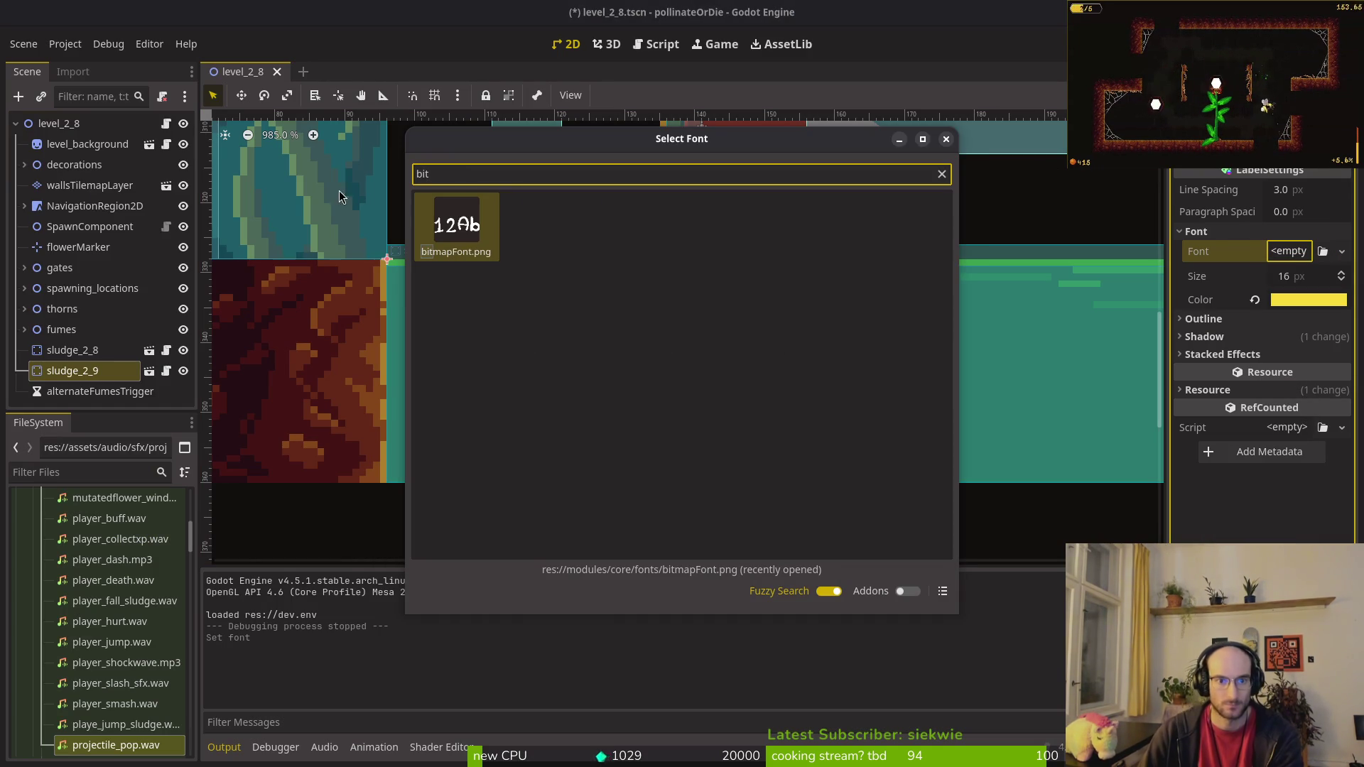
double_click(469, 229)
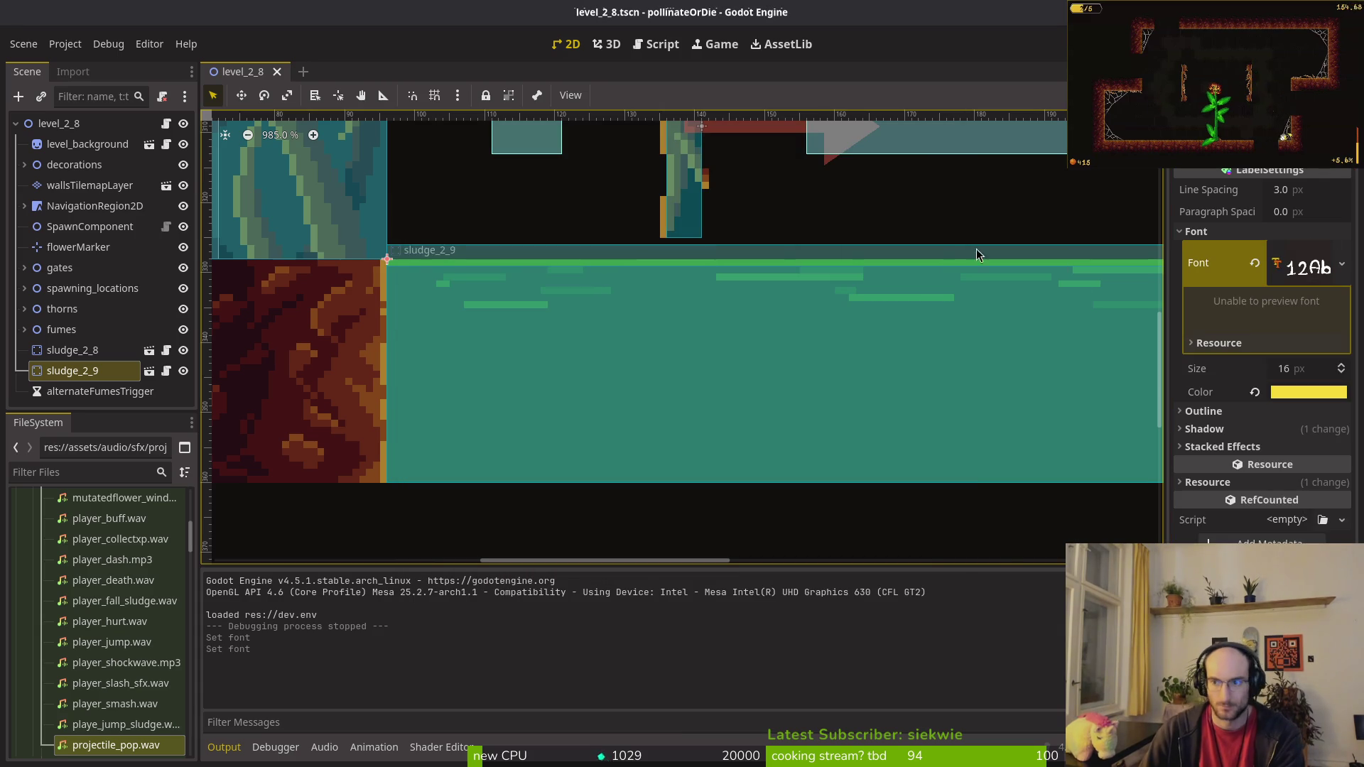
key("super")
key("super")
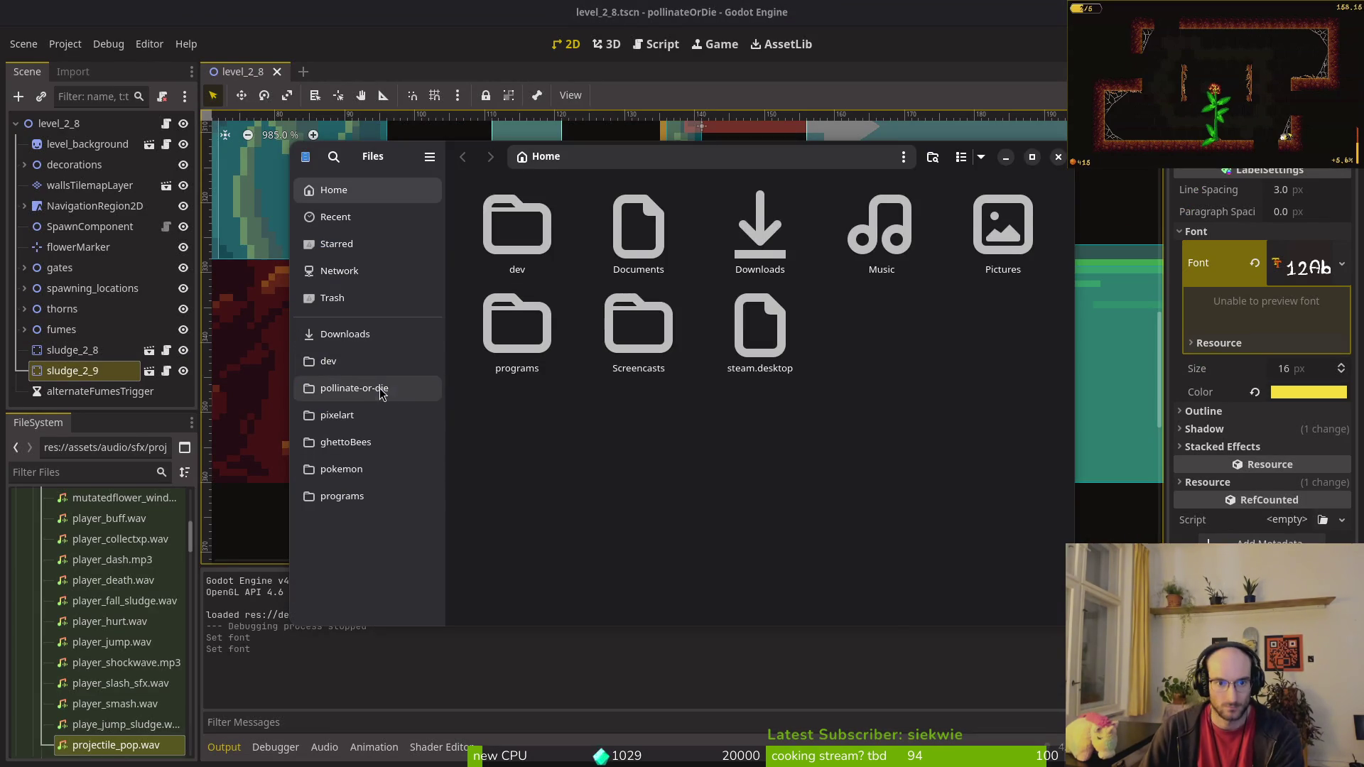
left_click(376, 389)
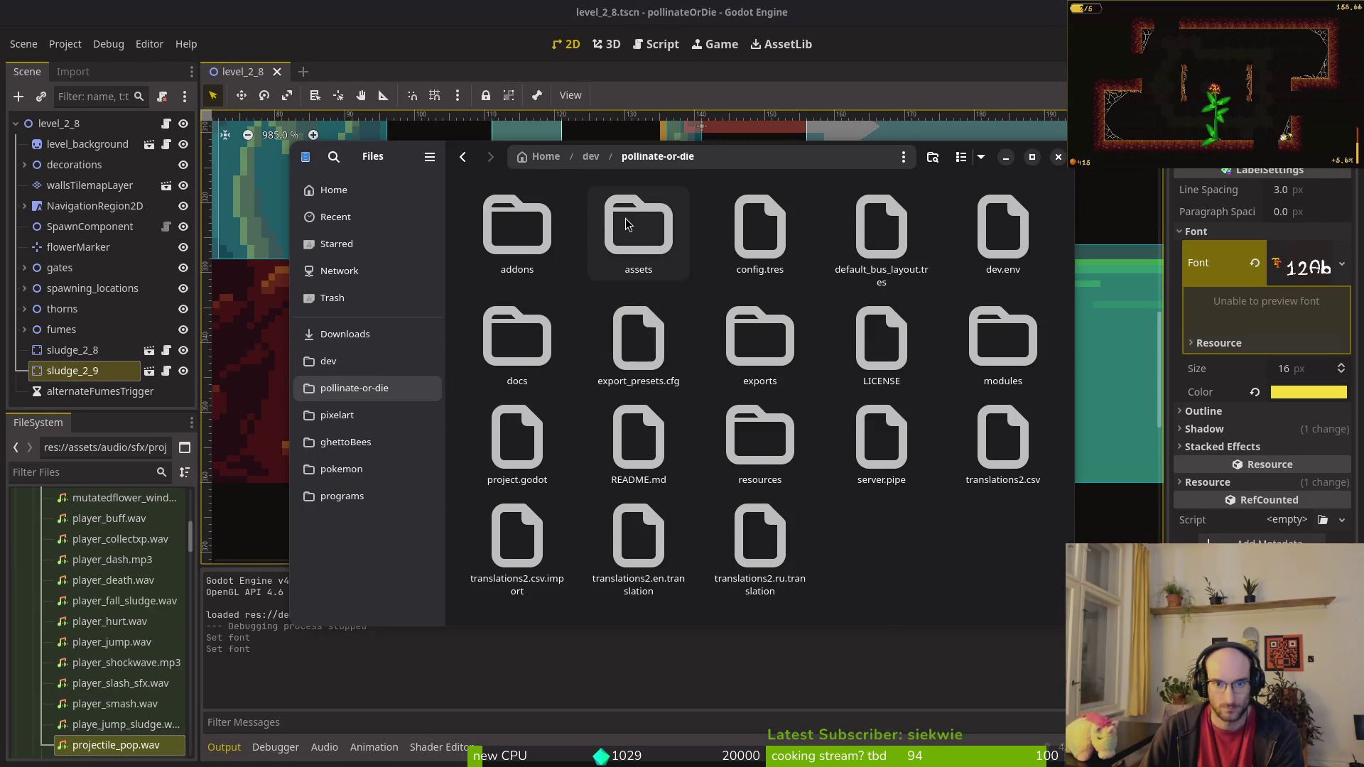
double_click(1002, 341)
double_click(517, 227)
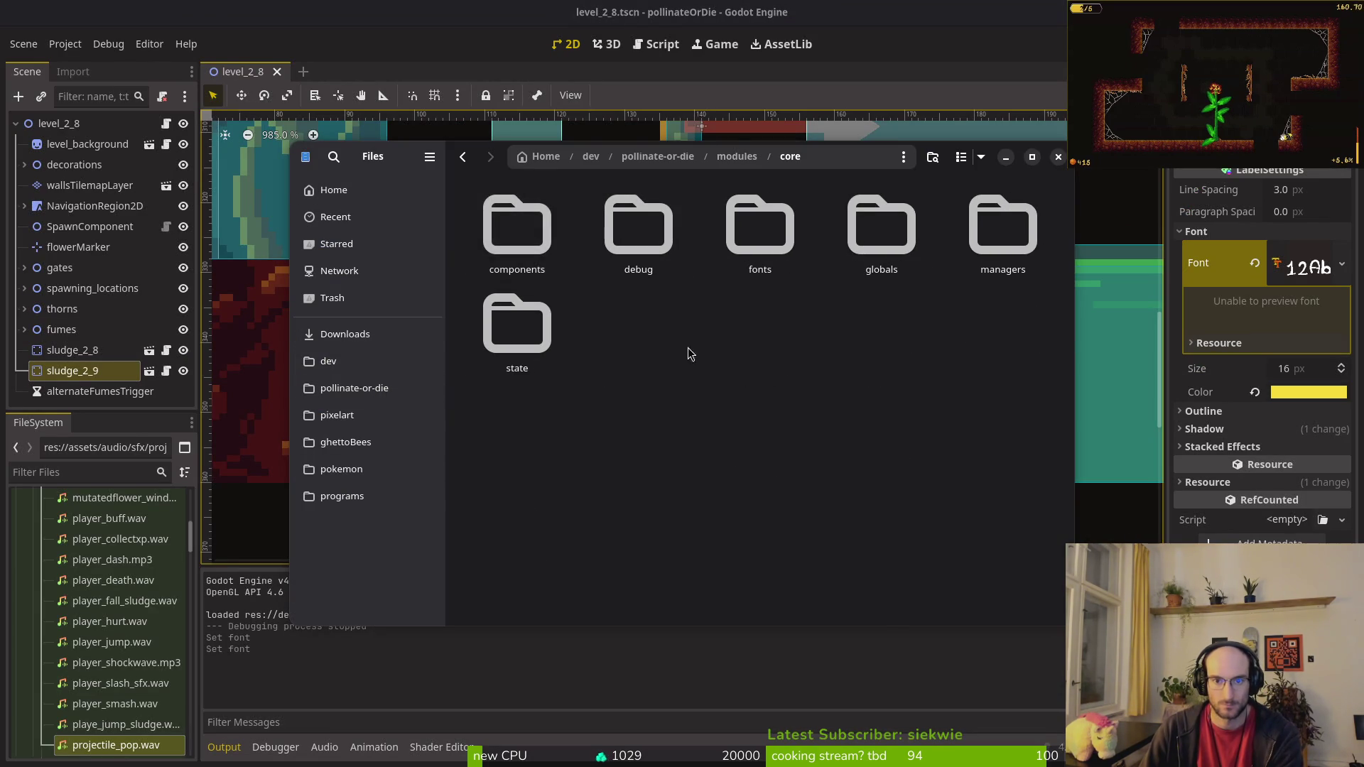
double_click(776, 211)
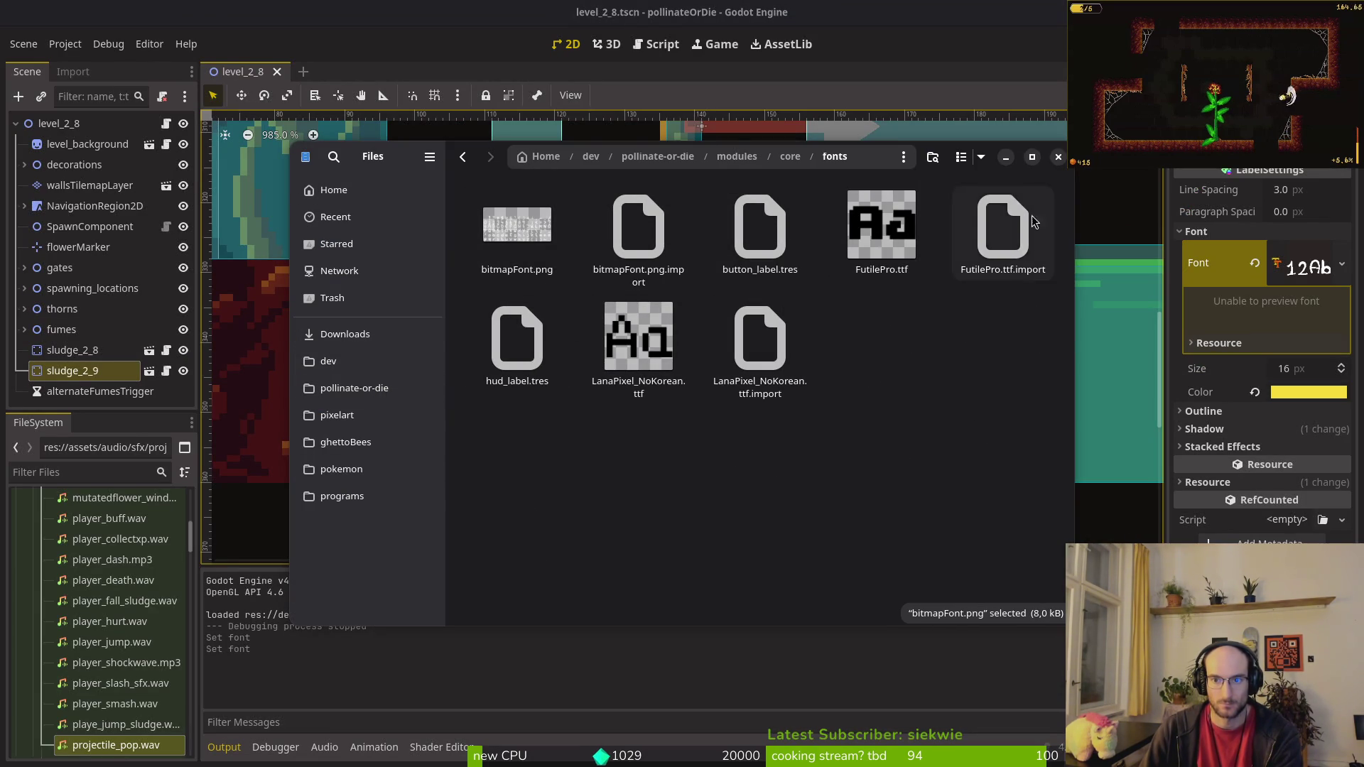
left_click(1064, 160)
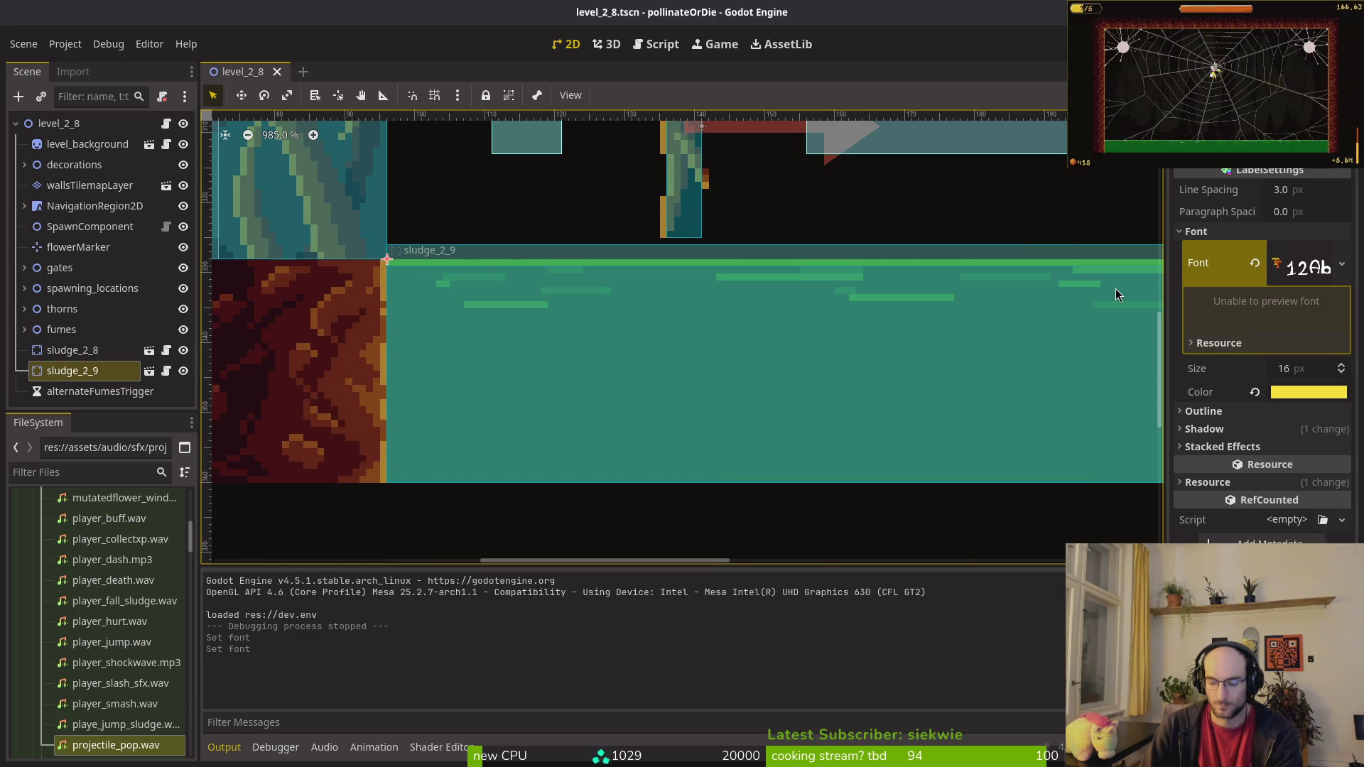
Step: Quick-load bitmapFont.png as the open label settings' font
key("alt+shift+o")
type("h")
key("Escape")
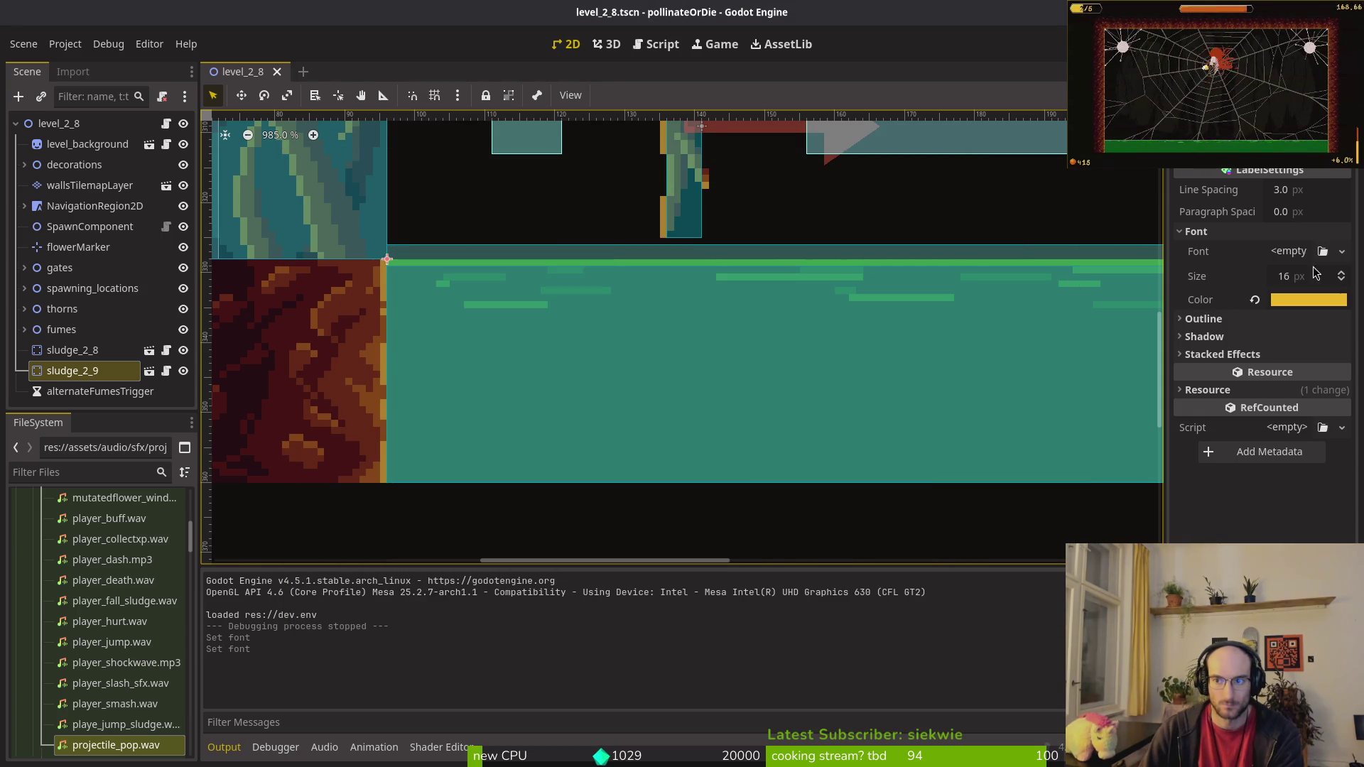
key("alt+shift+o")
key("Escape")
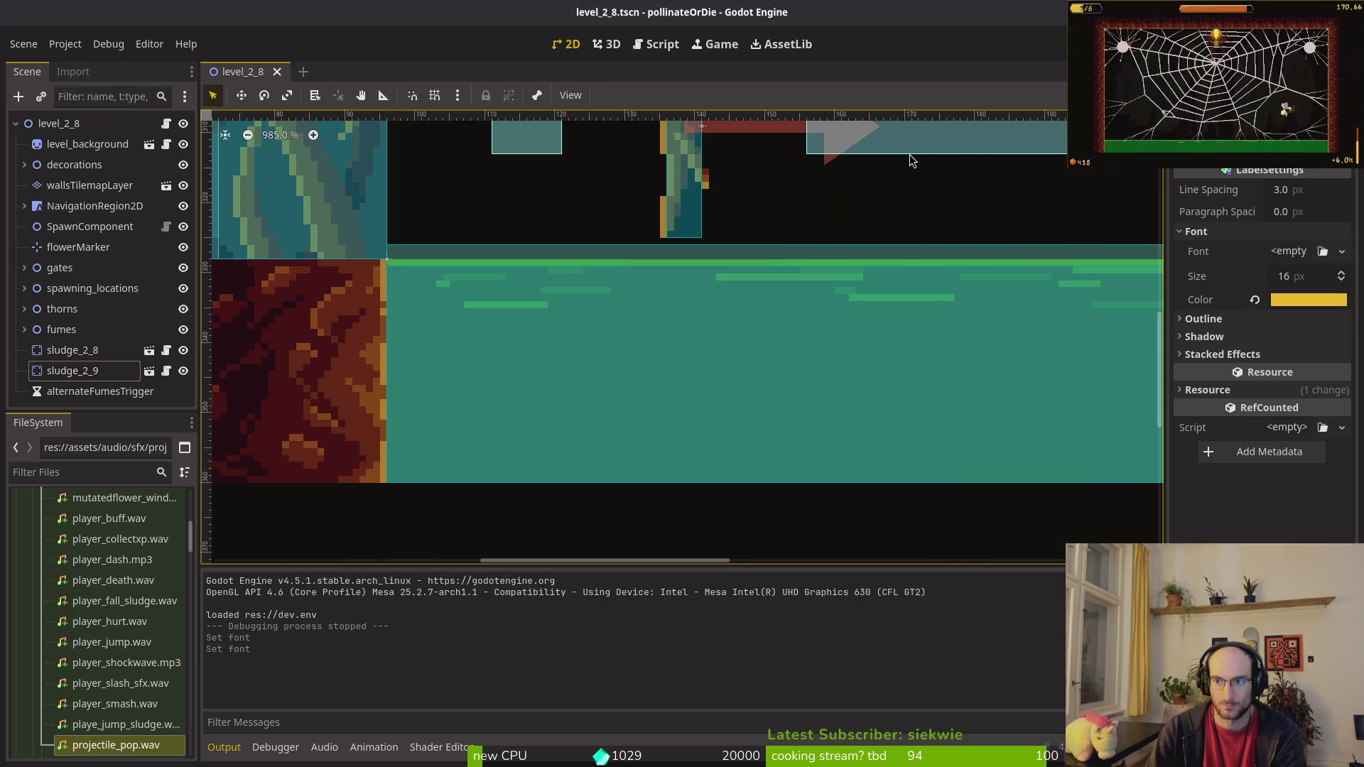
left_click(1288, 251)
left_click(1277, 363)
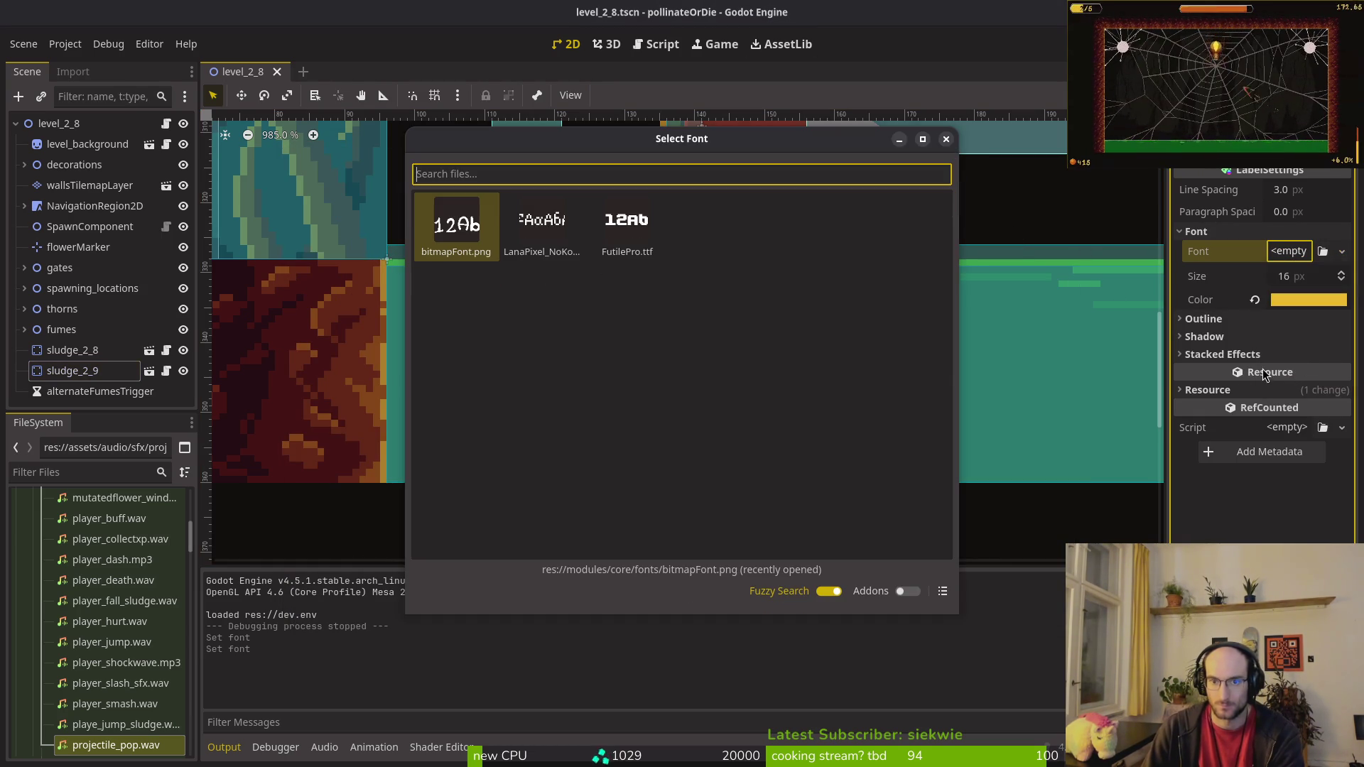
double_click(518, 261)
left_click(458, 218)
Step: Save the level scene and open hud_label.tres
key("ctrl+s")
key("alt+shift+o")
type("hud_label")
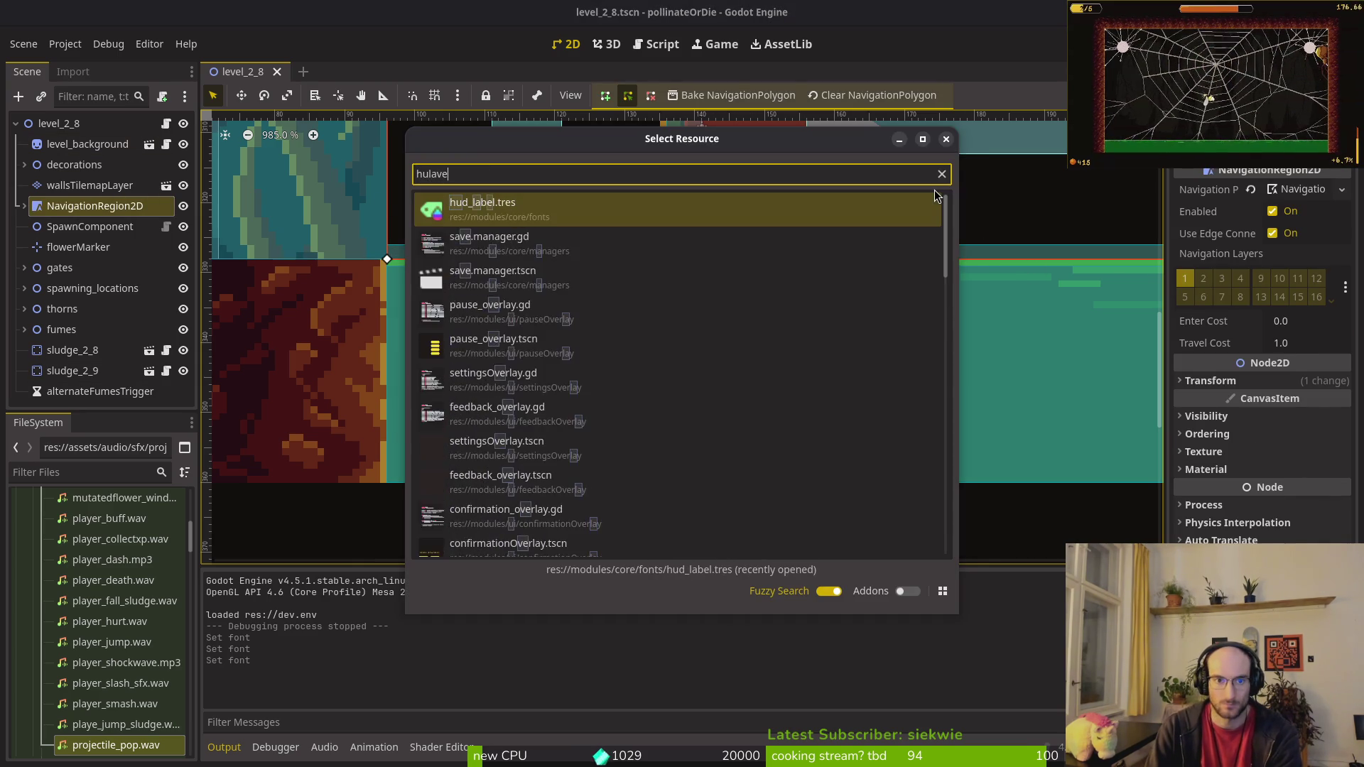
key("Return")
Step: Run the game into a new game to check the font, then stop it
key("F5")
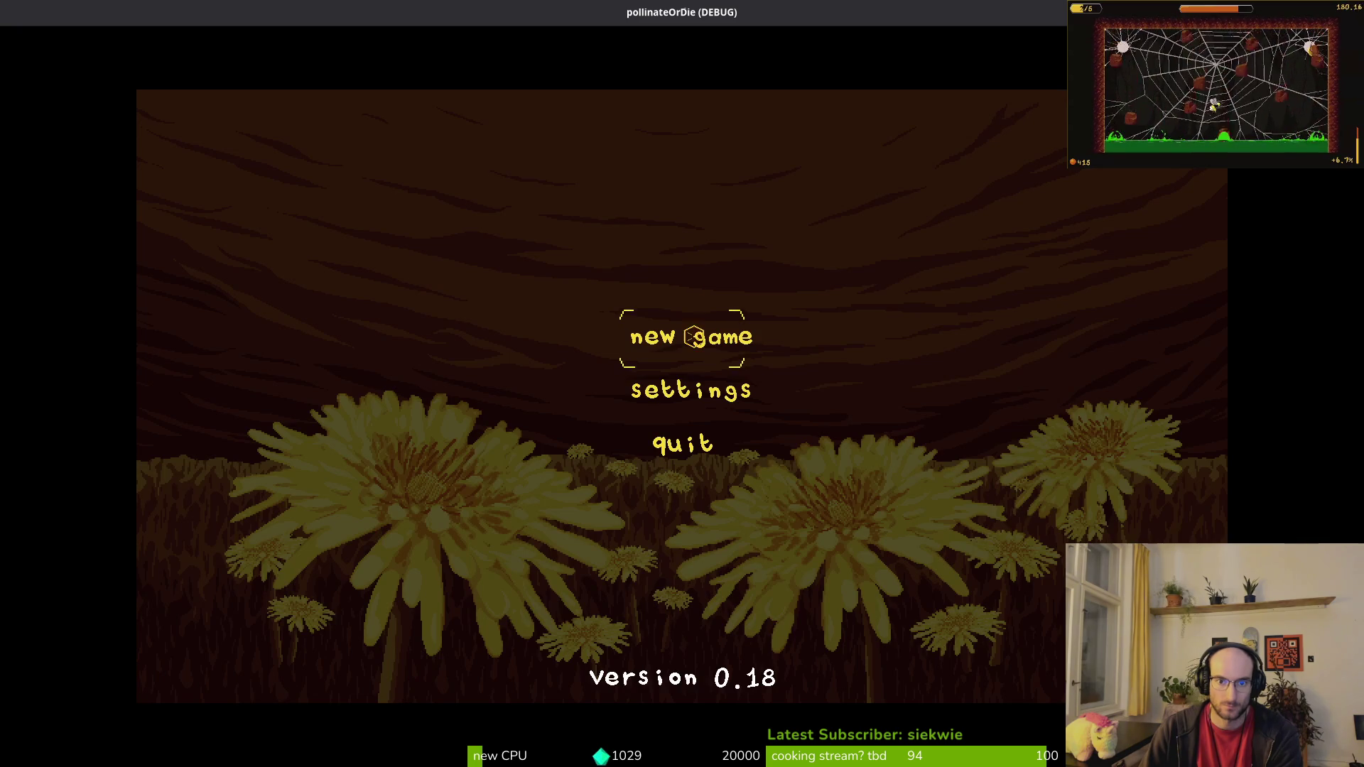
left_click(693, 337)
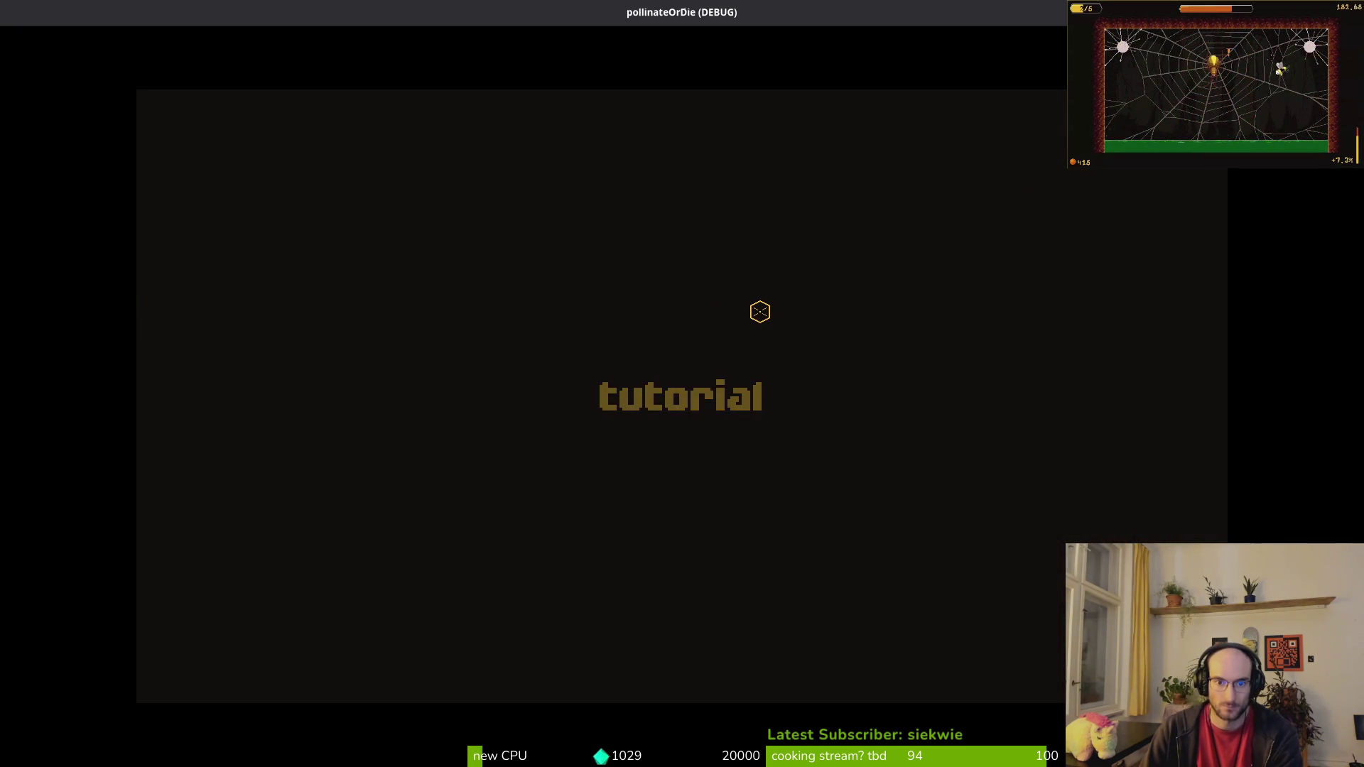
key("F8")
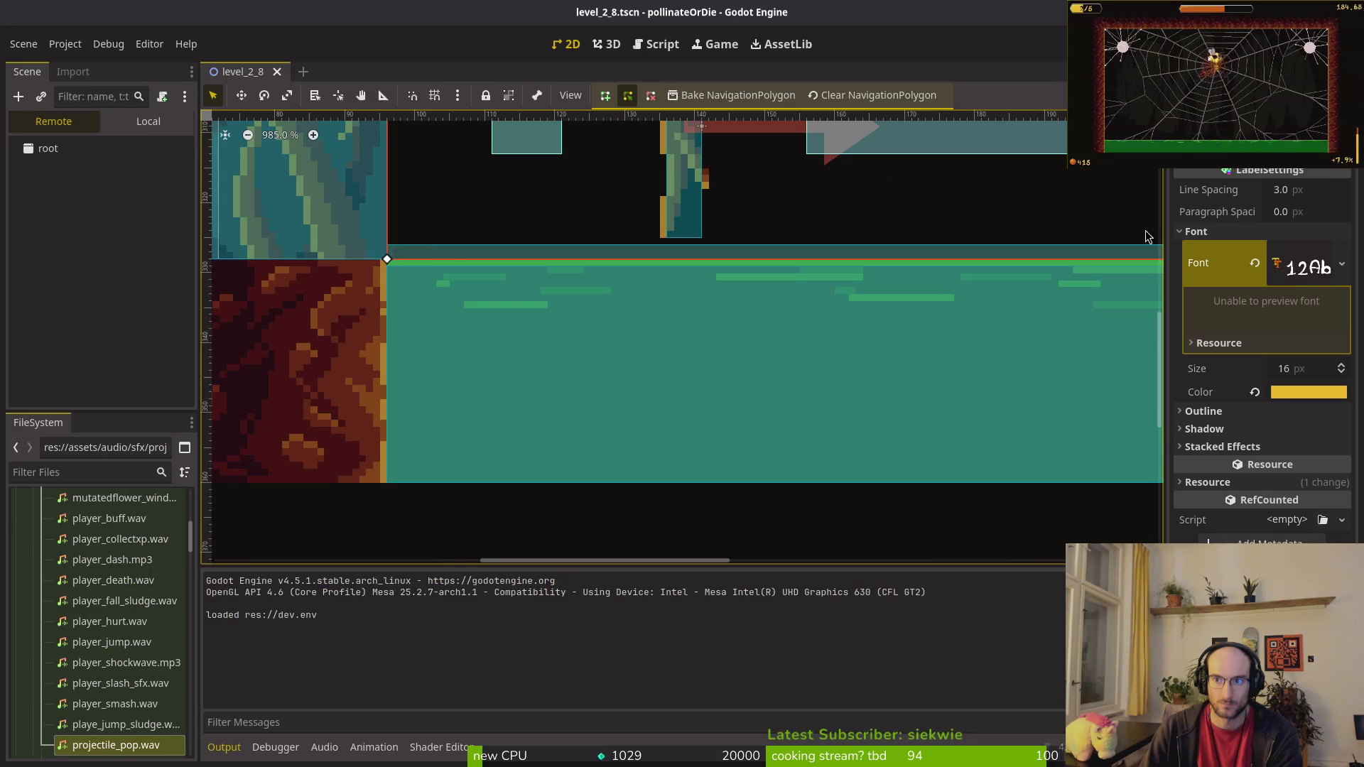
Step: Open loading.tscn and select its Label node
key("shift+alt+o")
type("laoding")
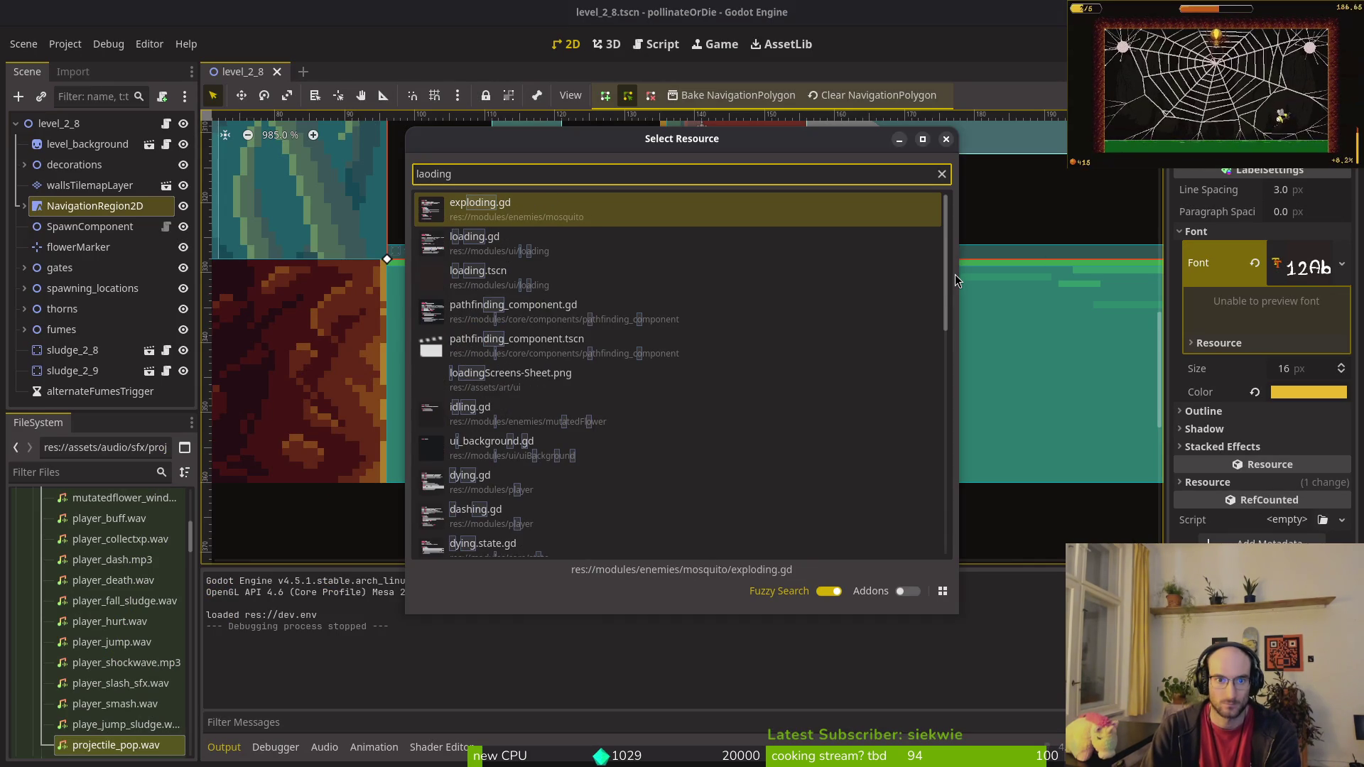
key("BackSpace")
key("BackSpace")
key("BackSpace")
type("oadin")
key("Down")
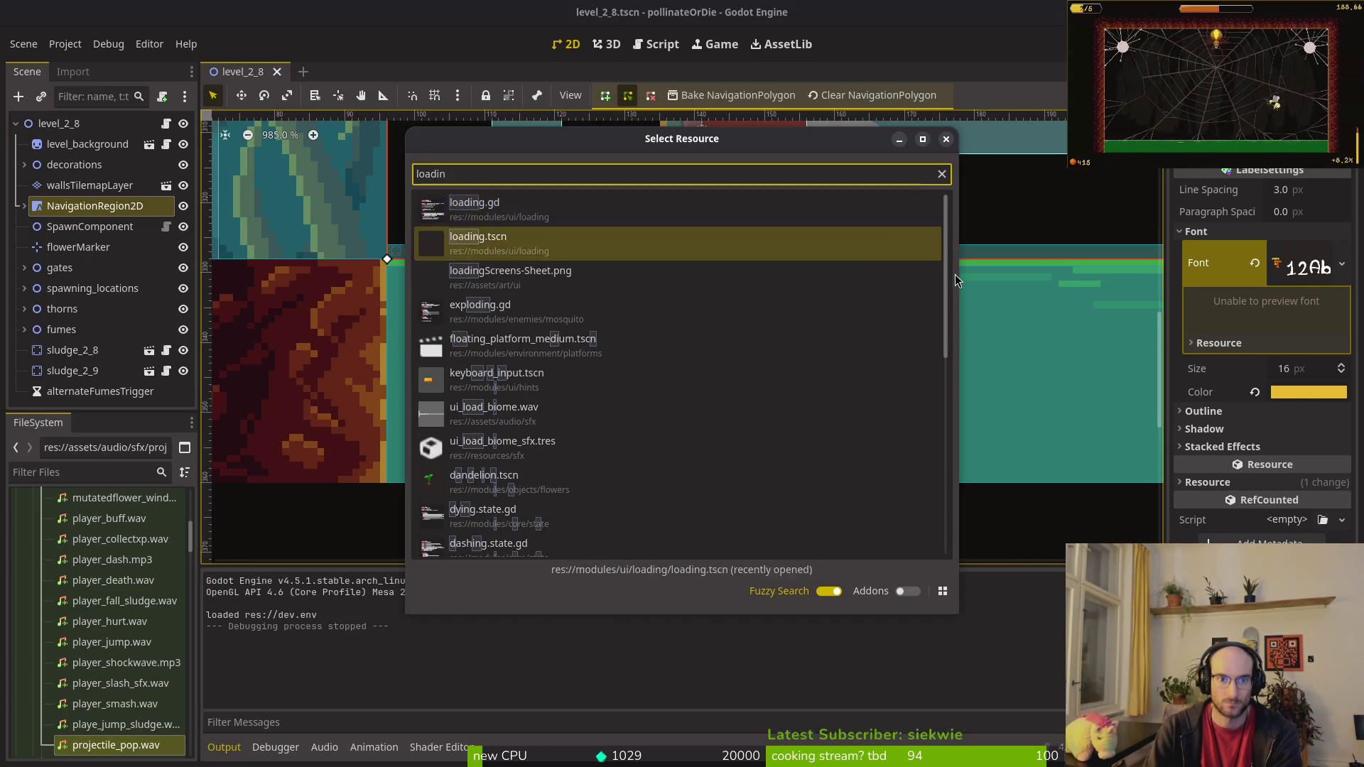
key("Return")
left_click(1261, 300)
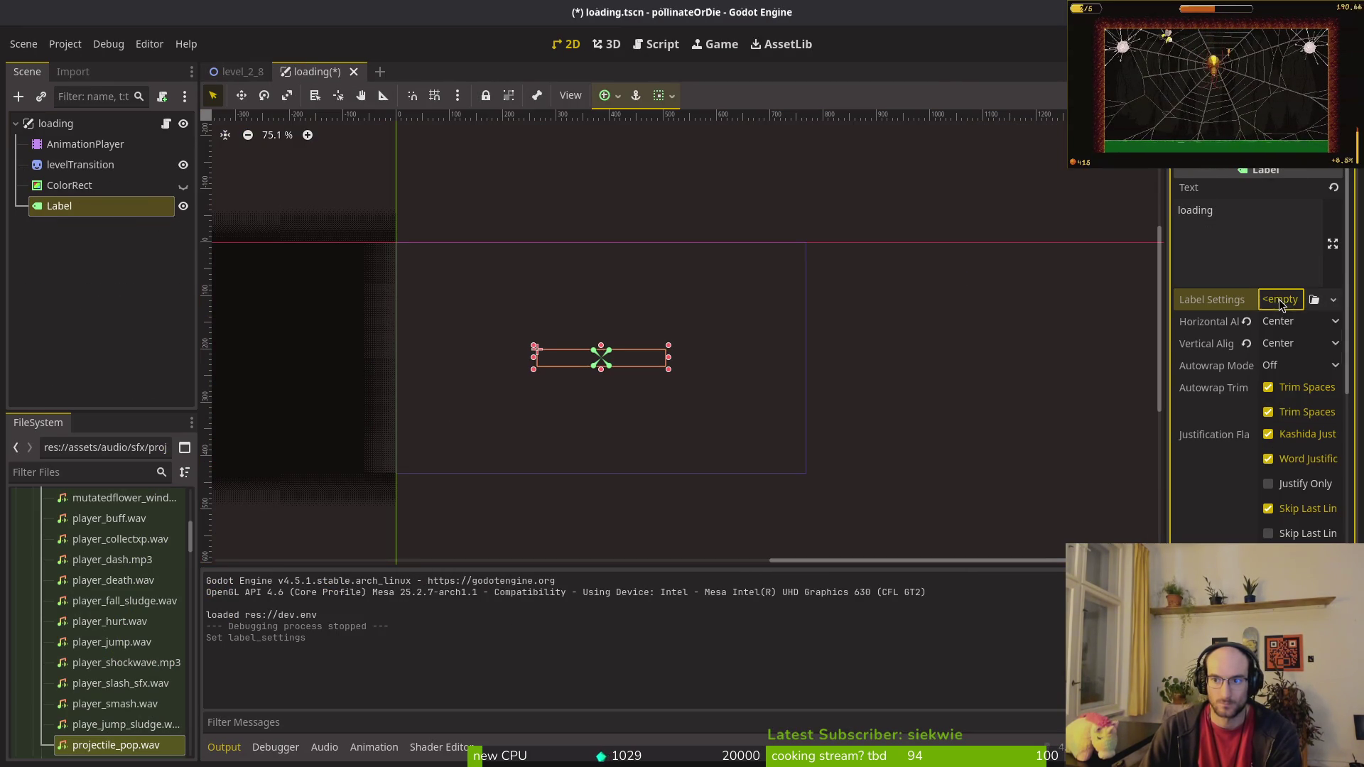
Step: Save the loading scene and test-run a new game, then stop it
left_click(1278, 300)
left_click(1277, 304)
key("ctrl+s")
key("F5")
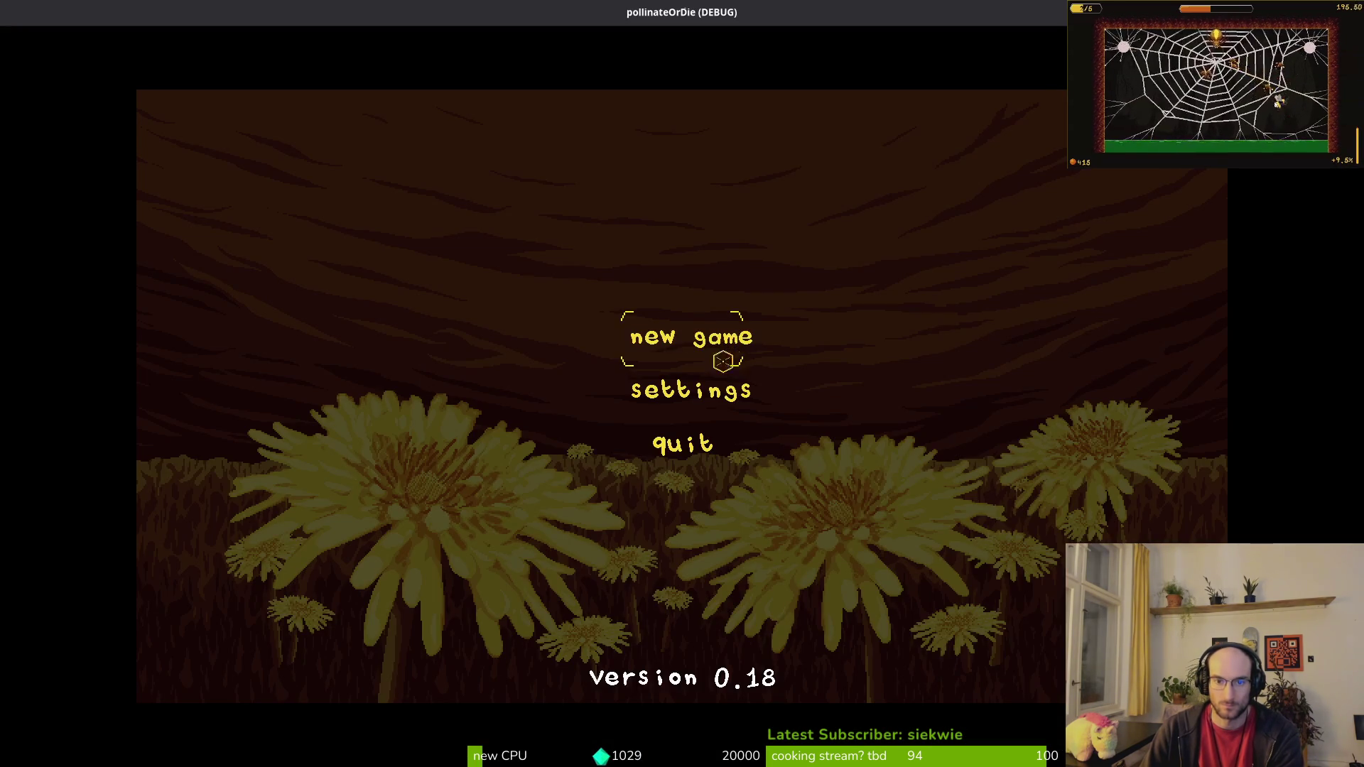
left_click(723, 359)
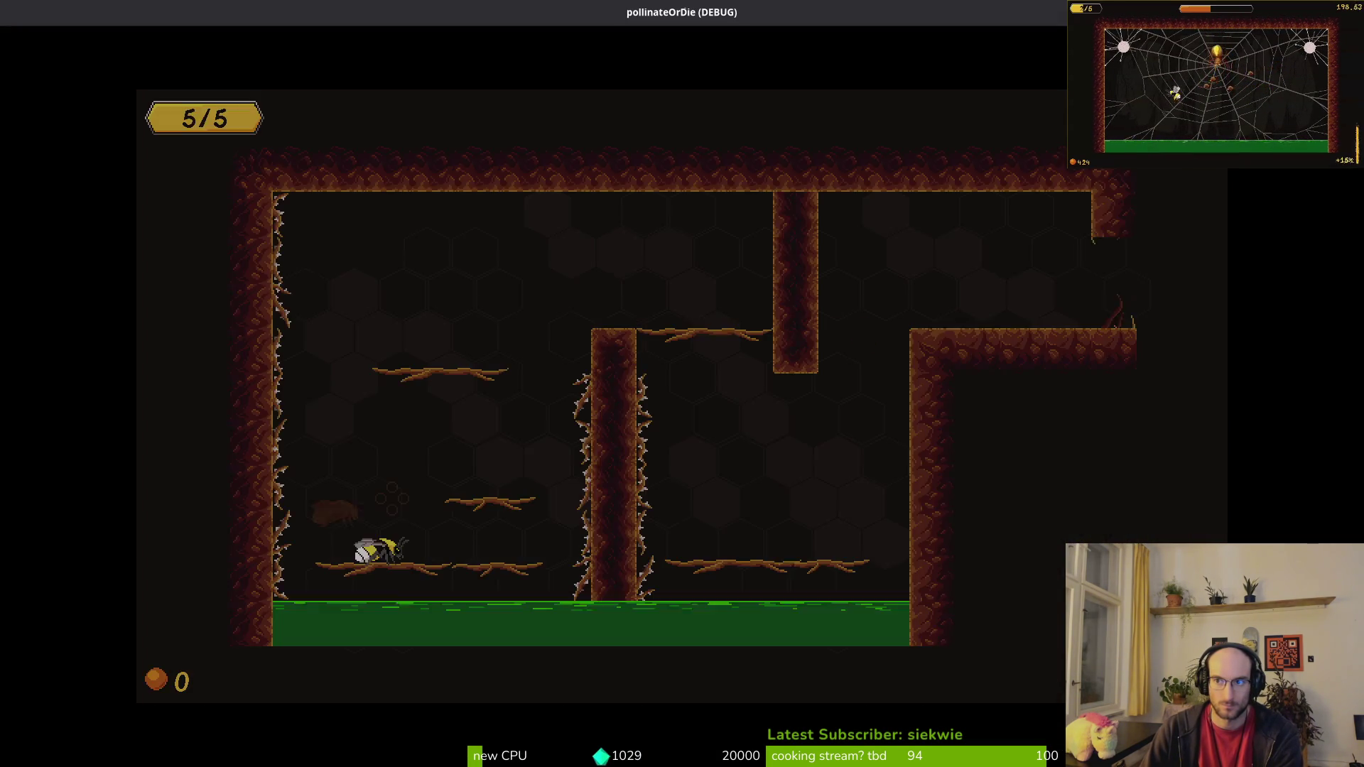
key("F8")
Step: Give the Label new LabelSettings with bitmapFont as its font, then run the game
left_click(1279, 301)
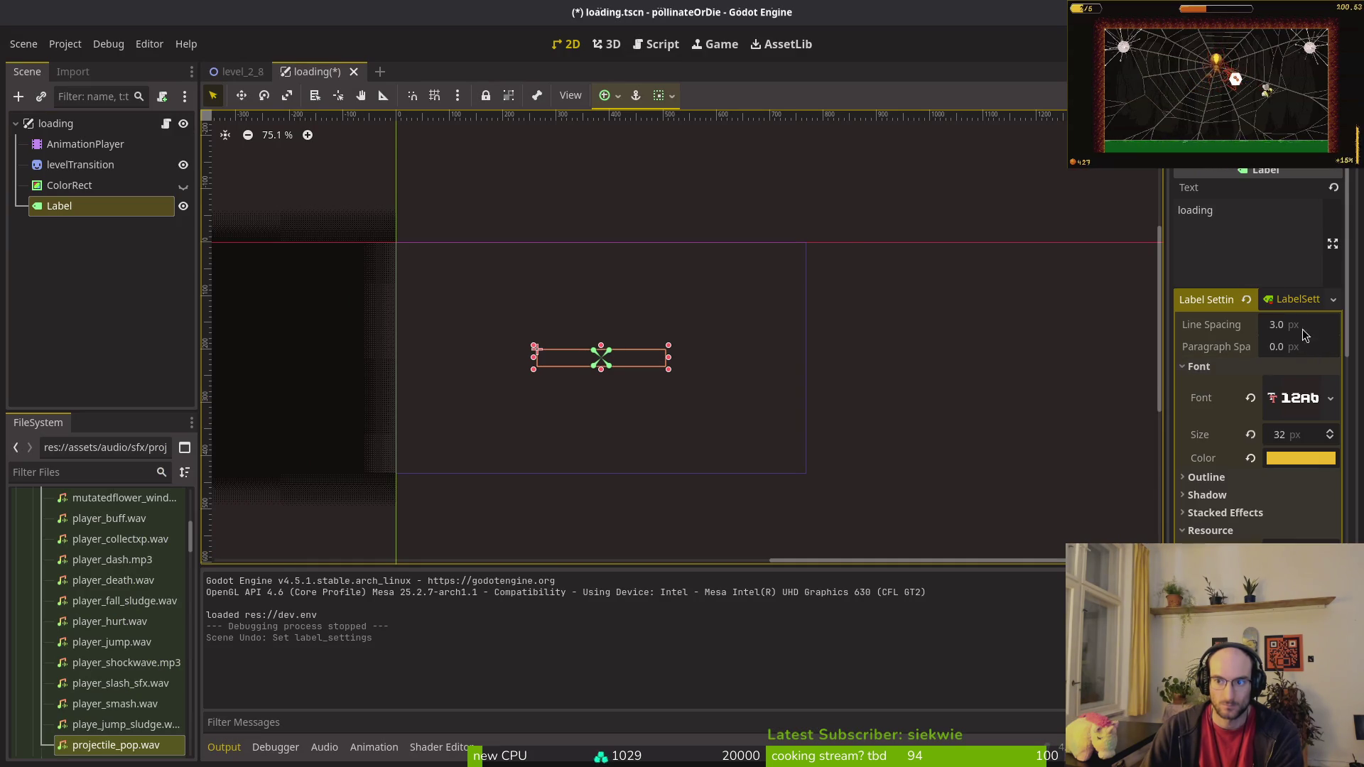
left_click(1287, 297)
left_click(1288, 297)
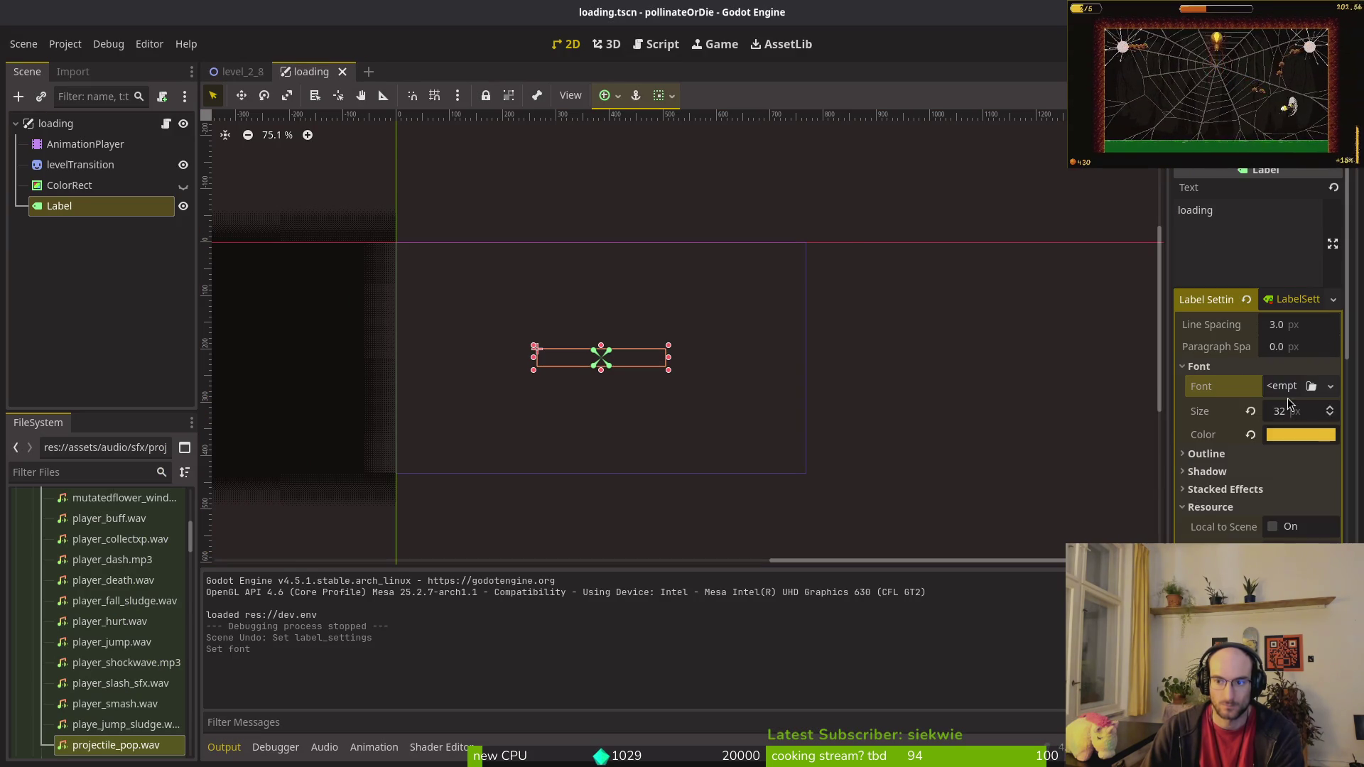
left_click(1286, 396)
left_click(1298, 490)
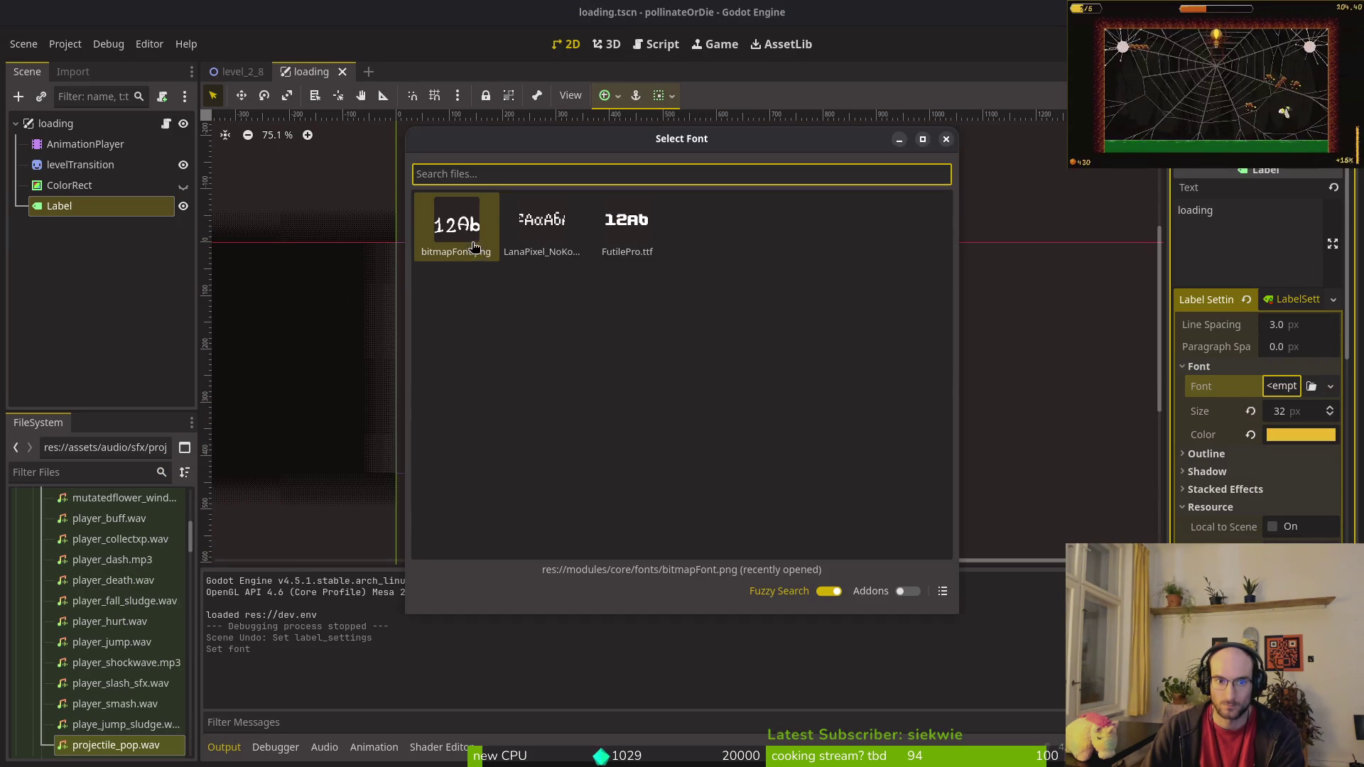
double_click(475, 248)
key("F5")
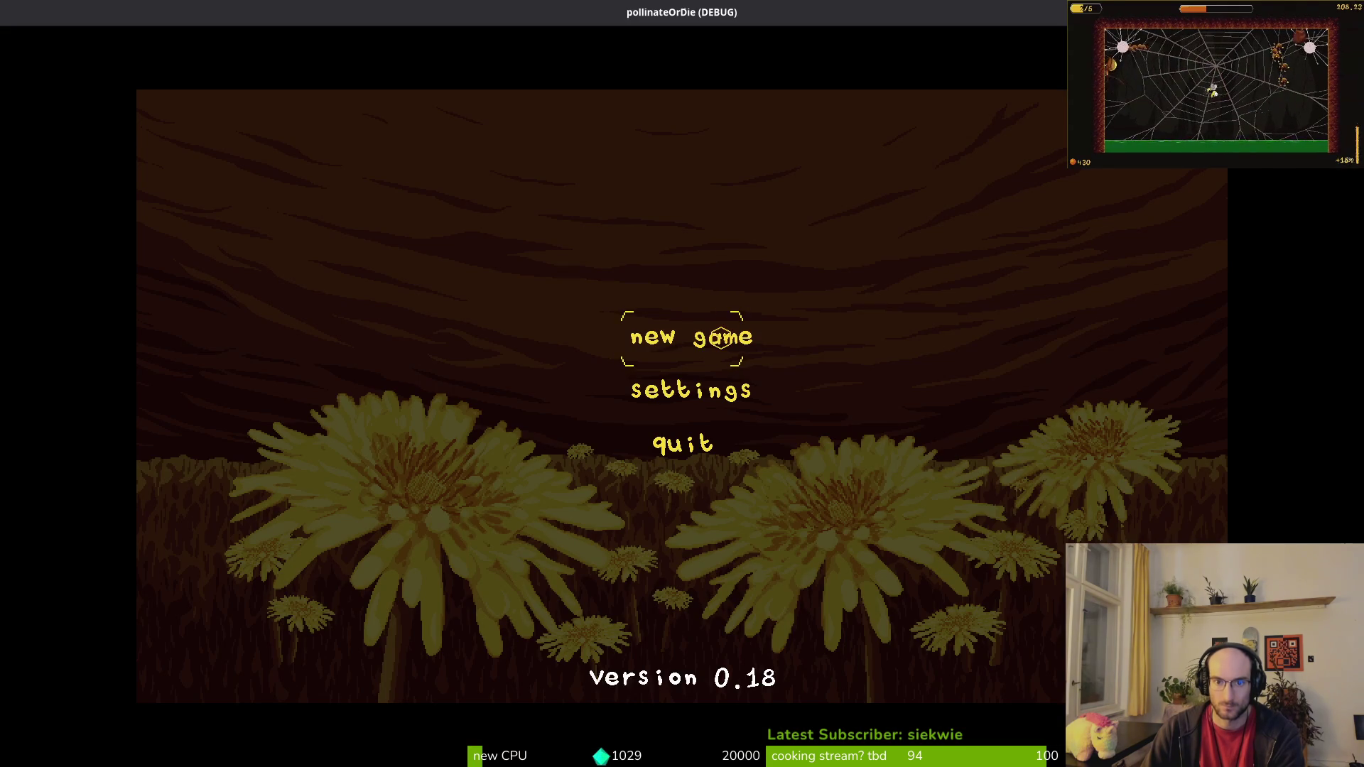
Step: Start a new game, quit to the main menu, continue into the hive level, then cancel quitting
left_click(721, 338)
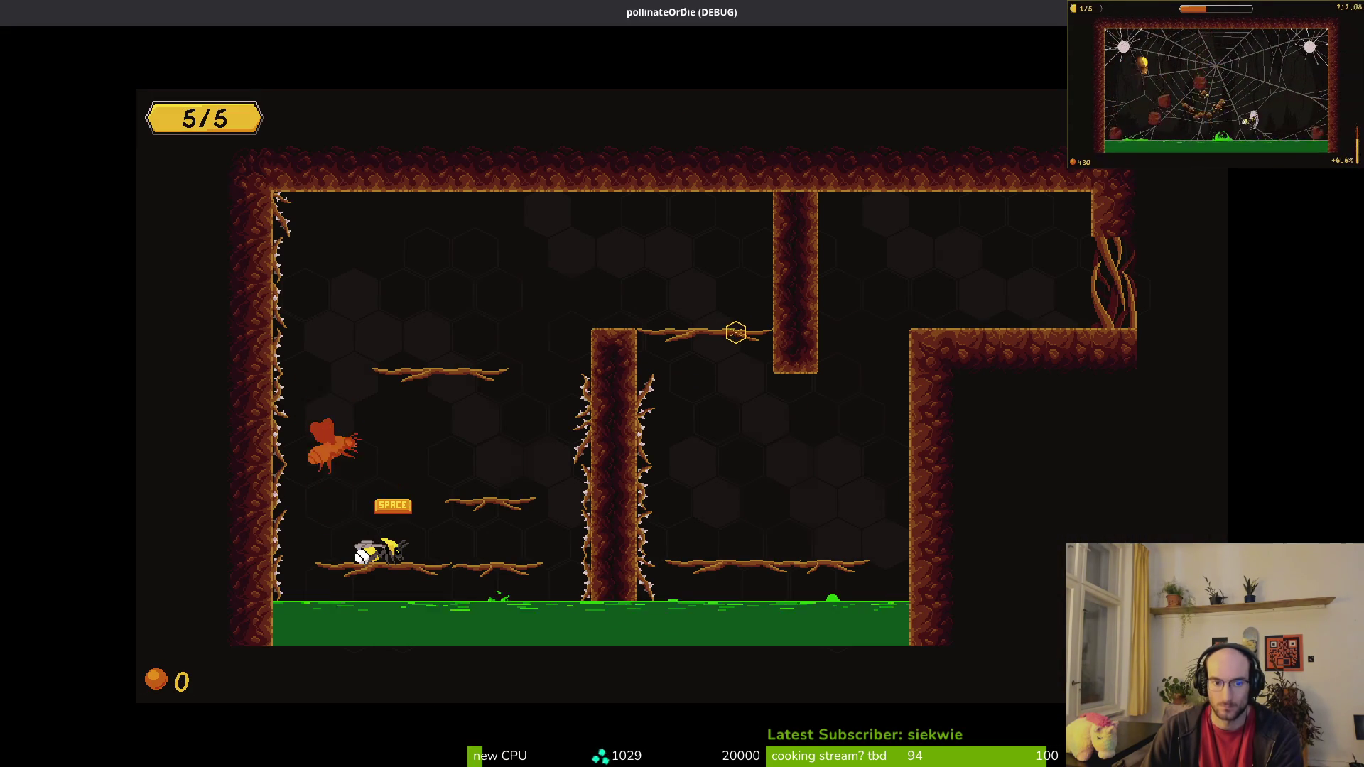
key("Escape")
left_click(683, 440)
left_click(604, 421)
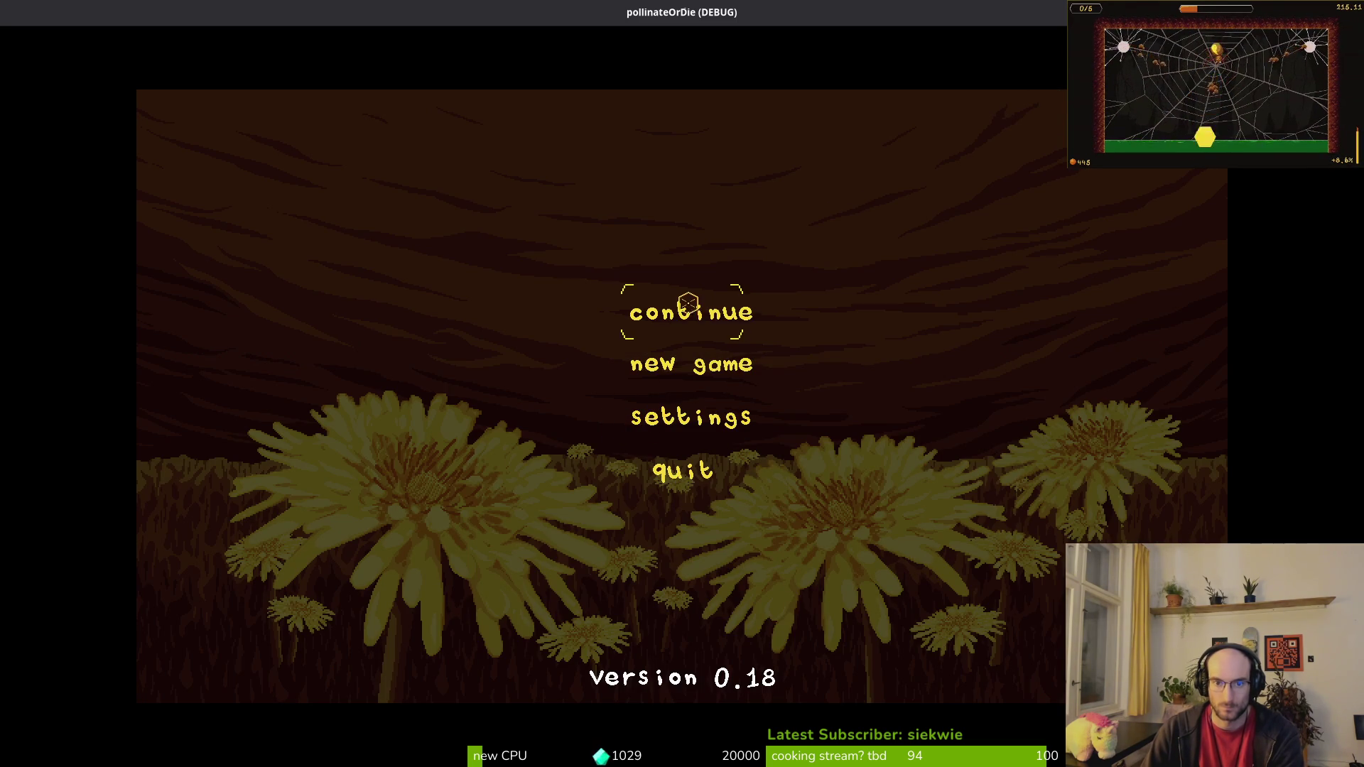
left_click(689, 307)
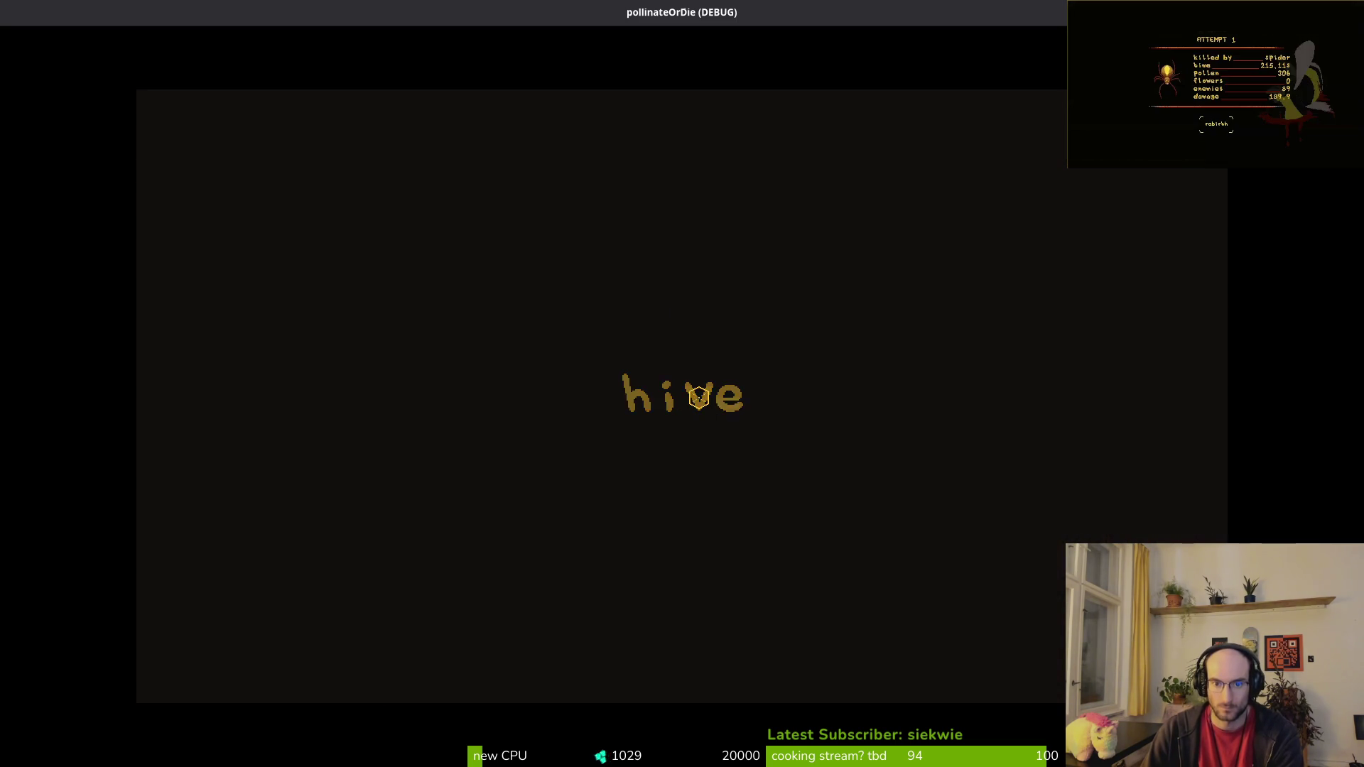
key("Escape")
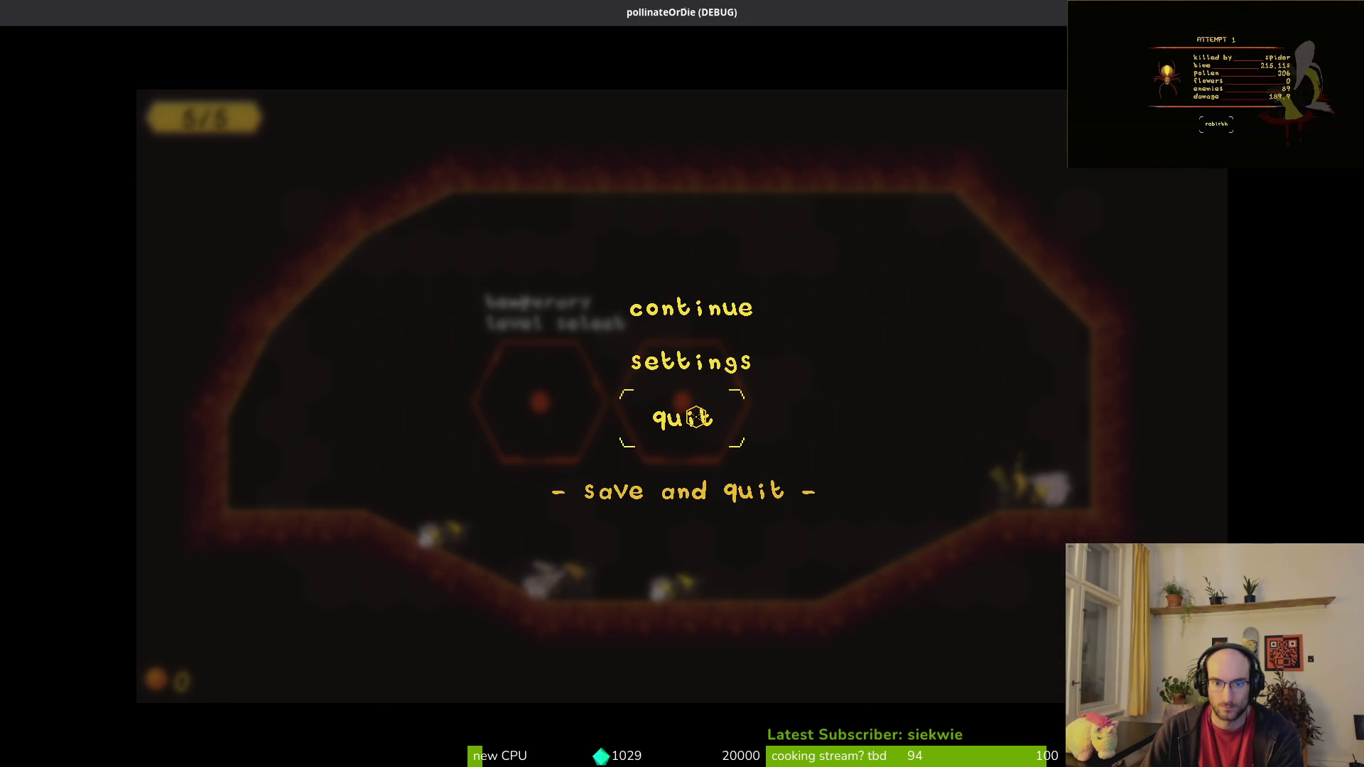
left_click(693, 416)
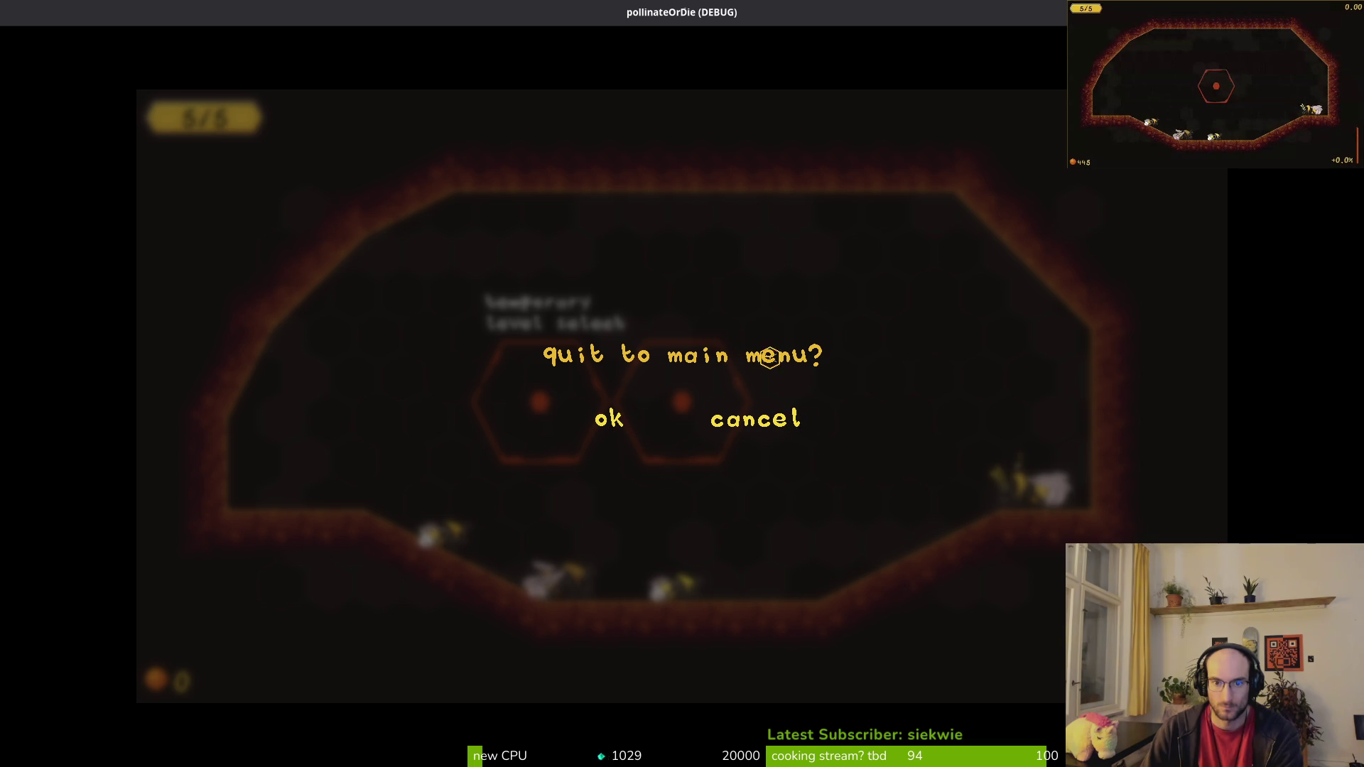
left_click(757, 427)
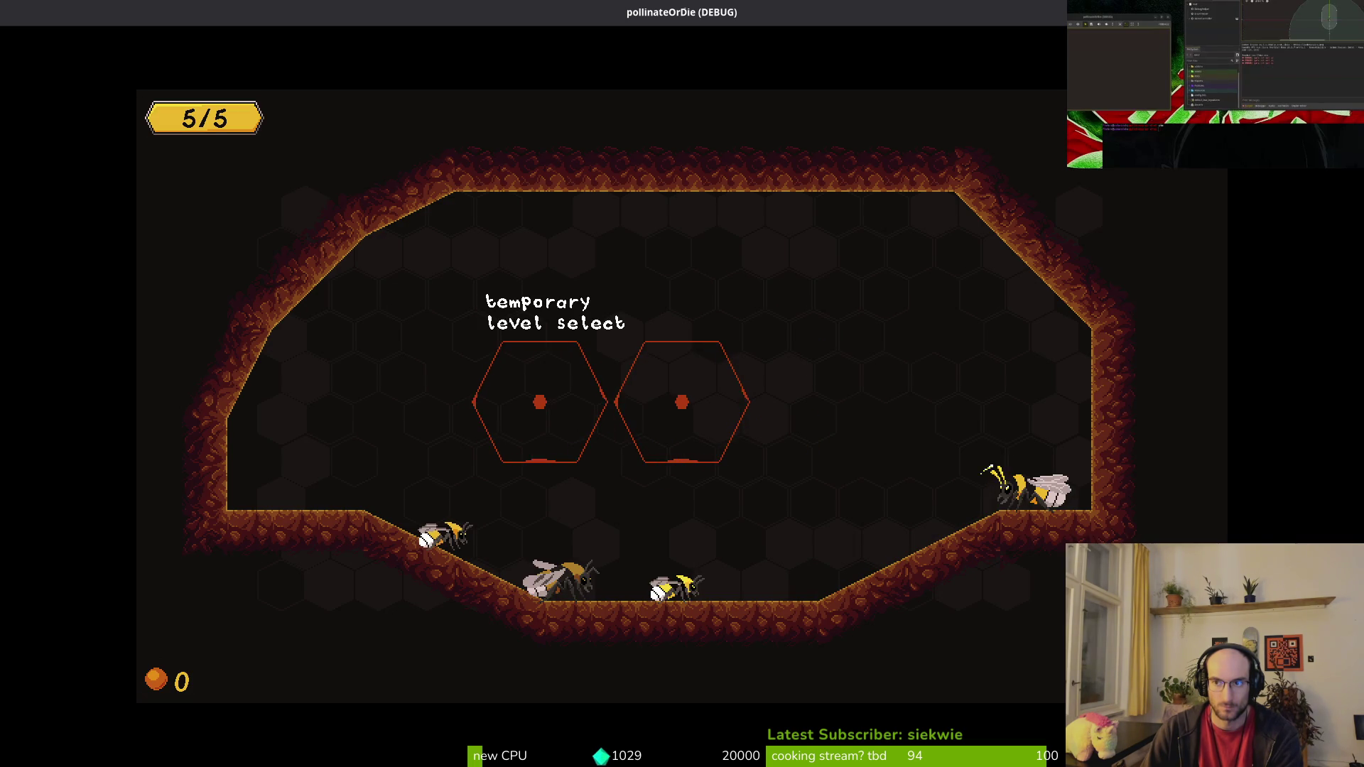
Step: Open button_label.tres and collapse its Font section
type("butt")
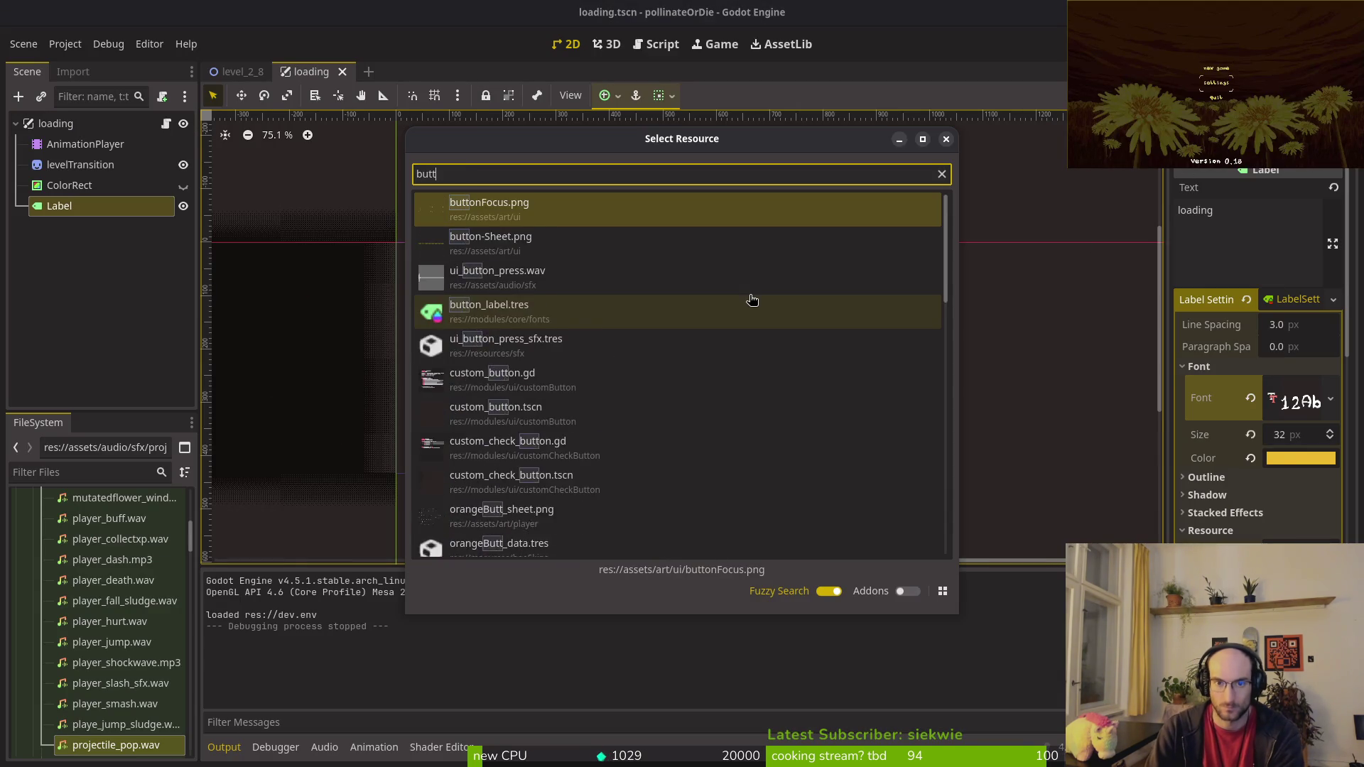
type("labe")
key("Return")
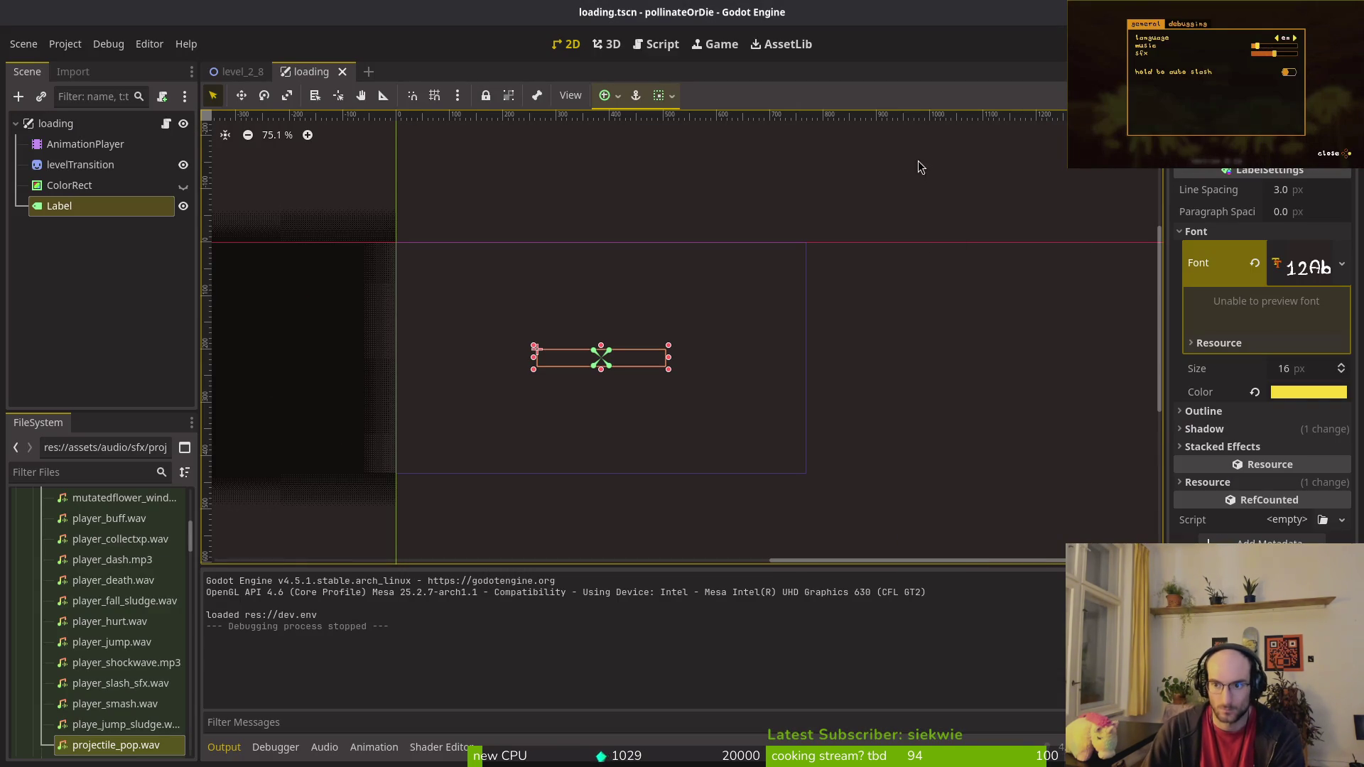
mouse_move(1300, 391)
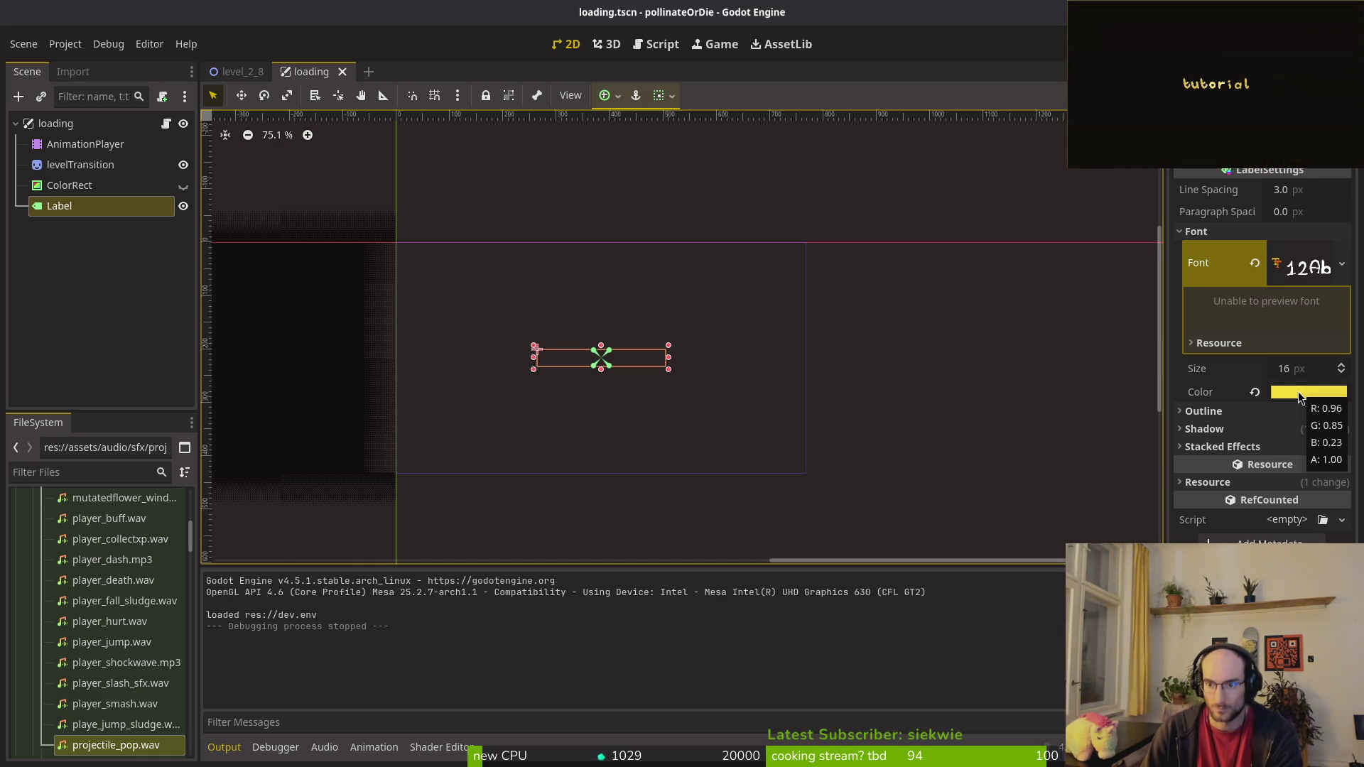
left_click(1201, 232)
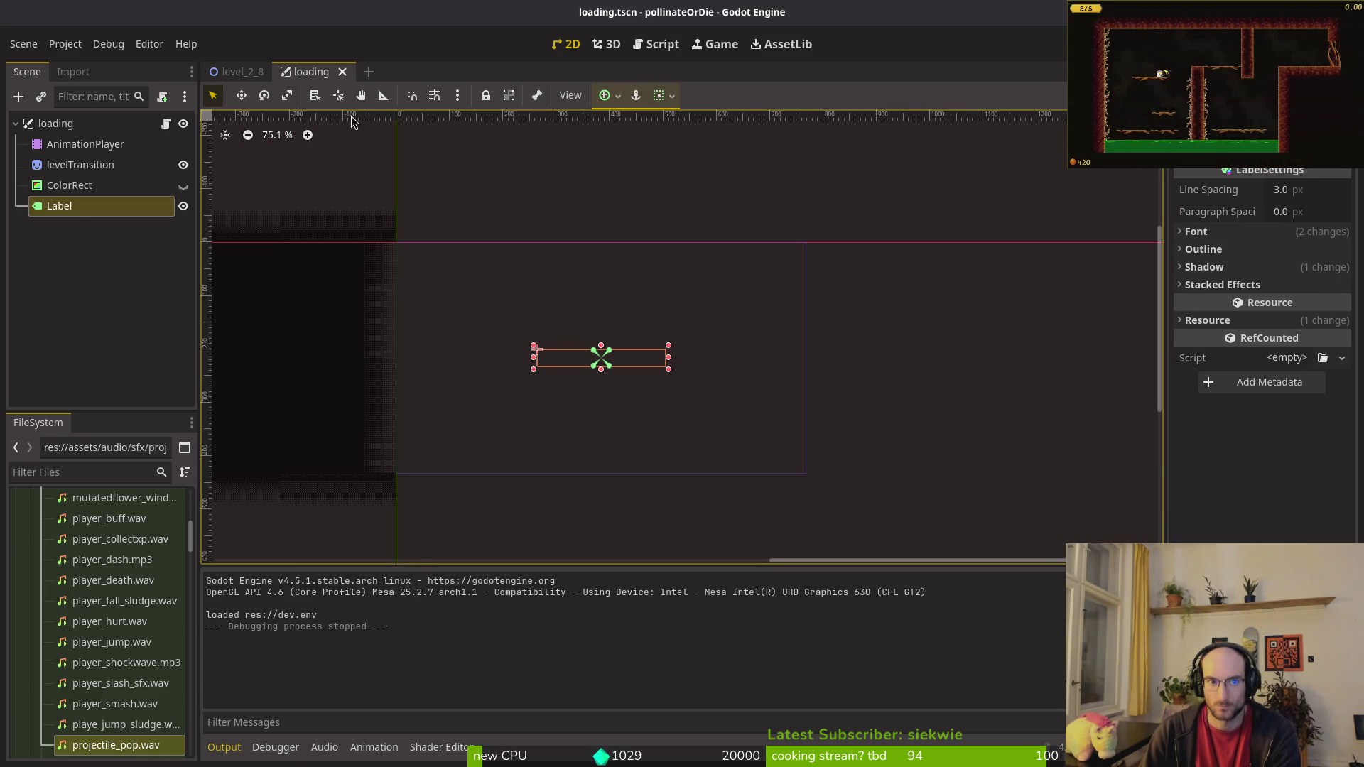
Step: Close the loading and level_2_8 scene tabs
middle_click(318, 76)
middle_click(254, 79)
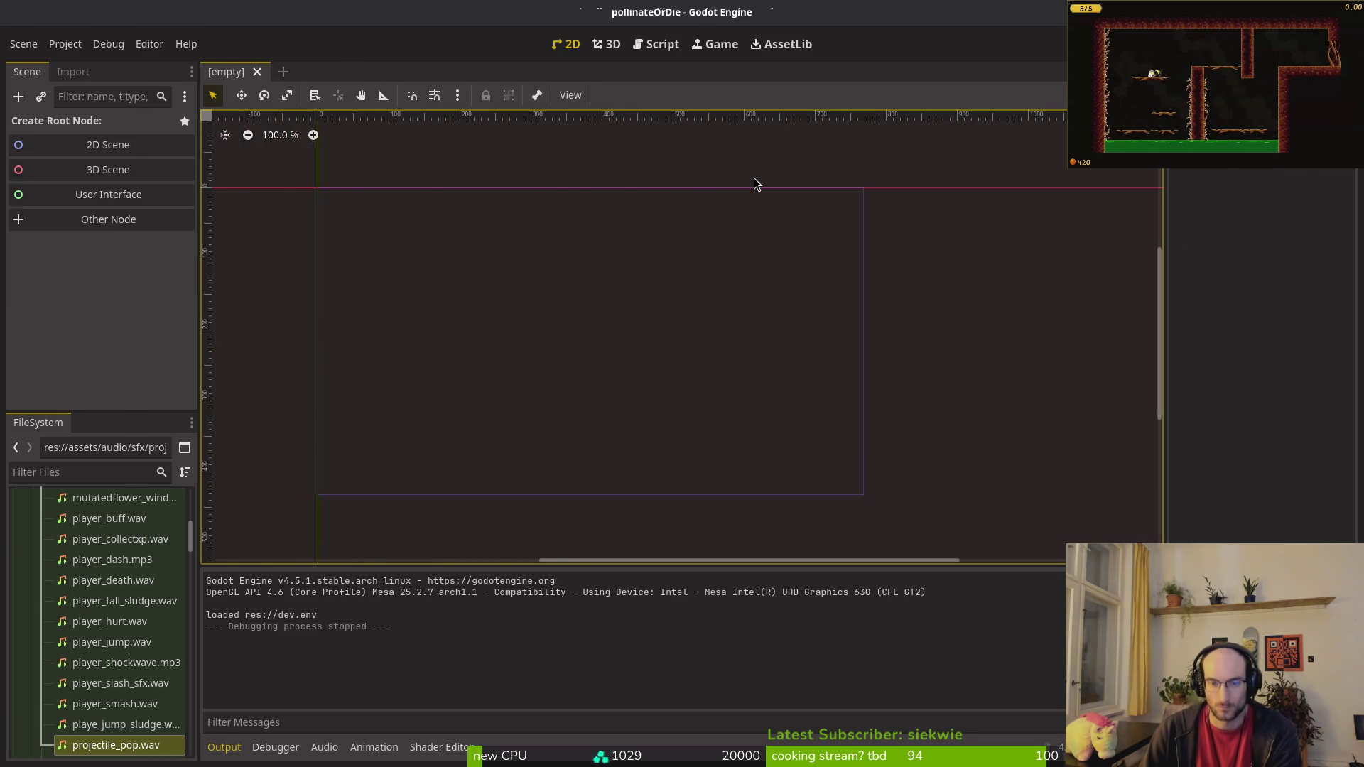
key("alt+Tab")
Step: Exit vim and open the tig status view
type(":q")
key("Return")
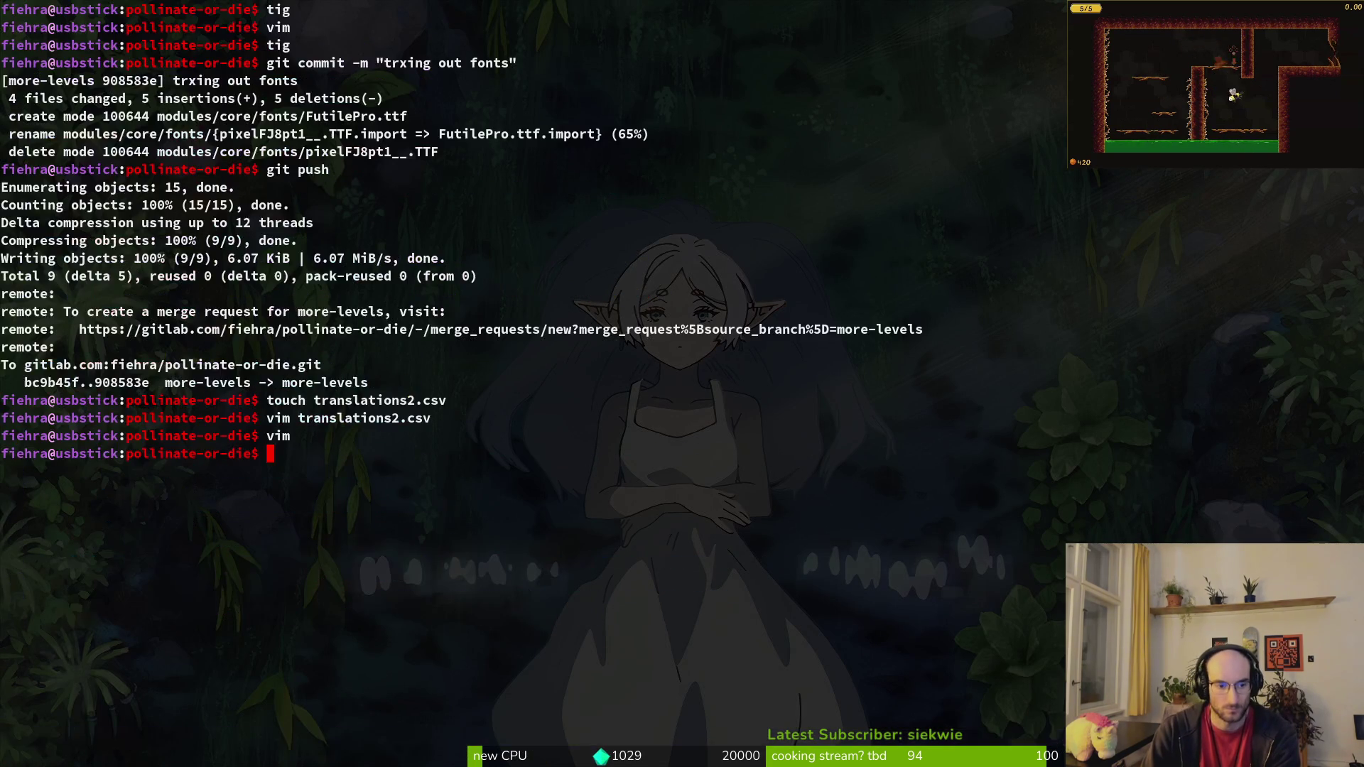
type("tig status")
key("Return")
Step: Stage translationsCSV, button_label.tres, debug_label.tres and hud_label.tres
key("Down")
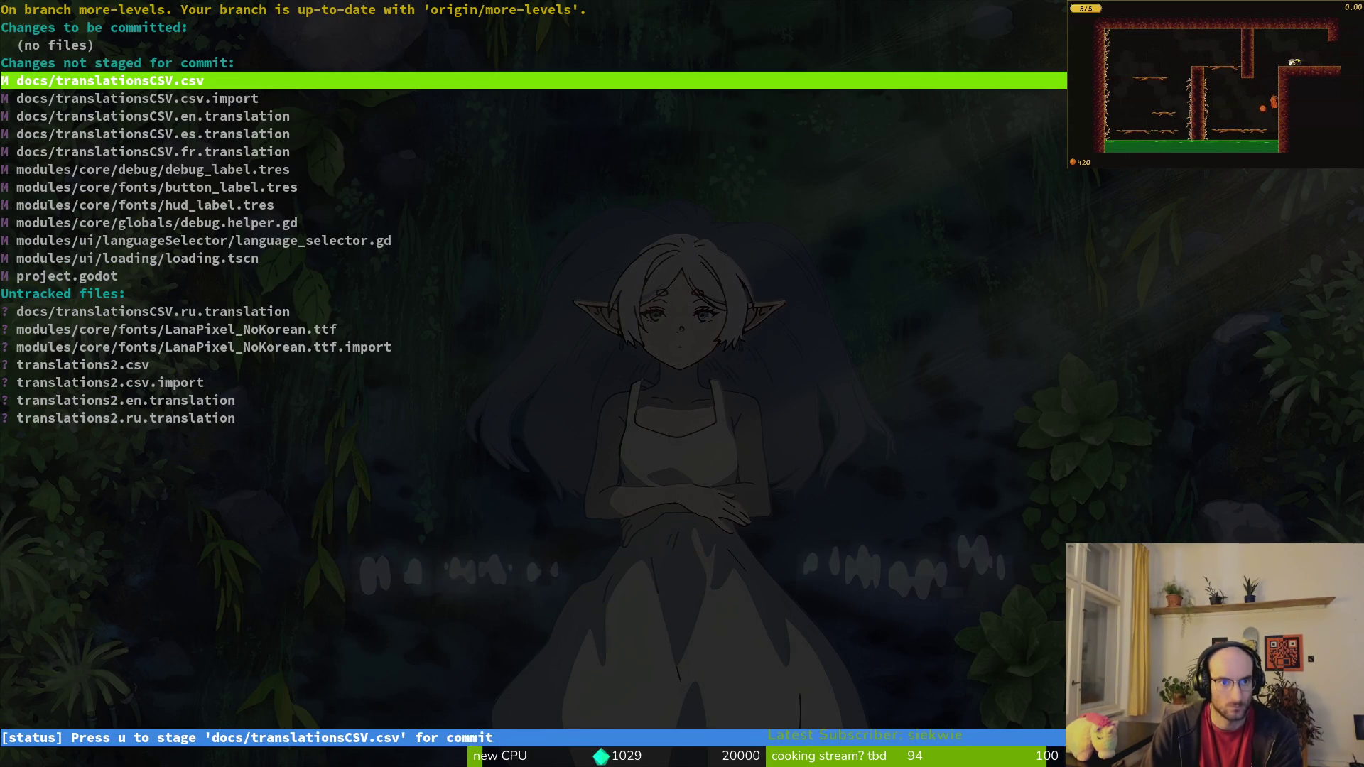
key("u")
key("u")
key("u")
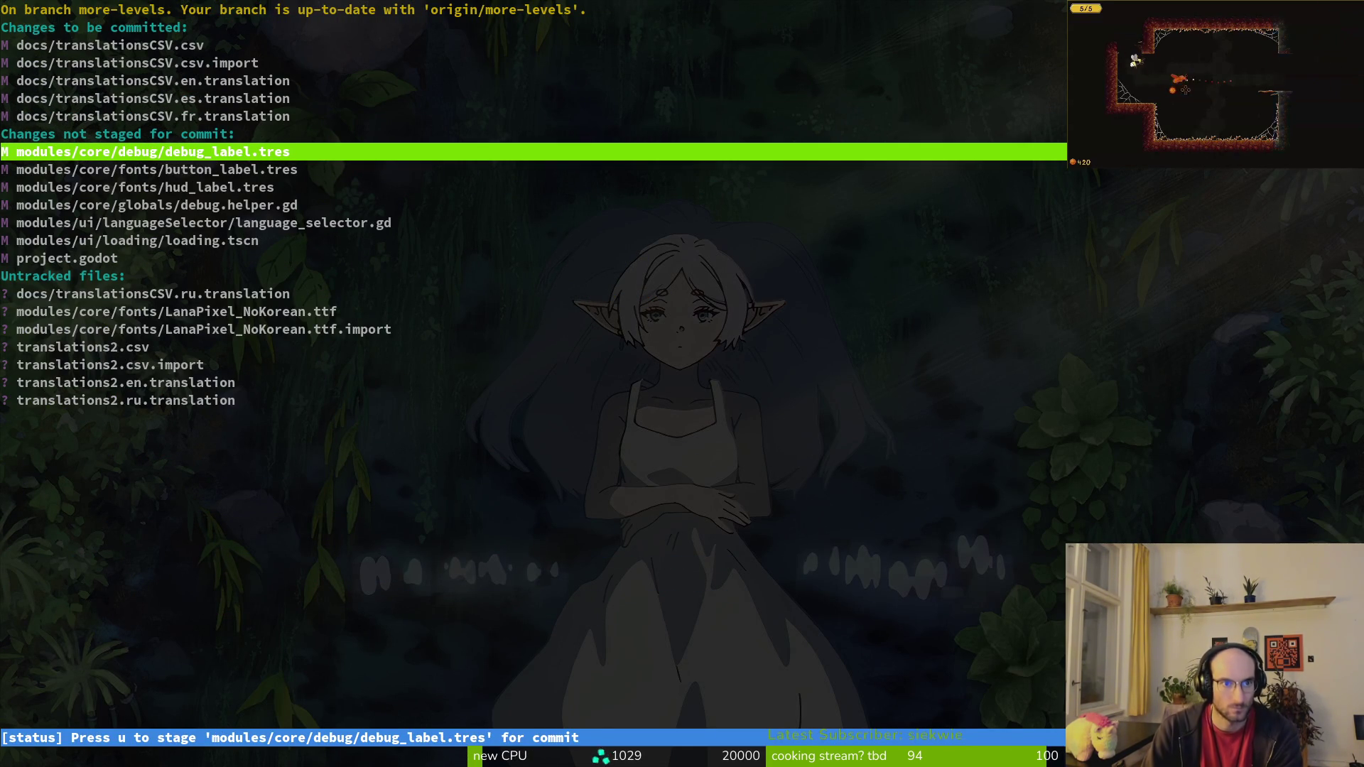
key("Down")
key("Return")
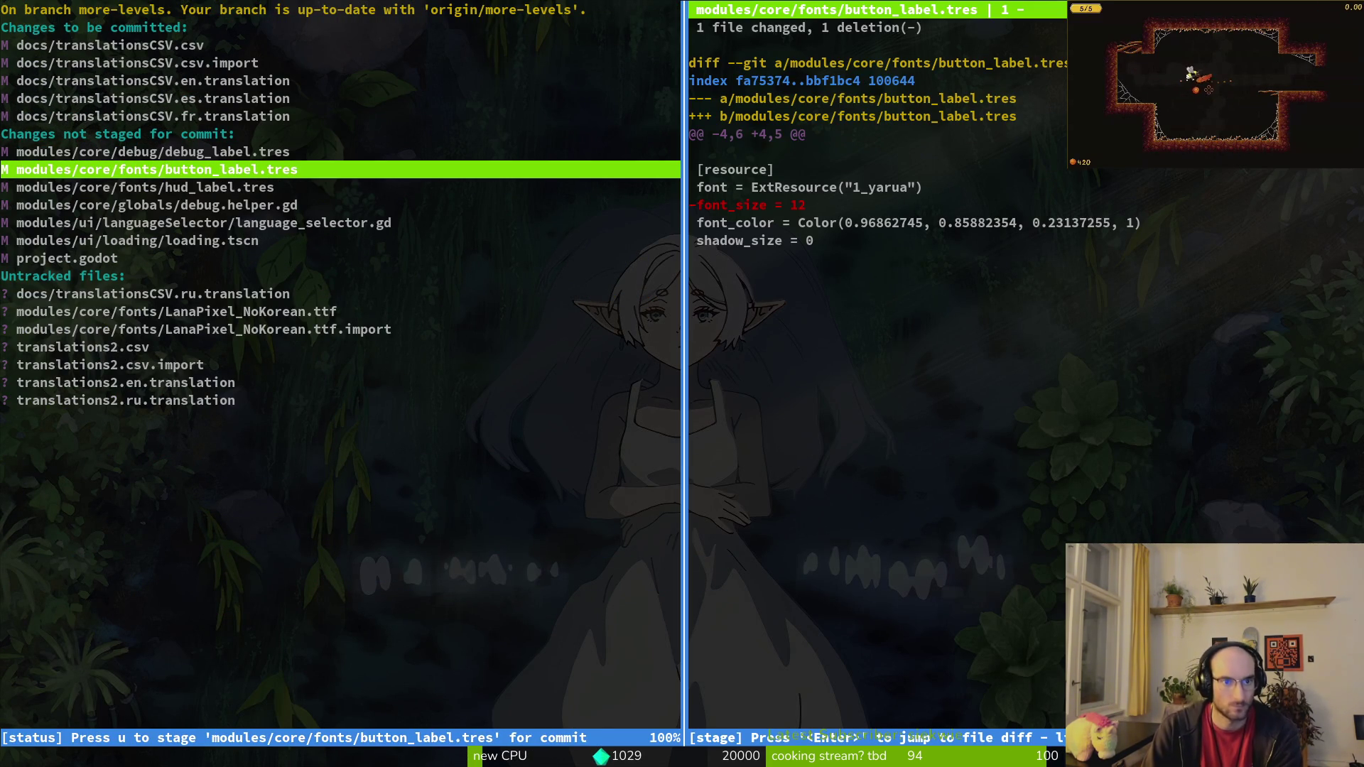
key("Up")
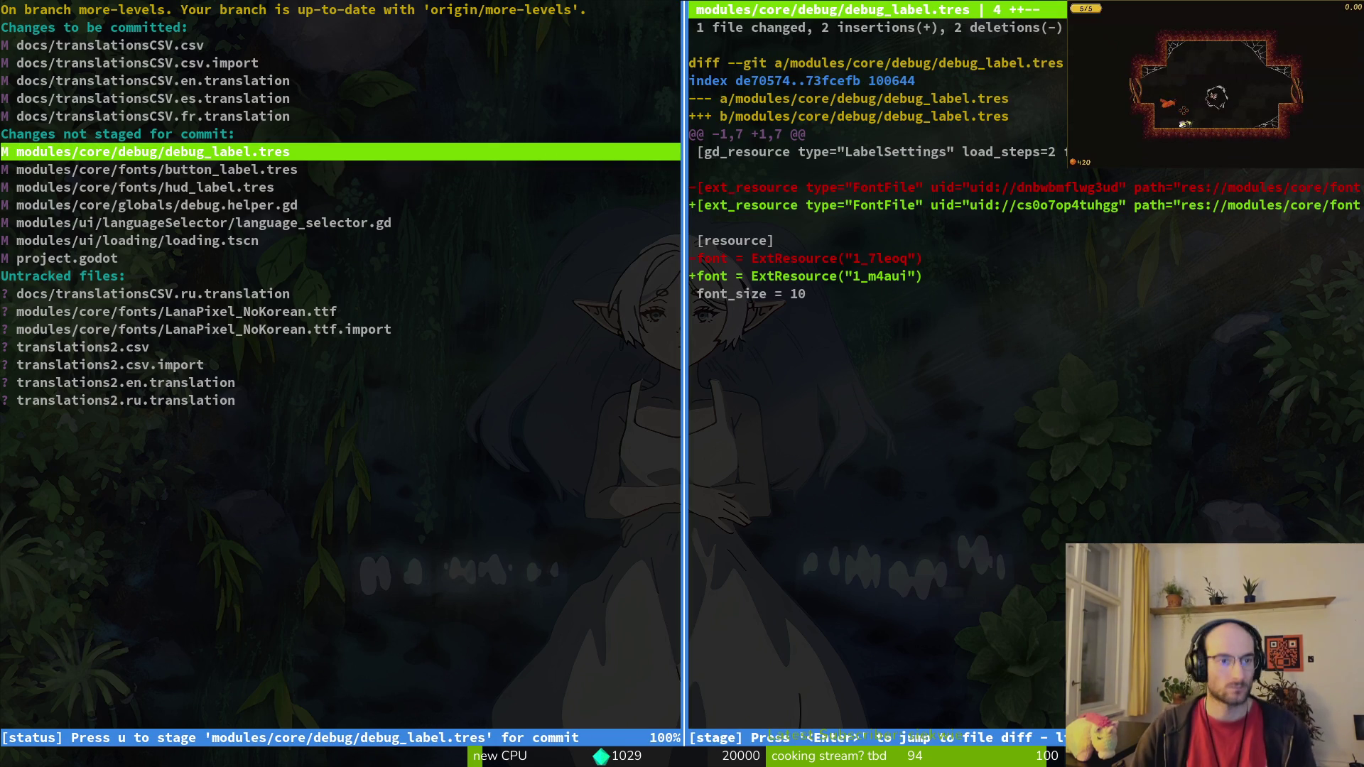
key("u")
key("u")
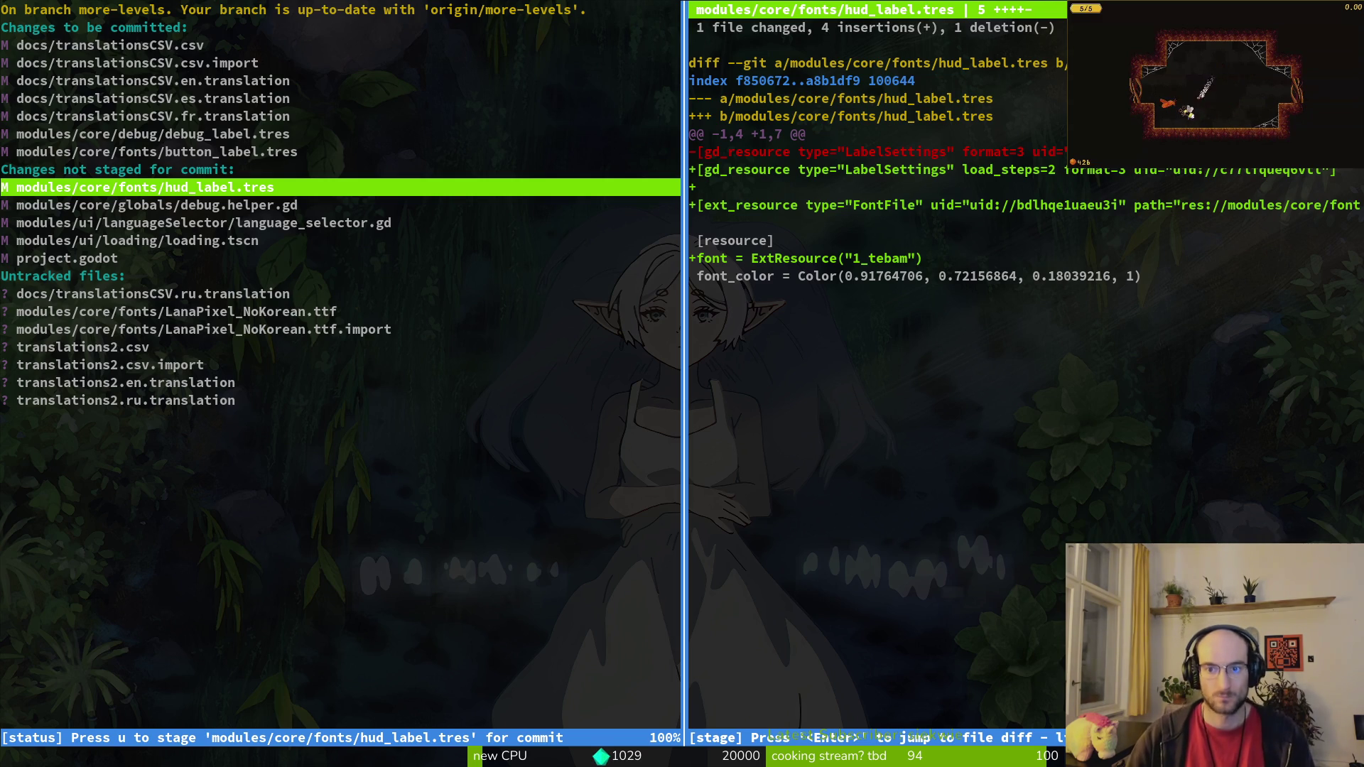
key("u")
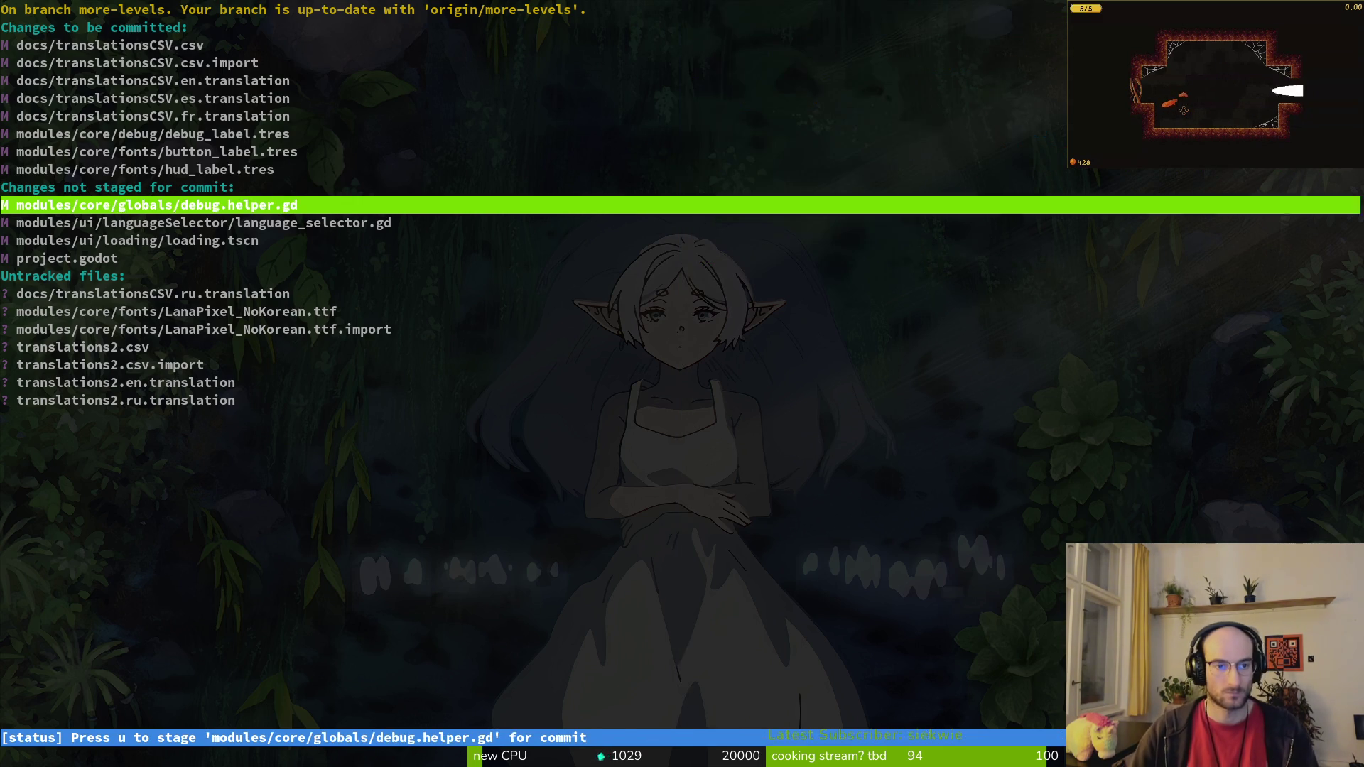
Step: Stage the language selector script, loading scene and project.godot changes
key("Down")
key("u")
key("Down")
key("u")
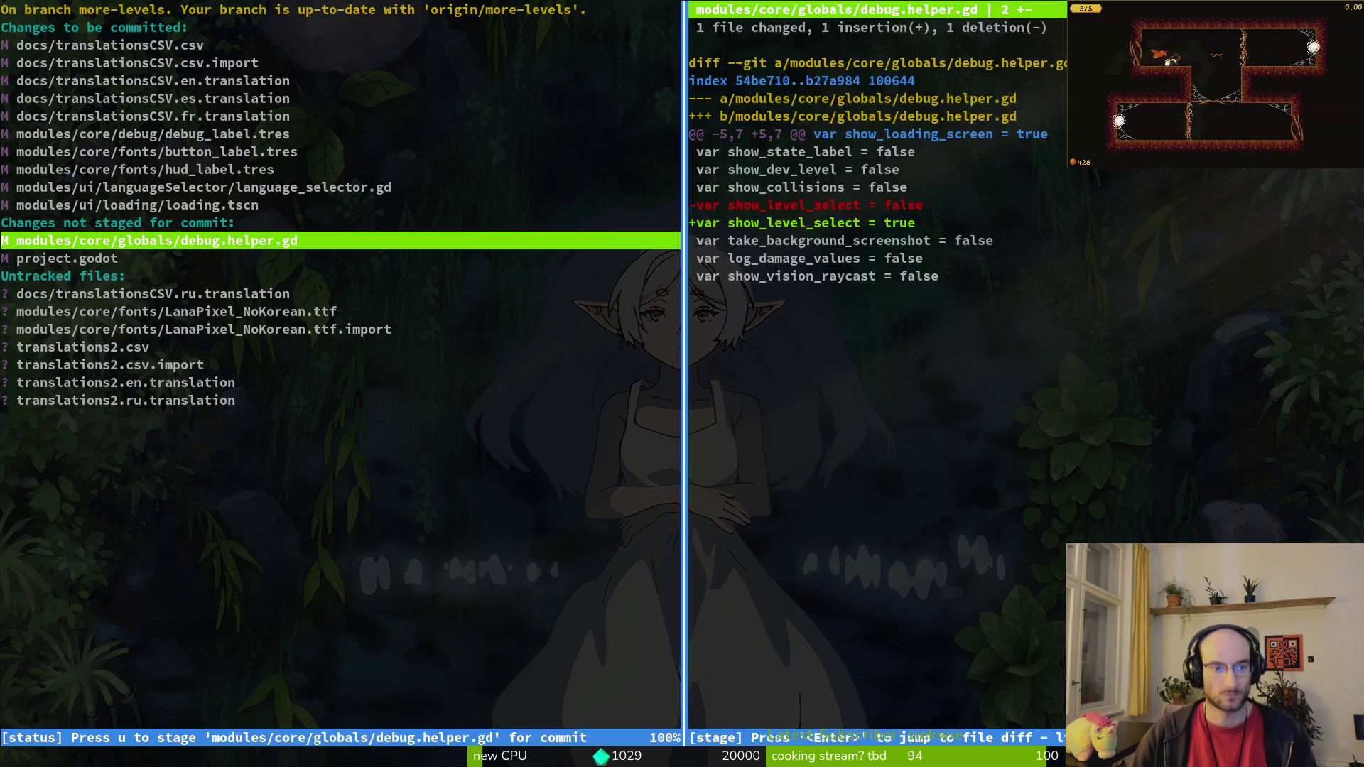
key("Down")
key("u")
key("Down")
key("Down")
key("Down")
key("Up")
Step: Stage the Russian translation and LanaPixel font, then commit with the Russian translation multilingual-font message
key("u")
key("u")
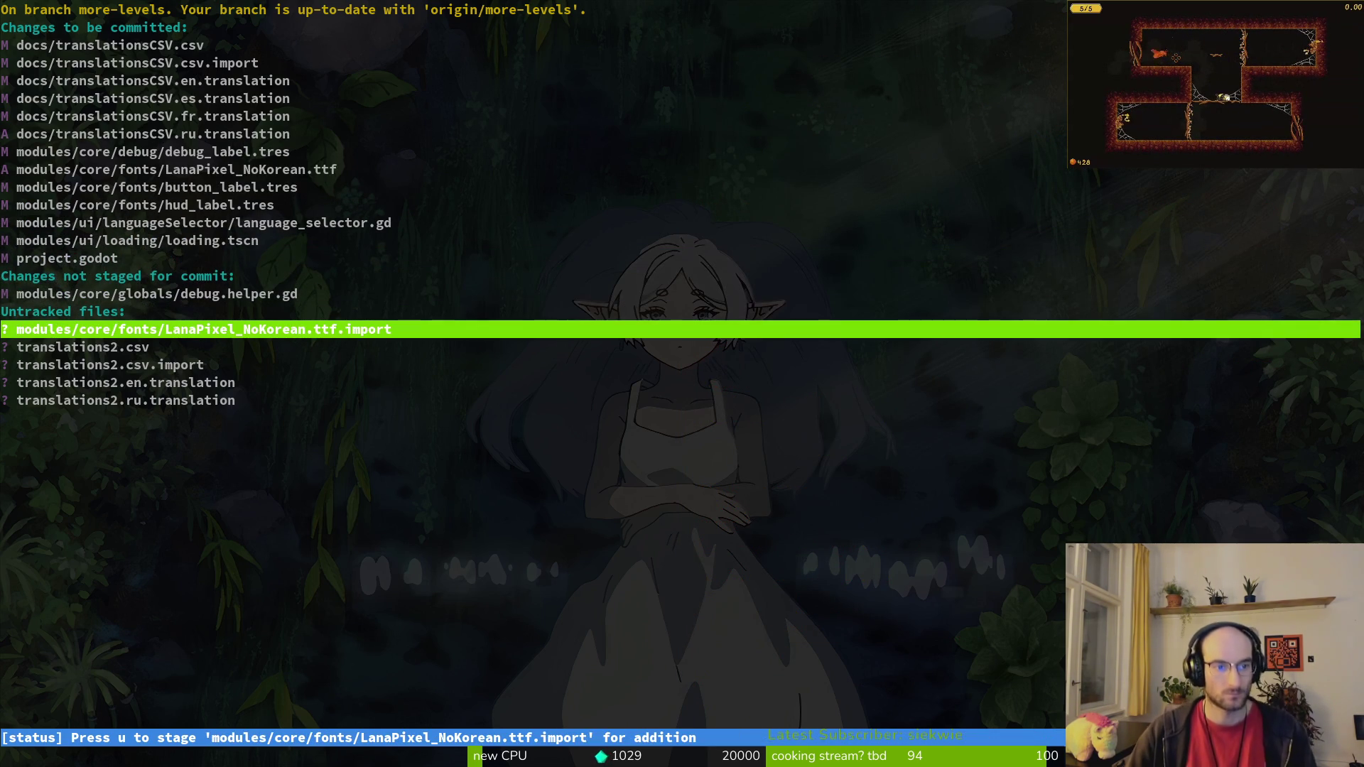
key("q")
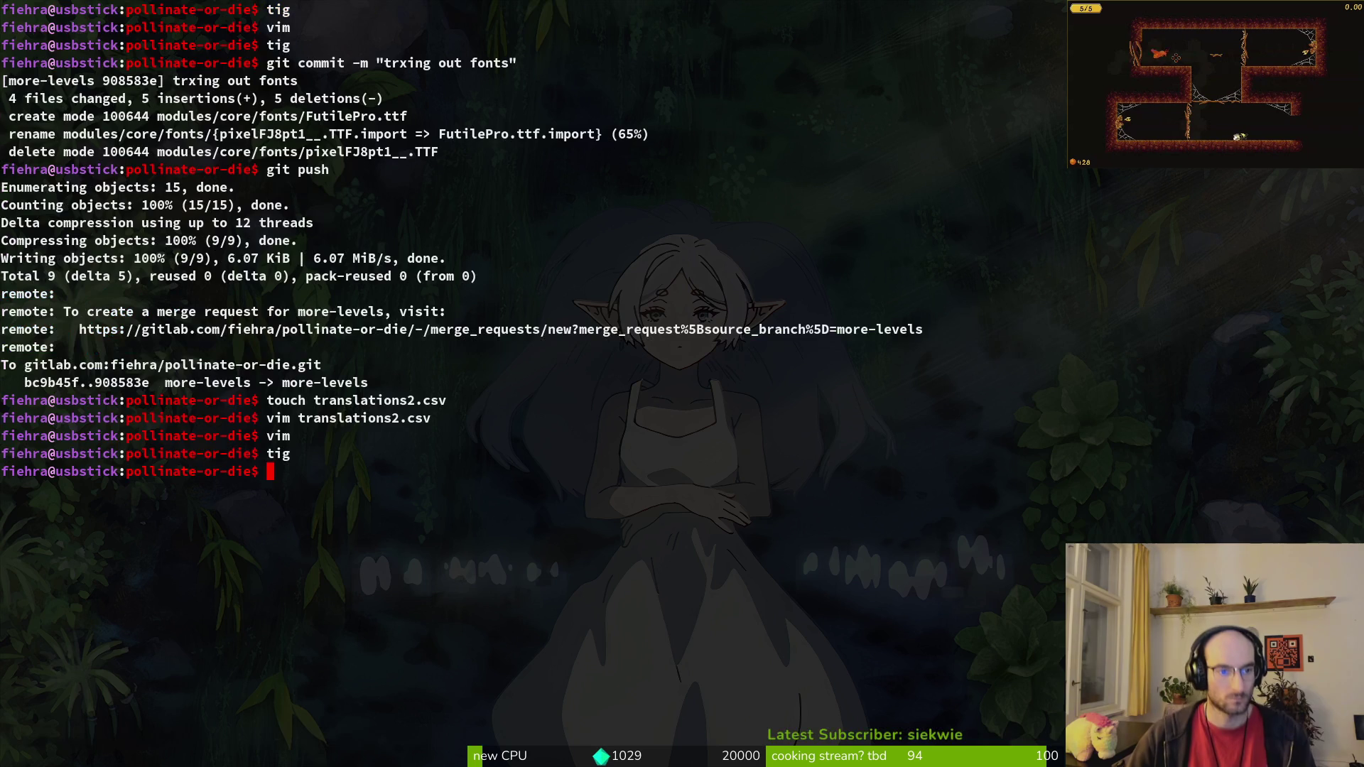
type("git oc")
key("BackSpace")
key("BackSpace")
type("commit -m \"added")
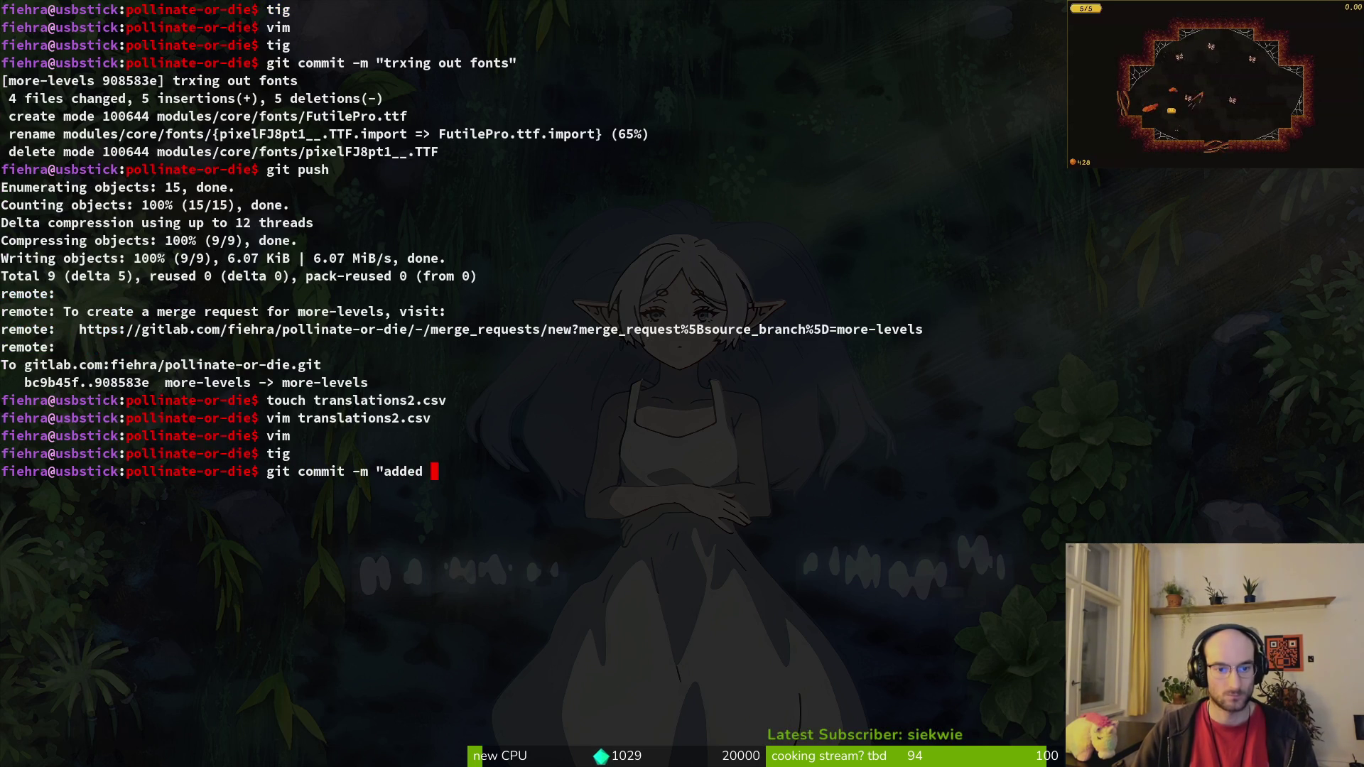
type("sian translaiton to test out some pixealrt font")
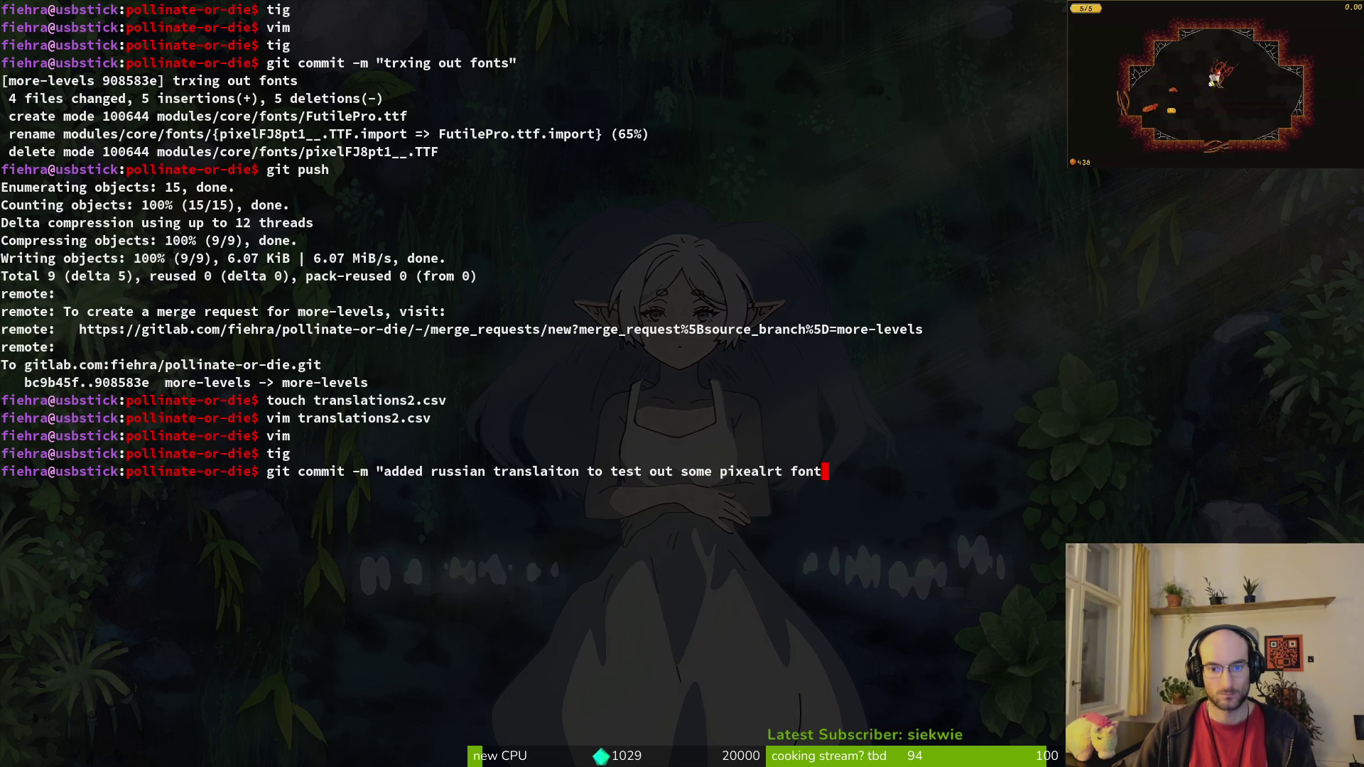
key("BackSpace")
key("BackSpace")
key("BackSpace")
type("ltilingual suppor")
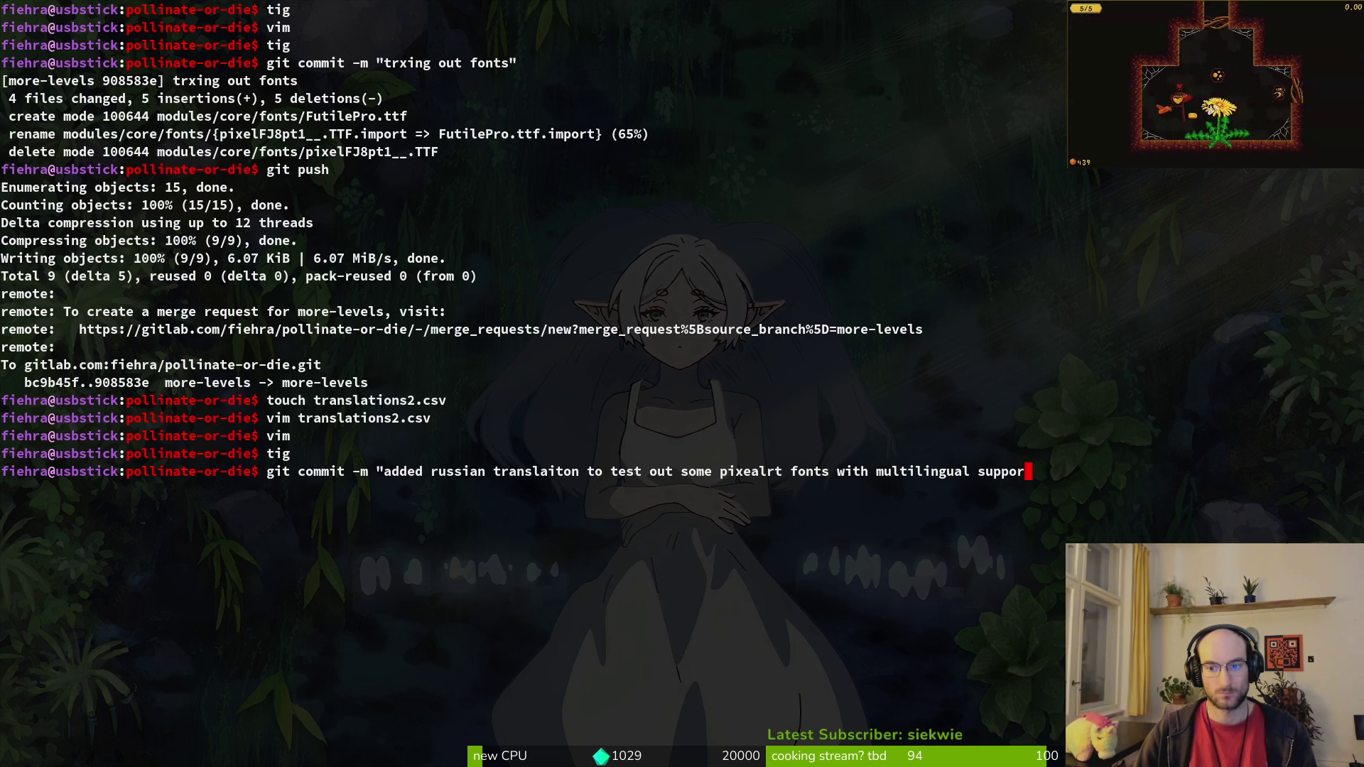
key("Return")
Step: Push the commit to more-levels and open the pollinate-or-die folder in Files
type("git push")
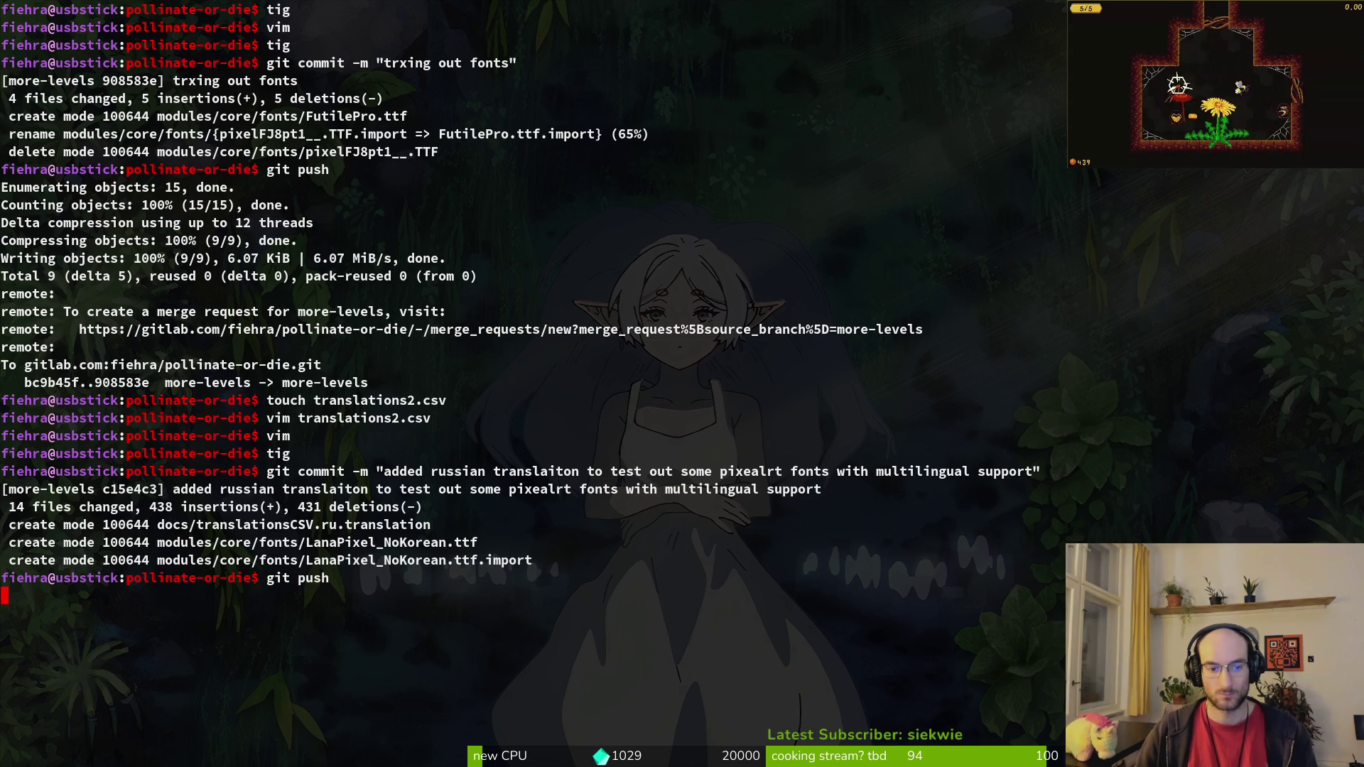
key("Return")
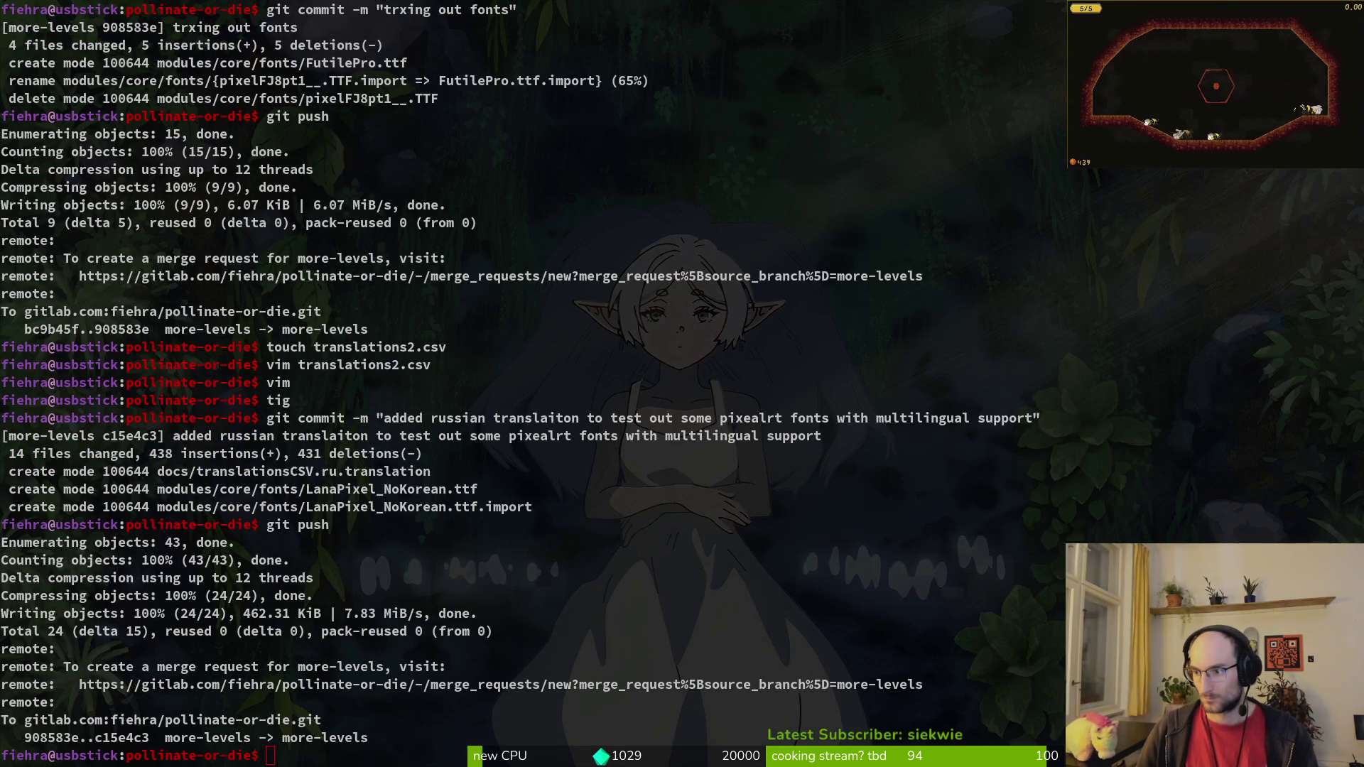
key("super+e")
left_click(196, 371)
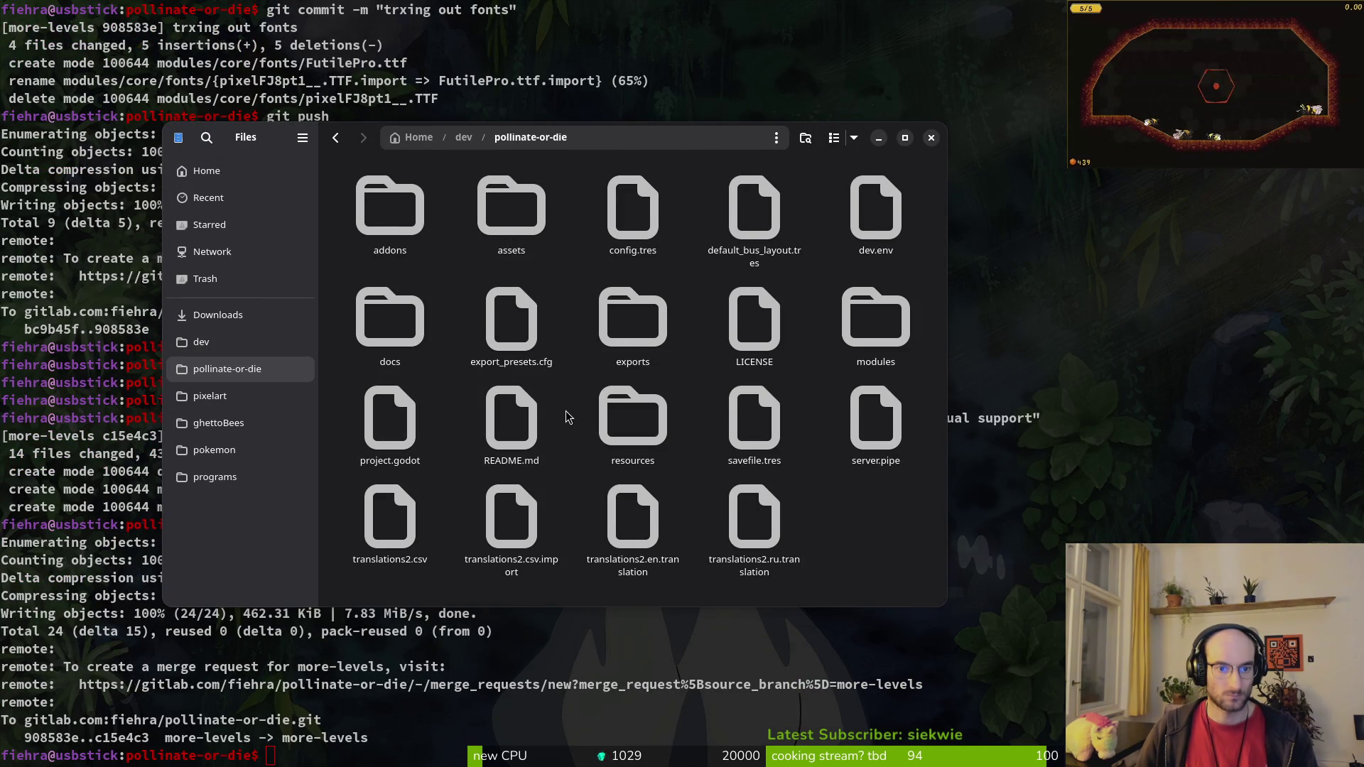
Step: Move the four leftover translations2 files to the trash
left_click(755, 540)
left_click(627, 535, "ctrl")
left_click(511, 522, "ctrl")
left_click(390, 522, "ctrl")
key("Delete")
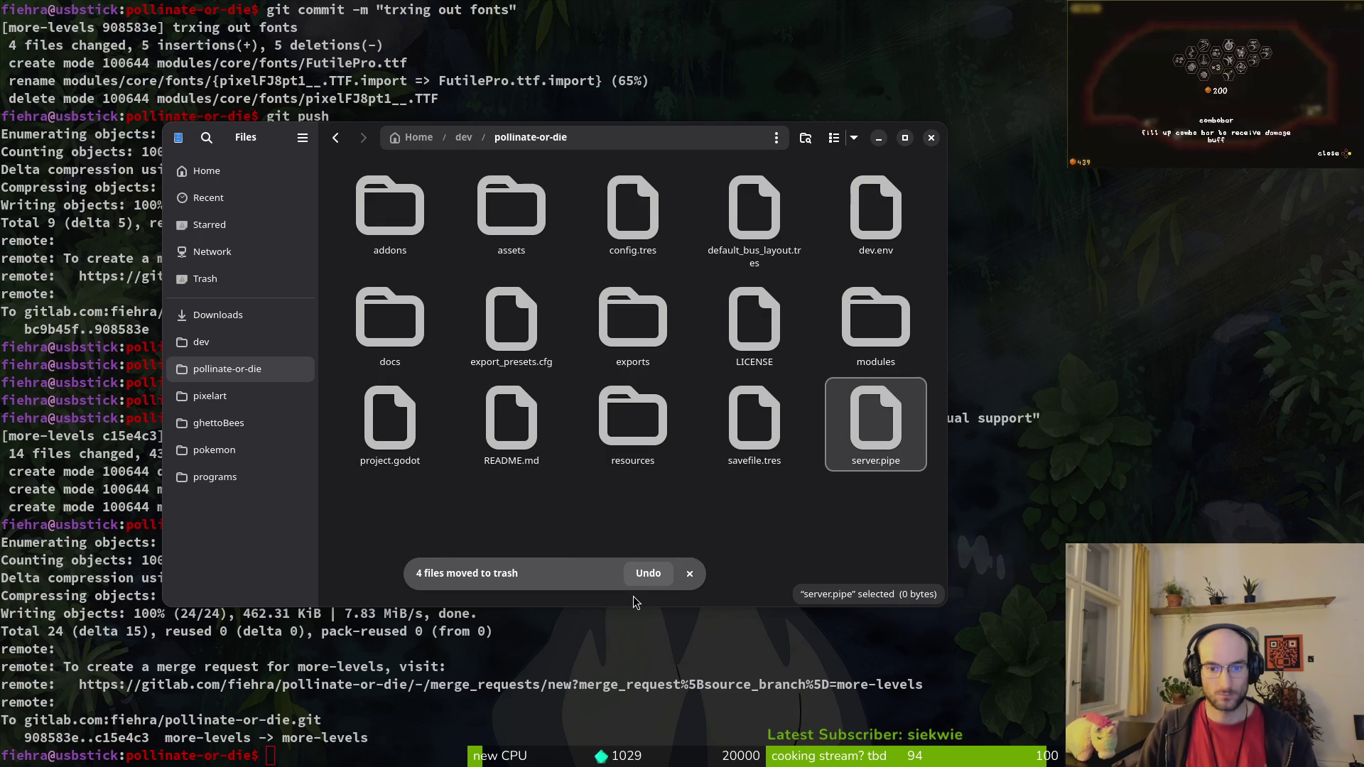
Step: Close Files and clear the terminal screen
left_click(931, 137)
key("ctrl+l")
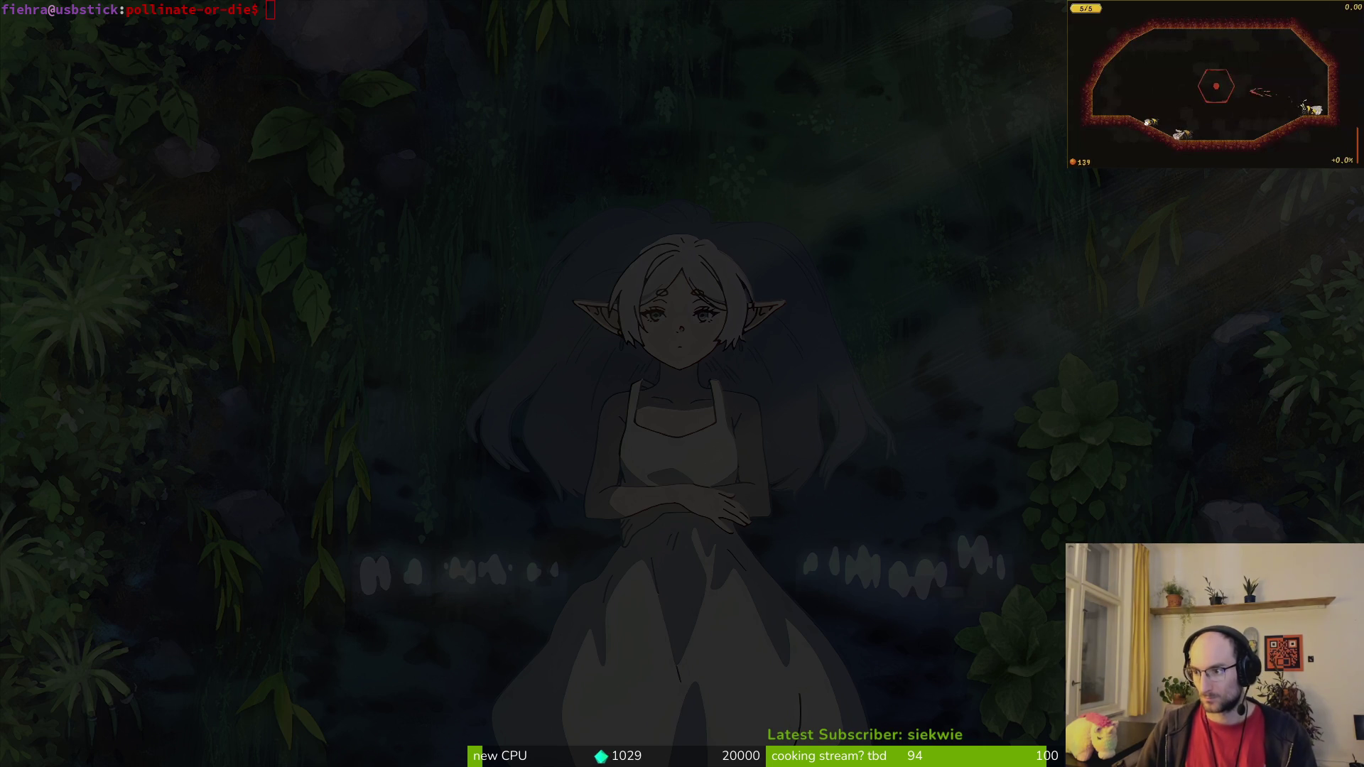
key("alt+Tab")
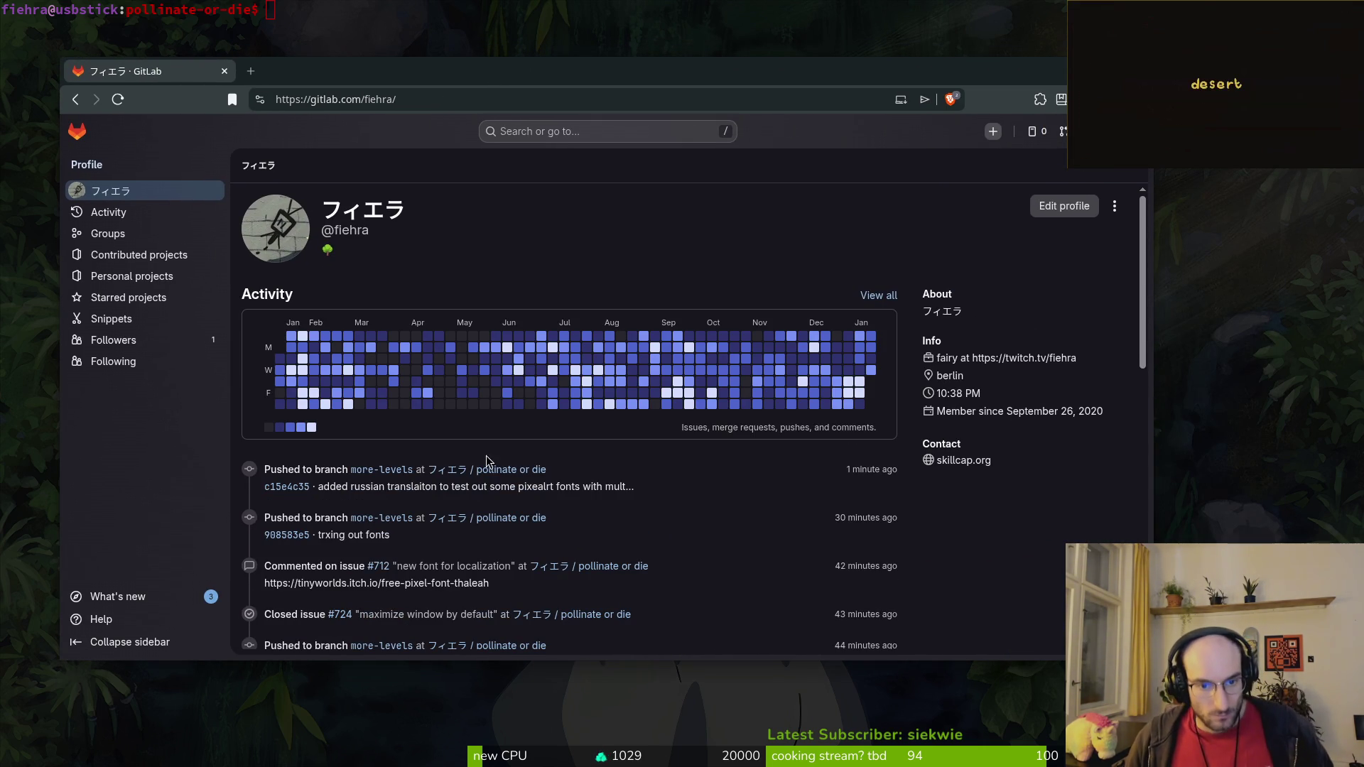
Step: Open the pollinate or die project's Issues list (60 open), then a blank new tab
left_click(500, 475)
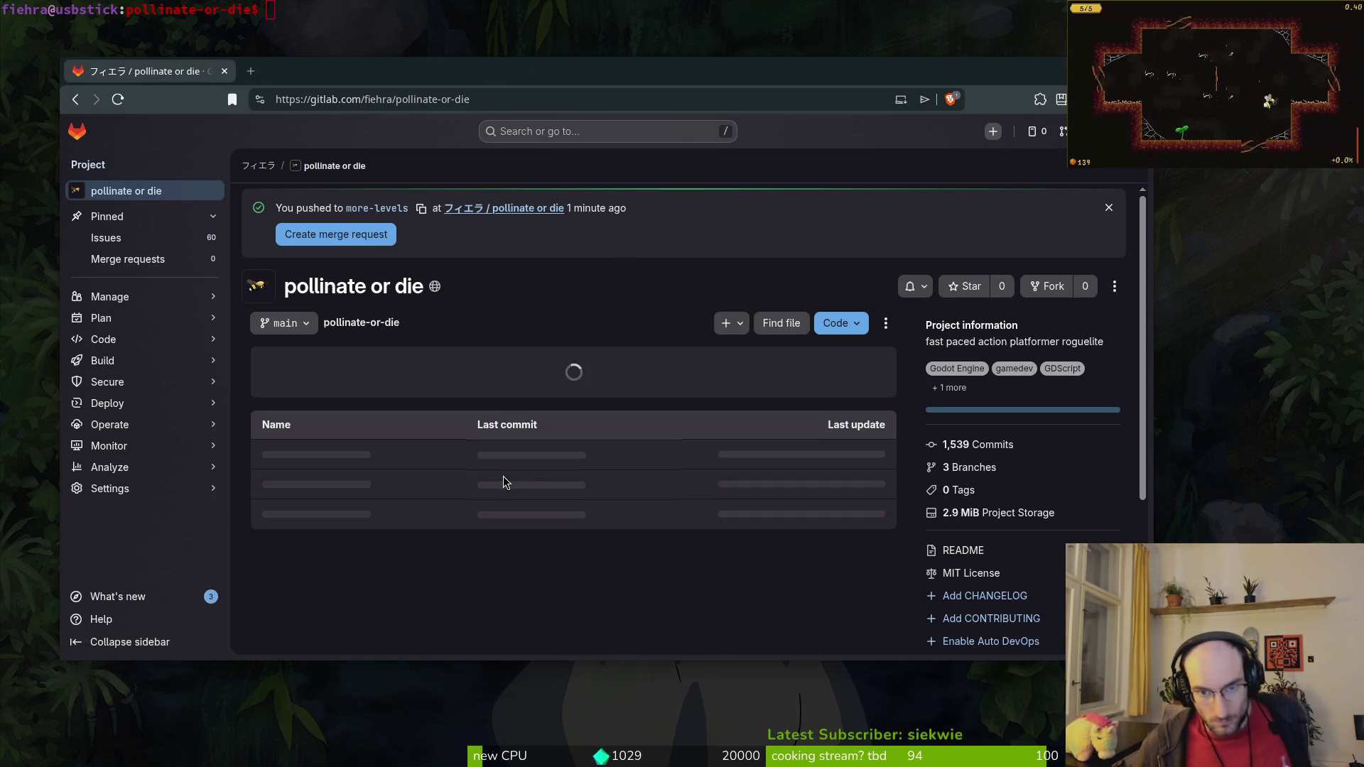
left_click(148, 236)
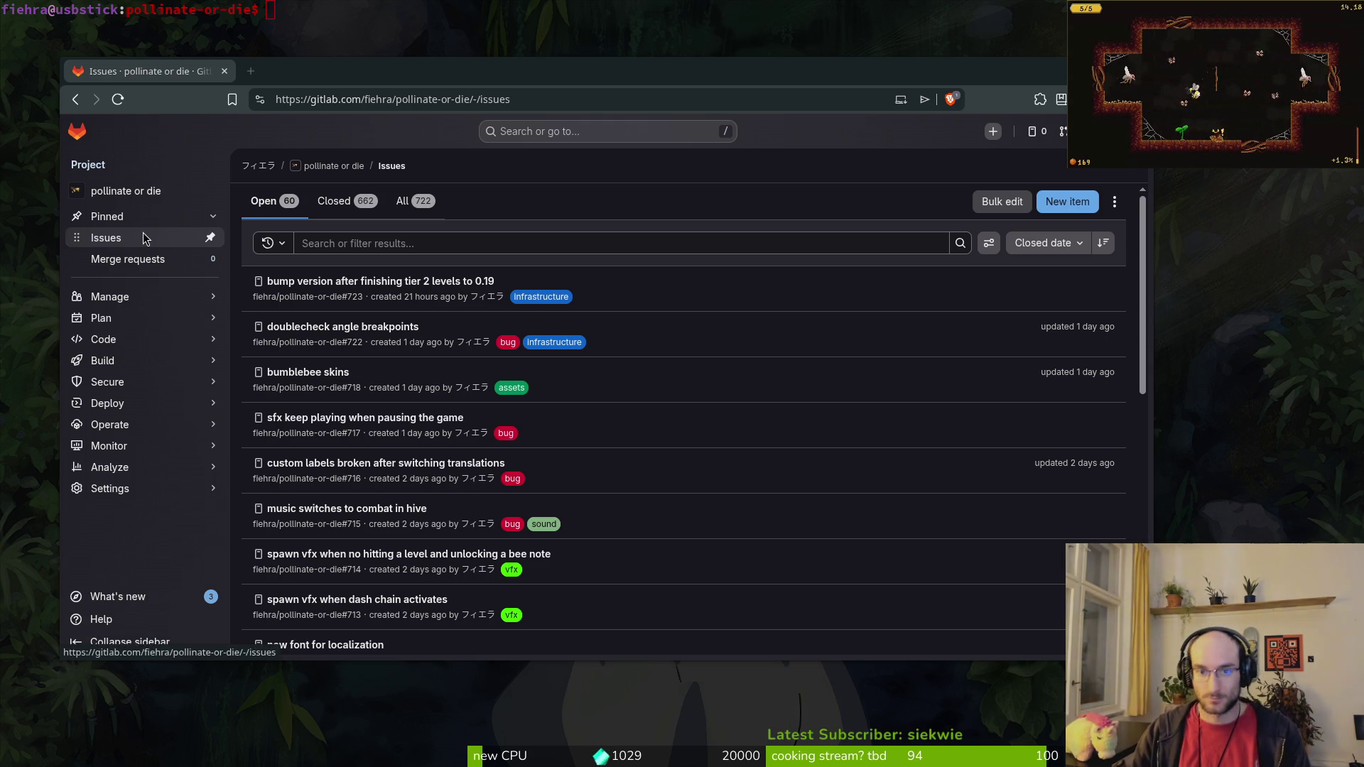
key("ctrl+t")
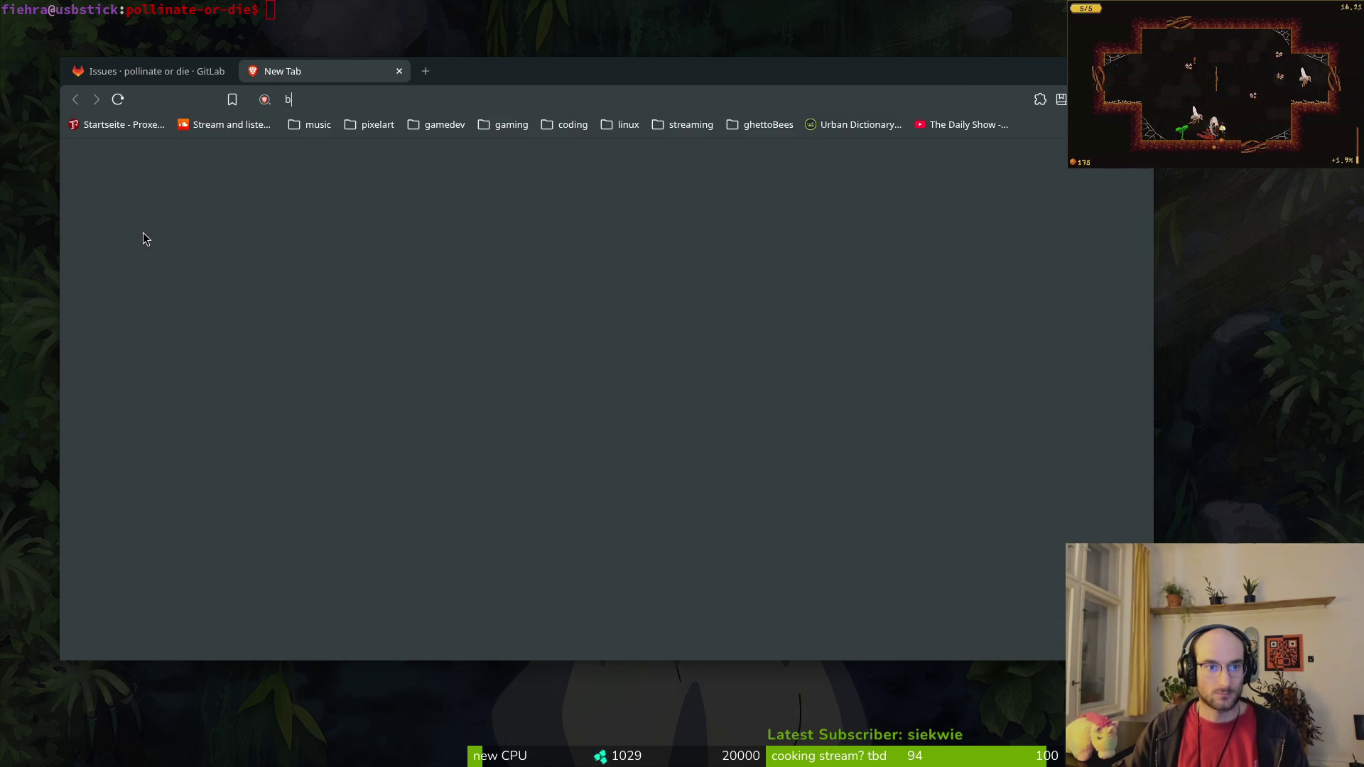
Step: Search 'bitmapfont' and briefly open the random pics folder in Downloads
type("bitmapfont")
key("Return")
key("super+o")
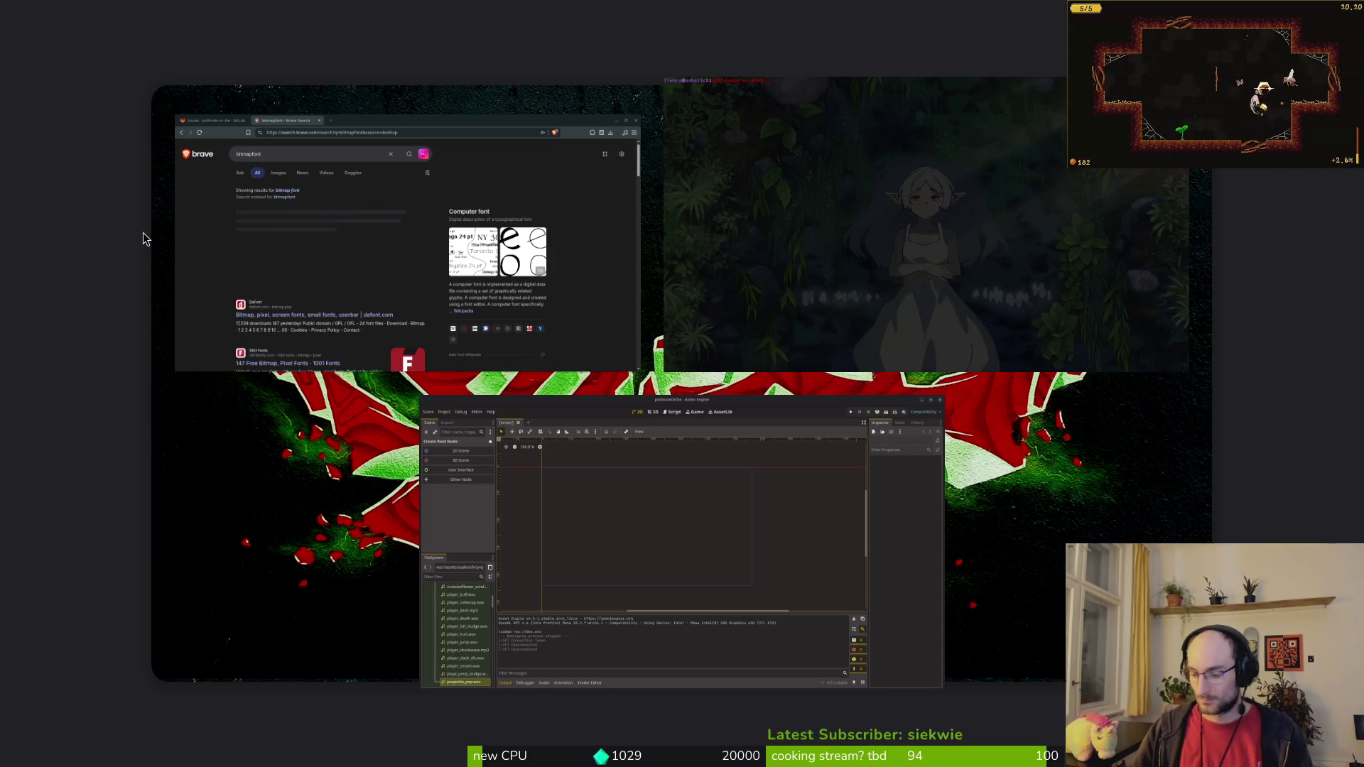
key("super+e")
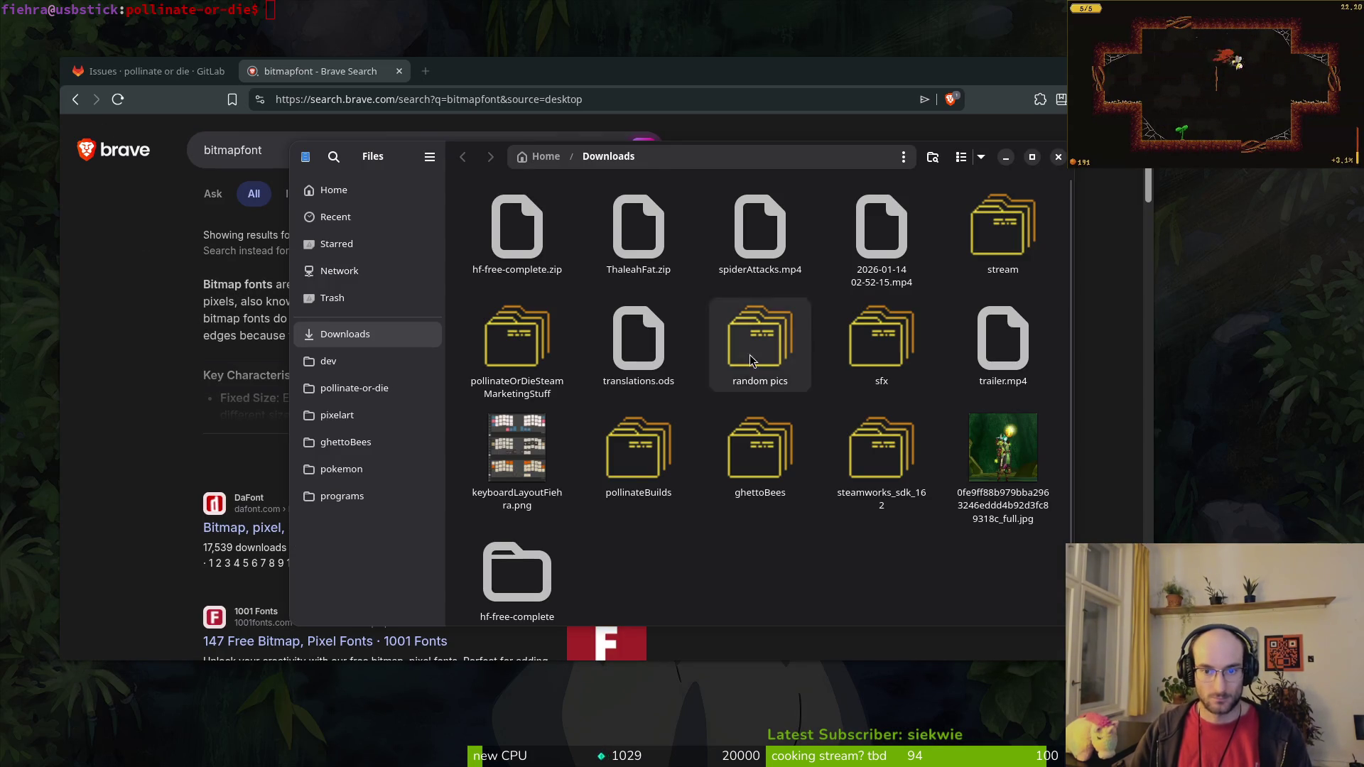
double_click(761, 339)
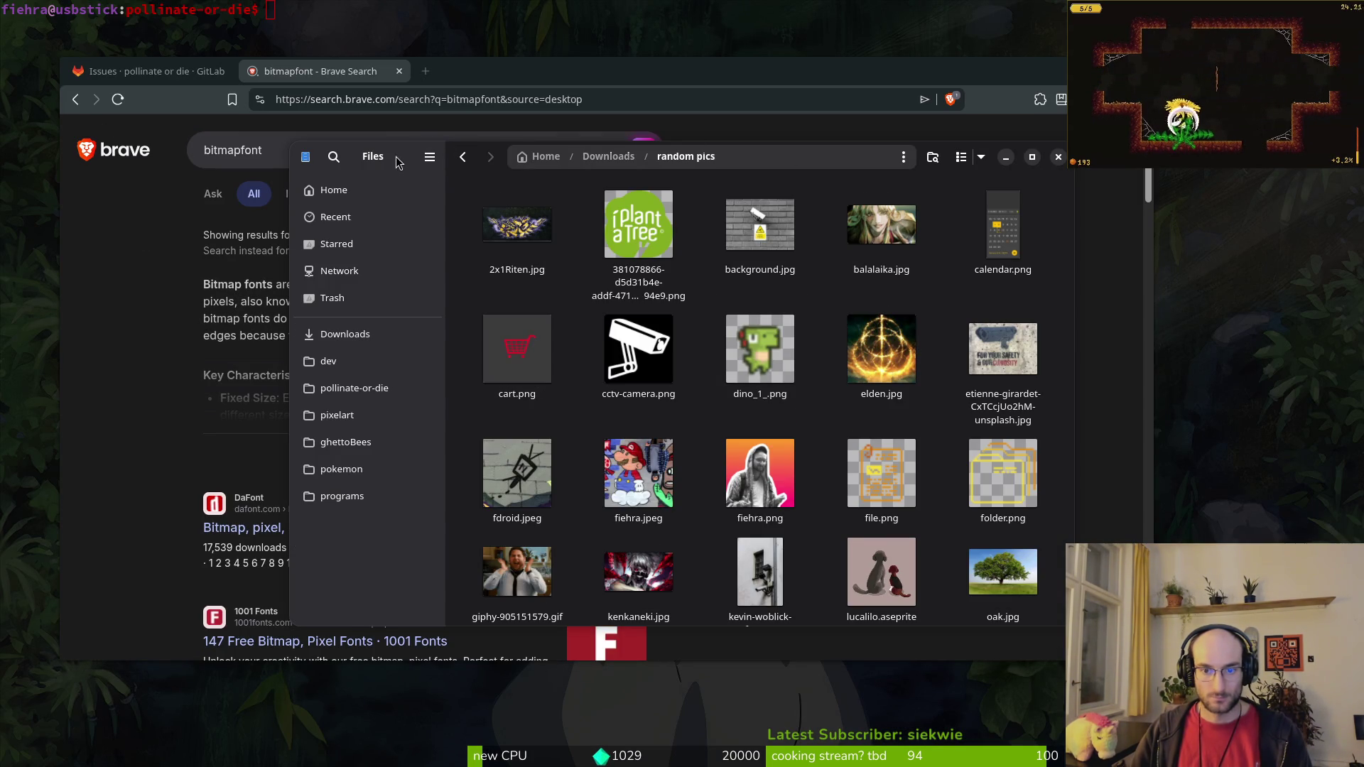
key("ctrl+w")
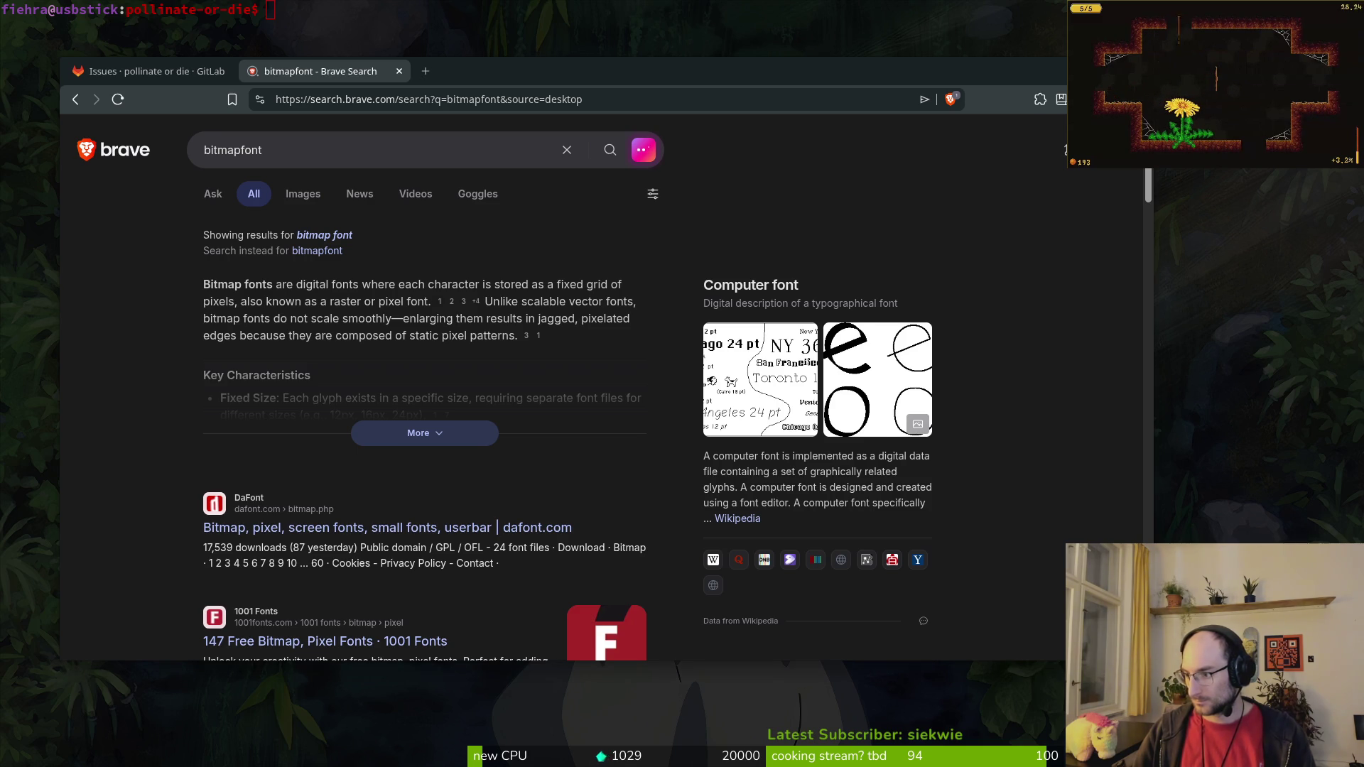
Step: Switch to the corrected 'bitmap font' results and read the expanded summary
left_click(344, 236)
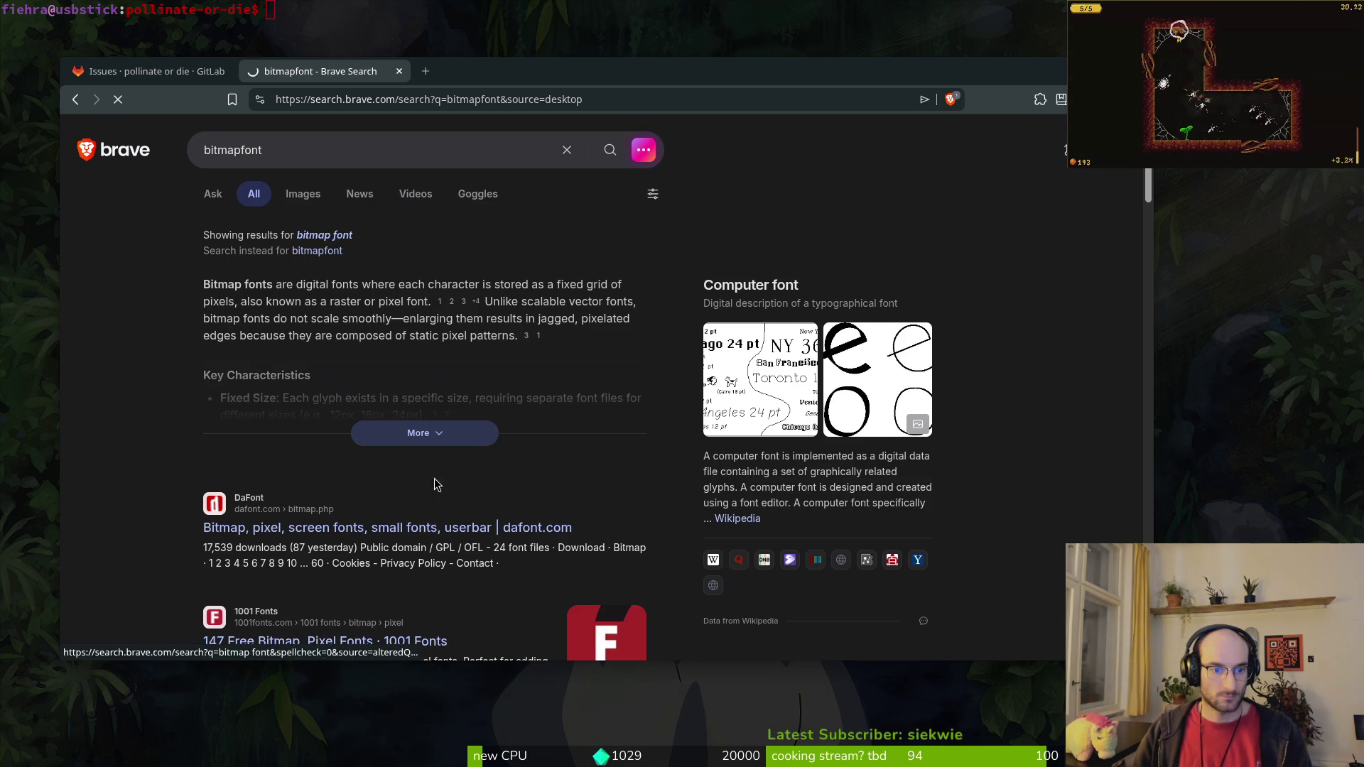
left_click(381, 385)
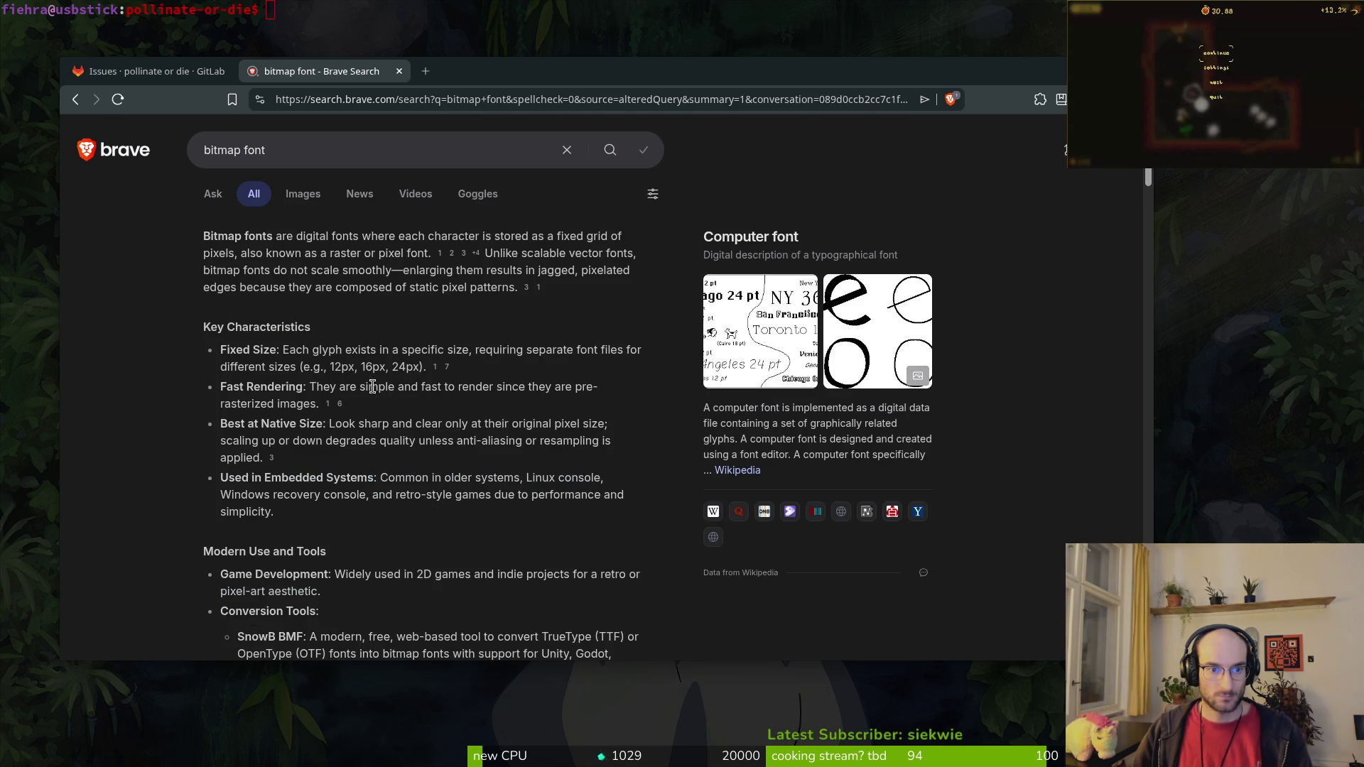
scroll(324, 414, "down", 5)
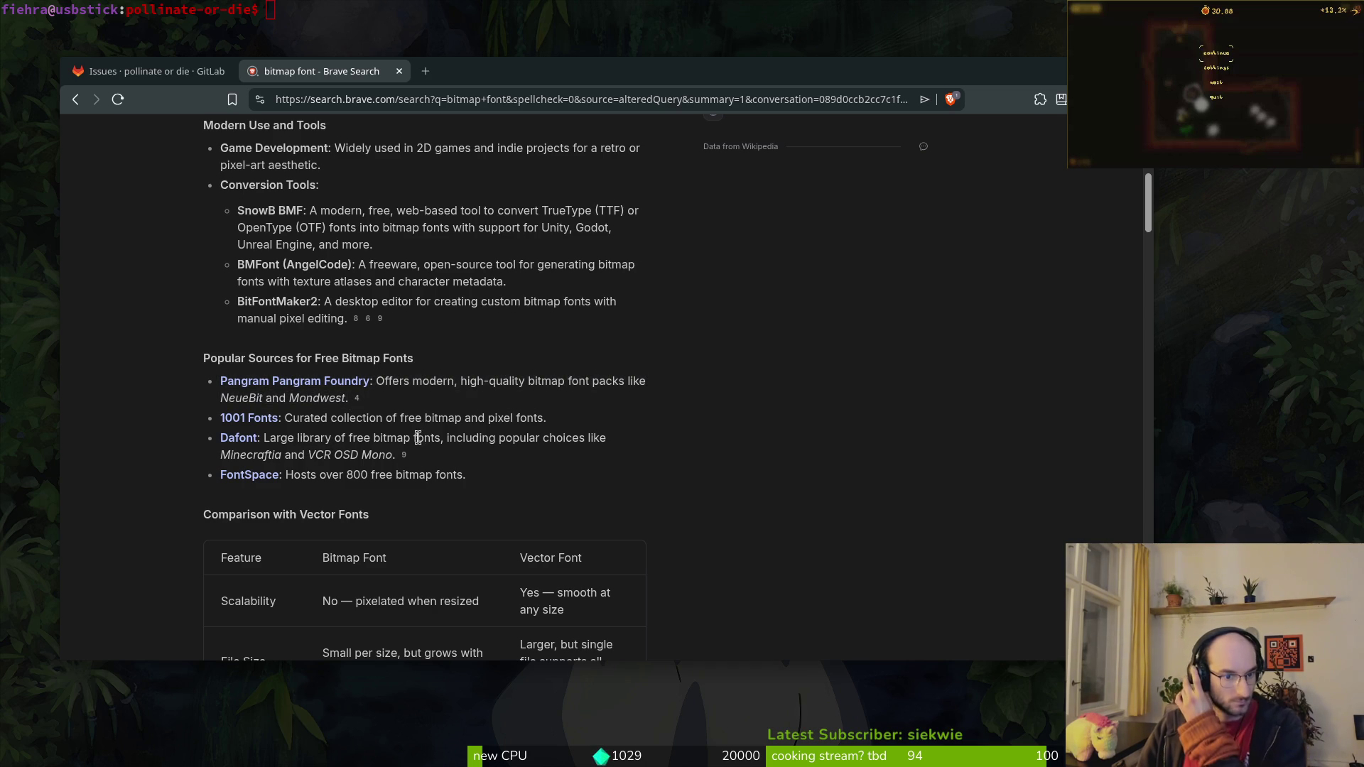
scroll(419, 437, "down", 10)
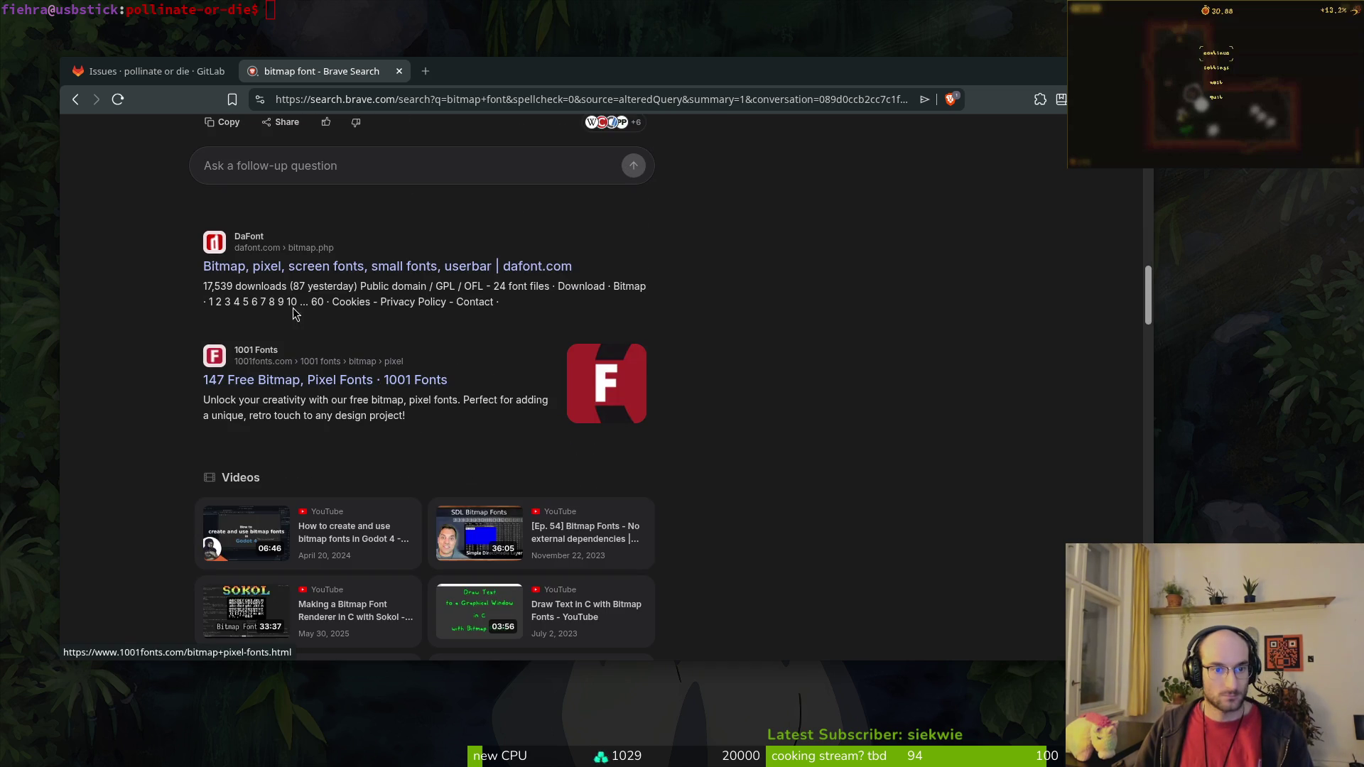
left_click_drag(439, 75, 437, 74)
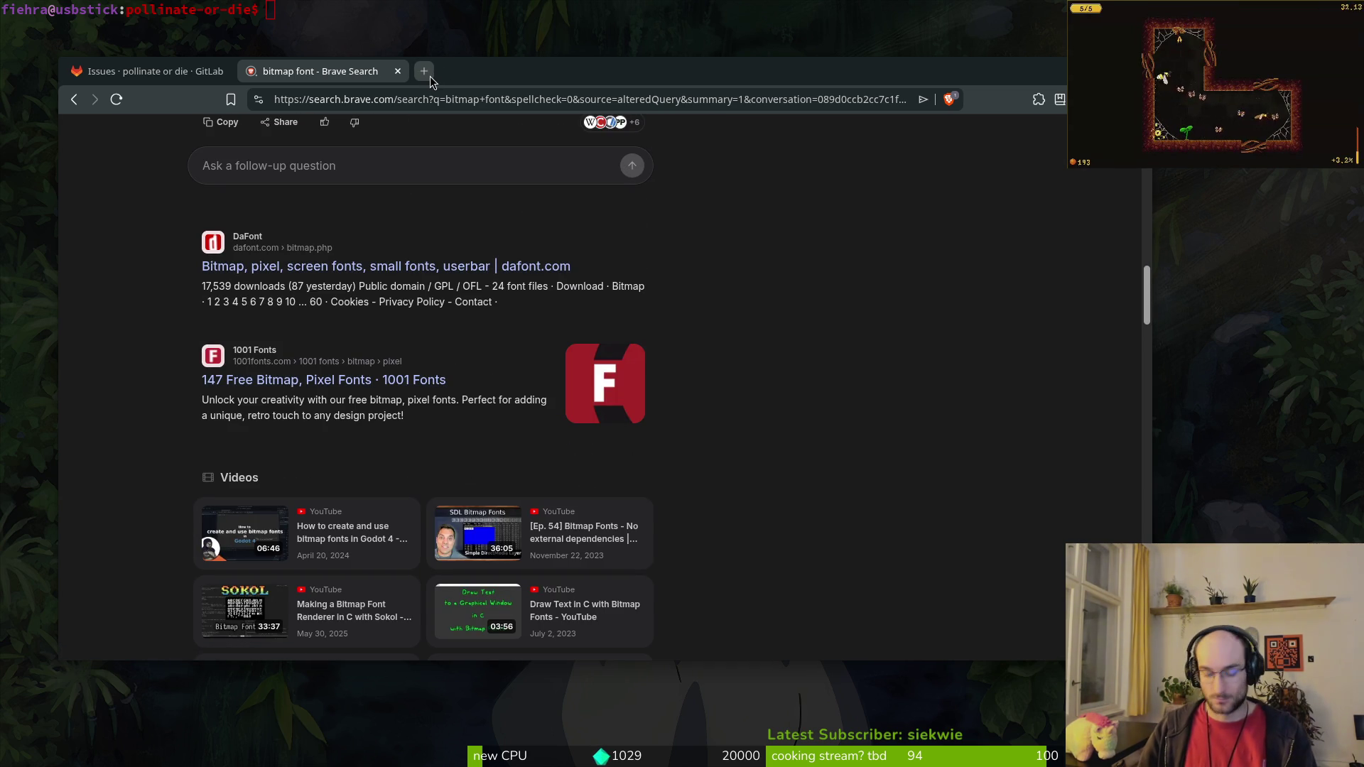
Step: Search 'godot bitmap font' in a new tab and open the BitmapFont Godot 3.5 docs
left_click(425, 71)
type("godot")
key("Return")
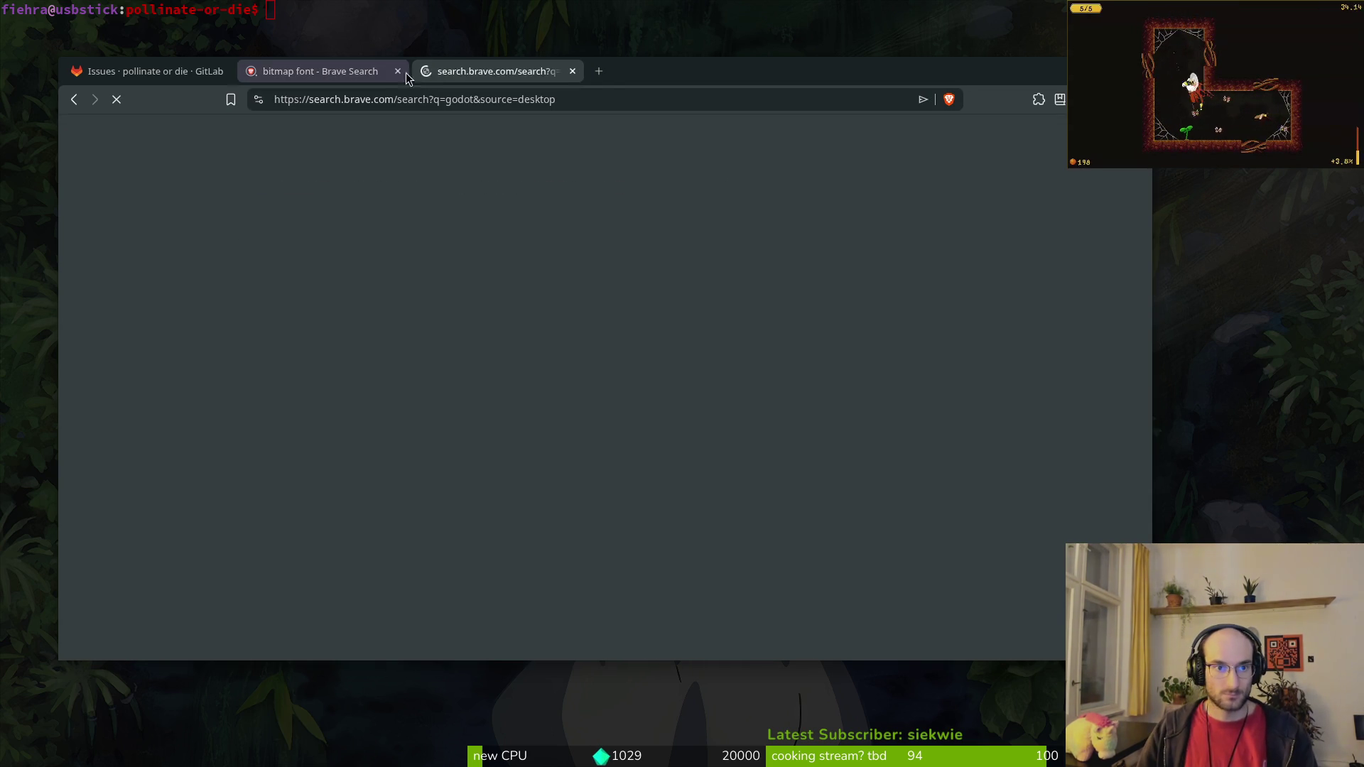
type("bitmpa")
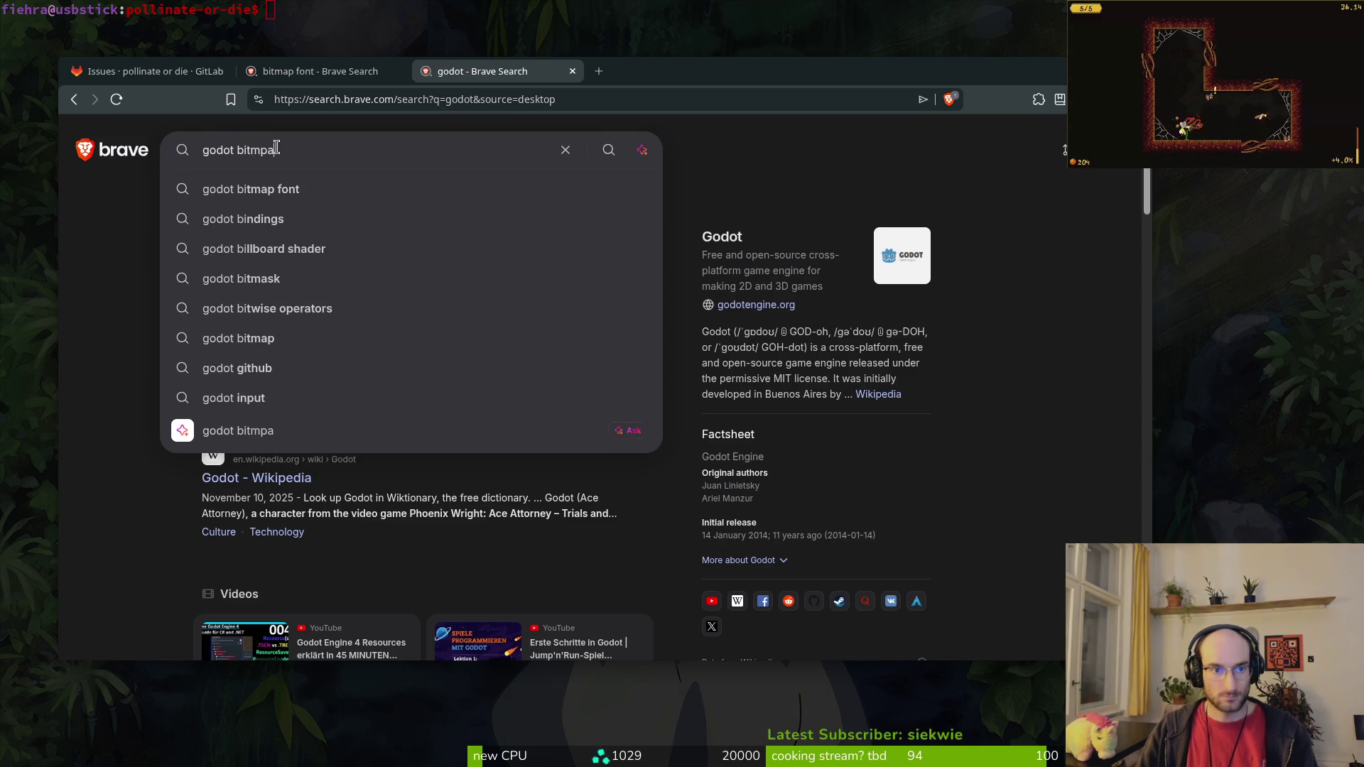
key("BackSpace")
key("BackSpace")
type("ap font")
key("Return")
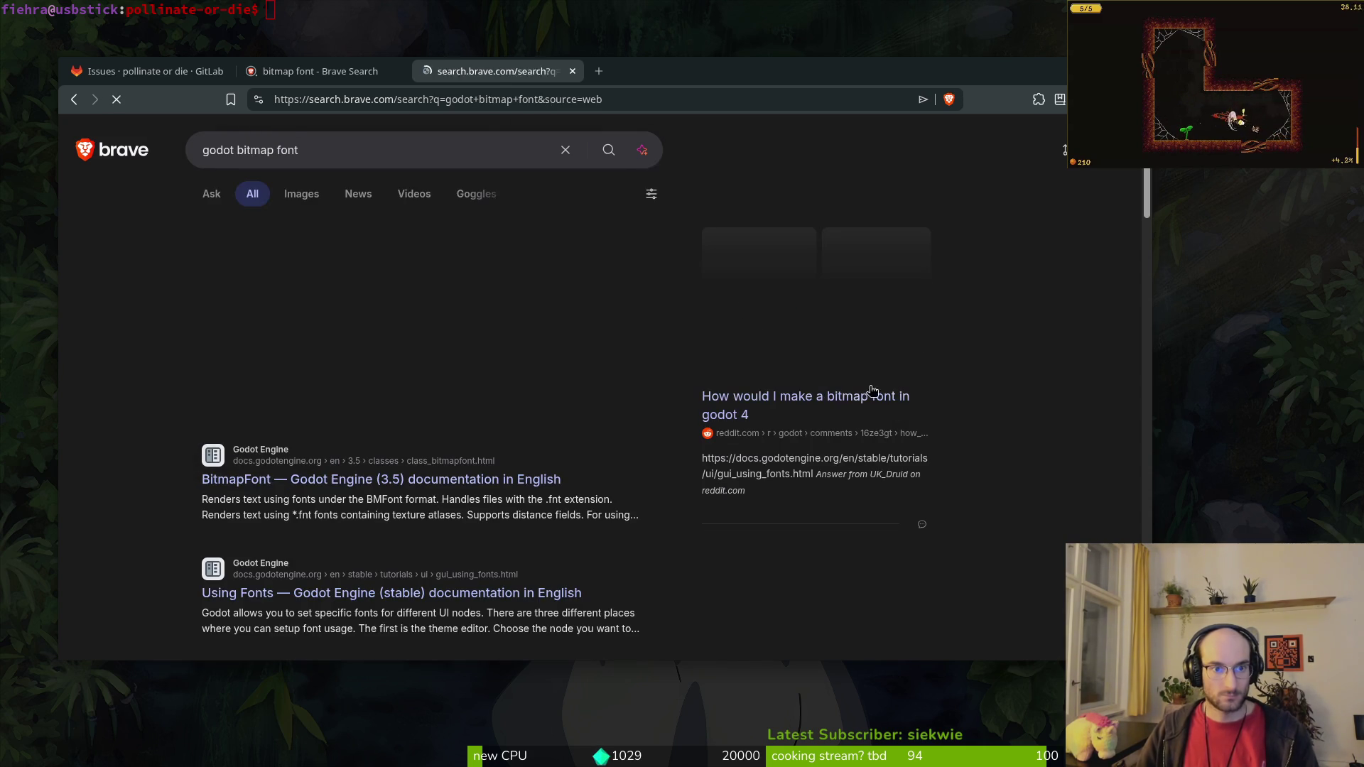
left_click(297, 480)
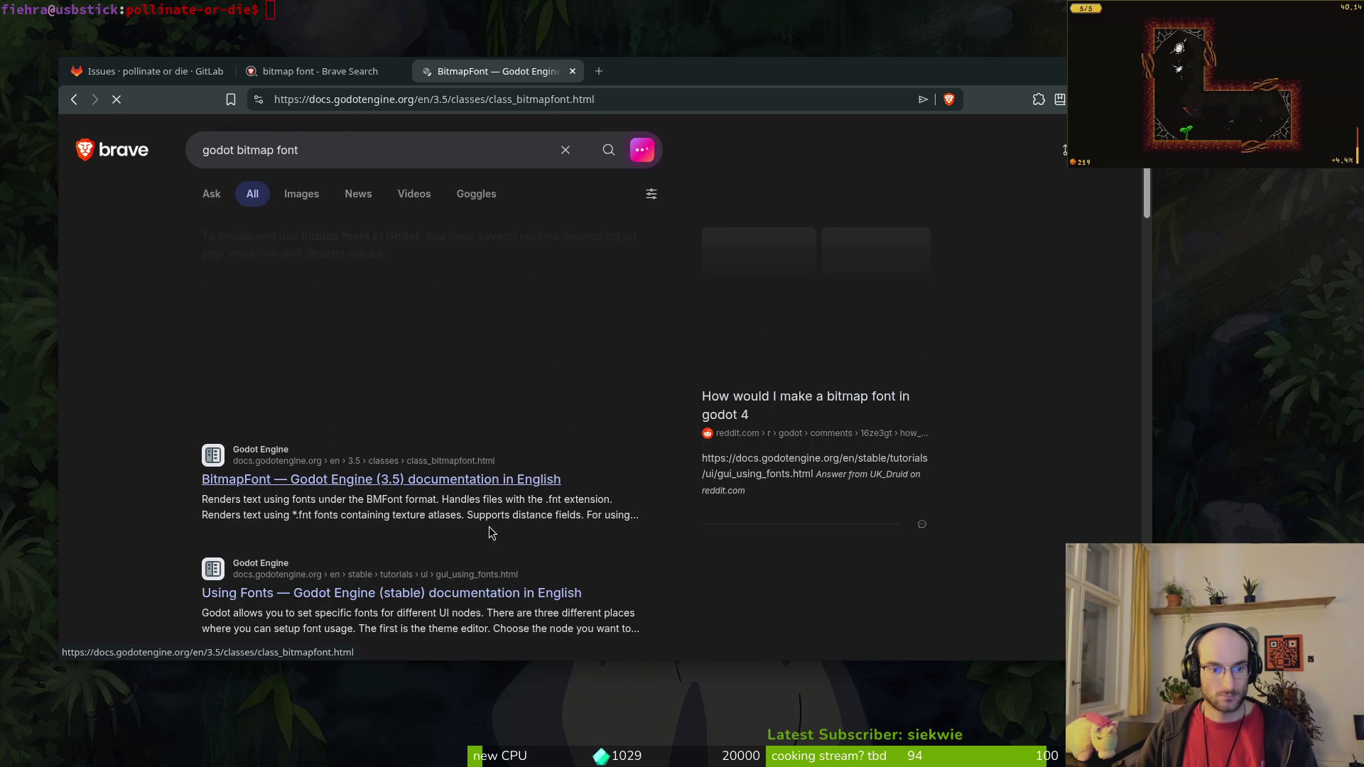
Step: Open the Using Fonts docs from the results and open its LibreQuake font sheet credit link
key("alt+Left")
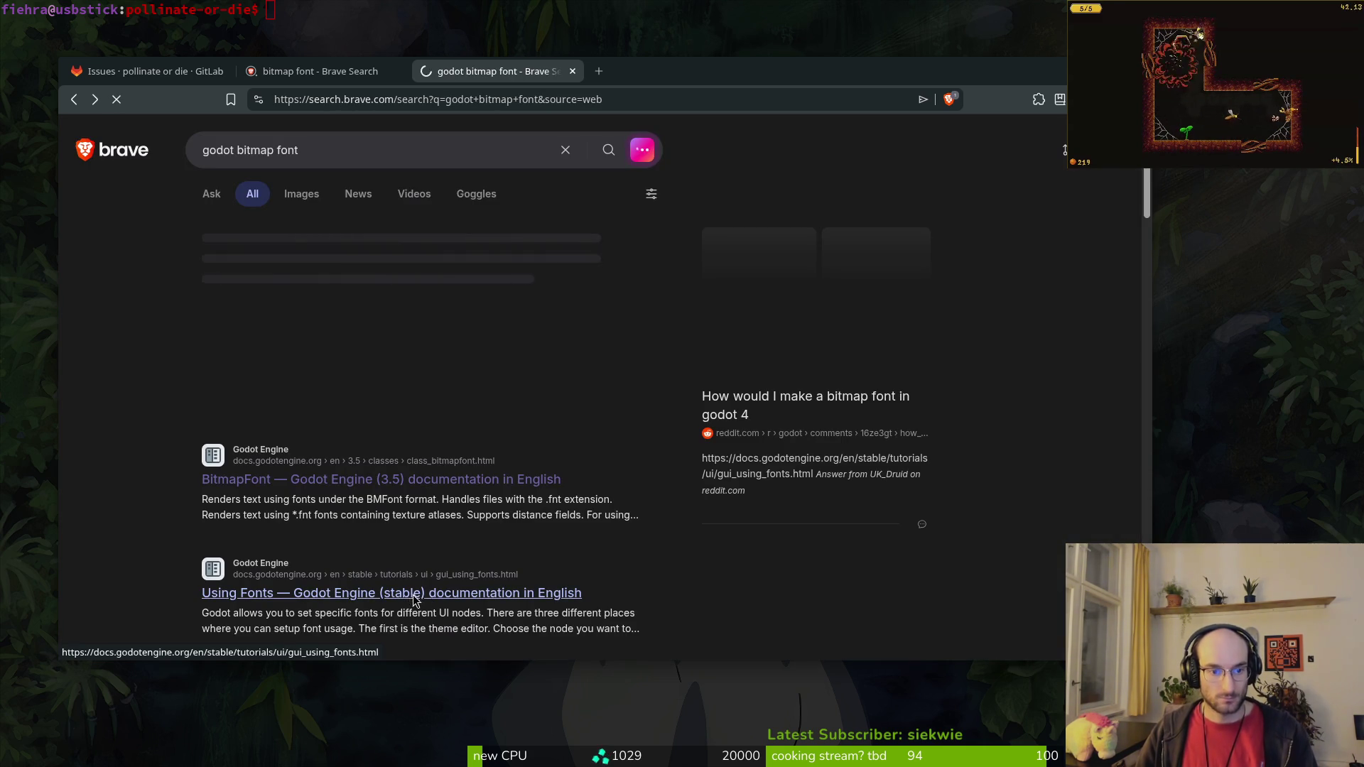
left_click(242, 598)
scroll(734, 344, "down", 6)
scroll(734, 344, "down", 15)
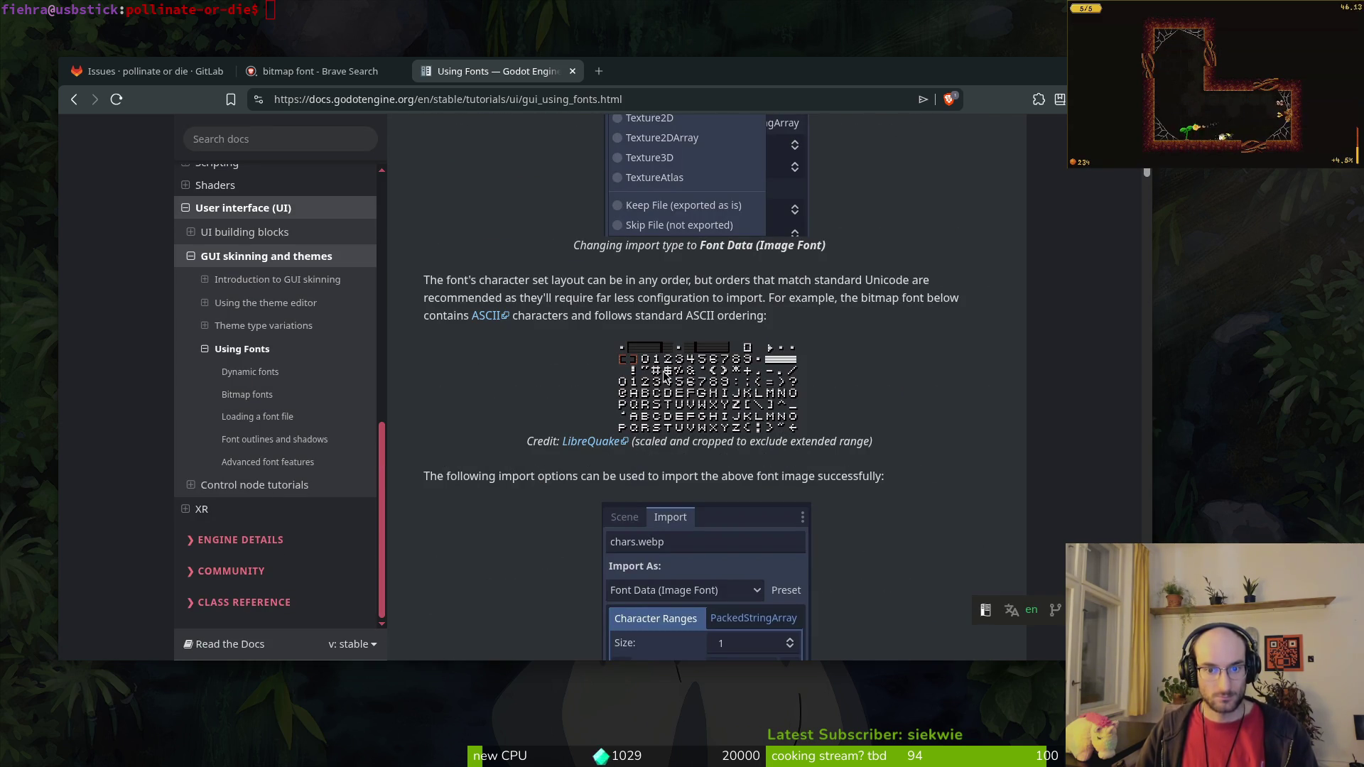
left_click(593, 442)
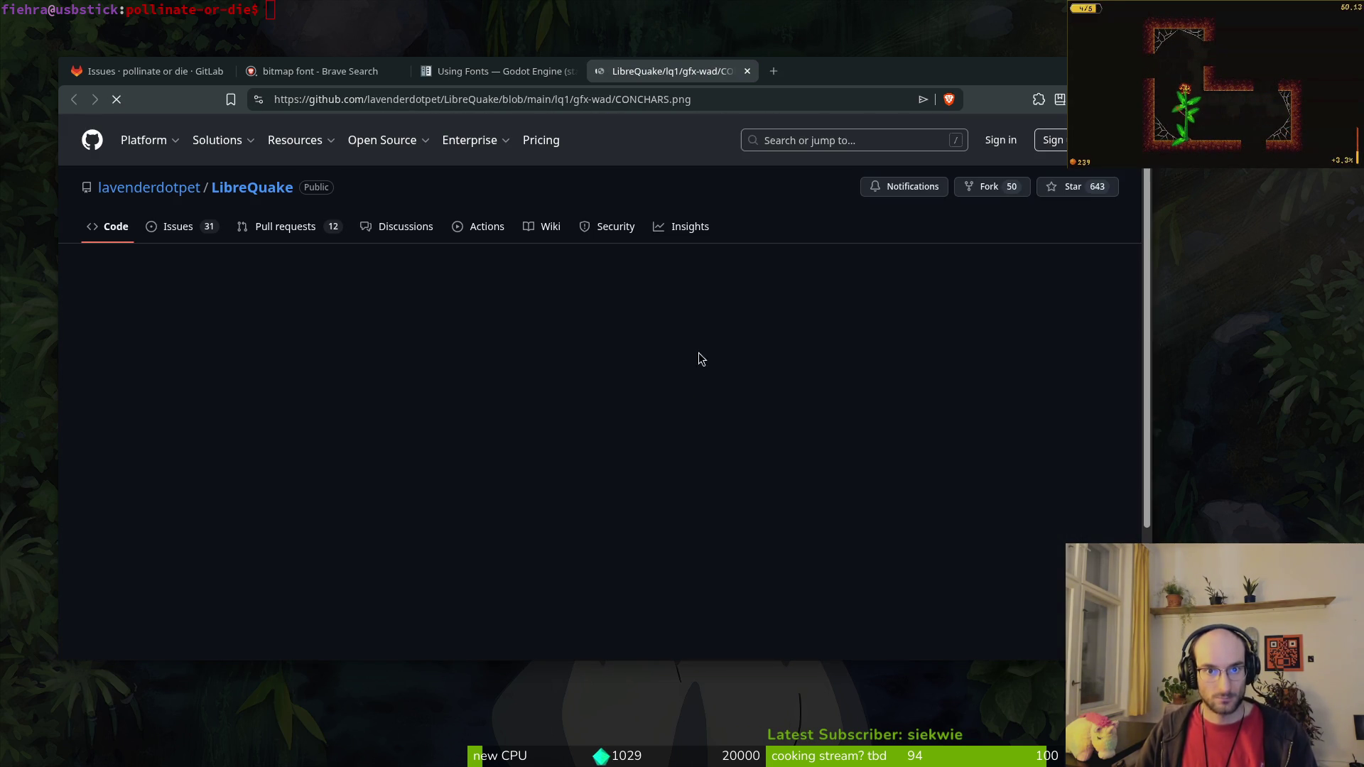
Step: Maximize the browser and zoom in and back out to inspect the CONCHARS.png font sheet
double_click(814, 77)
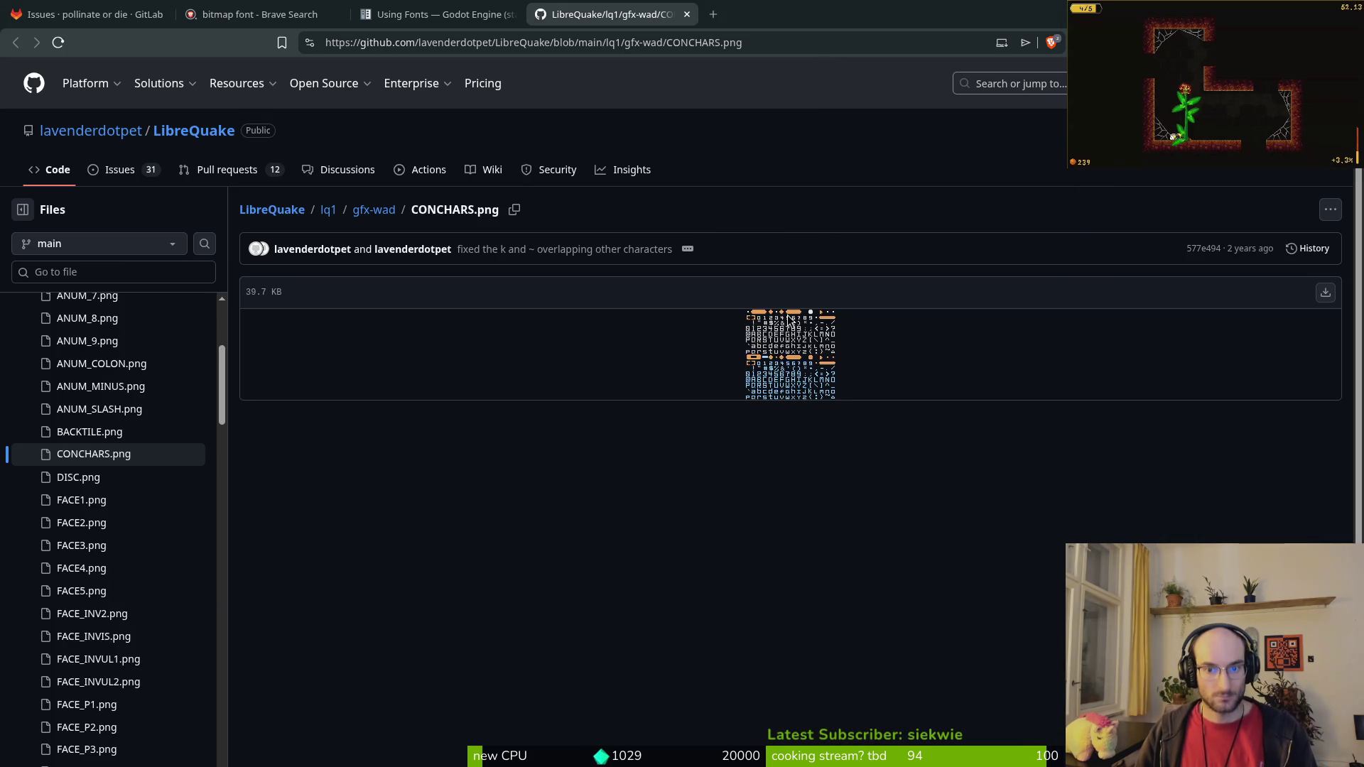
key("ctrl+plus")
key("ctrl+plus")
key("ctrl+plus")
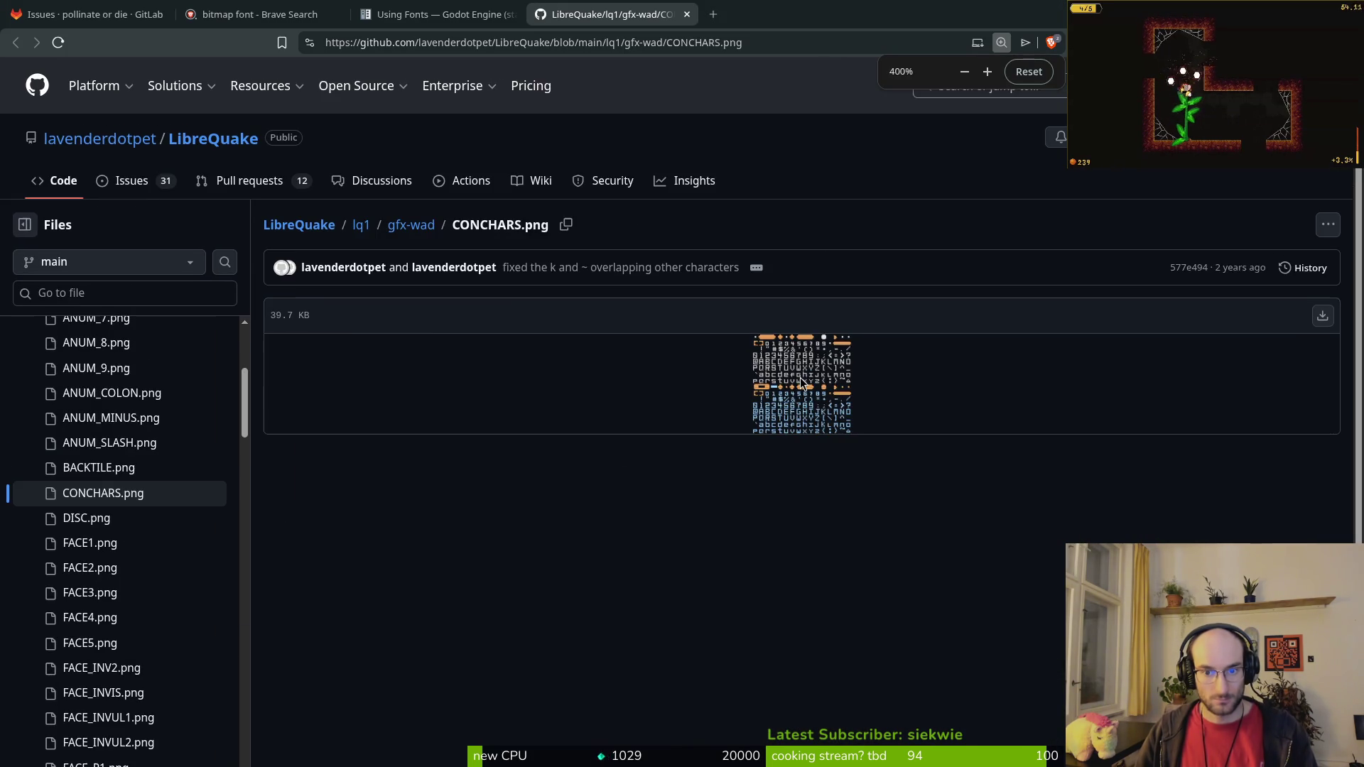
scroll(813, 415, "down", 5)
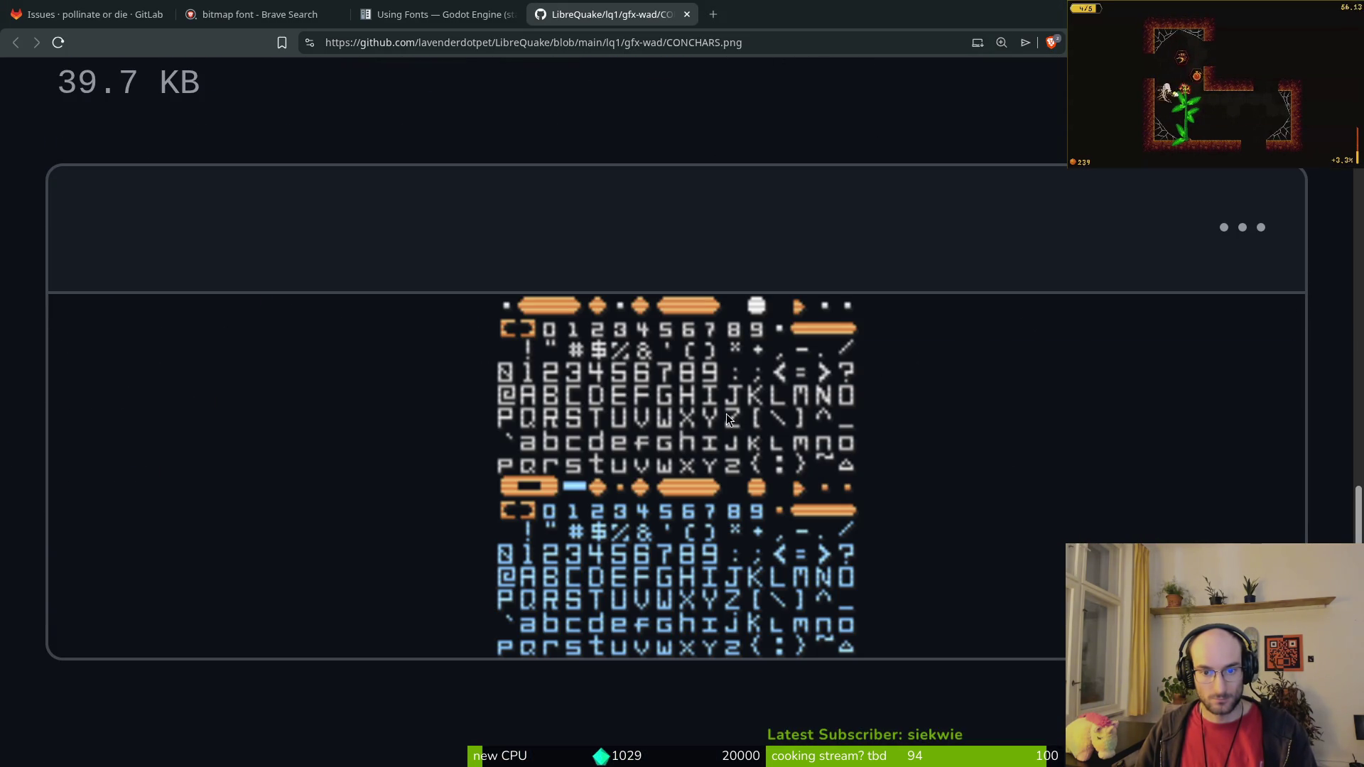
key("ctrl+minus")
key("ctrl+minus")
key("ctrl+minus")
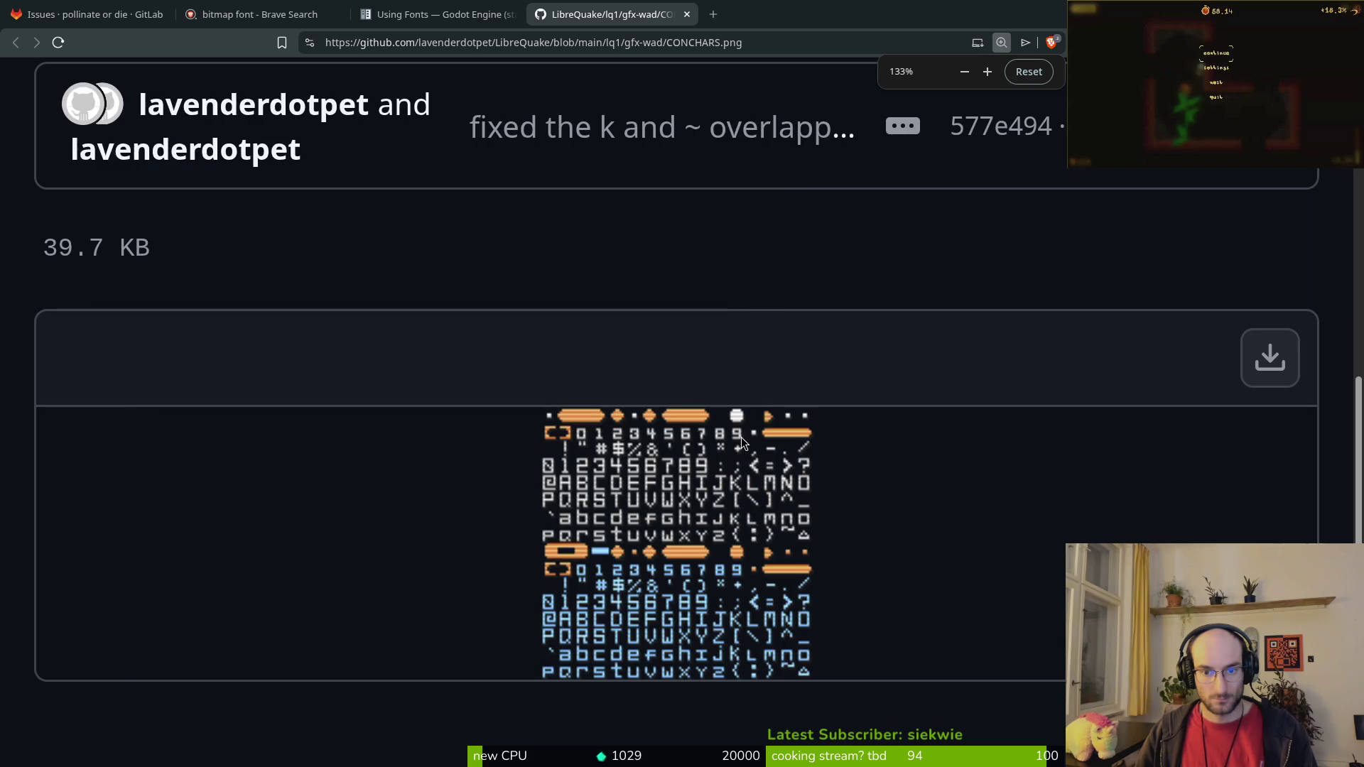
scroll(710, 403, "up", 2)
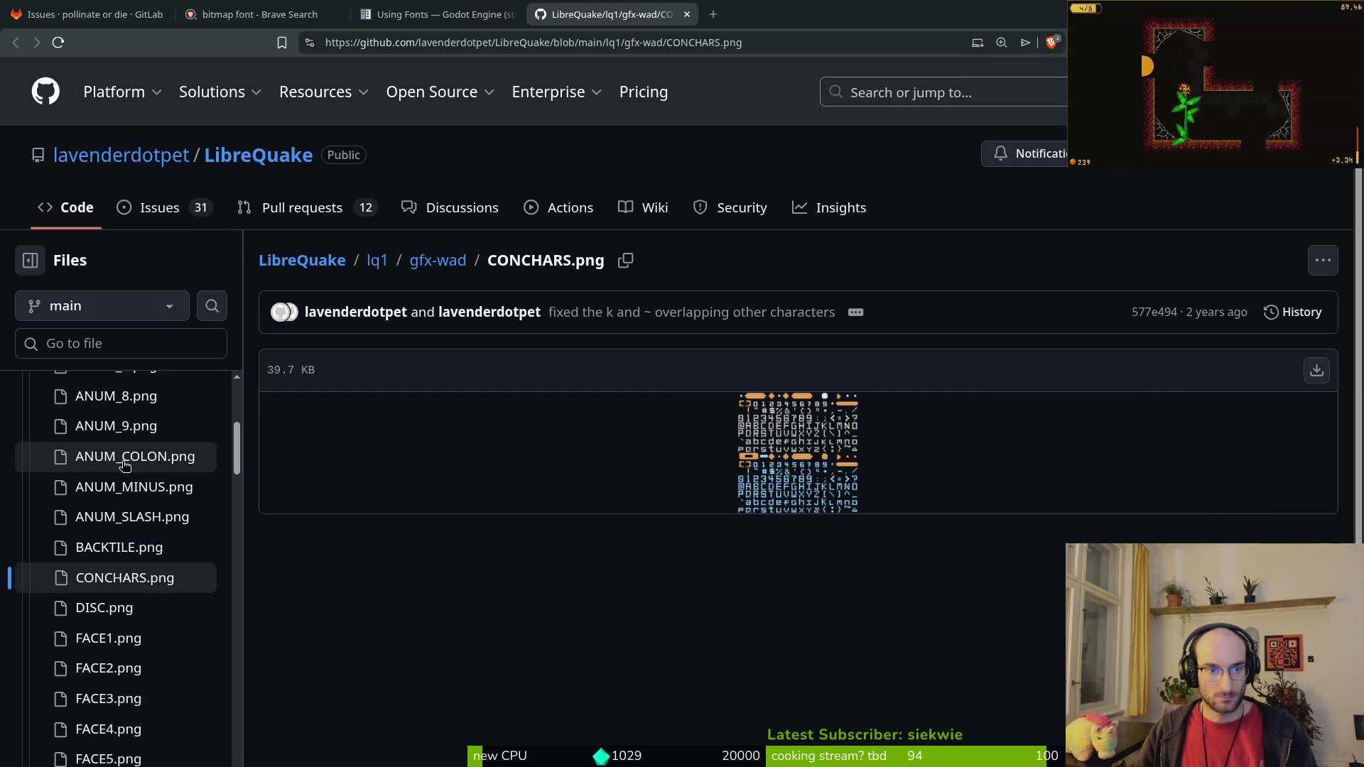
scroll(151, 611, "down", 6)
scroll(142, 455, "up", 2)
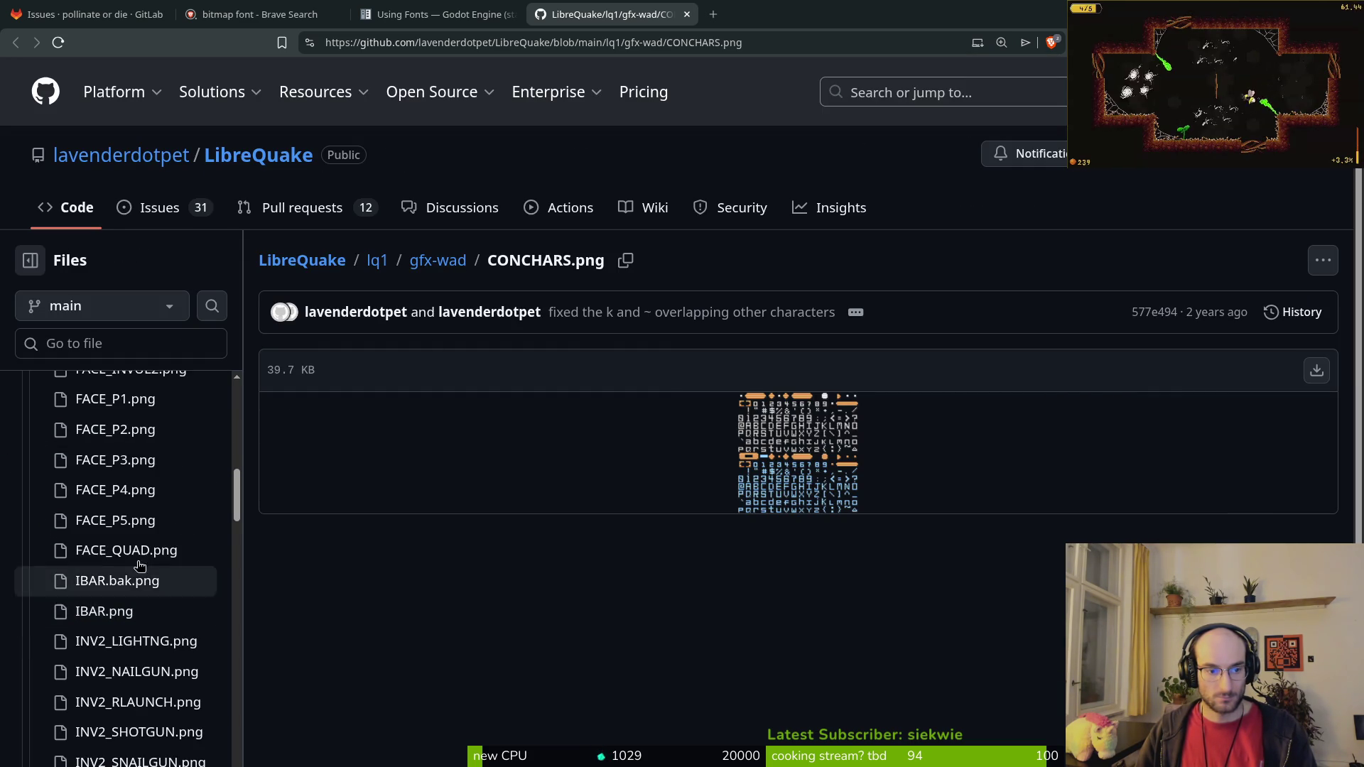
Step: Glance at FACE_P1.png, return to CONCHARS.png, then go back to the Godot docs tab
left_click(117, 484)
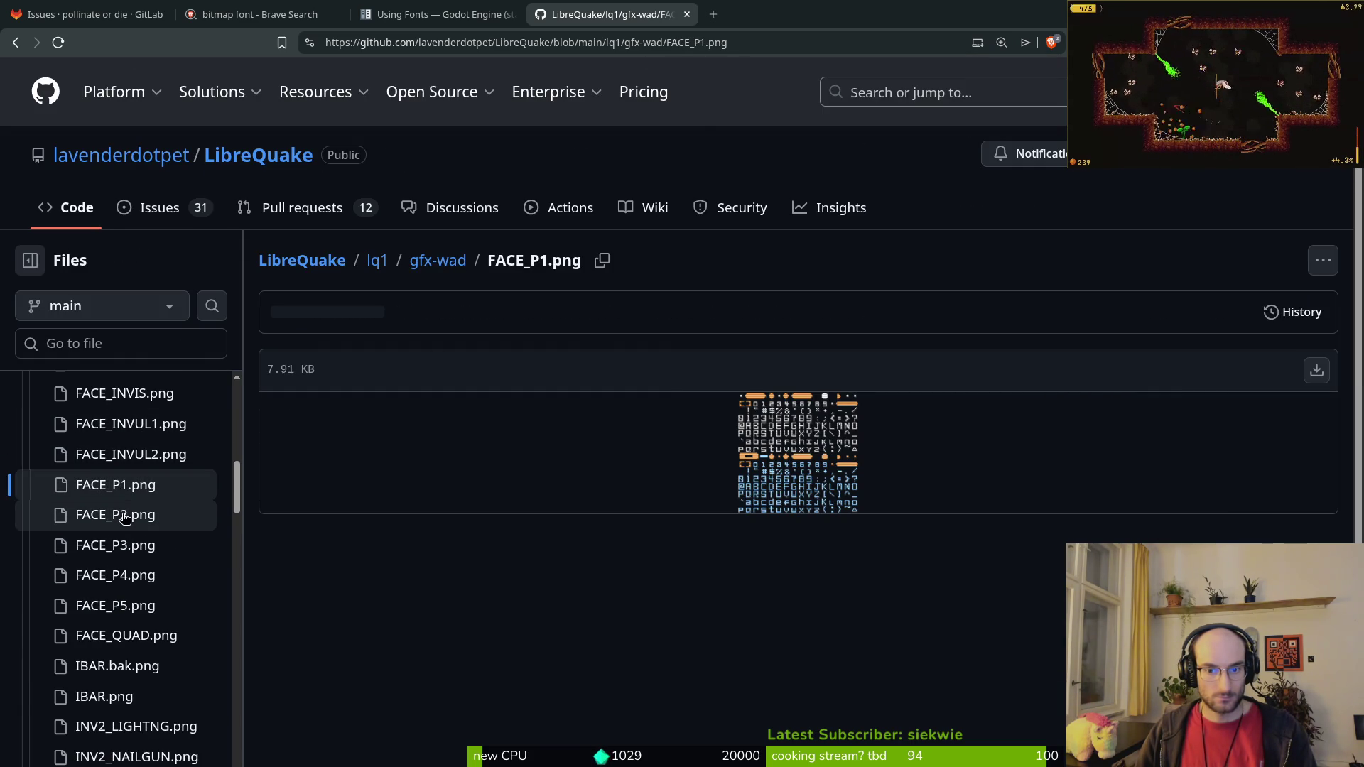
key("alt+Left")
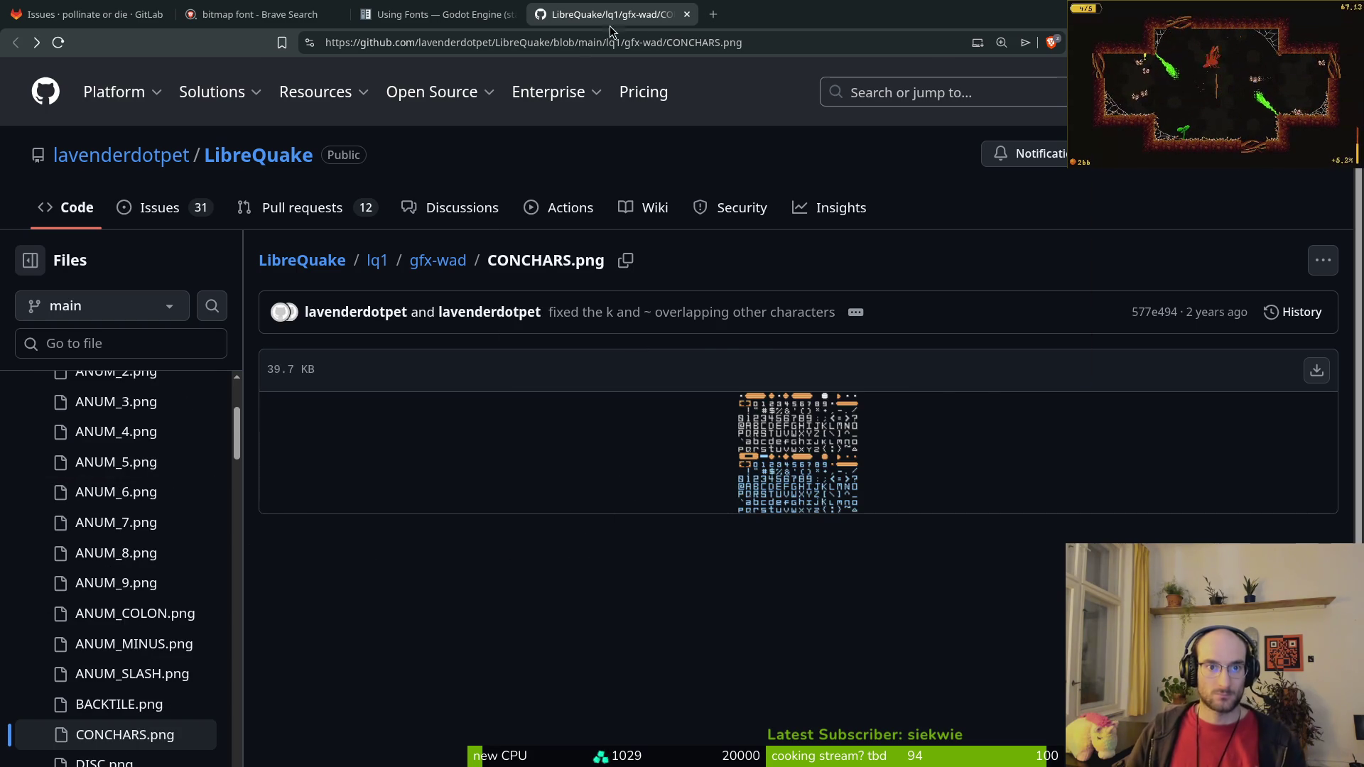
left_click(437, 14)
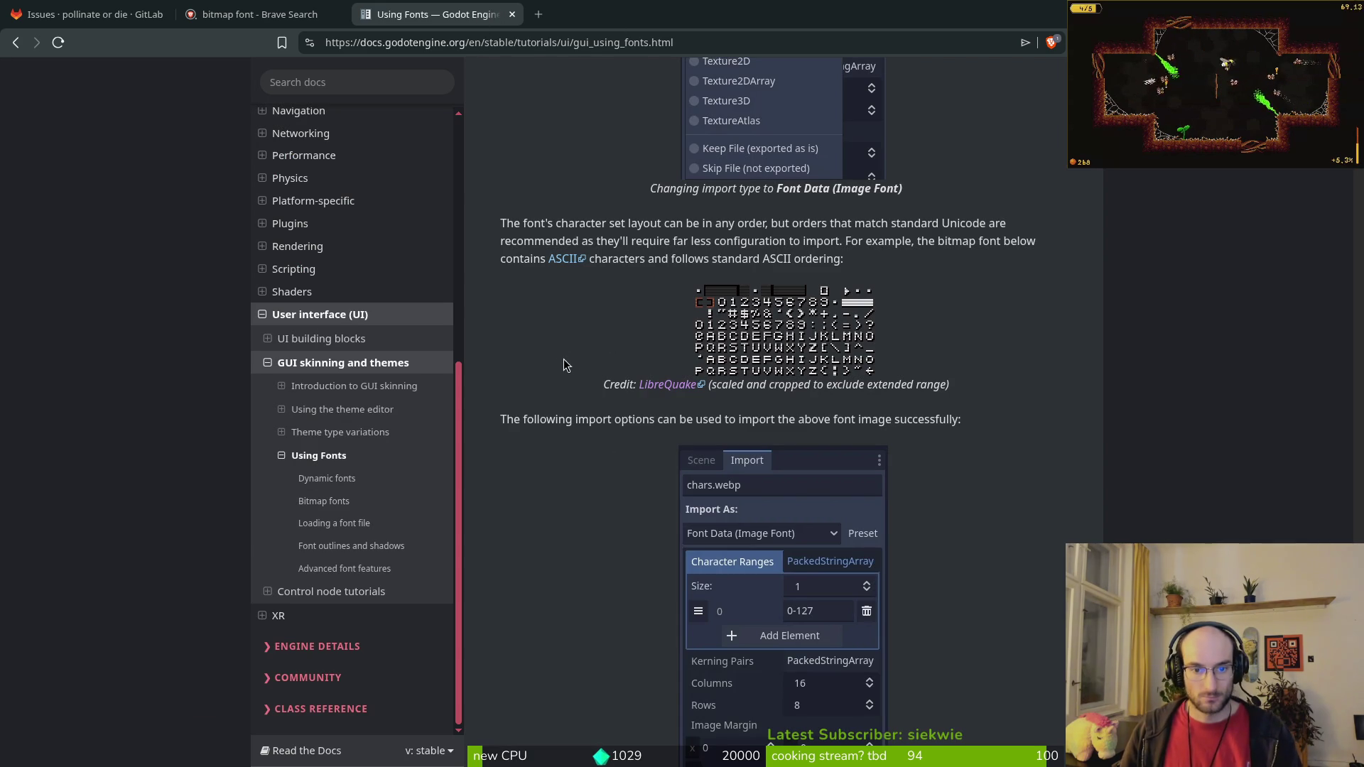
Step: Read Wikipedia's ASCII article and view its enlarged code chart
left_click(558, 260)
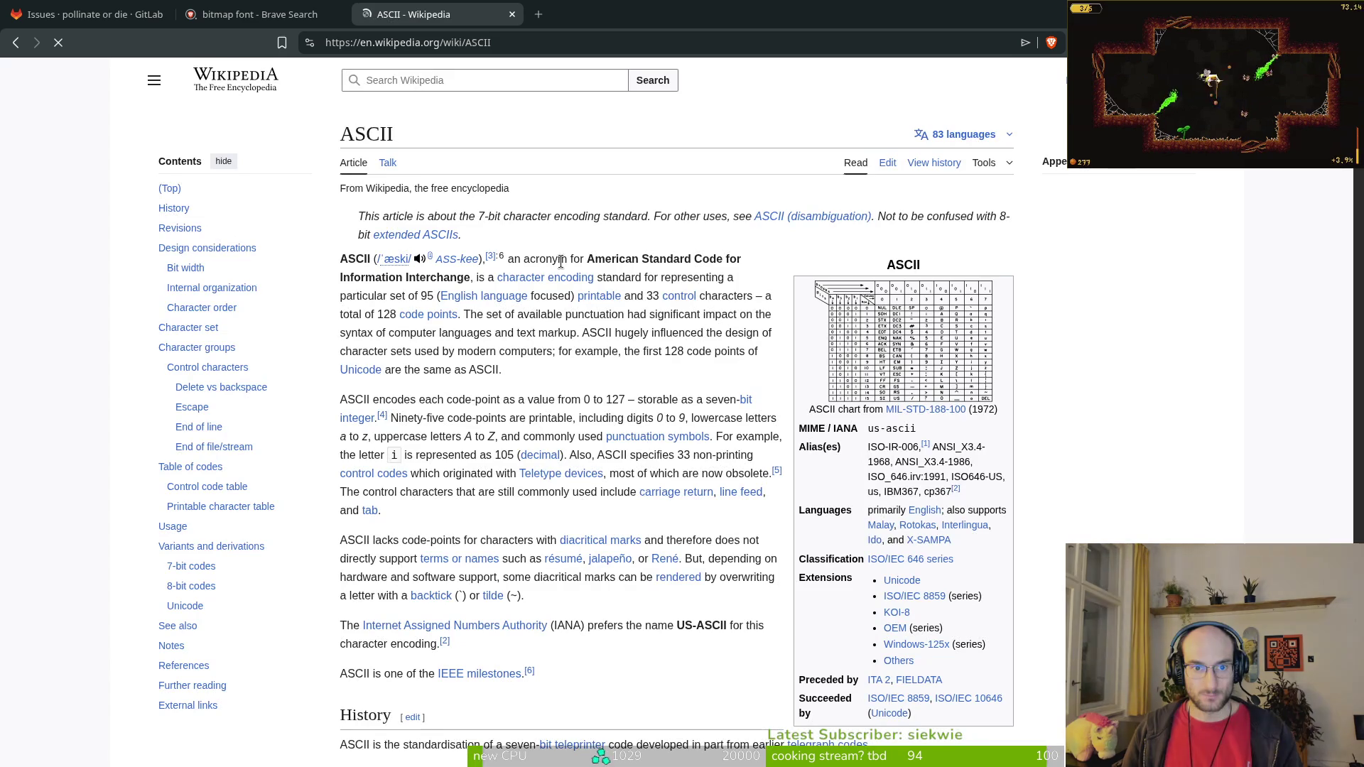
left_click(869, 353)
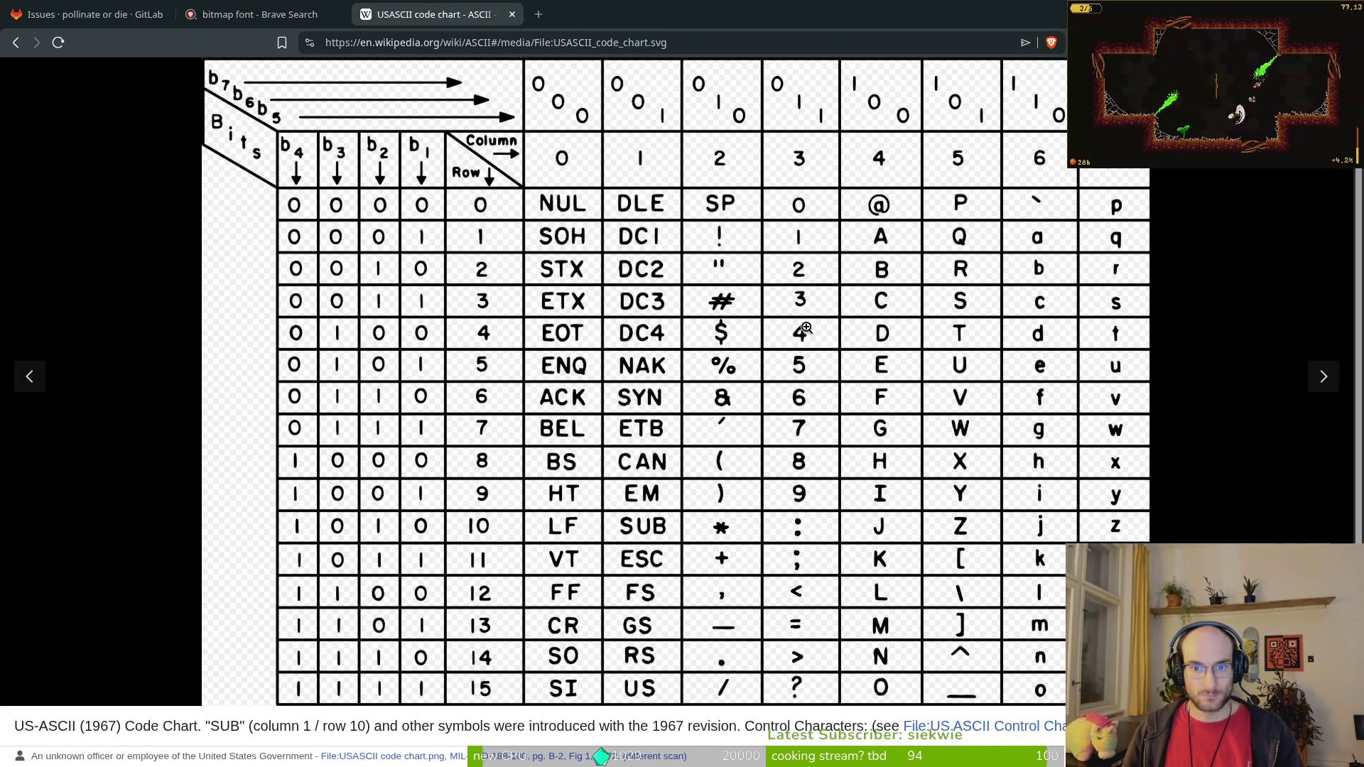
key("ctrl+w")
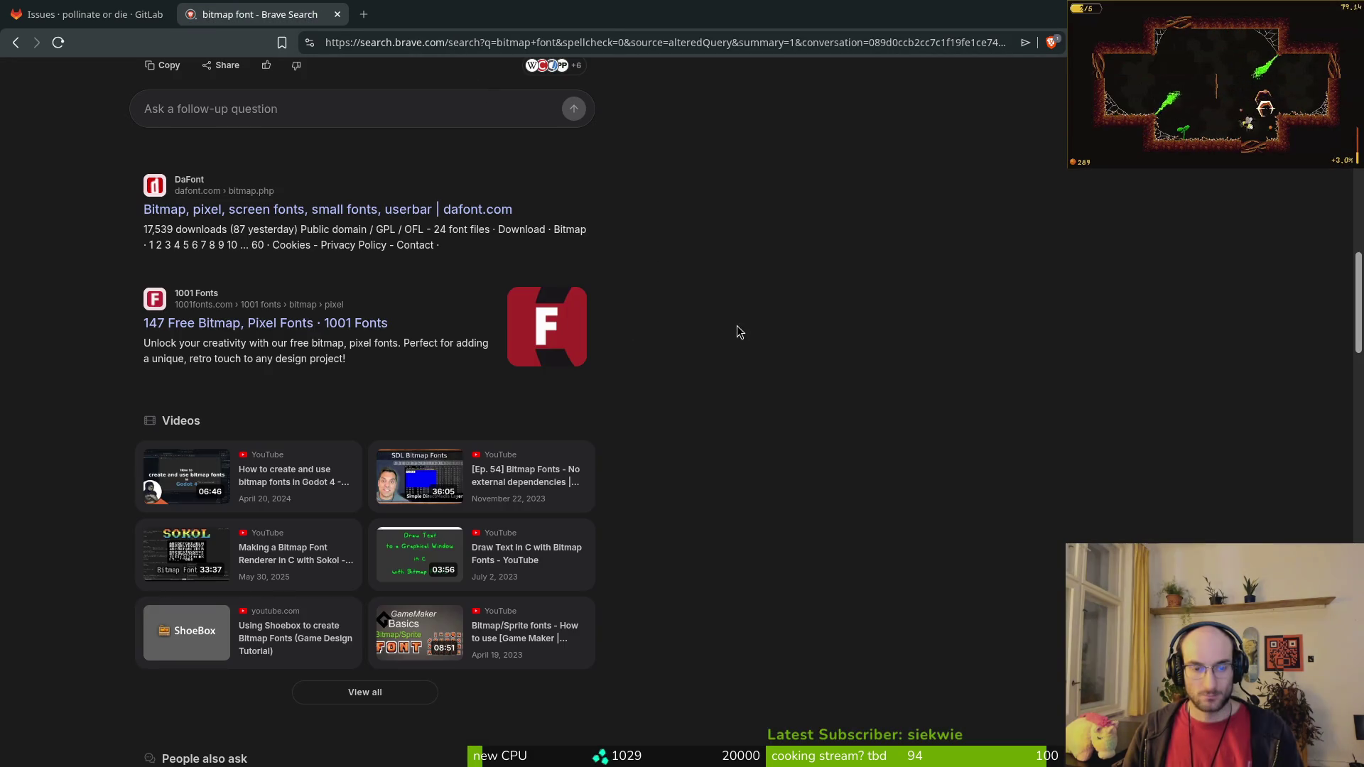
scroll(478, 154, "up", 3)
key("ctrl+shift+t")
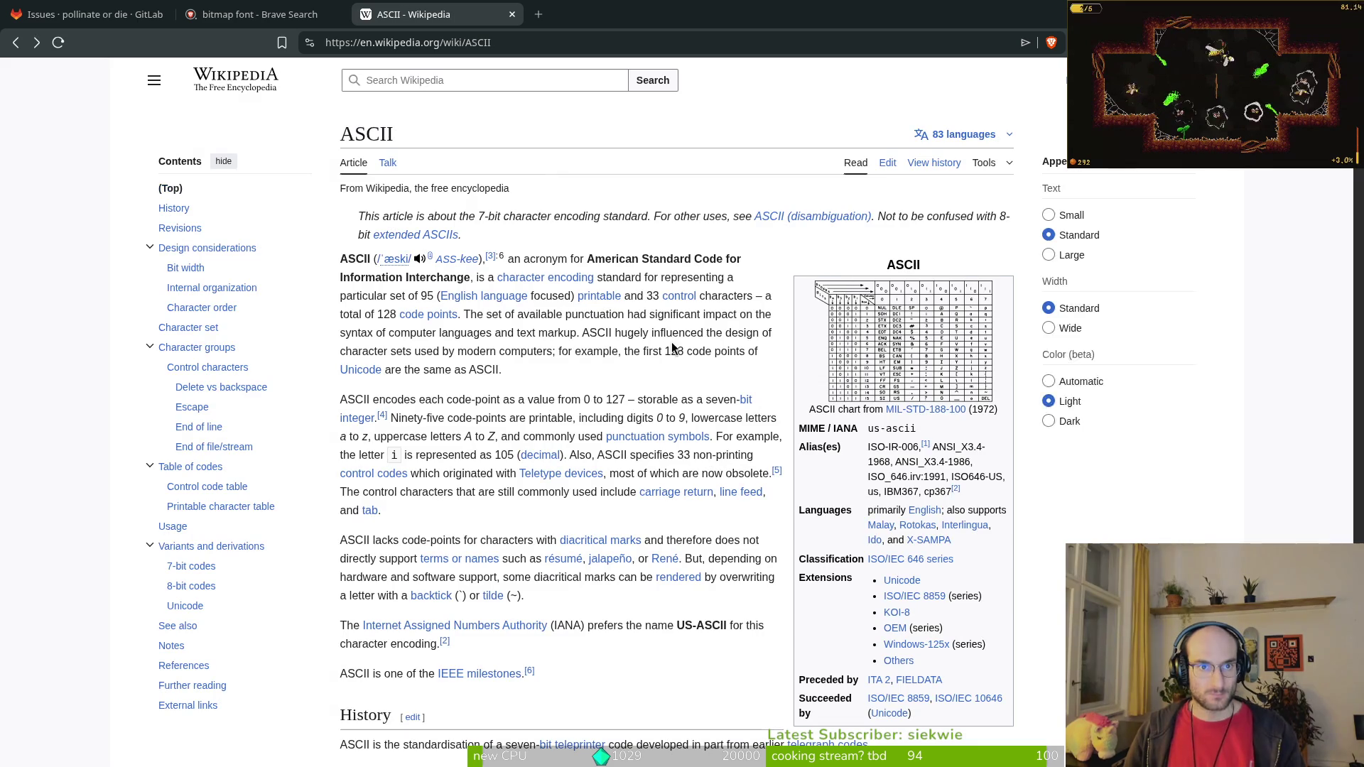
Step: Reread the Godot Using Fonts page, then start a 'bitmap font character temp' search in a new tab
key("alt+Left")
scroll(658, 455, "down", 8)
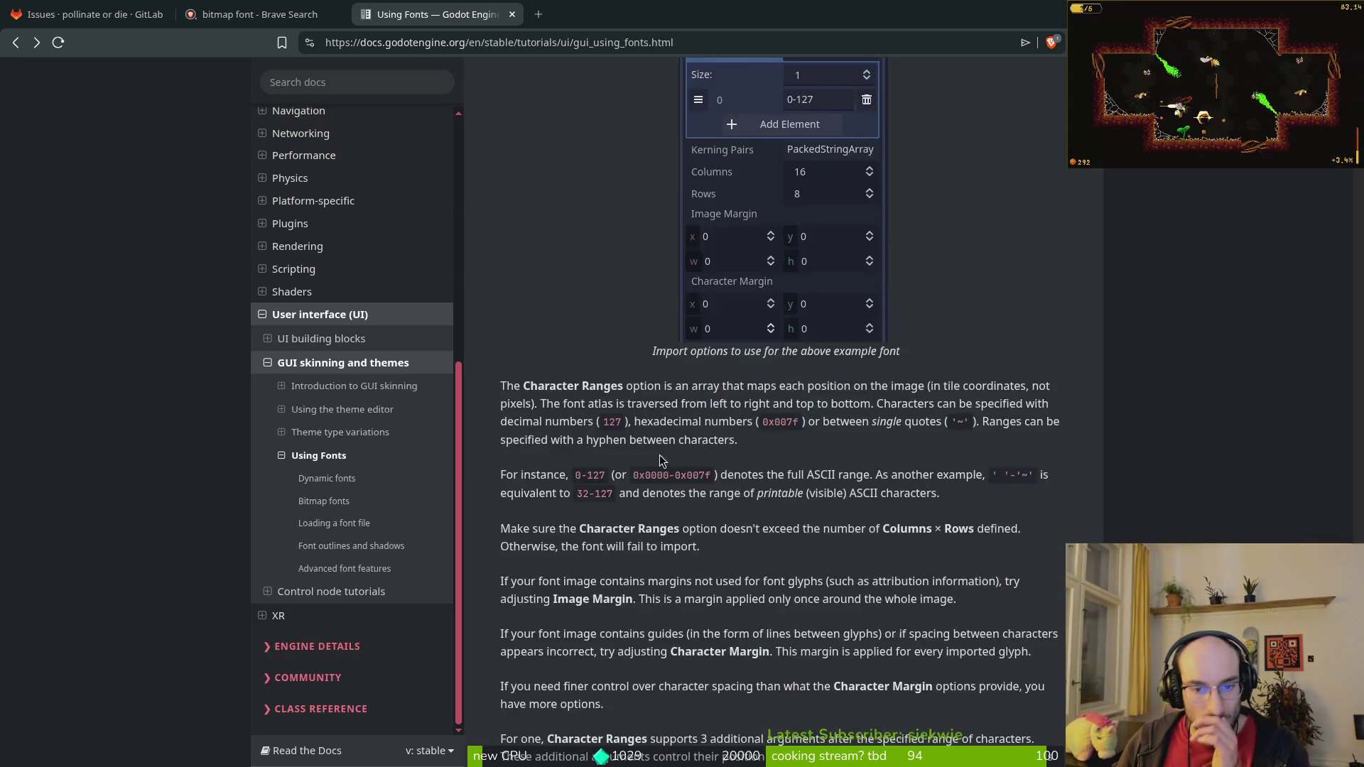
scroll(664, 447, "up", 6)
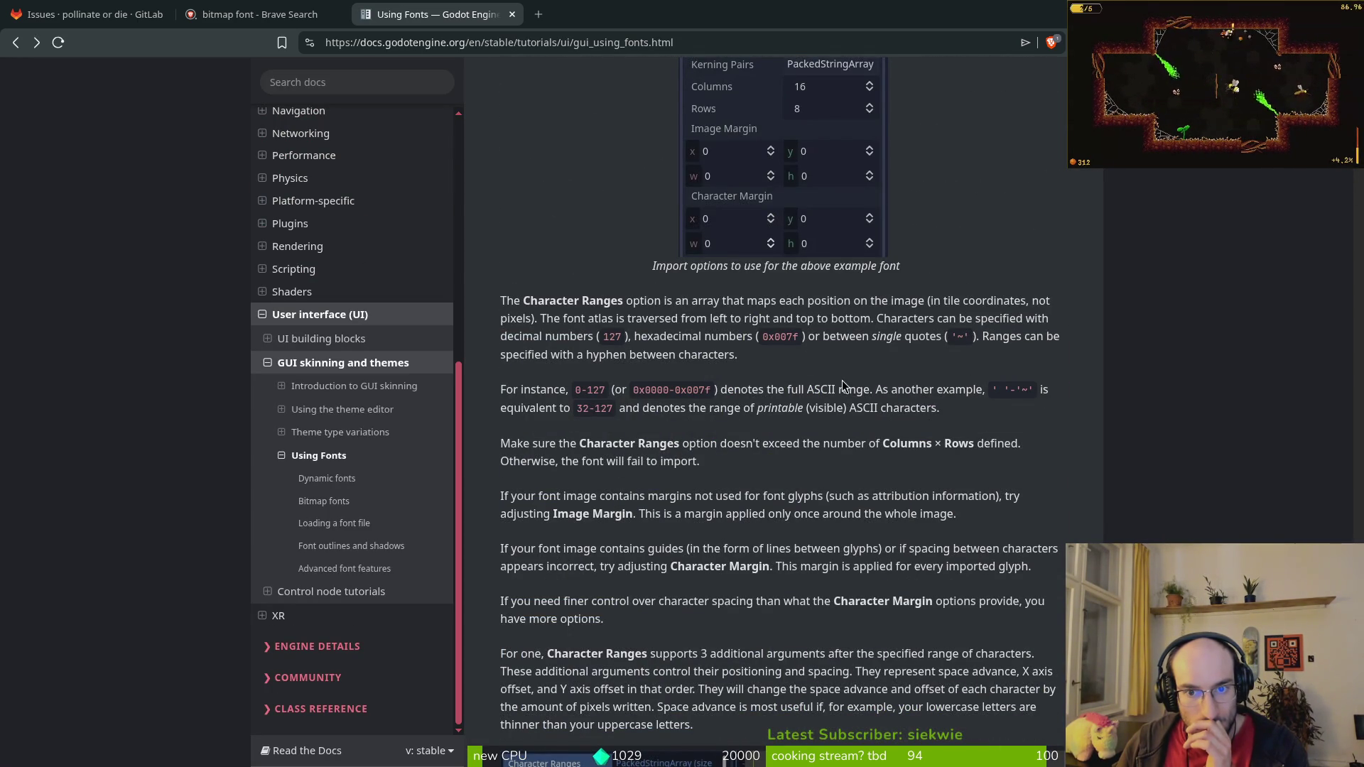
scroll(844, 384, "down", 15)
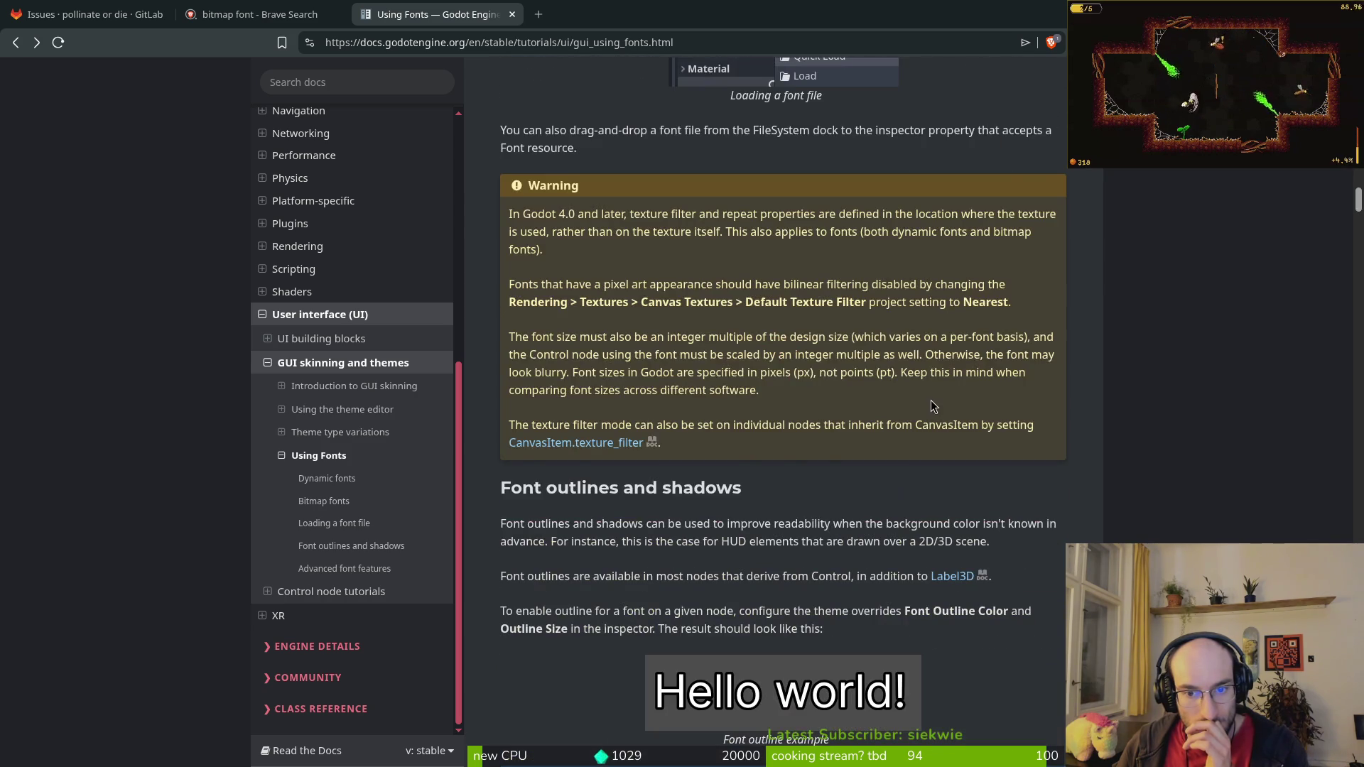
scroll(932, 407, "down", 18)
scroll(841, 378, "down", 20)
scroll(797, 363, "down", 5)
scroll(740, 278, "up", 5)
key("ctrl+t")
type("bitm")
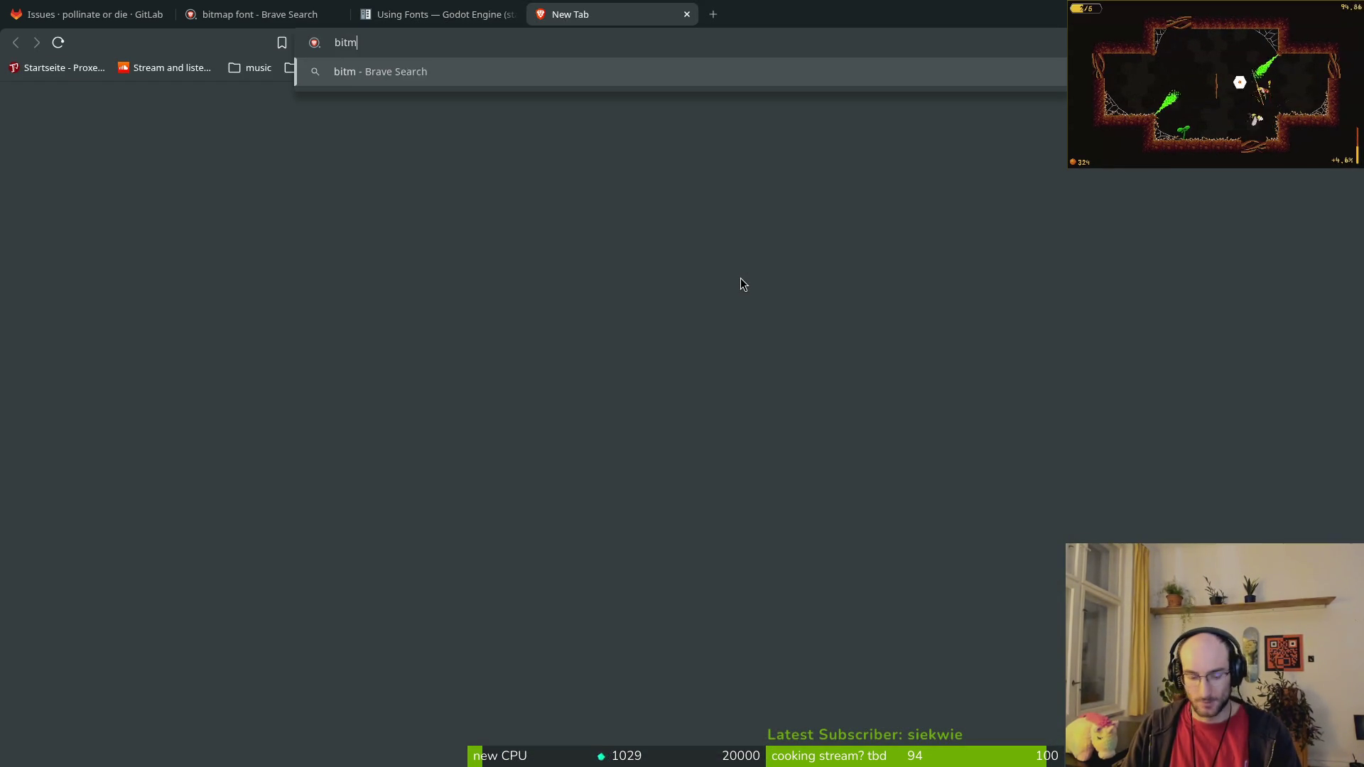
type("ap font c")
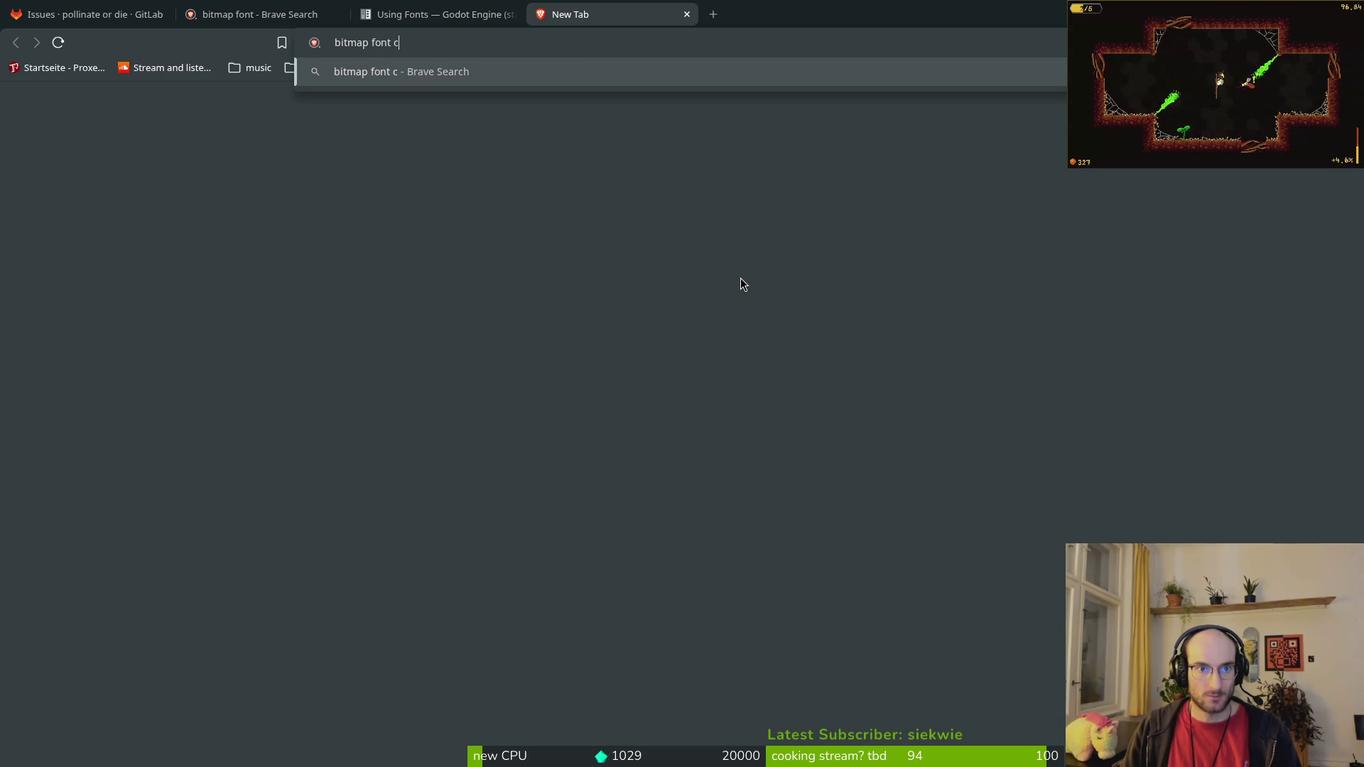
type("haracter tempo")
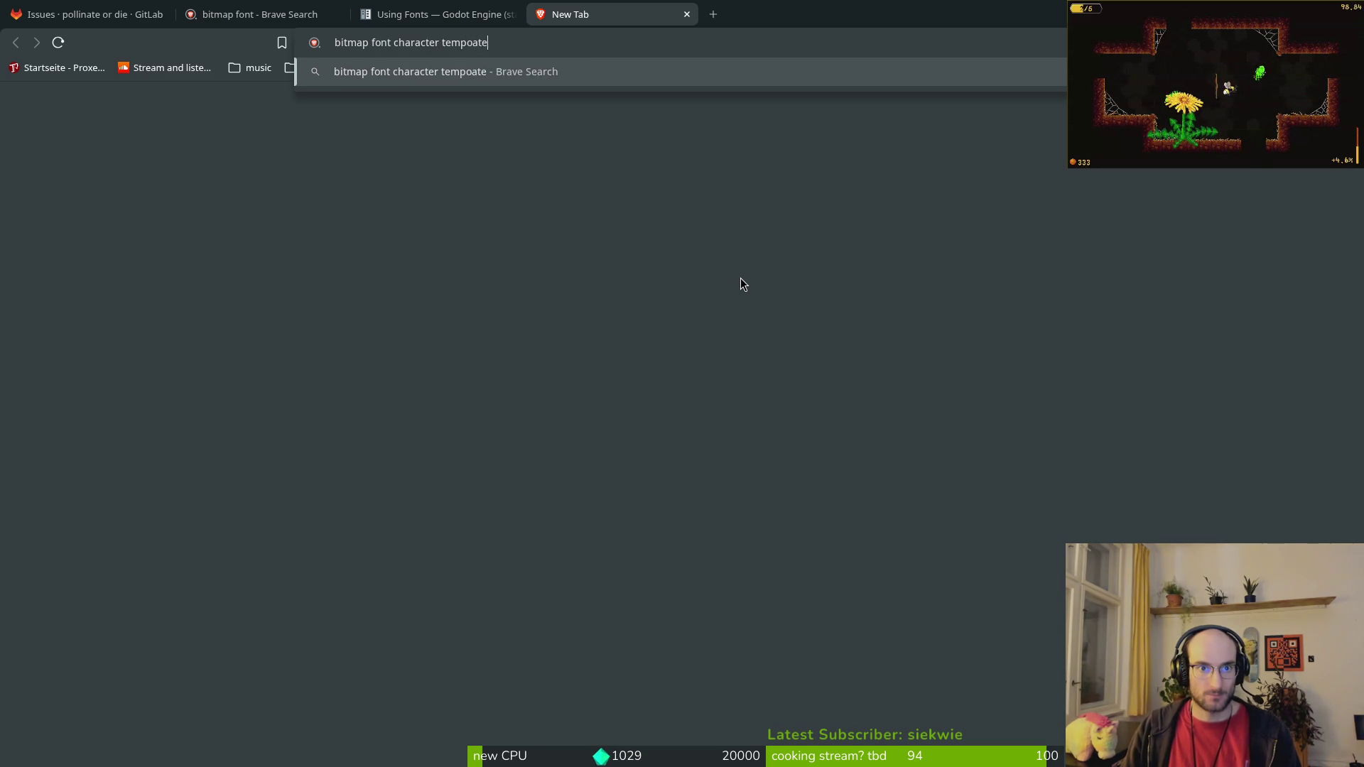
Step: Search Brave for 'bitmap font character template'
key("BackSpace")
type("late")
key("Return")
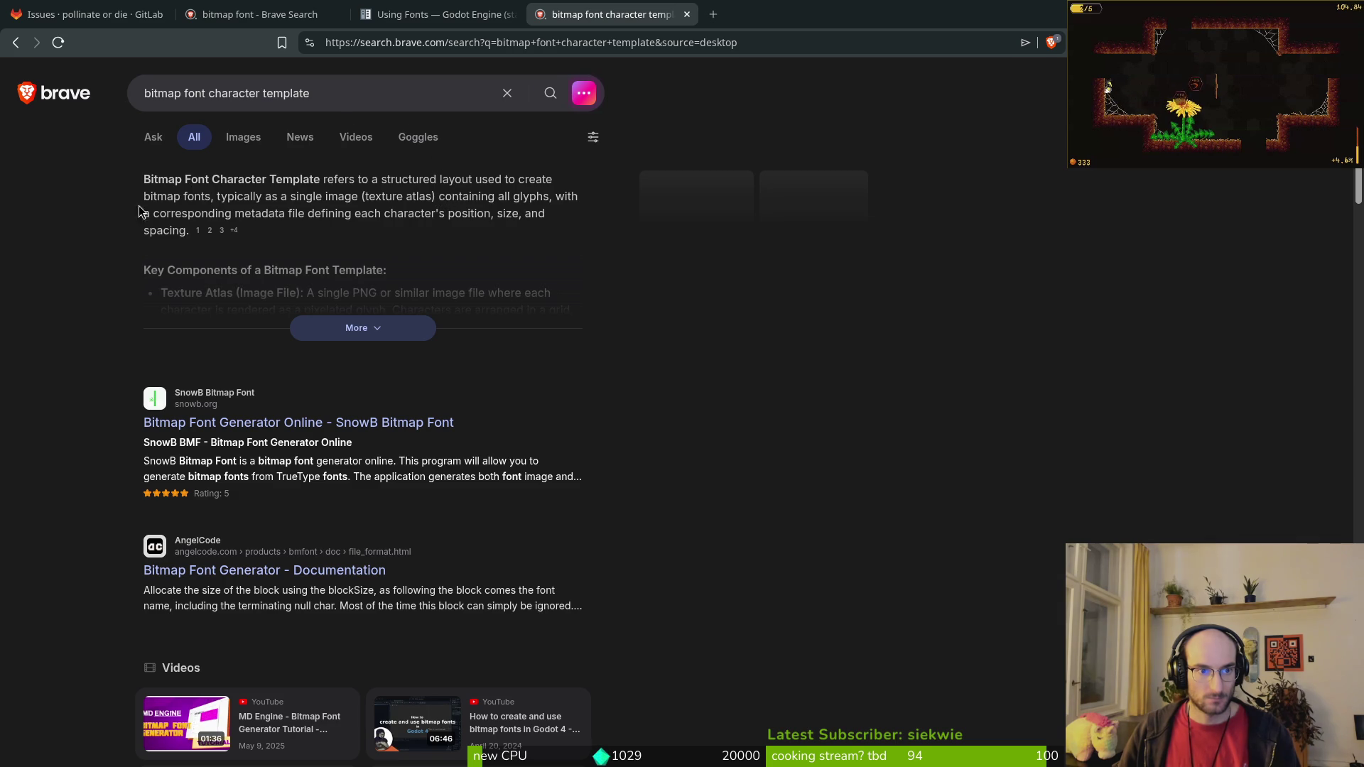
Step: Change the query to 'bitmap font layout template' and search again
double_click(231, 93)
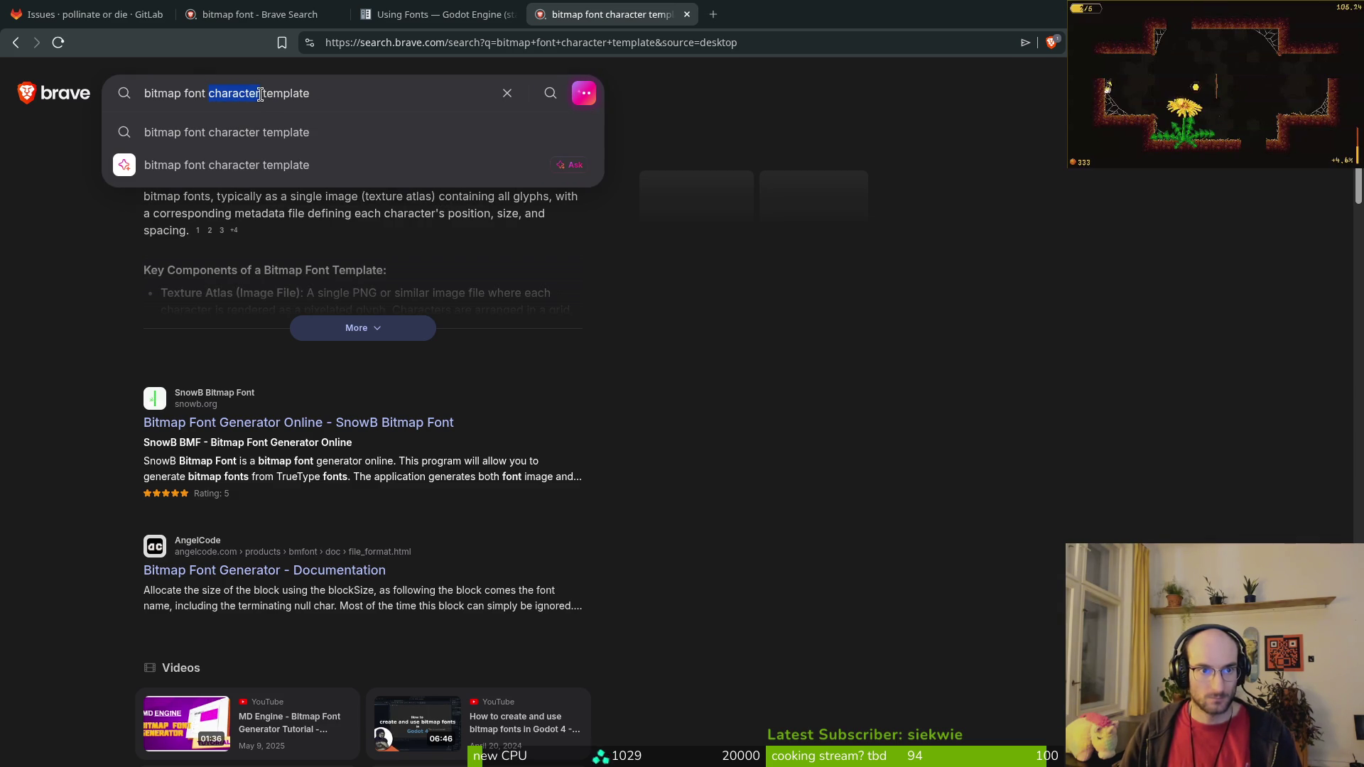
left_click(263, 94)
key("BackSpace")
key("BackSpace")
key("BackSpace")
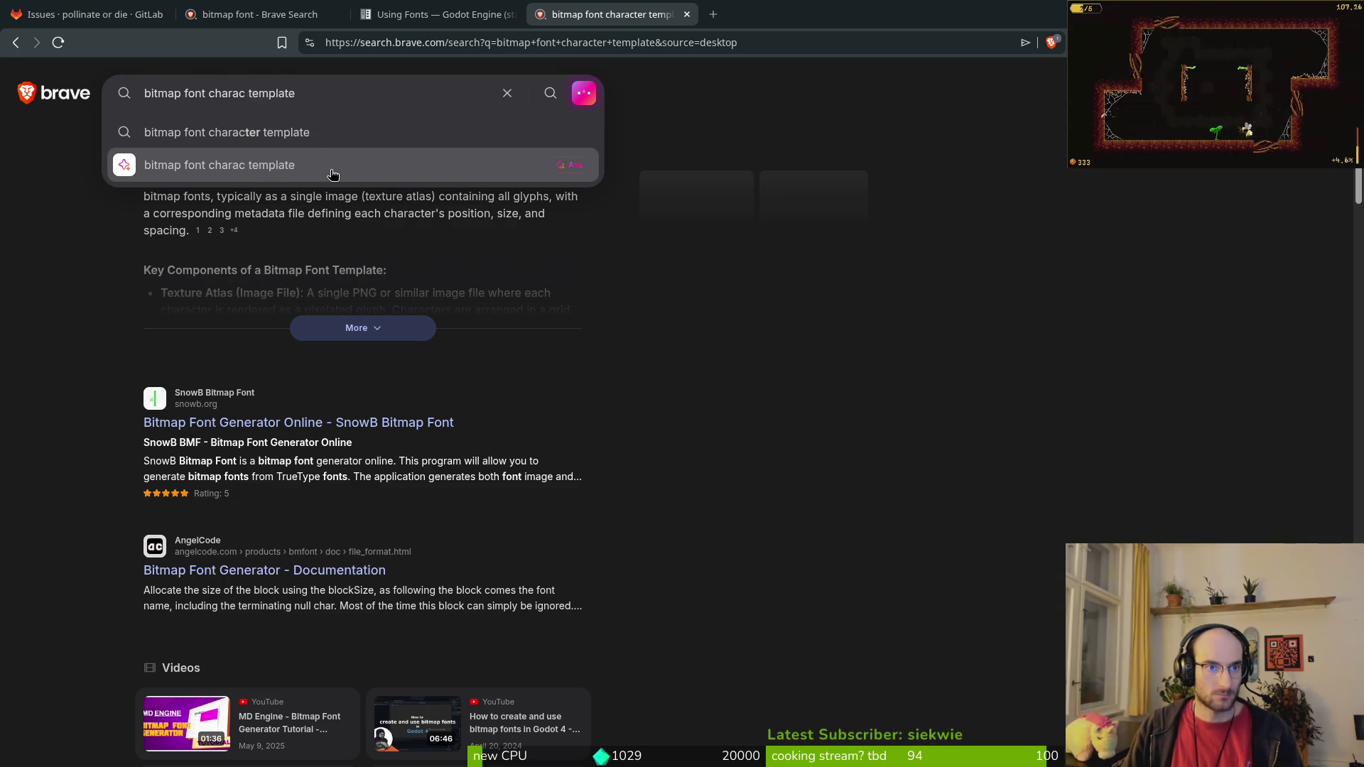
type("lay out")
key("Return")
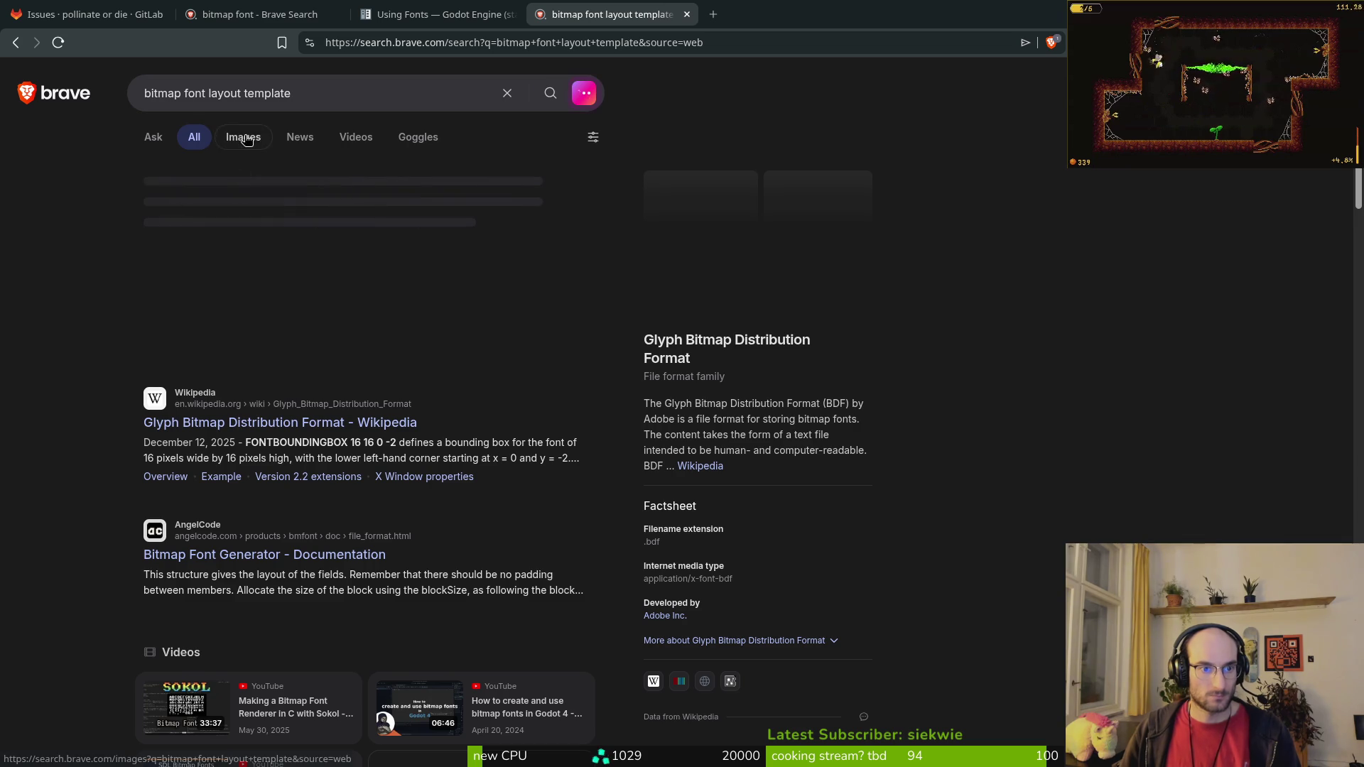
Step: Skim the Glyph Bitmap Distribution Format Wikipedia article, then close its tab
middle_click(273, 430)
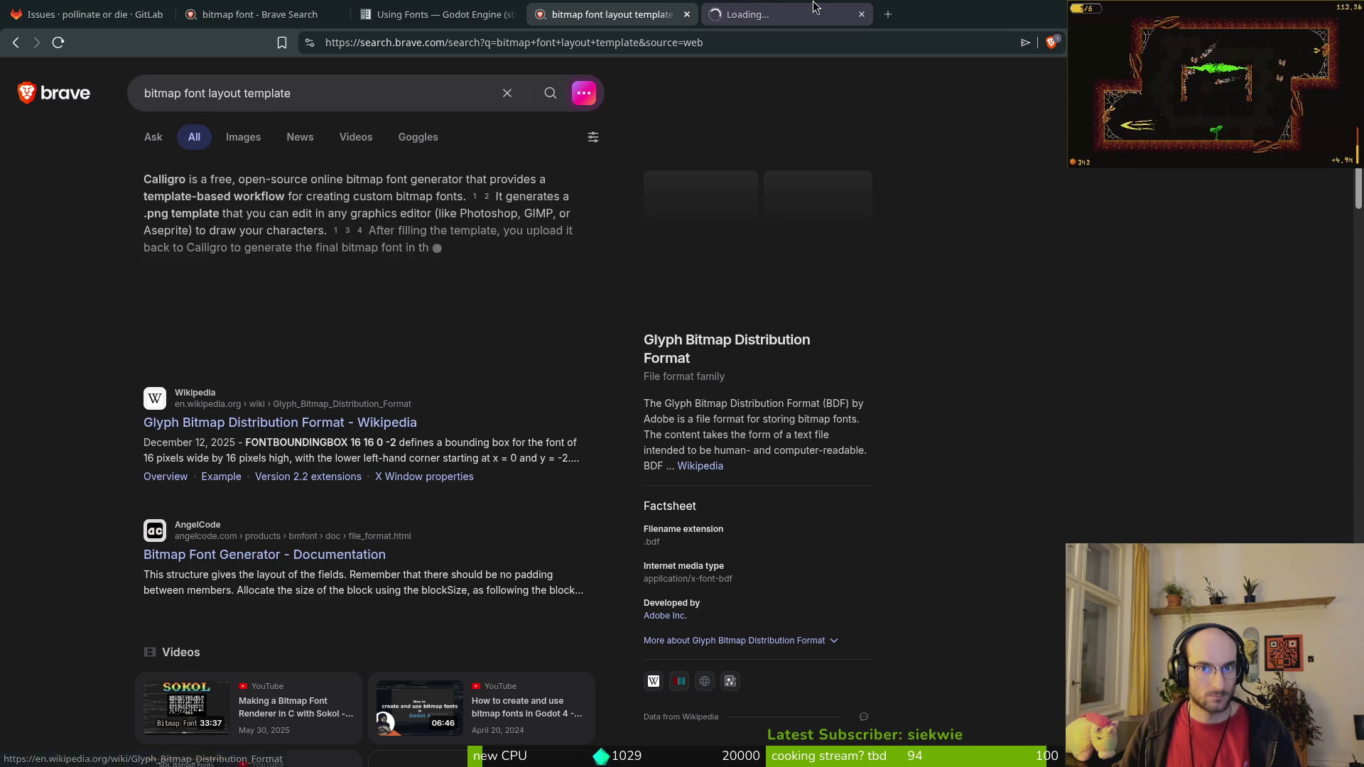
left_click(781, 14)
scroll(612, 424, "down", 10)
scroll(596, 395, "down", 15)
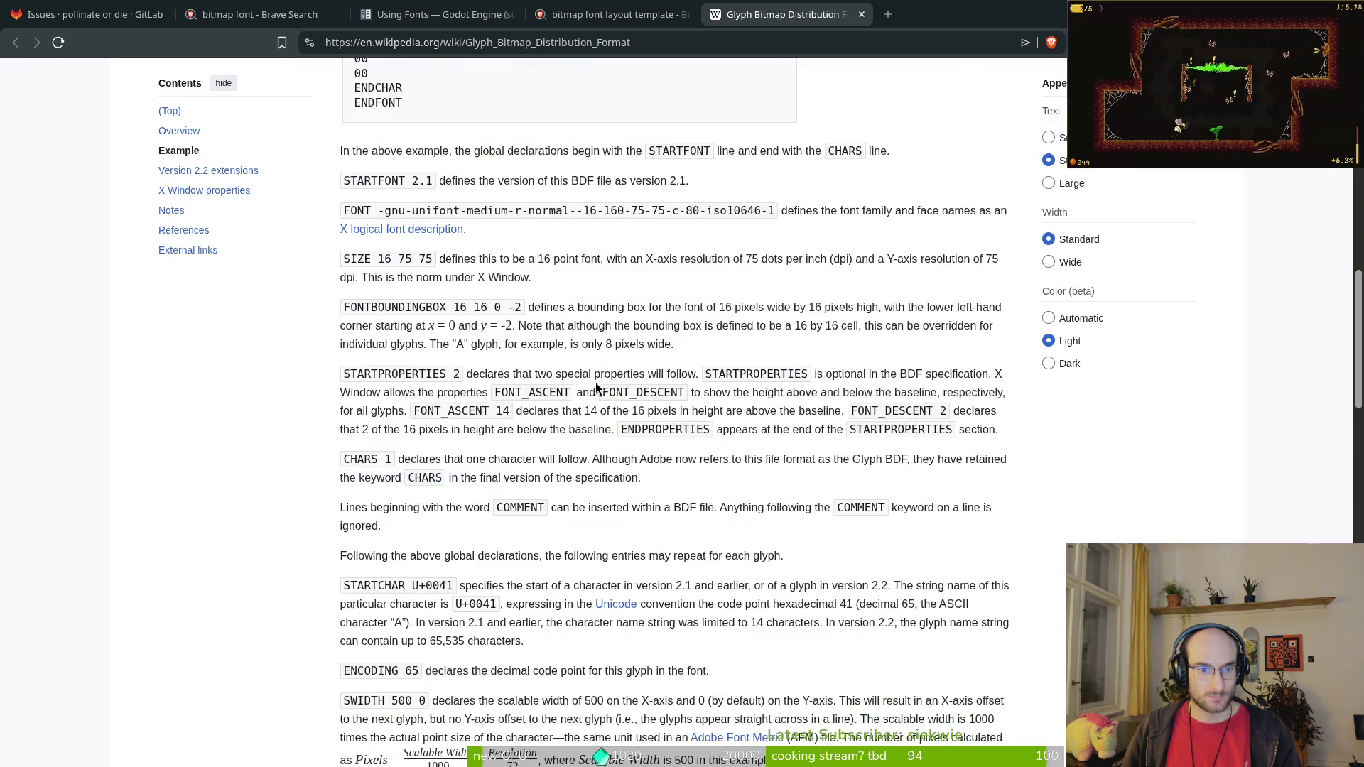
key("ctrl+w")
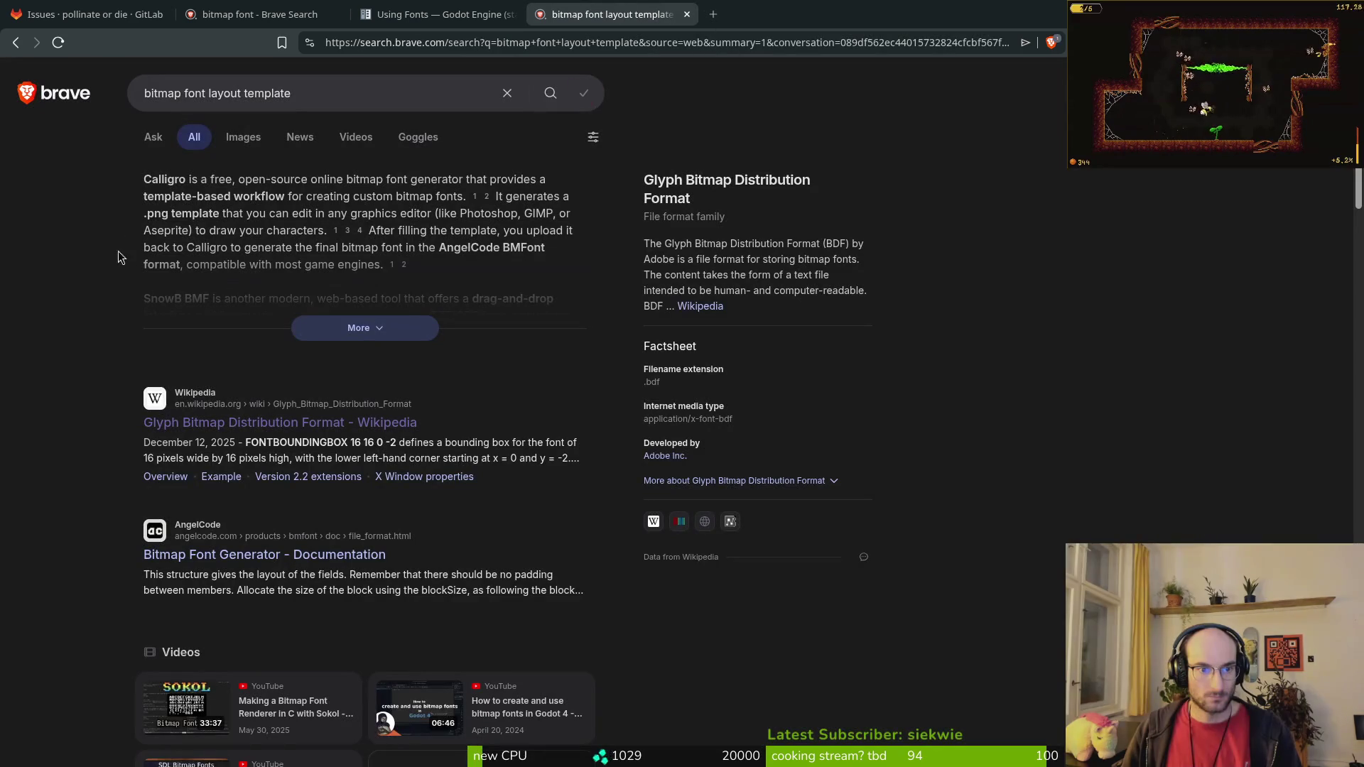
Step: Switch to image results for 'bitmap font layout template' and preview the Russian Latin sheet
left_click(239, 139)
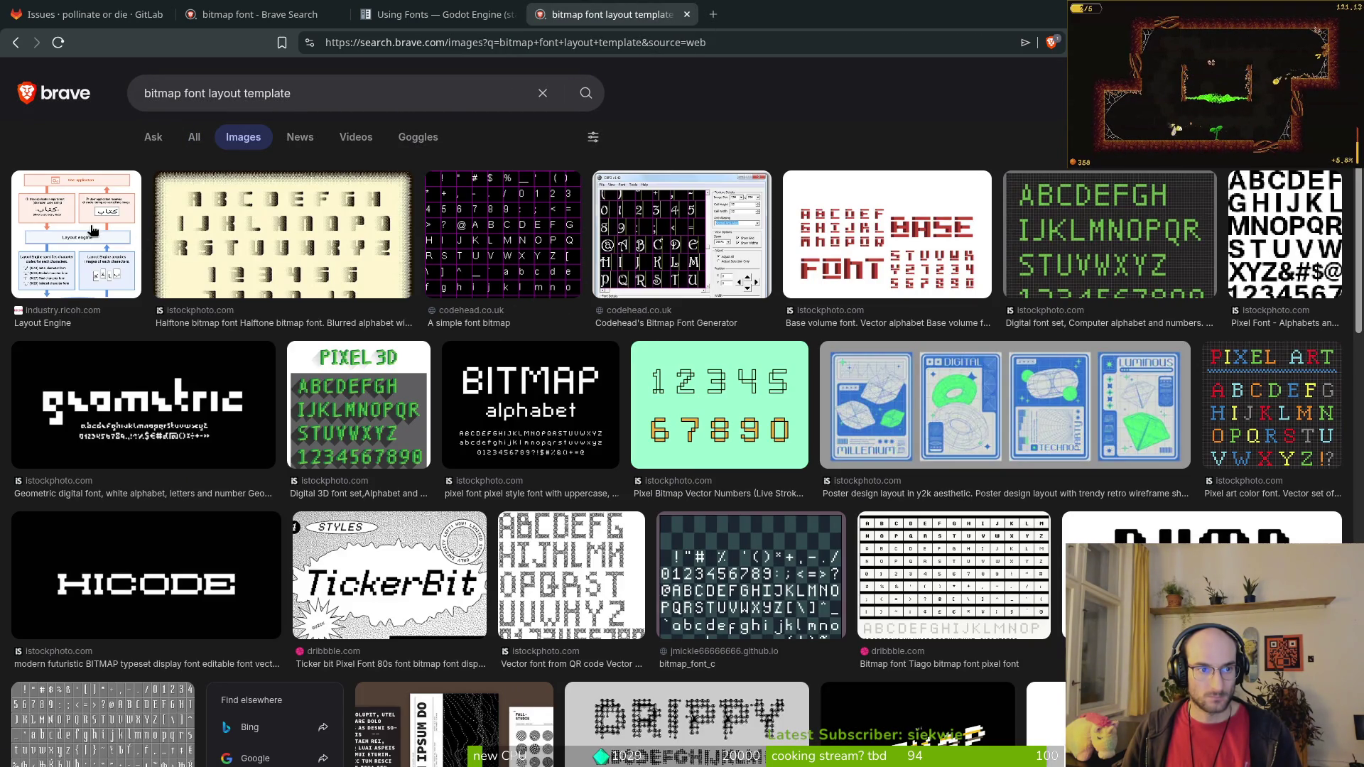
scroll(202, 544, "down", 5)
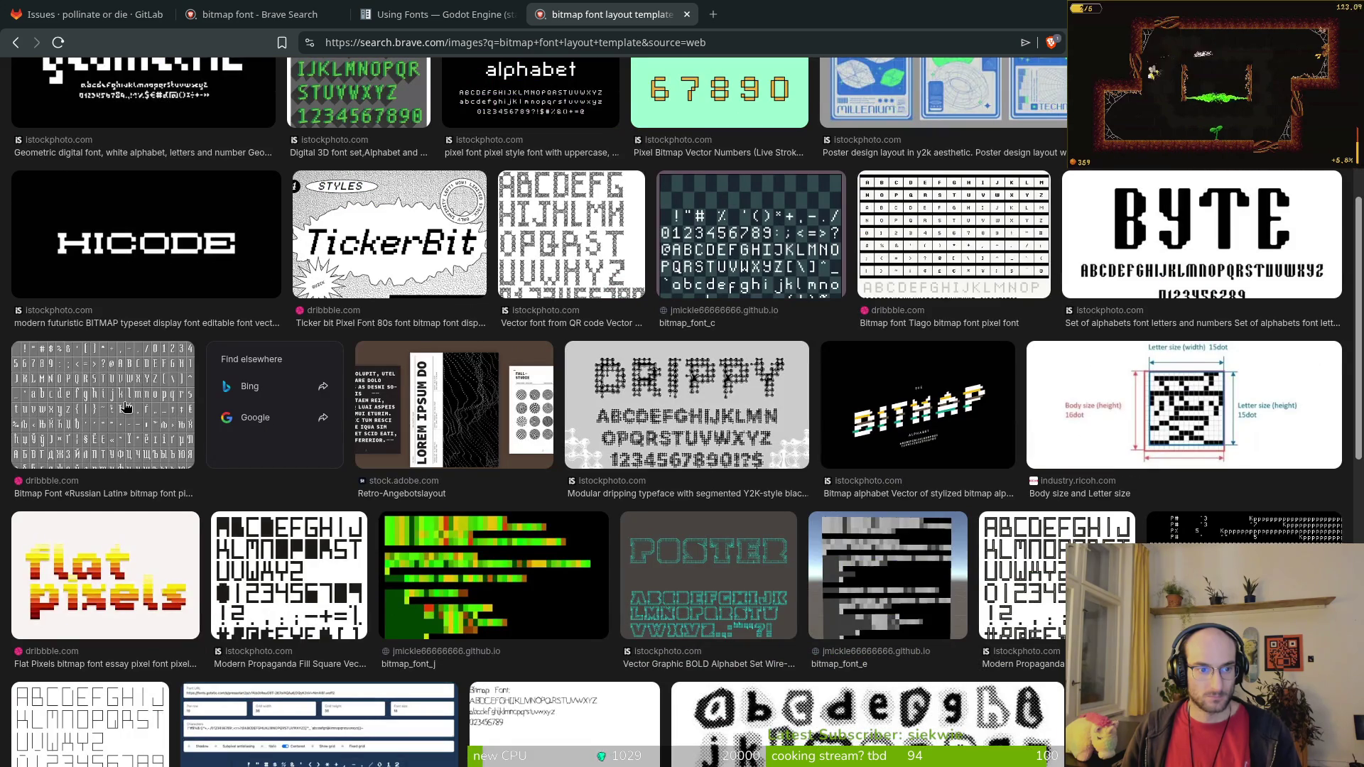
left_click(99, 427)
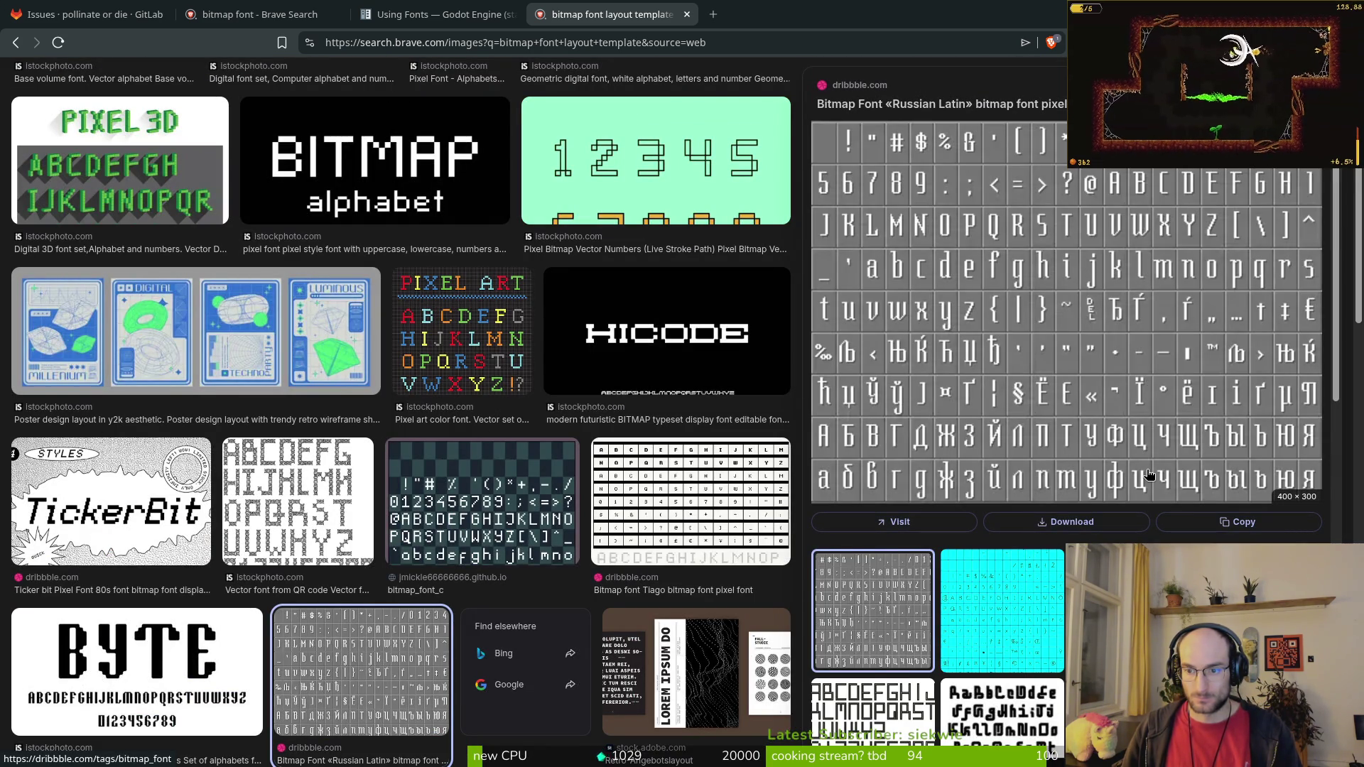
scroll(1052, 462, "down", 2)
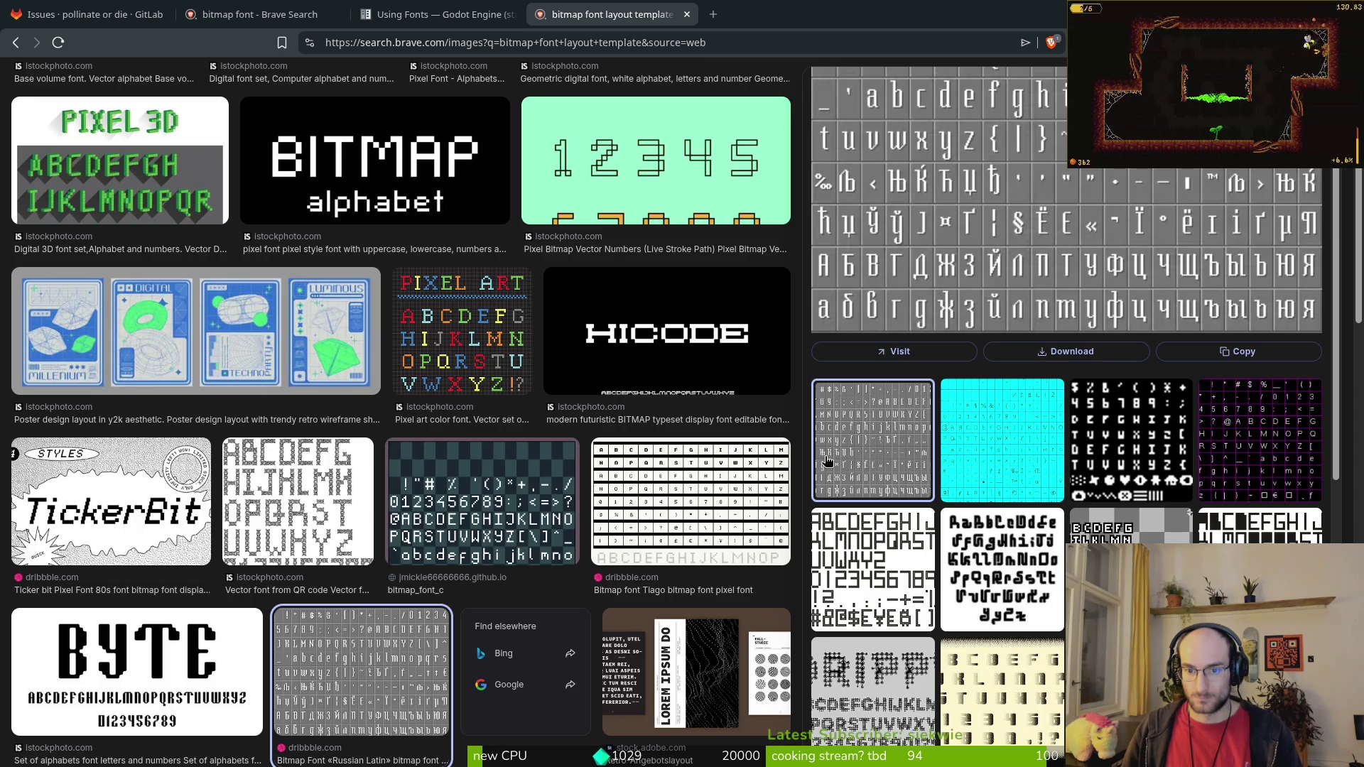
scroll(1014, 581, "down", 2)
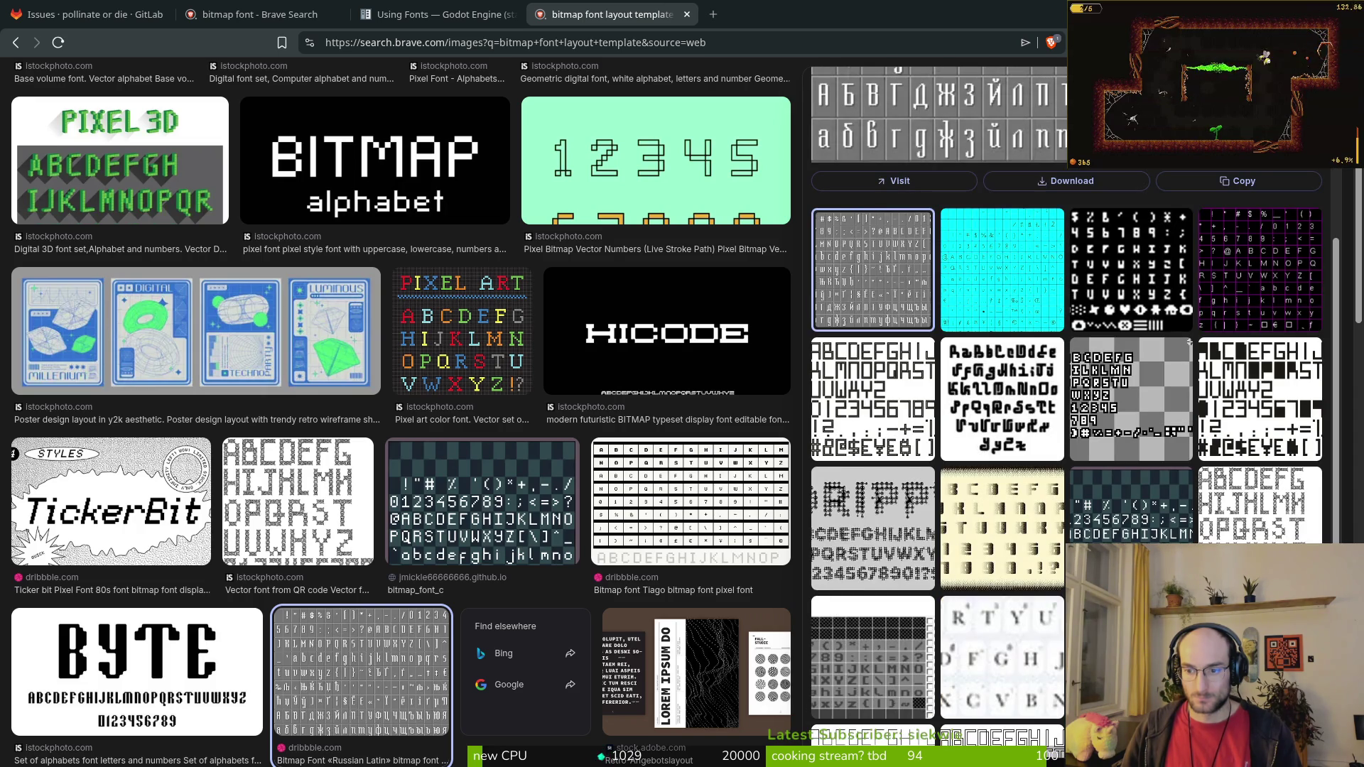
scroll(406, 509, "down", 4)
Step: Compare the bitmap_font_c, Tiago and Russian Latin character sheet previews
left_click(506, 184)
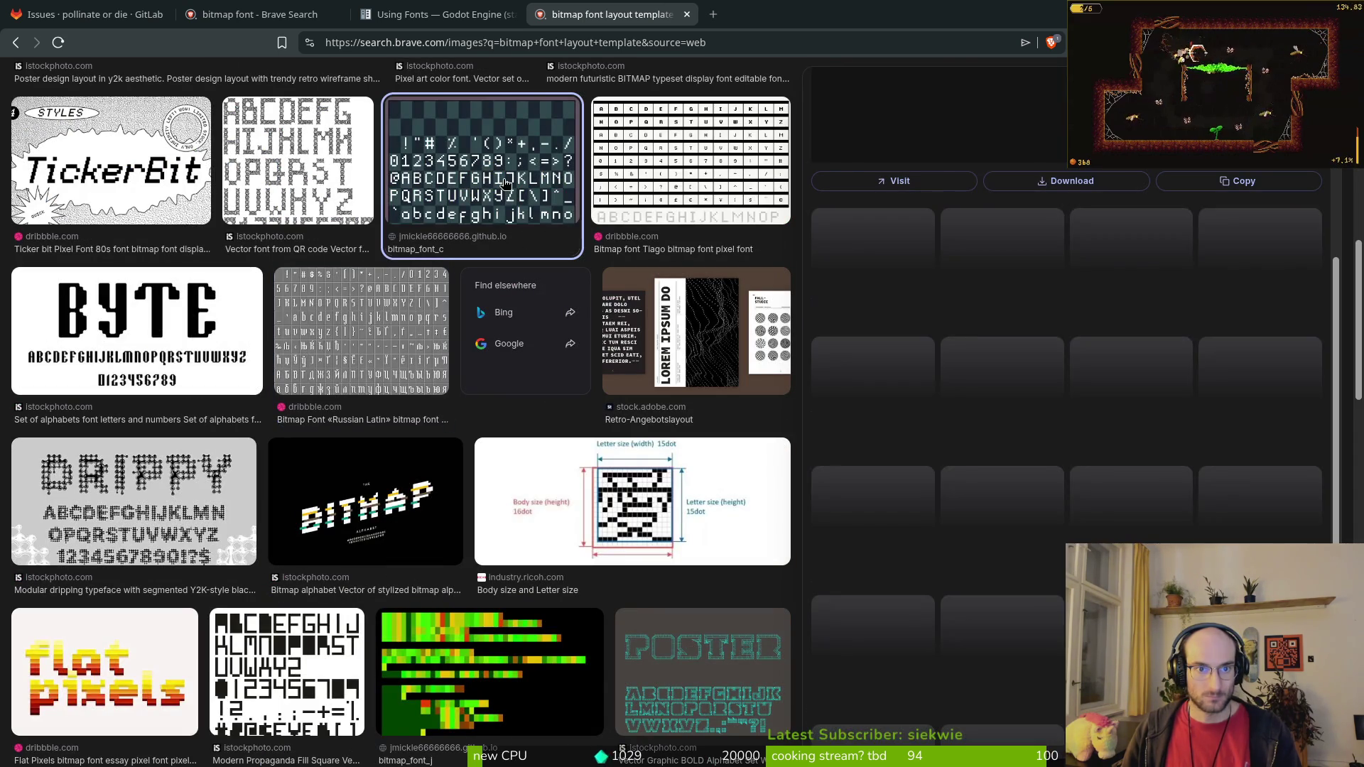
key("Right")
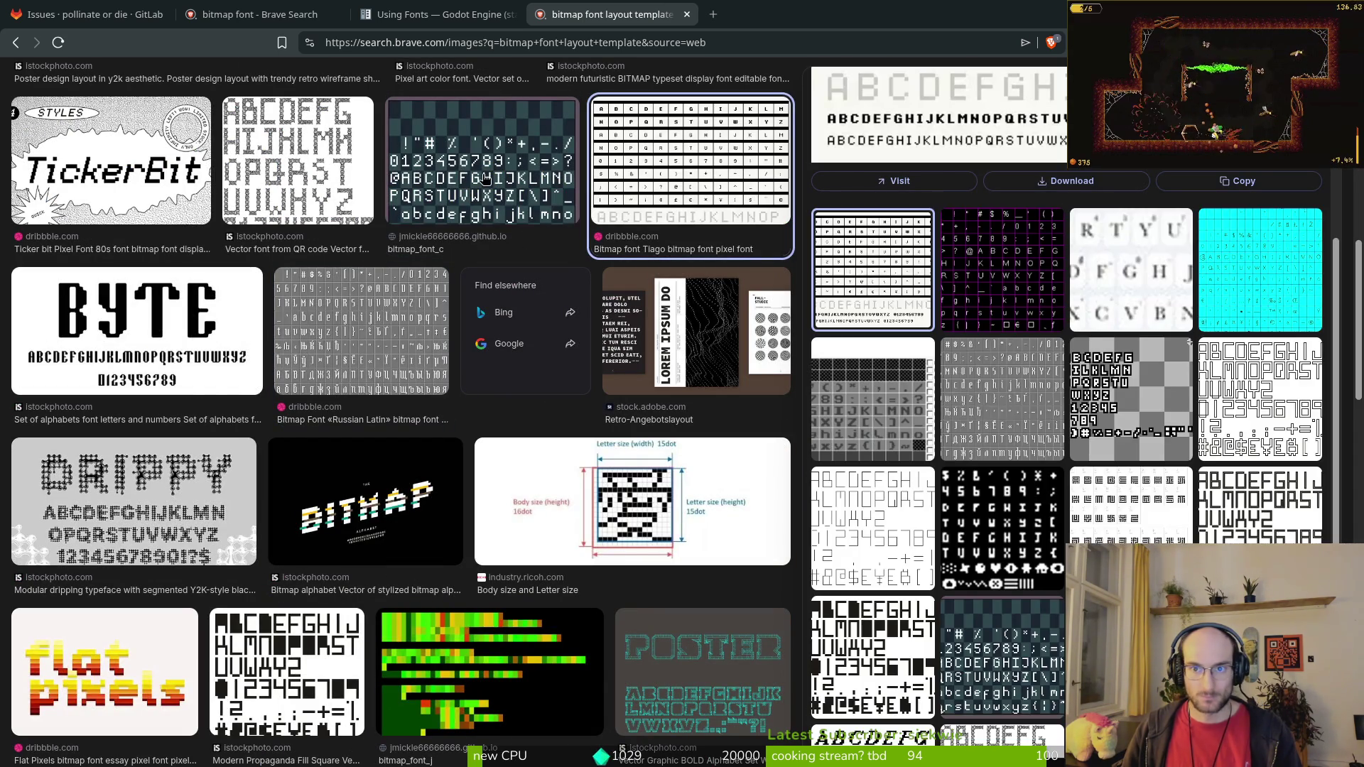
key("Left")
scroll(1015, 308, "up", 5)
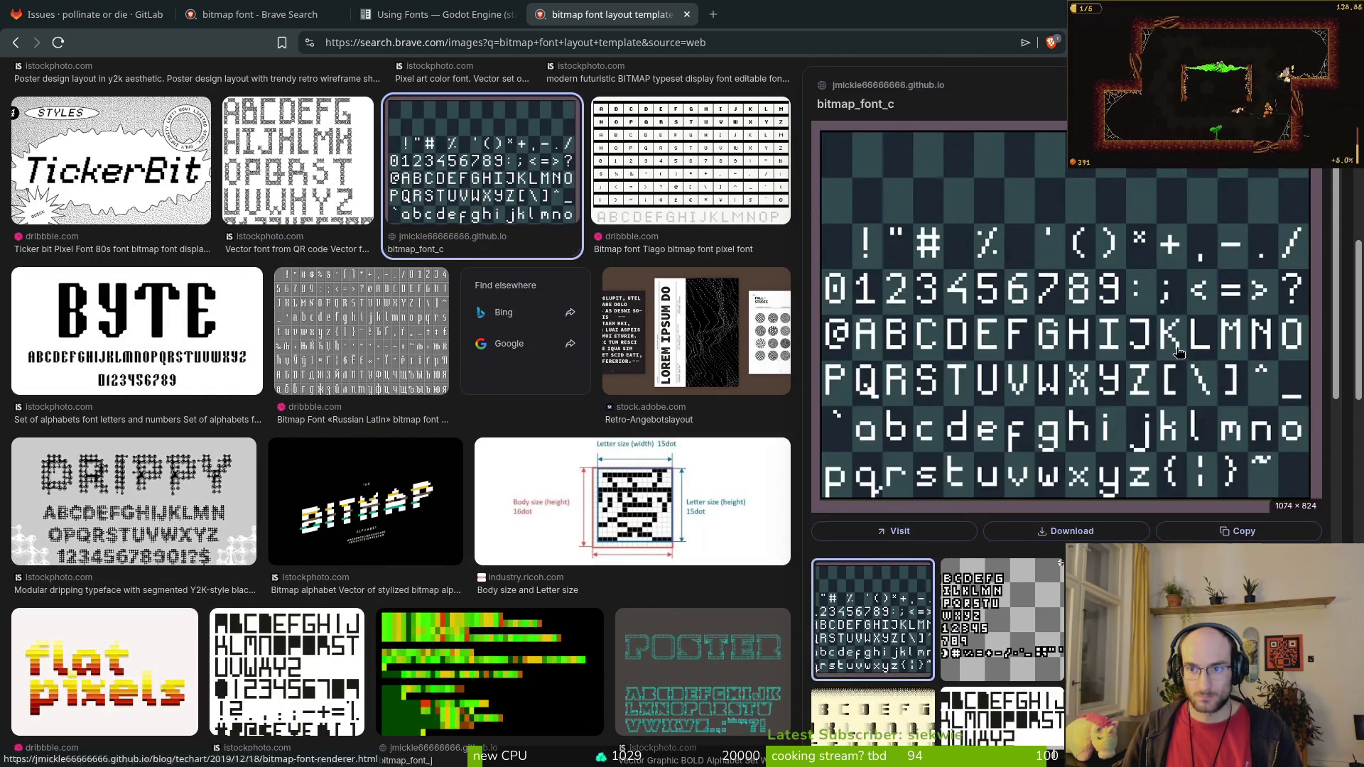
scroll(1010, 350, "down", 3)
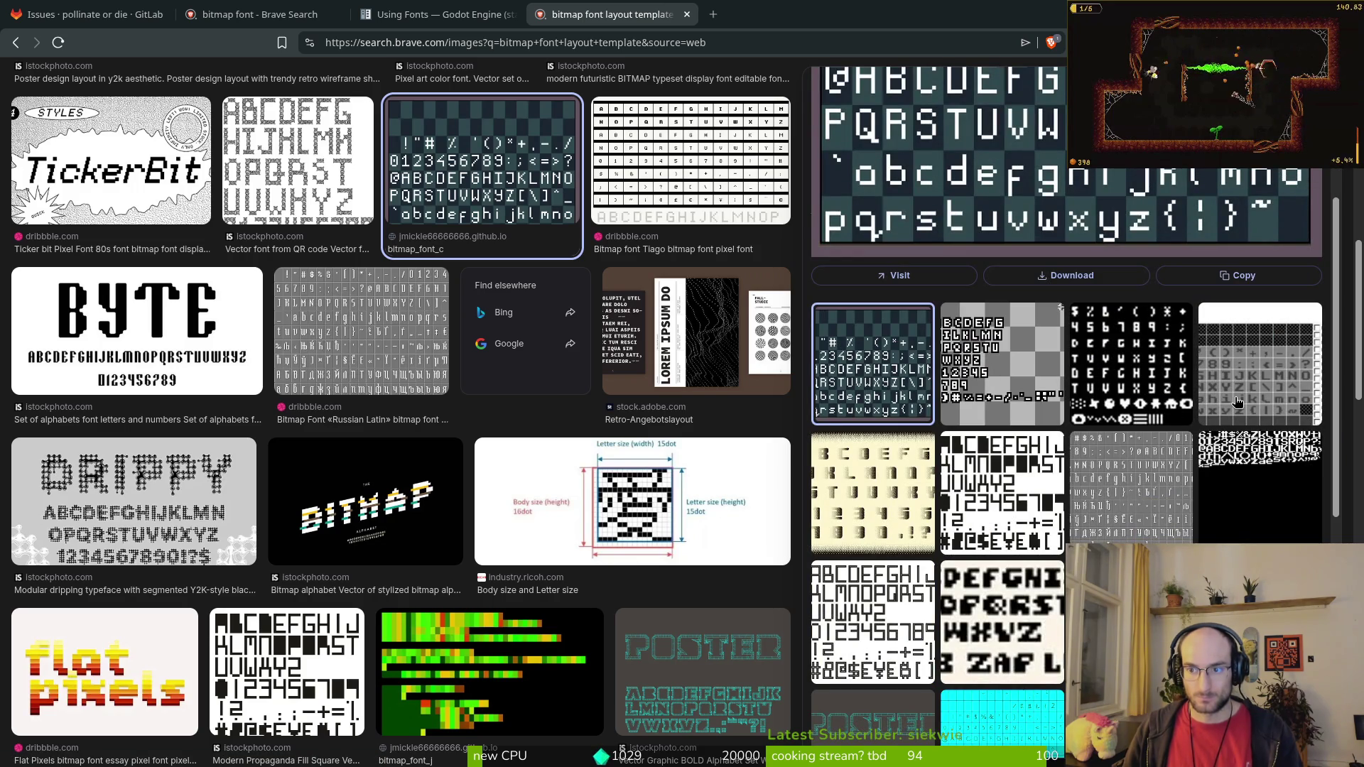
left_click(1130, 506)
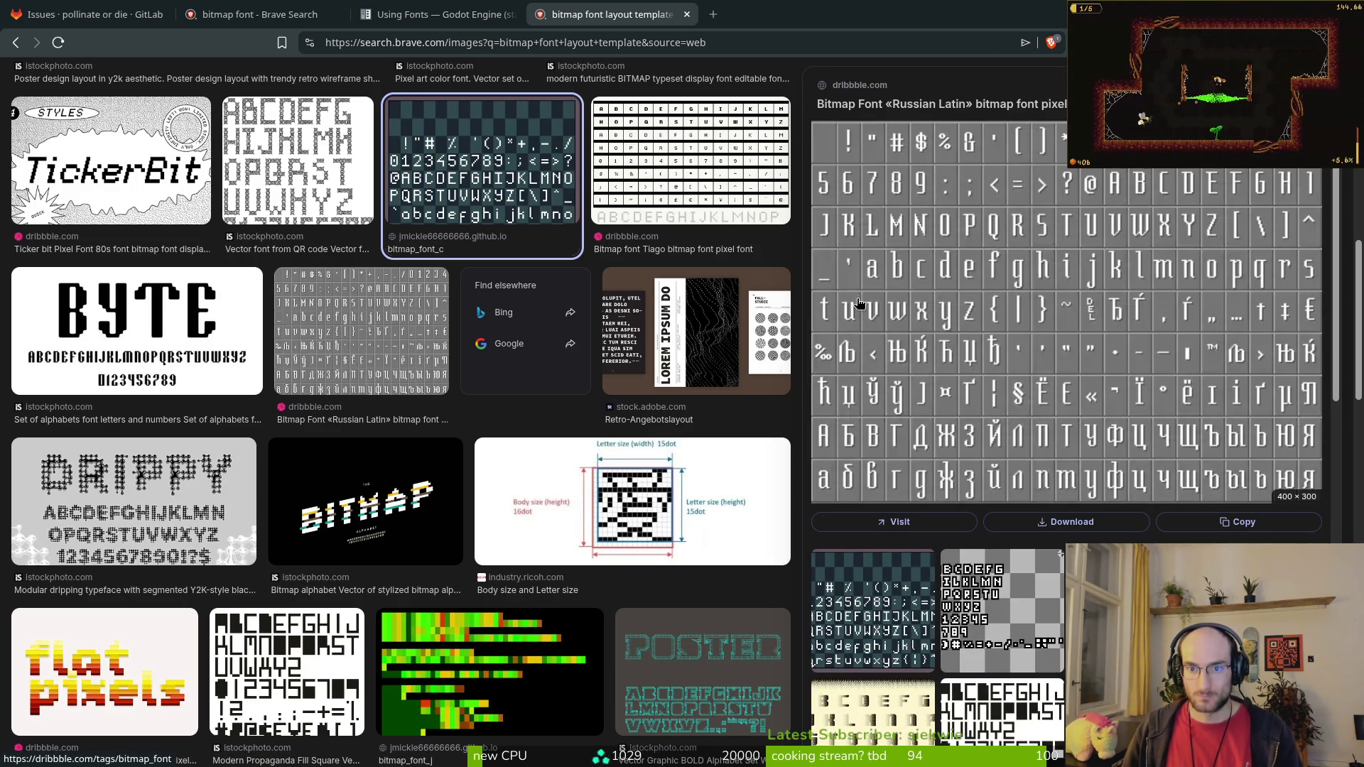
scroll(1099, 432, "down", 5)
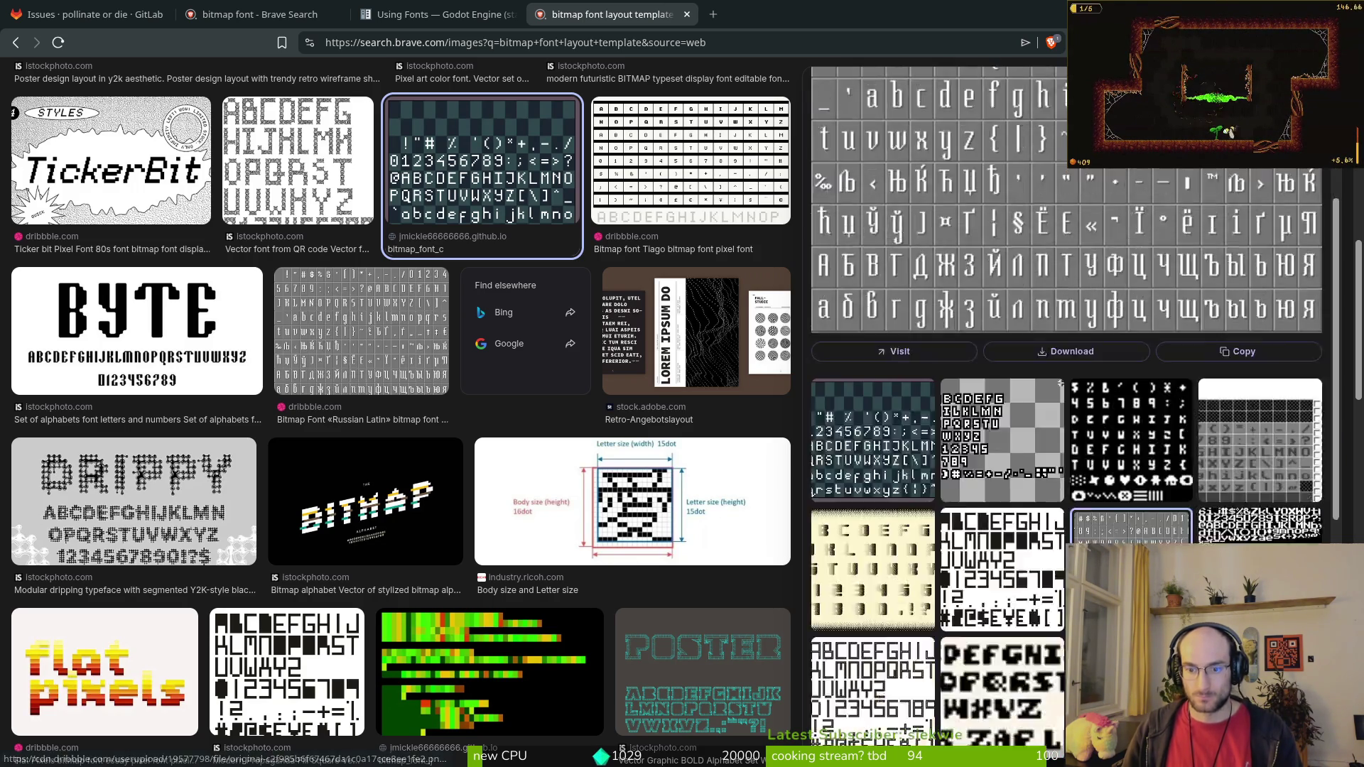
scroll(994, 592, "down", 5)
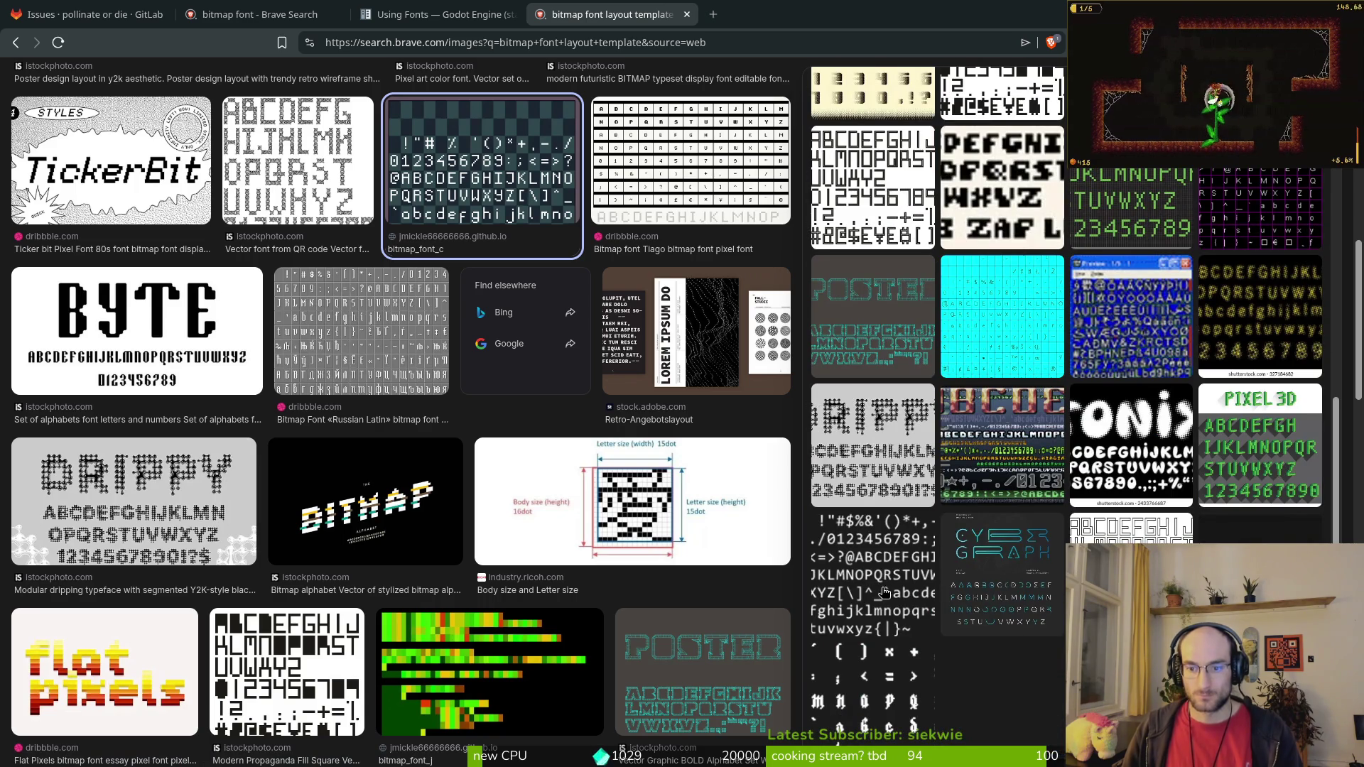
scroll(1013, 632, "down", 1)
scroll(474, 463, "up", 10)
left_click(308, 111)
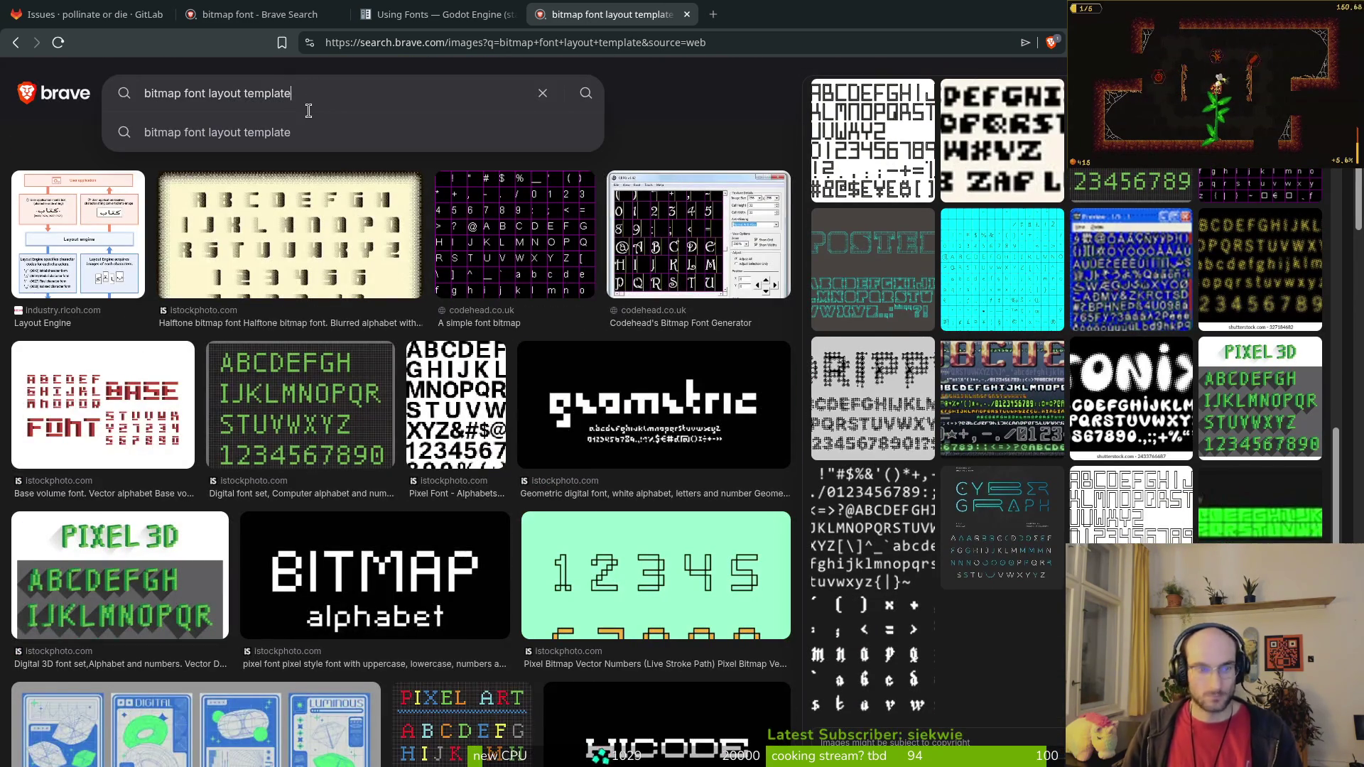
Step: Extend the image search to 'bitmap font layout template latin extended'
type("in e")
key("BackSpace")
type("ded")
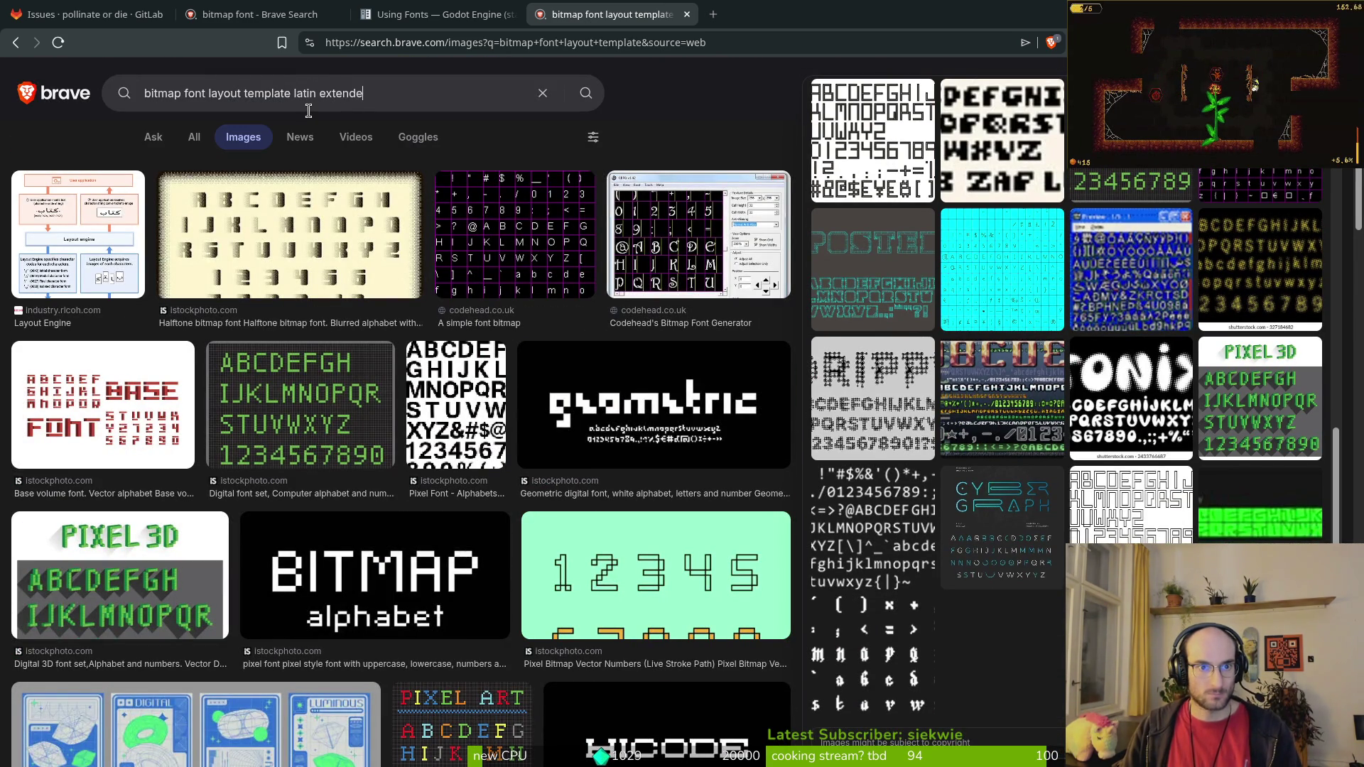
key("Return")
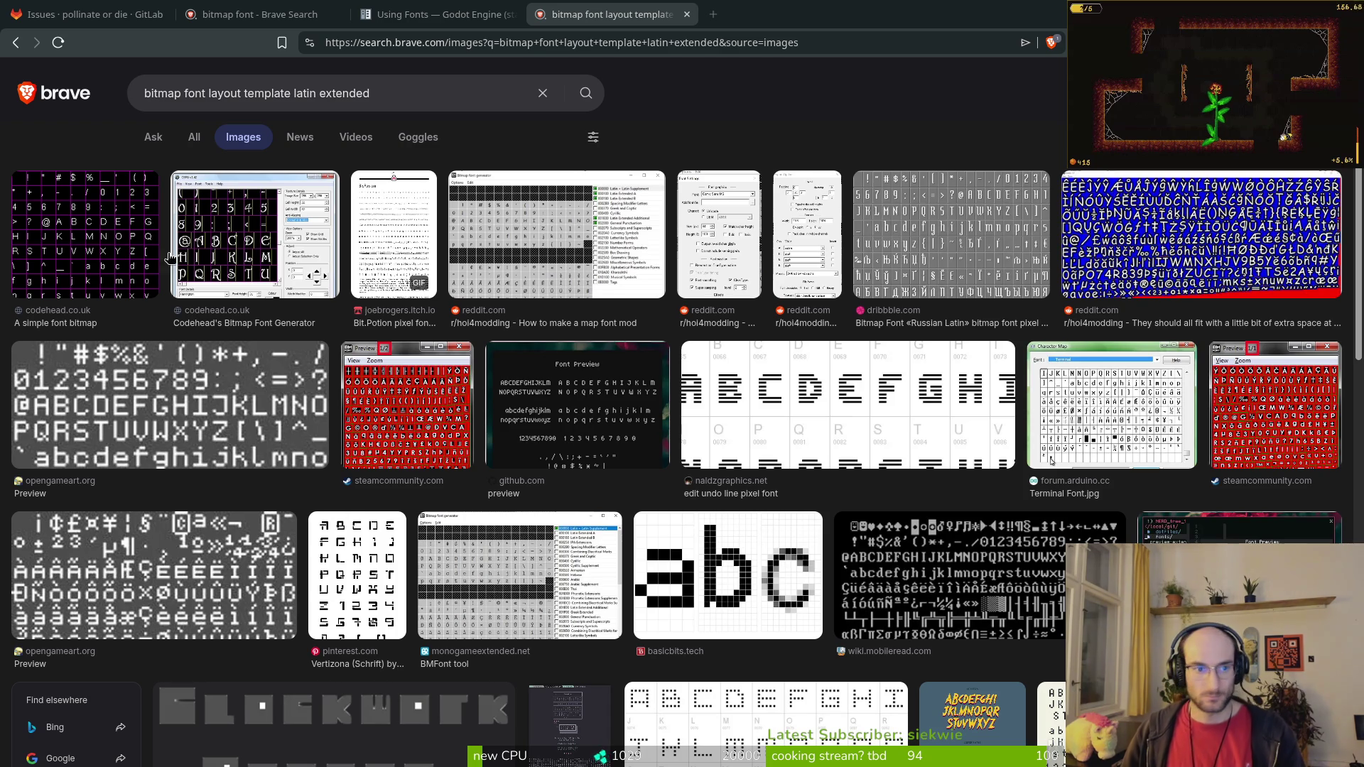
Step: Preview the reddit and red Steam Community font sheets, then visit the Steam source page
left_click(1112, 227)
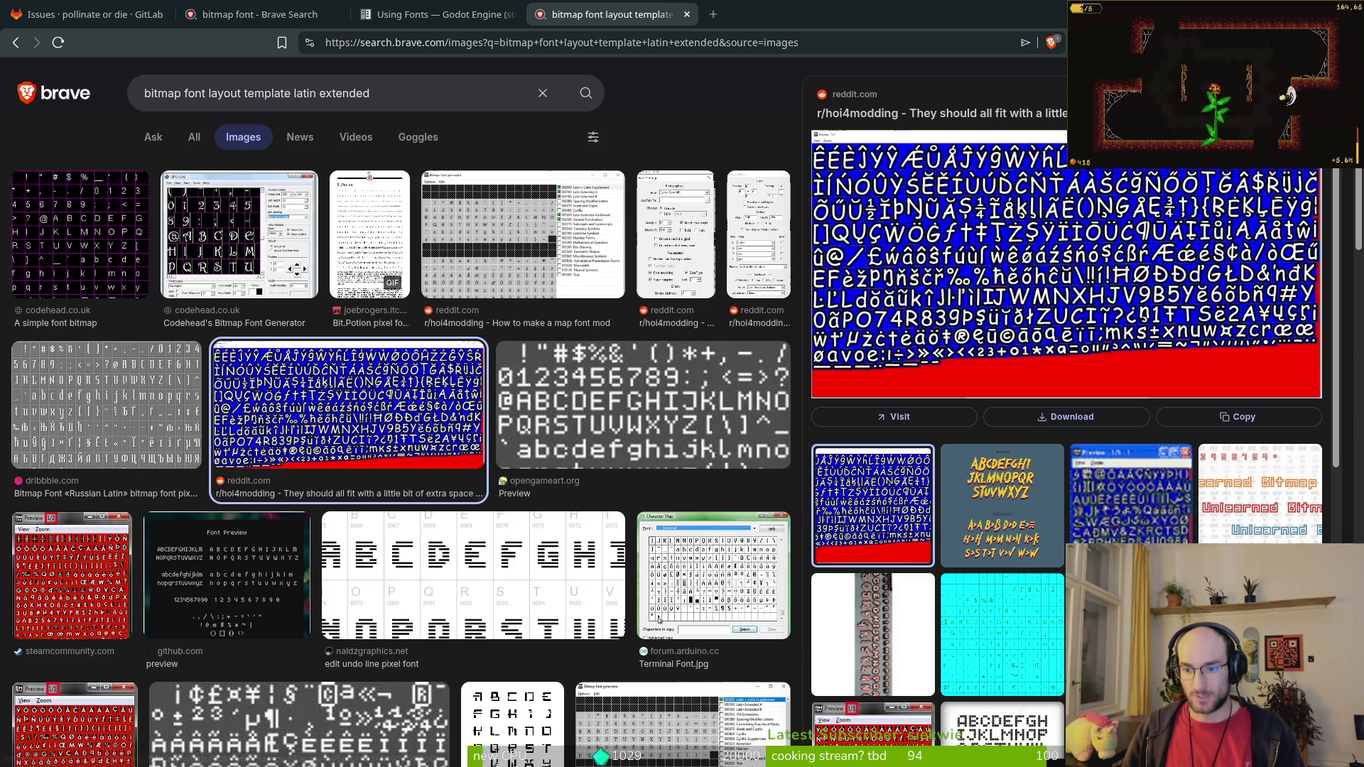
left_click(873, 732)
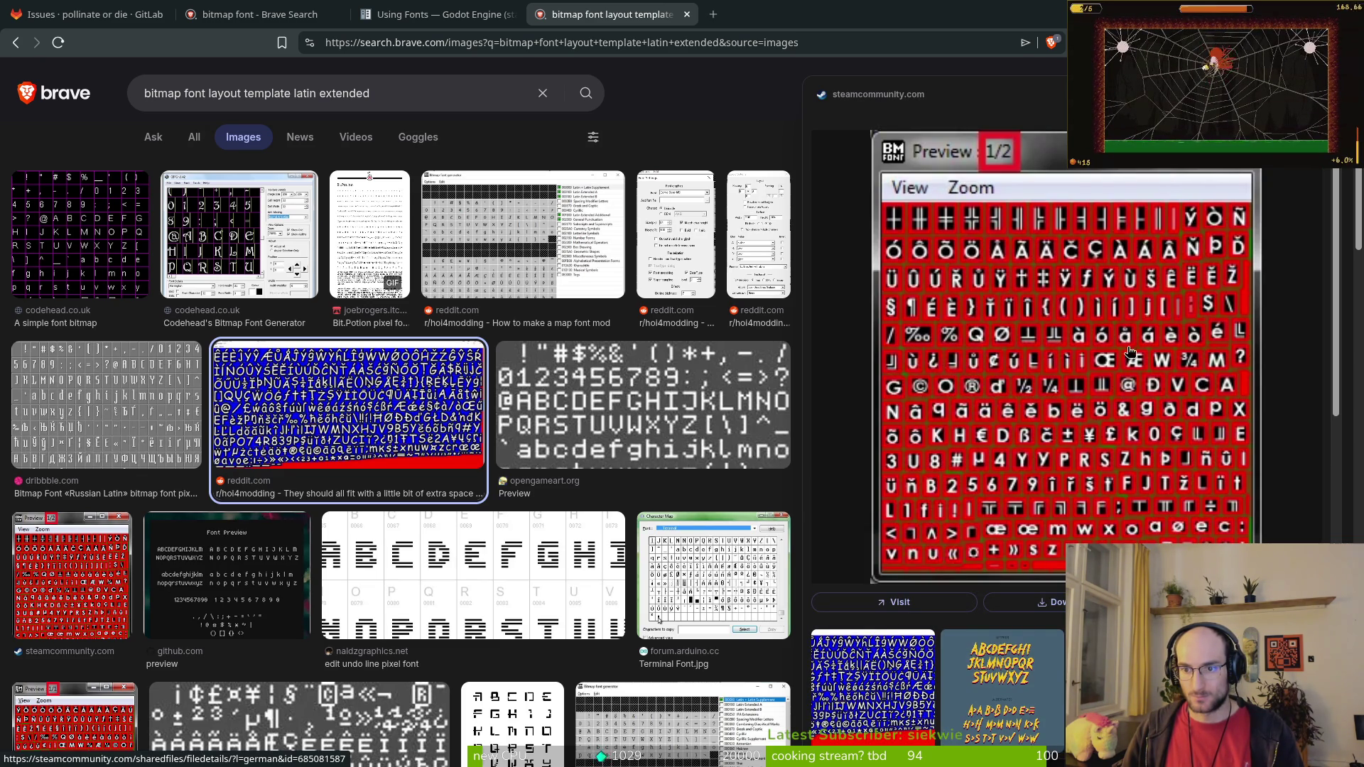
scroll(1006, 350, "down", 4)
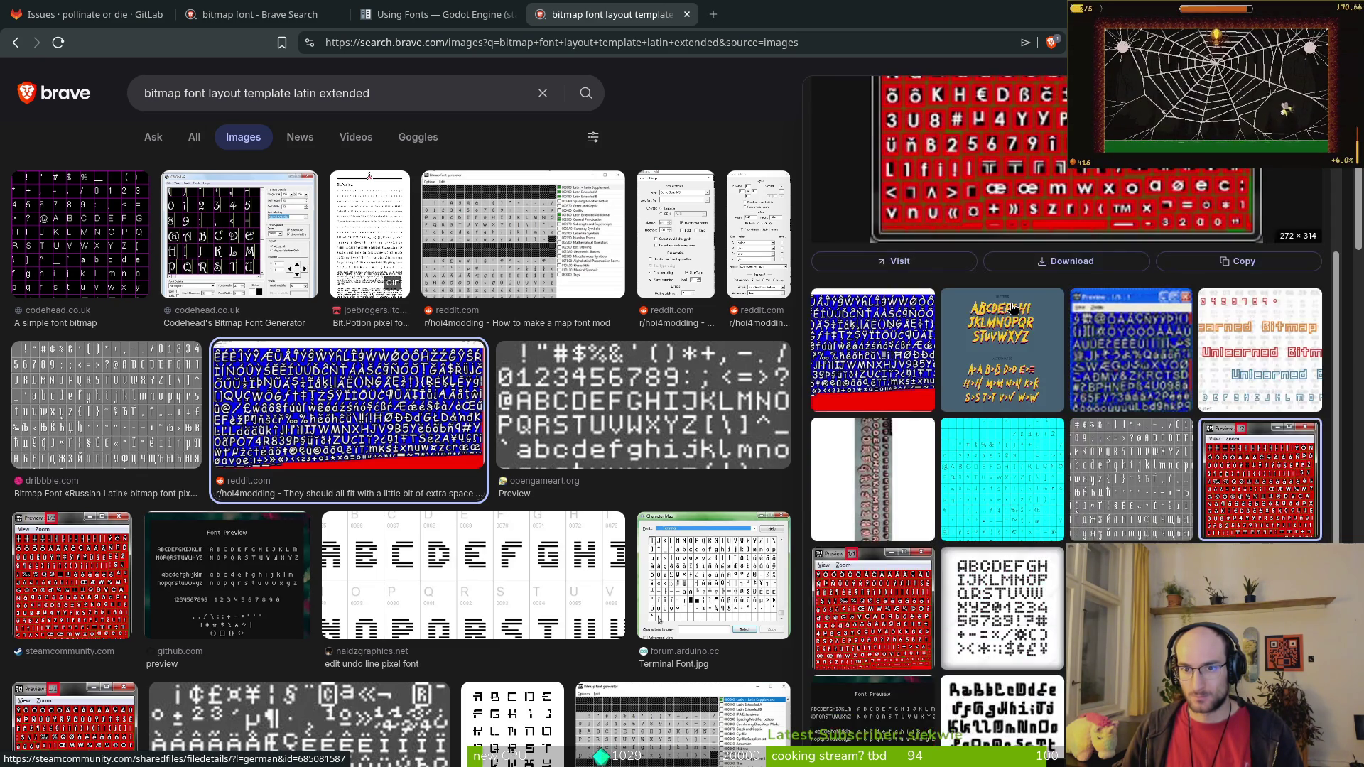
left_click(864, 606)
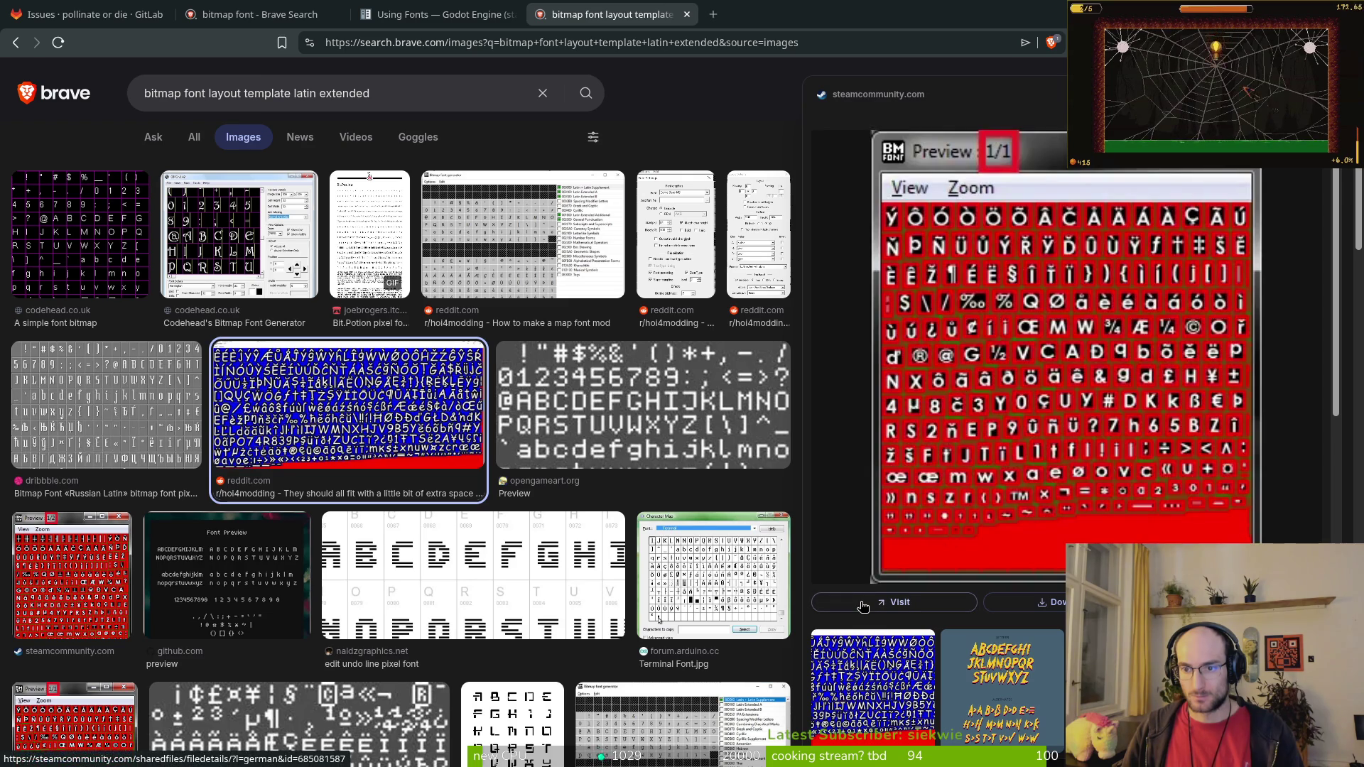
left_click(863, 606)
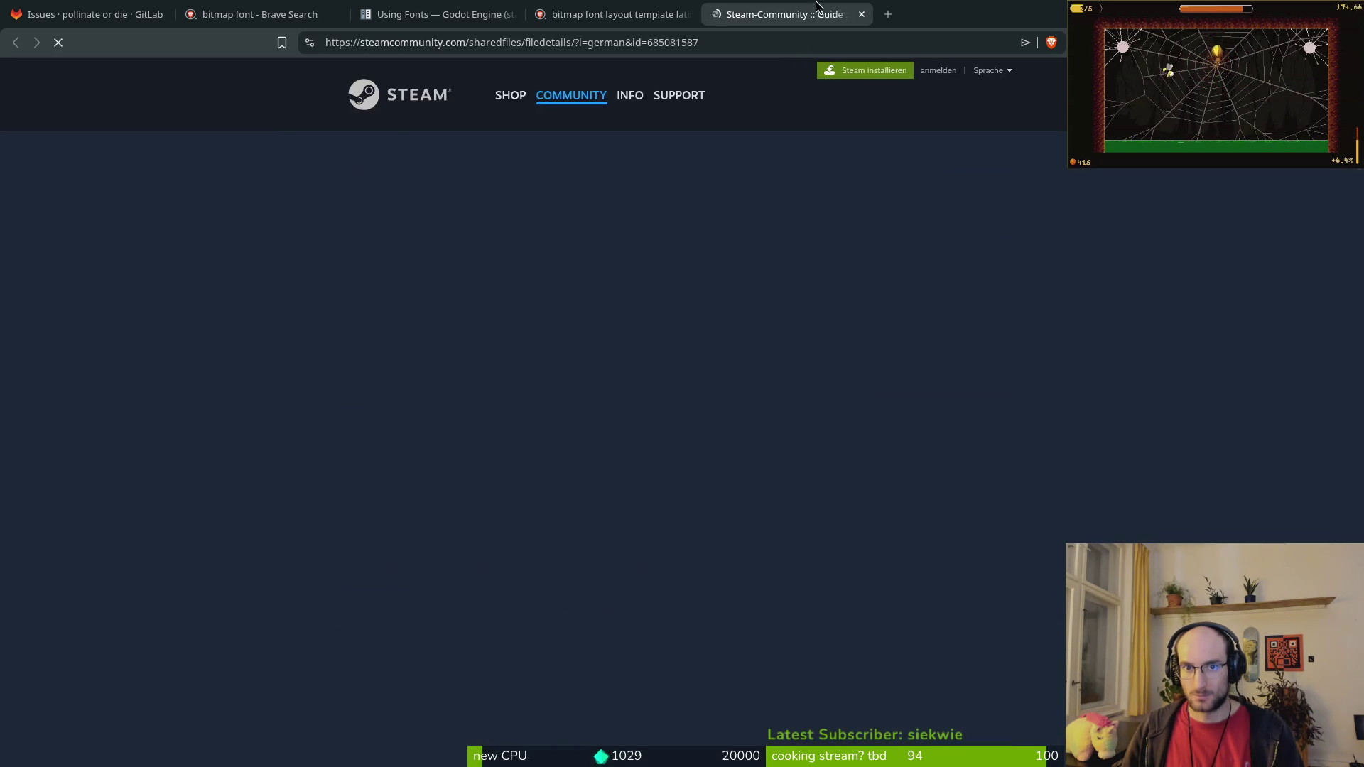
Step: Open Reddit's 'How to make a map font mod' tutorial from its image result and expand the full post
key("alt+Left")
left_click(600, 281)
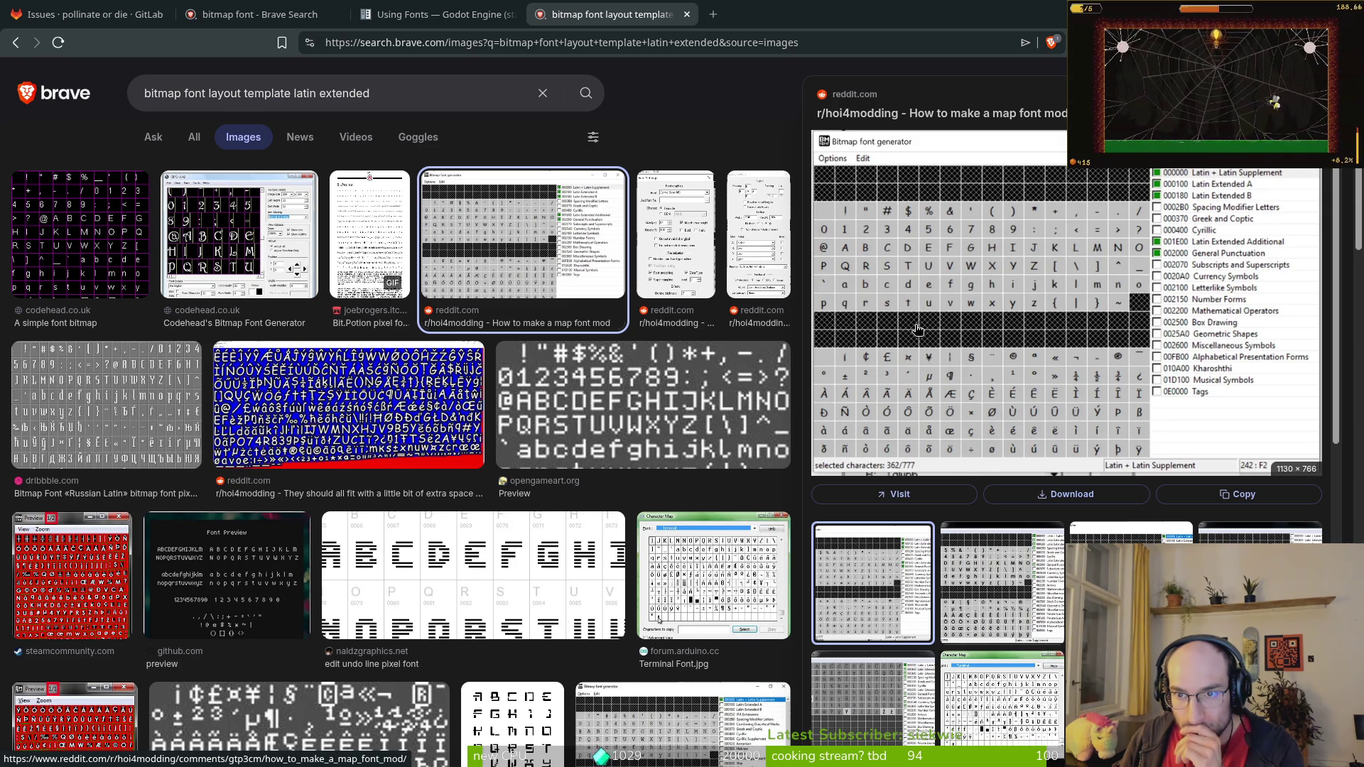
left_click(915, 336)
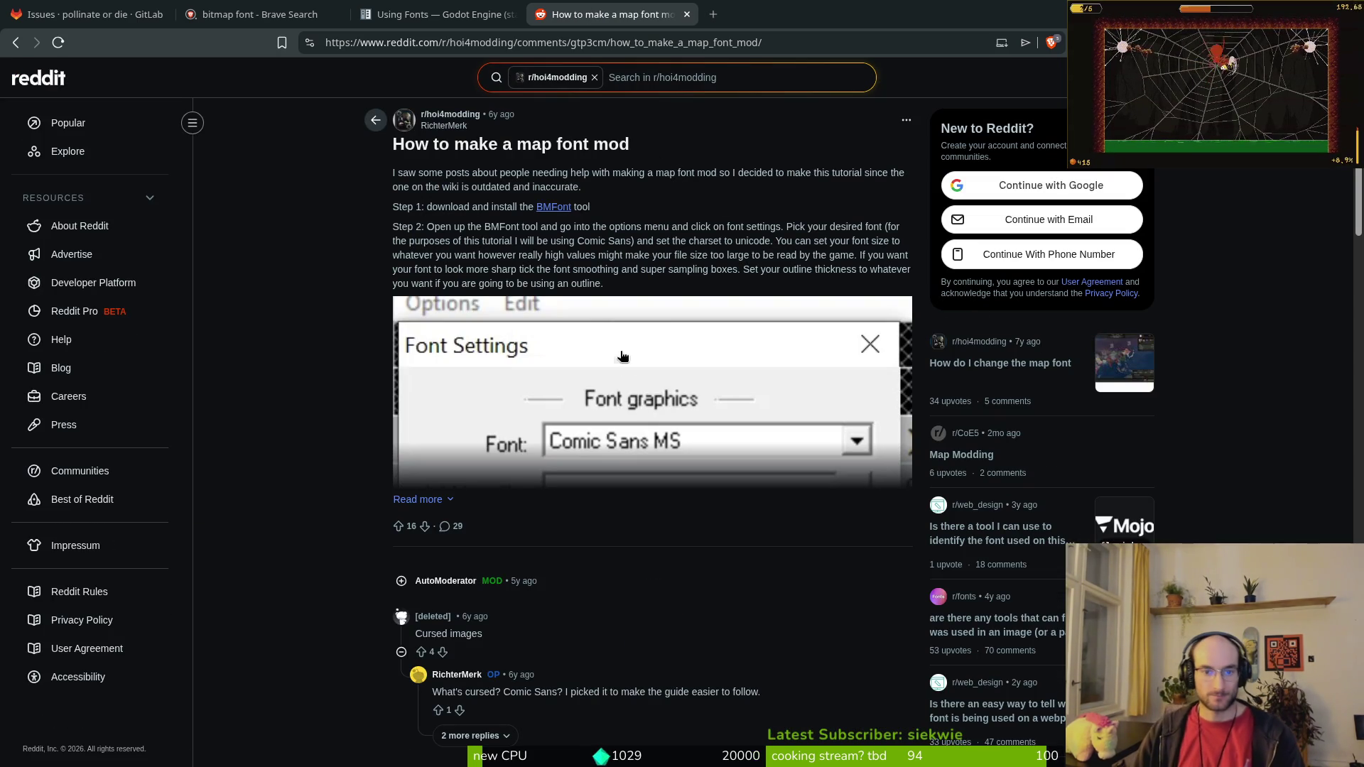
left_click(440, 499)
scroll(693, 379, "down", 5)
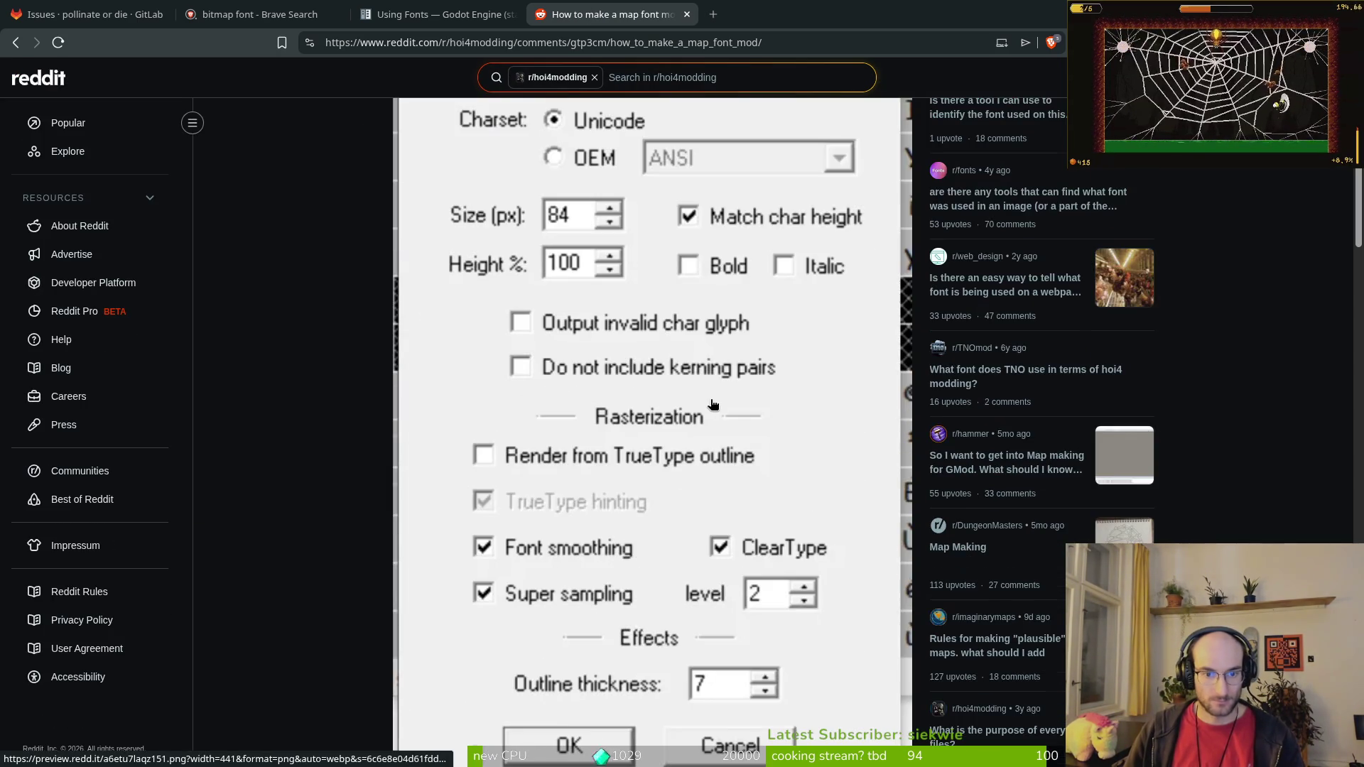
scroll(661, 377, "up", 6)
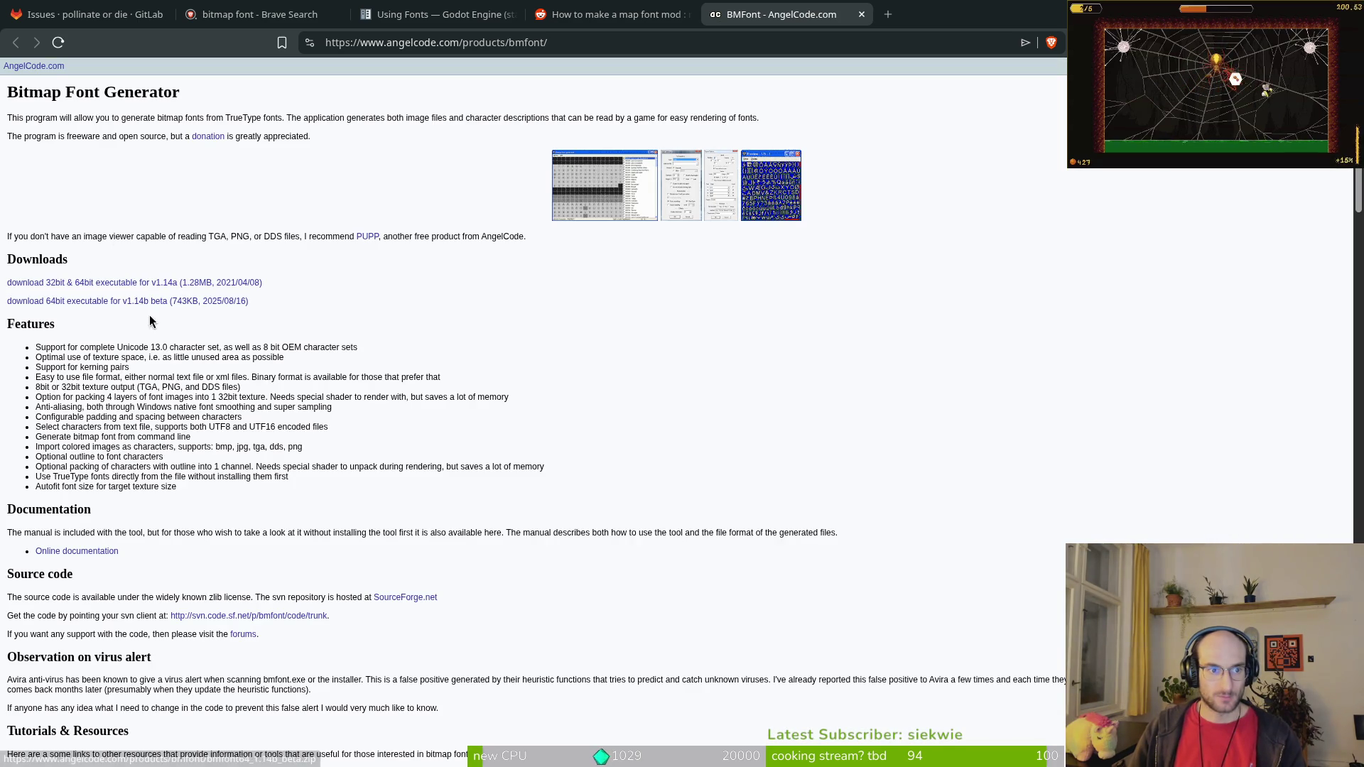
Step: Skim the BMFont page, close it, and read the Reddit tutorial down to its Step 3 export settings
scroll(80, 249, "down", 6)
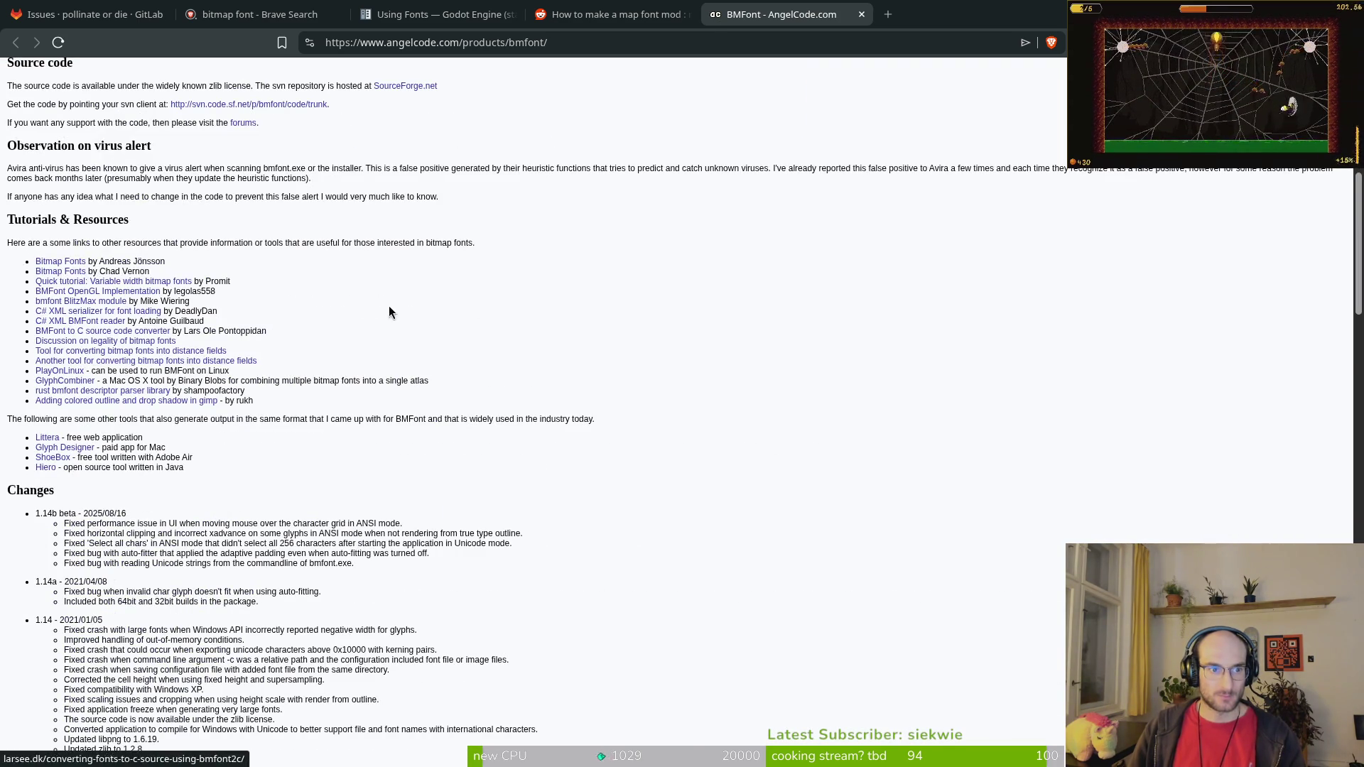
key("ctrl+w")
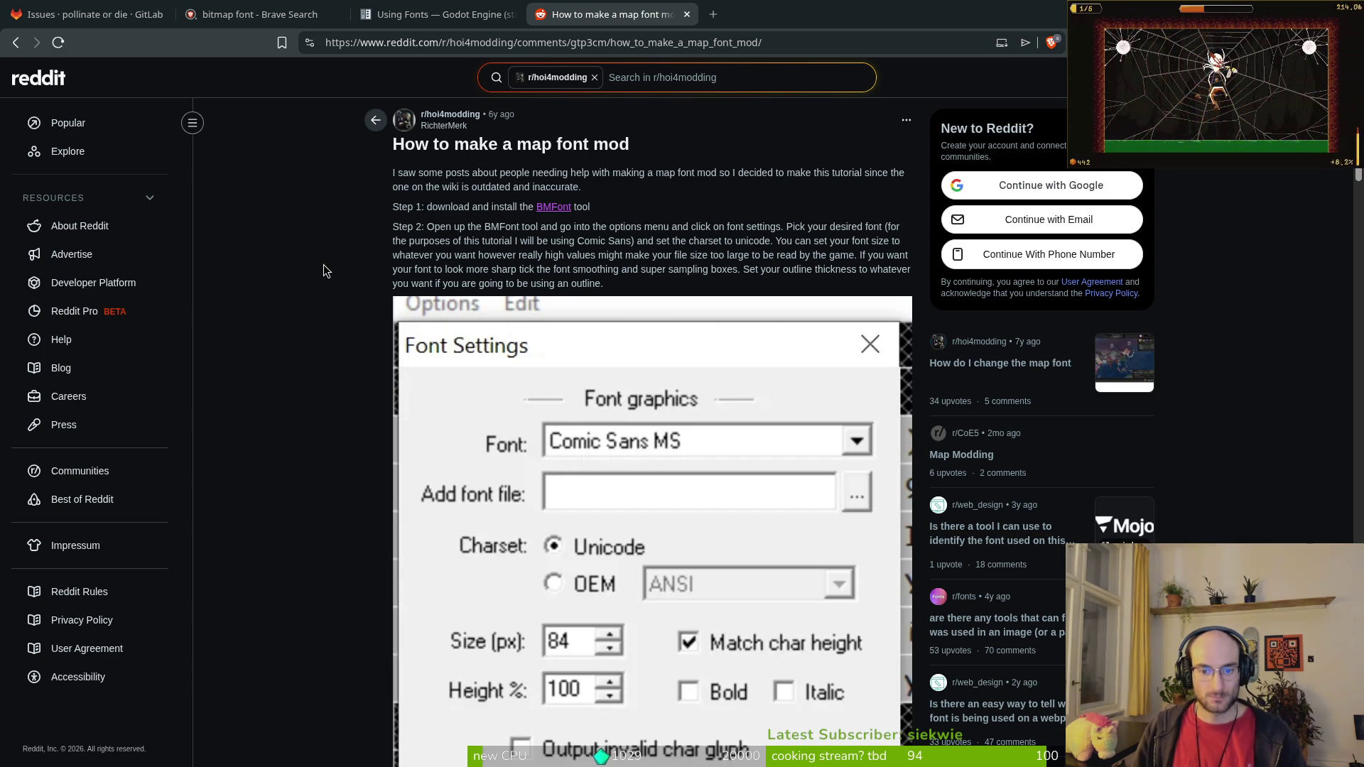
scroll(323, 270, "down", 14)
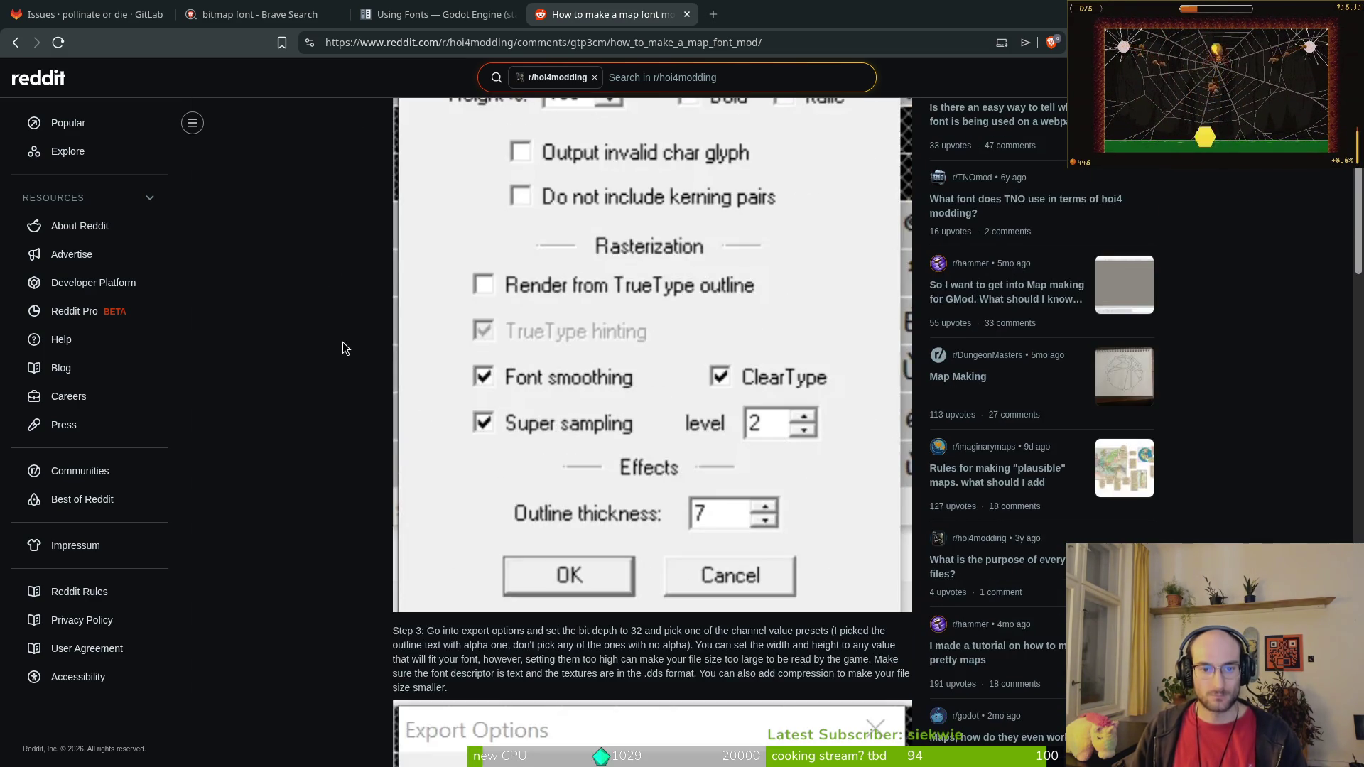
scroll(506, 393, "down", 17)
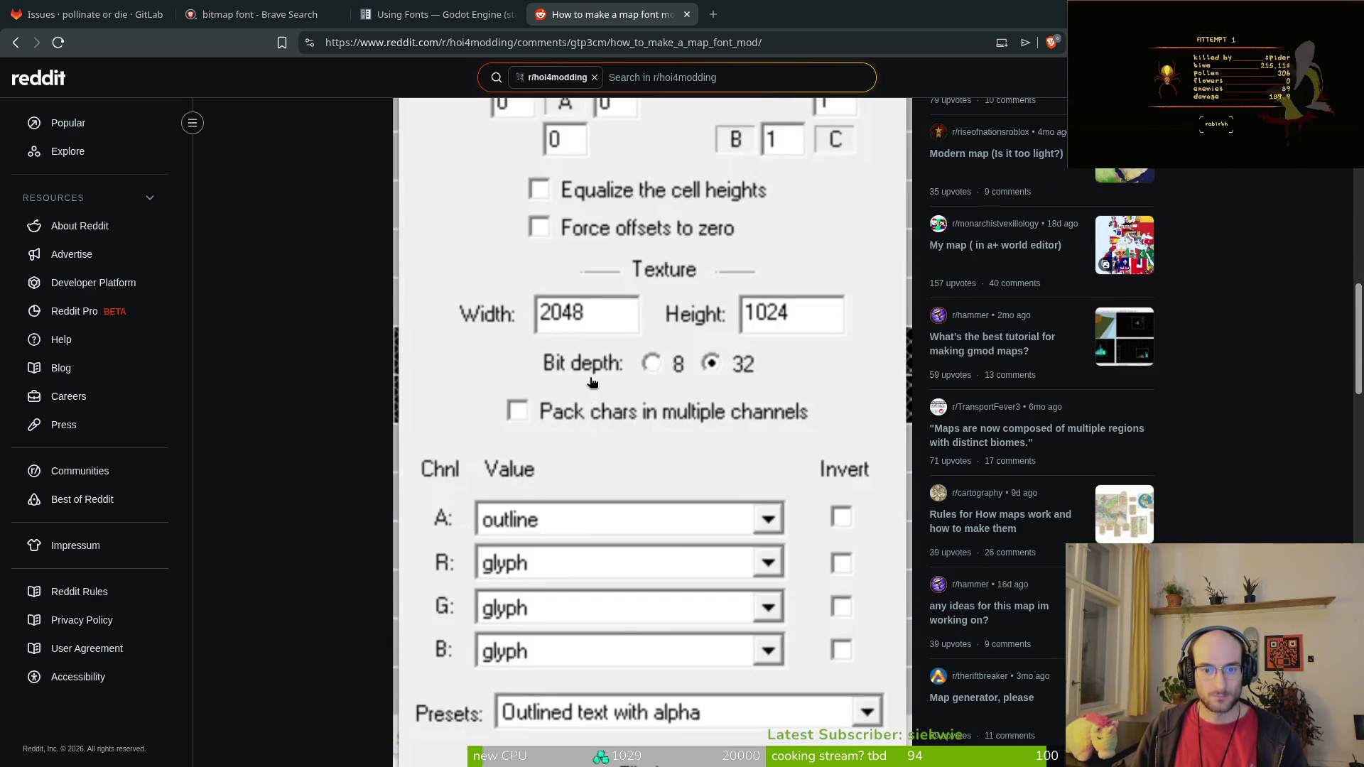
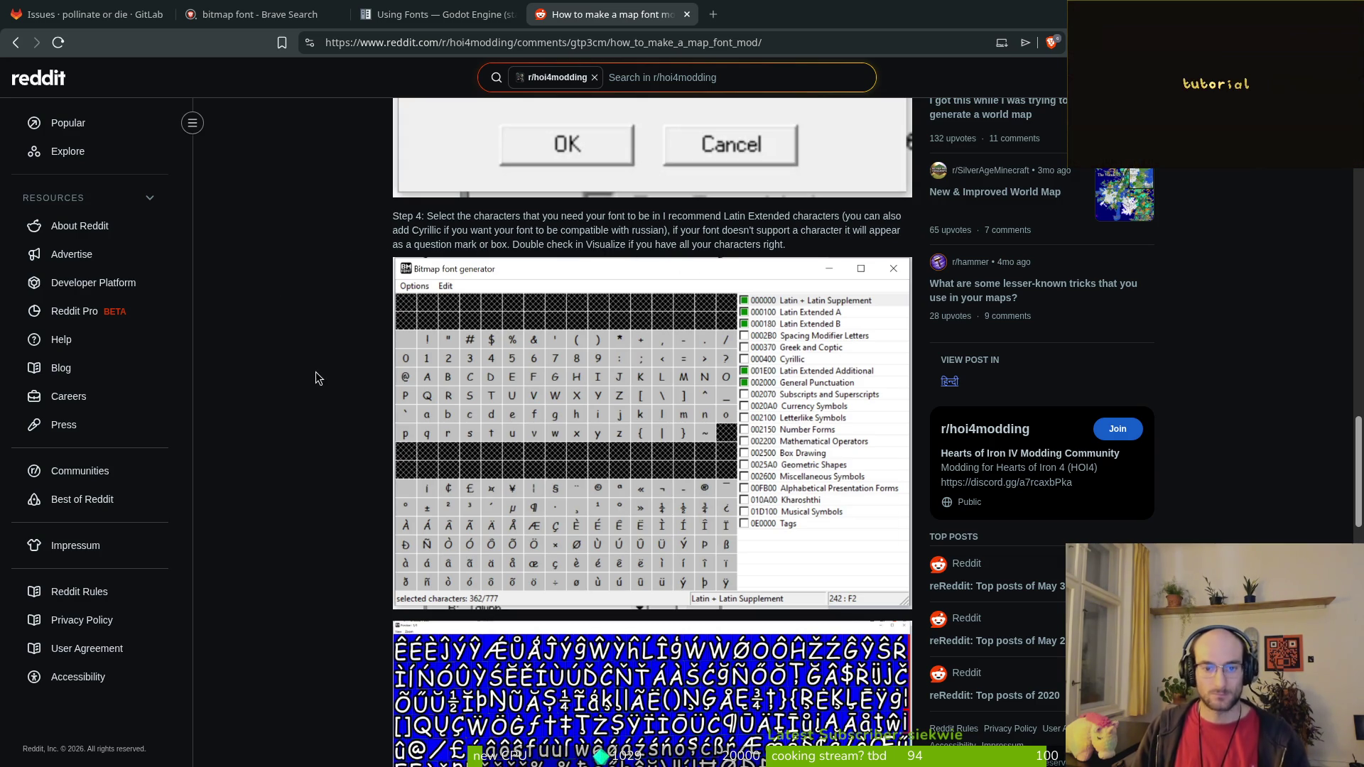
Step: Return to the top of the Reddit map-font tutorial and follow Step 1's BMFont link to AngelCode's page
scroll(349, 468, "down", 3)
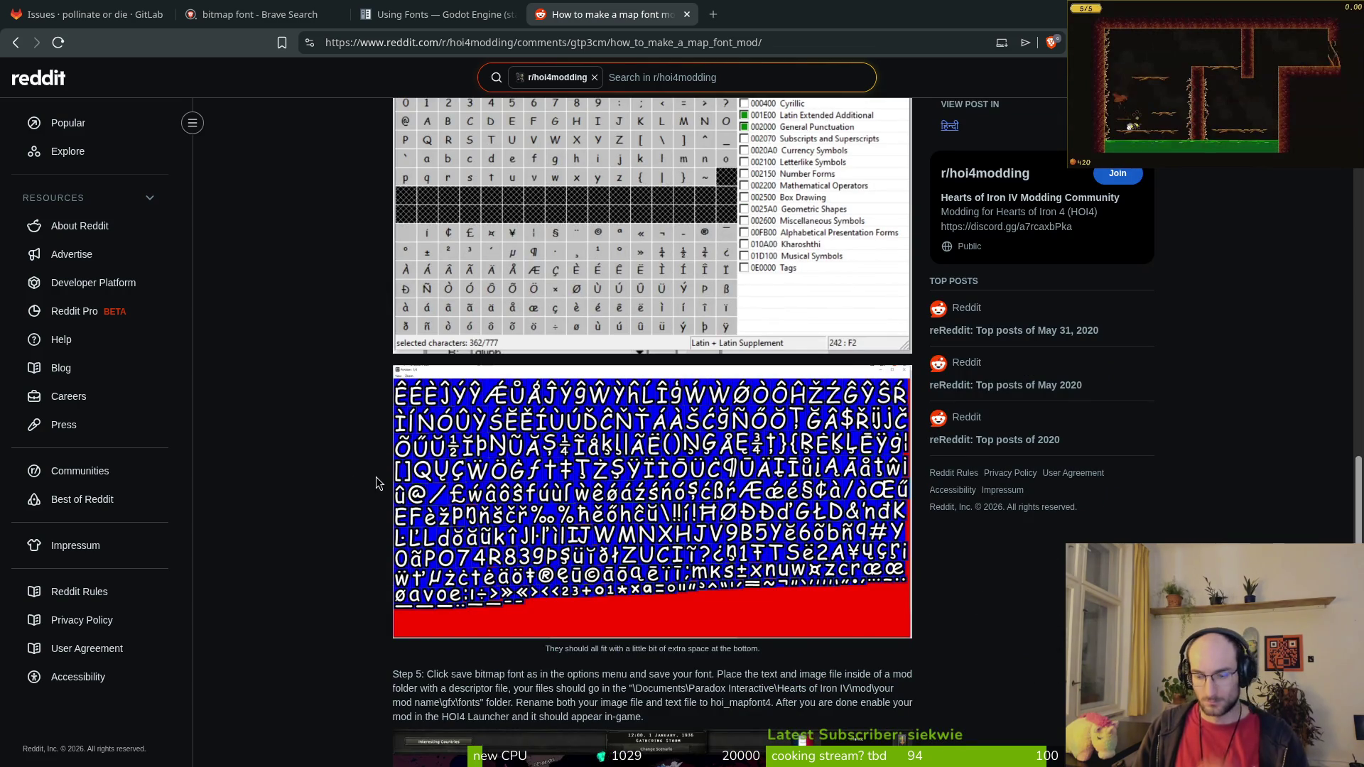
scroll(533, 112, "up", 3)
scroll(533, 111, "up", 20)
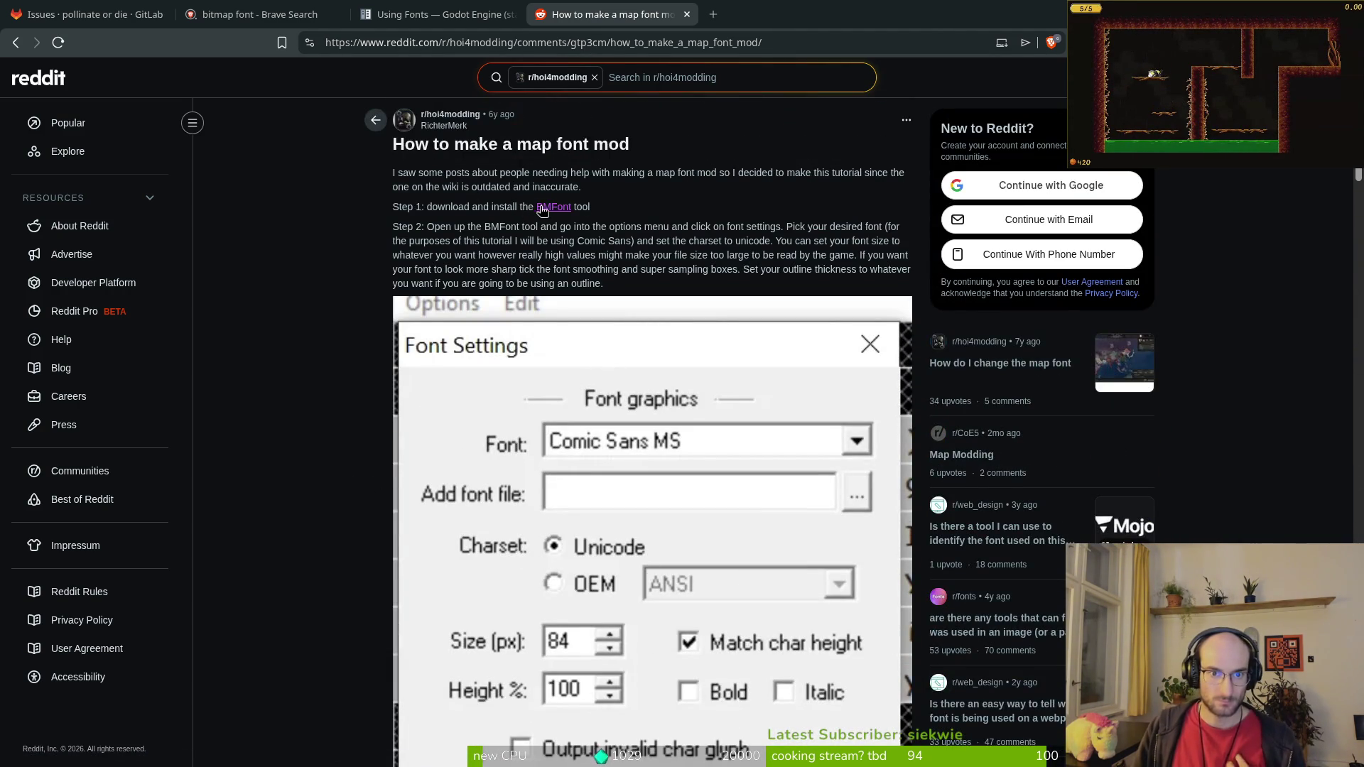
left_click(542, 208)
scroll(505, 256, "down", 6)
scroll(441, 320, "up", 5)
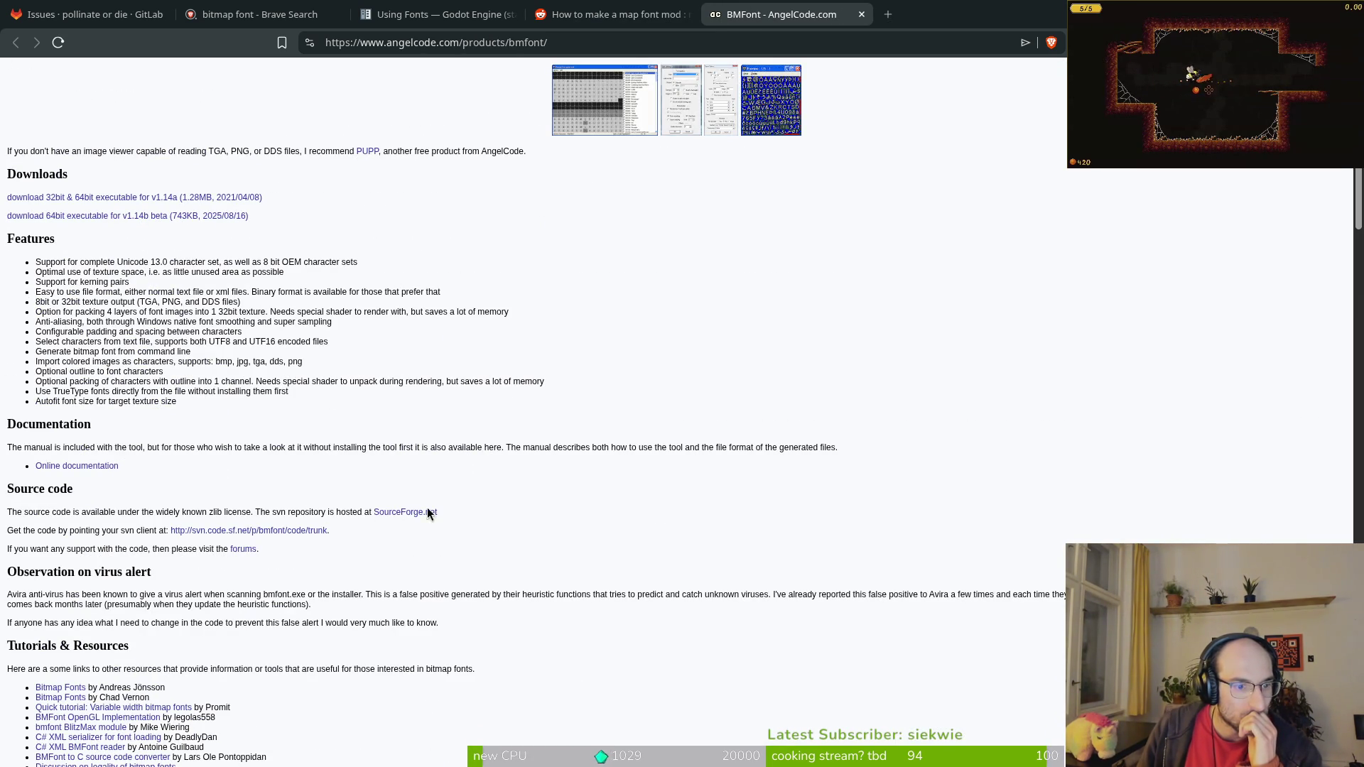
Step: View the bmfont.png generator screenshot and the font.png sample texture, closing font.png afterwards
scroll(451, 525, "up", 3)
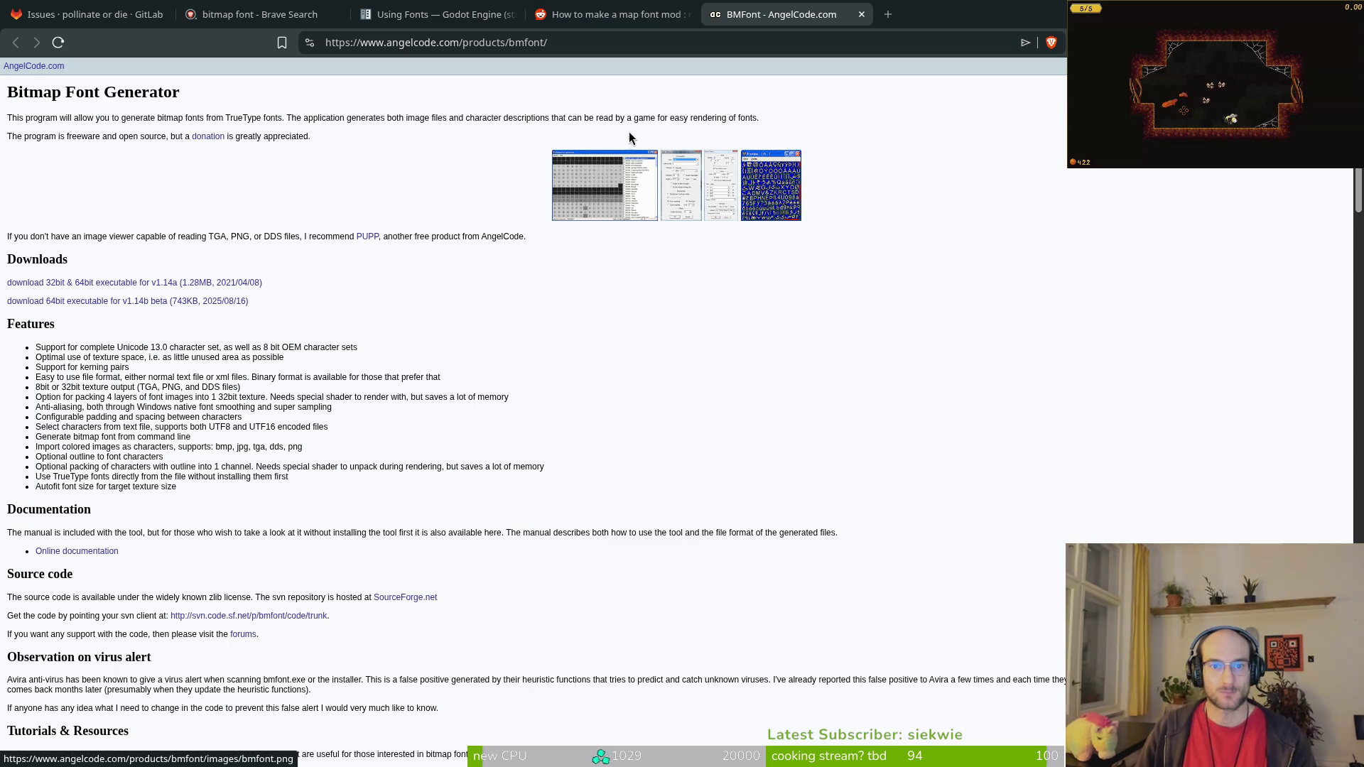
left_click(608, 208)
left_click(853, 14)
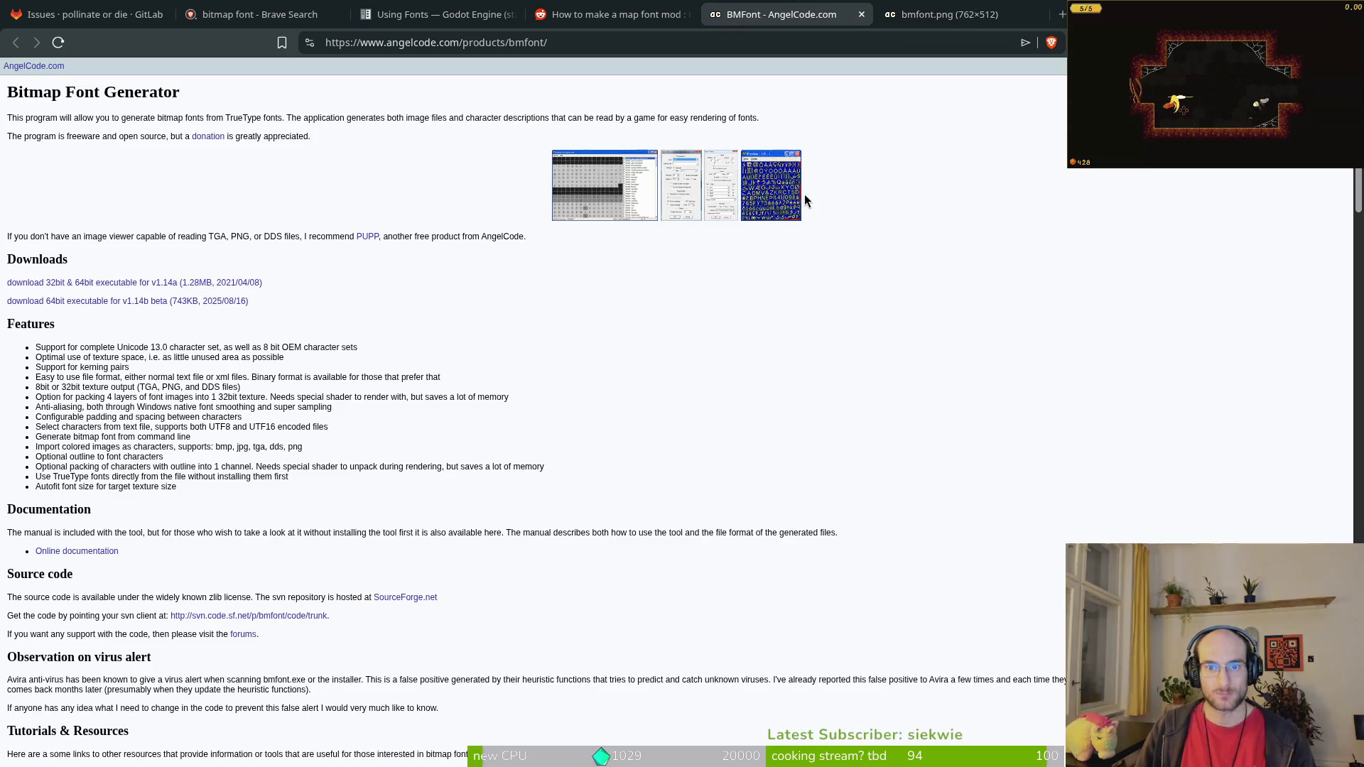
left_click(785, 196)
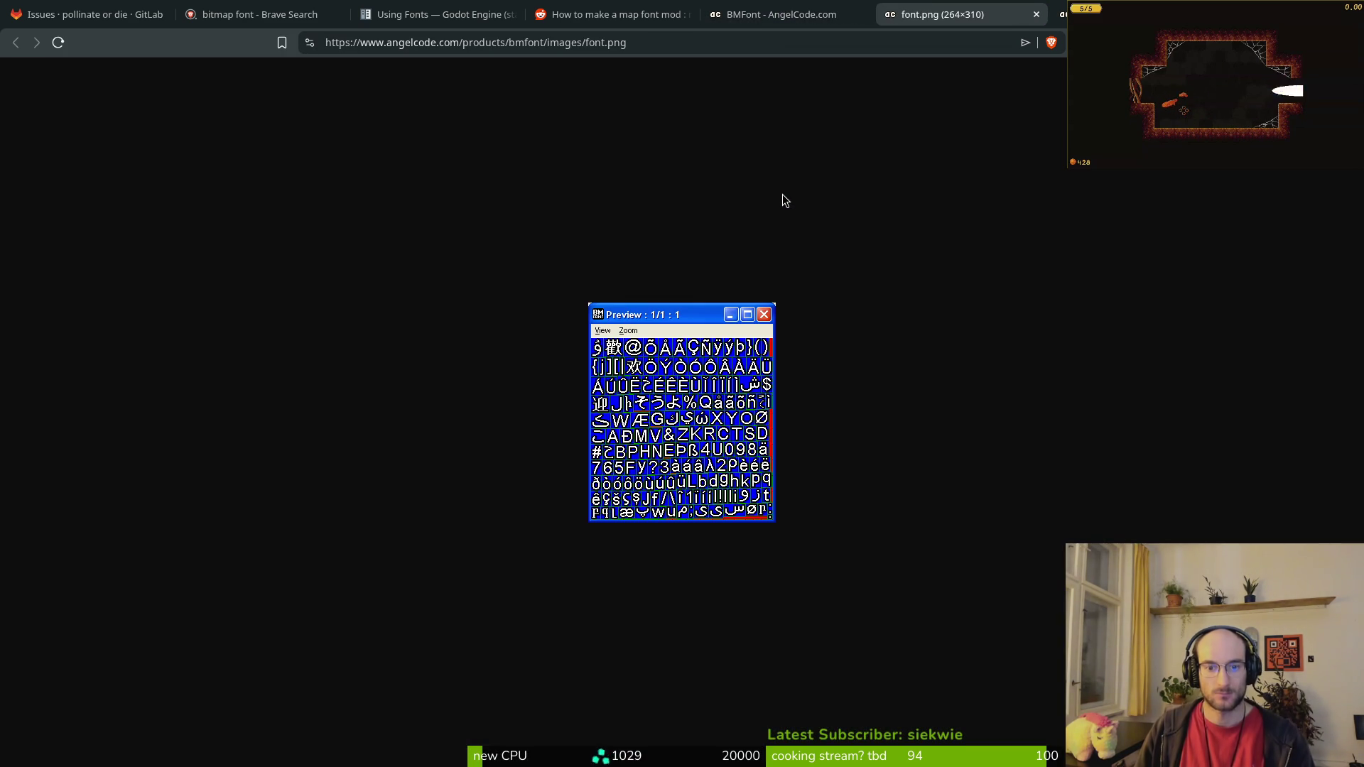
left_click(1037, 14)
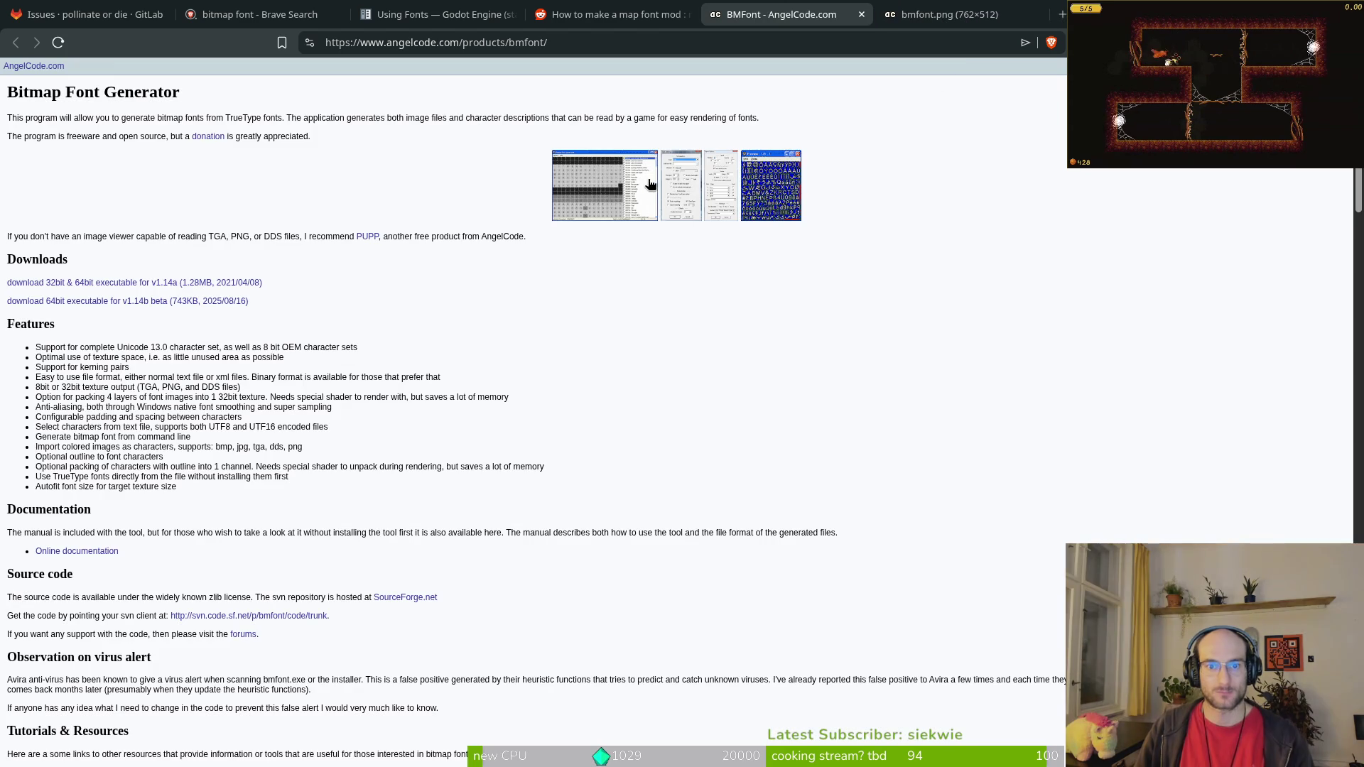
left_click(653, 192)
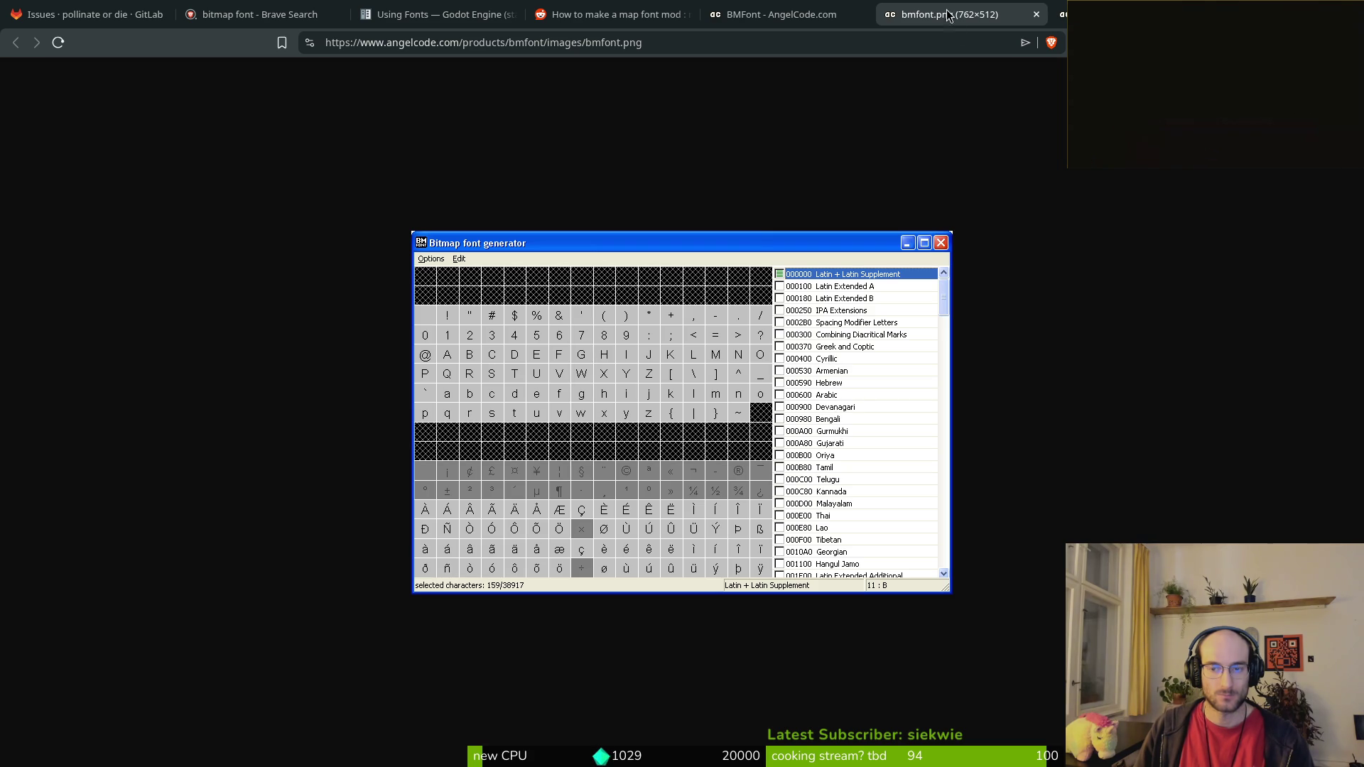
left_click(825, 19)
scroll(741, 327, "down", 6)
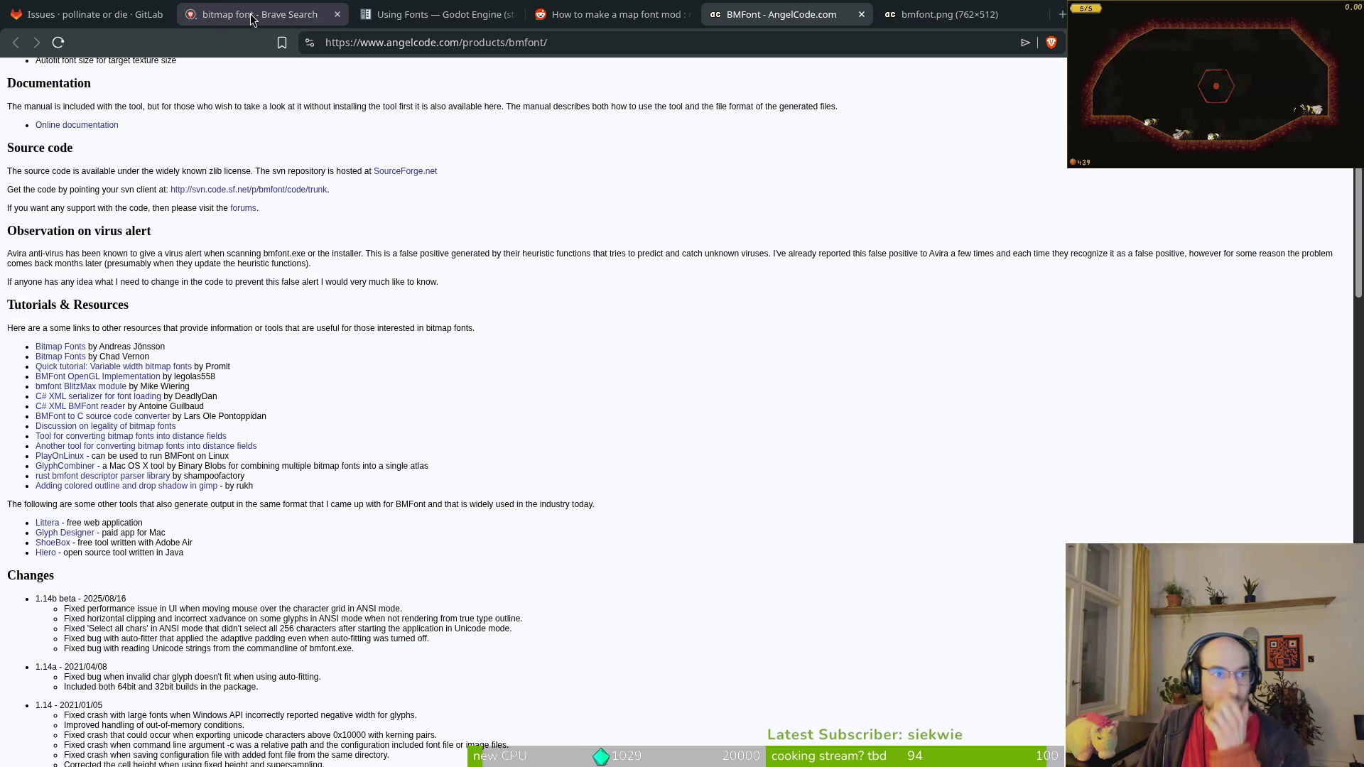
Step: Close the Godot font docs and Reddit tutorial tabs, leaving the bmfont.png screenshot showing
left_click(428, 14)
left_click(512, 15)
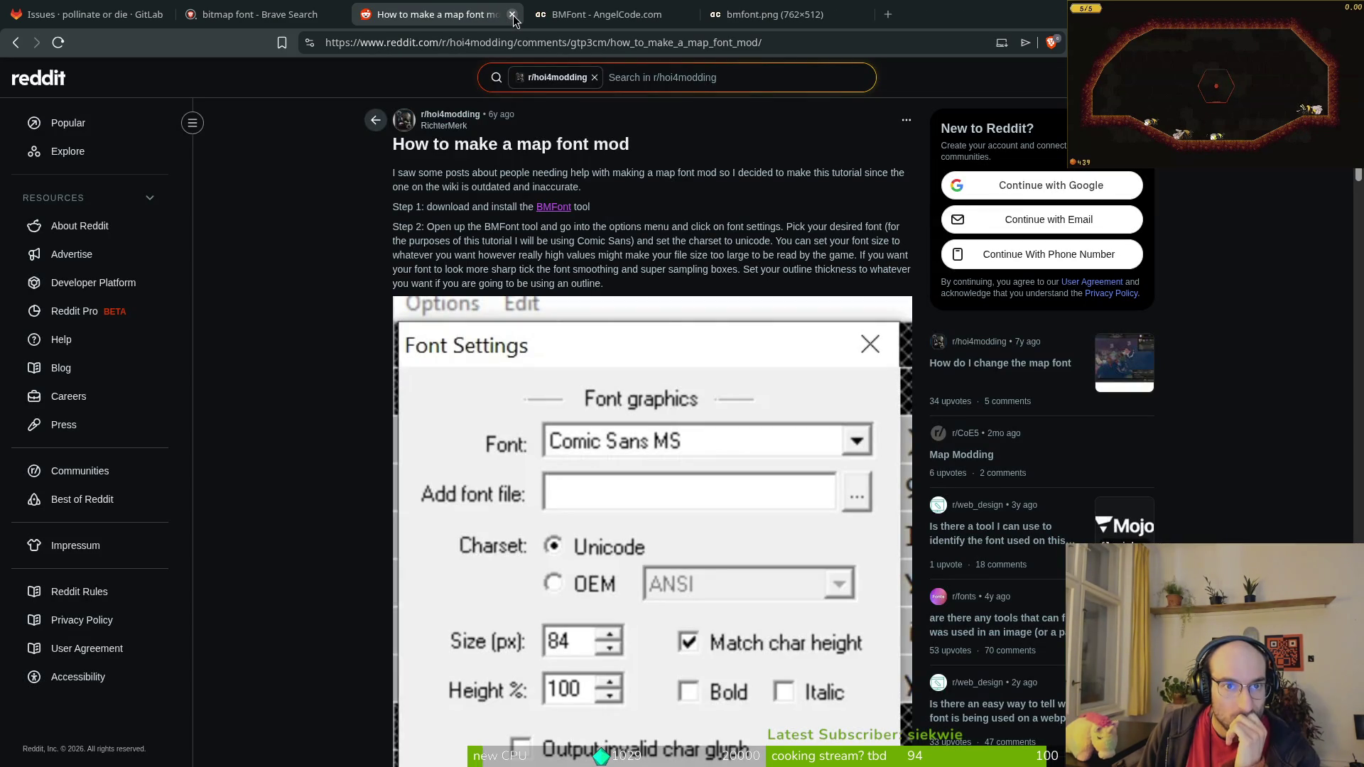
left_click(513, 16)
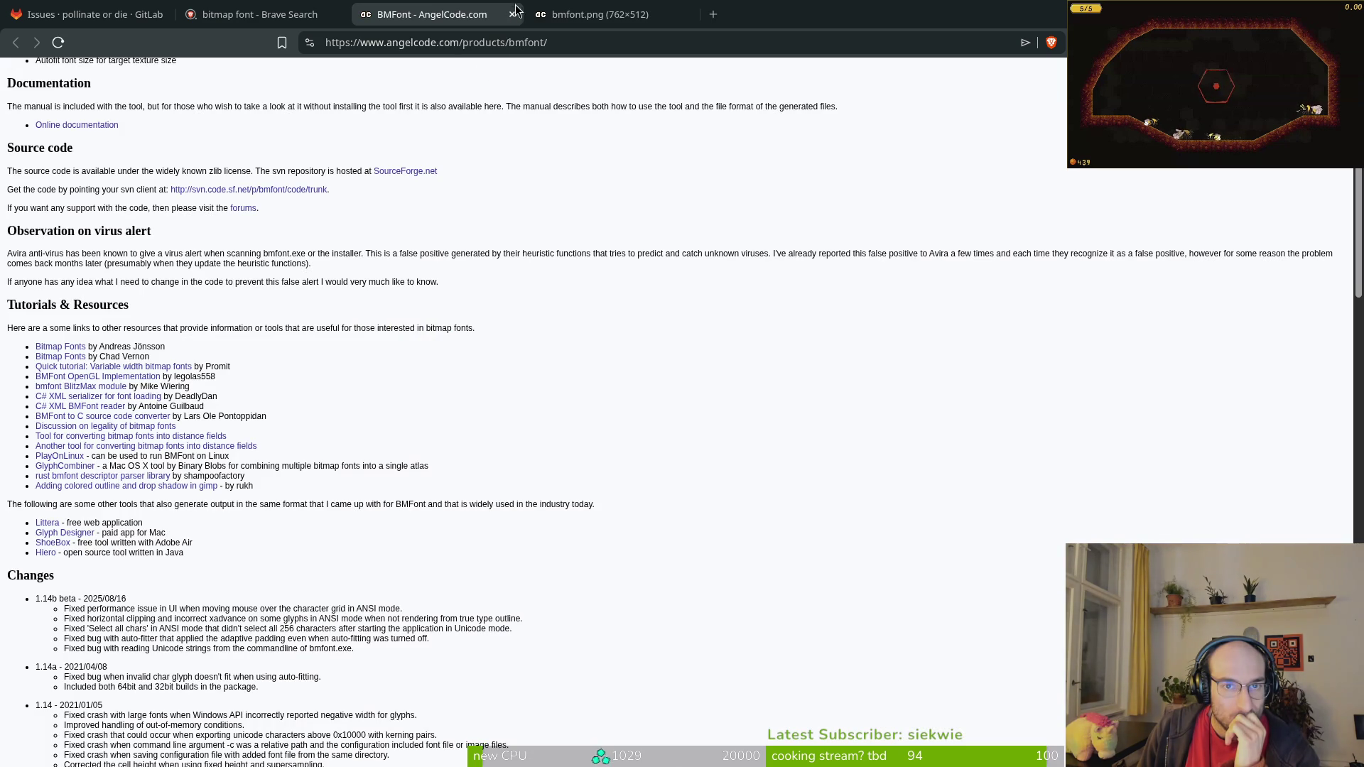
left_click(551, 14)
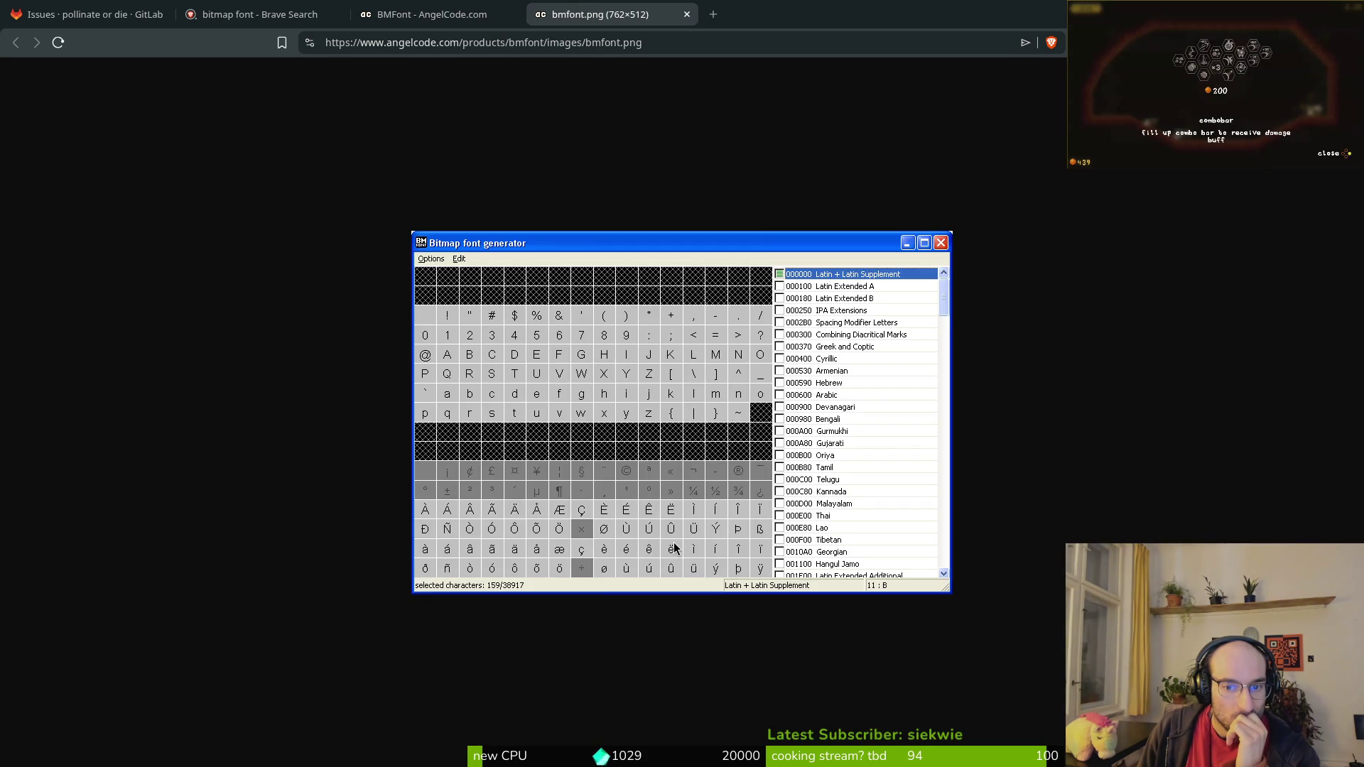
key("alt+Tab")
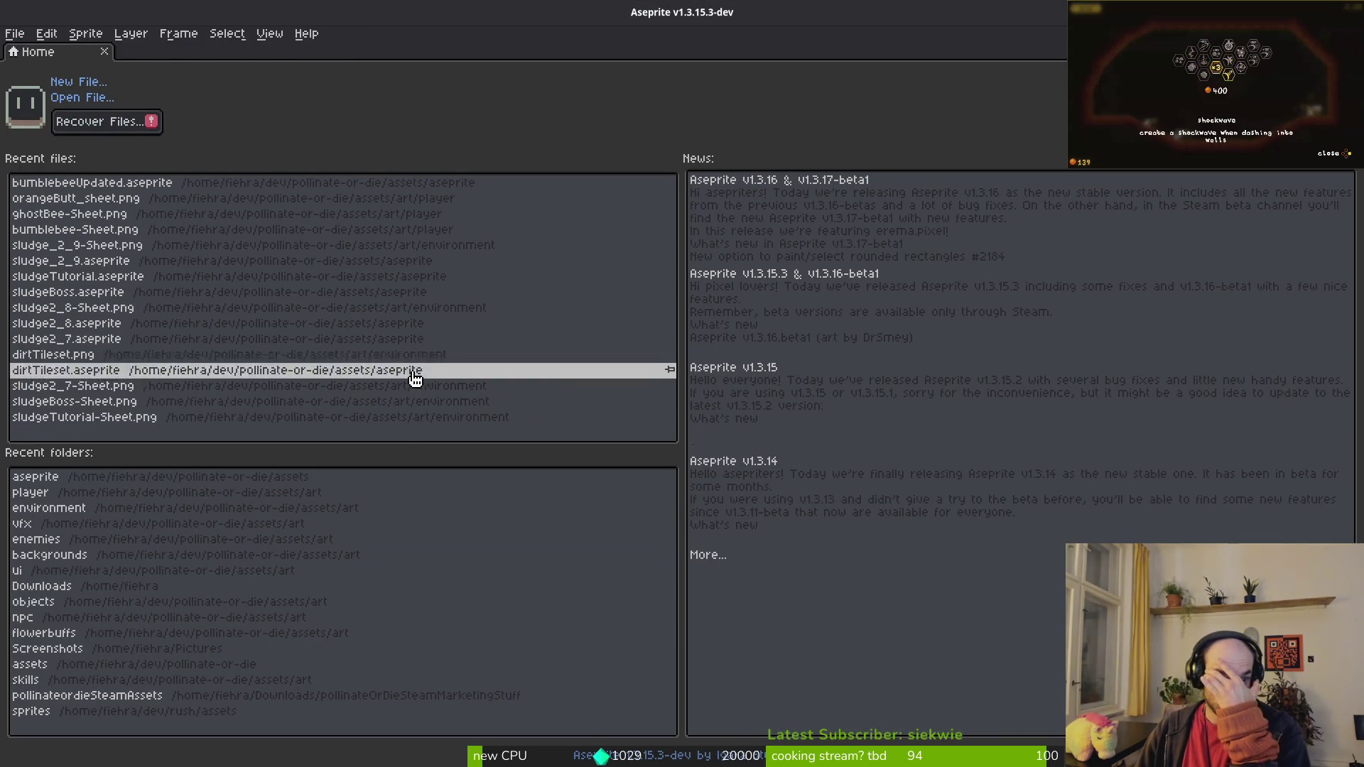
Step: Open bitmapFont.aseprite from the assets/aseprite folder
left_click(71, 107)
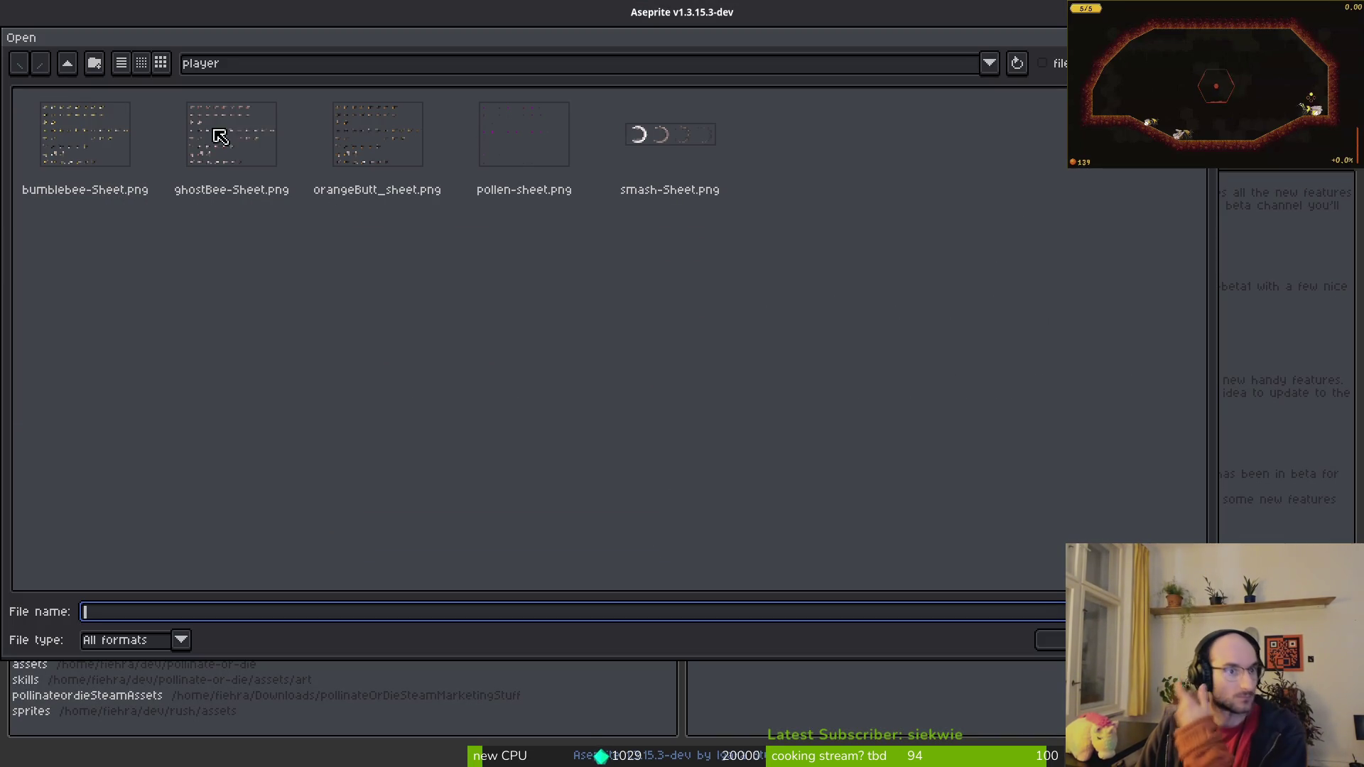
left_click(70, 64)
left_click(70, 63)
double_click(160, 142)
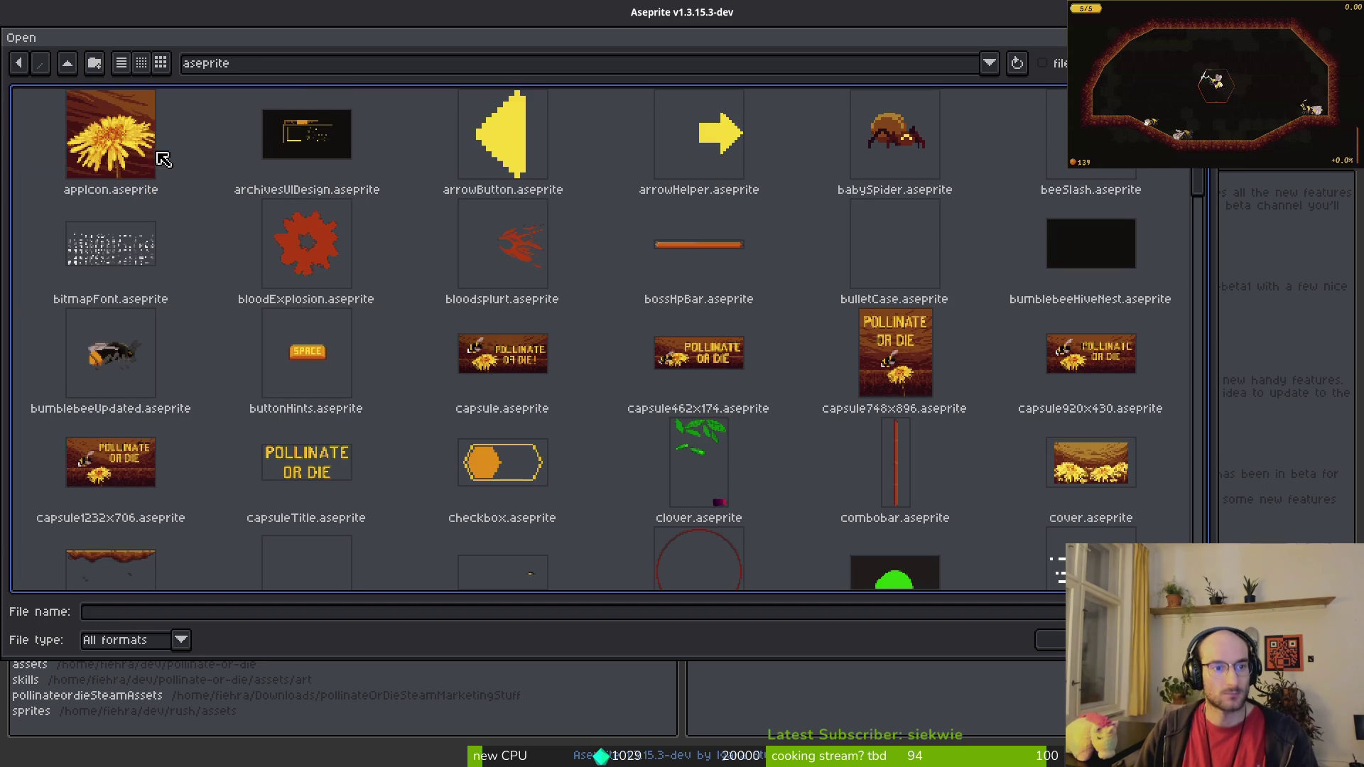
left_click(113, 242)
left_click(1052, 639)
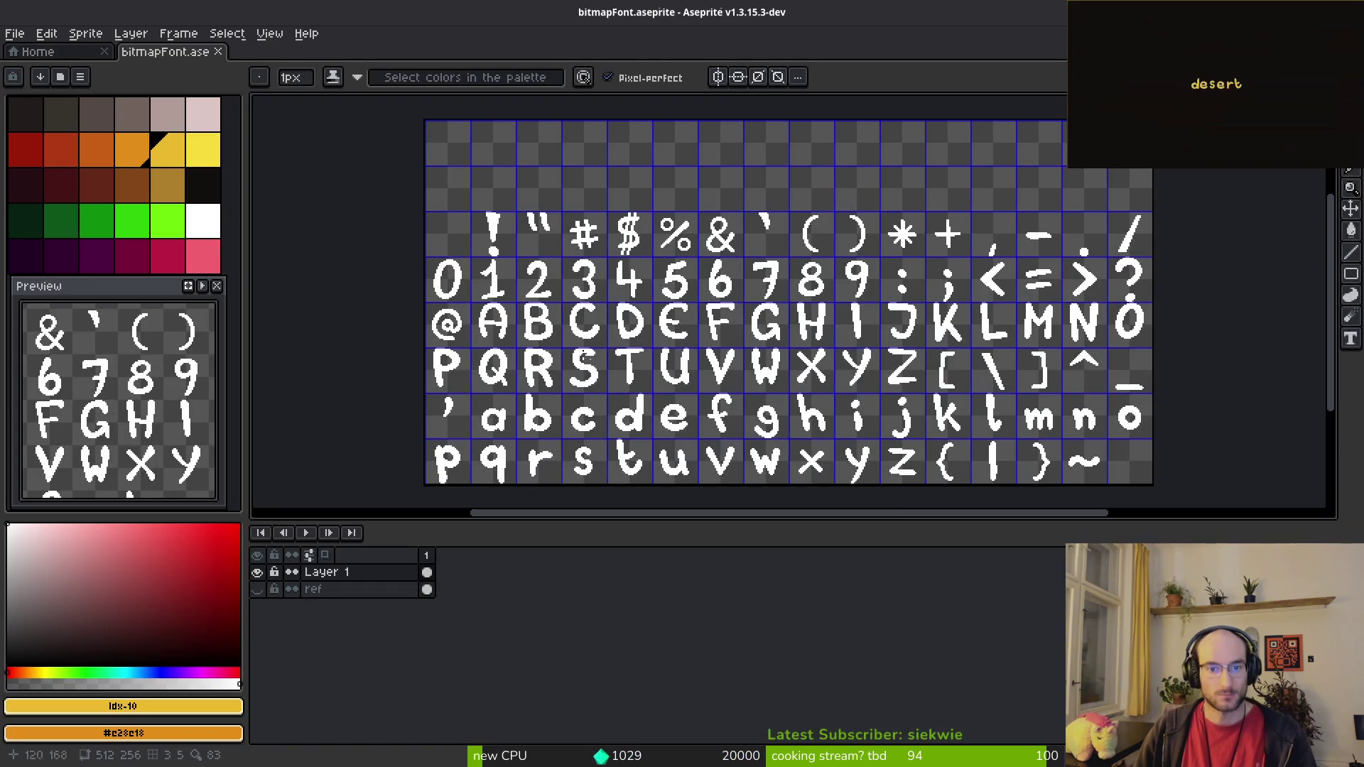
Step: Marquee-select the % glyph cell, then clear the selection
scroll(605, 328, "up", 6)
scroll(680, 371, "up", 1)
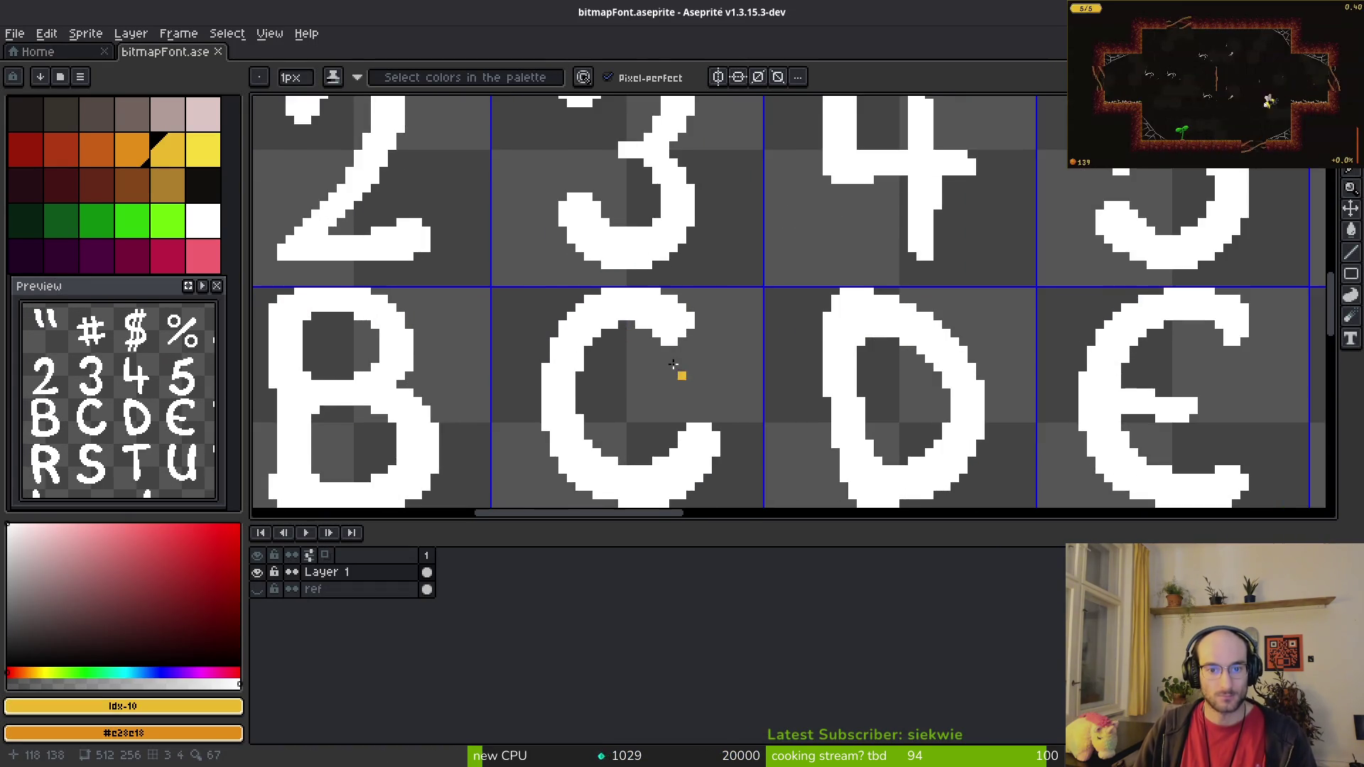
scroll(710, 362, "down", 5)
scroll(760, 348, "down", 1)
scroll(754, 320, "down", 3)
scroll(743, 292, "up", 4)
scroll(737, 277, "down", 1)
scroll(737, 278, "down", 3)
scroll(596, 288, "up", 5)
key("m")
left_click_drag(465, 178, 652, 387)
left_click(638, 358)
scroll(638, 358, "up", 1)
Step: Resize the canvas to 512×512 with height 256*2 and a top-center anchor, adding space below
key("ctrl+alt+c")
left_click(837, 212)
type("*2px")
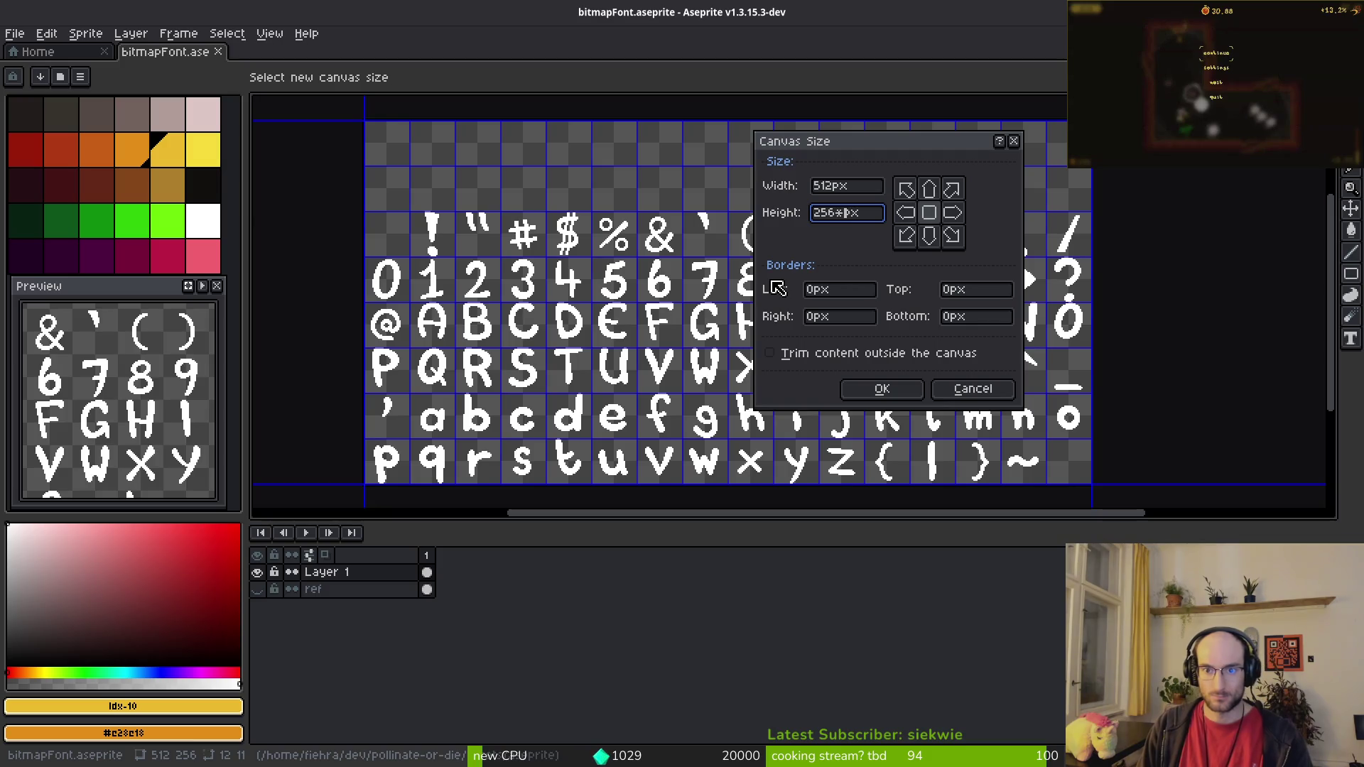
left_click(930, 189)
scroll(674, 304, "down", 5)
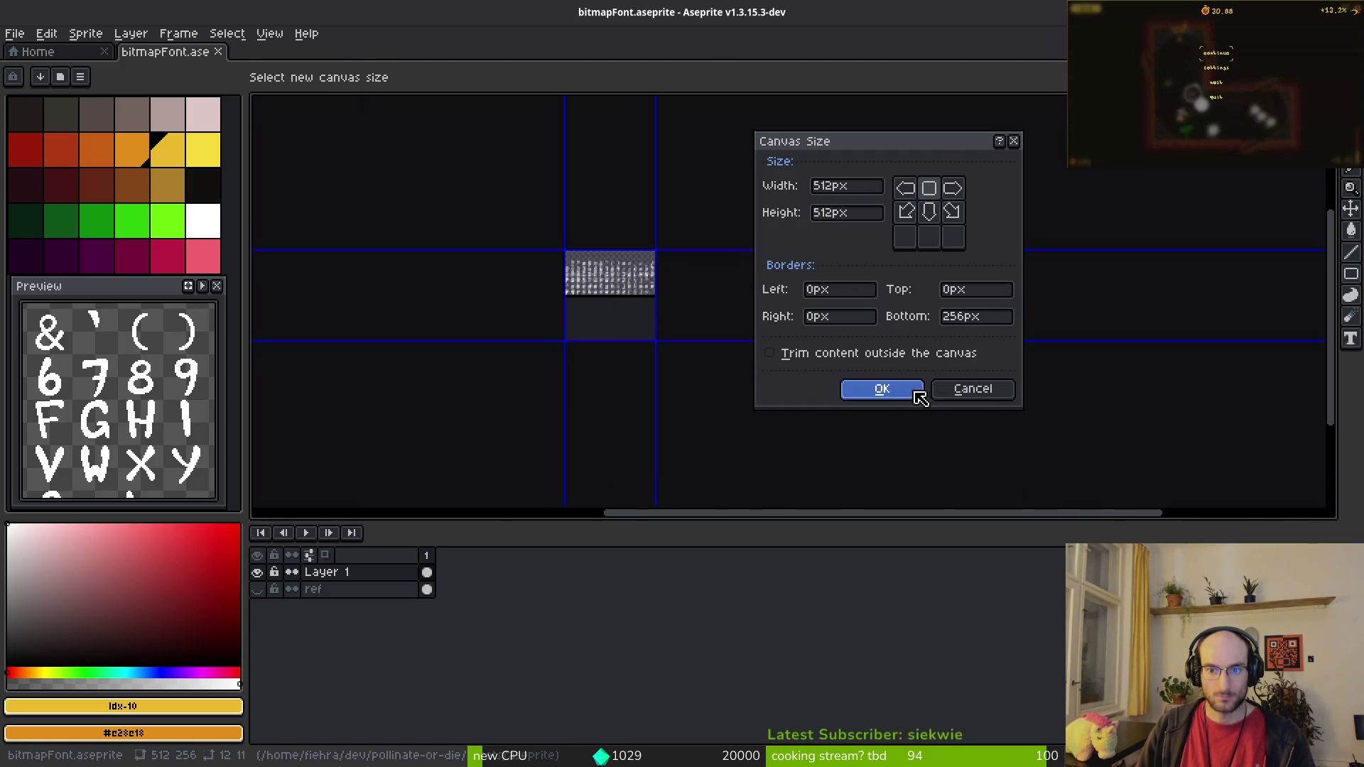
left_click(914, 392)
scroll(615, 272, "up", 1)
left_click_drag(617, 273, 703, 323)
key("alt+Tab")
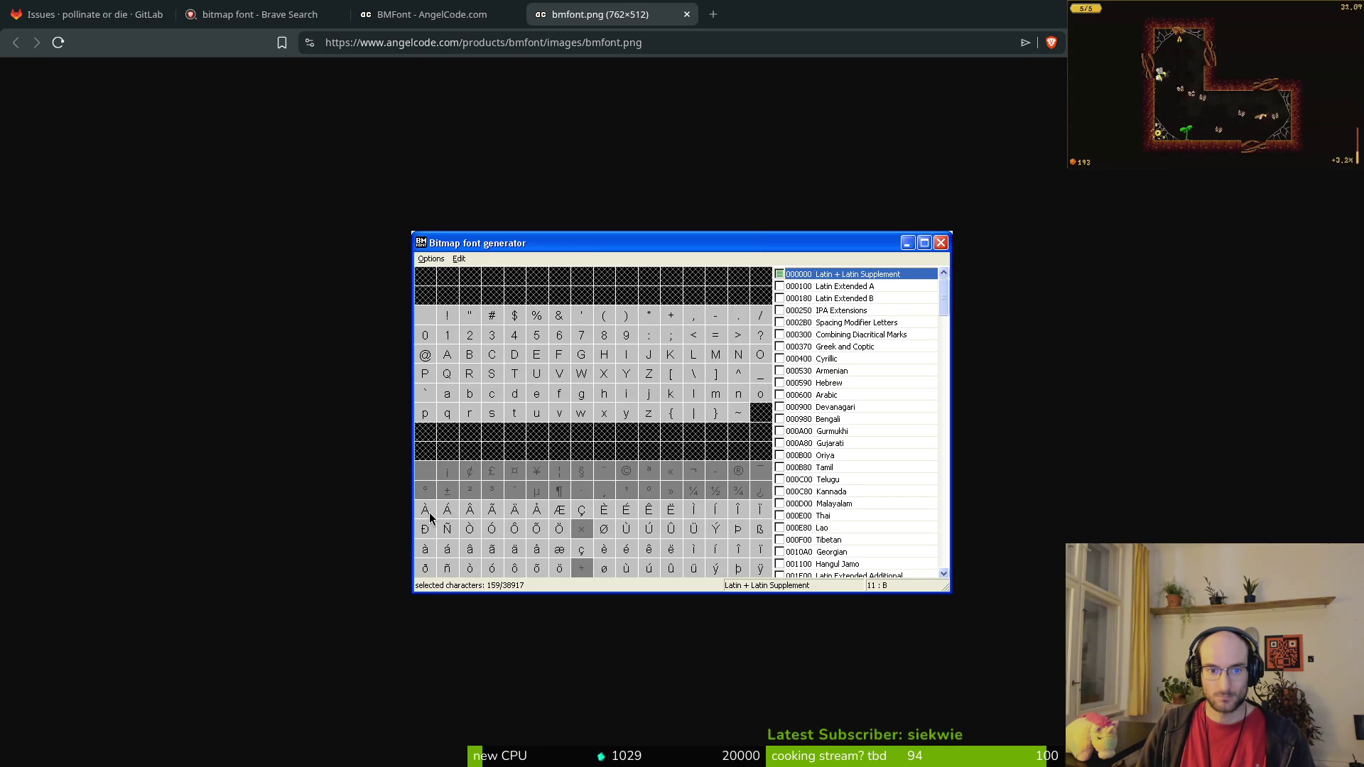
Step: Marquee-select the A glyph's cell and check it against the accented-letter reference chart
key("alt+Tab")
scroll(580, 242, "up", 4)
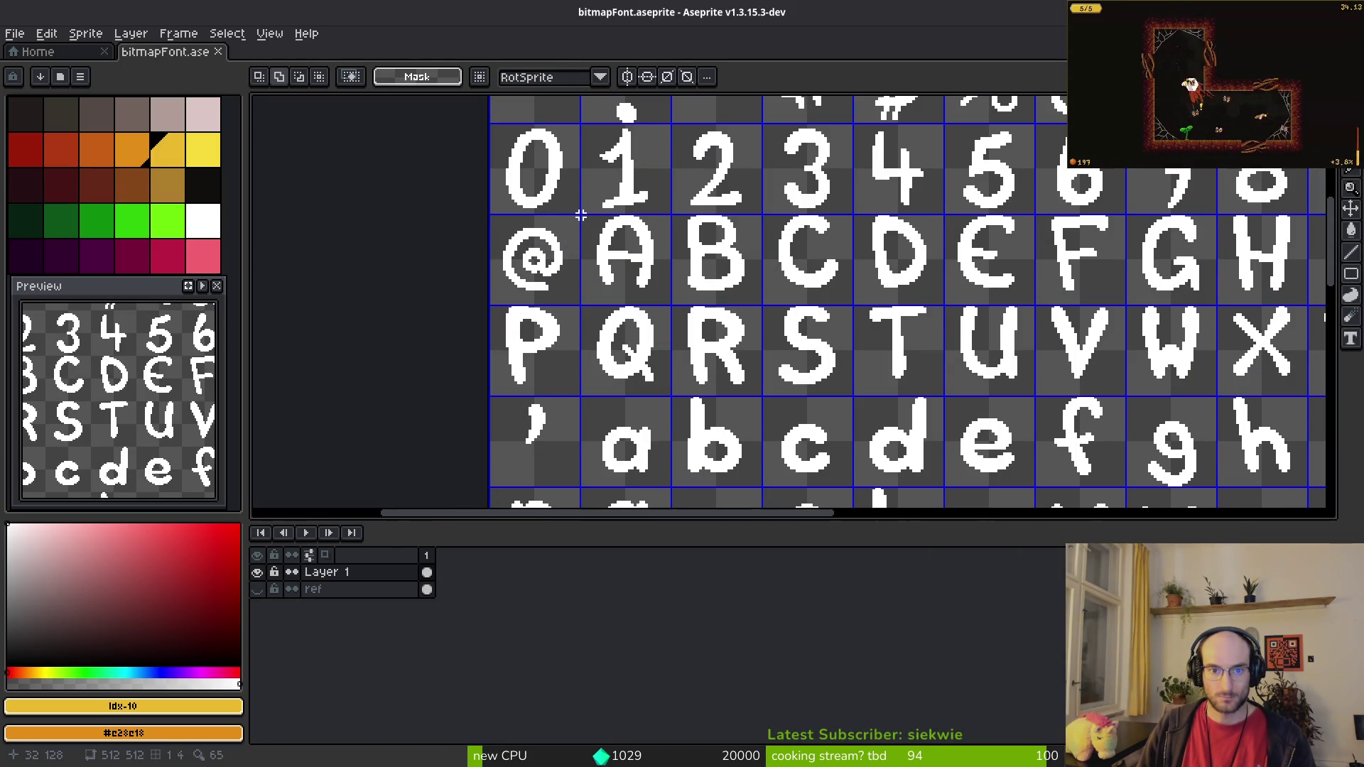
left_click_drag(581, 216, 669, 306)
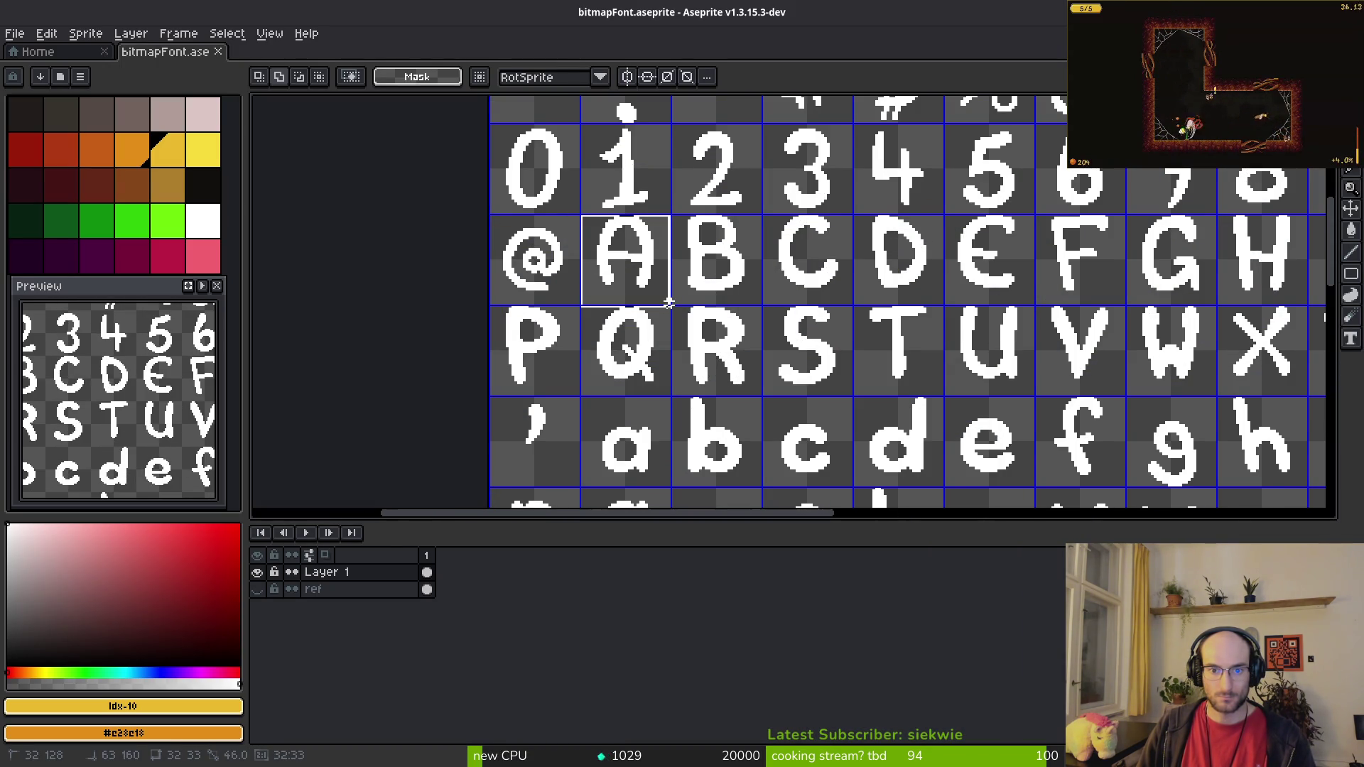
scroll(665, 313, "down", 5)
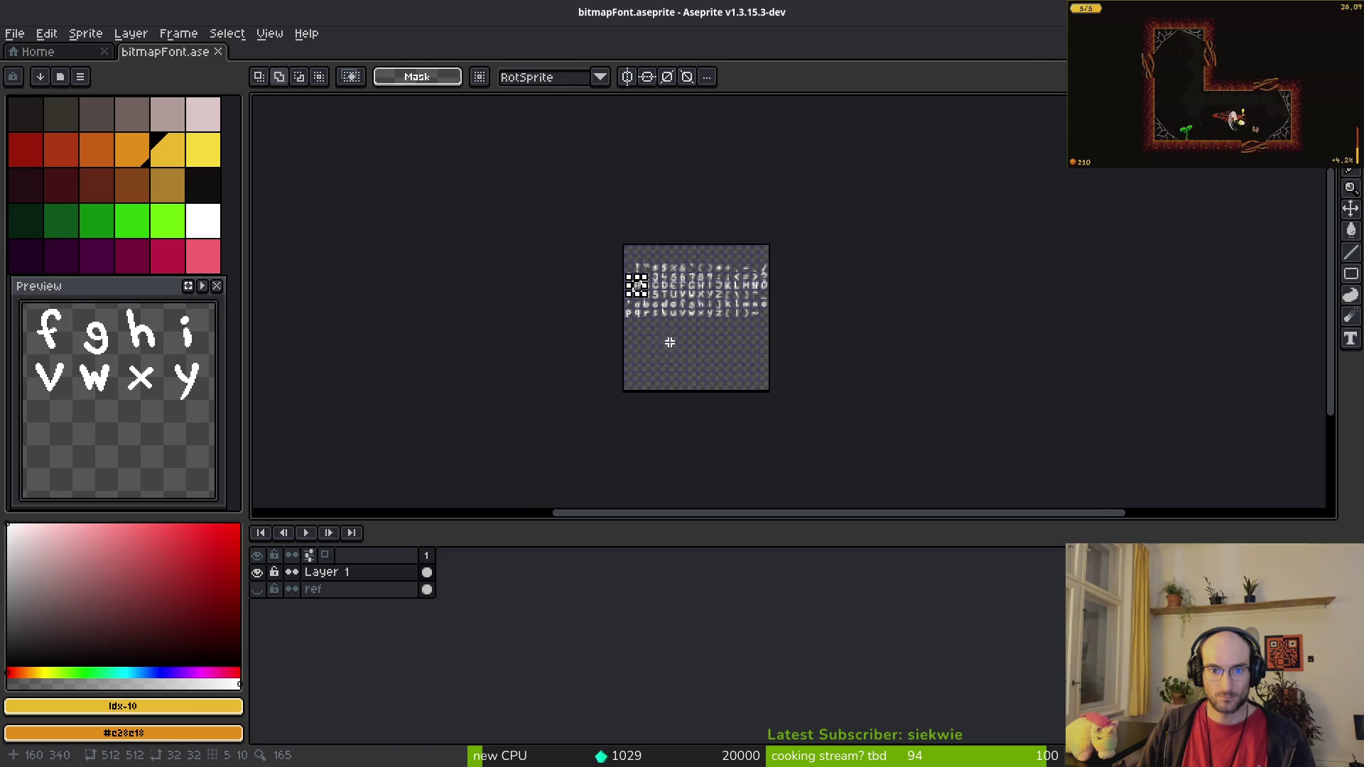
scroll(660, 319, "up", 5)
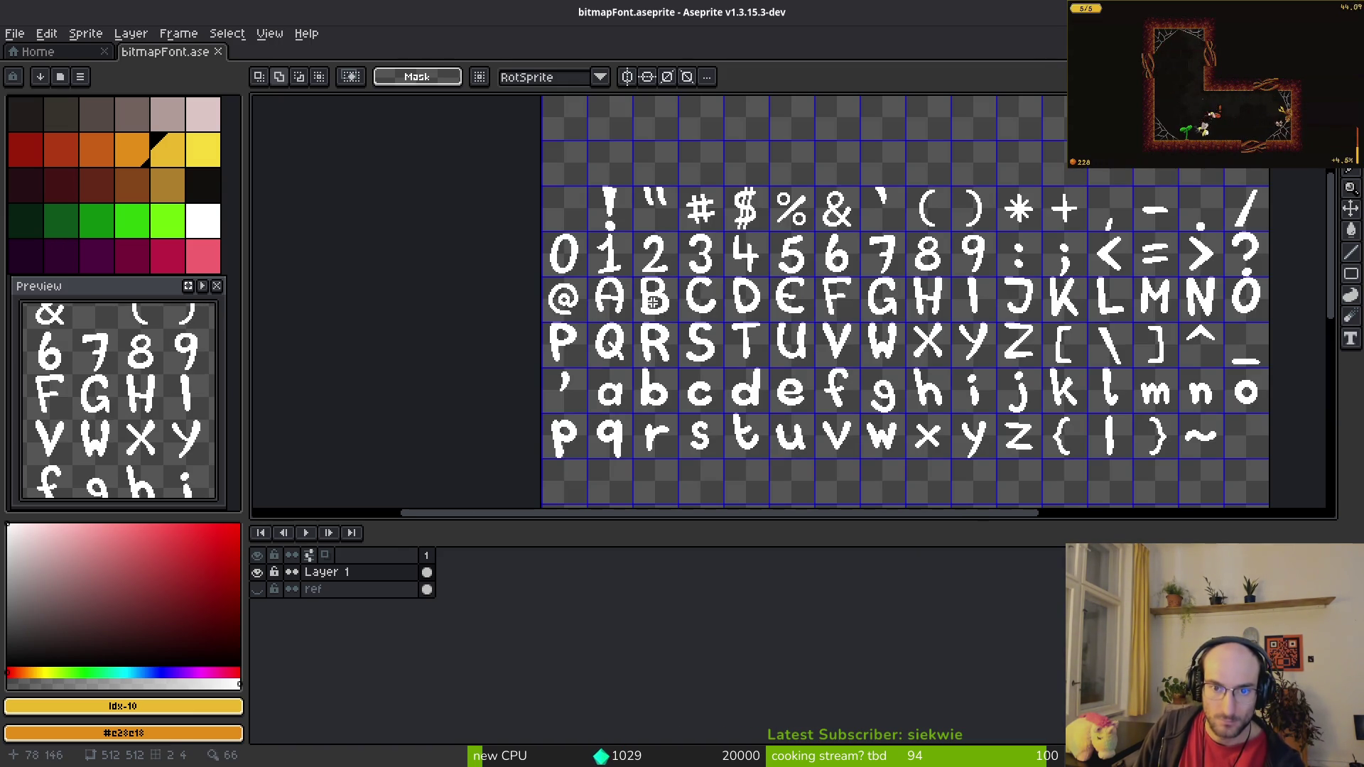
scroll(711, 298, "down", 5)
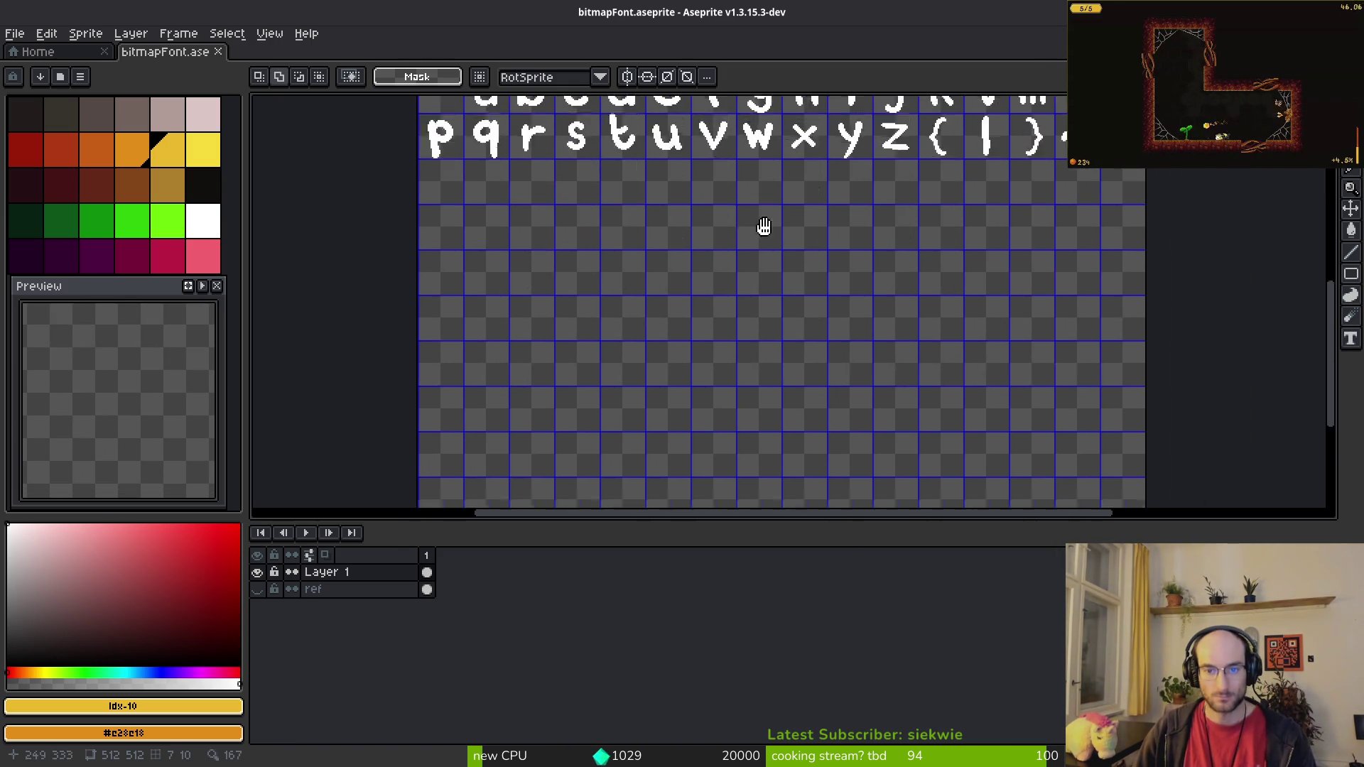
key("alt+Tab")
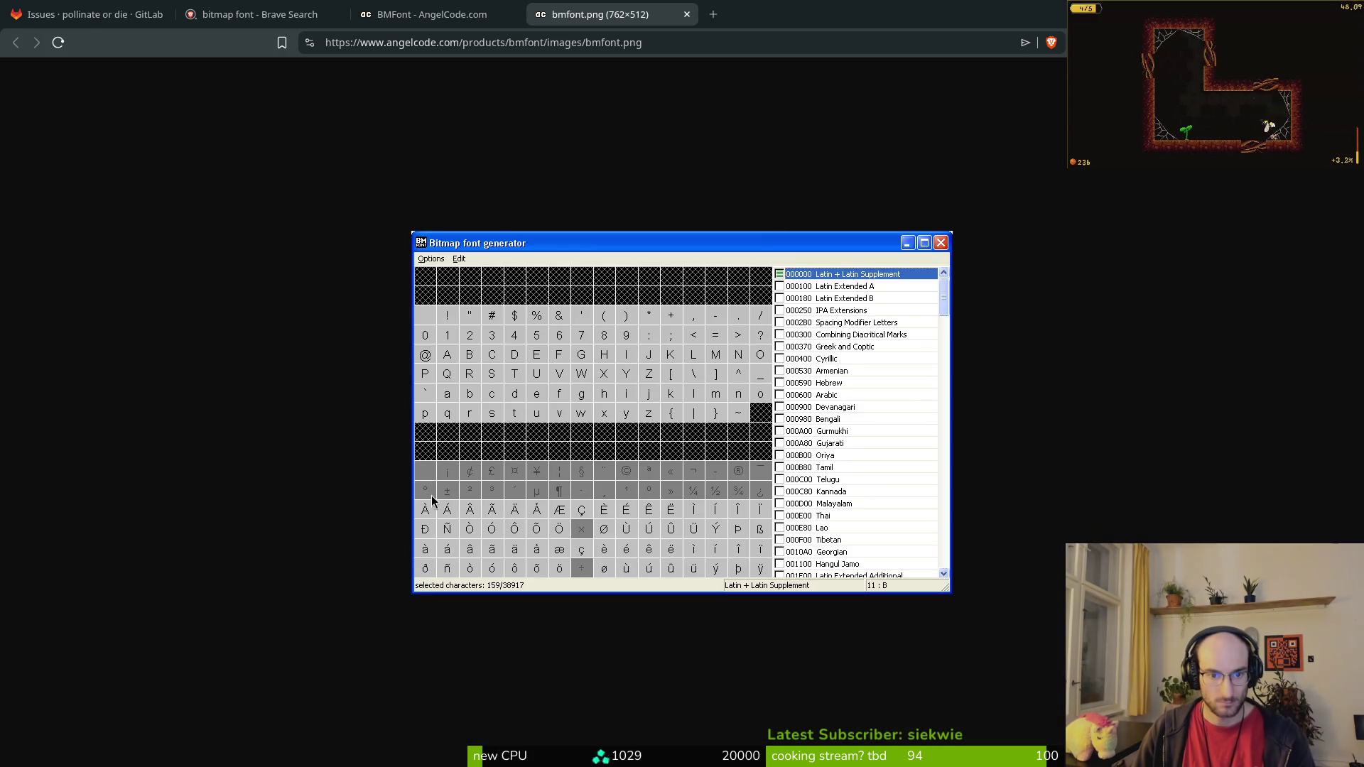
key("alt+Tab")
scroll(646, 338, "up", 3)
Step: Paste a copy of the A and place it at the left edge of the first empty row
key("ctrl+v")
left_click_drag(611, 305, 621, 412)
left_click_drag(583, 389, 572, 397)
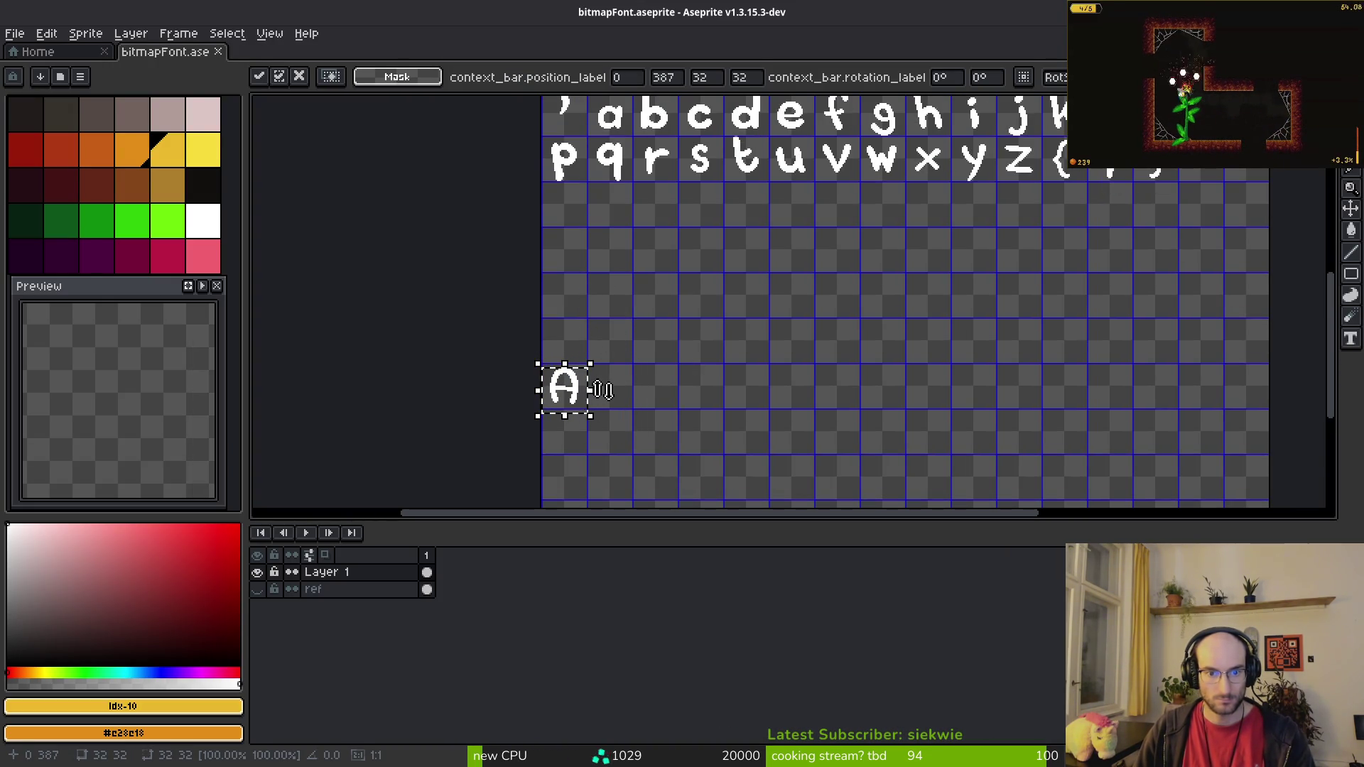
key("ctrl+d")
scroll(576, 387, "up", 5)
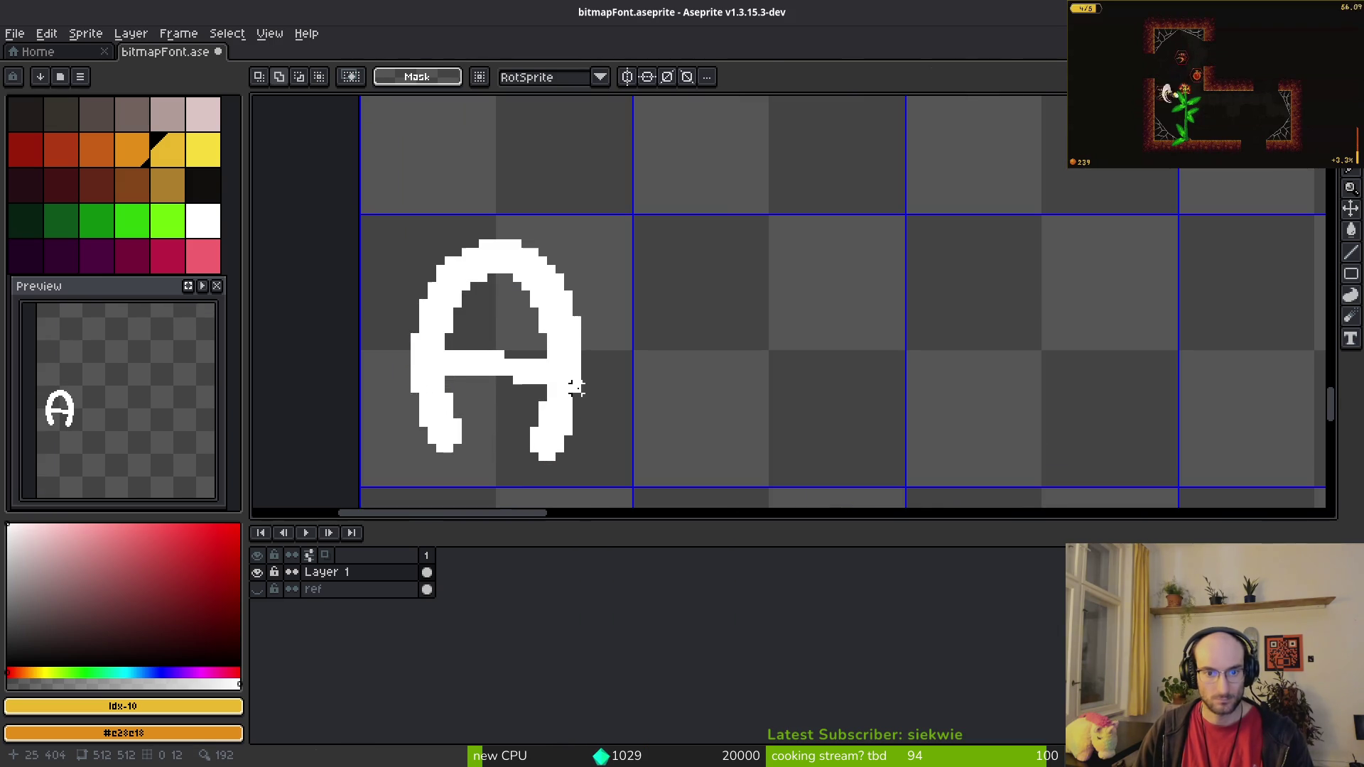
scroll(514, 221, "down", 3)
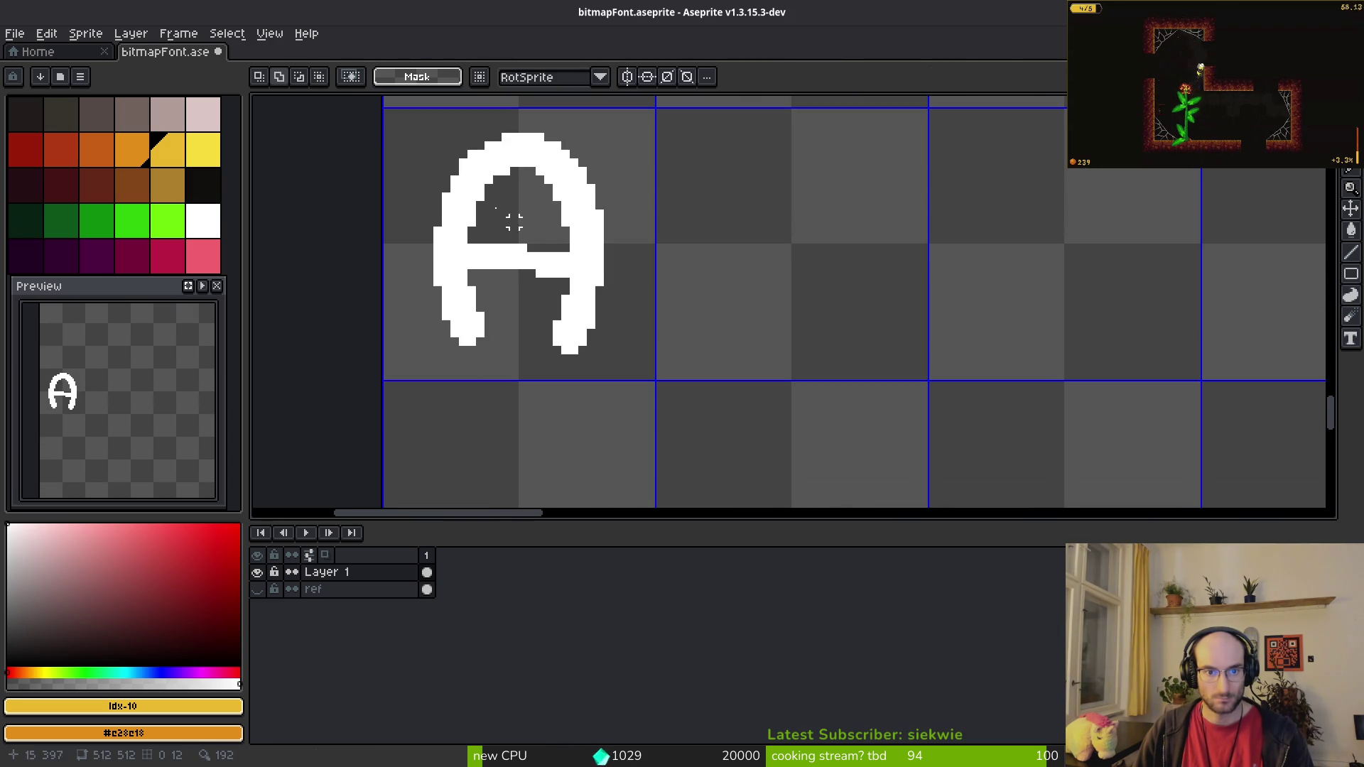
Step: Select the new A's cell and nudge the glyph upward to align it within the cell
left_click_drag(386, 110, 651, 376)
key("Up")
key("Up")
key("Return")
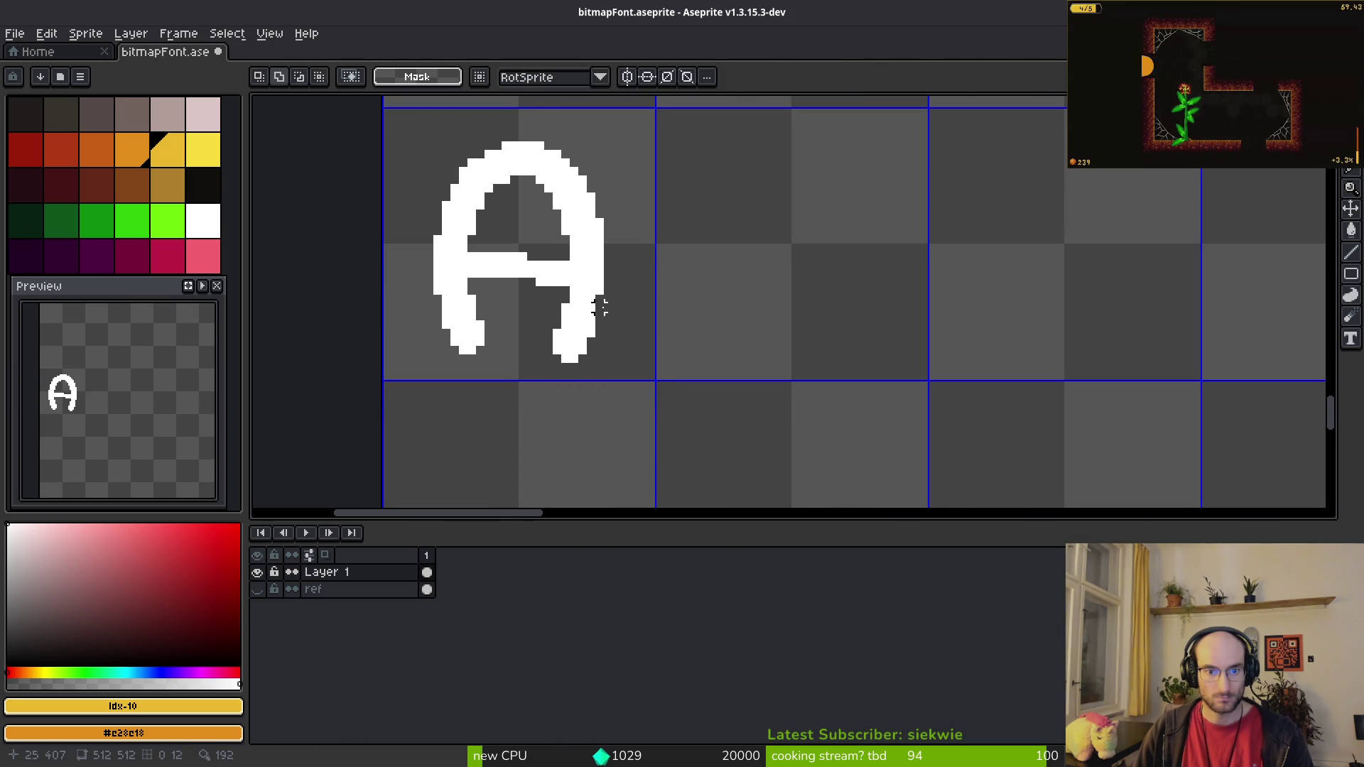
key("alt+Tab")
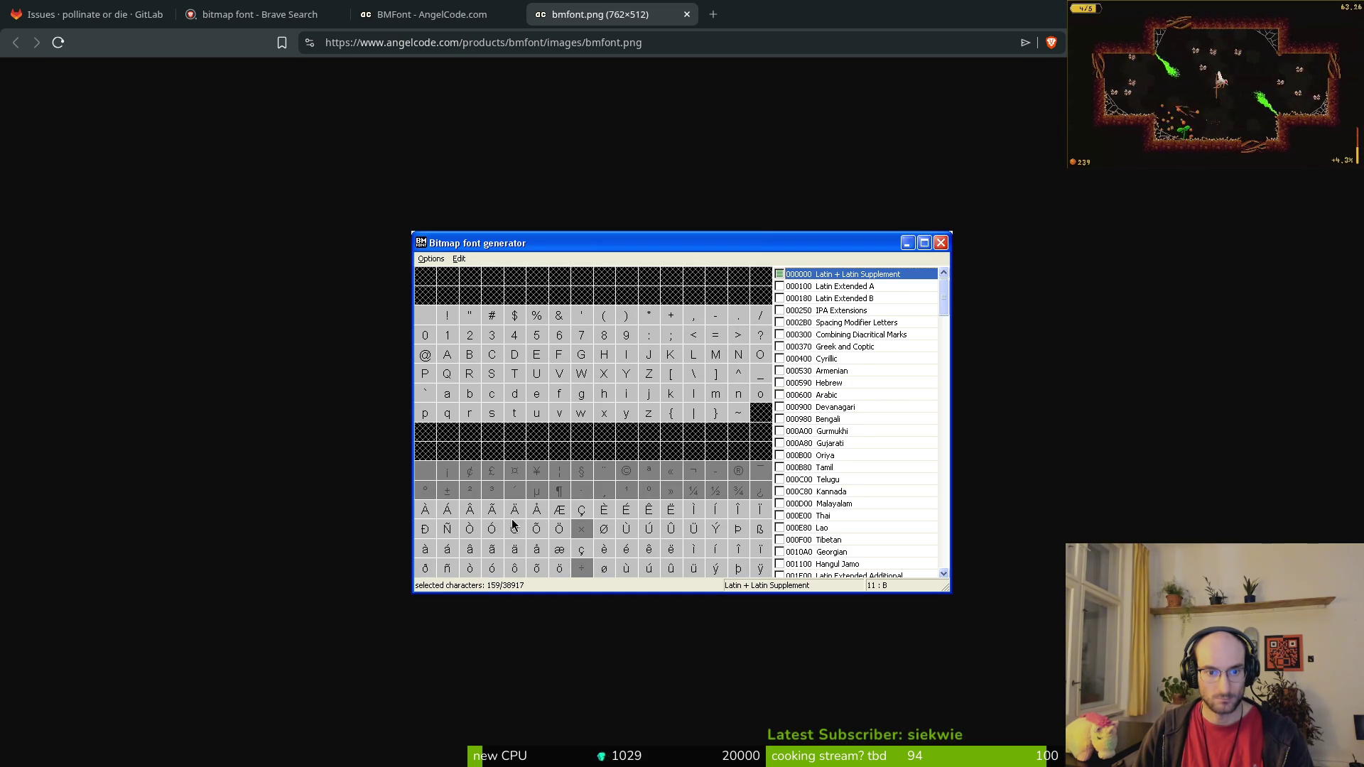
key("alt+Tab")
scroll(676, 244, "down", 4)
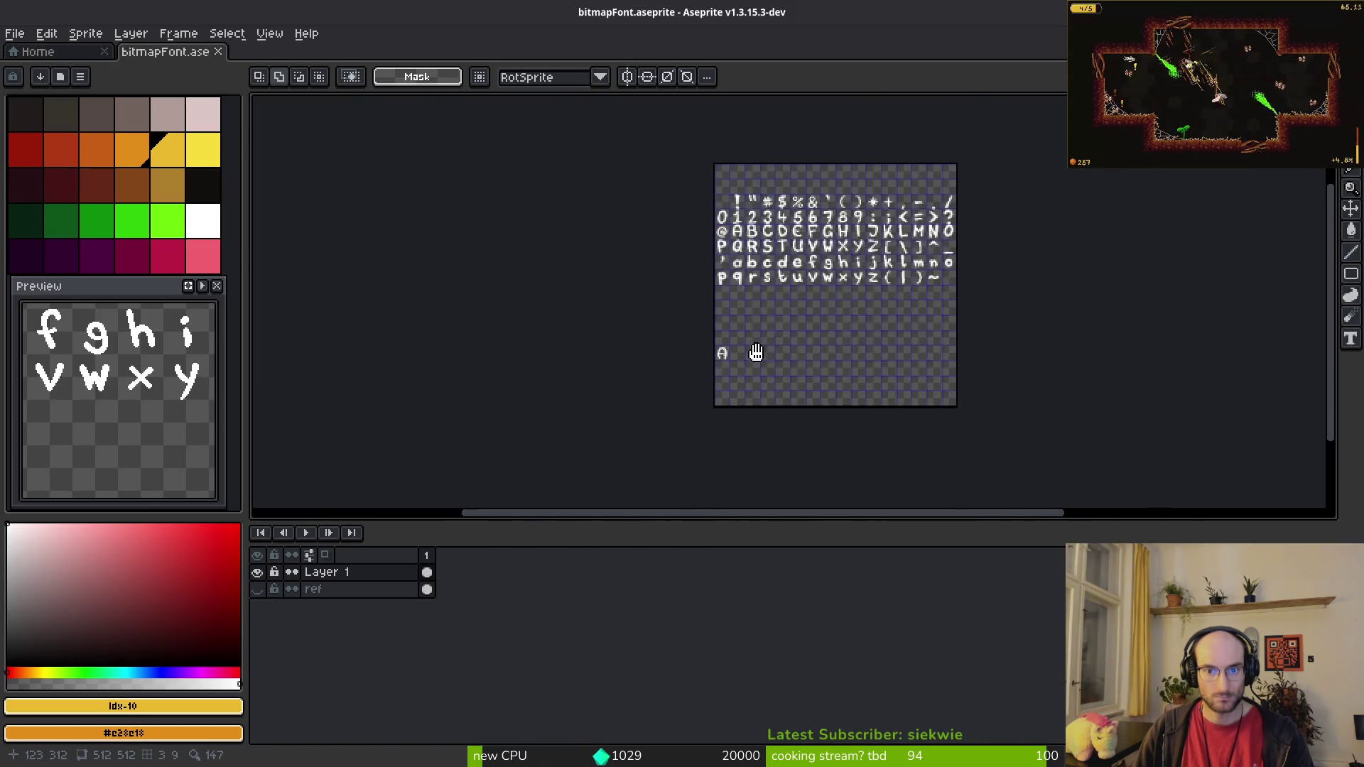
scroll(730, 277, "up", 4)
scroll(711, 284, "down", 10)
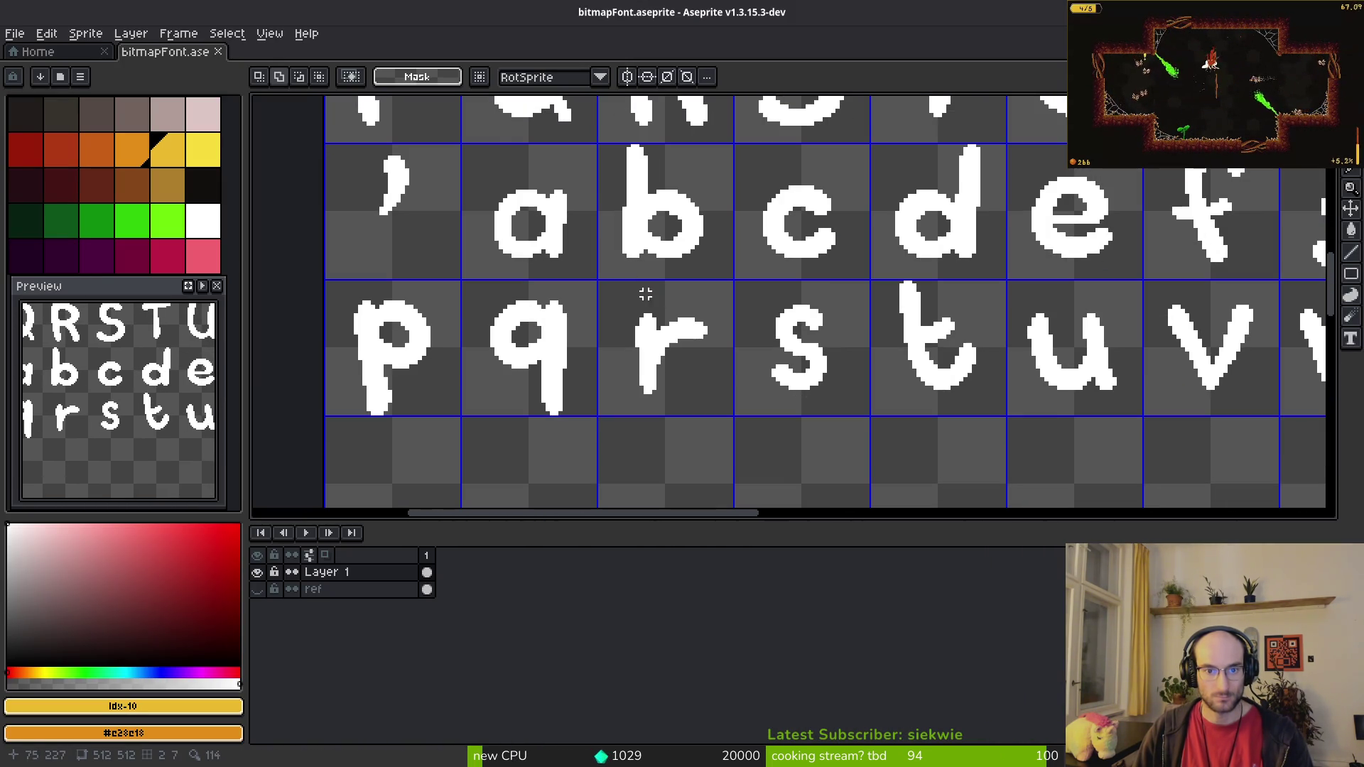
scroll(608, 260, "down", 5)
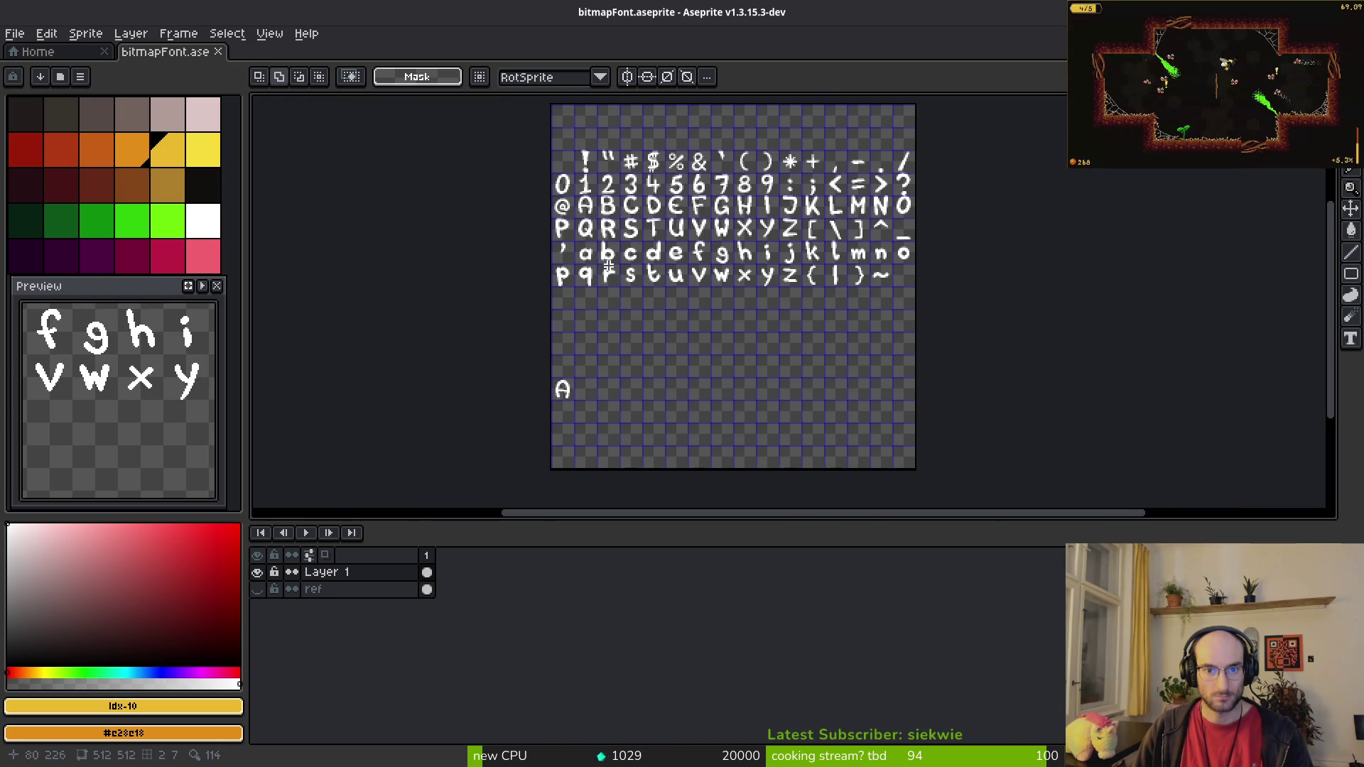
scroll(706, 297, "up", 5)
left_click_drag(706, 297, 695, 371)
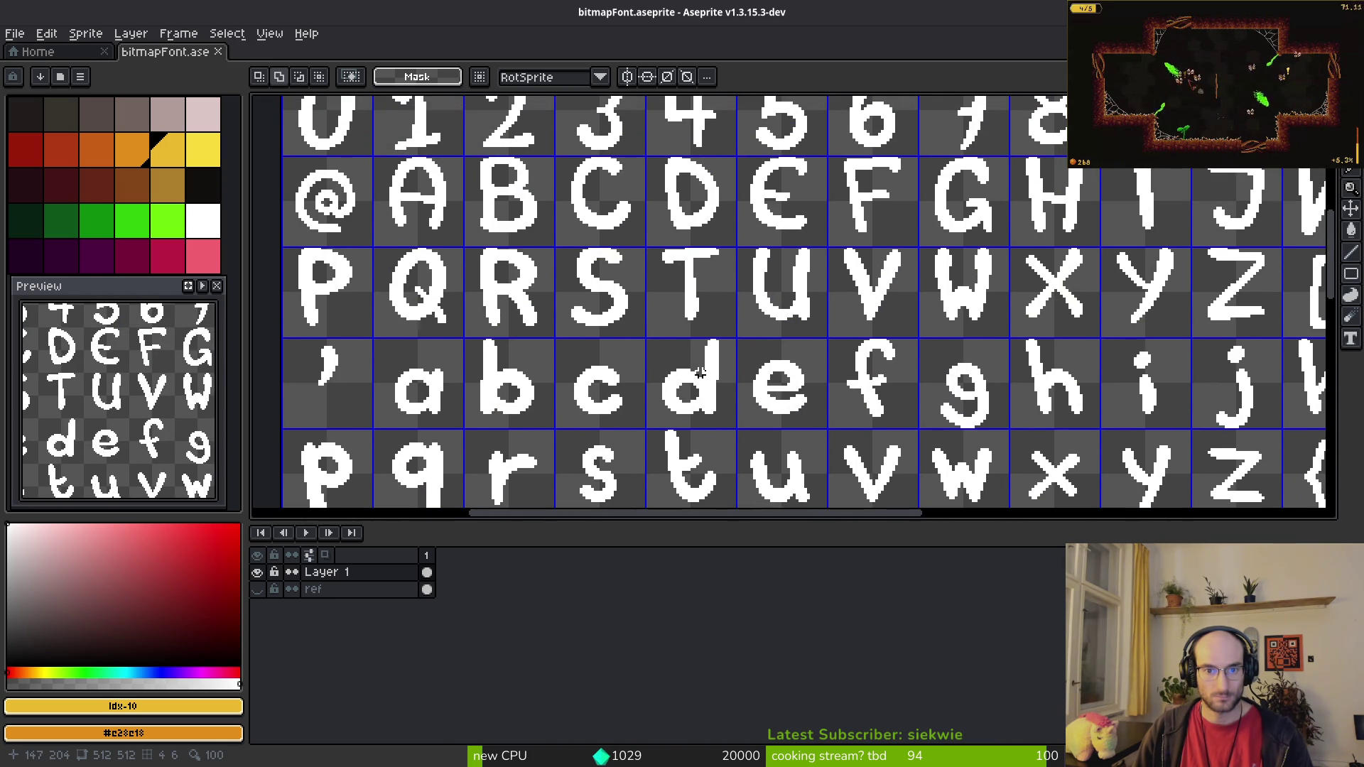
scroll(700, 373, "down", 2)
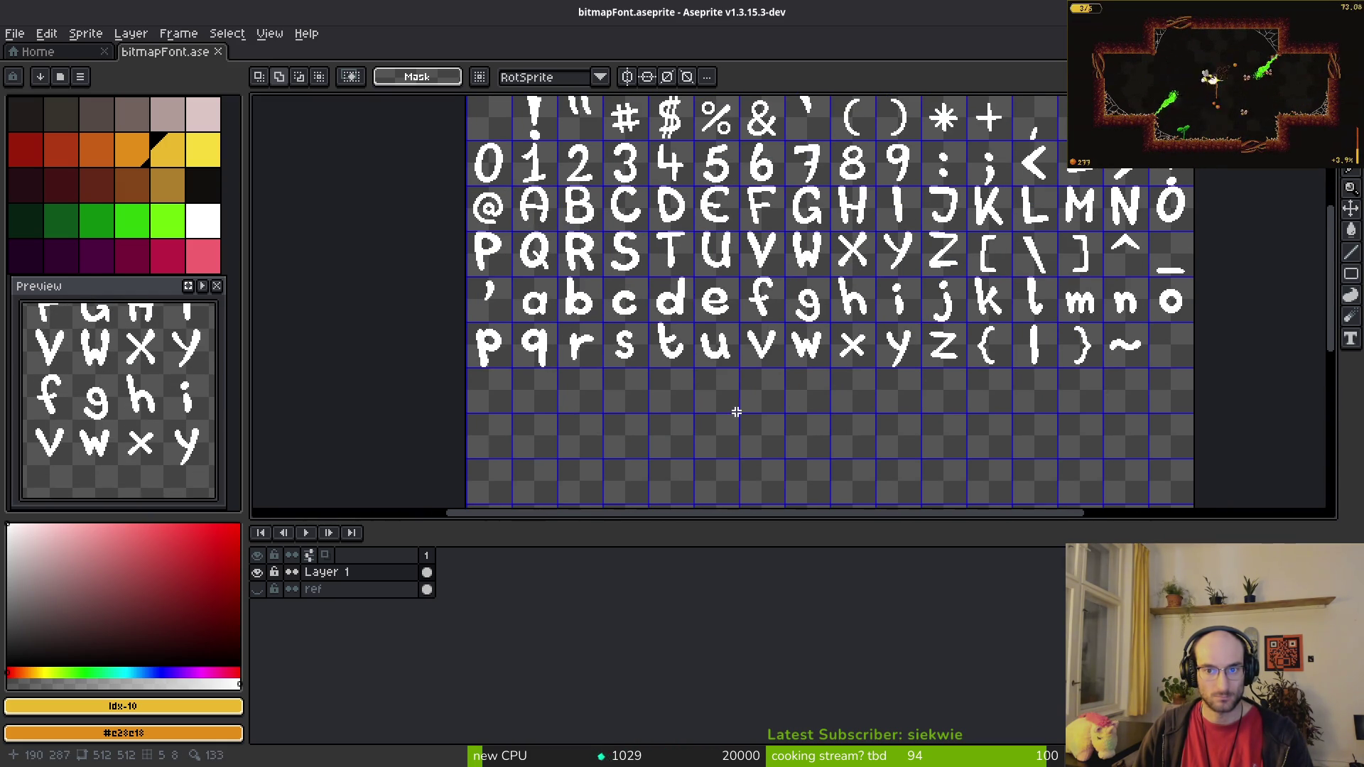
scroll(736, 403, "down", 5)
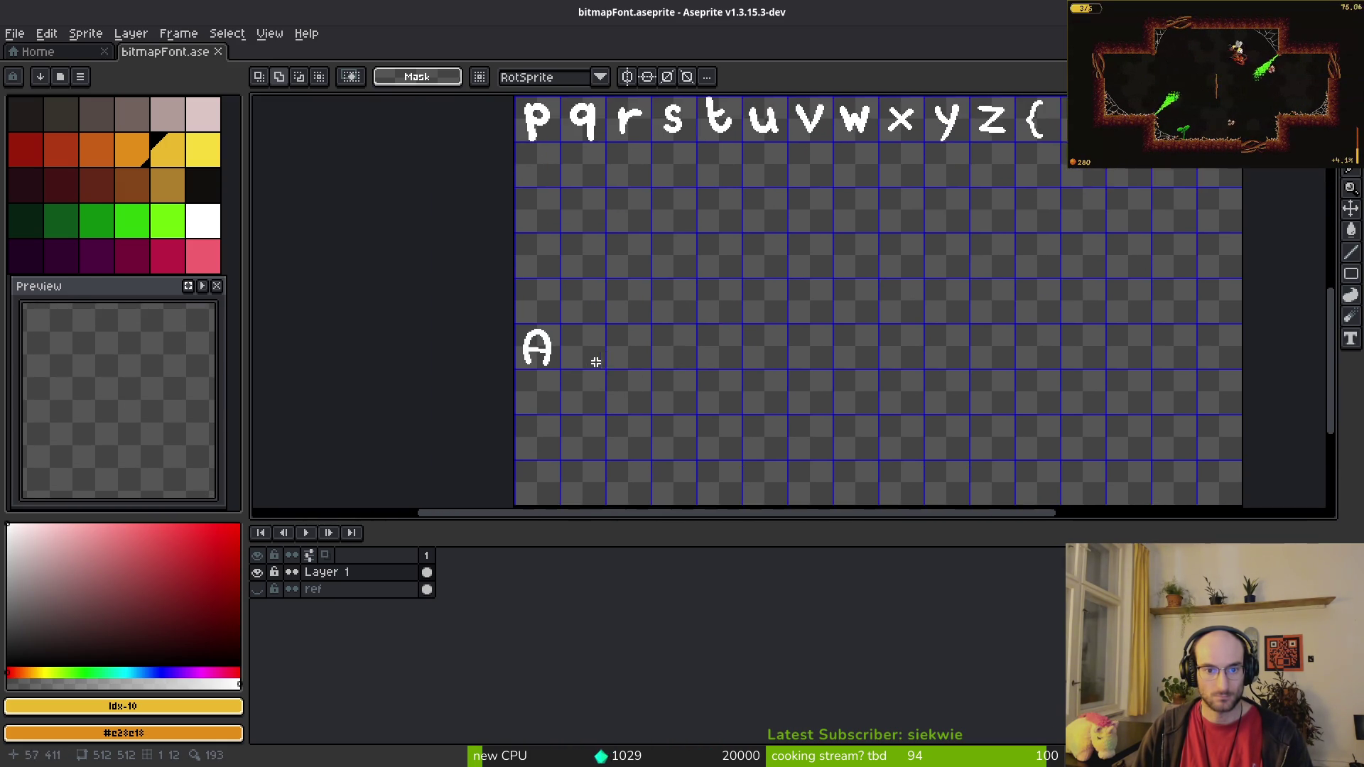
scroll(597, 364, "up", 3)
Step: Drag copies of the new A into the adjacent cells to its right
left_click_drag(344, 191, 548, 375)
left_click_drag(497, 327, 653, 304, "ctrl")
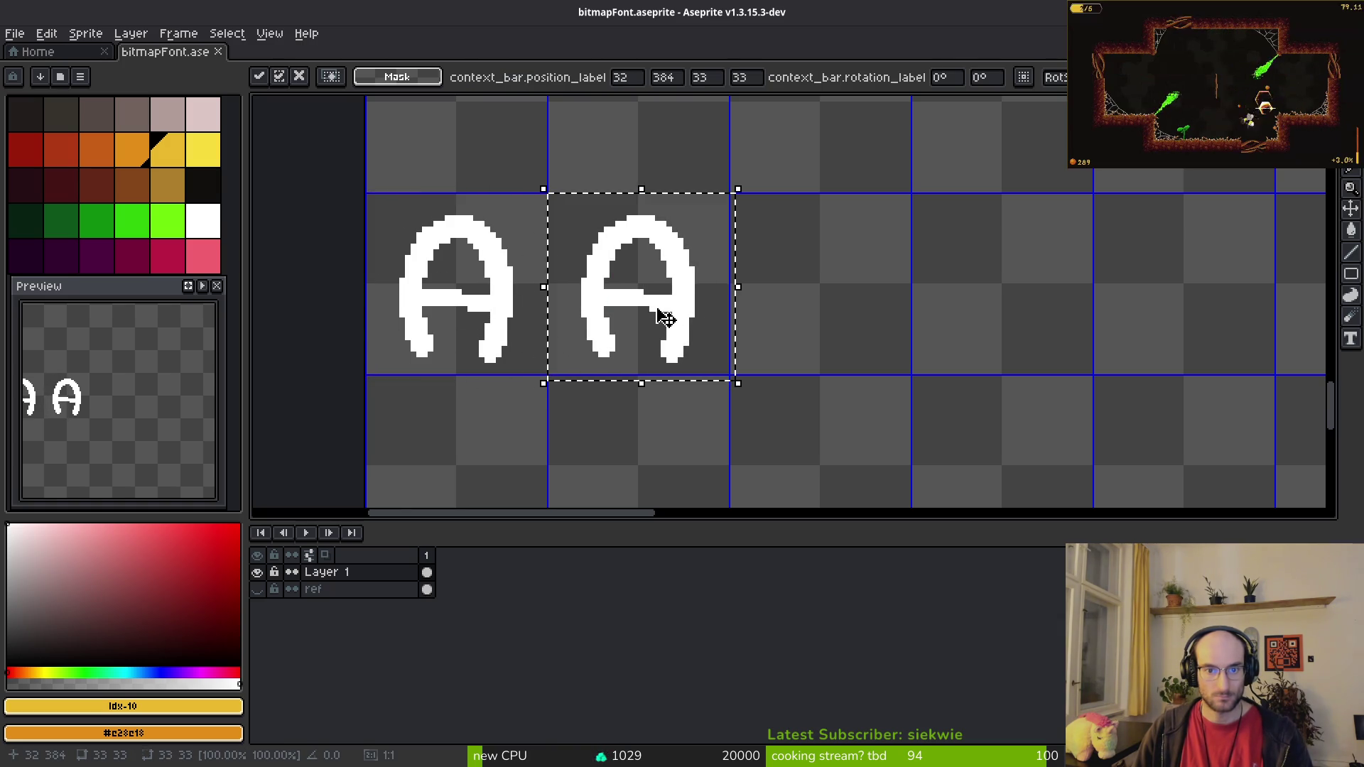
mouse_move(485, 313)
left_mouse_down("ctrl")
mouse_move(828, 304)
mouse_move(908, 323)
mouse_move(1029, 305)
mouse_move(1001, 301)
left_mouse_up("ctrl")
key("alt+Tab")
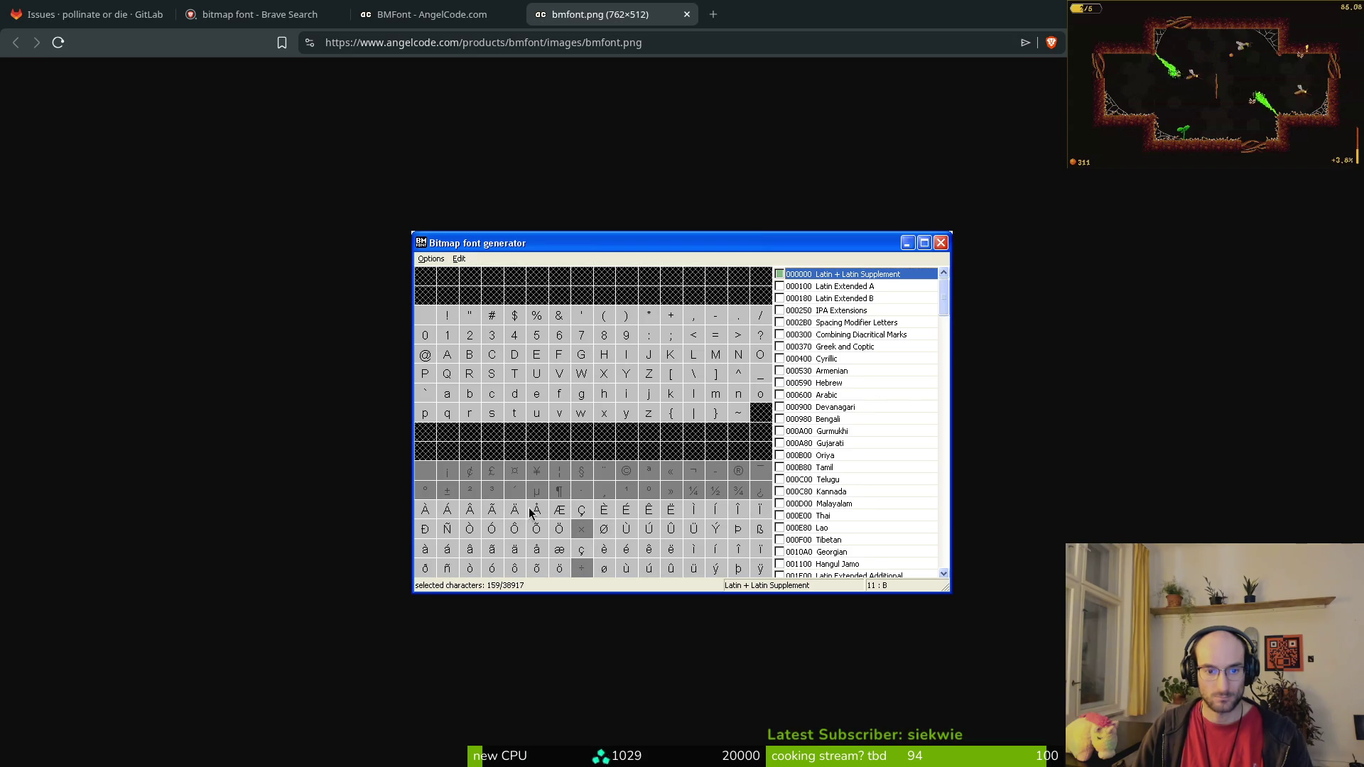
key("alt+Tab")
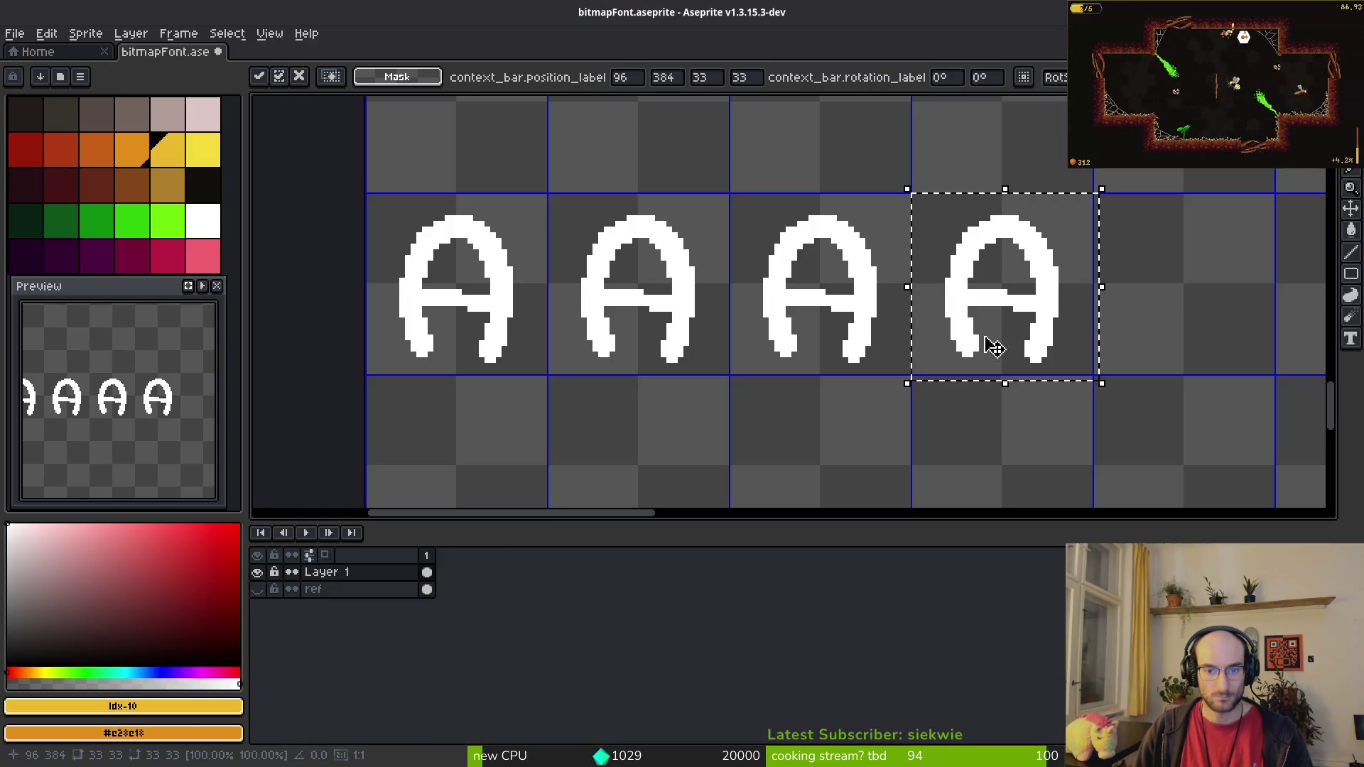
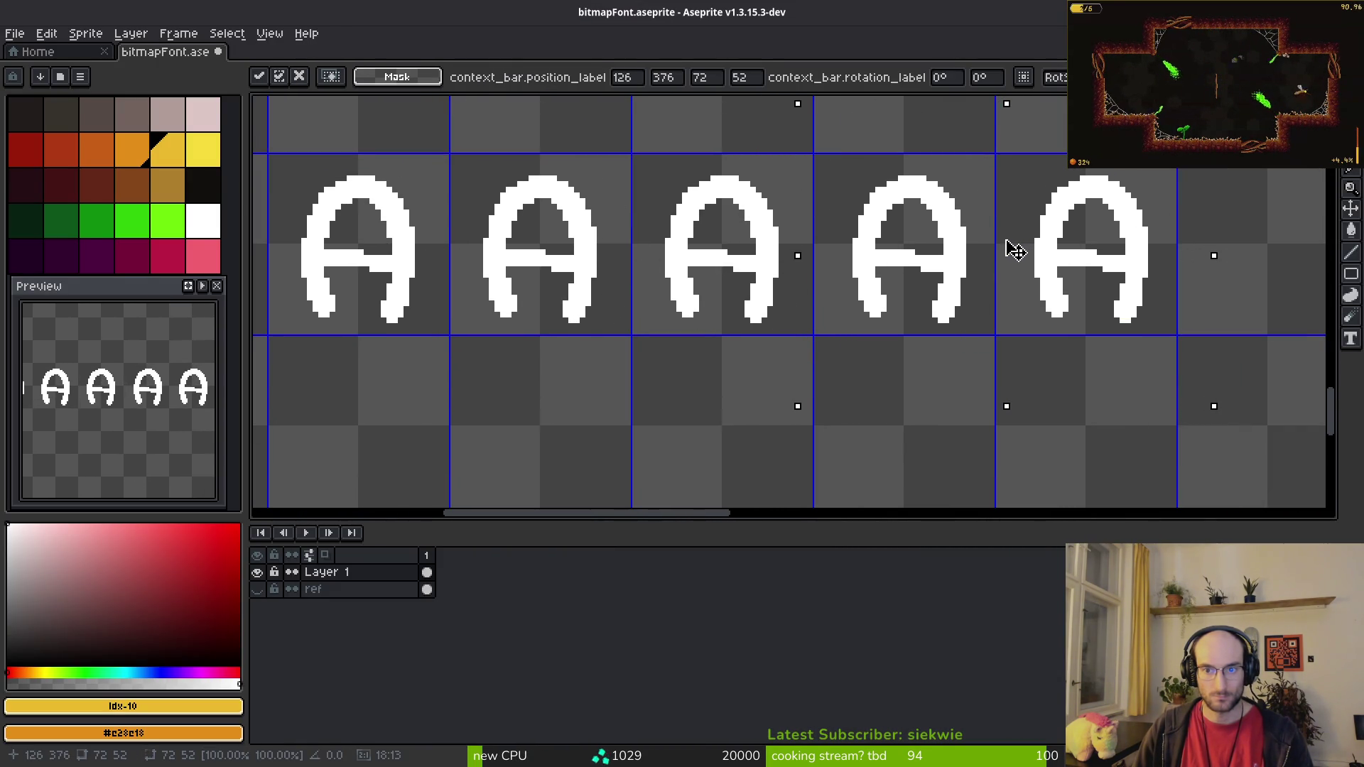
Step: Commit the repositioned row of A glyphs and compare the sheet against the BMFont layout reference
key("Return")
scroll(905, 302, "down", 5)
key("alt+Tab")
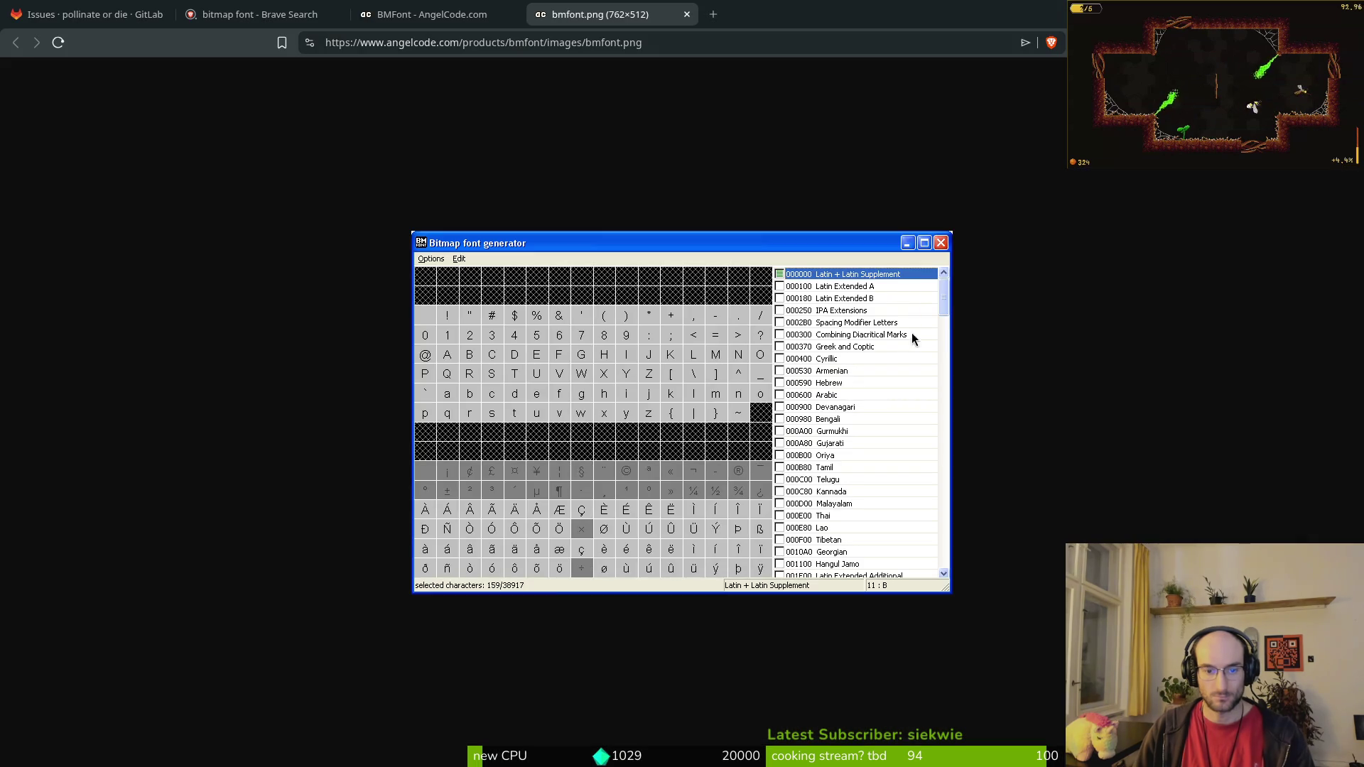
key("alt+Tab")
scroll(841, 327, "up", 5)
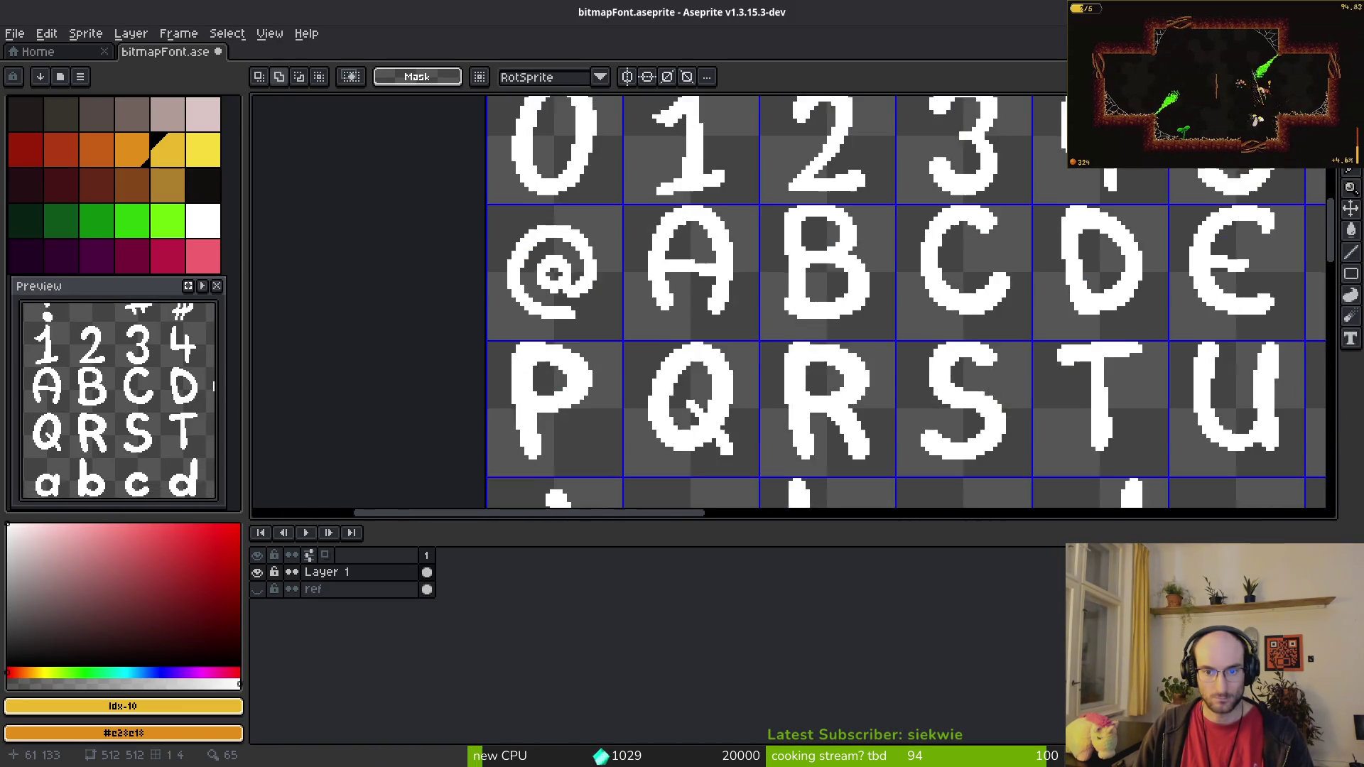
Step: Paste a copy of the P, Q, apostrophe and a cells into the empty lower rows
mouse_move(359, 231)
left_mouse_down()
mouse_move(570, 320)
mouse_move(625, 375)
left_mouse_up()
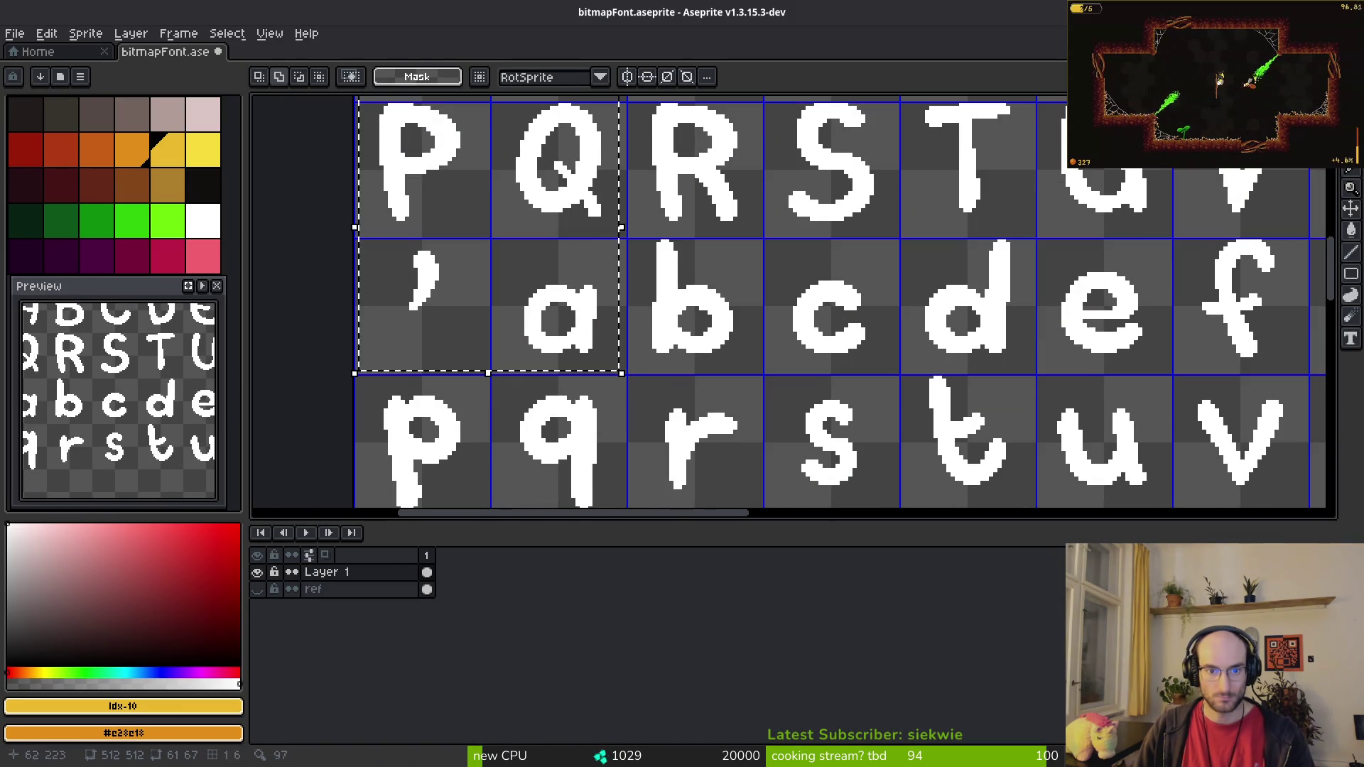
scroll(752, 280, "down", 3)
scroll(831, 384, "up", 1)
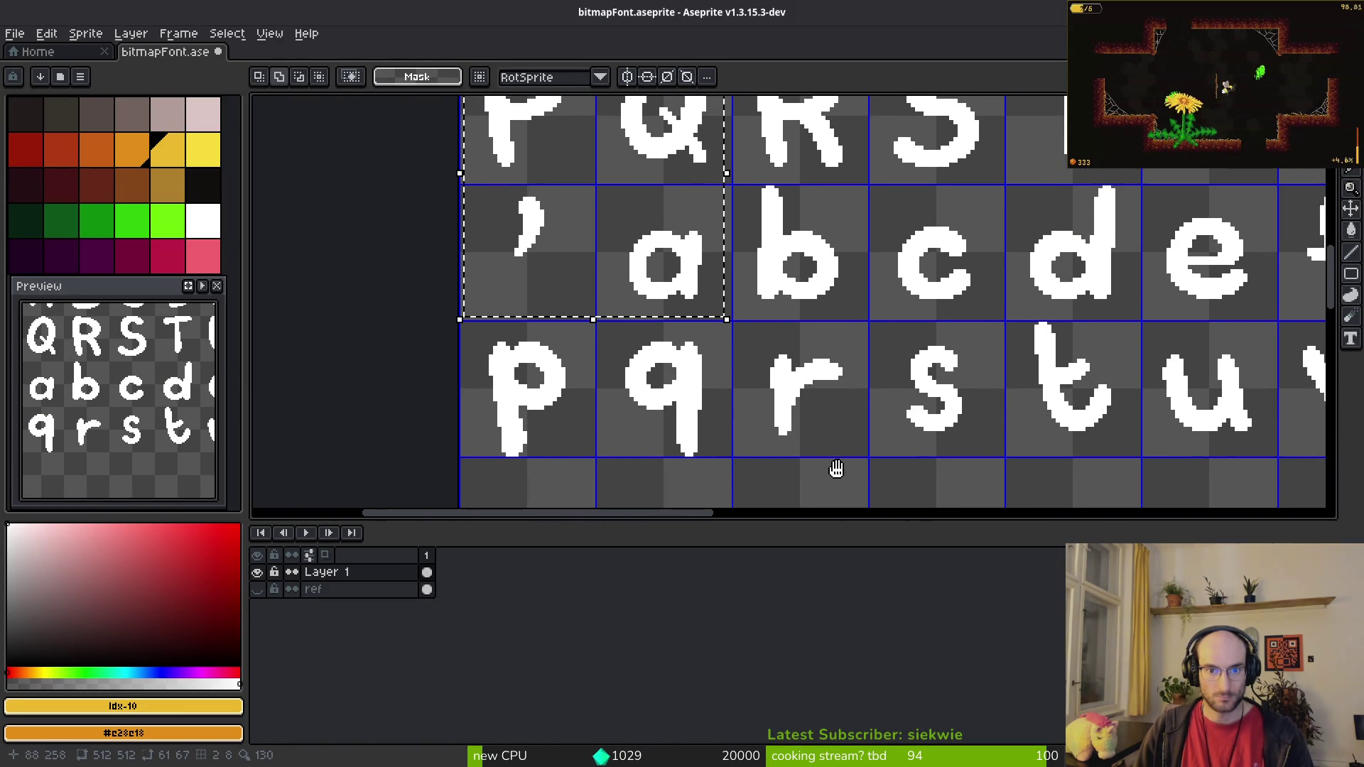
scroll(834, 475, "down", 3)
scroll(807, 414, "up", 5)
scroll(740, 417, "down", 2)
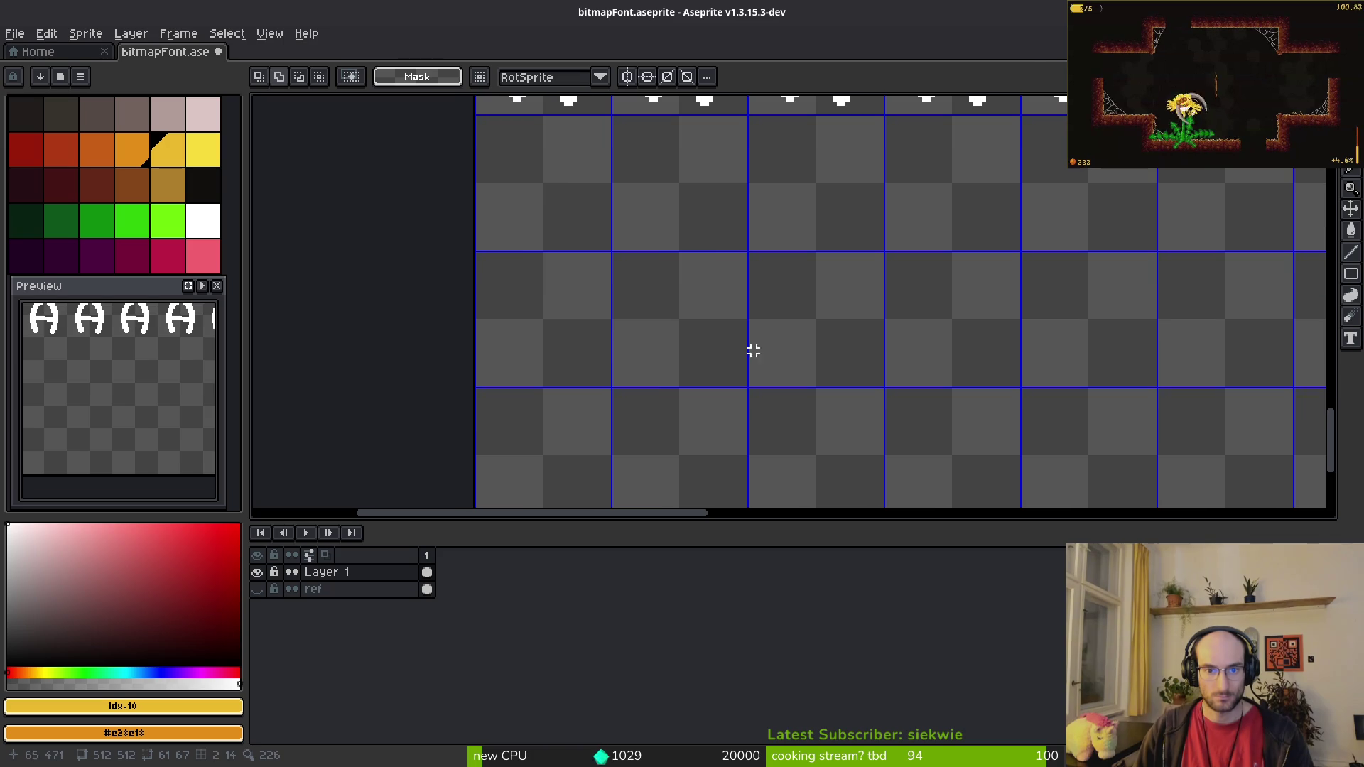
key("ctrl+v")
key("Escape")
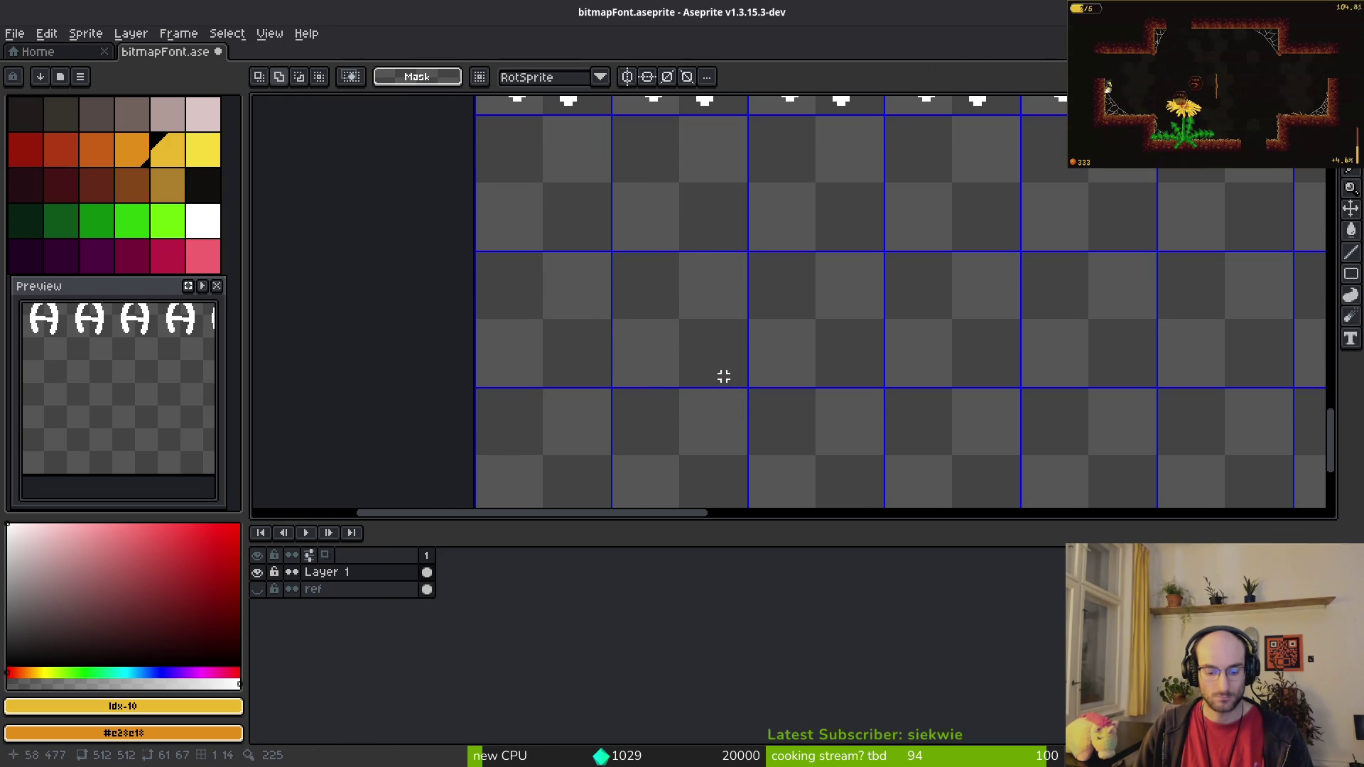
key("ctrl+v")
key("Return")
Step: Shift the pasted a glyph into its cell, delete the extra P, Q and comma, and recheck the reference
mouse_move(577, 297)
left_mouse_down()
mouse_move(765, 457)
mouse_move(918, 333)
left_mouse_up()
left_click_drag(473, 176, 785, 453)
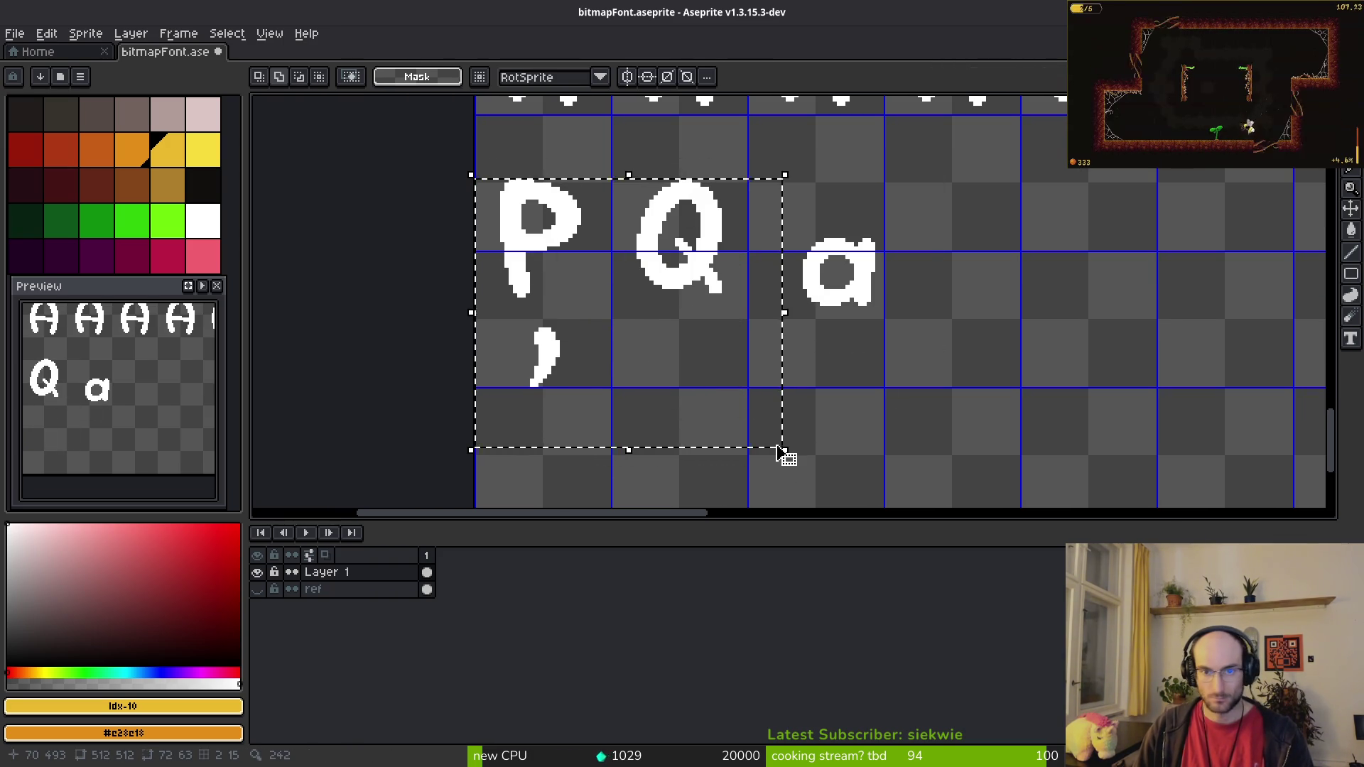
key("Delete")
key("alt+Tab")
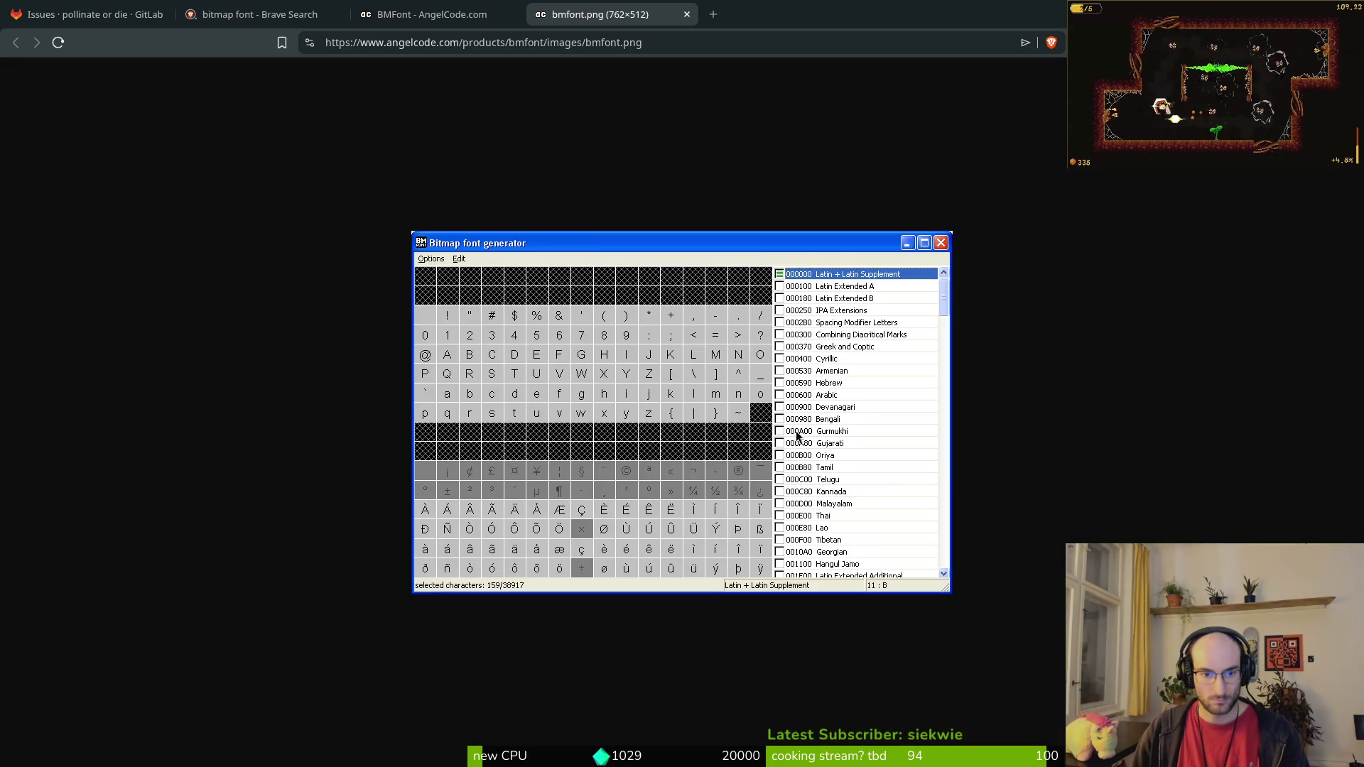
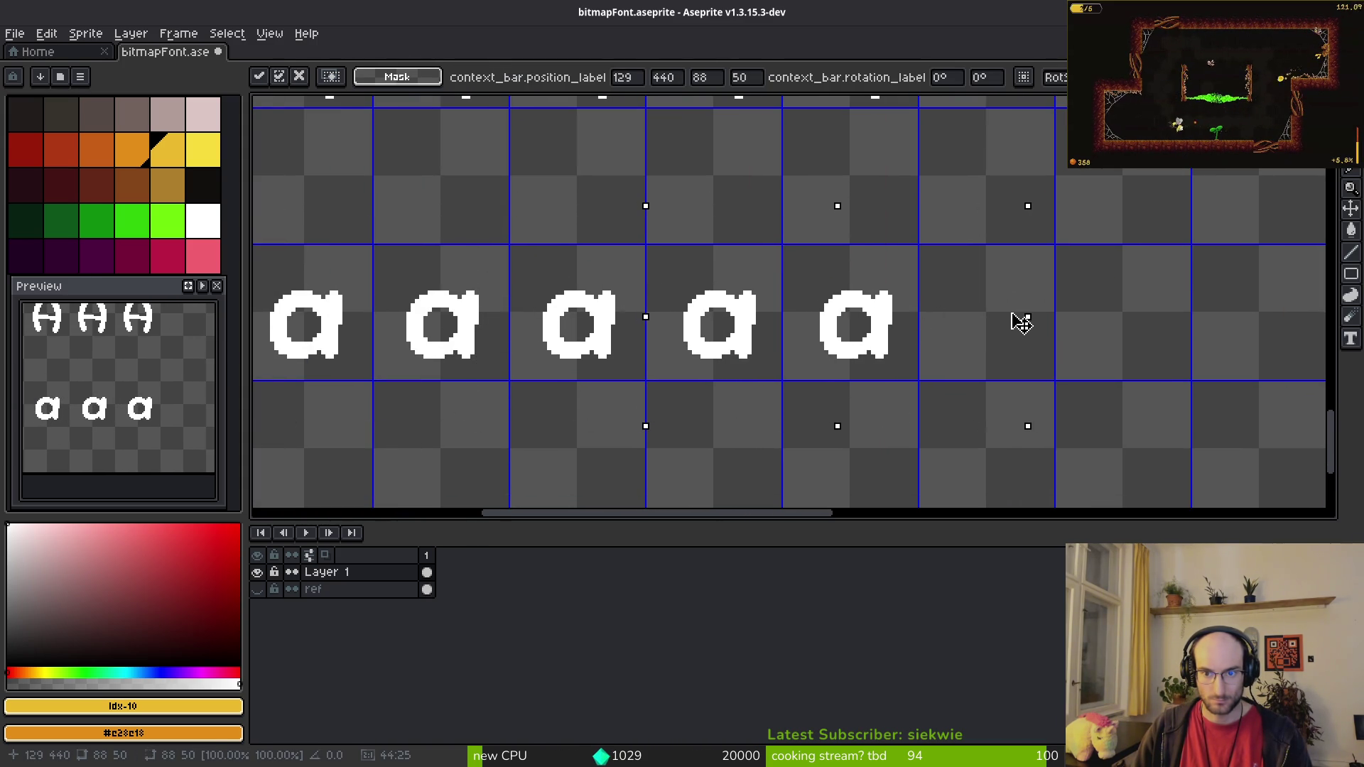
Step: Commit the last lowercase a copy and glance at the BMFont reference chart
key("ctrl+d")
scroll(815, 306, "down", 5)
key("alt+Tab")
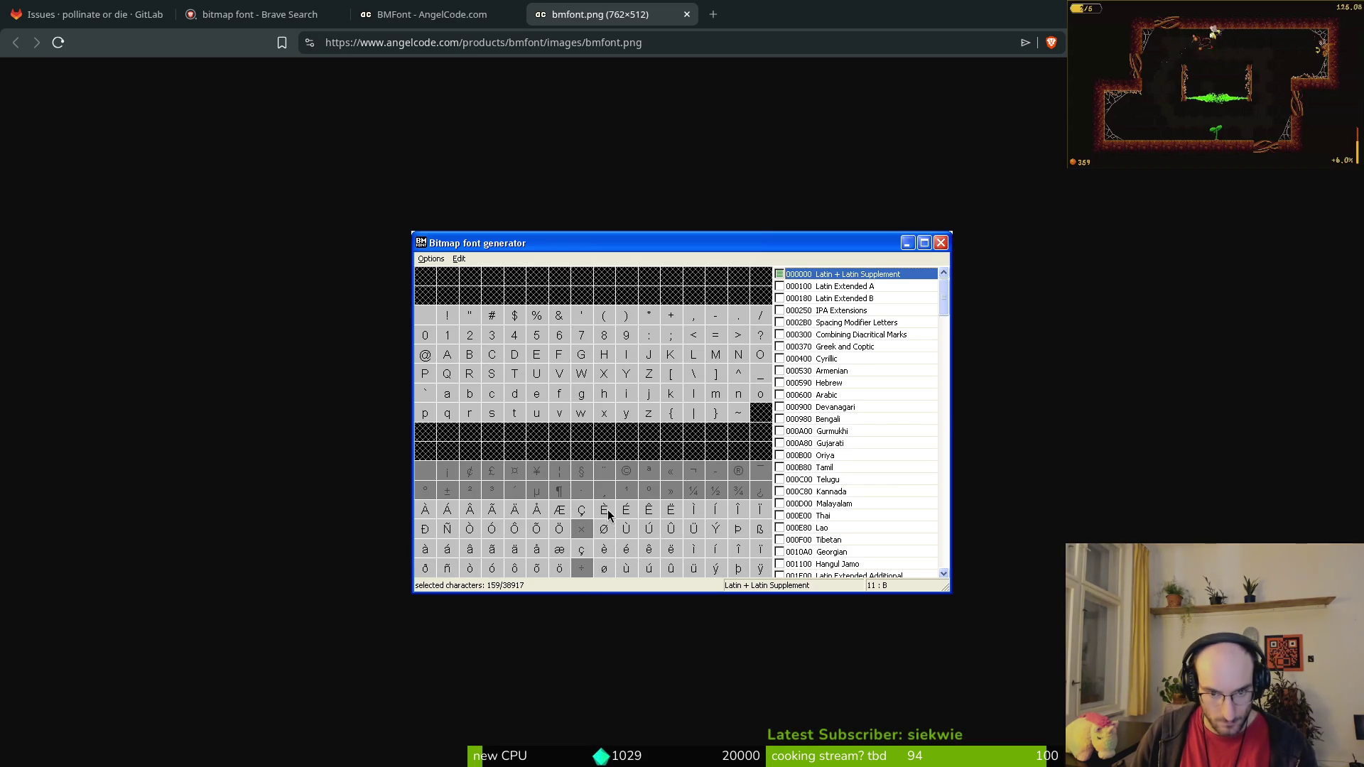
key("alt+Tab")
scroll(762, 339, "up", 6)
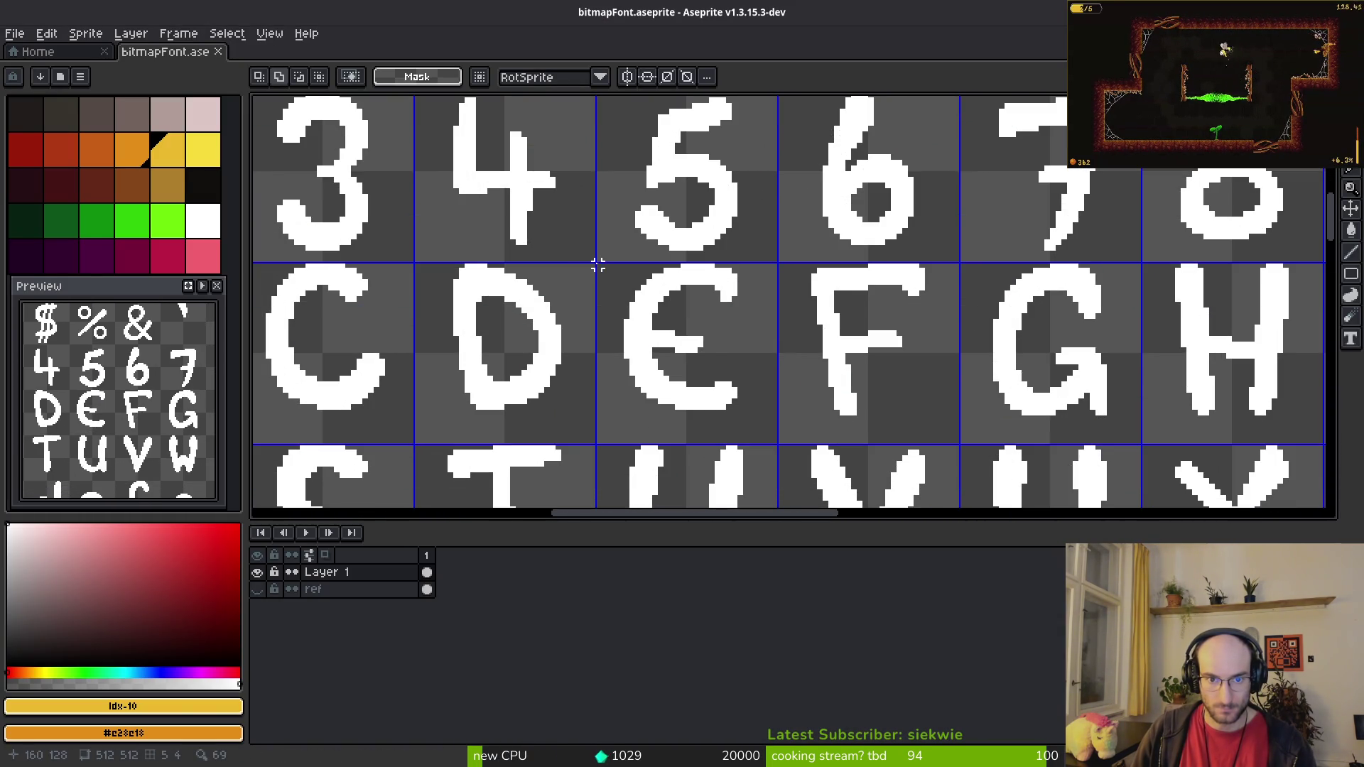
Step: Copy the E glyph cell and move the pasted E up onto the A row
mouse_move(597, 265)
left_mouse_down()
mouse_move(767, 395)
mouse_move(774, 442)
left_mouse_up()
scroll(754, 320, "down", 6)
left_click_drag(871, 461, 755, 218)
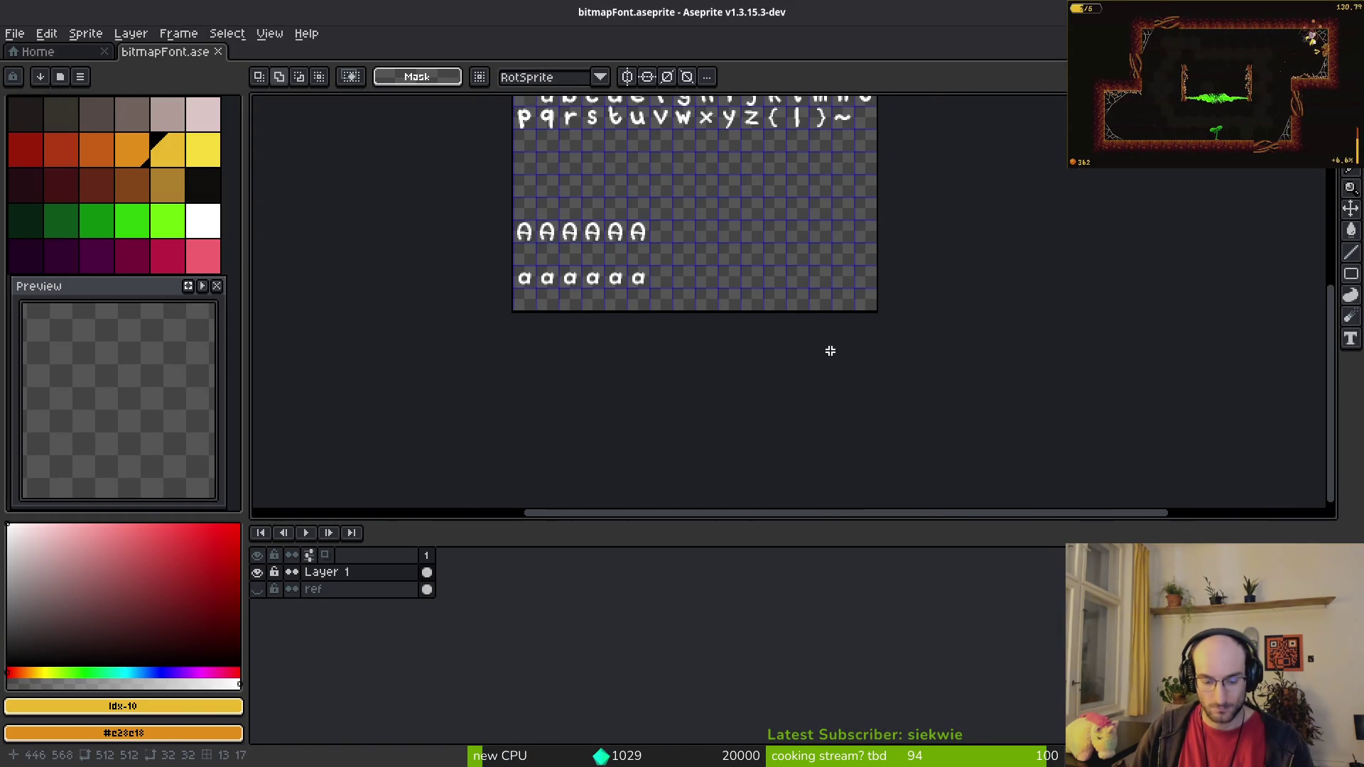
key("ctrl+v")
scroll(603, 377, "up", 4)
scroll(653, 343, "down", 2)
mouse_move(595, 398)
left_mouse_down()
mouse_move(663, 277)
mouse_move(760, 281)
mouse_move(786, 267)
left_mouse_up()
key("alt+Tab")
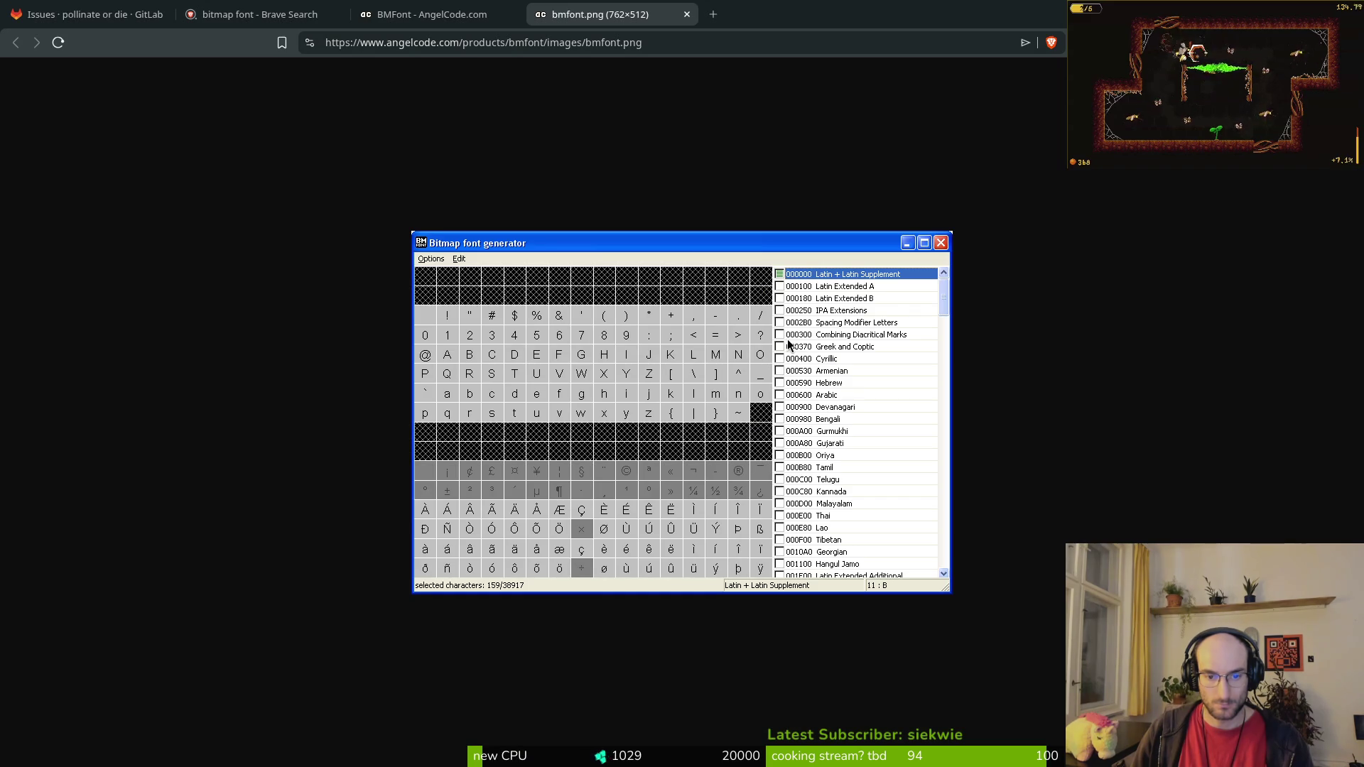
Step: Place the pasted E in the cell right after the A glyphs, nudged up one pixel
key("alt+Tab")
scroll(756, 326, "up", 5)
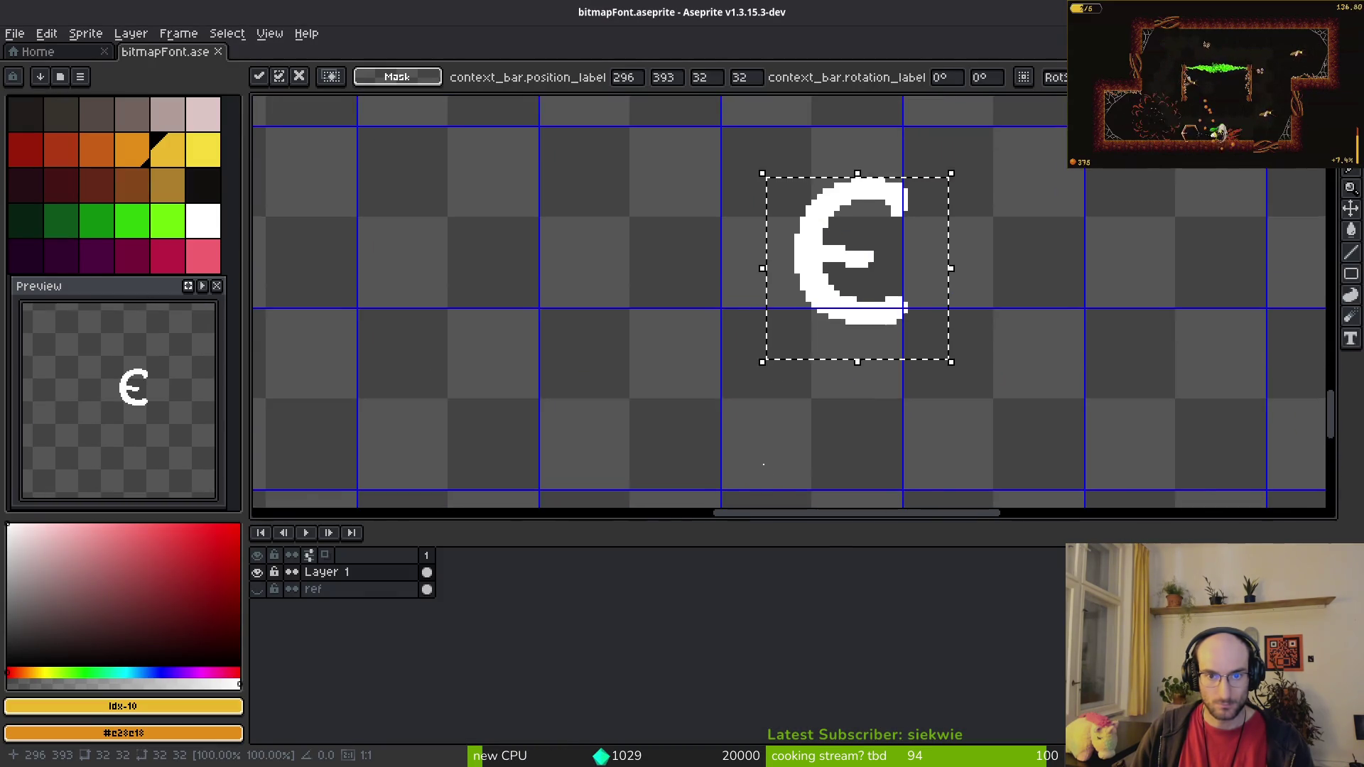
left_click_drag(765, 463, 963, 410)
left_click_drag(999, 299, 828, 275)
key("Up")
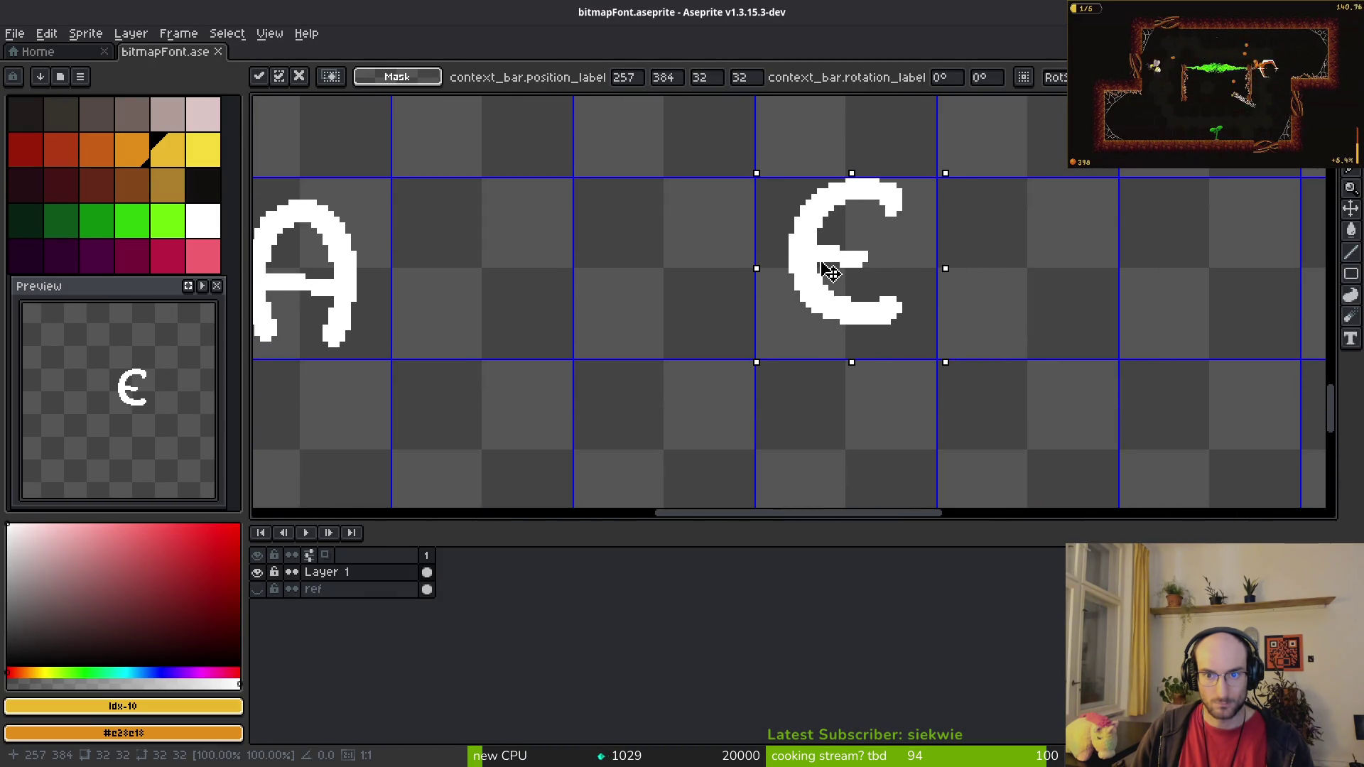
scroll(846, 262, "down", 5)
scroll(828, 497, "up", 5)
mouse_move(676, 305)
left_mouse_down()
mouse_move(892, 430)
mouse_move(853, 413)
left_mouse_up()
scroll(847, 410, "down", 5)
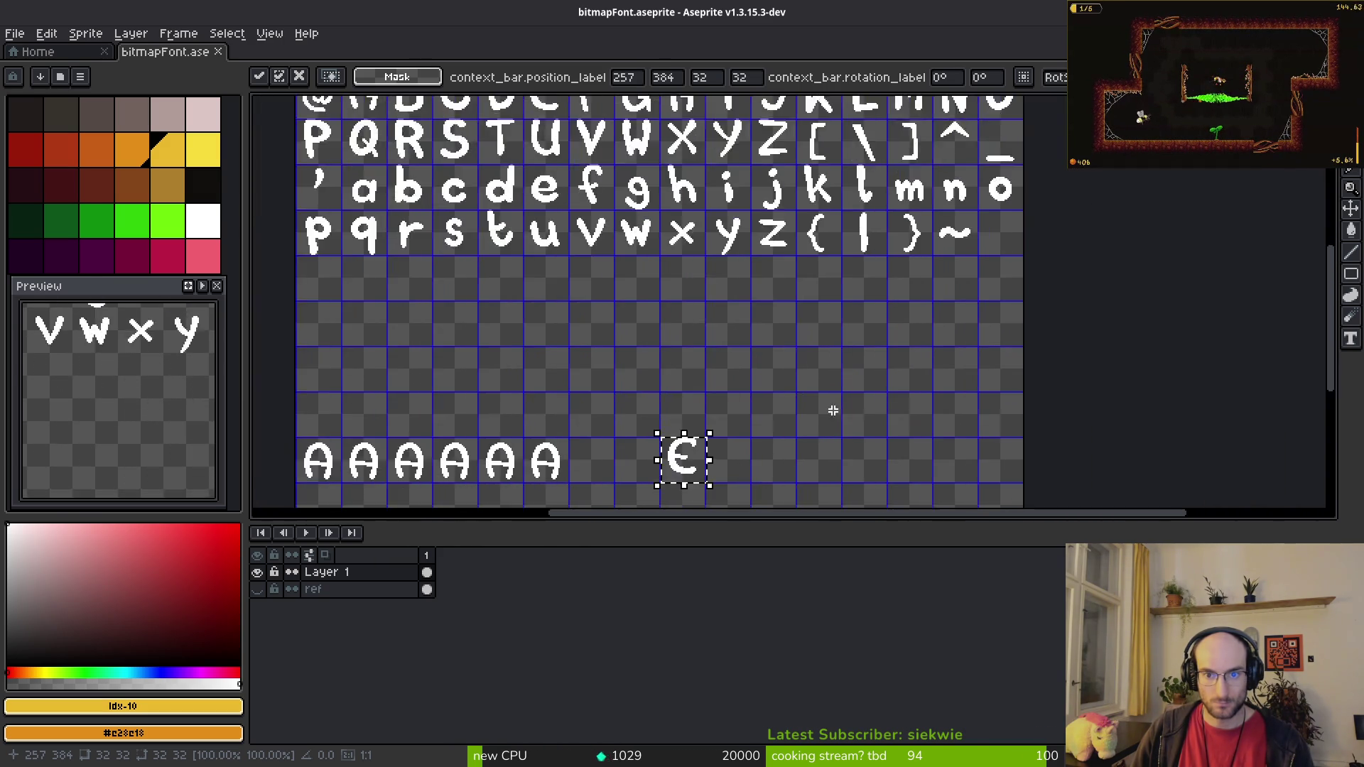
scroll(603, 334, "up", 7)
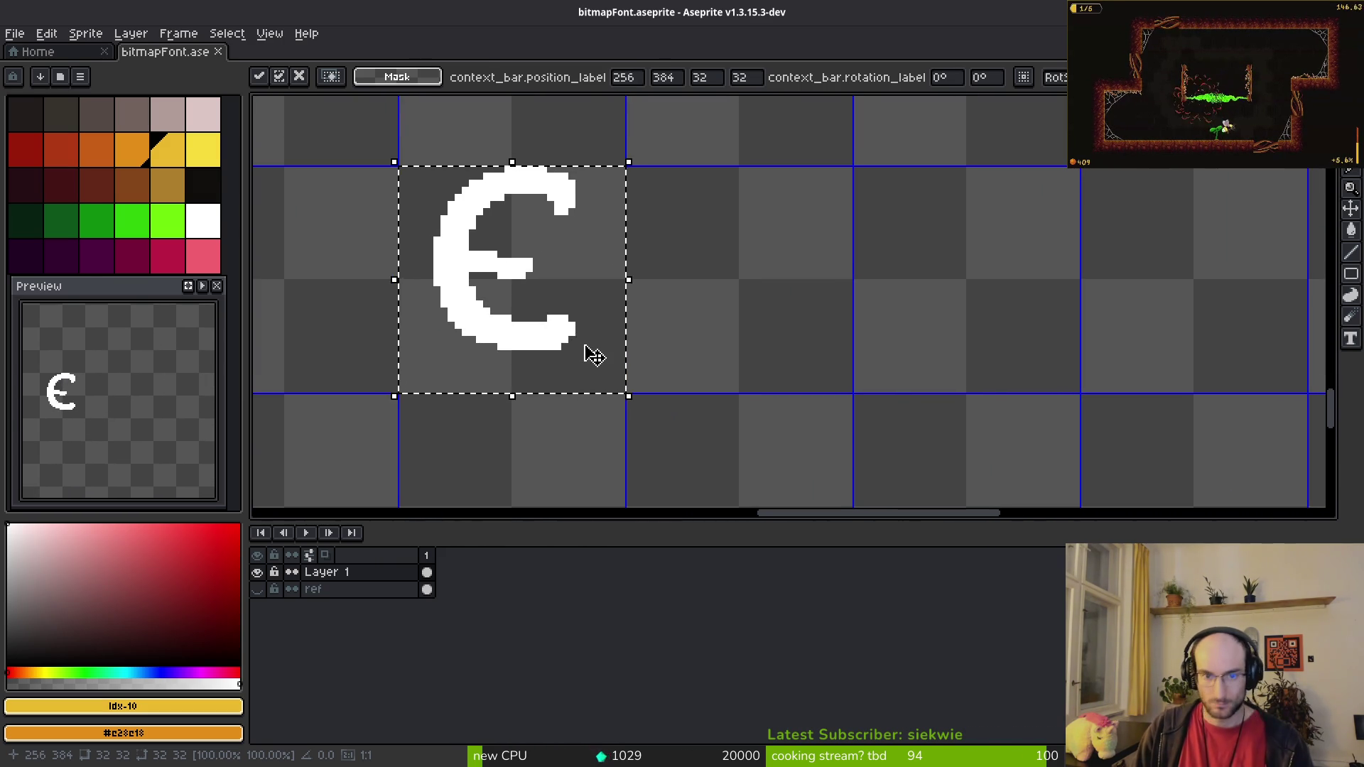
key("ctrl+z")
Step: Duplicate the E into the next three cells for four E's, and save the sheet
left_click_drag(605, 327, 739, 325)
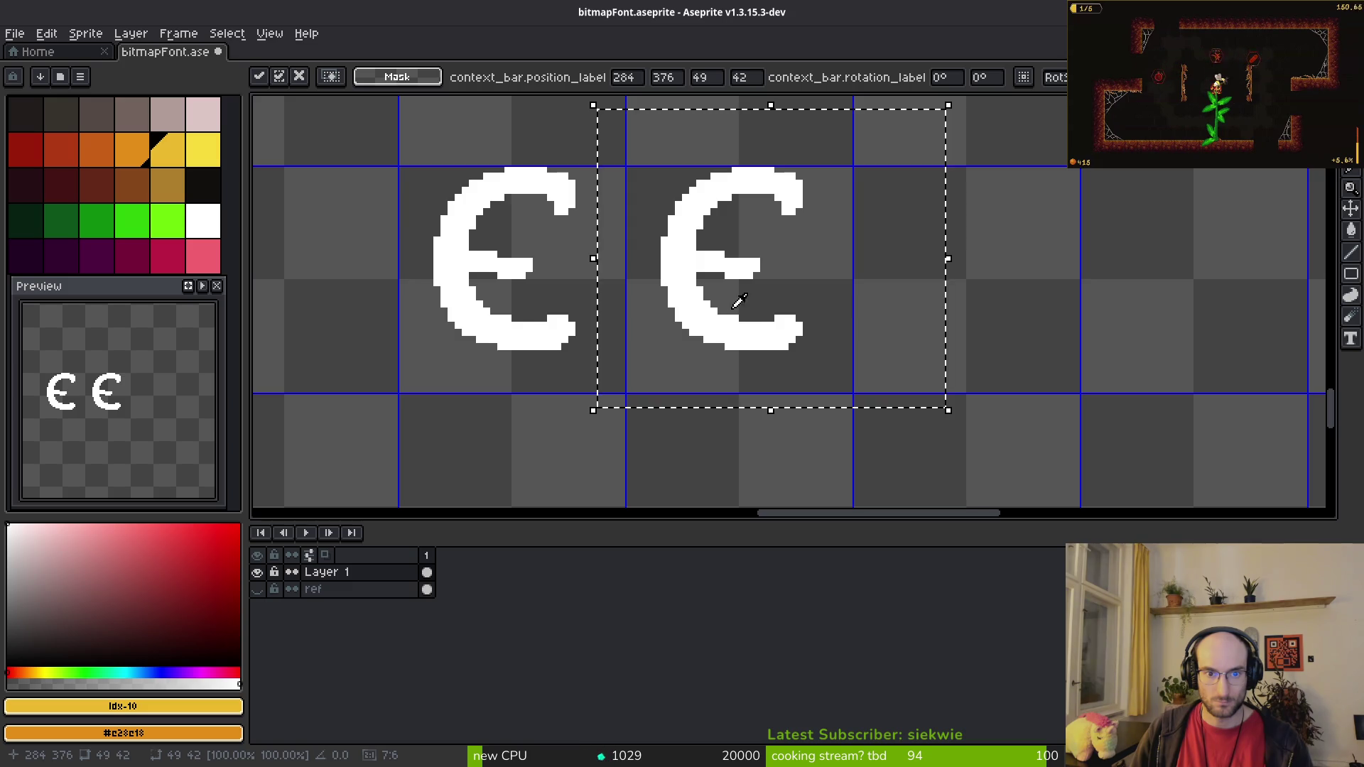
key("alt+Tab")
key("alt+Tab")
left_click_drag(319, 123, 1024, 453)
left_click_drag(506, 294, 963, 304)
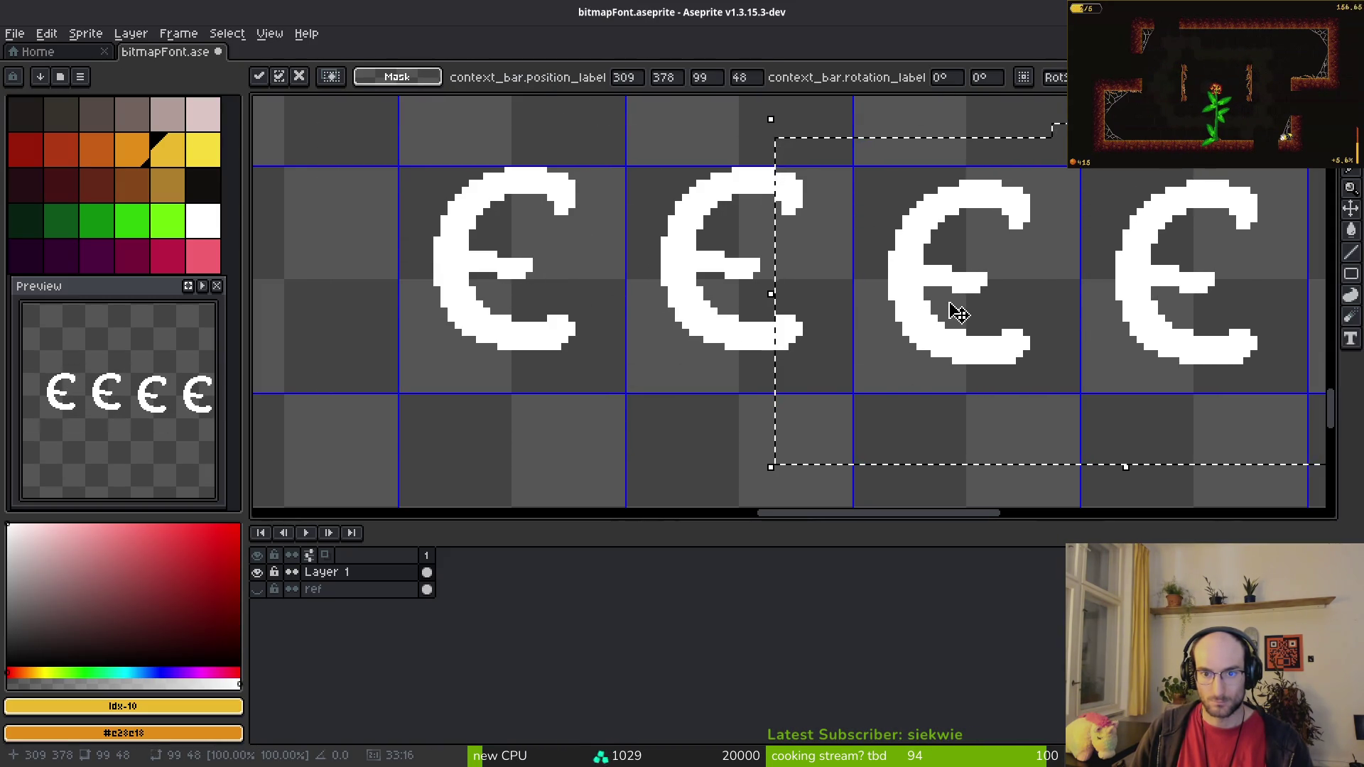
key("Up")
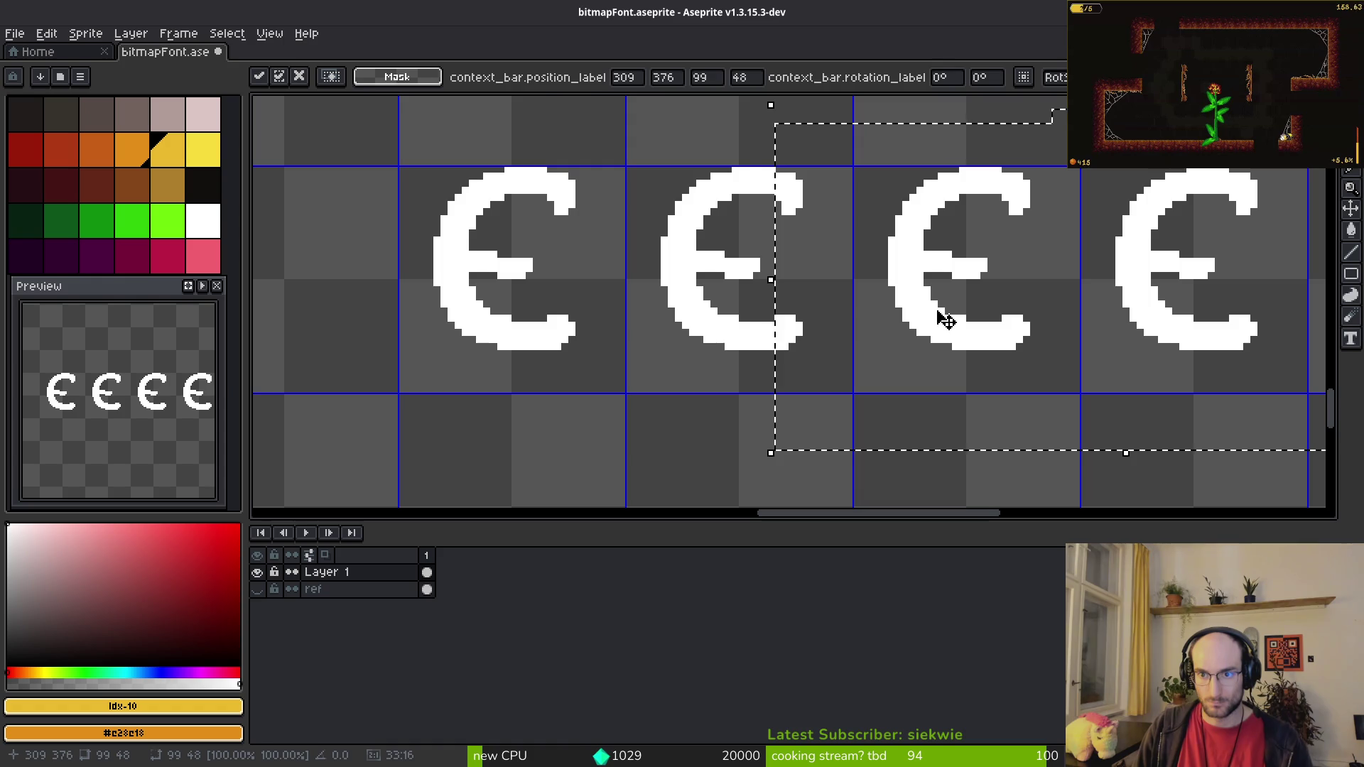
key("ctrl+s")
scroll(874, 284, "down", 3)
key("alt+Tab")
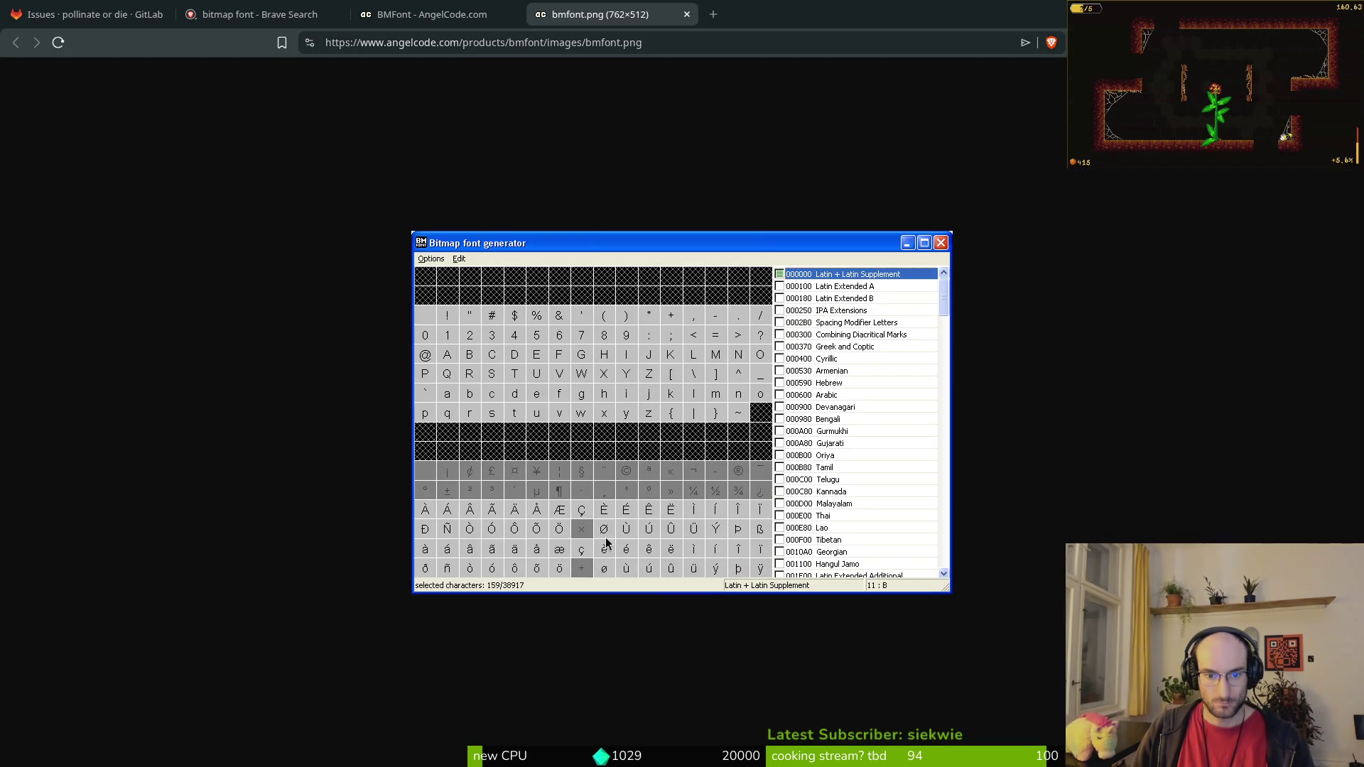
key("alt+Tab")
scroll(790, 299, "up", 3)
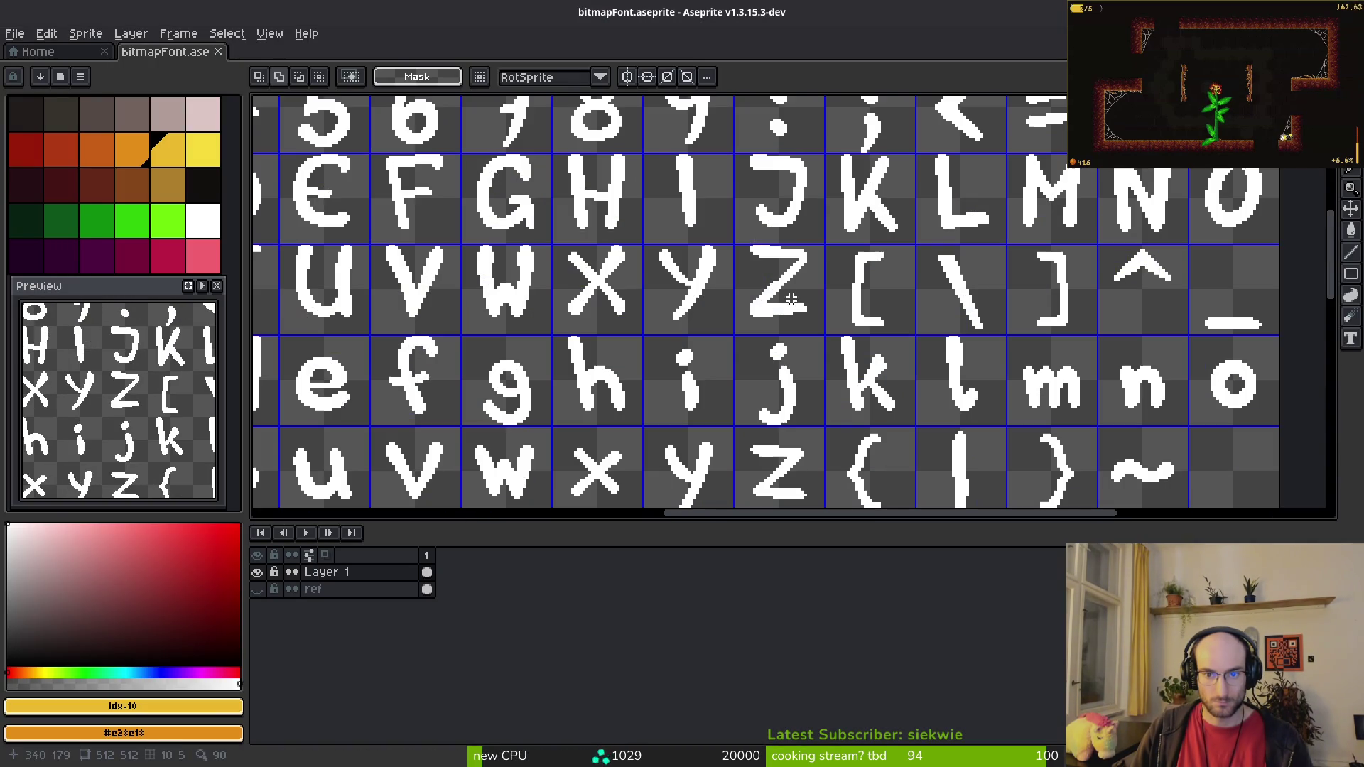
Step: Paste a copy of the I glyph into the cell beside the E glyphs
left_click(675, 191)
scroll(722, 296, "down", 6)
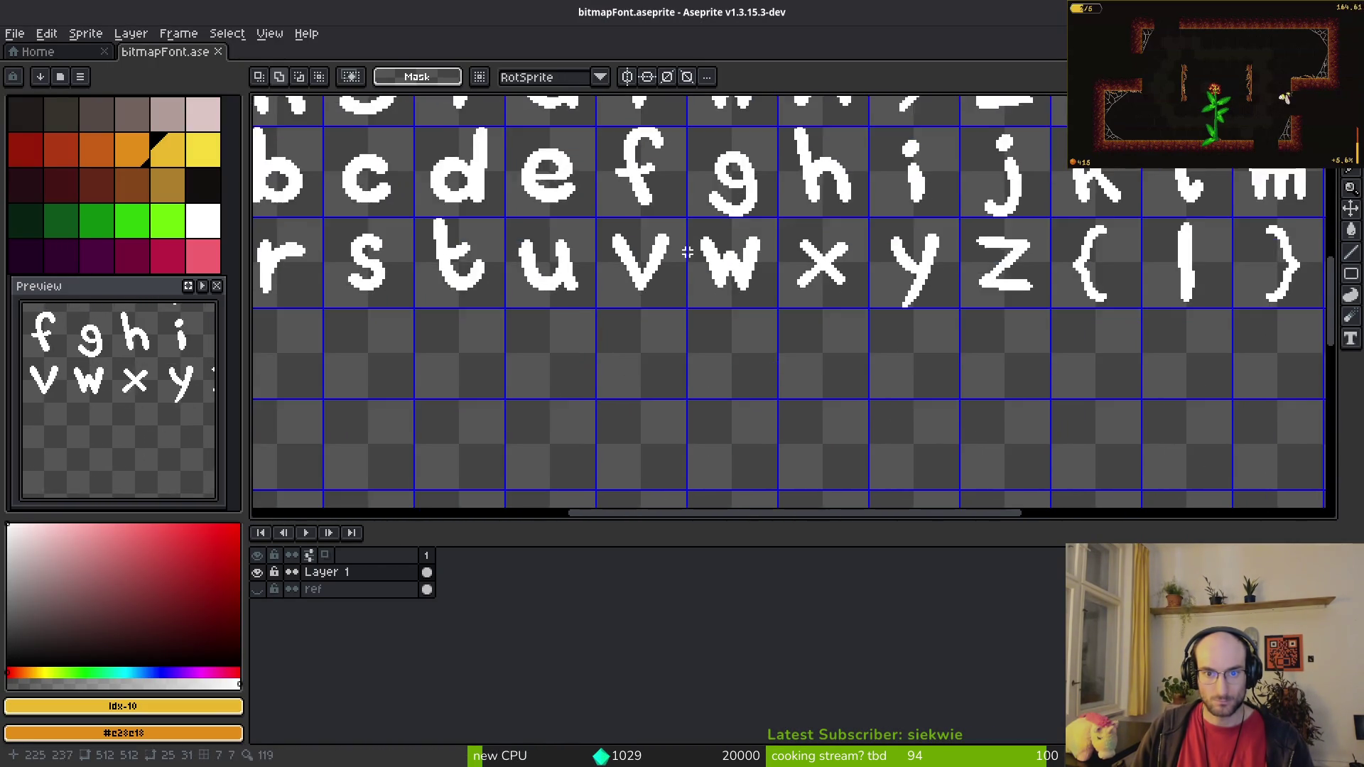
scroll(722, 296, "down", 2)
scroll(816, 255, "up", 4)
key("ctrl+v")
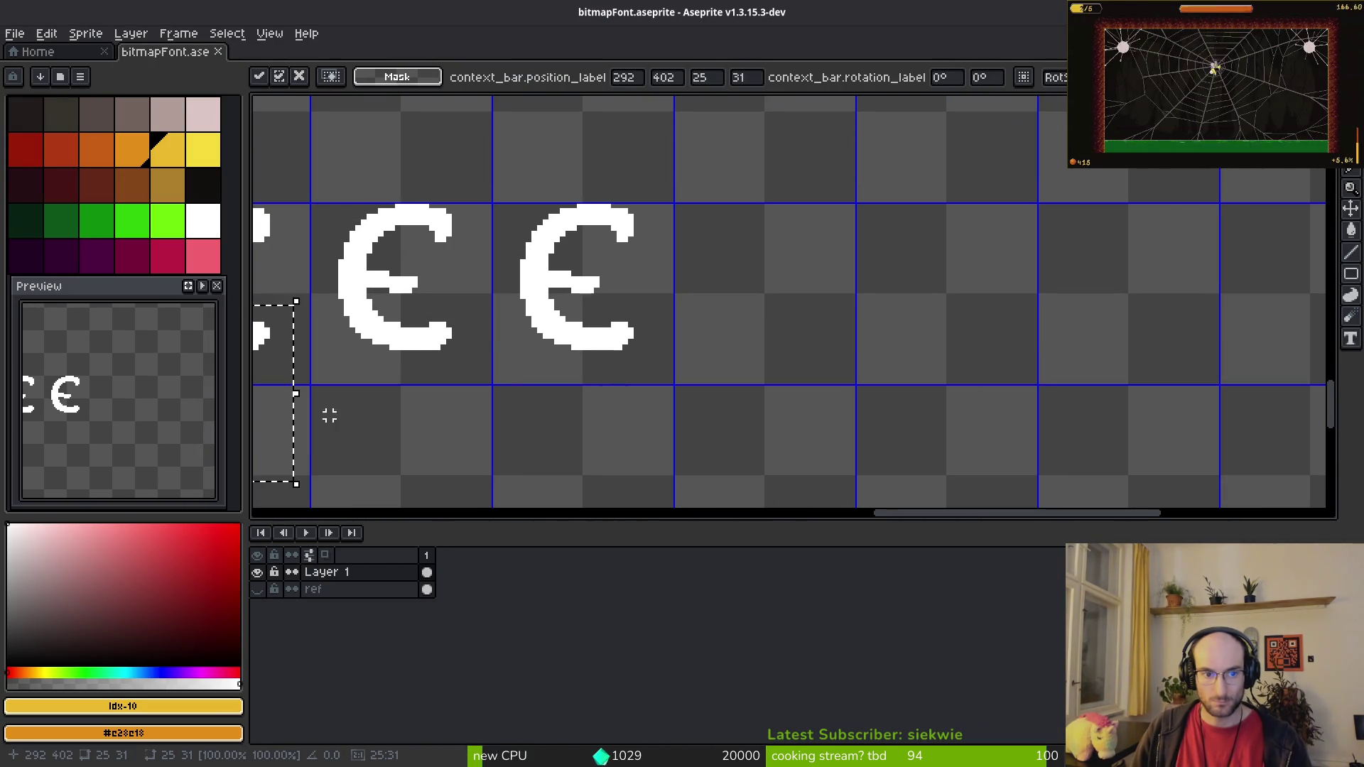
left_click_drag(285, 447, 832, 348)
key("Return")
scroll(844, 374, "down", 2)
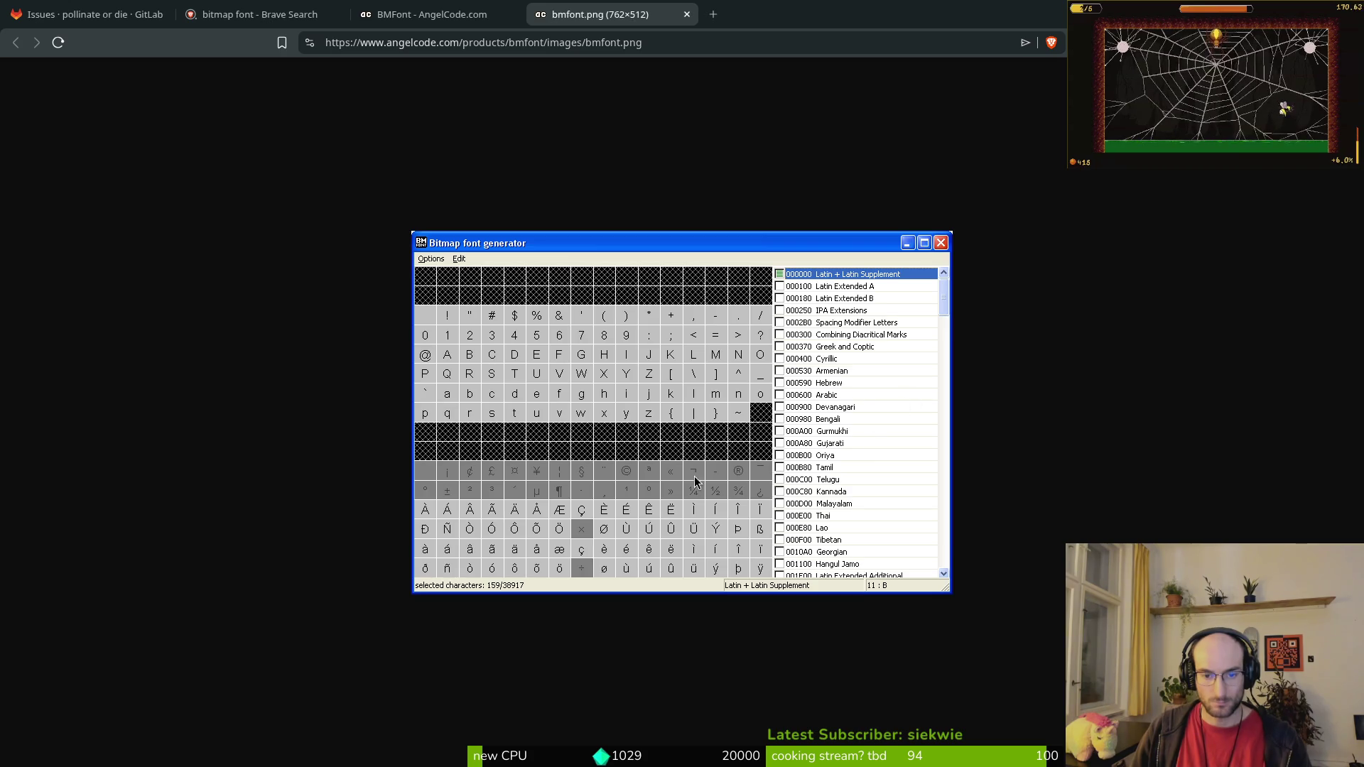
scroll(710, 271, "up", 10)
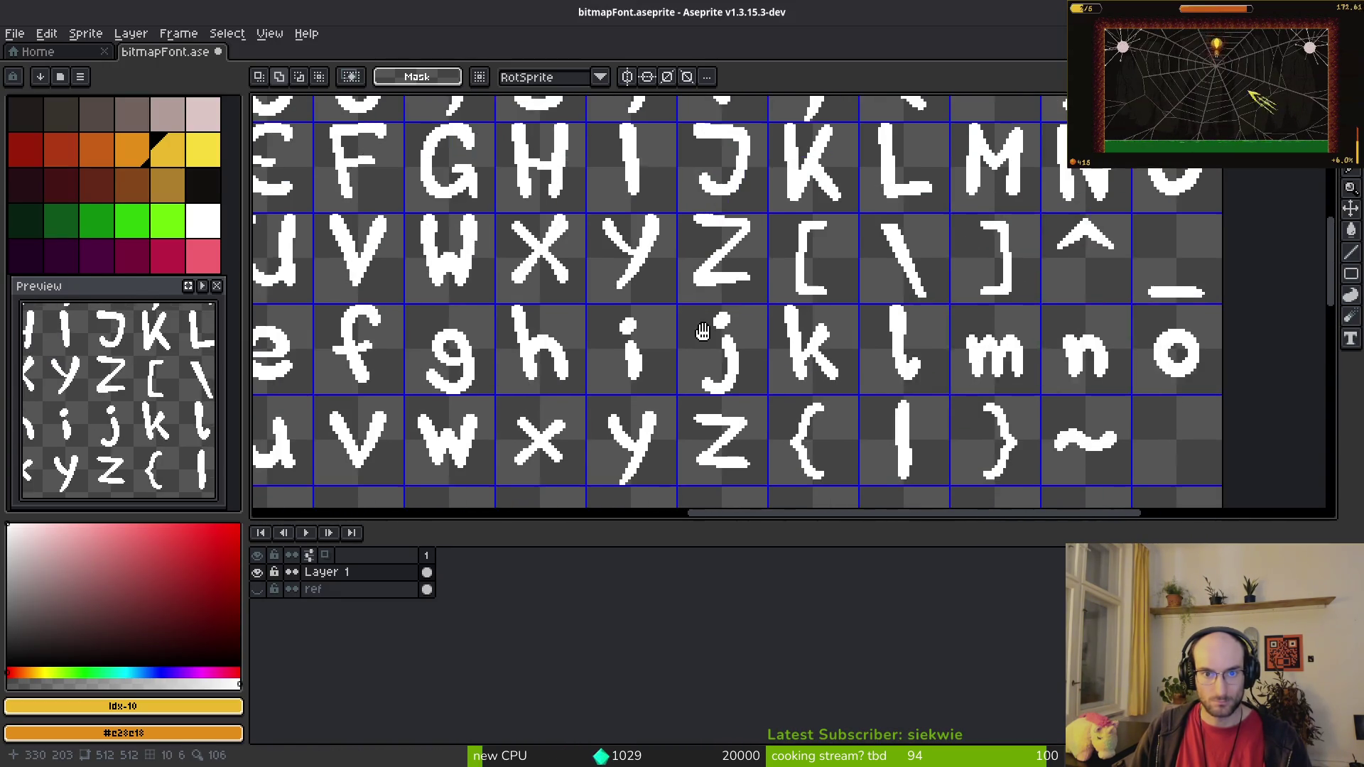
scroll(709, 366, "down", 5)
scroll(786, 320, "down", 5)
scroll(786, 320, "up", 3)
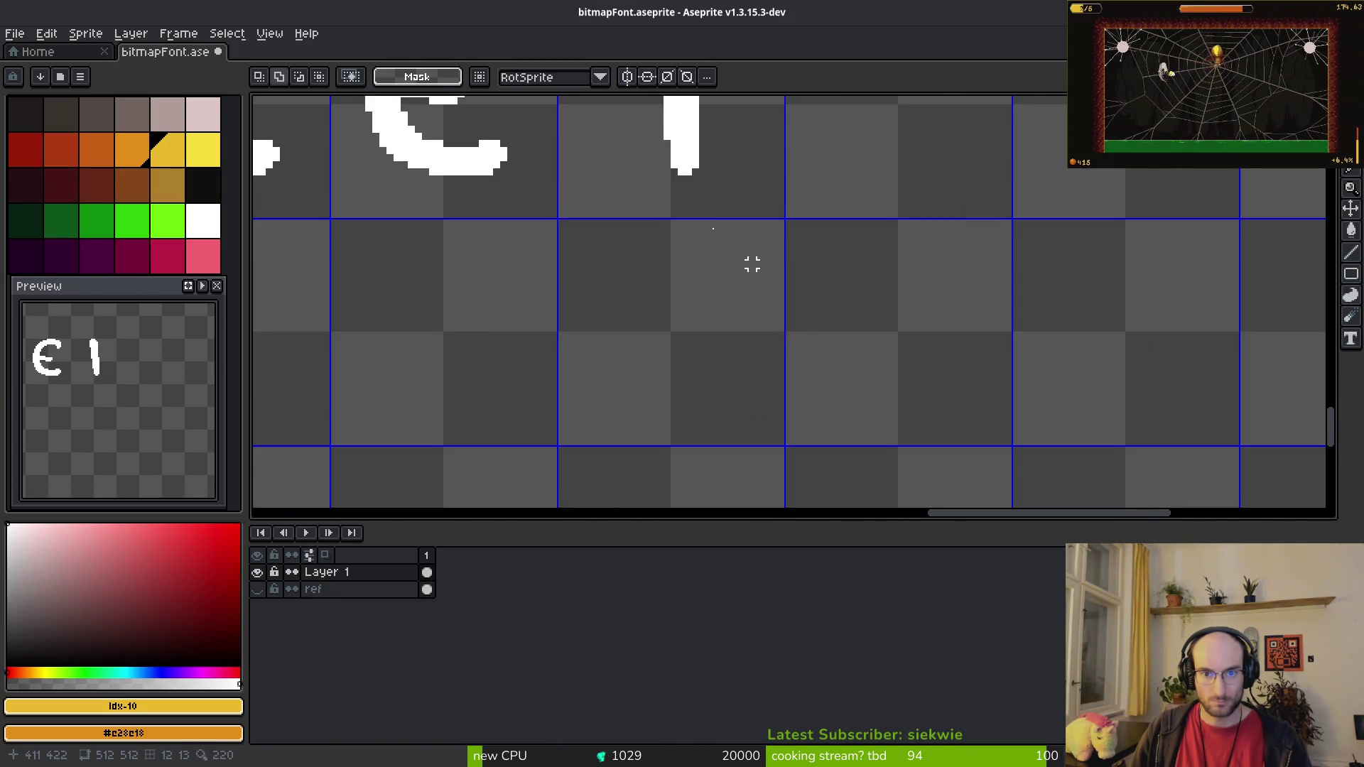
scroll(786, 320, "down", 1)
key("ctrl+z")
left_click(860, 402)
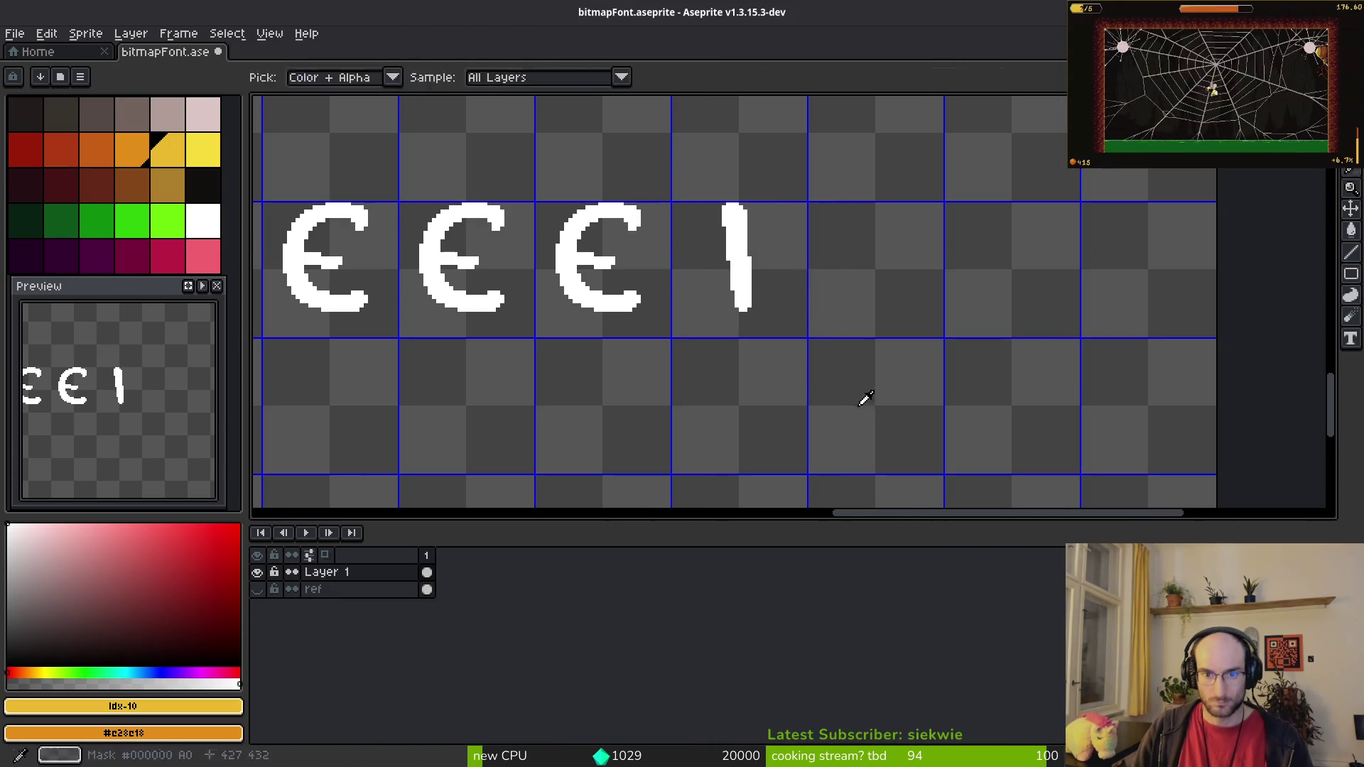
Step: Duplicate the I into the following three cells for four I's, and save
key("alt+Tab")
key("alt+Tab")
scroll(776, 403, "right", 2)
left_click_drag(611, 151, 774, 349)
left_click_drag(701, 305, 825, 288)
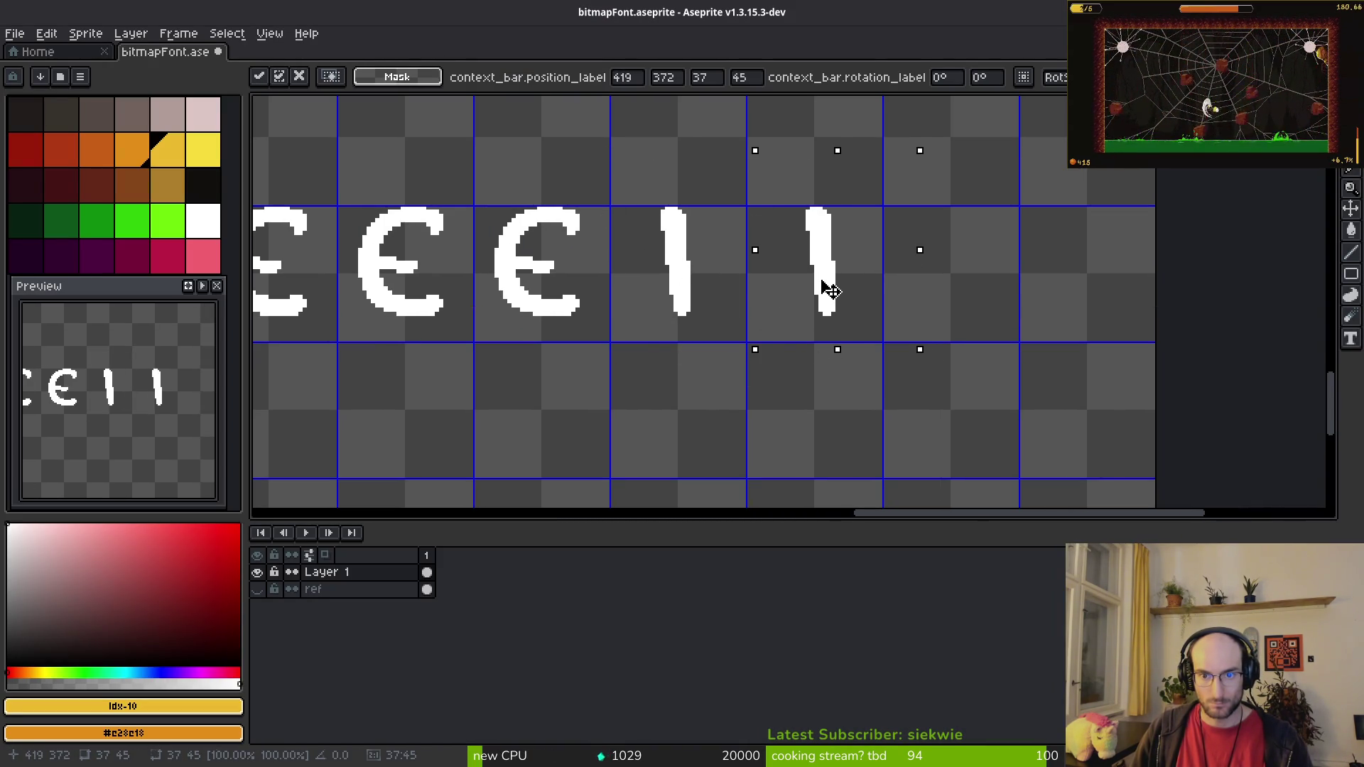
left_click(640, 157)
left_click_drag(634, 157, 980, 419)
scroll(782, 391, "up", 1)
scroll(782, 391, "right", 1)
mouse_move(737, 326)
left_mouse_down()
mouse_move(1023, 333)
mouse_move(1005, 317)
left_mouse_up()
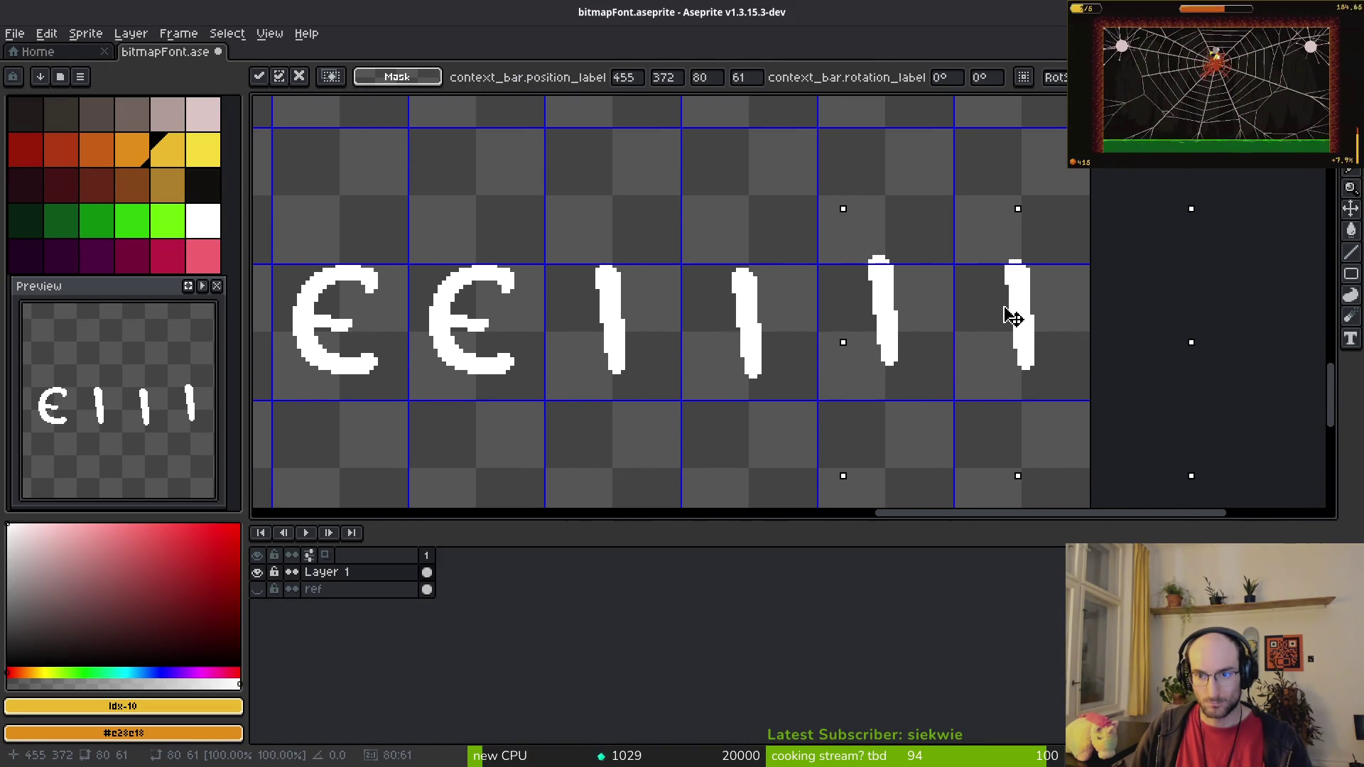
key("ctrl+d")
key("ctrl+s")
Step: Realign the last I glyph in its cell and save the font sheet again
left_click_drag(710, 260, 883, 454)
key("ctrl+d")
left_click_drag(710, 253, 884, 448)
key("ctrl+d")
left_click_drag(698, 222, 839, 450)
key("ctrl+d")
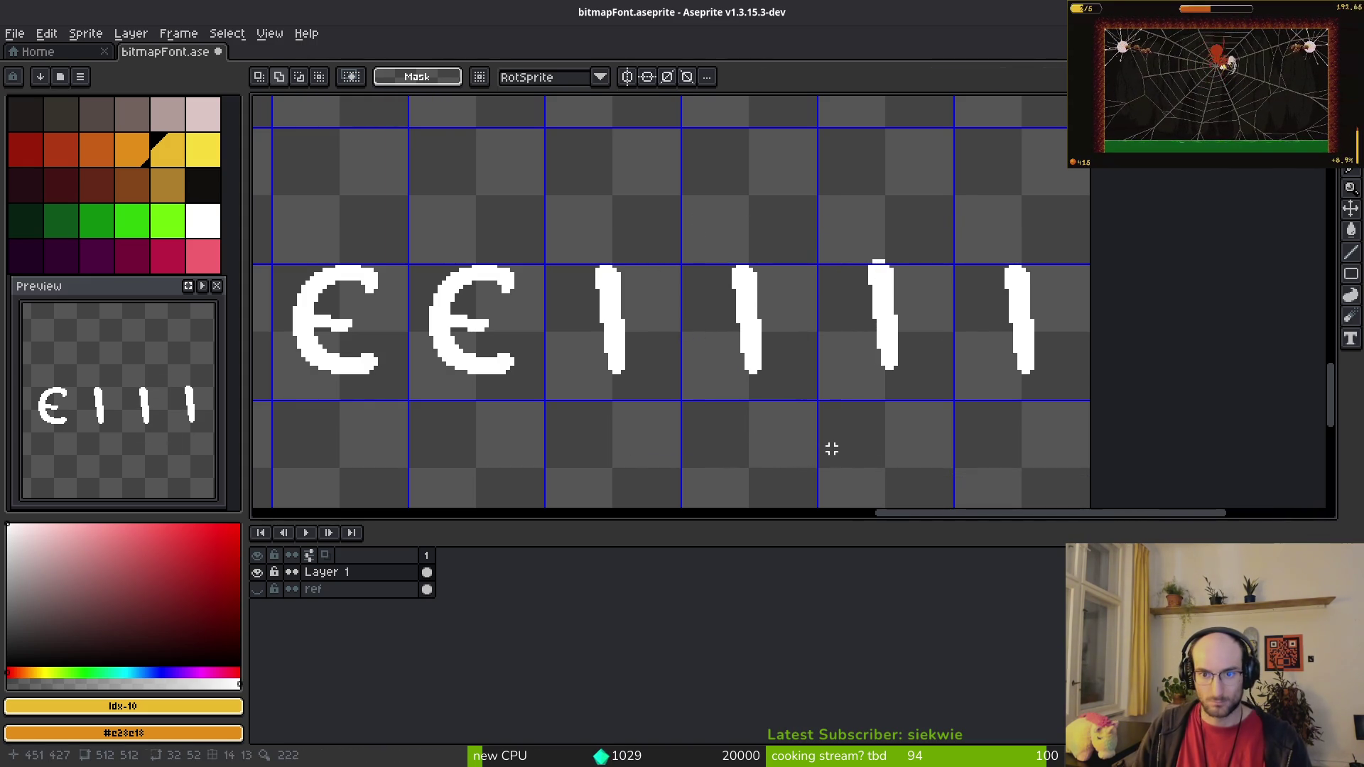
left_click_drag(838, 206, 1004, 430)
key("ctrl+d")
key("ctrl+s")
scroll(989, 402, "down", 4)
key("alt+Tab")
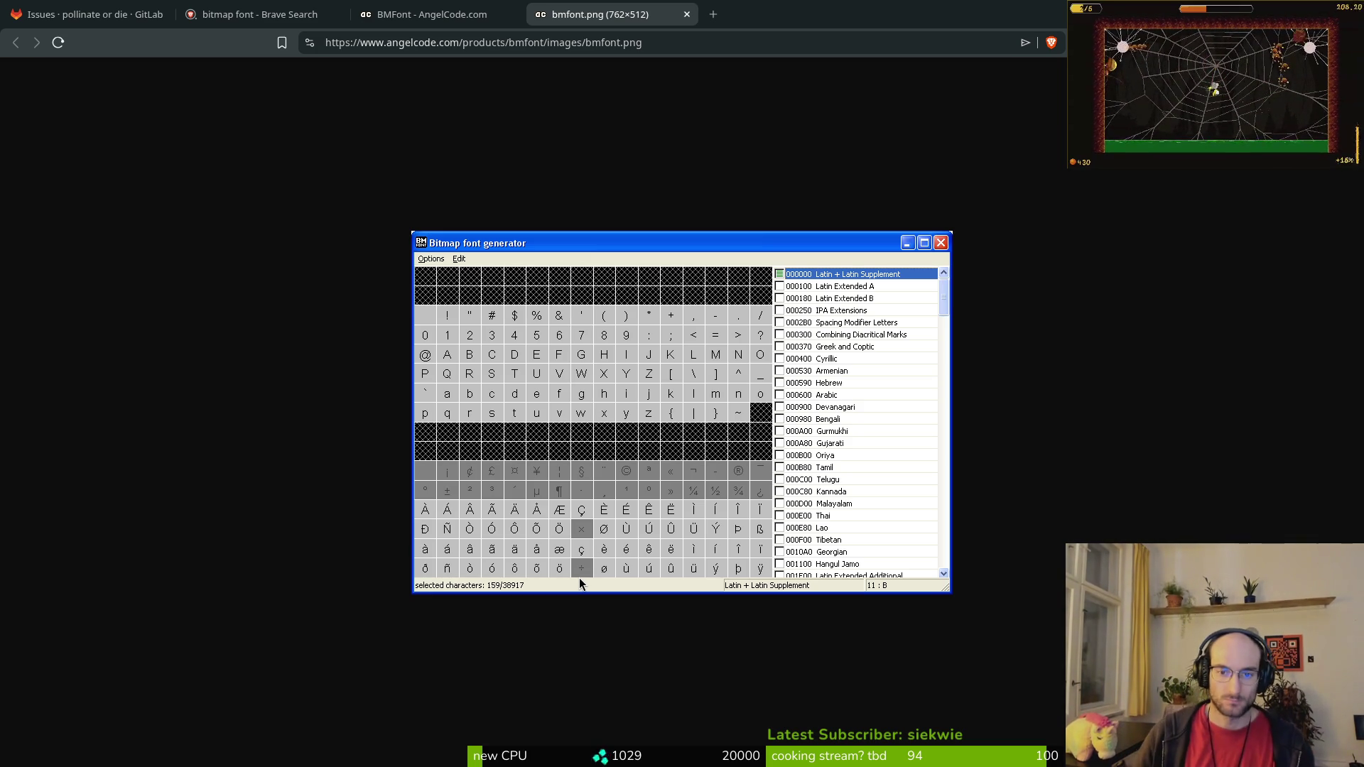
Step: Glance at the font sheet, then switch to the BMFont project page in Brave
key("alt+Tab")
key("alt+Tab")
left_click(405, 10)
Step: Search 'latin extended bitmap font' in a new tab and switch to image results
scroll(485, 241, "down", 2)
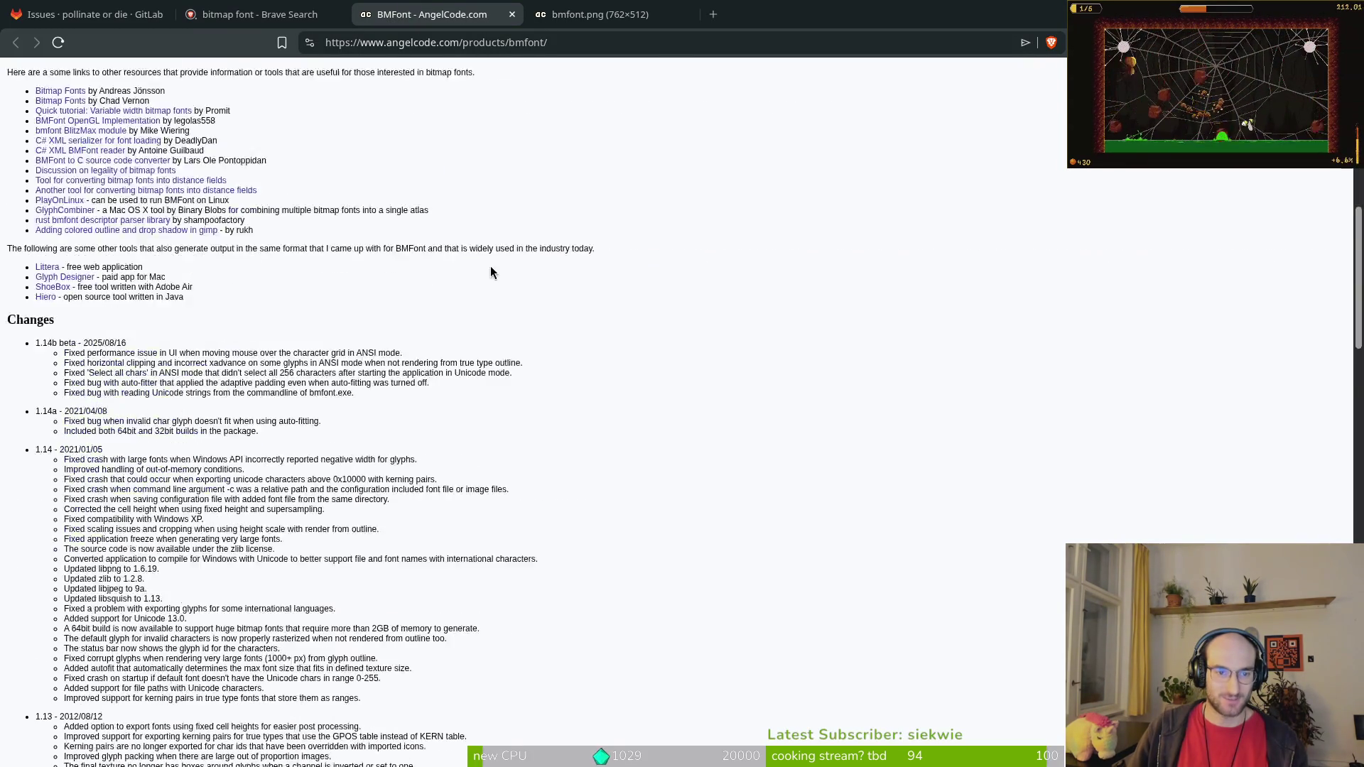
scroll(607, 283, "up", 6)
scroll(660, 122, "down", 20)
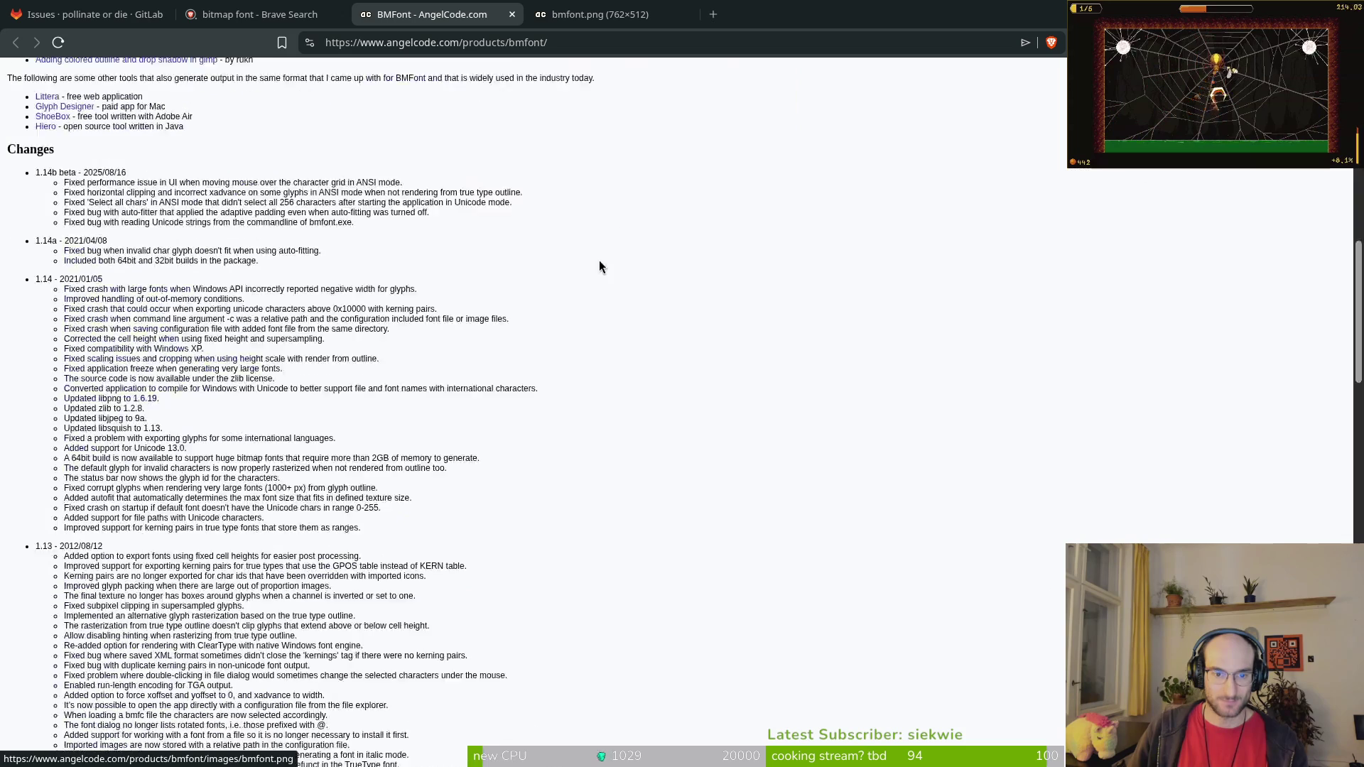
key("ctrl+t")
type("latin extended bitmap font")
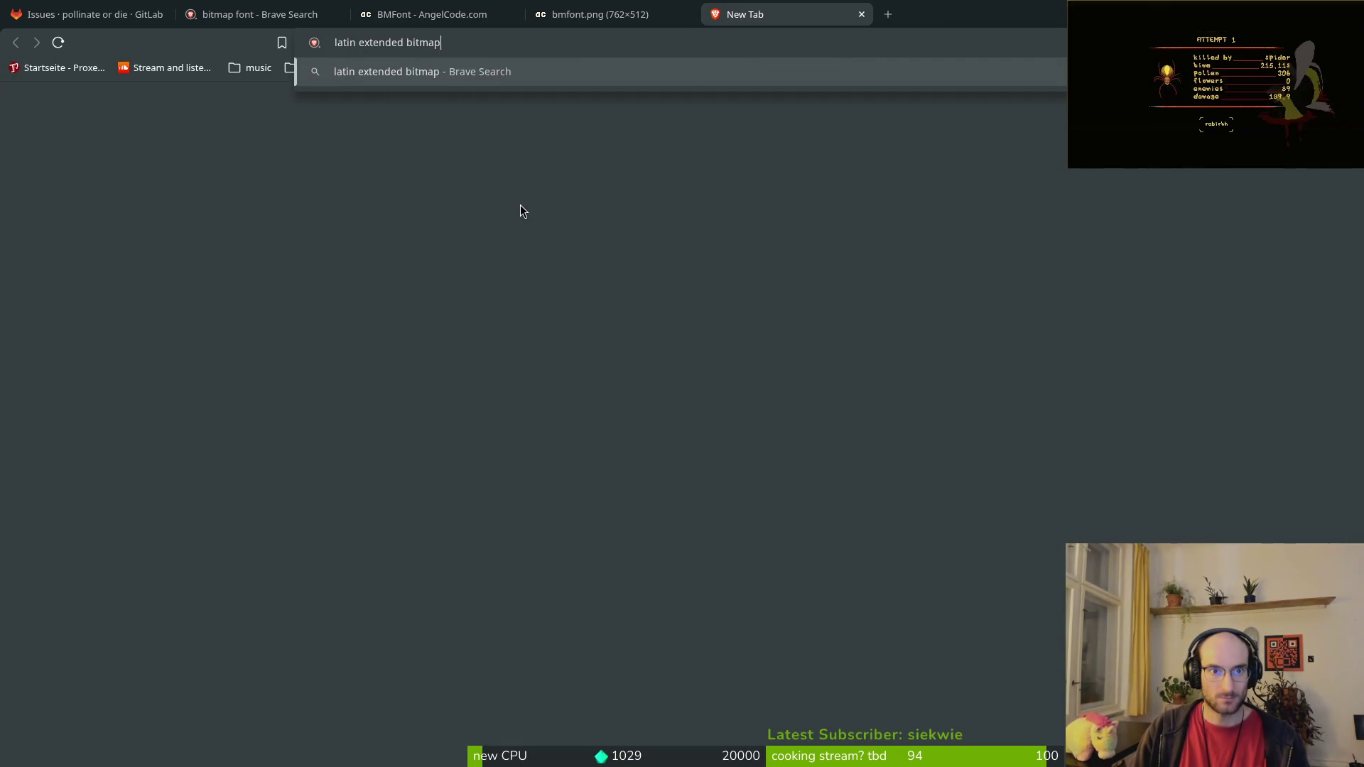
key("Return")
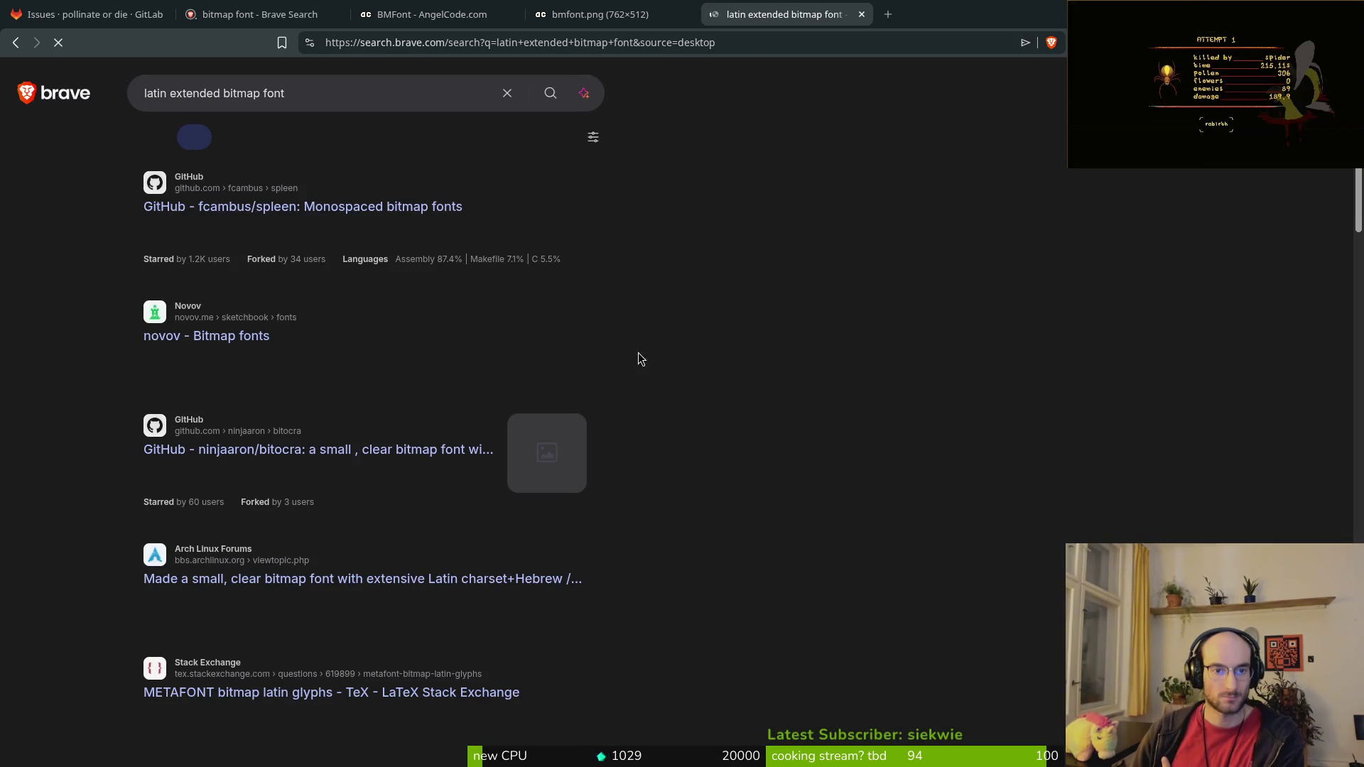
left_click(239, 140)
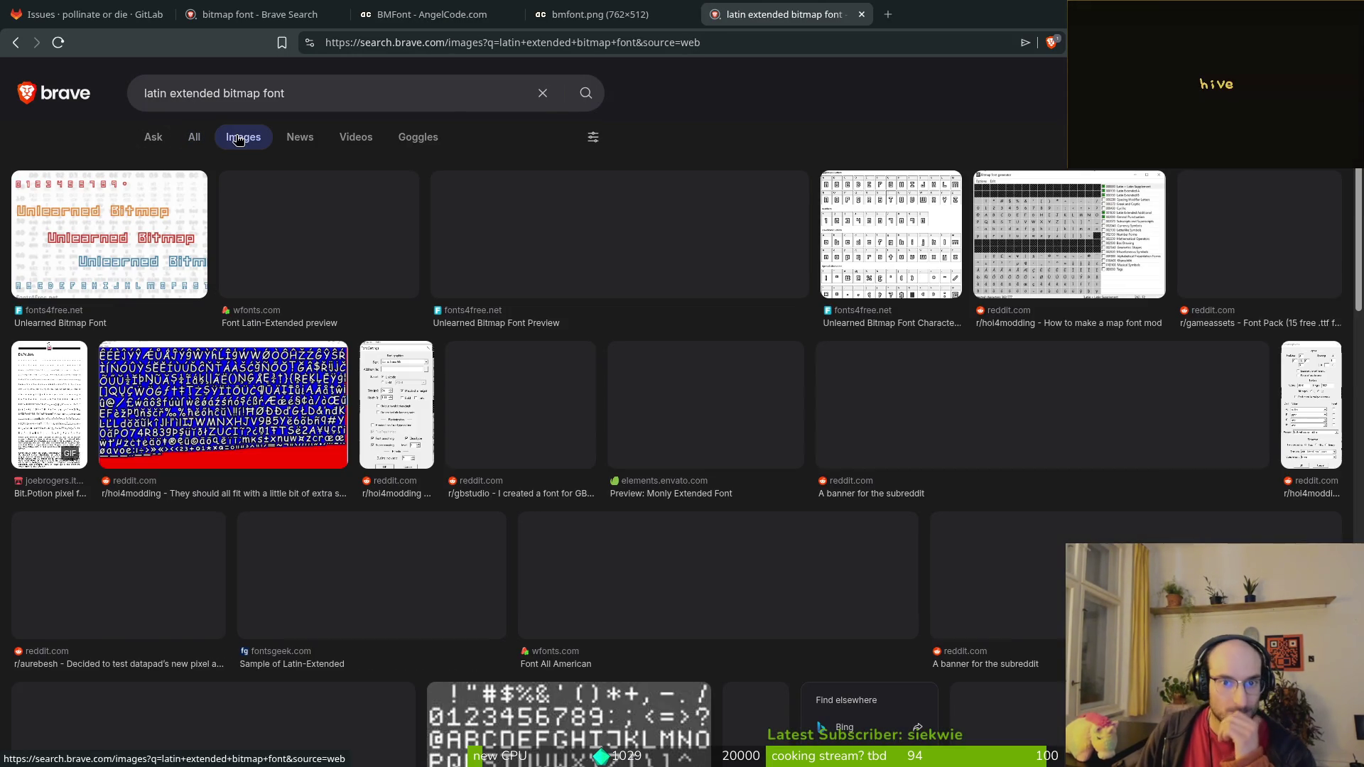
Step: Preview the bitmap font generator, Font Latin-Extended and Unlearned Bitmap Font images
left_click(1009, 285)
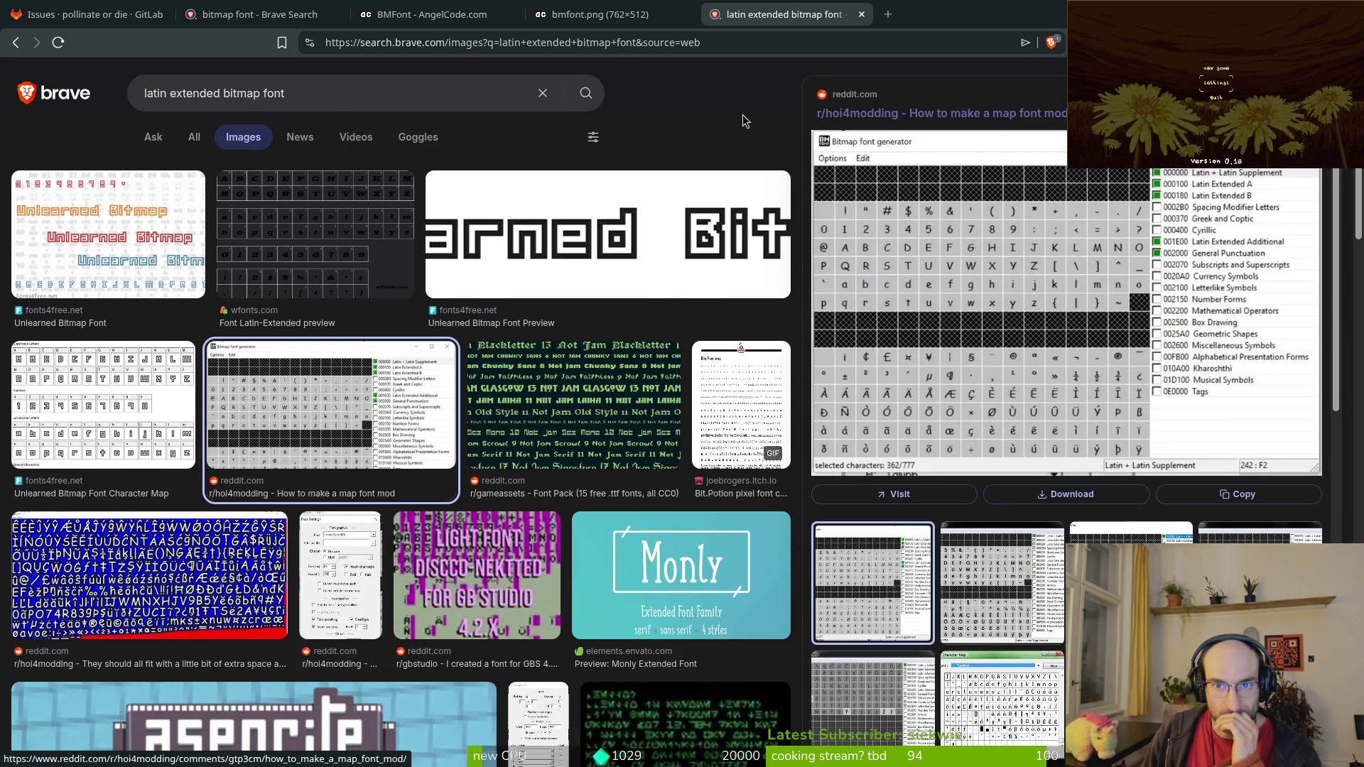
key("Escape")
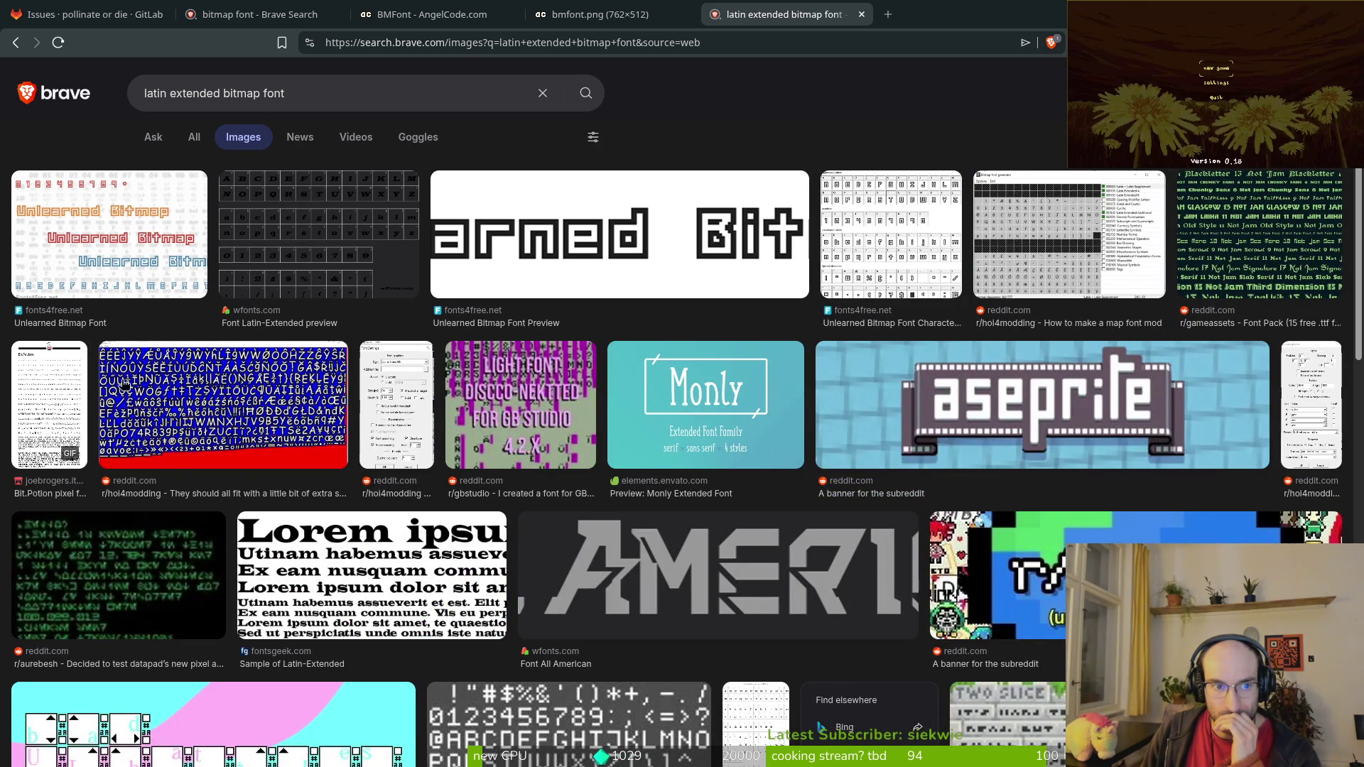
left_click(316, 265)
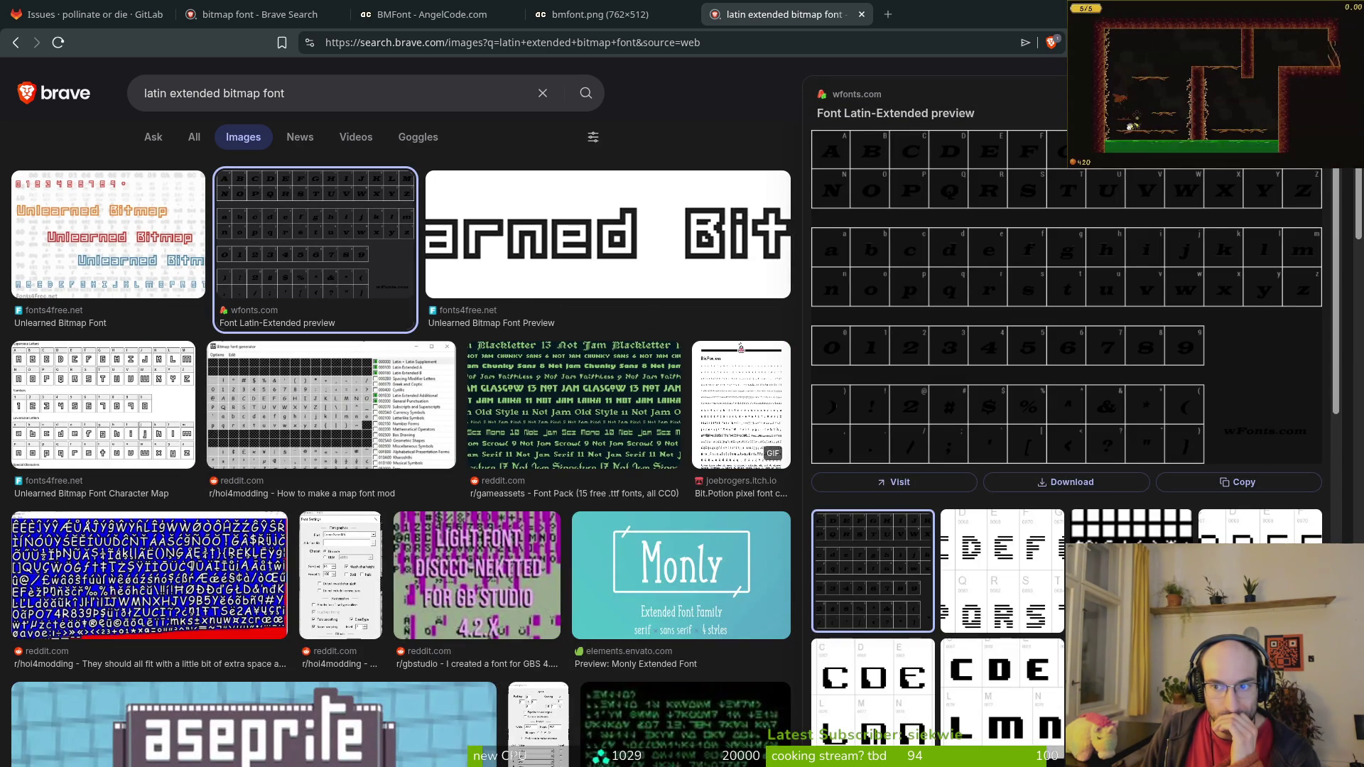
key("Escape")
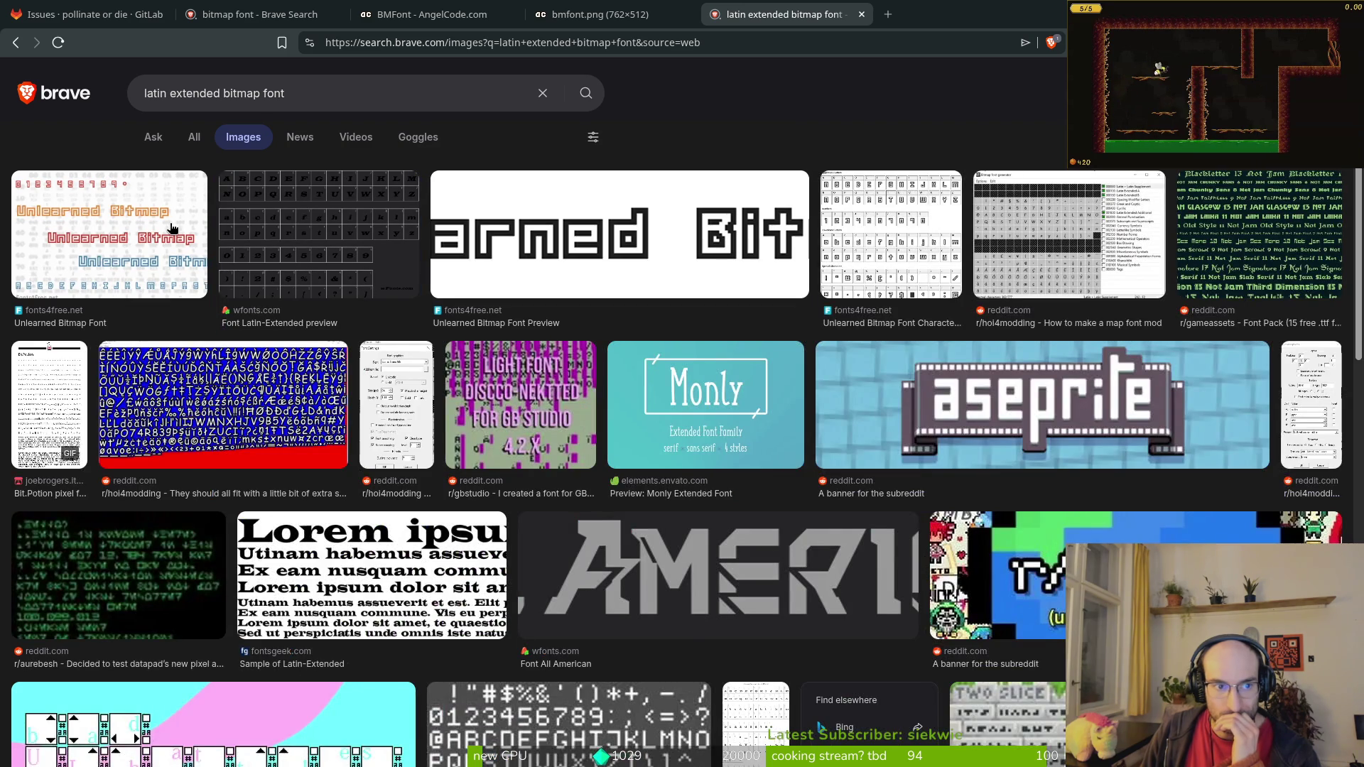
left_click(171, 227)
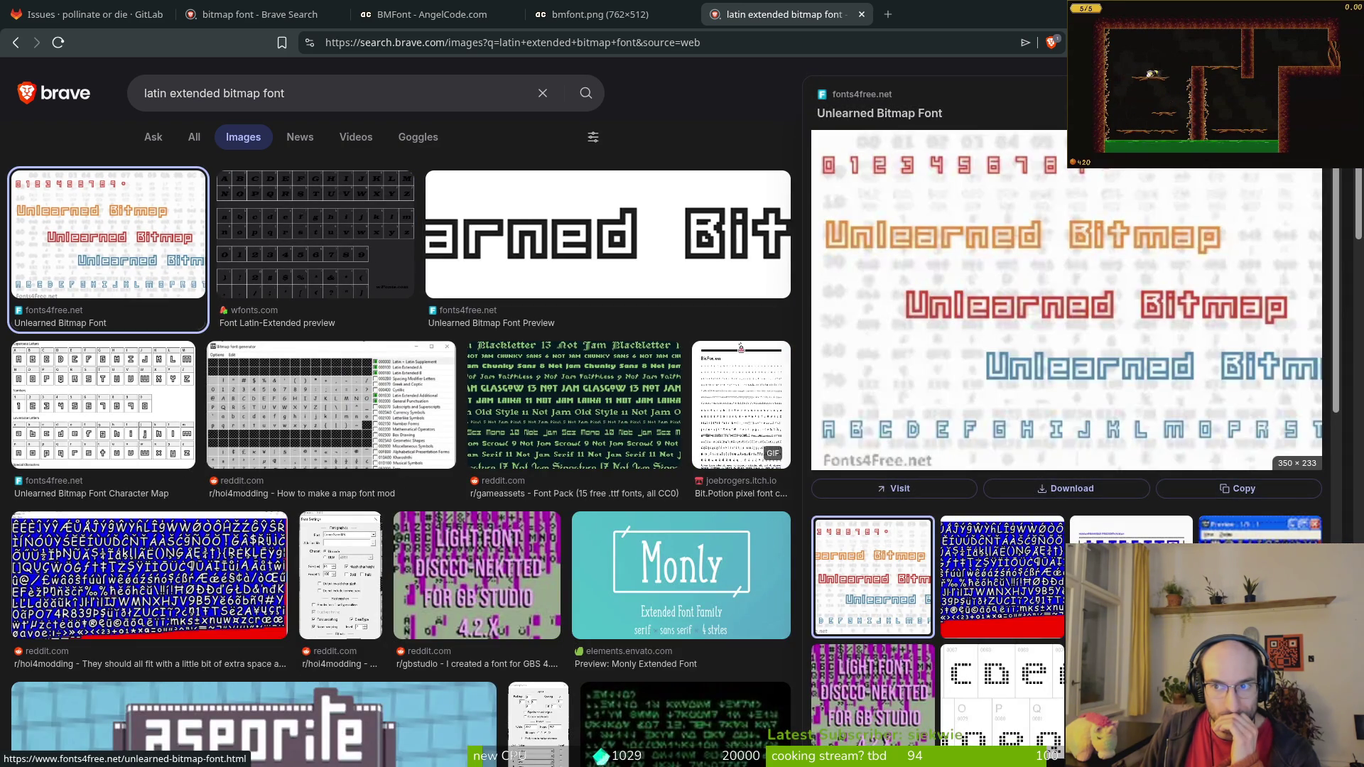
key("Escape")
Step: Preview the opengameart accented sheet and the blue-and-red accented font sheet, then return to Aseprite
scroll(1012, 373, "down", 2)
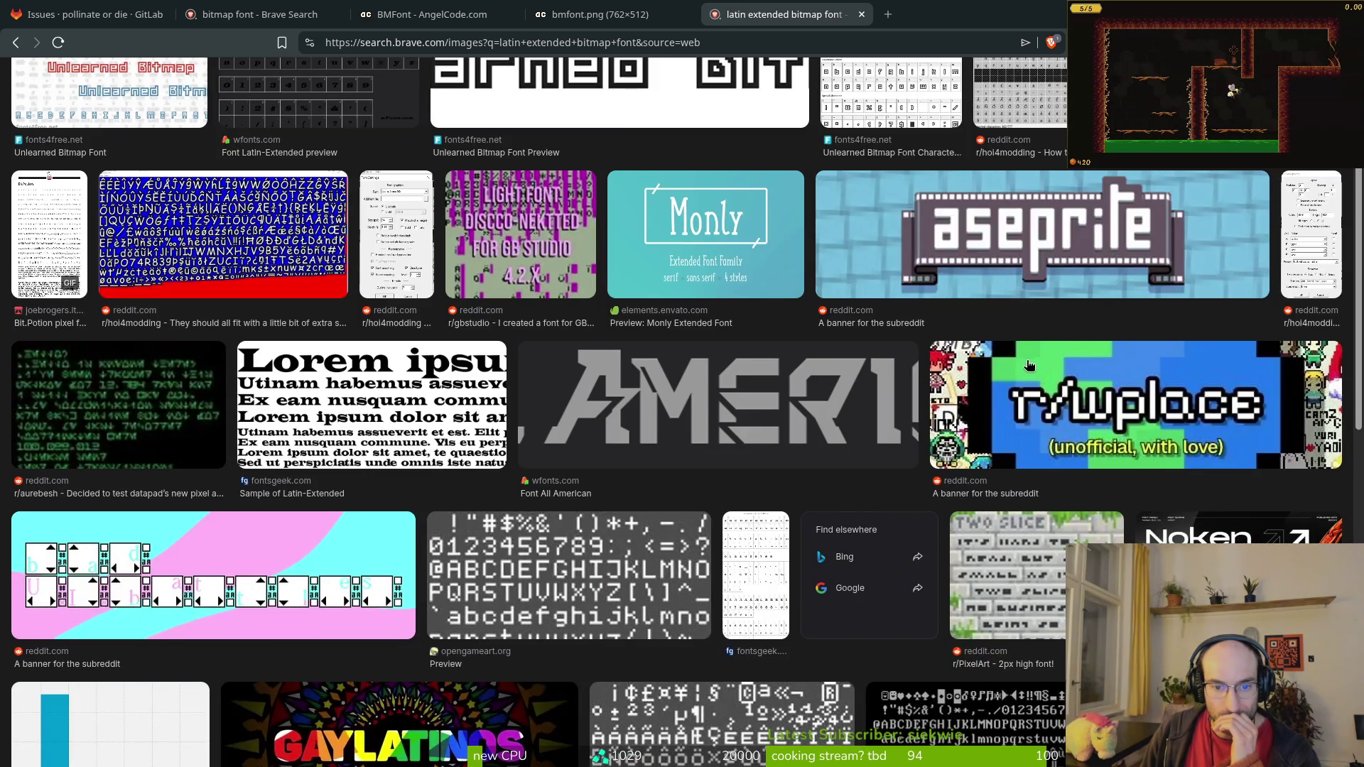
scroll(1030, 363, "down", 3)
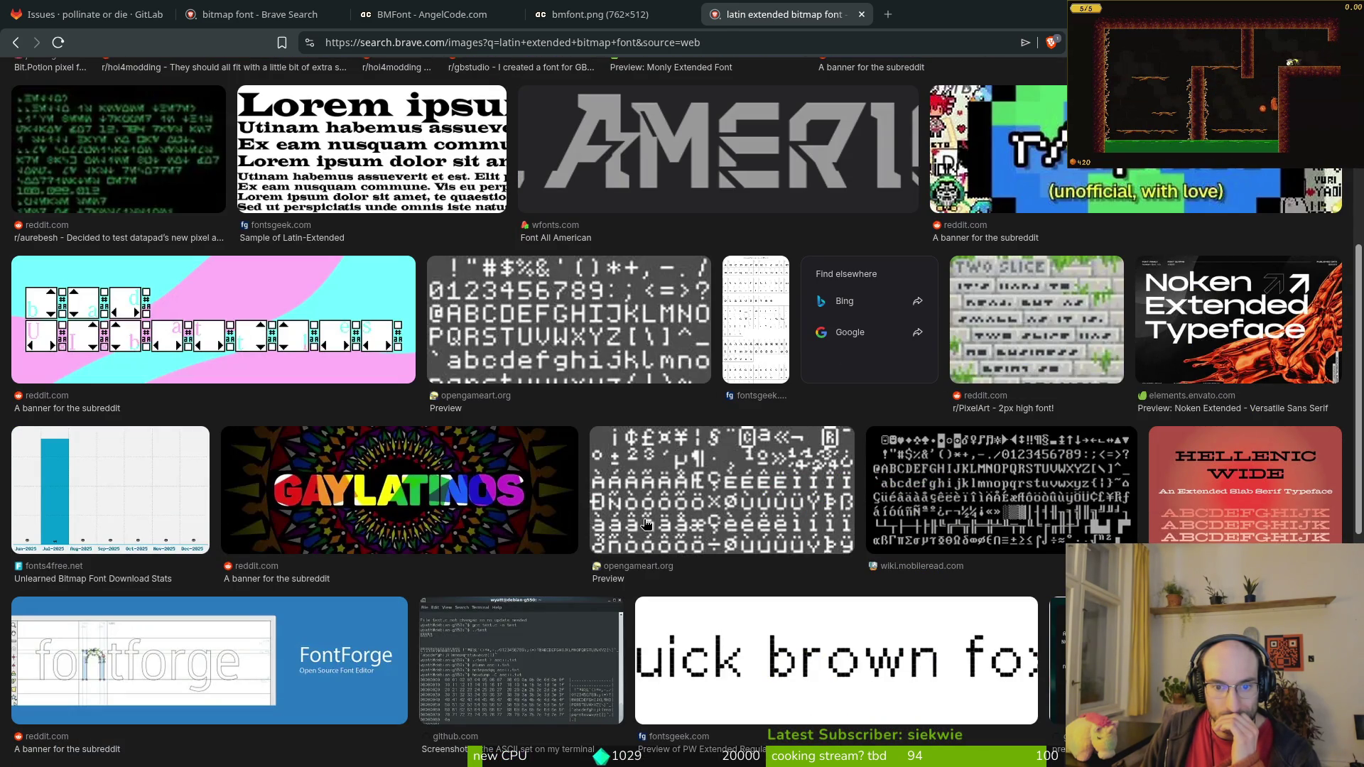
left_click(662, 488)
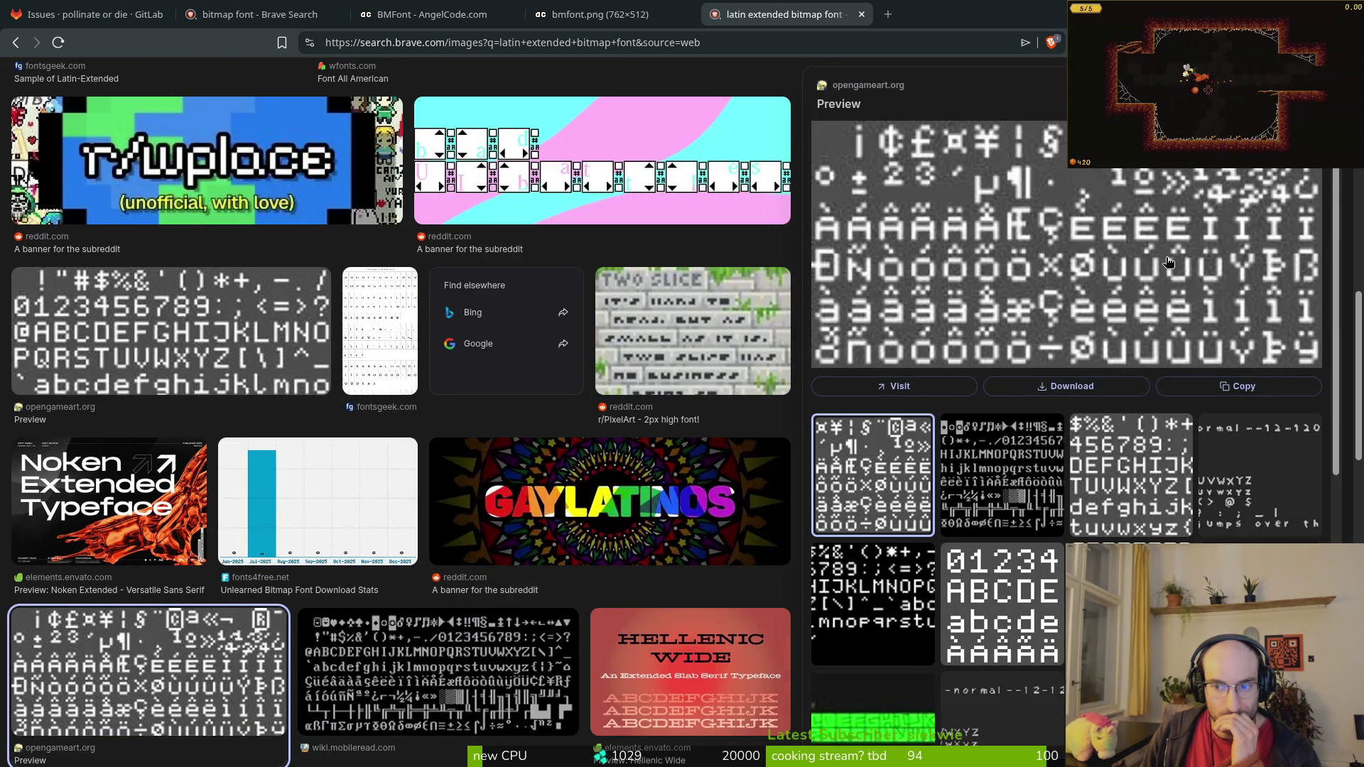
key("Escape")
scroll(259, 345, "up", 5)
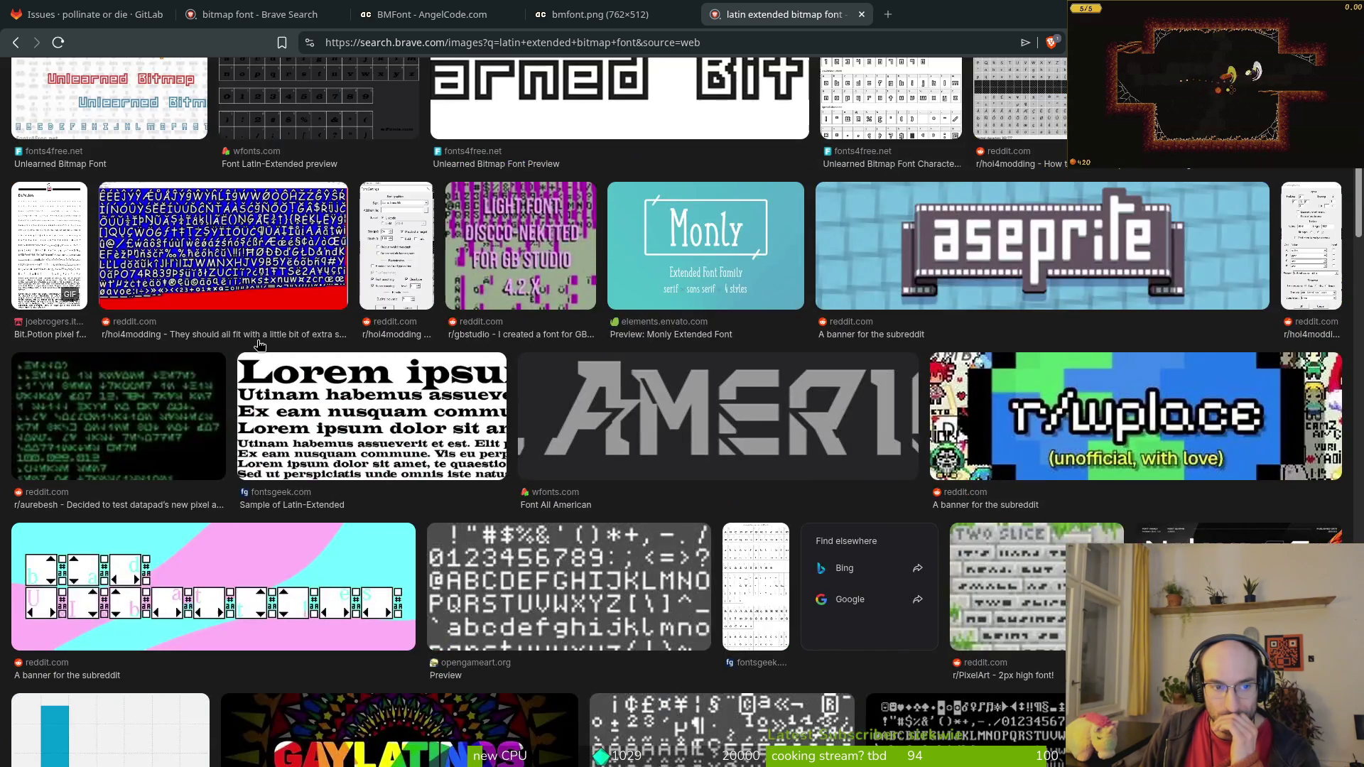
left_click(236, 275)
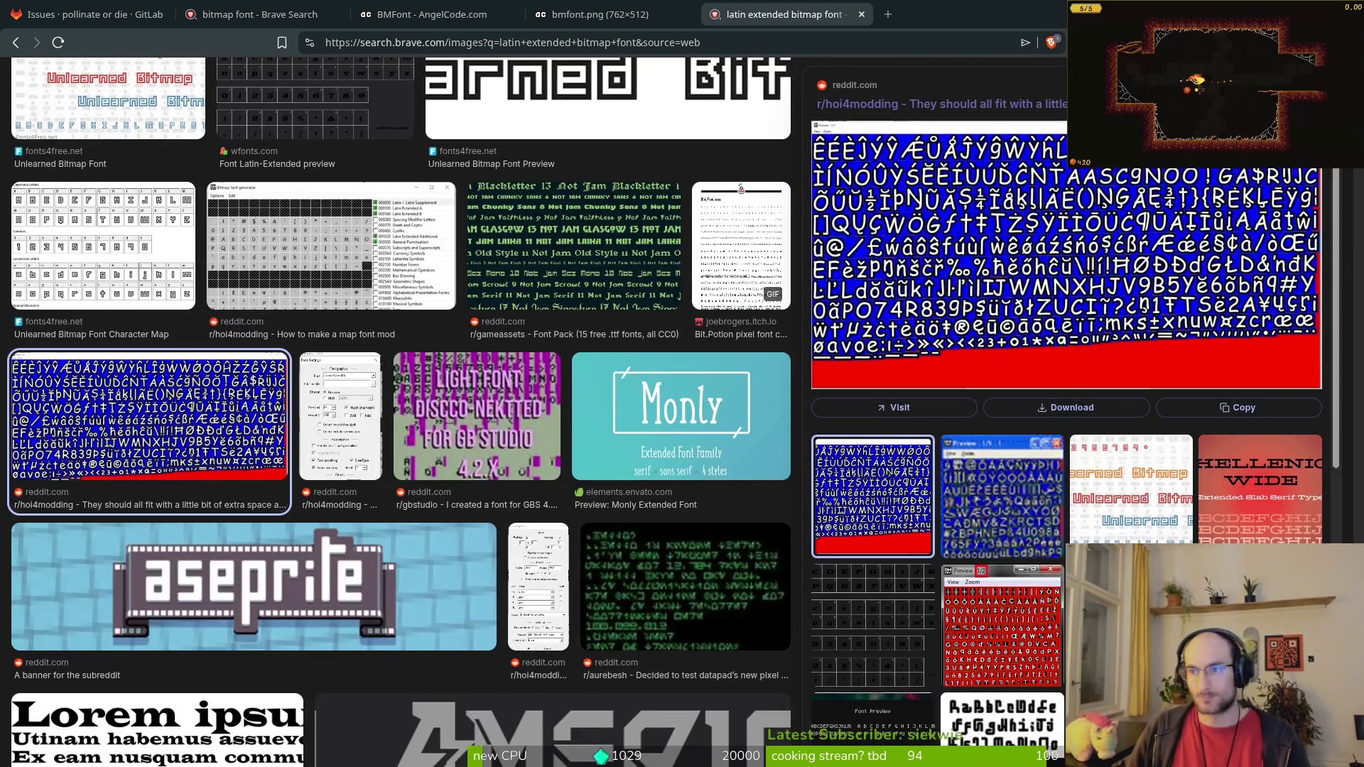
key("Escape")
key("alt+Tab")
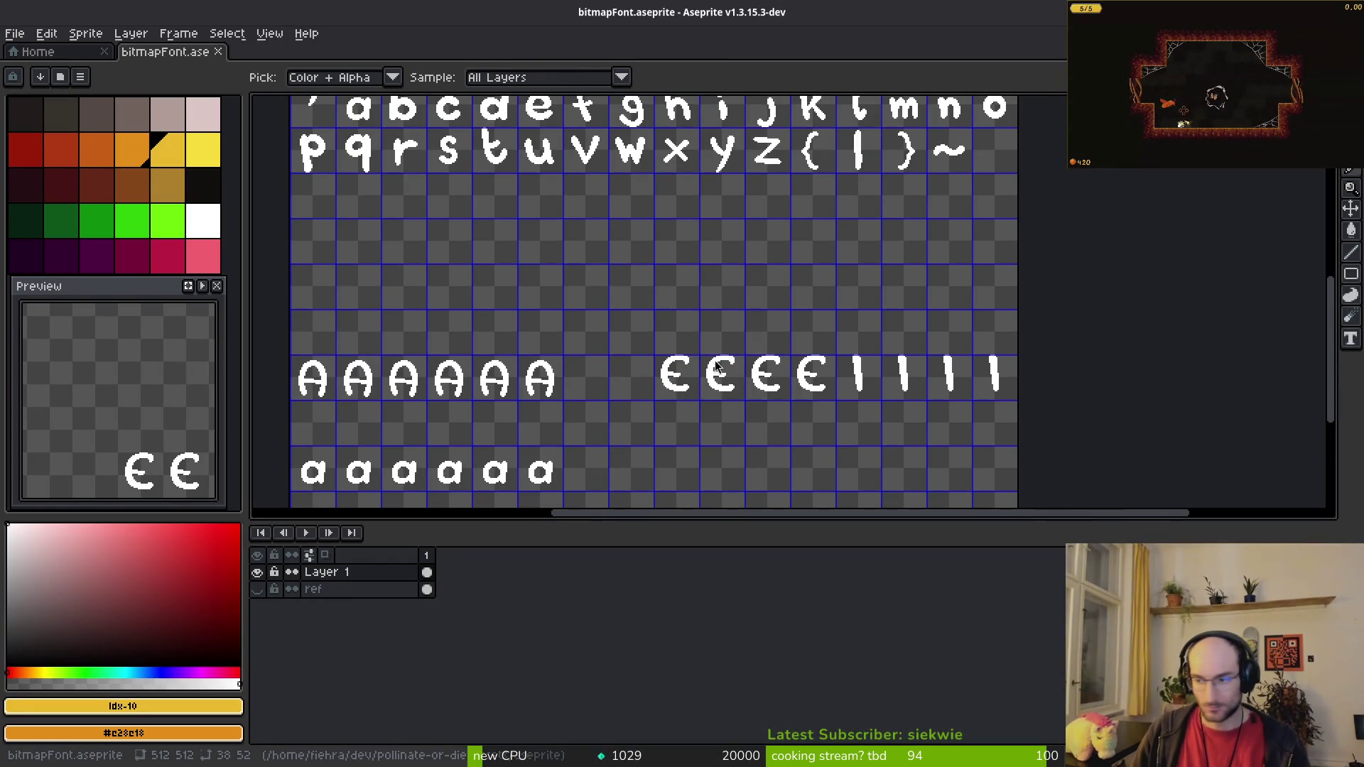
Step: Close the image search, bitmap font search and BMFont project page tabs
key("alt+Tab")
key("ctrl+w")
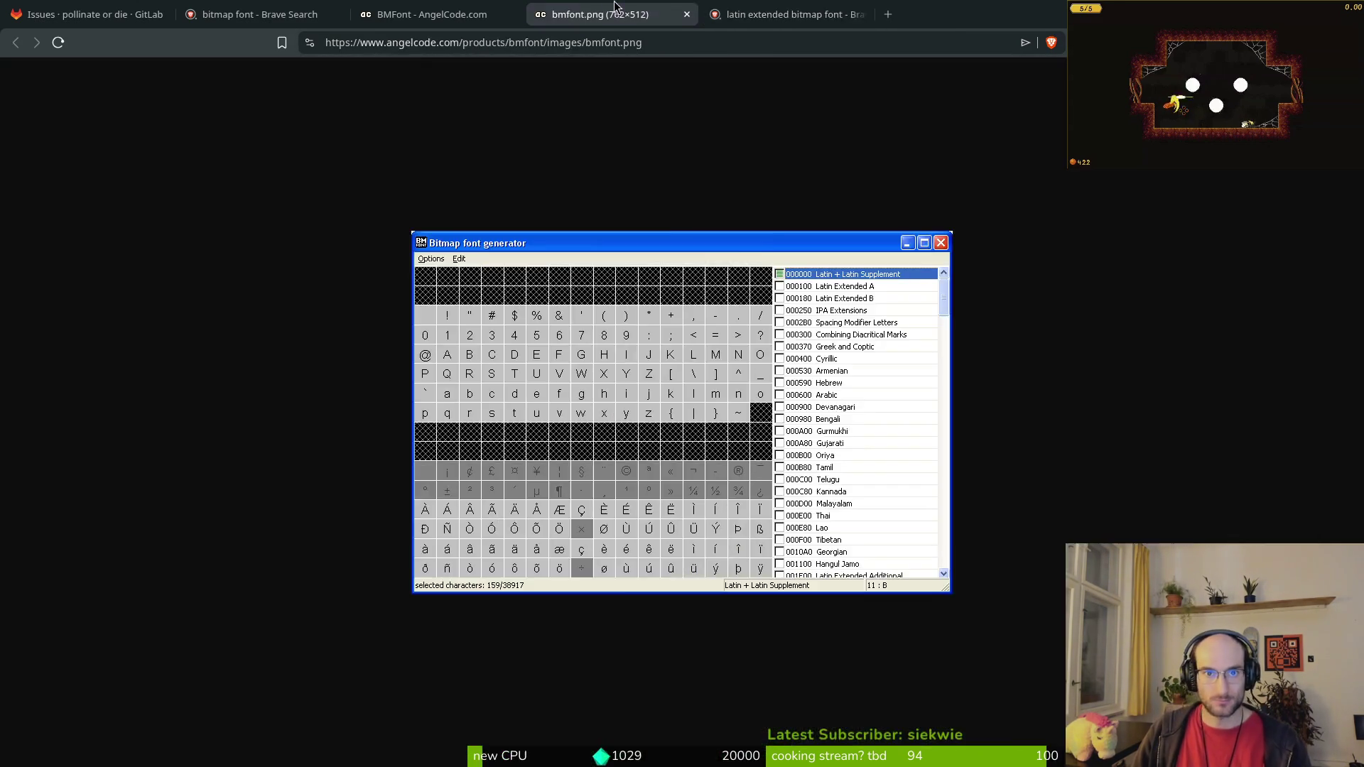
left_click(432, 14)
key("ctrl+w")
left_click(260, 14)
key("ctrl+w")
Step: Check the GitLab issues list, then zoom in on the bmfont.png character chart
left_click(128, 5)
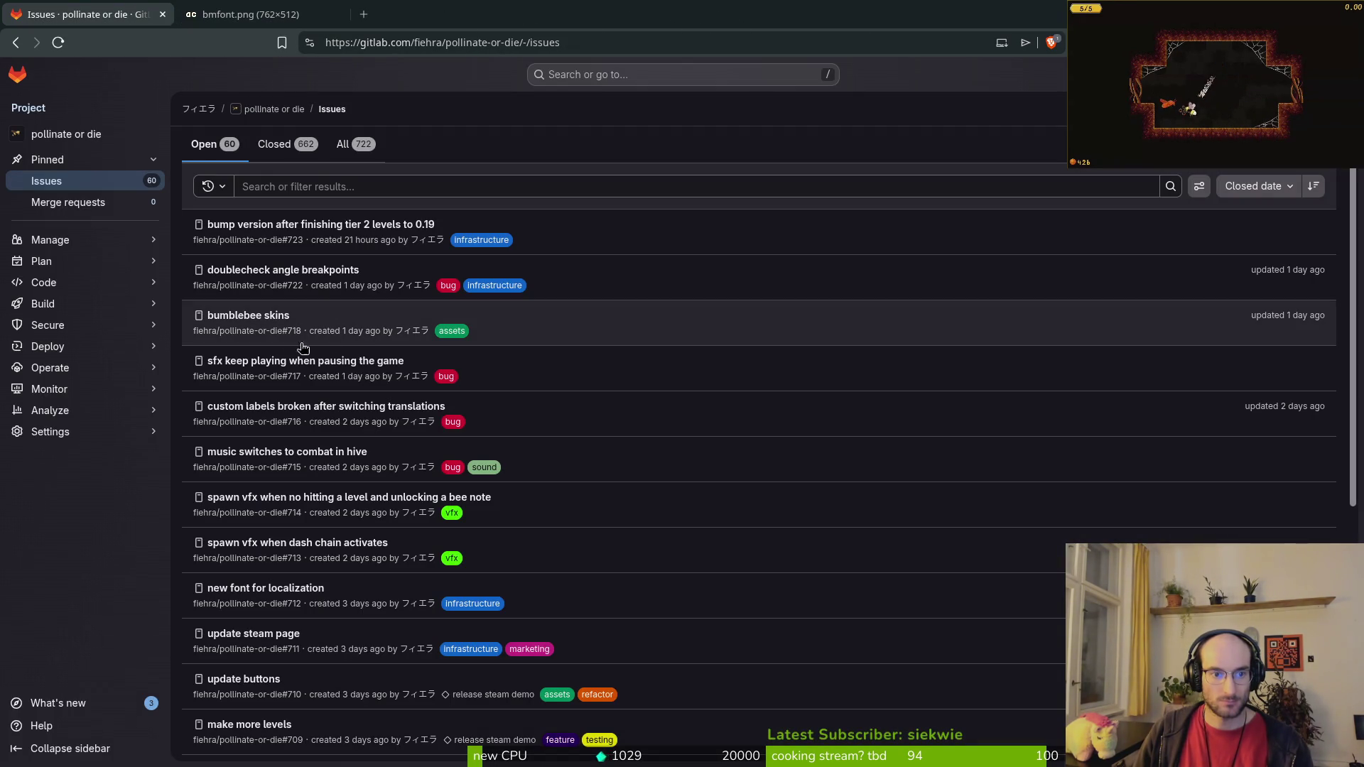
left_click(194, 9)
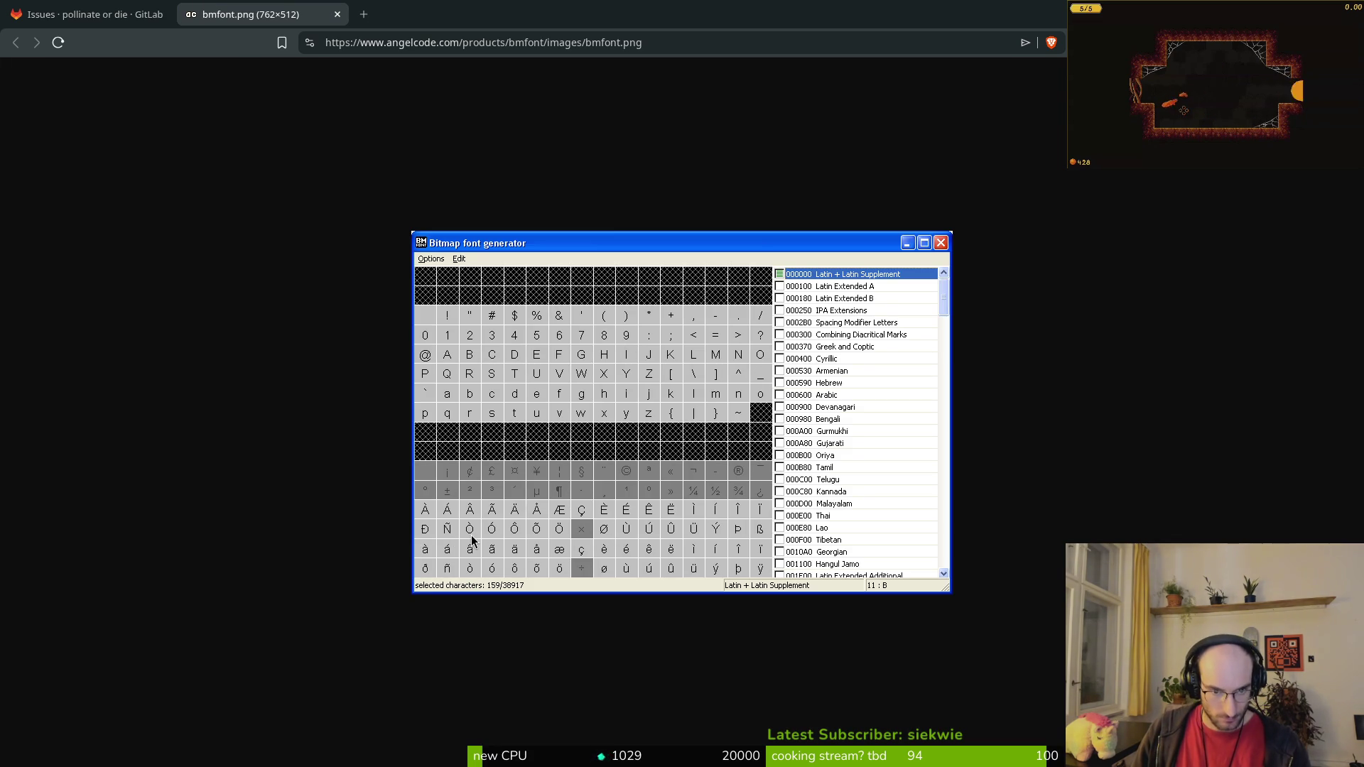
scroll(431, 532, "up", 3, "ctrl")
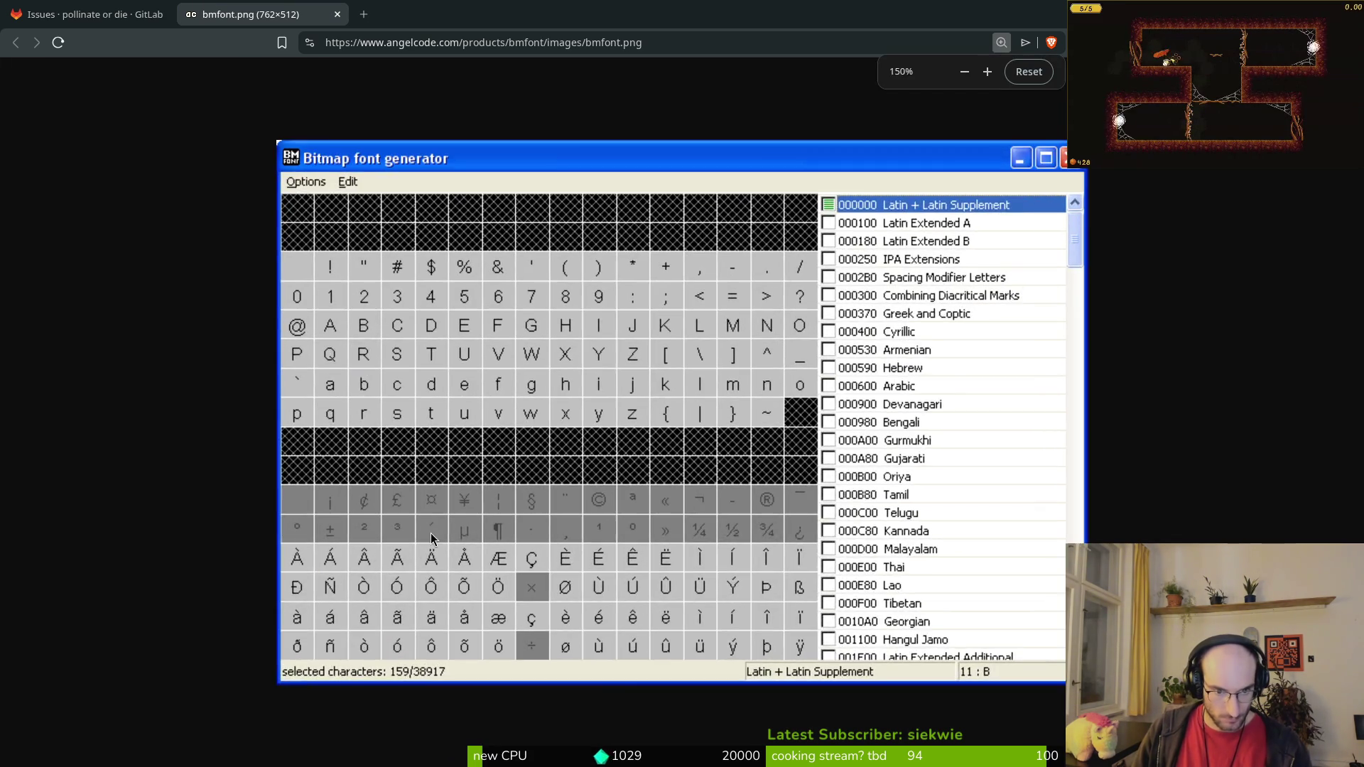
scroll(431, 533, "up", 3, "ctrl")
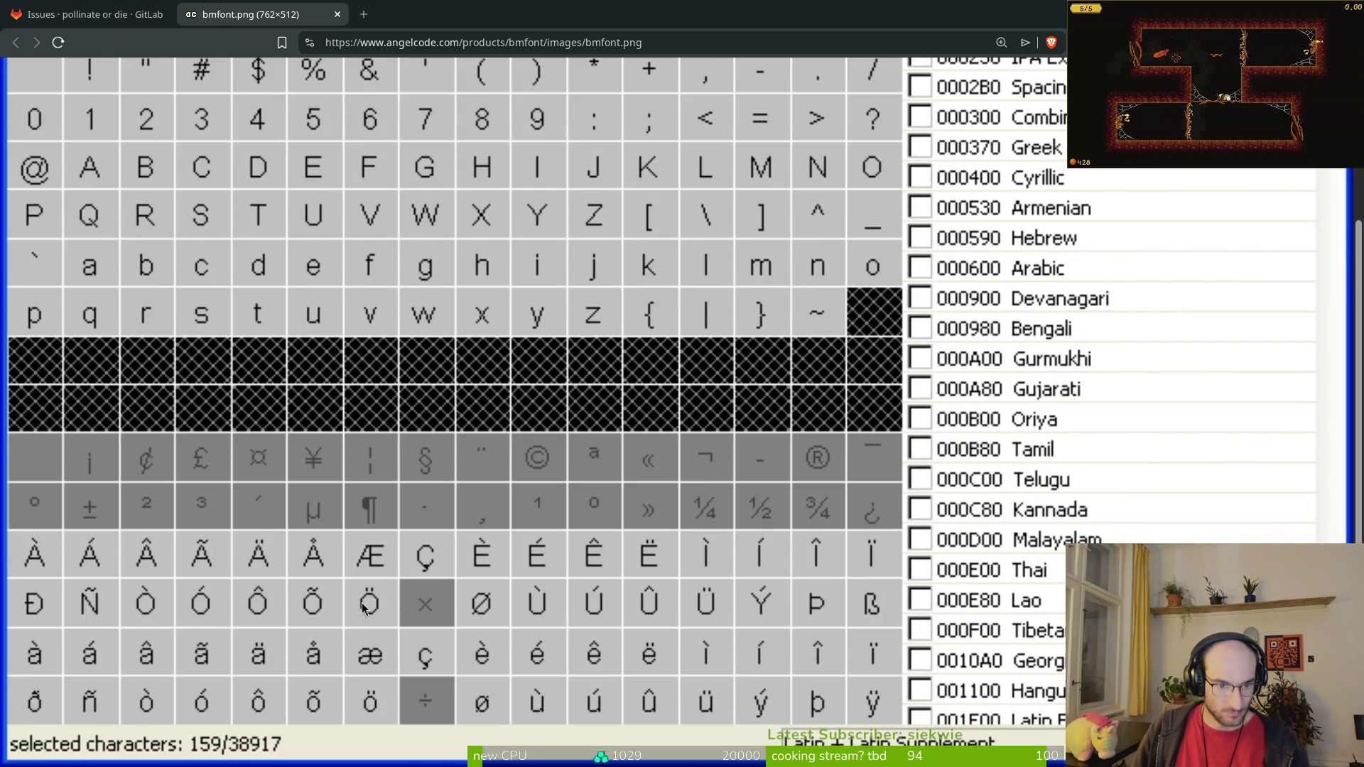
key("alt+Tab")
Step: Paste the D glyph into the first cell of the new row below the A's and commit it
scroll(594, 258, "up", 3)
scroll(593, 258, "up", 2, "ctrl")
left_click_drag(652, 145, 771, 280)
scroll(761, 341, "down", 2)
scroll(711, 327, "down", 1, "ctrl")
scroll(695, 324, "down", 3)
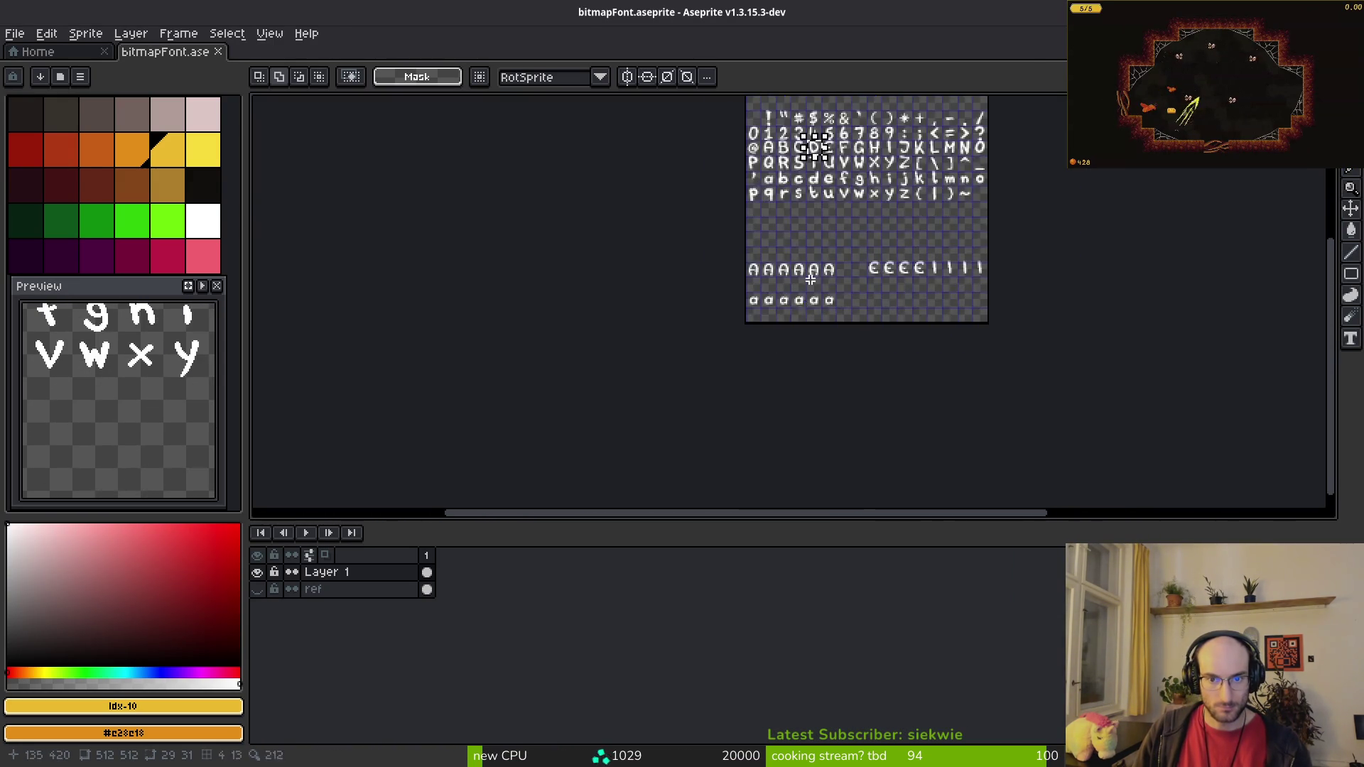
key("ctrl+v")
scroll(557, 335, "up", 4)
scroll(841, 381, "left", 3)
mouse_move(1076, 290)
left_mouse_down()
mouse_move(501, 380)
mouse_move(519, 347)
left_mouse_up()
key("Return")
key("ctrl+d")
key("alt+Tab")
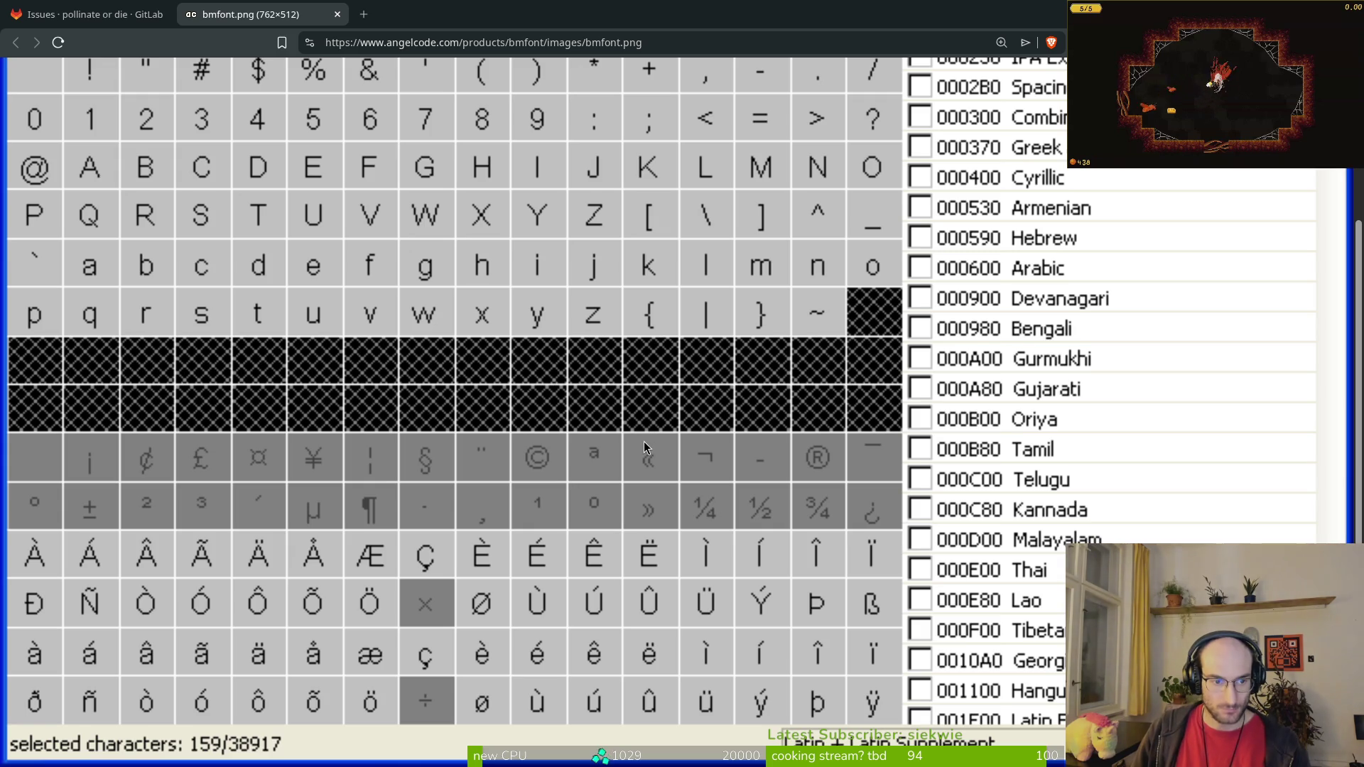
Step: Compare the placed D against the BMFont character chart while zooming around the sheet
key("alt+Tab")
scroll(625, 396, "down", 3)
scroll(558, 218, "up", 3)
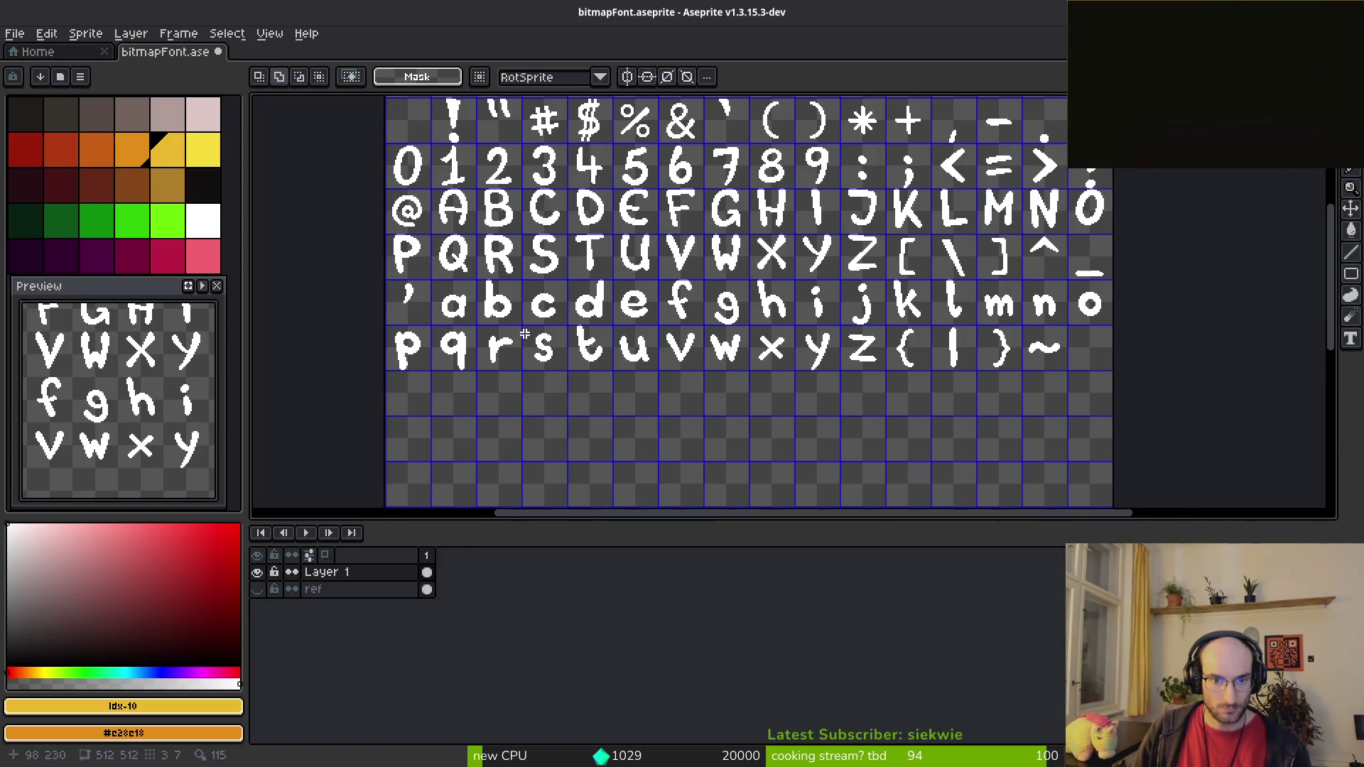
scroll(558, 218, "up", 3)
scroll(620, 225, "down", 3)
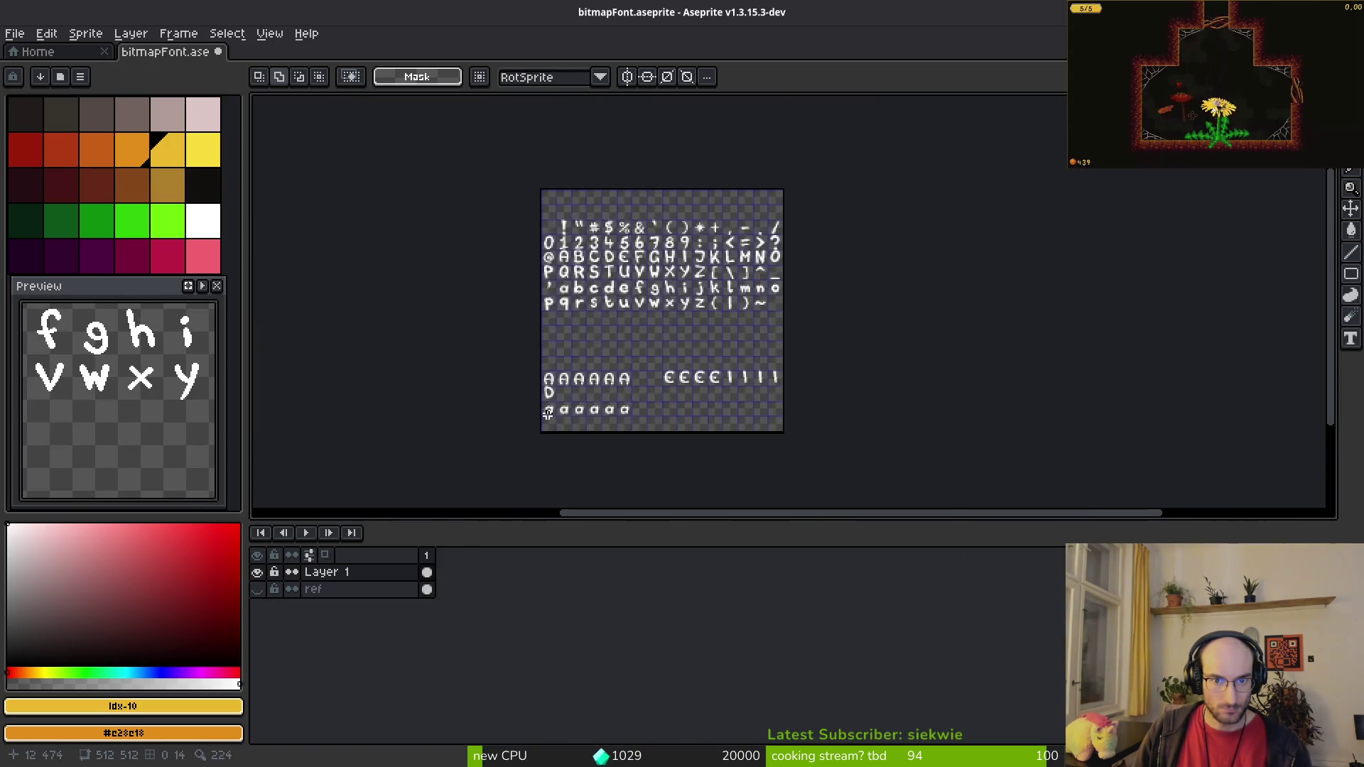
scroll(696, 220, "up", 4)
key("alt+Tab")
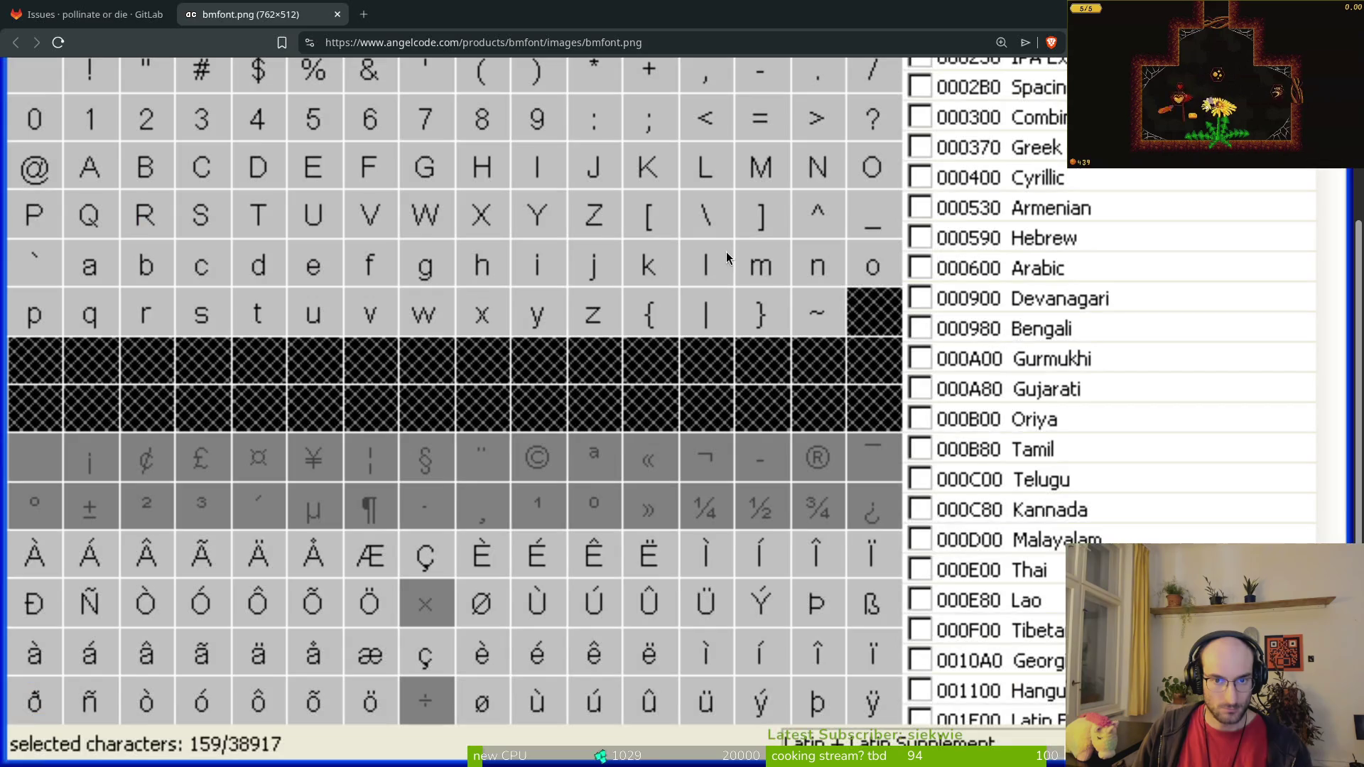
key("alt+Tab")
scroll(693, 402, "down", 1)
scroll(704, 280, "down", 3)
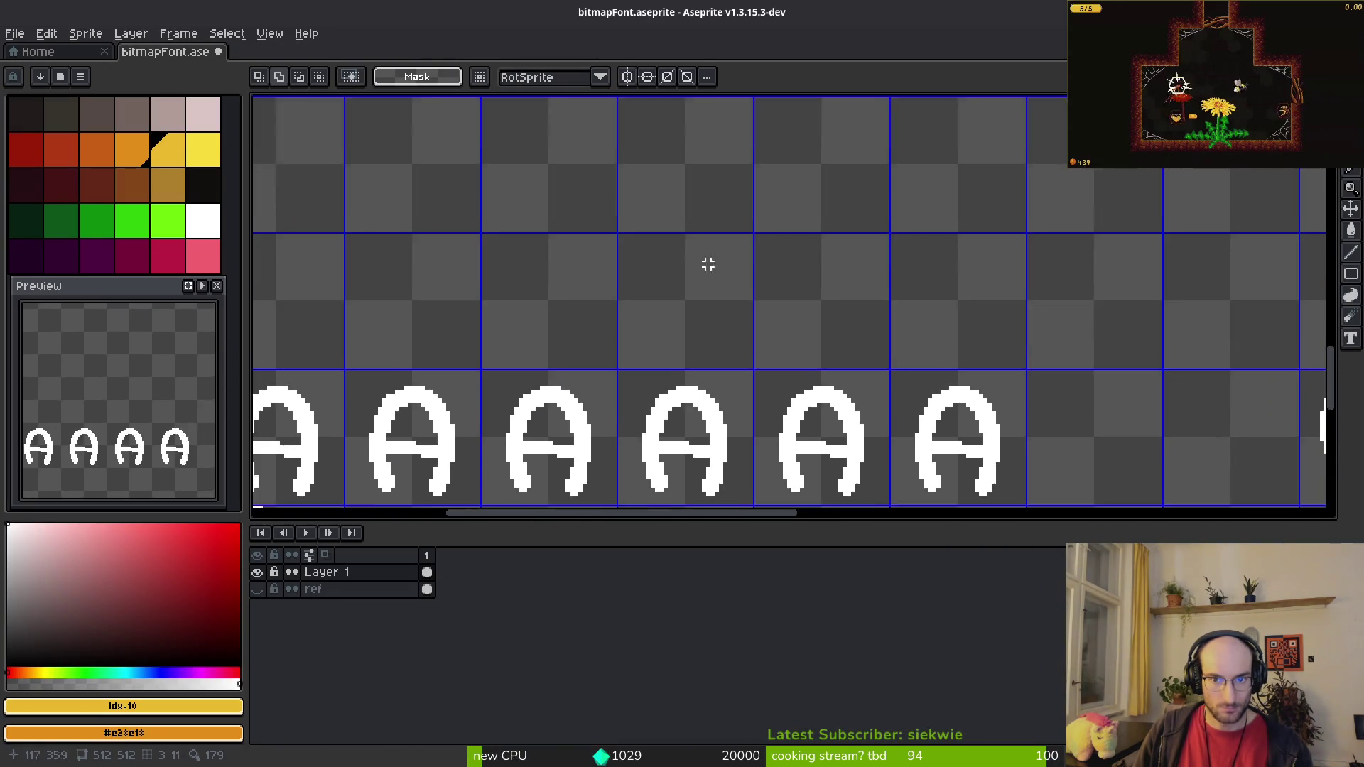
scroll(730, 442, "up", 3)
scroll(730, 442, "up", 2)
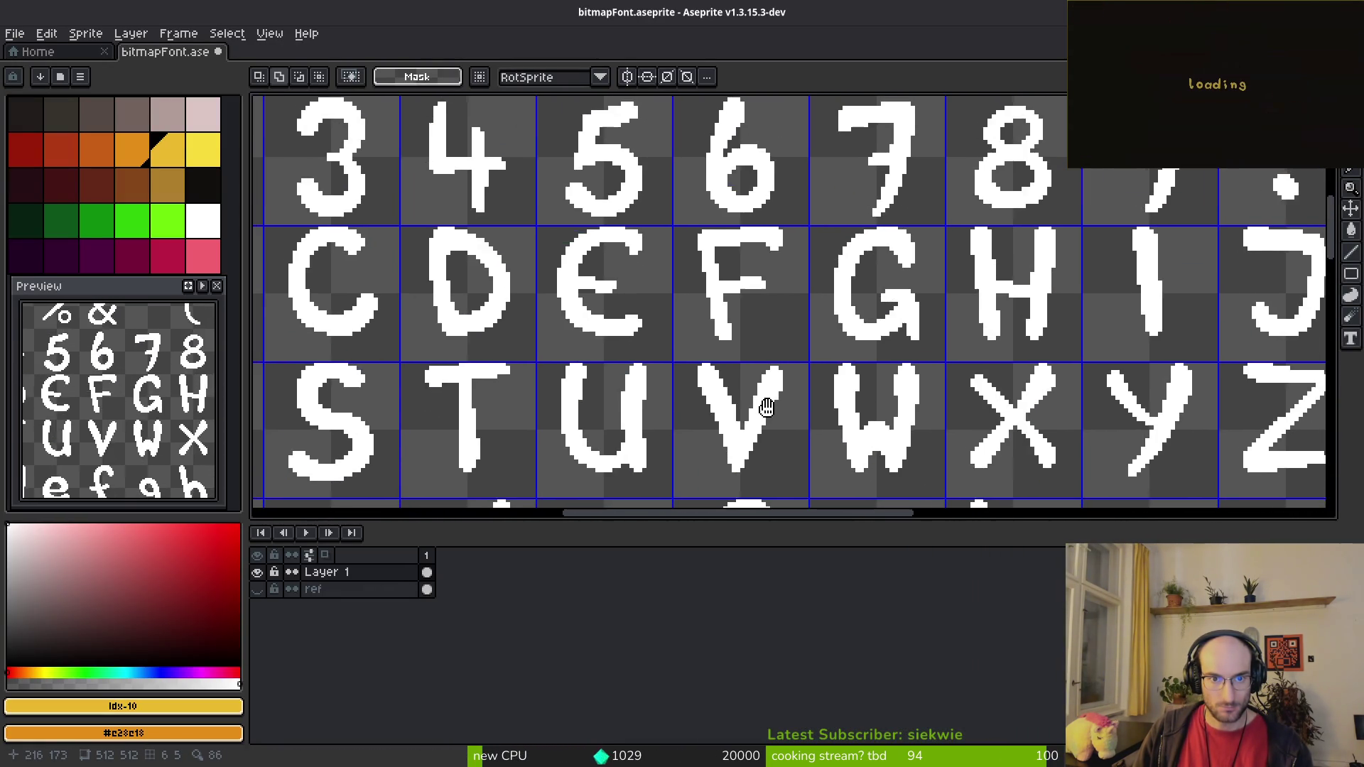
scroll(533, 346, "right", 5)
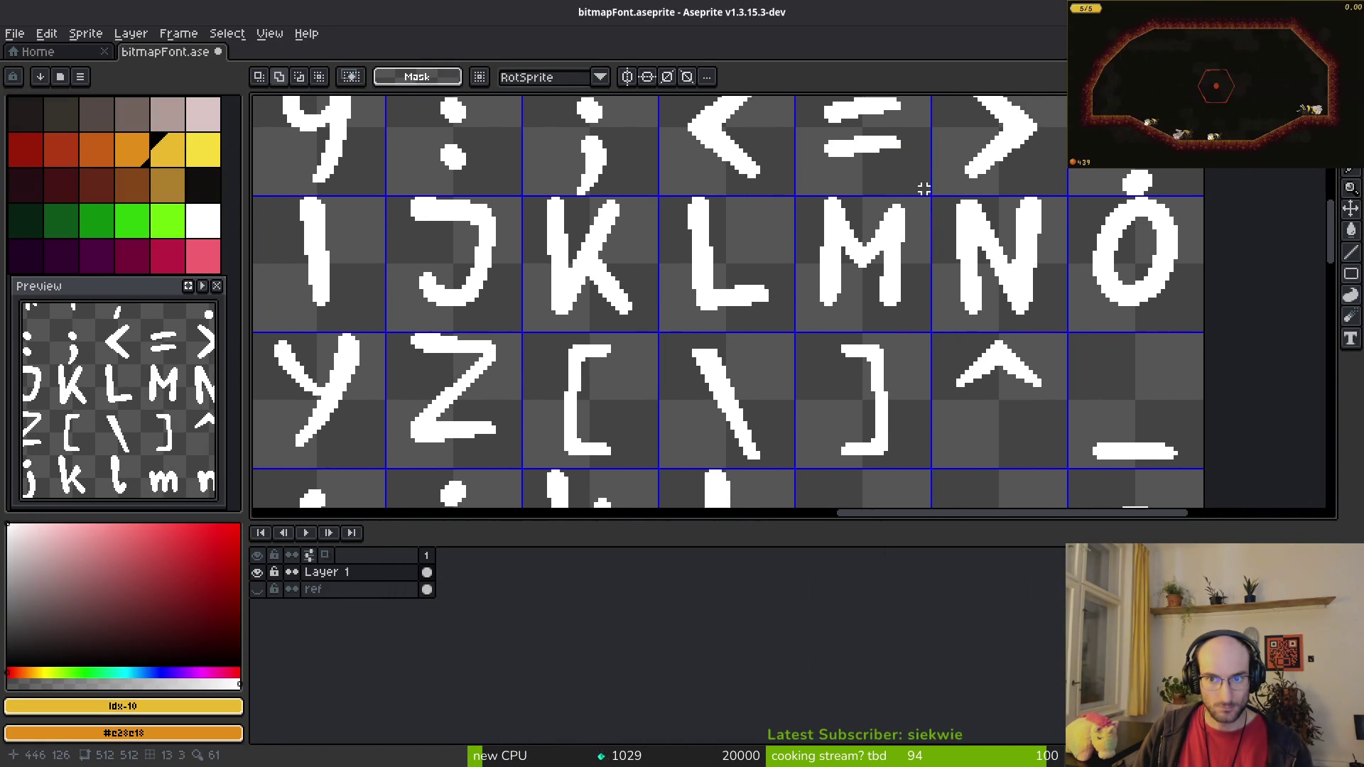
Step: Select the N glyph's cell and paste a duplicate of it
left_click_drag(933, 189, 1059, 324)
scroll(1005, 305, "up", 4)
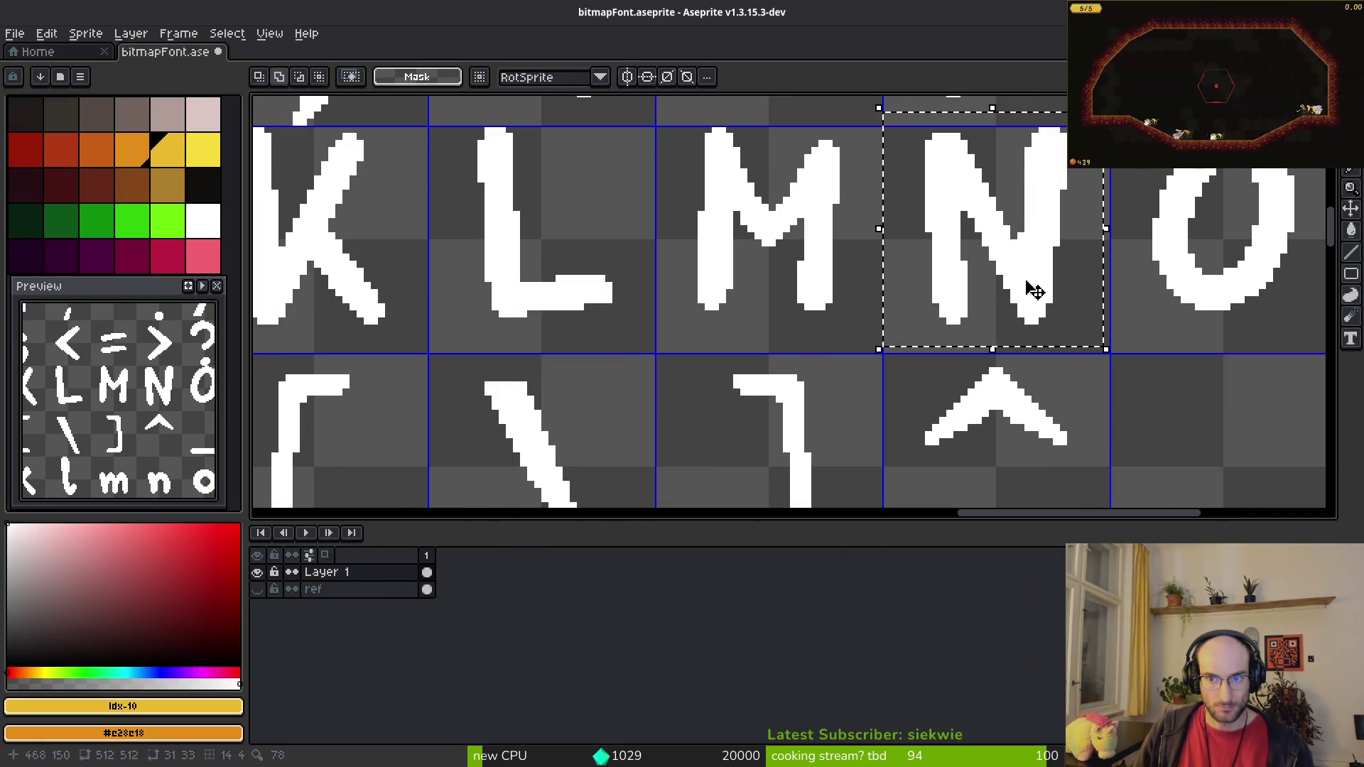
scroll(960, 308, "up", 2)
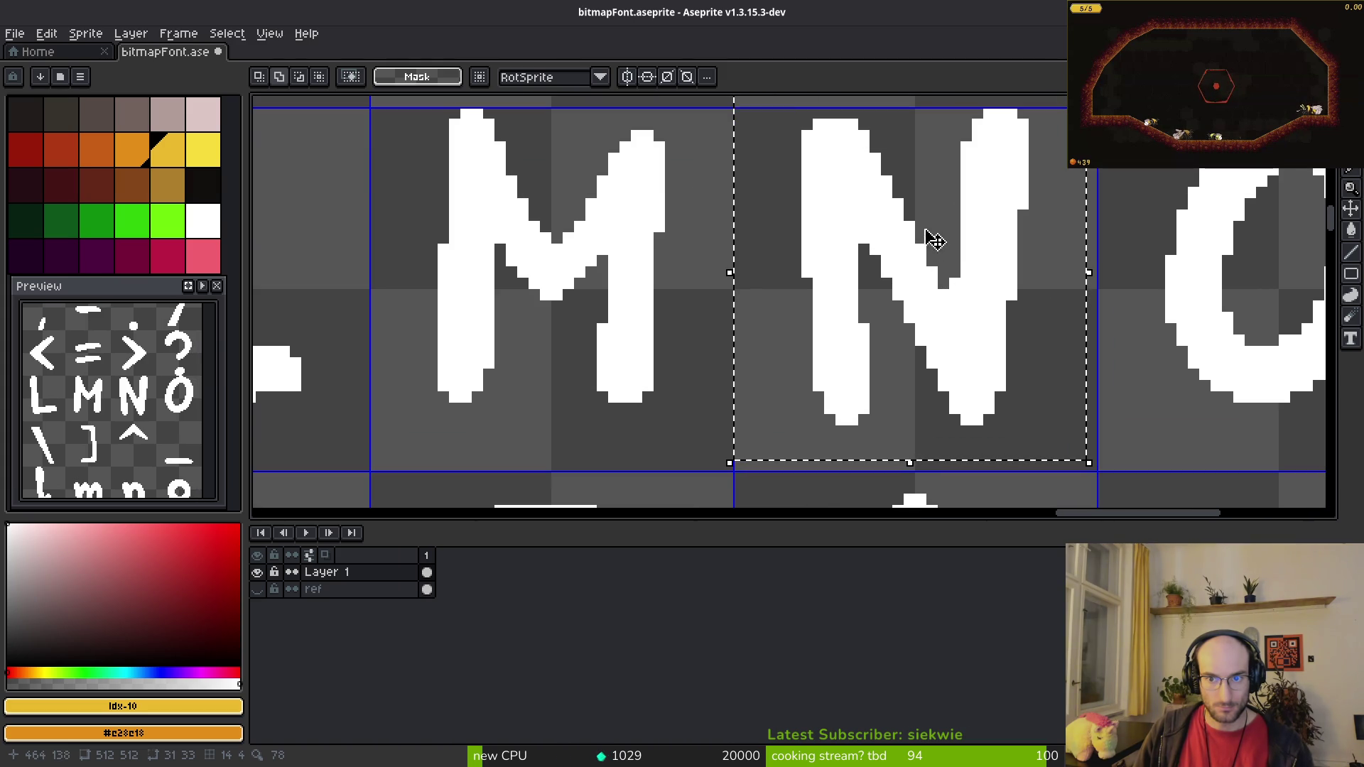
scroll(942, 324, "down", 6)
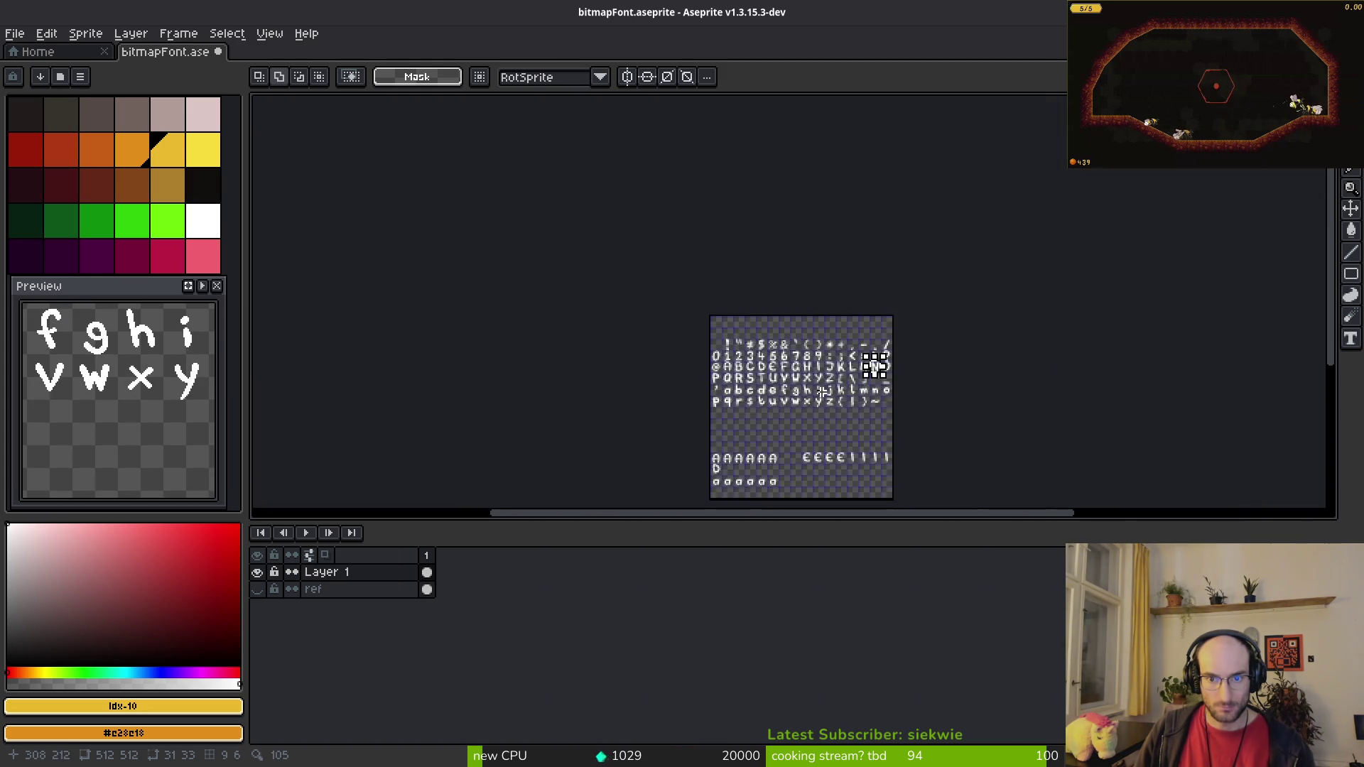
scroll(746, 424, "up", 5)
scroll(888, 355, "down", 1)
scroll(854, 321, "down", 1)
key("ctrl+v")
key("Return")
Step: Nudge the pasted N one pixel left into the cell beside D and commit it
key("alt+Tab")
key("alt+Tab")
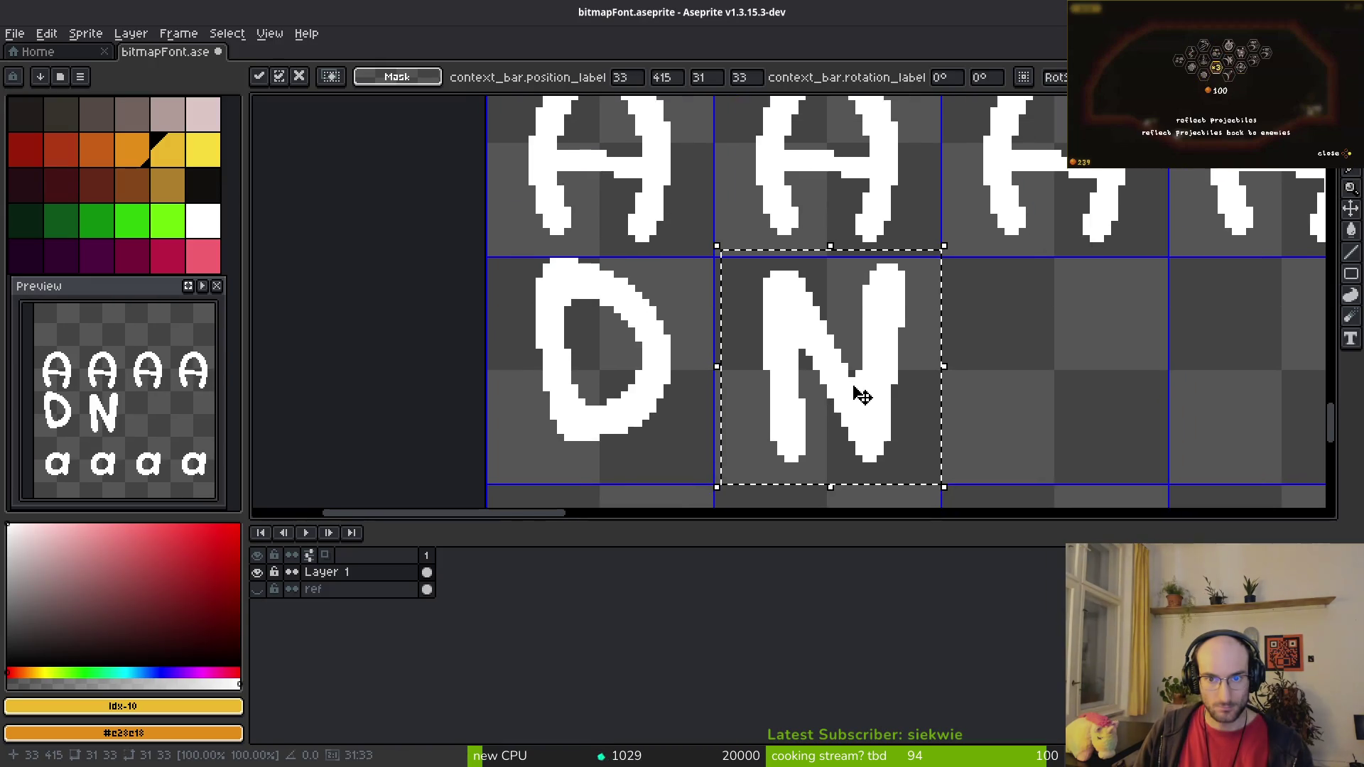
scroll(857, 384, "up", 1)
left_click_drag(846, 385, 841, 387)
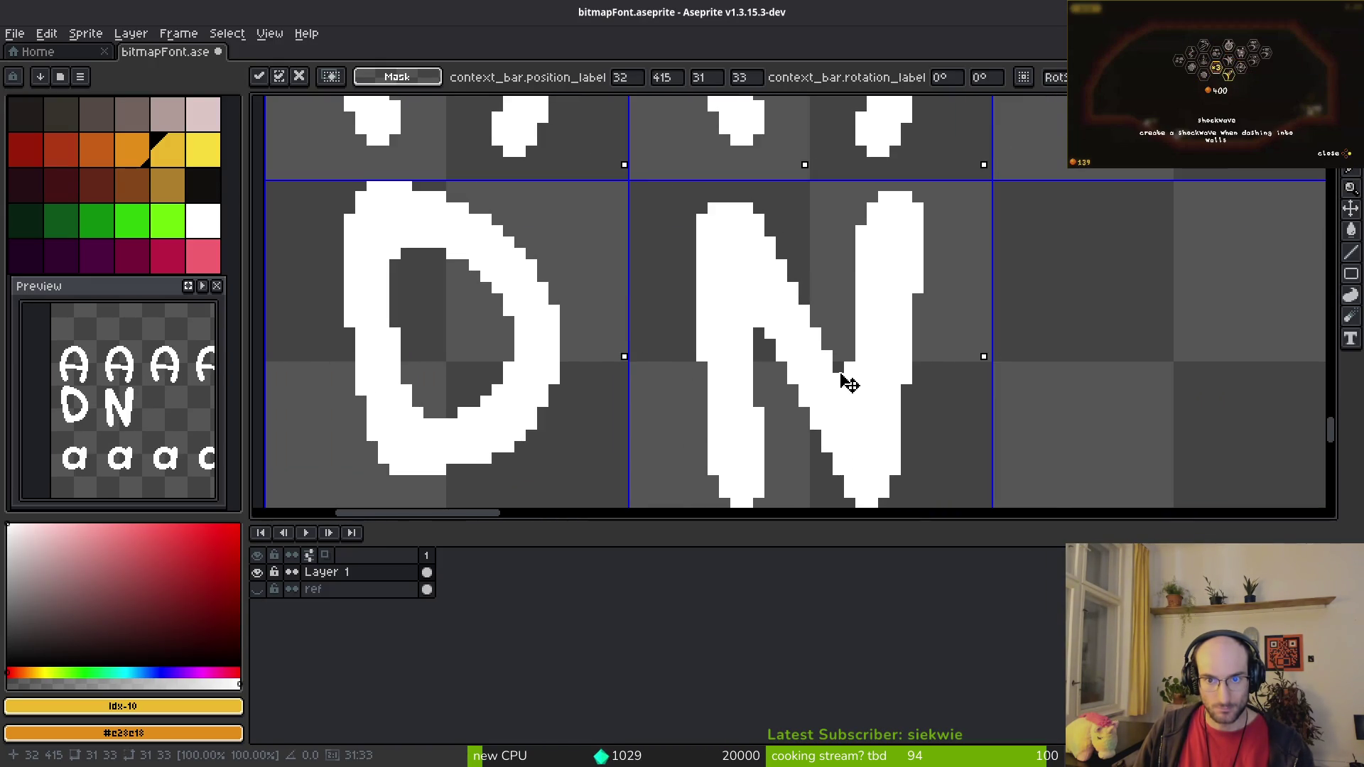
key("Return")
scroll(842, 375, "down", 2)
Step: Compare the new N placement against the reference character chart
key("alt+Tab")
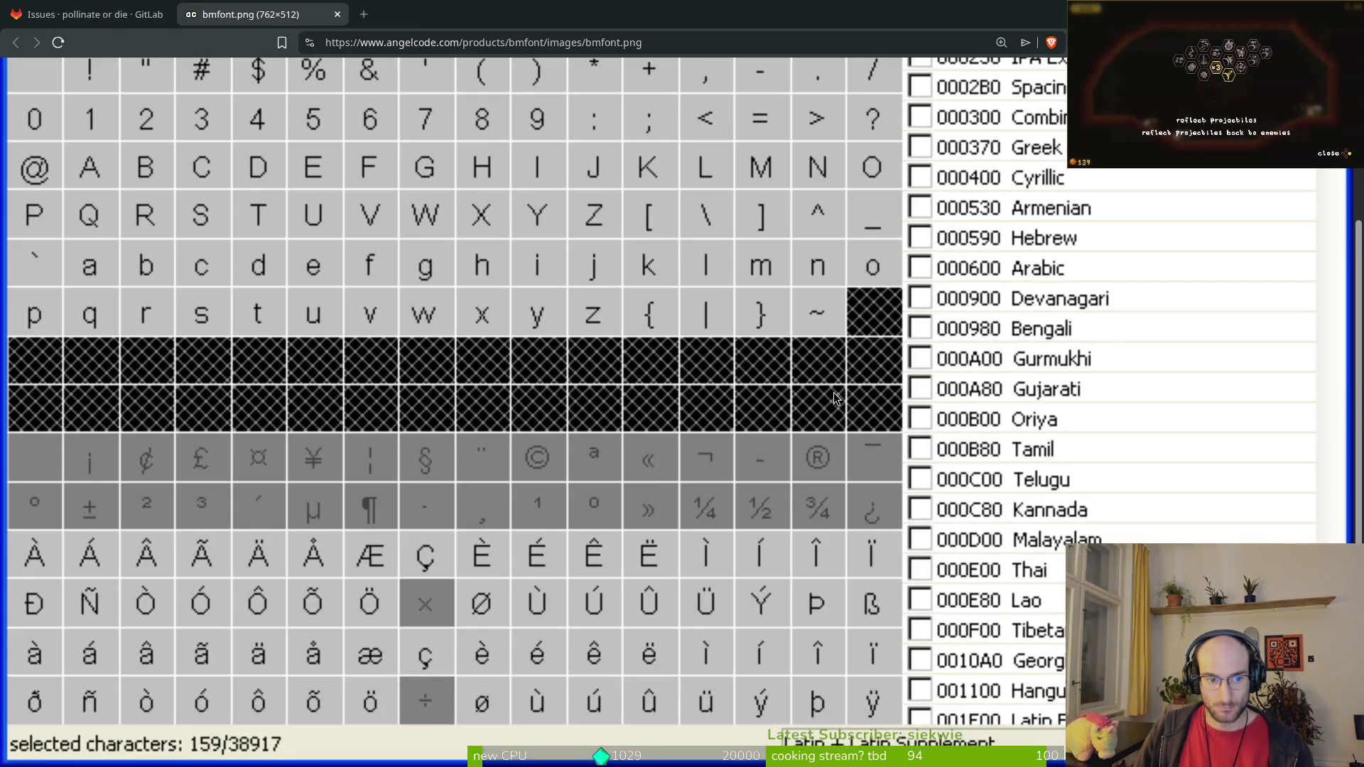
key("alt+Tab")
scroll(774, 356, "down", 2)
scroll(726, 285, "up", 2)
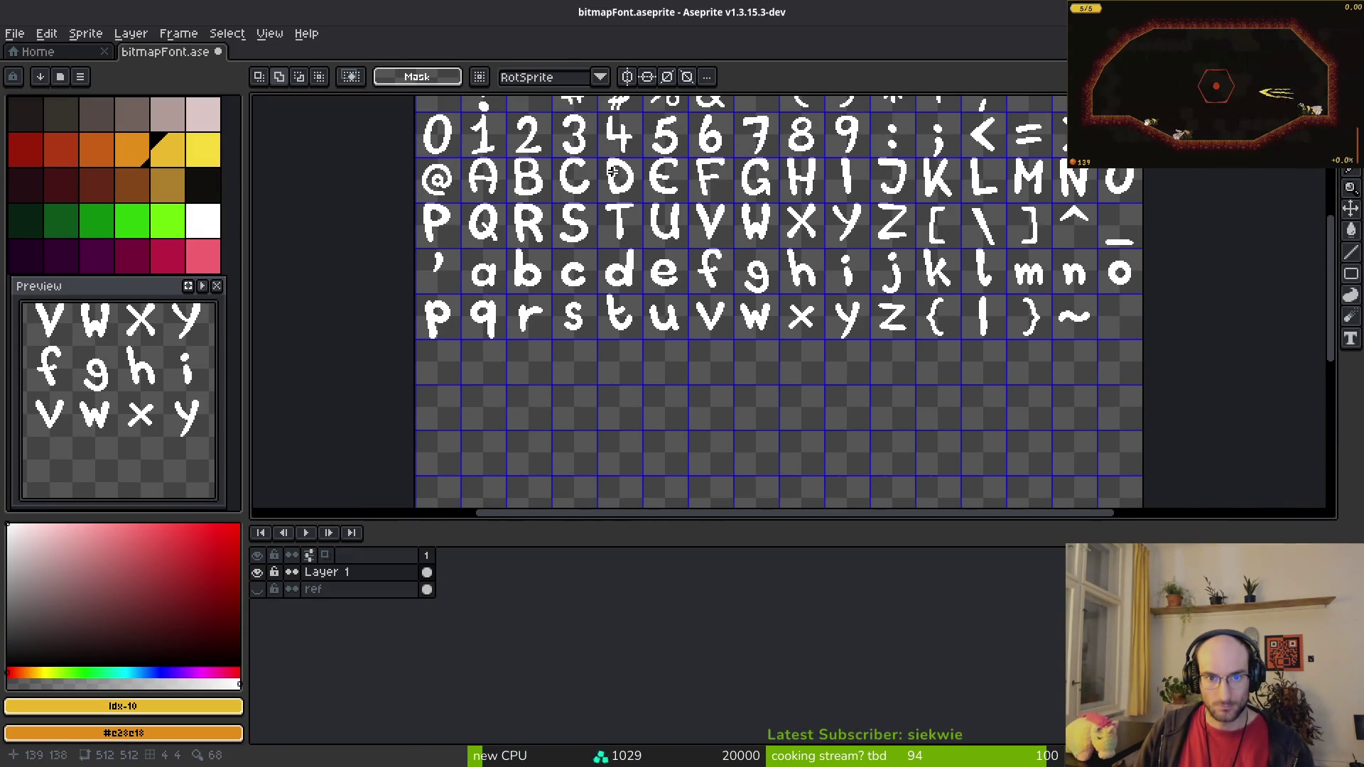
scroll(1010, 177, "down", 1)
scroll(1008, 213, "up", 4)
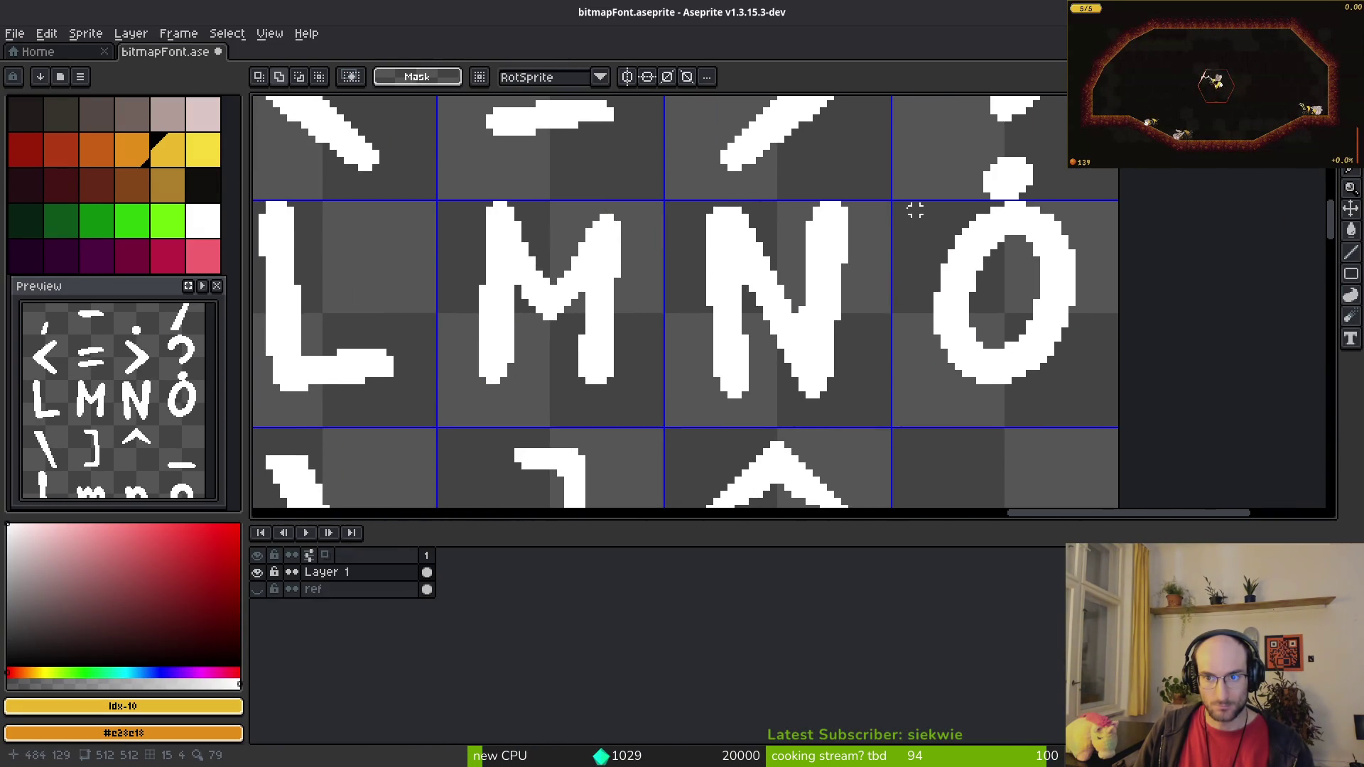
Step: Select the O glyph and paste a copy into the cell beside N
left_click_drag(894, 203, 1130, 428)
scroll(931, 430, "down", 7)
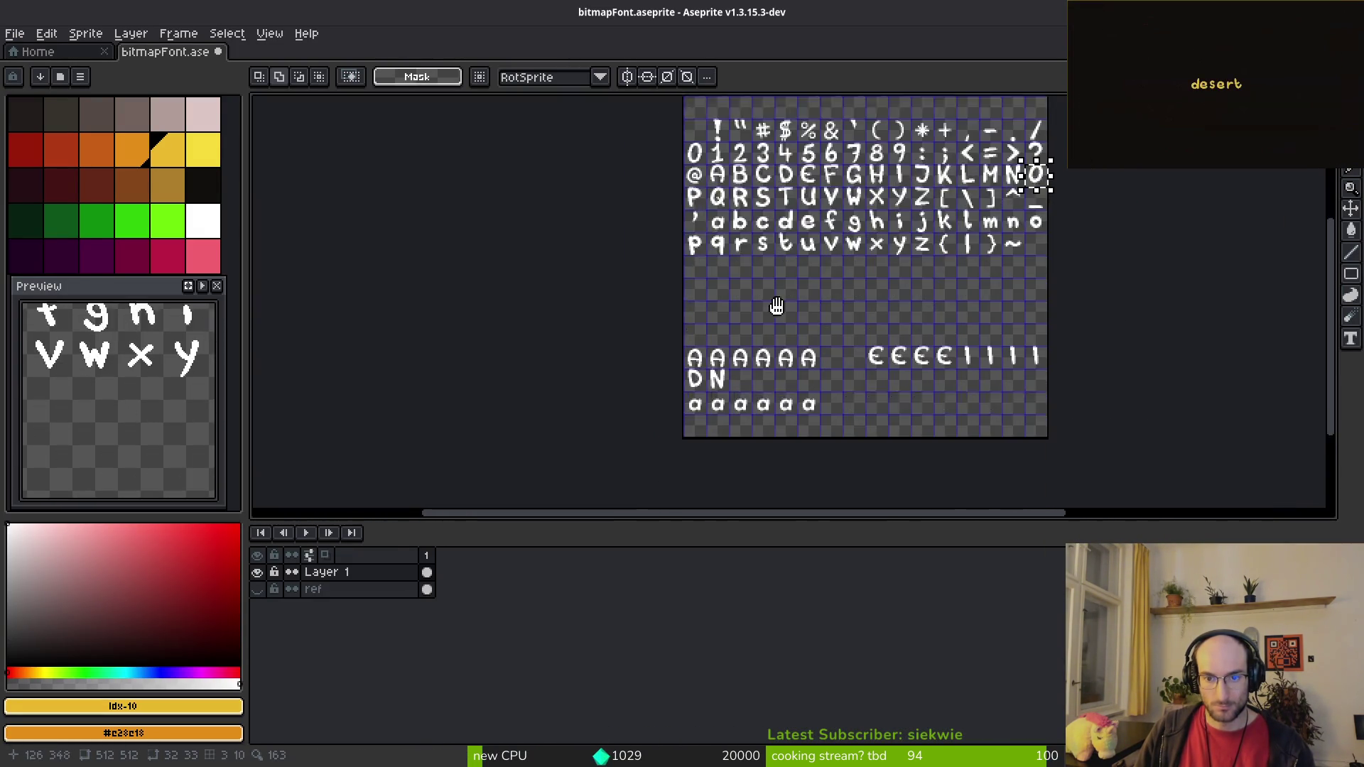
scroll(779, 373, "up", 5)
key("ctrl+v")
left_click_drag(881, 345, 633, 280)
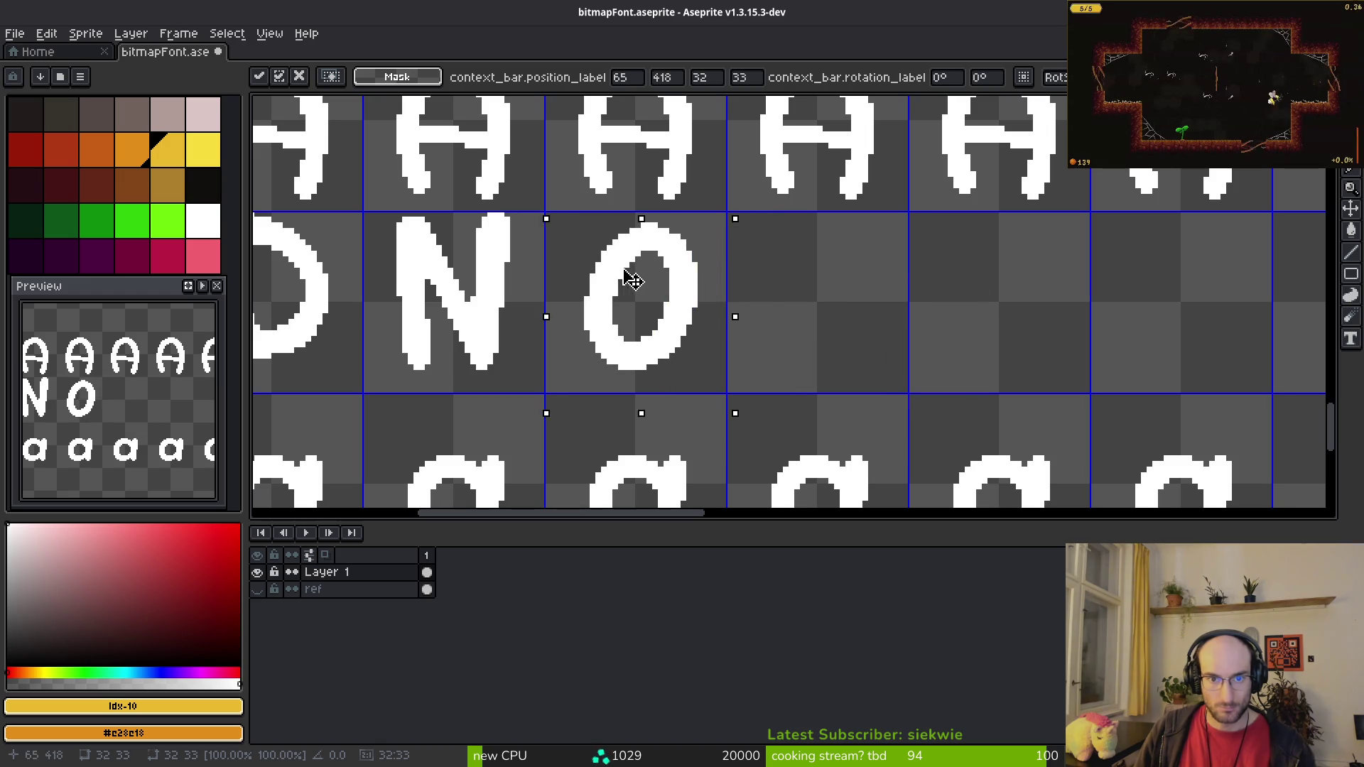
scroll(980, 259, "down", 7)
scroll(804, 204, "up", 9)
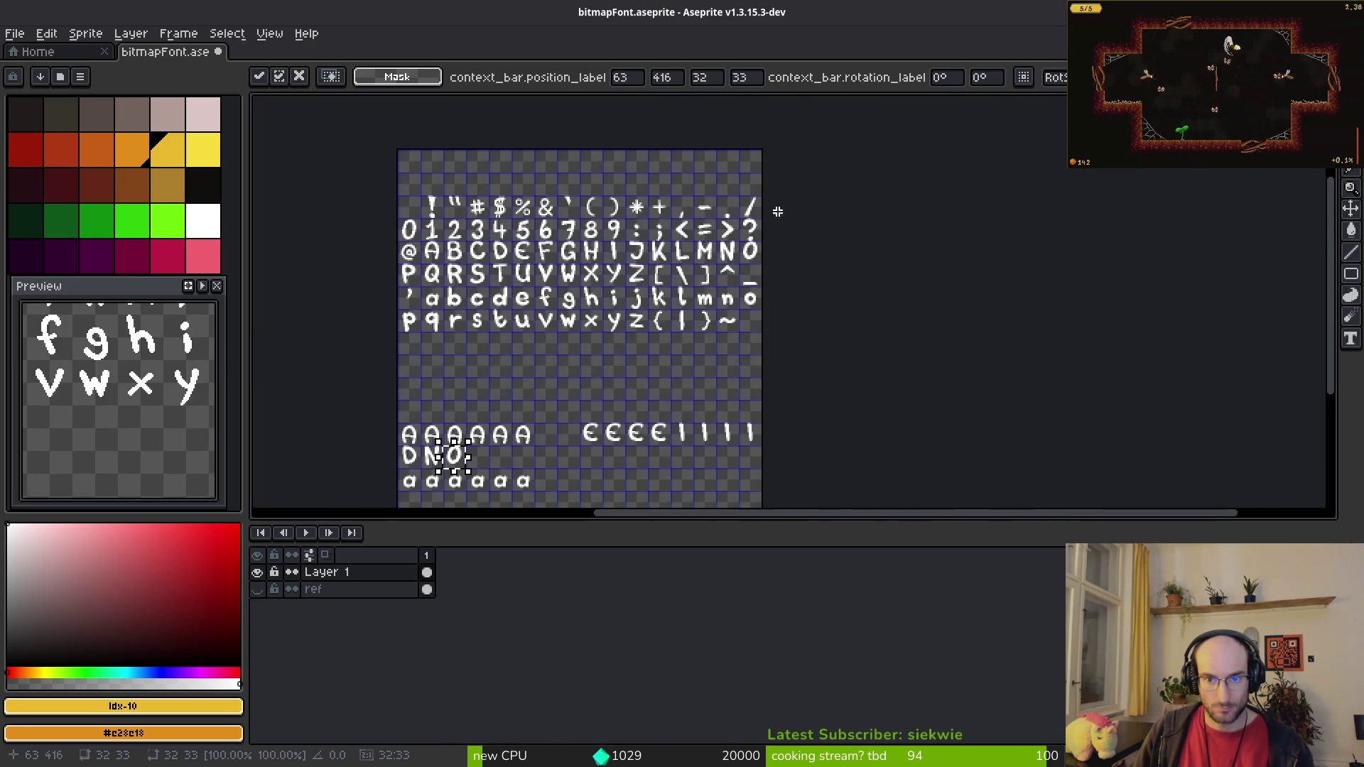
Step: Paste a second copy of the O glyph and drop it in place
scroll(899, 395, "down", 5)
scroll(900, 394, "down", 10)
scroll(533, 354, "up", 4)
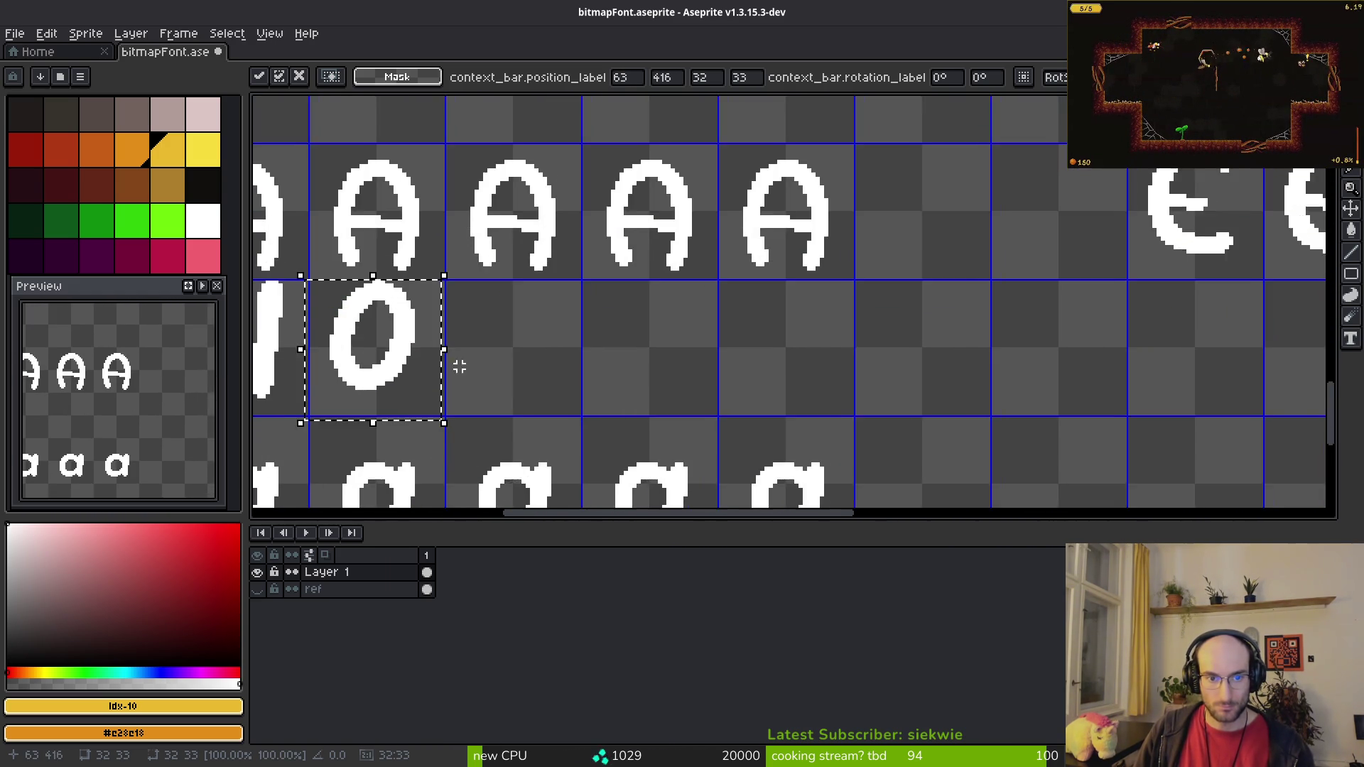
key("ctrl+v")
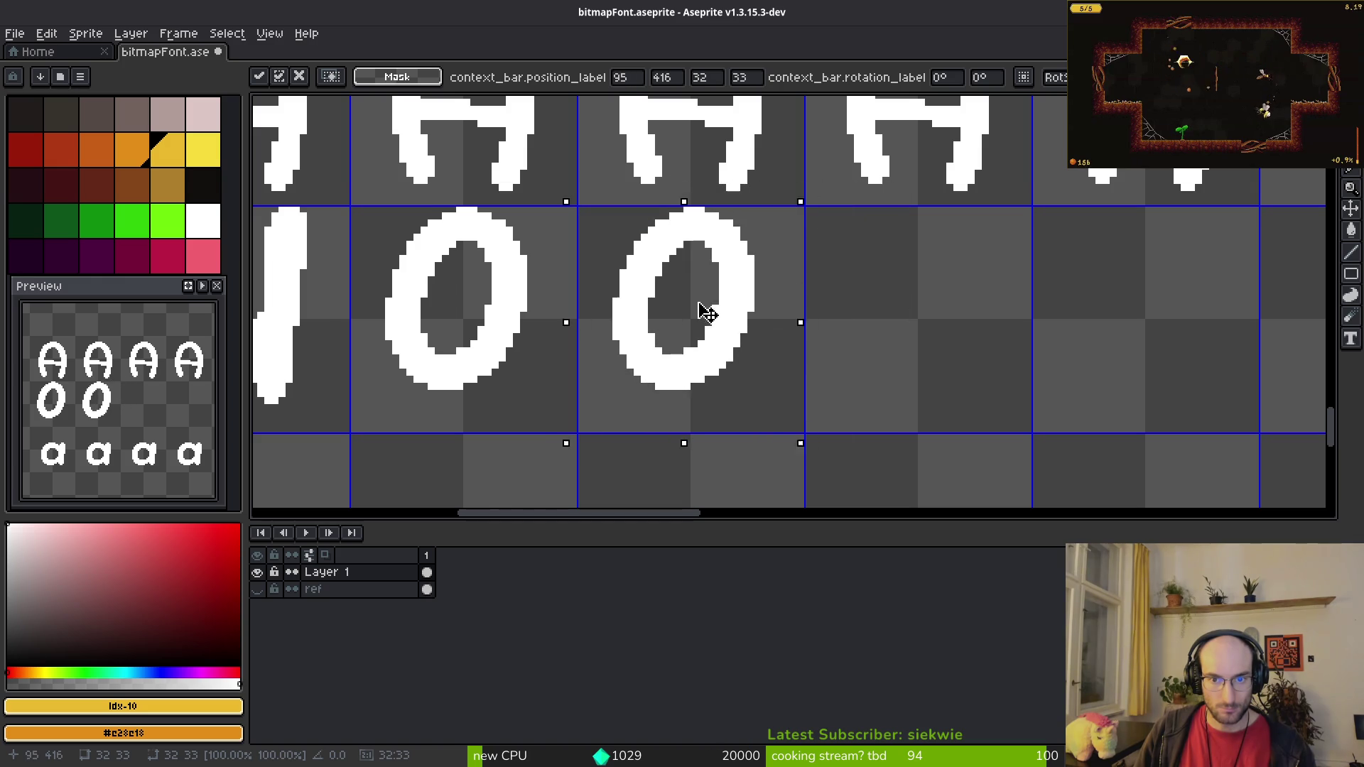
key("Return")
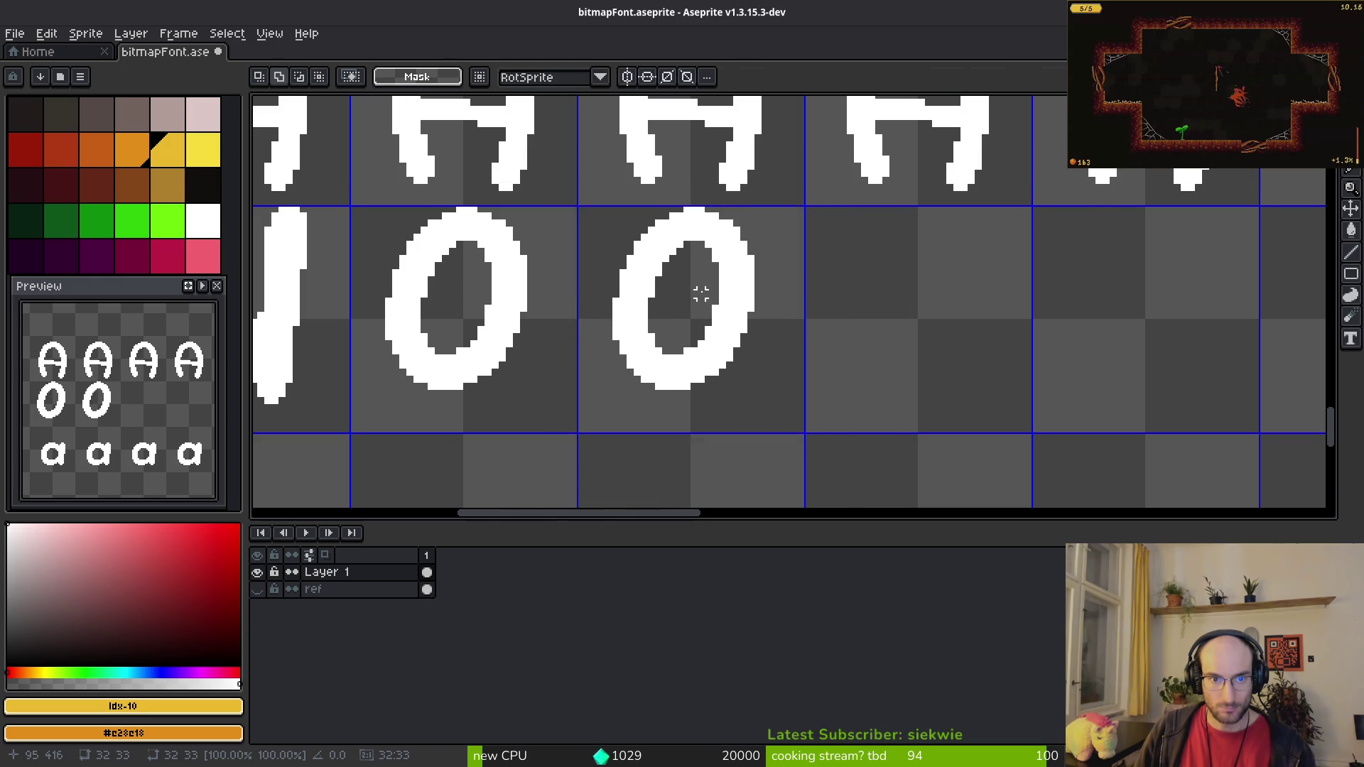
scroll(700, 289, "down", 5)
scroll(953, 173, "up", 5)
Step: Align the O copies into the cells after N, deselect, and go back to the BMFont chart
left_click_drag(1112, 167, 1044, 264)
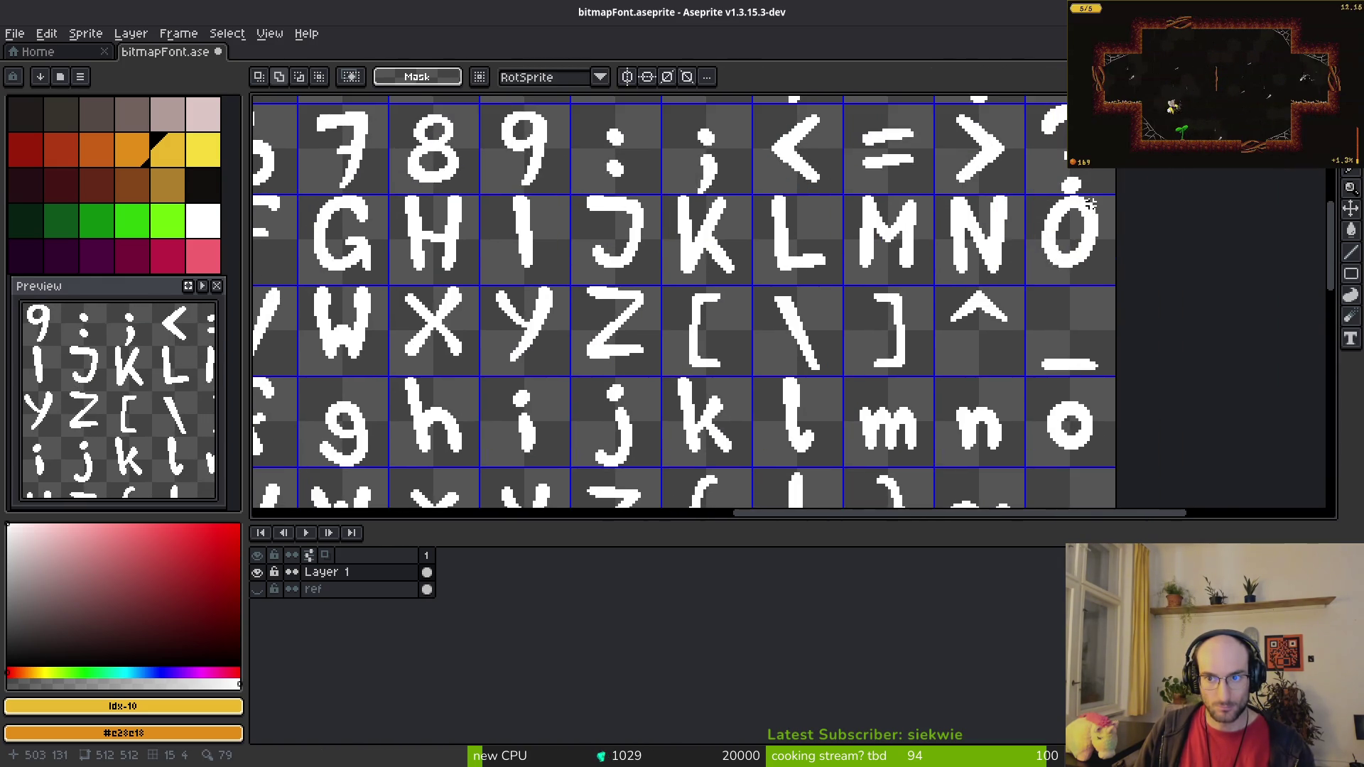
scroll(1055, 213, "up", 3)
scroll(1032, 225, "down", 5)
scroll(888, 142, "up", 5)
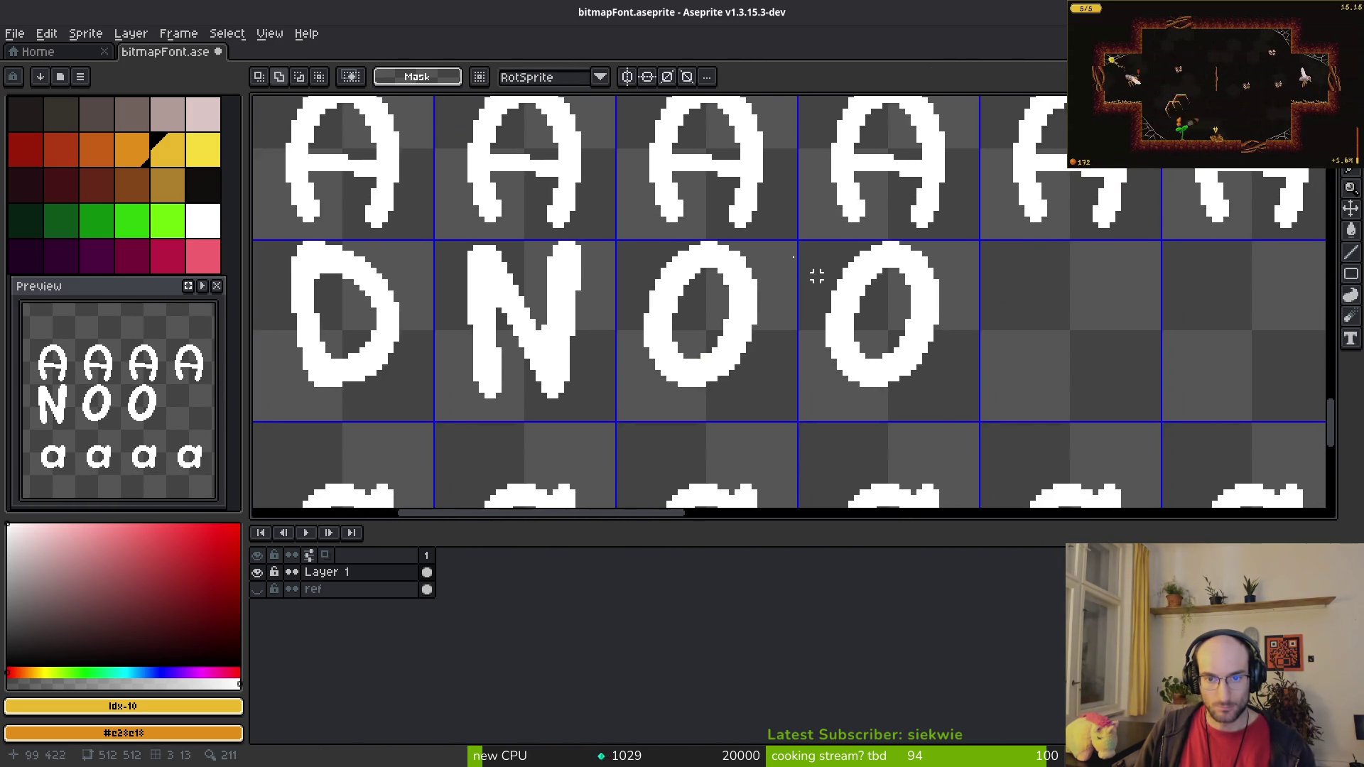
scroll(924, 384, "up", 2)
mouse_move(462, 154)
left_mouse_down()
mouse_move(578, 228)
mouse_move(977, 424)
mouse_move(630, 377)
mouse_move(437, 374)
mouse_move(951, 356)
mouse_move(932, 354)
left_mouse_up()
key("ctrl+d")
scroll(935, 353, "down", 2)
key("alt+Tab")
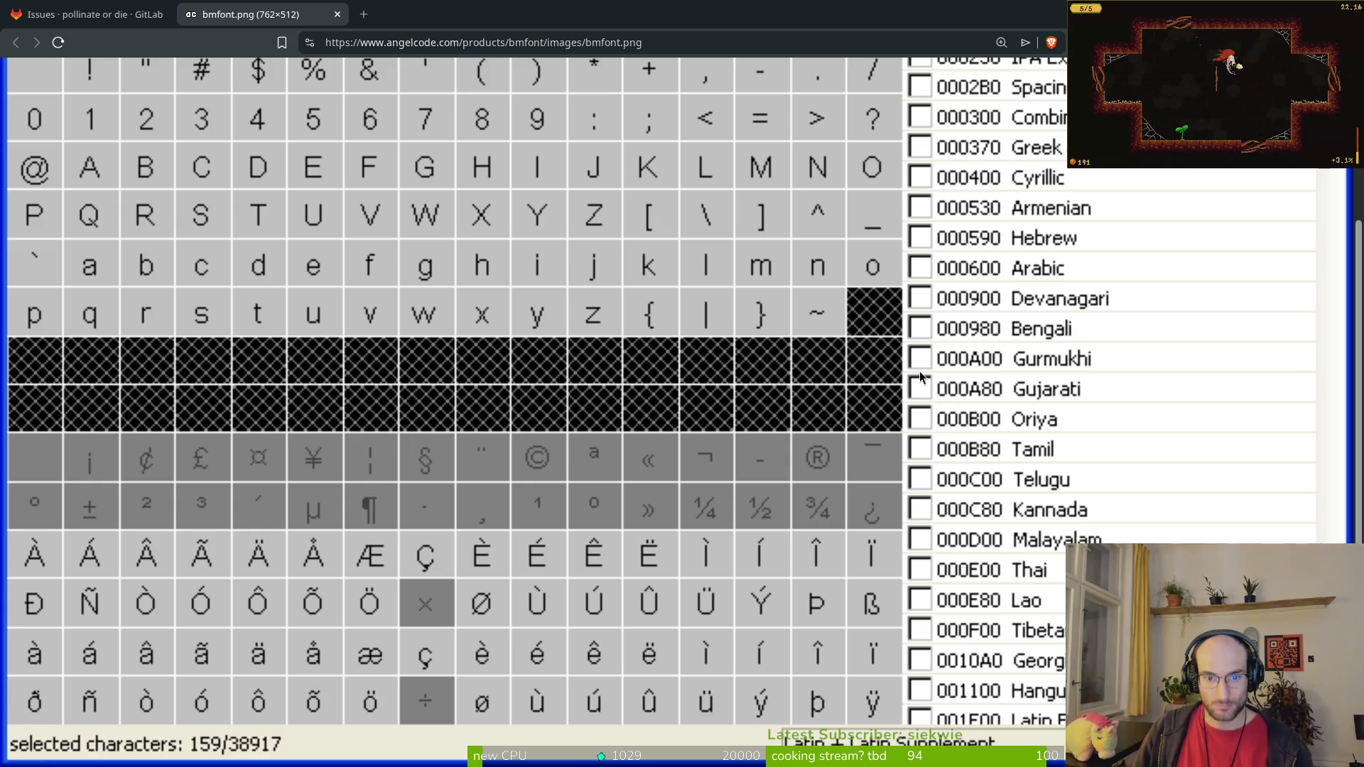
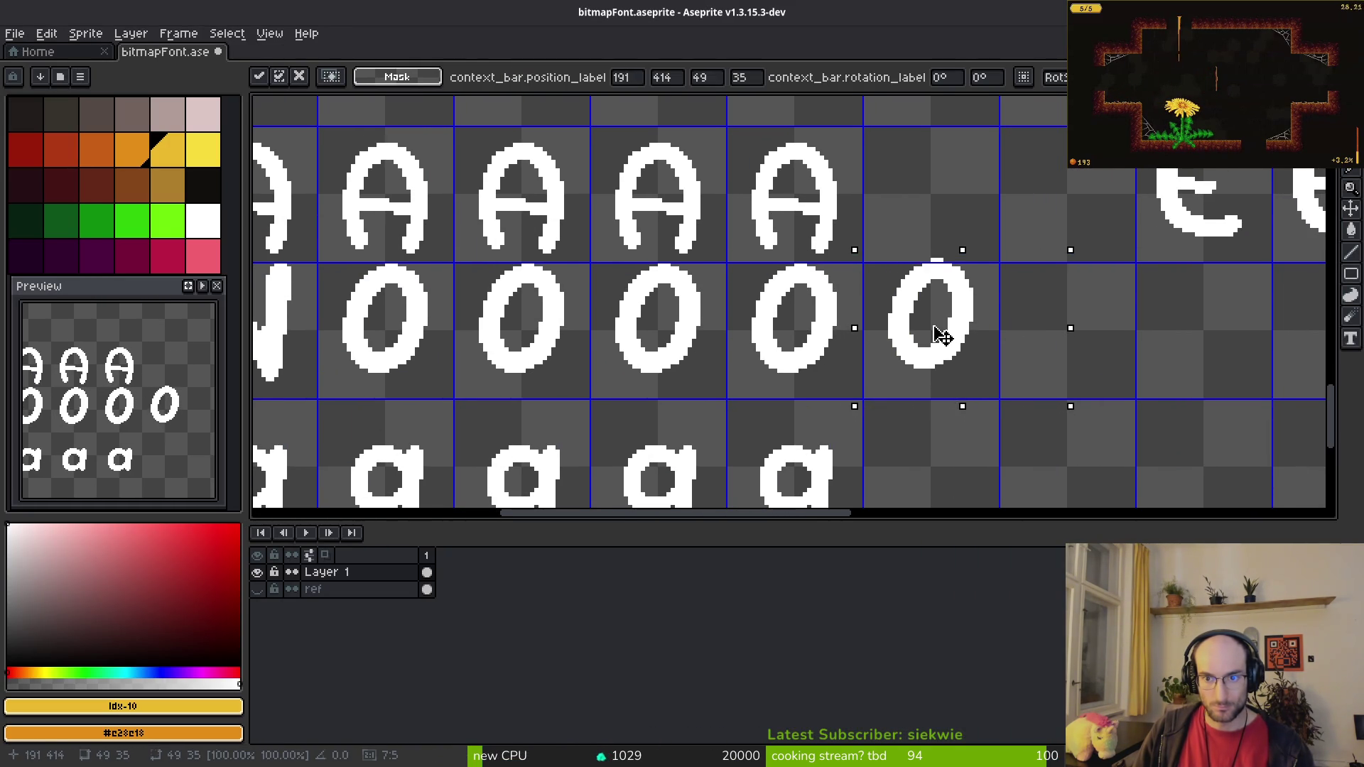
Step: Commit the floating fifth O variant into its grid cell
key("Return")
scroll(834, 344, "right", 2)
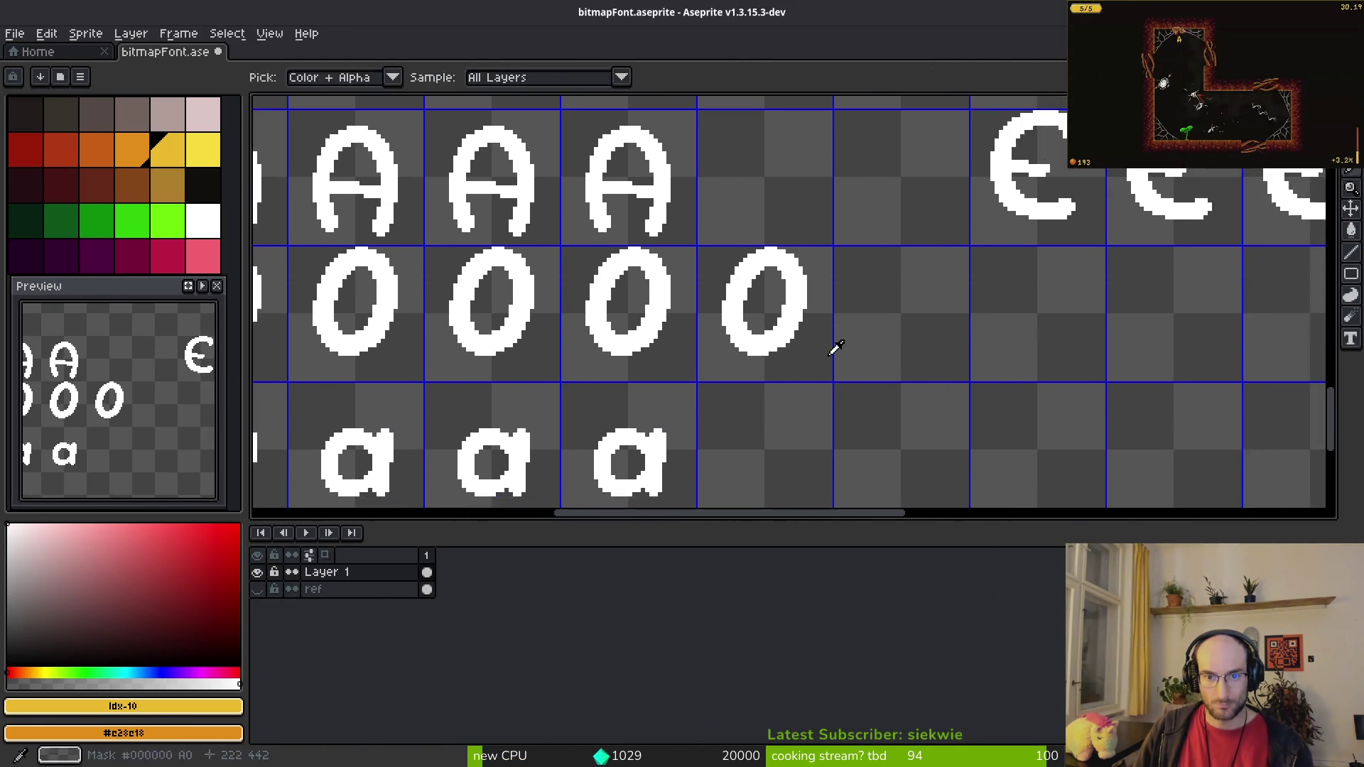
key("alt+Tab")
key("alt+Tab")
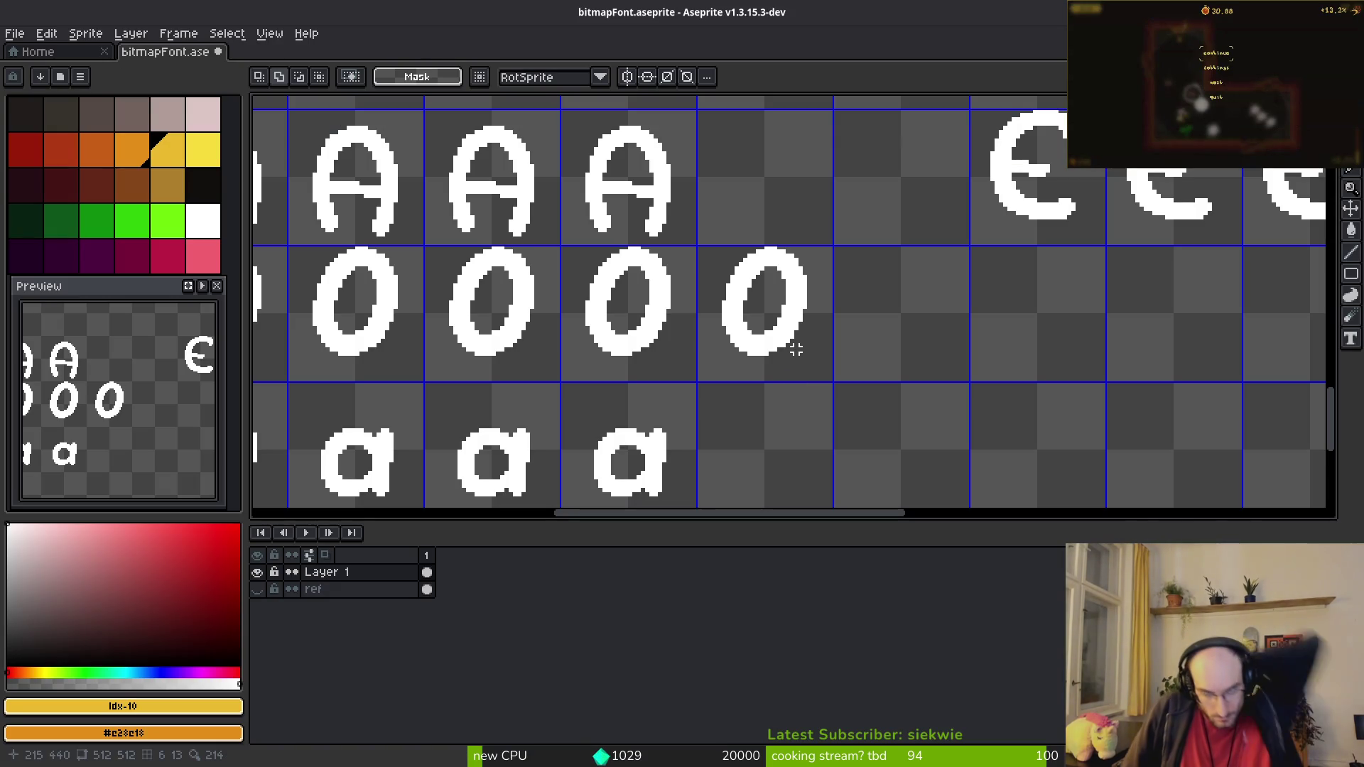
scroll(796, 349, "down", 5)
scroll(853, 299, "up", 4)
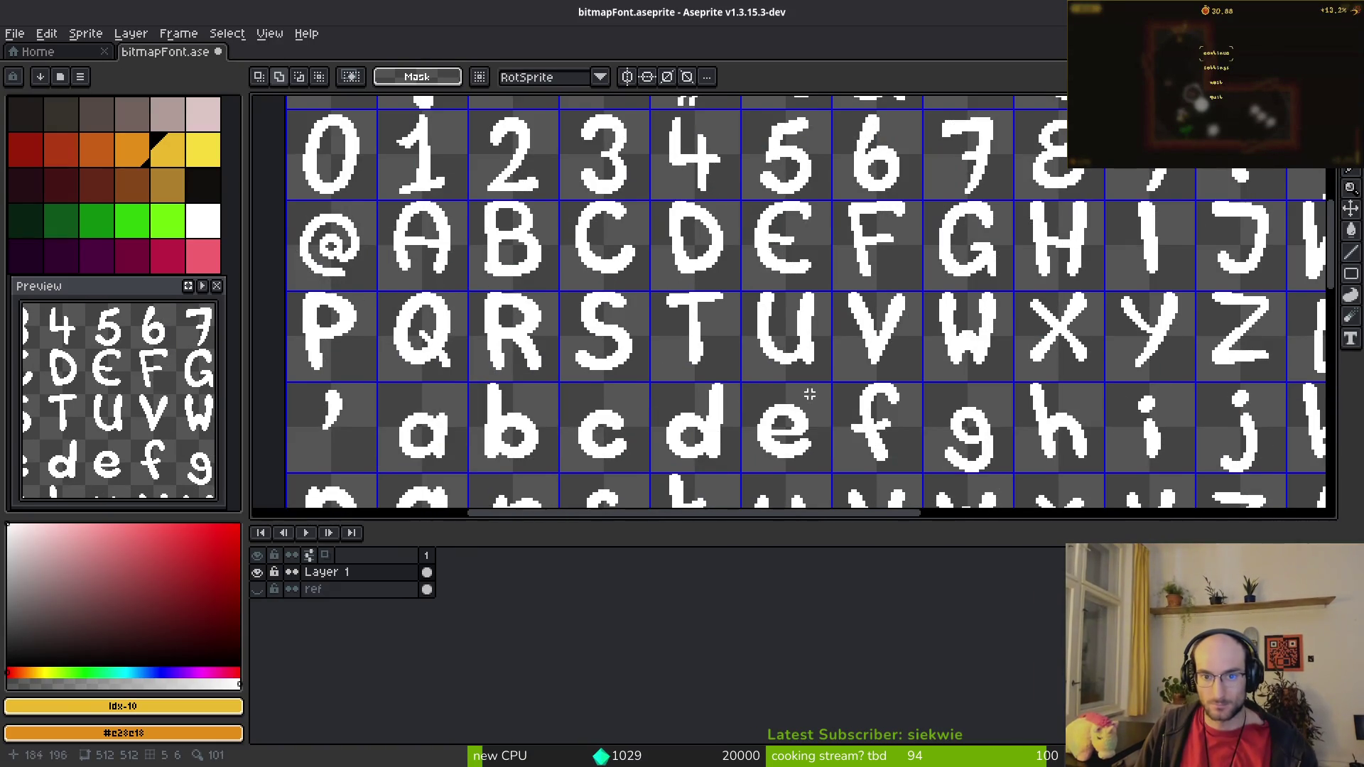
scroll(810, 394, "up", 2)
Step: Marquee-select the lowercase e cell and copy the glyph
left_click_drag(706, 294, 853, 430)
key("alt+Tab")
key("alt+Tab")
scroll(734, 303, "down", 4)
scroll(735, 303, "up", 6)
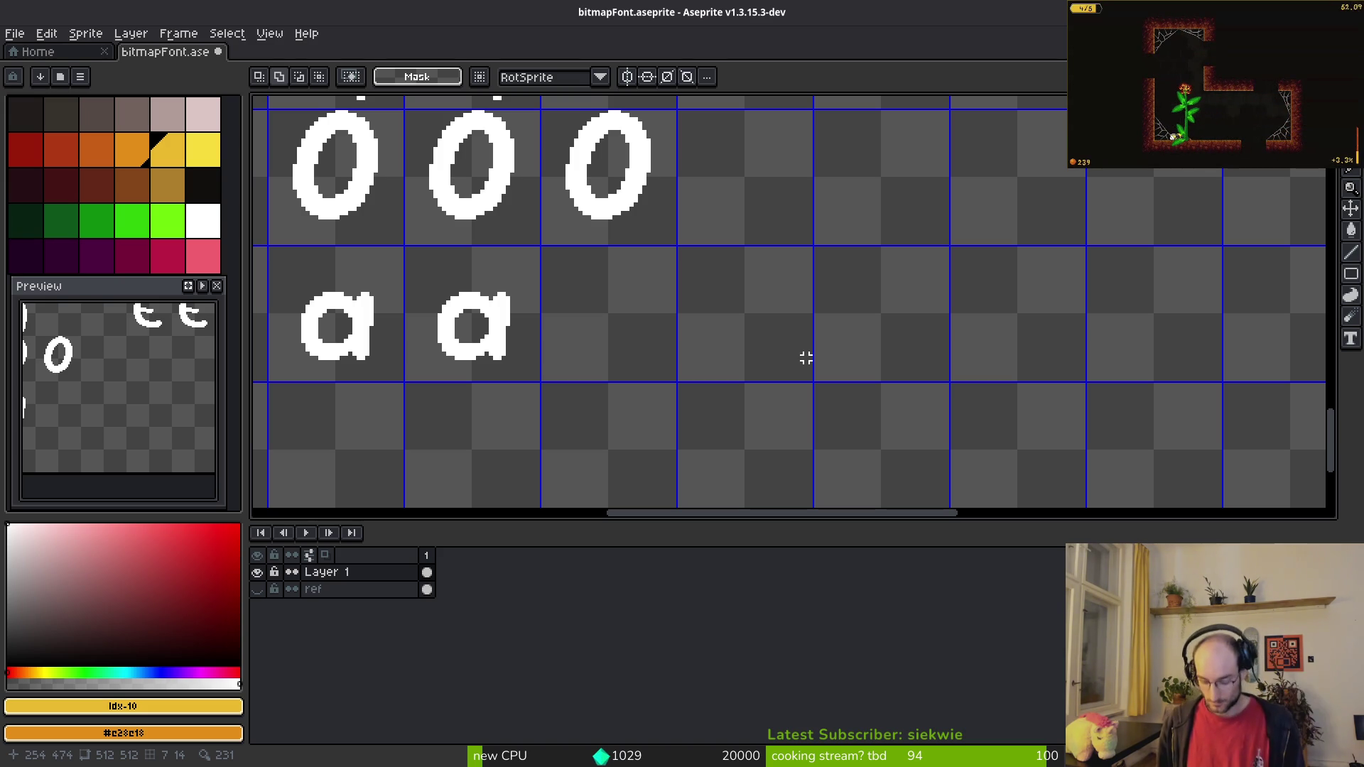
Step: Check the accented e letters on Brave's Latin-1 bmfont chart
key("alt+Tab")
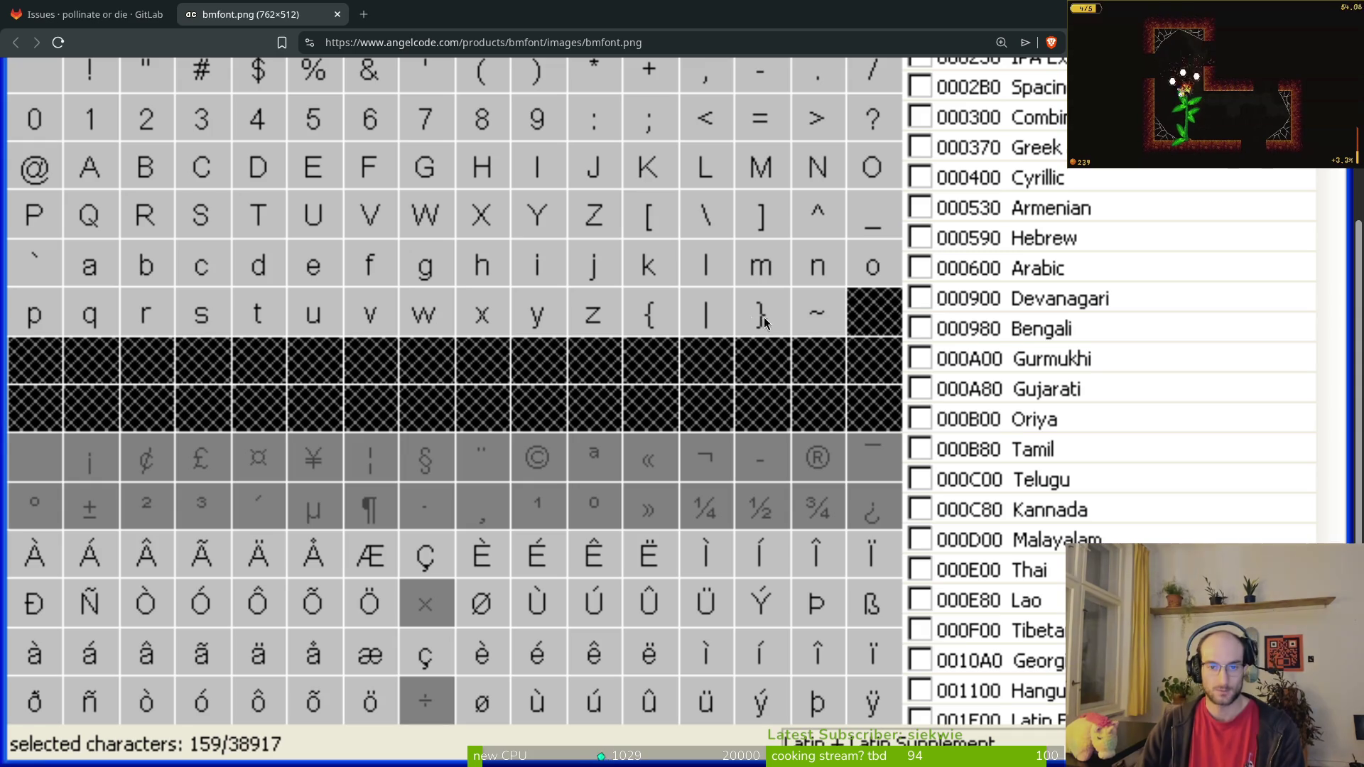
scroll(649, 392, "up", 3)
scroll(461, 622, "down", 3)
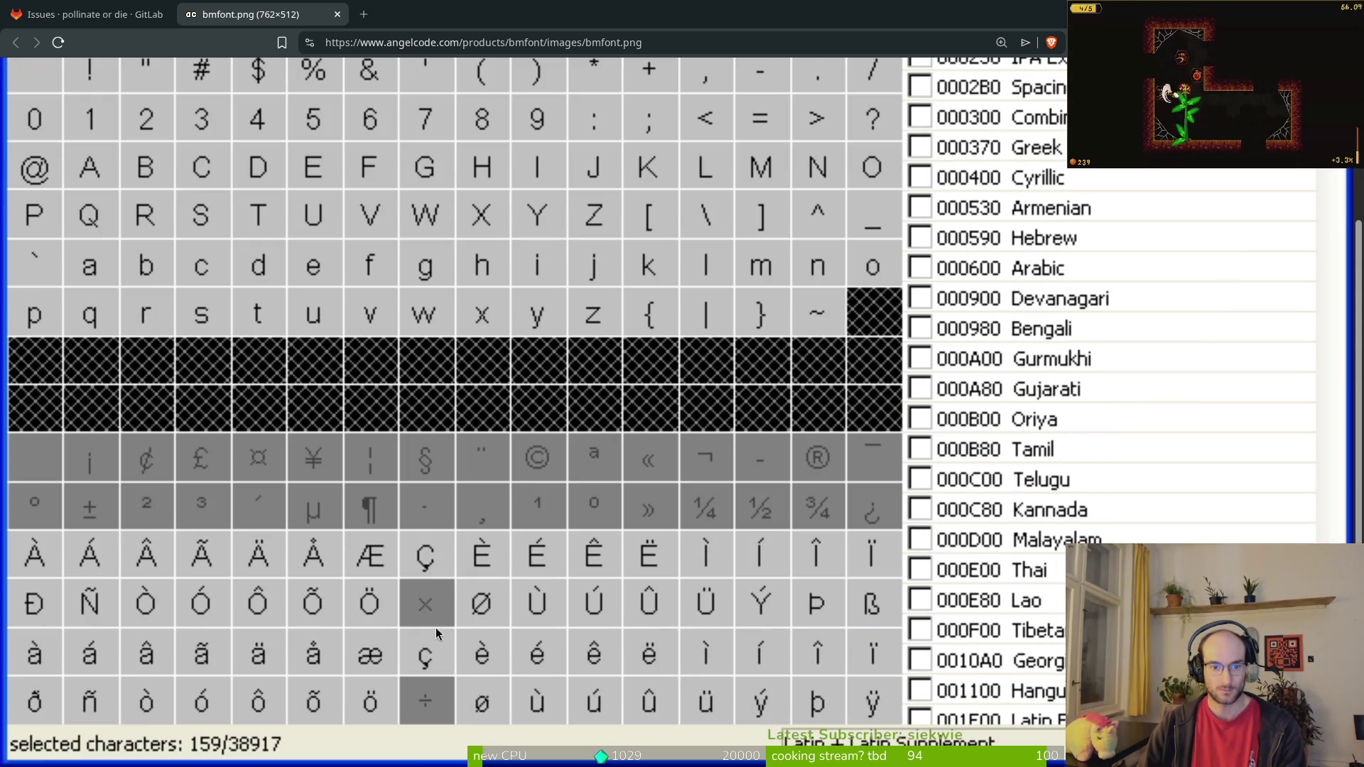
Step: Paste the lowercase e and drag it into an empty cell below the O row
key("alt+Tab")
scroll(524, 341, "right", 2)
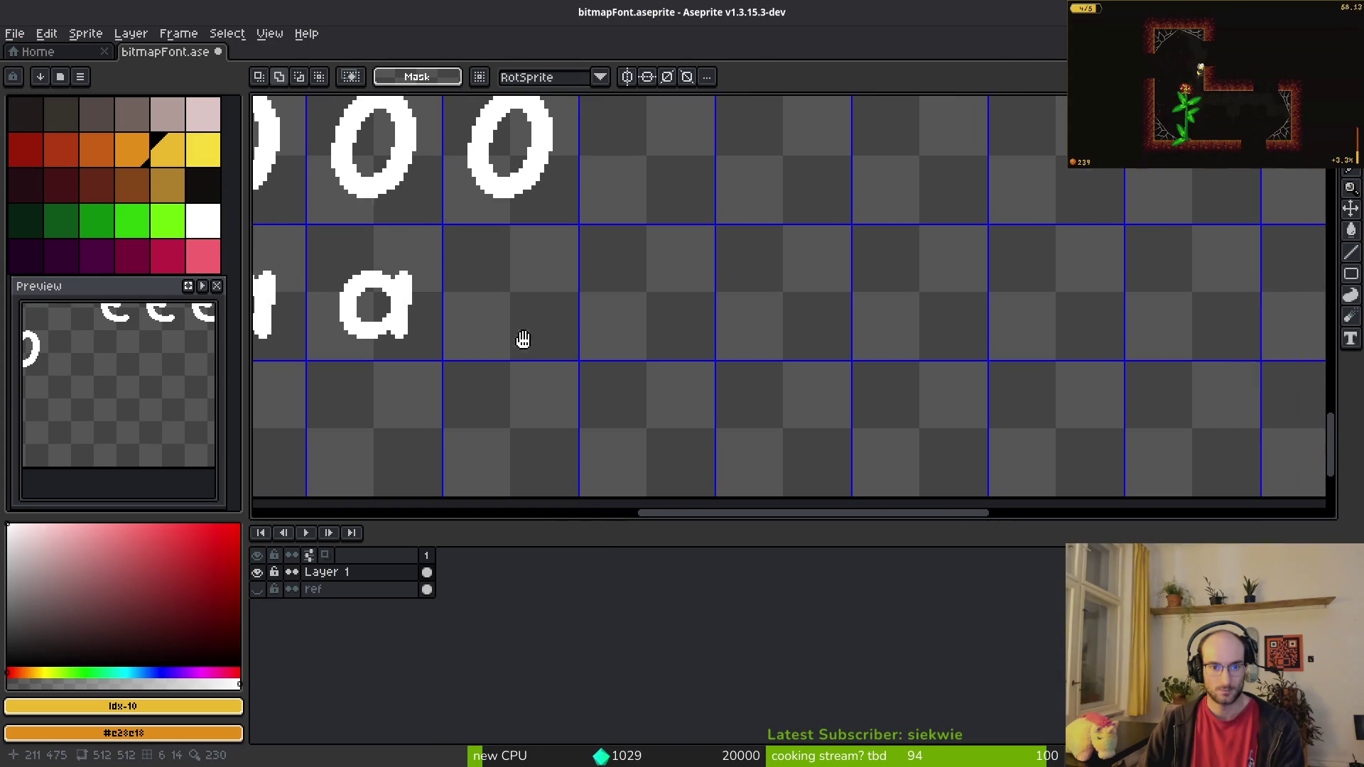
key("ctrl+v")
left_click_drag(376, 339, 756, 356)
key("alt+Tab")
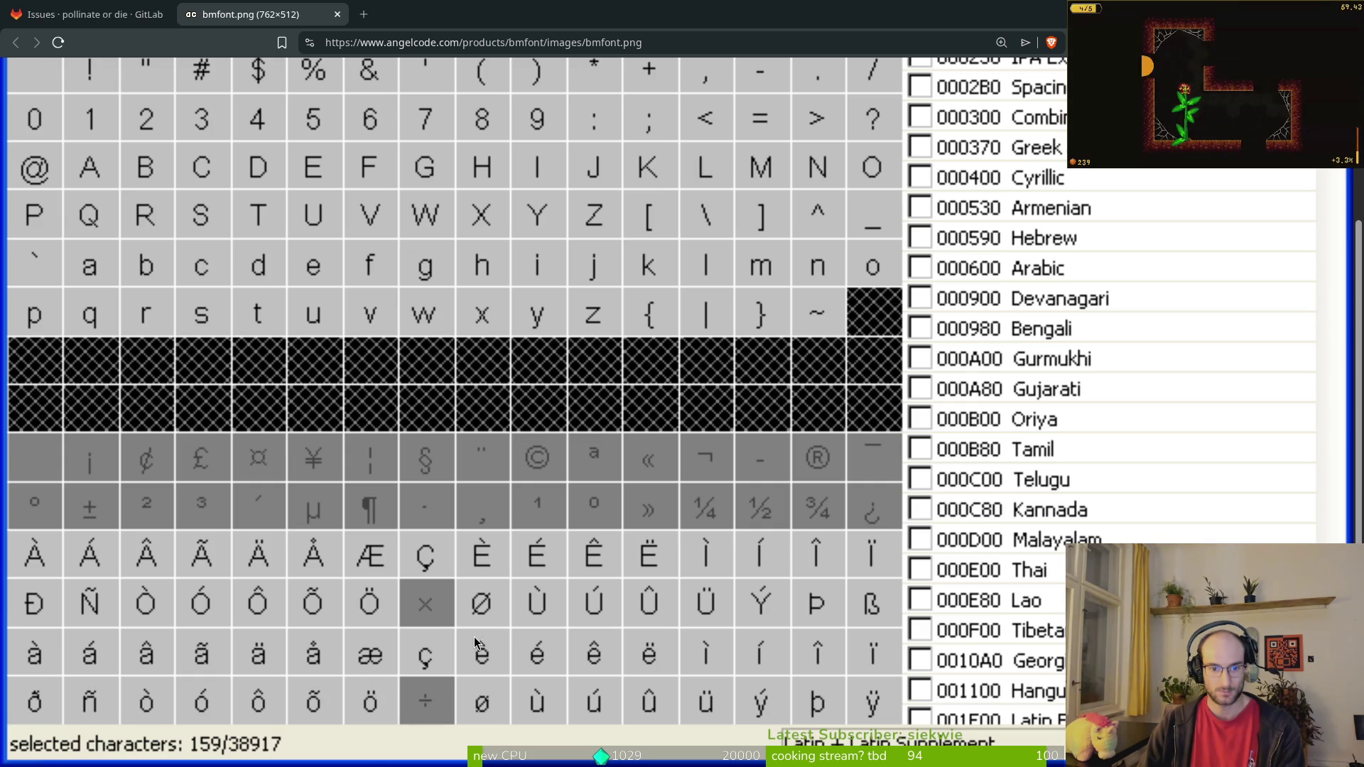
key("alt+Tab")
scroll(725, 341, "up", 4)
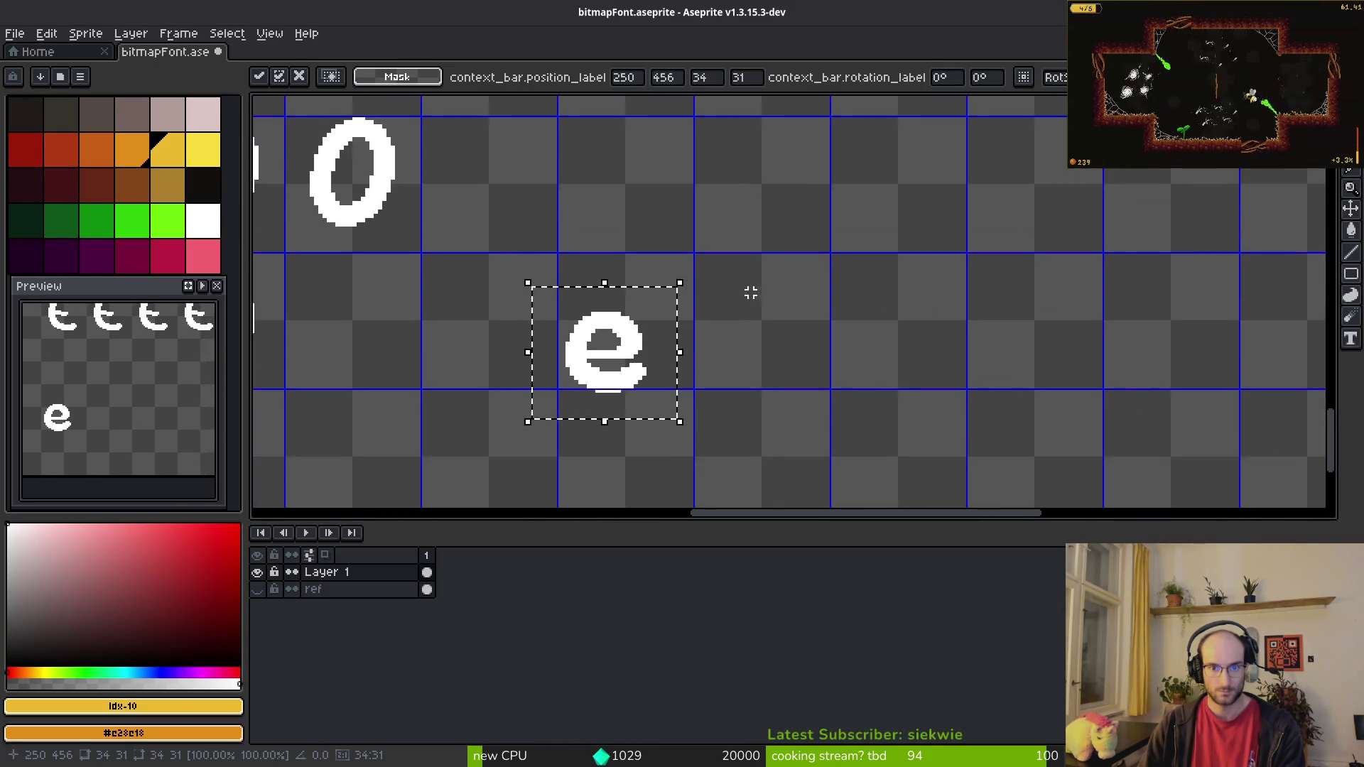
Step: Nudge the pasted e into position within its cell beneath the capital E variants
left_click_drag(651, 307, 652, 282)
left_click_drag(543, 348, 559, 334)
key("alt+Tab")
key("alt+Tab")
scroll(600, 223, "down", 5)
scroll(477, 259, "up", 3)
left_click_drag(477, 260, 625, 279)
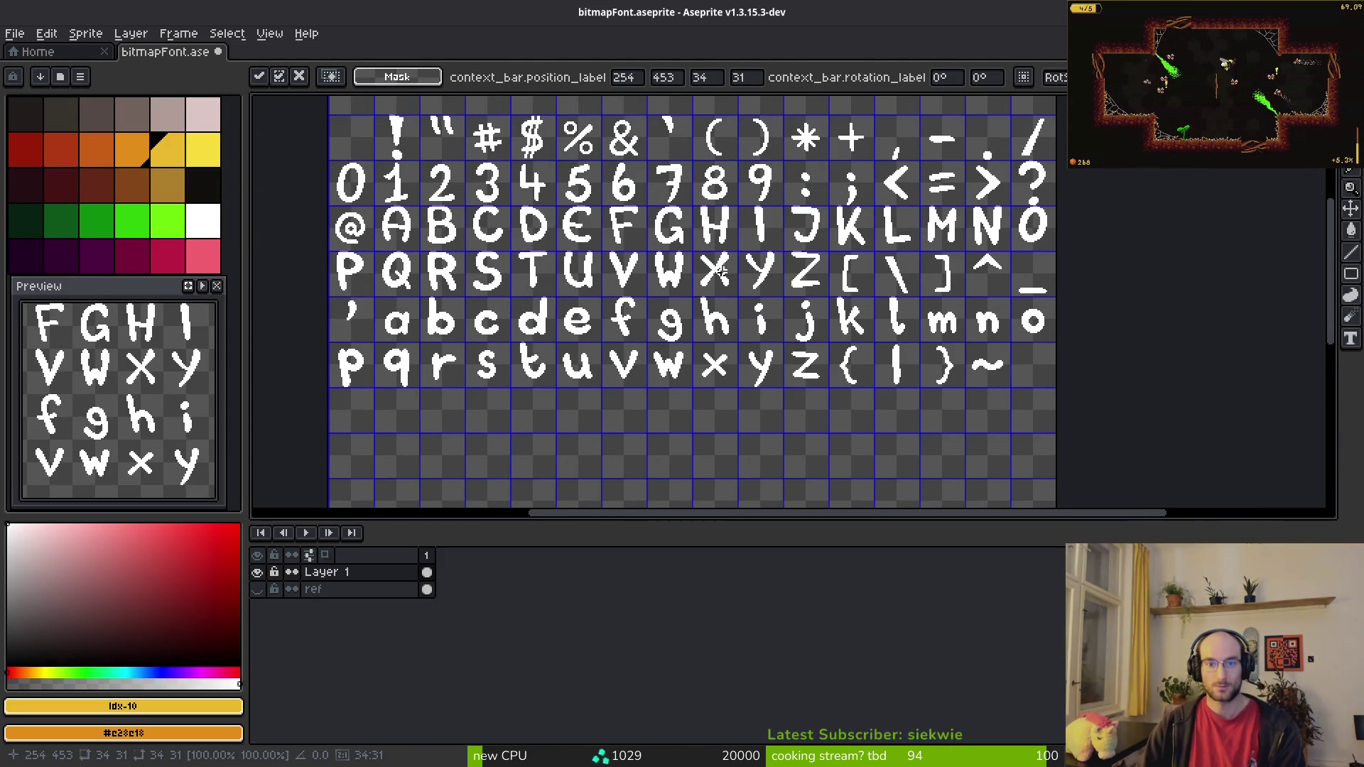
scroll(610, 275, "up", 5)
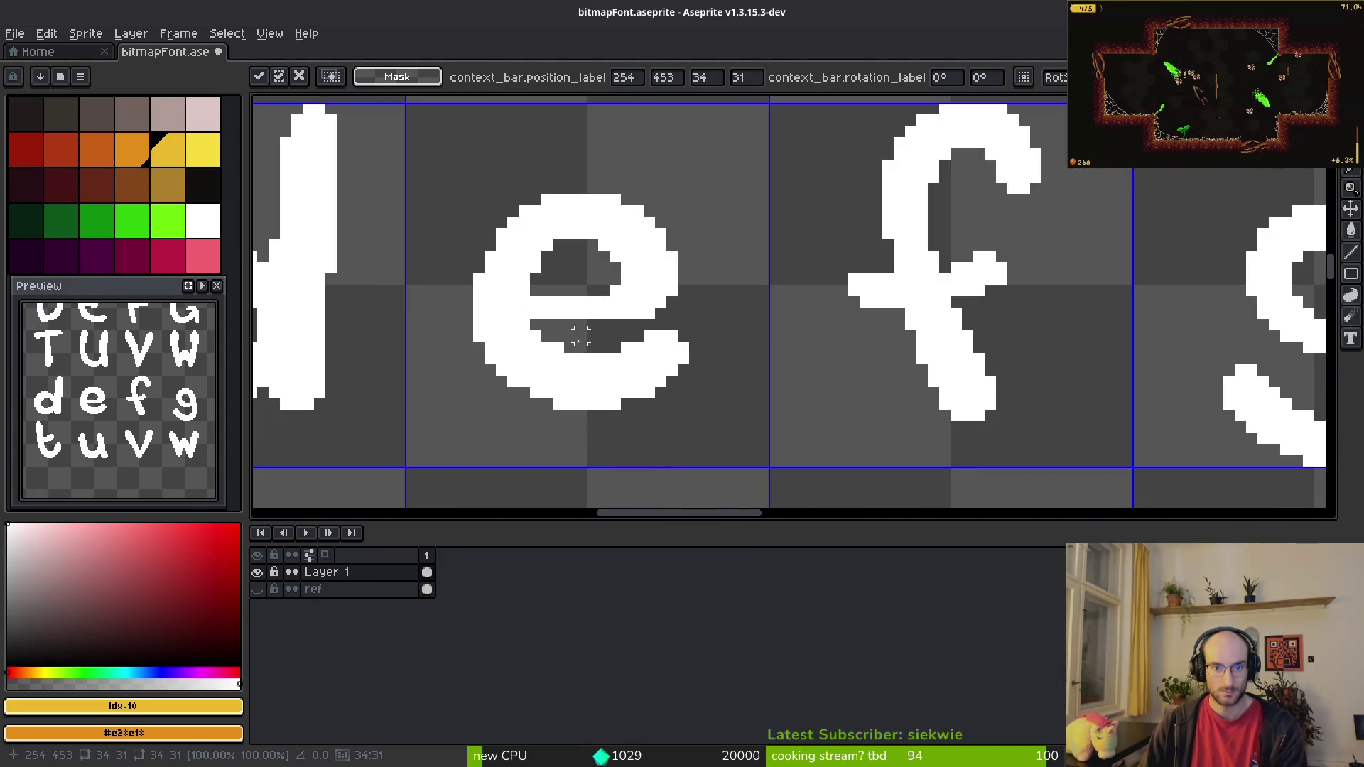
scroll(581, 335, "down", 5)
mouse_move(609, 488)
left_mouse_down()
mouse_move(600, 314)
mouse_move(624, 259)
left_mouse_up()
scroll(640, 344, "up", 5)
scroll(609, 296, "up", 2)
scroll(625, 266, "down", 1)
scroll(658, 268, "down", 1)
Step: Duplicate the e, then the pair, to fill four adjacent cells with lowercase e's
mouse_move(418, 152)
left_mouse_down()
mouse_move(478, 228)
mouse_move(719, 374)
left_mouse_up()
mouse_move(561, 304)
left_mouse_down()
mouse_move(752, 295)
mouse_move(719, 301)
mouse_move(735, 300)
left_mouse_up()
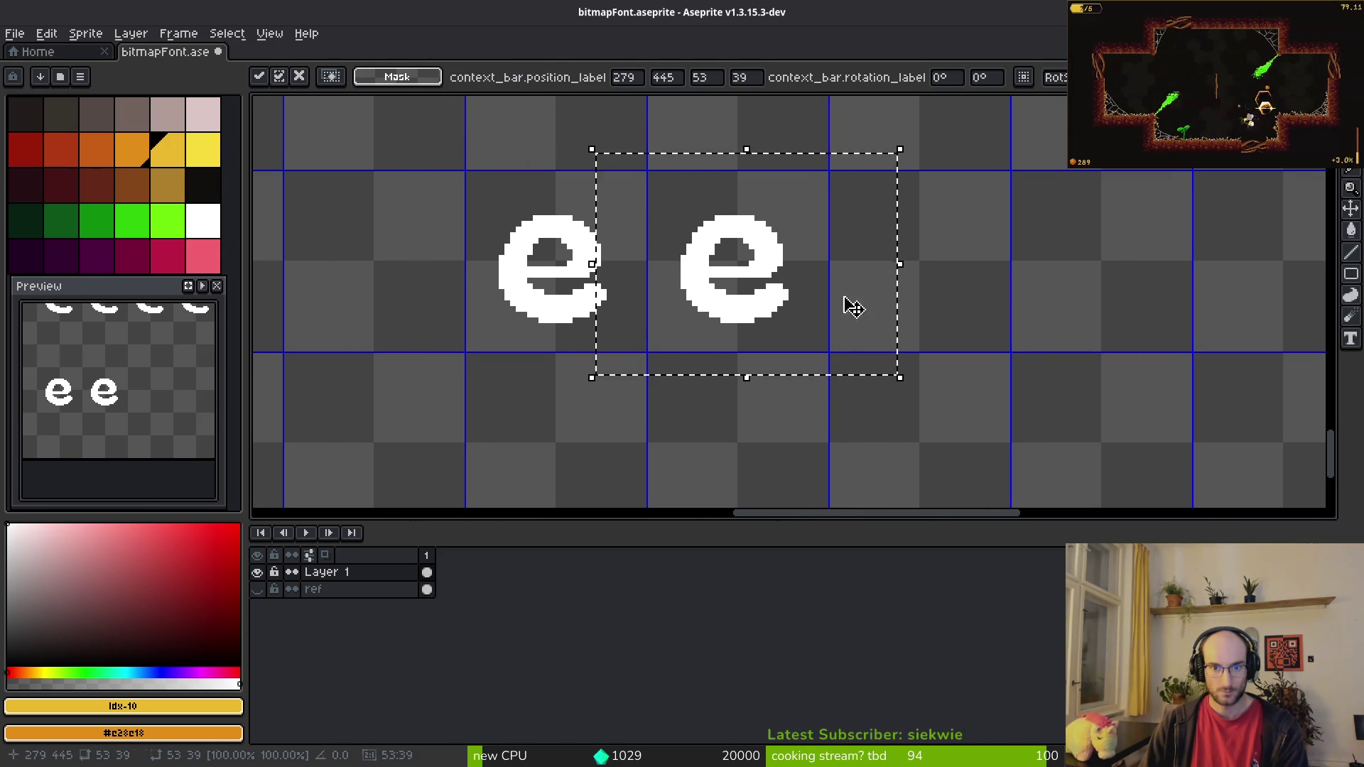
left_click_drag(344, 173, 835, 387)
left_click_drag(557, 310, 929, 320)
scroll(862, 360, "right", 2)
mouse_move(772, 171)
left_mouse_down()
mouse_move(922, 310)
mouse_move(854, 321)
left_mouse_up()
key("ctrl+z")
key("ctrl+v")
scroll(845, 316, "up", 2)
scroll(853, 322, "down", 2)
key("alt+Tab")
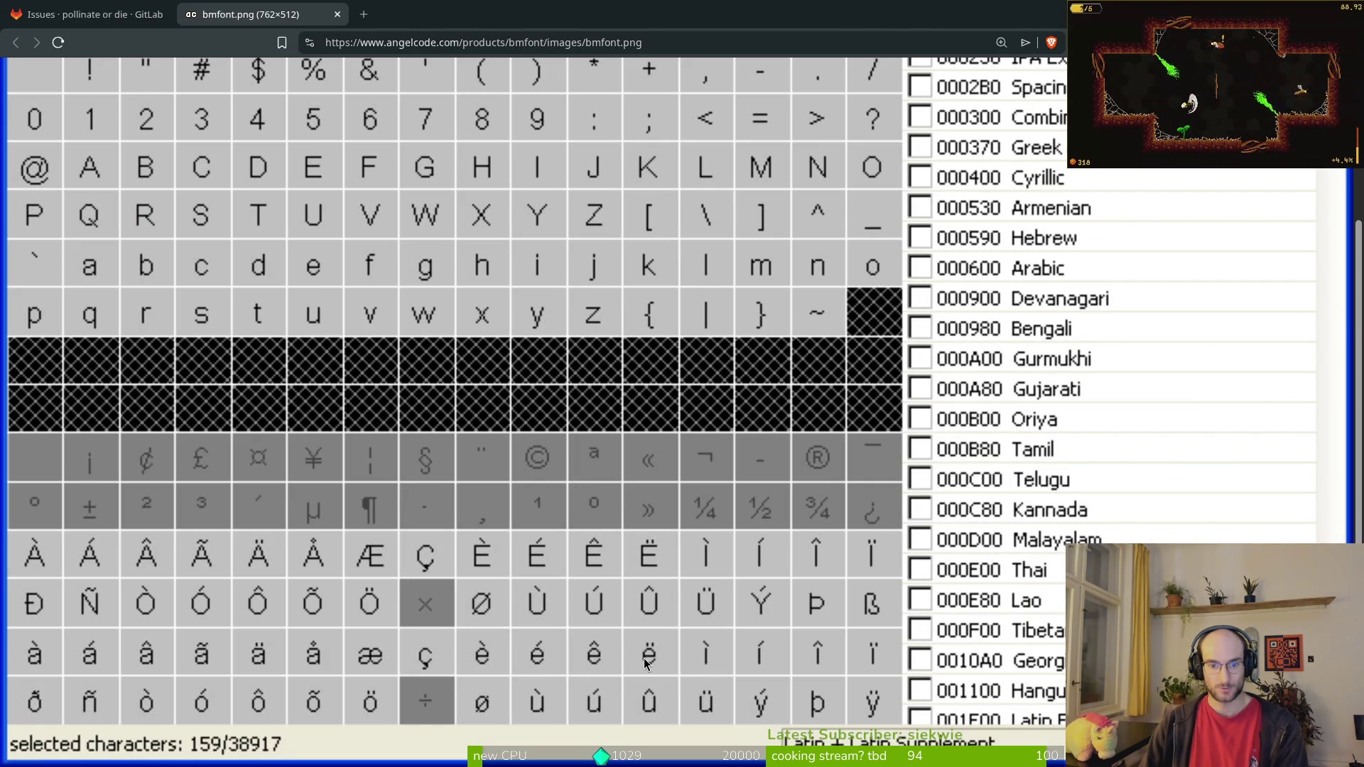
Step: Select and delete the surplus fifth e
key("alt+Tab")
left_click_drag(817, 189, 1023, 438)
key("Delete")
key("alt+Tab")
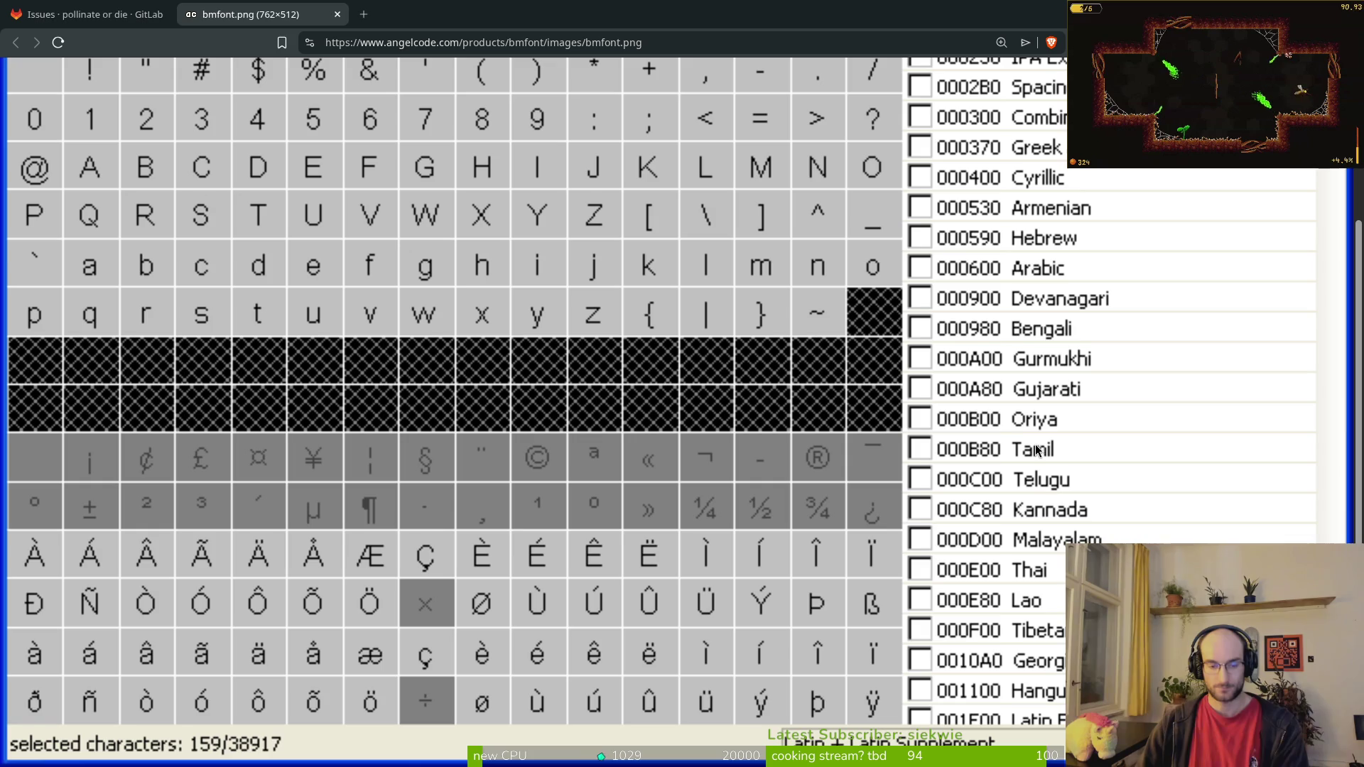
key("alt+Tab")
Step: Paste a copy of the lowercase i into the empty cell beside the e's
scroll(909, 302, "down", 2)
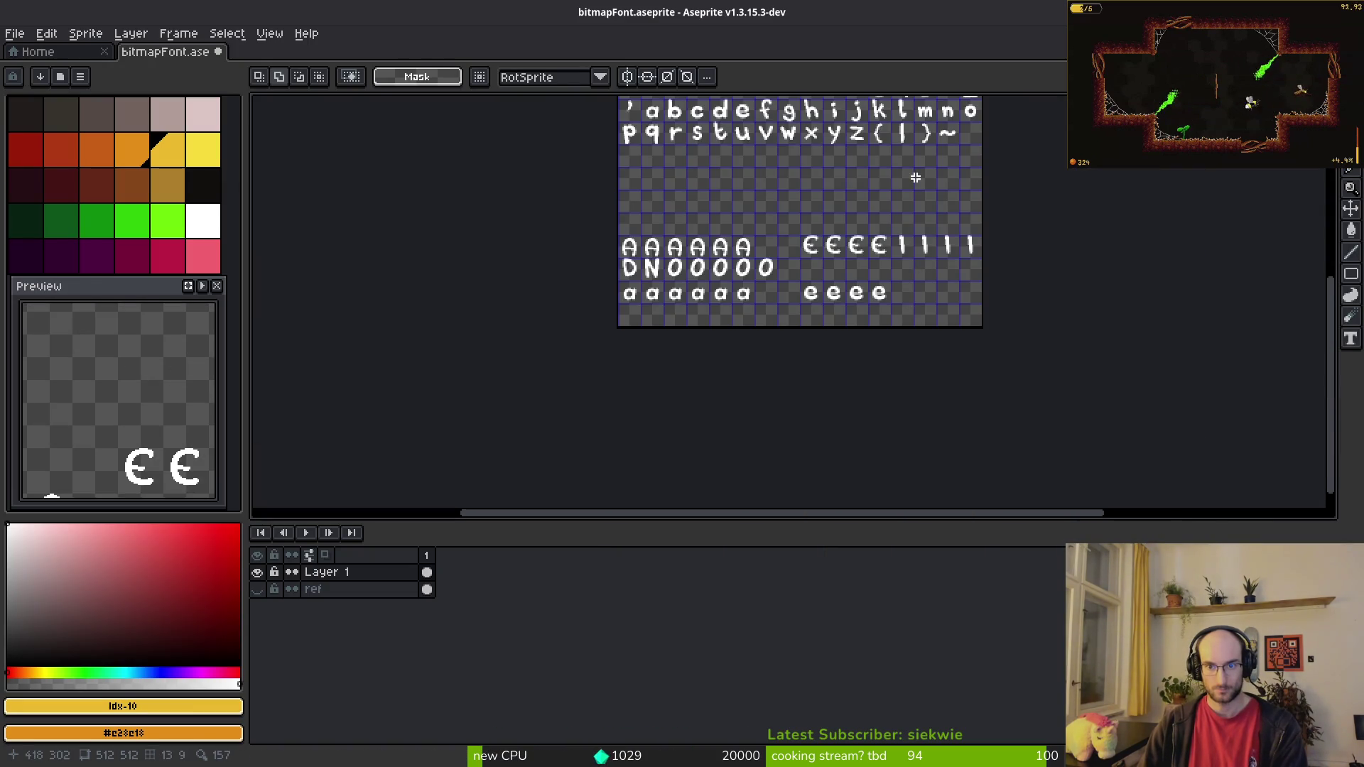
scroll(871, 354, "up", 5)
scroll(703, 387, "left", 4)
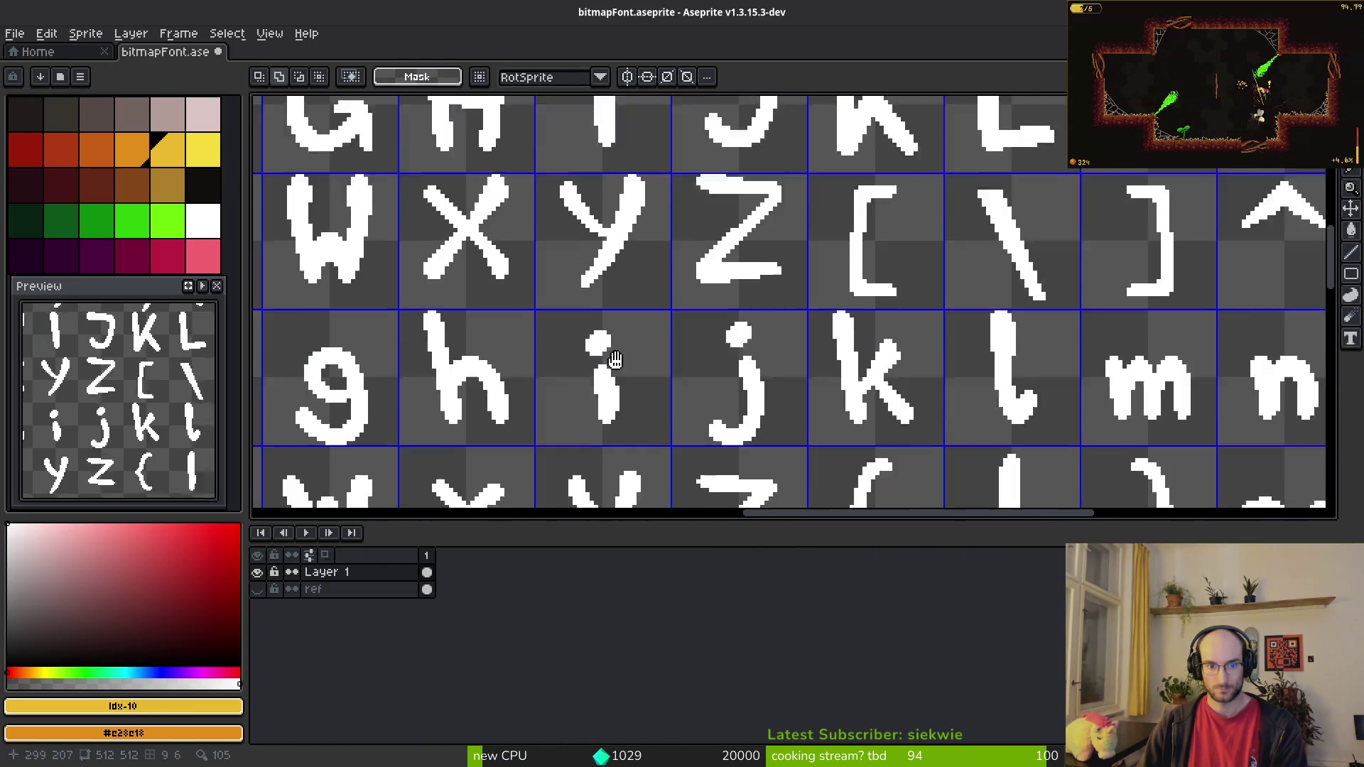
left_click_drag(609, 284, 731, 420)
scroll(801, 366, "down", 3)
scroll(801, 366, "up", 8)
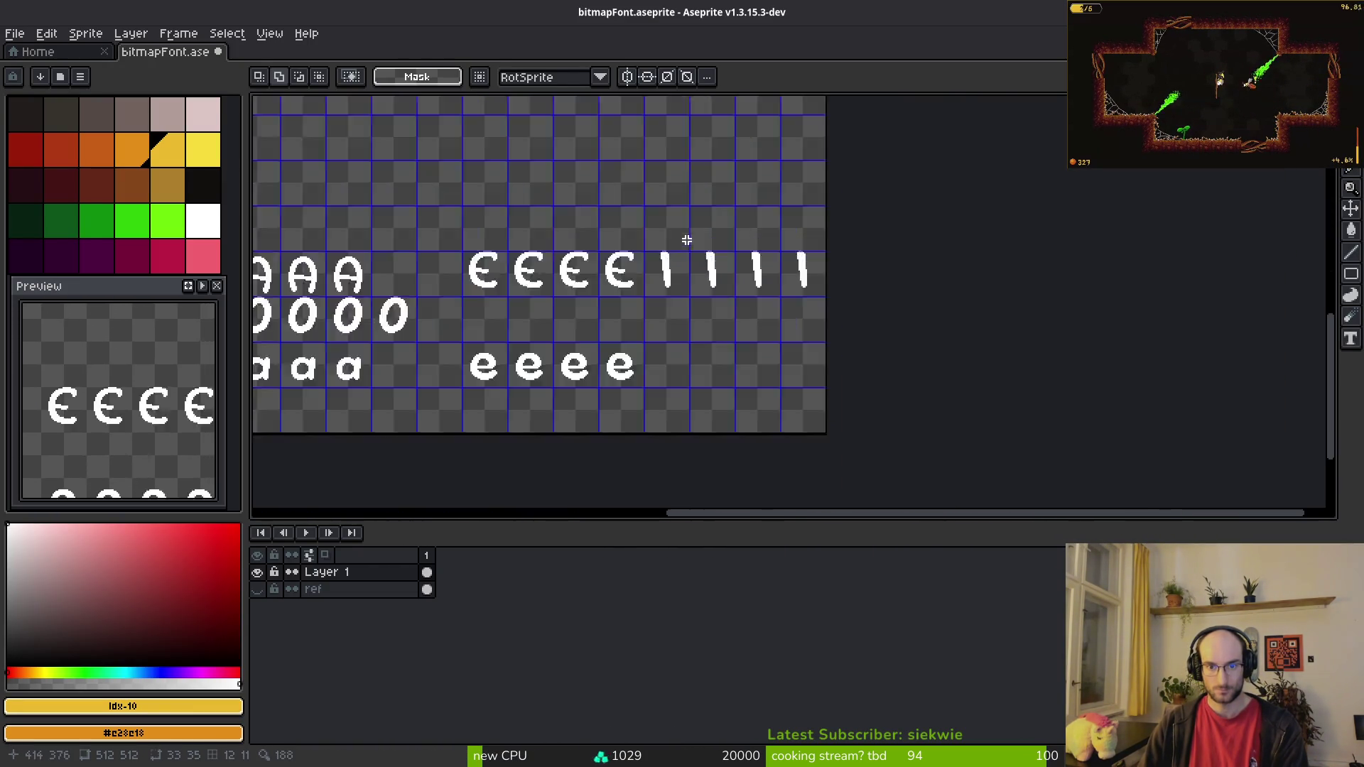
key("ctrl+v")
mouse_move(353, 377)
left_mouse_down()
mouse_move(761, 313)
mouse_move(715, 320)
left_mouse_up()
Step: Nudge the i one pixel left into place and commit it
scroll(716, 320, "down", 8)
scroll(697, 277, "up", 6)
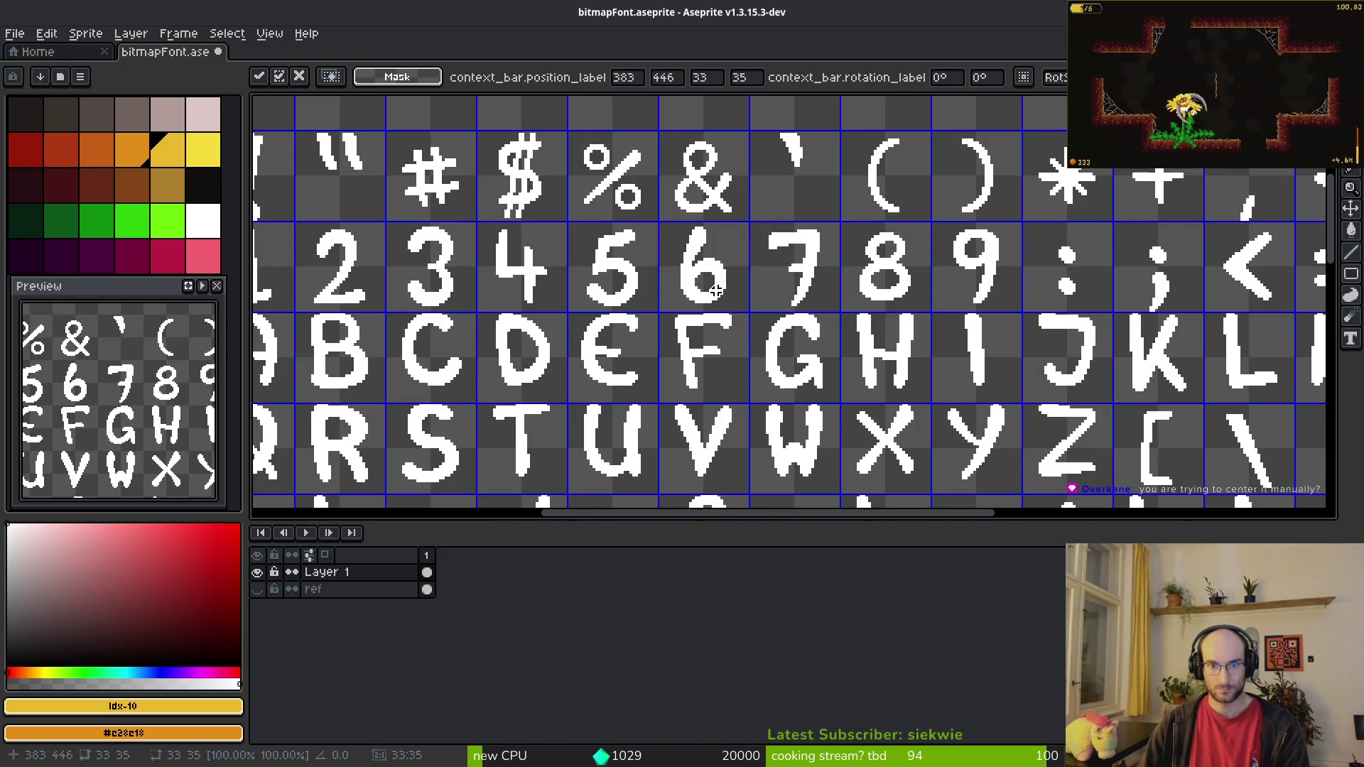
scroll(618, 256, "down", 2)
scroll(950, 359, "up", 5)
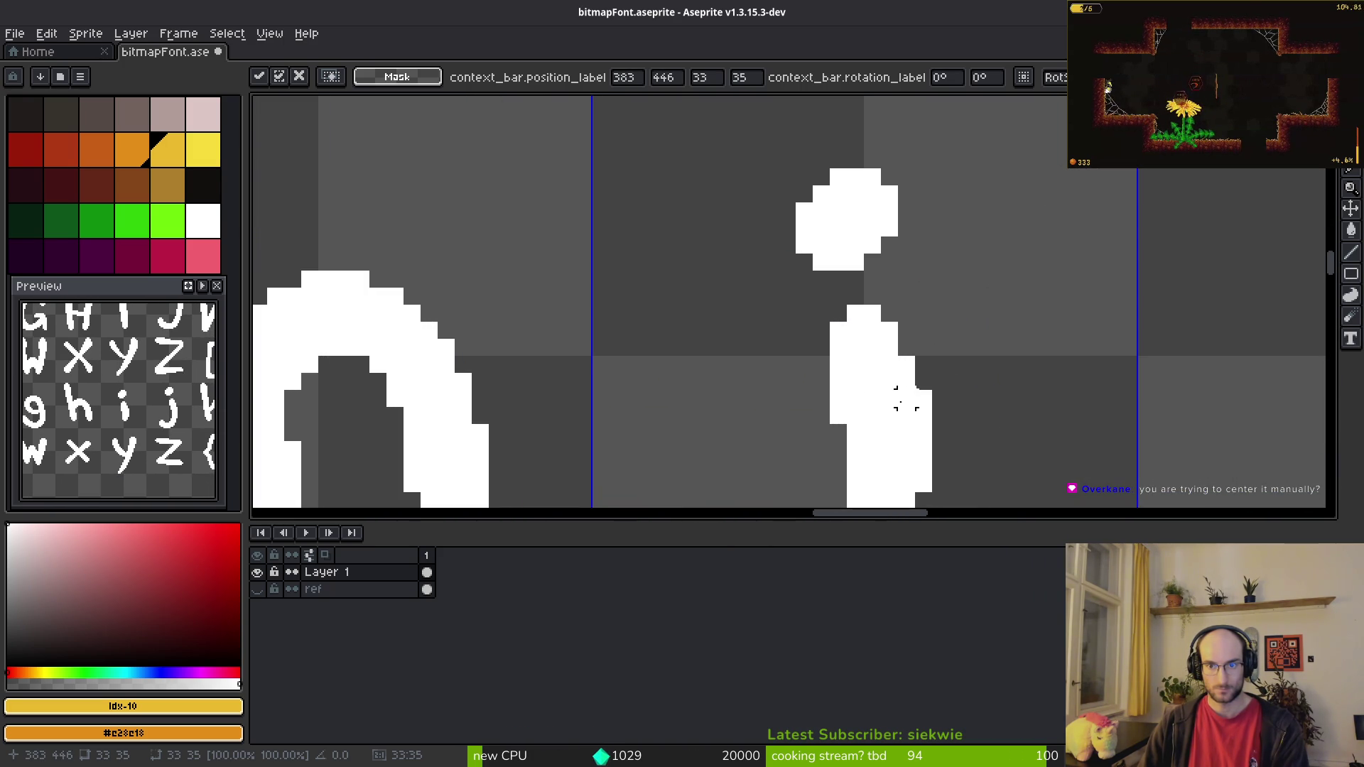
scroll(906, 397, "down", 8)
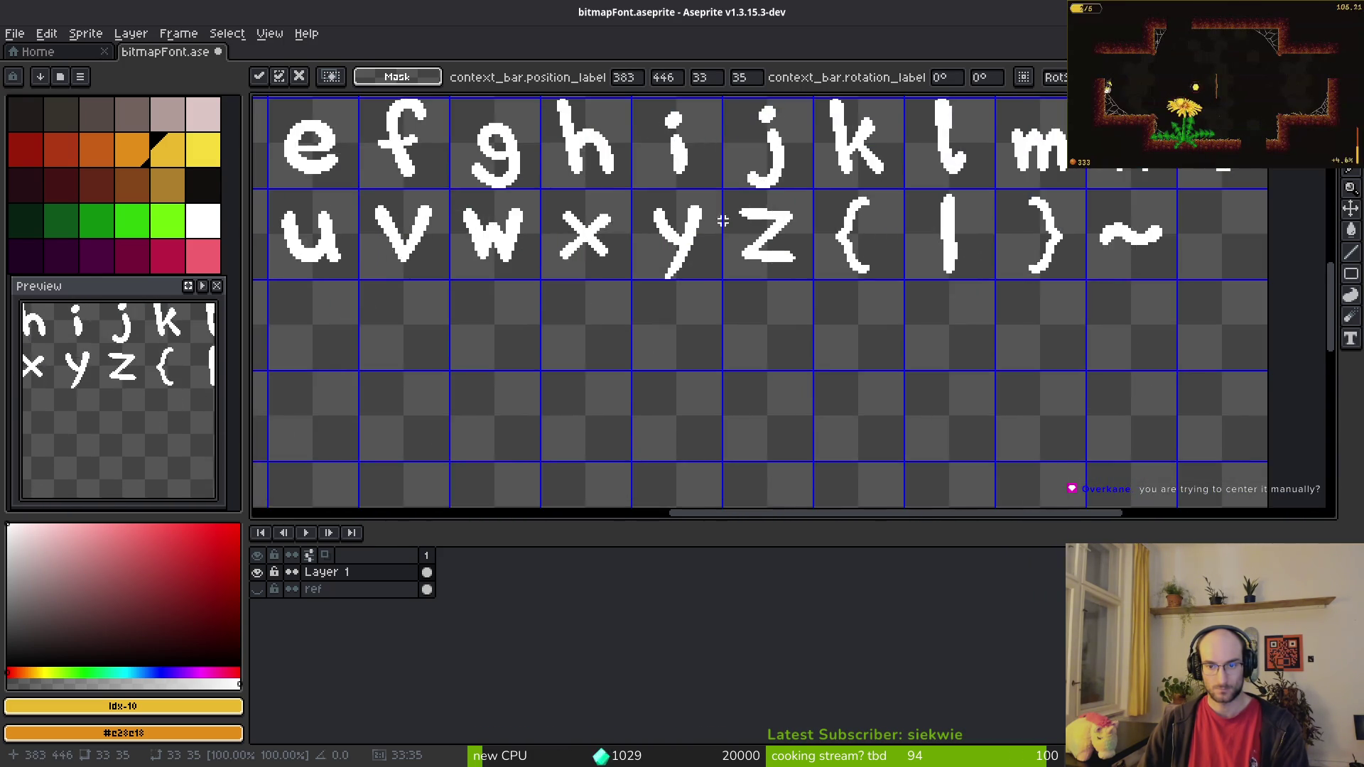
scroll(880, 447, "up", 6)
scroll(740, 405, "up", 1)
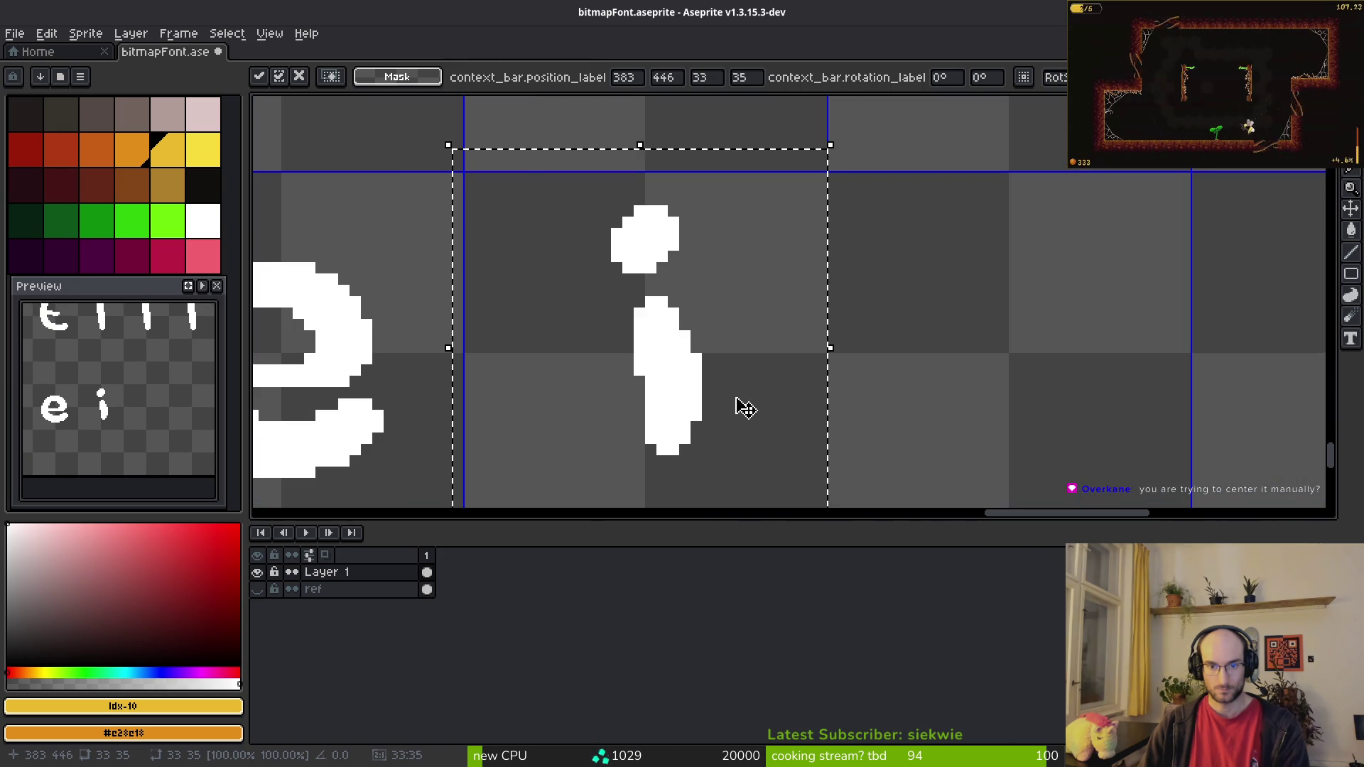
left_click_drag(654, 390, 665, 417)
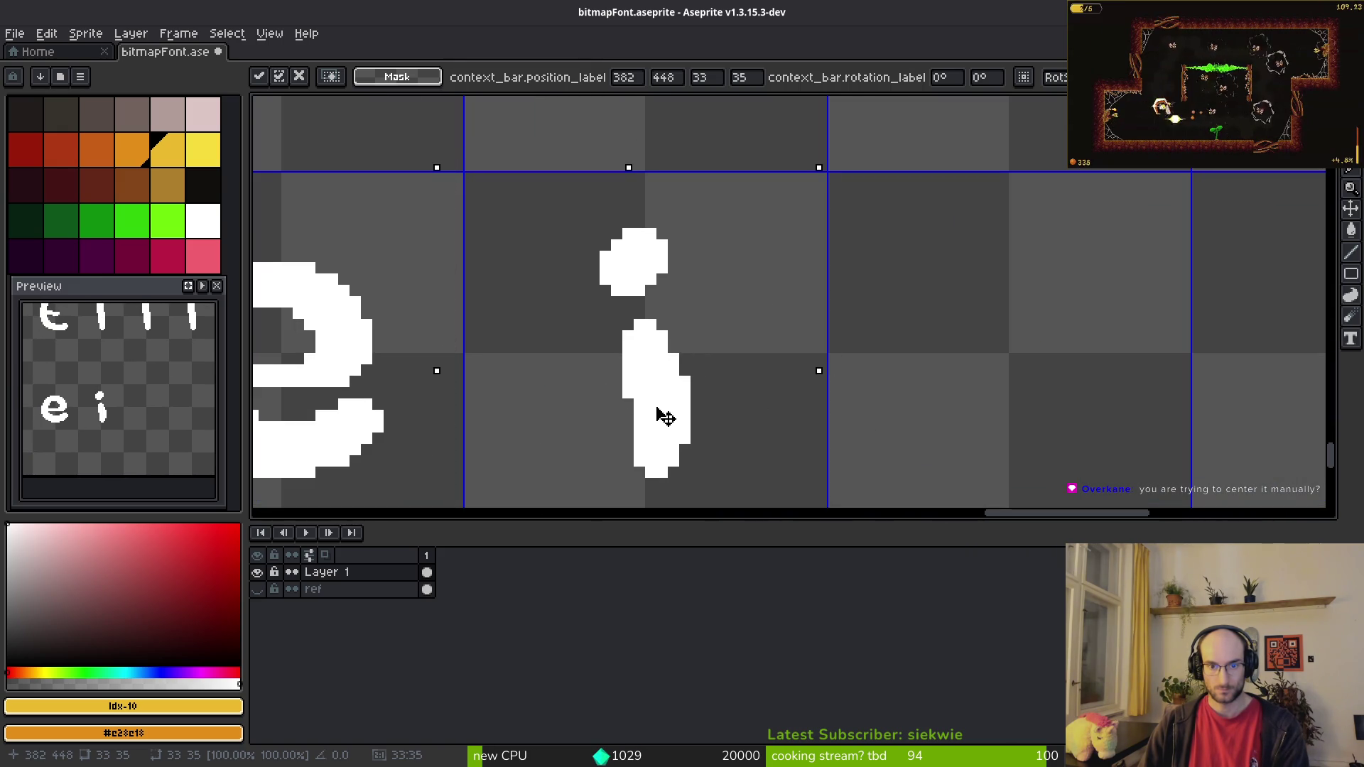
key("Left")
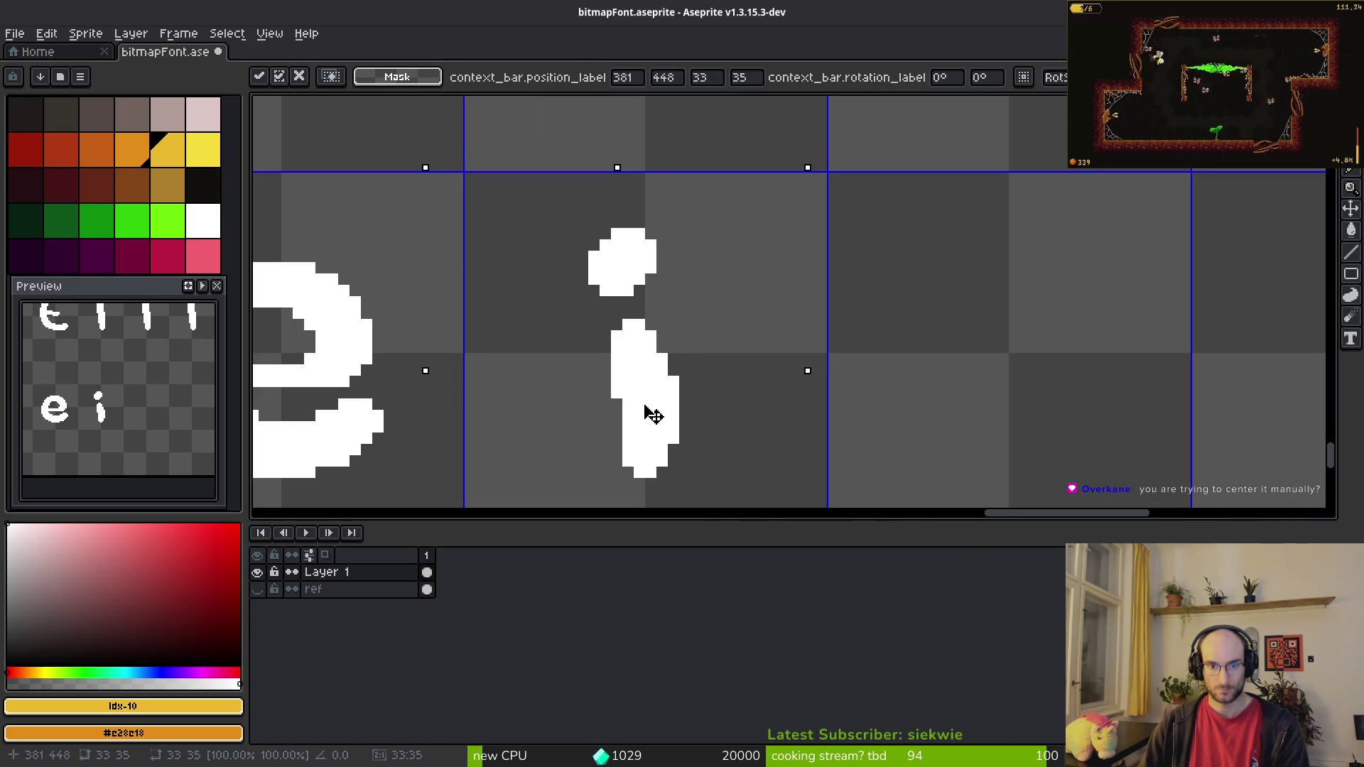
scroll(664, 411, "down", 5)
scroll(890, 263, "up", 1)
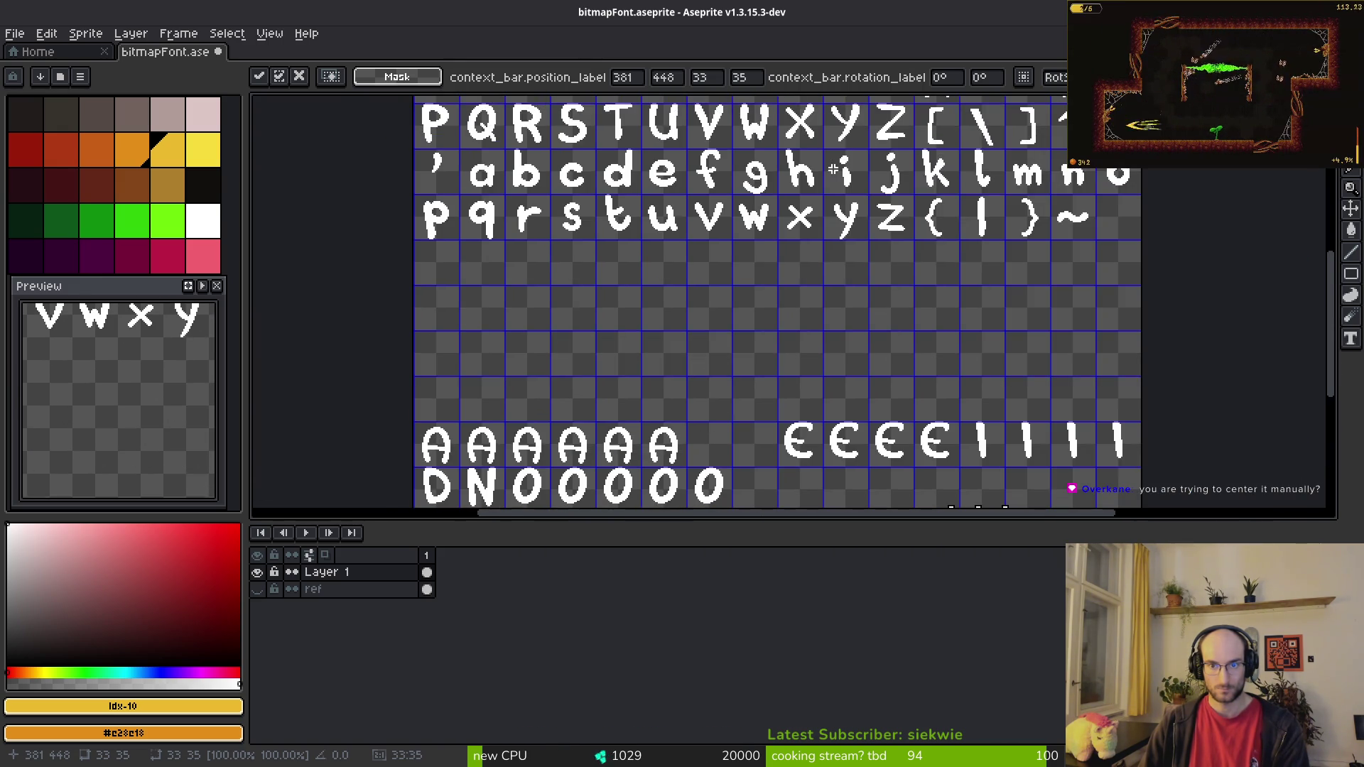
scroll(831, 169, "up", 2)
scroll(874, 207, "down", 3)
scroll(816, 268, "down", 1)
scroll(815, 268, "up", 4)
left_click_drag(713, 240, 814, 386)
key("Return")
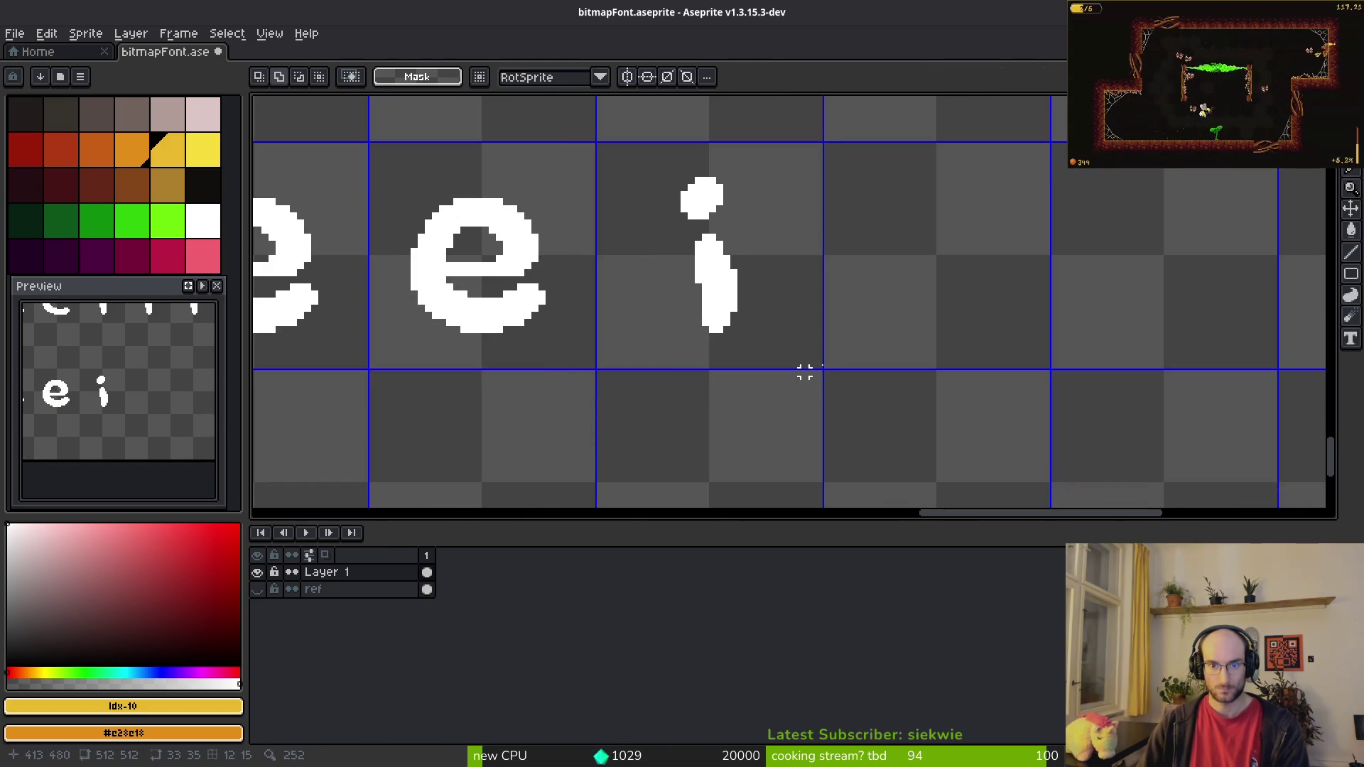
Step: Duplicate the i, then the pair, to make four lowercase i's in adjacent cells
scroll(703, 350, "down", 2)
scroll(661, 305, "up", 2)
left_click(548, 305)
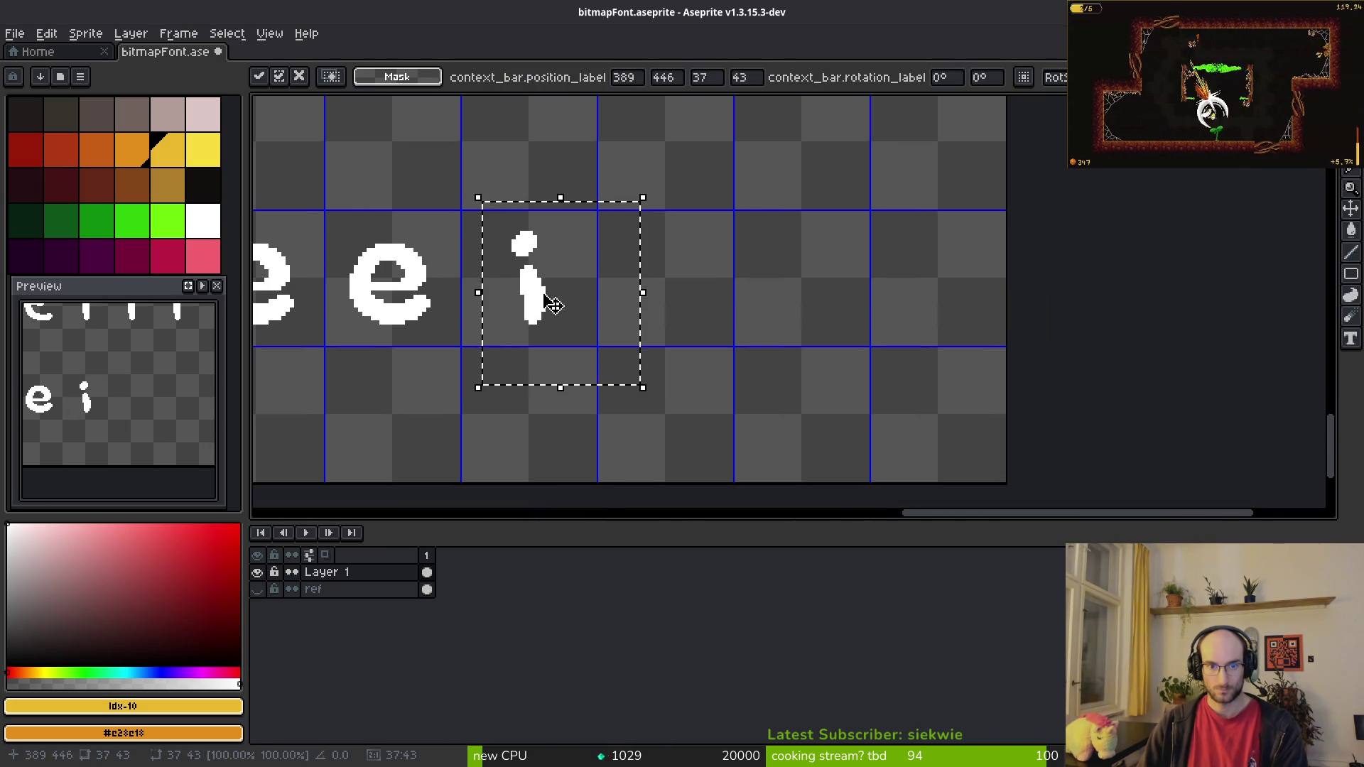
scroll(667, 296, "up", 2)
left_click_drag(666, 296, 734, 305)
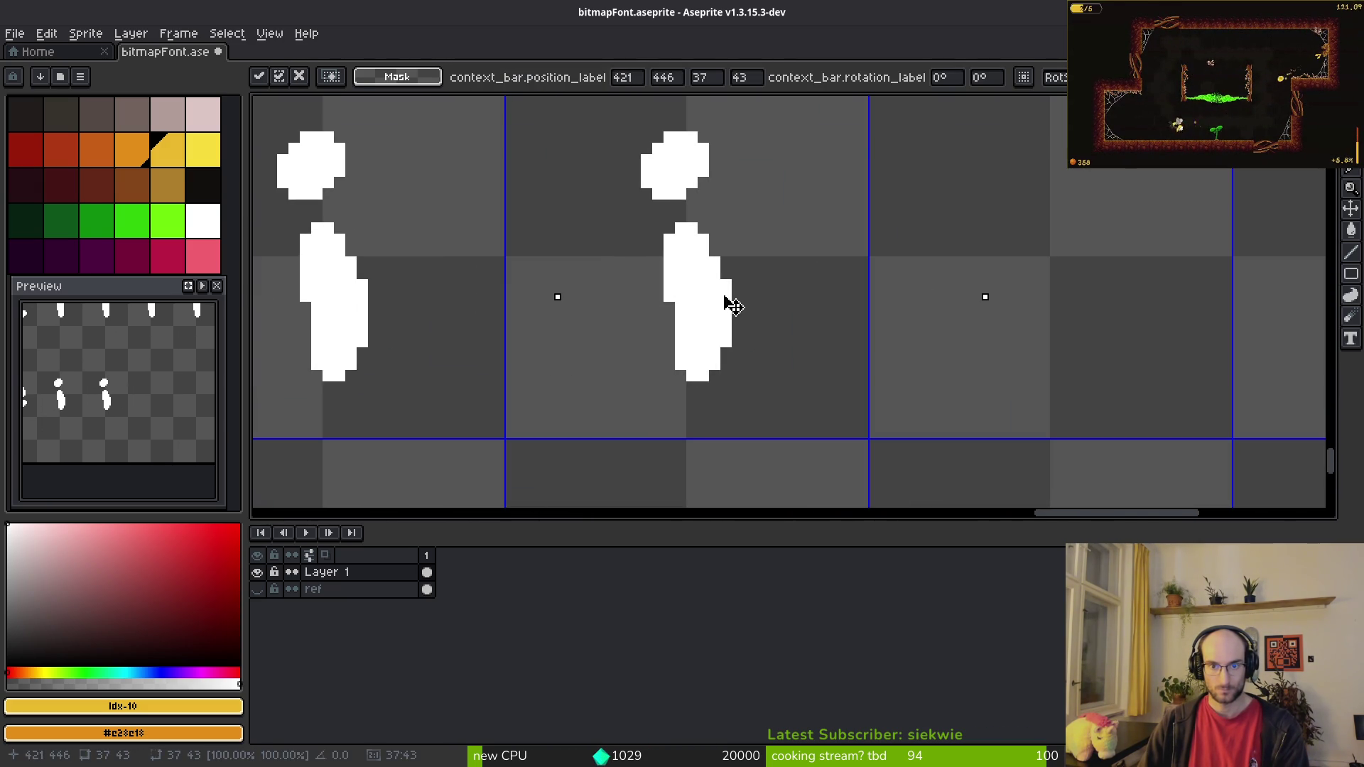
scroll(732, 306, "down", 1)
left_click(462, 188)
left_click_drag(300, 105, 861, 460)
left_click(545, 299)
mouse_move(545, 298)
left_mouse_down()
mouse_move(1066, 320)
mouse_move(1059, 307)
left_mouse_up()
key("Return")
scroll(1023, 307, "down", 6)
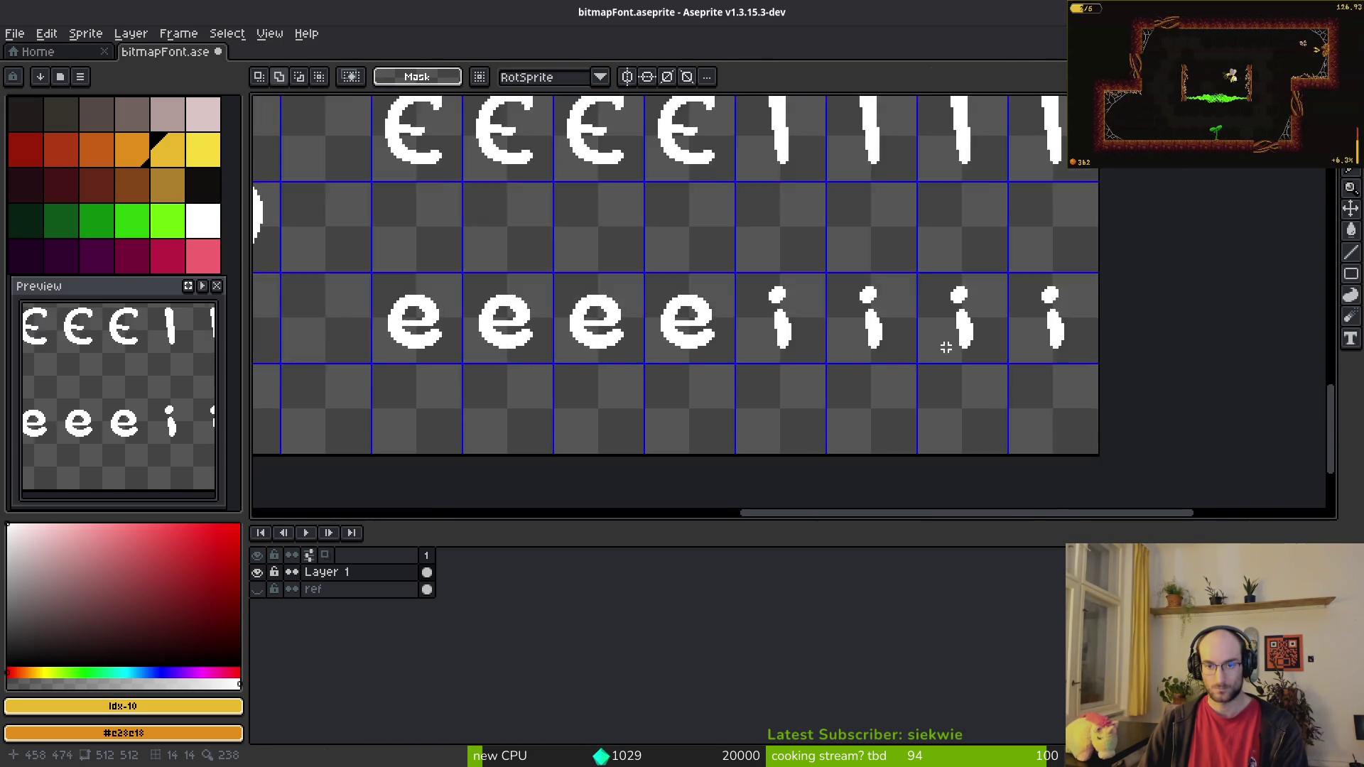
key("alt+Tab")
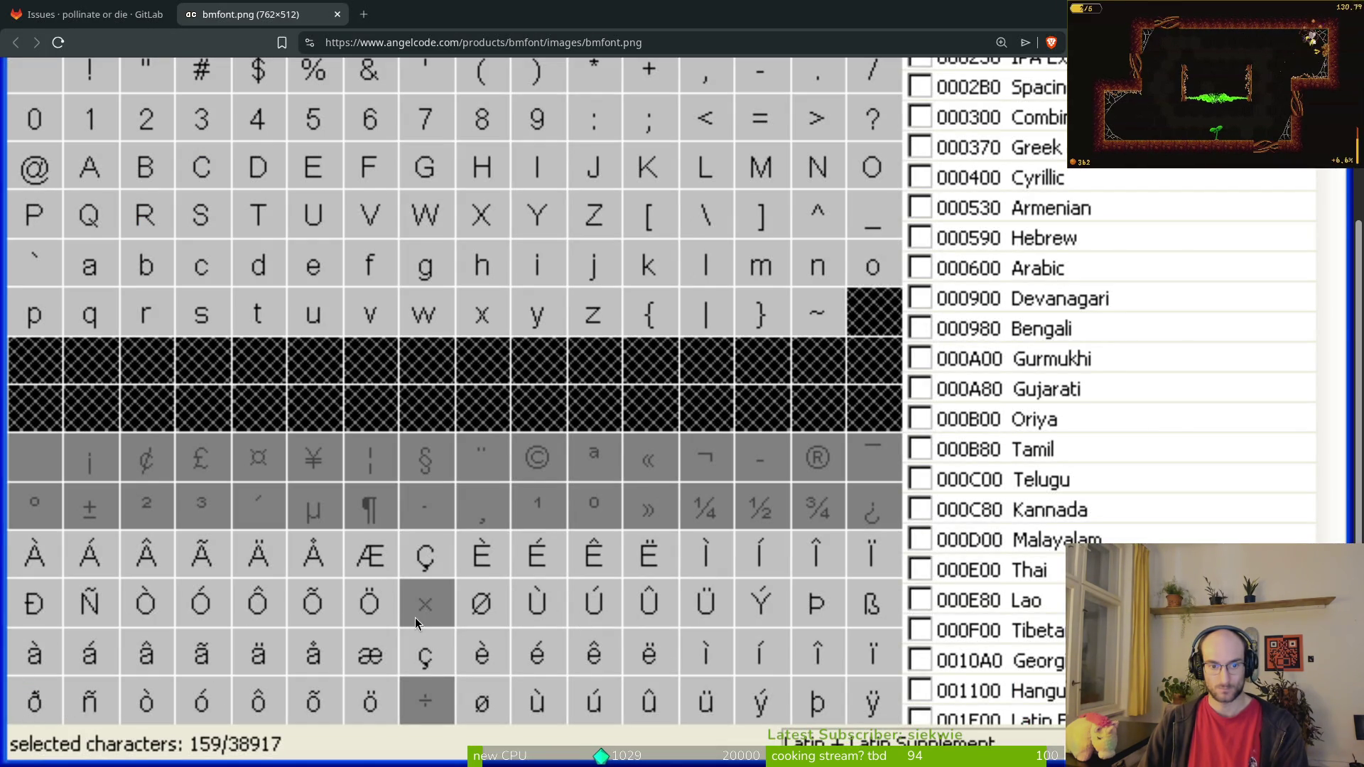
Step: Marquee-select the C glyph's cell on the font sheet
key("alt+Tab")
key("alt+Tab")
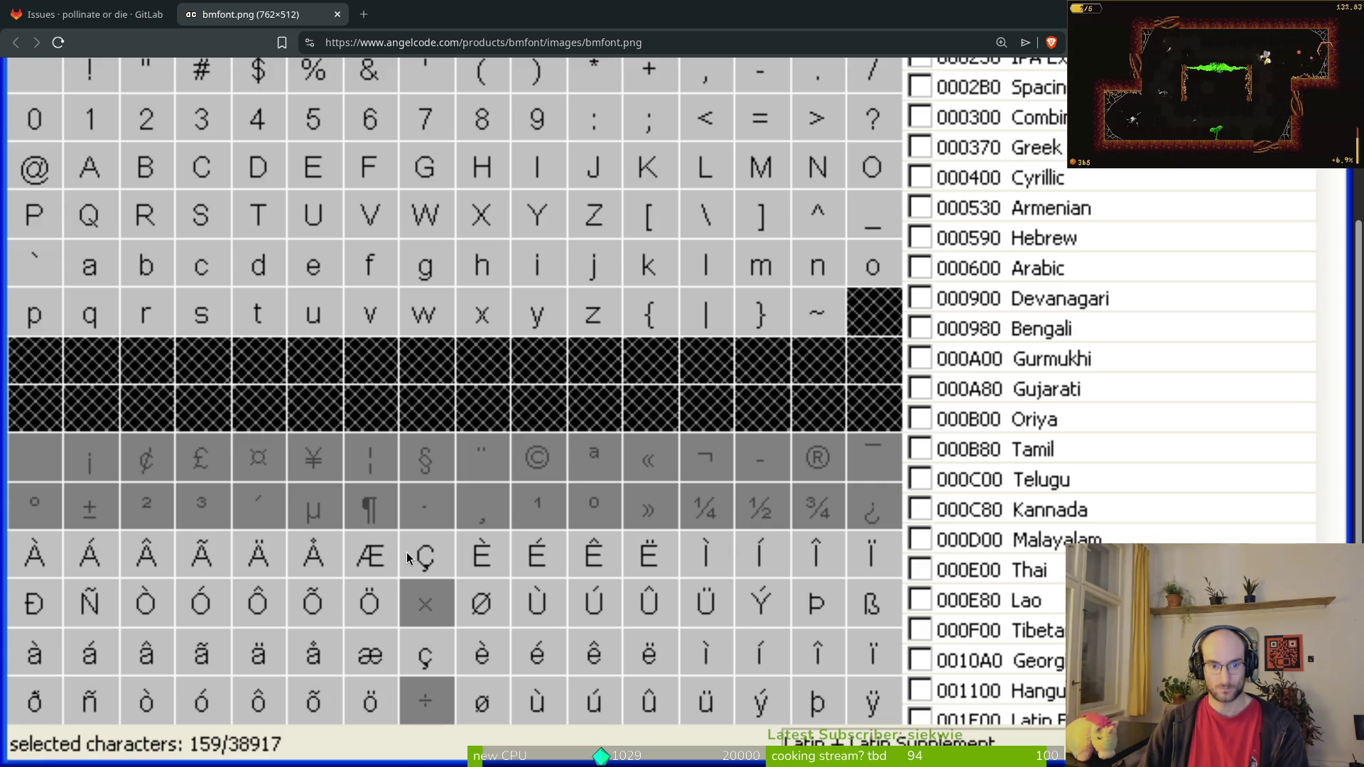
key("alt+Tab")
scroll(713, 234, "up", 5)
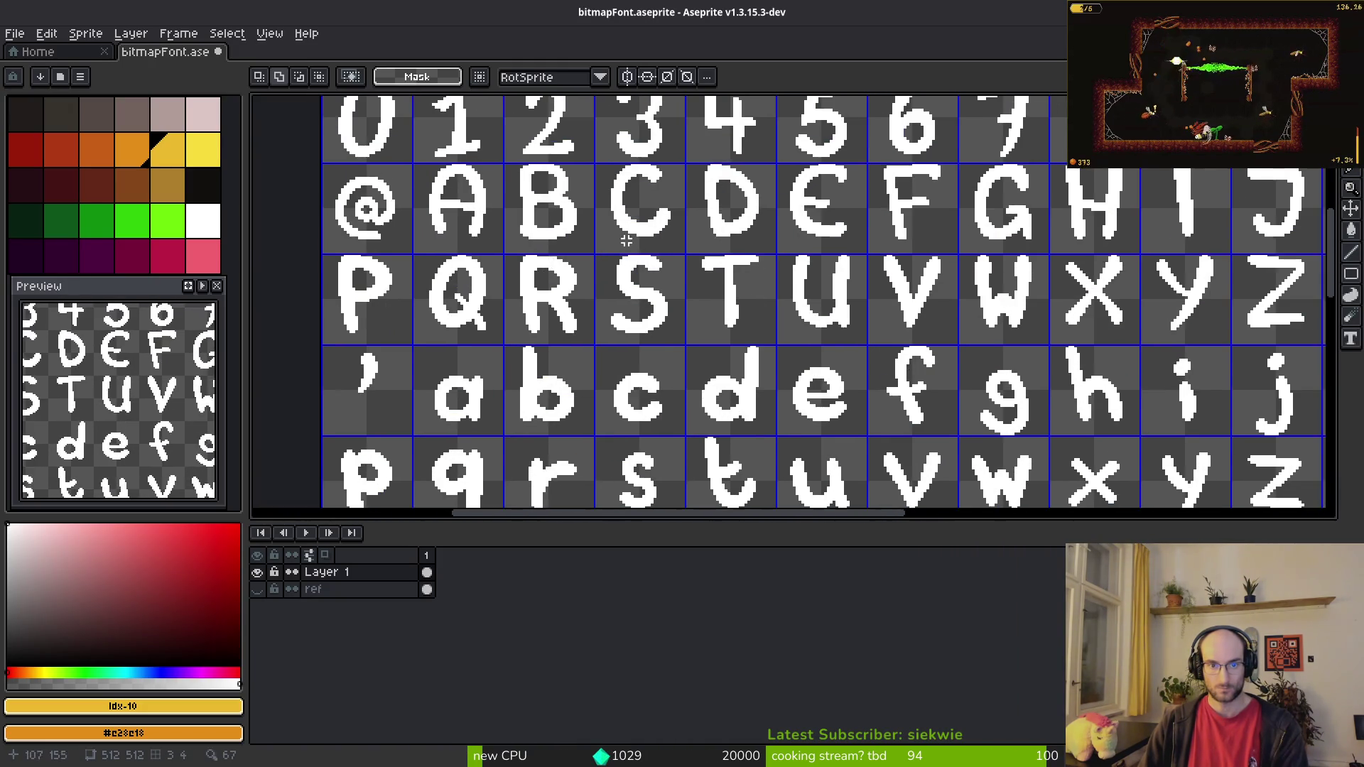
scroll(626, 241, "up", 2)
mouse_move(574, 142)
left_mouse_down()
mouse_move(734, 317)
mouse_move(775, 311)
mouse_move(764, 306)
left_mouse_up()
scroll(698, 208, "down", 5)
scroll(698, 208, "up", 5)
Step: Paste the C and nudge it into the empty Ç cell before the E row
key("ctrl+v")
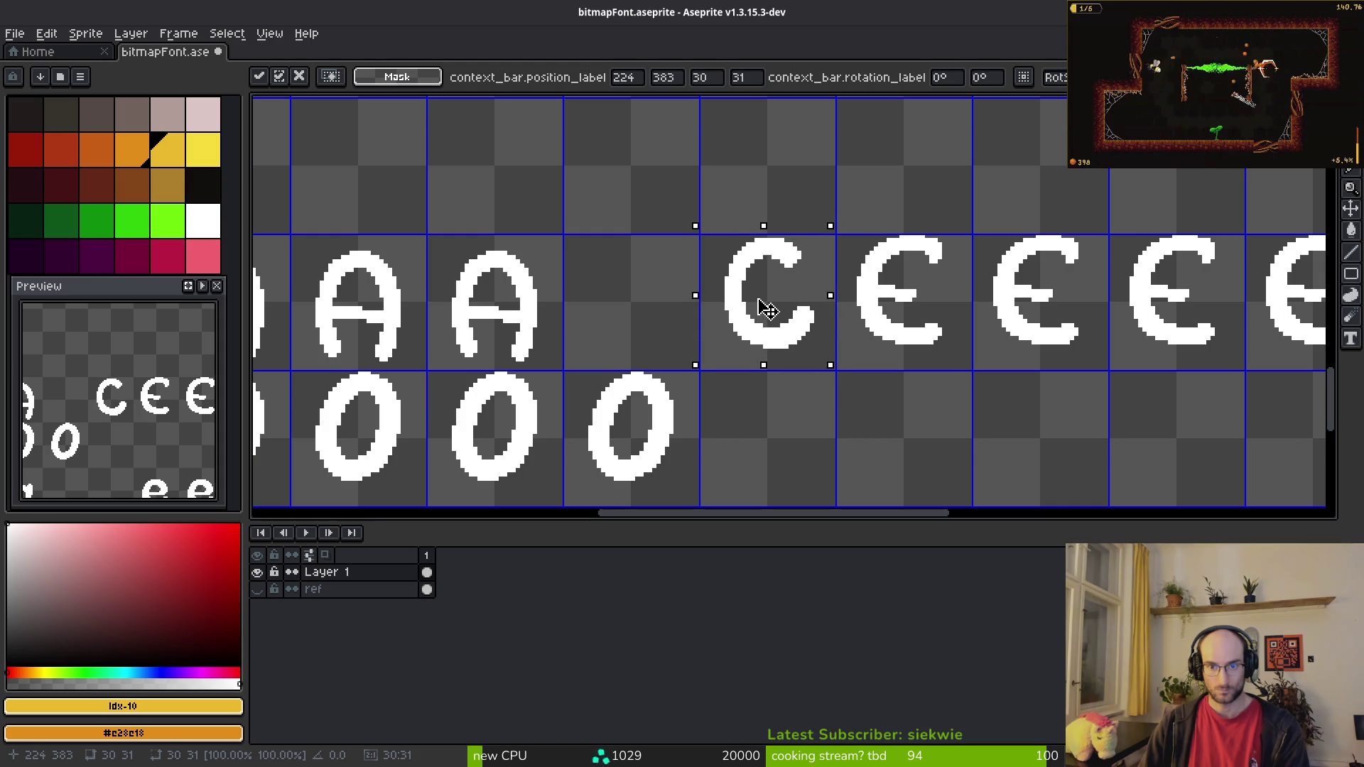
scroll(640, 210, "down", 5)
scroll(641, 211, "up", 5)
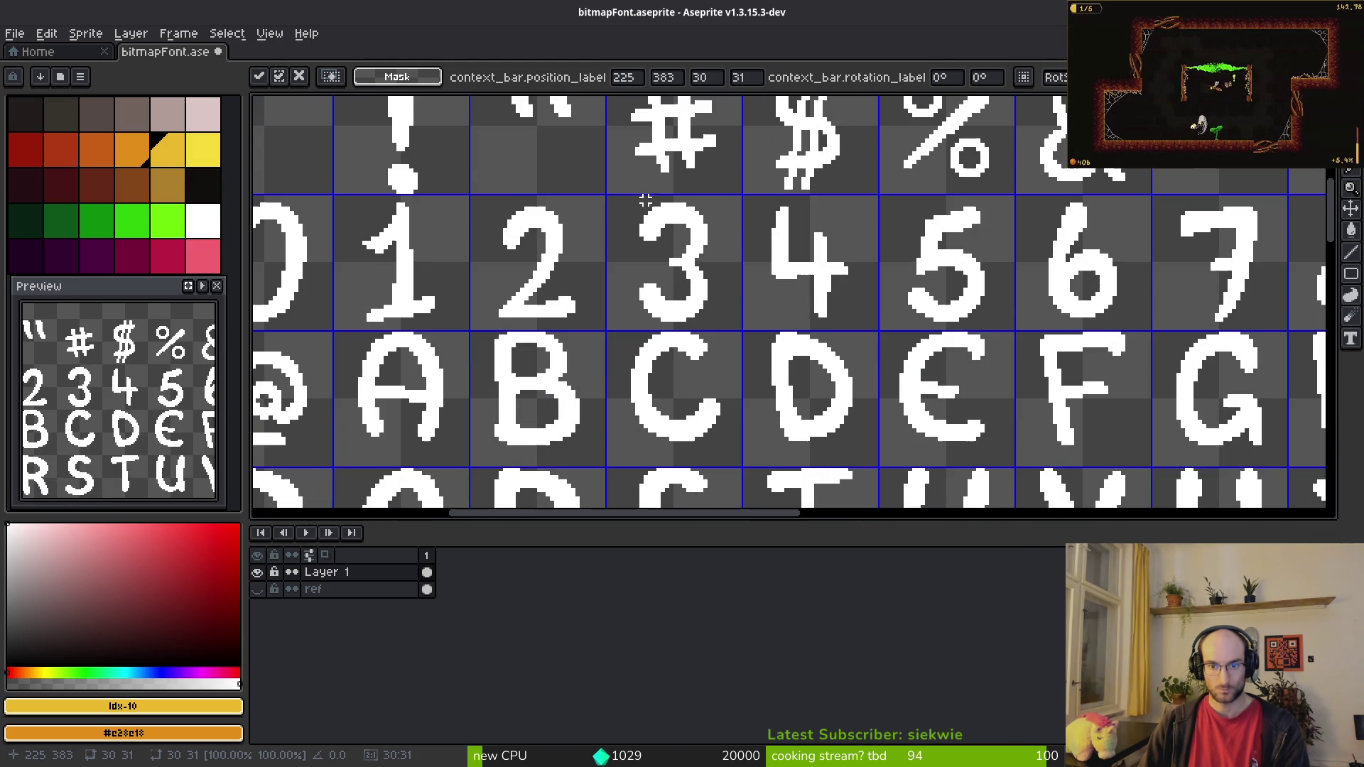
scroll(697, 273, "down", 5)
scroll(557, 237, "up", 7)
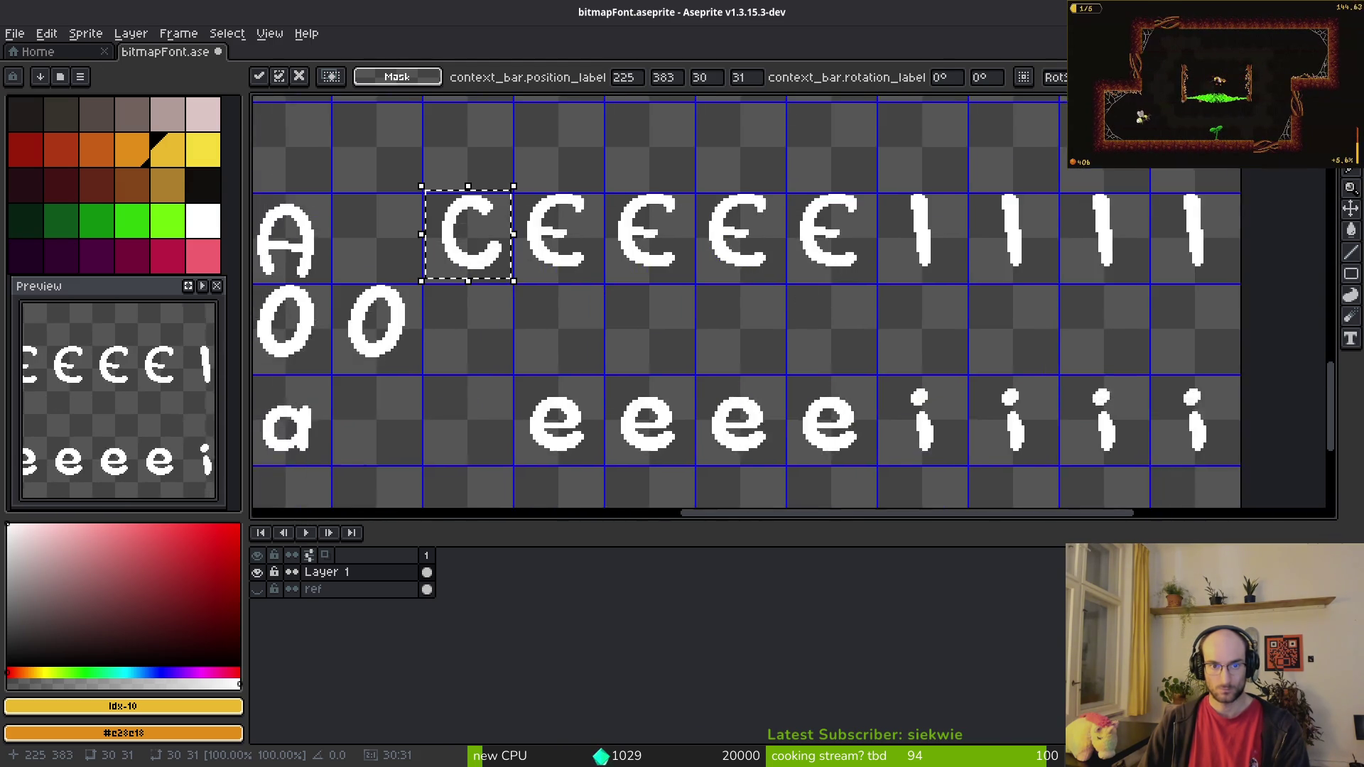
mouse_move(520, 245)
left_mouse_down()
mouse_move(774, 345)
mouse_move(778, 327)
left_mouse_up()
key("Left")
key("Return")
scroll(775, 327, "down", 6)
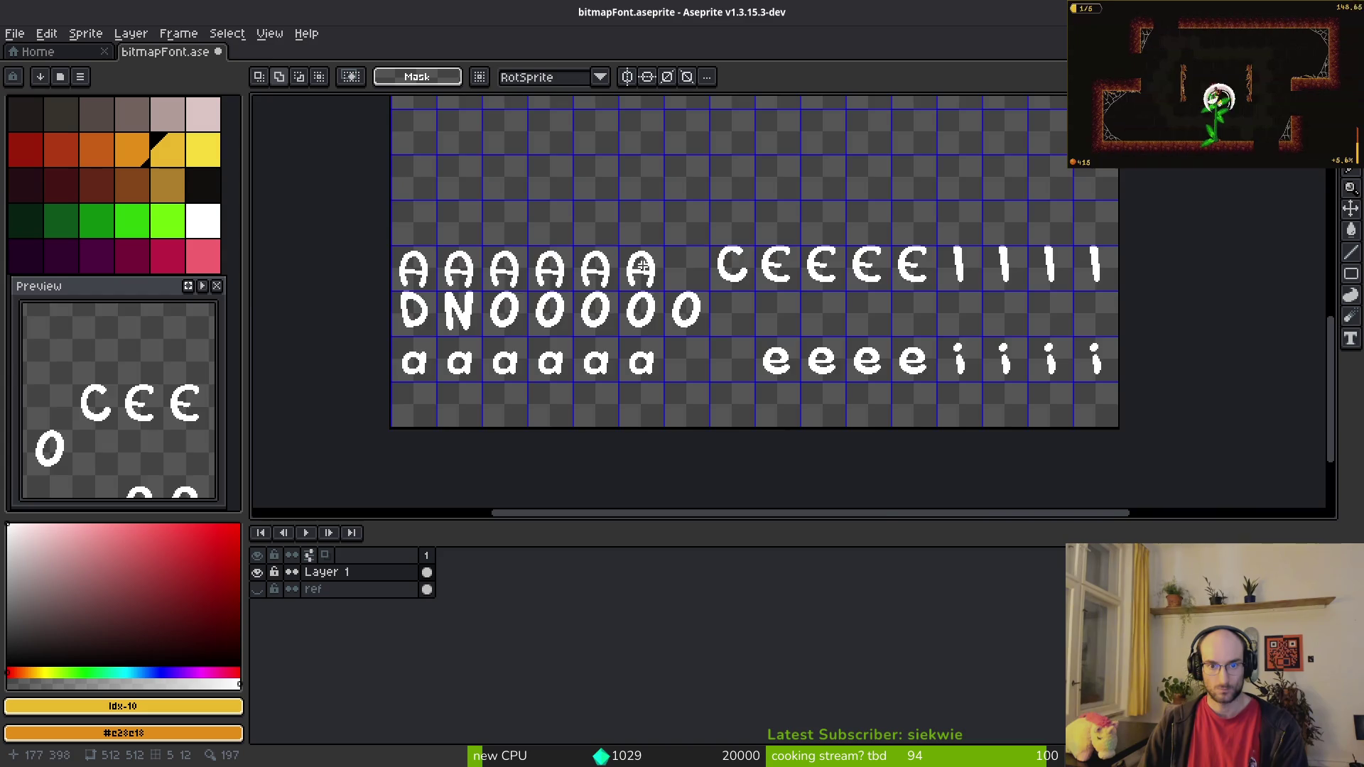
scroll(664, 252, "up", 5)
Step: Copy the A glyph into the free cell after the A row
left_click_drag(548, 183, 710, 353)
key("ctrl+c")
key("ctrl+v")
left_click_drag(667, 309, 794, 288)
scroll(795, 288, "down", 2)
key("Return")
mouse_move(775, 194)
left_mouse_down()
mouse_move(859, 315)
mouse_move(781, 285)
mouse_move(677, 300)
left_mouse_up()
Step: Paste a copy of the E glyph over the last A copy and drop it in place
key("ctrl+c")
key("ctrl+v")
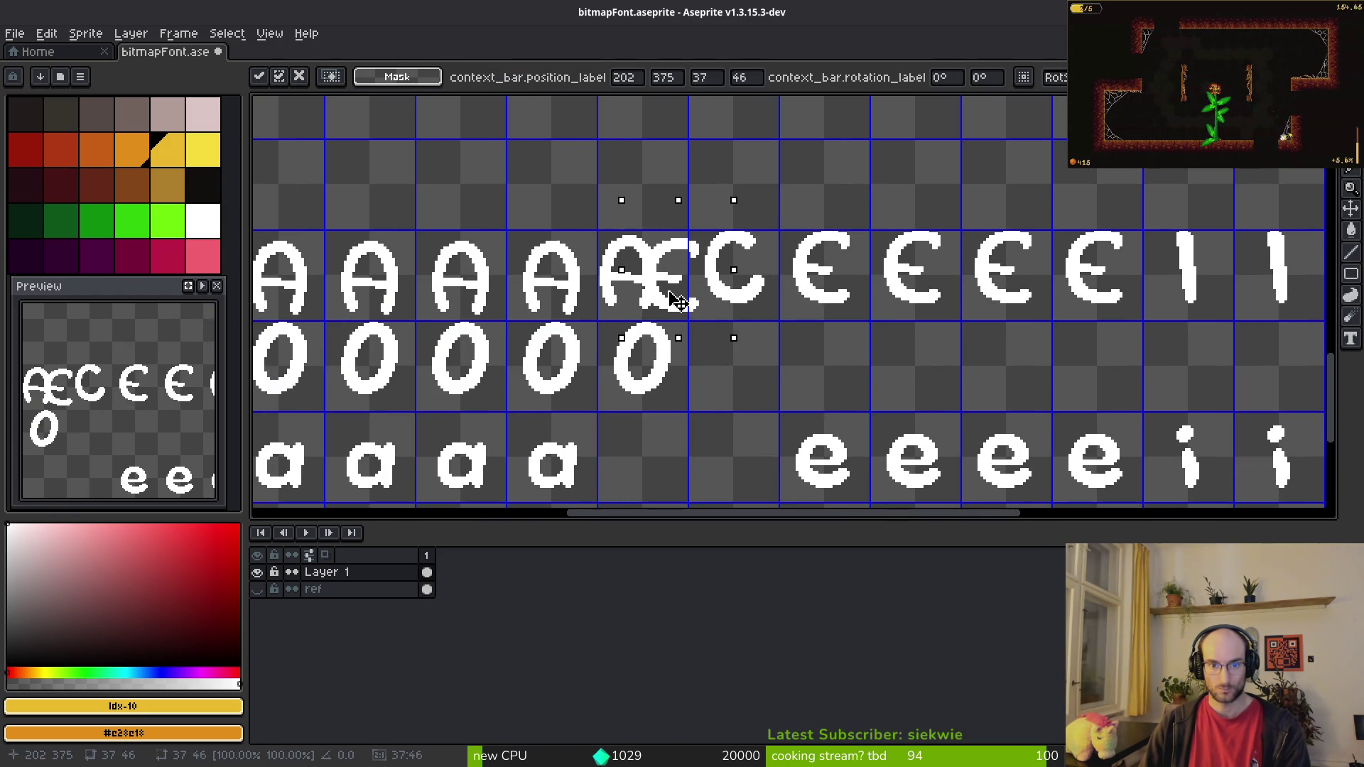
scroll(675, 304, "up", 1)
key("ctrl+d")
scroll(647, 288, "up", 1)
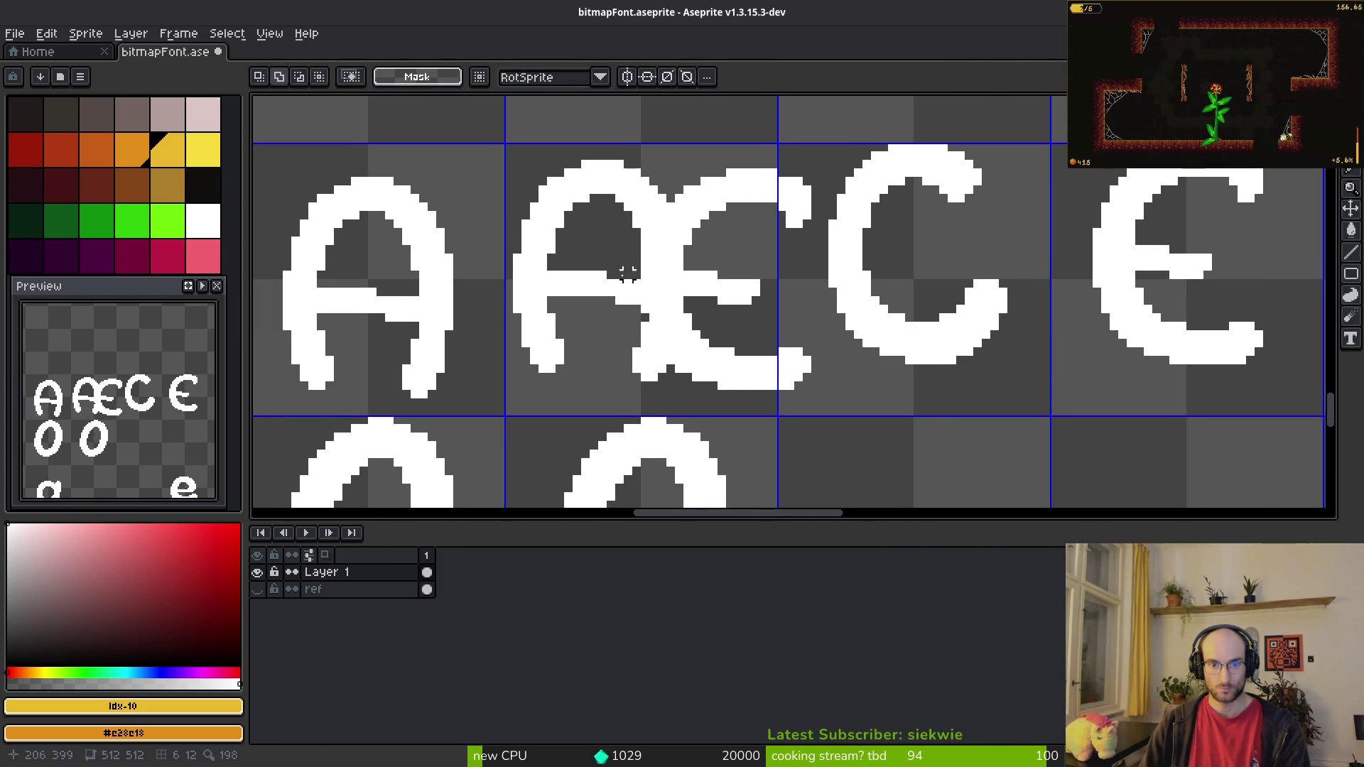
Step: Shift the E half of the Æ a few pixels left
mouse_move(631, 160)
left_mouse_down()
mouse_move(695, 396)
mouse_move(823, 410)
left_mouse_up()
key("Left")
key("Left")
key("Left")
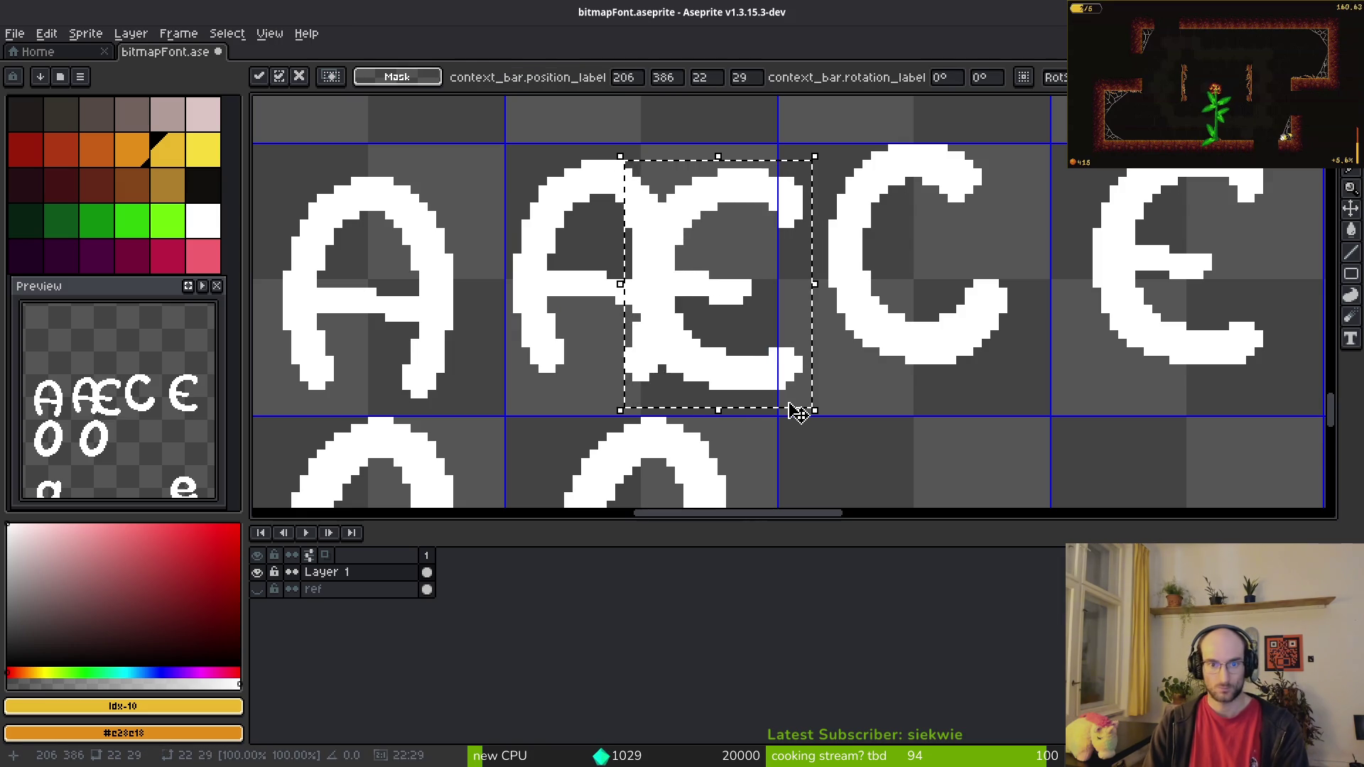
key("Up")
key("Up")
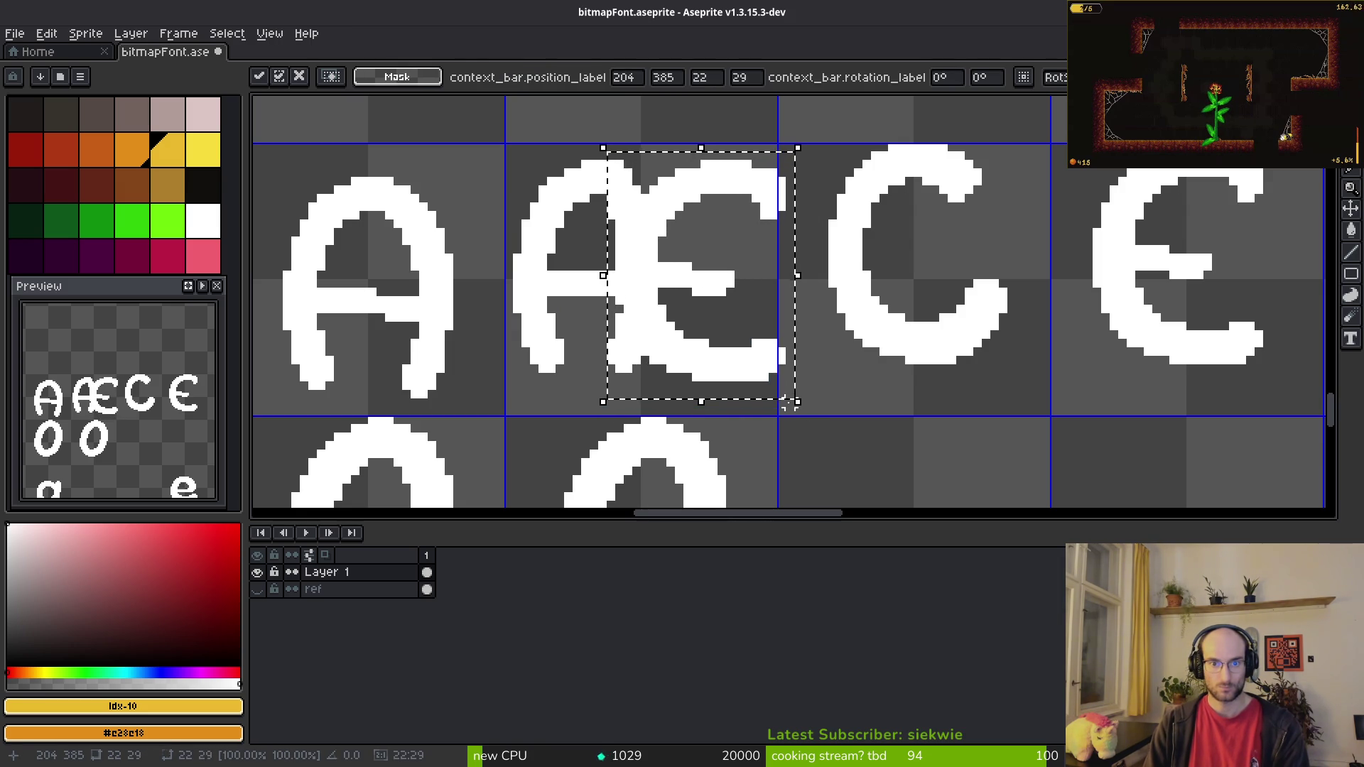
key("Down")
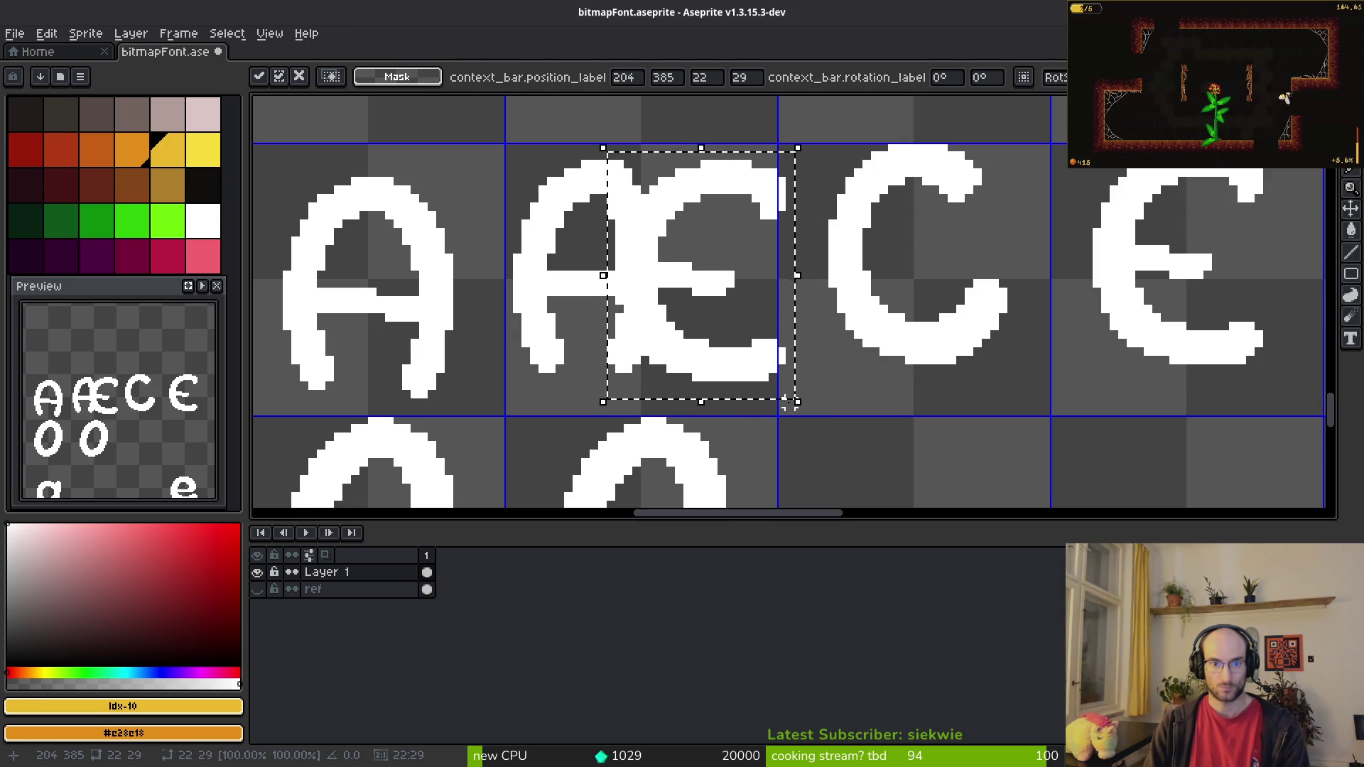
key("Left")
left_click(568, 242)
Step: Move the Æ's top-right part three pixels left and its lower-right part left
left_click_drag(472, 129, 792, 402)
left_click_drag(714, 132, 798, 241)
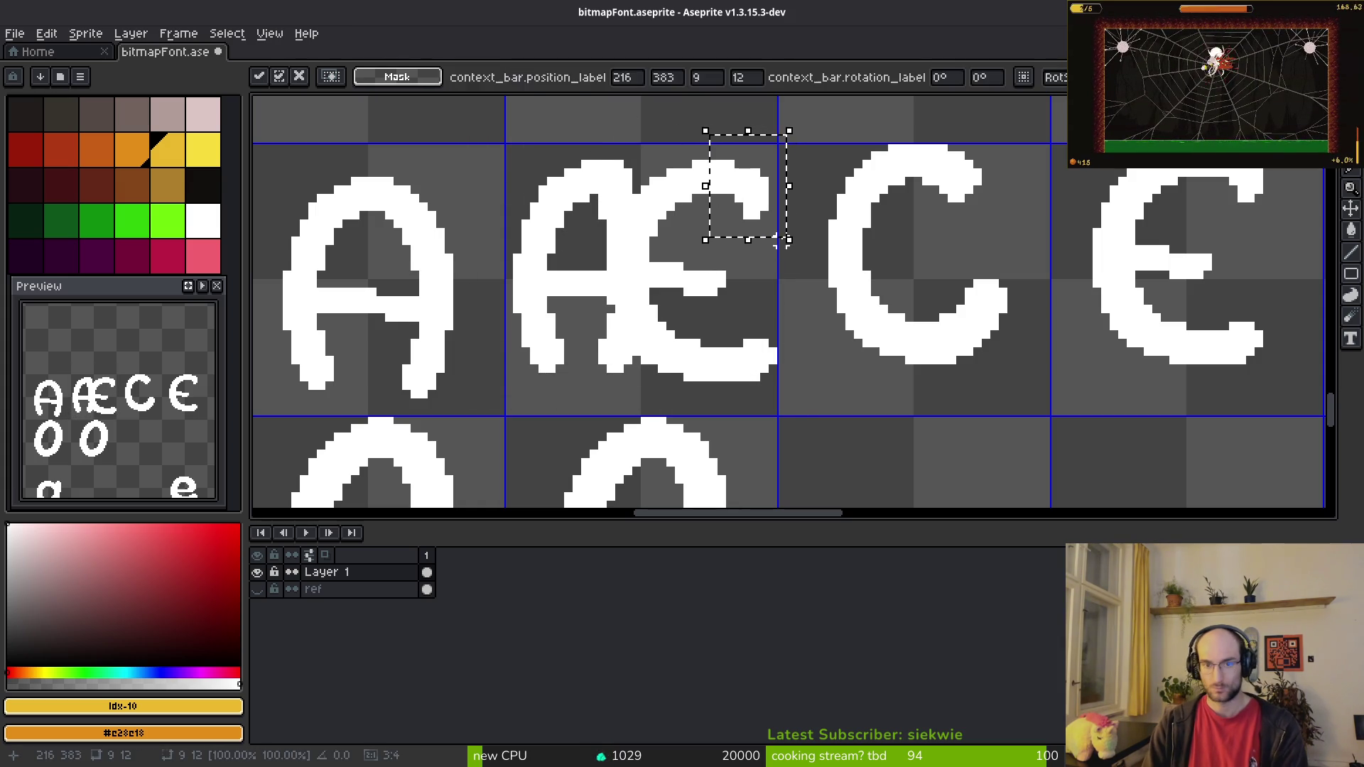
key("Left")
key("Left")
key("Left")
left_click(710, 325)
left_click_drag(701, 305, 835, 419)
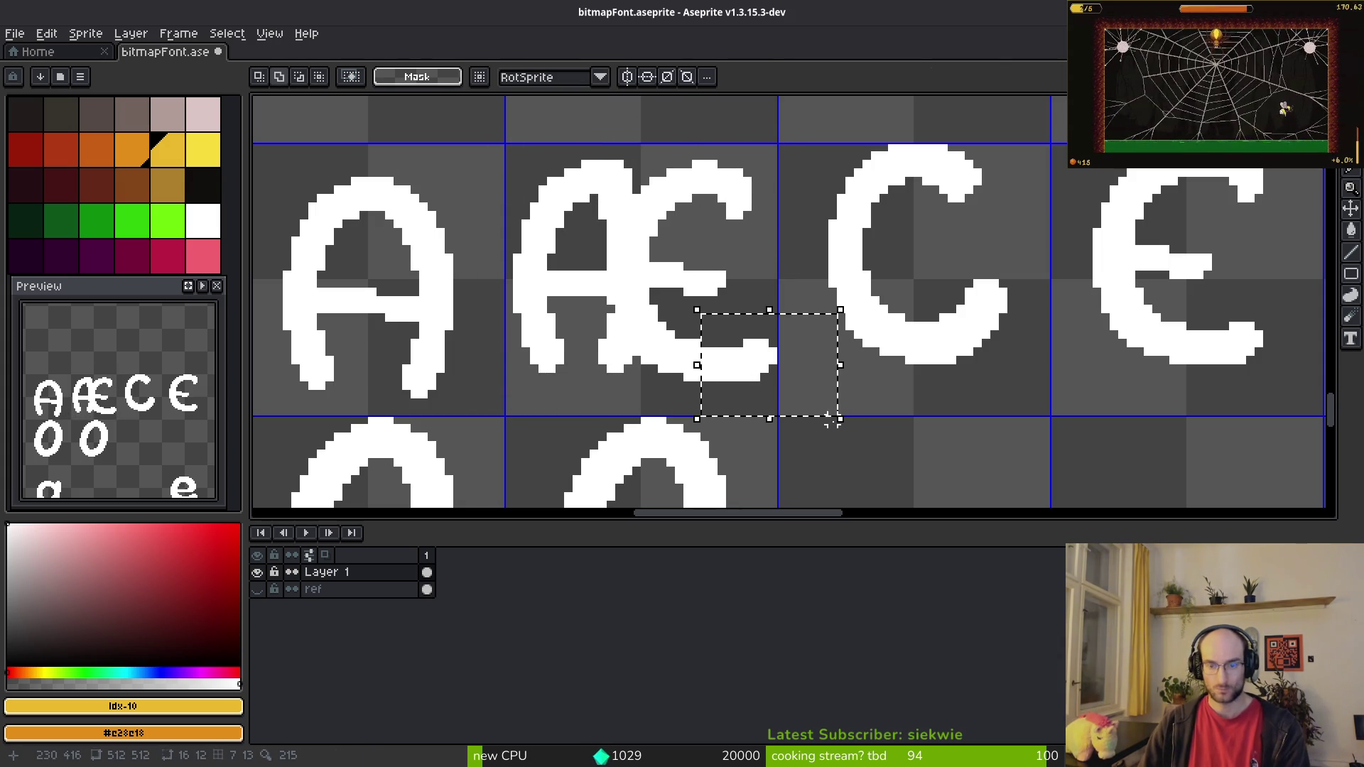
key("Left")
key("Left")
key("Left")
left_click(833, 419)
Step: Pencil white pixels down the Æ's joining stroke
scroll(833, 419, "up", 2)
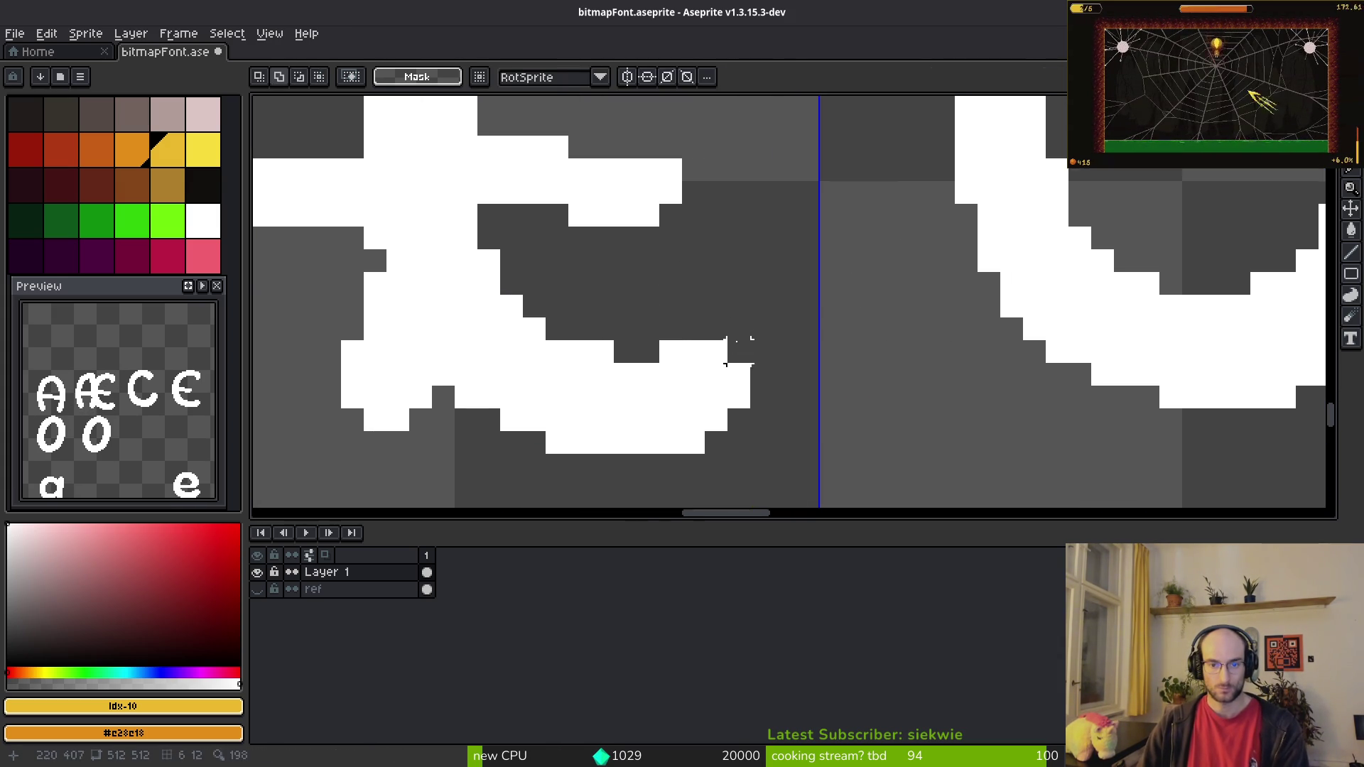
key("b")
scroll(603, 351, "down", 2)
scroll(670, 361, "up", 1)
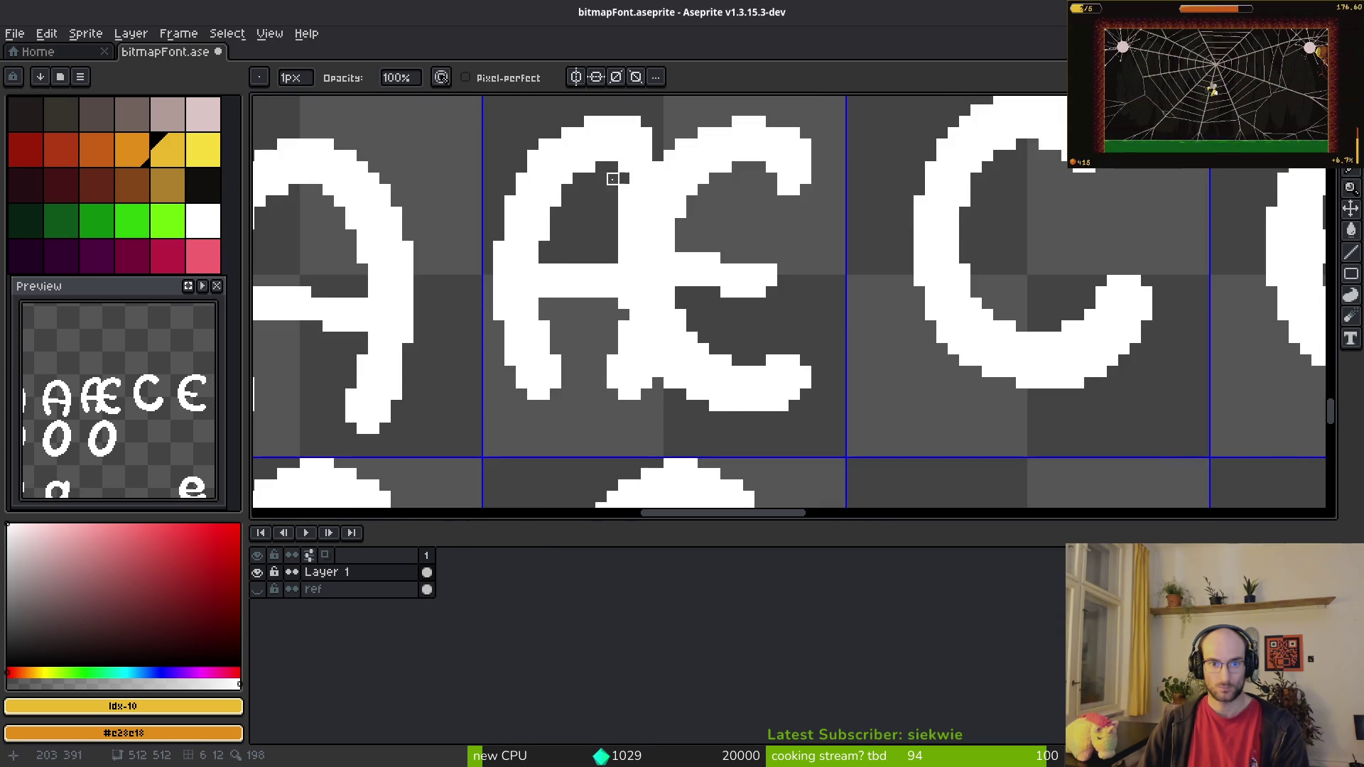
left_click_drag(623, 247, 624, 326)
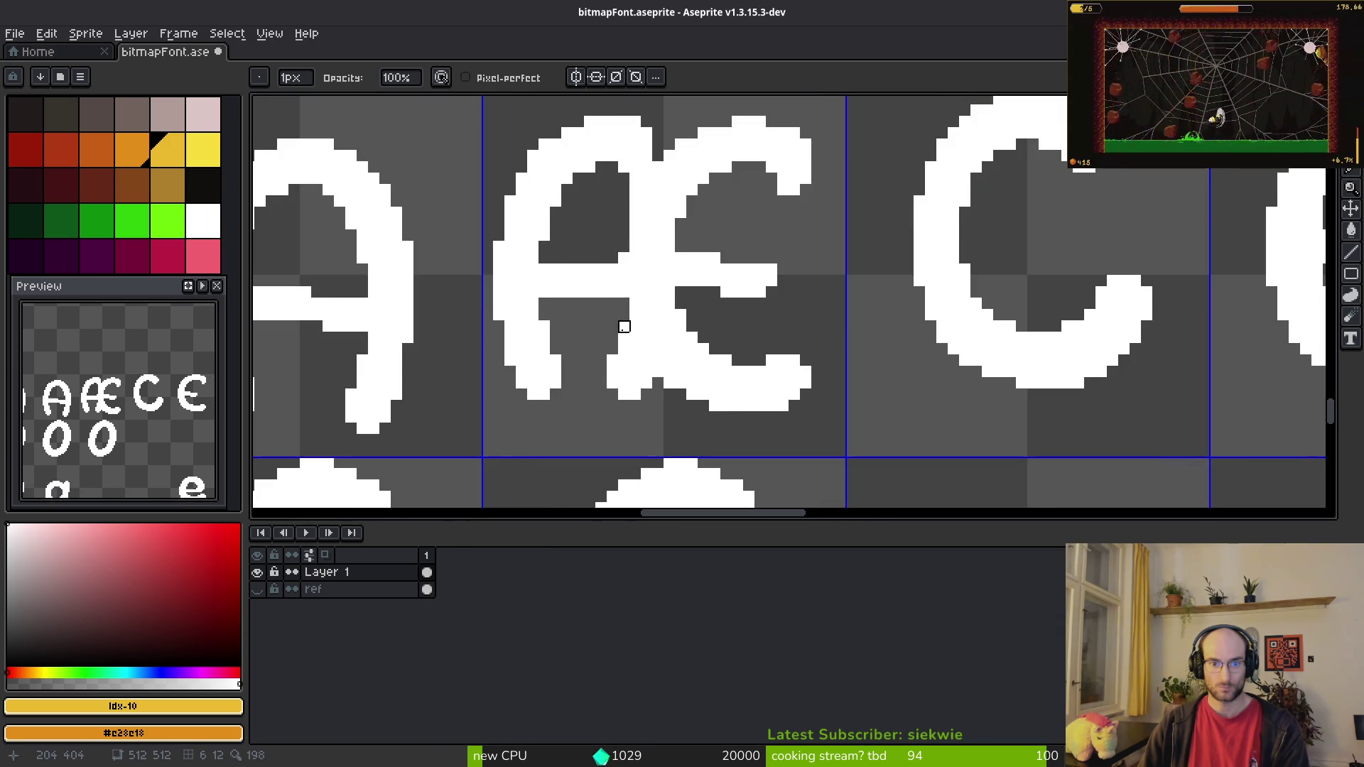
scroll(724, 363, "down", 2)
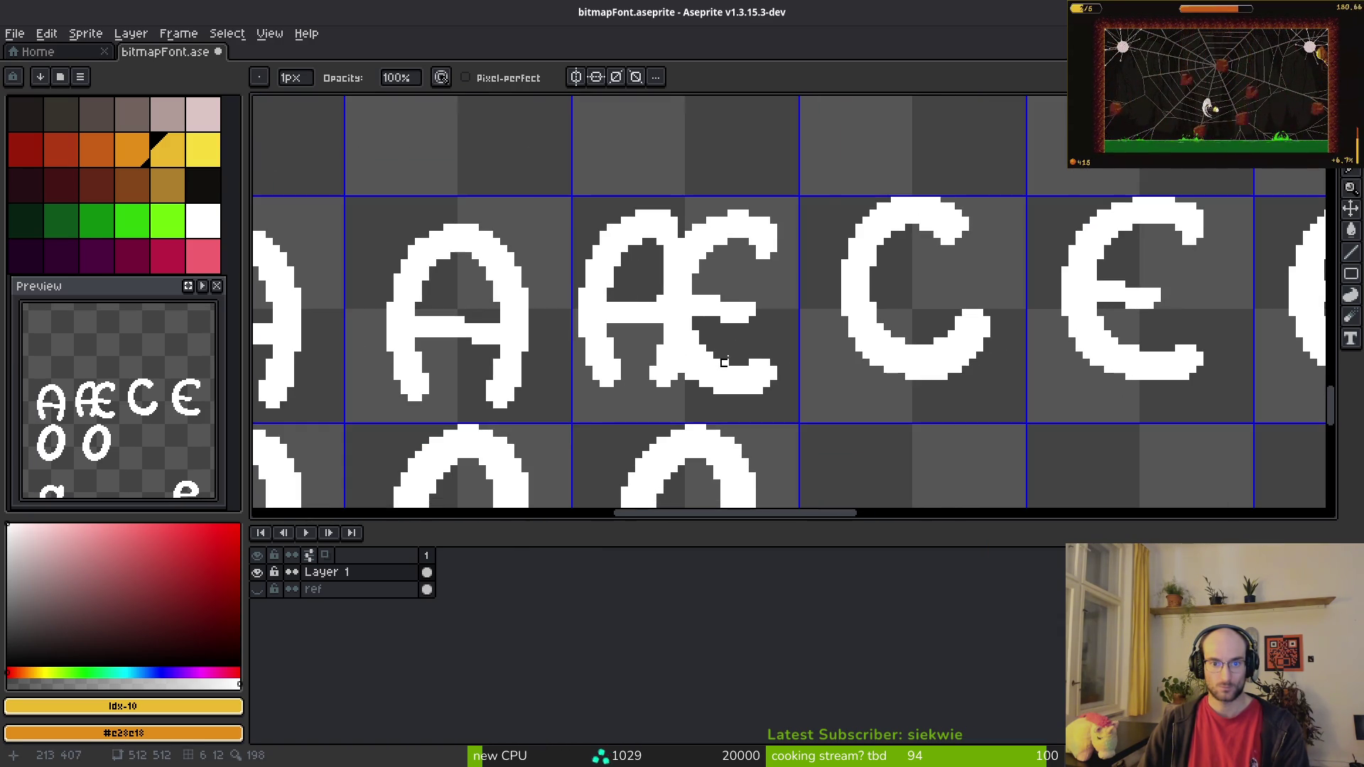
scroll(661, 201, "up", 2)
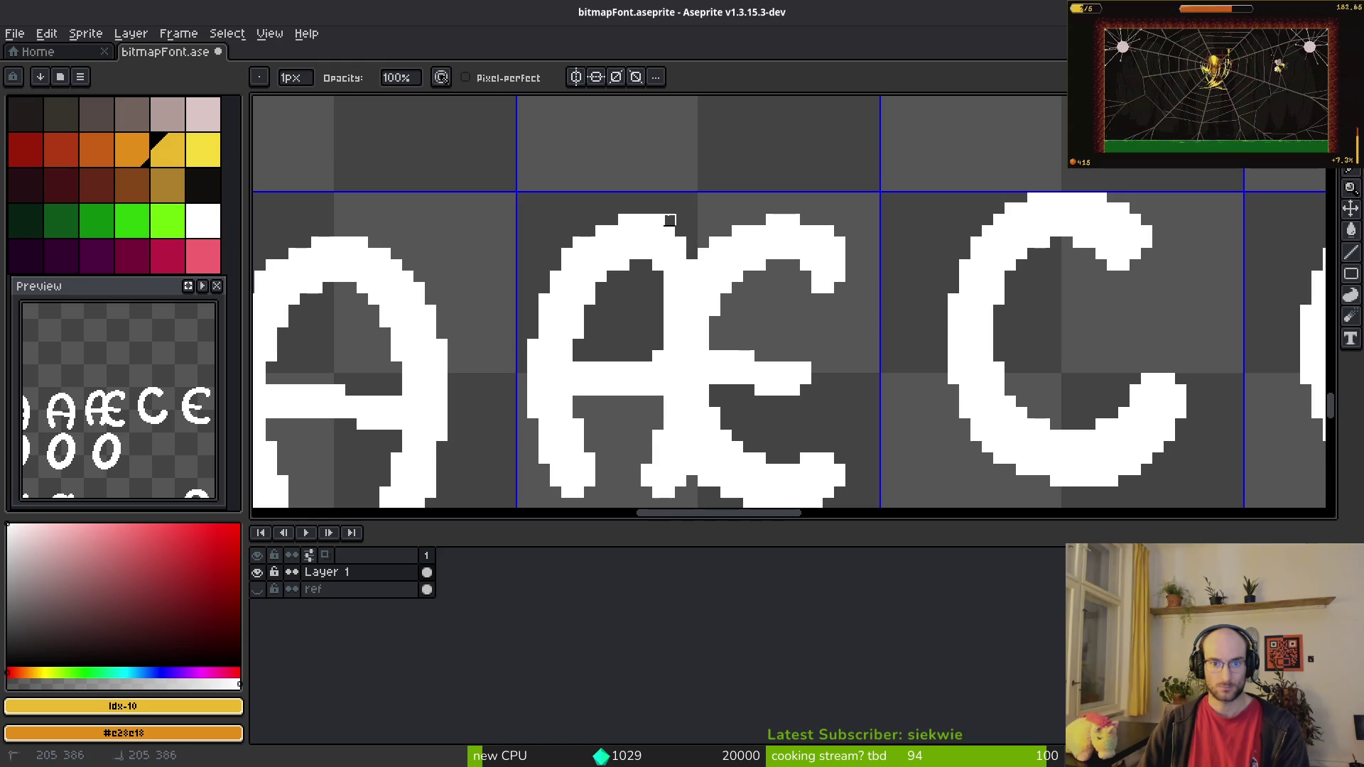
scroll(704, 209, "down", 3)
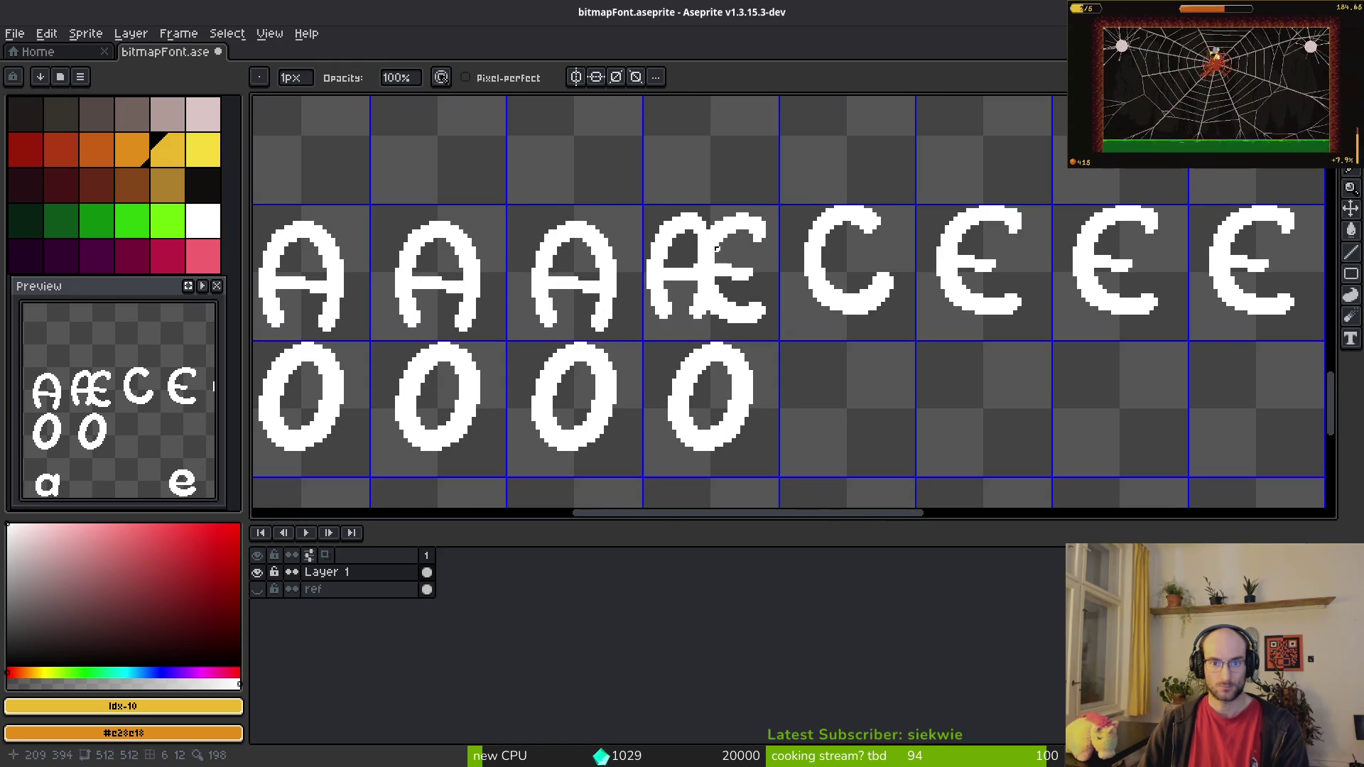
scroll(721, 249, "up", 3)
Step: Touch up the Æ's pixels with Pencil and Eraser, then clear the selection around it
key("b")
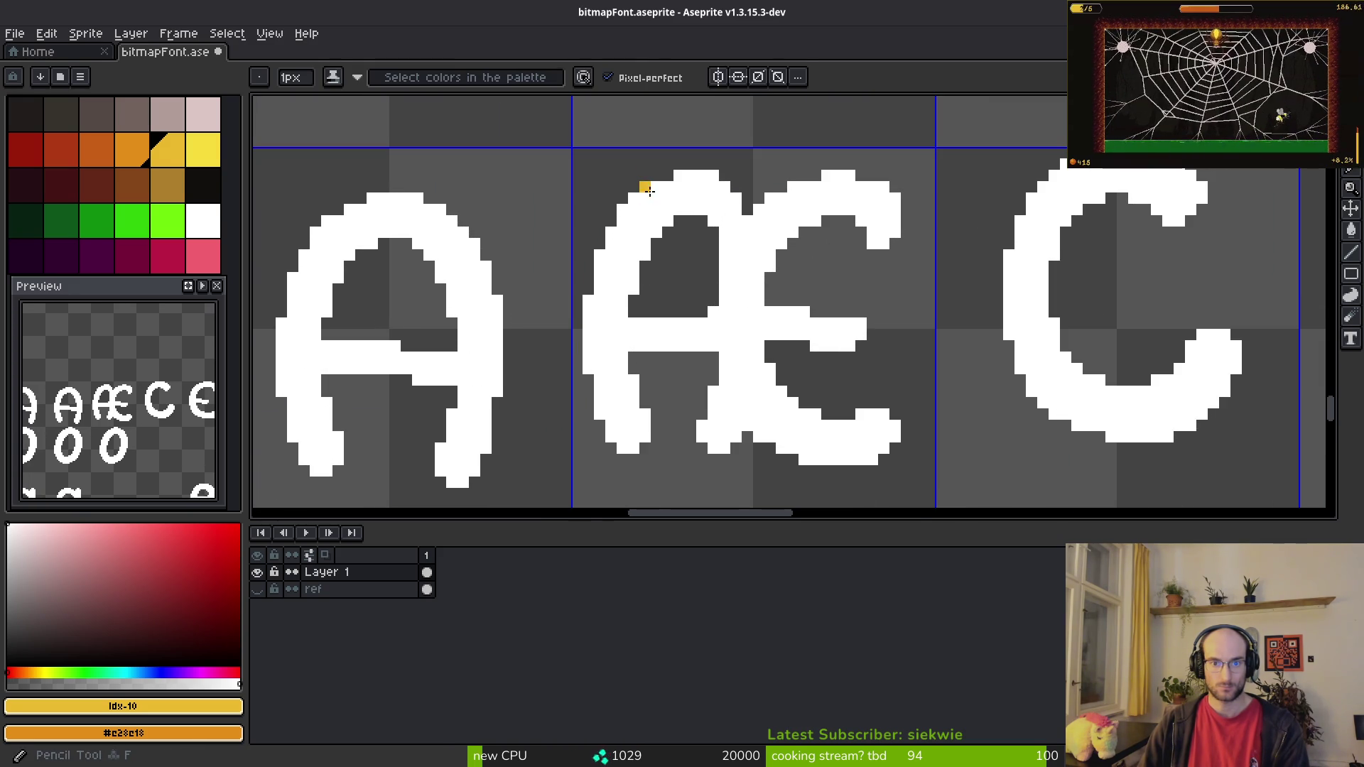
scroll(757, 295, "down", 3)
scroll(716, 260, "up", 3)
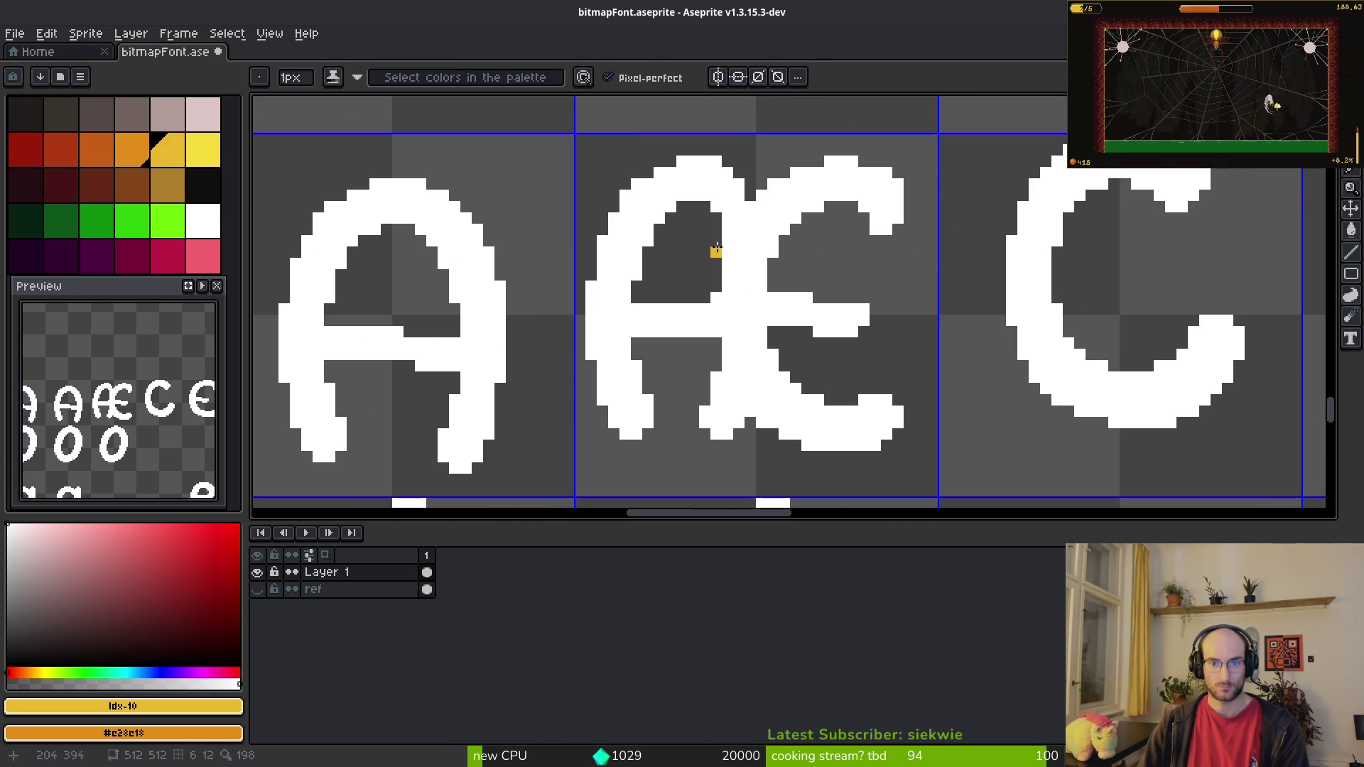
key("e")
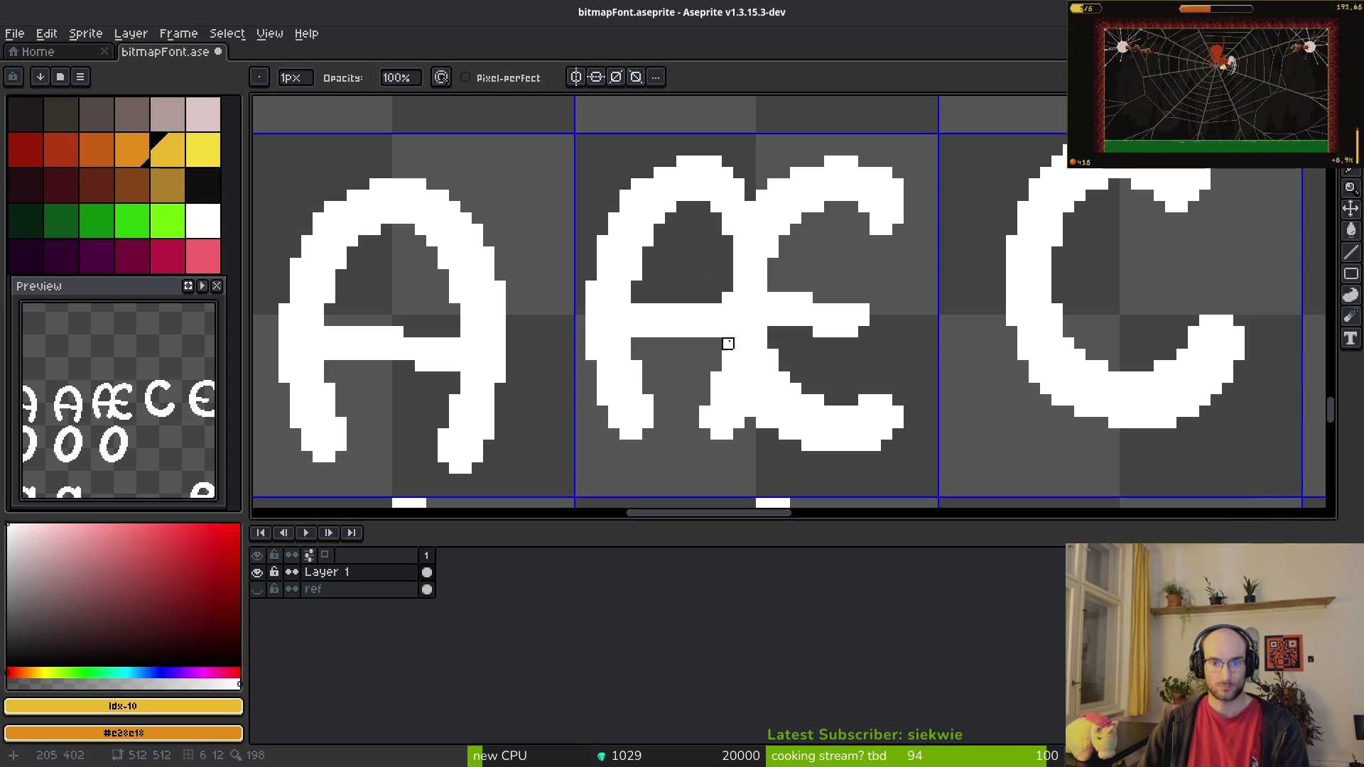
scroll(773, 378, "down", 3)
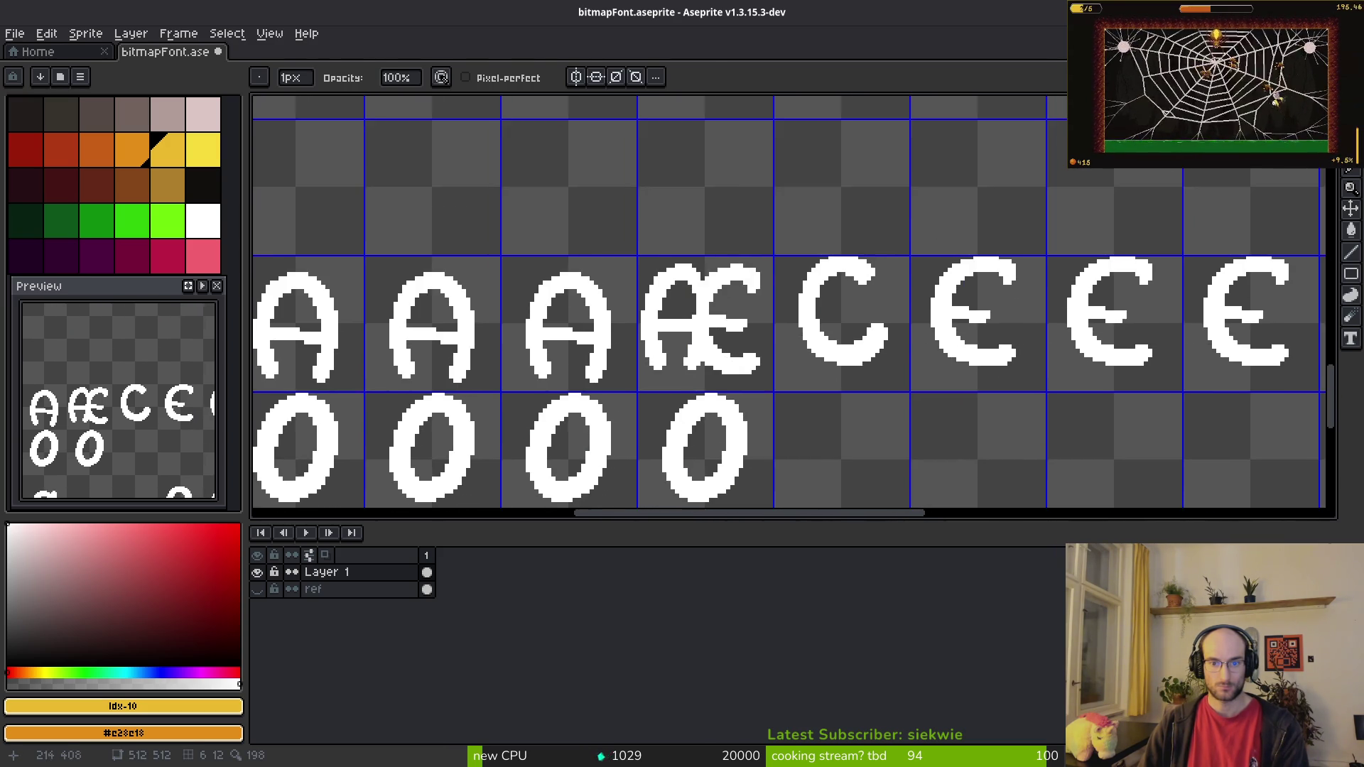
scroll(650, 253, "up", 2)
key("m")
left_click_drag(616, 227, 869, 473)
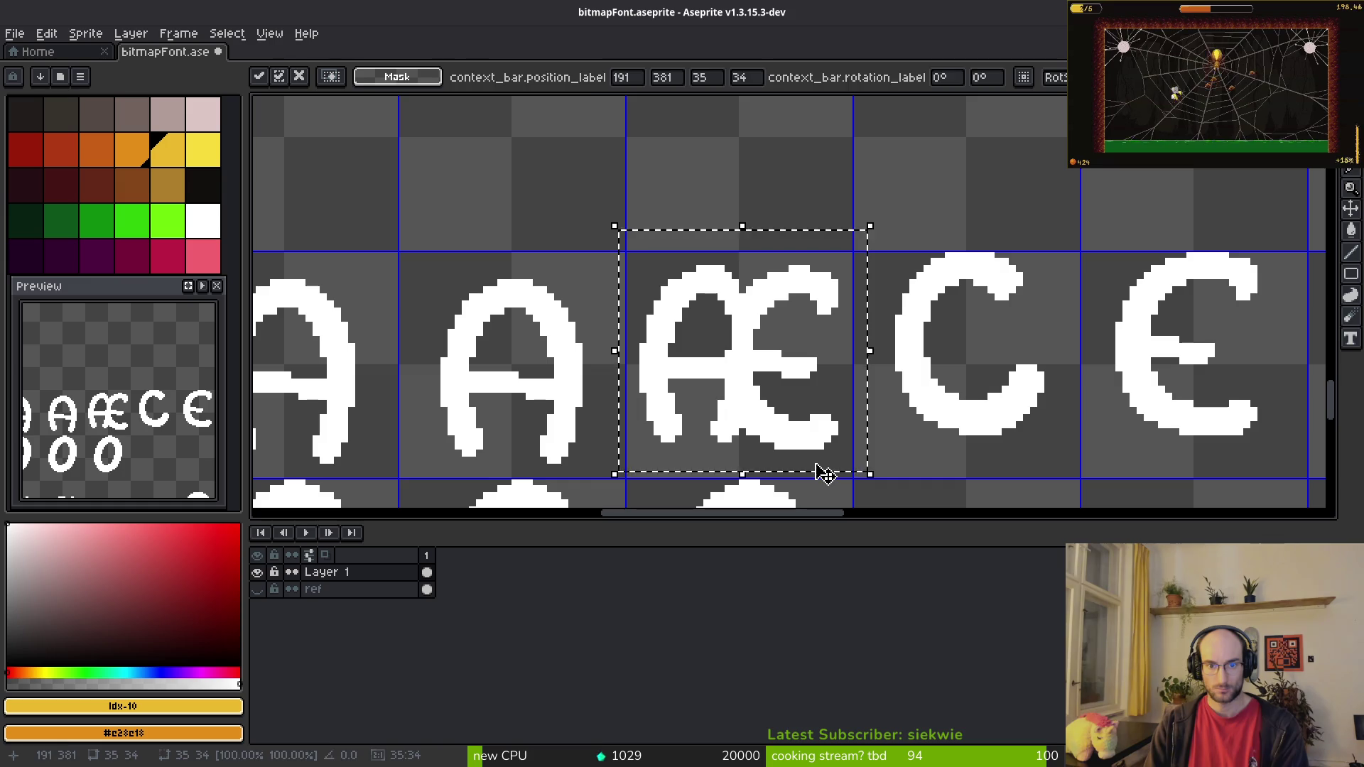
key("ctrl+d")
Step: Pan the sheet to bring the punctuation and digit rows into view
scroll(824, 342, "up", 4)
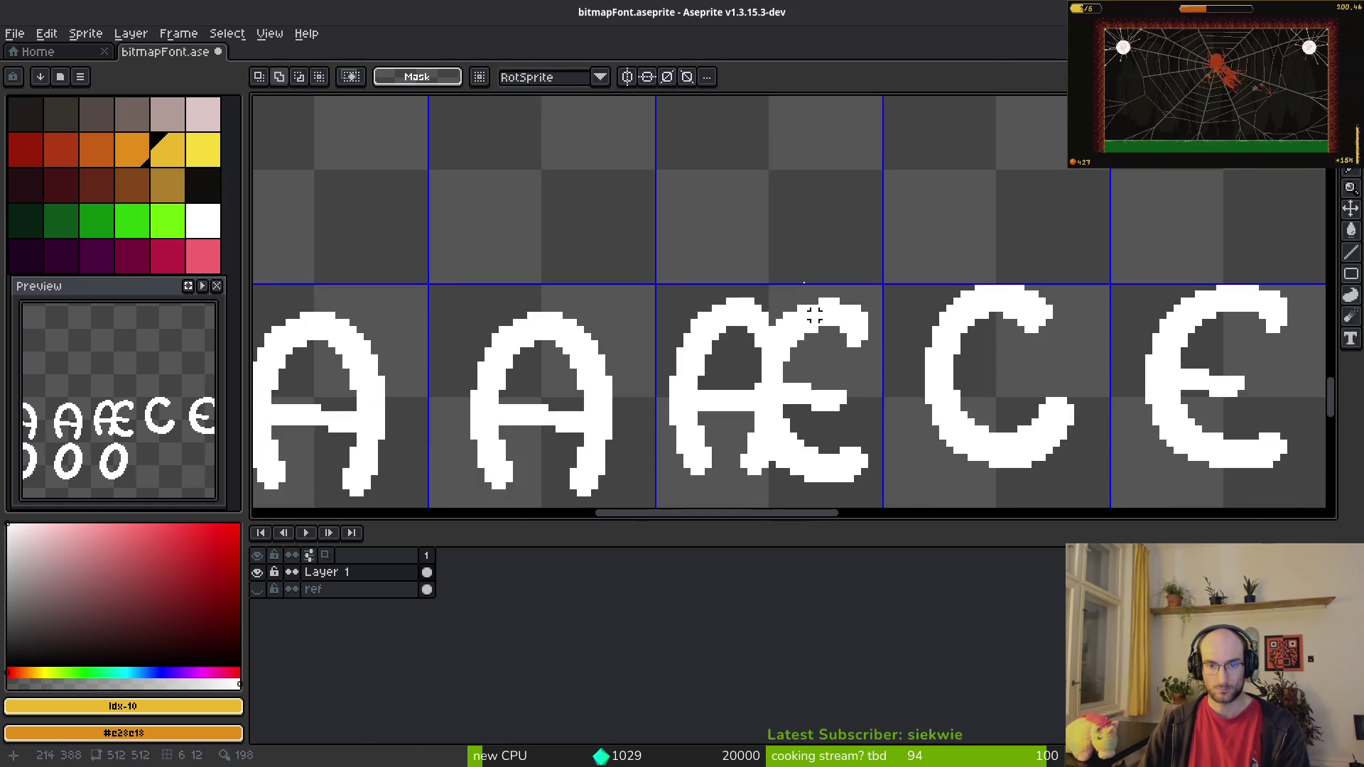
scroll(822, 344, "down", 3)
mouse_move(822, 344)
left_mouse_down()
mouse_move(889, 412)
mouse_move(967, 256)
mouse_move(654, 335)
mouse_move(920, 285)
left_mouse_up()
scroll(654, 335, "up", 2)
scroll(682, 303, "down", 4)
scroll(744, 282, "up", 4)
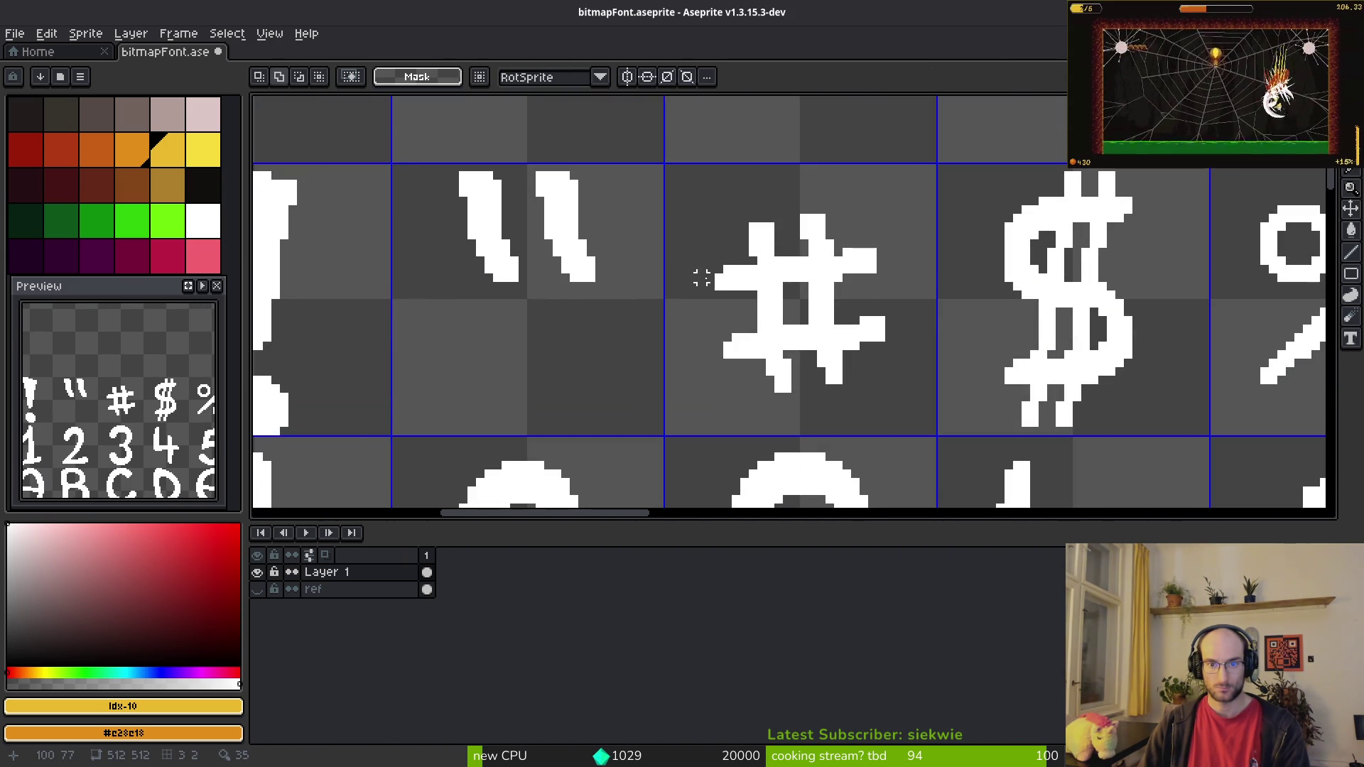
scroll(668, 278, "down", 2)
scroll(752, 307, "up", 2)
scroll(570, 310, "down", 2)
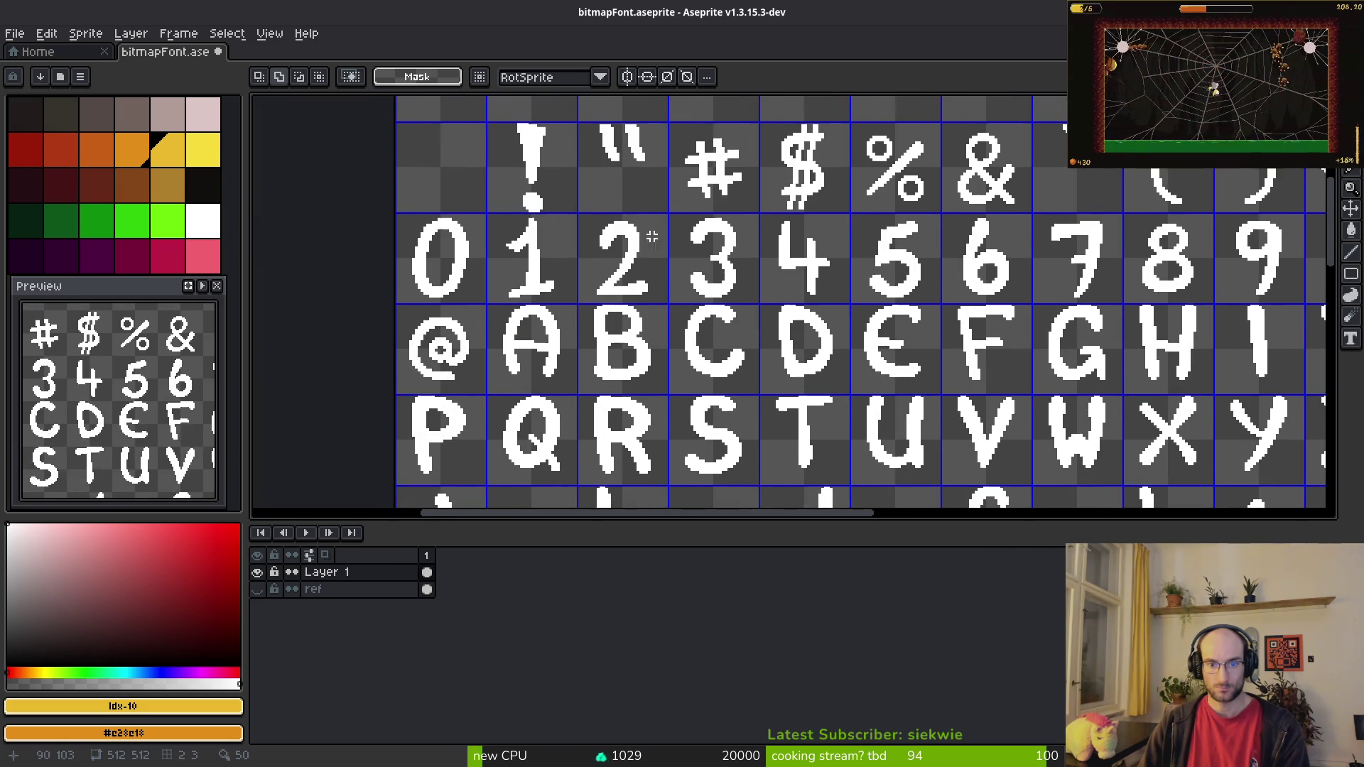
scroll(484, 264, "down", 3)
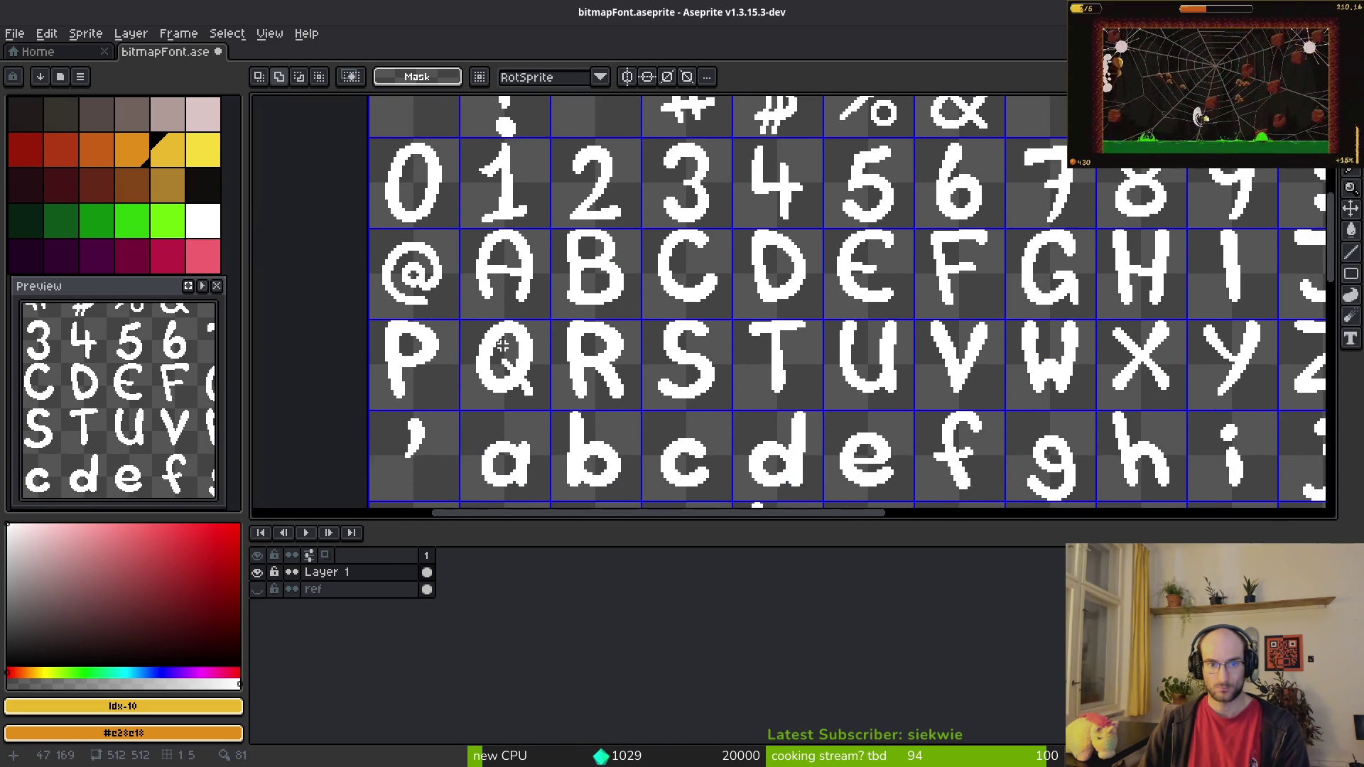
scroll(375, 207, "up", 2)
scroll(367, 234, "down", 9)
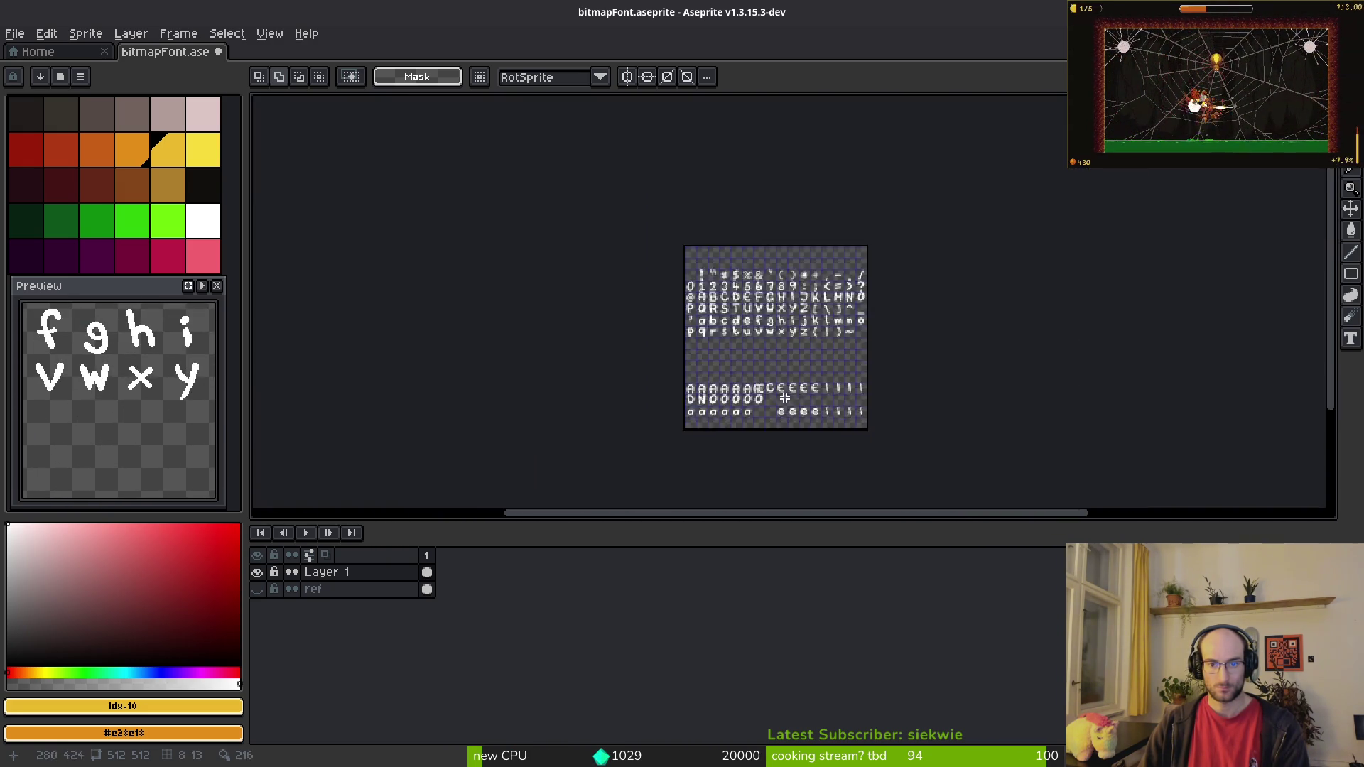
scroll(721, 318, "up", 7)
scroll(763, 169, "up", 3)
Step: Nudge the Æ's upper-right part and lower-right stroke one pixel left
left_click_drag(752, 128, 913, 374)
left_click(874, 376)
mouse_move(724, 131)
left_mouse_down()
mouse_move(802, 381)
mouse_move(913, 374)
left_mouse_up()
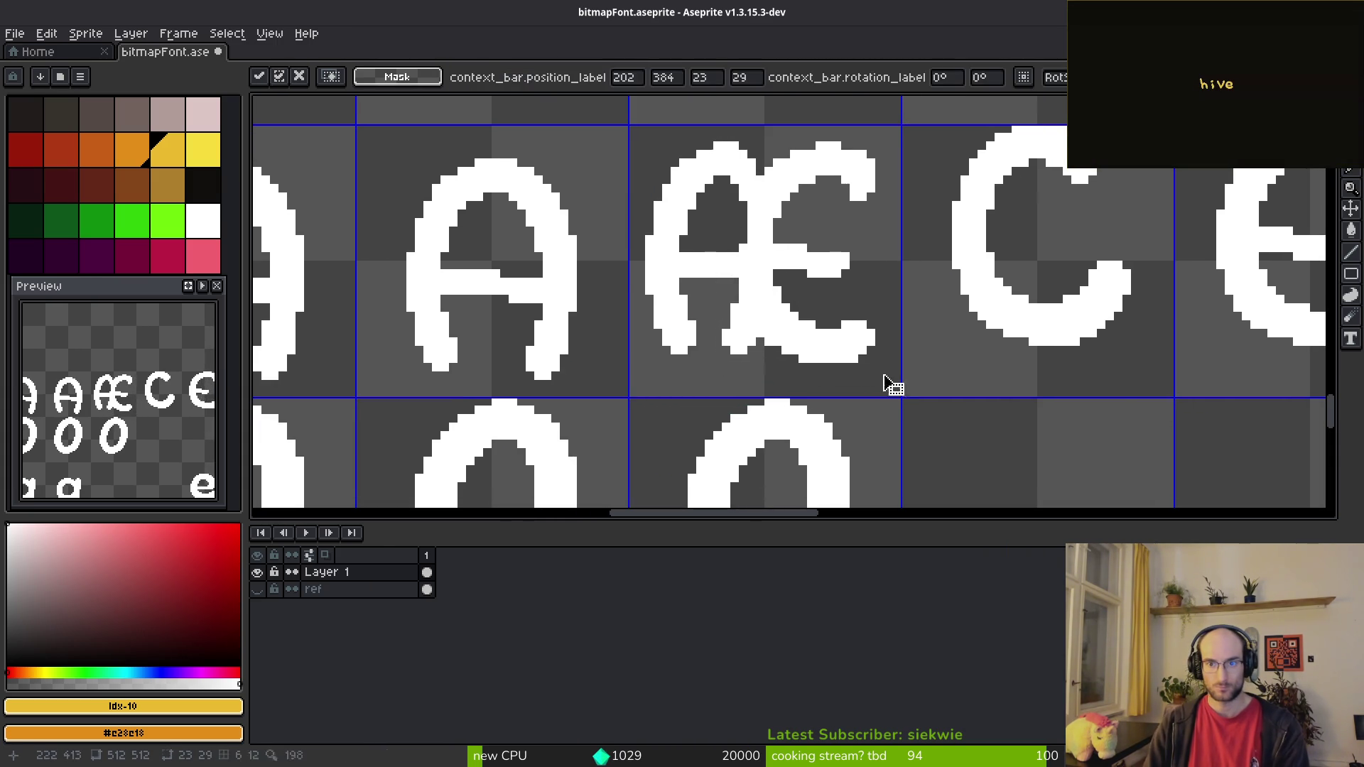
left_click(888, 381)
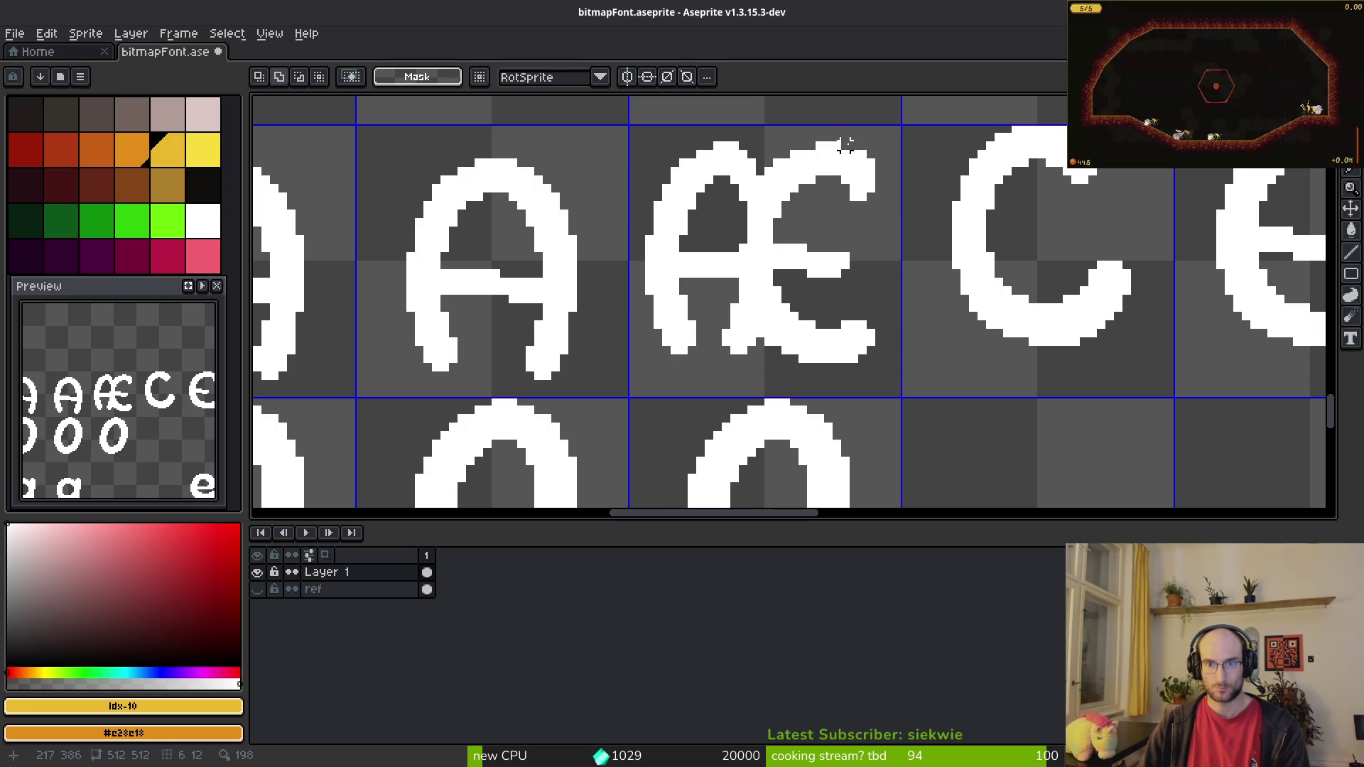
scroll(846, 144, "up", 1)
mouse_move(792, 146)
left_mouse_down()
mouse_move(924, 269)
mouse_move(894, 261)
left_mouse_up()
key("ctrl+d")
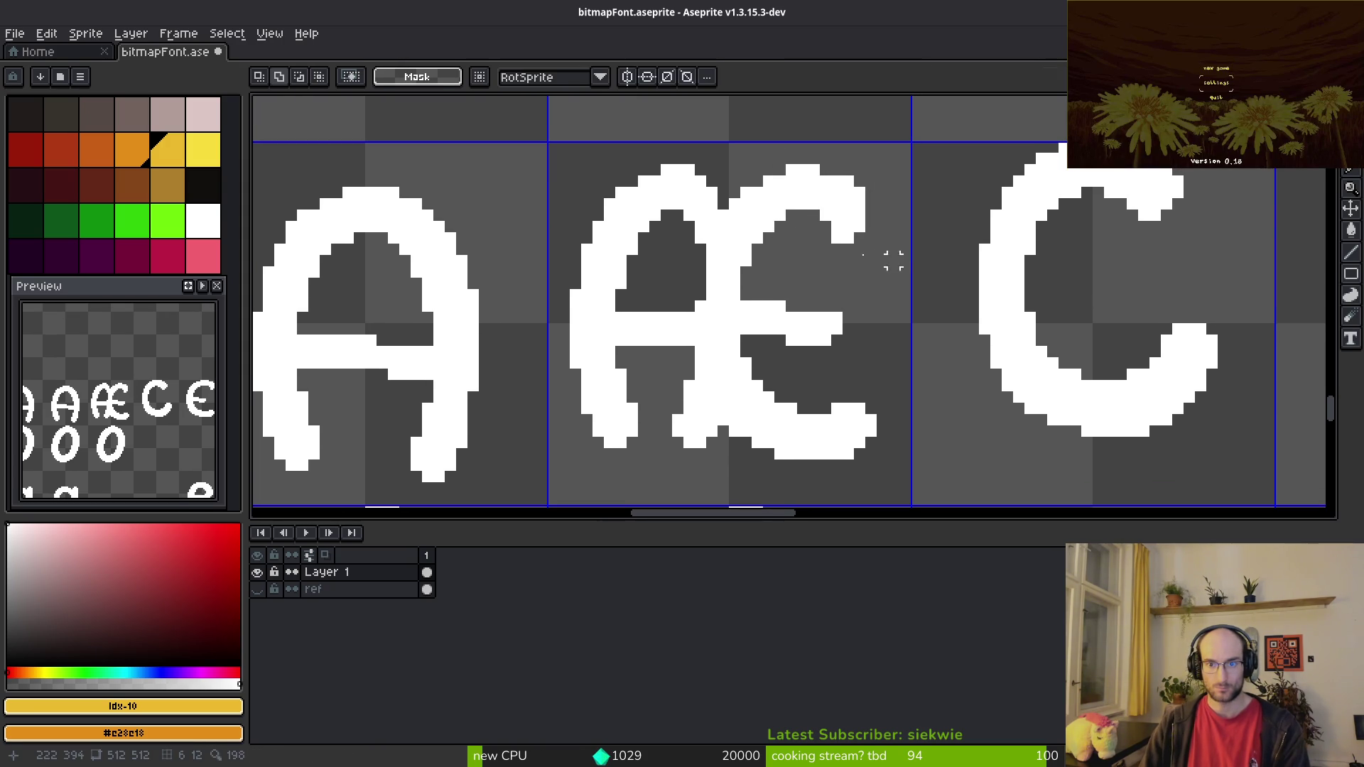
mouse_move(786, 387)
left_mouse_down()
mouse_move(970, 497)
mouse_move(927, 474)
left_mouse_up()
key("ctrl+d")
left_click_drag(836, 477, 903, 446)
Step: Nudge the Æ's left part one pixel right
mouse_move(597, 140)
left_mouse_down()
mouse_move(668, 359)
mouse_move(721, 447)
mouse_move(710, 451)
left_mouse_up()
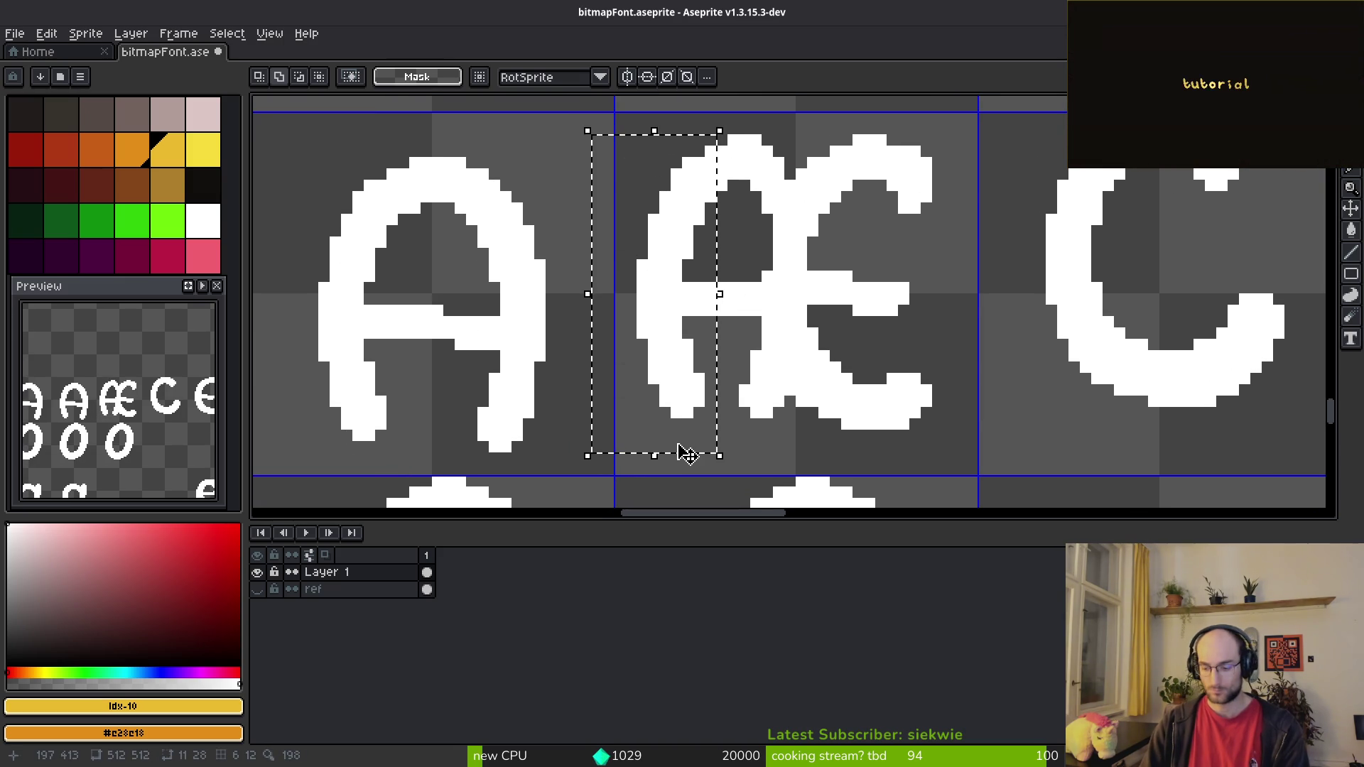
key("Right")
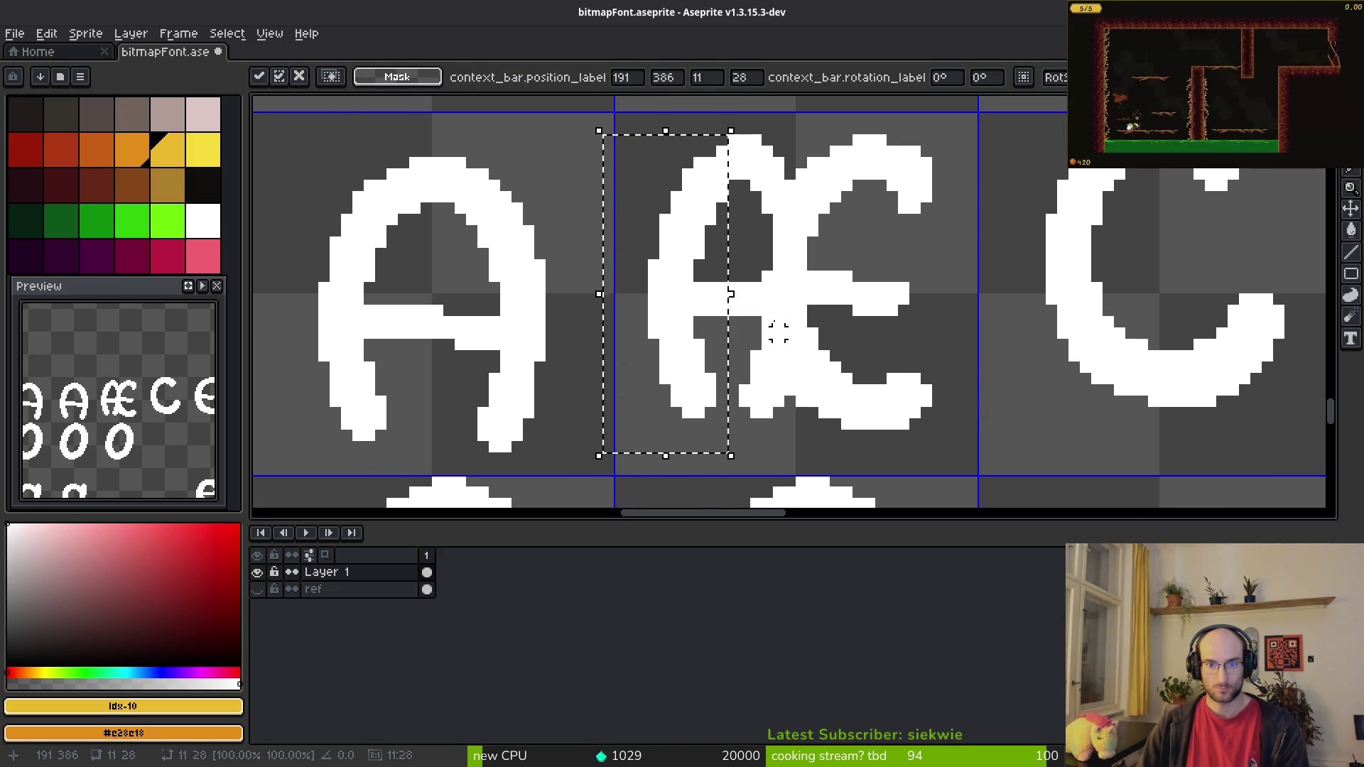
key("ctrl+d")
scroll(801, 284, "down", 2)
scroll(801, 285, "up", 2)
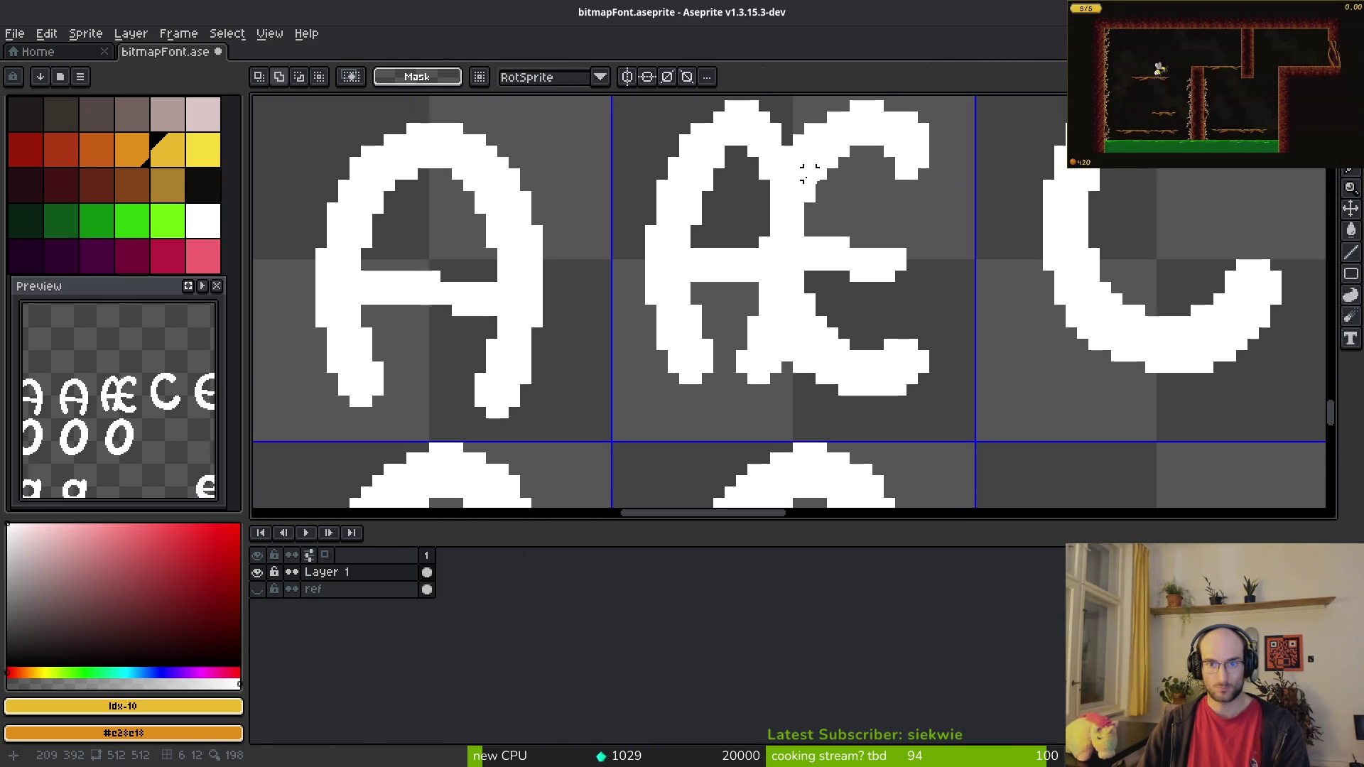
scroll(789, 206, "down", 1)
scroll(780, 243, "up", 1)
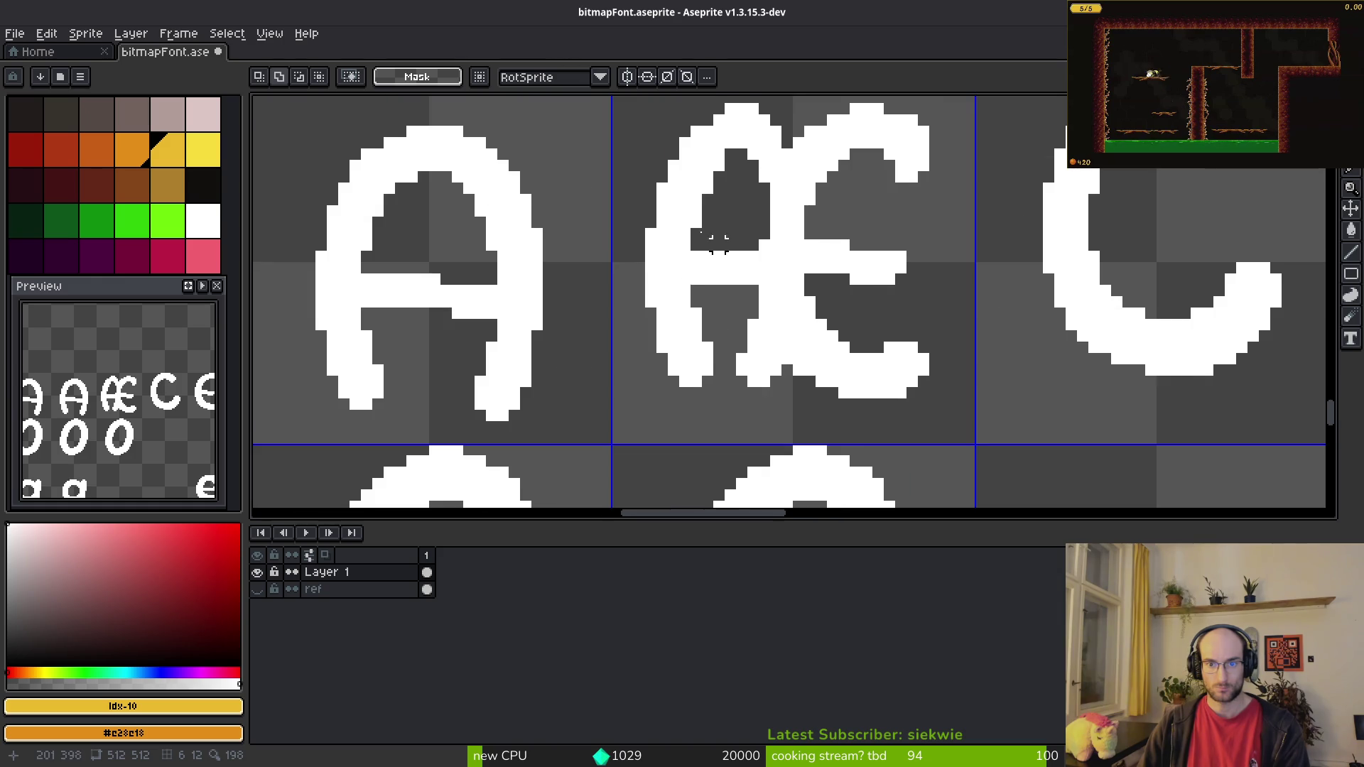
Step: Undo a bad nudge and shift the Æ's left half right to join the right half
left_click_drag(587, 115, 796, 476)
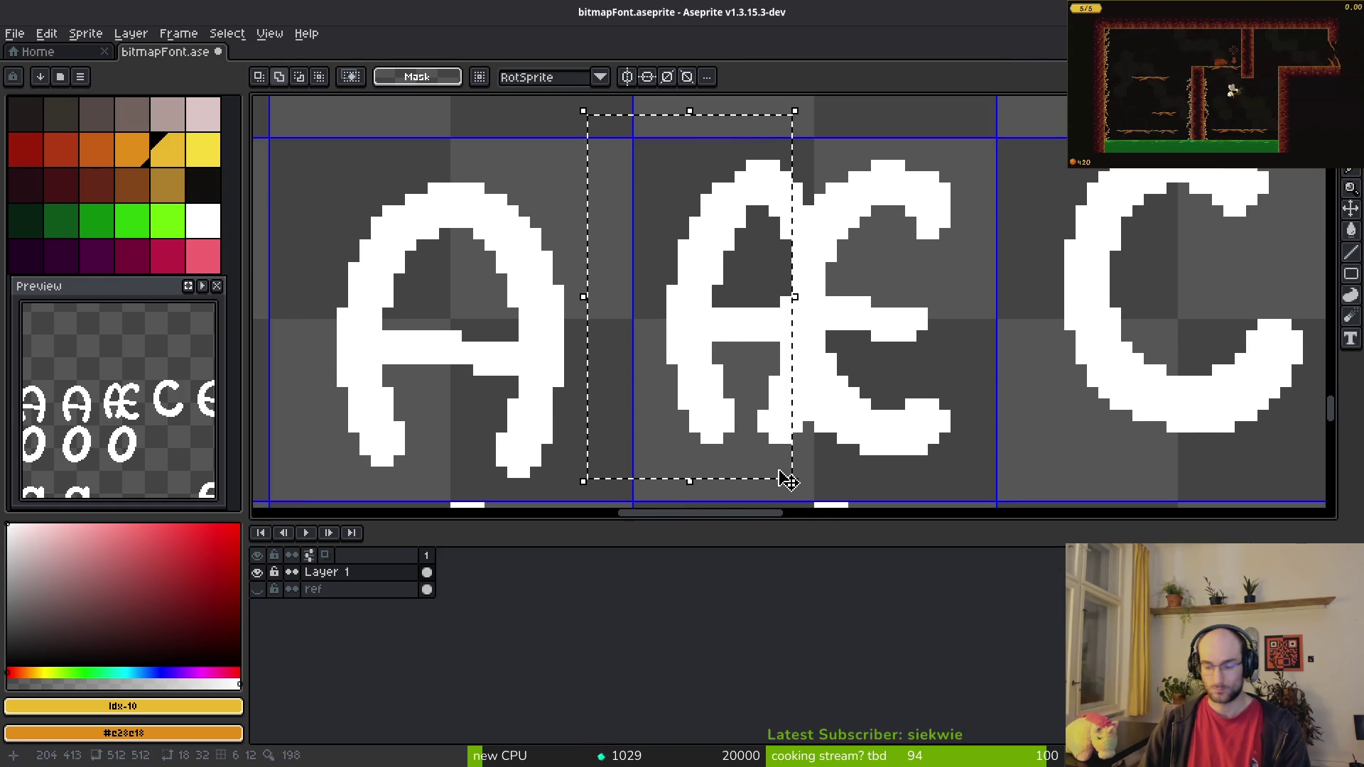
key("Right")
key("ctrl+d")
scroll(930, 371, "down", 6)
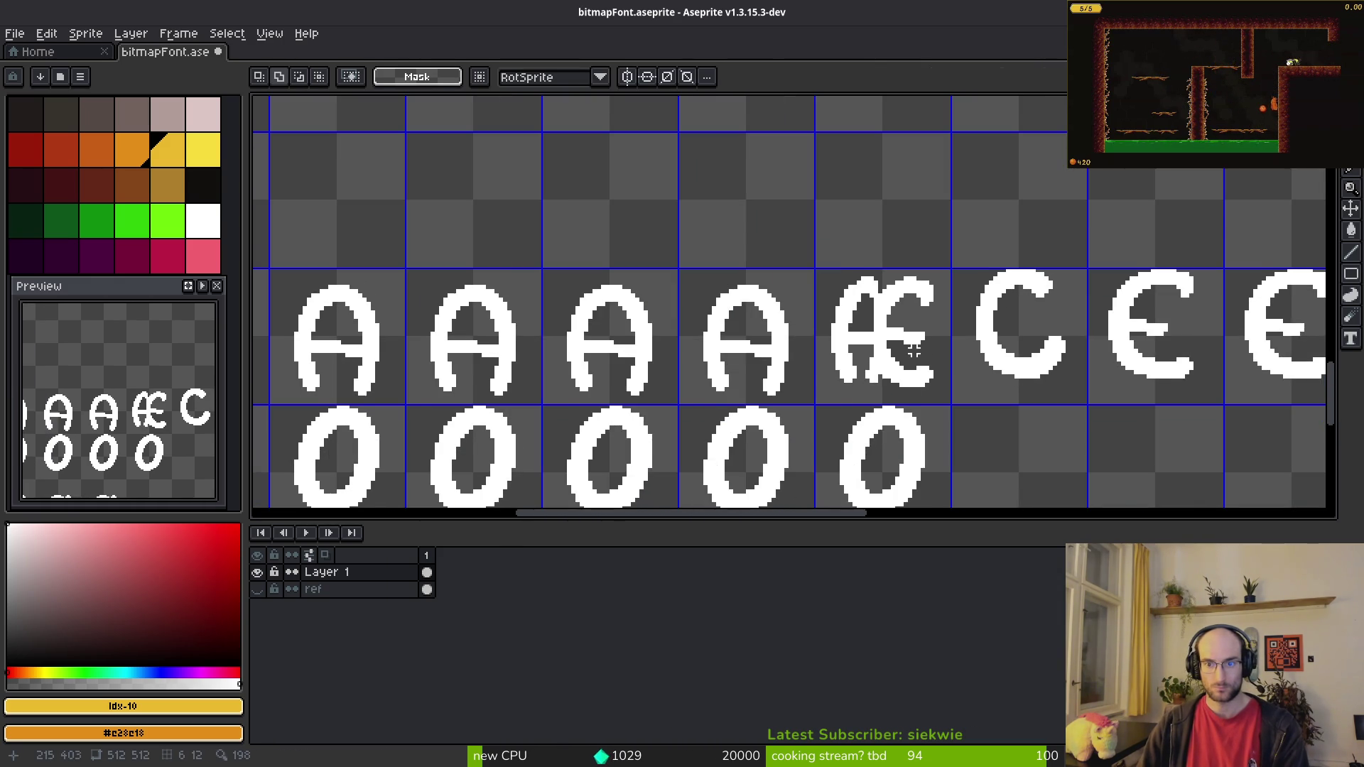
scroll(931, 370, "up", 6)
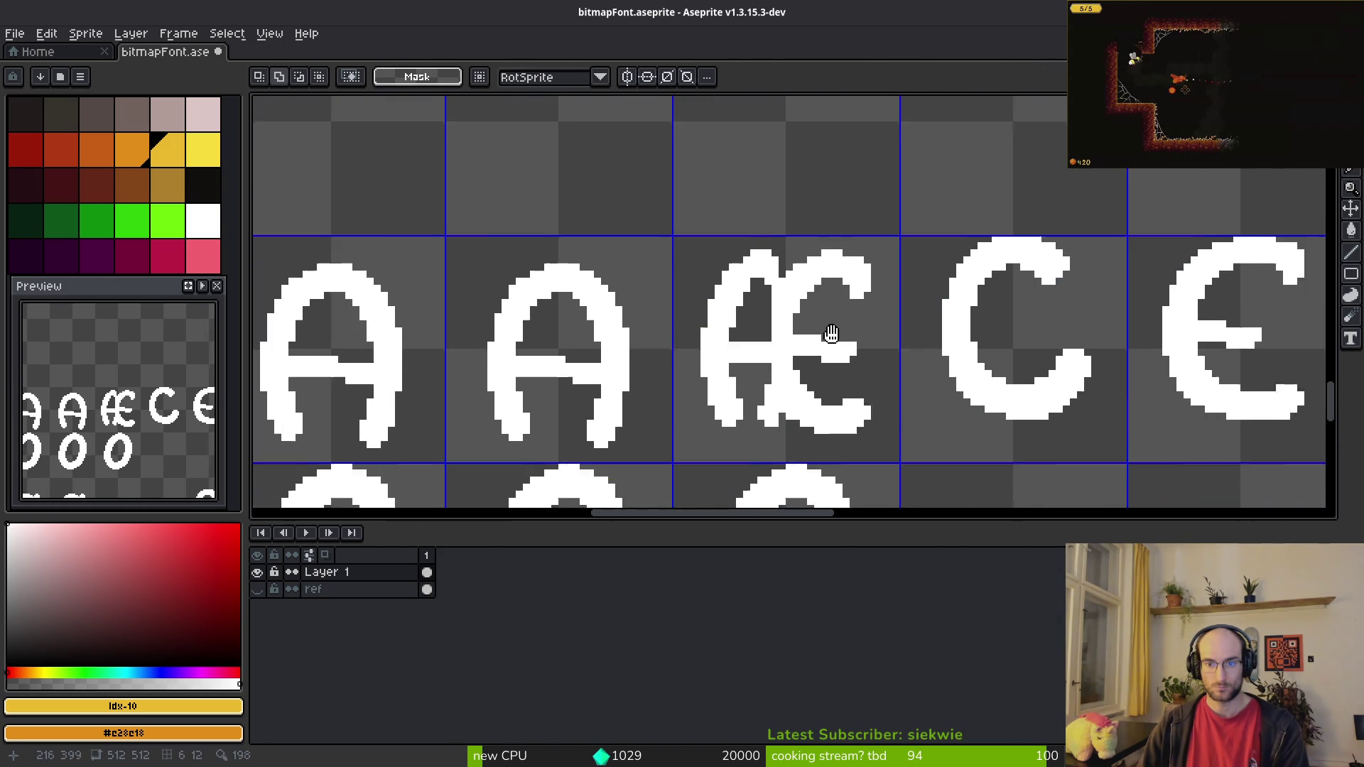
key("ctrl+z")
key("ctrl+z")
key("ctrl+d")
left_click_drag(555, 151, 754, 465)
key("Right")
key("ctrl+d")
Step: Add a white pixel at the top-right of the Æ's crossbar
scroll(770, 387, "up", 2)
key("e")
scroll(837, 434, "down", 2)
scroll(781, 321, "up", 2)
key("b")
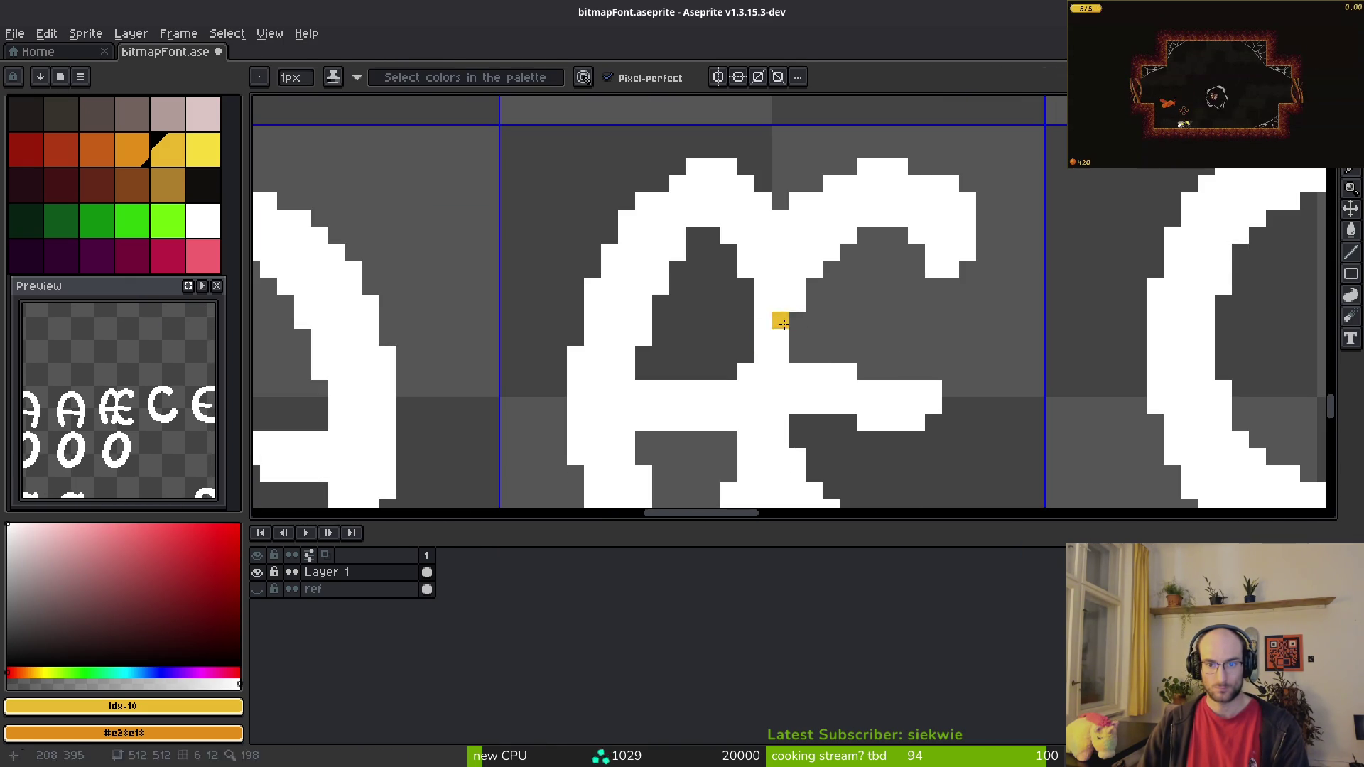
left_click(793, 323, "alt")
left_click(832, 355)
left_click_drag(831, 354, 757, 240)
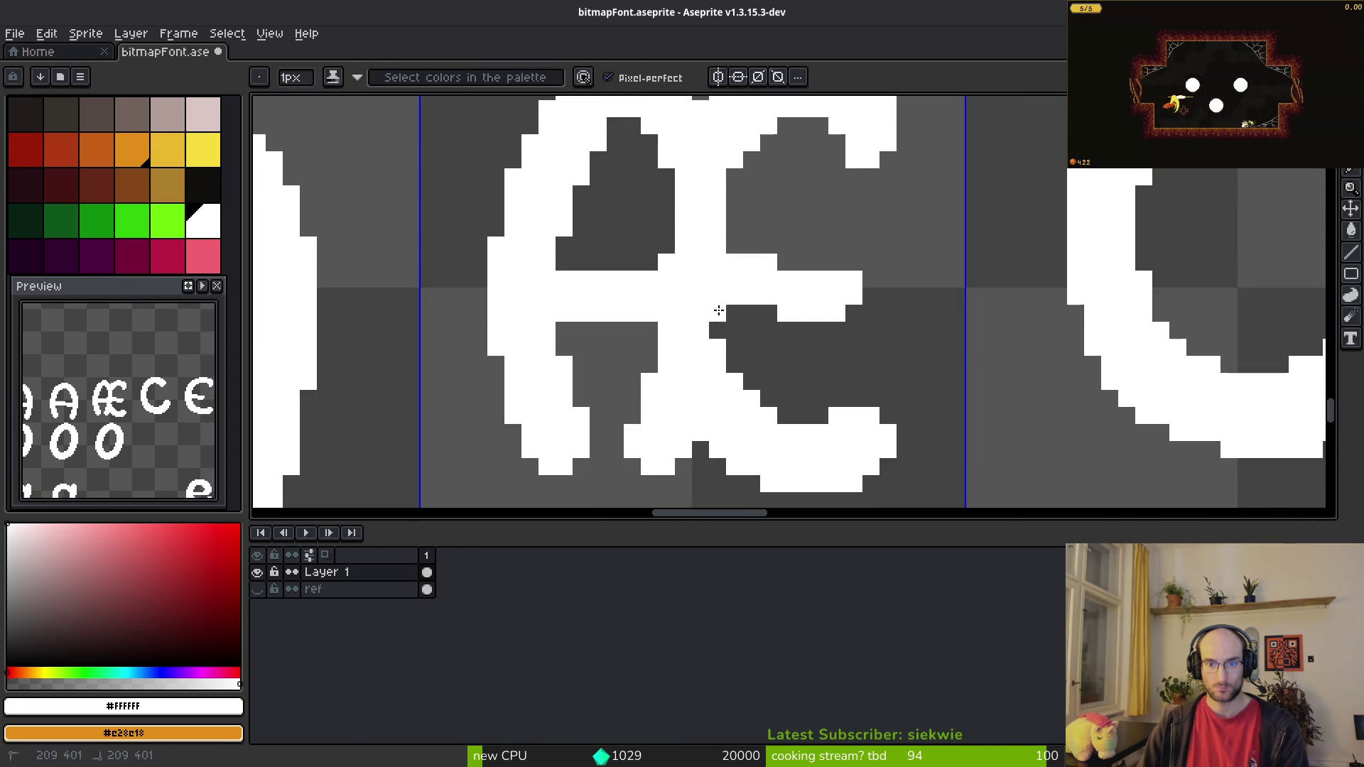
scroll(740, 162, "down", 3)
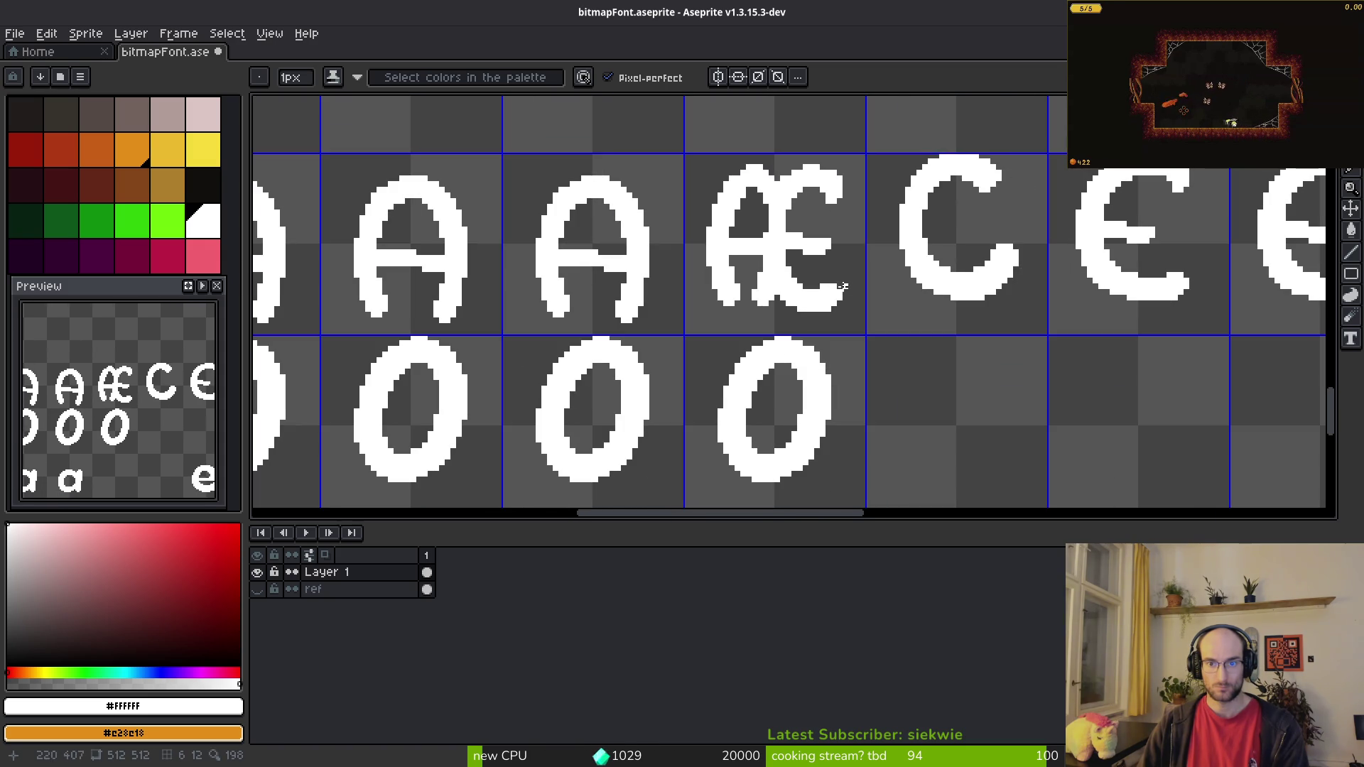
scroll(852, 287, "up", 2)
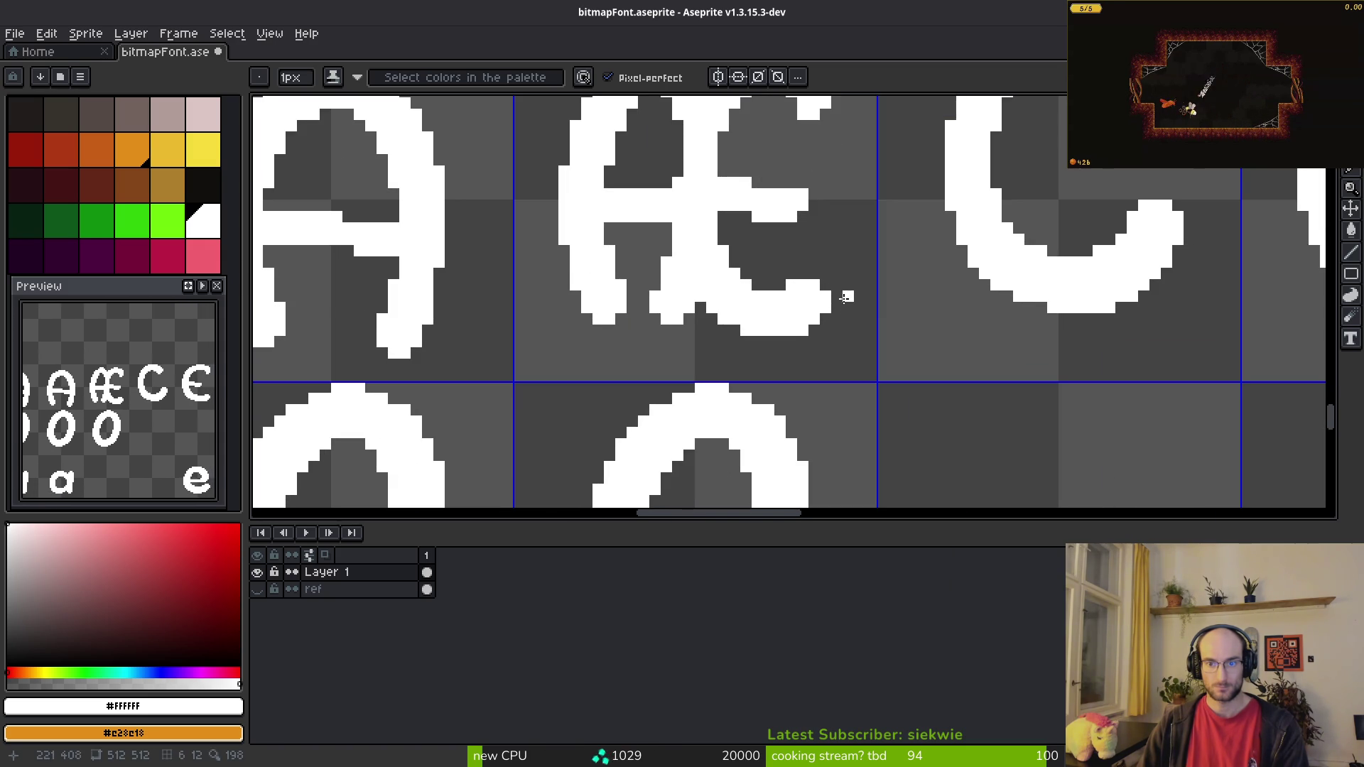
scroll(755, 305, "down", 2)
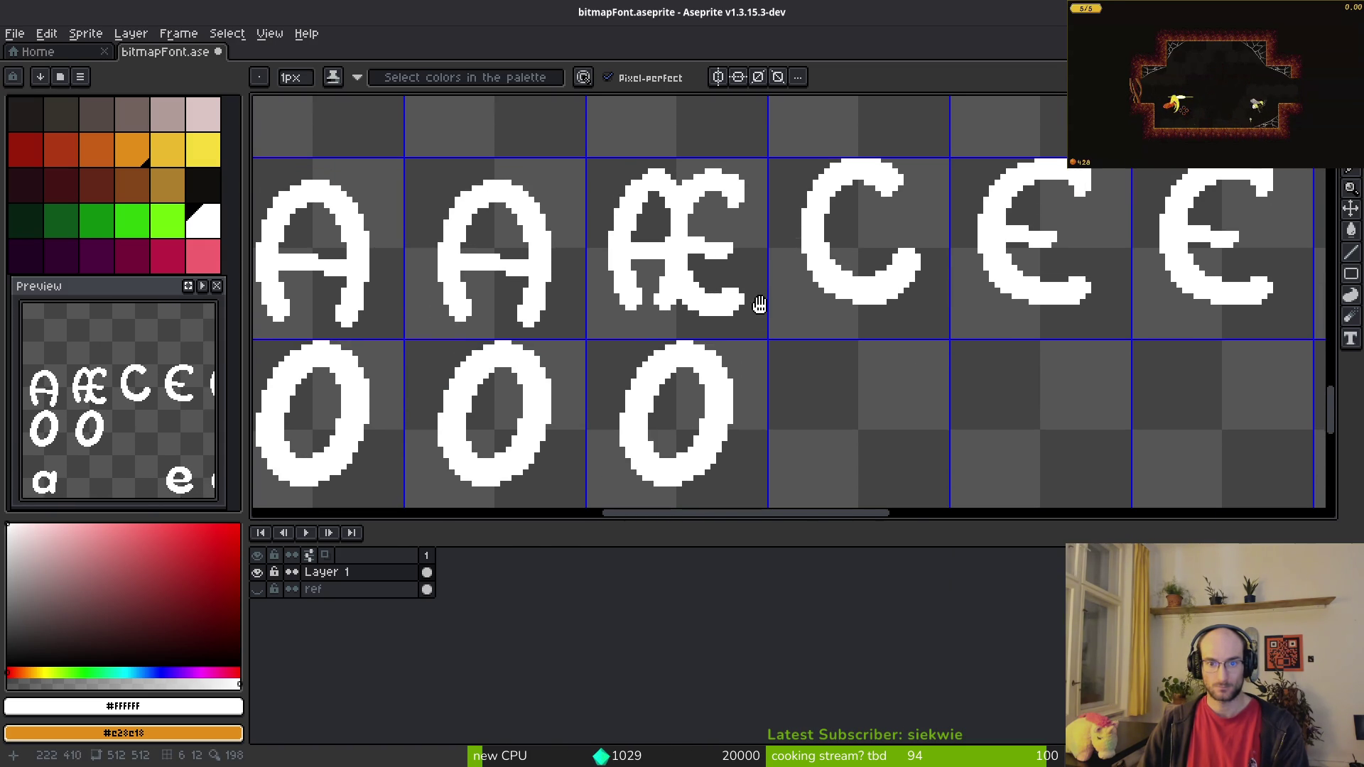
scroll(711, 182, "up", 2)
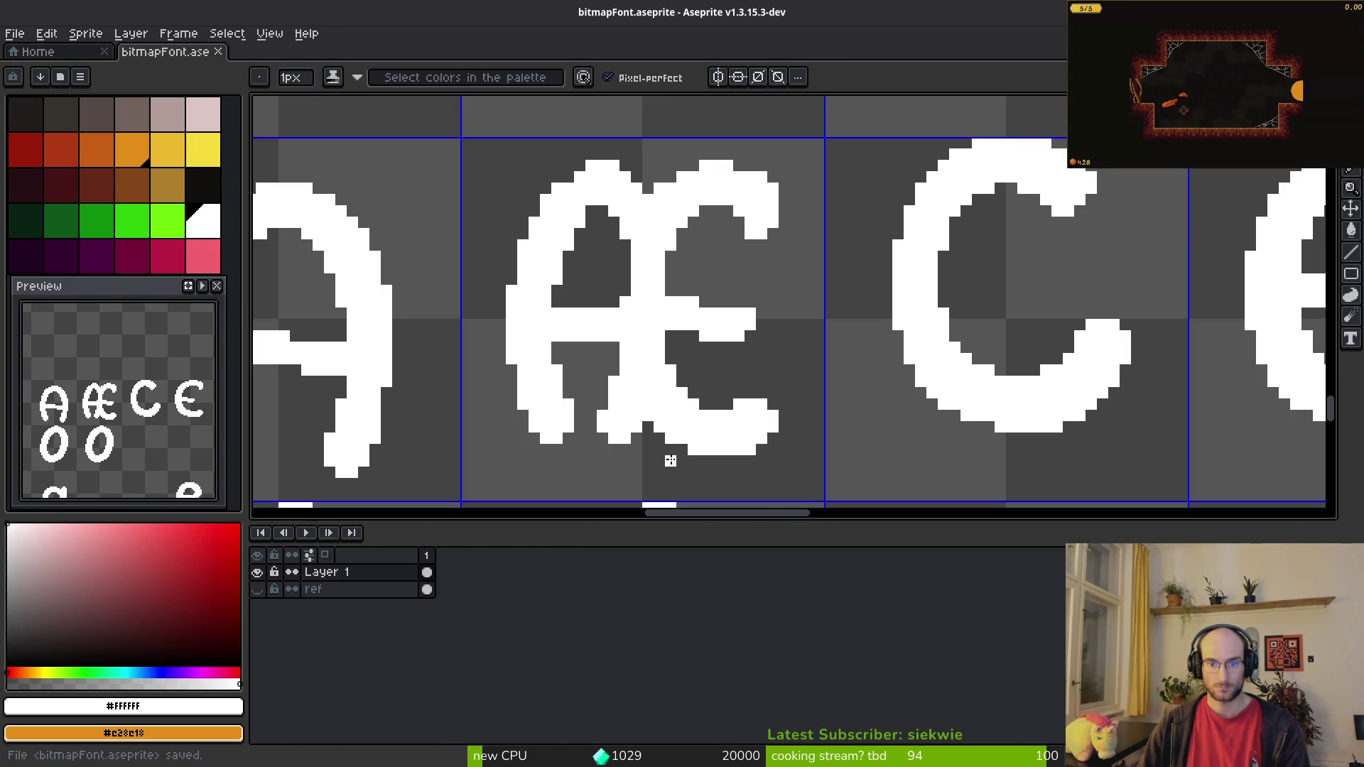
scroll(681, 458, "up", 1)
Step: Reposition the Æ's lower-right stroke with one-pixel nudges so it meets the stem
key("m")
left_click_drag(668, 360, 881, 500)
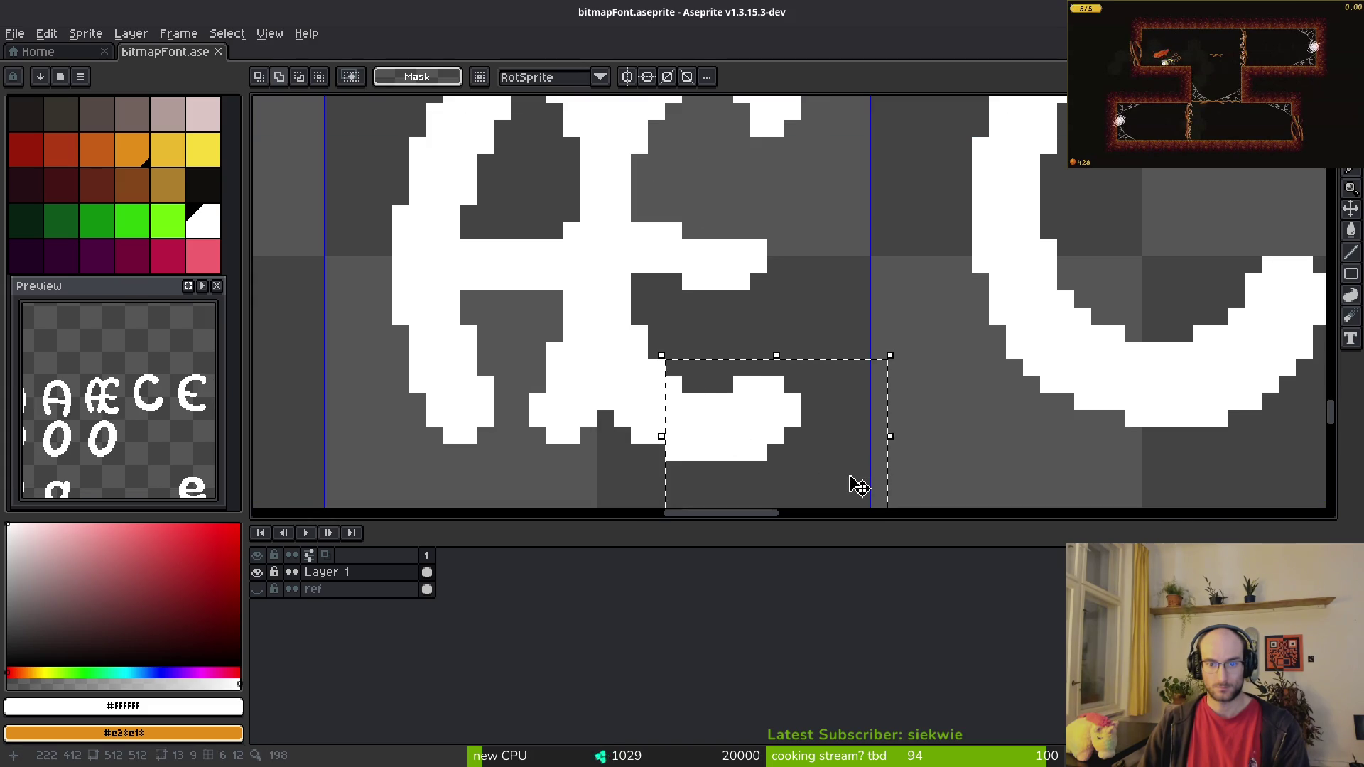
key("Up")
key("Left")
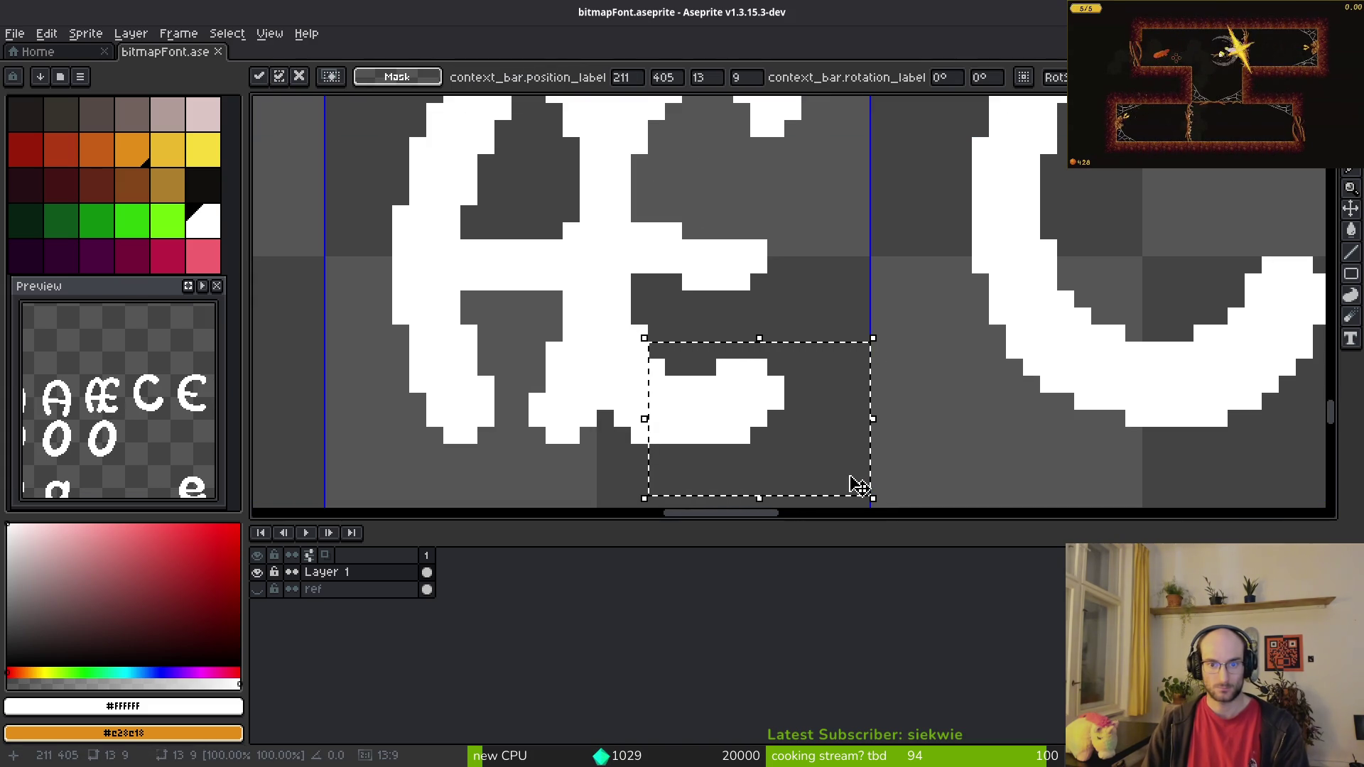
key("Right")
key("ctrl+d")
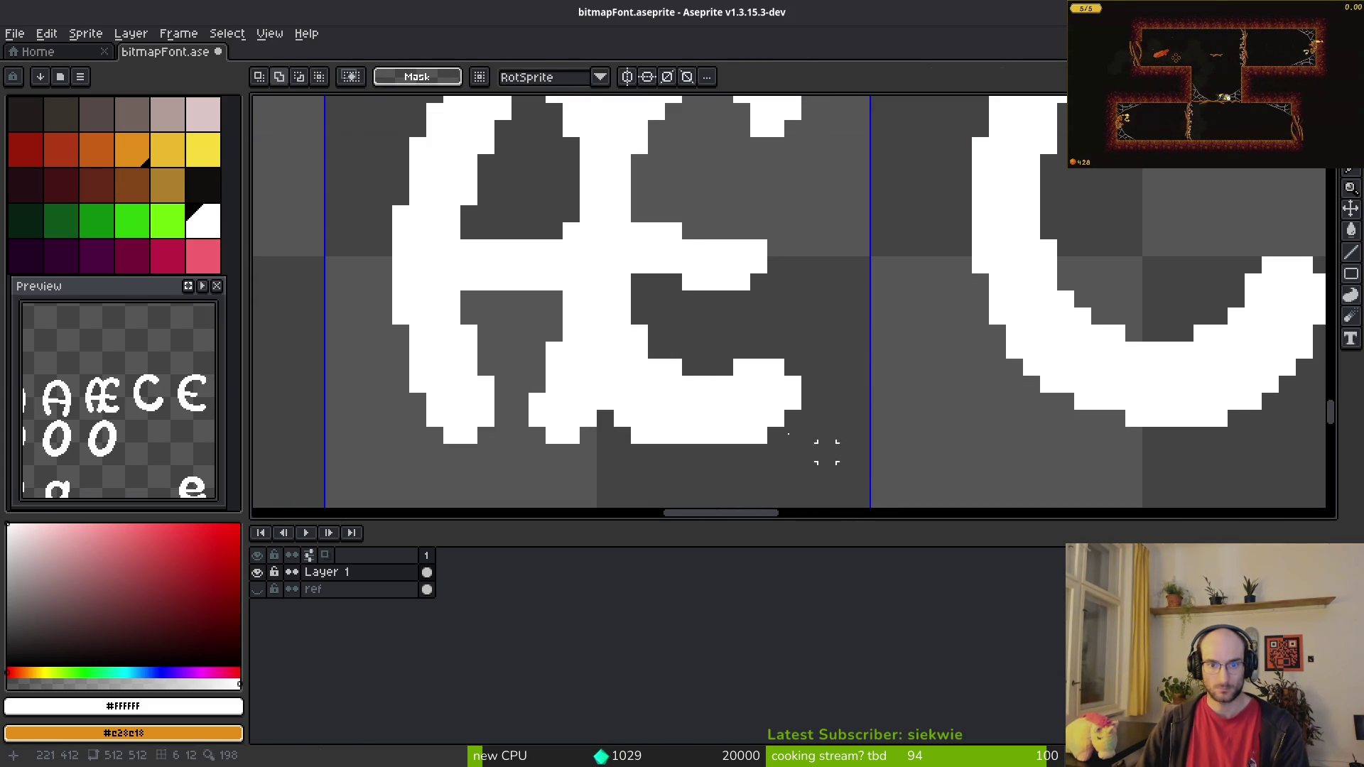
Step: Erase stray white pixels at the Æ's bottom, then switch to the BMFont character chart
key("e")
left_click_drag(622, 417, 640, 419)
key("b")
key("e")
key("b")
scroll(772, 439, "down", 2)
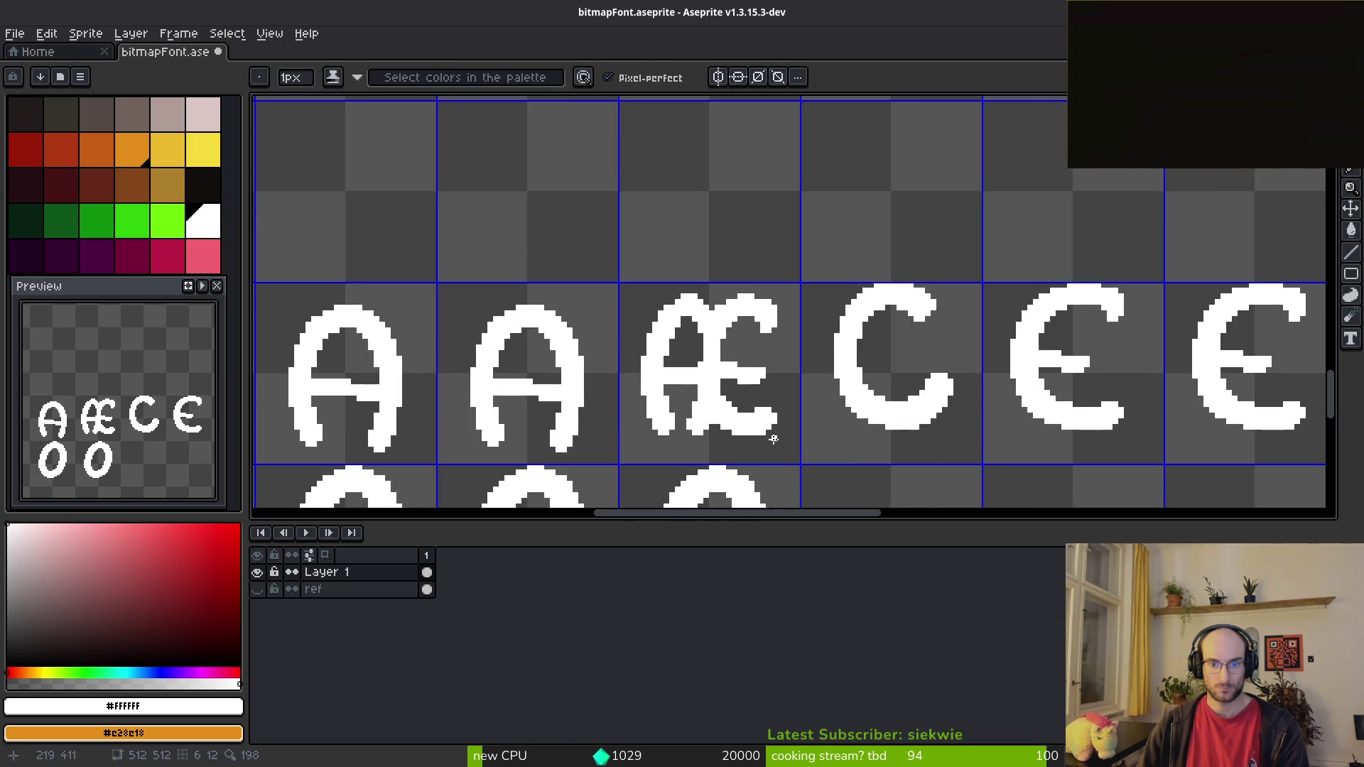
scroll(773, 438, "up", 2)
key("e")
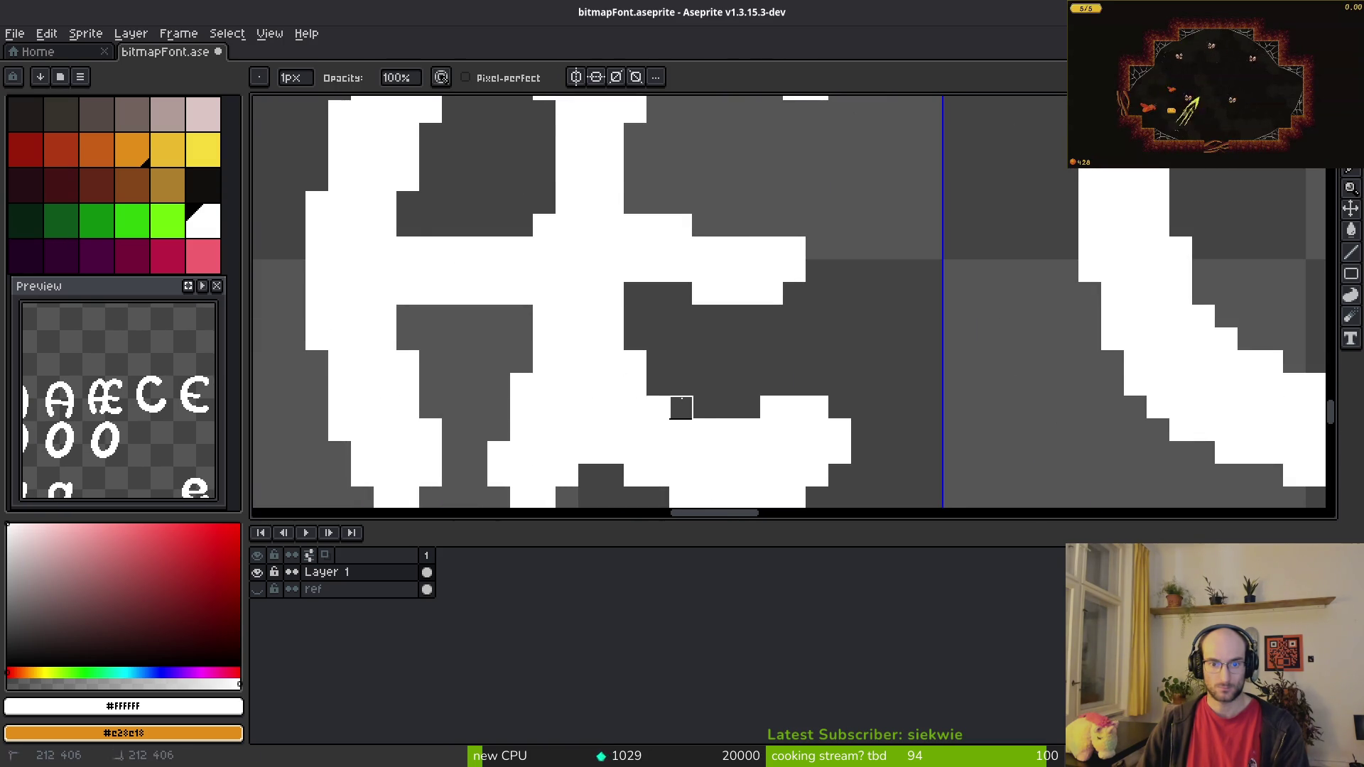
scroll(776, 415, "down", 3)
scroll(812, 358, "down", 1)
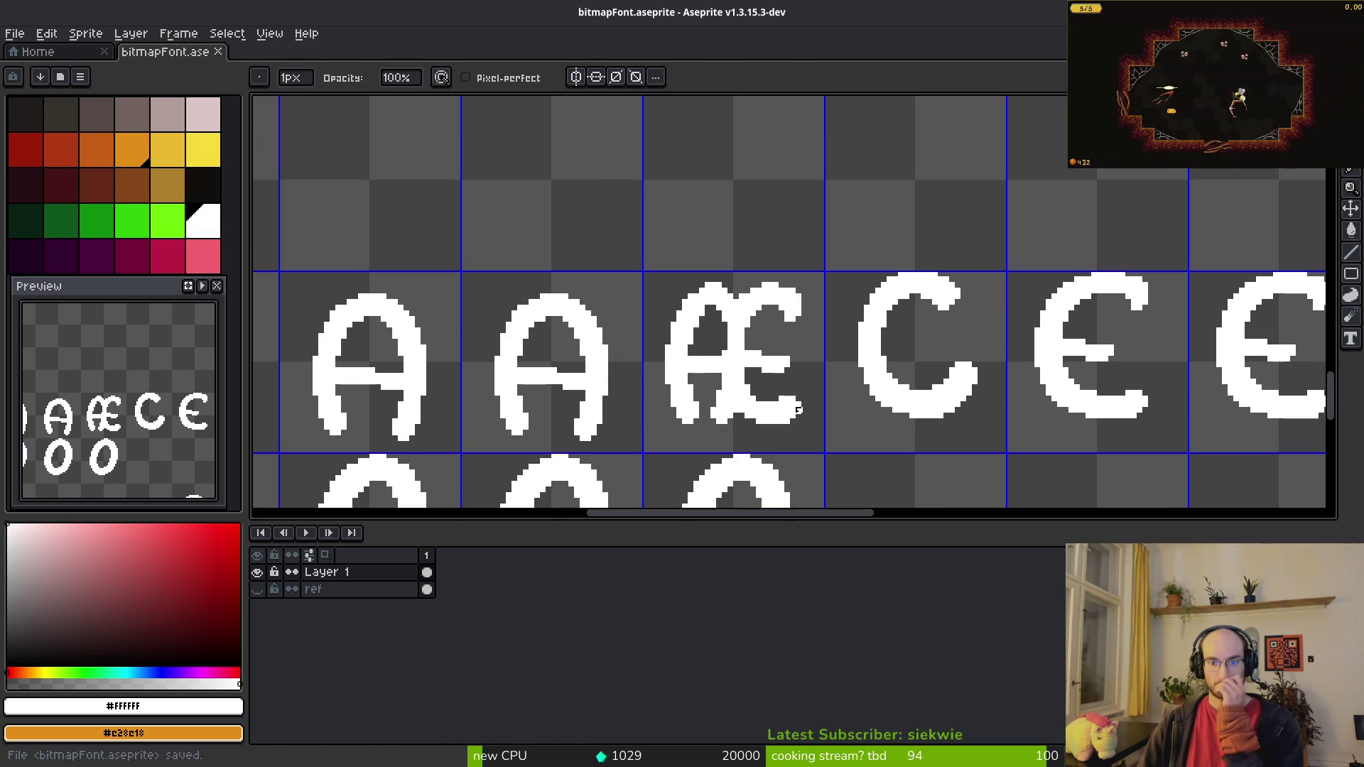
scroll(793, 393, "down", 3)
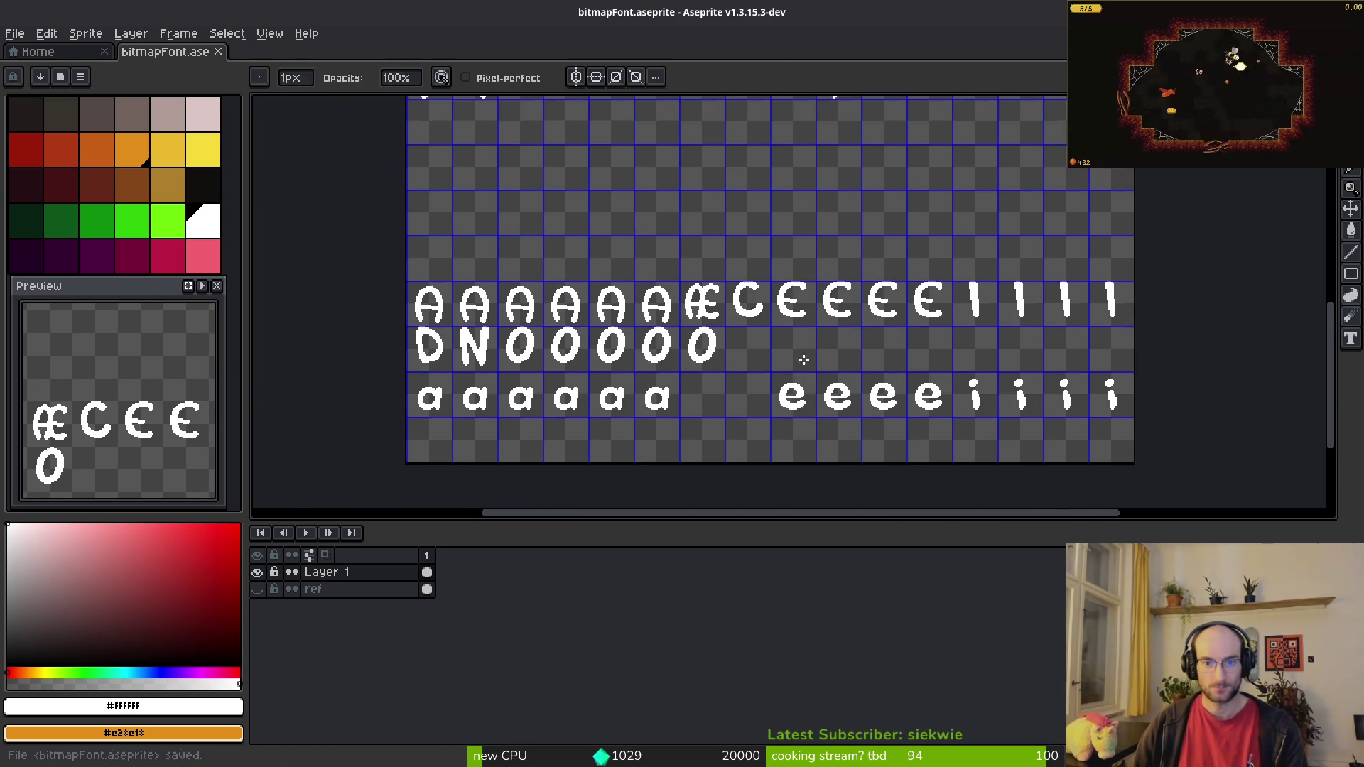
key("alt+Tab")
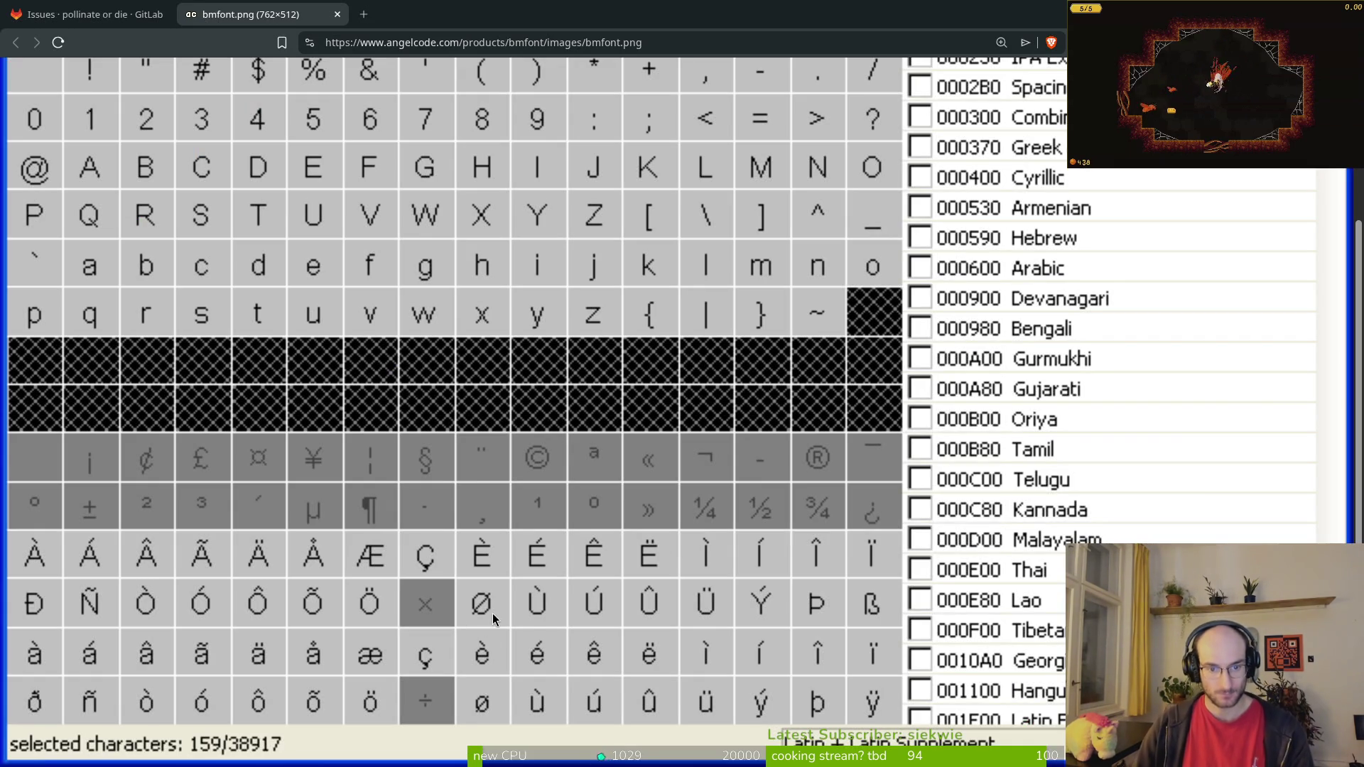
Step: After checking the chart, copy the third lowercase a into the next cell and overlay an e copy
key("alt+Tab")
key("alt+Tab")
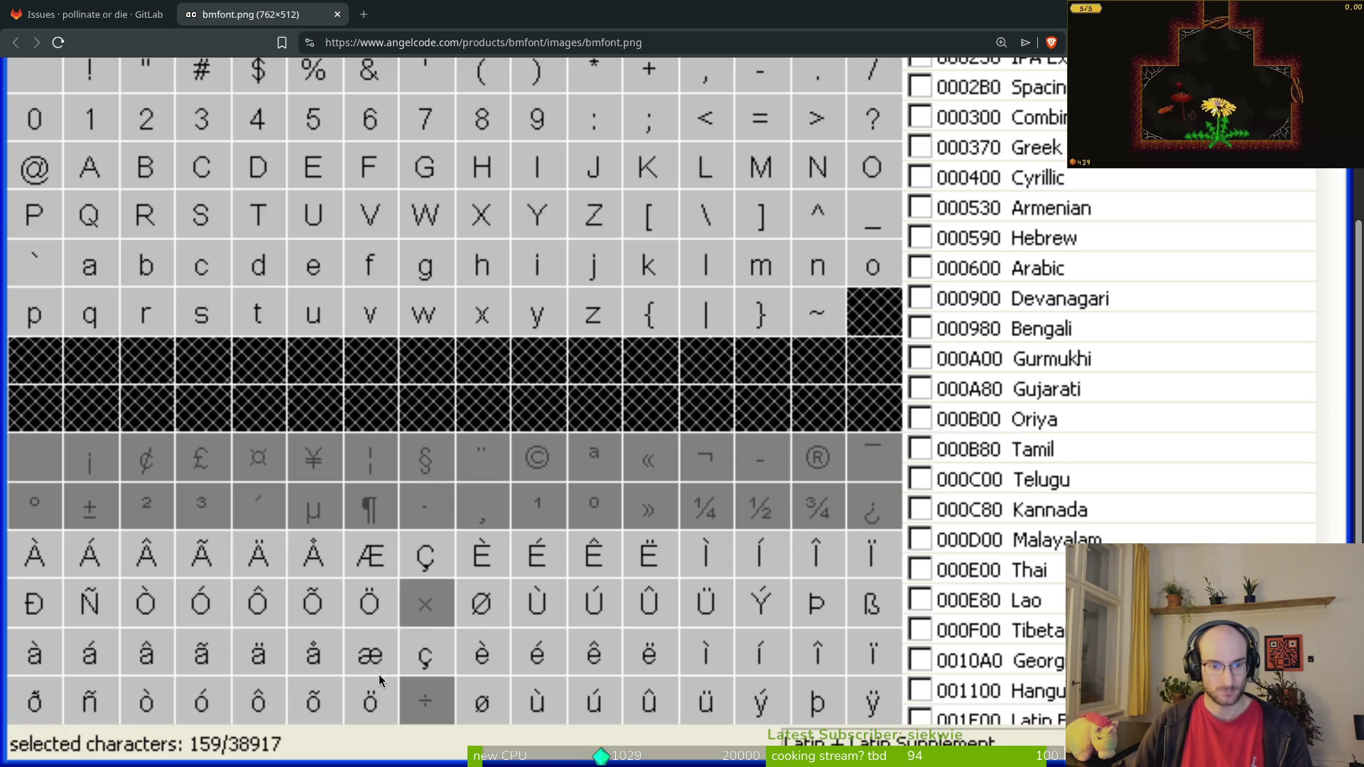
key("alt+Tab")
scroll(696, 397, "up", 3)
key("m")
left_click_drag(516, 295, 710, 454)
left_click_drag(579, 390, 686, 389, "ctrl")
left_click(889, 384)
left_click_drag(915, 284, 1051, 421)
left_click_drag(968, 380, 771, 391, "ctrl")
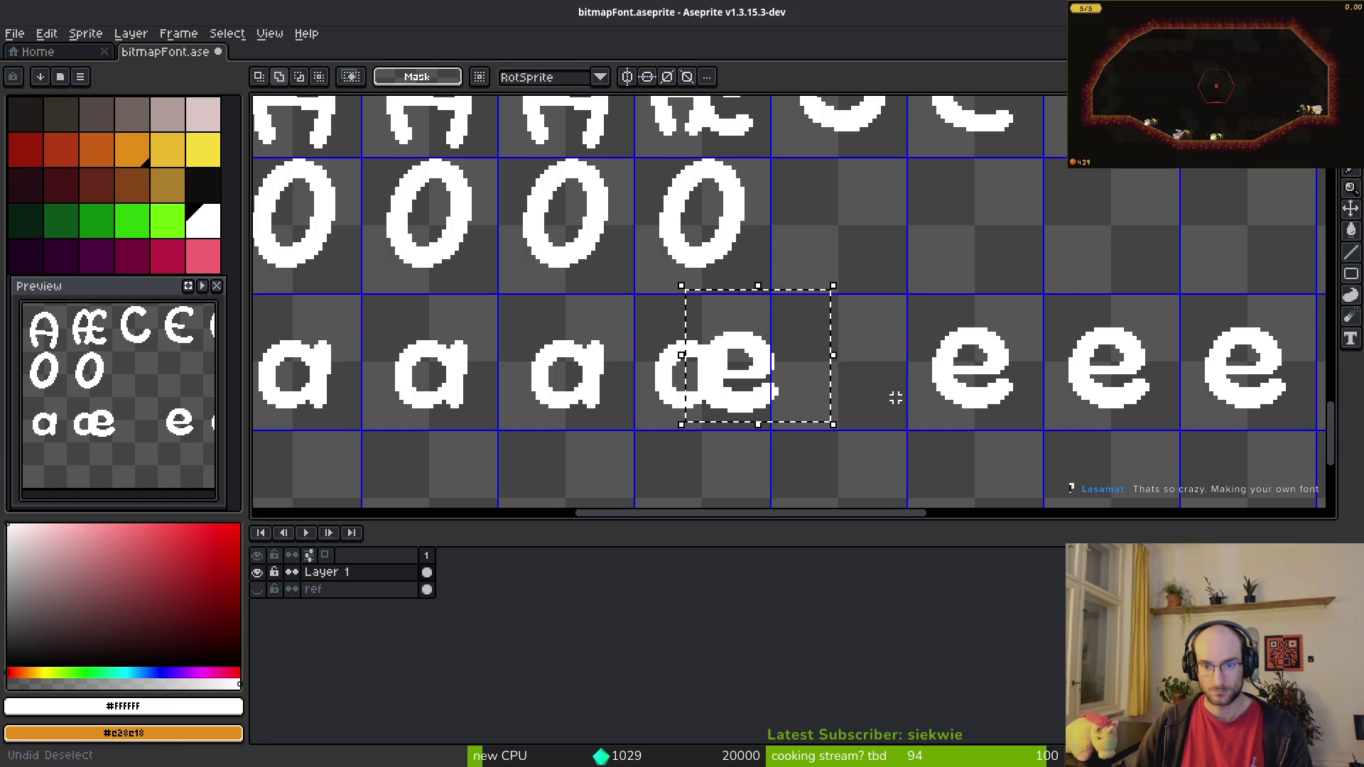
Step: Undo the overlaid e copy, save the font sheet, and compare it with the character chart
key("ctrl+z")
key("ctrl+s")
key("alt+Tab")
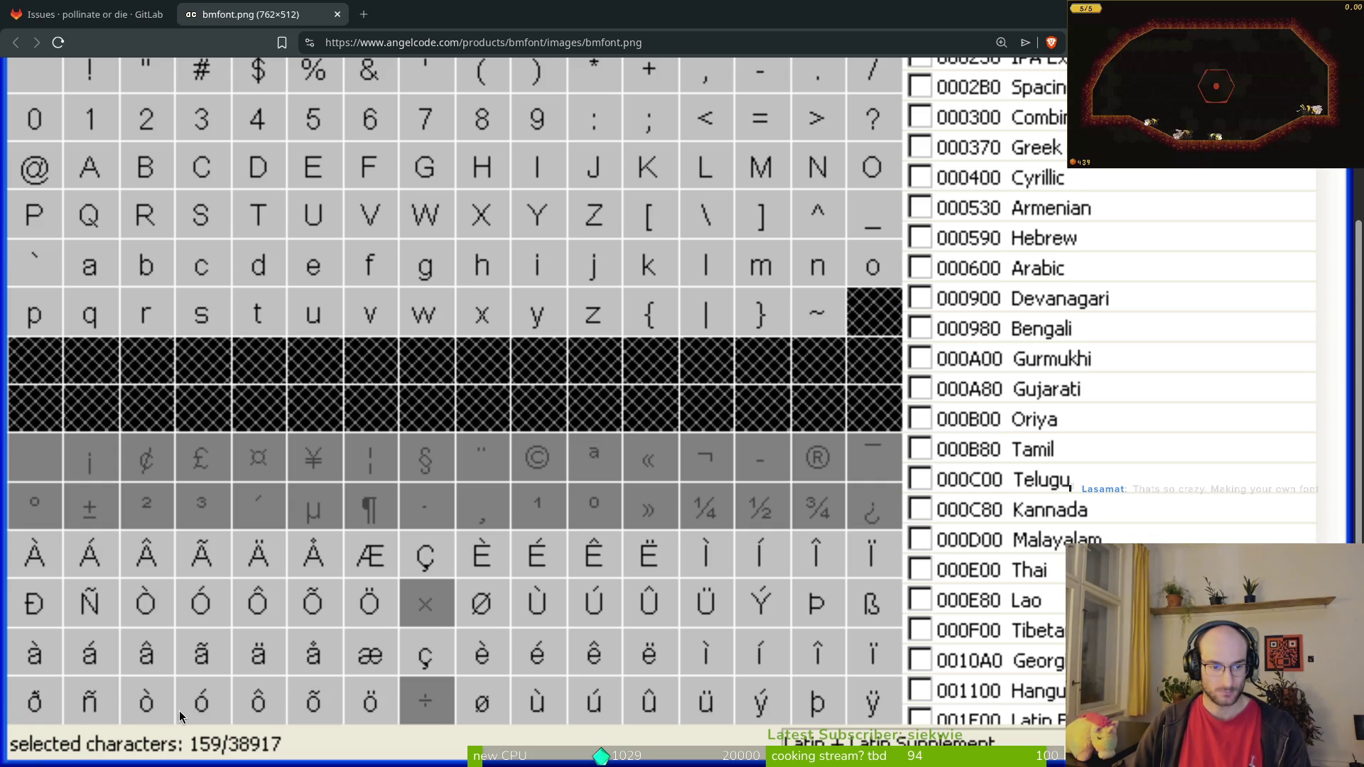
key("alt+Tab")
scroll(579, 411, "down", 3)
key("alt+Tab")
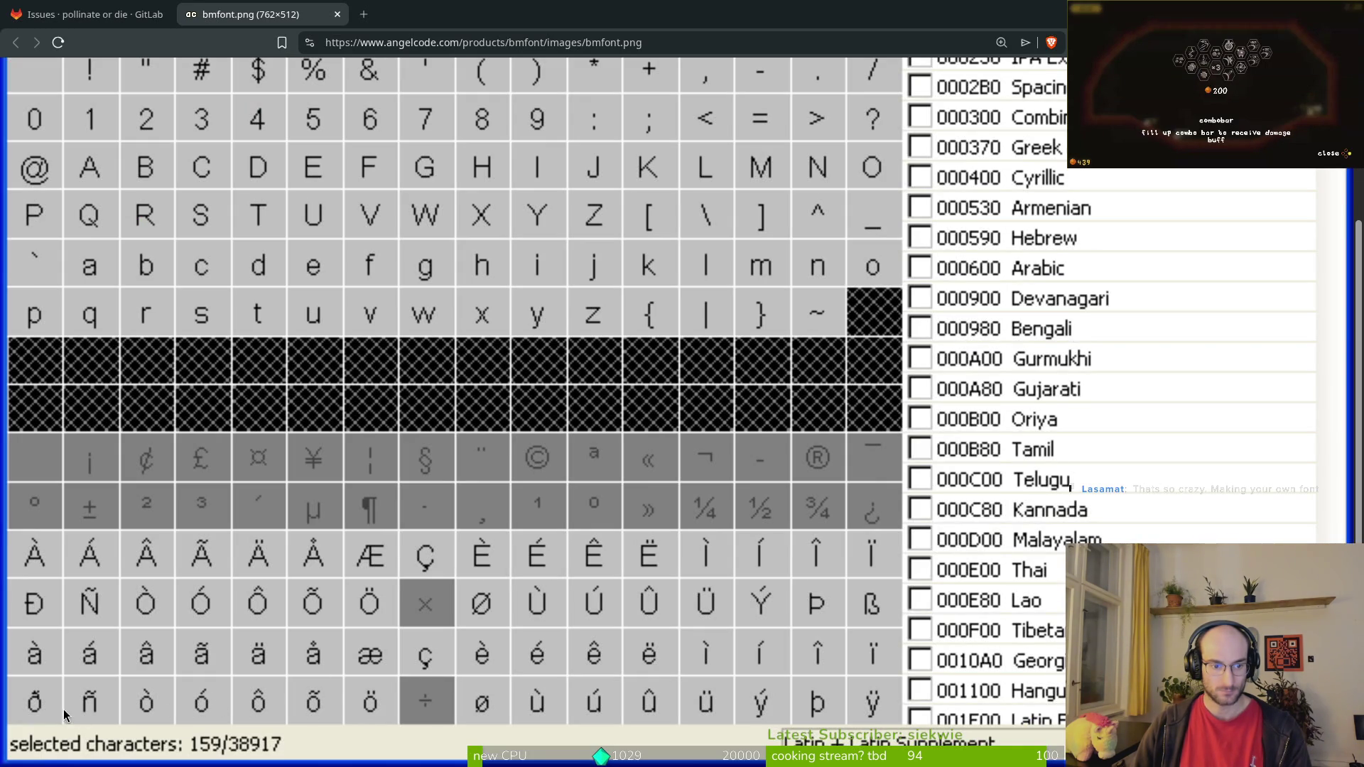
key("alt+Tab")
Step: Marquee-select the lowercase o cell, then return to the Latin-1 chart
scroll(428, 267, "up", 5)
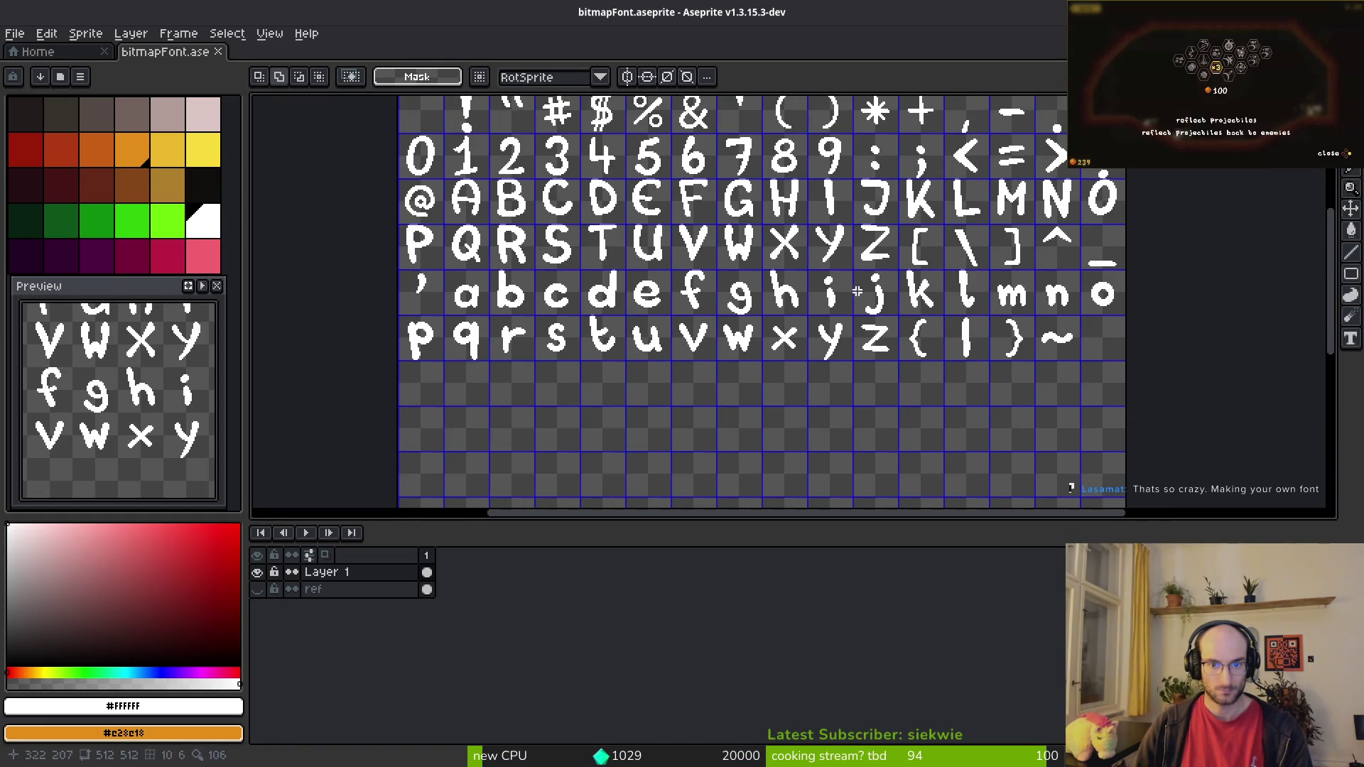
scroll(828, 291, "up", 5)
scroll(862, 317, "up", 2)
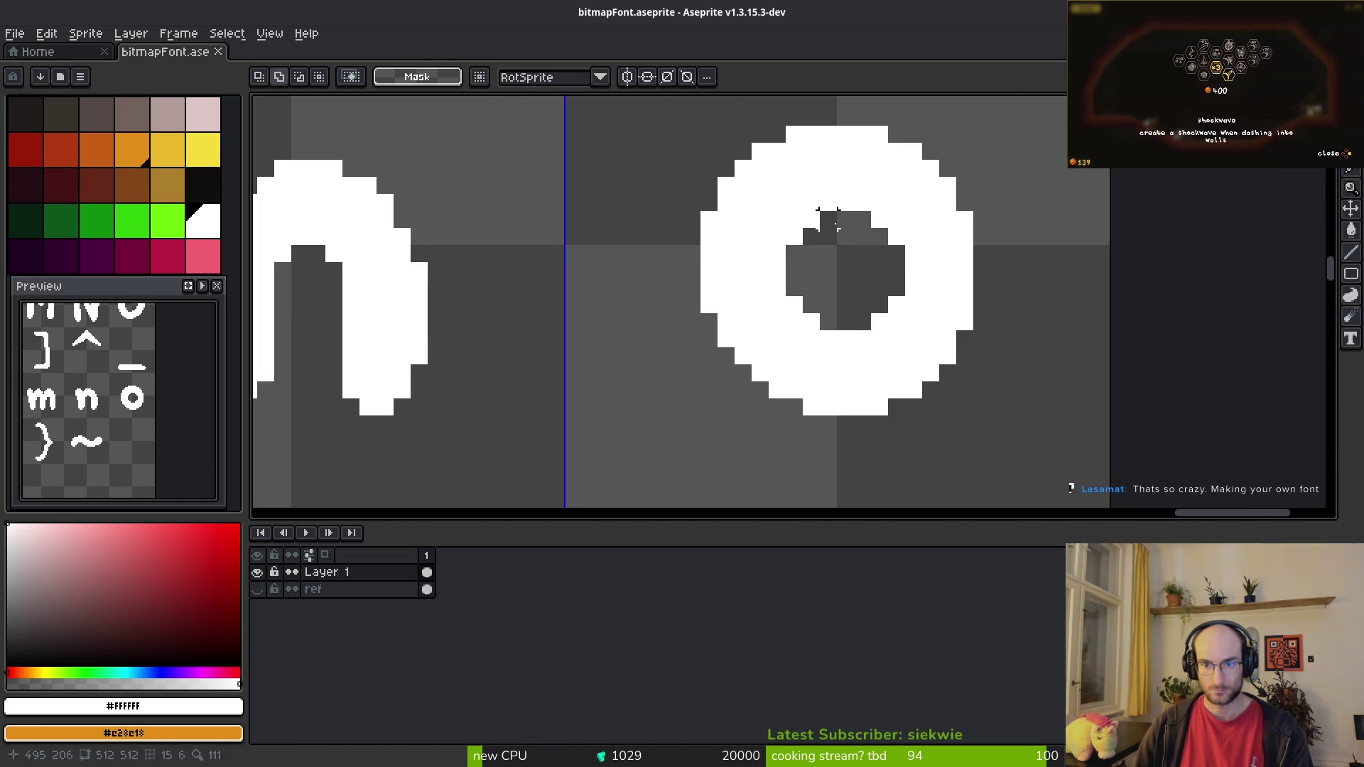
scroll(657, 117, "down", 2)
left_click_drag(700, 137, 901, 354)
scroll(853, 384, "down", 3)
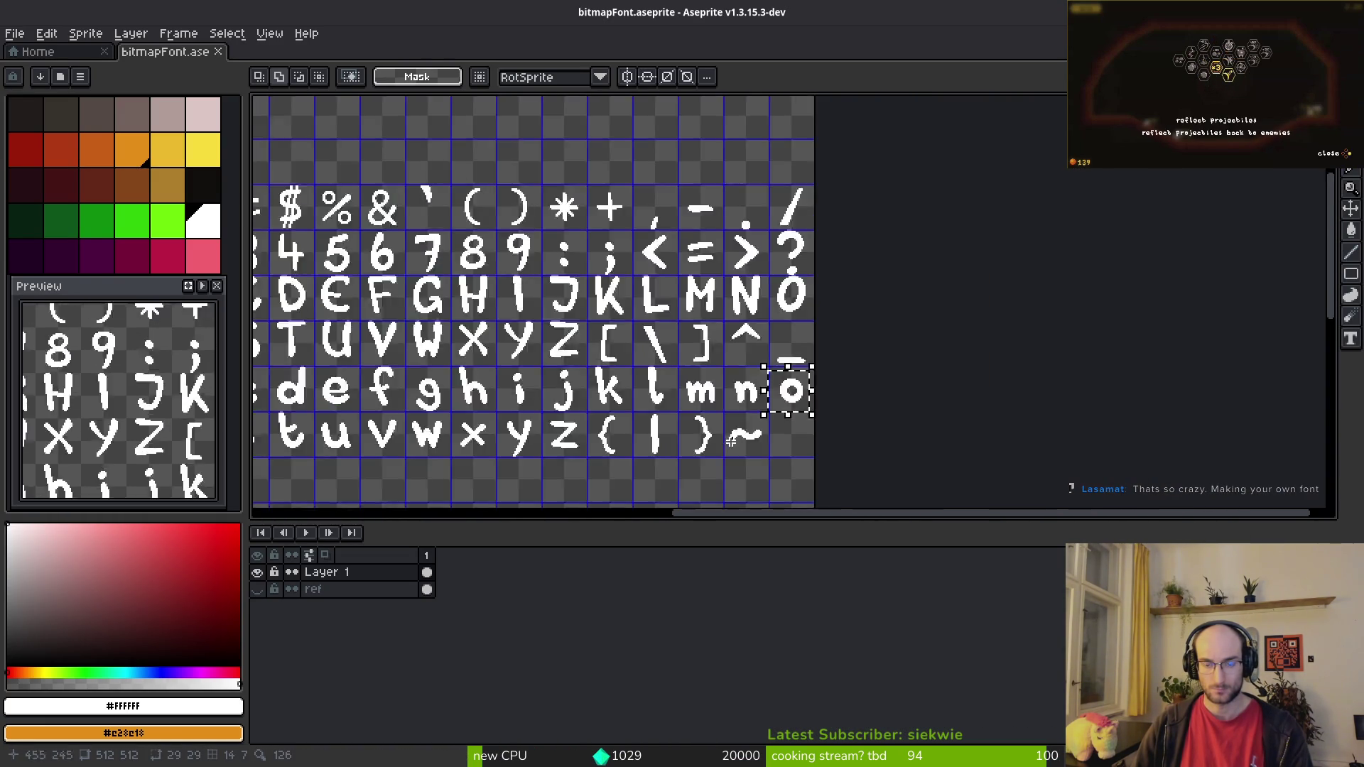
scroll(853, 384, "down", 3)
scroll(929, 348, "down", 2)
key("alt+Tab")
key("alt+Tab")
key("alt+Tab")
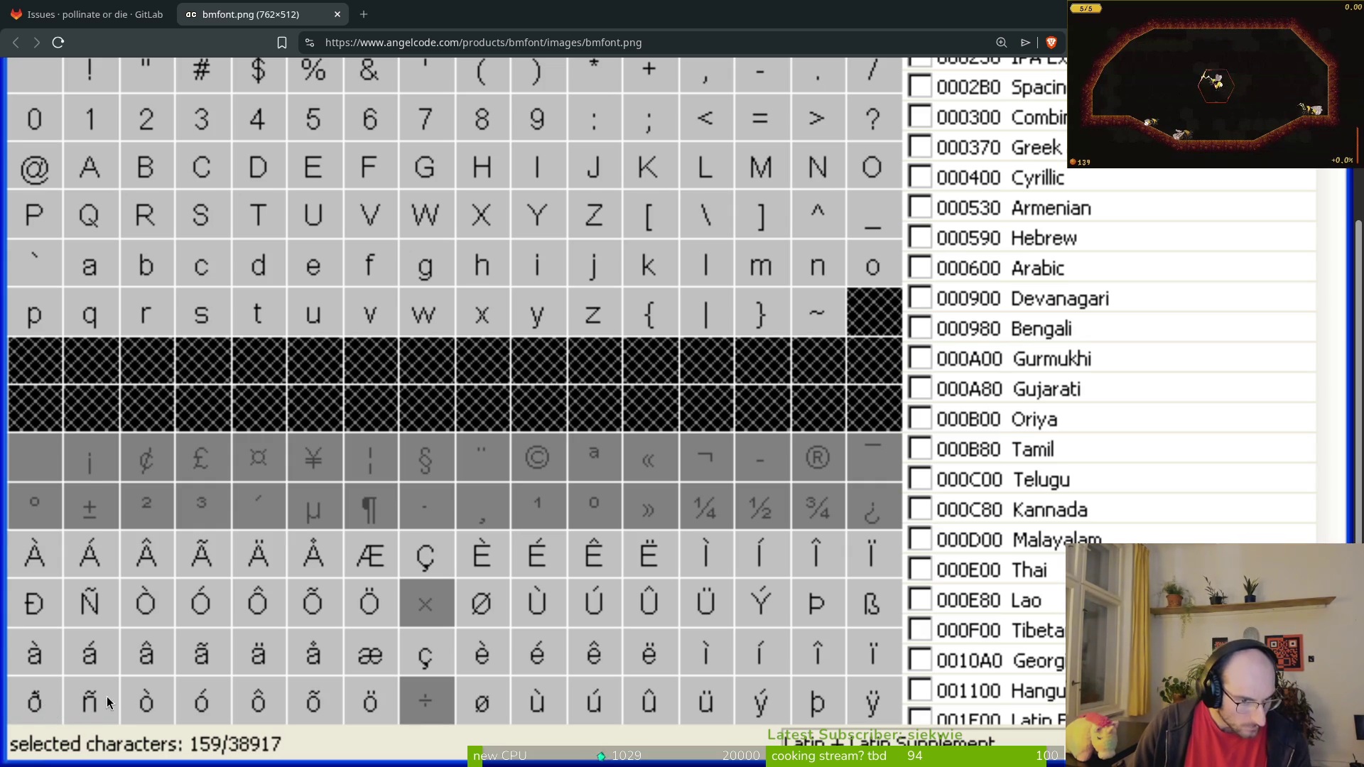
Step: Paste the copied o glyph and drop it into the ò cell of the Latin-1 row
key("alt+Tab")
scroll(768, 386, "up", 3)
scroll(798, 308, "down", 2)
key("ctrl+v")
scroll(603, 344, "right", 1)
left_click_drag(491, 320, 742, 345)
left_click(840, 341)
Step: Duplicate the o into the following cells, first singly, then as a pair two cells right
scroll(445, 228, "right", 2)
mouse_move(654, 369)
left_mouse_down()
mouse_move(839, 345)
mouse_move(824, 348)
left_mouse_up()
key("ctrl+d")
key("ctrl+shift+d")
scroll(1054, 378, "right", 3)
mouse_move(462, 334)
left_mouse_down()
mouse_move(444, 334)
mouse_move(904, 329)
left_mouse_up()
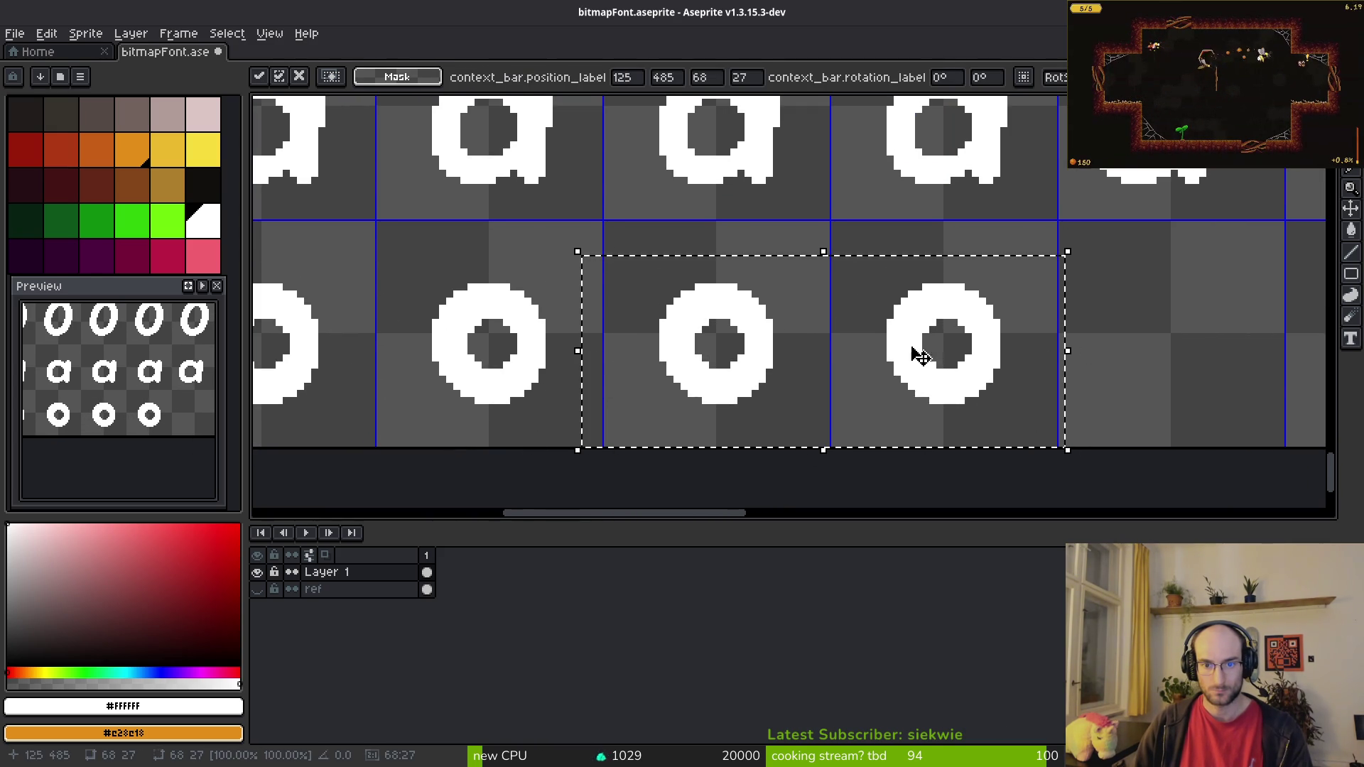
scroll(904, 335, "right", 2)
key("Return")
Step: Realign the o copies against the reference chart, then select the u glyph
mouse_move(825, 404)
left_mouse_down()
mouse_move(782, 359)
mouse_move(849, 432)
left_mouse_up()
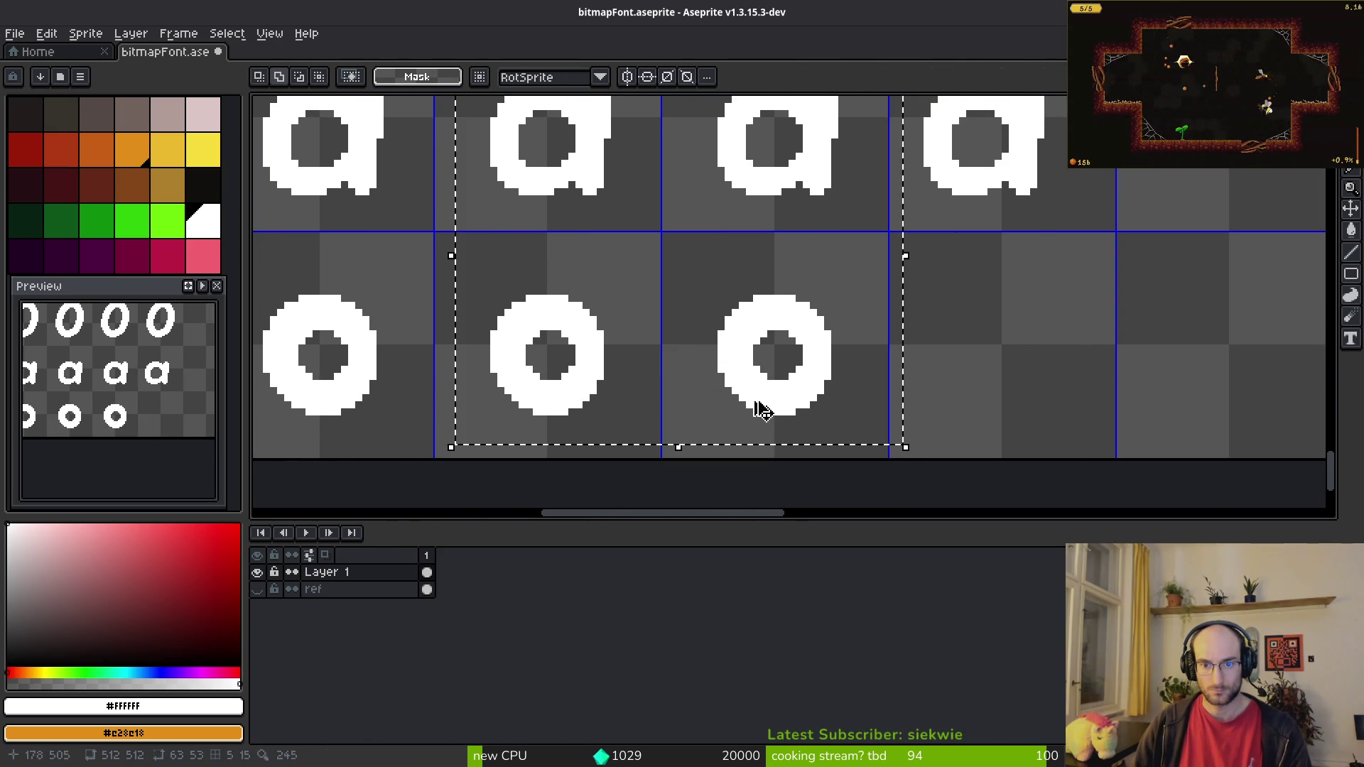
left_click_drag(678, 243, 902, 457)
mouse_move(817, 372)
left_mouse_down()
mouse_move(963, 353)
mouse_move(922, 341)
left_mouse_up()
key("alt+Tab")
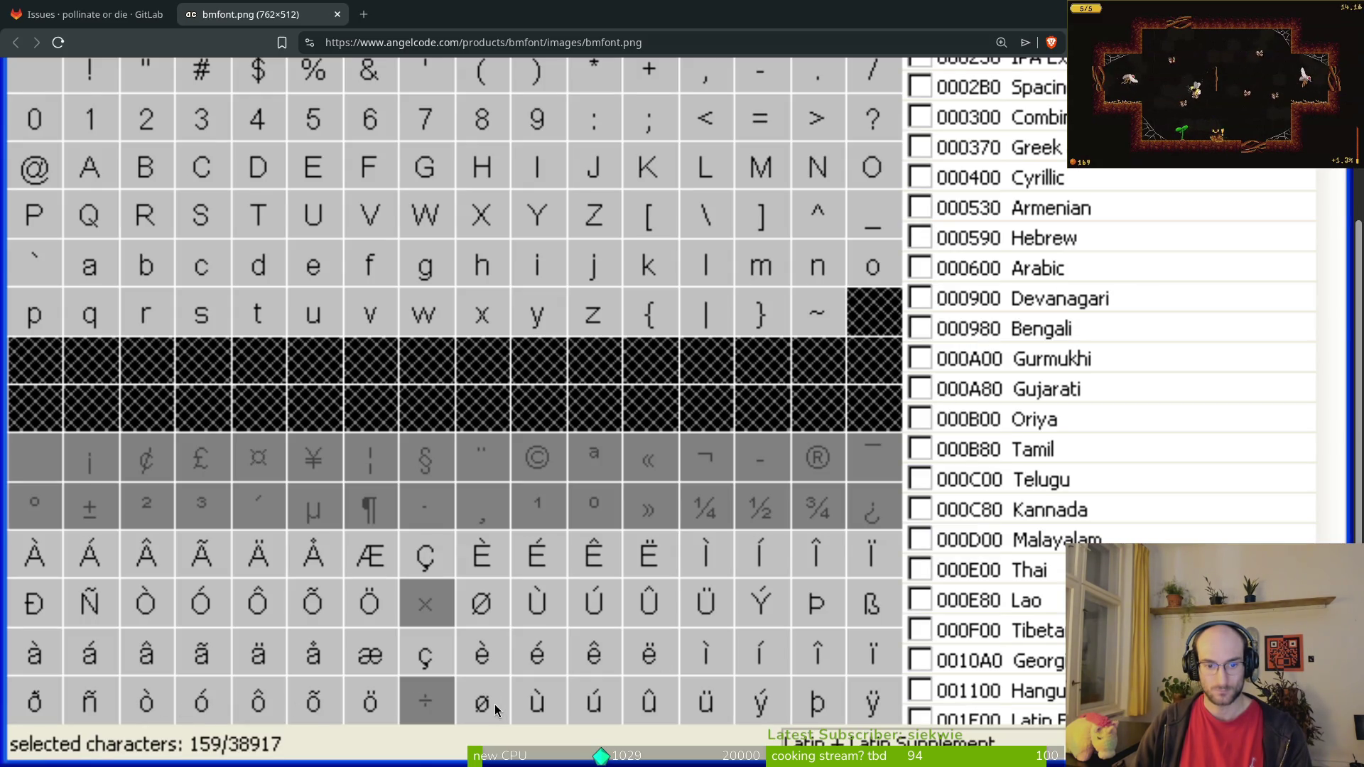
key("alt+Tab")
left_click_drag(672, 213, 899, 427)
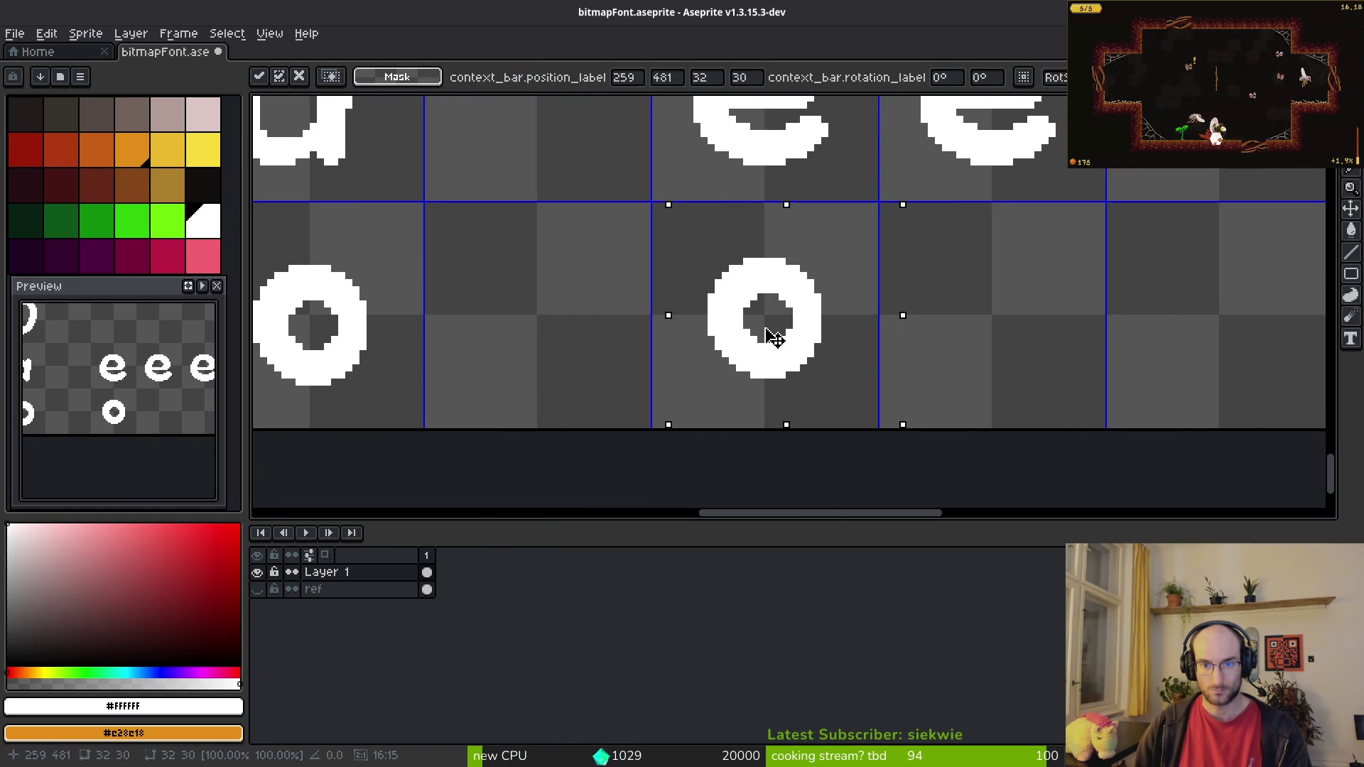
key("alt+Tab")
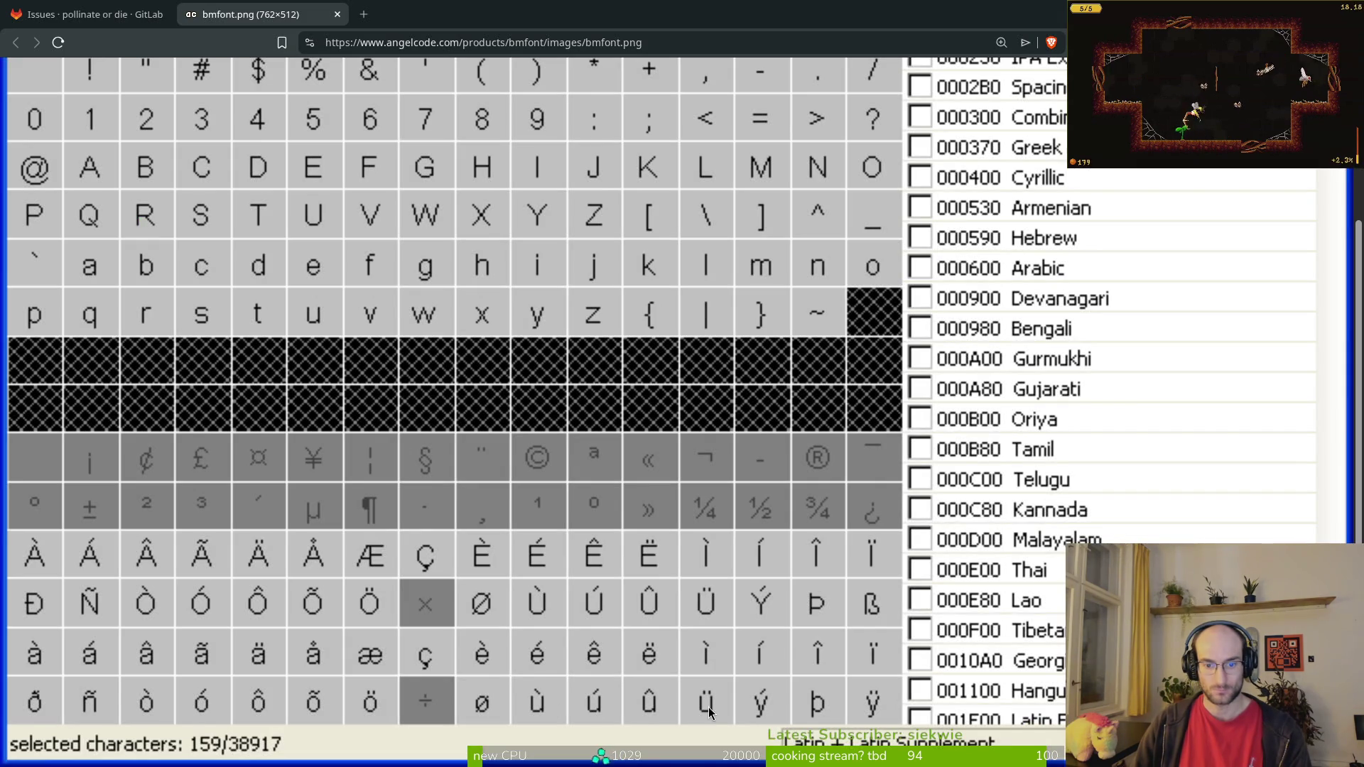
key("alt+Tab")
scroll(673, 313, "down", 5)
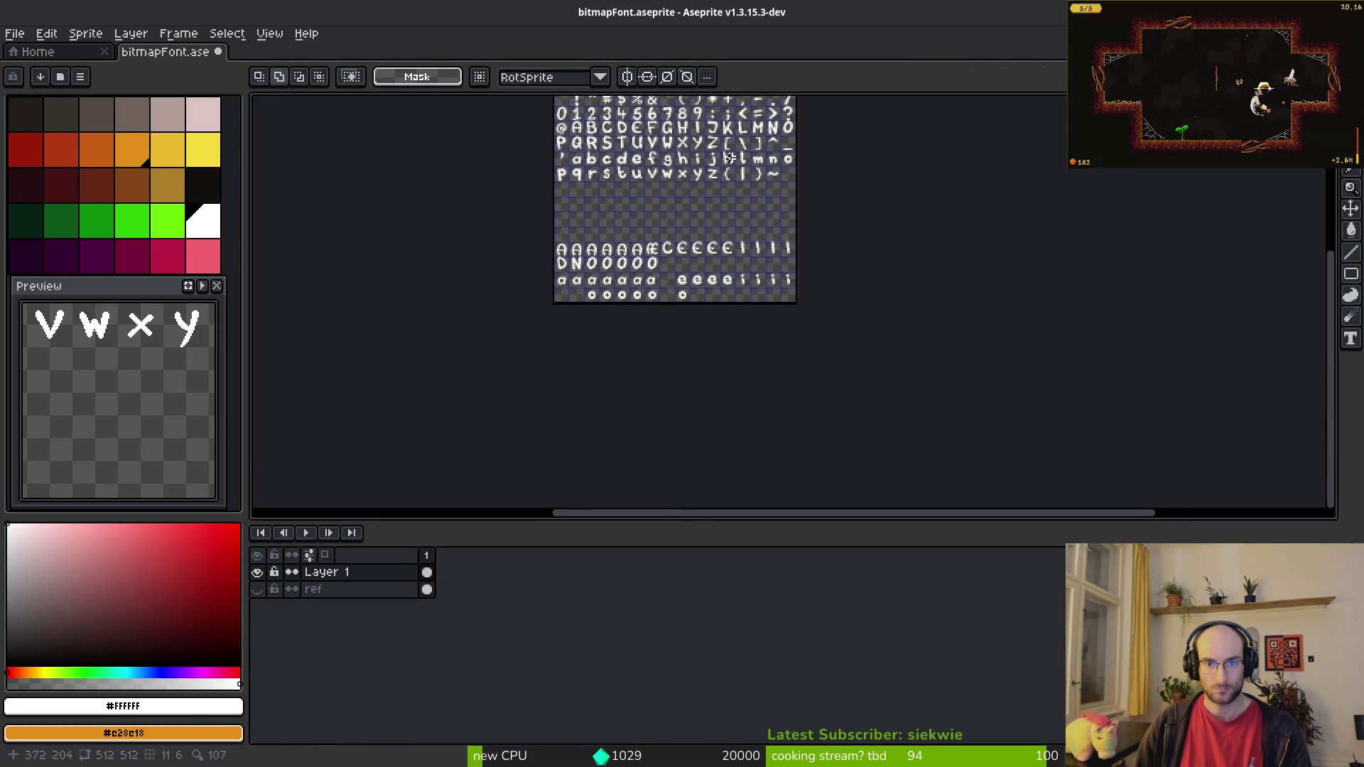
scroll(566, 175, "up", 5)
left_click_drag(442, 138, 640, 341)
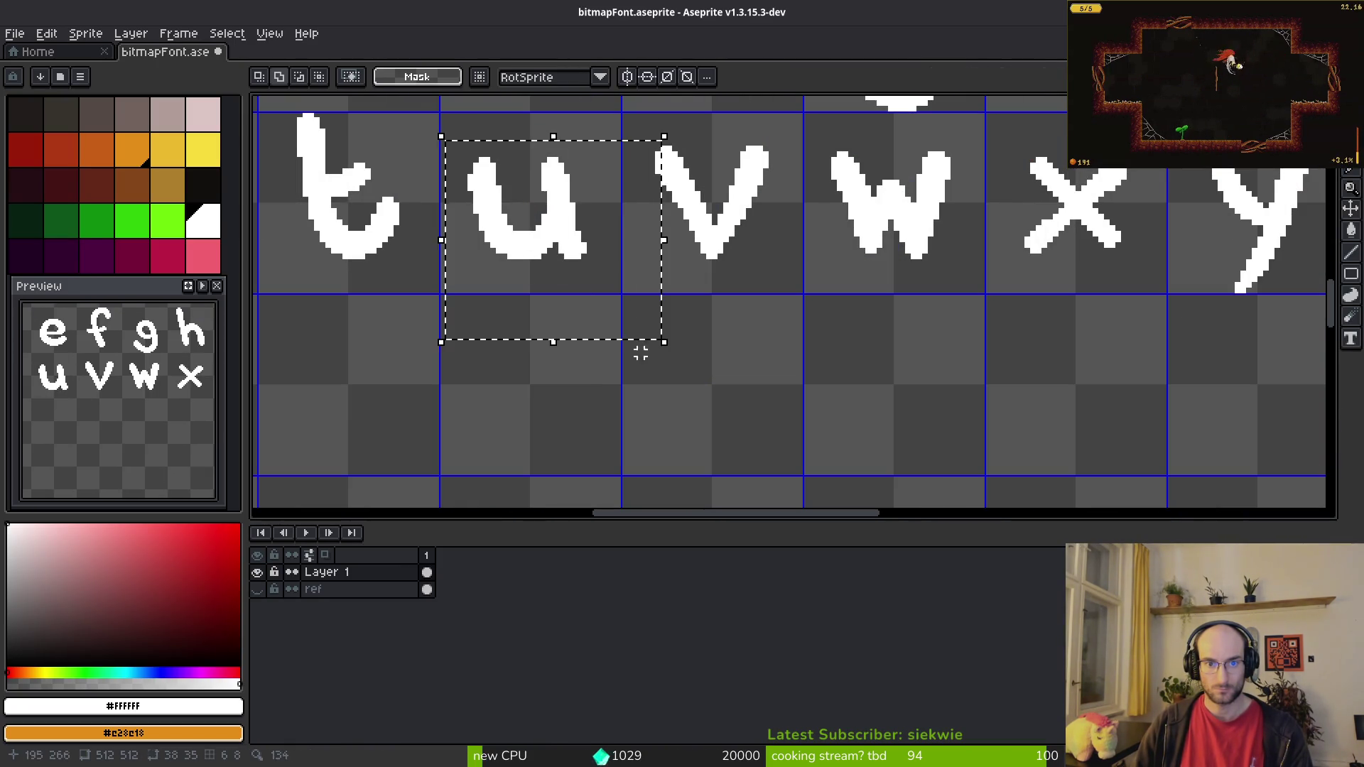
Step: Select the u glyph cell and paste a copy of the u
scroll(640, 341, "down", 4)
scroll(660, 341, "up", 4)
mouse_move(736, 365)
left_mouse_down()
mouse_move(853, 481)
mouse_move(807, 457)
mouse_move(849, 479)
left_mouse_up()
scroll(921, 455, "down", 4)
scroll(922, 454, "up", 6)
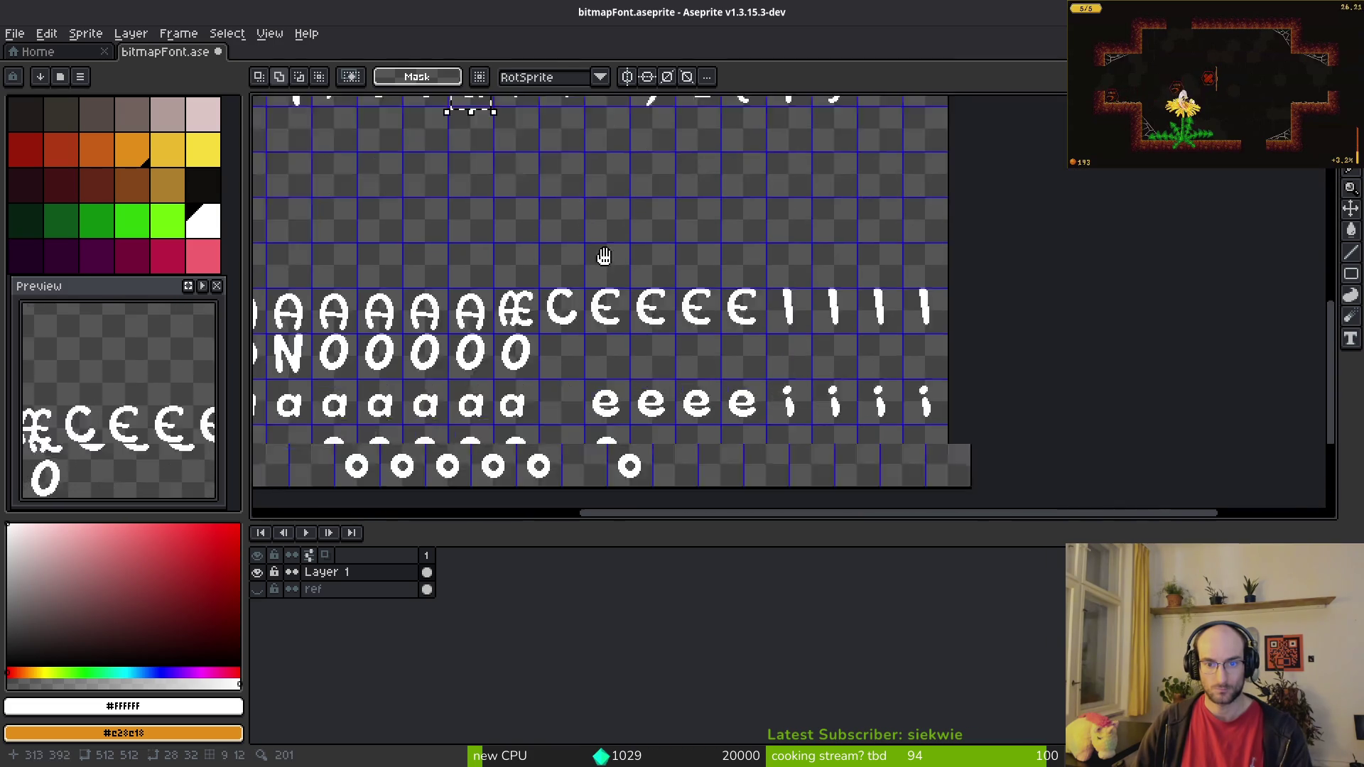
key("ctrl+v")
scroll(560, 360, "up", 1)
Step: Place the pasted u in the ù cell after ø, shifted 2 pixels left and 1 down
left_click_drag(1129, 208, 436, 323)
scroll(445, 323, "down", 2)
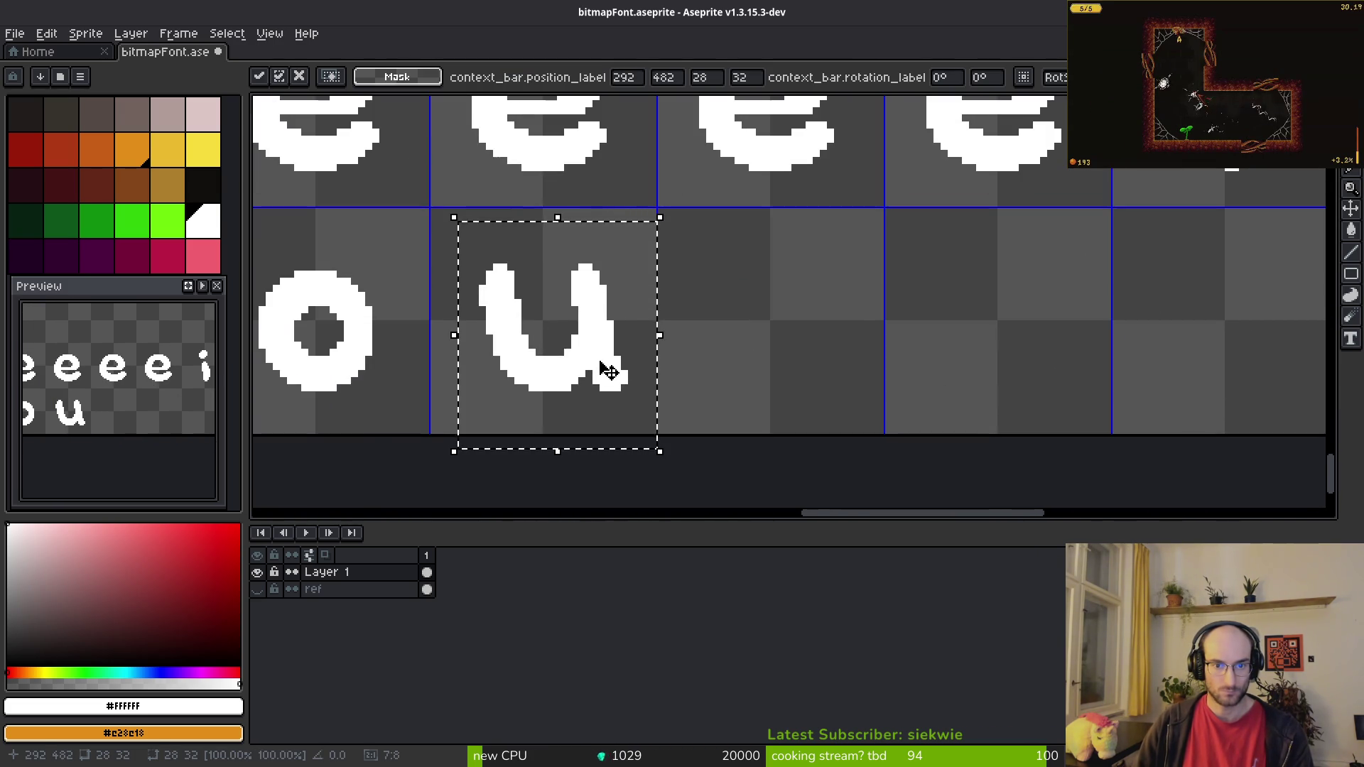
scroll(578, 320, "down", 3)
scroll(724, 475, "up", 3)
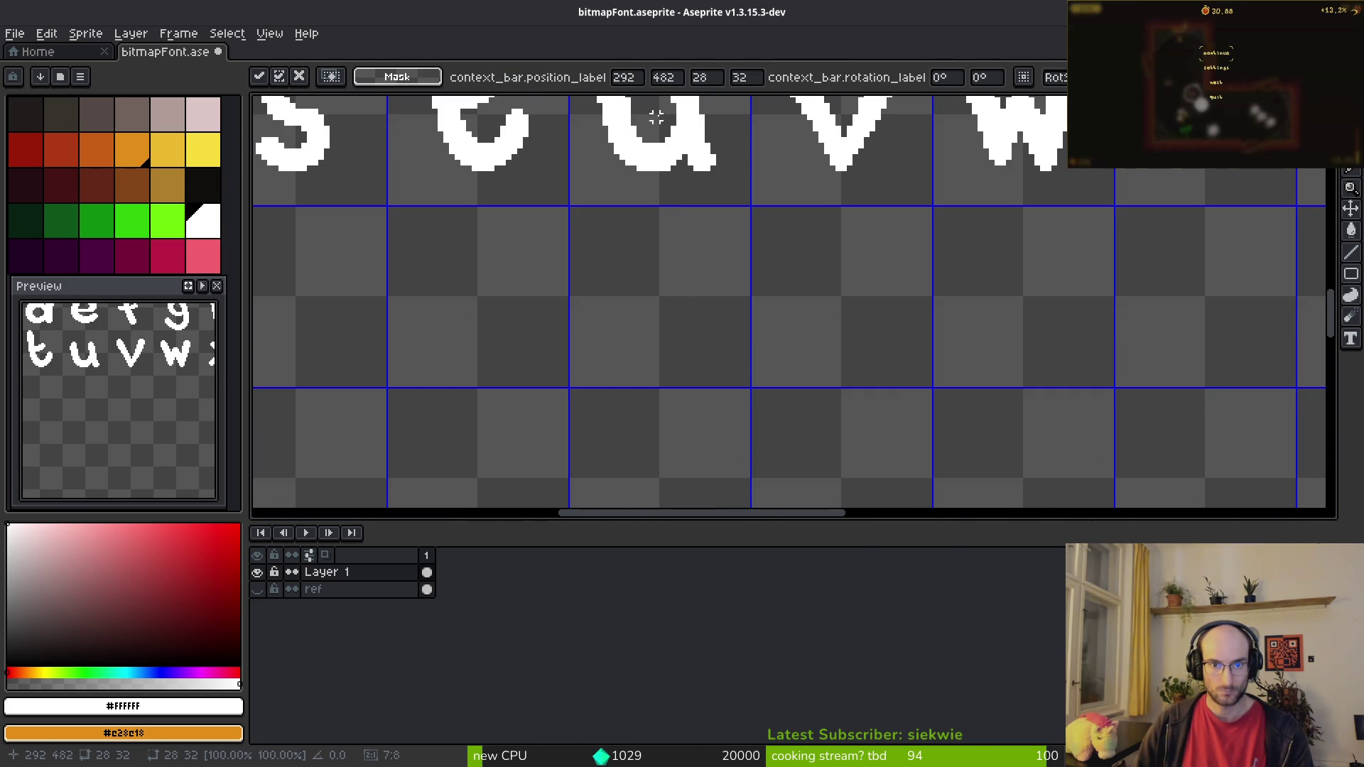
scroll(883, 464, "down", 10)
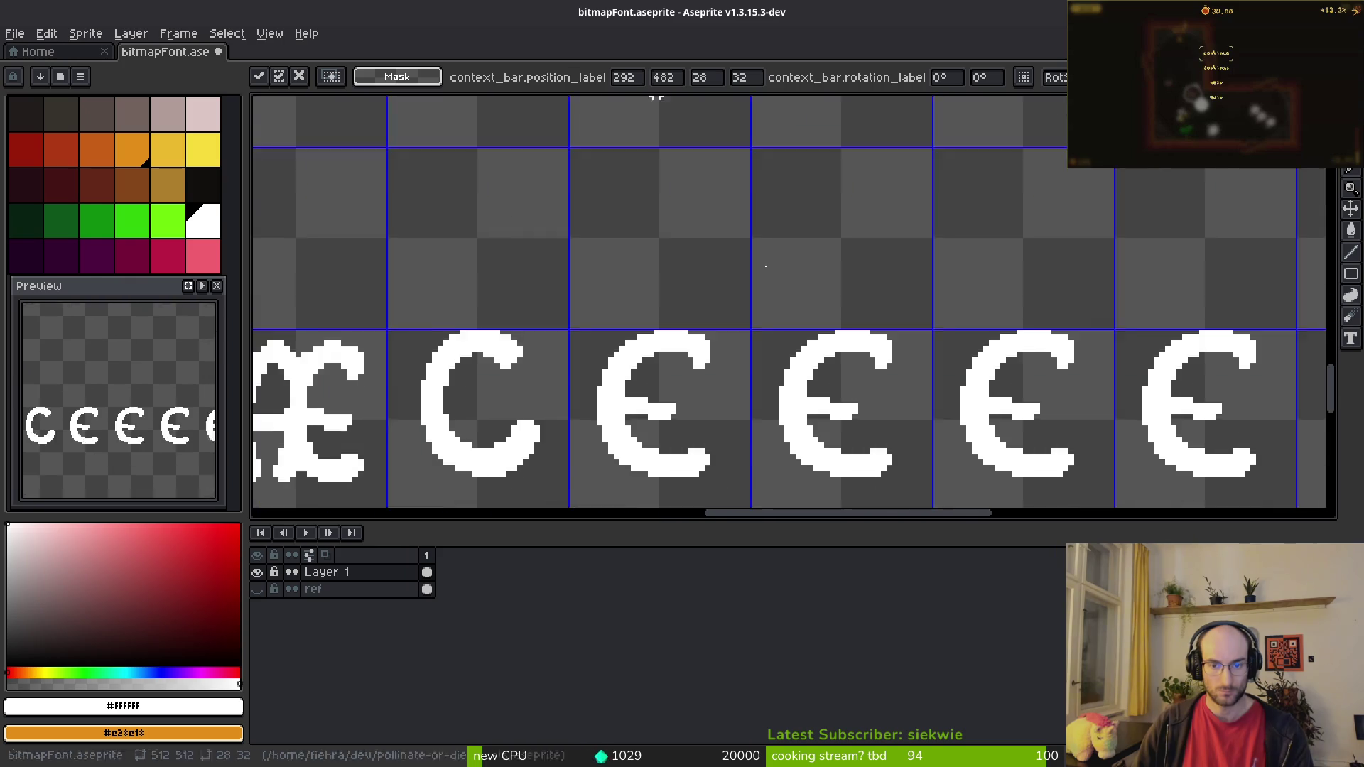
scroll(836, 355, "up", 1)
scroll(786, 283, "up", 4)
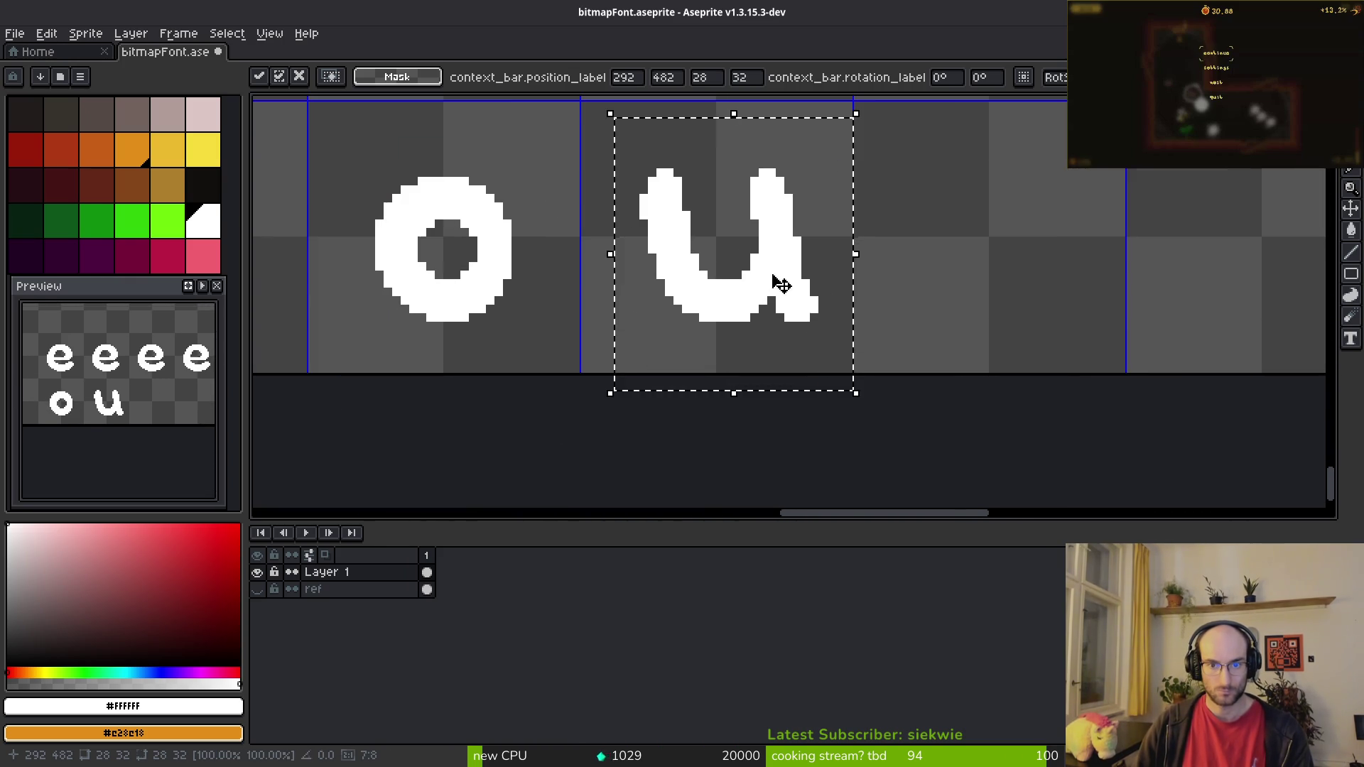
left_click_drag(767, 292, 711, 299)
key("Down")
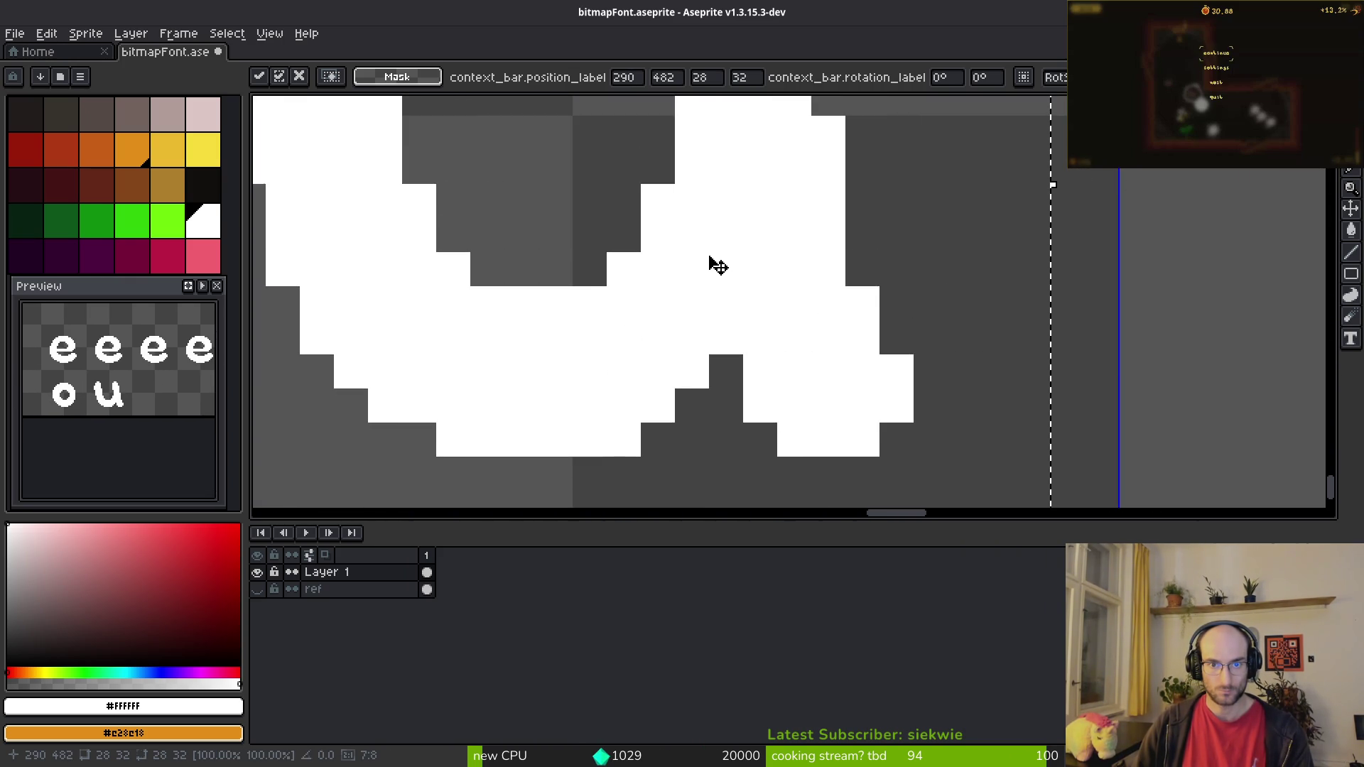
scroll(710, 284, "down", 3)
scroll(724, 304, "down", 2)
left_click(562, 231)
Step: Duplicate the placed u into the next cell for ú
left_click_drag(562, 232, 792, 359)
scroll(704, 354, "right", 1)
key("alt+Tab")
key("alt+Tab")
key("ctrl+c")
key("ctrl+v")
left_click_drag(649, 312, 846, 302)
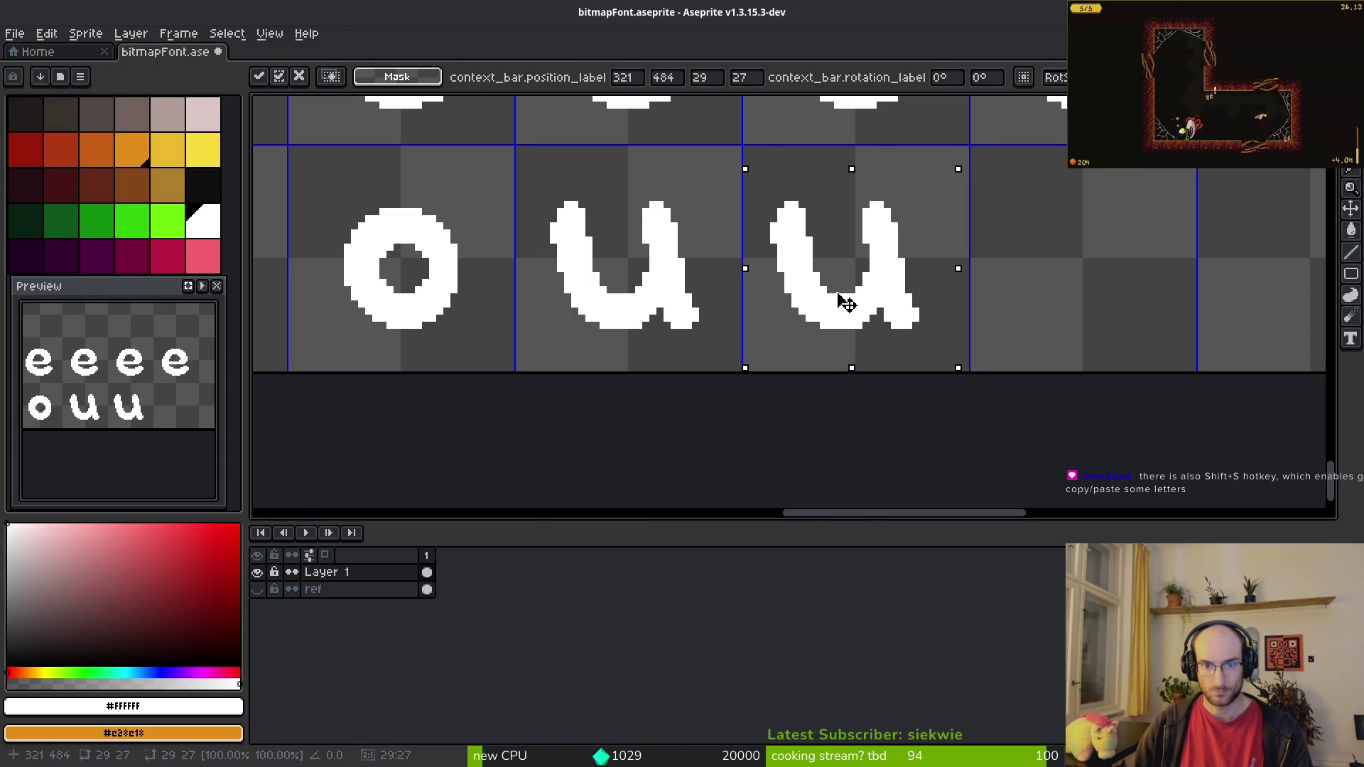
key("Return")
Step: Copy the two u glyphs into the next two cells, nudged 1 pixel right
mouse_move(624, 265)
left_mouse_down()
mouse_move(978, 393)
mouse_move(653, 395)
left_mouse_up()
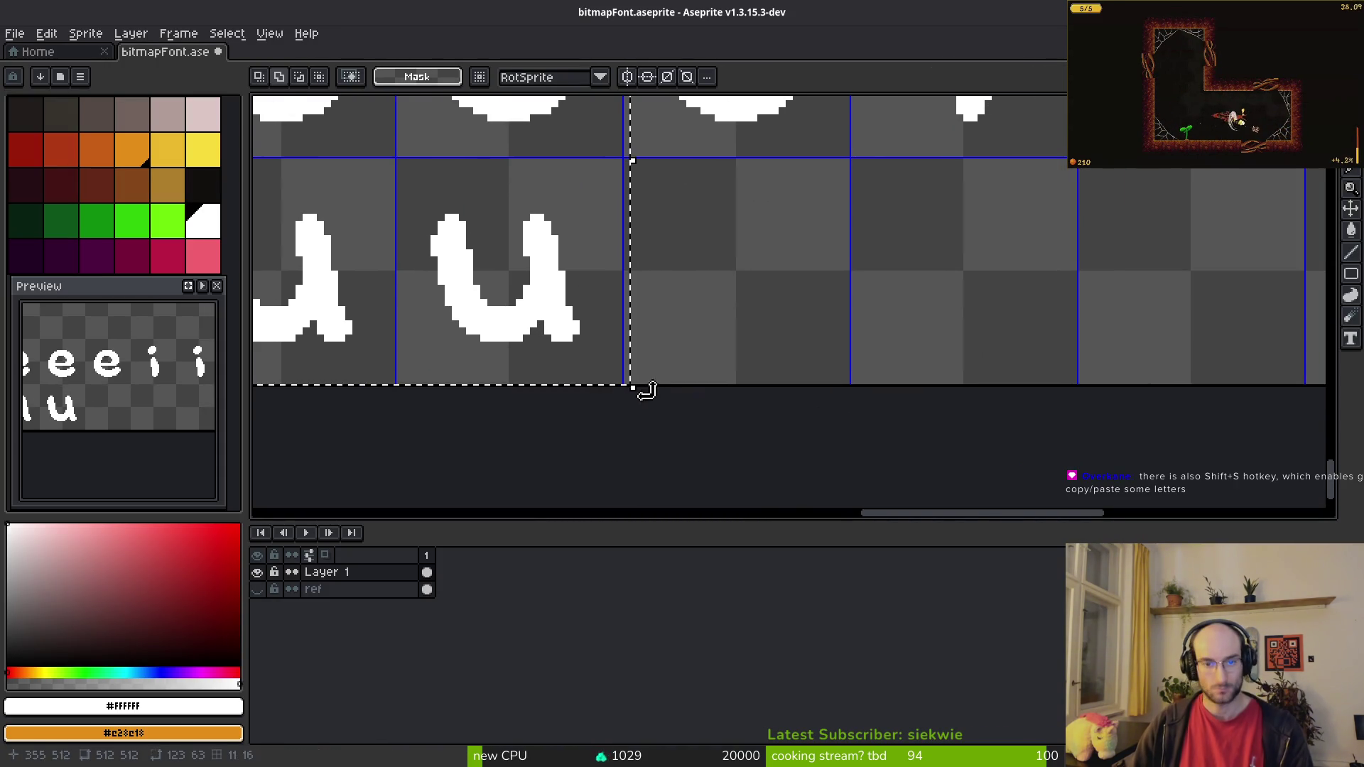
scroll(526, 330, "left", 3)
left_click_drag(457, 206, 953, 435)
left_click(426, 223)
left_click_drag(377, 186, 884, 430)
key("ctrl+c")
key("ctrl+v")
left_click_drag(524, 320, 931, 324)
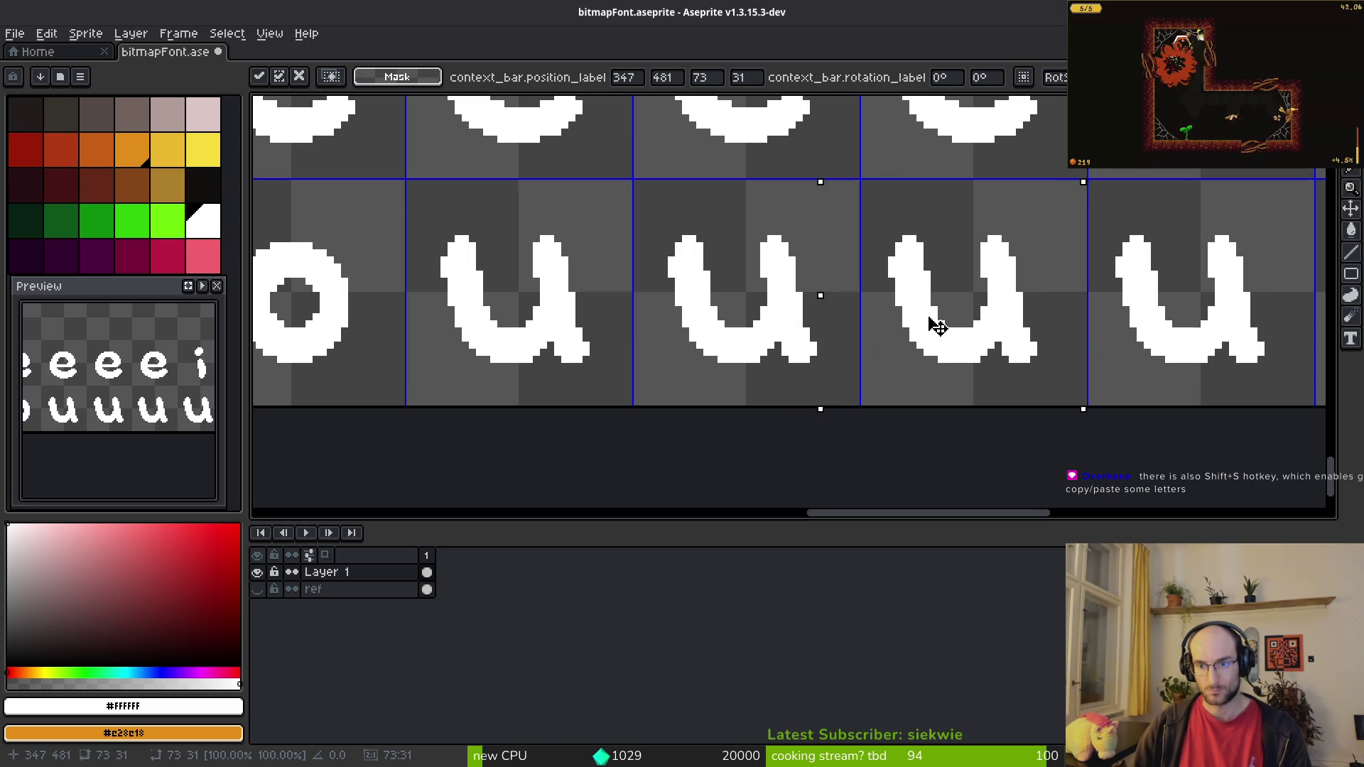
key("Right")
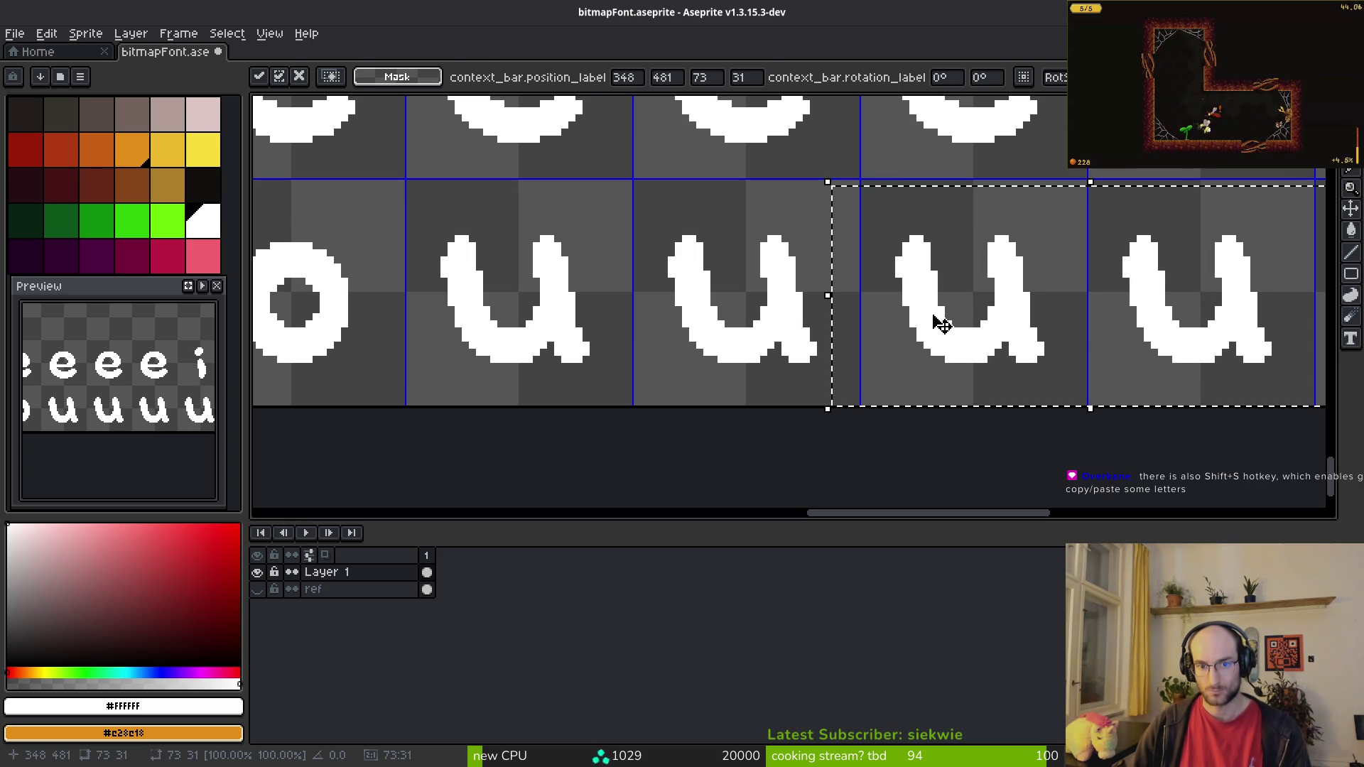
key("Return")
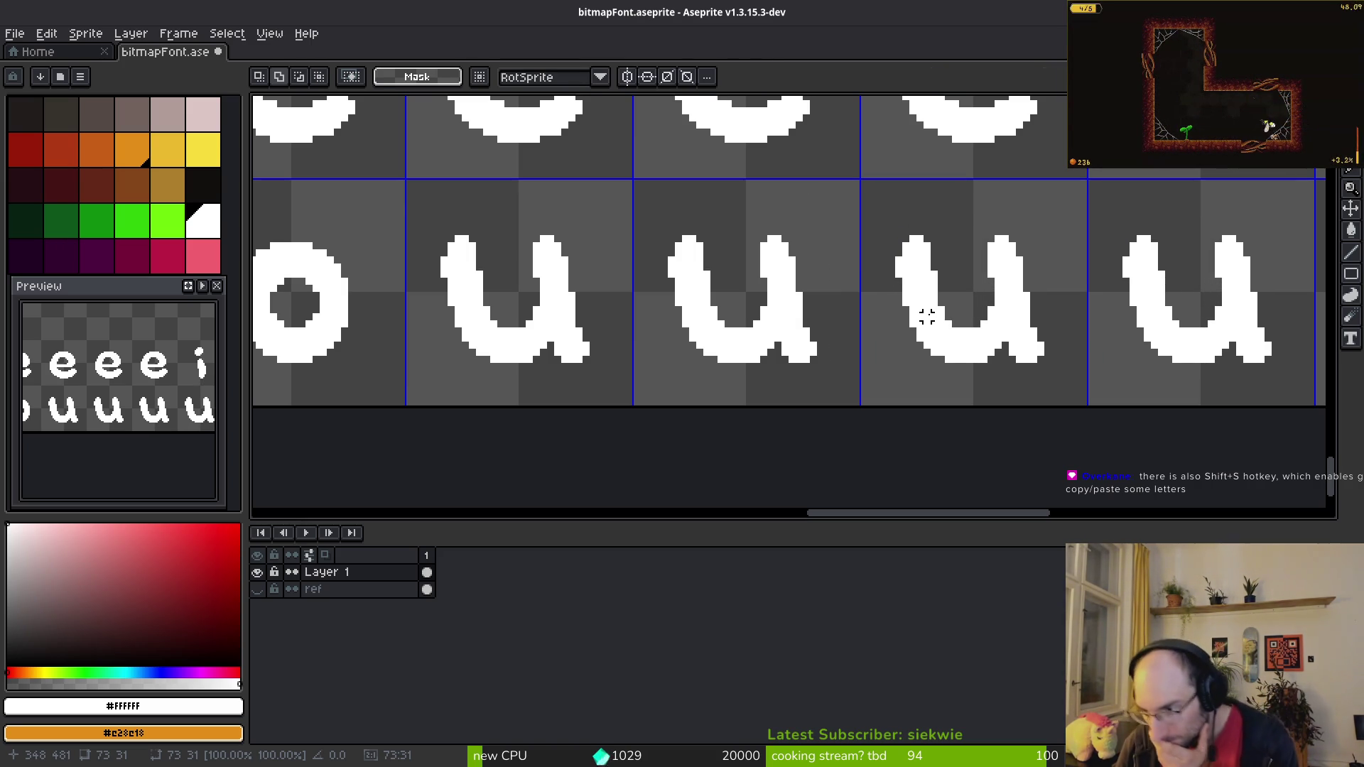
Step: Move the four u glyphs back into their cells, deselect, and save the sheet
scroll(920, 317, "down", 2)
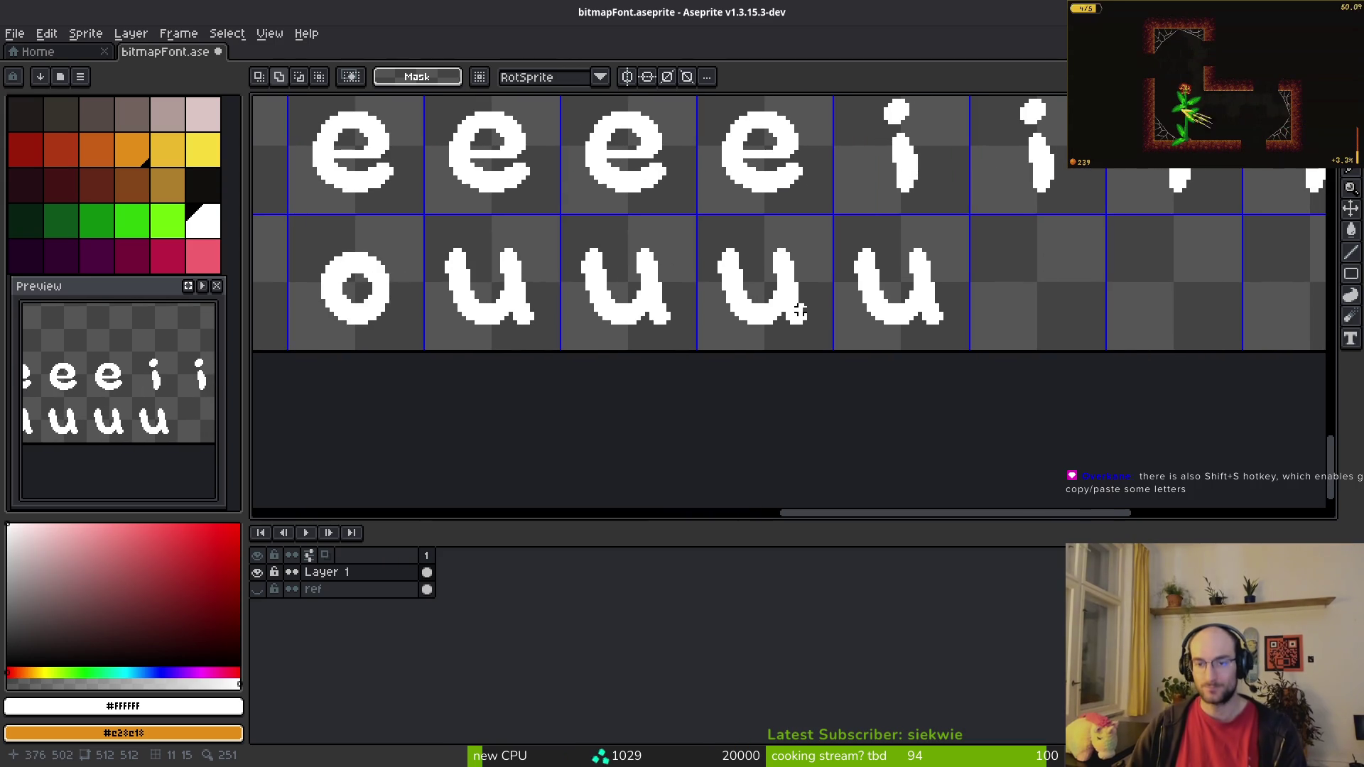
left_click_drag(438, 233, 914, 356)
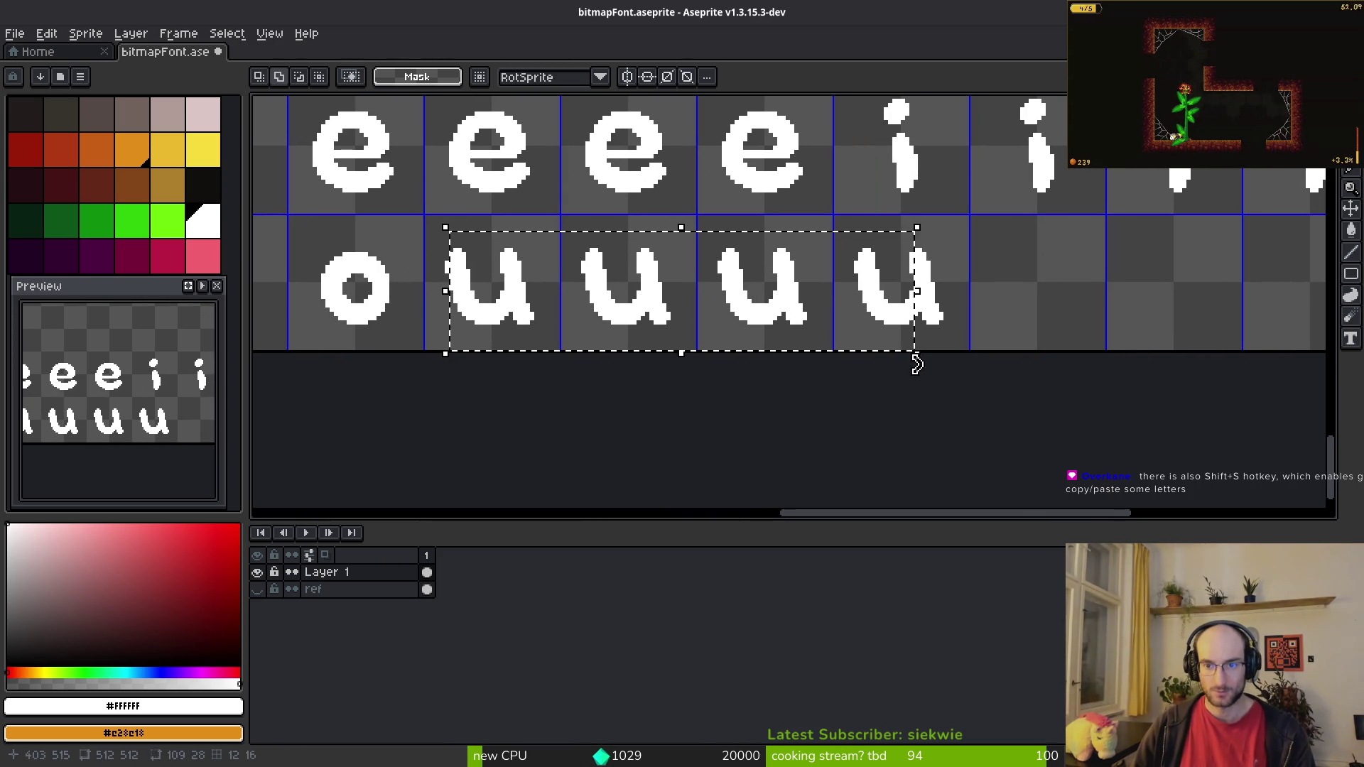
mouse_move(450, 223)
left_mouse_down()
mouse_move(931, 410)
mouse_move(971, 386)
left_mouse_up()
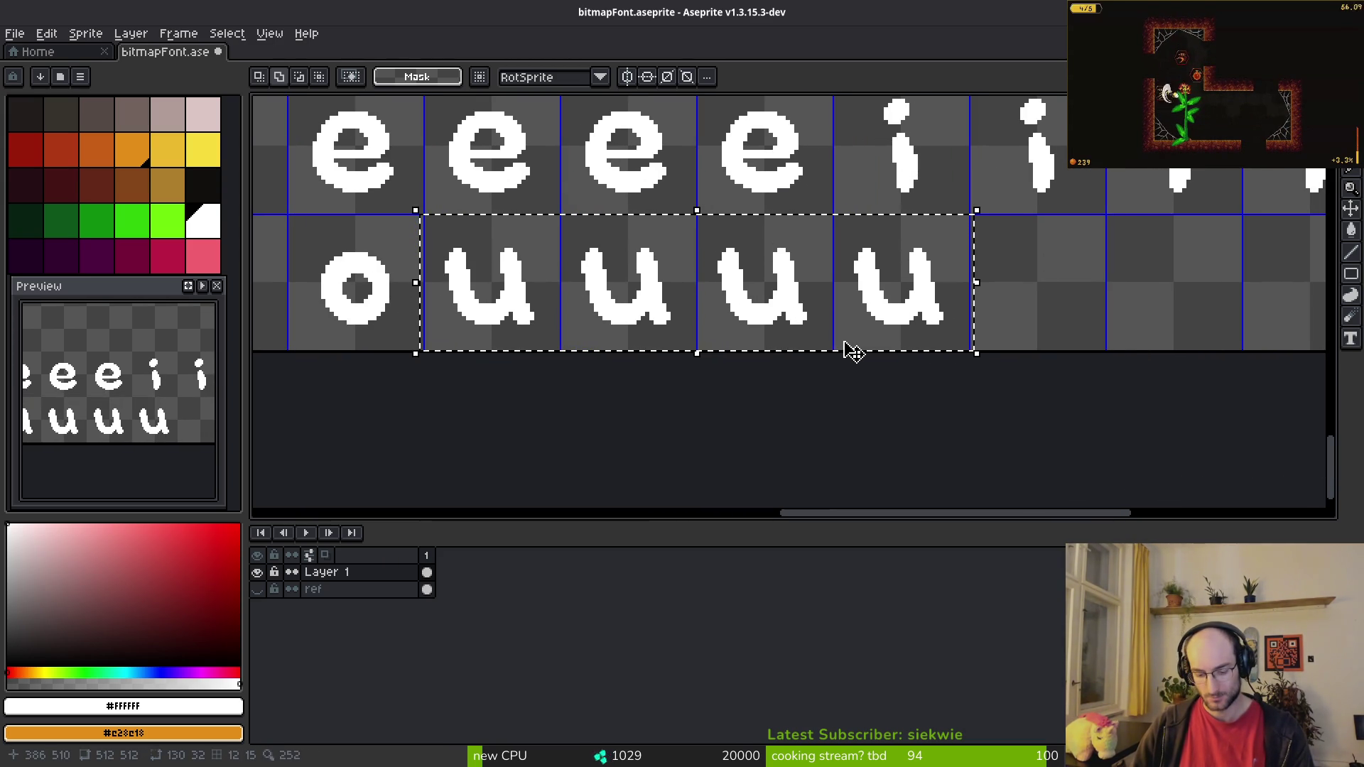
left_click_drag(611, 296, 919, 306)
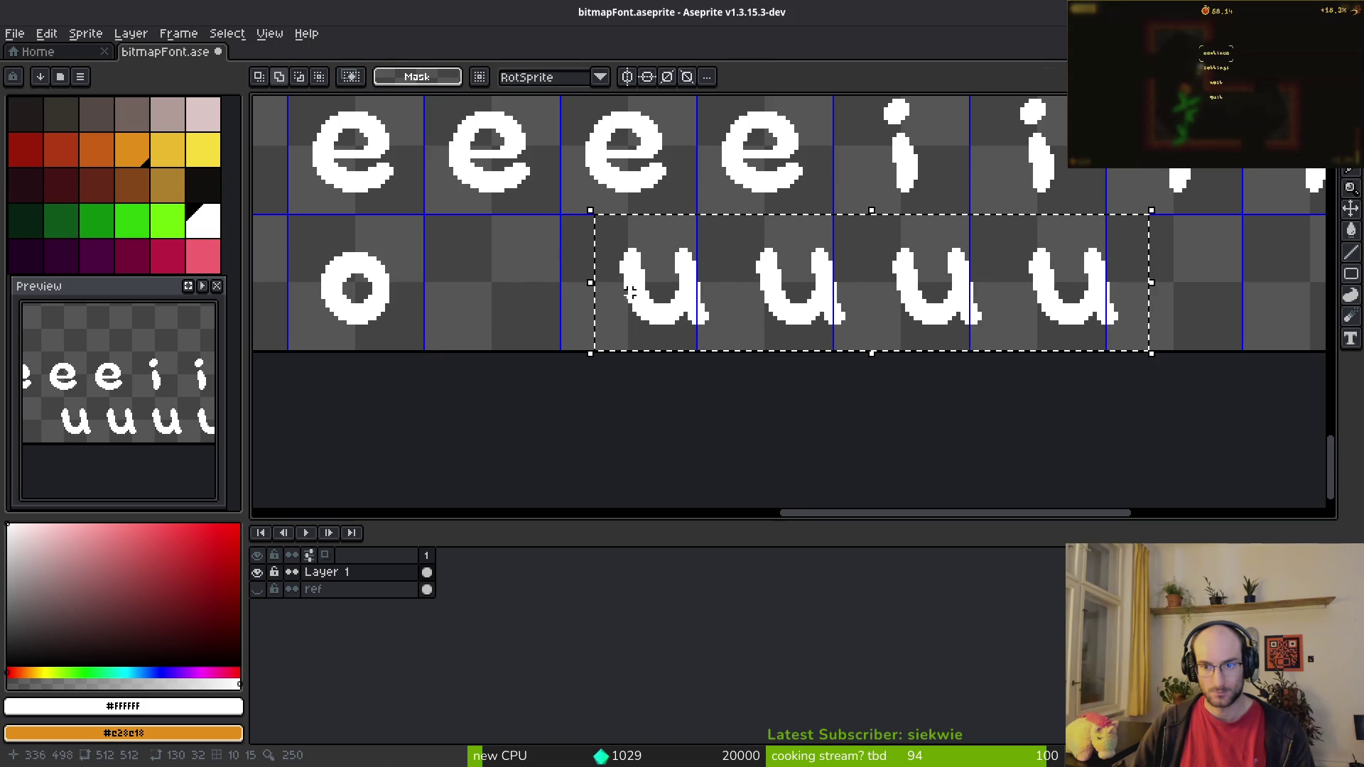
mouse_move(759, 316)
left_mouse_down()
mouse_move(646, 304)
mouse_move(676, 304)
mouse_move(660, 307)
left_mouse_up()
key("ctrl+d")
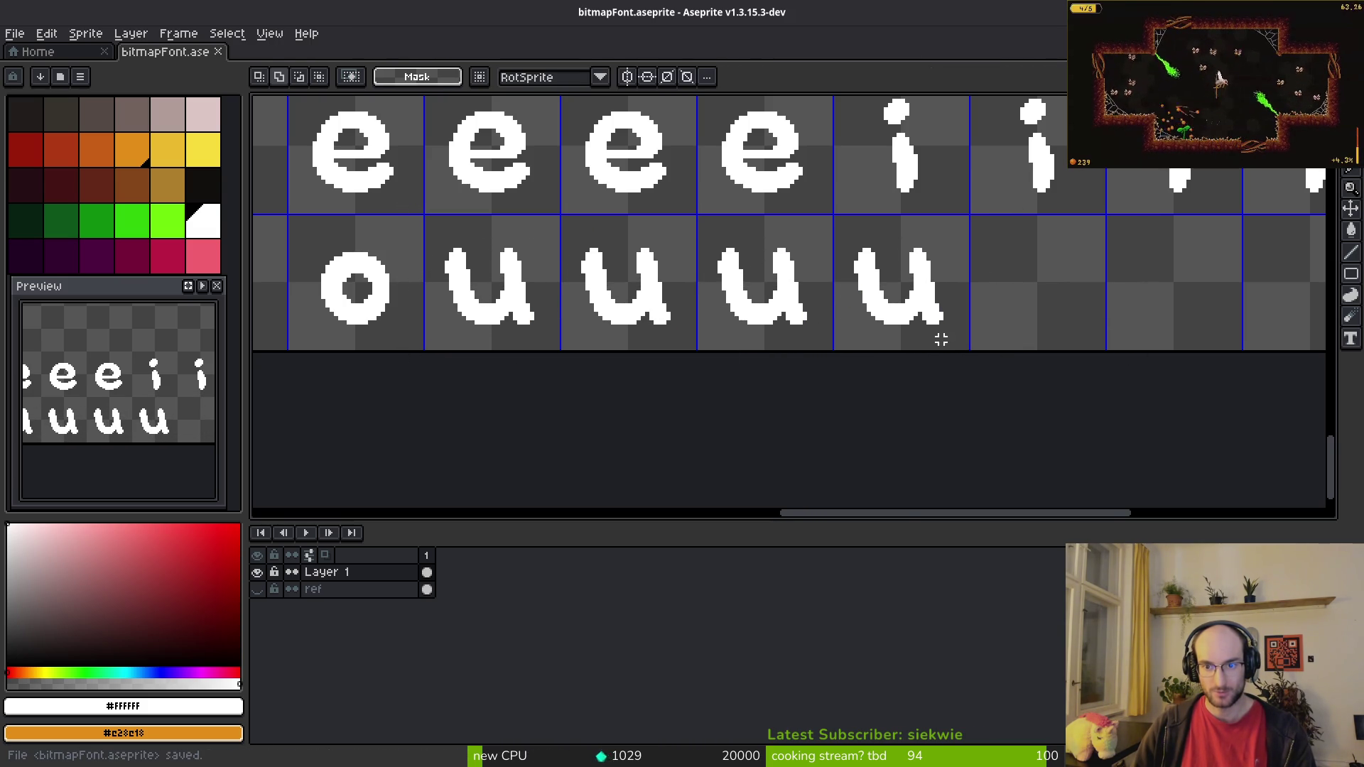
scroll(941, 339, "up", 2)
scroll(928, 308, "down", 3)
Step: Check the reference chart, then select and copy the lowercase y glyph
key("alt+Tab")
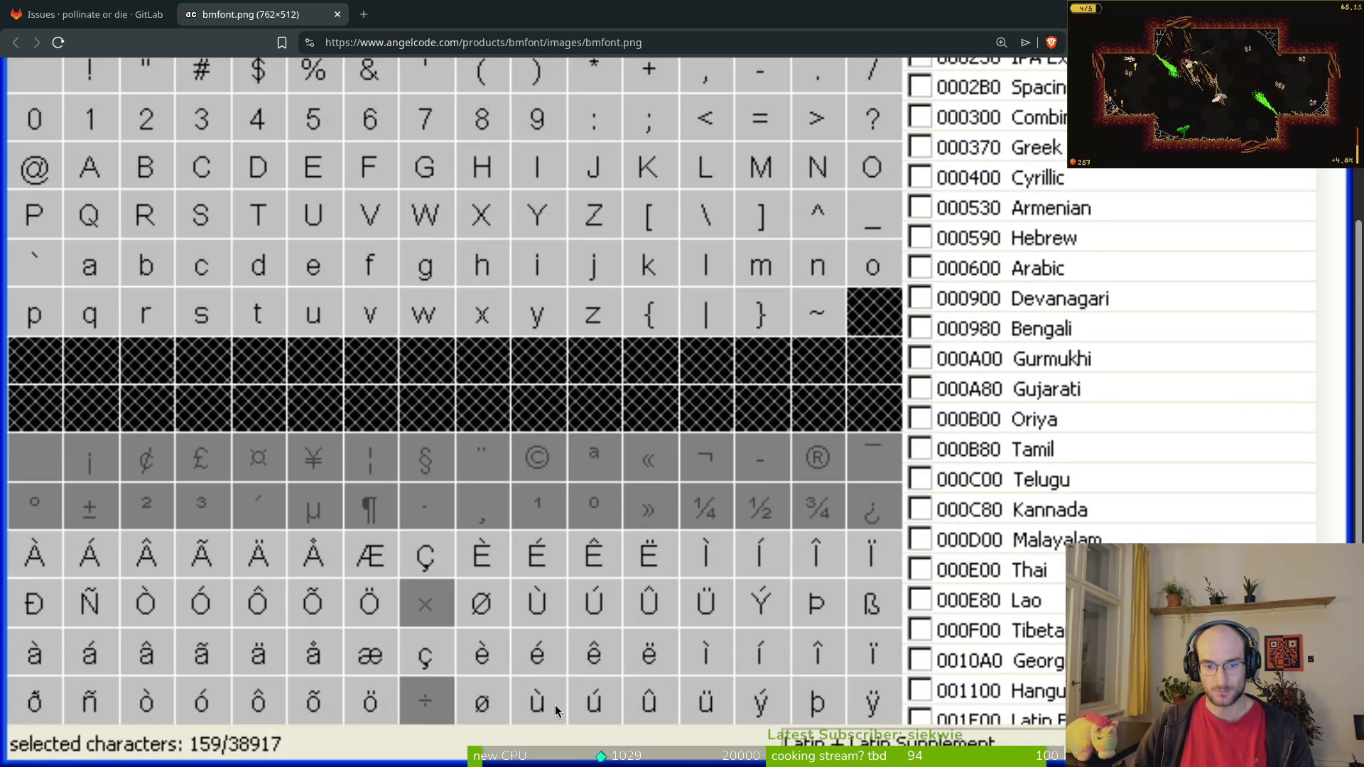
key("alt+Tab")
scroll(877, 350, "down", 2)
scroll(822, 308, "up", 2)
scroll(834, 314, "down", 3)
scroll(834, 313, "up", 5)
mouse_move(547, 242)
left_mouse_down()
mouse_move(600, 280)
mouse_move(724, 446)
left_mouse_up()
key("ctrl+c")
Step: Paste the y into the ý cell after the four u glyphs and compare with the chart
scroll(725, 446, "down", 4)
scroll(670, 305, "up", 5)
key("ctrl+v")
left_click_drag(807, 306, 717, 236)
key("alt+Tab")
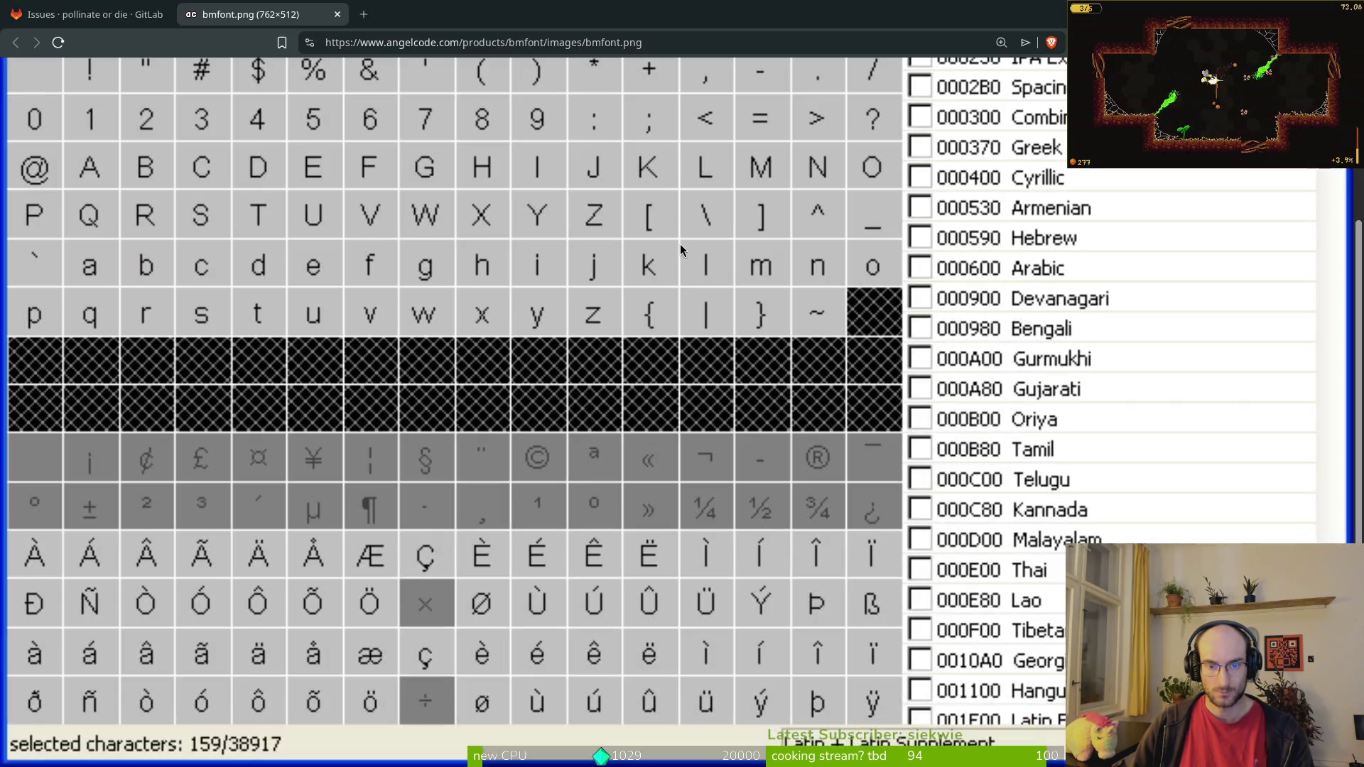
key("alt+Tab")
scroll(883, 487, "down", 4)
Step: Shift the pasted y 2 pixels down and place another y copy two cells right
scroll(798, 441, "up", 1)
scroll(709, 252, "up", 5)
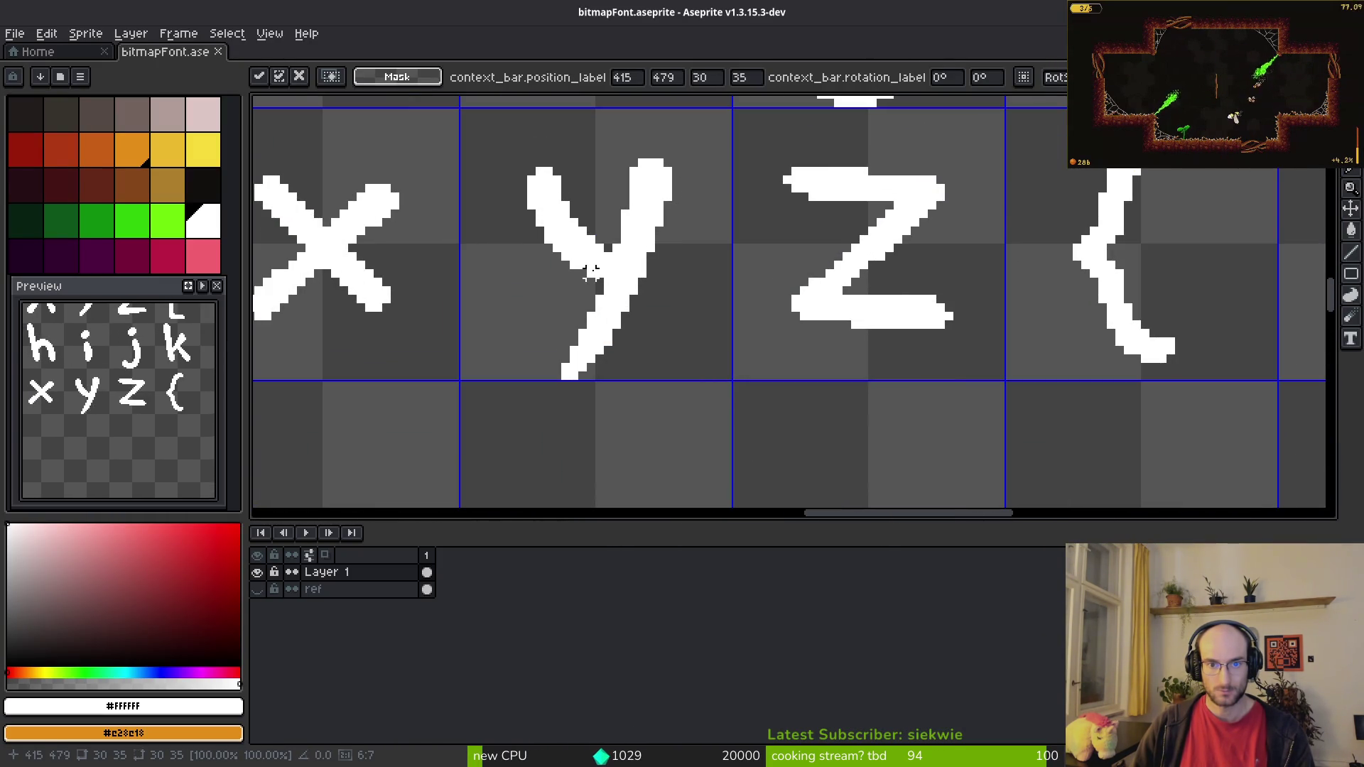
scroll(710, 299, "down", 7)
scroll(737, 371, "up", 5)
scroll(816, 386, "up", 2)
scroll(868, 274, "up", 1)
left_click_drag(868, 275, 884, 335)
scroll(956, 350, "down", 1)
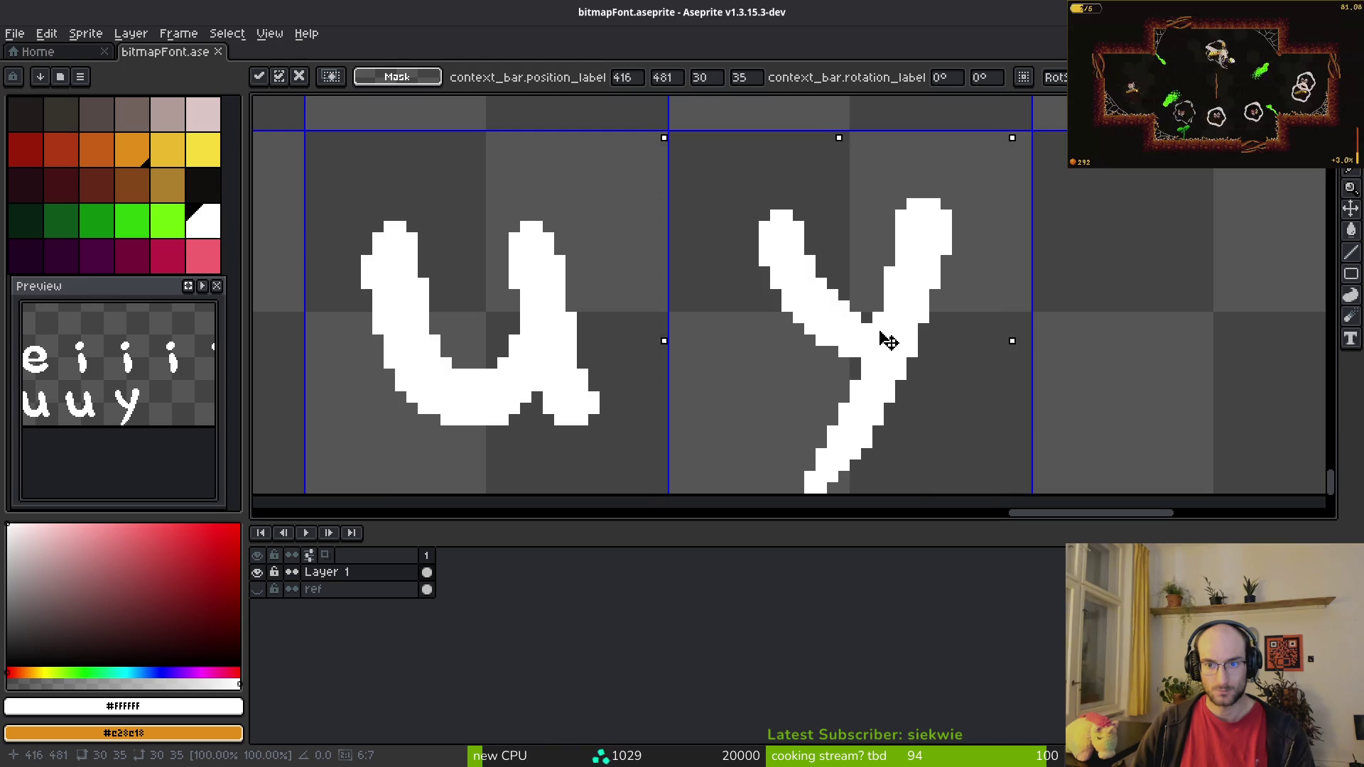
scroll(924, 349, "down", 2)
scroll(1022, 358, "right", 3)
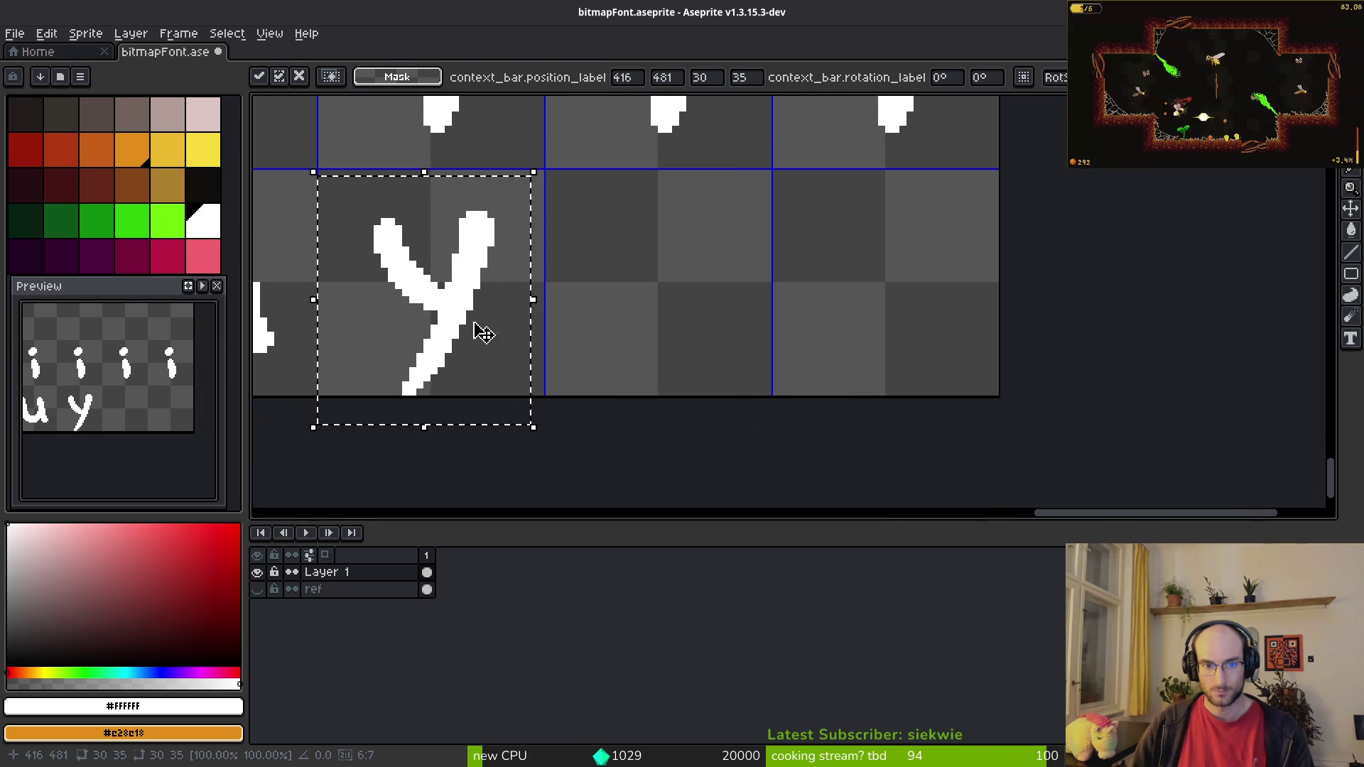
left_click_drag(494, 341, 898, 314)
scroll(899, 314, "up", 2)
scroll(903, 315, "down", 2)
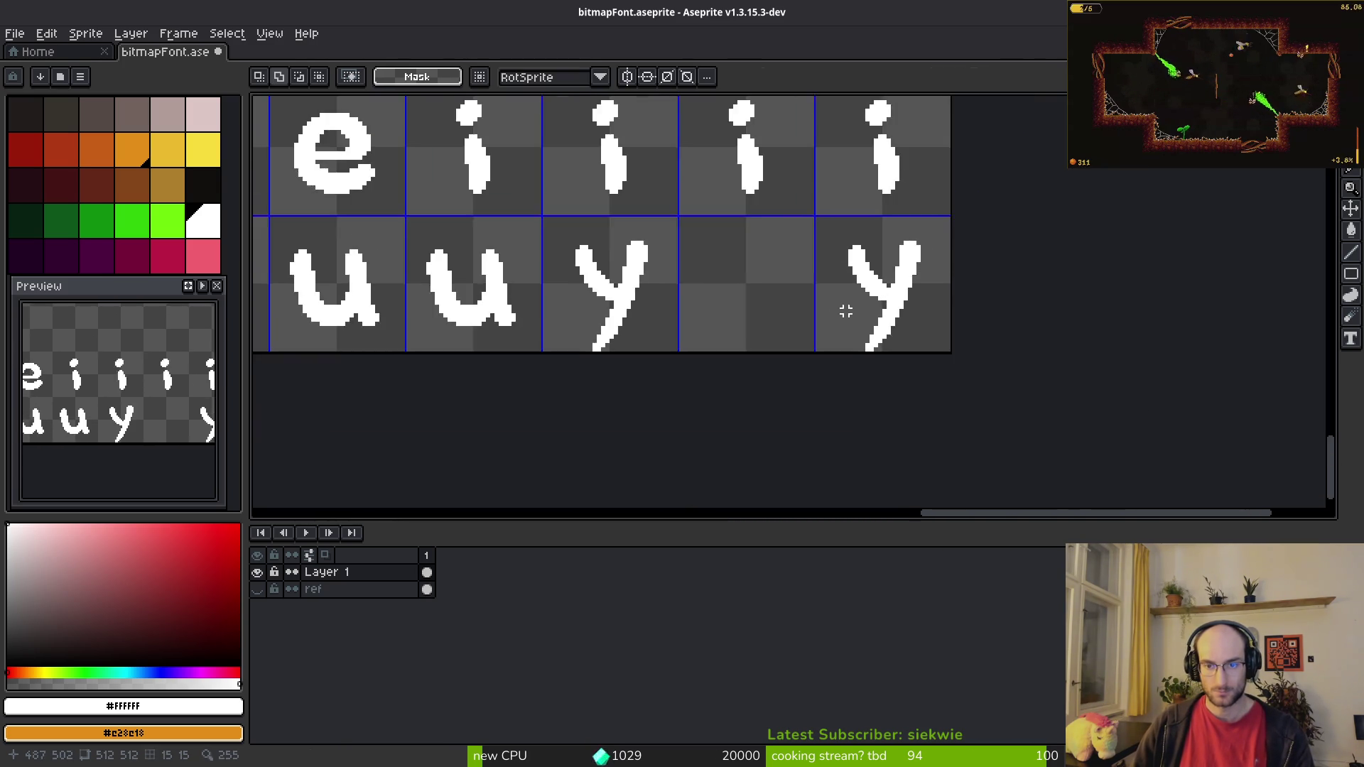
Step: Paste a copy of the p glyph between the two y glyphs
key("alt+Tab")
key("alt+Tab")
scroll(883, 338, "down", 3)
scroll(740, 292, "up", 3)
left_click_drag(370, 254, 487, 396)
scroll(710, 280, "down", 3)
scroll(786, 301, "up", 5)
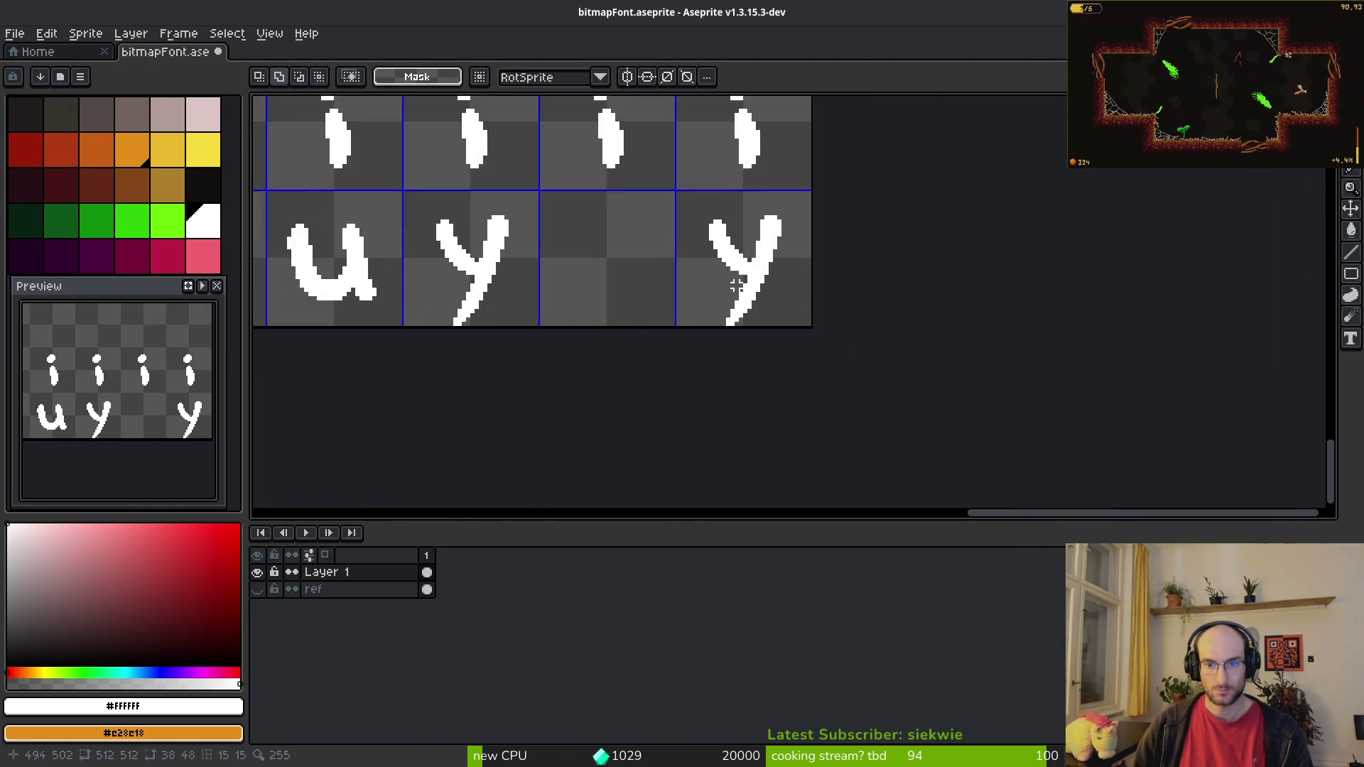
key("ctrl+v")
left_click_drag(746, 272, 663, 320)
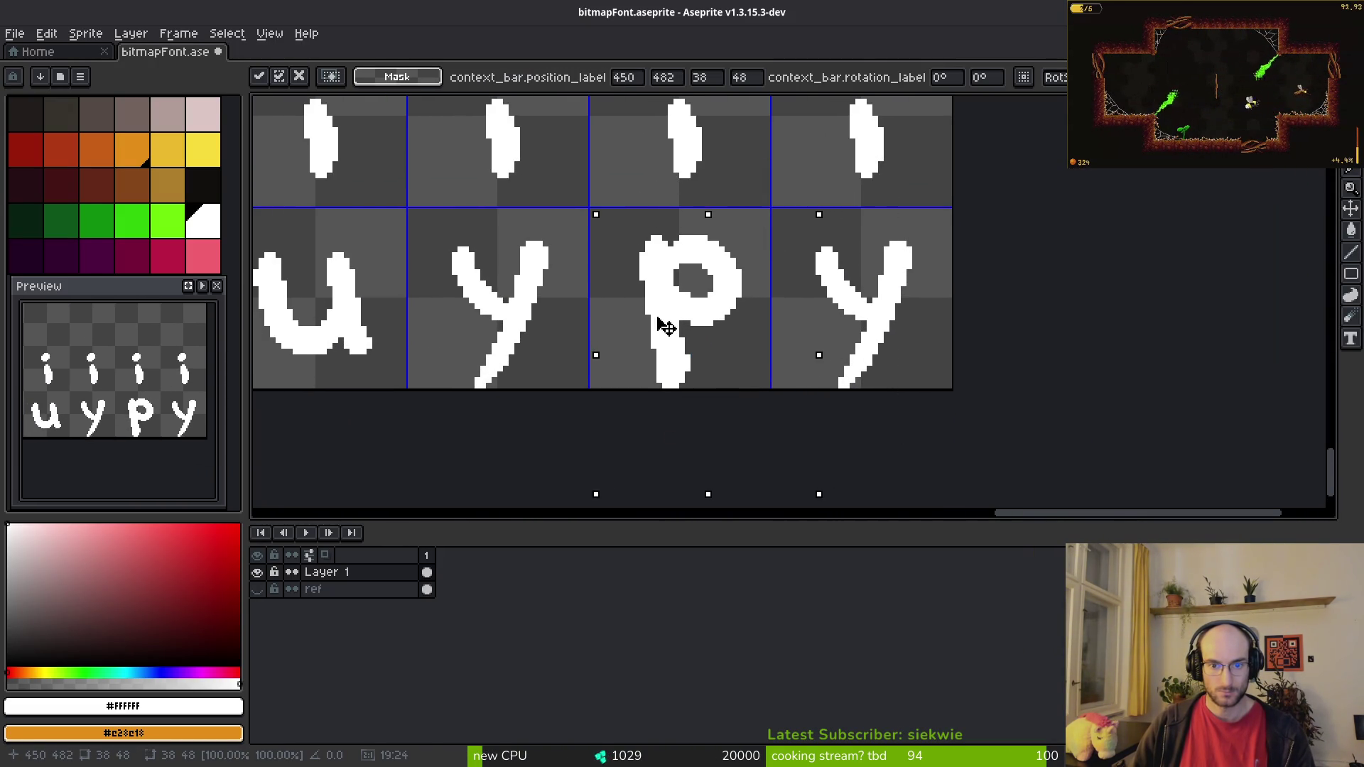
key("Return")
Step: Extend the p's stem with a white pixel and nudge its bowl down to form þ
scroll(663, 237, "up", 1)
scroll(663, 237, "up", 2)
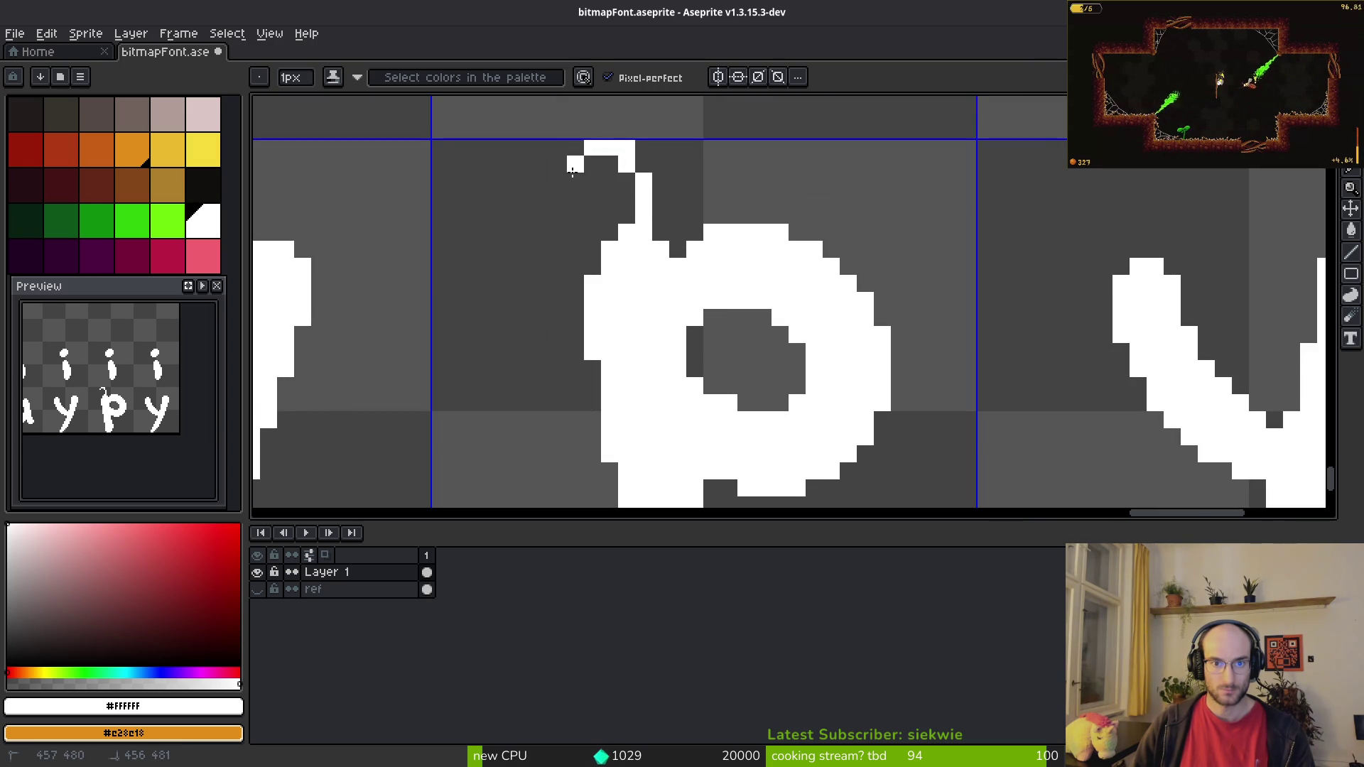
left_click(623, 186)
scroll(639, 234, "down", 1)
scroll(708, 322, "down", 2)
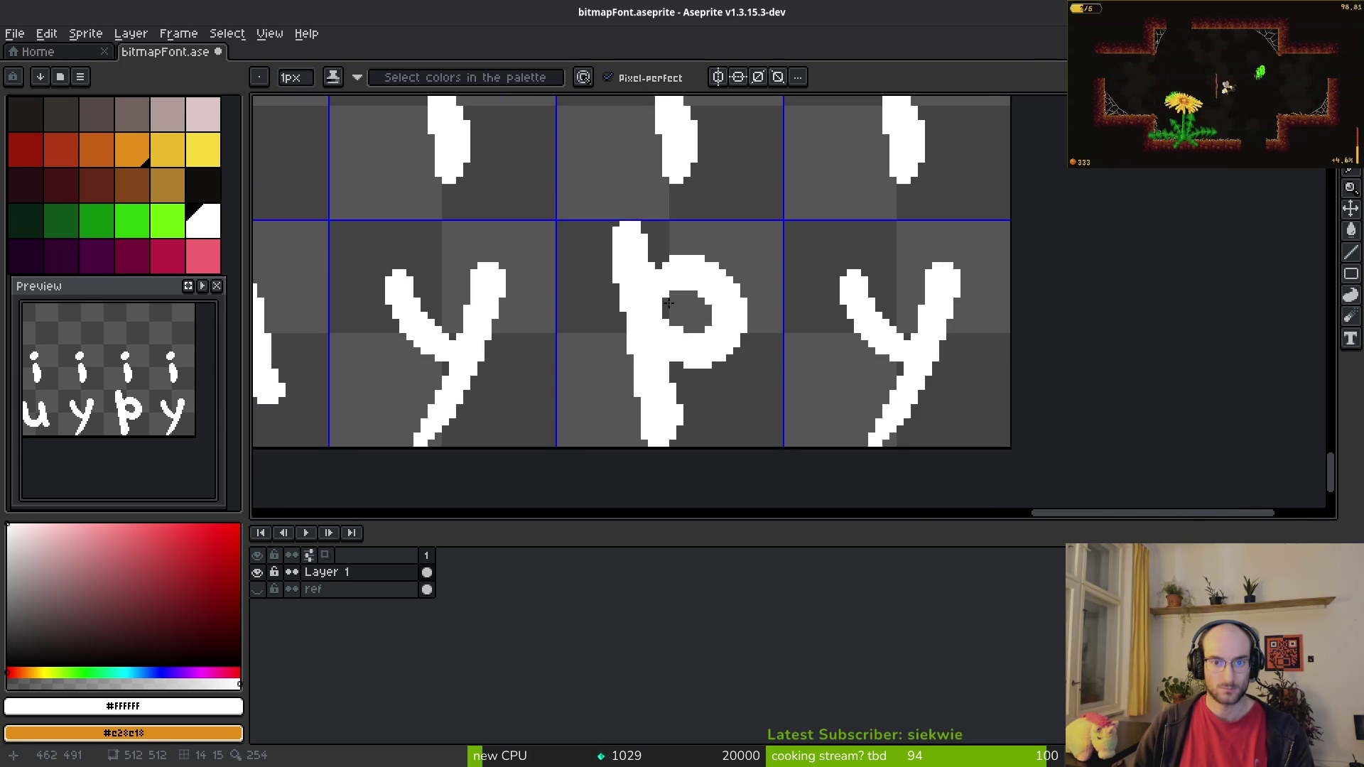
scroll(694, 307, "up", 1)
key("m")
mouse_move(650, 224)
left_mouse_down()
mouse_move(755, 305)
mouse_move(753, 320)
left_mouse_up()
key("Down")
key("ctrl+d")
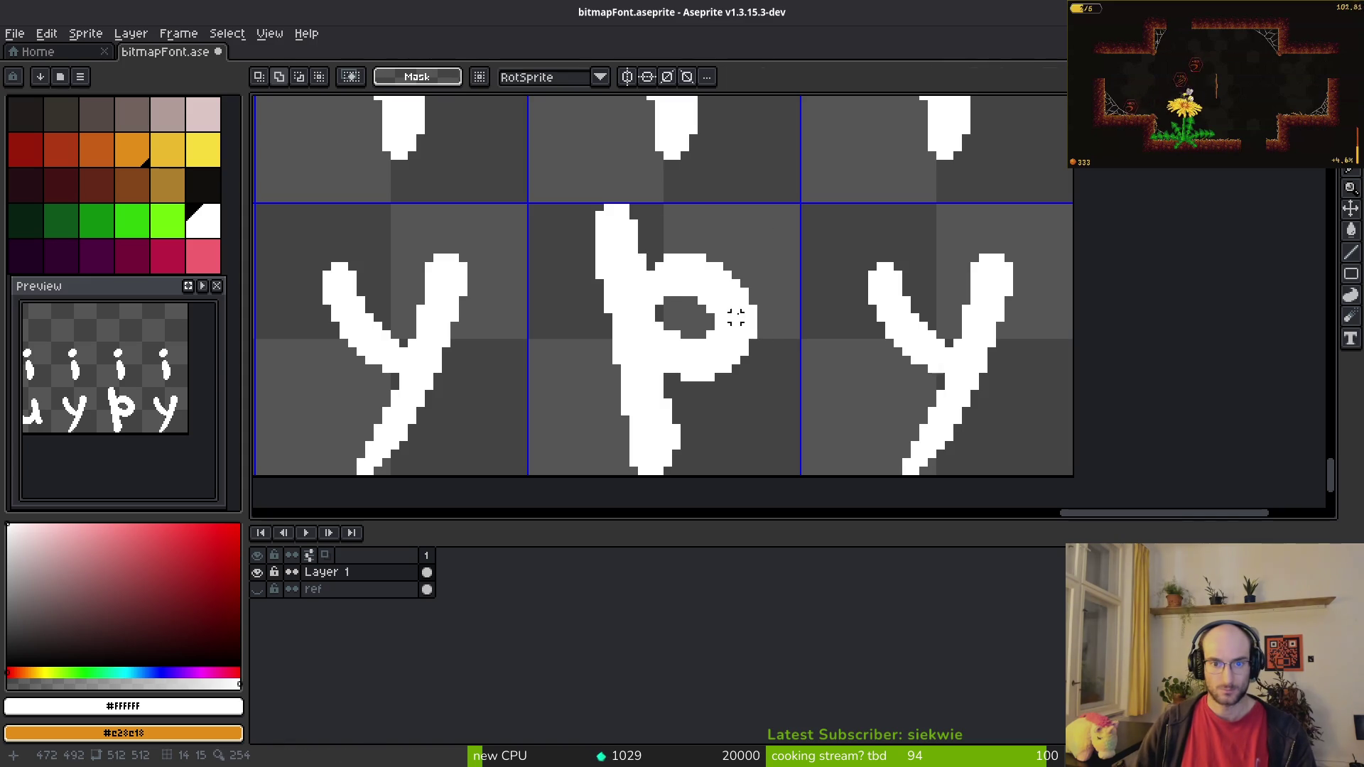
Step: Touch up the thorn with pencil and eraser, then compare with the reference chart
scroll(711, 344, "down", 1)
scroll(703, 280, "up", 1)
scroll(643, 282, "up", 1)
key("b")
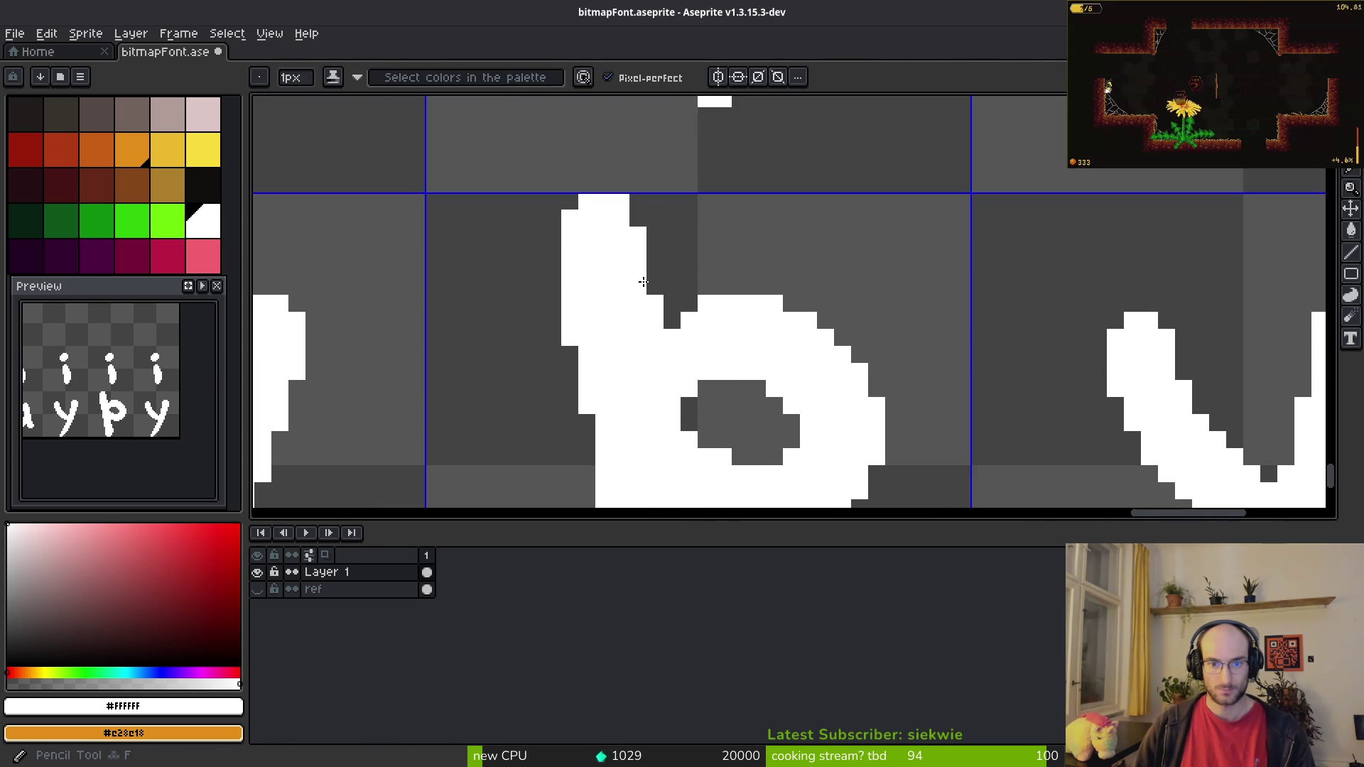
key("e")
scroll(638, 359, "down", 3)
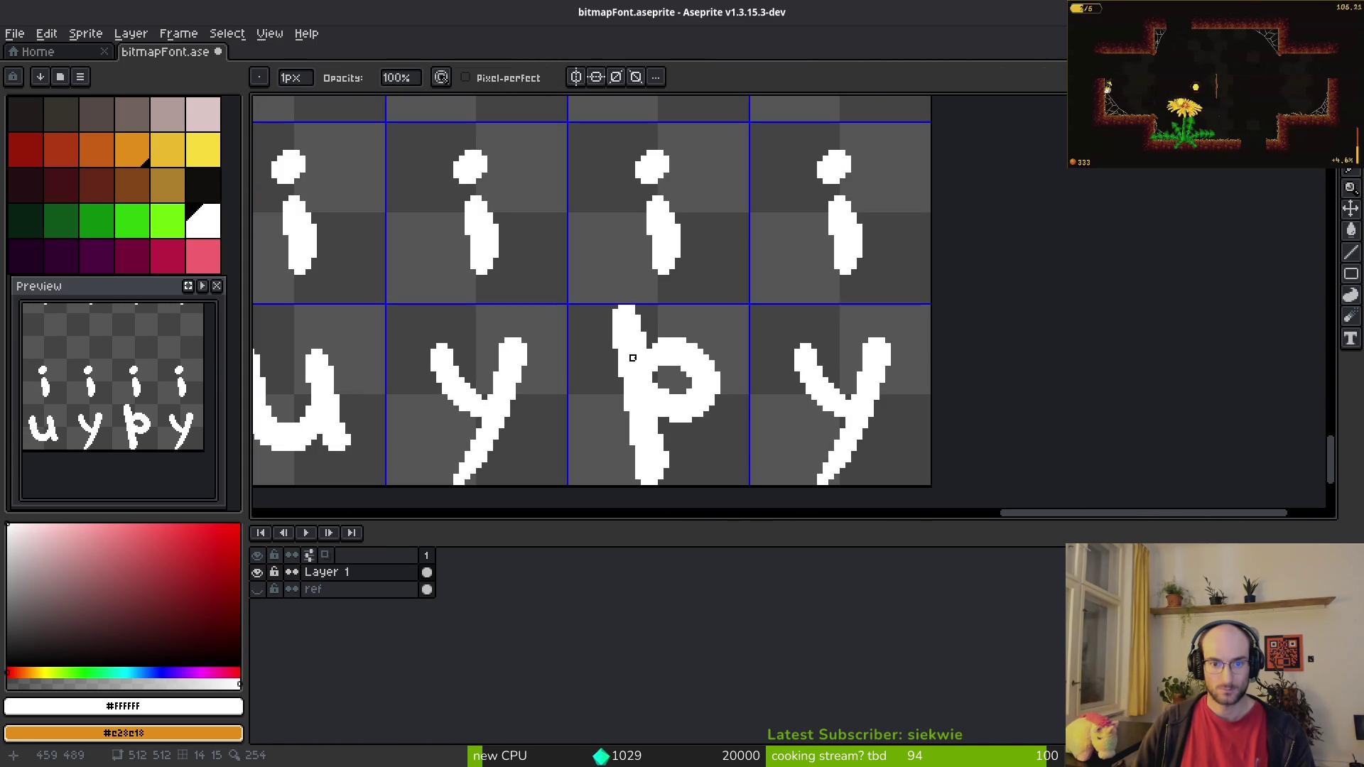
scroll(615, 369, "up", 1)
scroll(700, 287, "down", 1)
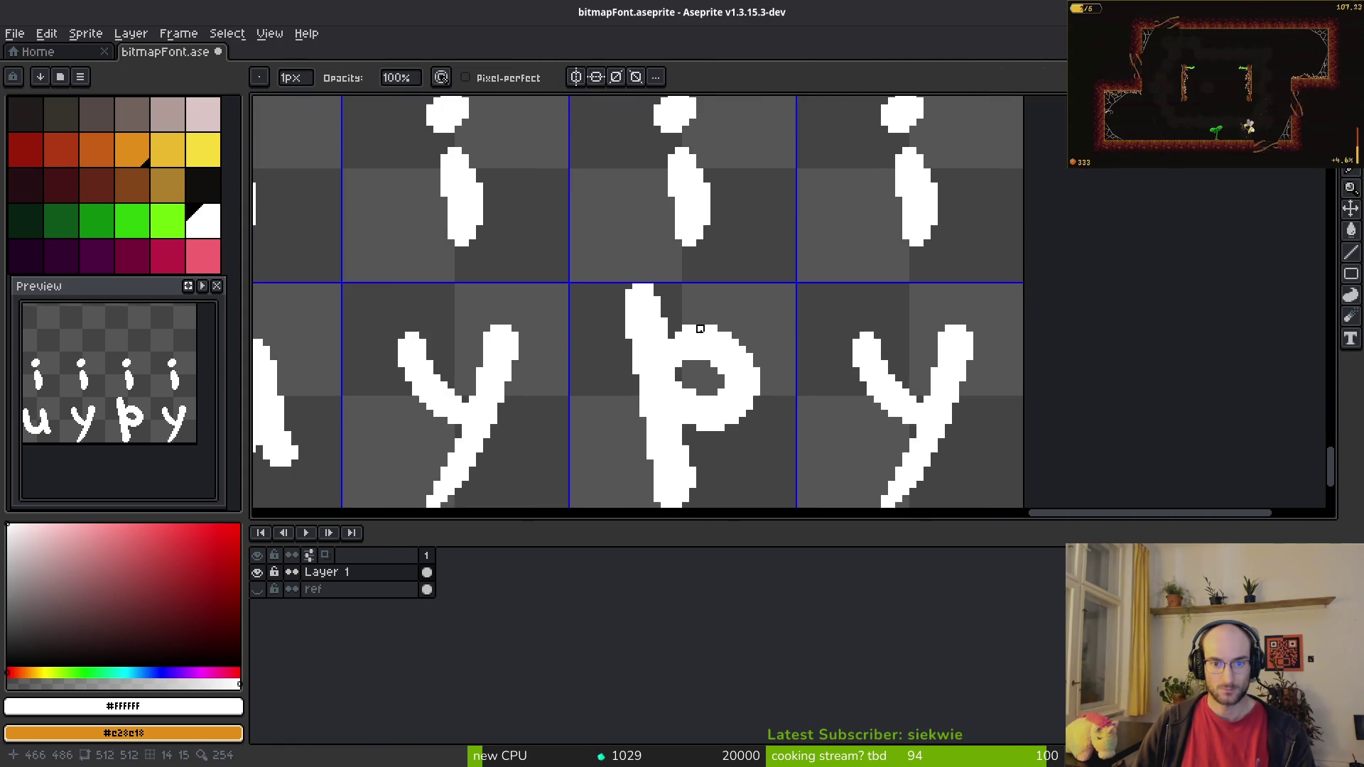
scroll(657, 308, "up", 2)
key("b")
scroll(711, 377, "down", 5)
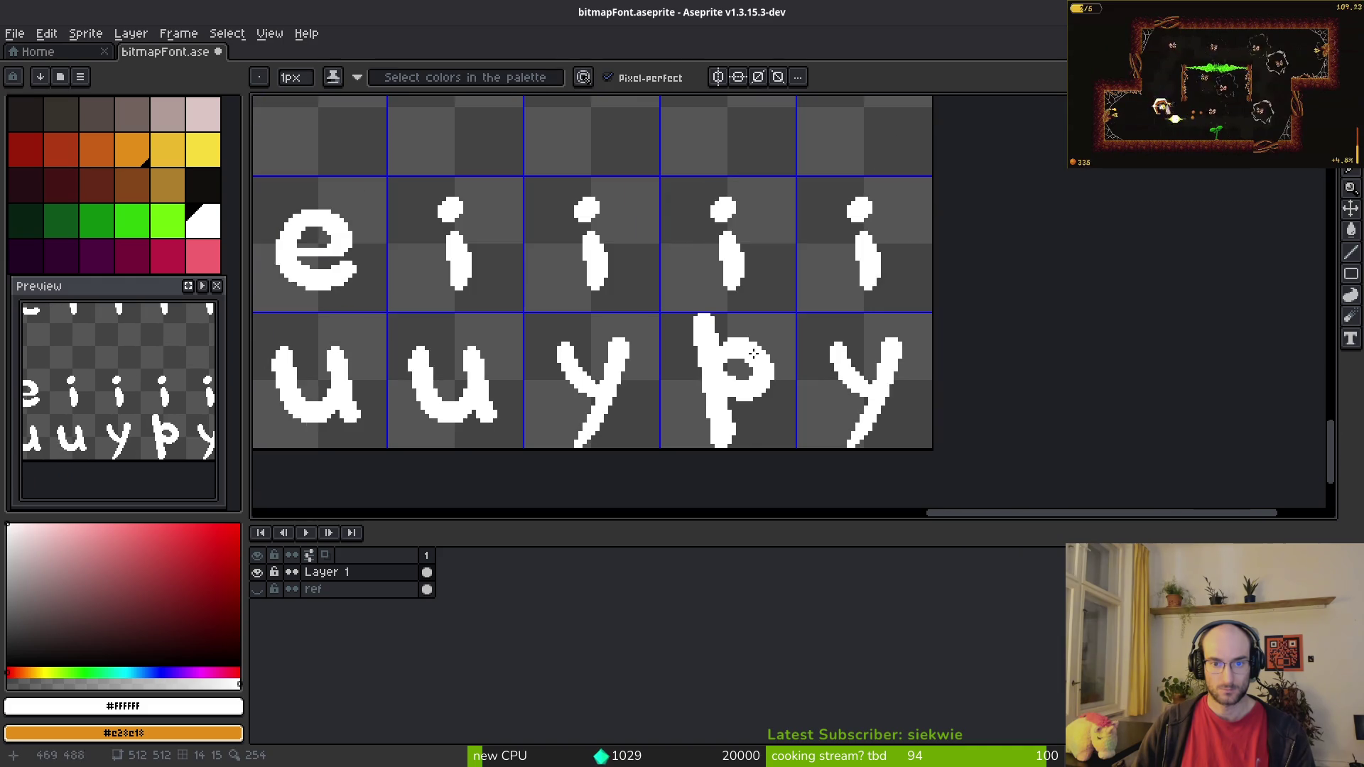
key("alt+Tab")
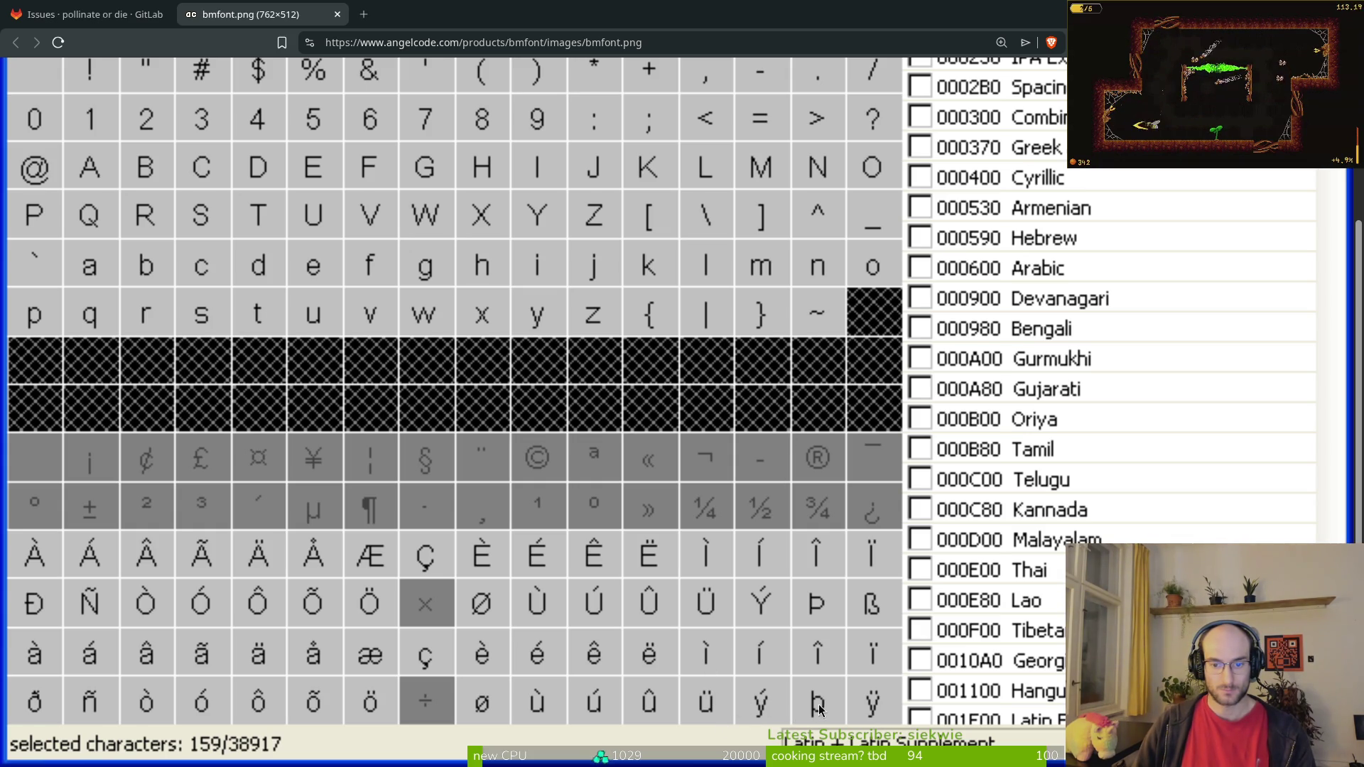
Step: Compare the Latin-1 chart with the sheet, then pan the canvas up to the digits and capitals
key("alt+Tab")
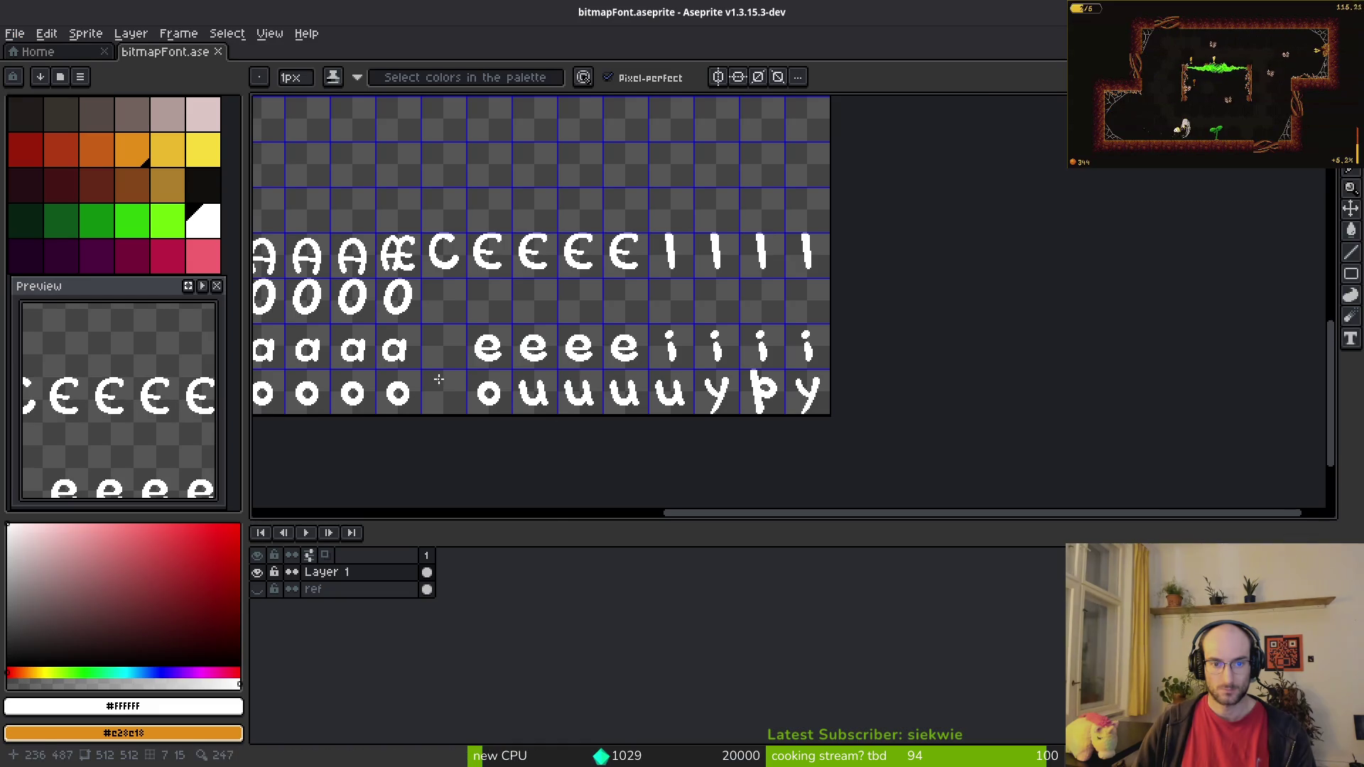
key("alt+Tab")
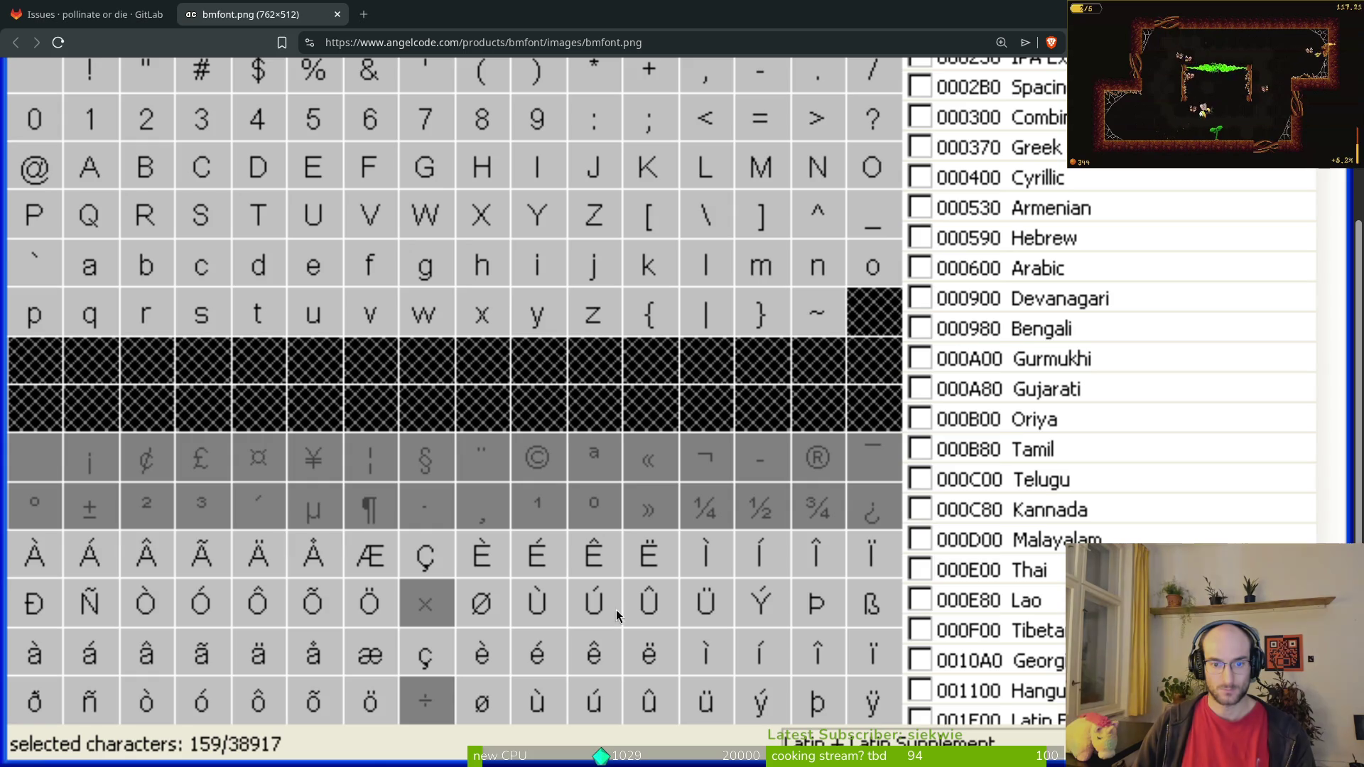
key("alt+Tab")
scroll(657, 284, "down", 3)
scroll(658, 285, "up", 4)
mouse_move(580, 298)
left_mouse_down()
mouse_move(658, 207)
mouse_move(995, 213)
mouse_move(874, 93)
left_mouse_up()
Step: Copy the lowercase c and paste it into the empty cell before the e glyphs
scroll(687, 282, "up", 2)
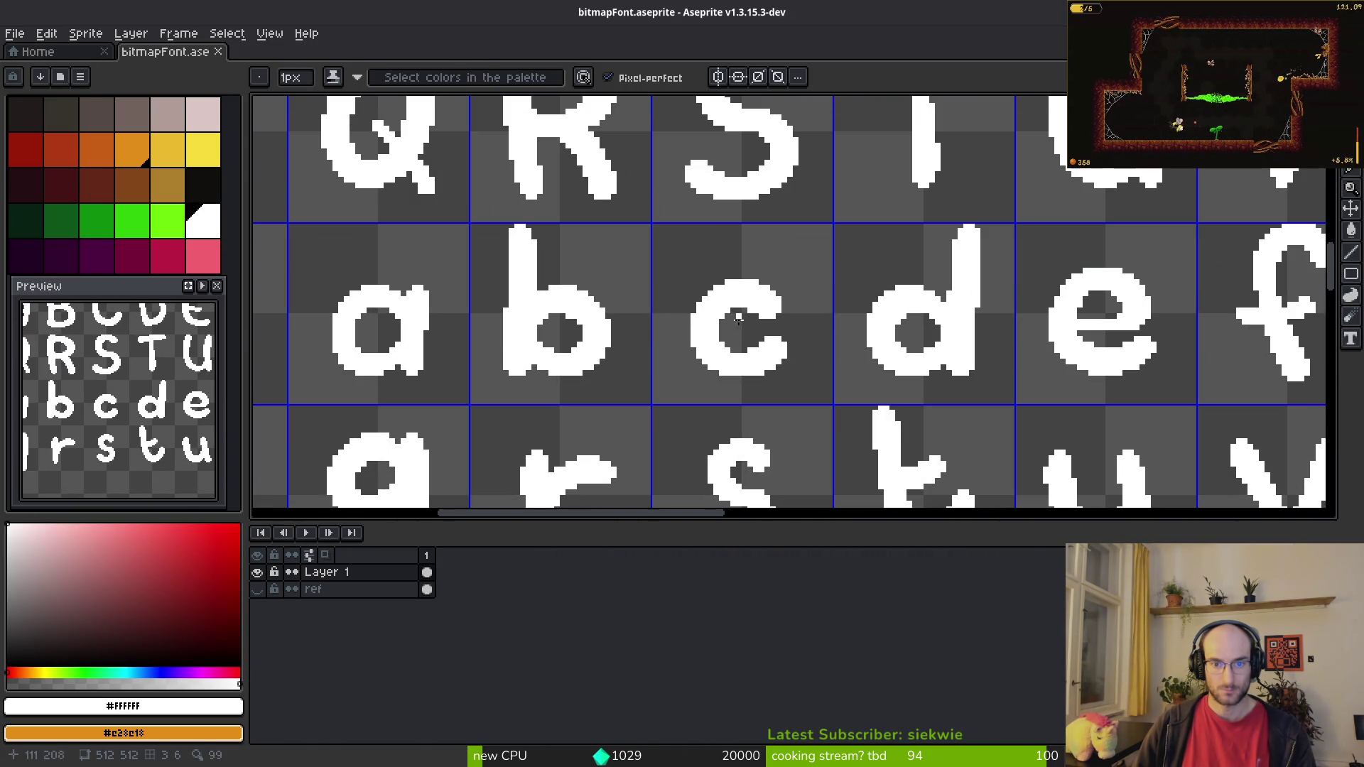
key("m")
left_click_drag(682, 266, 820, 413)
scroll(789, 386, "up", 1)
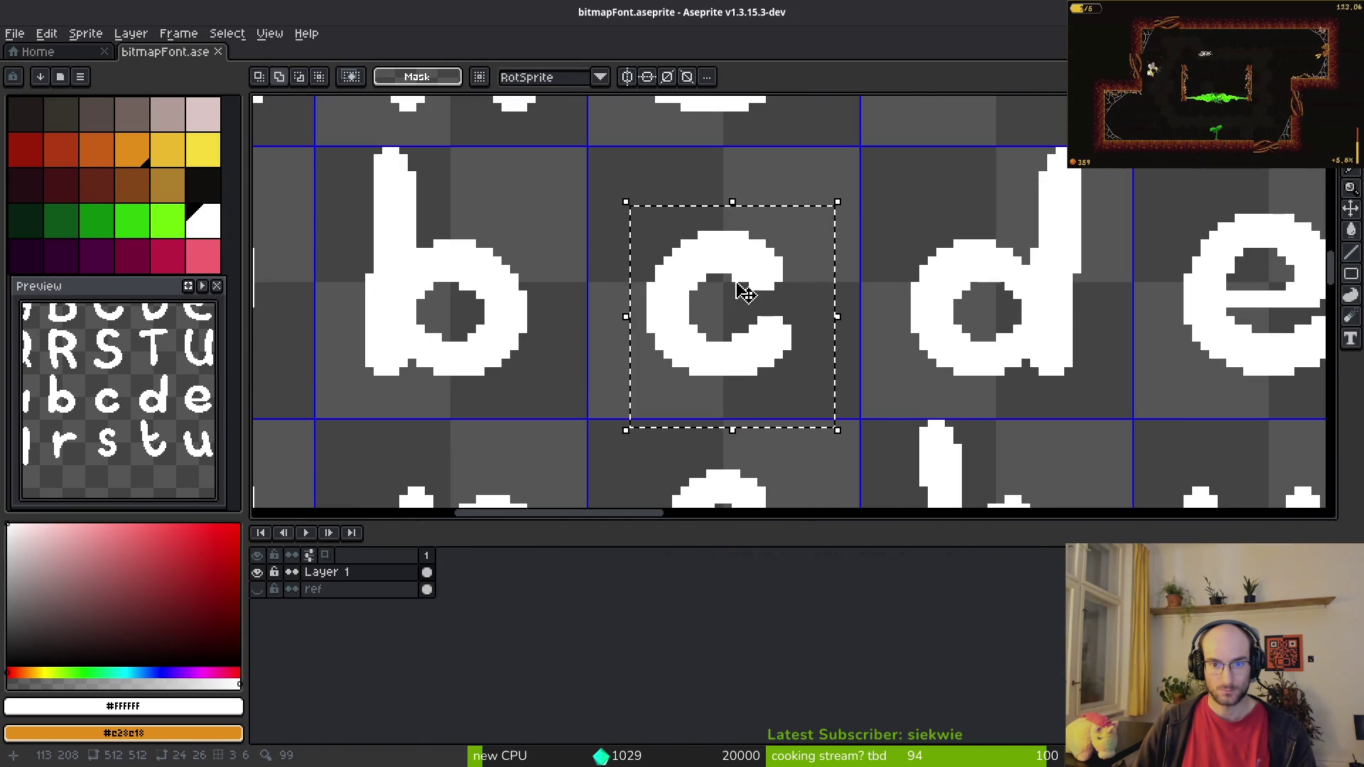
key("ctrl+c")
scroll(743, 302, "down", 4)
scroll(673, 323, "up", 5)
key("ctrl+v")
key("alt+Tab")
key("alt+Tab")
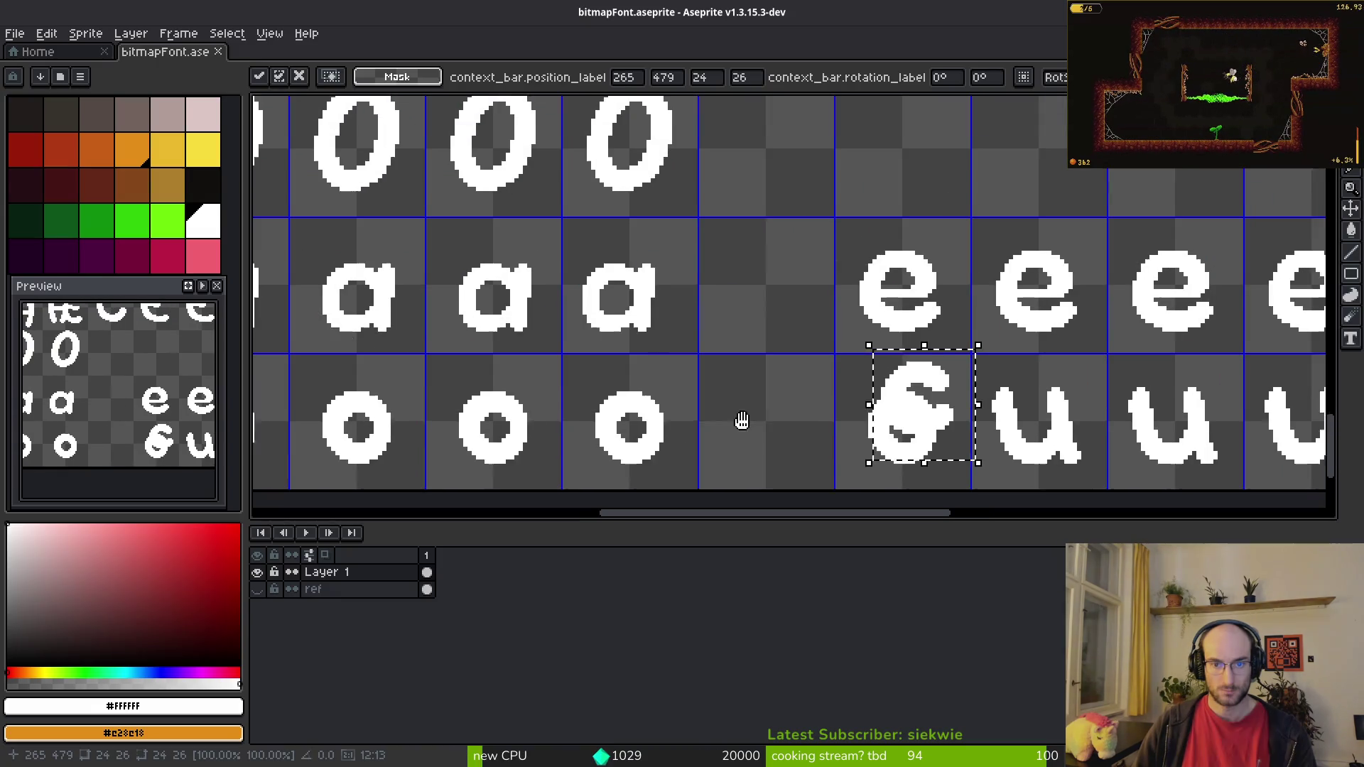
left_click_drag(943, 398, 789, 281)
Step: Nudge the pasted c one pixel down and one pixel left to align it in its cell
scroll(760, 299, "up", 2)
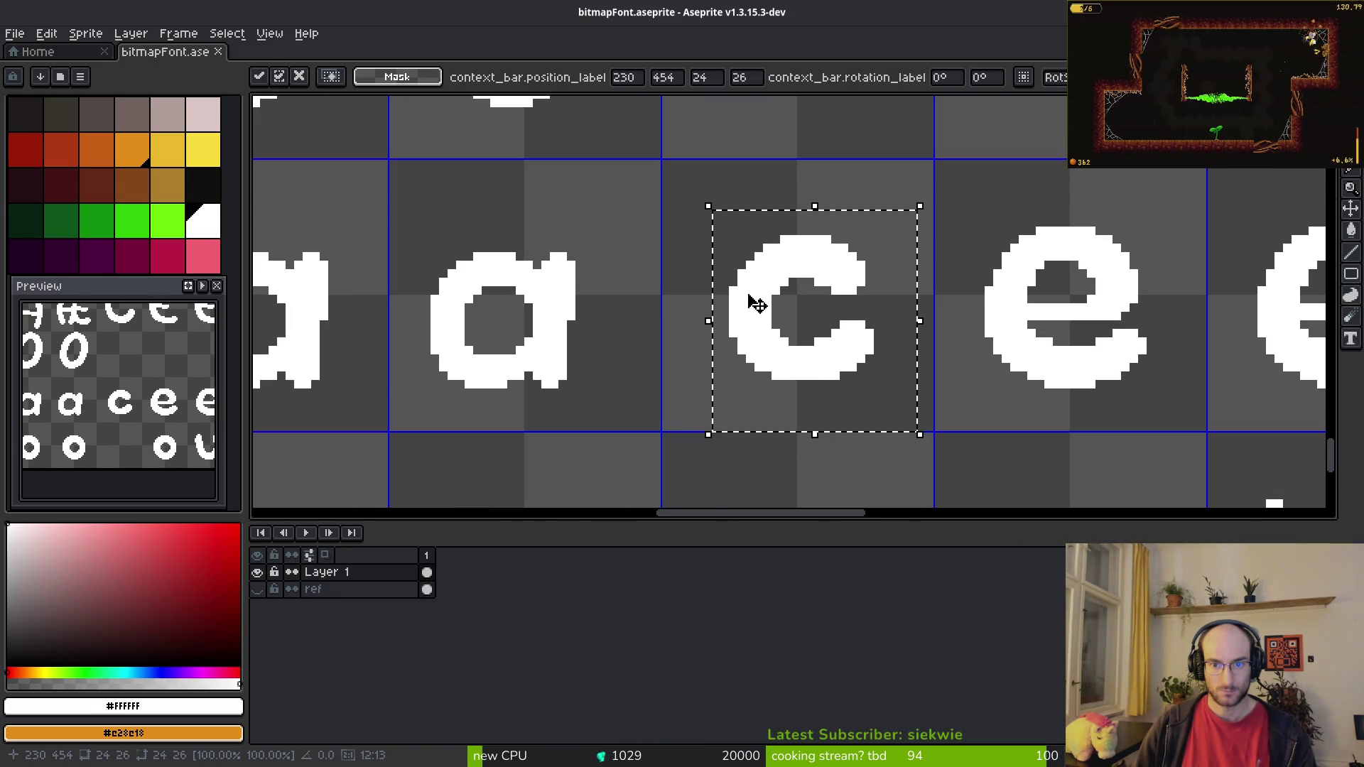
scroll(759, 305, "down", 4)
scroll(732, 312, "up", 4)
left_click_drag(981, 497, 704, 221)
scroll(718, 213, "up", 3)
scroll(731, 207, "down", 6)
scroll(602, 211, "up", 2)
scroll(601, 211, "up", 3)
key("Down")
scroll(632, 363, "up", 4)
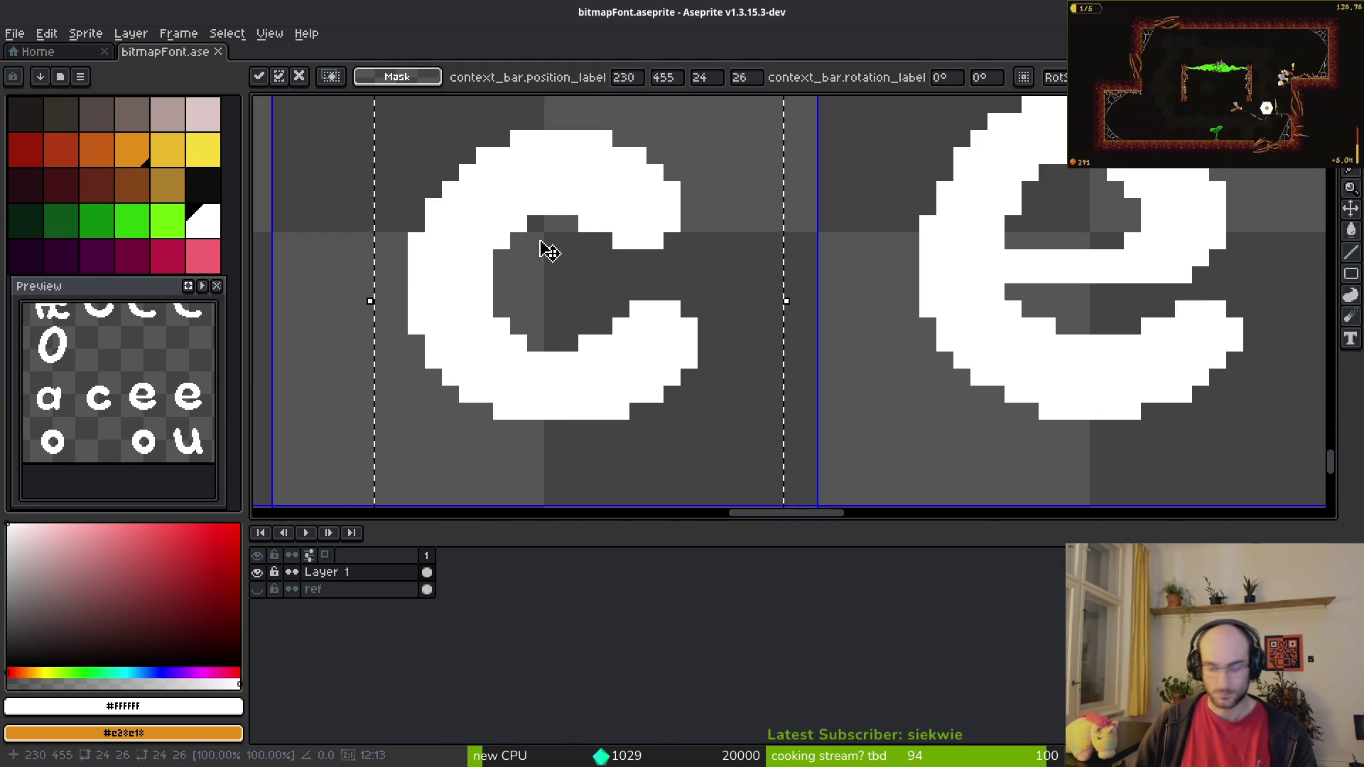
key("Left")
scroll(572, 313, "down", 3)
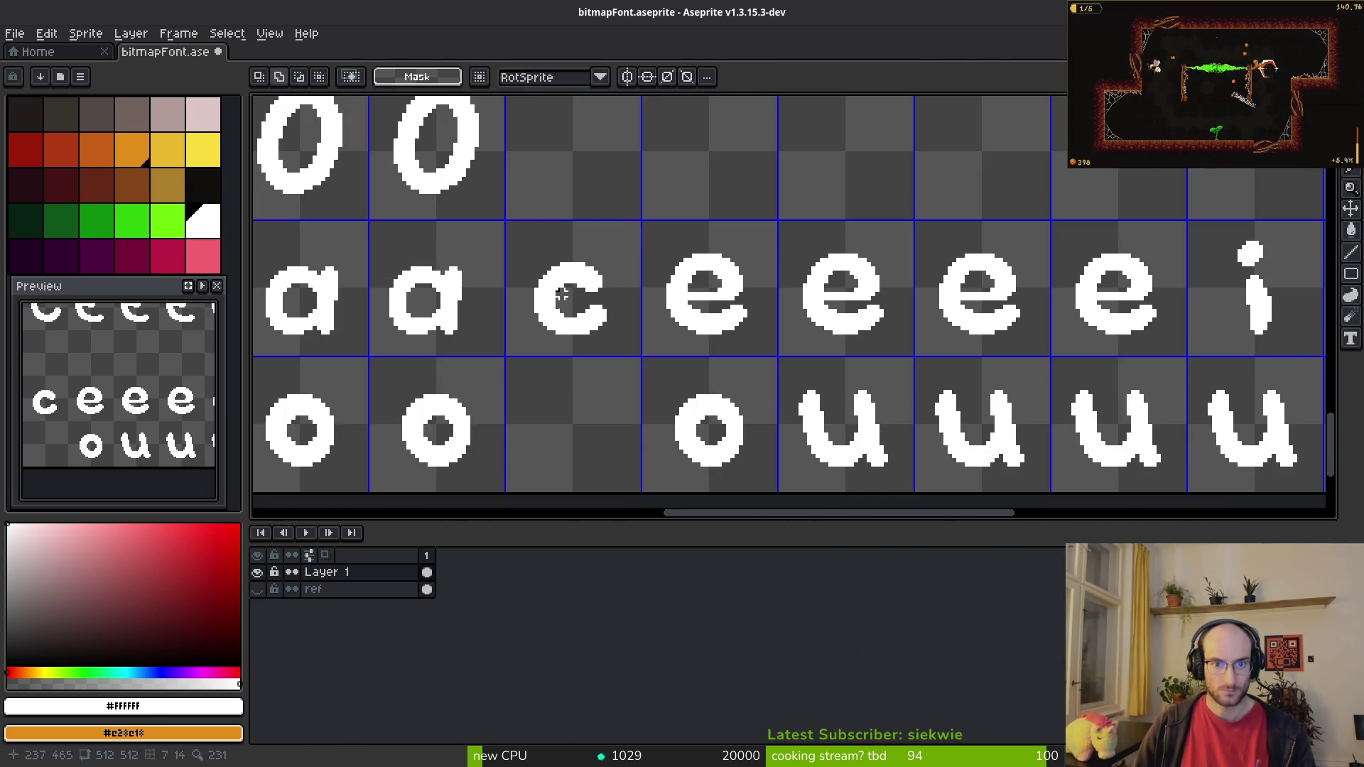
key("alt+Tab")
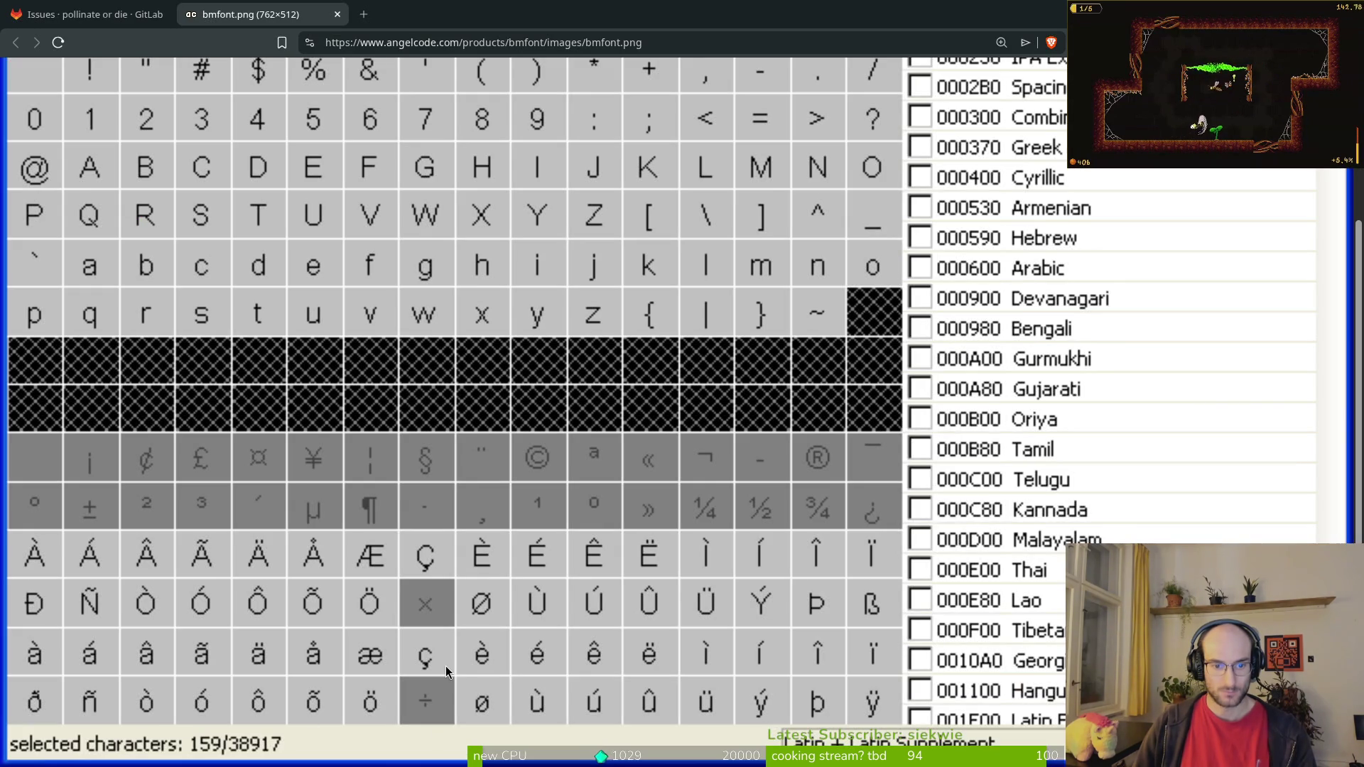
key("alt+Tab")
key("alt+Tab")
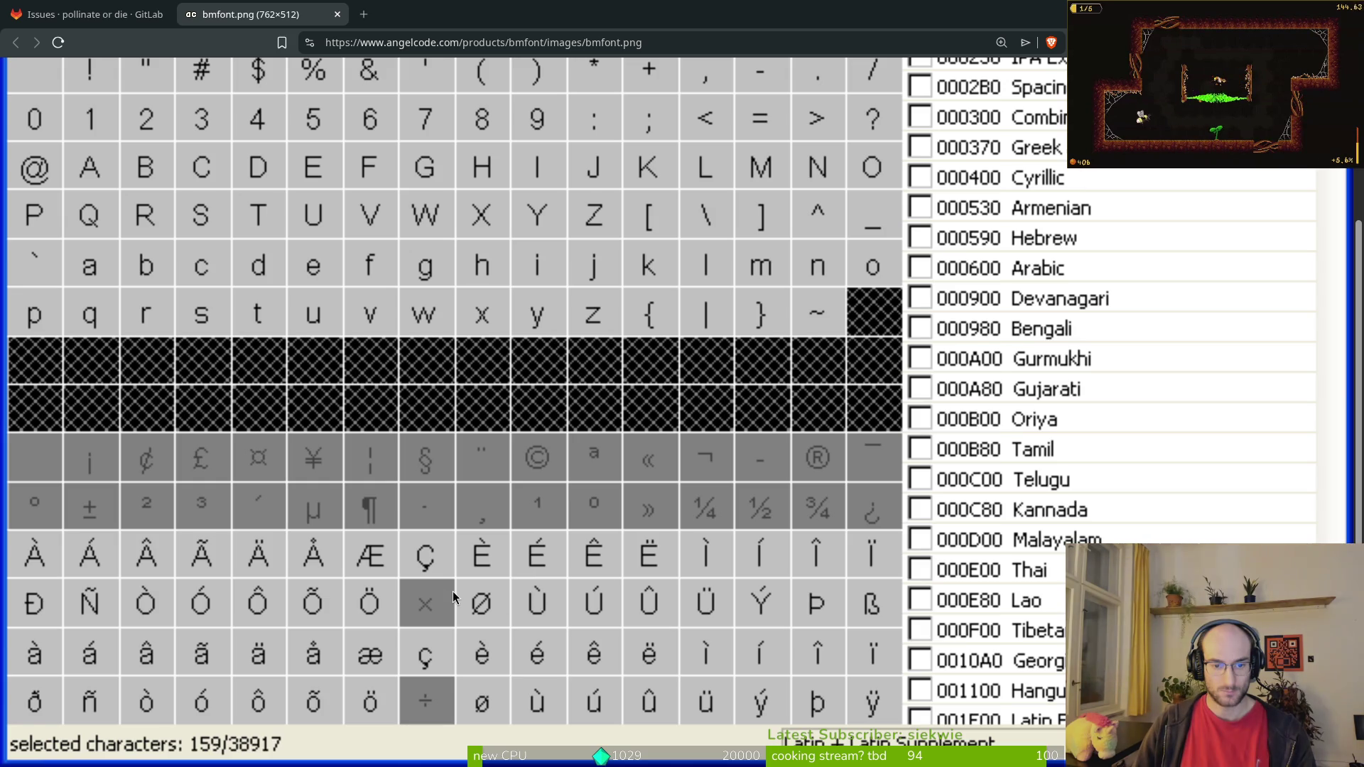
key("alt+Tab")
scroll(572, 286, "up", 4)
Step: Copy the capital O into the empty cell to its right
left_click_drag(326, 194, 508, 365)
left_click(413, 287)
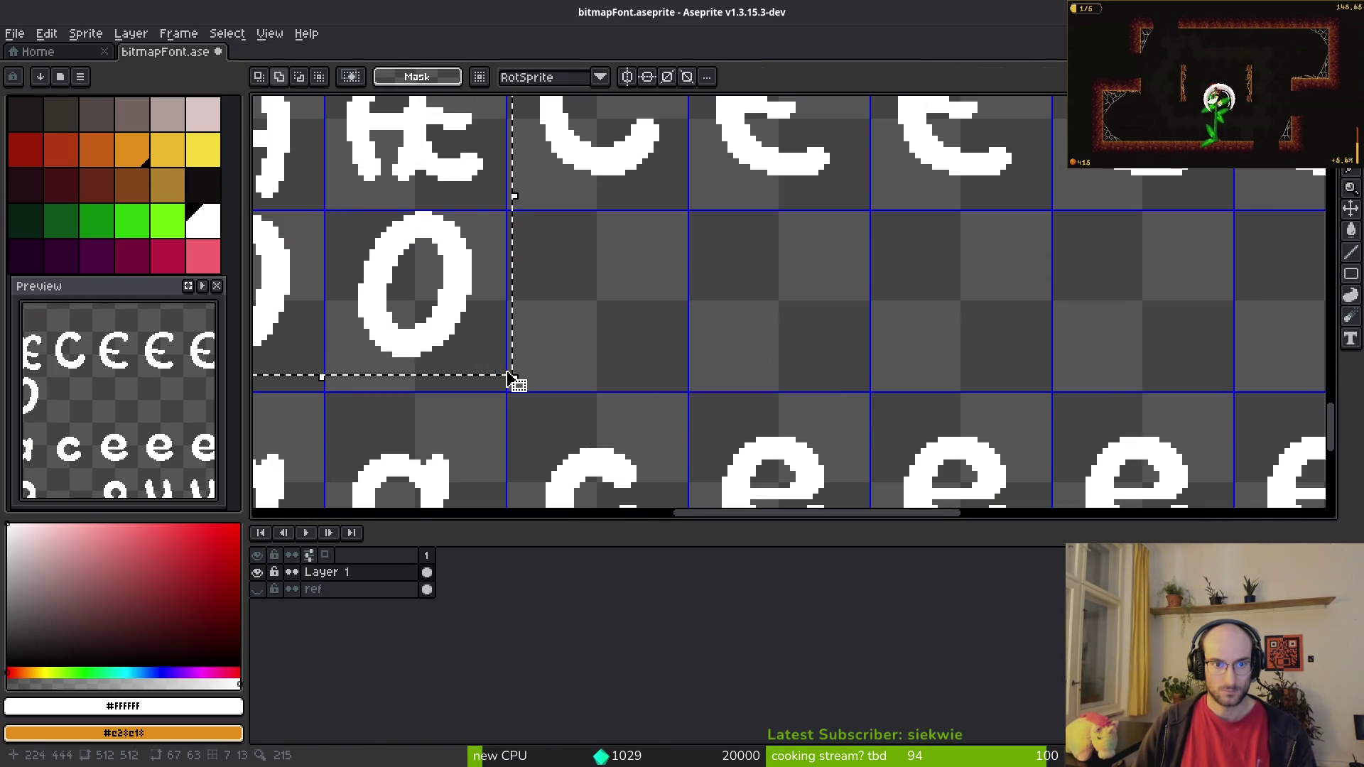
left_click_drag(442, 304, 745, 301)
key("Return")
scroll(744, 301, "down", 2)
key("alt+Tab")
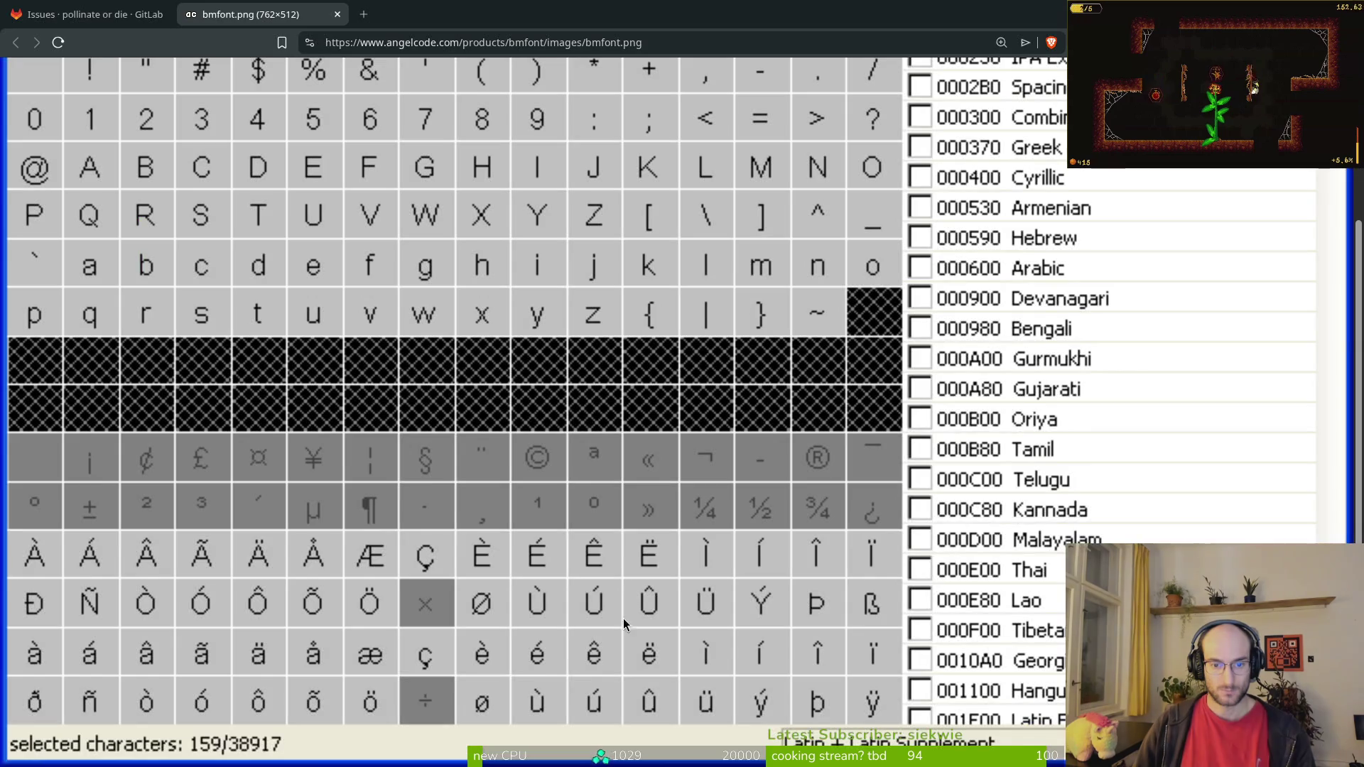
key("alt+Tab")
scroll(636, 408, "down", 2)
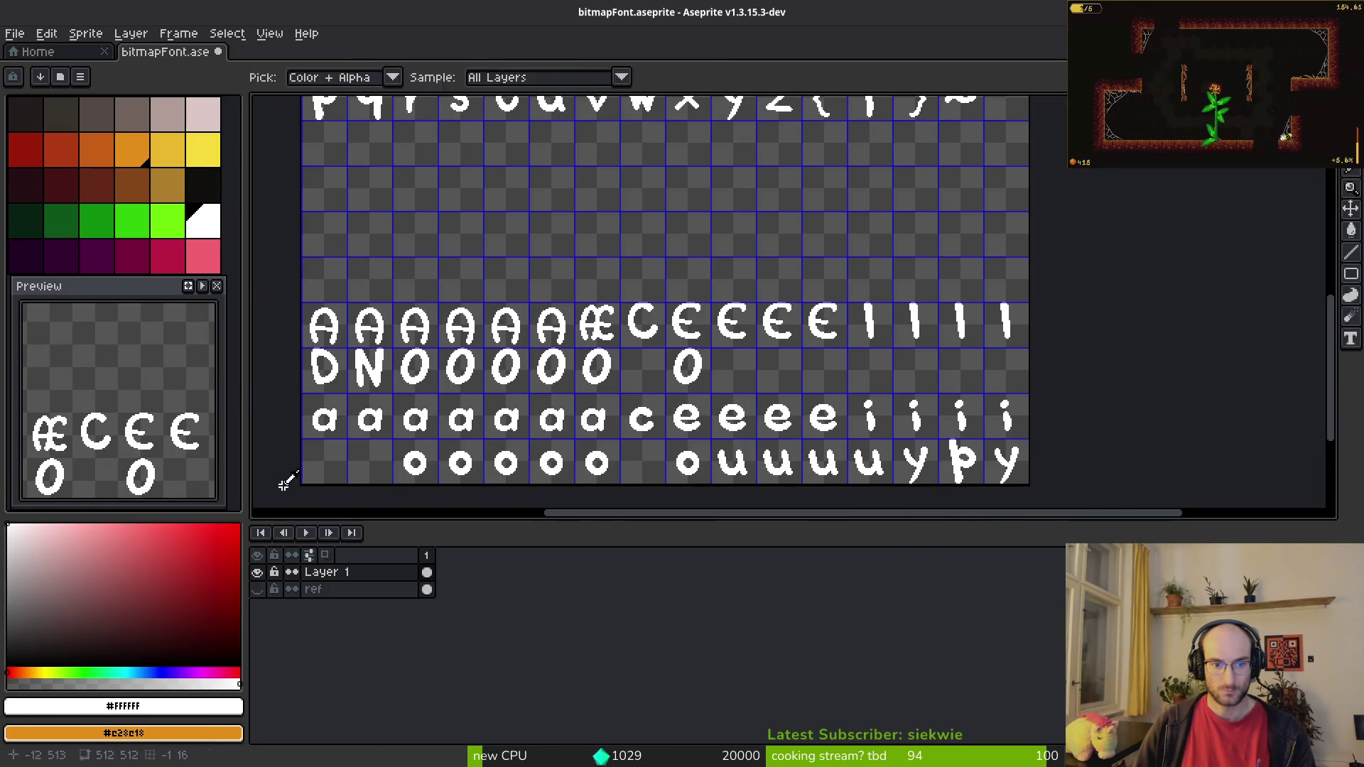
key("alt+Tab")
key("alt+Tab")
scroll(655, 192, "up", 1)
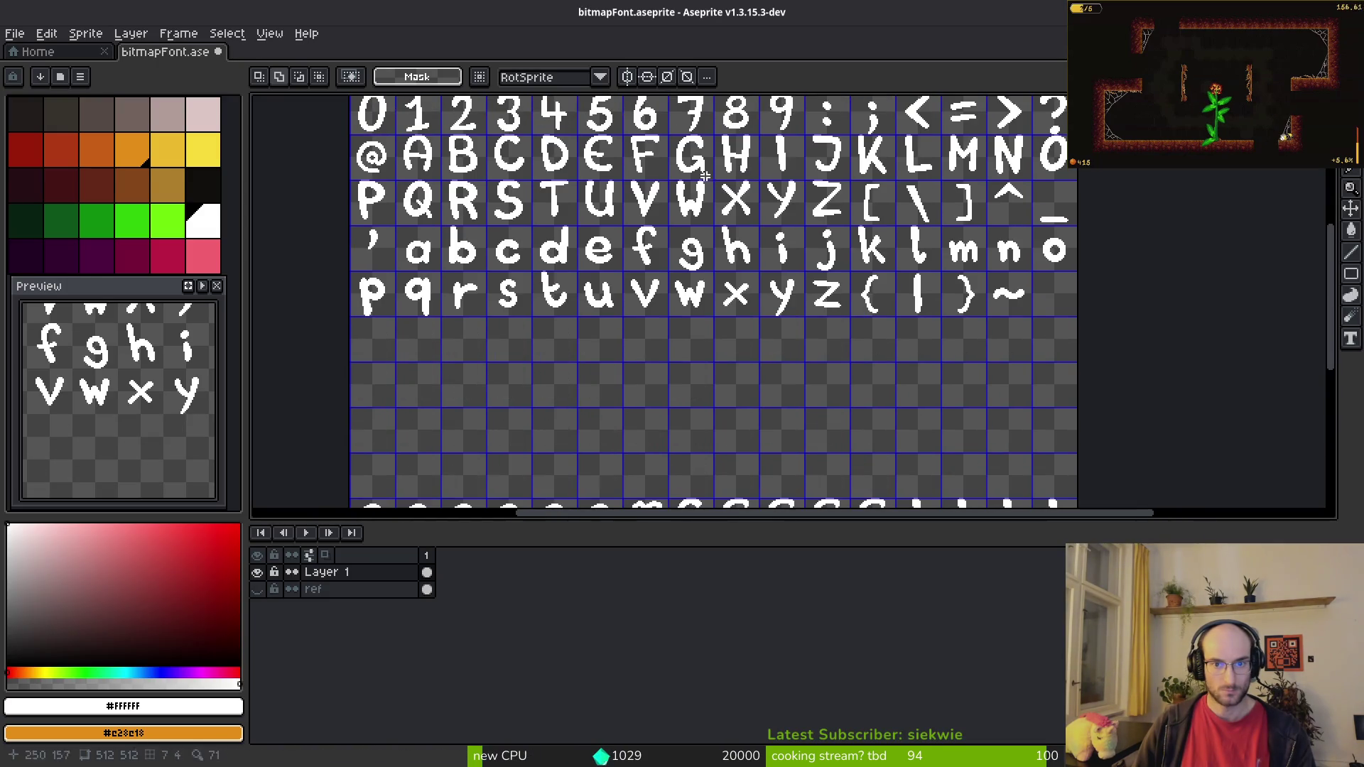
scroll(1029, 257, "up", 3)
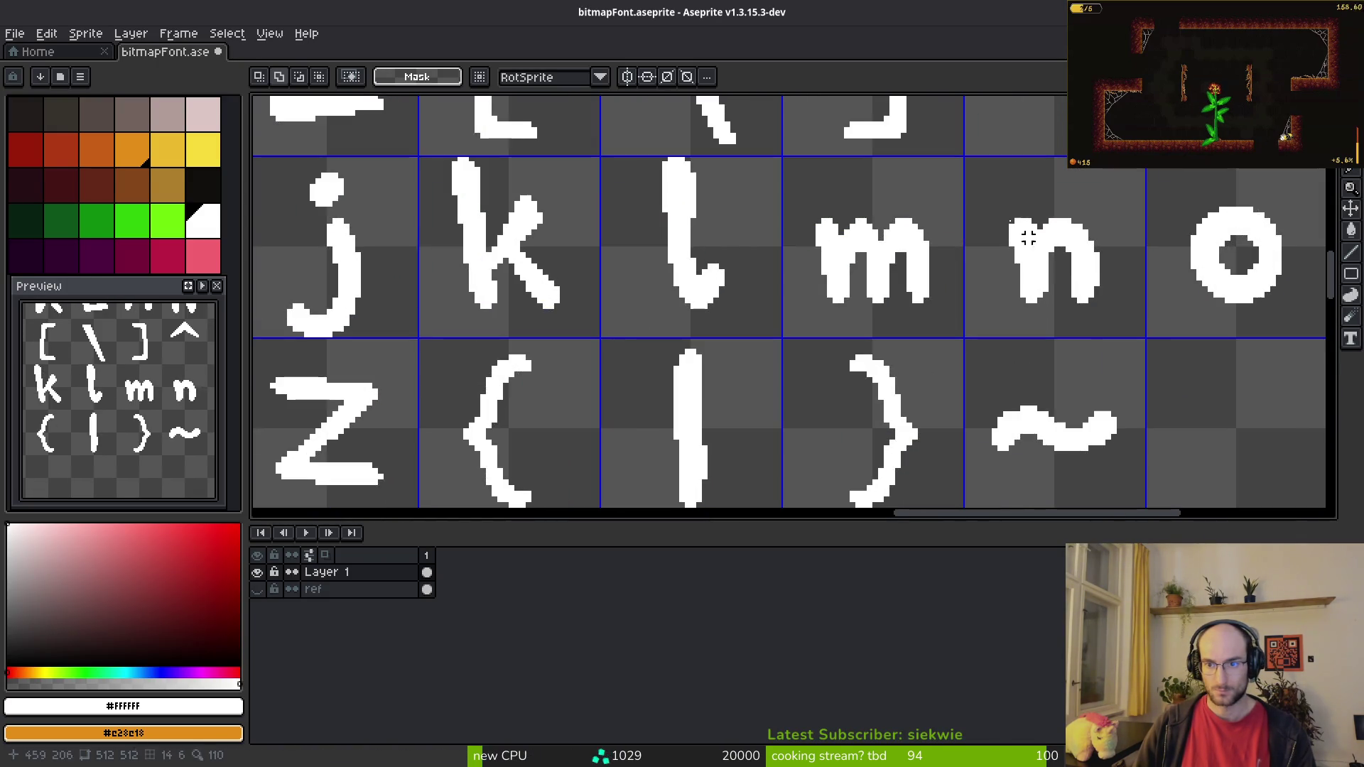
scroll(1063, 272, "up", 2)
Step: Move the lowercase n into the cell before the o glyphs, nudged one pixel left
left_click(1046, 261)
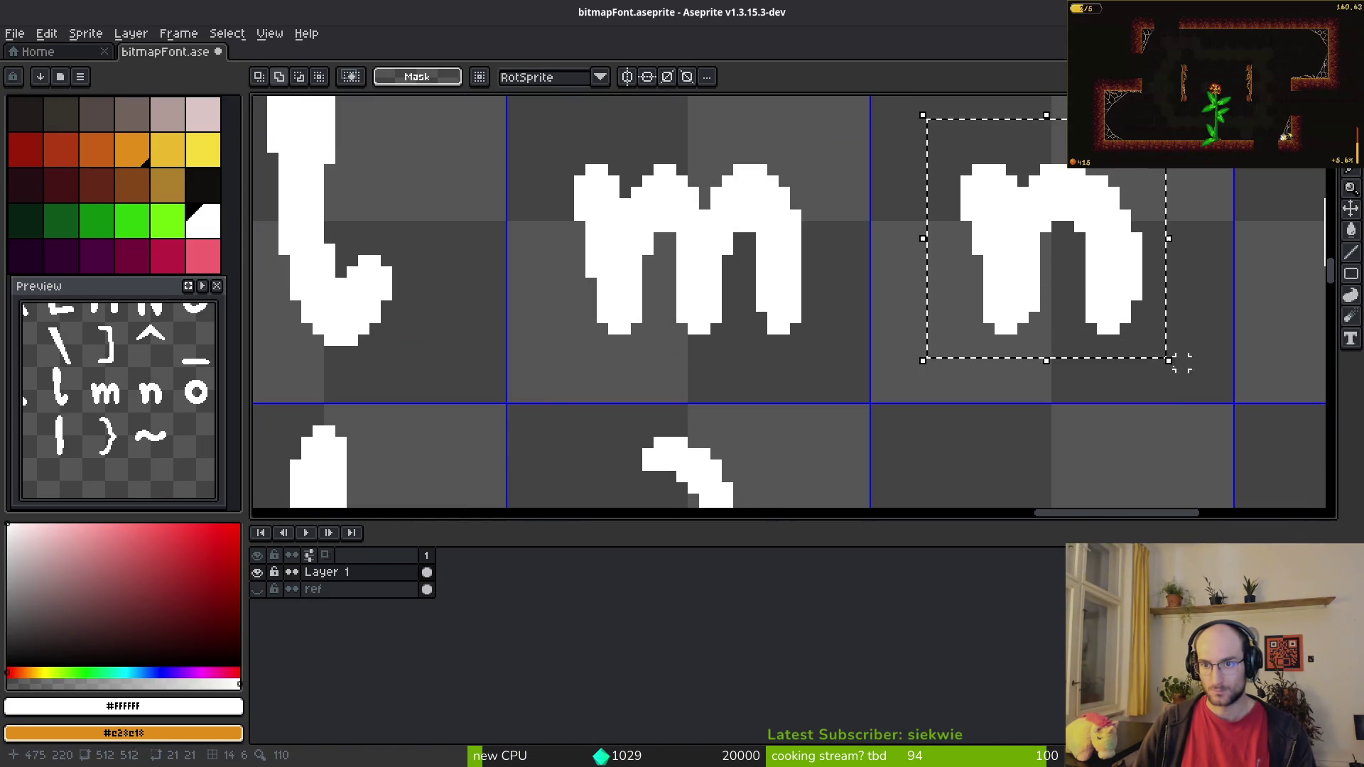
scroll(1046, 261, "down", 2)
scroll(796, 273, "up", 2)
scroll(796, 274, "down", 2)
scroll(670, 280, "up", 2)
mouse_move(773, 323)
left_mouse_down()
mouse_move(844, 231)
mouse_move(870, 250)
left_mouse_up()
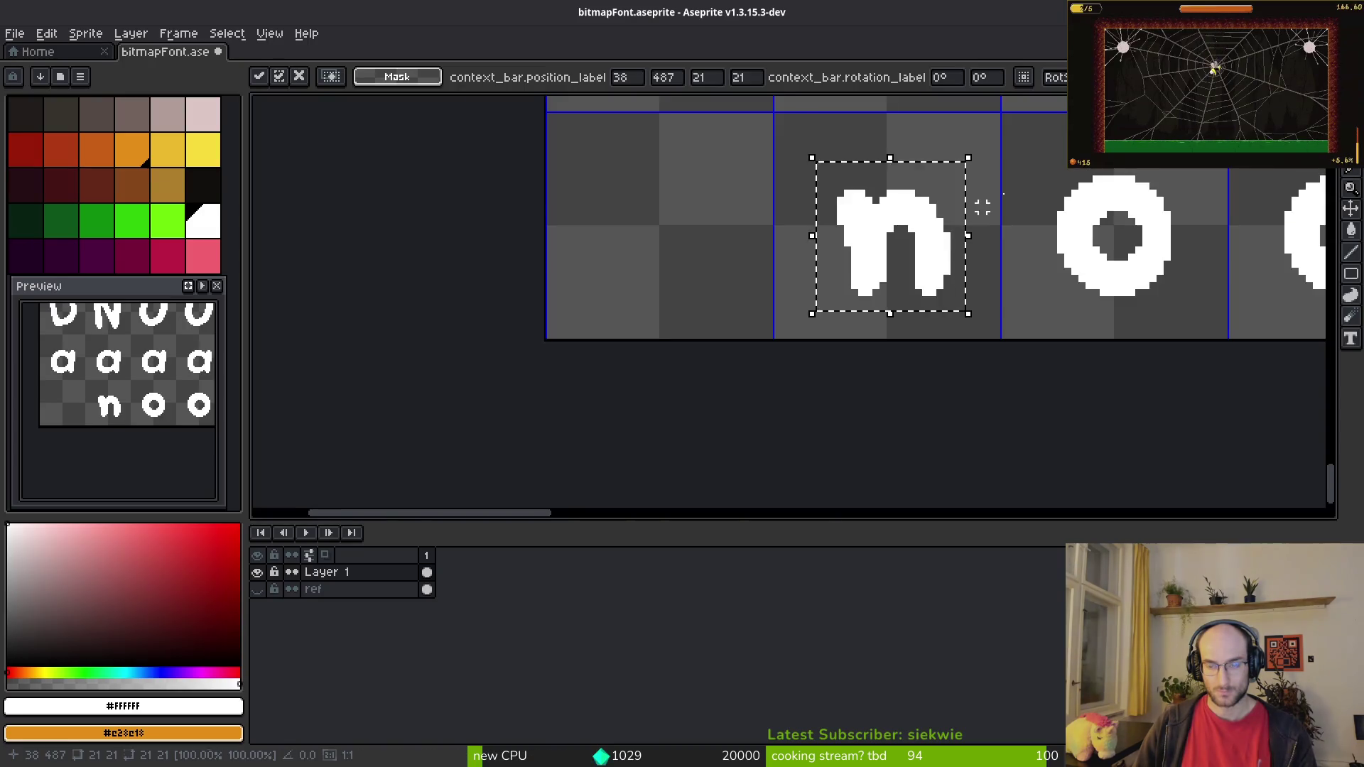
scroll(790, 291, "down", 5)
scroll(743, 360, "up", 2)
scroll(910, 244, "up", 4)
scroll(676, 344, "right", 3)
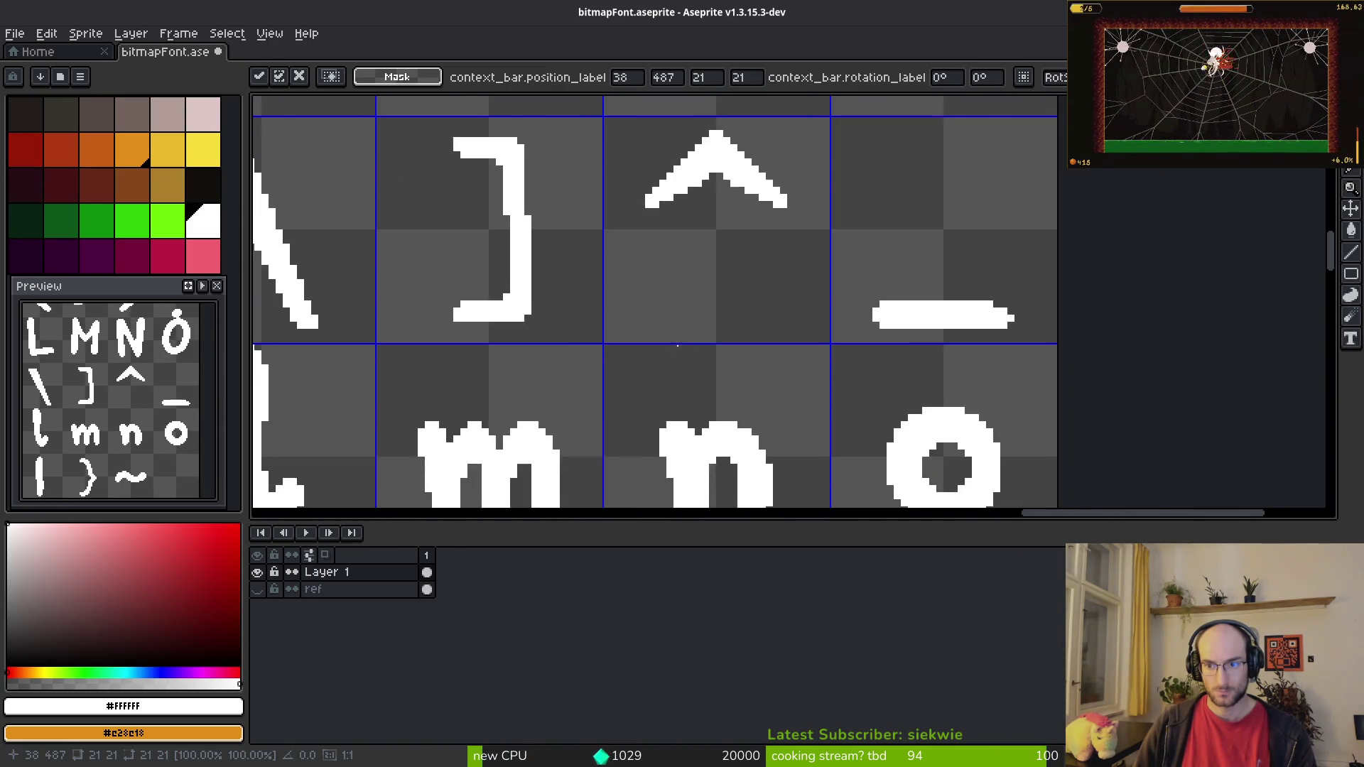
scroll(844, 211, "down", 2)
scroll(844, 211, "down", 5)
scroll(795, 322, "left", 5)
scroll(795, 323, "down", 2)
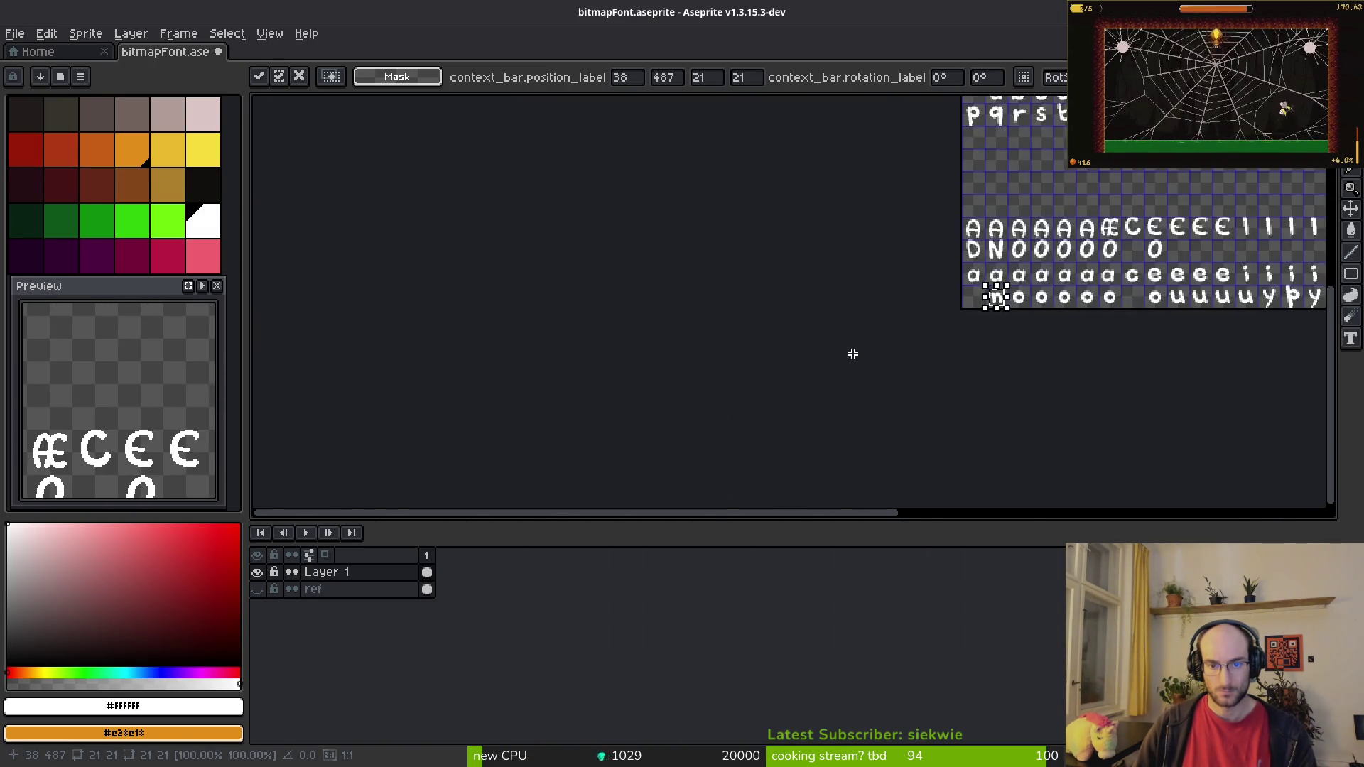
scroll(712, 307, "up", 5)
scroll(584, 283, "up", 2)
key("Left")
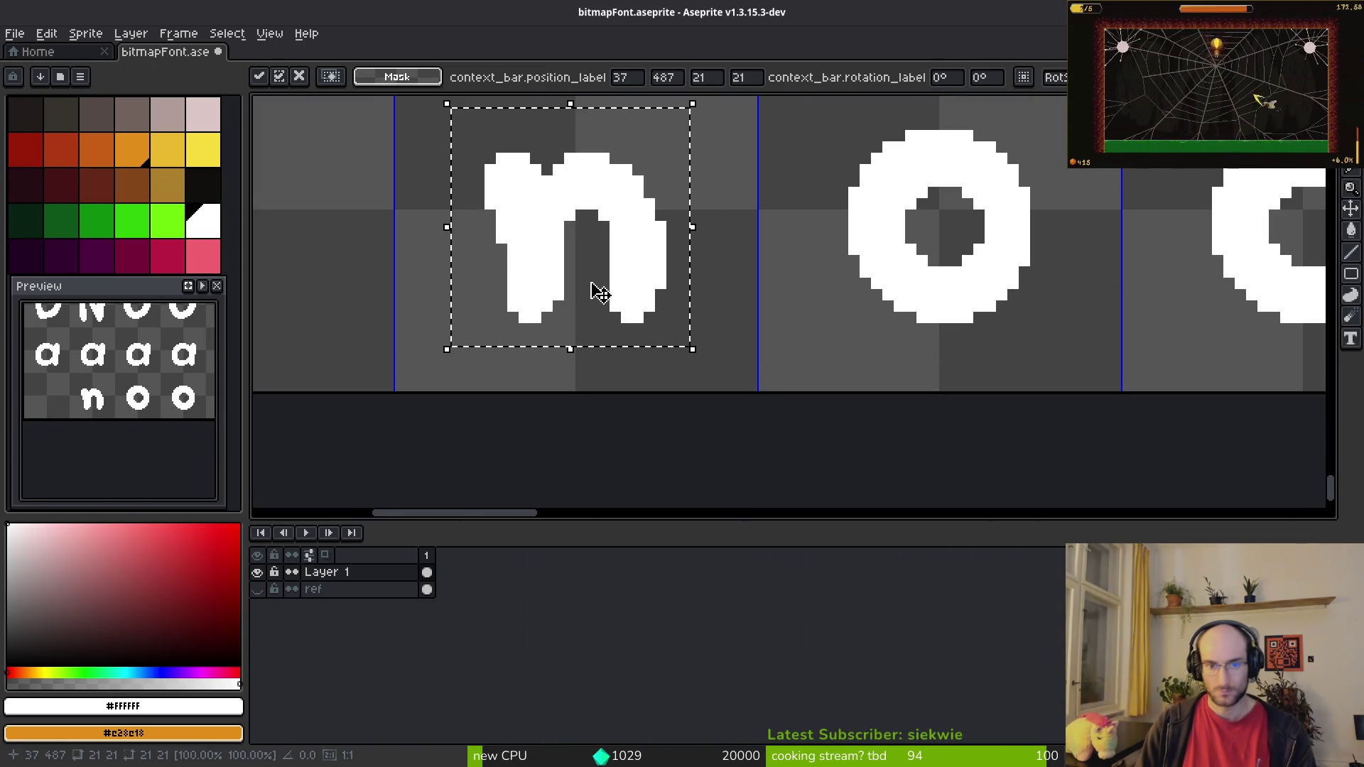
key("ctrl+d")
scroll(599, 292, "down", 5)
Step: Move an o into the empty first cell of the bottom row
key("alt+Tab")
key("alt+Tab")
scroll(673, 331, "up", 3)
mouse_move(655, 268)
left_mouse_down()
mouse_move(730, 377)
mouse_move(898, 326)
left_mouse_up()
left_click_drag(799, 195, 932, 343)
mouse_move(874, 284)
left_mouse_down()
mouse_move(436, 274)
mouse_move(547, 302)
left_mouse_up()
key("Escape")
mouse_move(881, 291)
left_mouse_down()
mouse_move(518, 275)
mouse_move(523, 301)
left_mouse_up()
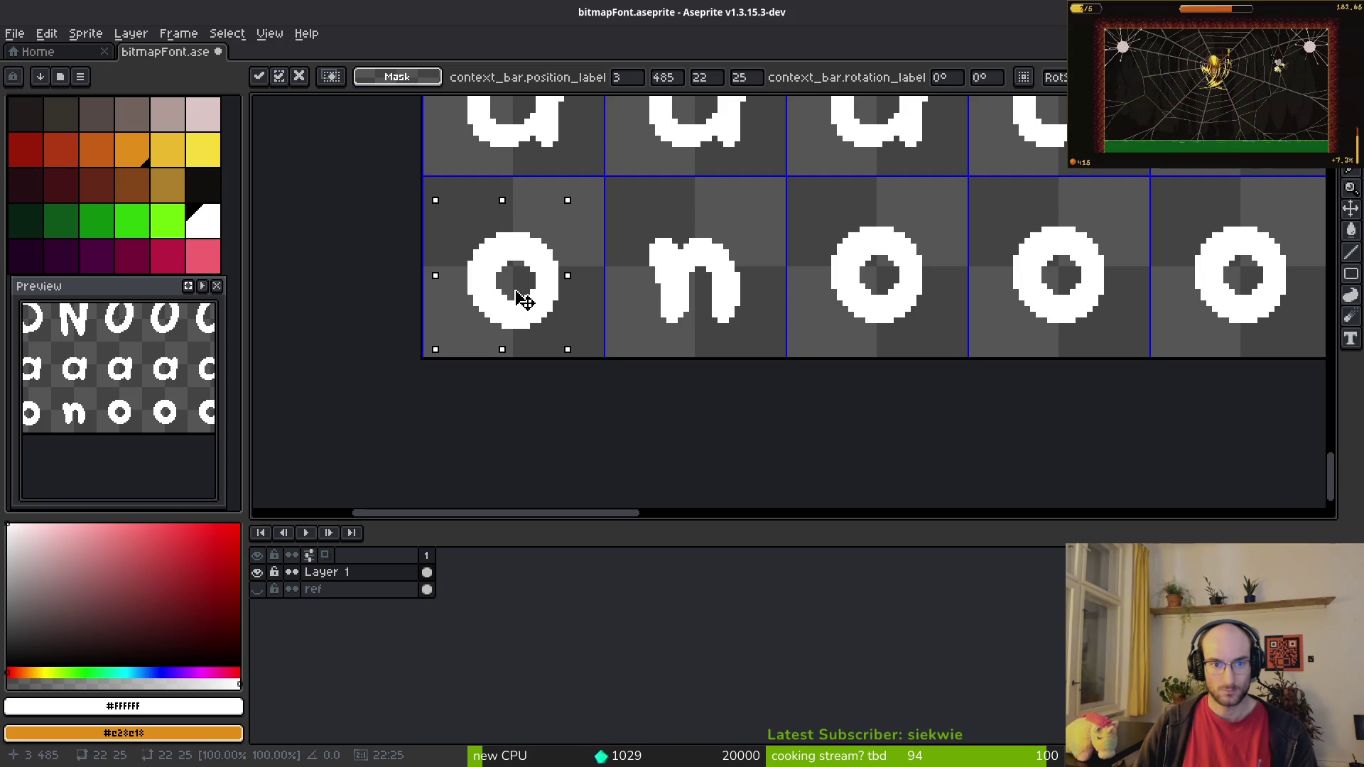
key("alt+Tab")
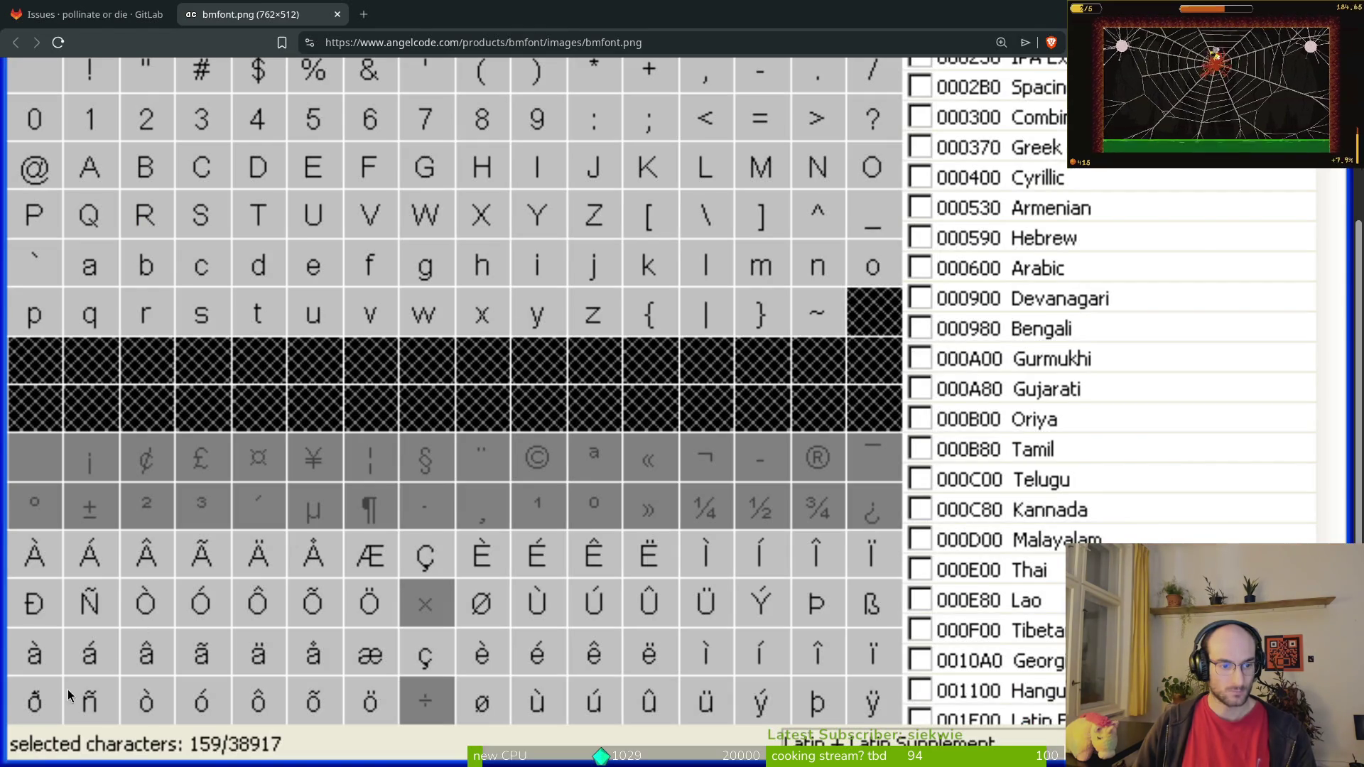
Step: Draw and thicken a curled stroke above the o to form the ð
key("alt+Tab")
scroll(466, 223, "up", 1)
scroll(615, 307, "up", 3)
mouse_move(496, 209)
left_mouse_down()
mouse_move(456, 214)
mouse_move(636, 188)
mouse_move(700, 299)
mouse_move(601, 190)
left_mouse_up()
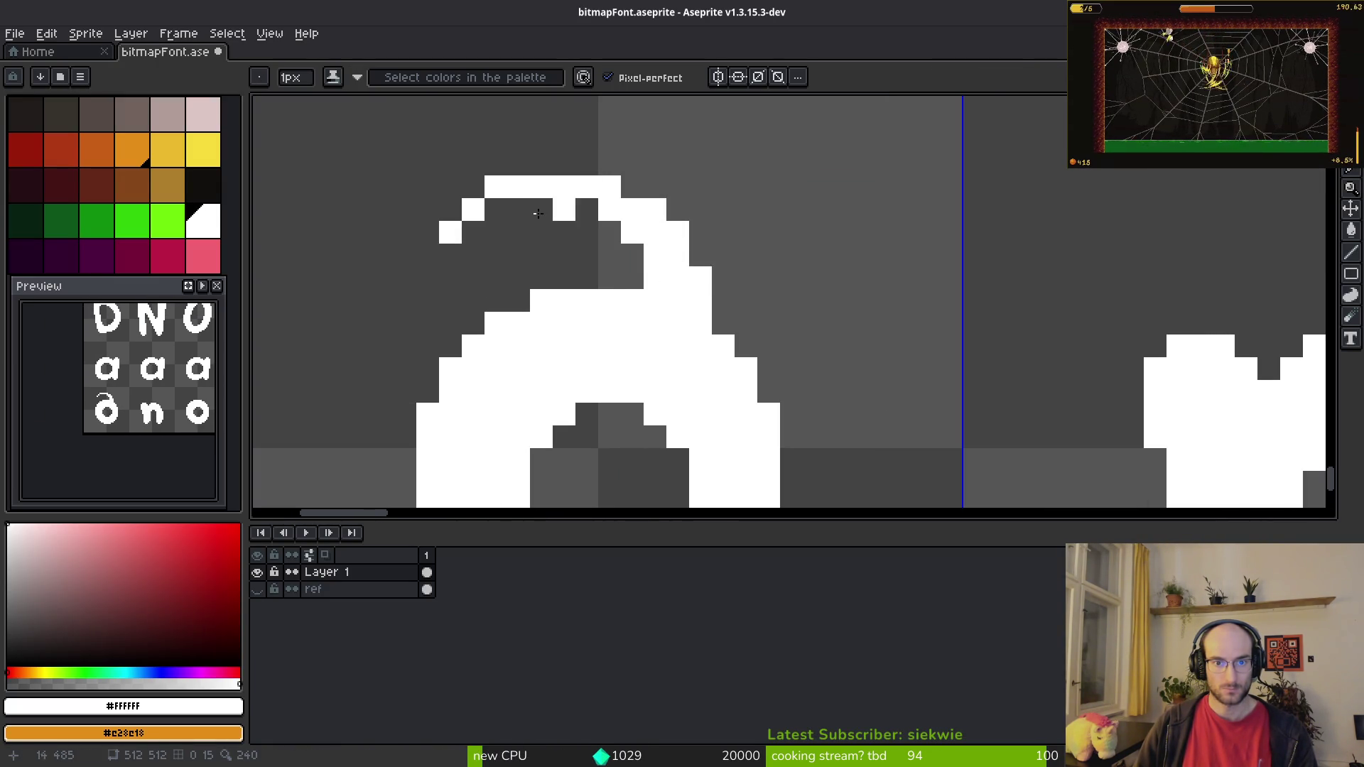
mouse_move(466, 251)
left_mouse_down()
mouse_move(597, 207)
mouse_move(591, 218)
left_mouse_up()
scroll(590, 218, "down", 5)
scroll(591, 218, "up", 3)
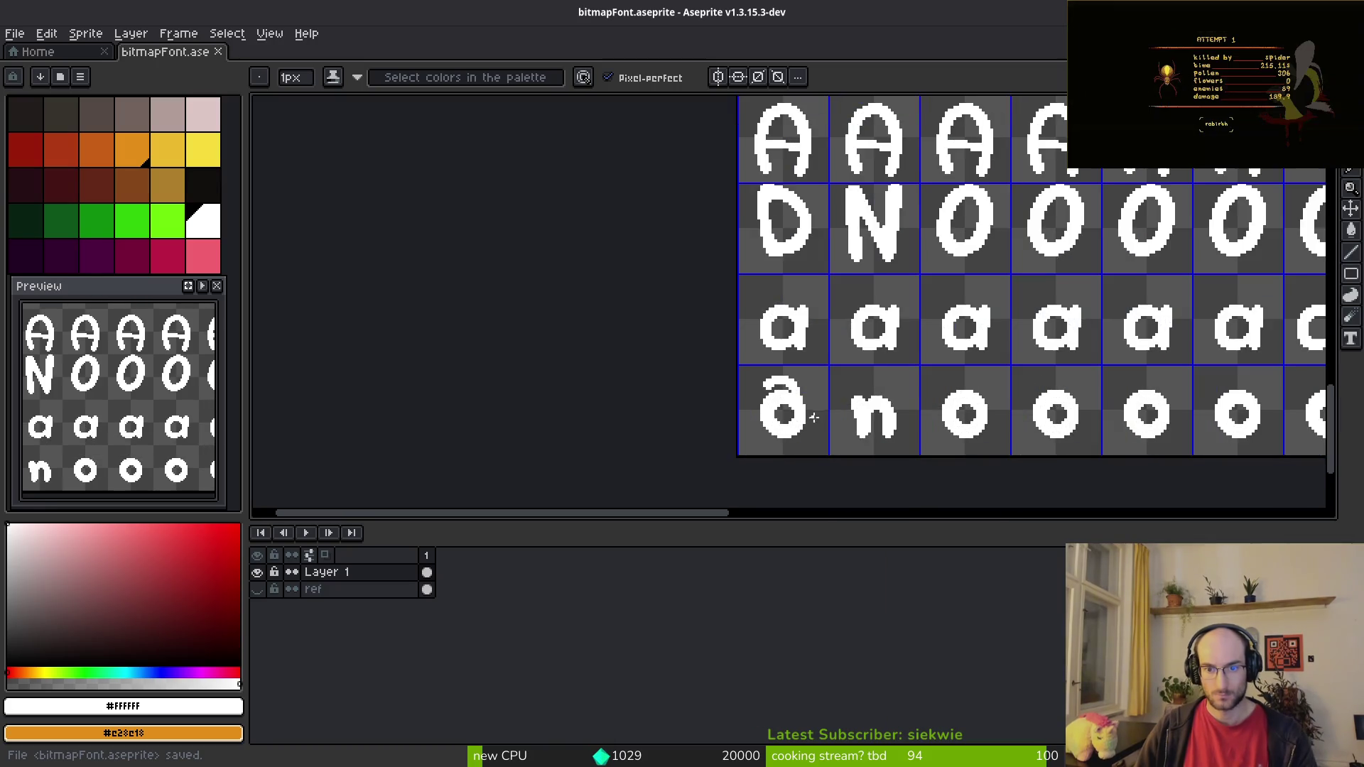
key("alt+Tab")
key("alt+Tab")
scroll(756, 364, "up", 1)
Step: Delete the left end of the ð curl and save the font sheet
key("m")
left_click_drag(646, 304, 827, 451)
key("Delete")
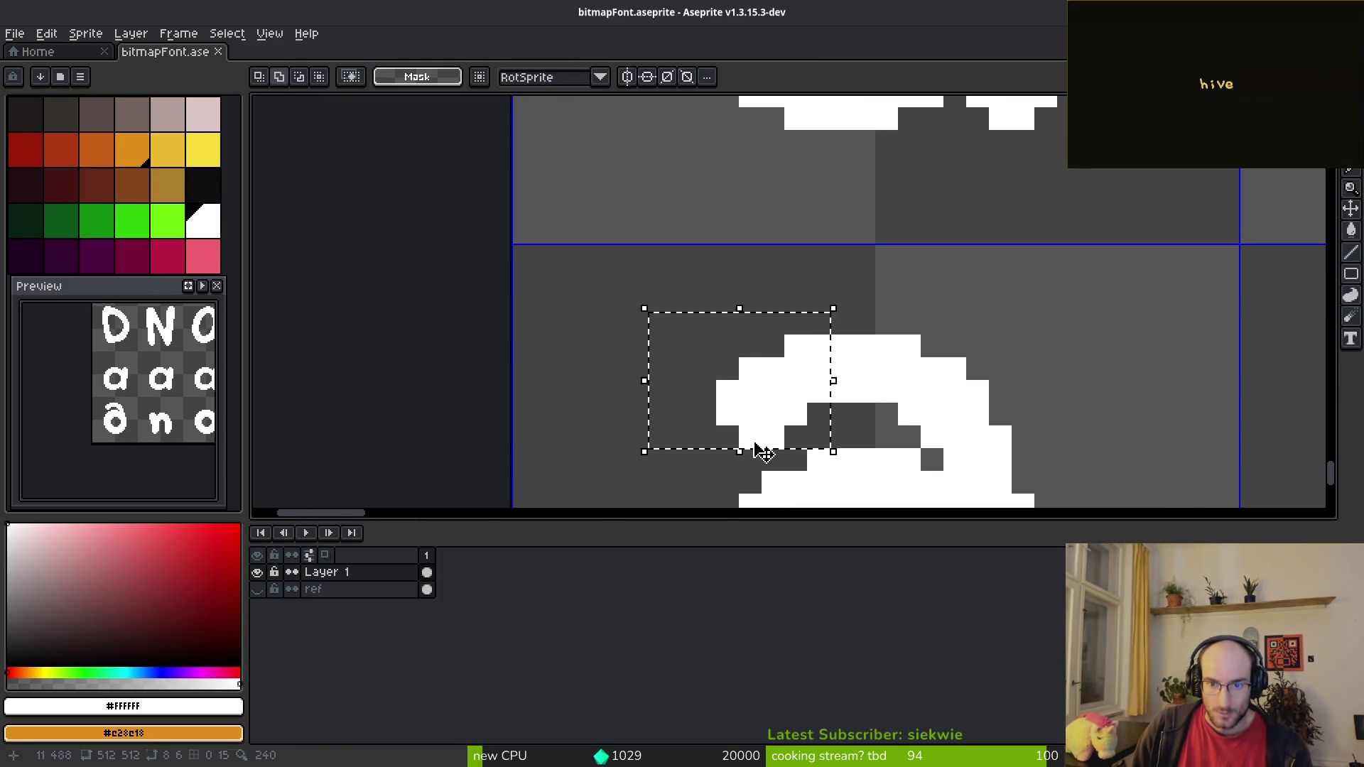
key("ctrl+s")
scroll(753, 442, "down", 4)
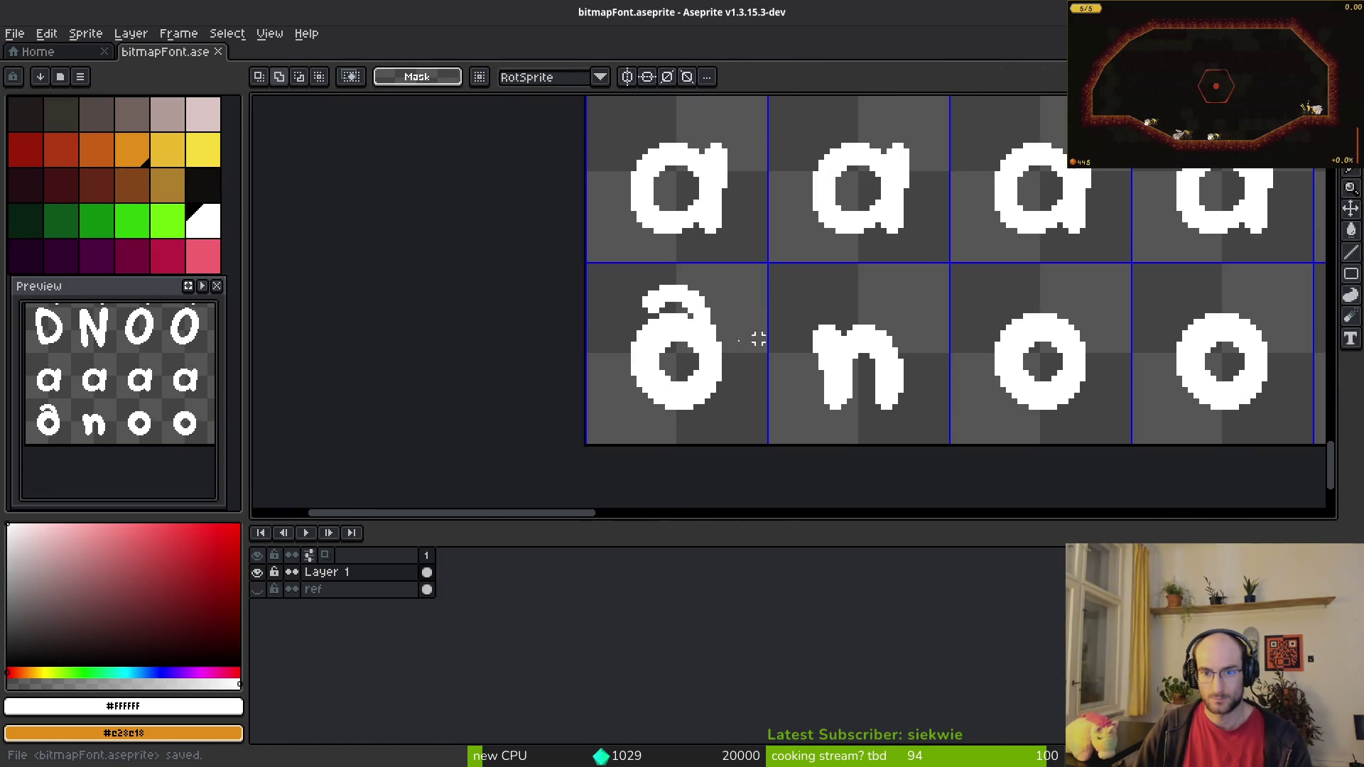
scroll(701, 361, "up", 3)
Step: Erase the stray white pixels from the ð curl with the eraser
key("e")
left_click_drag(752, 321, 730, 298)
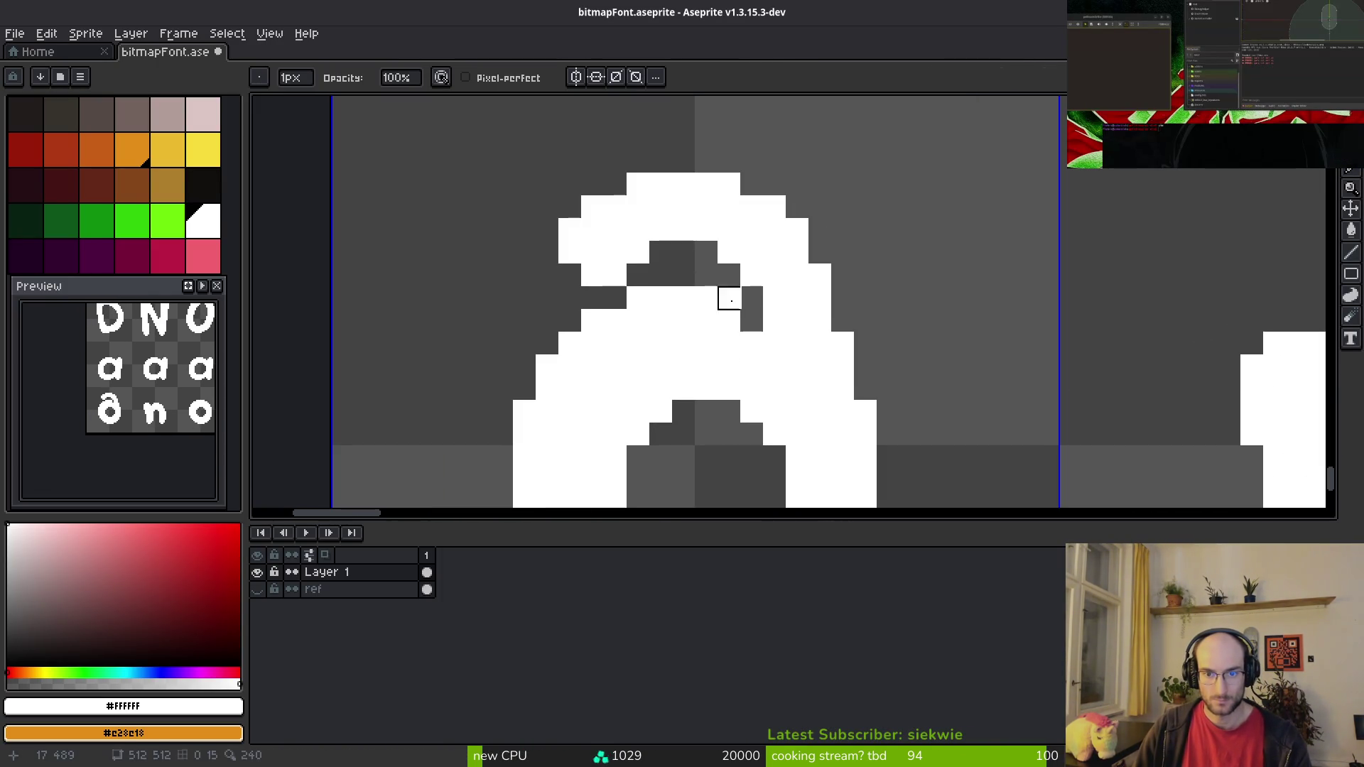
left_click_drag(616, 321, 593, 321)
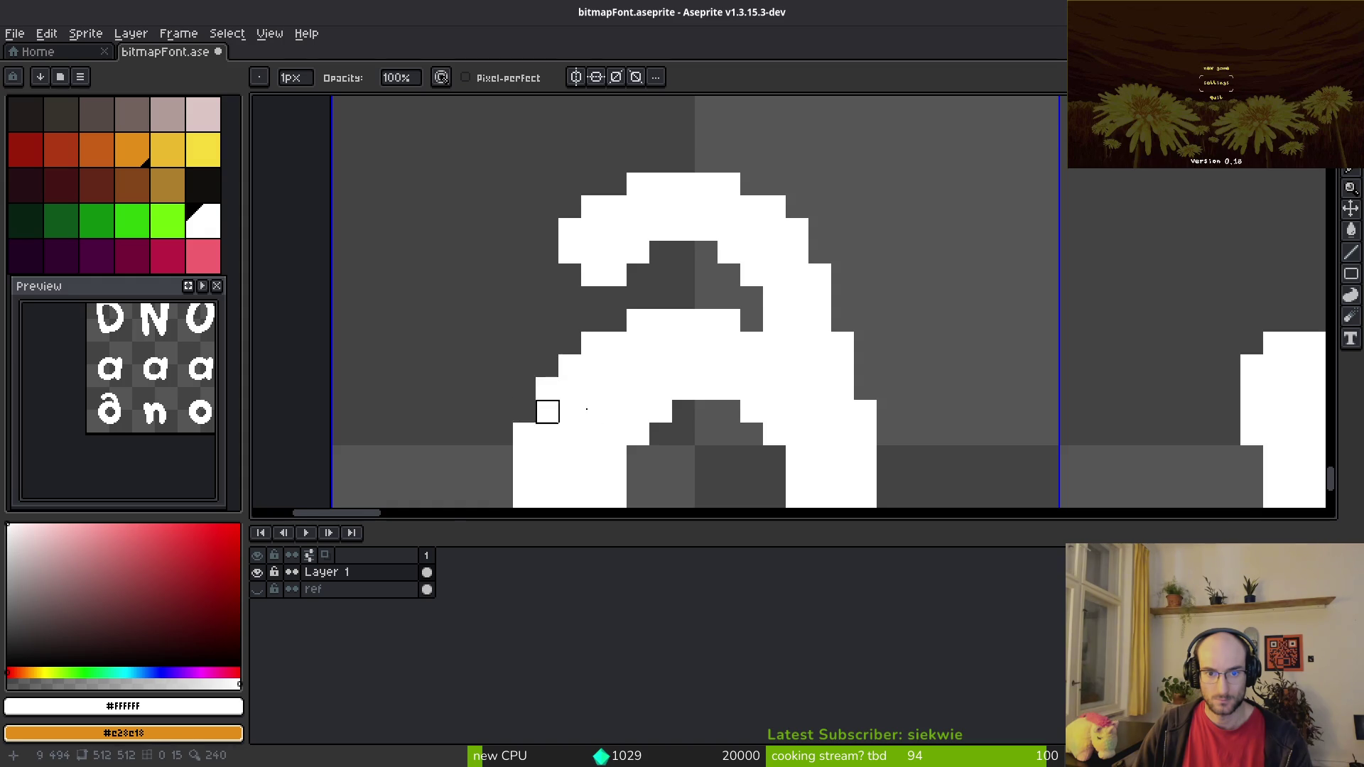
scroll(525, 412, "down", 3)
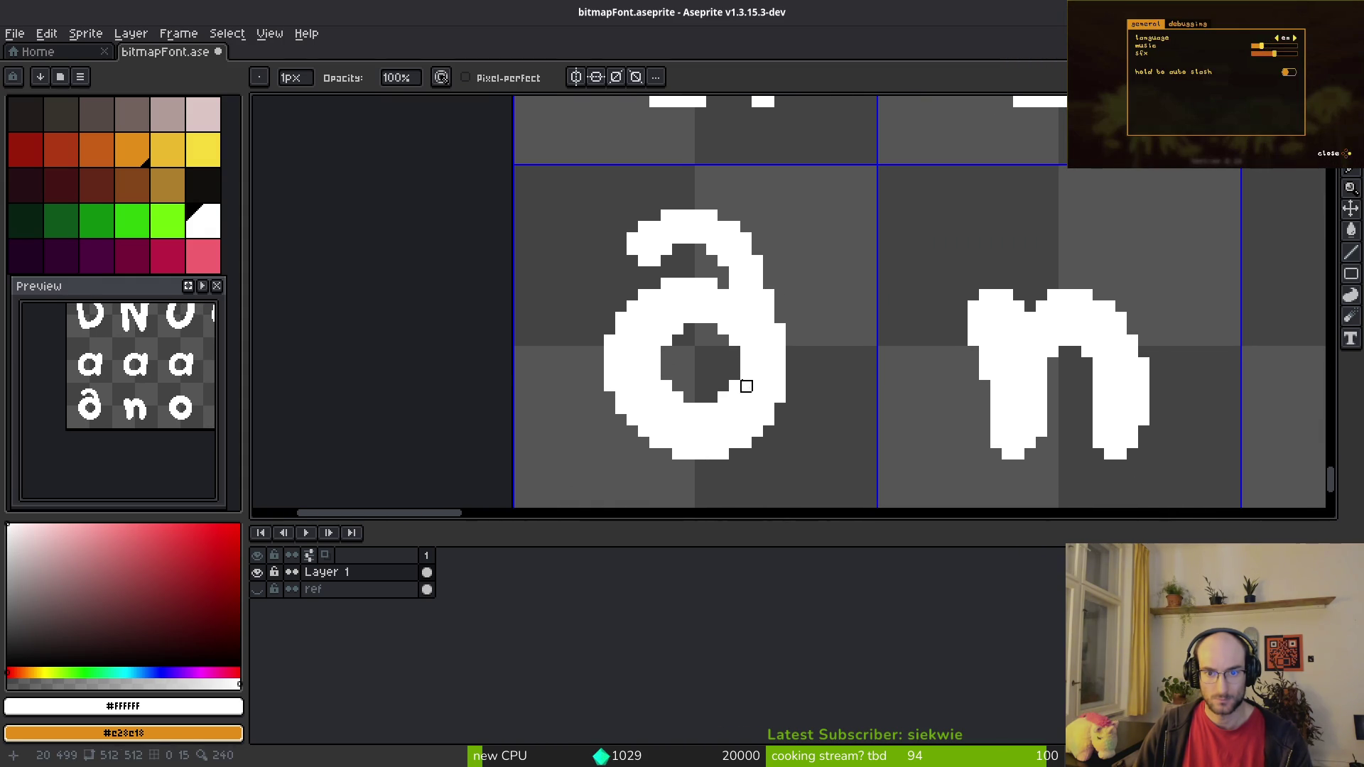
scroll(746, 386, "down", 2)
scroll(744, 390, "down", 1)
scroll(737, 334, "up", 2)
scroll(852, 320, "down", 3)
key("alt+Tab")
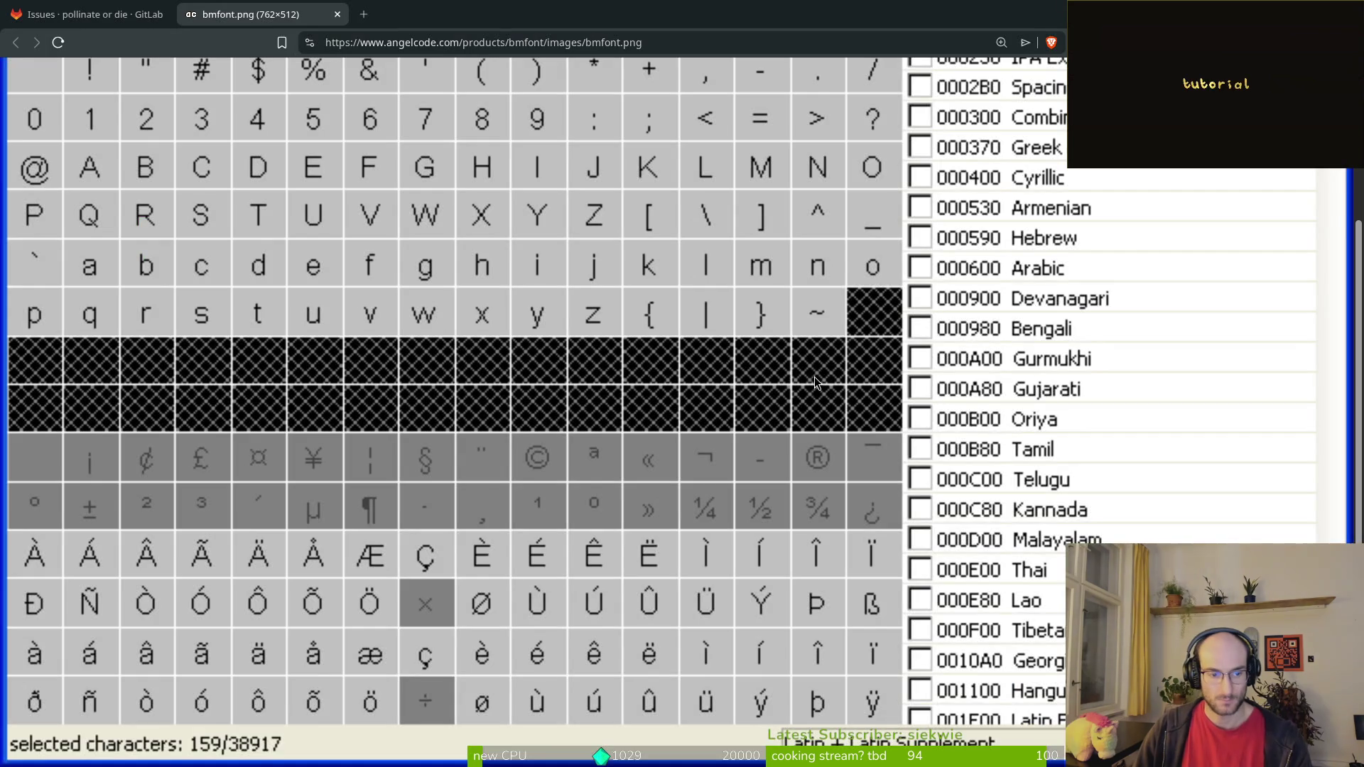
Step: Move the capital U down into the accented row beside the O
key("alt+Tab")
scroll(890, 372, "down", 3)
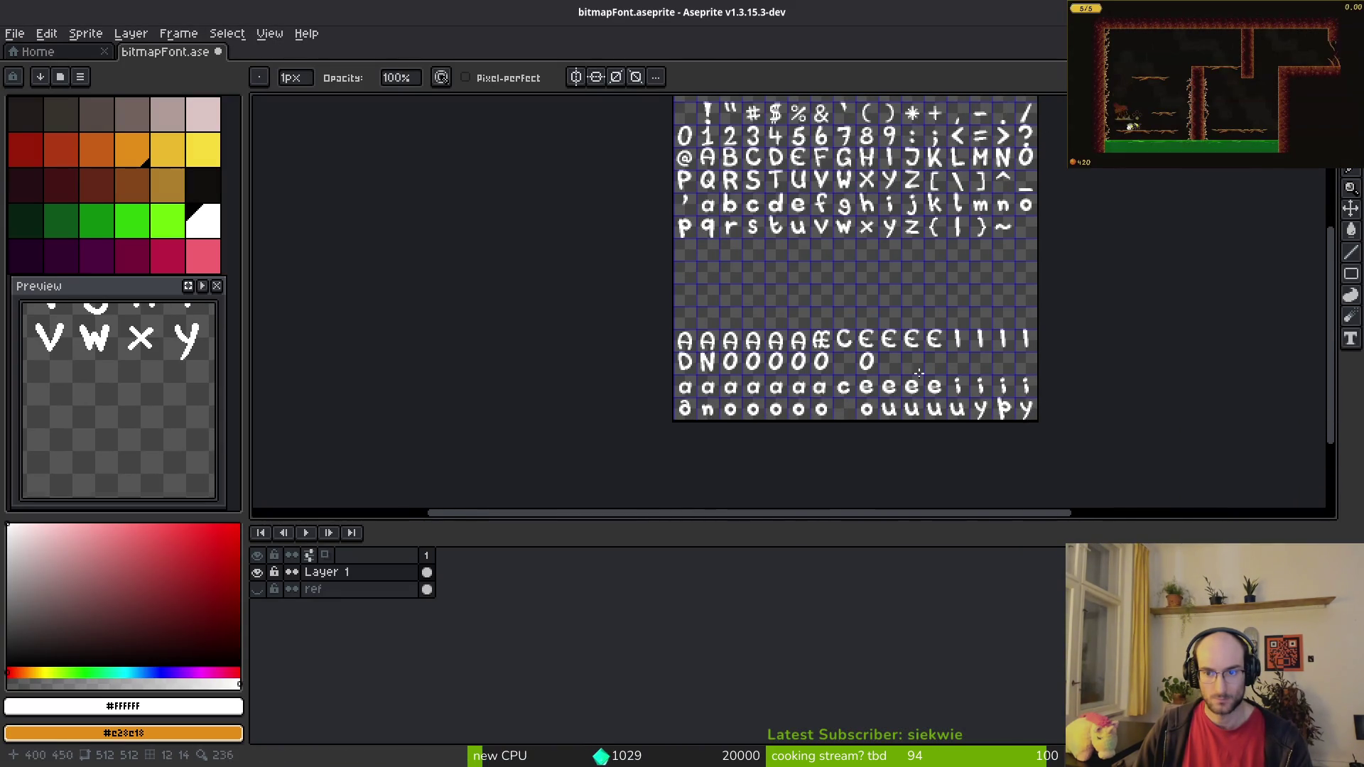
key("alt+Tab")
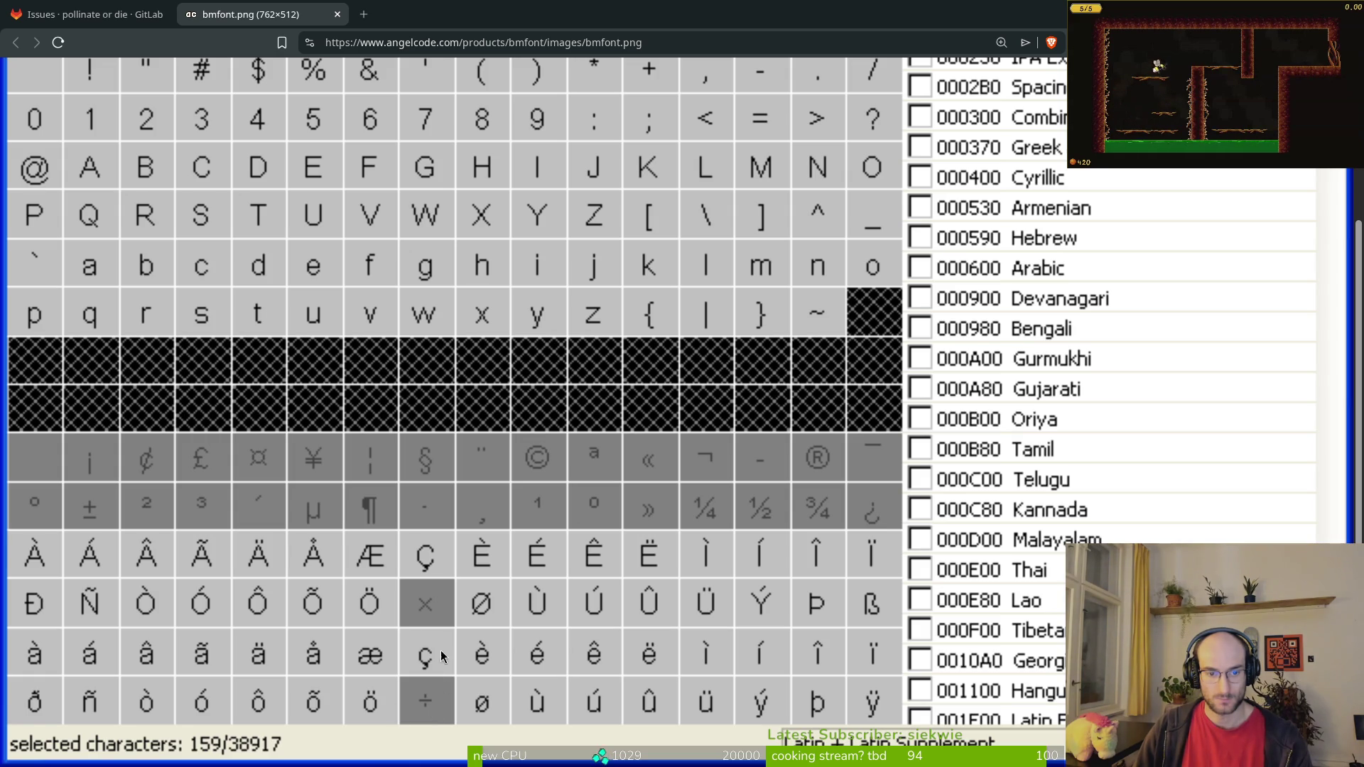
key("alt+Tab")
key("alt+Tab")
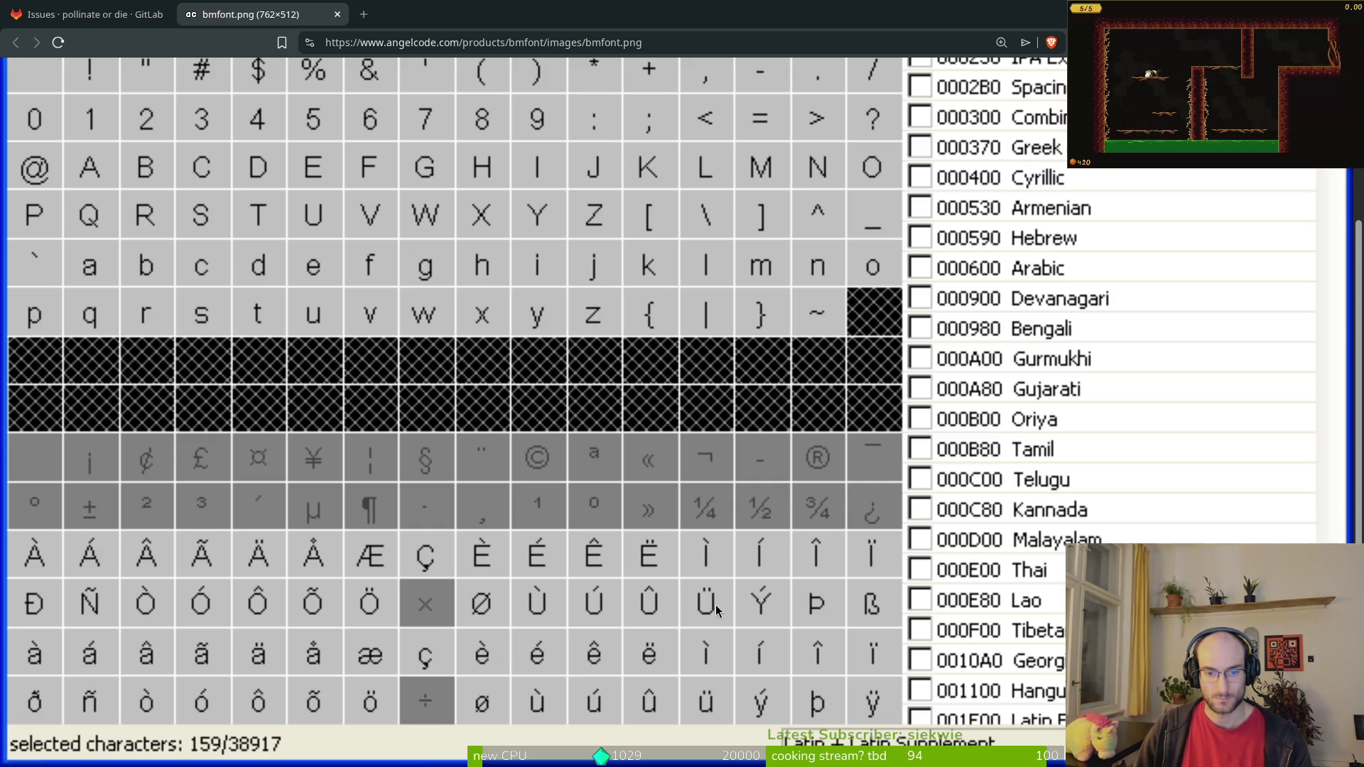
key("alt+Tab")
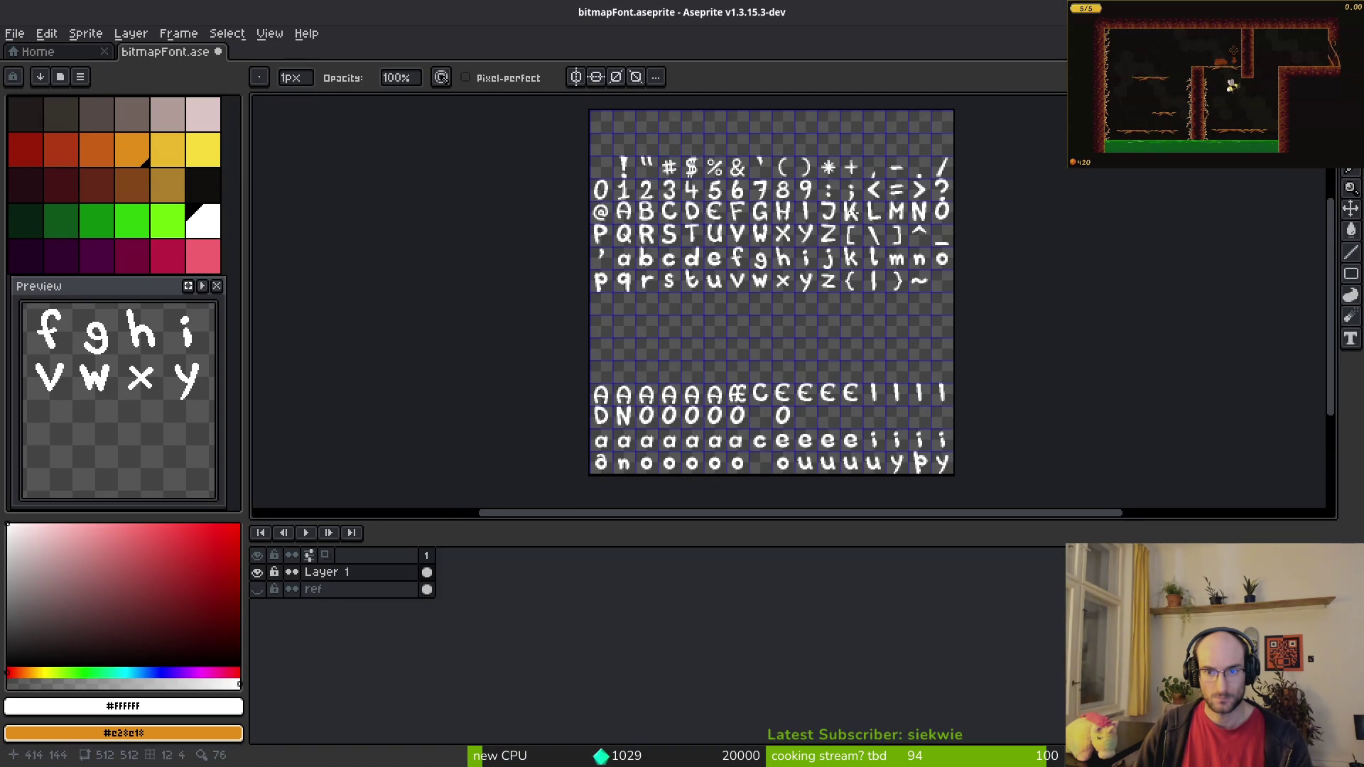
scroll(695, 230, "up", 5)
key("m")
left_click_drag(794, 159, 980, 380)
scroll(910, 285, "up", 2)
left_click(917, 391)
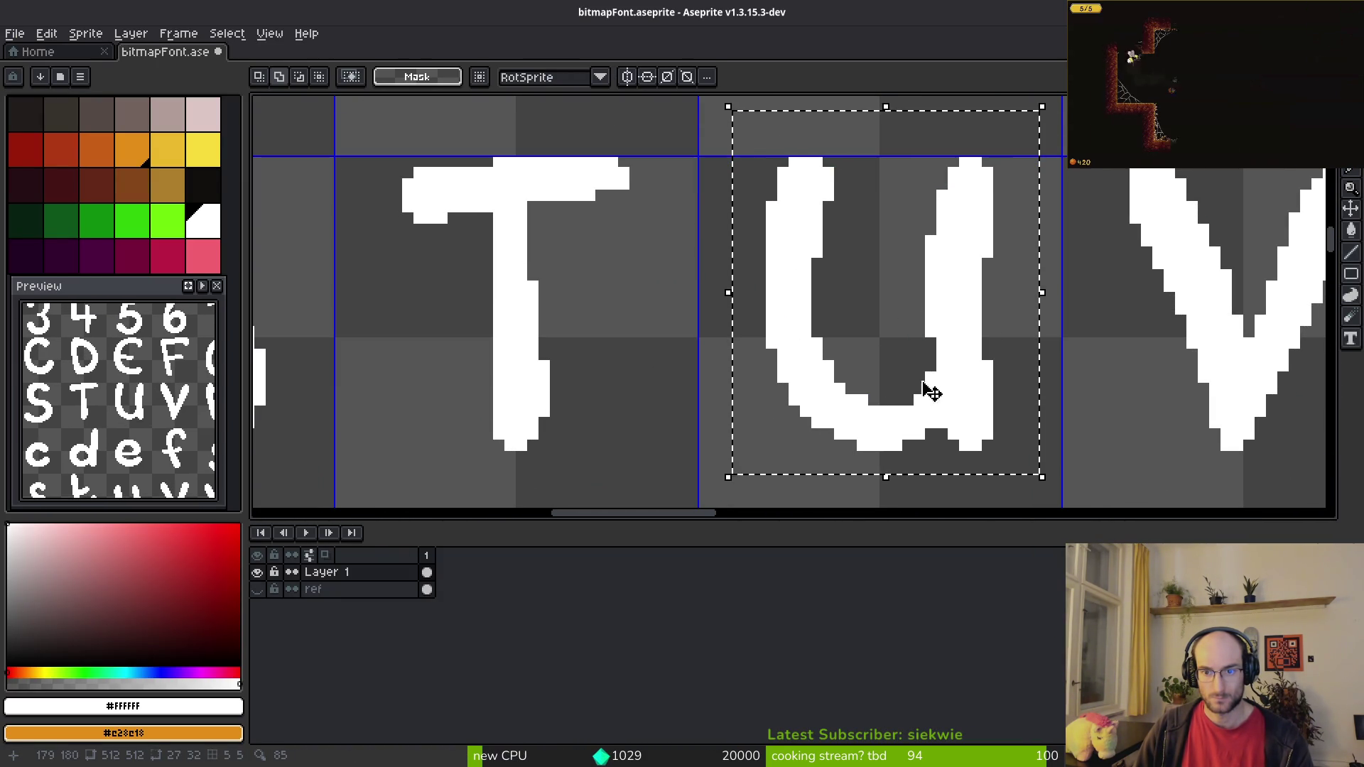
scroll(924, 384, "down", 8)
mouse_move(927, 378)
left_mouse_down()
mouse_move(763, 423)
mouse_move(806, 365)
mouse_move(646, 447)
mouse_move(661, 420)
mouse_move(660, 440)
mouse_move(752, 405)
mouse_move(694, 420)
left_mouse_up()
scroll(763, 423, "up", 8)
scroll(646, 448, "up", 2)
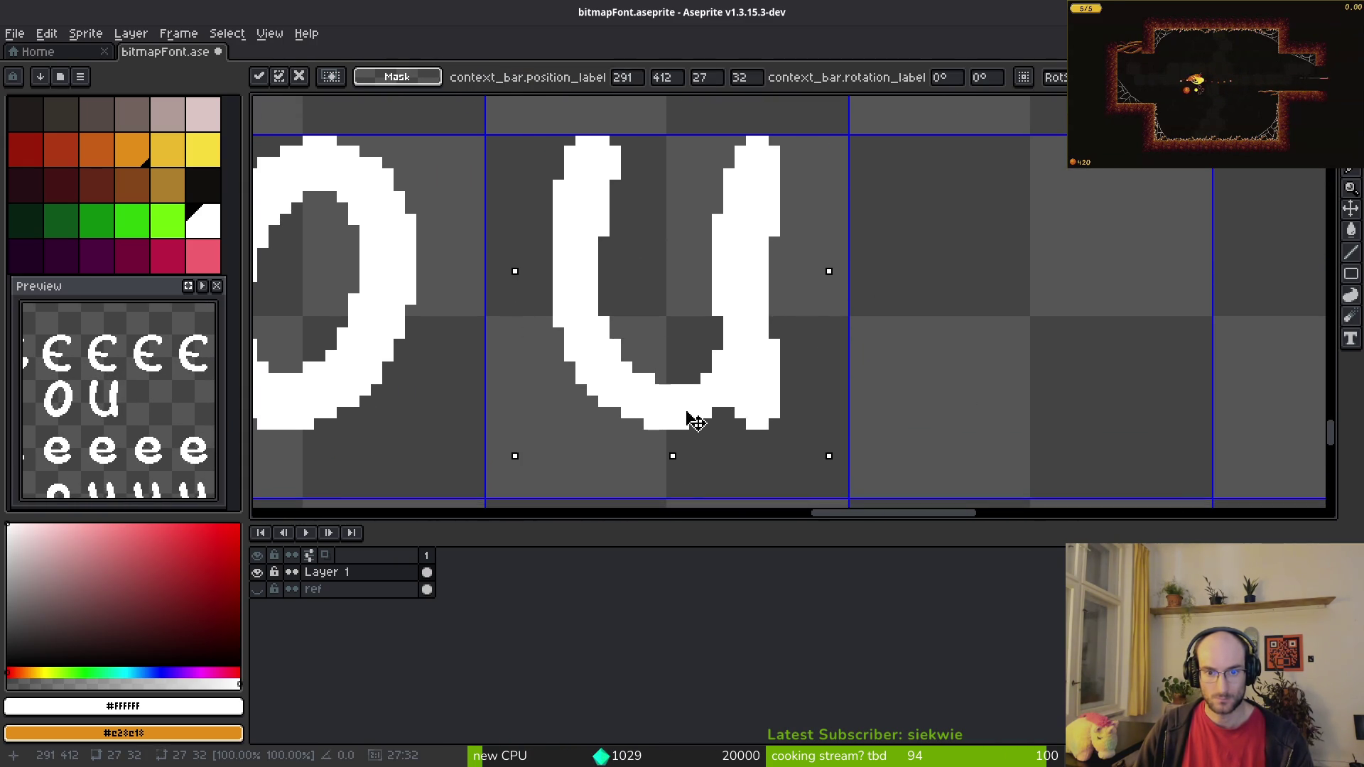
key("ctrl+d")
scroll(682, 341, "down", 5)
scroll(771, 295, "up", 10)
scroll(770, 296, "left", 5)
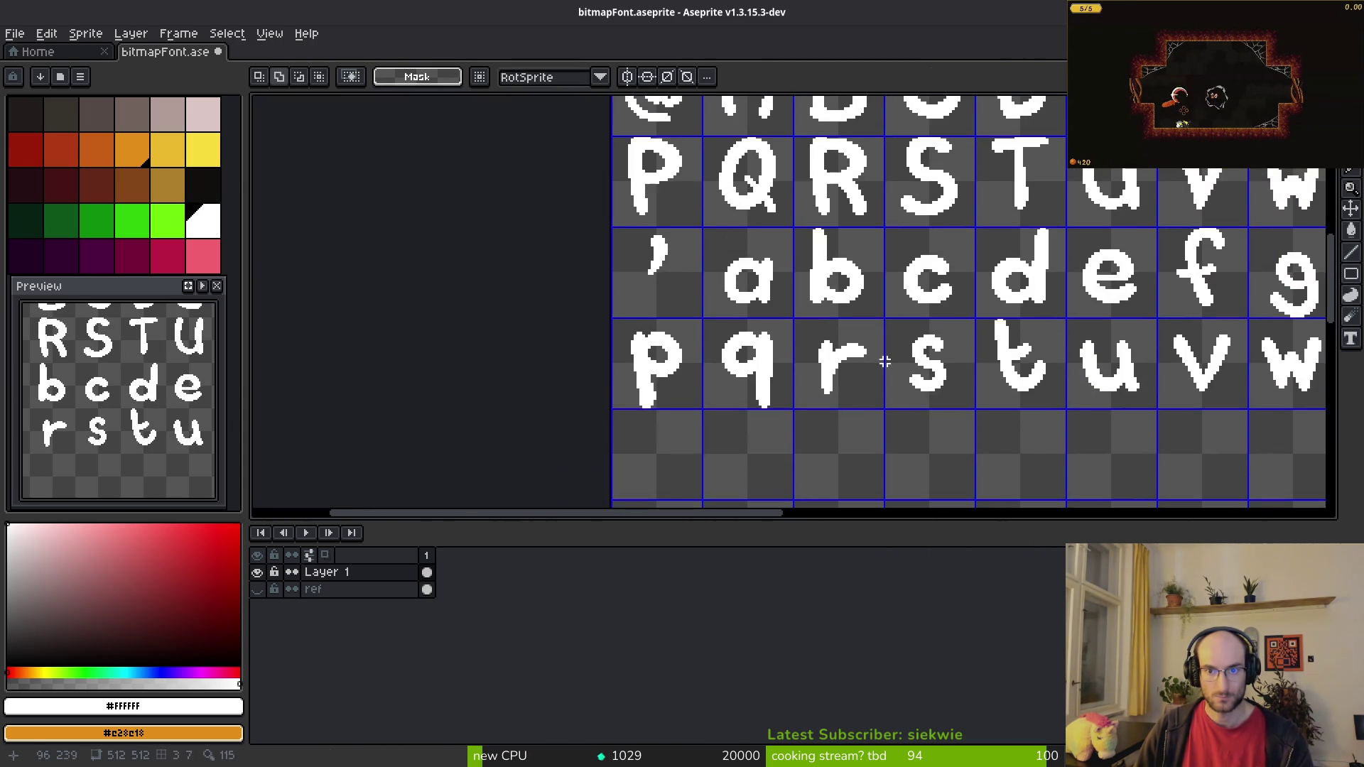
scroll(1096, 213, "up", 3)
scroll(1079, 213, "down", 3)
scroll(1079, 213, "down", 2)
Step: Copy and paste the U into the next three cells, giving four U's
key("alt+Tab")
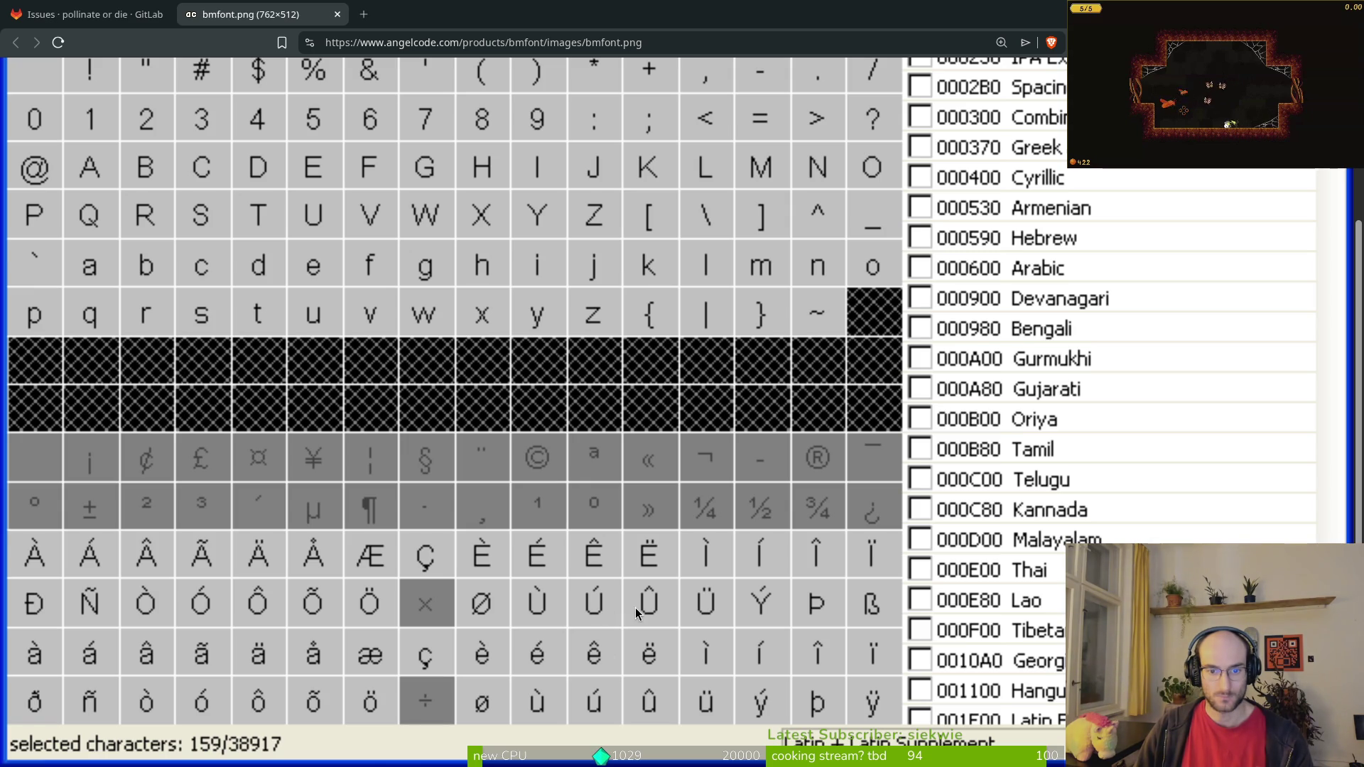
key("alt+Tab")
scroll(847, 338, "up", 3)
left_click_drag(431, 224, 607, 379)
key("ctrl+c")
key("ctrl+v")
left_click_drag(528, 325, 704, 318)
key("Return")
left_click_drag(429, 210, 805, 400)
key("ctrl+c")
key("ctrl+v")
mouse_move(554, 344)
left_mouse_down()
mouse_move(917, 348)
mouse_move(906, 328)
left_mouse_up()
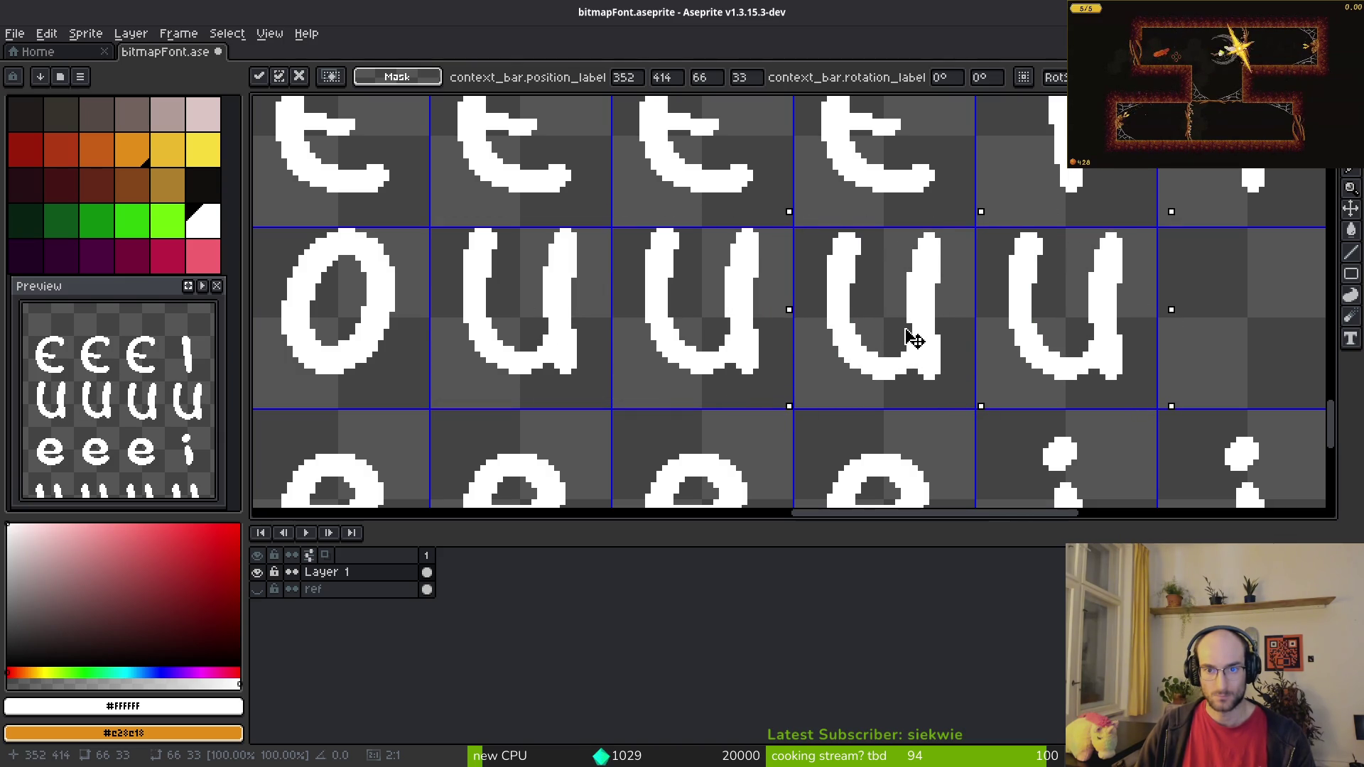
Step: Select the capital Y and move it down after the four U's
key("alt+Tab")
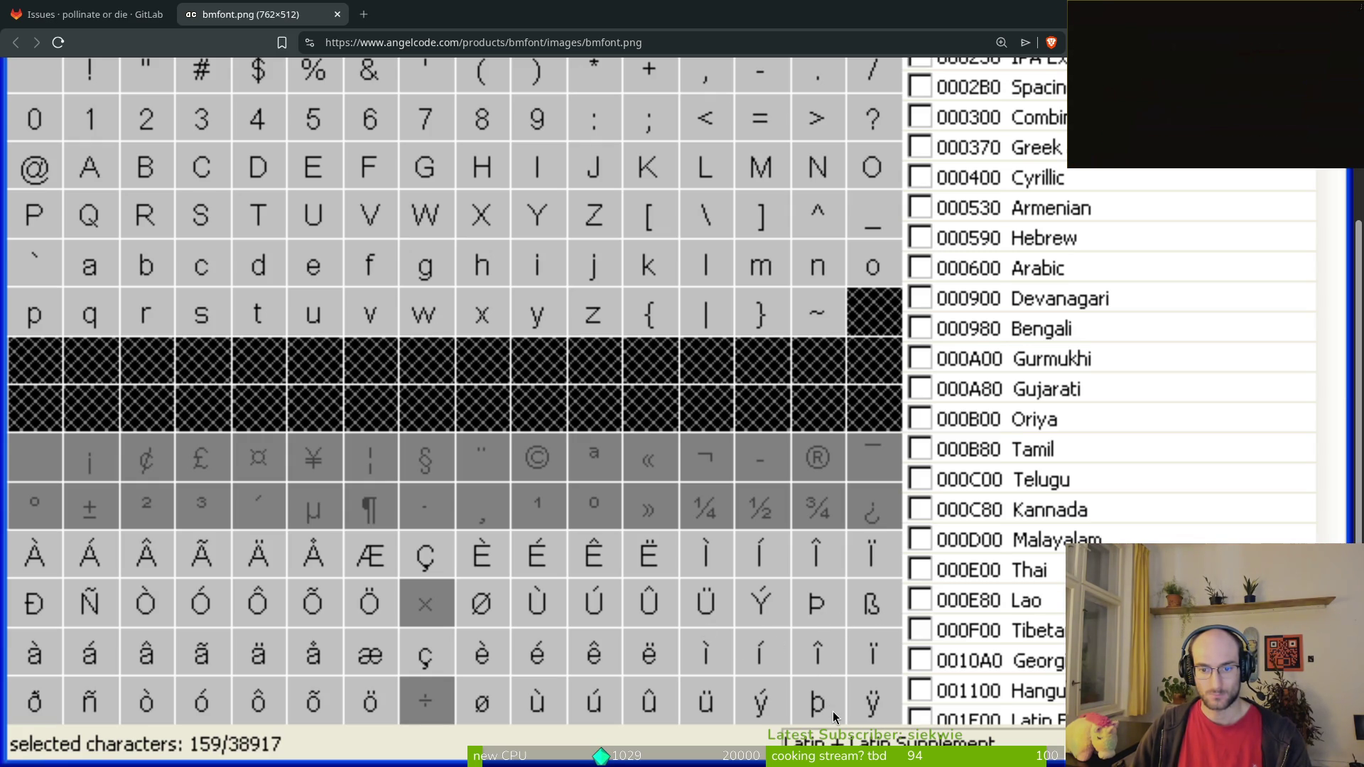
key("alt+Tab")
scroll(725, 256, "down", 2)
left_click_drag(897, 185, 897, 271)
scroll(681, 165, "up", 4)
left_click_drag(682, 158, 871, 370)
scroll(728, 114, "down", 4)
mouse_move(739, 146)
left_mouse_down()
mouse_move(746, 462)
mouse_move(786, 241)
mouse_move(790, 379)
mouse_move(621, 369)
mouse_move(629, 358)
left_mouse_up()
scroll(782, 356, "up", 3)
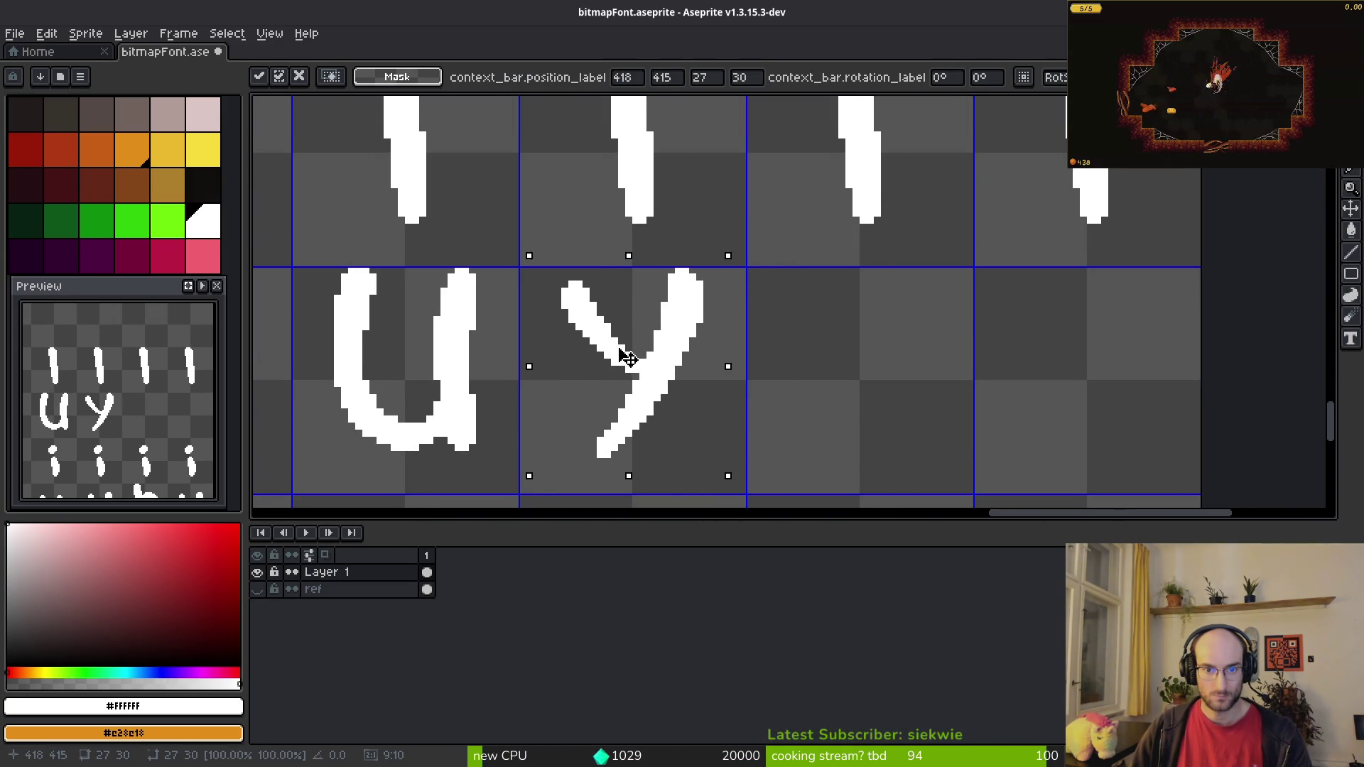
scroll(658, 161, "down", 4)
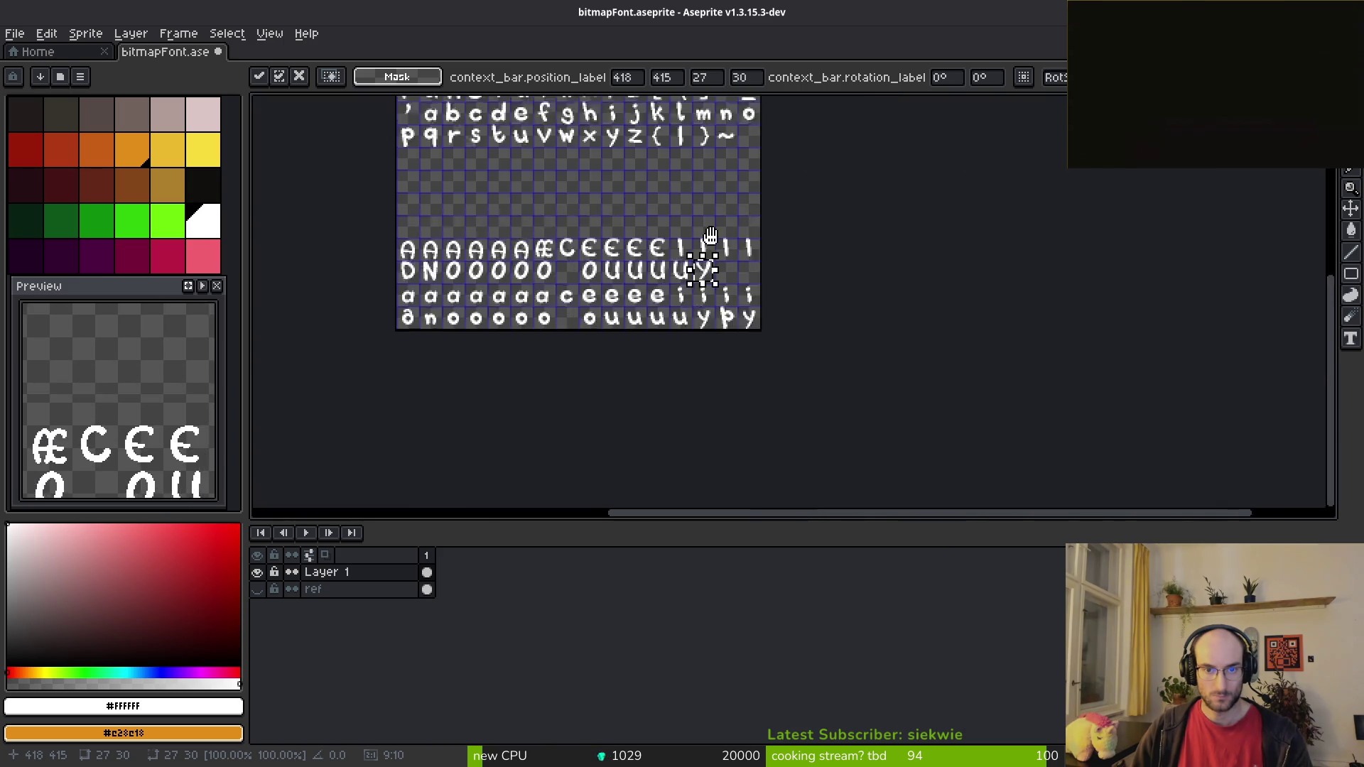
scroll(718, 204, "up", 4)
left_click_drag(718, 204, 717, 341)
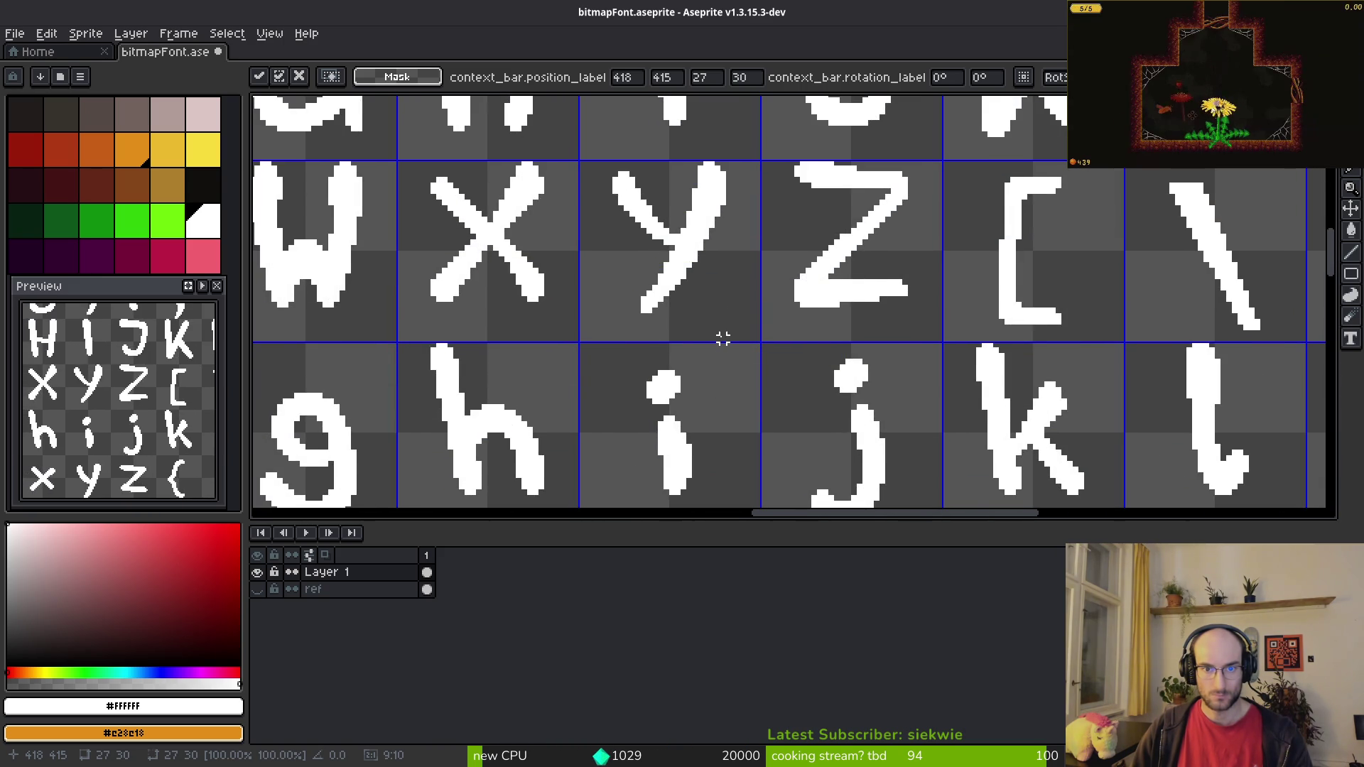
scroll(723, 338, "down", 10)
scroll(723, 338, "right", 5)
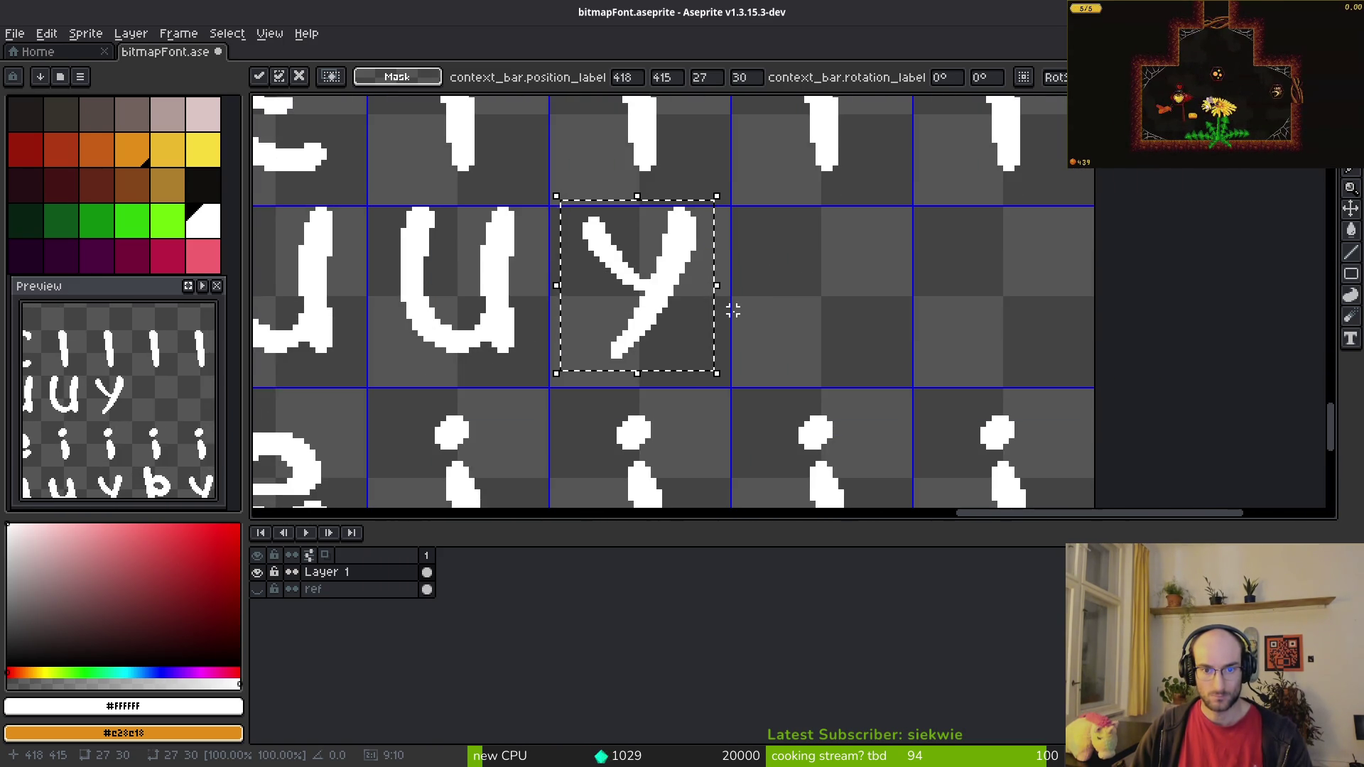
key("alt+Tab")
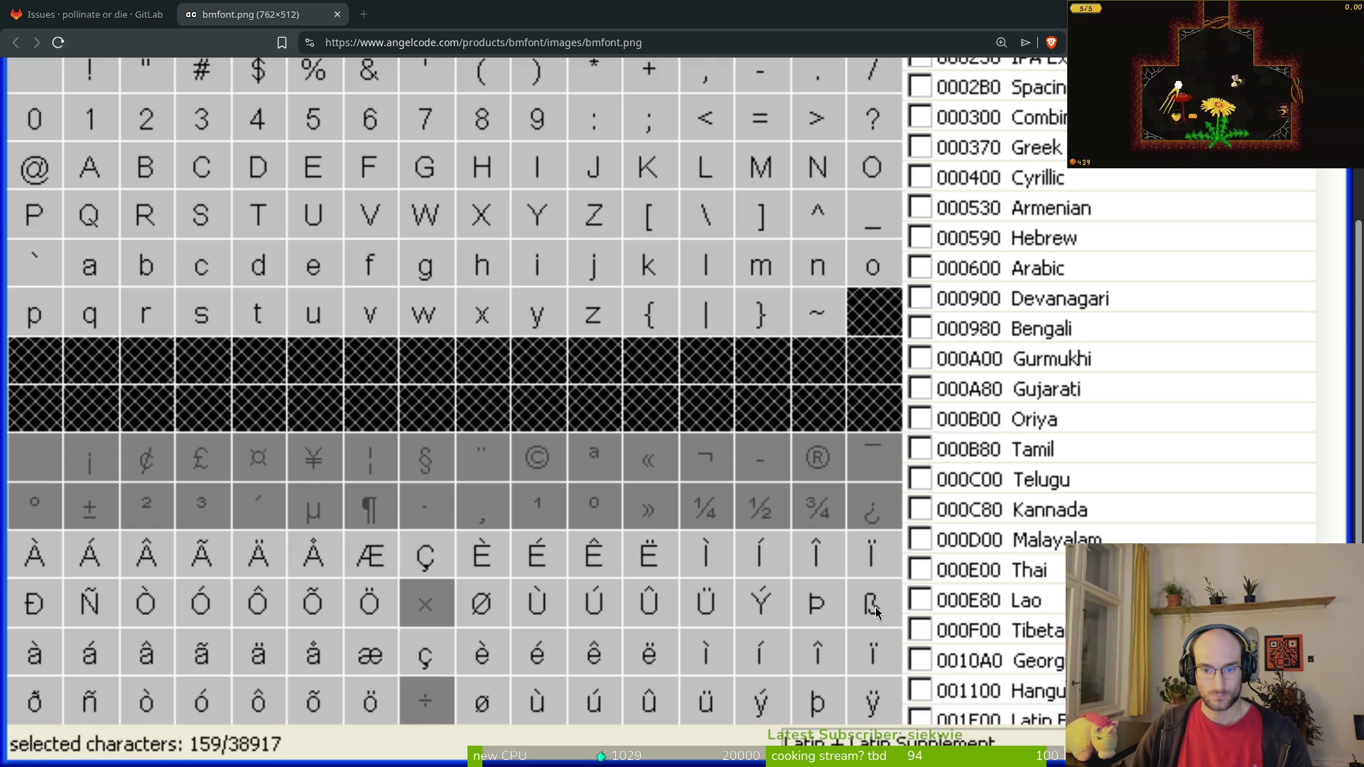
Step: Compare the sheet's accented A and O glyph rows against the reference chart
key("alt+Tab")
scroll(905, 362, "down", 3)
left_click_drag(582, 325, 790, 329)
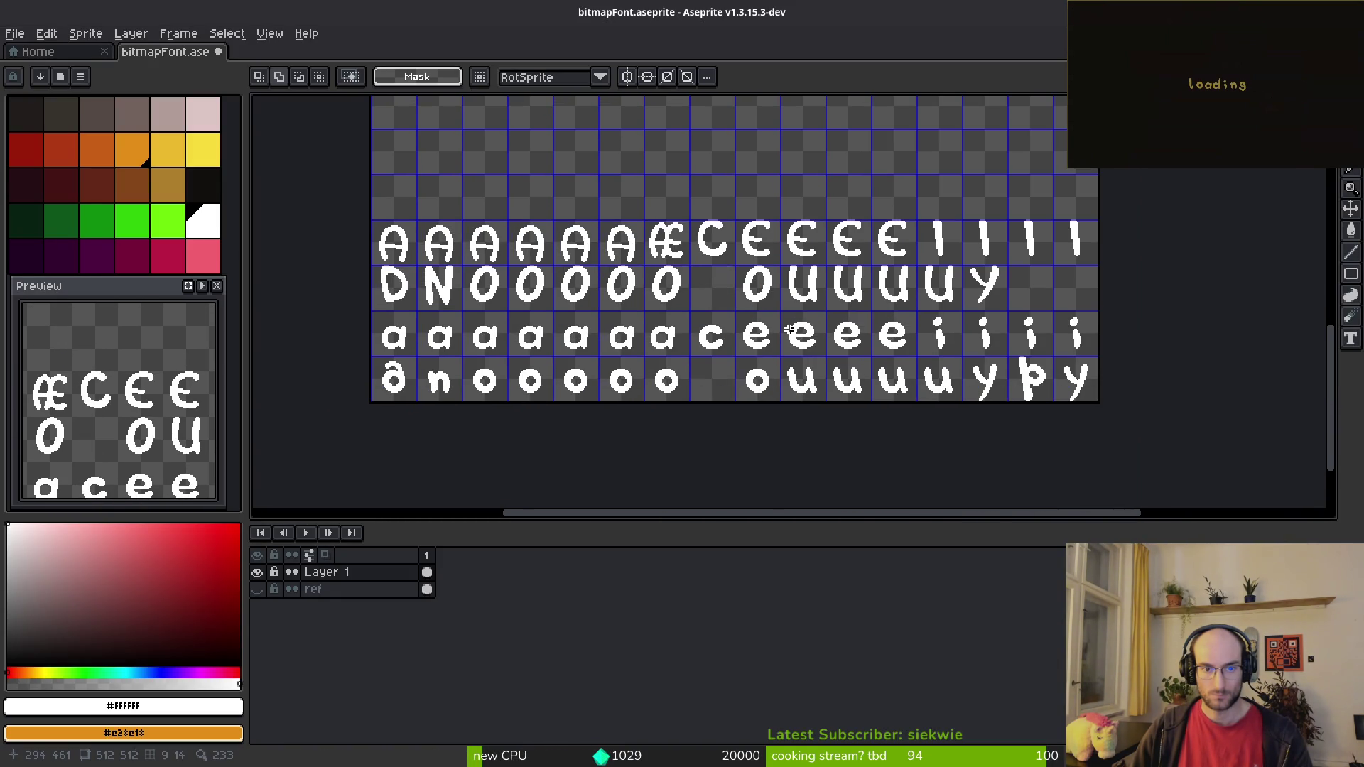
key("alt+Tab")
key("alt+Tab")
scroll(778, 388, "up", 3)
left_click_drag(779, 387, 698, 217)
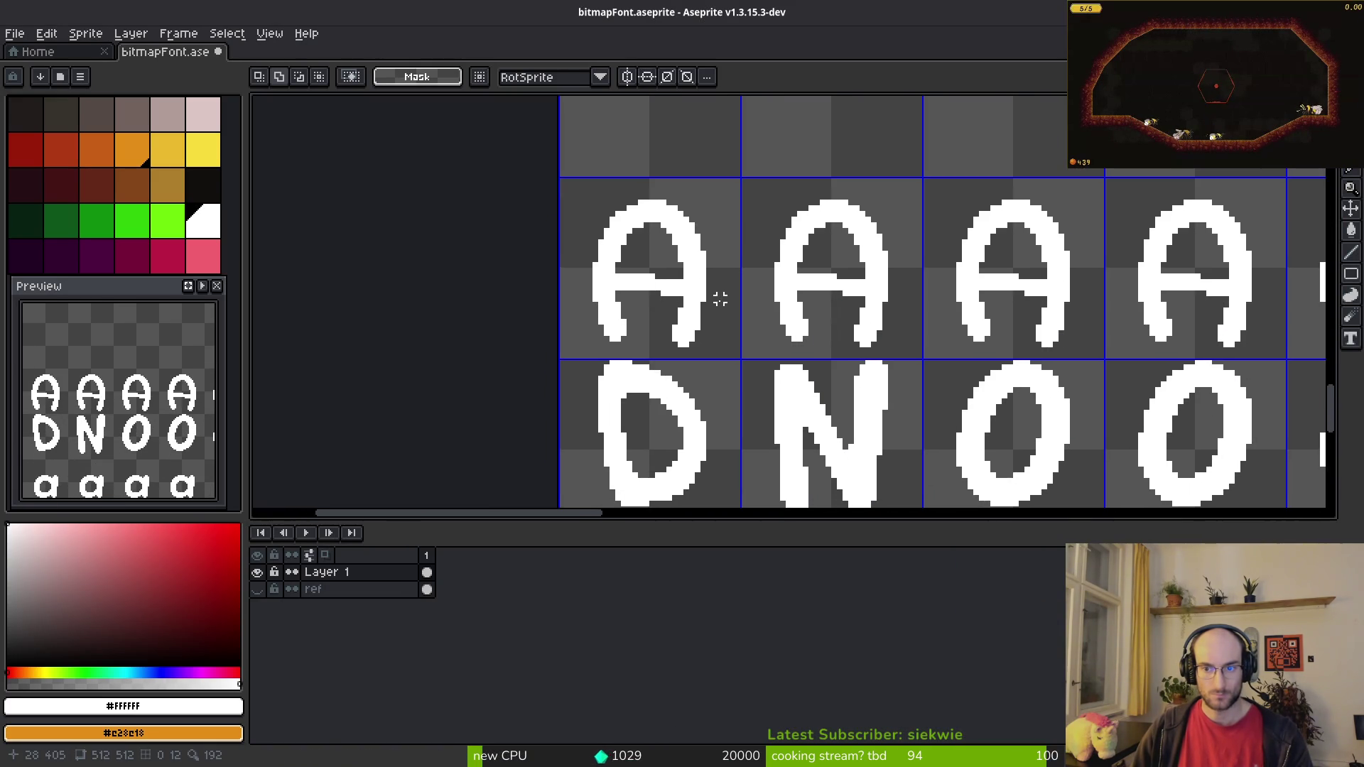
left_click_drag(1077, 291, 809, 259)
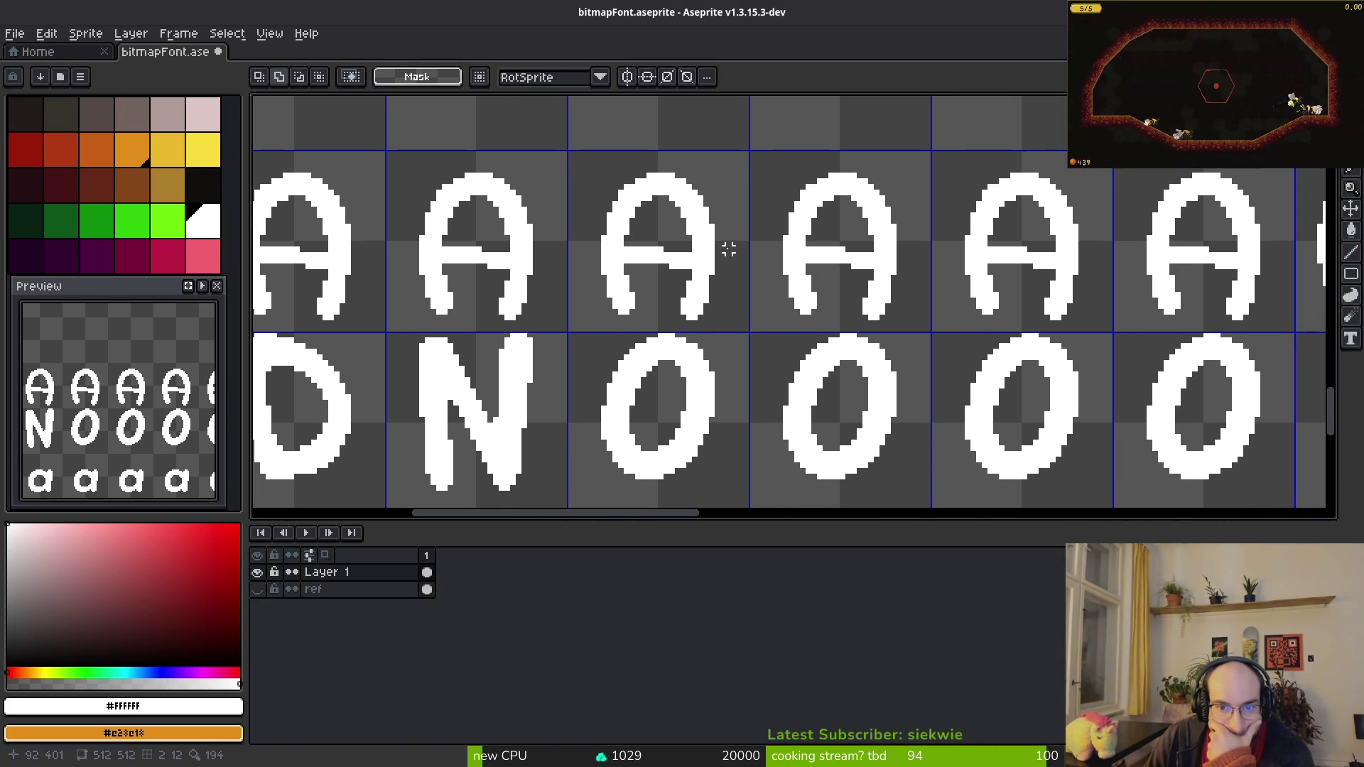
scroll(651, 234, "down", 3)
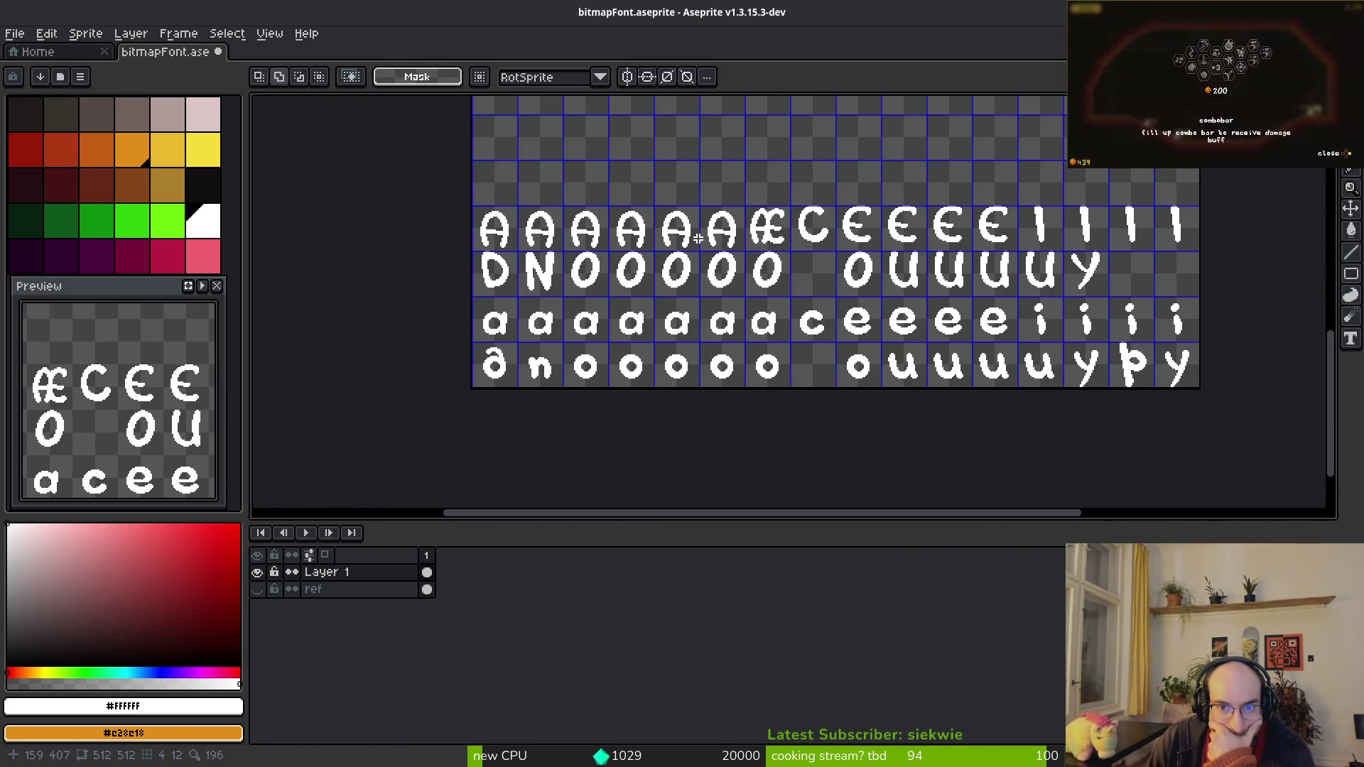
scroll(687, 238, "up", 3)
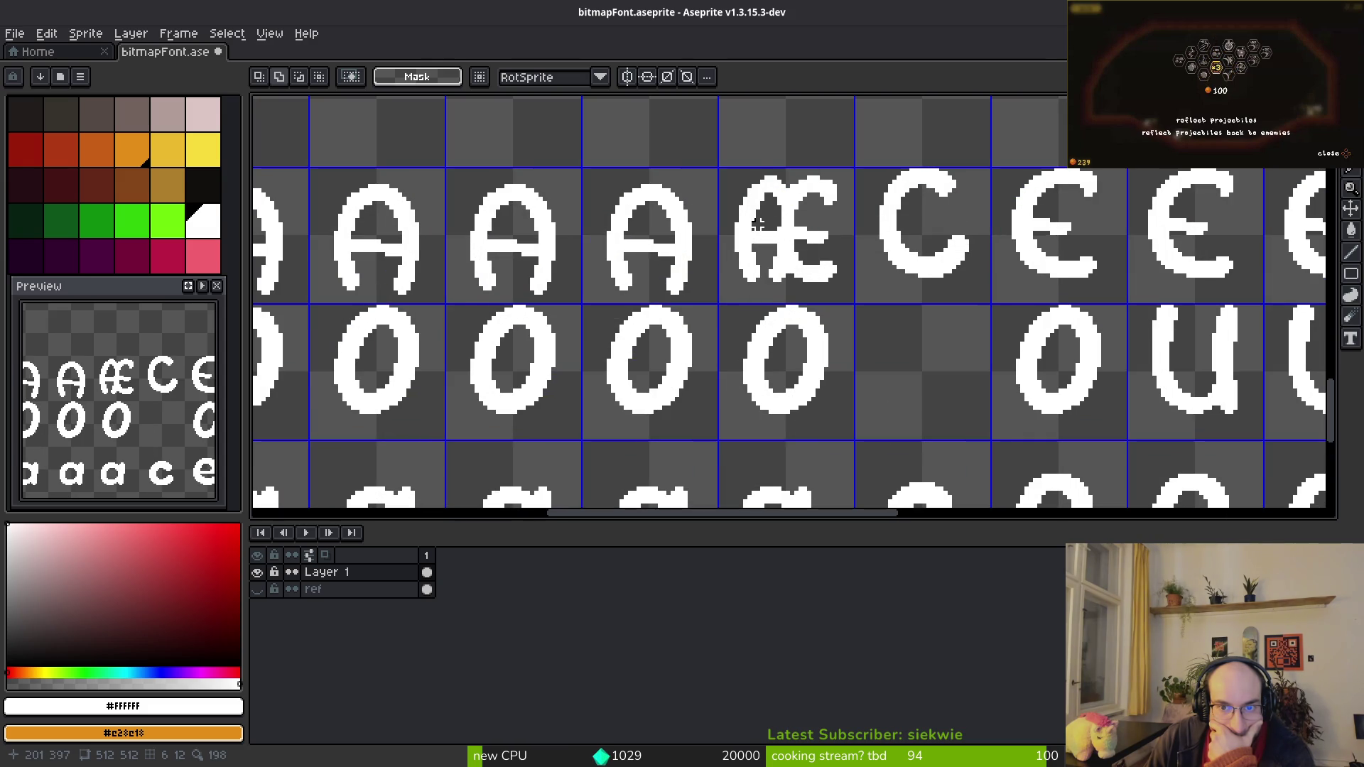
scroll(759, 225, "down", 3)
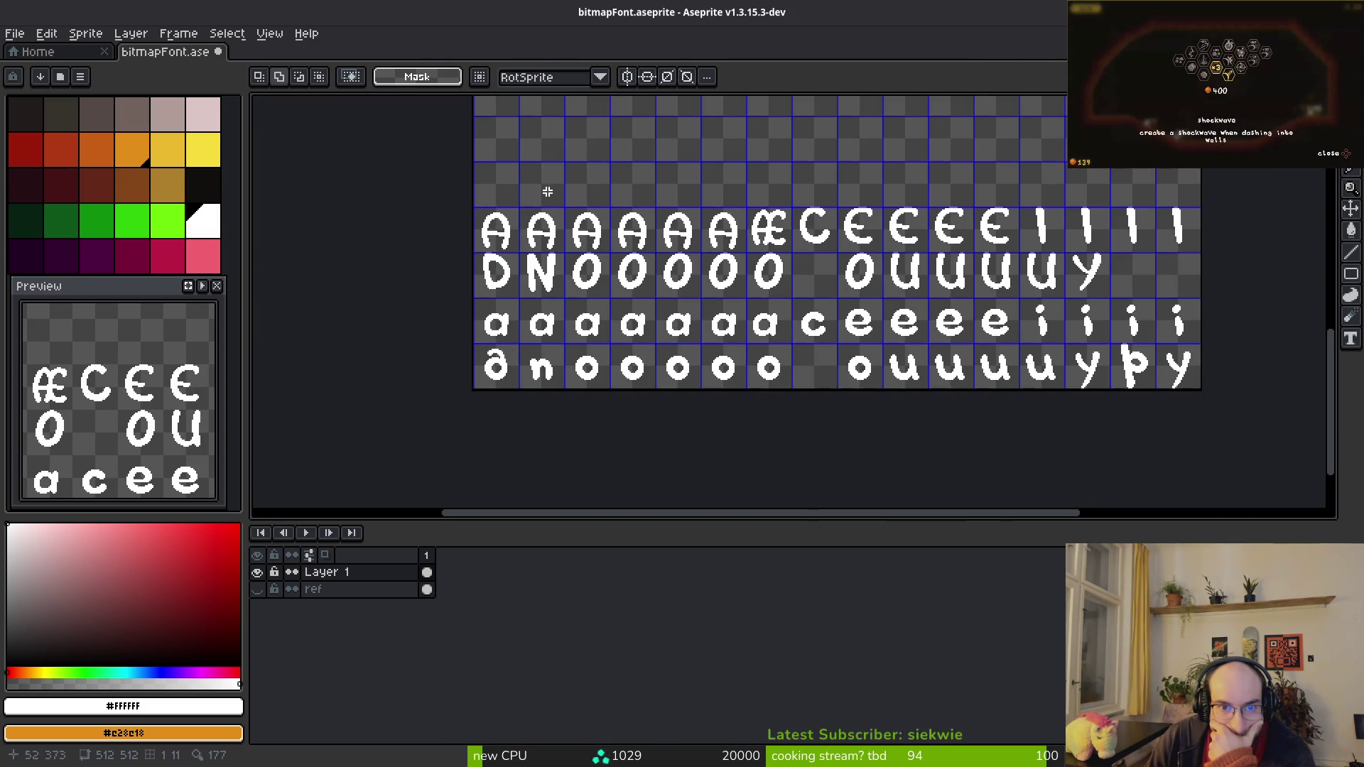
scroll(551, 190, "up", 3)
Step: Shift the capital A glyph row and the D, N, O row down one pixel
mouse_move(418, 208)
left_mouse_down()
mouse_move(1023, 356)
mouse_move(1201, 353)
mouse_move(1201, 445)
mouse_move(1077, 463)
mouse_move(1106, 455)
left_mouse_up()
scroll(1201, 444, "down", 3)
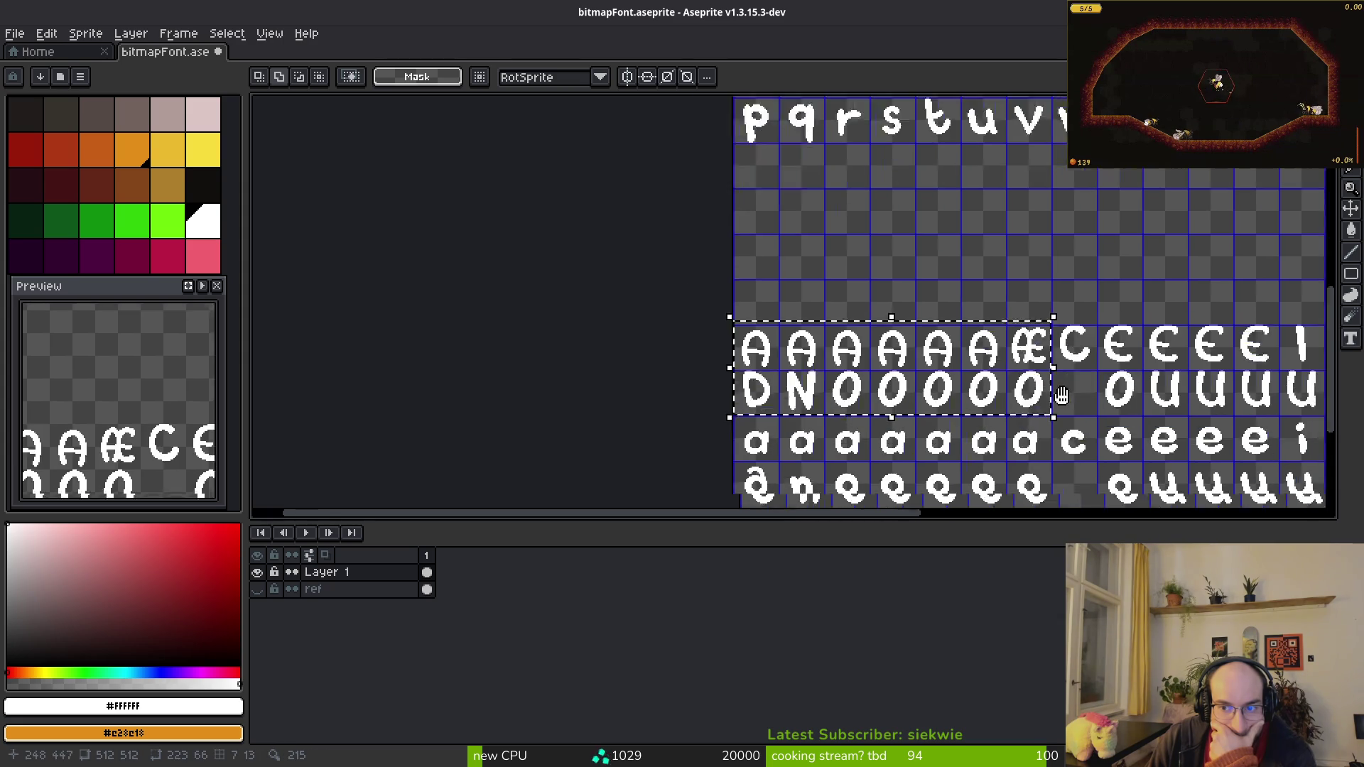
scroll(960, 351, "up", 3)
key("Down")
key("Down")
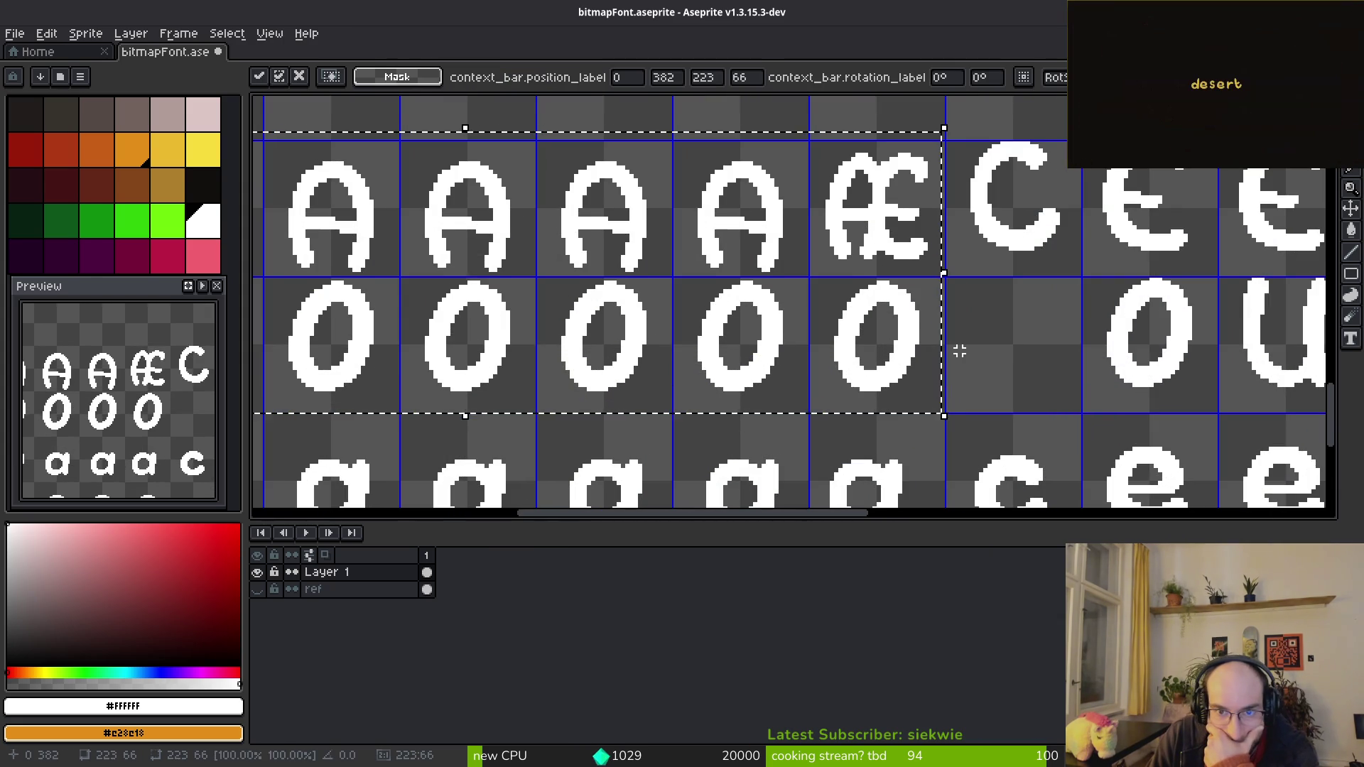
scroll(828, 275, "left", 3)
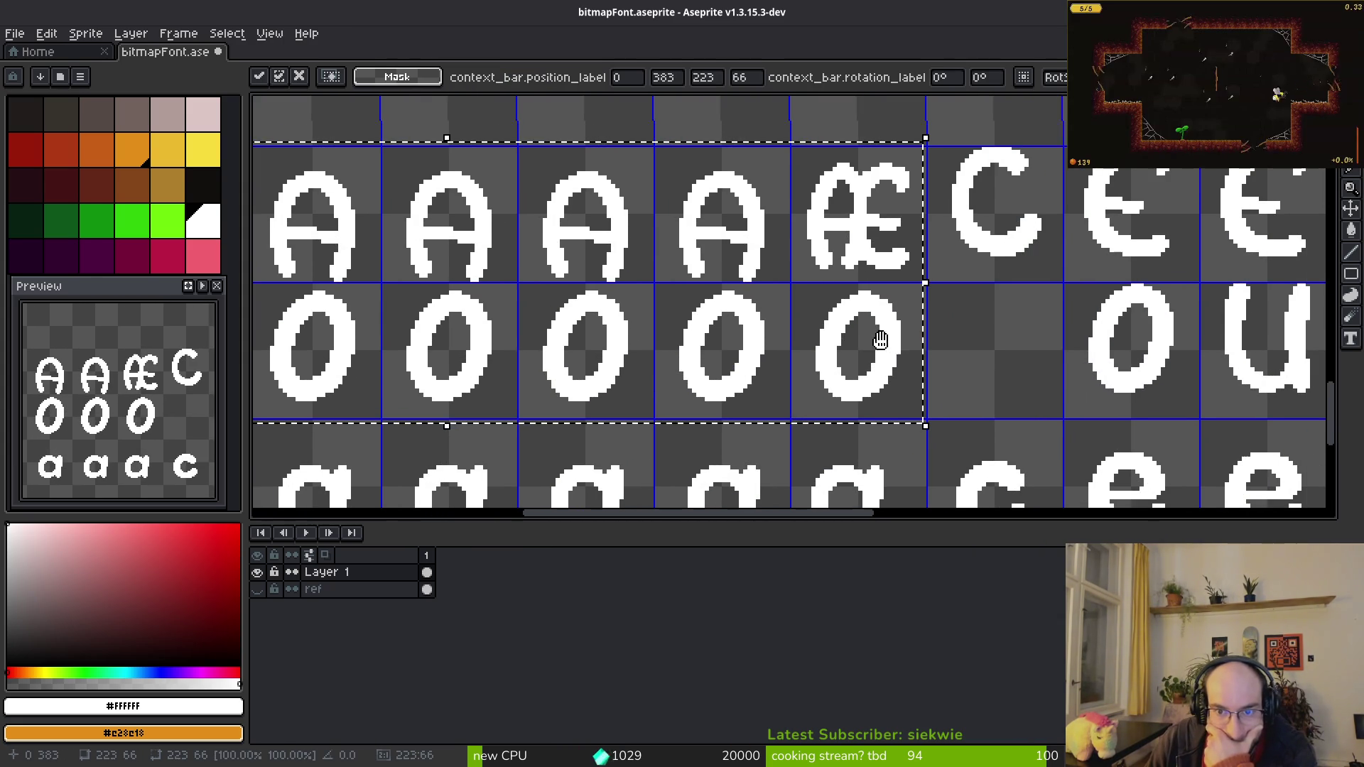
key("ctrl+d")
scroll(381, 257, "left", 2)
mouse_move(363, 260)
left_mouse_down()
mouse_move(1243, 363)
mouse_move(1294, 375)
mouse_move(1277, 400)
left_mouse_up()
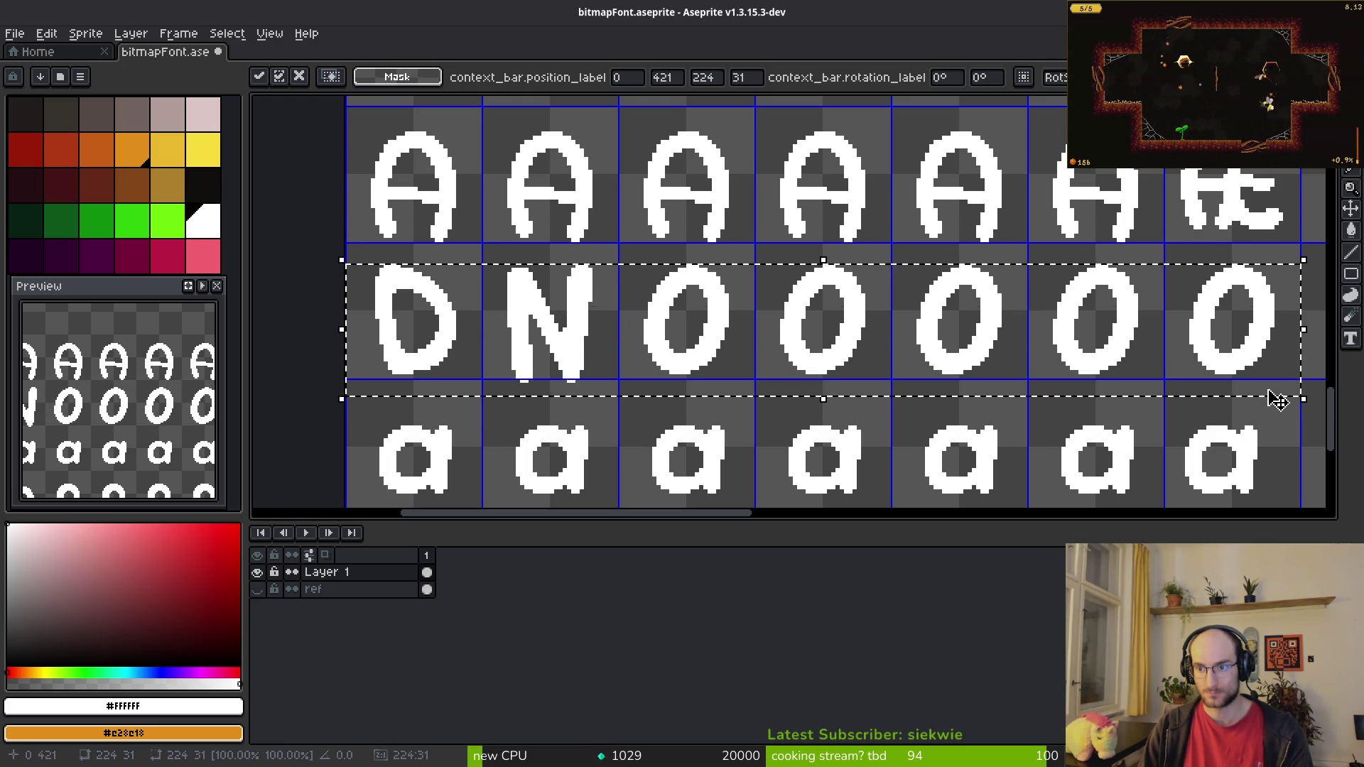
key("ctrl+d")
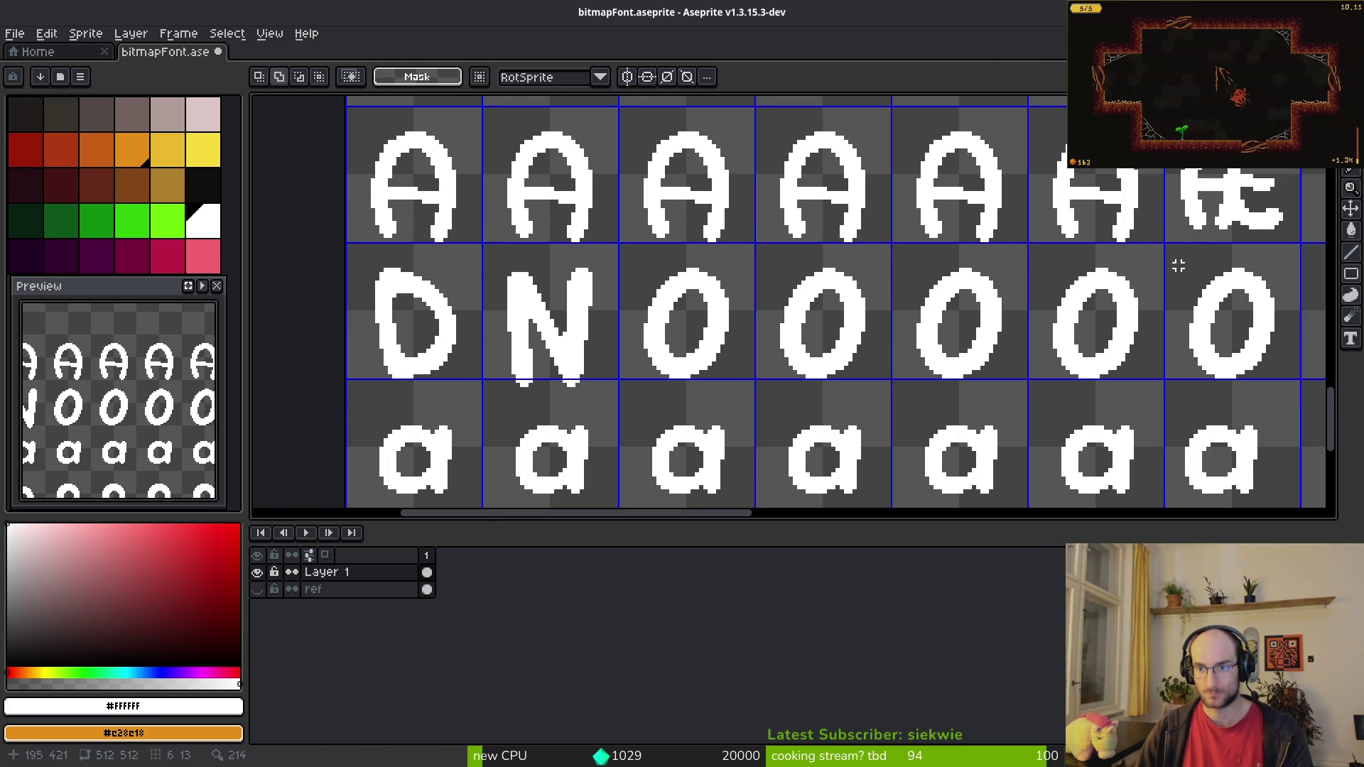
Step: Move the Æ glyph down two pixels in its cell
scroll(1187, 261, "up", 2)
mouse_move(791, 169)
left_mouse_down()
mouse_move(977, 356)
mouse_move(951, 354)
left_mouse_up()
key("Down")
key("Down")
key("ctrl+d")
mouse_move(791, 174)
left_mouse_down()
mouse_move(959, 350)
mouse_move(968, 381)
left_mouse_up()
key("Down")
key("ctrl+d")
Step: Shift the C, E and I glyph row down in its cells
scroll(839, 422, "right", 4)
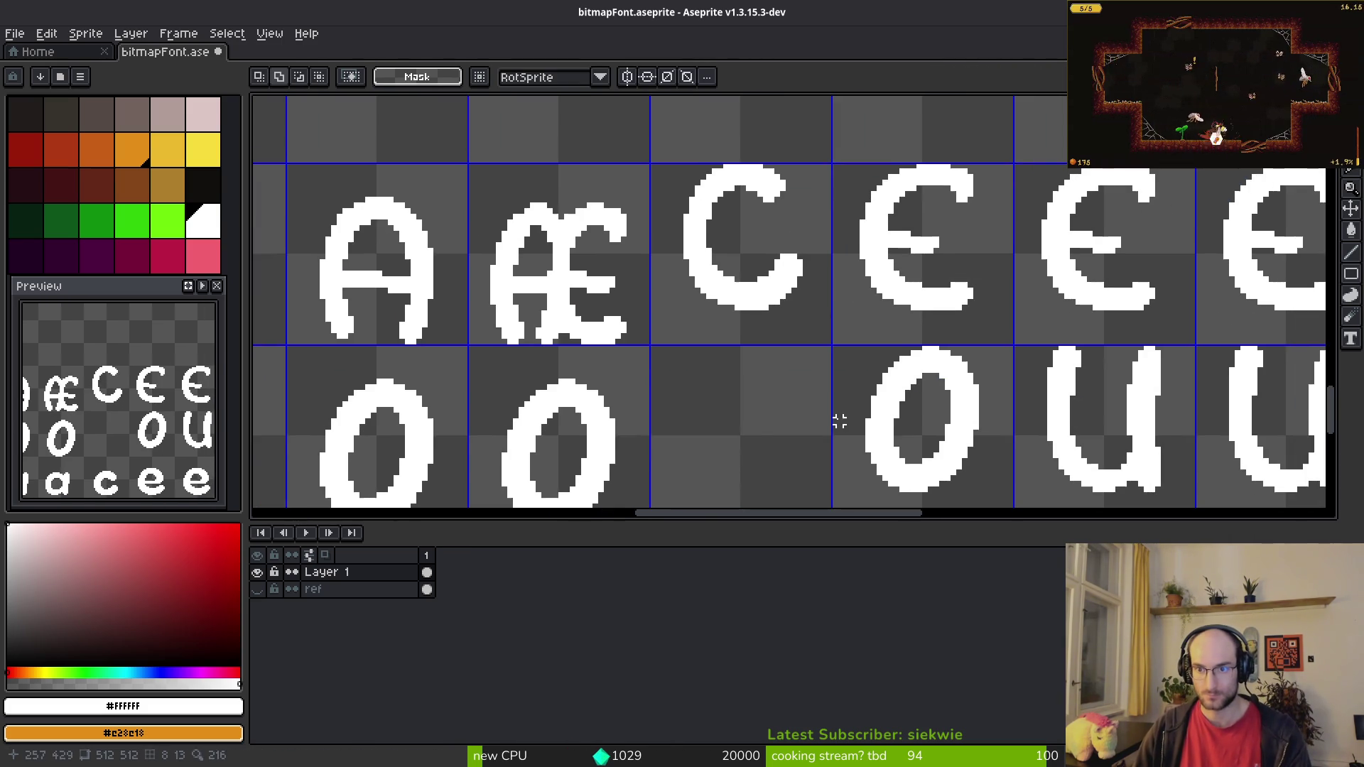
scroll(908, 305, "down", 4)
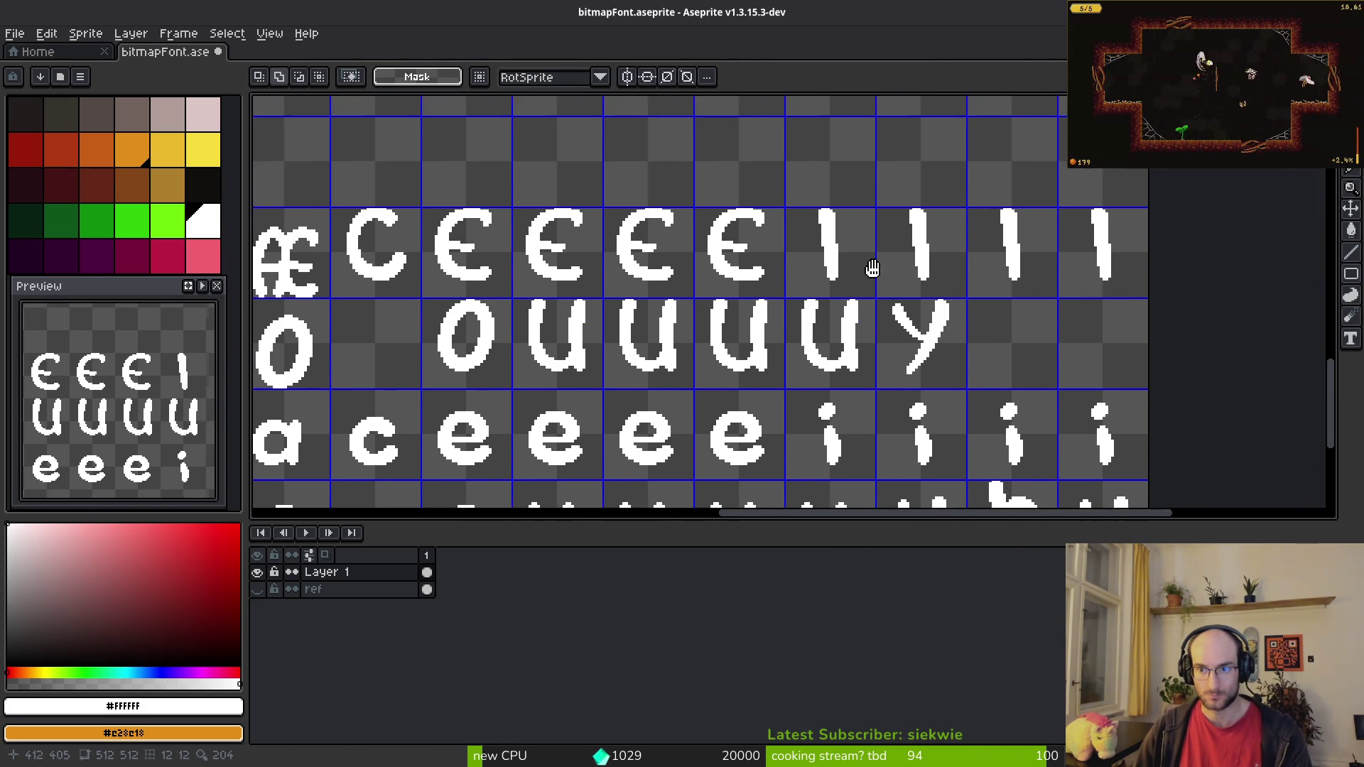
left_click_drag(872, 268, 923, 276)
mouse_move(514, 265)
left_mouse_down()
mouse_move(1106, 289)
mouse_move(1181, 296)
mouse_move(1184, 313)
left_mouse_up()
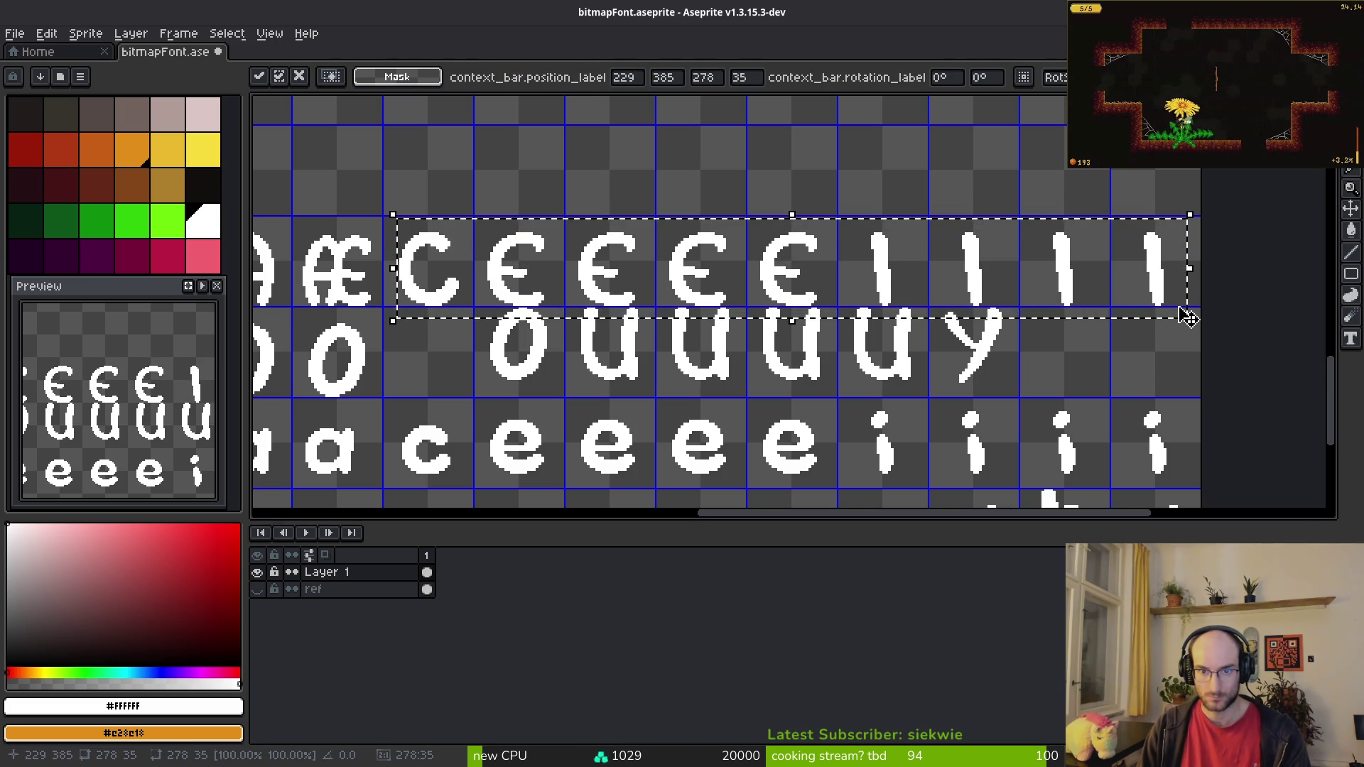
key("Return")
Step: Lower the lowercase u/y and o/u glyph rows and save bitmapFont.aseprite
scroll(490, 390, "up", 3)
mouse_move(420, 191)
left_mouse_down()
mouse_move(609, 314)
mouse_move(1237, 384)
left_mouse_up()
scroll(1237, 383, "down", 3)
scroll(969, 360, "right", 5)
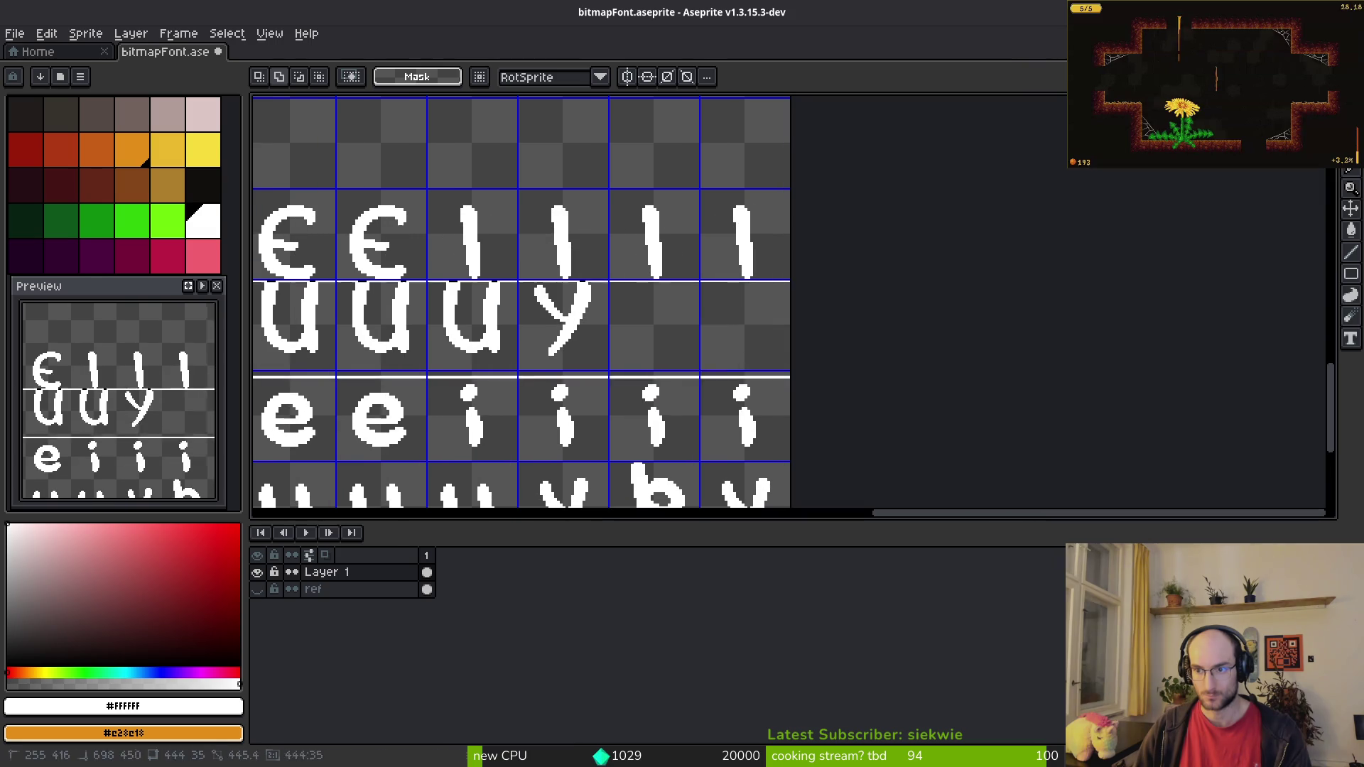
scroll(823, 356, "up", 4)
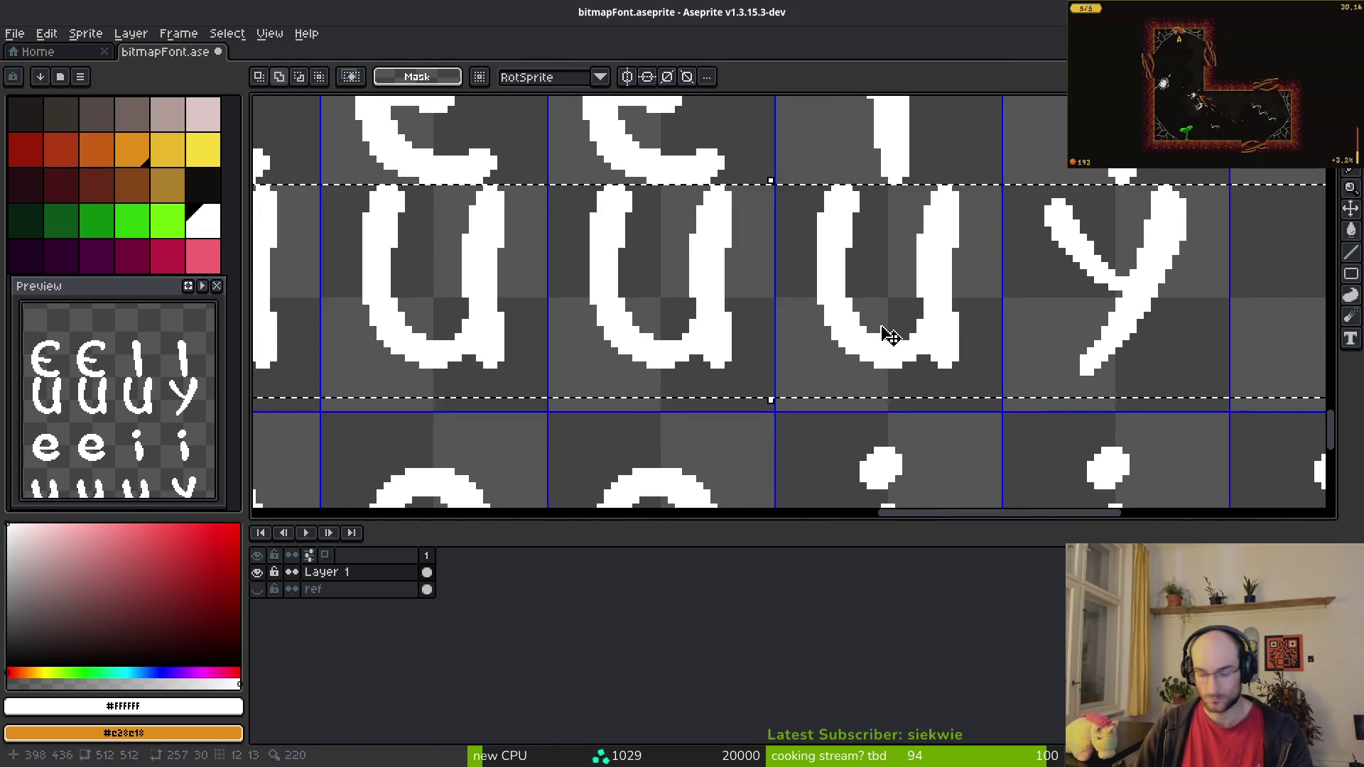
key("Down")
key("Down")
key("Down")
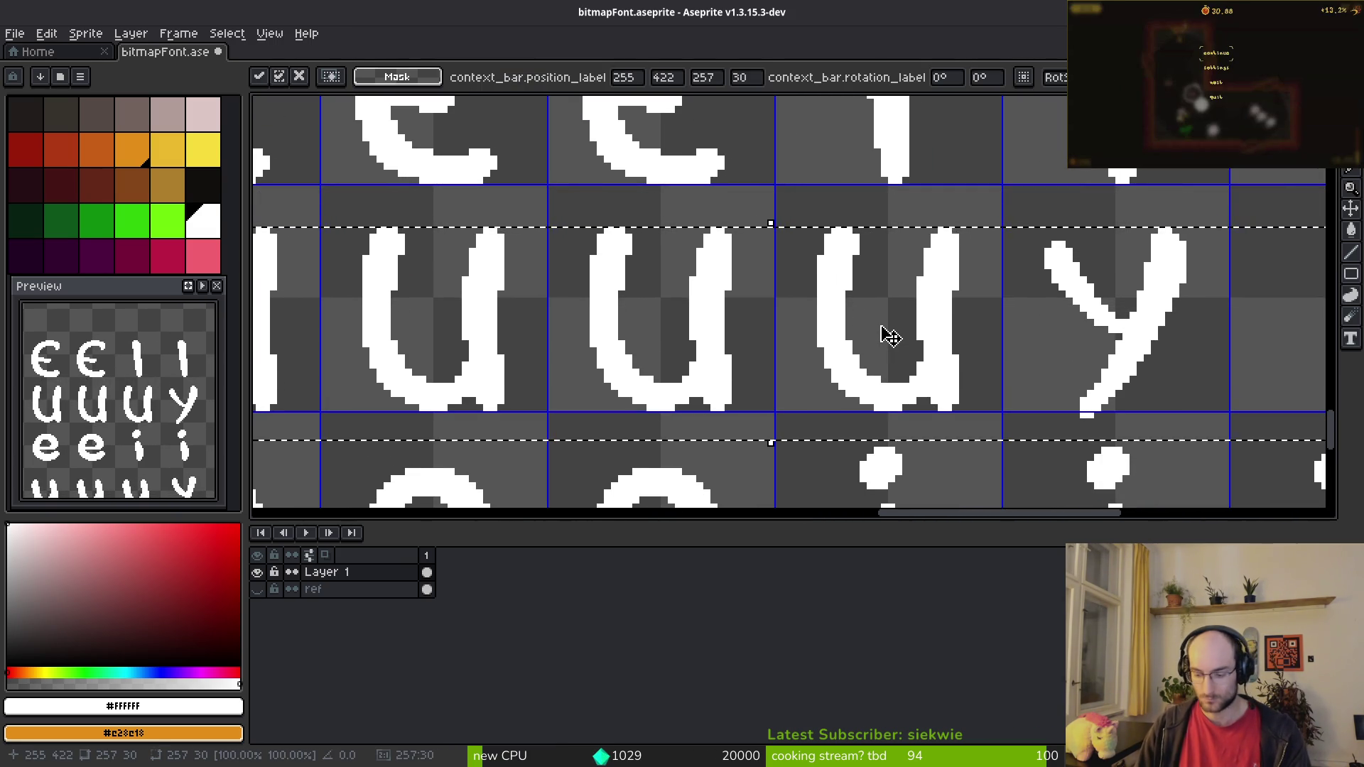
key("ctrl+s")
scroll(732, 239, "down", 2)
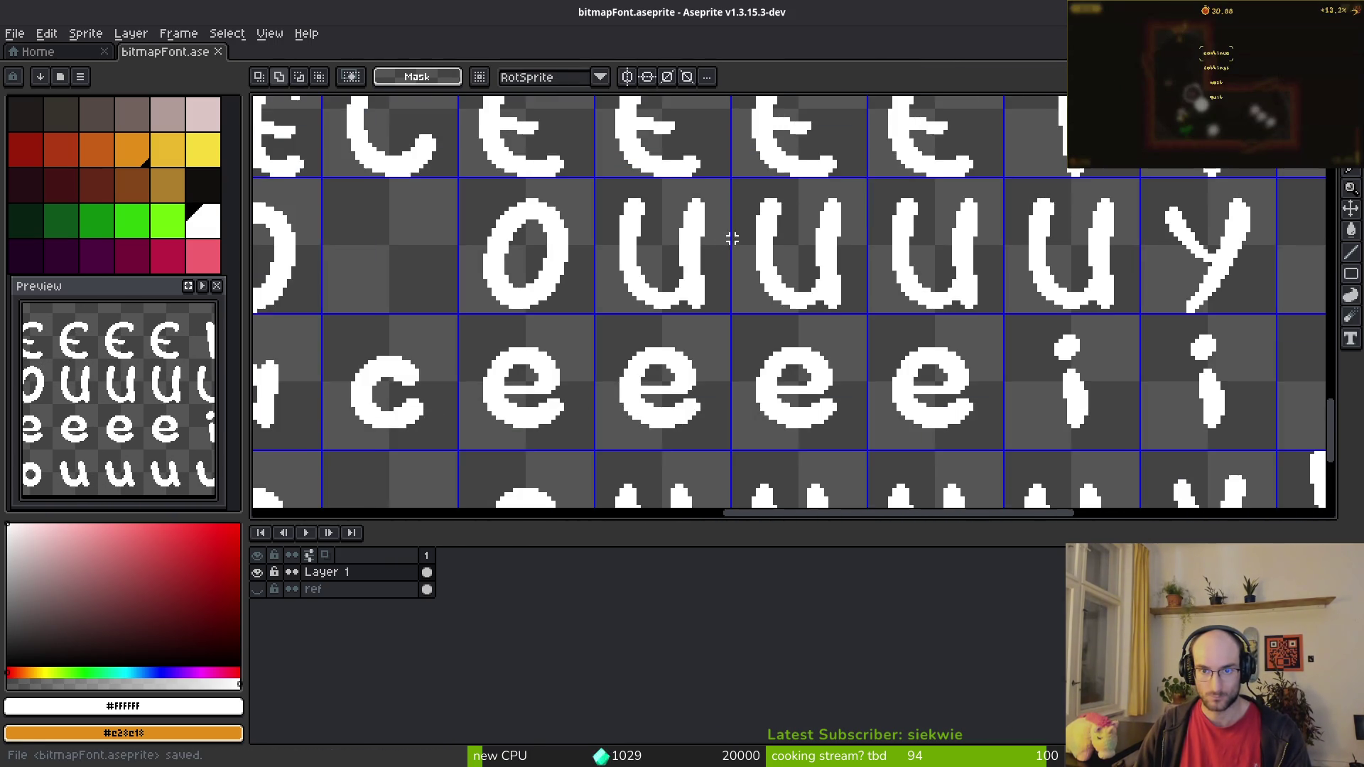
mouse_move(456, 185)
left_mouse_down()
mouse_move(654, 305)
mouse_move(1112, 318)
mouse_move(1092, 325)
left_mouse_up()
key("ctrl+d")
key("ctrl+s")
Step: Check the shifted rows against the reference character chart
scroll(835, 336, "down", 3)
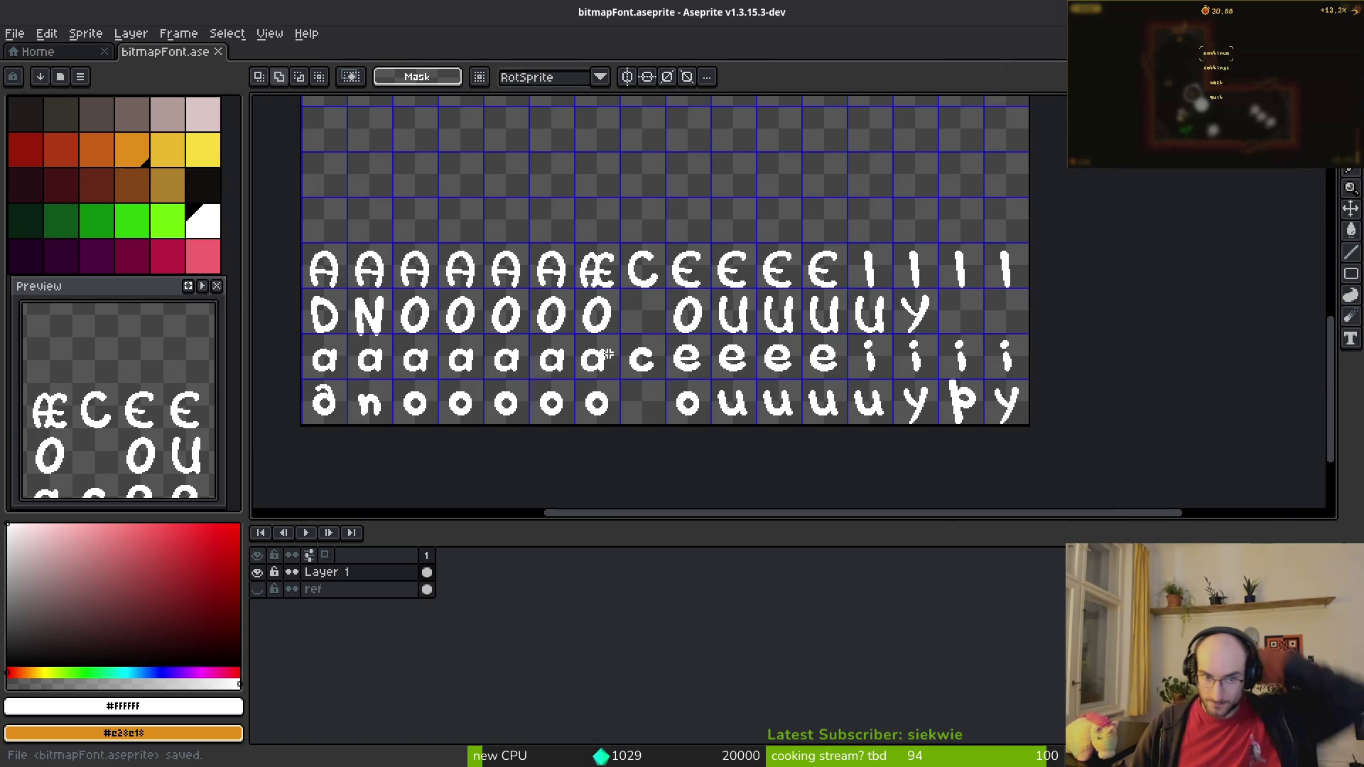
scroll(922, 405, "up", 3)
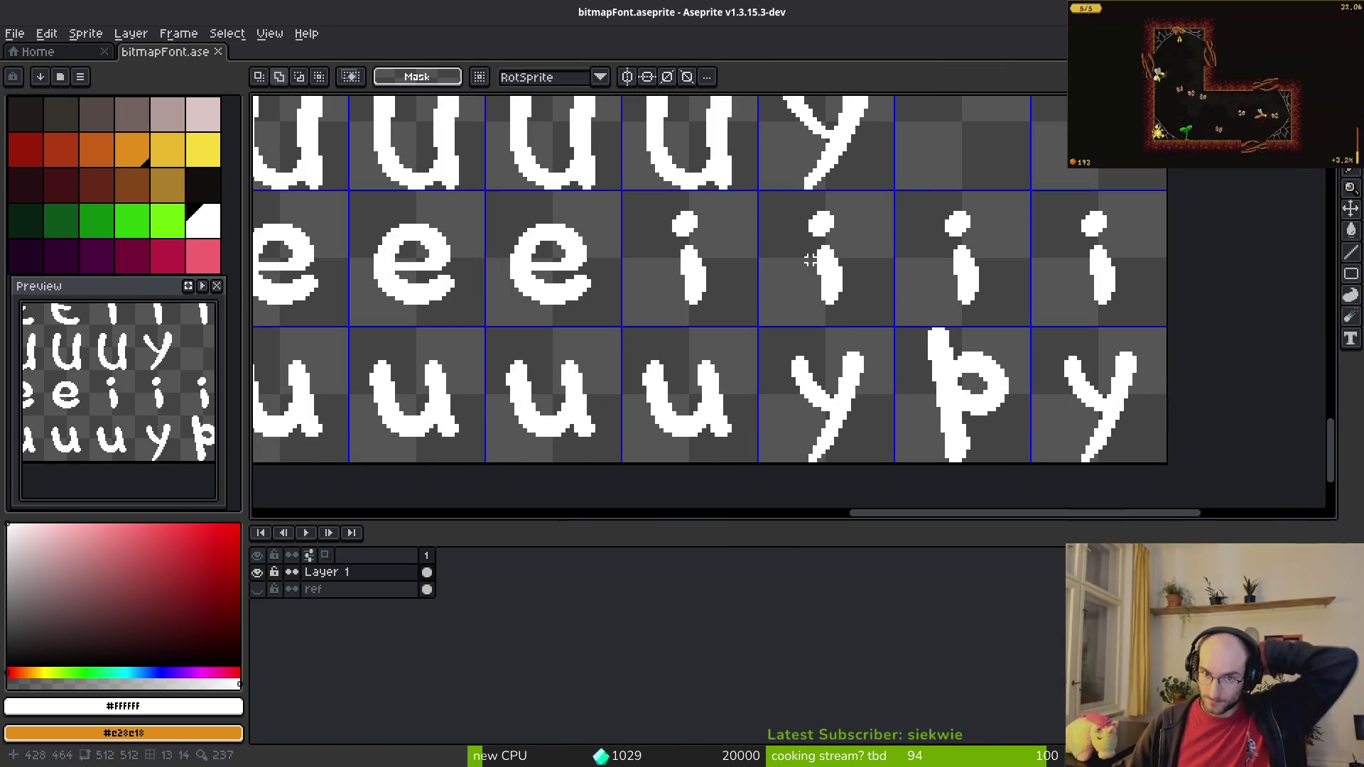
key("alt+Tab")
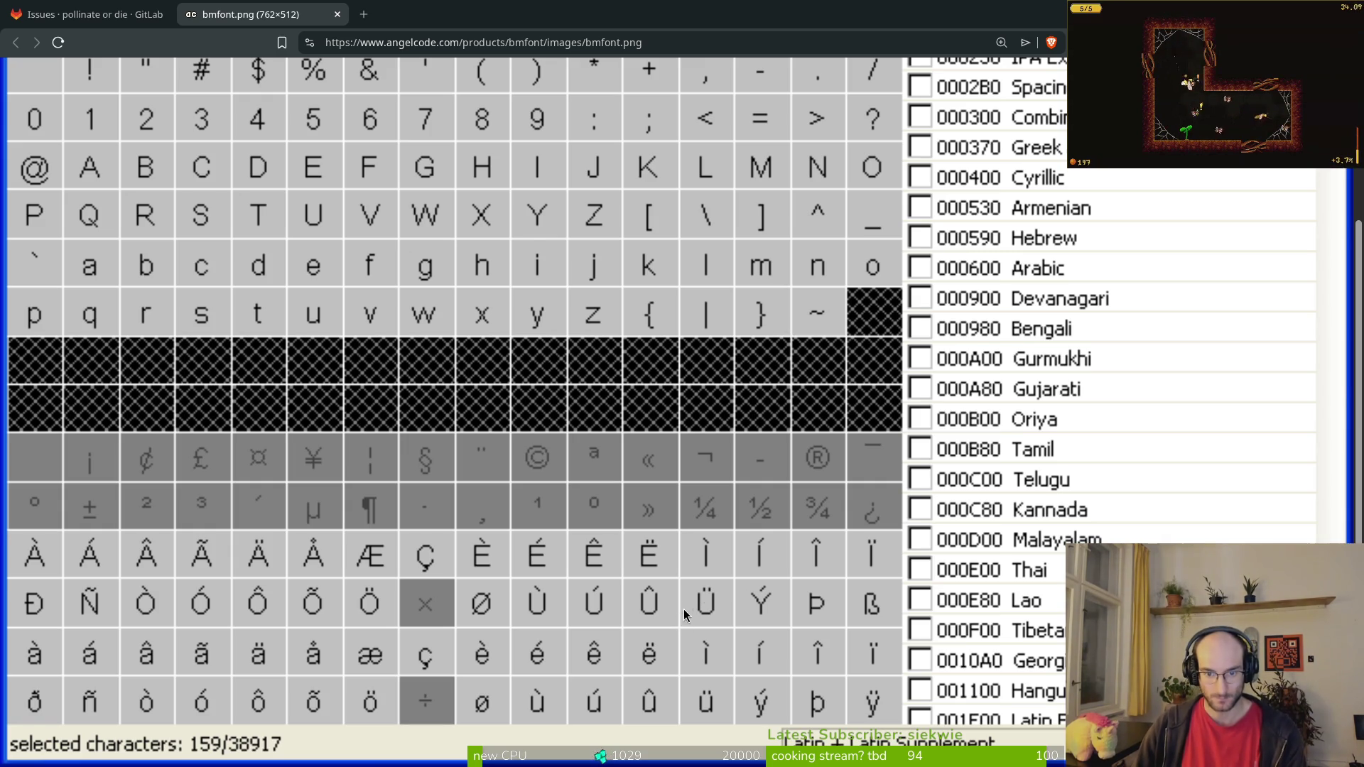
key("alt+Tab")
scroll(907, 338, "down", 2)
key("alt+Tab")
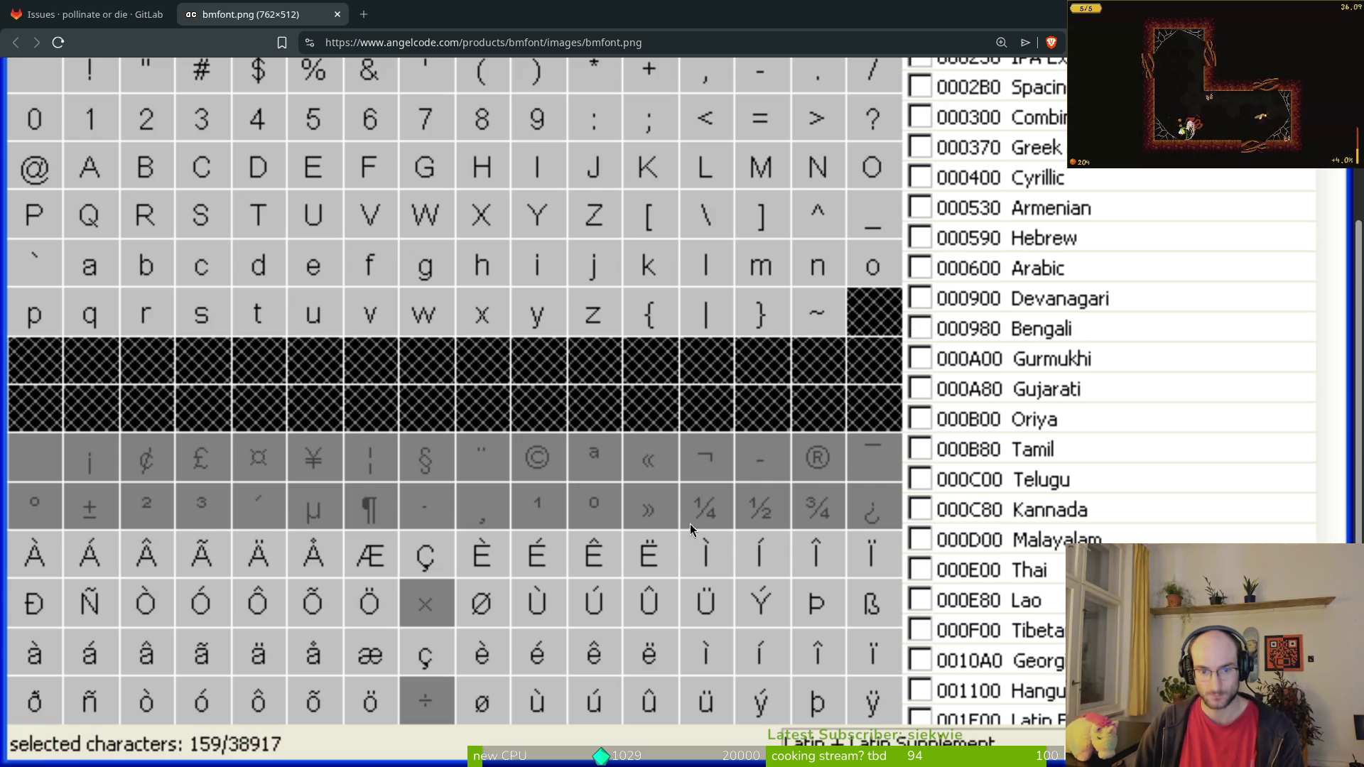
key("alt+Tab")
scroll(524, 396, "down", 2)
scroll(743, 233, "up", 5)
scroll(724, 256, "up", 2)
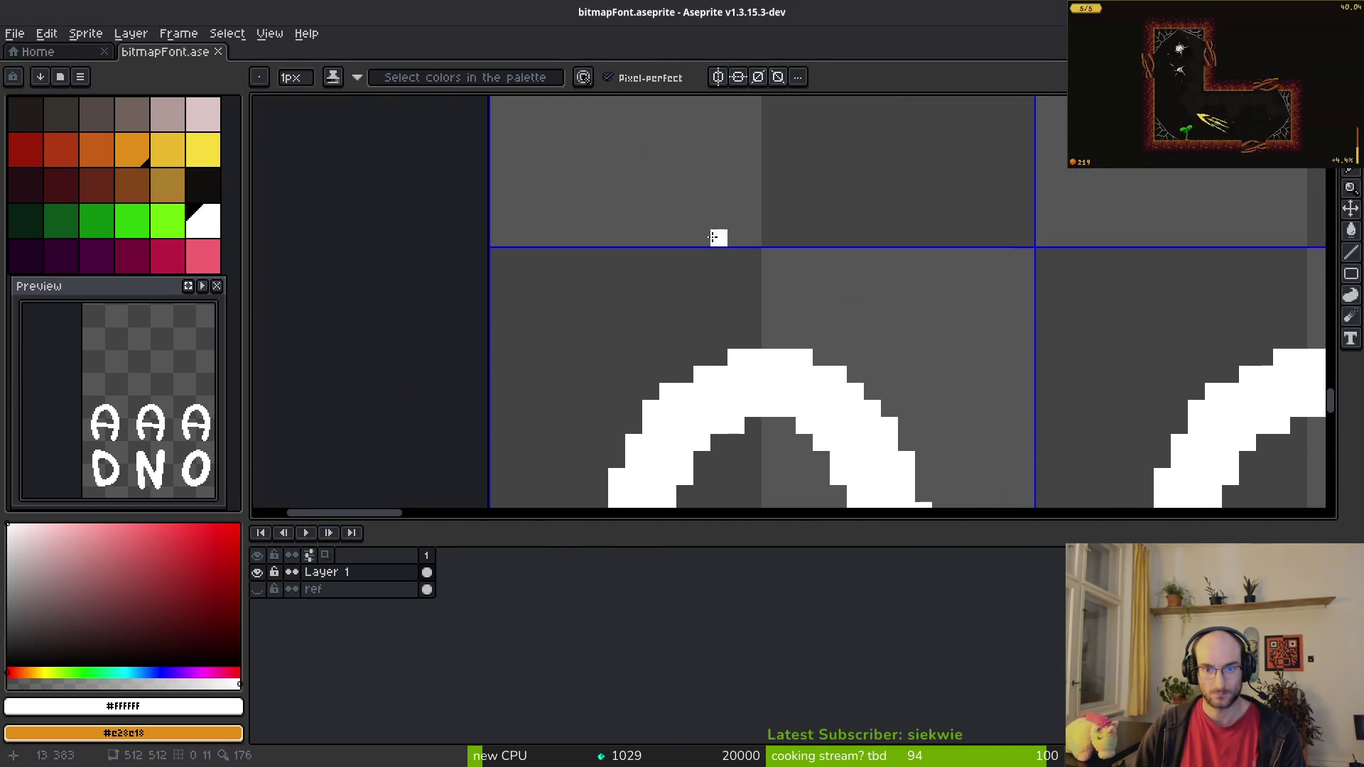
Step: Draw the white grave accent above the first capital A using line strokes and single pixels
key("z")
mouse_move(784, 275)
left_mouse_down()
mouse_move(849, 287)
mouse_move(701, 257)
mouse_move(835, 304)
left_mouse_up()
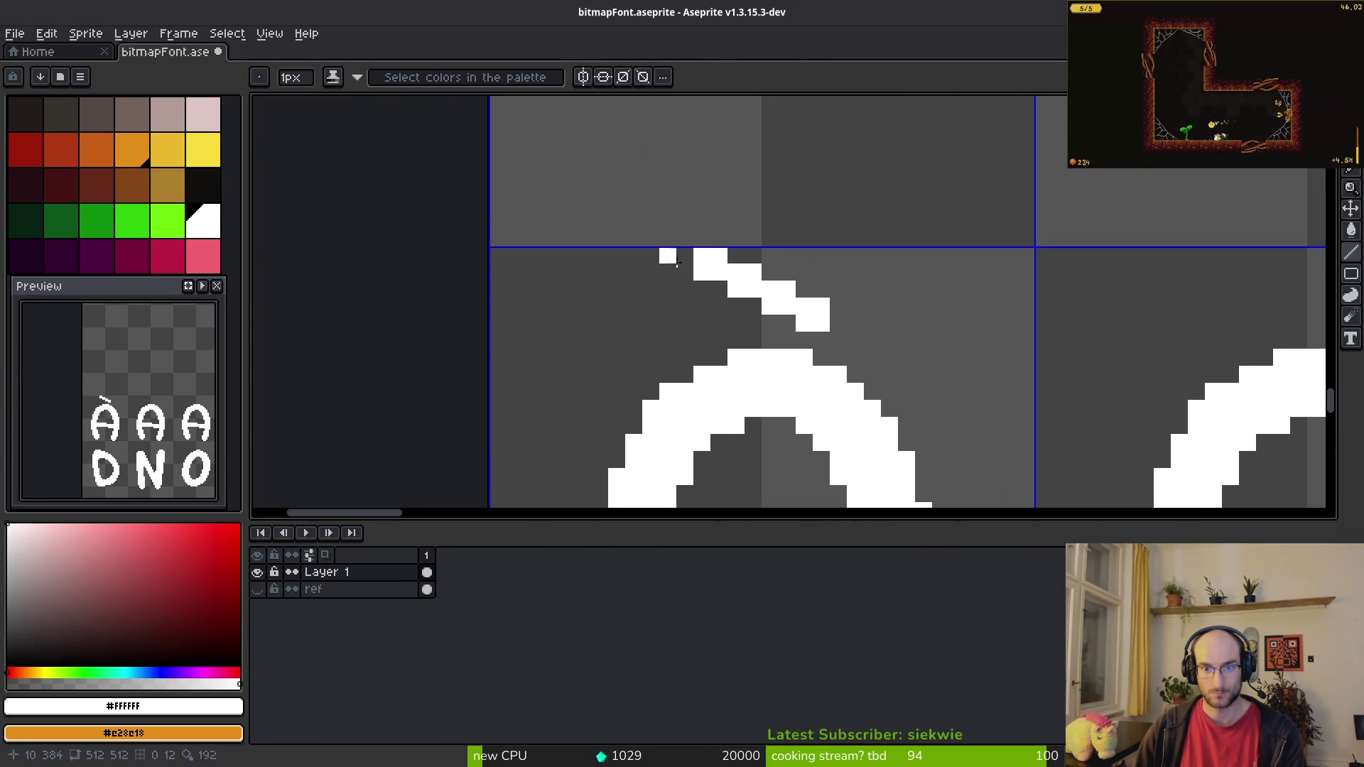
scroll(671, 262, "down", 2)
scroll(854, 386, "up", 3)
left_click(854, 386)
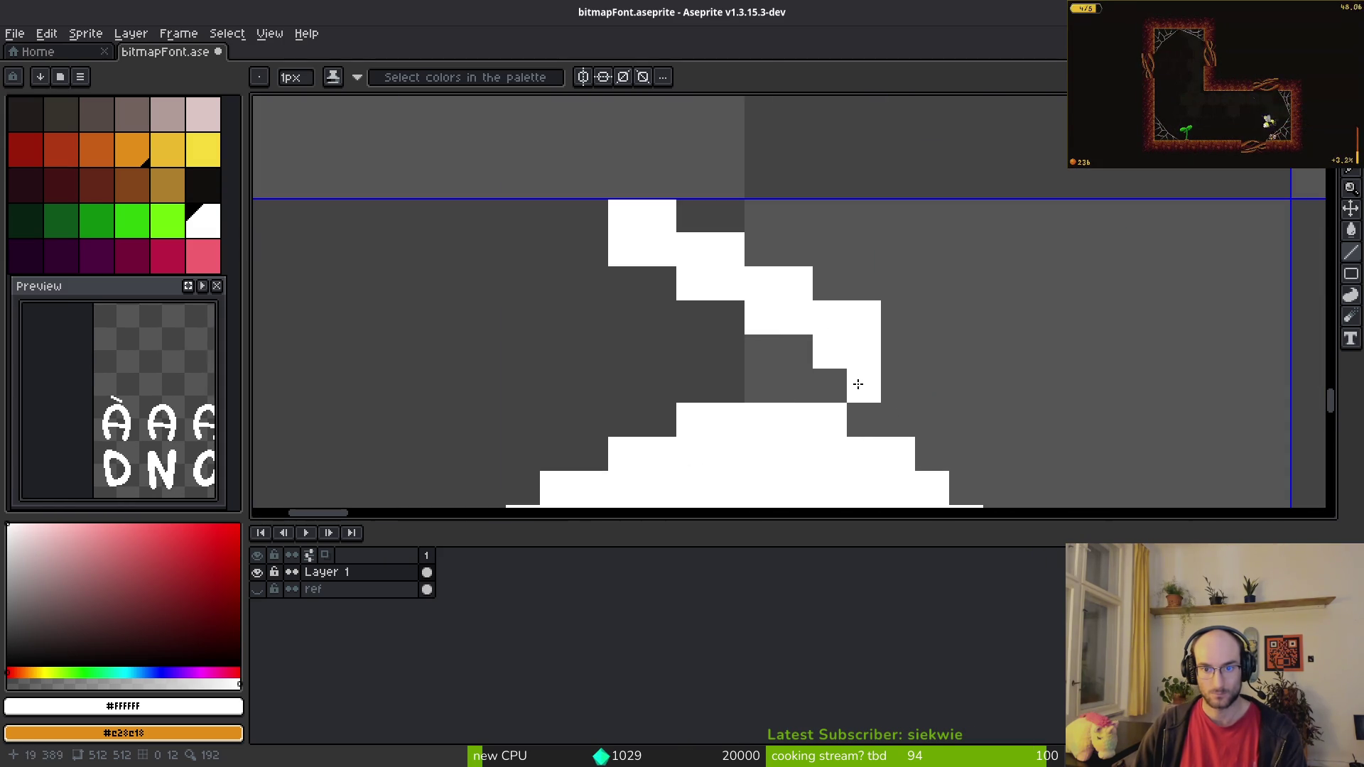
left_click_drag(854, 386, 622, 258)
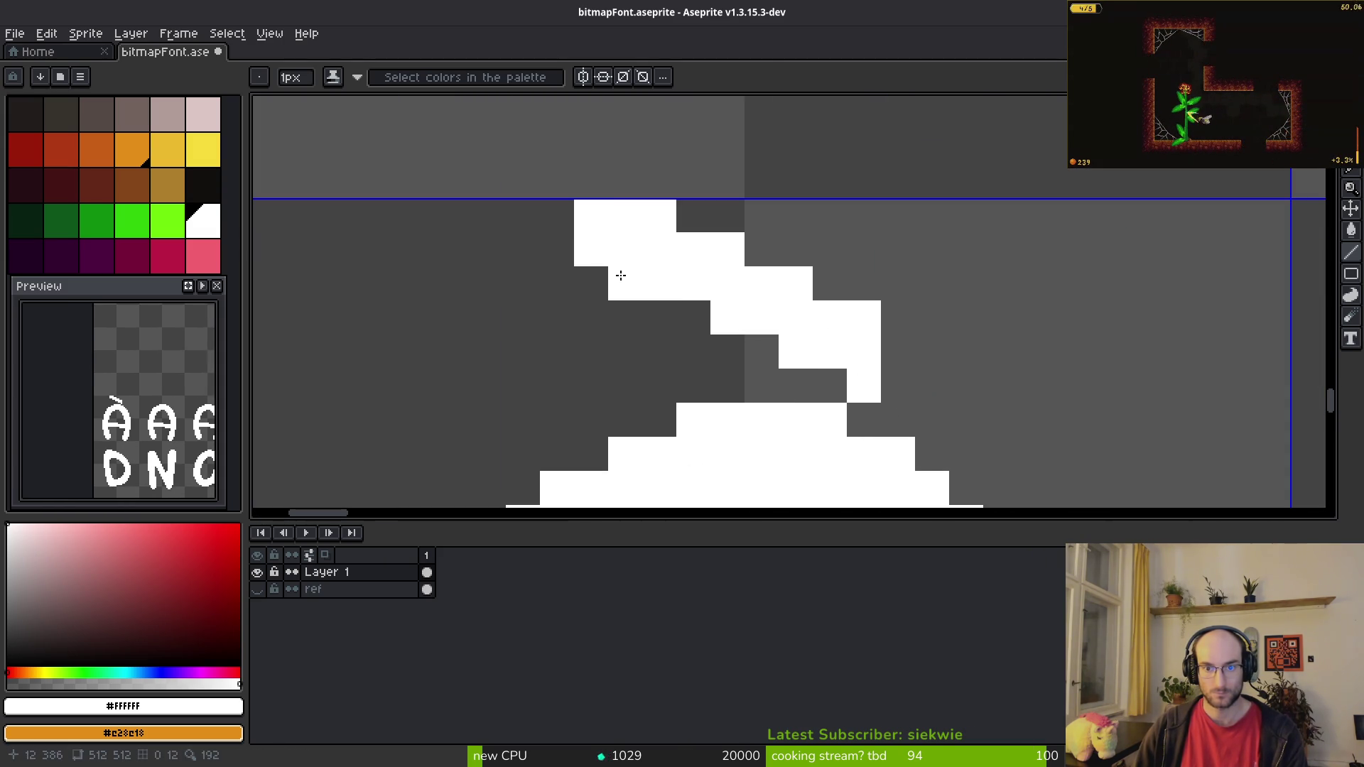
scroll(766, 356, "down", 5)
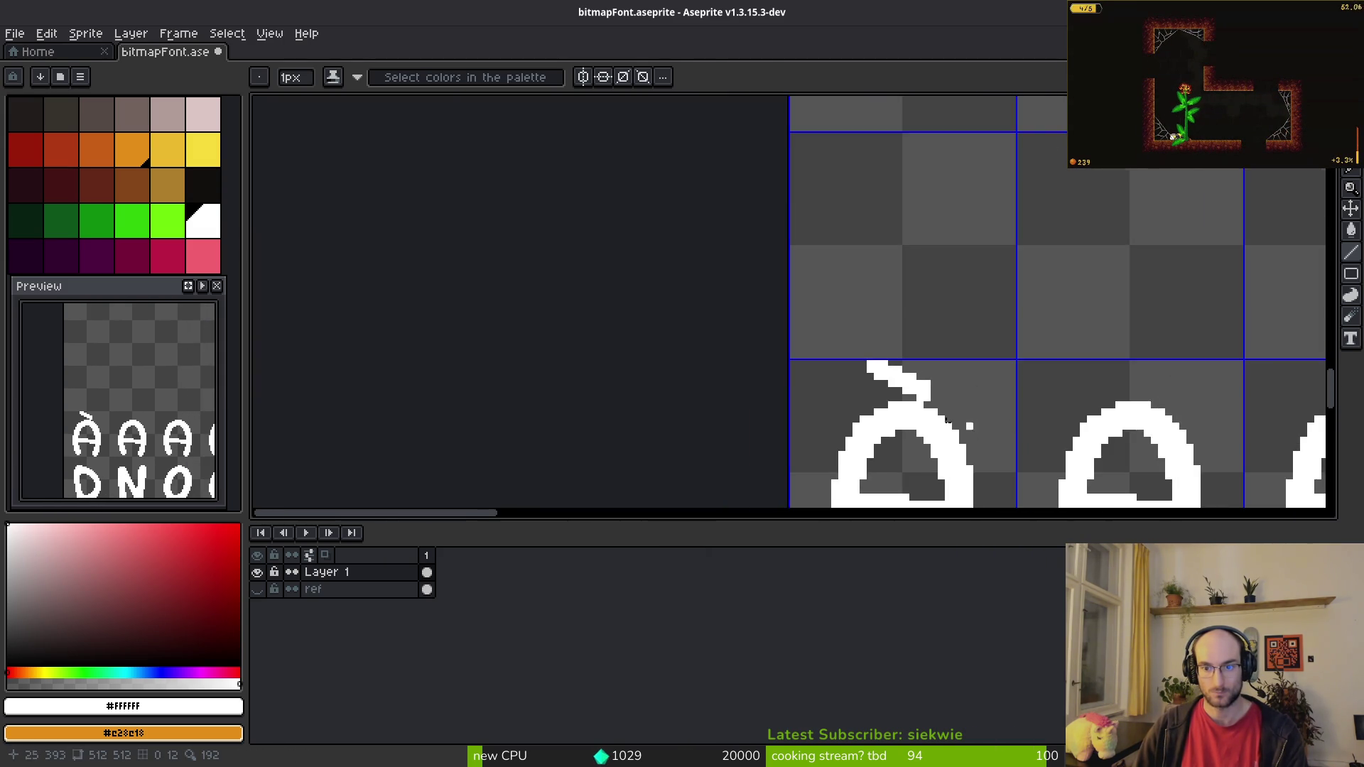
scroll(819, 395, "up", 4)
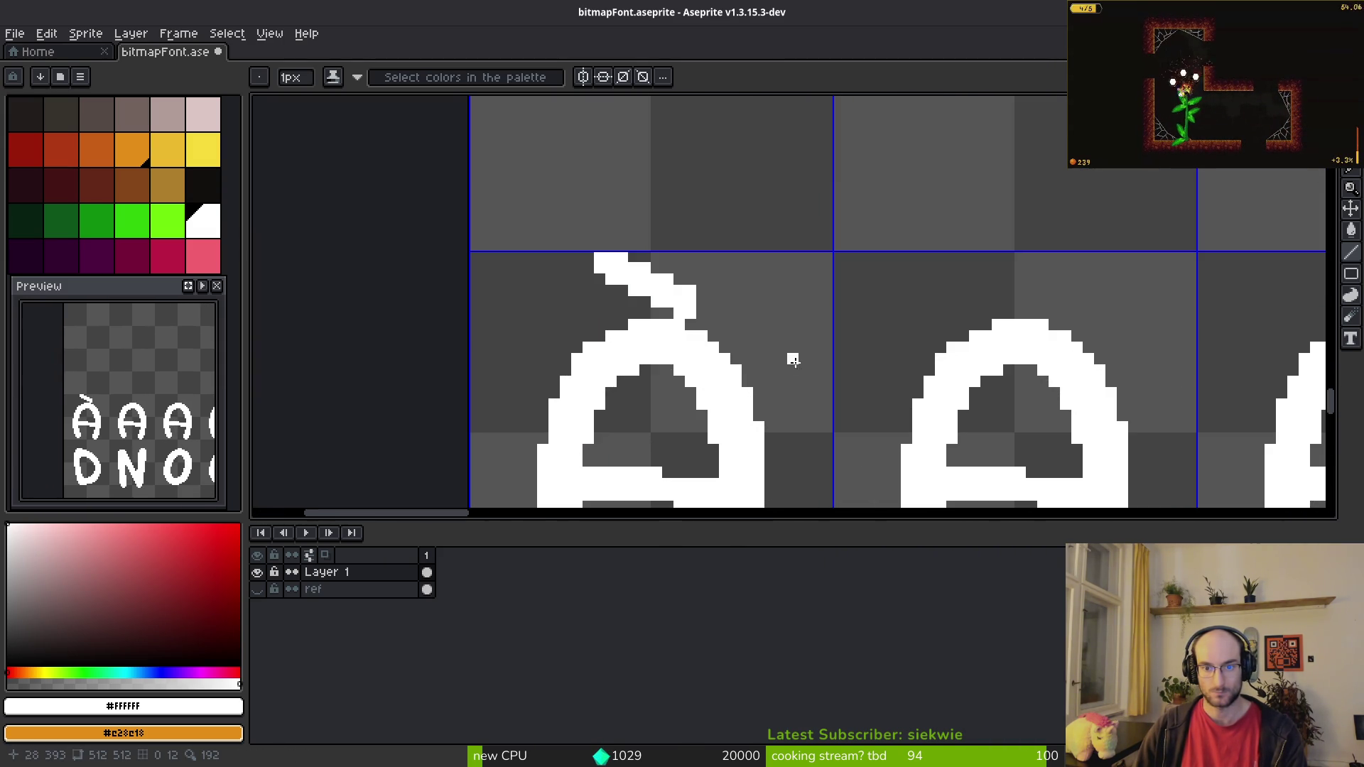
scroll(706, 312, "up", 3)
left_click(694, 328)
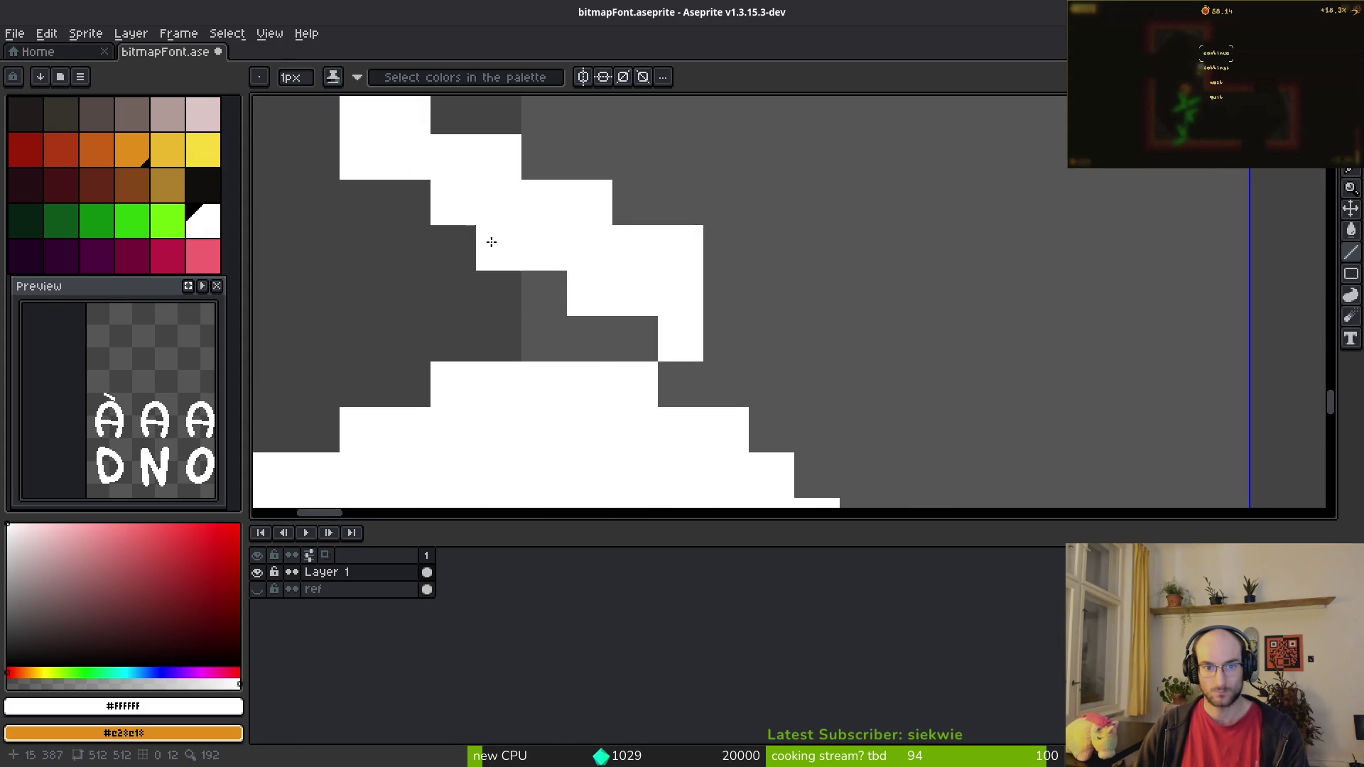
left_click_drag(338, 158, 363, 193)
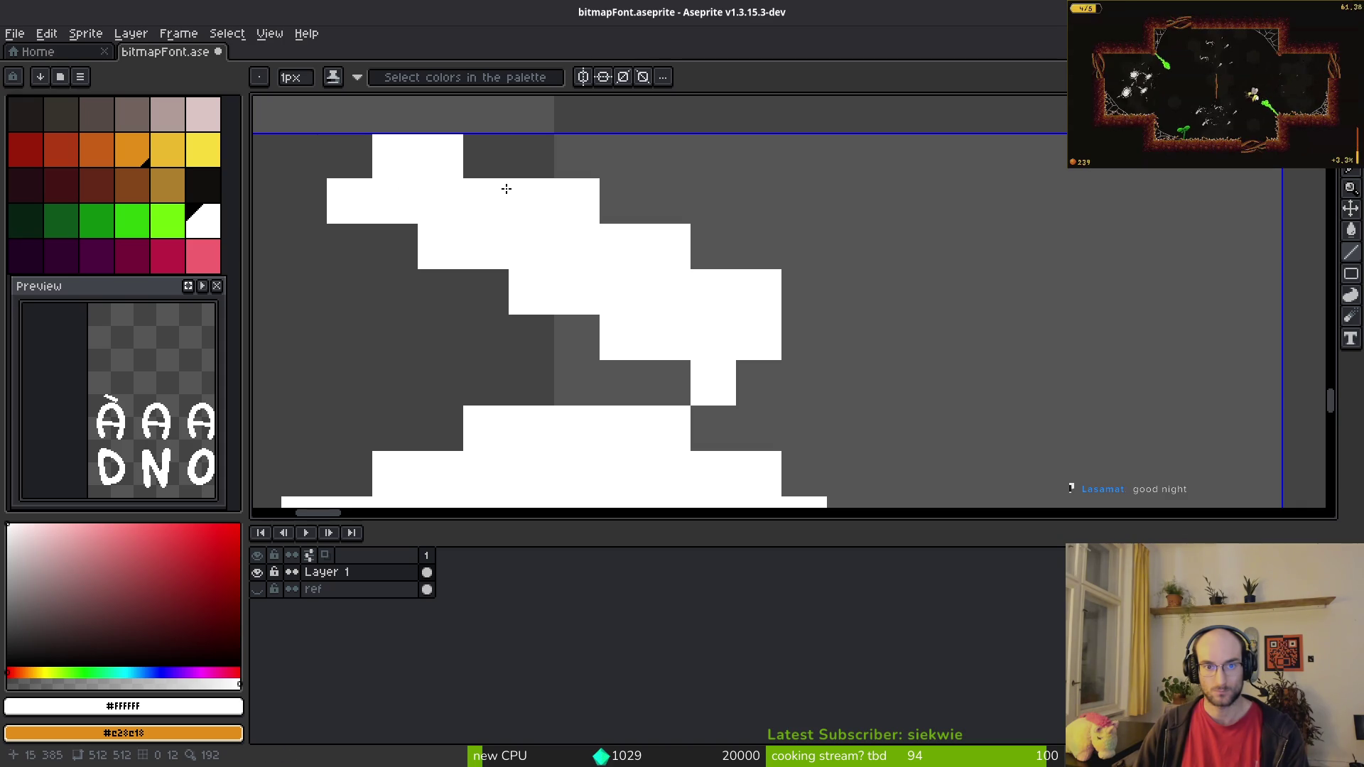
key("ctrl+z")
scroll(707, 381, "down", 4)
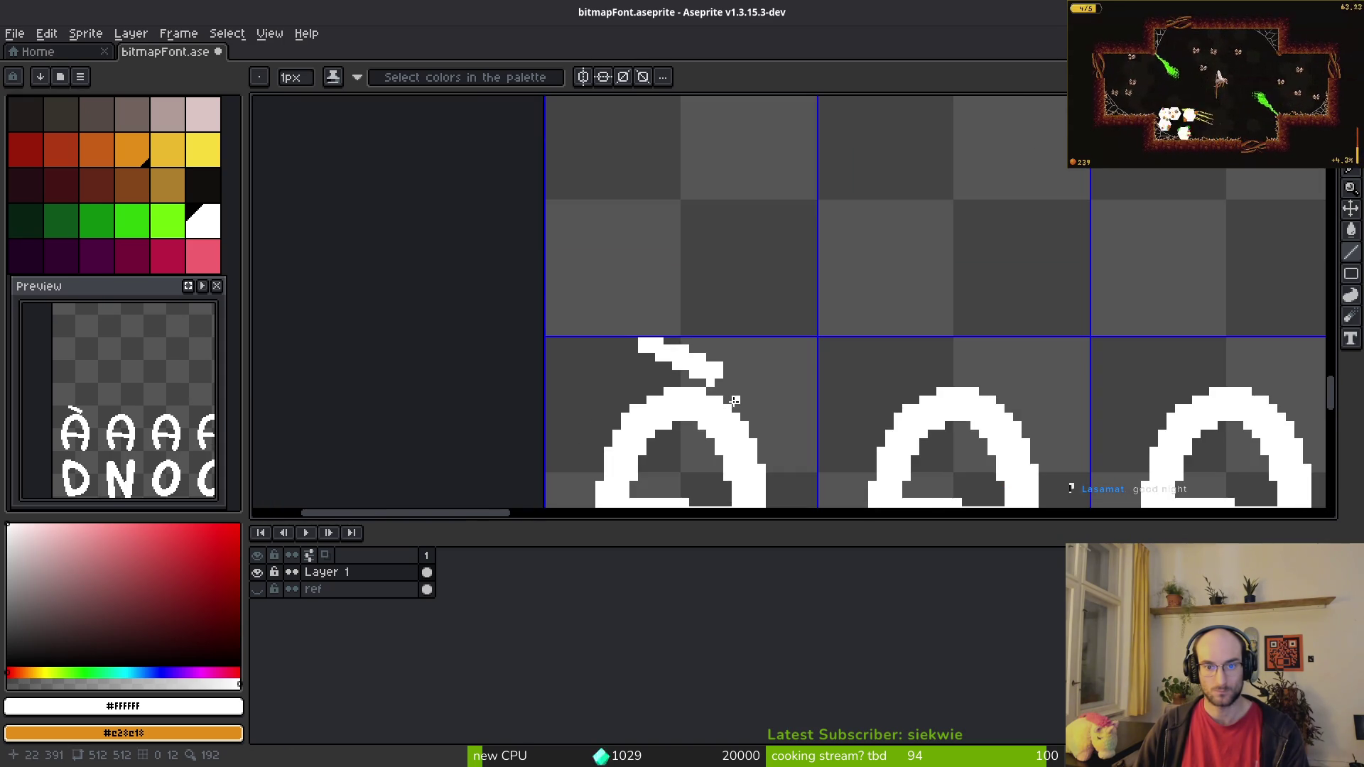
scroll(671, 331, "up", 3)
left_click(671, 331)
scroll(706, 309, "down", 2)
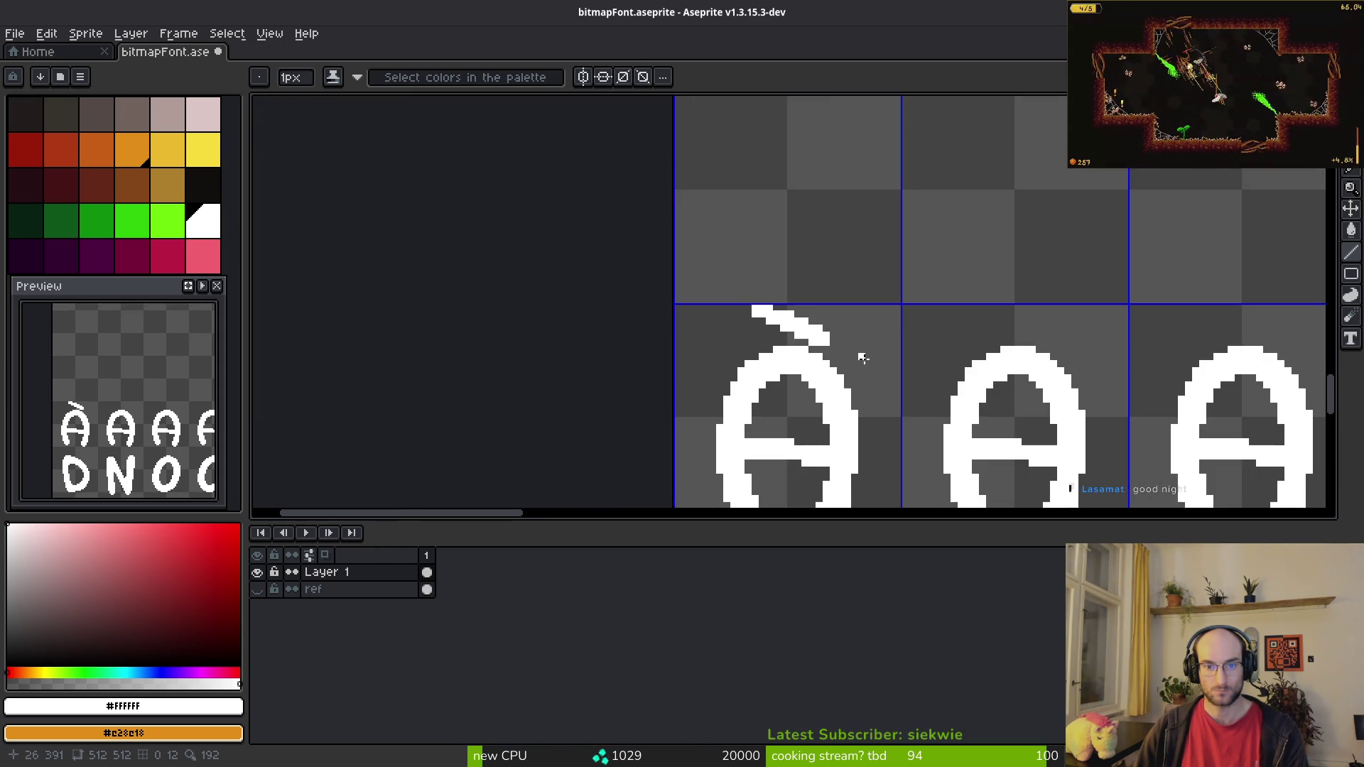
scroll(853, 351, "down", 1)
scroll(596, 276, "up", 2)
Step: Magic-wand the accent pixels and copy the grave accent onto the second A
key("w")
left_click(597, 276)
key("ctrl+d")
scroll(675, 330, "up", 2)
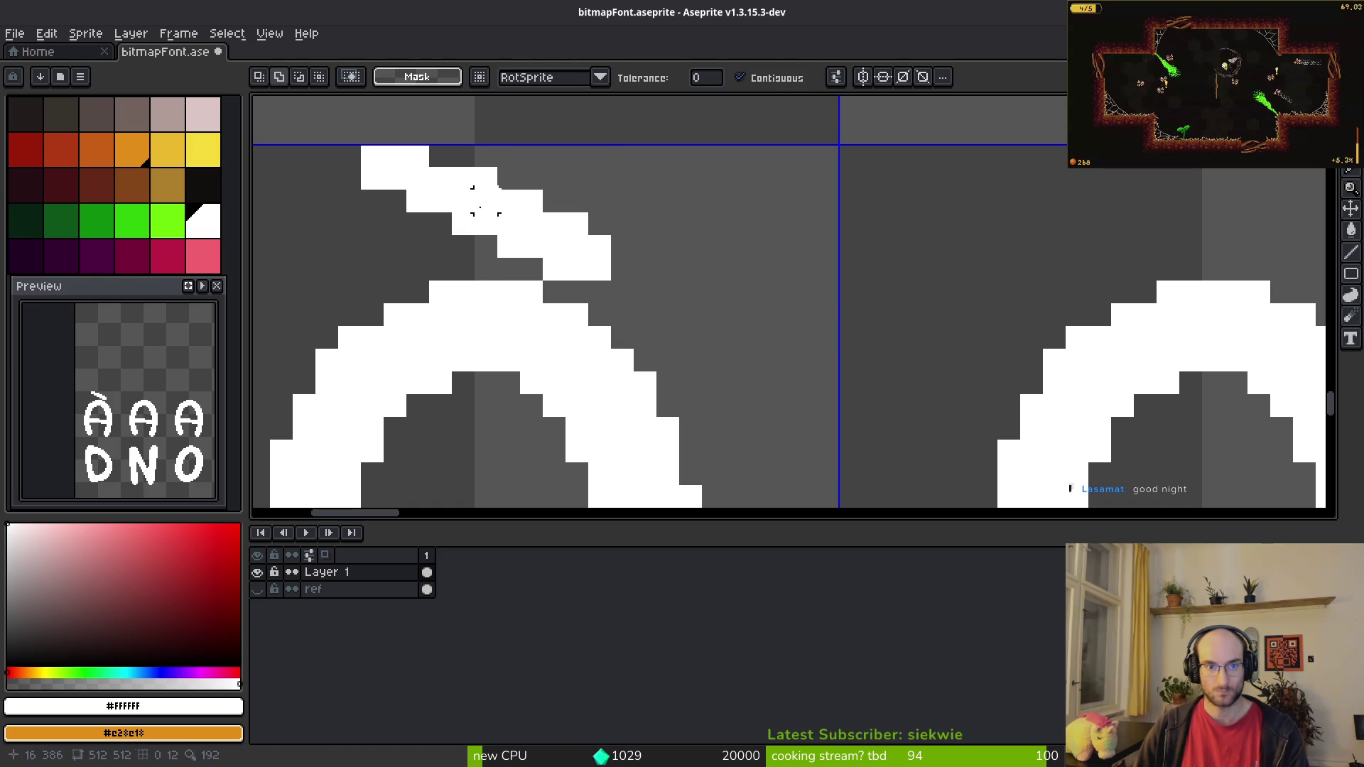
mouse_move(533, 231)
left_mouse_down()
mouse_move(1187, 223)
mouse_move(854, 242)
left_mouse_up()
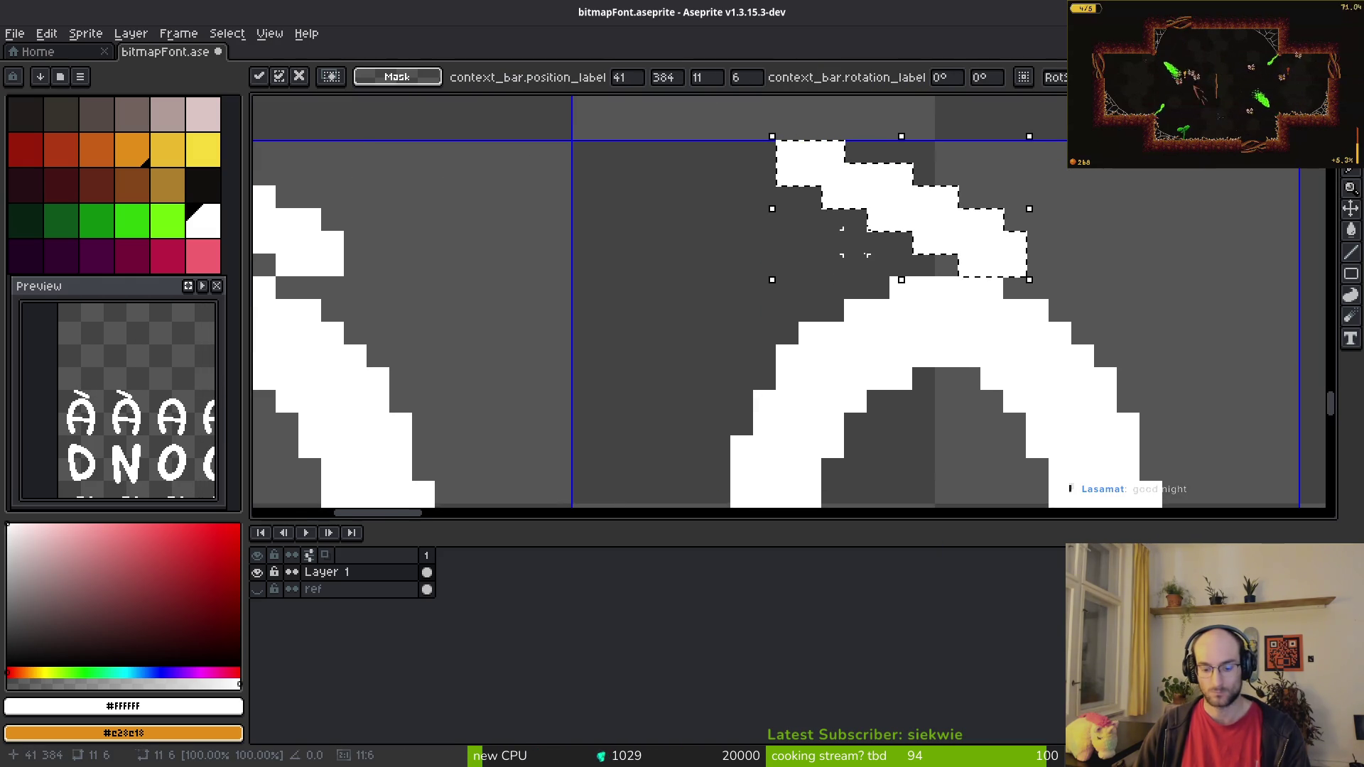
Step: Flip the copied accent horizontally into an acute over the second A, one pixel right
key("shift+h")
key("Right")
key("Right")
key("Left")
key("Right")
scroll(995, 282, "down", 3)
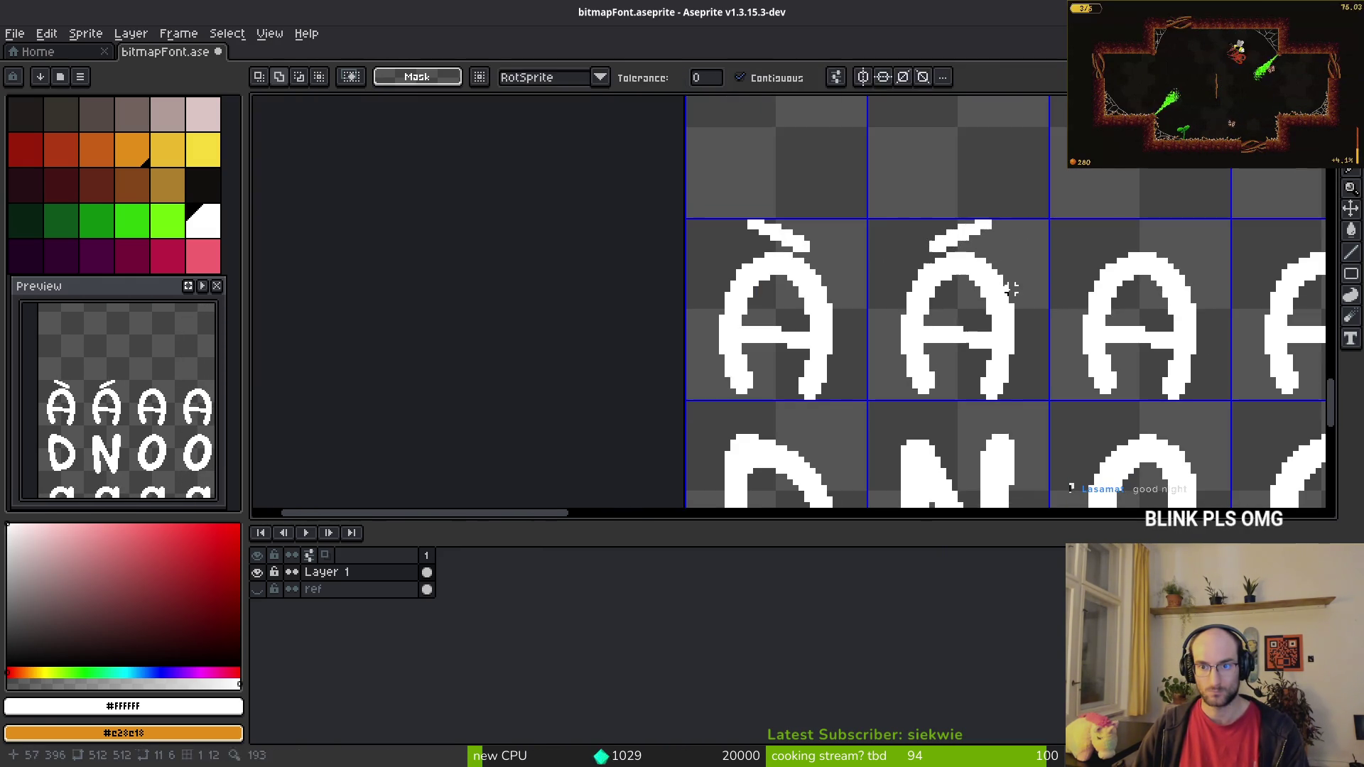
key("Return")
key("alt+Tab")
key("alt+Tab")
scroll(983, 290, "up", 2)
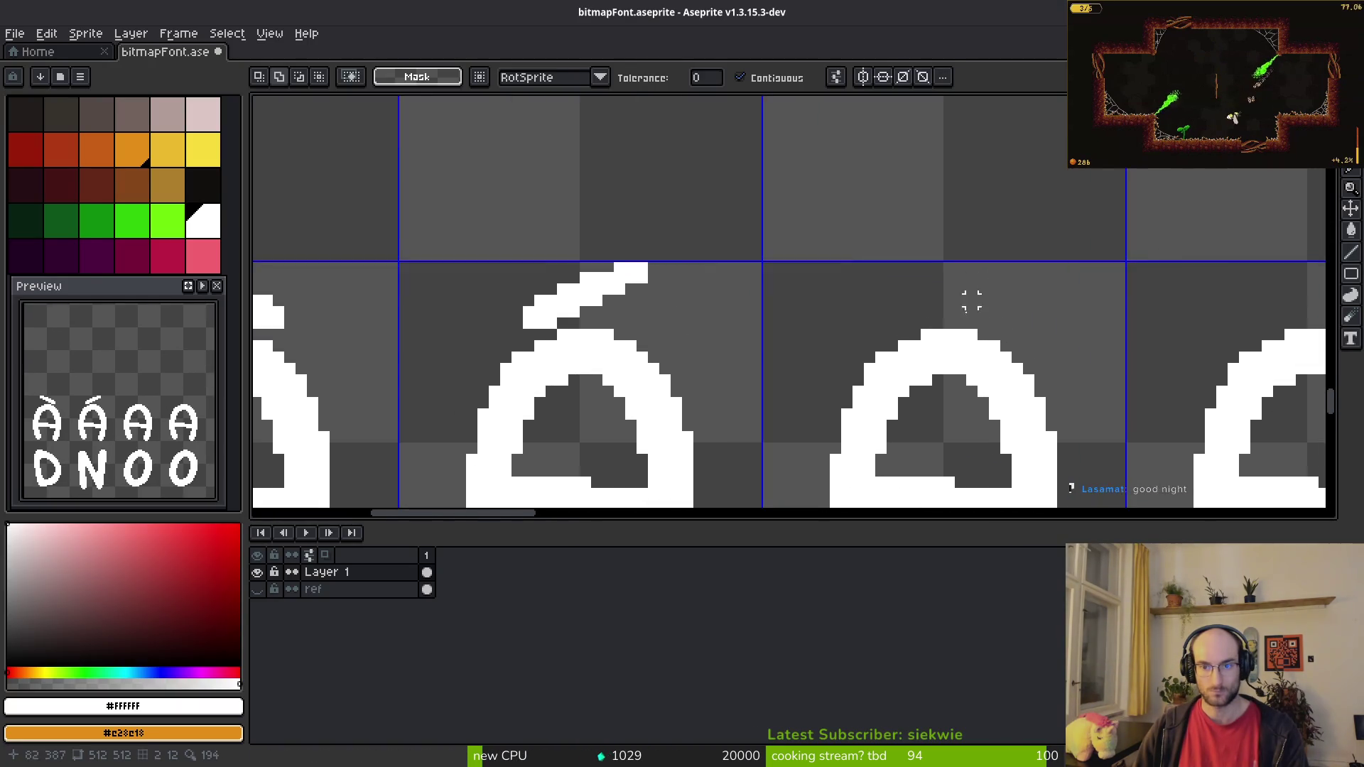
scroll(984, 289, "up", 4)
Step: Draw a two-stroke circumflex above the third capital A with the Pencil
key("b")
left_click_drag(950, 178, 902, 228)
mouse_move(995, 192)
left_mouse_down()
mouse_move(1173, 274)
mouse_move(1161, 305)
mouse_move(957, 197)
left_mouse_up()
key("ctrl+z")
key("ctrl+z")
key("ctrl+z")
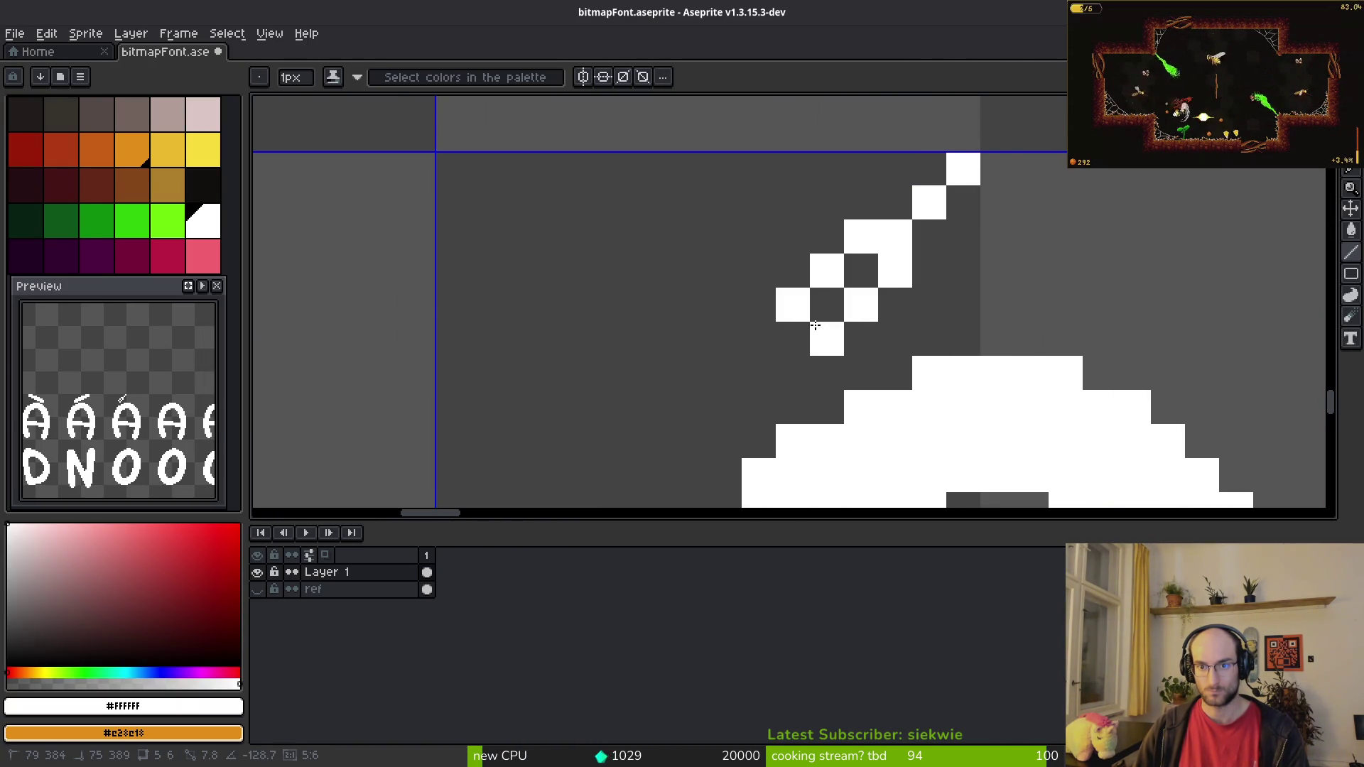
mouse_move(822, 307)
left_mouse_down()
mouse_move(824, 330)
mouse_move(903, 212)
left_mouse_up()
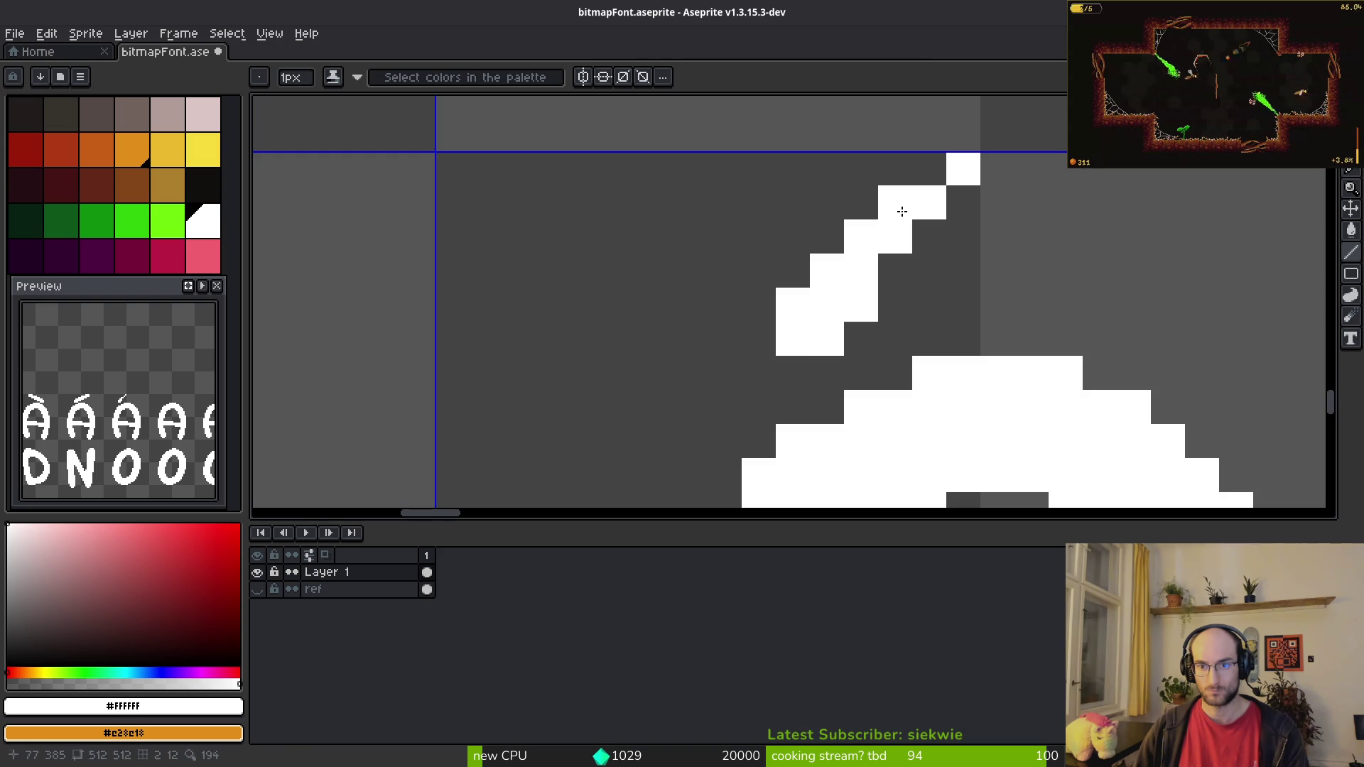
mouse_move(997, 171)
left_mouse_down()
mouse_move(1168, 338)
mouse_move(969, 222)
mouse_move(892, 276)
left_mouse_up()
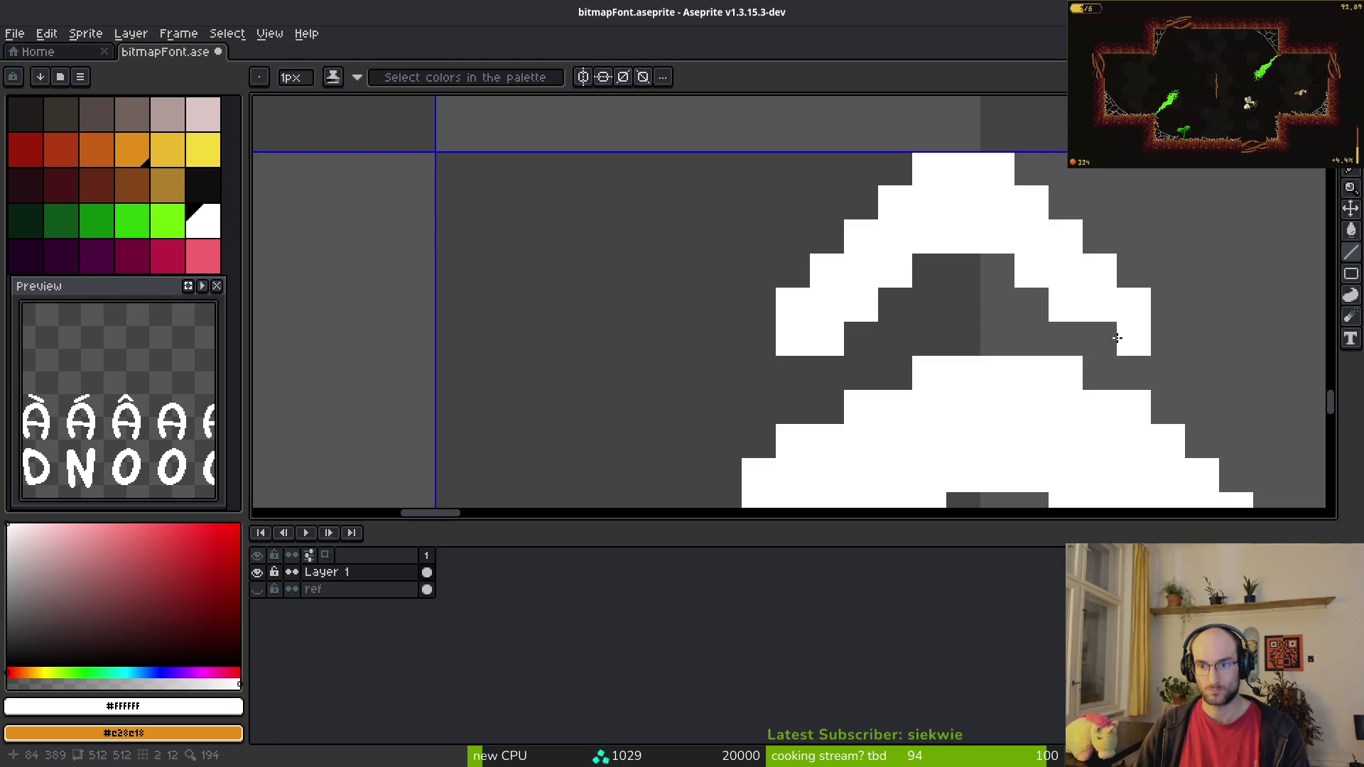
key("e")
scroll(1130, 348, "down", 5)
scroll(1112, 366, "up", 5)
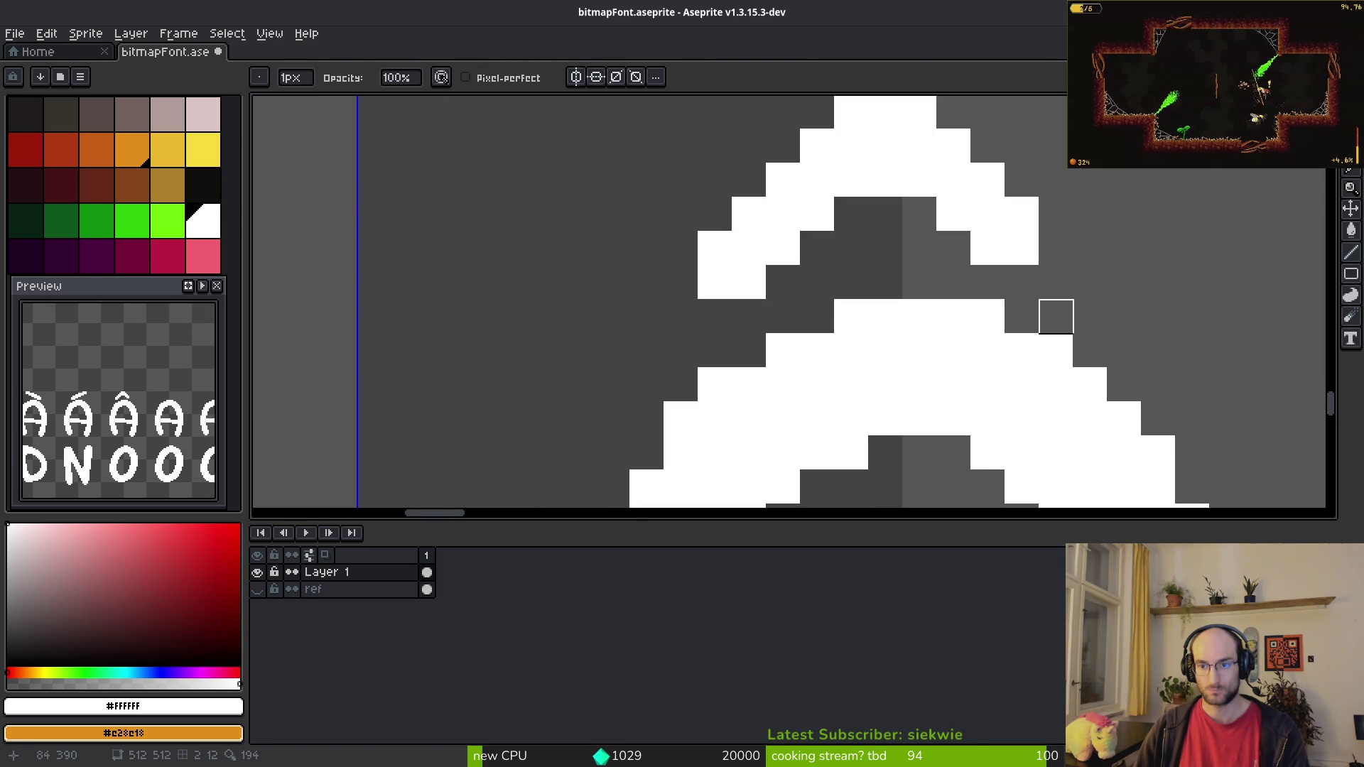
key("b")
scroll(1137, 284, "down", 3)
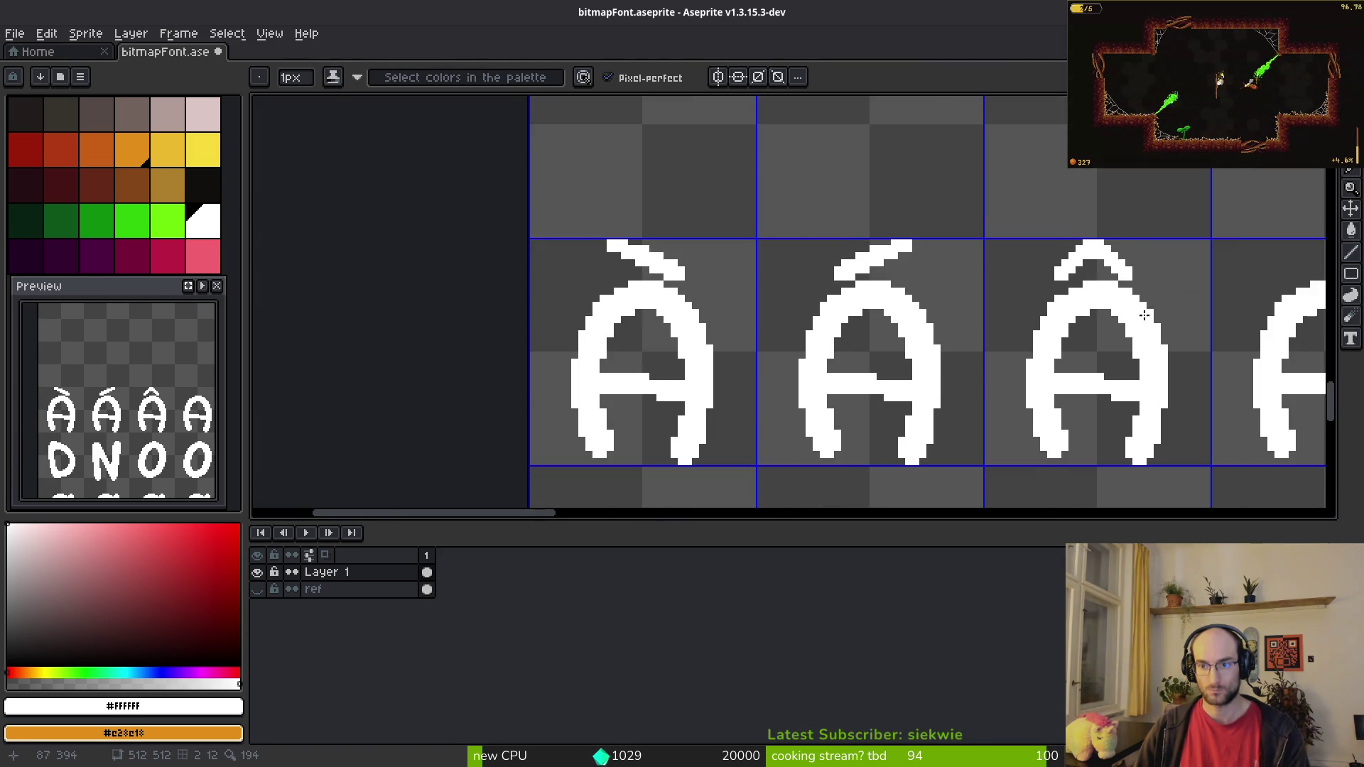
scroll(935, 359, "up", 4)
scroll(935, 359, "down", 2)
Step: Select the circumflex, shift it one pixel right, and save the sheet
key("w")
left_click(839, 235)
key("f")
key("Right")
key("ctrl+s")
scroll(972, 371, "down", 4)
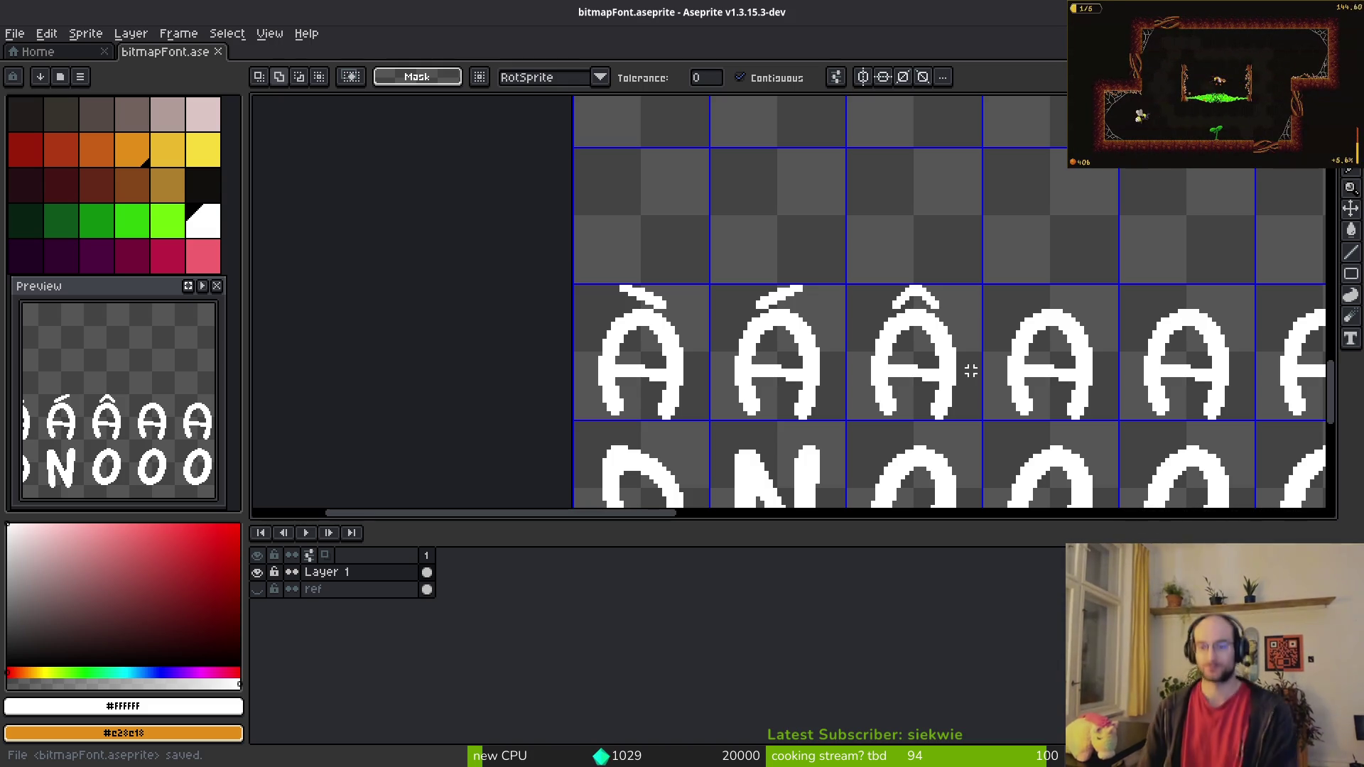
Step: Compare the À, Á, Â row with the browser character chart and return
scroll(993, 196, "right", 5)
key("alt+Tab")
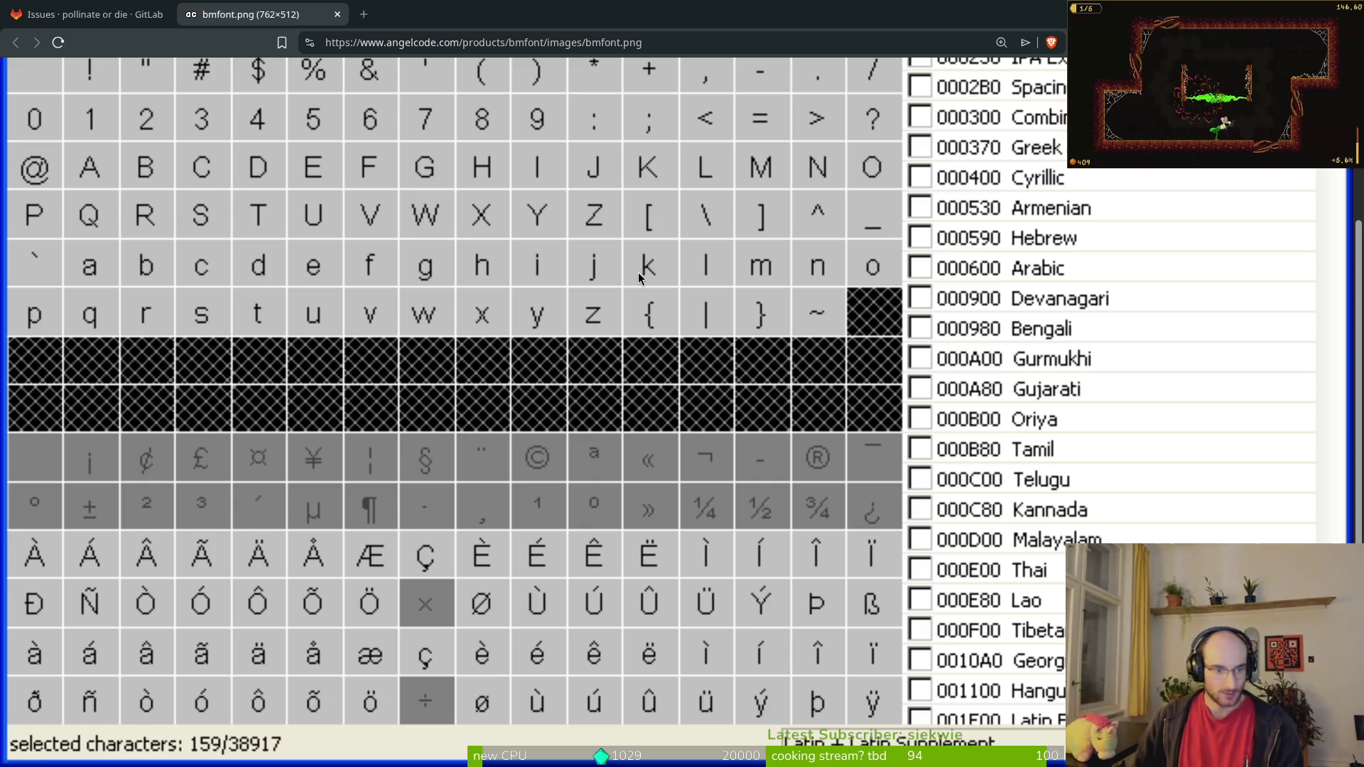
key("alt+Tab")
scroll(631, 305, "up", 4)
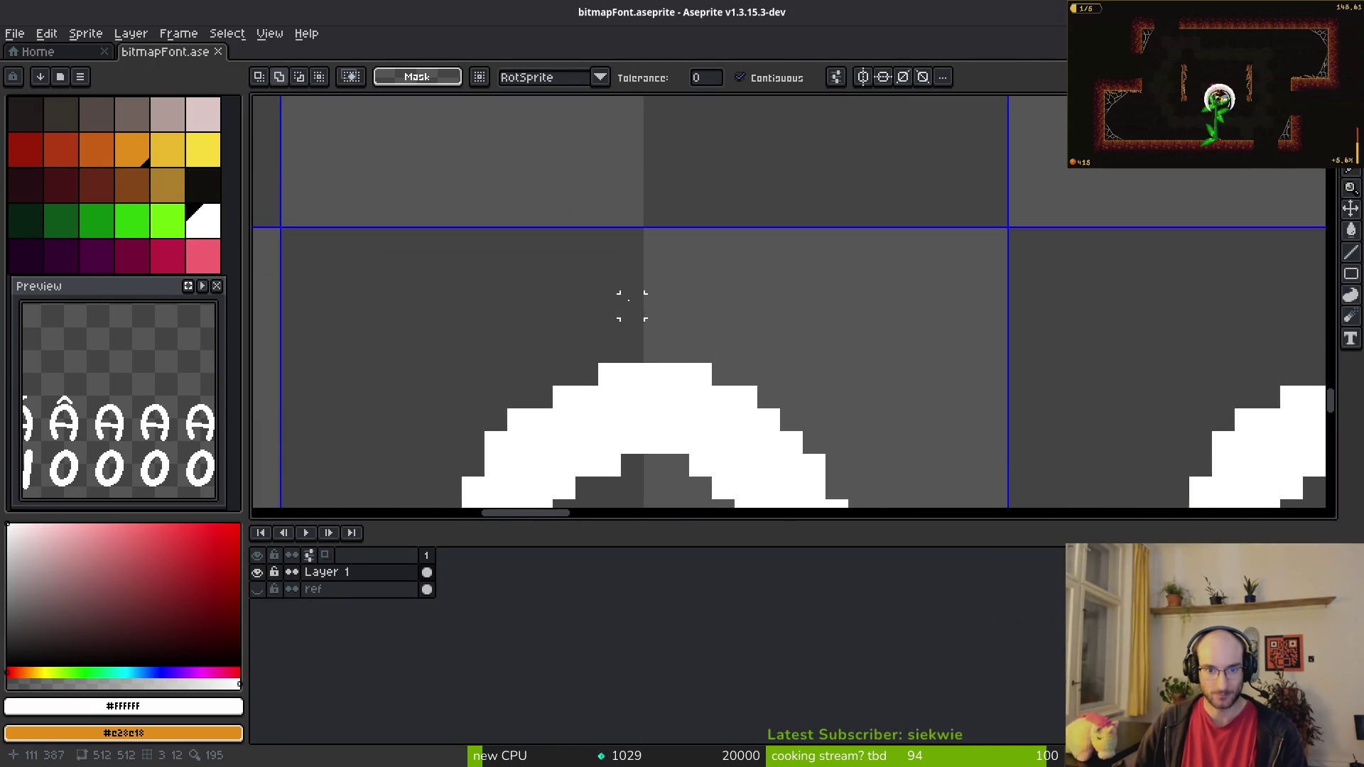
Step: Draw the tilde's rising left stroke and wavy right part above the fourth A
left_click_drag(537, 297, 537, 320)
key("ctrl+z")
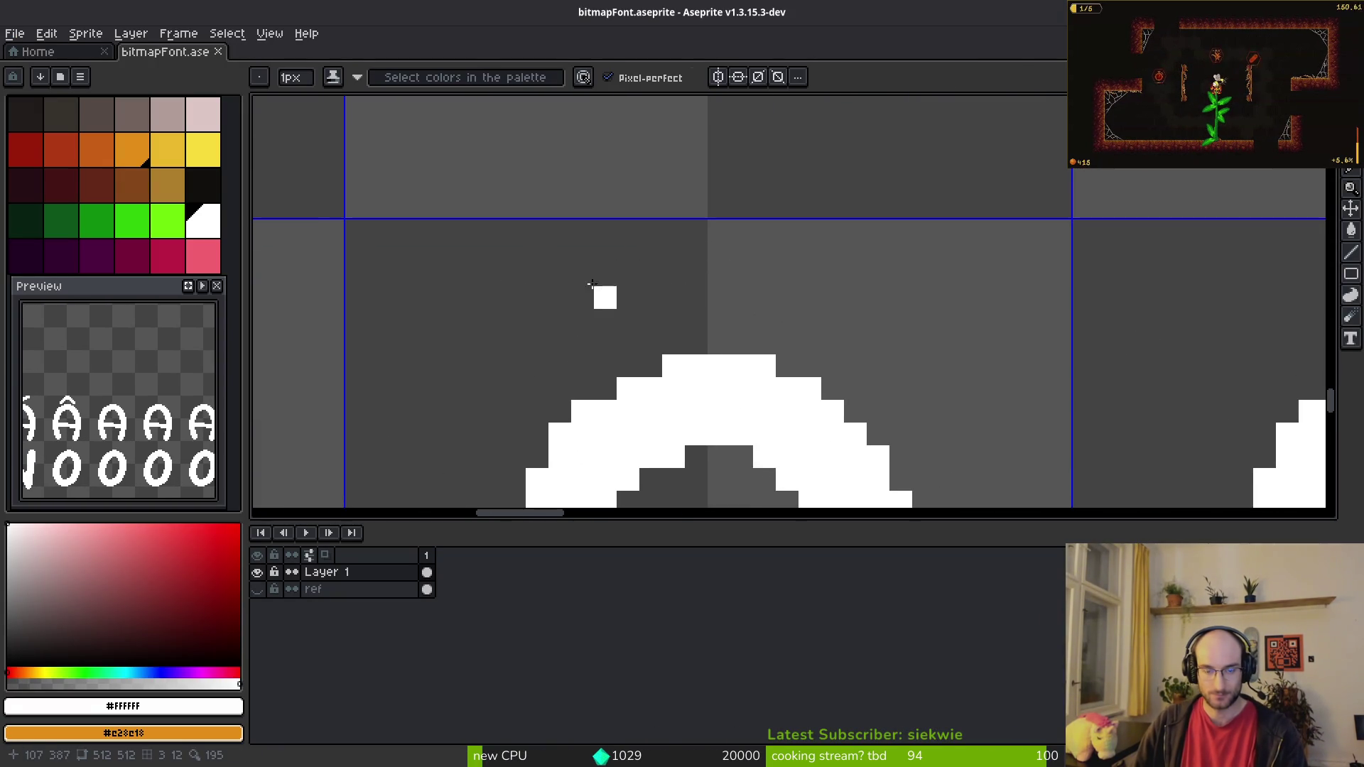
mouse_move(694, 229)
left_mouse_down()
mouse_move(599, 282)
mouse_move(852, 274)
mouse_move(855, 252)
left_mouse_up()
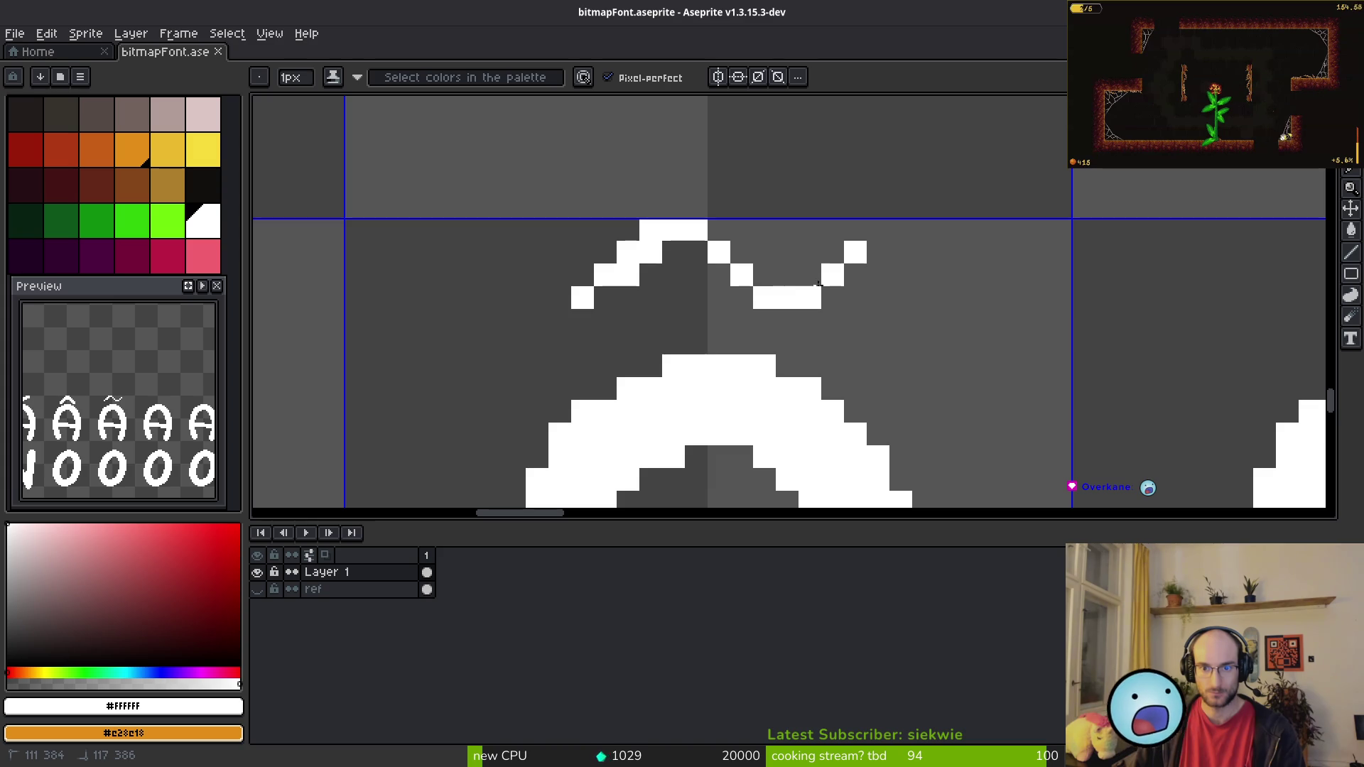
mouse_move(725, 259)
left_mouse_down()
mouse_move(697, 250)
mouse_move(621, 277)
mouse_move(609, 305)
mouse_move(597, 268)
mouse_move(609, 258)
left_mouse_up()
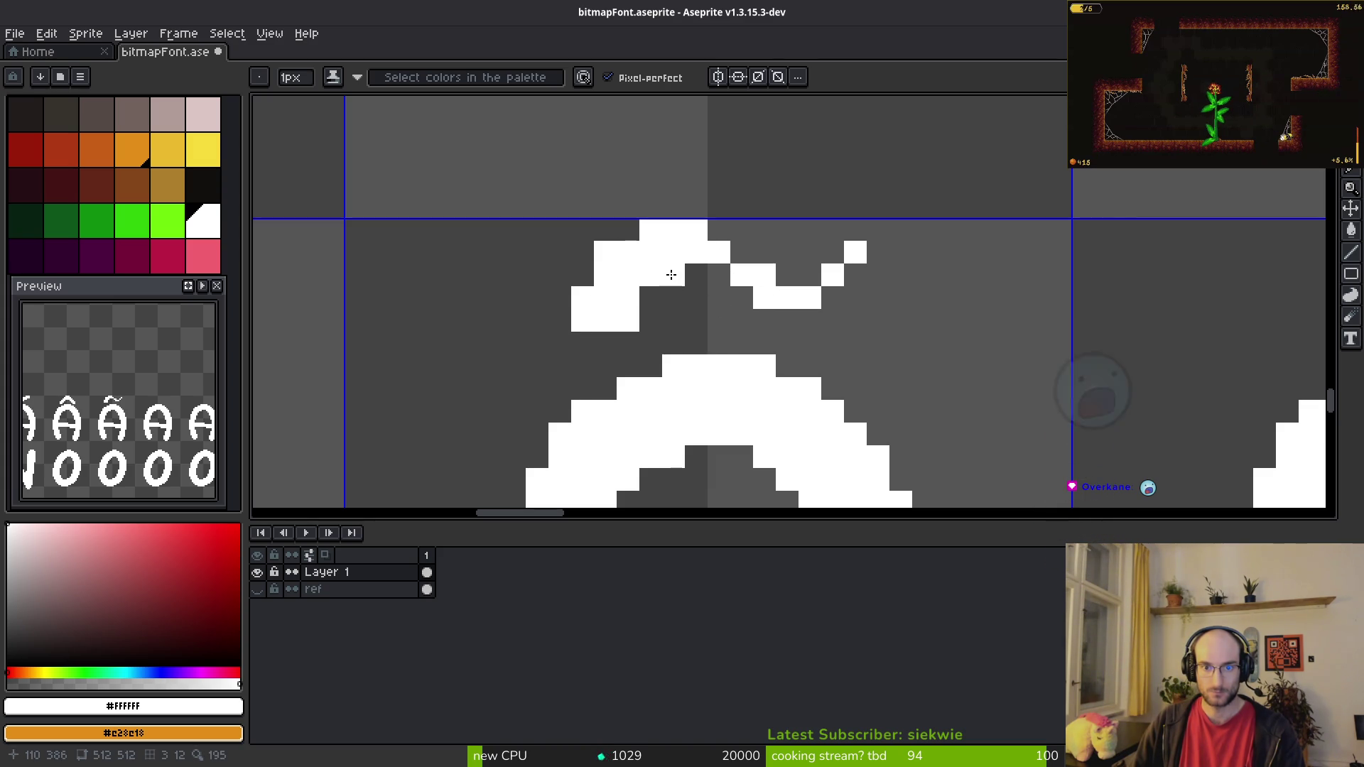
key("e")
left_click_drag(696, 313, 537, 317)
key("b")
left_click(746, 252)
key("ctrl+z")
Step: Fill the tilde's middle dip and right-stroke notch, erasing stray pixels
left_click(765, 253)
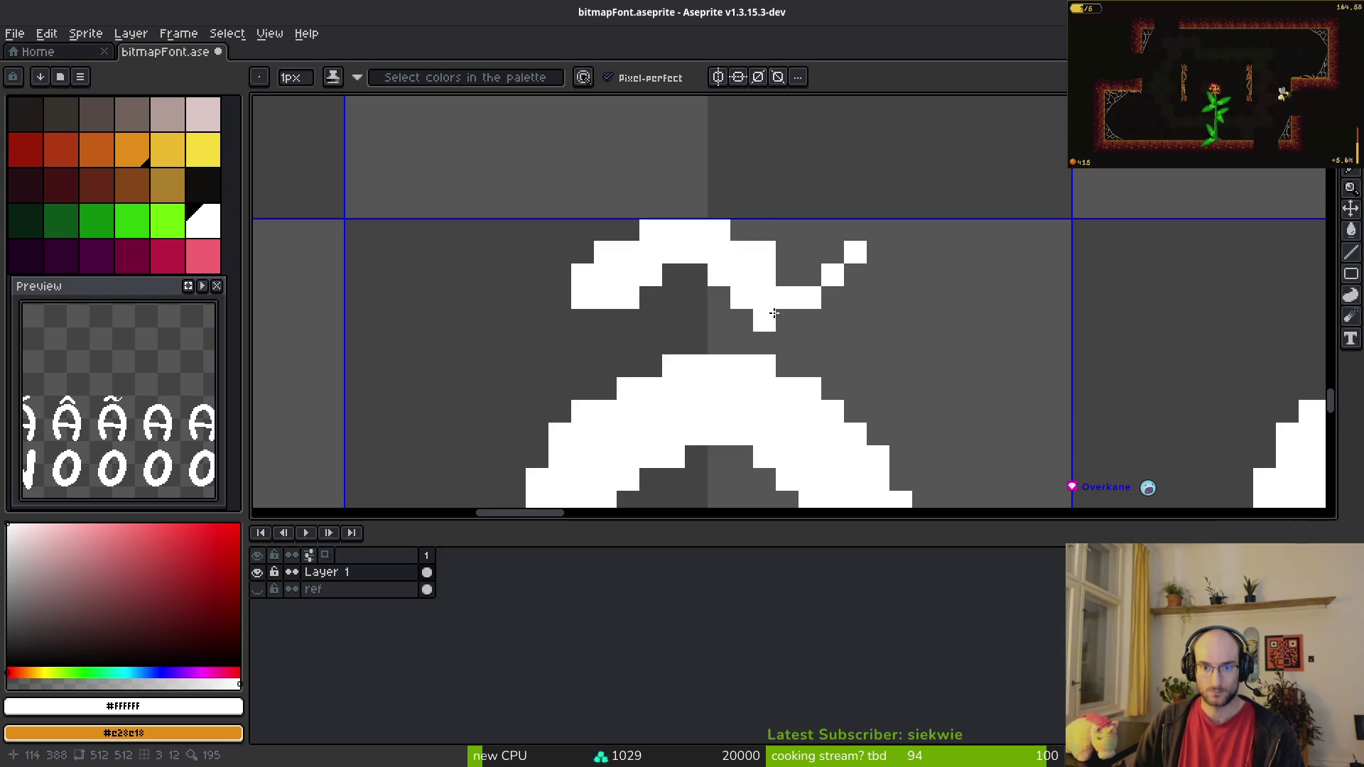
mouse_move(782, 314)
left_mouse_down()
mouse_move(786, 271)
mouse_move(834, 284)
left_mouse_up()
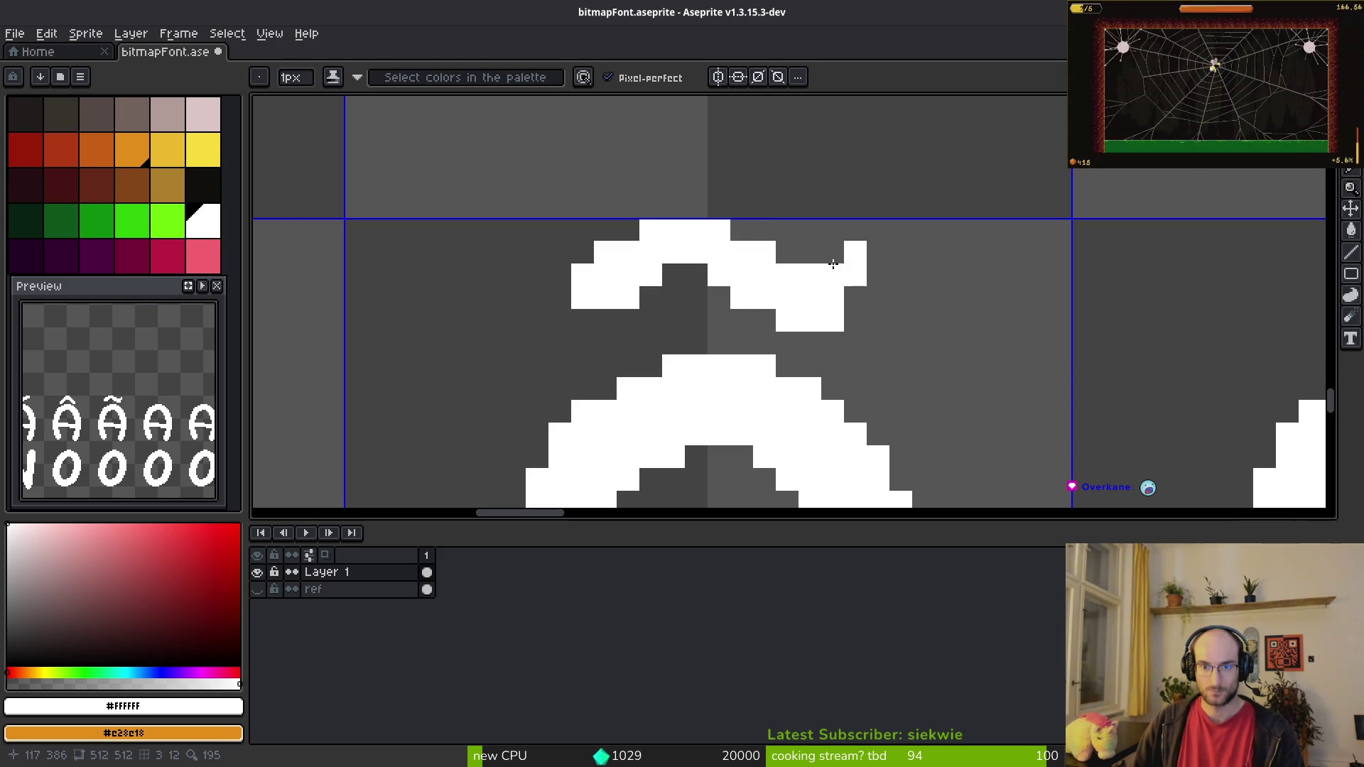
key("e")
left_click(833, 320)
left_click(810, 321)
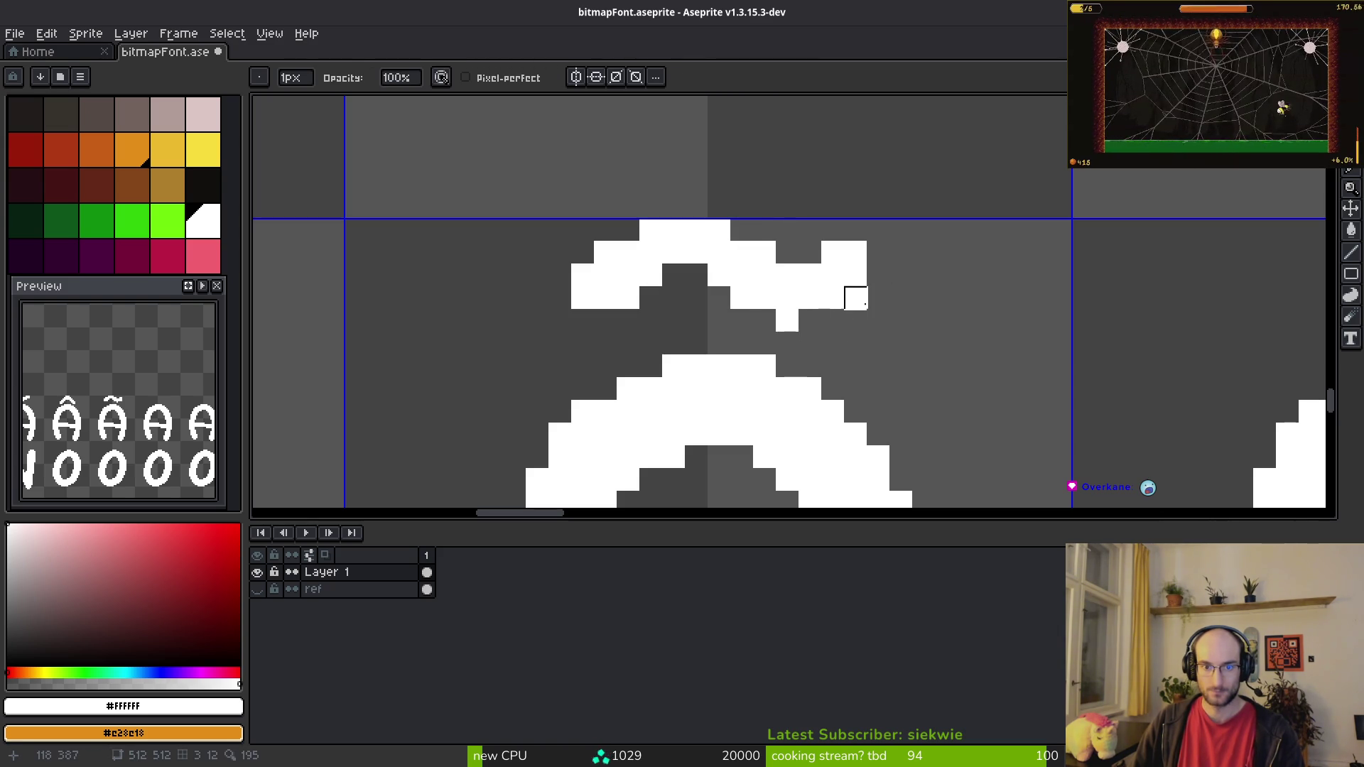
key("b")
left_click(832, 319)
key("ctrl+z")
key("ctrl+z")
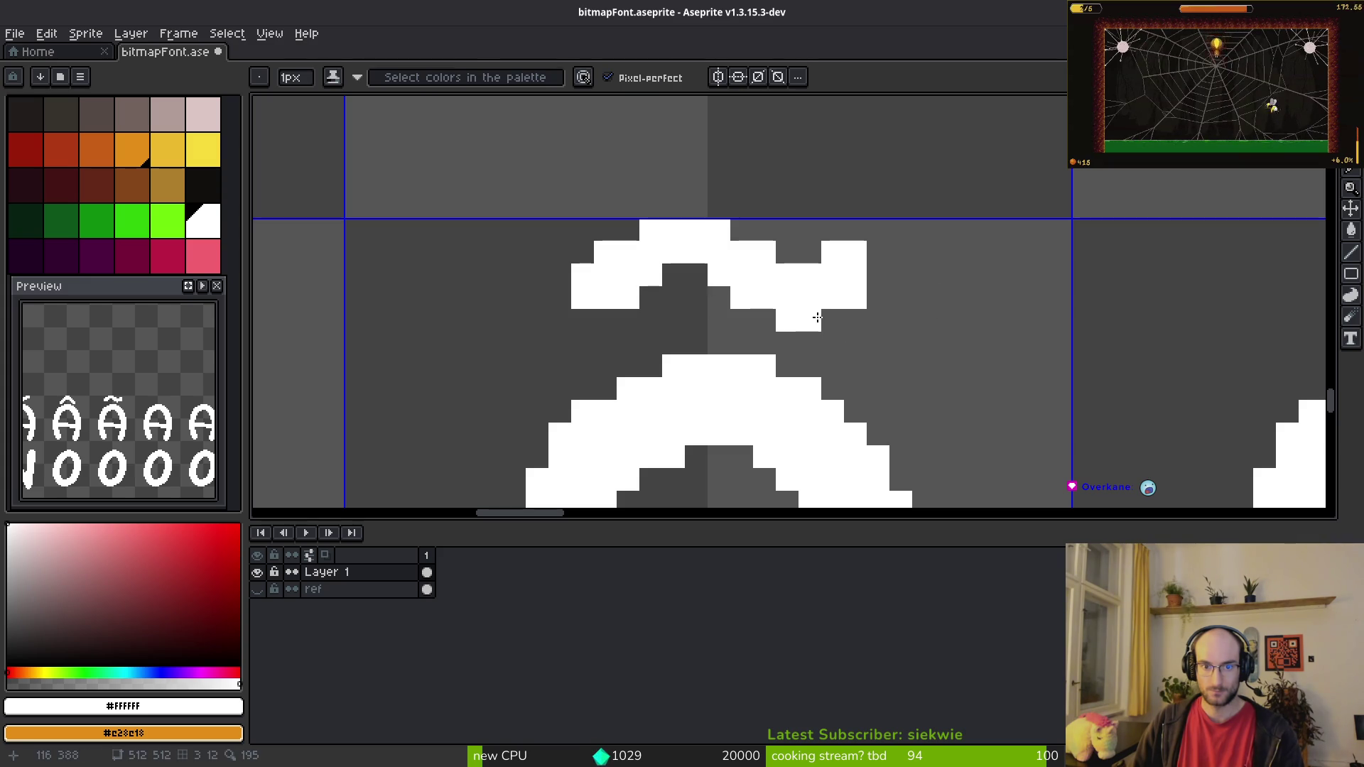
Step: Extend the tilde's right block rightward and fill its top-right corner
left_click(877, 277)
left_click(879, 253)
key("e")
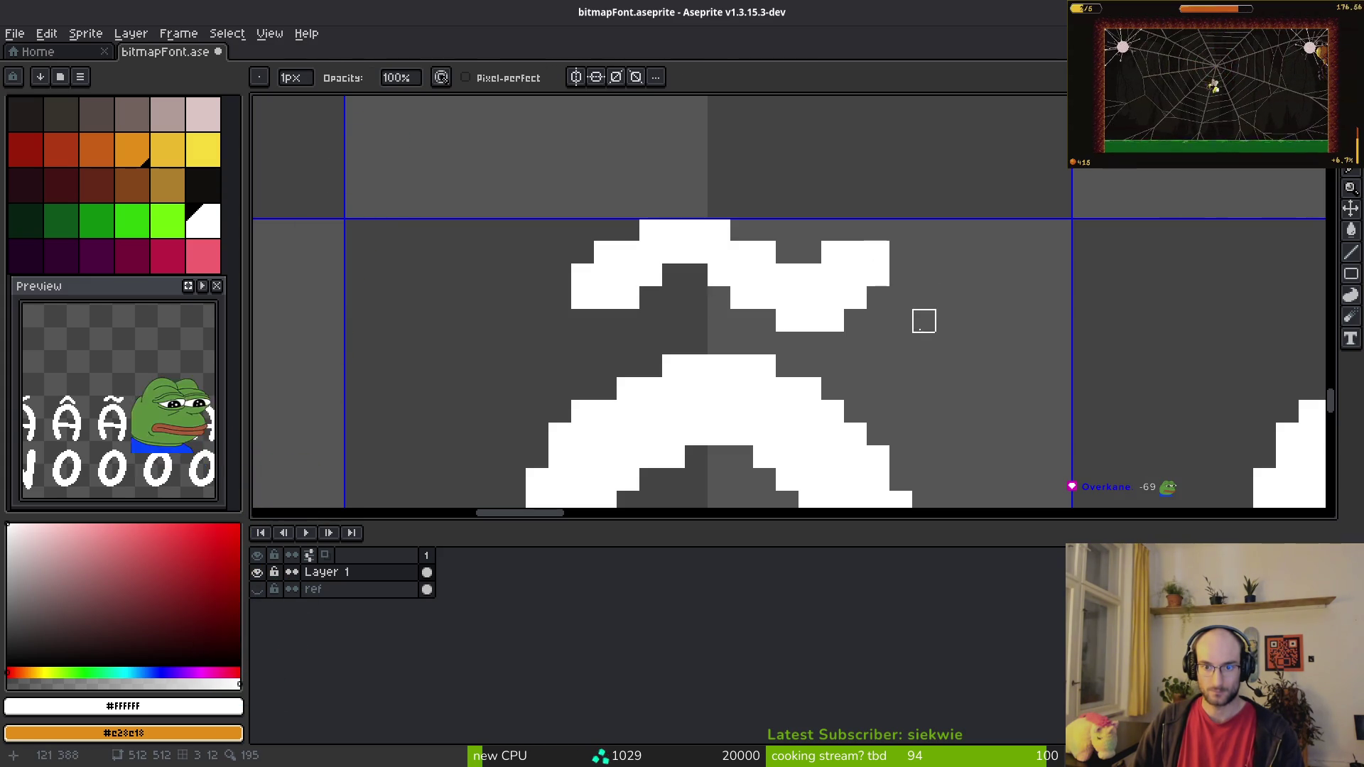
scroll(931, 320, "down", 3)
scroll(942, 332, "up", 3)
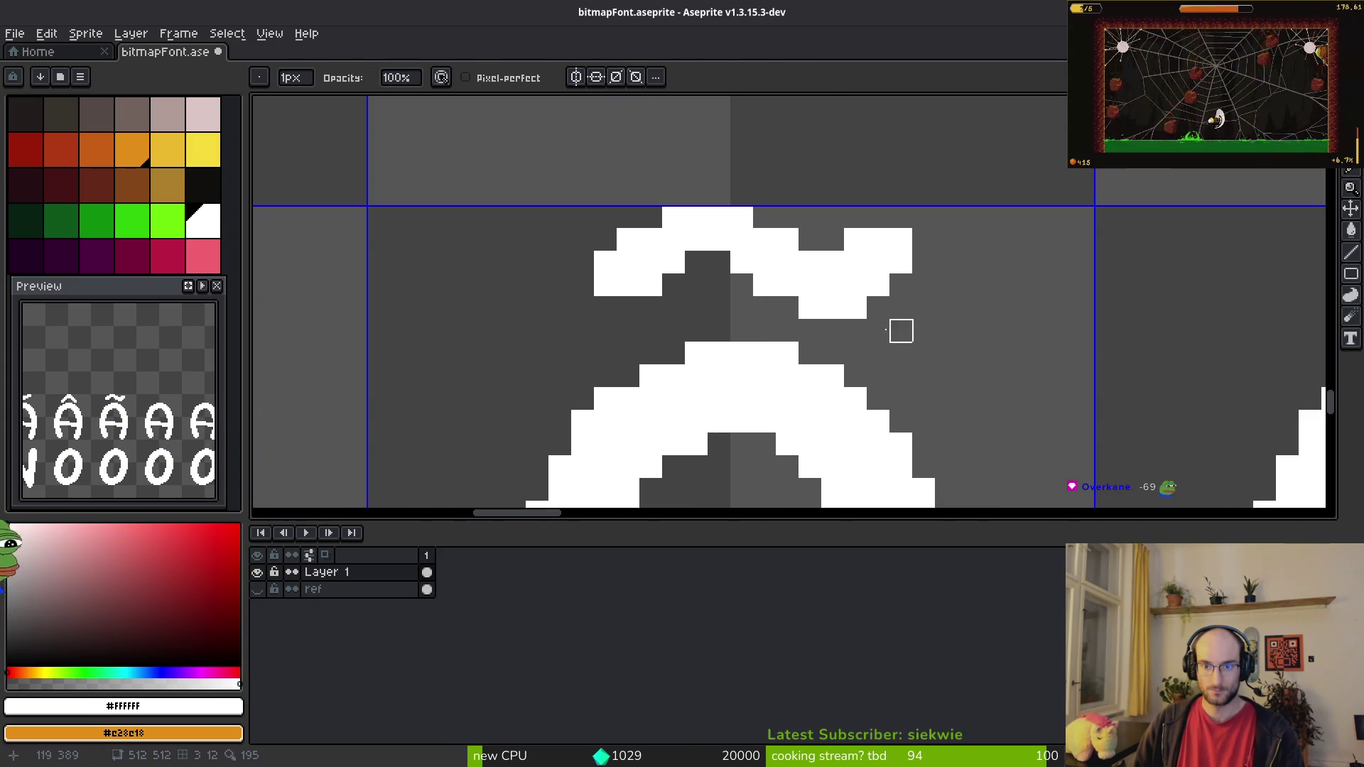
scroll(879, 332, "down", 4)
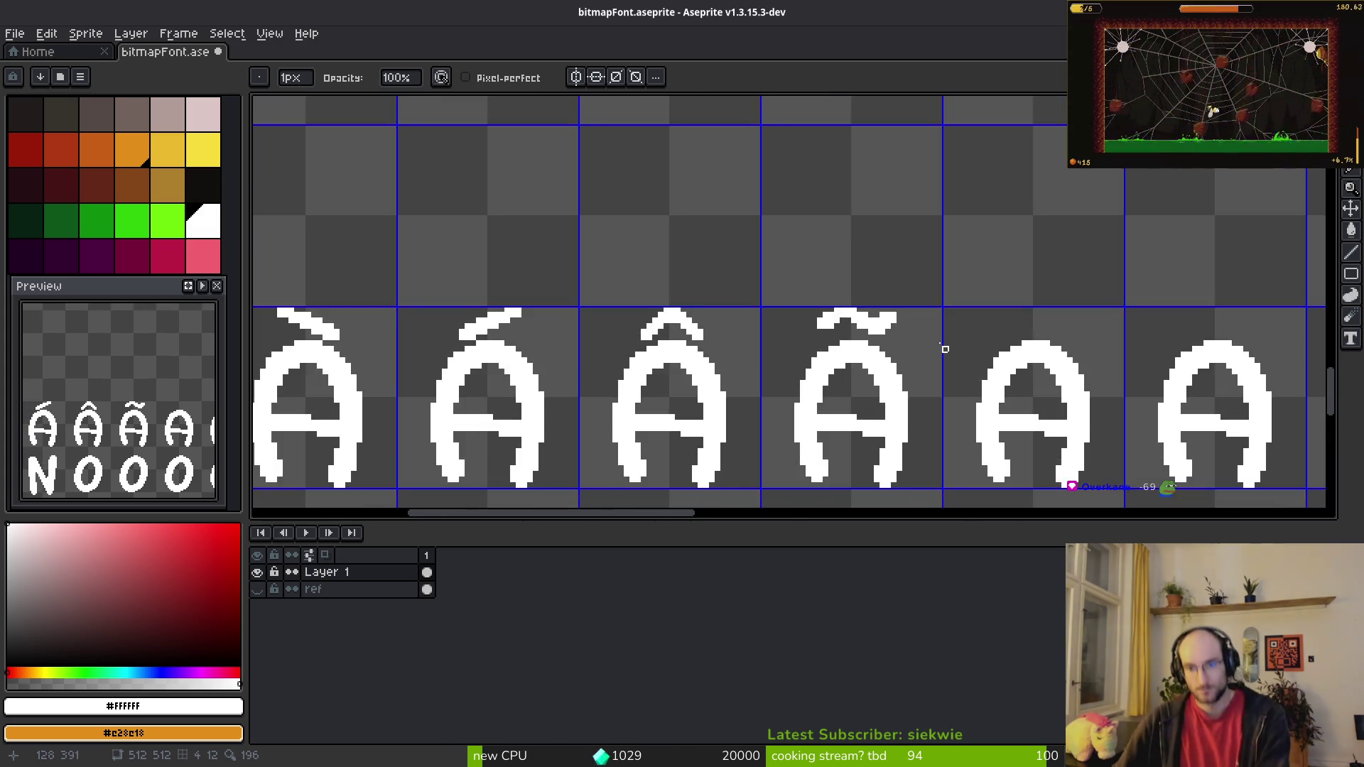
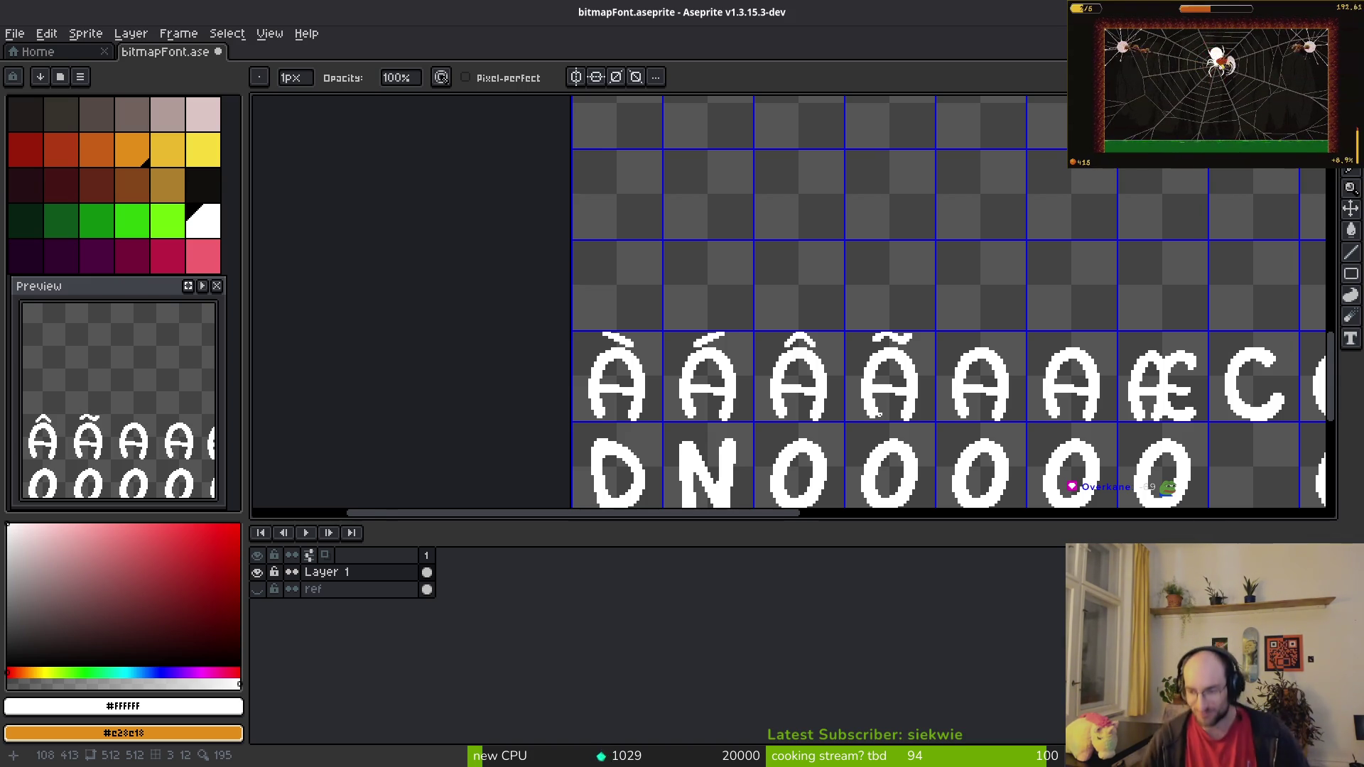
Step: After checking the character chart, paint two umlaut dots above the plain A for Ä
scroll(878, 415, "up", 3)
scroll(914, 364, "down", 1)
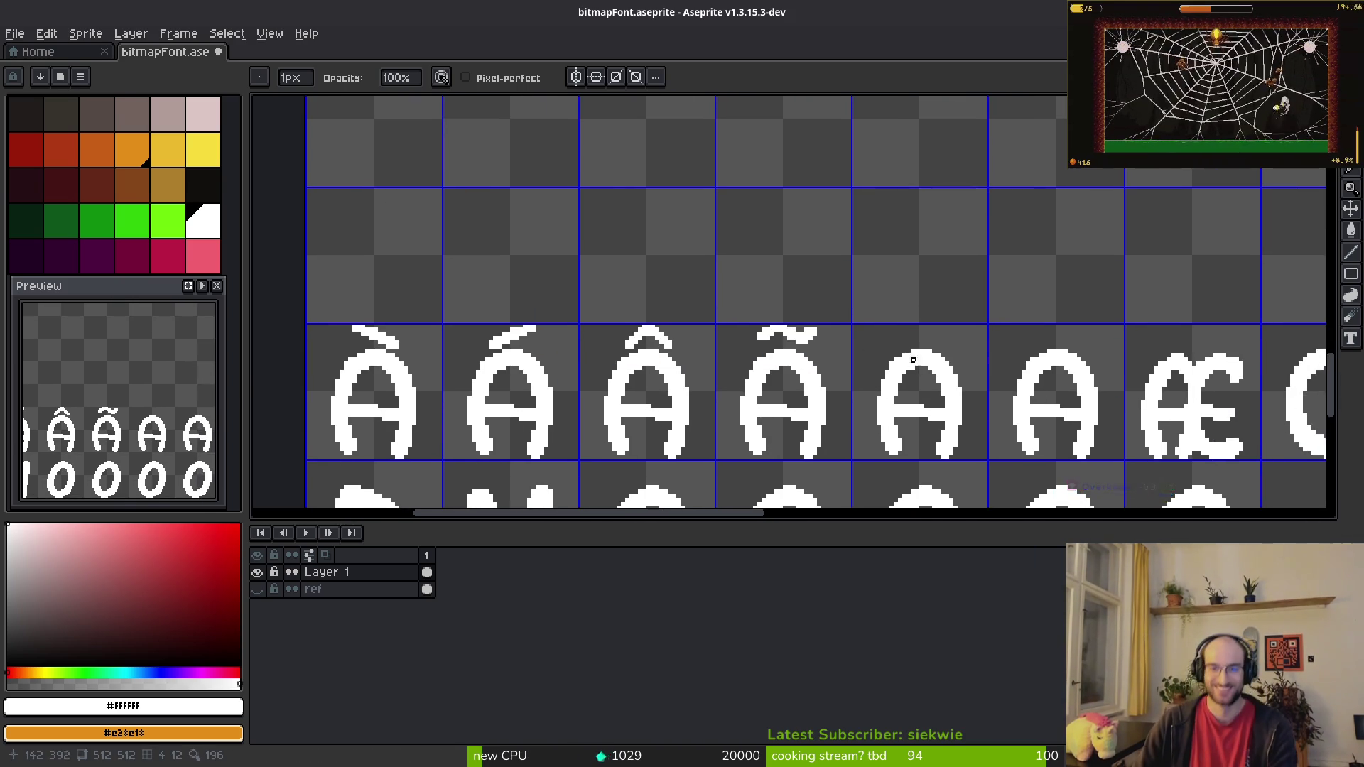
key("alt+Tab")
key("alt+Tab")
scroll(788, 301, "up", 3)
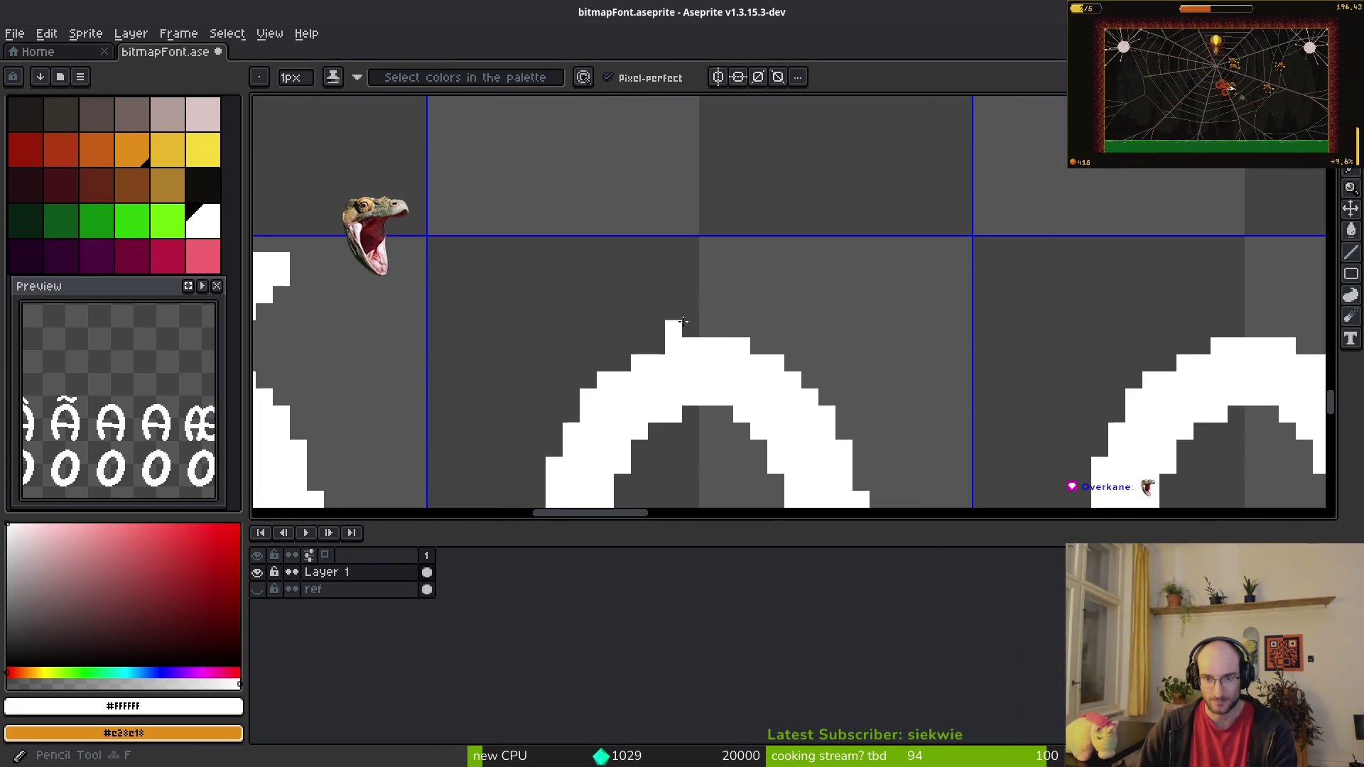
scroll(729, 300, "up", 1)
mouse_move(700, 326)
left_mouse_down()
mouse_move(722, 282)
mouse_move(700, 305)
left_mouse_up()
mouse_move(815, 282)
left_mouse_down()
mouse_move(814, 334)
mouse_move(792, 305)
mouse_move(833, 309)
left_mouse_up()
Step: Erase a stray pixel from the right dot, widen the left dot, and save
key("e")
left_click(837, 351)
key("b")
left_click(700, 350)
left_click(678, 347)
left_click_drag(678, 347, 693, 312)
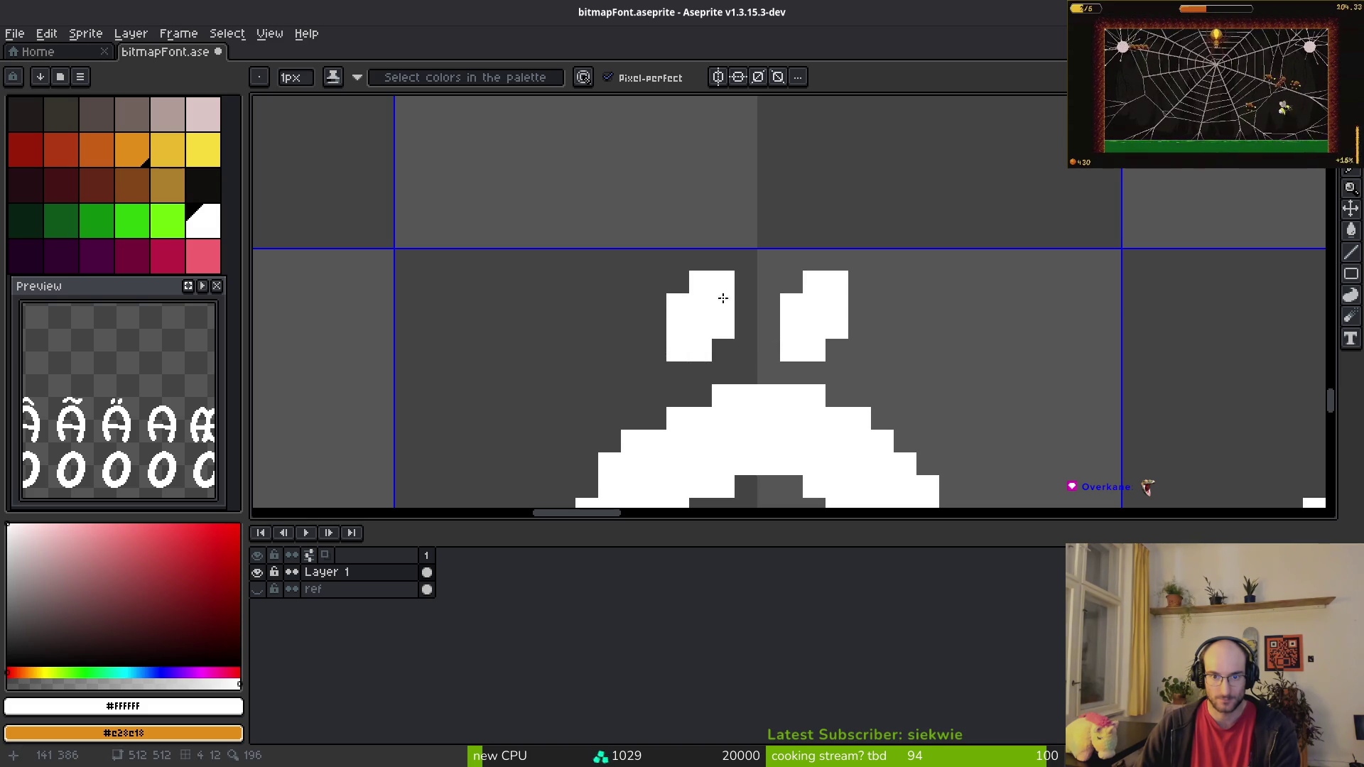
scroll(877, 365, "down", 7)
key("ctrl+s")
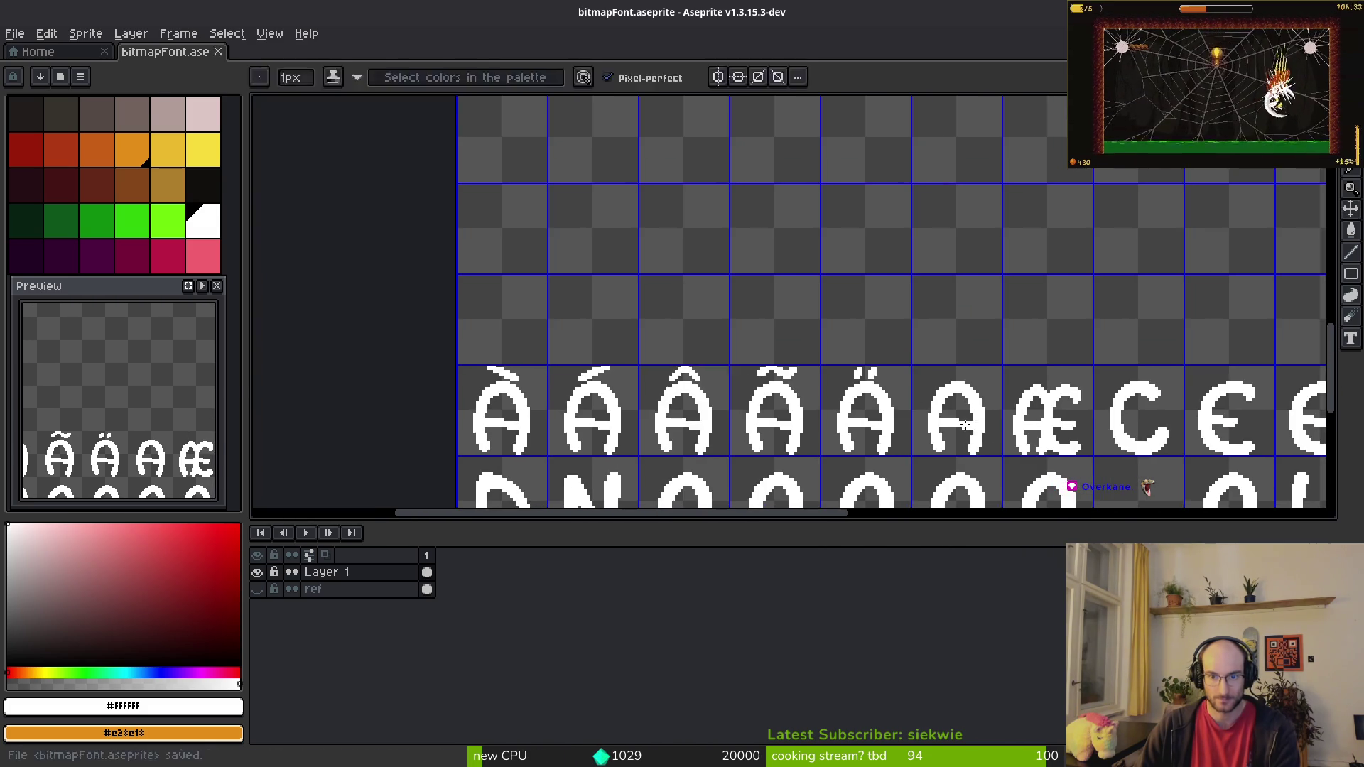
Step: Add pixels to the tops of both umlaut dots and trim their bottoms
key("alt+Tab")
key("alt+Tab")
scroll(853, 378, "up", 7)
scroll(853, 378, "up", 1)
left_click_drag(787, 292, 822, 292)
left_click(617, 292)
key("e")
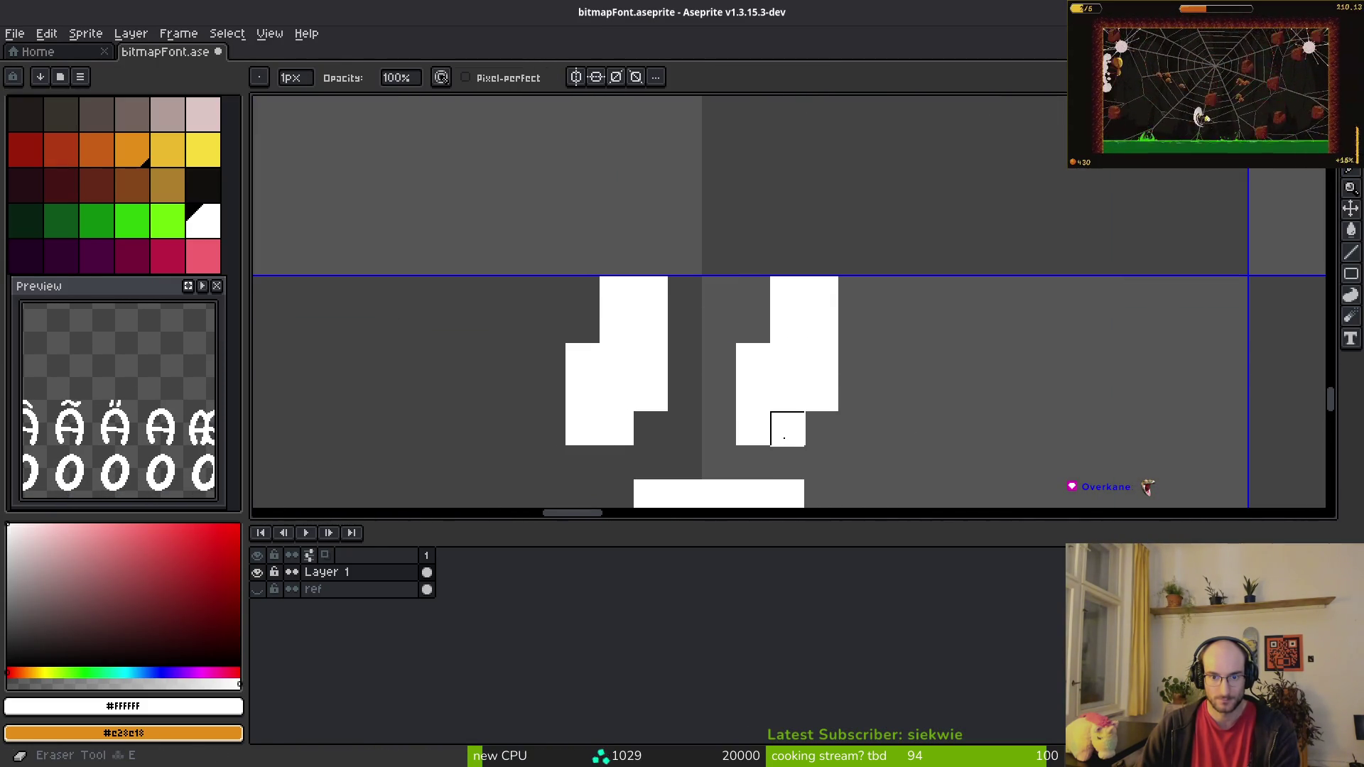
mouse_move(822, 395)
left_mouse_down()
mouse_move(719, 426)
mouse_move(619, 426)
mouse_move(685, 392)
left_mouse_up()
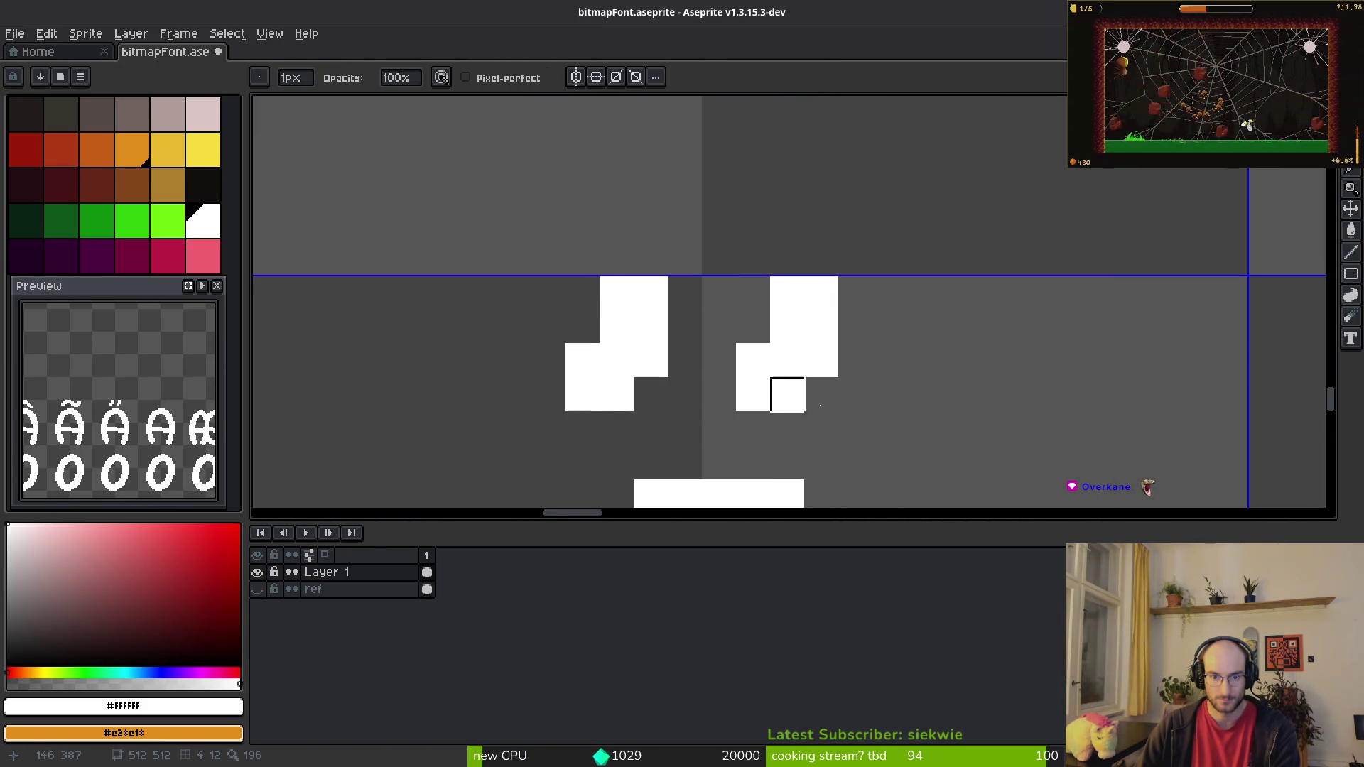
Step: Nudge each umlaut dot one pixel right using marquee selections, then bring up the character chart
scroll(808, 412, "down", 2)
scroll(789, 404, "up", 3)
key("m")
left_click_drag(662, 266, 758, 386)
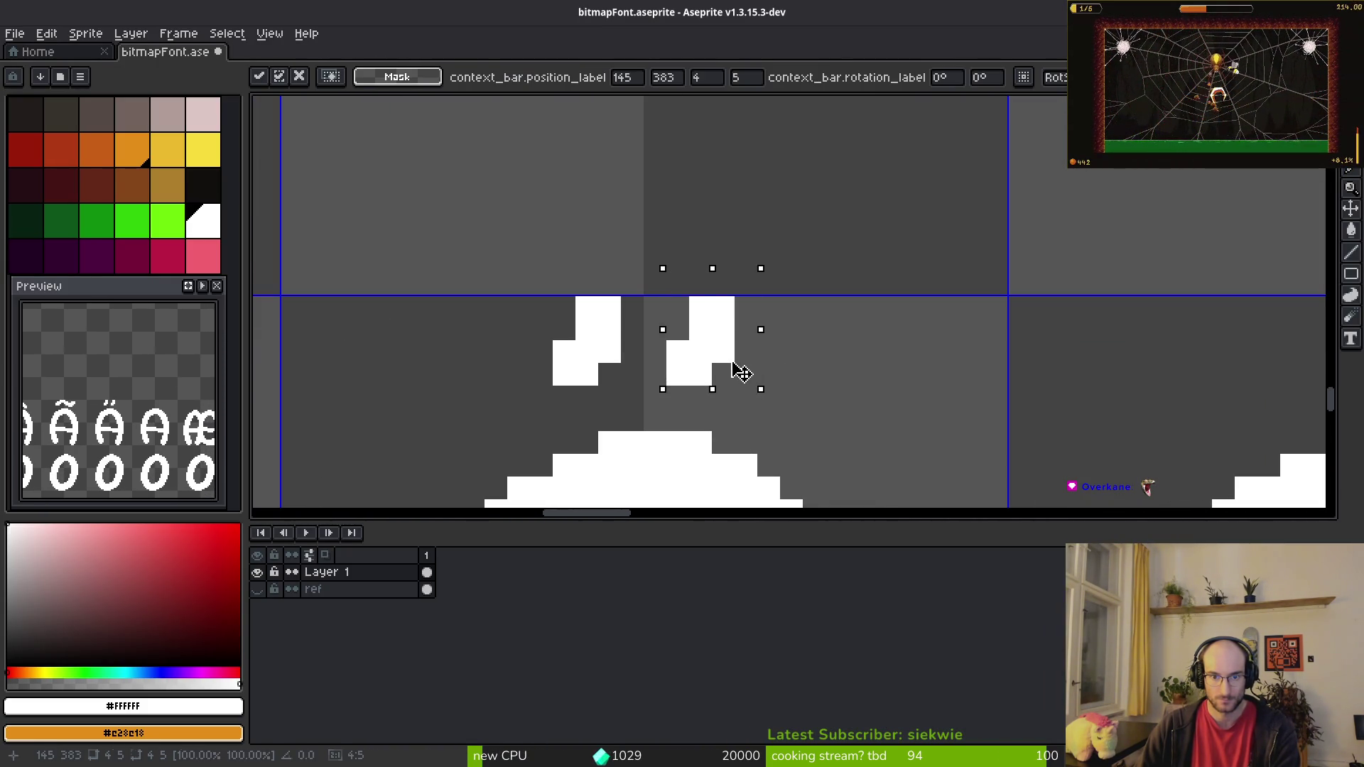
key("Right")
mouse_move(509, 273)
left_mouse_down()
mouse_move(625, 381)
mouse_move(603, 381)
left_mouse_up()
key("Right")
scroll(703, 394, "down", 3)
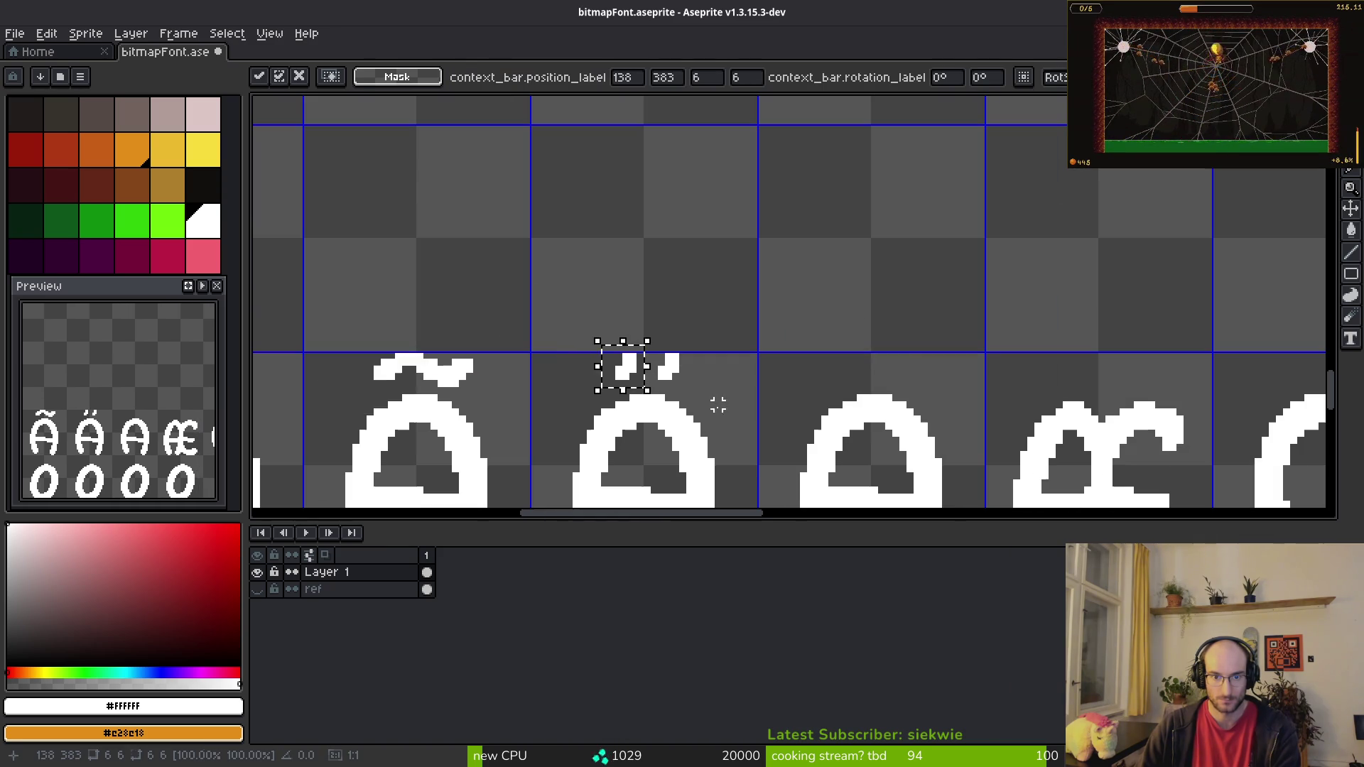
key("ctrl+d")
scroll(686, 411, "down", 3)
key("alt+Tab")
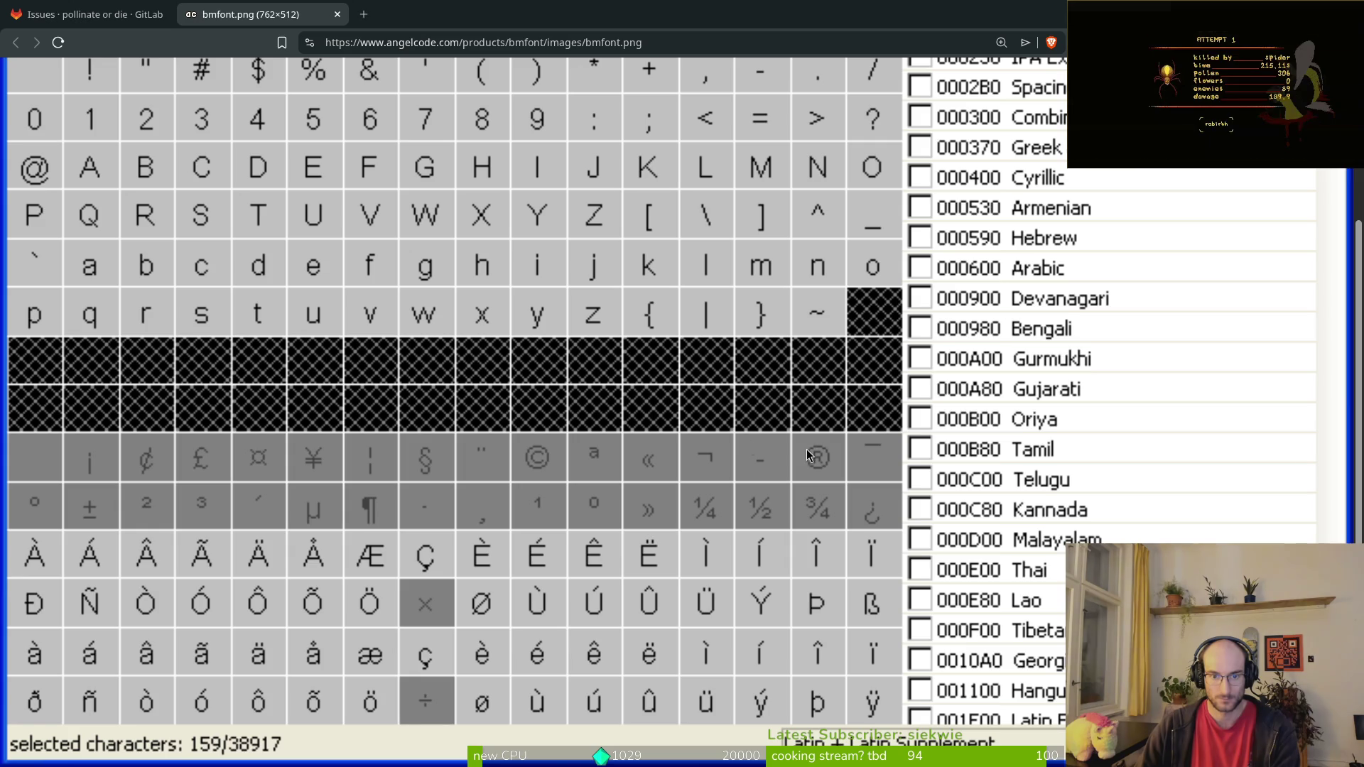
Step: Draw a hollow ring above the next plain A to form Å
key("alt+Tab")
key("alt+Tab")
key("alt+Tab")
scroll(714, 392, "up", 4)
mouse_move(691, 356)
left_mouse_down()
mouse_move(645, 407)
mouse_move(714, 376)
mouse_move(706, 416)
left_mouse_up()
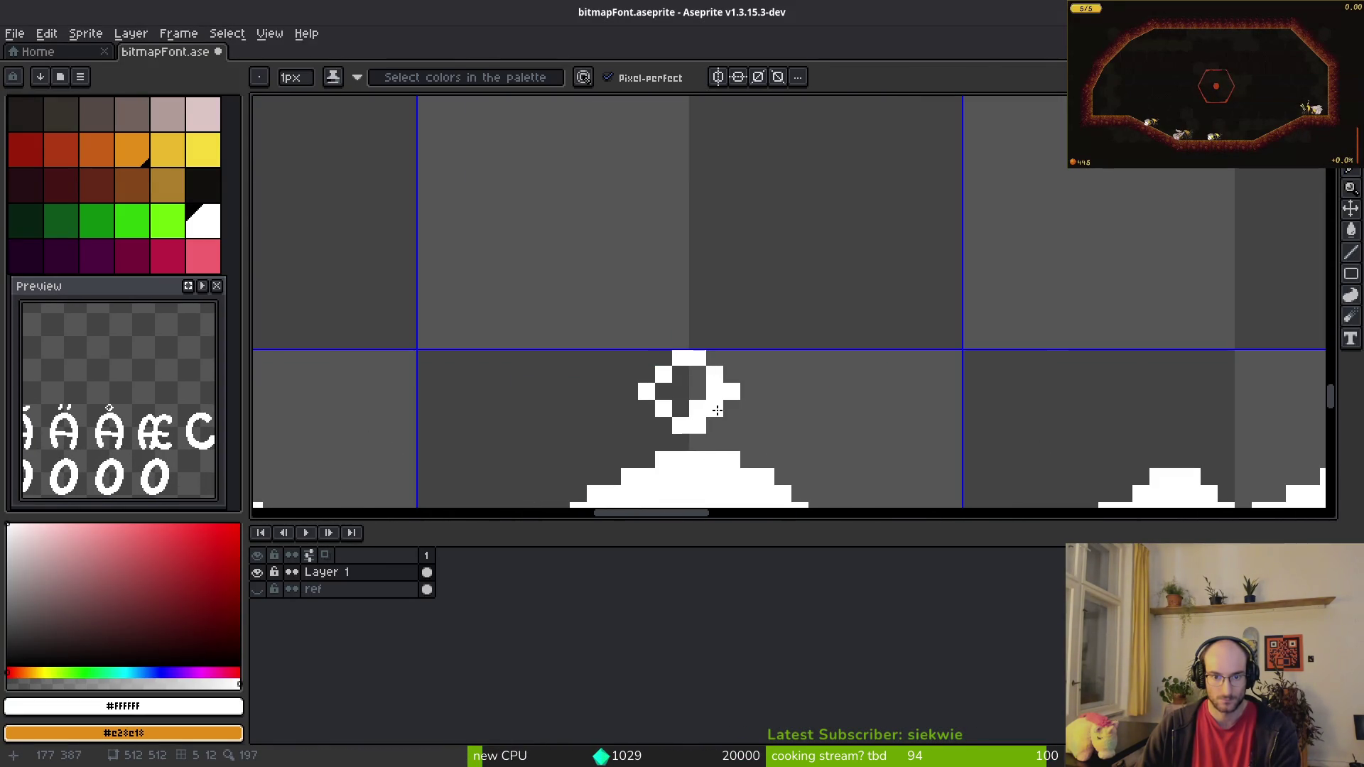
left_click(666, 426)
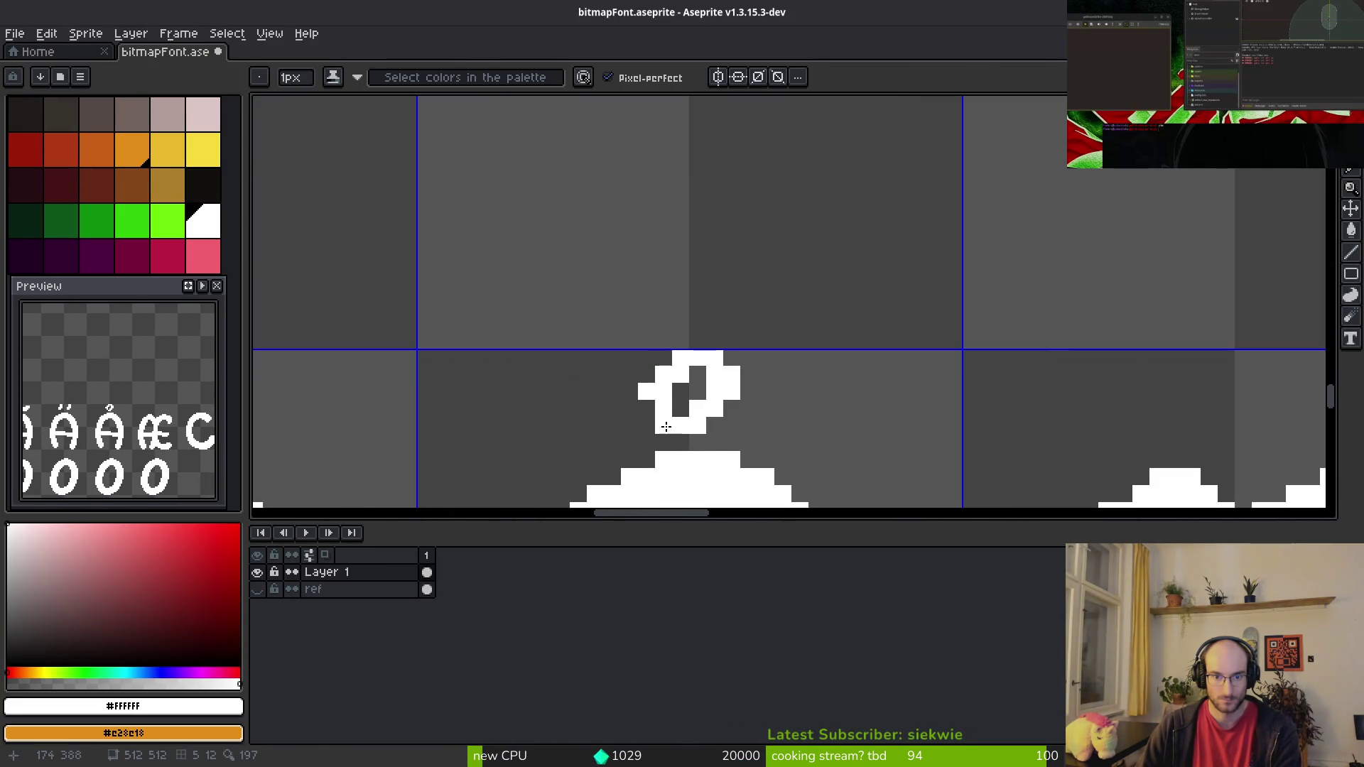
left_click(664, 358)
key("e")
left_click_drag(680, 409, 697, 390)
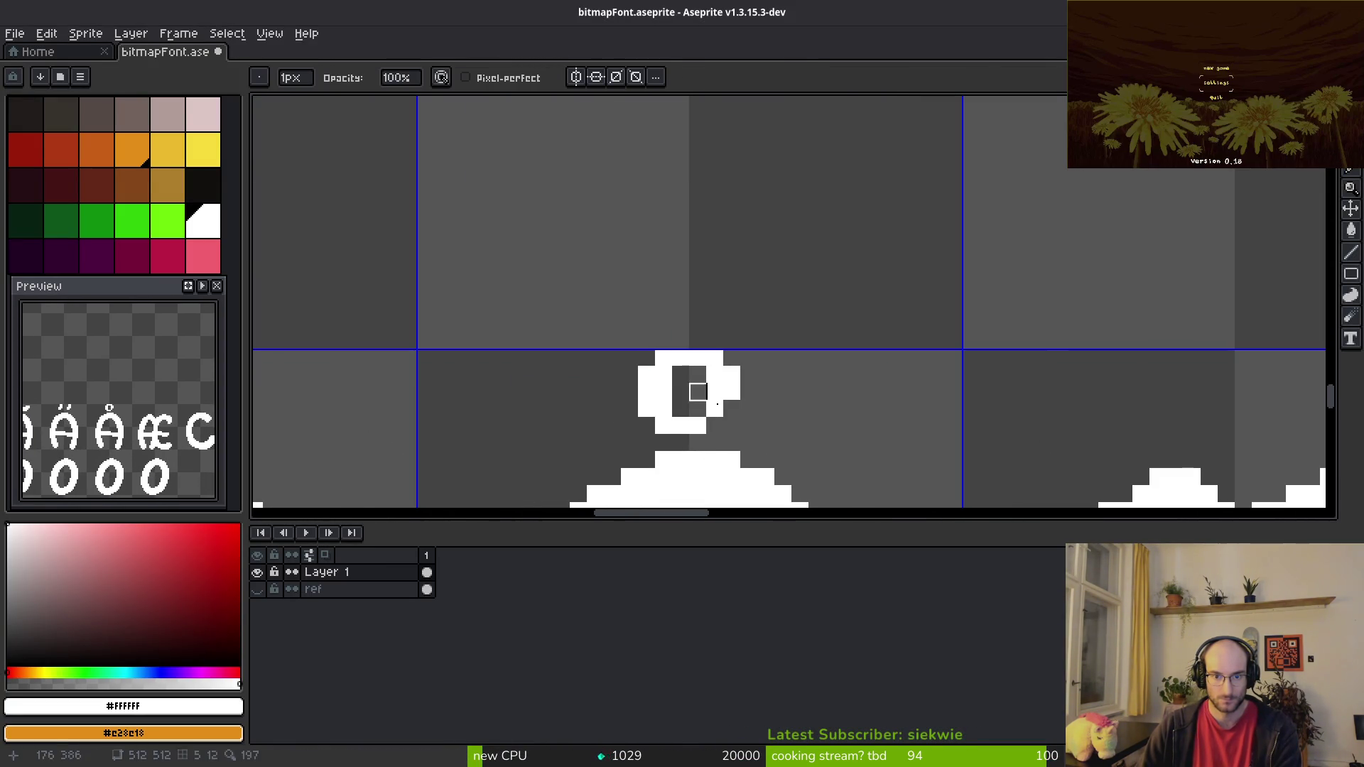
key("b")
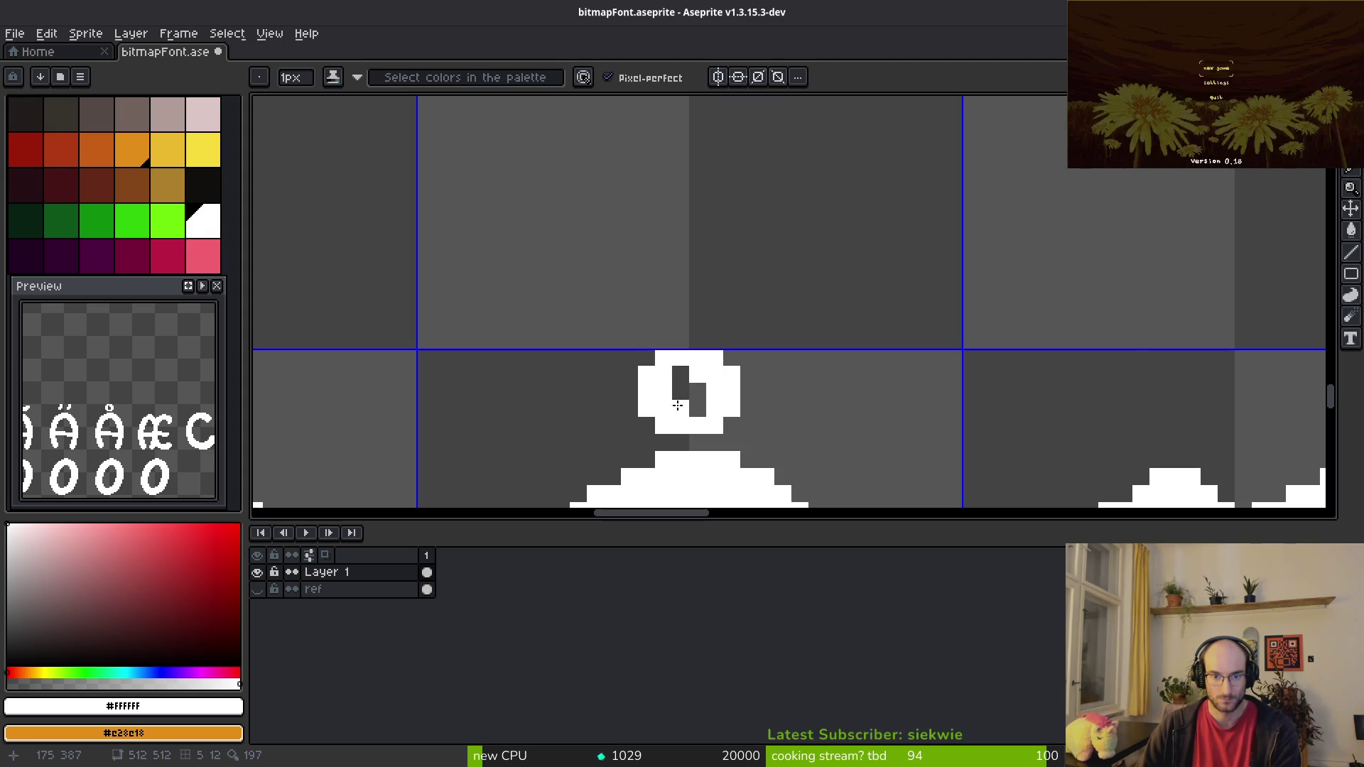
Step: Undo a stray stroke on the ring, save the font sheet, and check the character chart
scroll(683, 370, "down", 4)
scroll(828, 427, "up", 4)
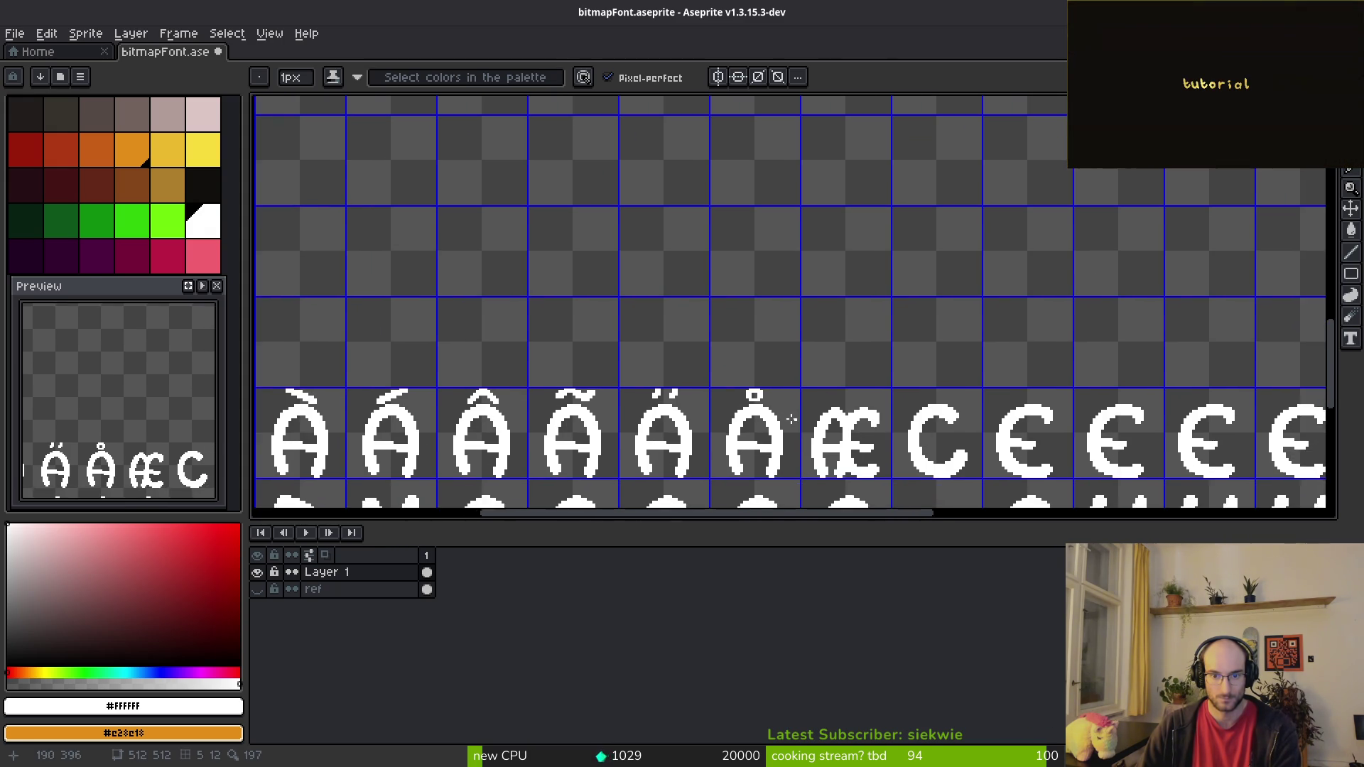
scroll(700, 357, "up", 1)
key("e")
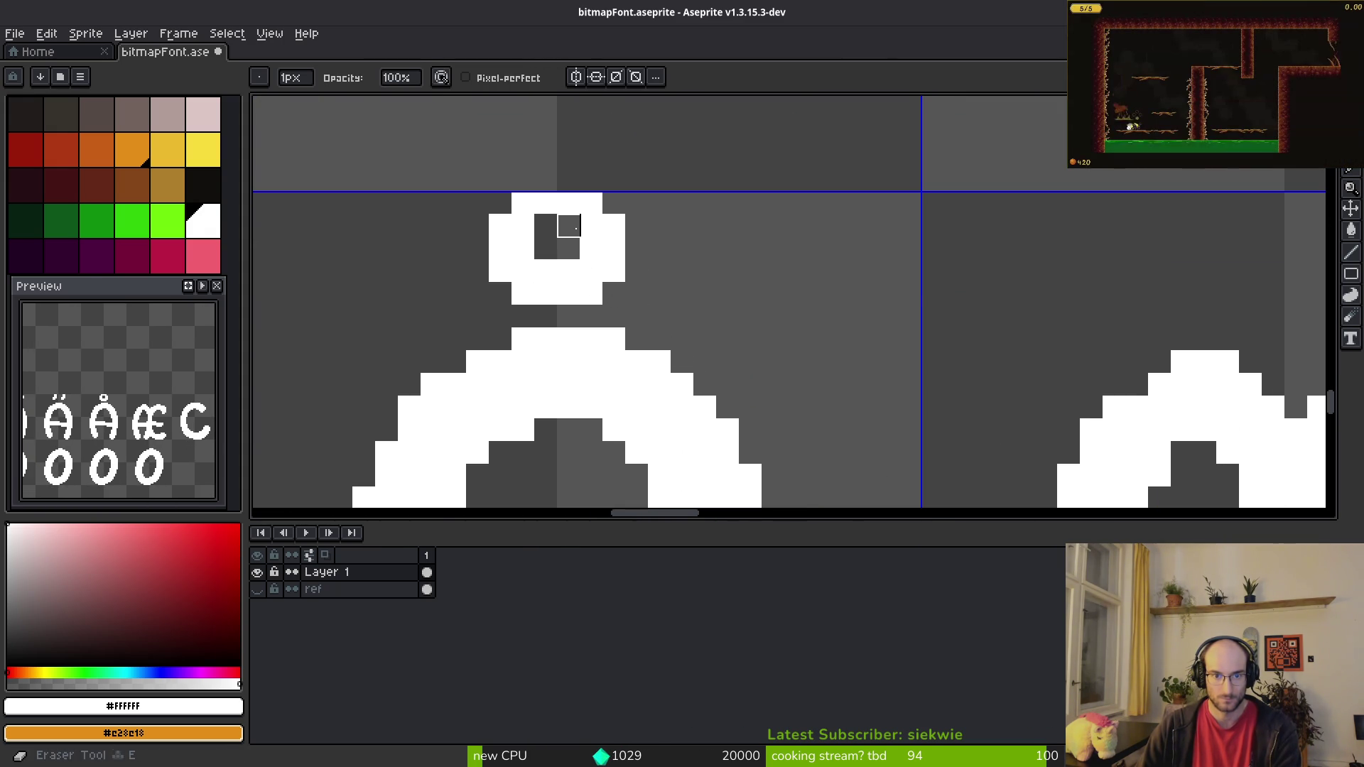
scroll(769, 341, "down", 2)
scroll(769, 341, "down", 3)
scroll(760, 384, "up", 3)
key("ctrl+z")
key("ctrl+s")
scroll(760, 395, "right", 3)
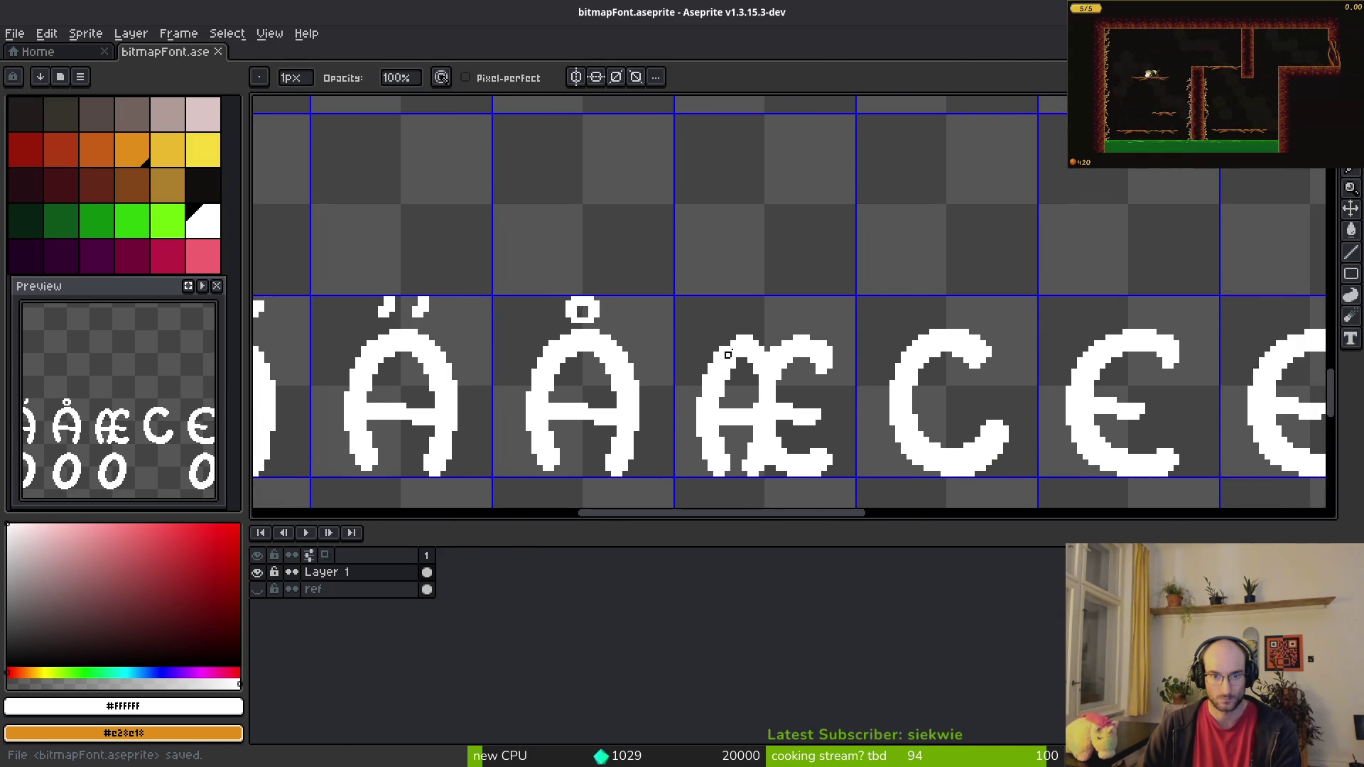
key("alt+Tab")
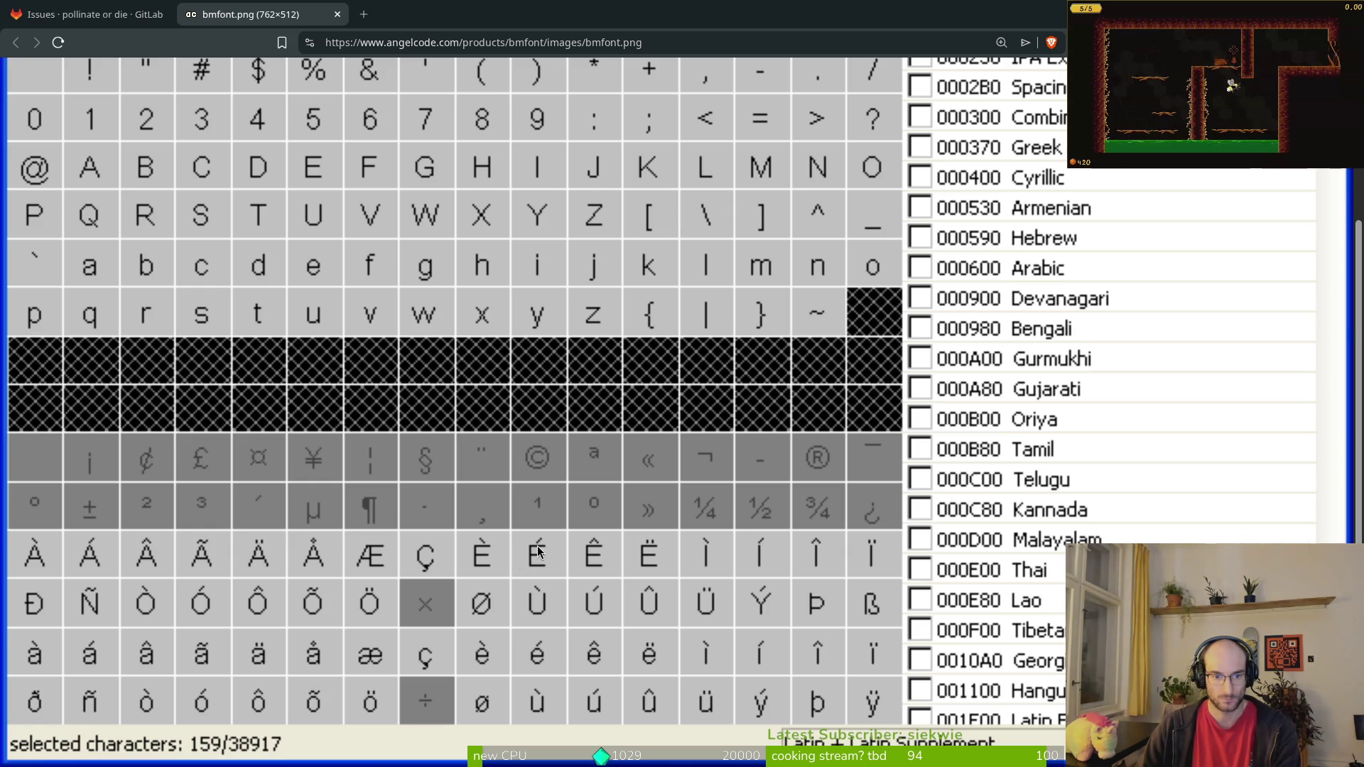
key("alt+Tab")
scroll(761, 284, "up", 2)
Step: Select the capital C glyph and raise it one pixel within its cell
key("m")
left_click_drag(643, 192, 920, 492)
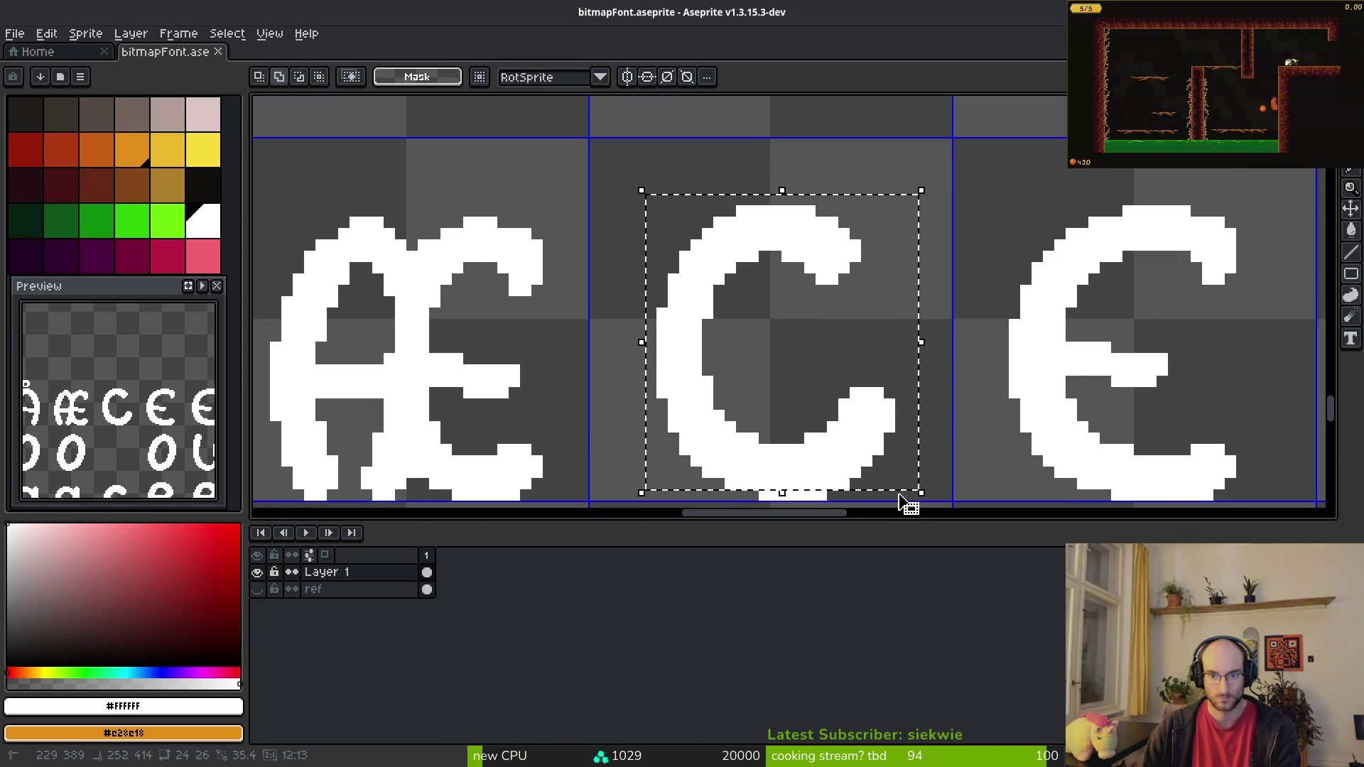
mouse_move(618, 143)
left_mouse_down()
mouse_move(892, 477)
mouse_move(858, 323)
left_mouse_up()
scroll(859, 323, "down", 5)
scroll(801, 382, "down", 2)
scroll(801, 382, "up", 3)
left_click_drag(718, 226, 928, 499)
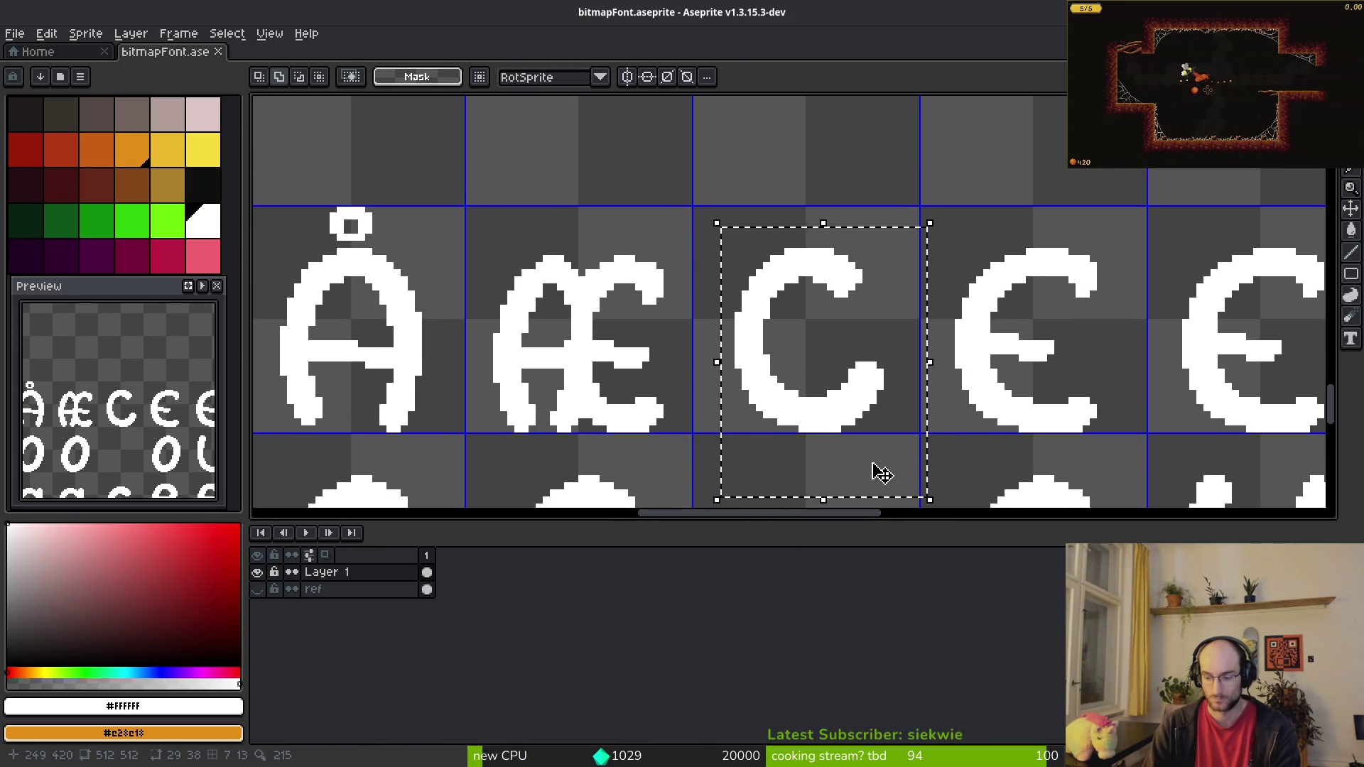
key("Up")
key("Up")
key("Up")
key("ctrl+d")
key("alt+Tab")
key("alt+Tab")
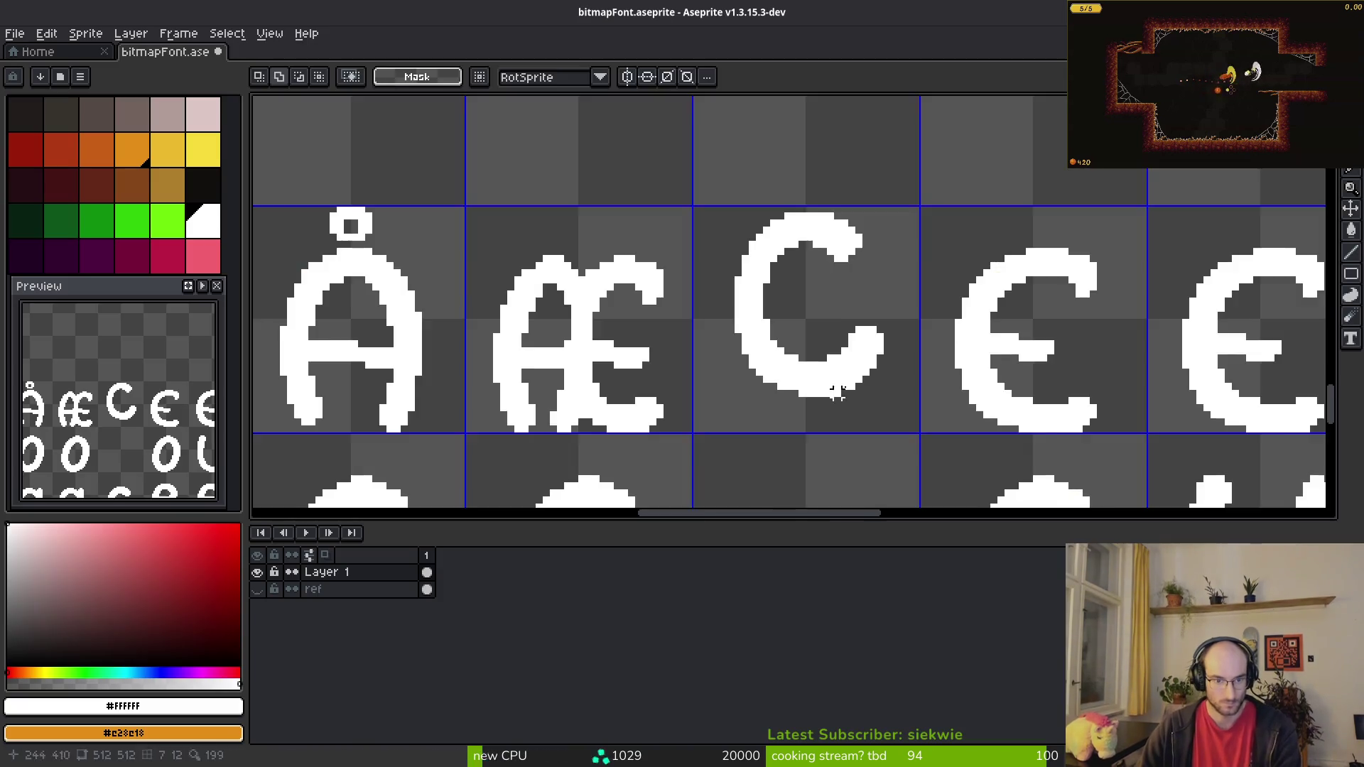
Step: Draw a short cedilla hook under the C with the Pencil
scroll(753, 415, "up", 3)
key("b")
scroll(807, 396, "up", 2)
mouse_move(787, 310)
left_mouse_down()
mouse_move(760, 344)
mouse_move(718, 361)
left_mouse_up()
left_click(799, 329)
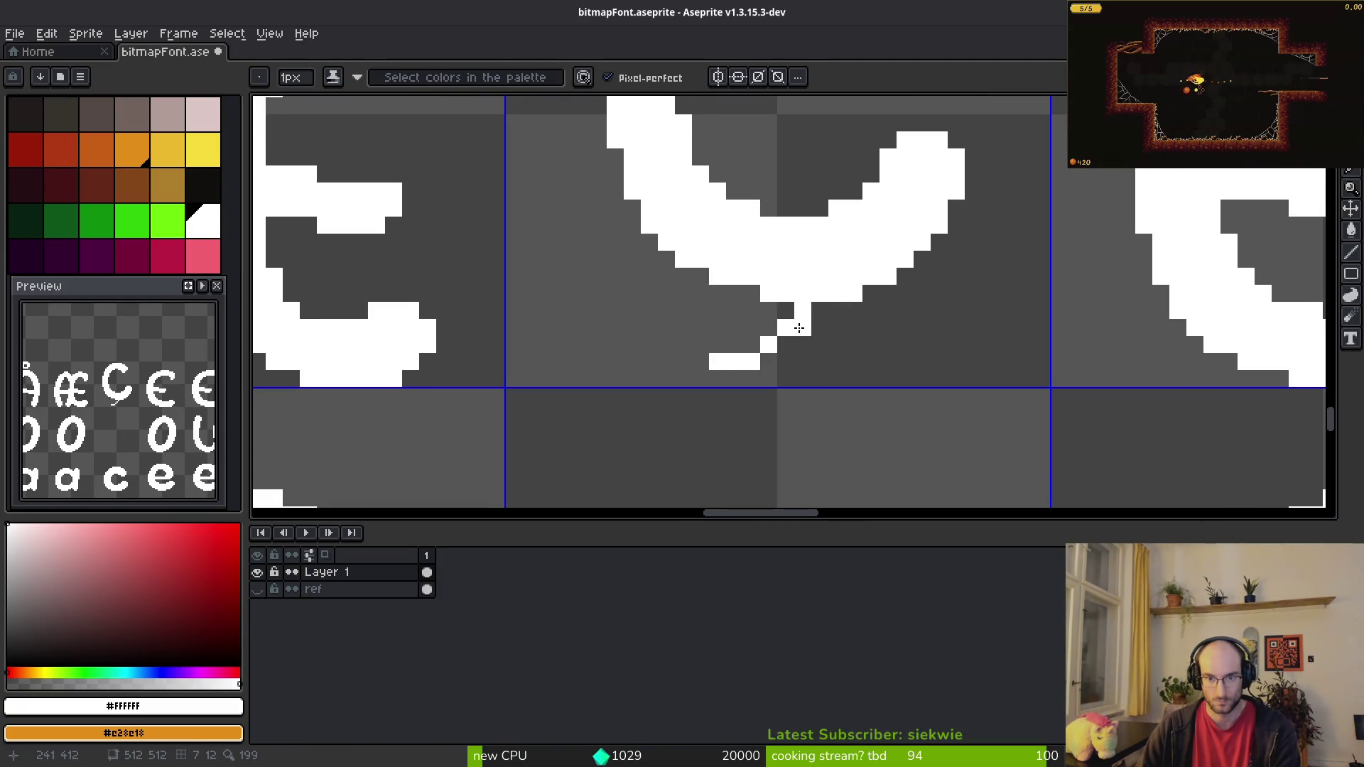
key("ctrl+z")
mouse_move(802, 328)
left_mouse_down()
mouse_move(760, 360)
mouse_move(829, 319)
left_mouse_up()
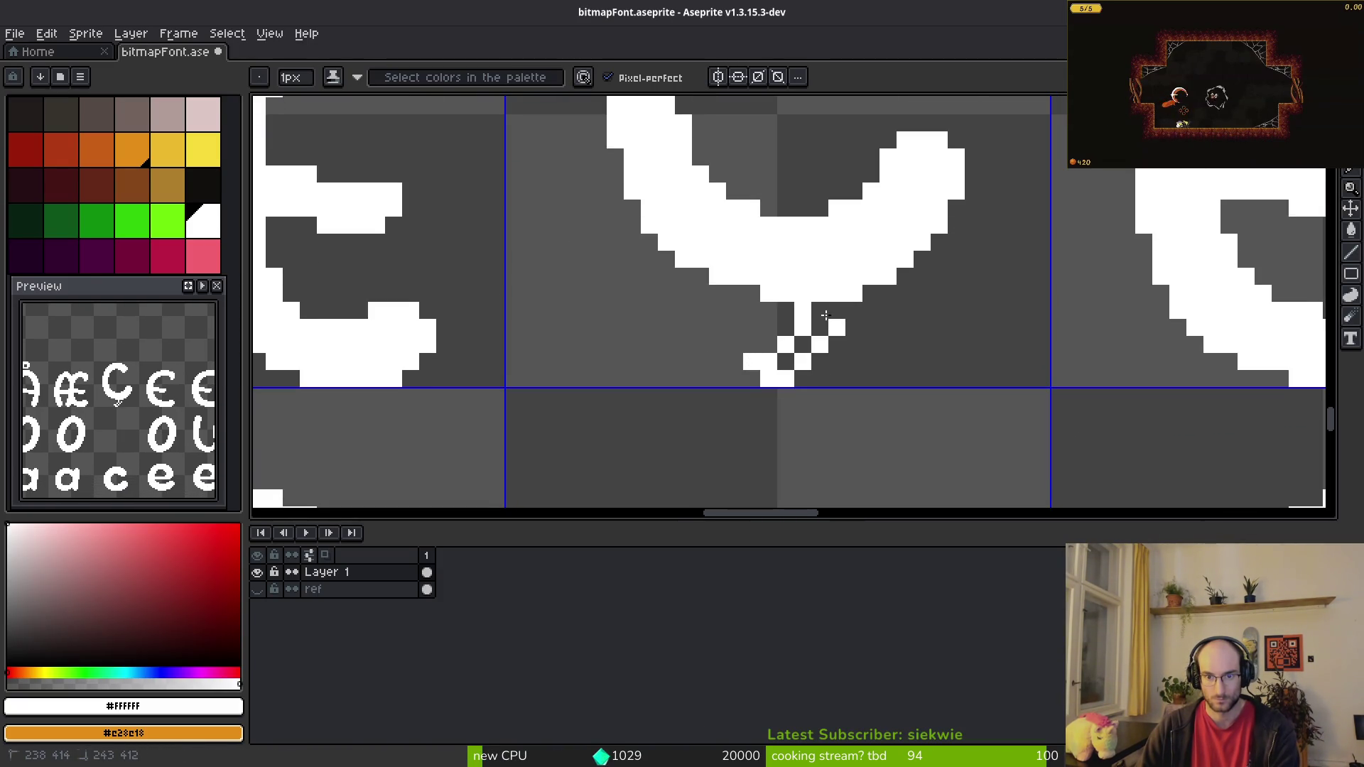
Step: Extend the cedilla stem downward and tidy its individual pixels
left_click_drag(803, 380, 802, 344)
left_click(769, 345)
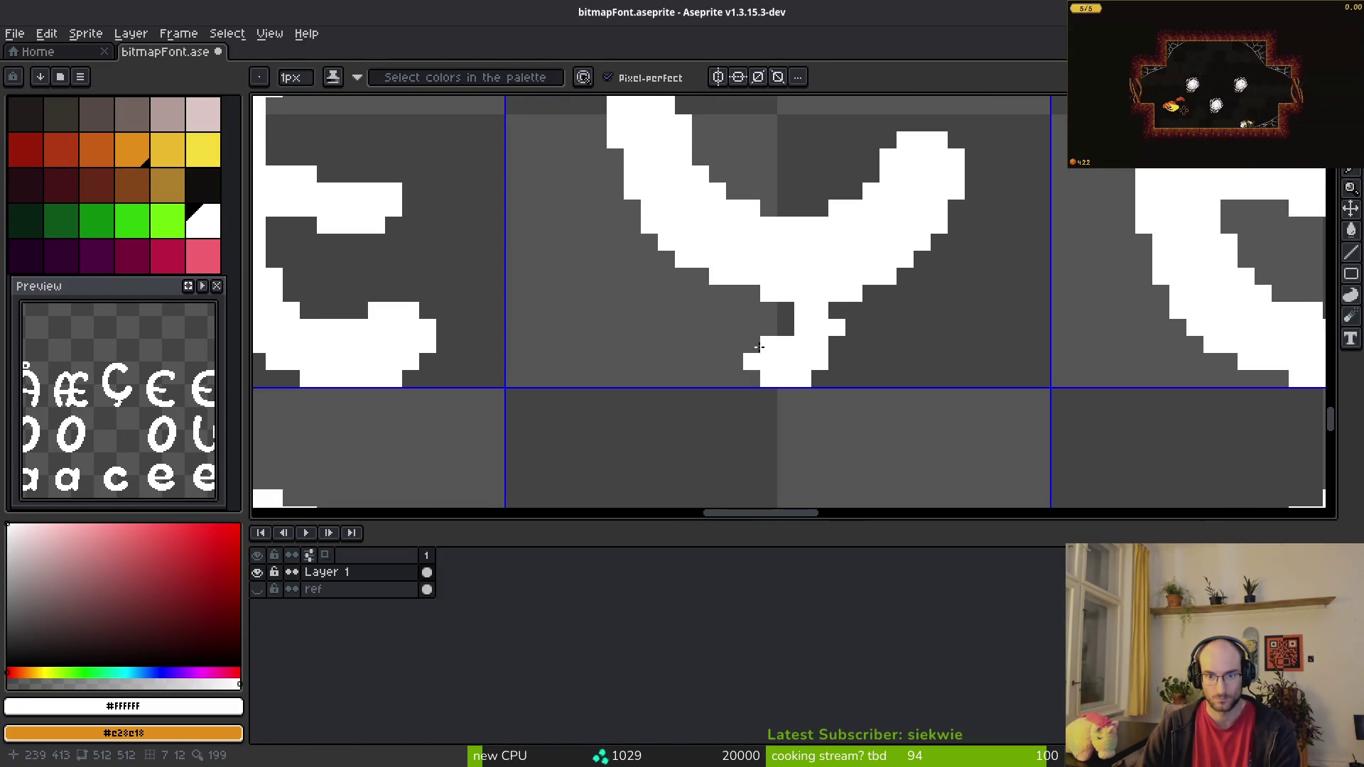
key("e")
left_click(837, 311)
key("b")
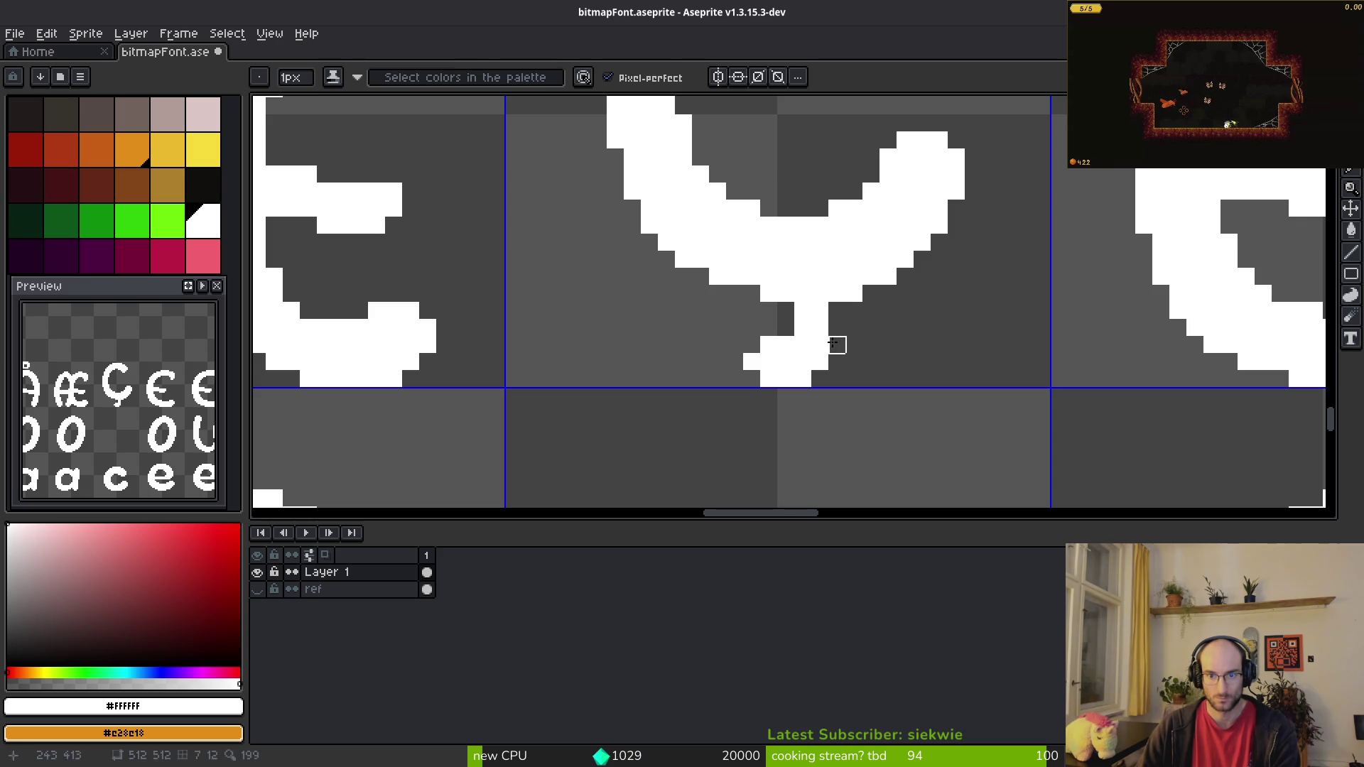
left_click(837, 345)
scroll(856, 361, "down", 5)
scroll(837, 384, "up", 4)
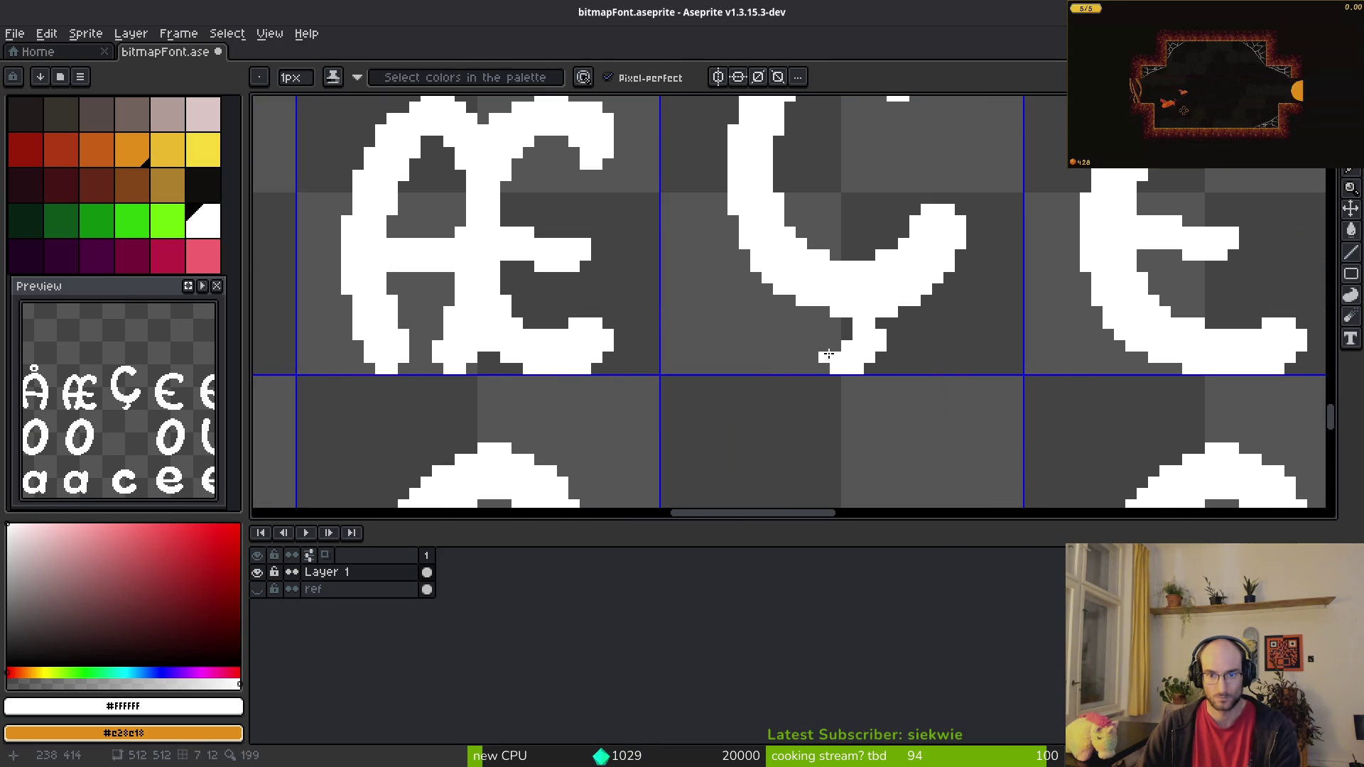
scroll(881, 371, "down", 3)
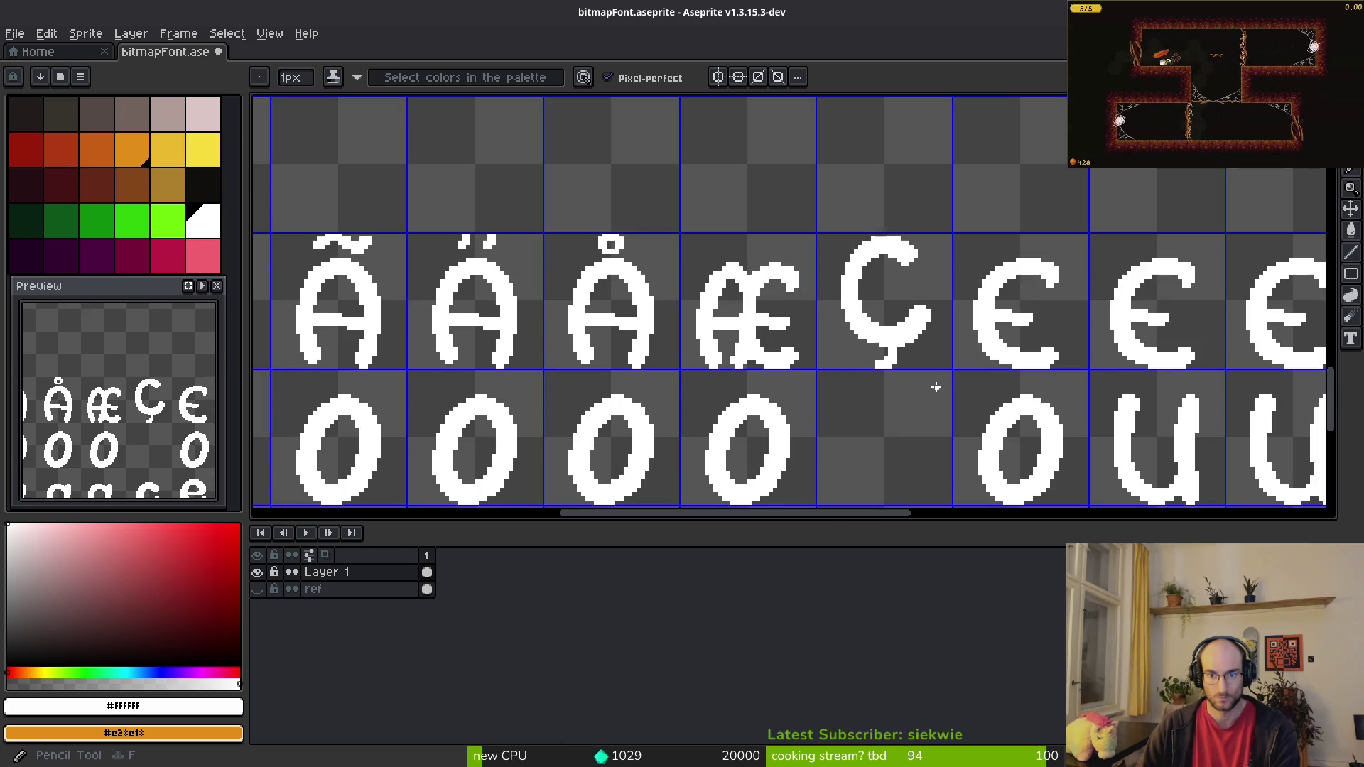
scroll(932, 386, "up", 2)
scroll(917, 384, "down", 1)
Step: Move the Ç's lower bowl up one pixel and save the font sheet
key("m")
left_click_drag(716, 264, 915, 386)
key("Up")
key("ctrl+d")
key("ctrl+s")
Step: Thicken the cedilla neck and fill in pixels around its tail
scroll(923, 401, "up", 2)
key("b")
left_click_drag(660, 373, 676, 346)
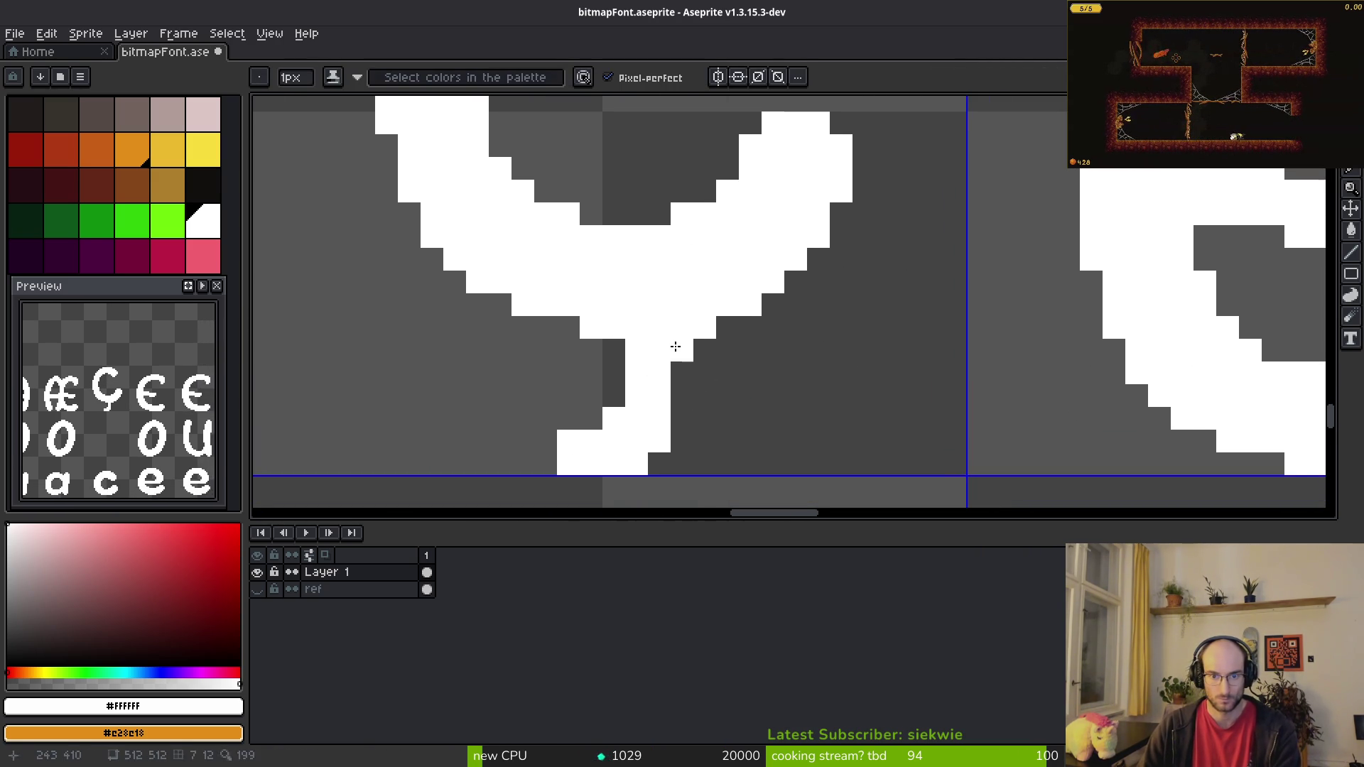
left_click(625, 366)
mouse_move(630, 393)
left_mouse_down()
mouse_move(722, 381)
mouse_move(693, 427)
left_mouse_up()
key("e")
key("b")
left_click(644, 388)
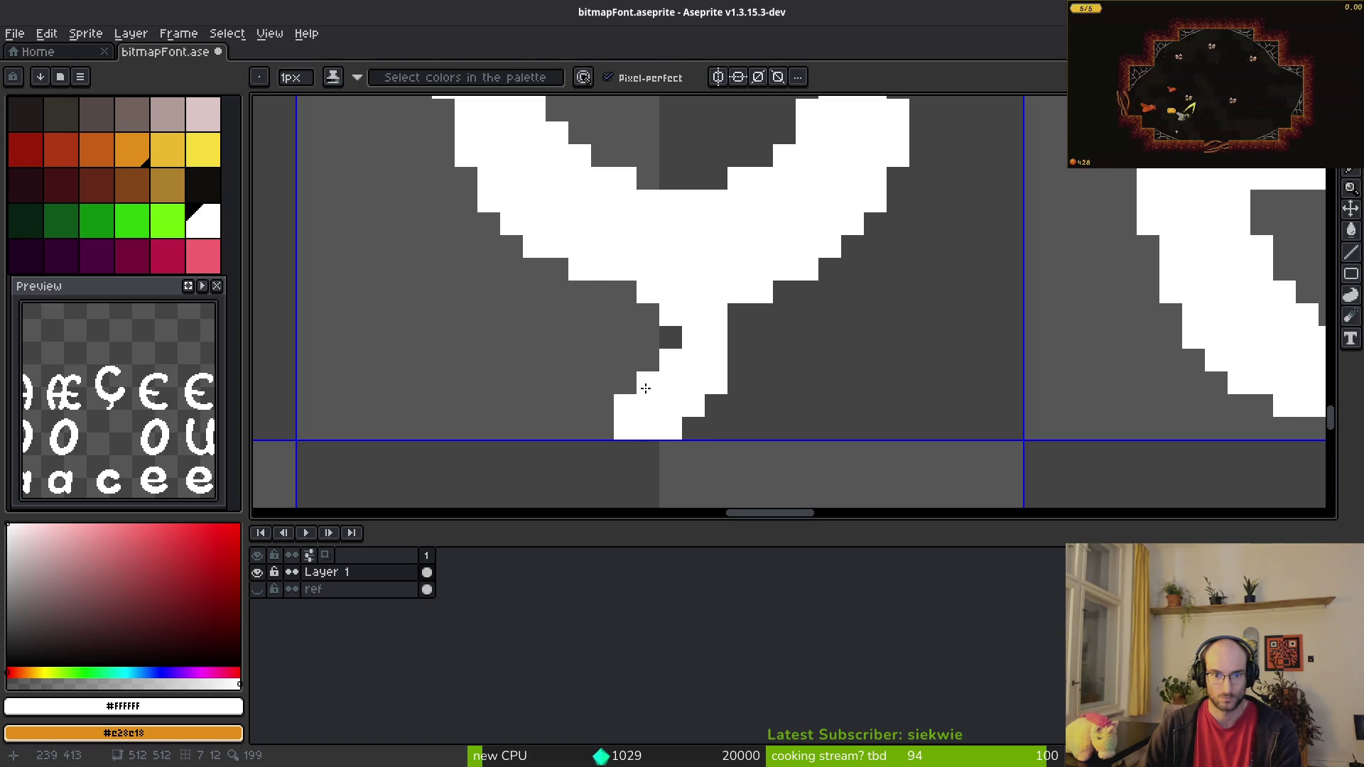
left_click(694, 429)
Step: Compare the Ç glyph against the reference character chart
scroll(731, 415, "down", 4)
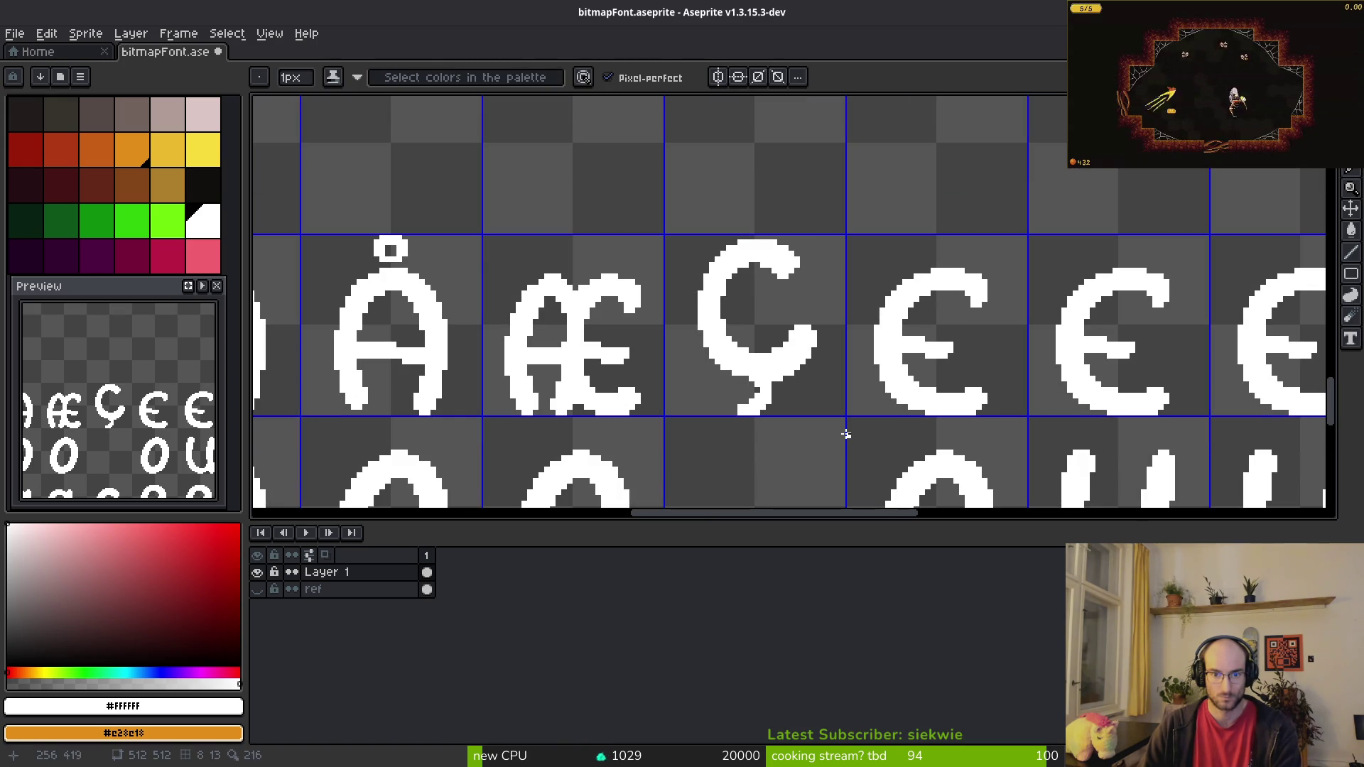
scroll(805, 410, "up", 2)
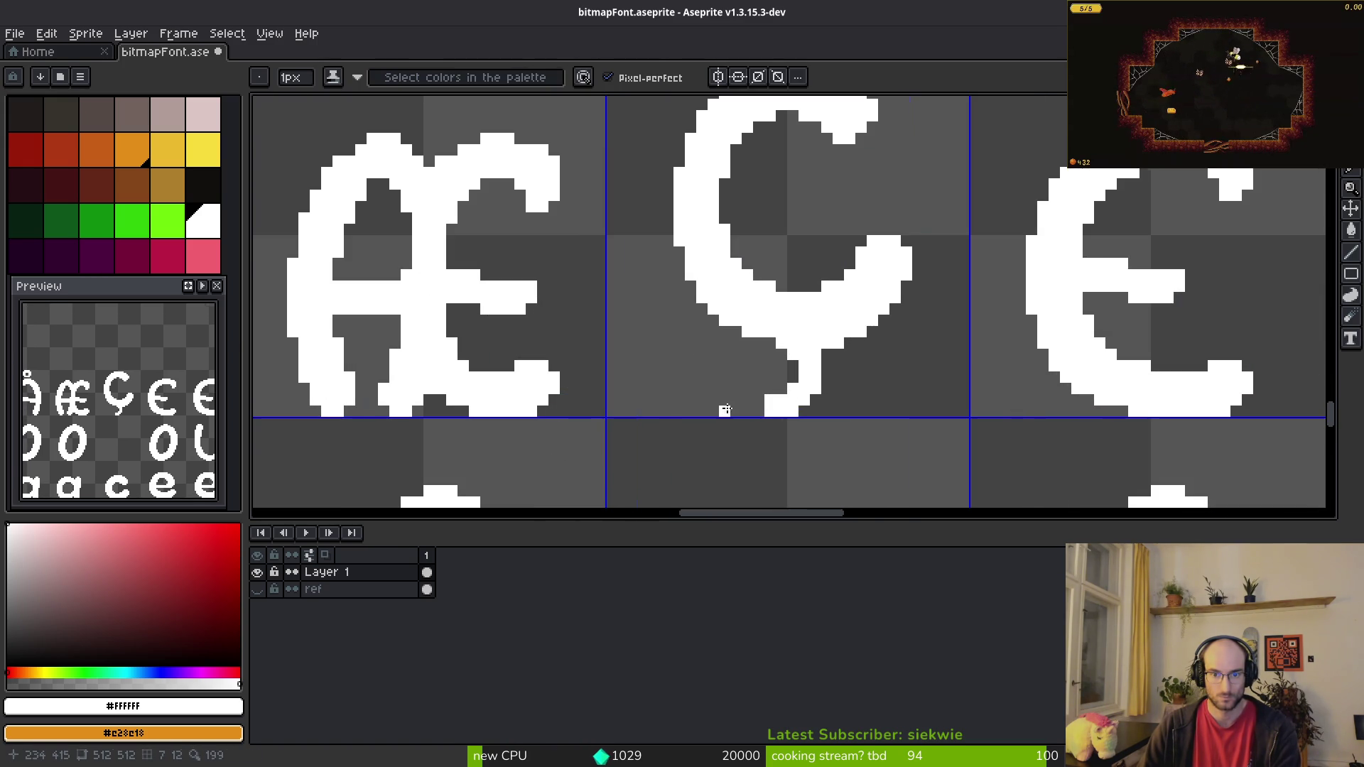
scroll(781, 412, "down", 3)
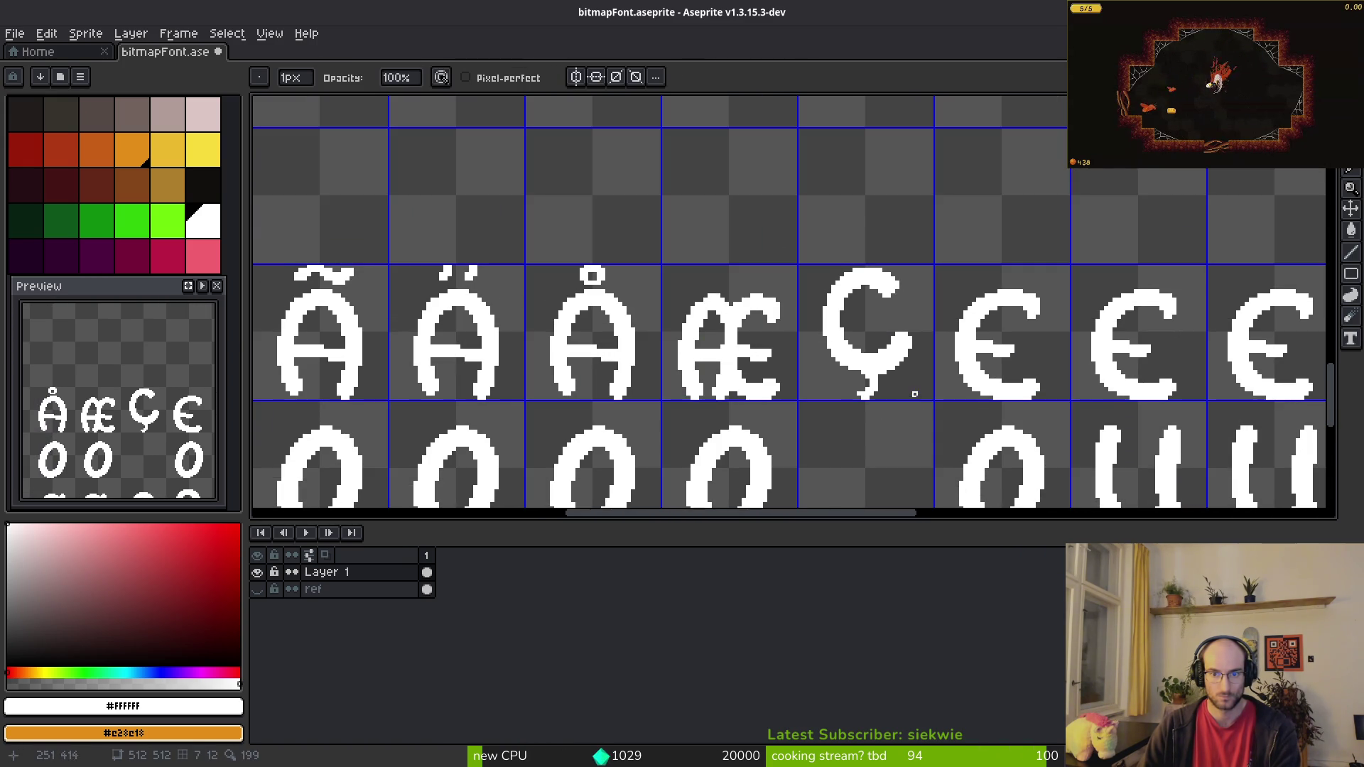
scroll(915, 399, "down", 4)
scroll(893, 386, "up", 10)
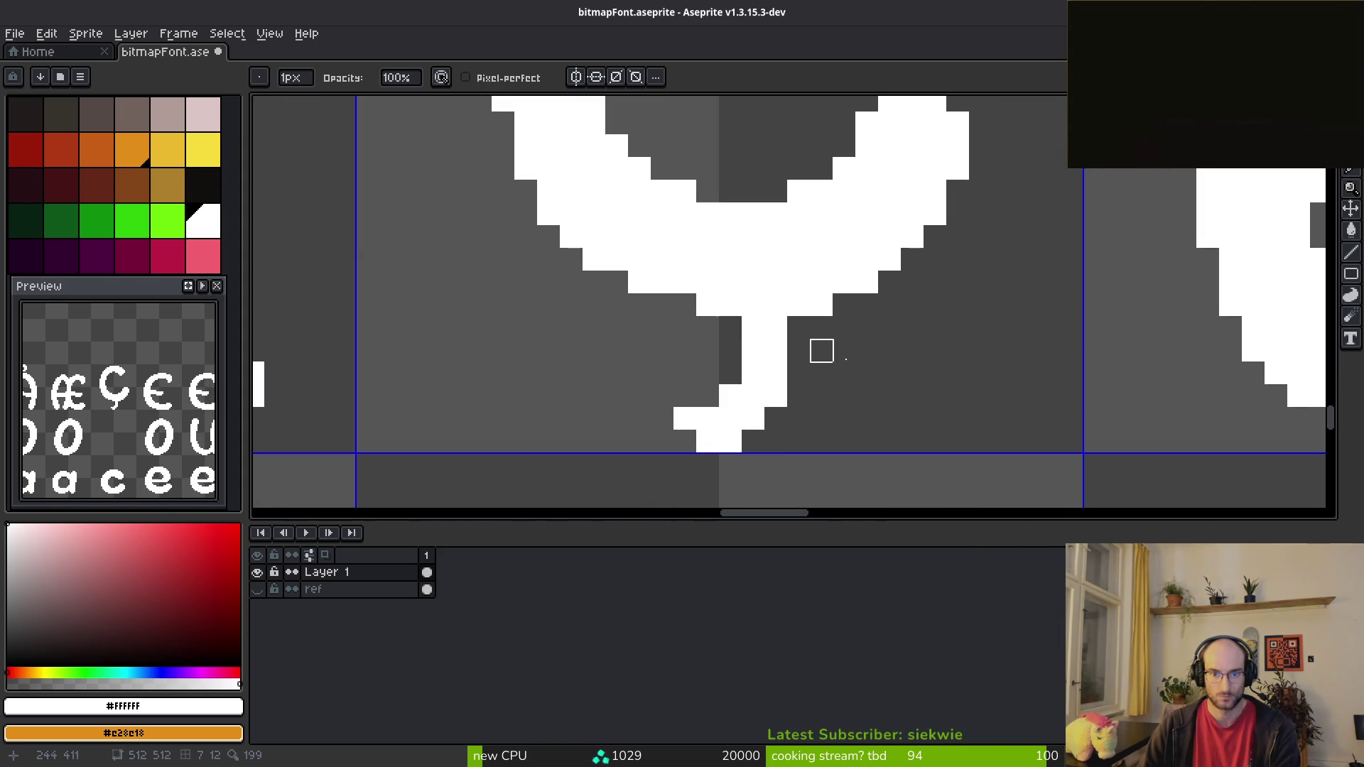
scroll(897, 384, "down", 4)
key("alt+Tab")
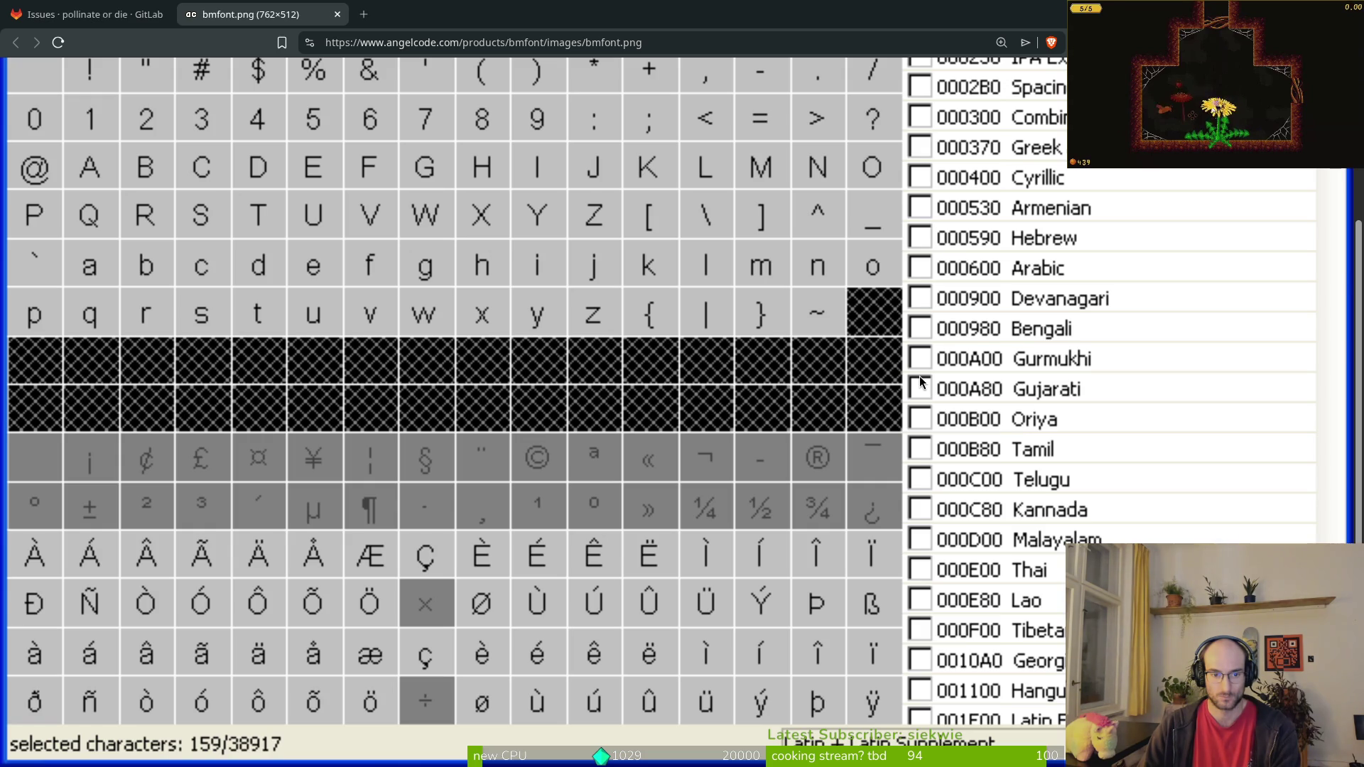
key("alt+Tab")
scroll(945, 363, "up", 6)
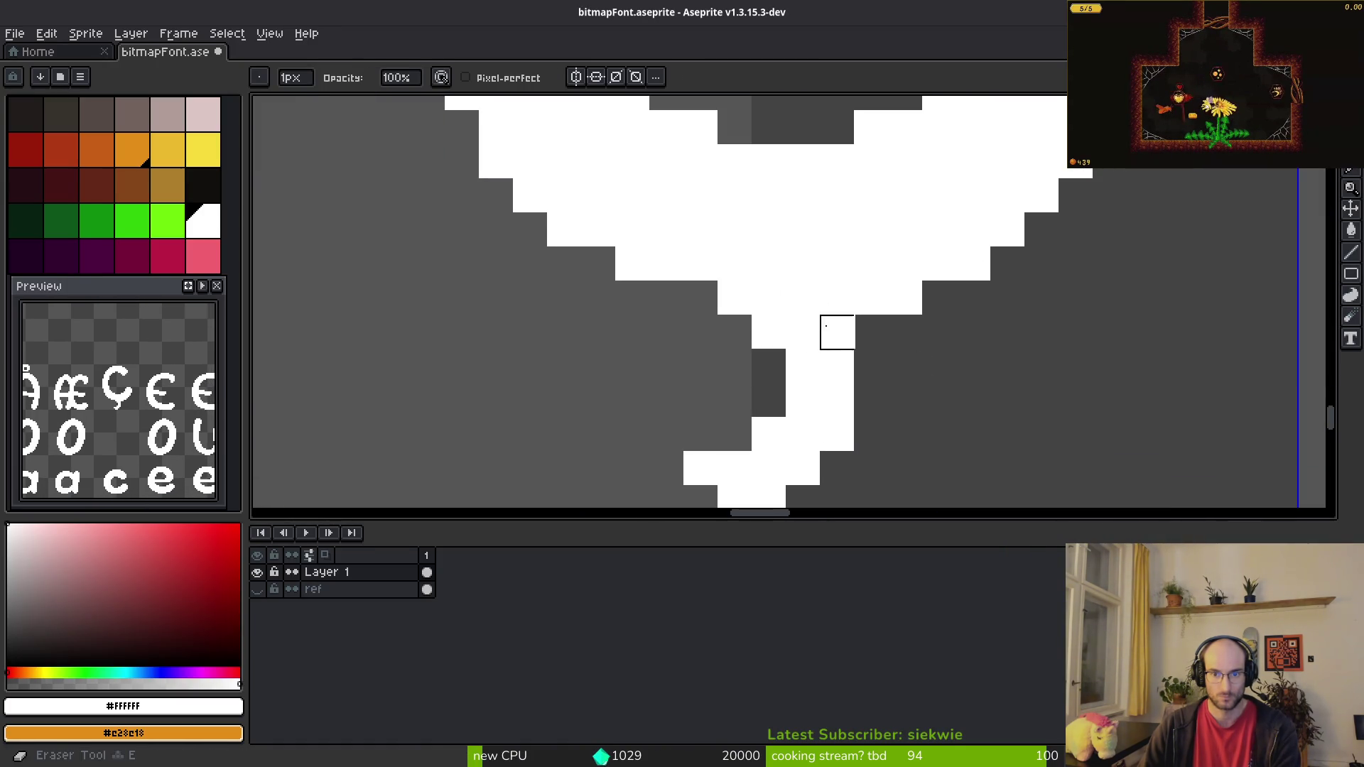
scroll(837, 332, "down", 5)
scroll(940, 420, "up", 3)
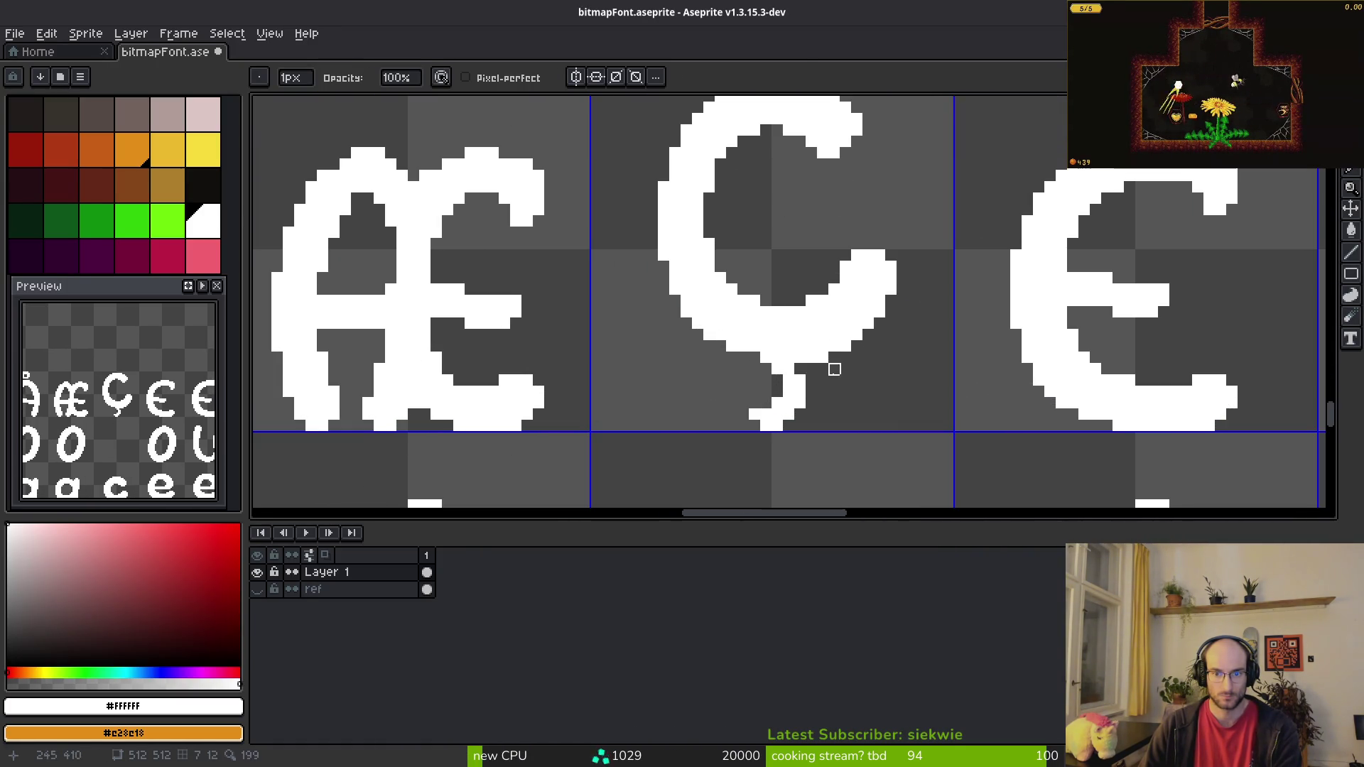
scroll(781, 363, "up", 3)
scroll(791, 335, "down", 3)
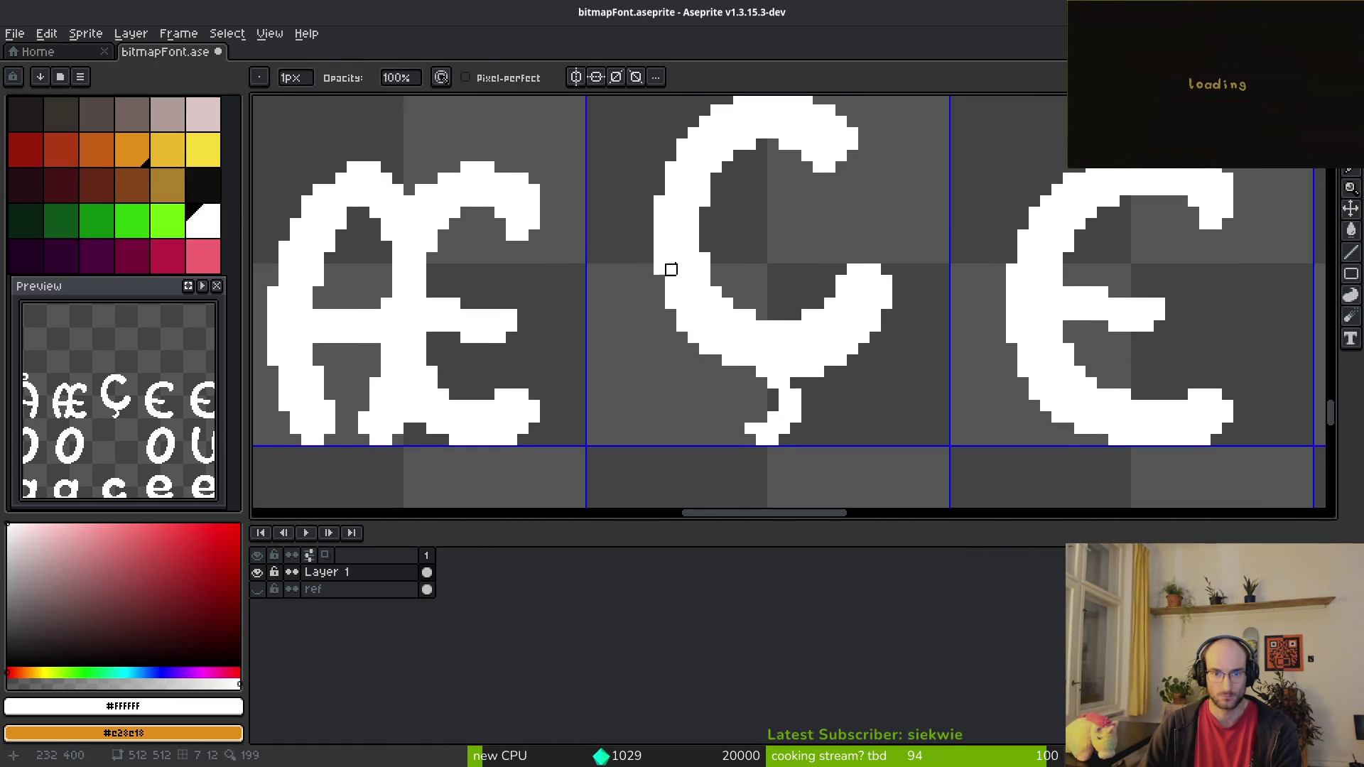
Step: Nudge the Ç tail pixels down one pixel and add a pixel beside them
key("m")
left_click_drag(658, 154, 694, 235)
scroll(706, 211, "down", 1)
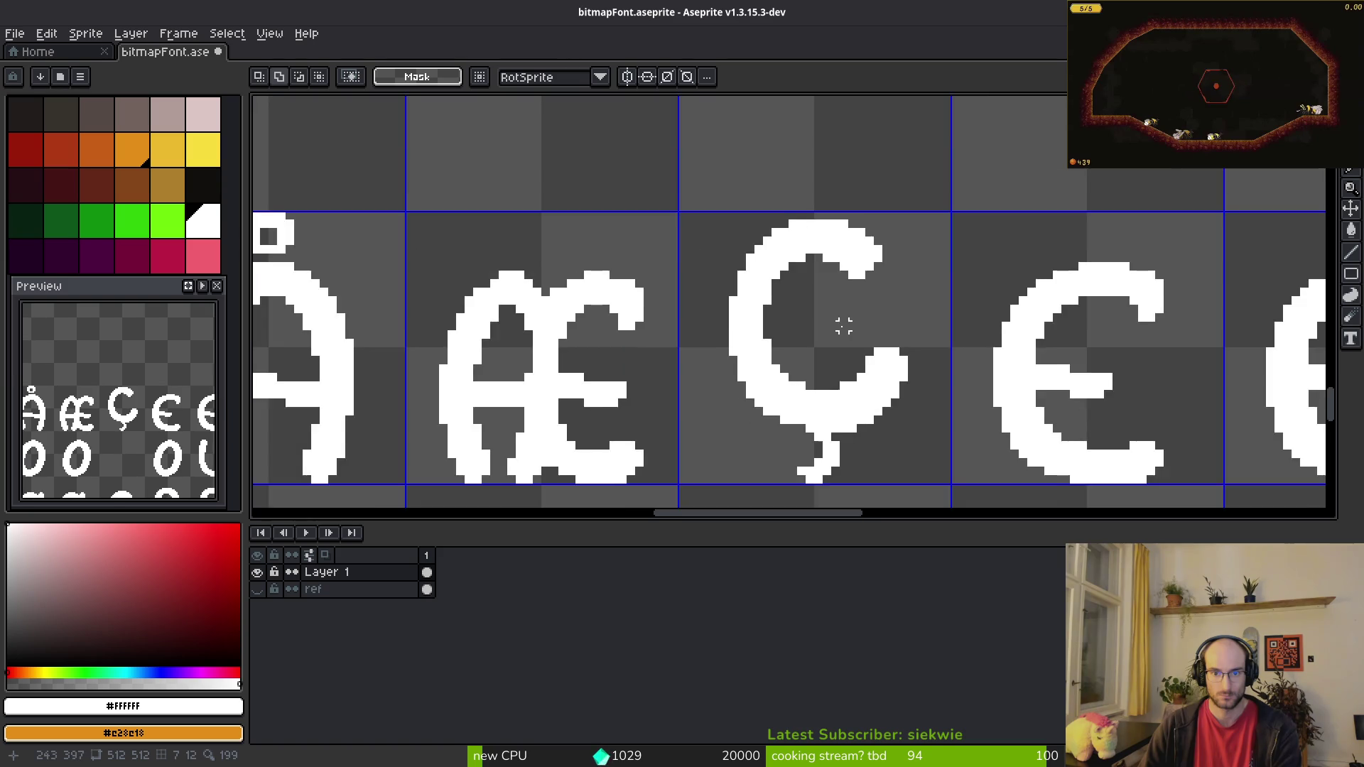
scroll(761, 277, "right", 1)
left_click_drag(661, 140, 933, 504)
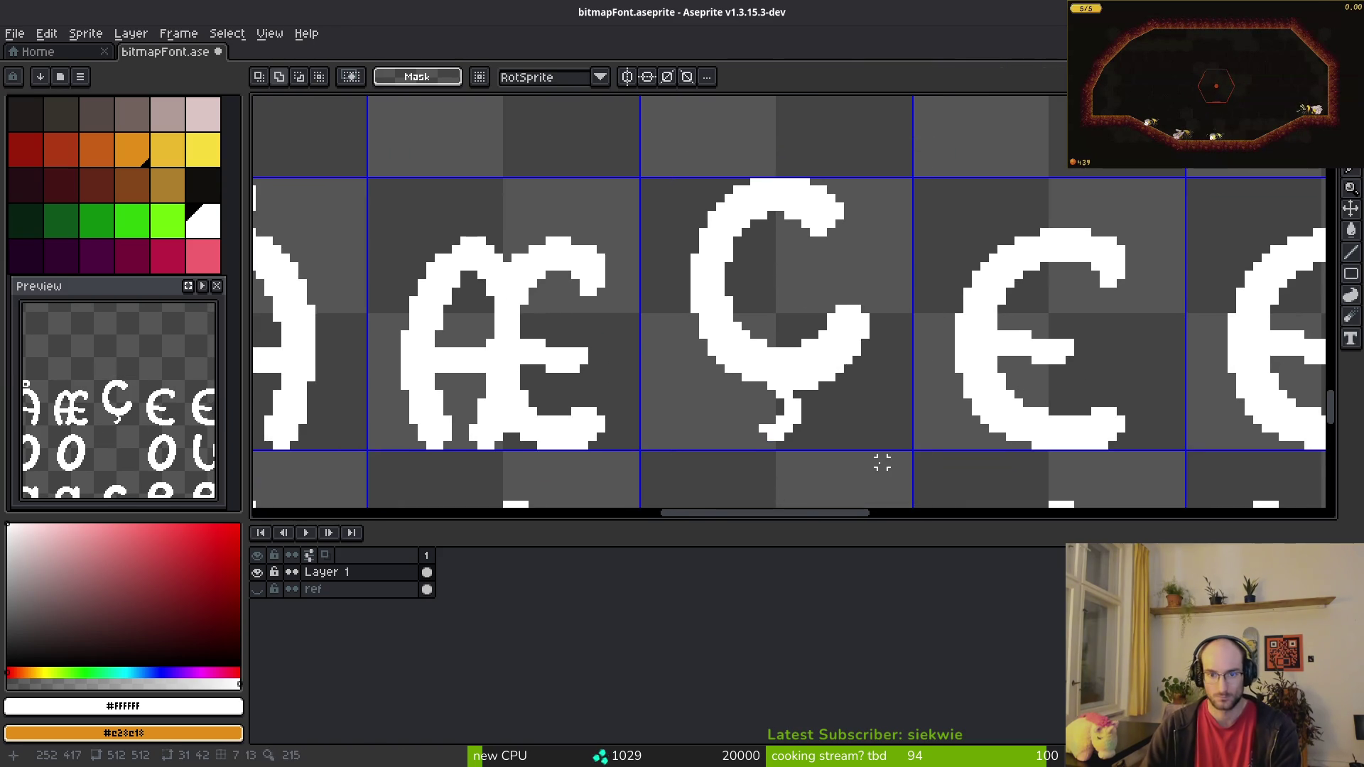
scroll(867, 448, "up", 4)
left_click_drag(719, 312, 908, 448)
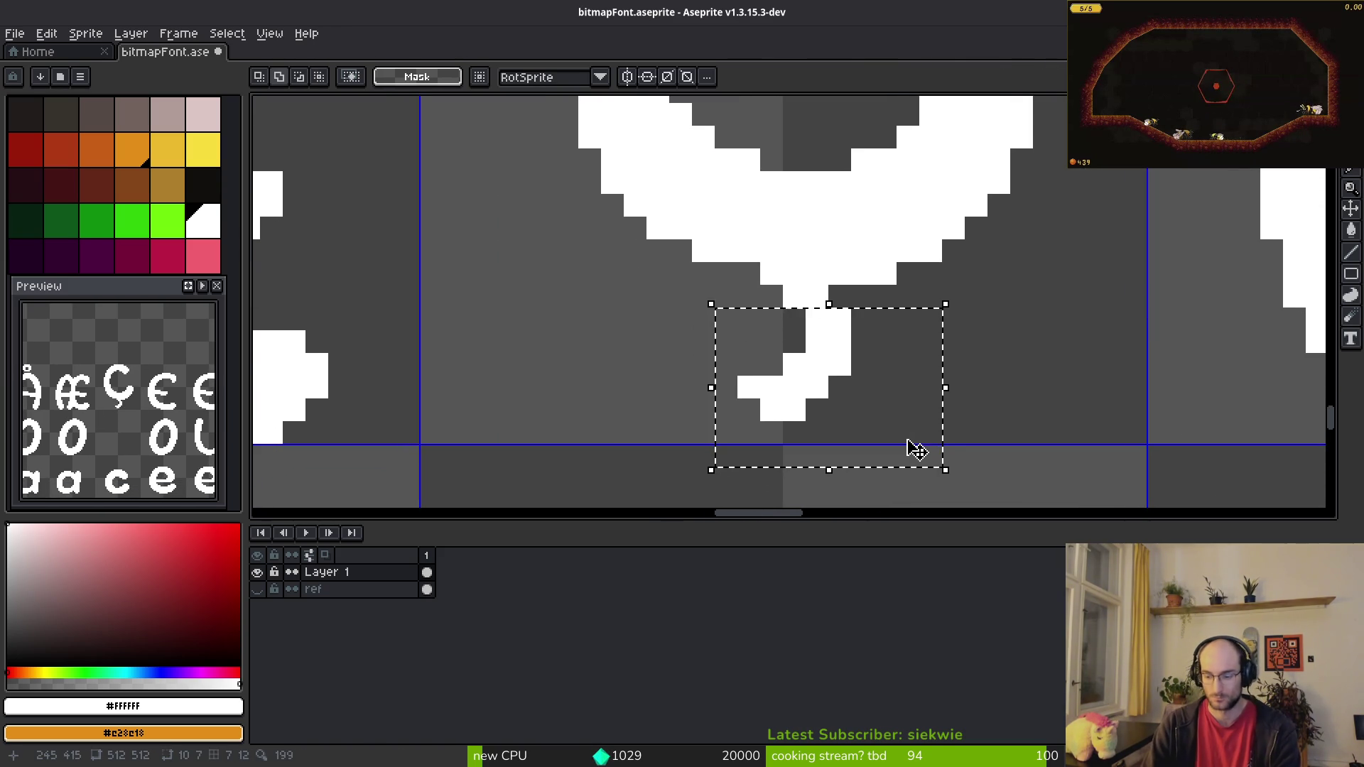
key("Down")
key("ctrl+d")
key("b")
left_click(839, 319)
scroll(840, 319, "down", 5)
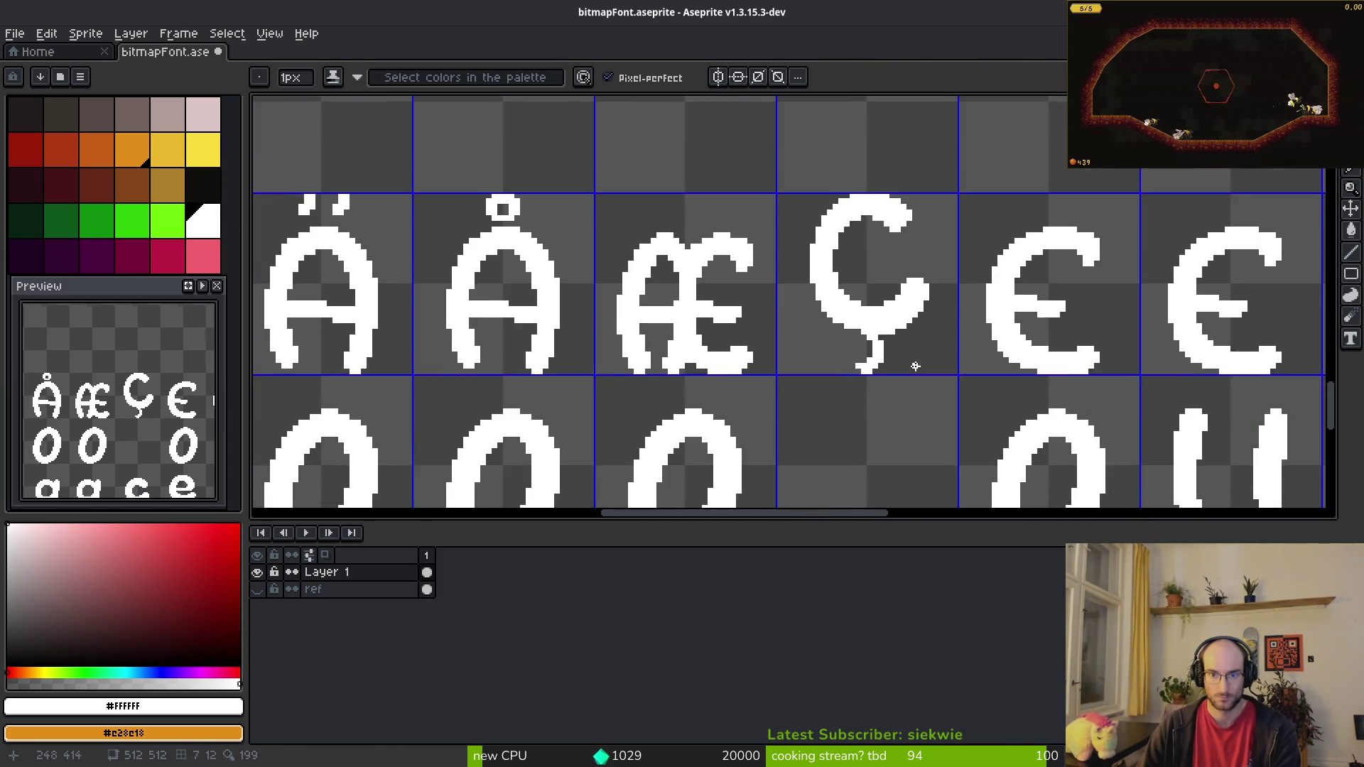
scroll(777, 403, "up", 4)
Step: Shift the tail's bottom pixels up one pixel, then back down
key("m")
left_click_drag(734, 369, 857, 447)
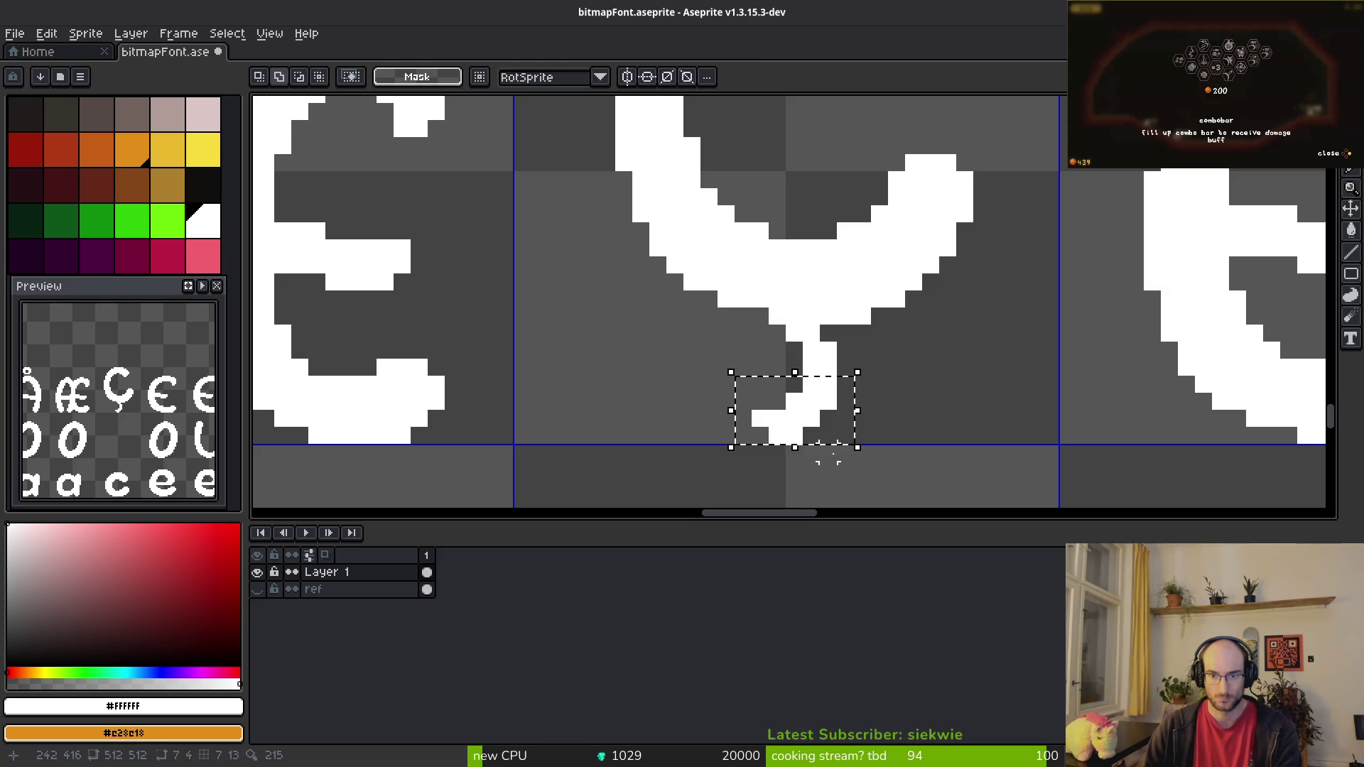
key("Up")
key("ctrl+d")
key("b")
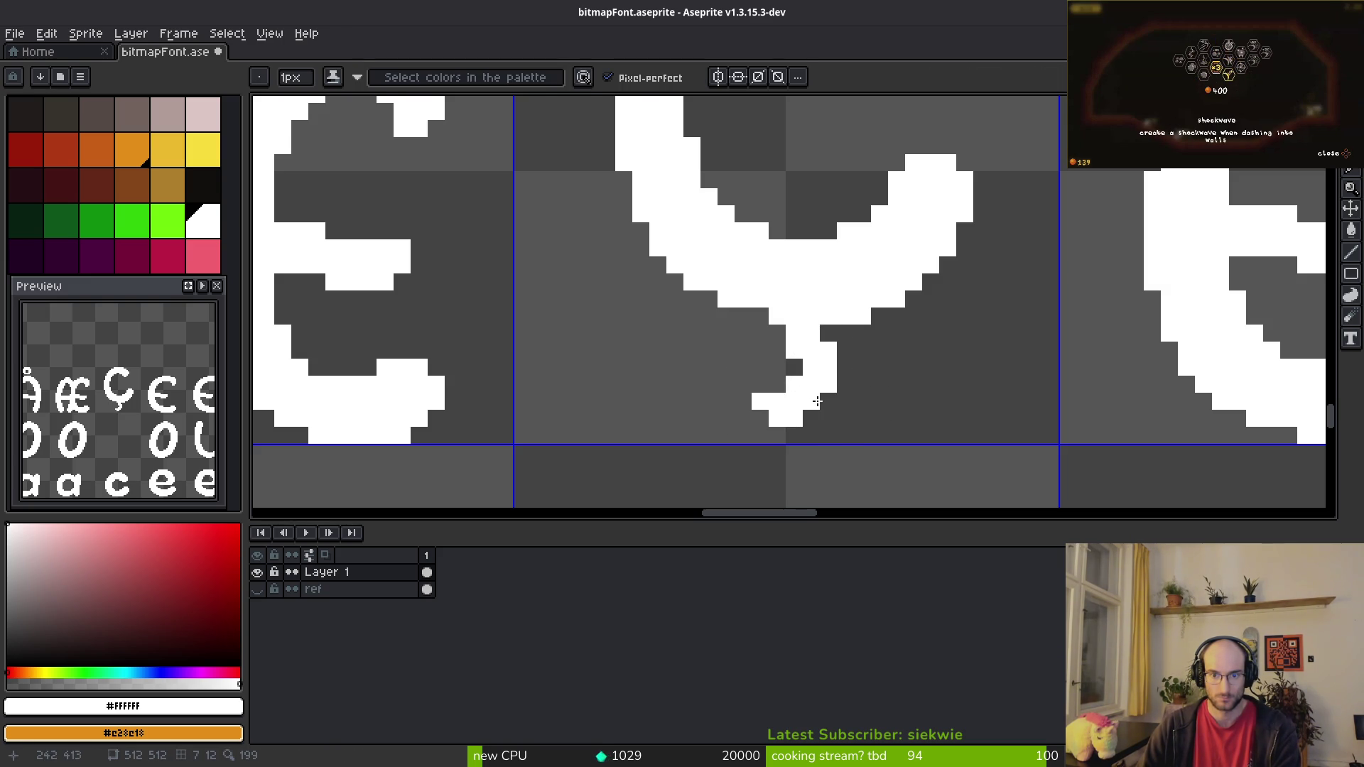
key("m")
left_click_drag(733, 356, 855, 428)
key("Down")
key("ctrl+d")
key("b")
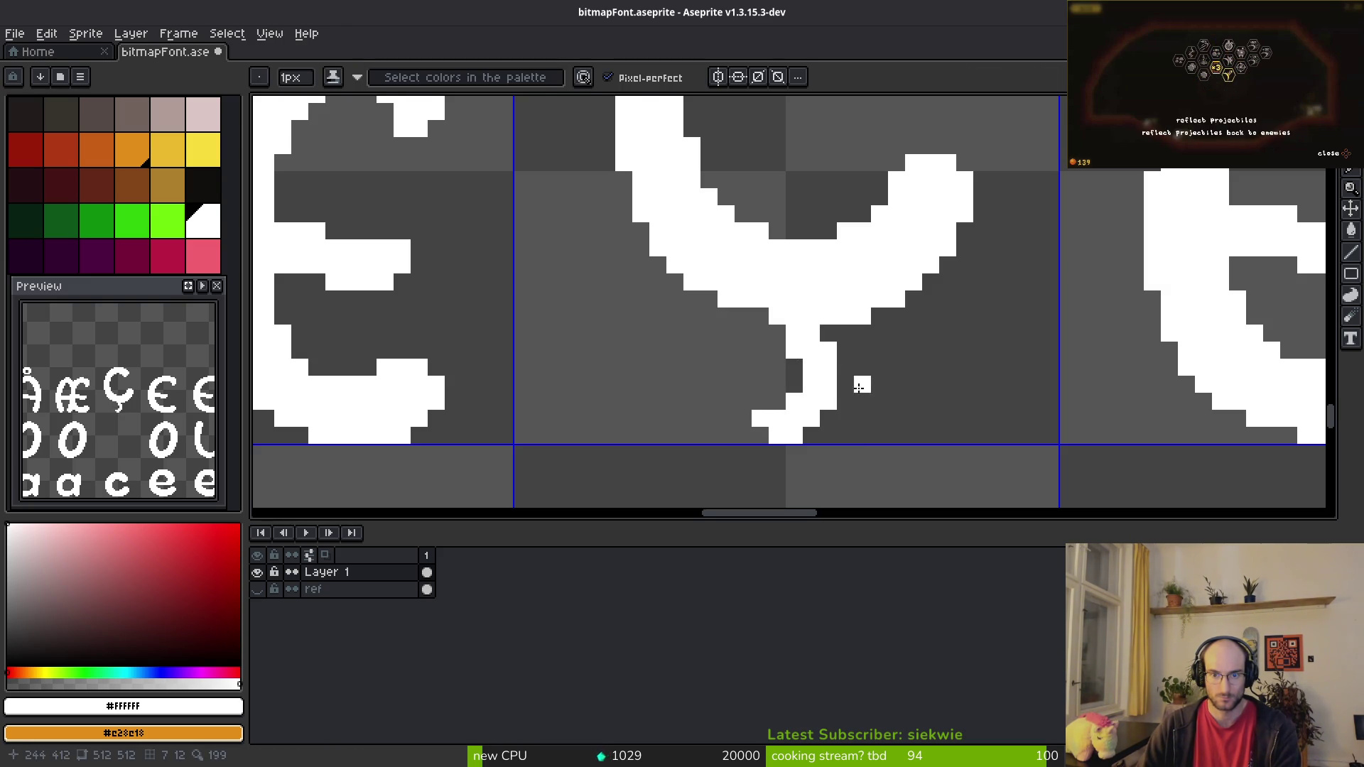
Step: Save bitmapFont.aseprite and recheck the reference character chart
scroll(919, 387, "down", 3)
scroll(780, 399, "up", 2)
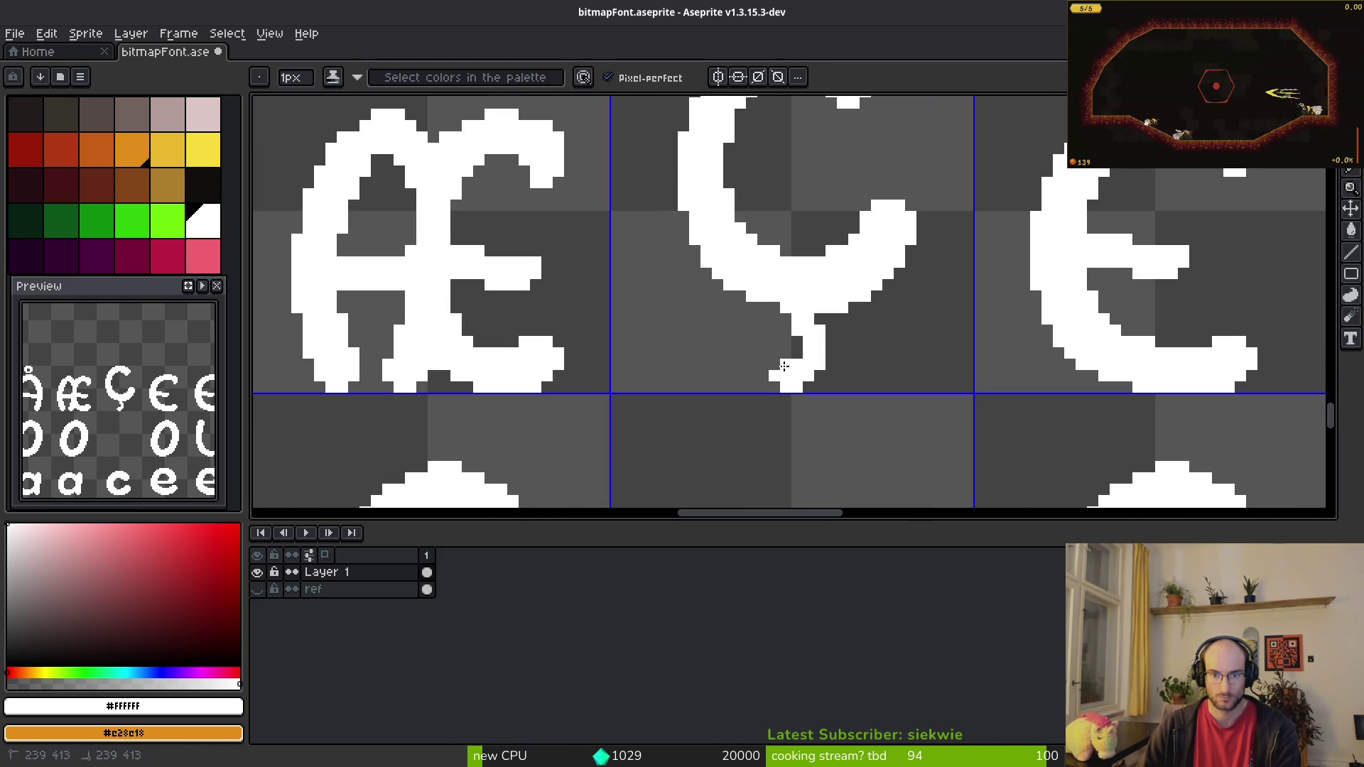
scroll(914, 395, "down", 3)
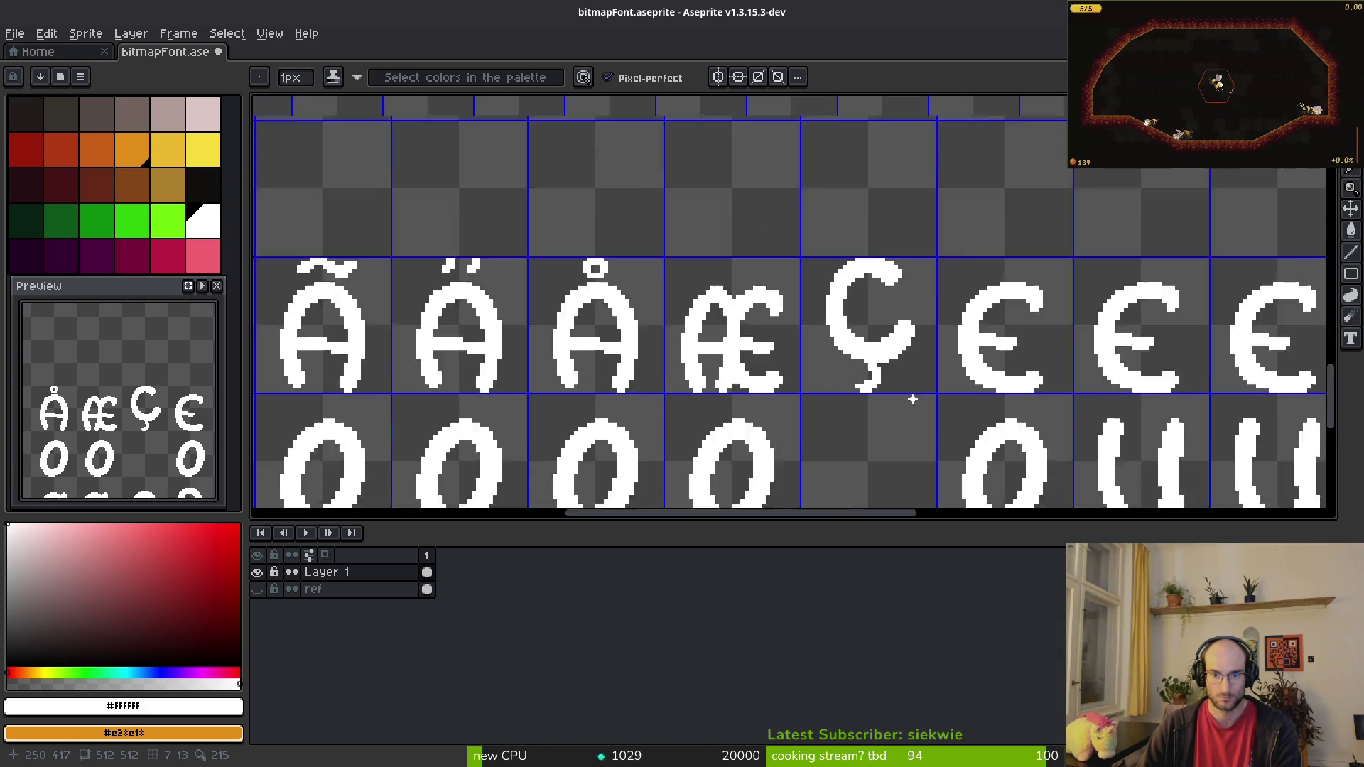
scroll(894, 395, "up", 3)
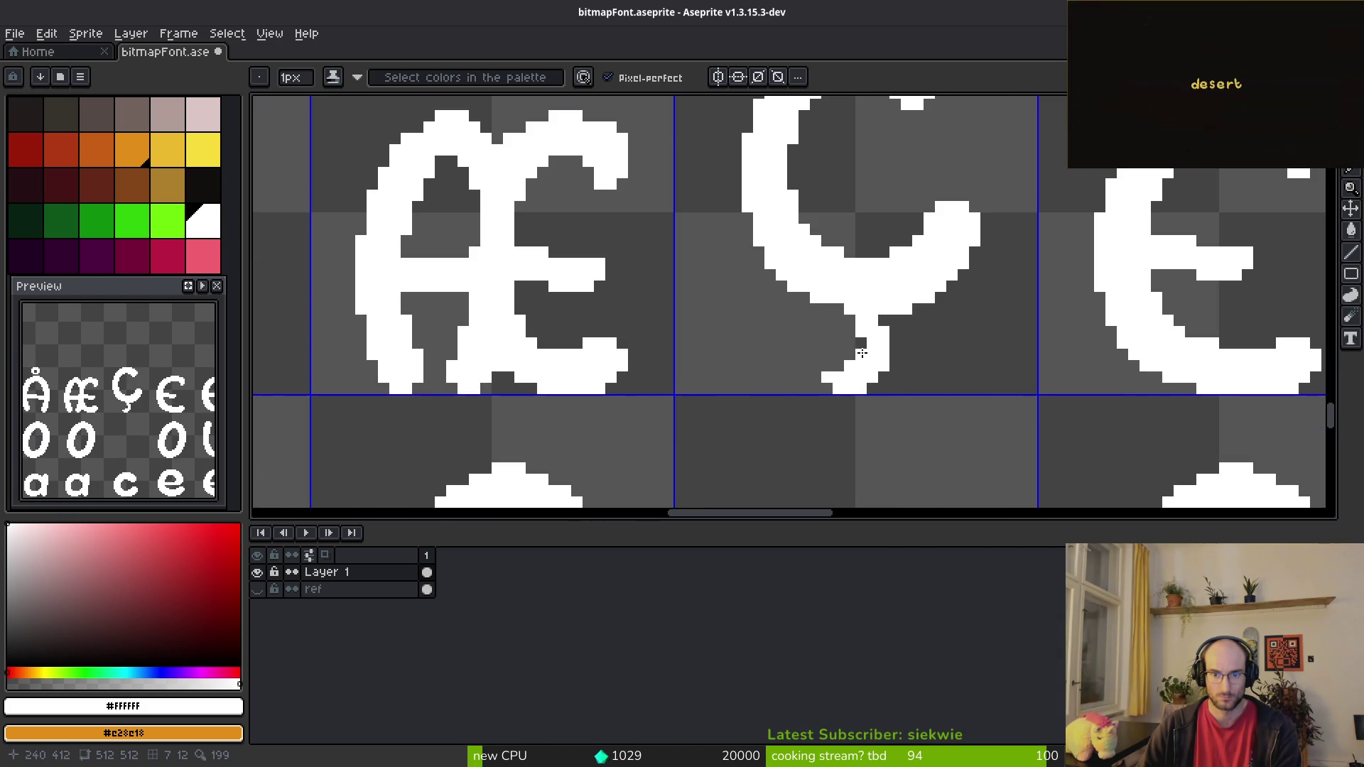
scroll(967, 396, "down", 3)
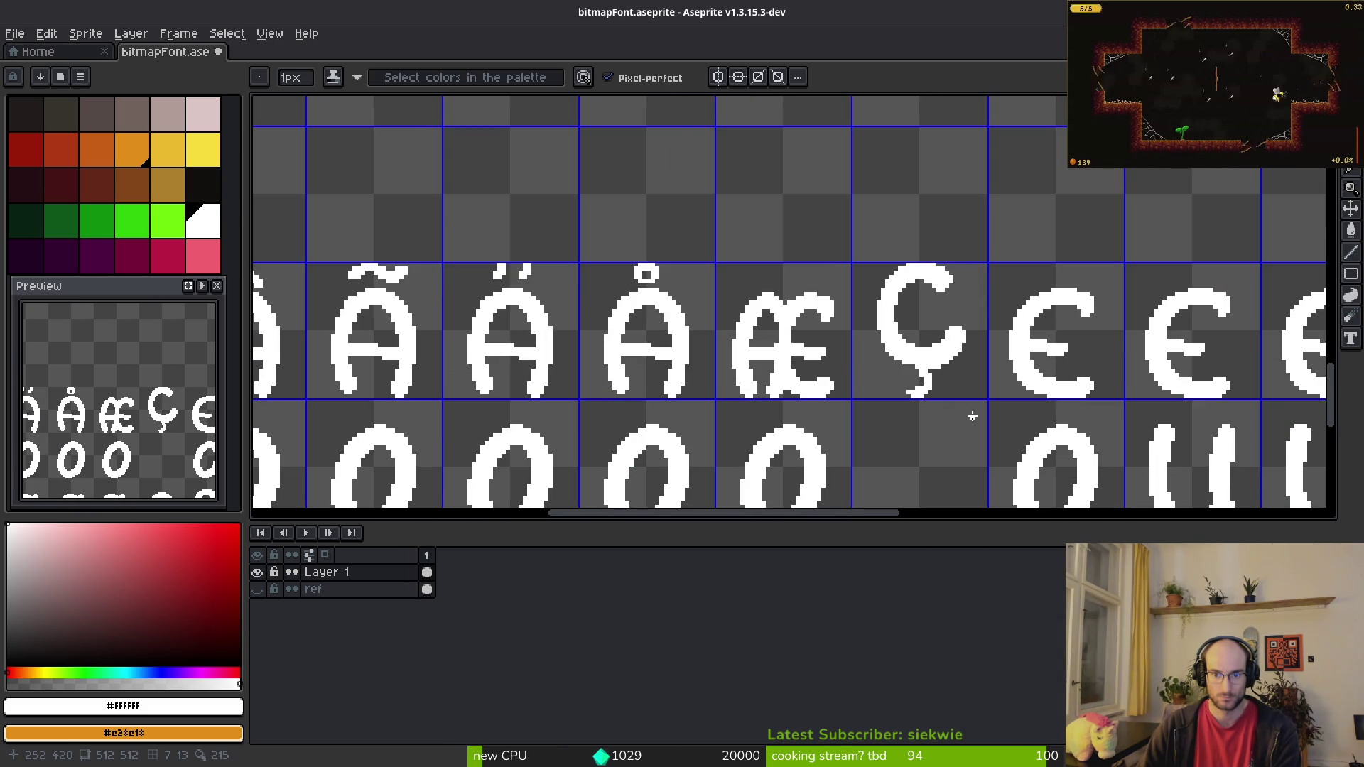
scroll(969, 415, "down", 3)
key("ctrl+s")
scroll(1006, 434, "down", 3)
scroll(1006, 434, "up", 2)
key("alt+Tab")
key("alt+Tab")
scroll(569, 334, "up", 3)
scroll(569, 334, "up", 2)
Step: Select the four accents above À, Á, Â and Ã
key("m")
left_click_drag(426, 245, 631, 337)
left_click(688, 370)
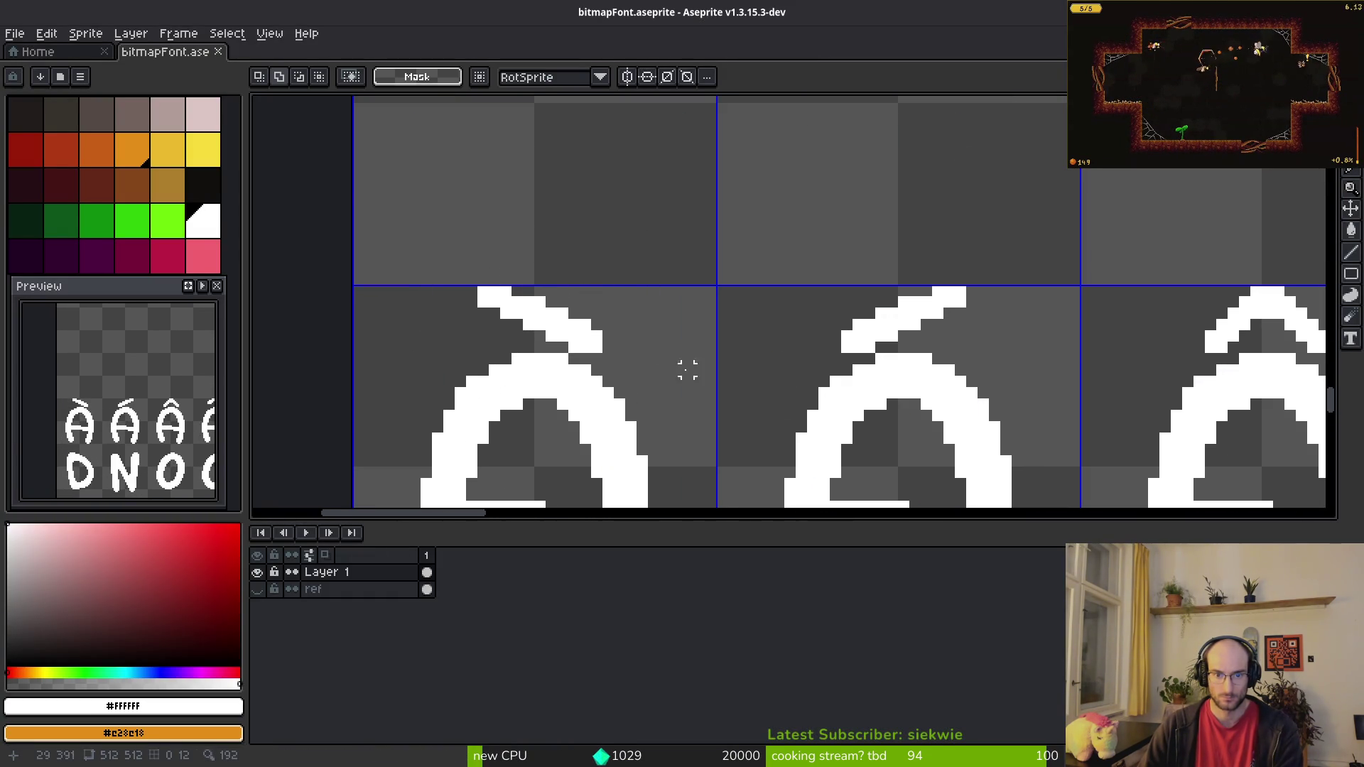
mouse_move(398, 217)
left_mouse_down()
mouse_move(517, 274)
mouse_move(1028, 348)
left_mouse_up()
scroll(856, 359, "down", 2)
key("alt+Tab")
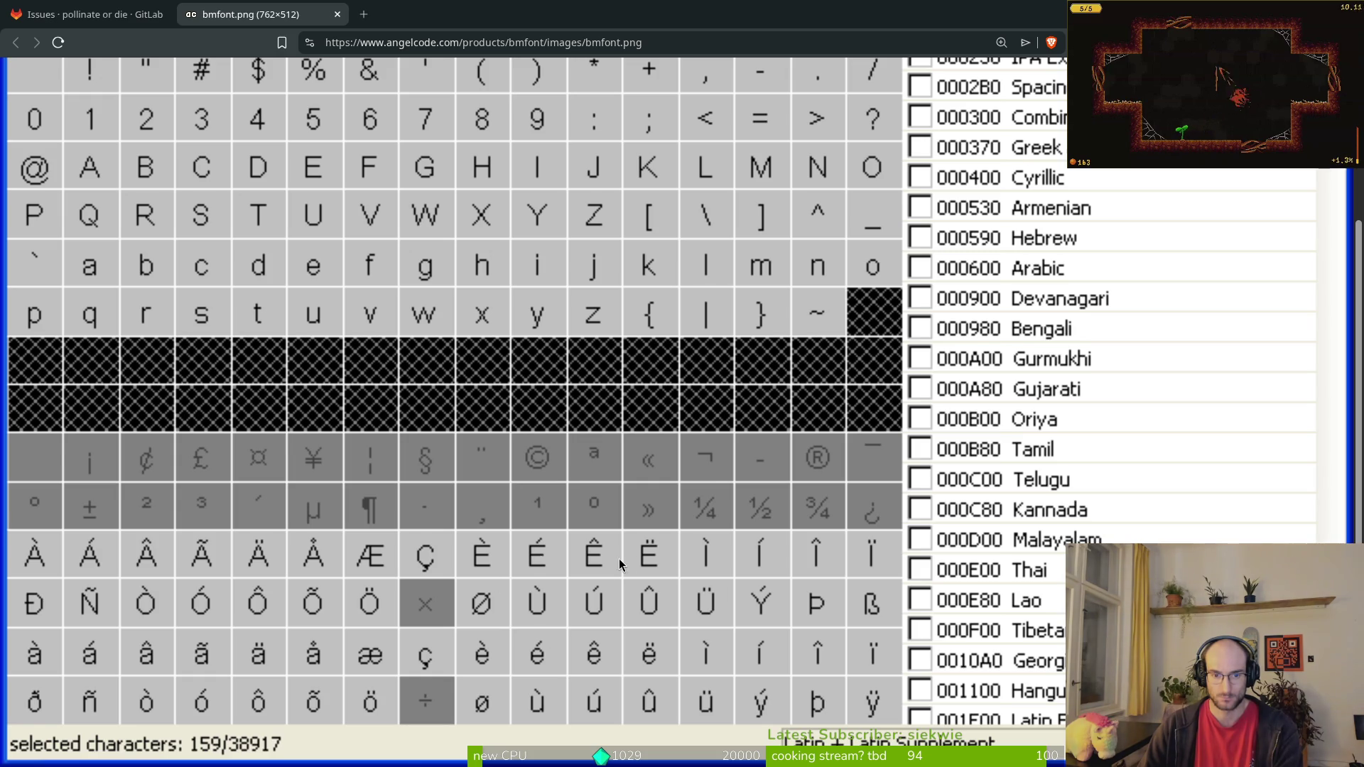
key("alt+Tab")
scroll(842, 291, "down", 2)
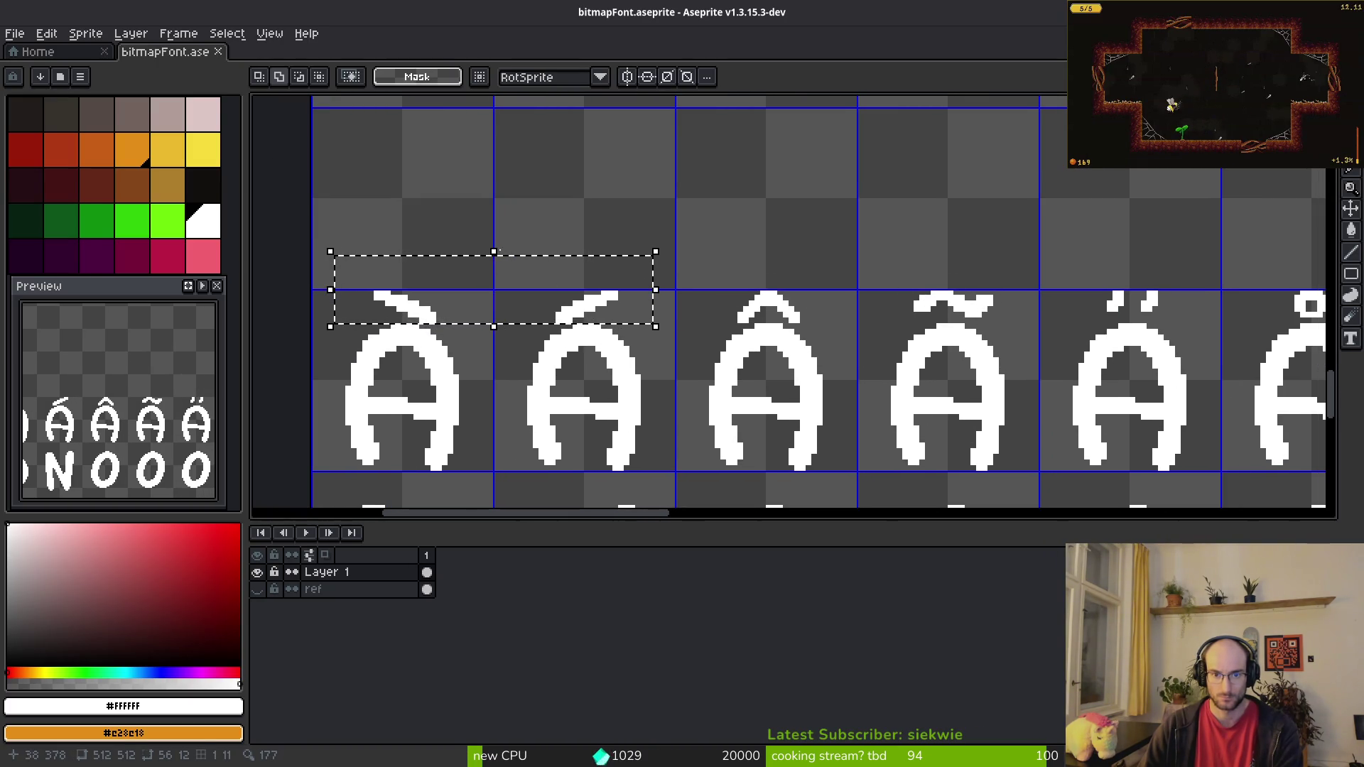
left_click_drag(307, 211, 1036, 320)
scroll(1036, 320, "down", 4)
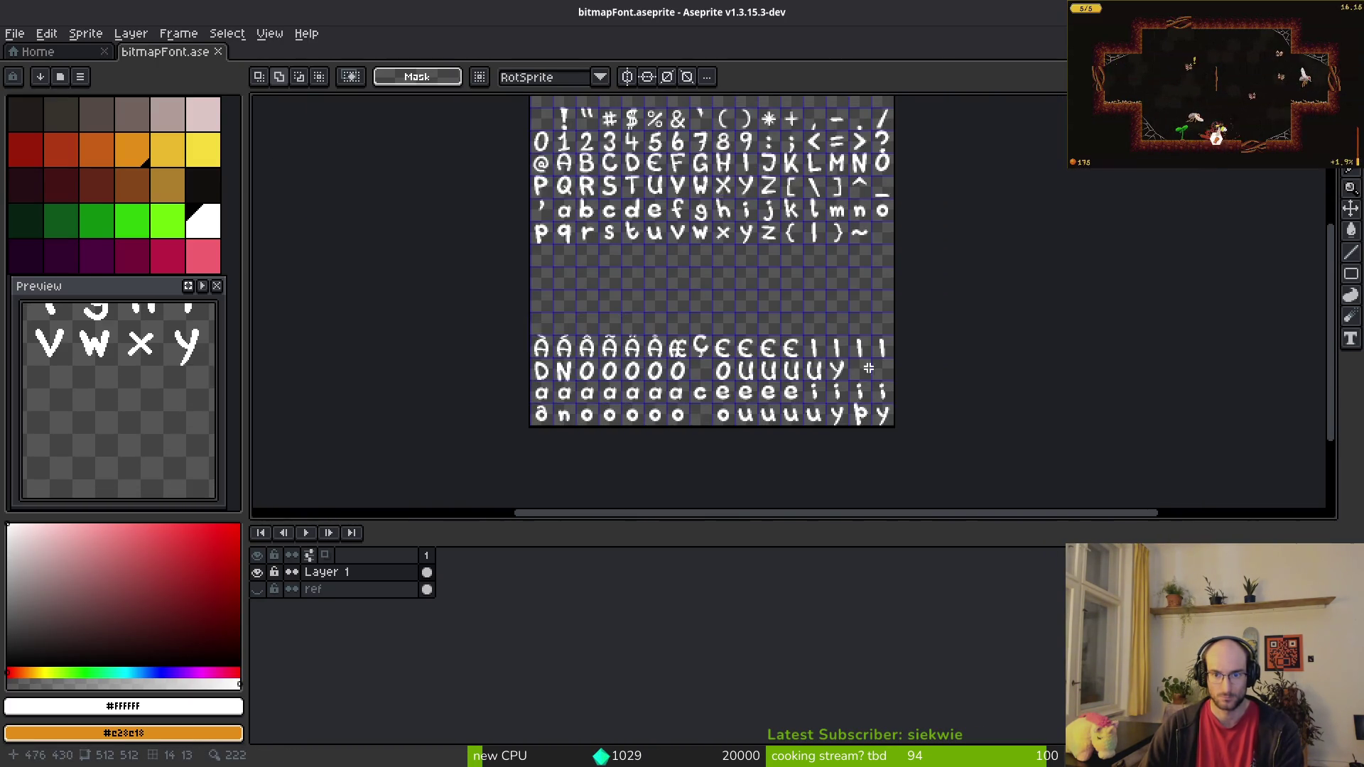
scroll(728, 332, "up", 4)
scroll(728, 332, "up", 2)
Step: Drop a copy of the accents over the four E glyphs
left_click_drag(695, 302, 746, 303)
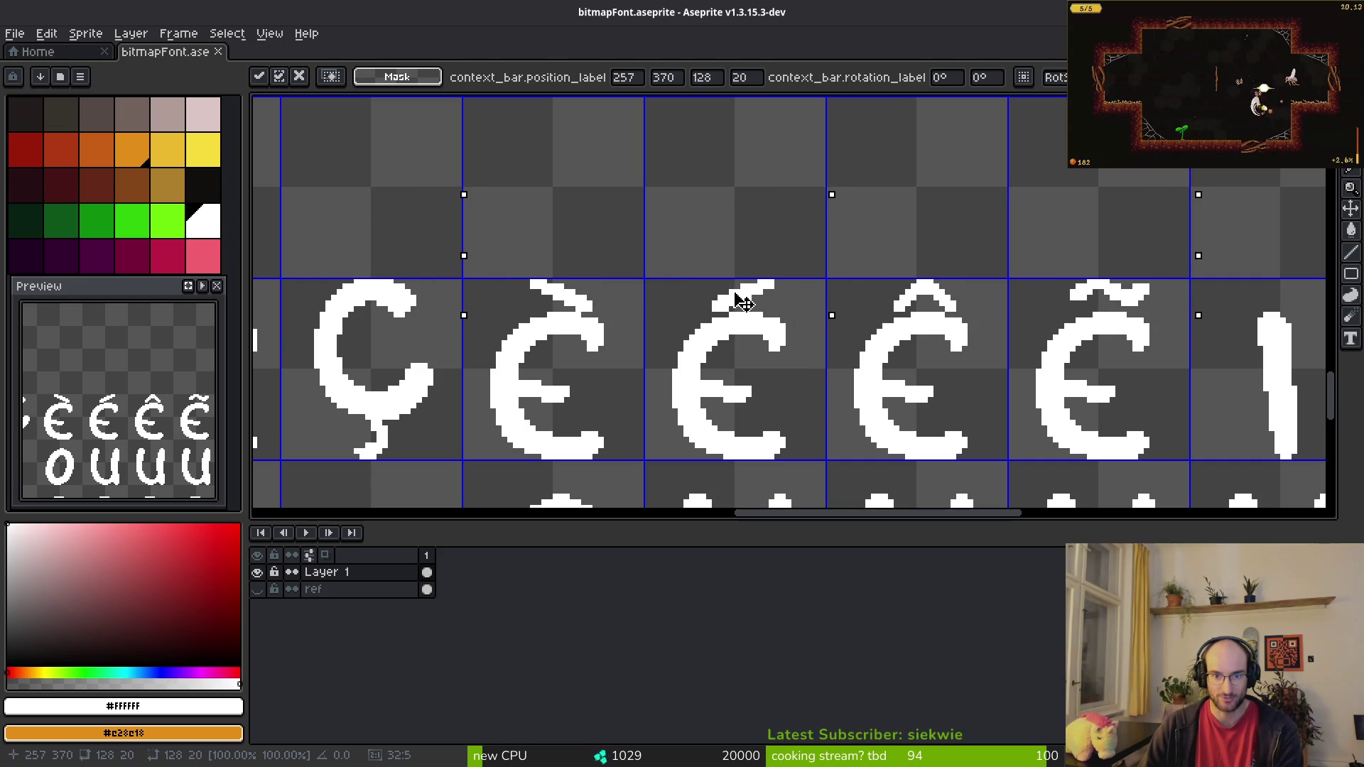
key("Return")
scroll(808, 350, "left", 1)
scroll(780, 370, "down", 5)
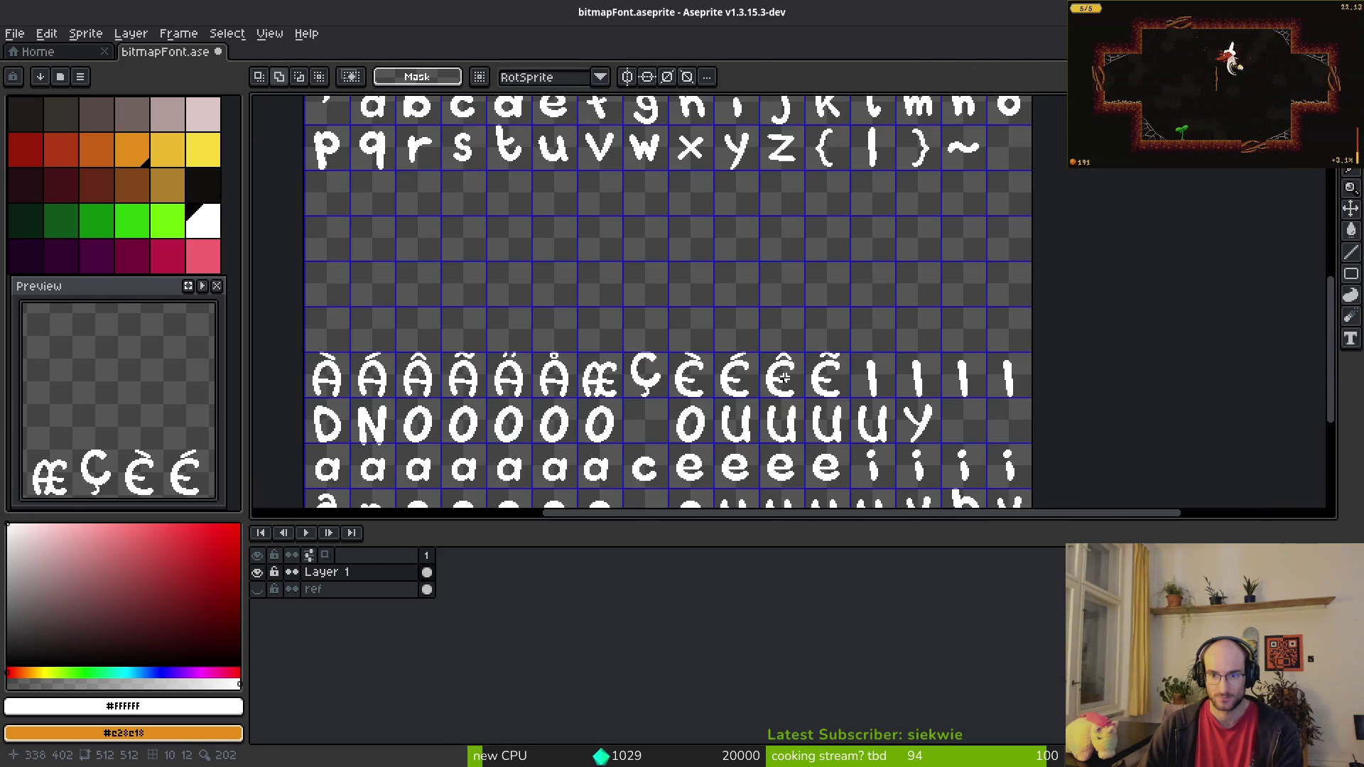
Step: Bring a copy of the accent row over to the I glyphs
key("alt+Tab")
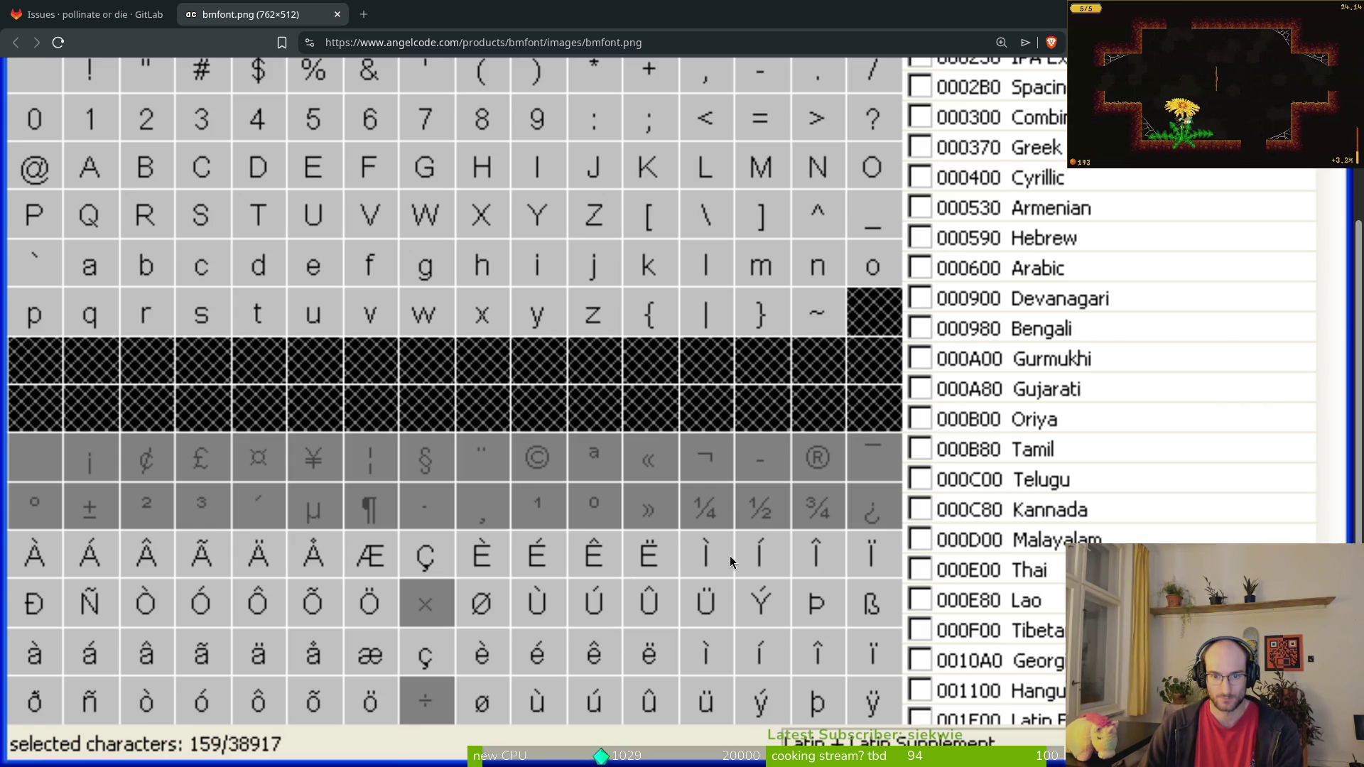
key("alt+Tab")
scroll(846, 399, "up", 5)
mouse_move(846, 399)
left_mouse_down()
mouse_move(603, 366)
mouse_move(648, 304)
left_mouse_up()
scroll(664, 344, "down", 2)
scroll(664, 344, "right", 1)
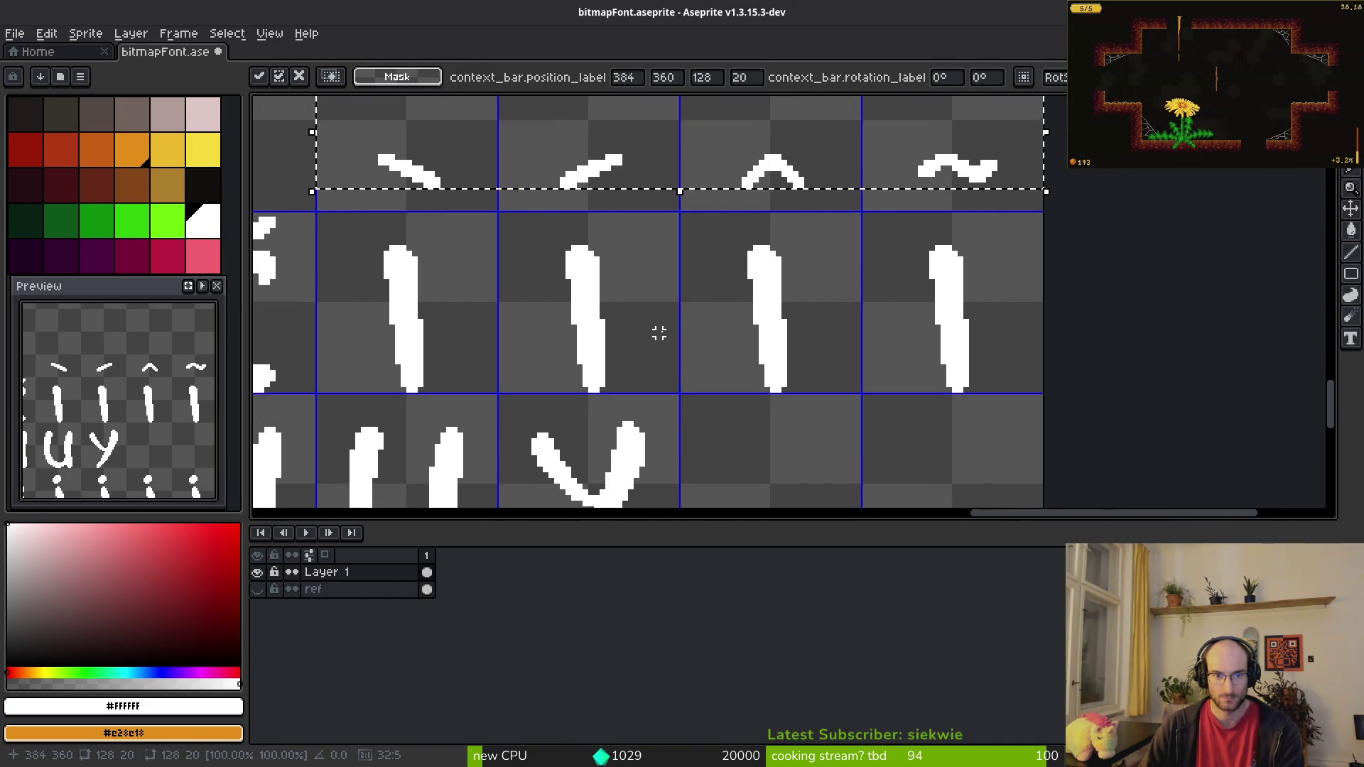
left_click(369, 240)
Step: Position the accents on the I stems, nudging them down and left
left_click_drag(346, 226, 1046, 299)
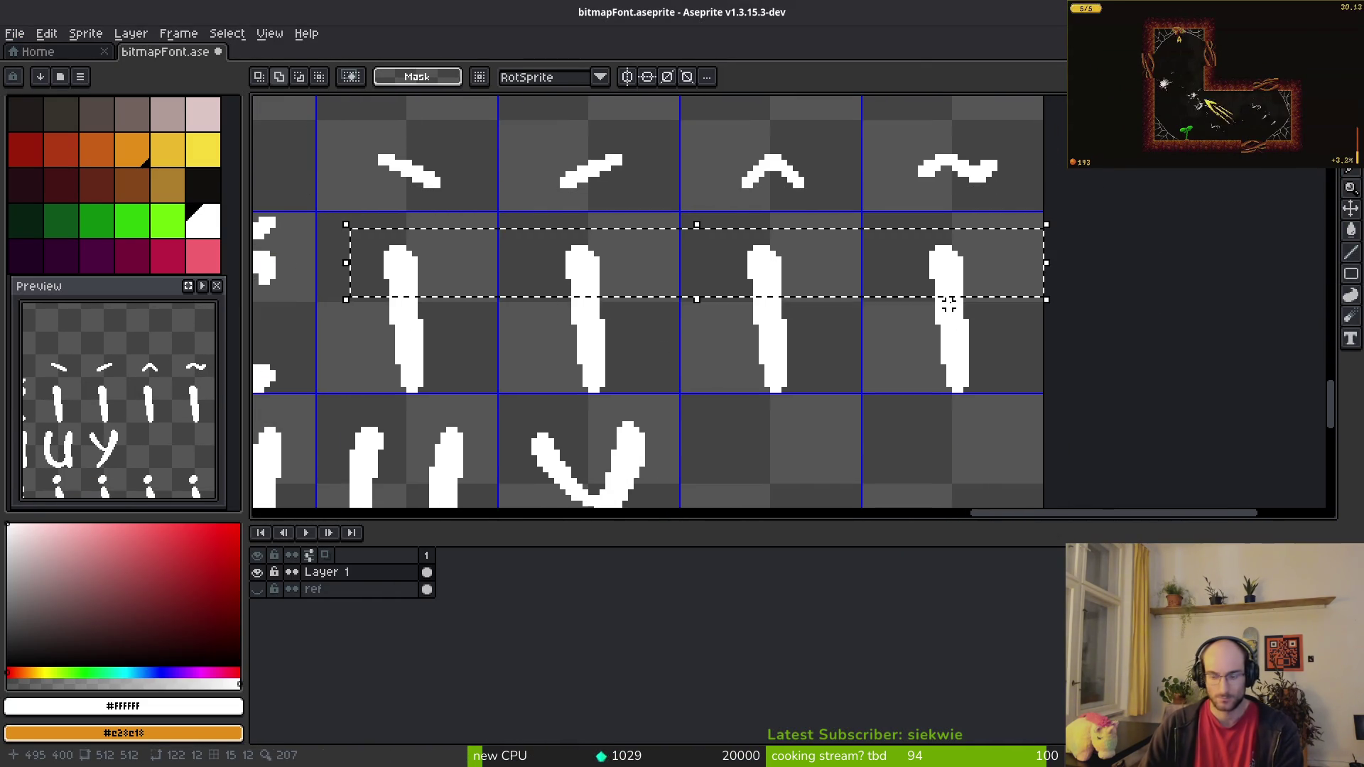
left_click(608, 180)
left_click_drag(341, 207, 1044, 341)
mouse_move(346, 106)
left_mouse_down()
mouse_move(1071, 201)
mouse_move(999, 211)
mouse_move(1000, 229)
left_mouse_up()
key("Down")
key("Down")
key("Down")
key("Left")
key("Left")
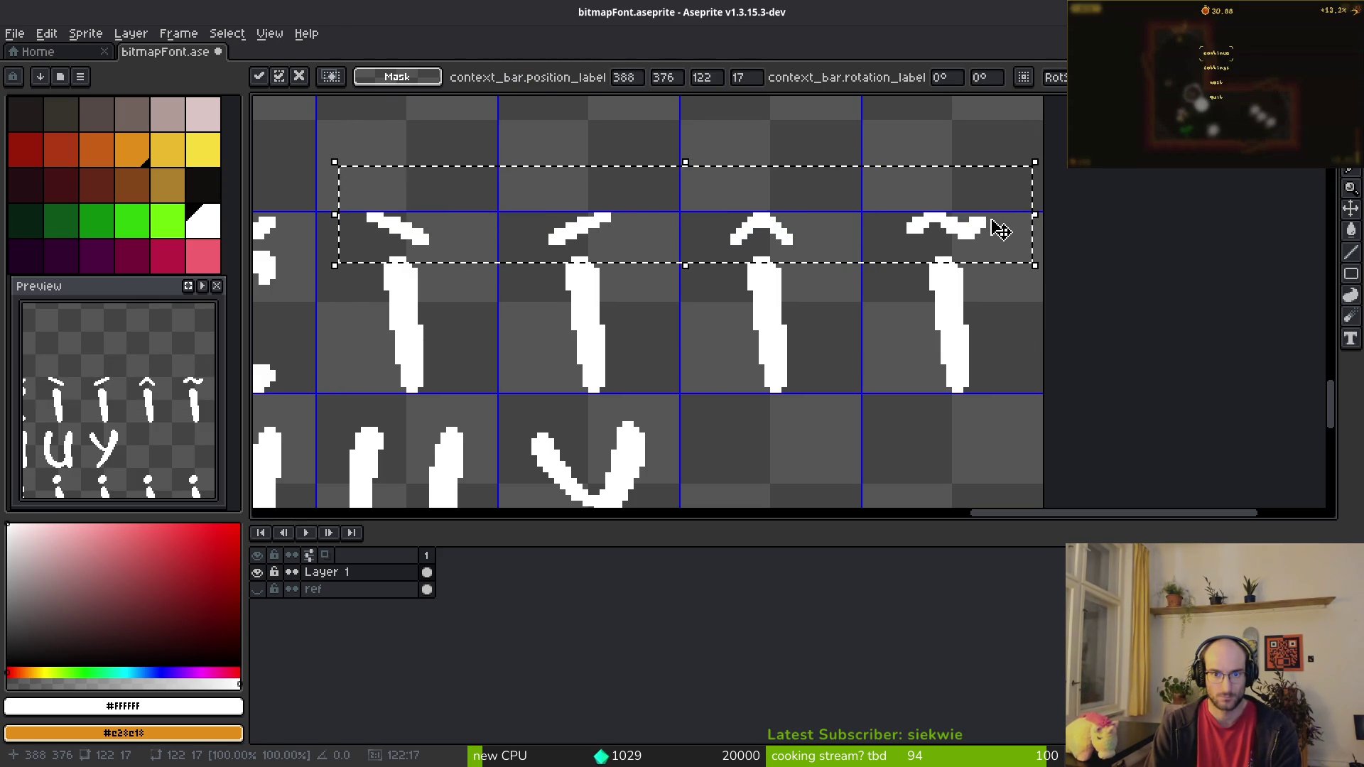
key("Down")
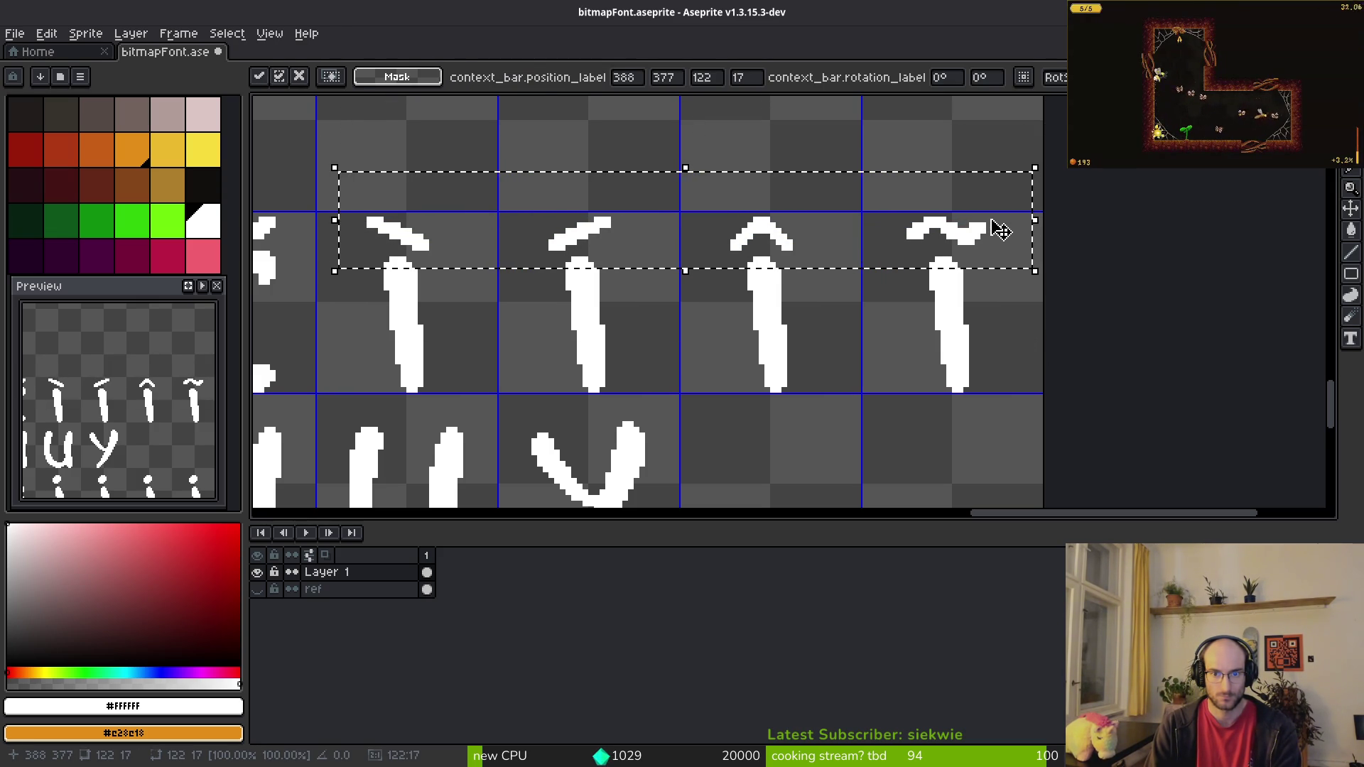
key("Up")
key("Return")
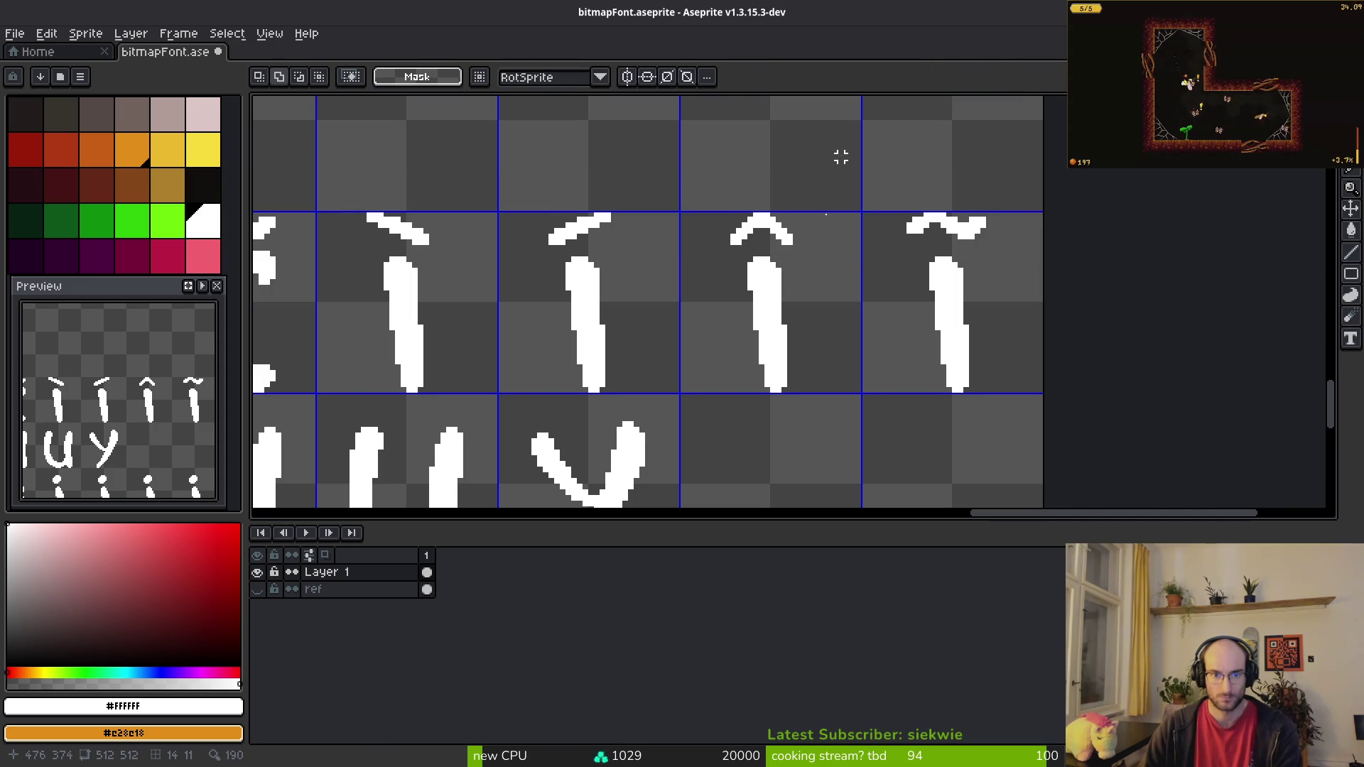
Step: Compare the accented Ì, Í, Î and Ĩ with the reference chart
scroll(630, 327, "down", 6)
scroll(642, 318, "up", 4)
scroll(642, 320, "up", 1)
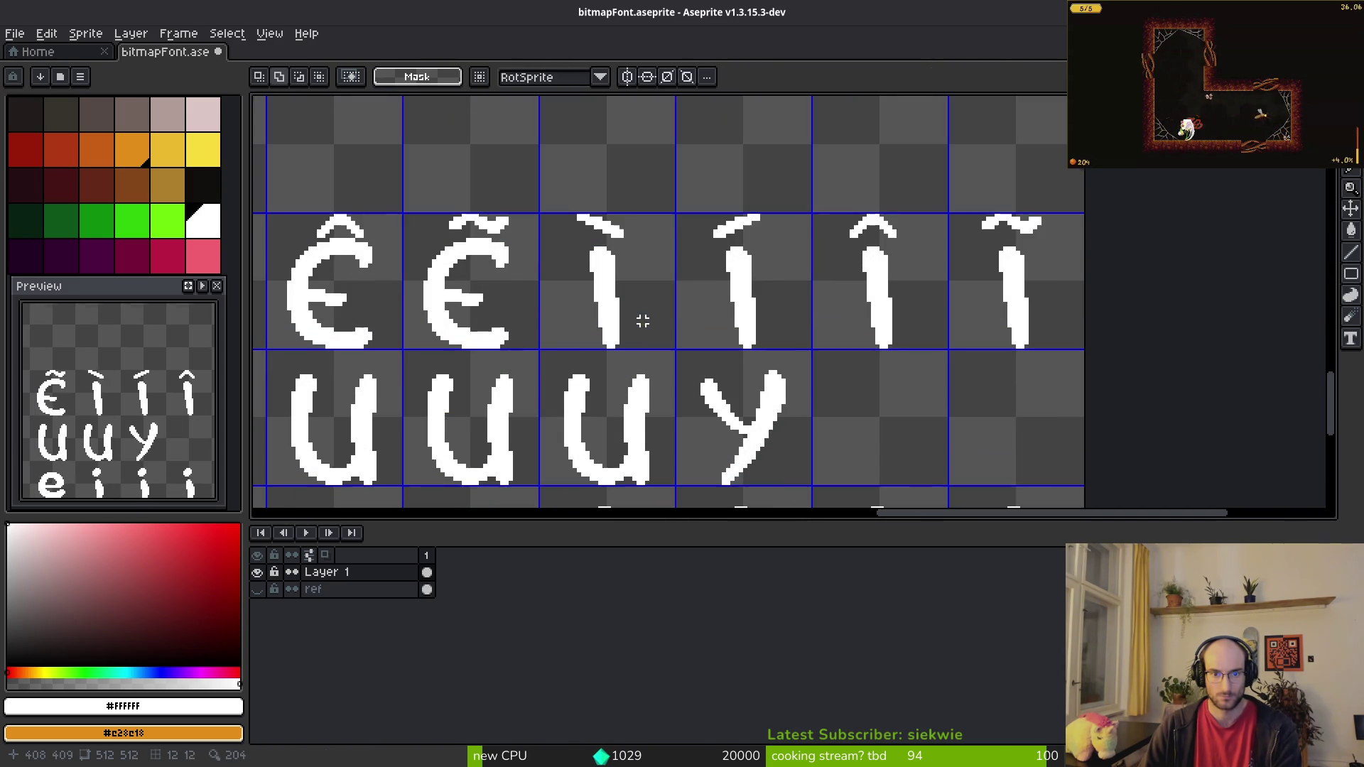
key("alt+Tab")
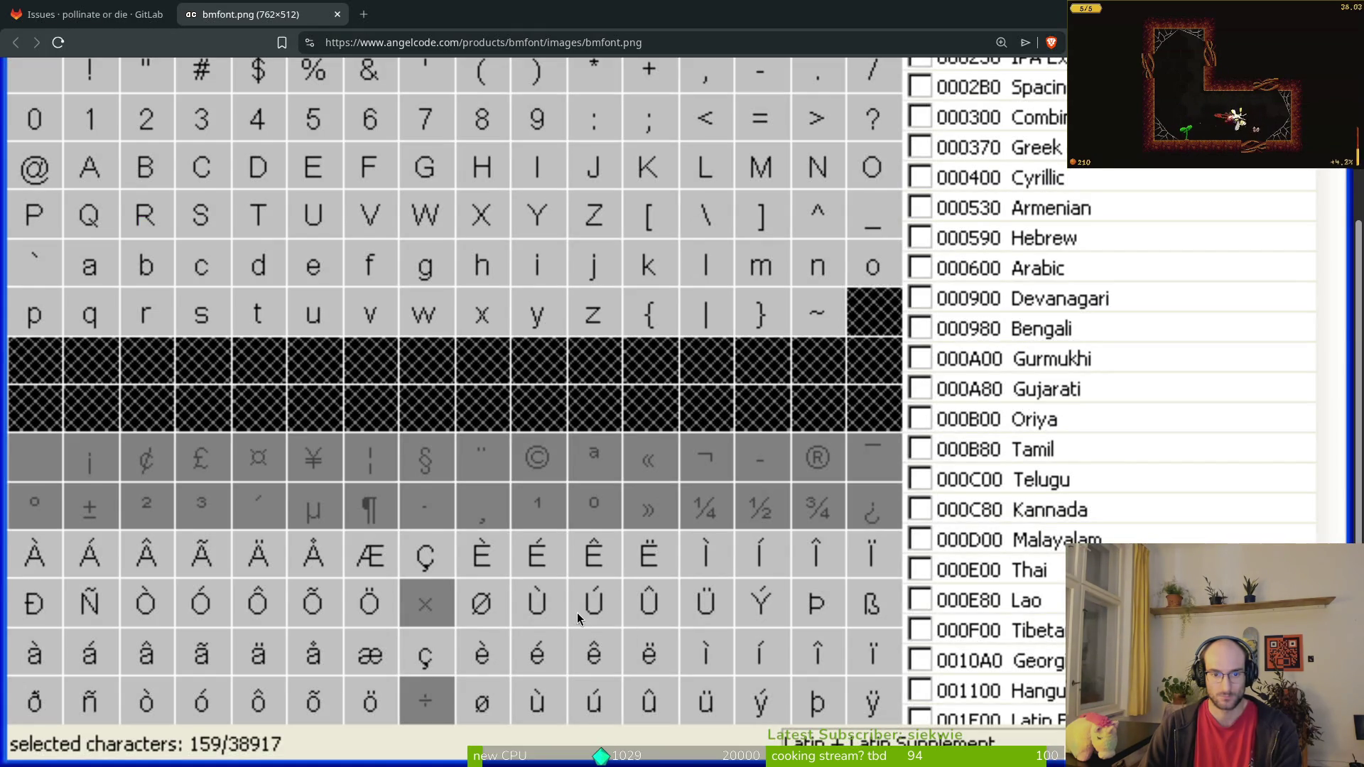
key("alt+Tab")
scroll(770, 463, "down", 1)
scroll(900, 381, "up", 1)
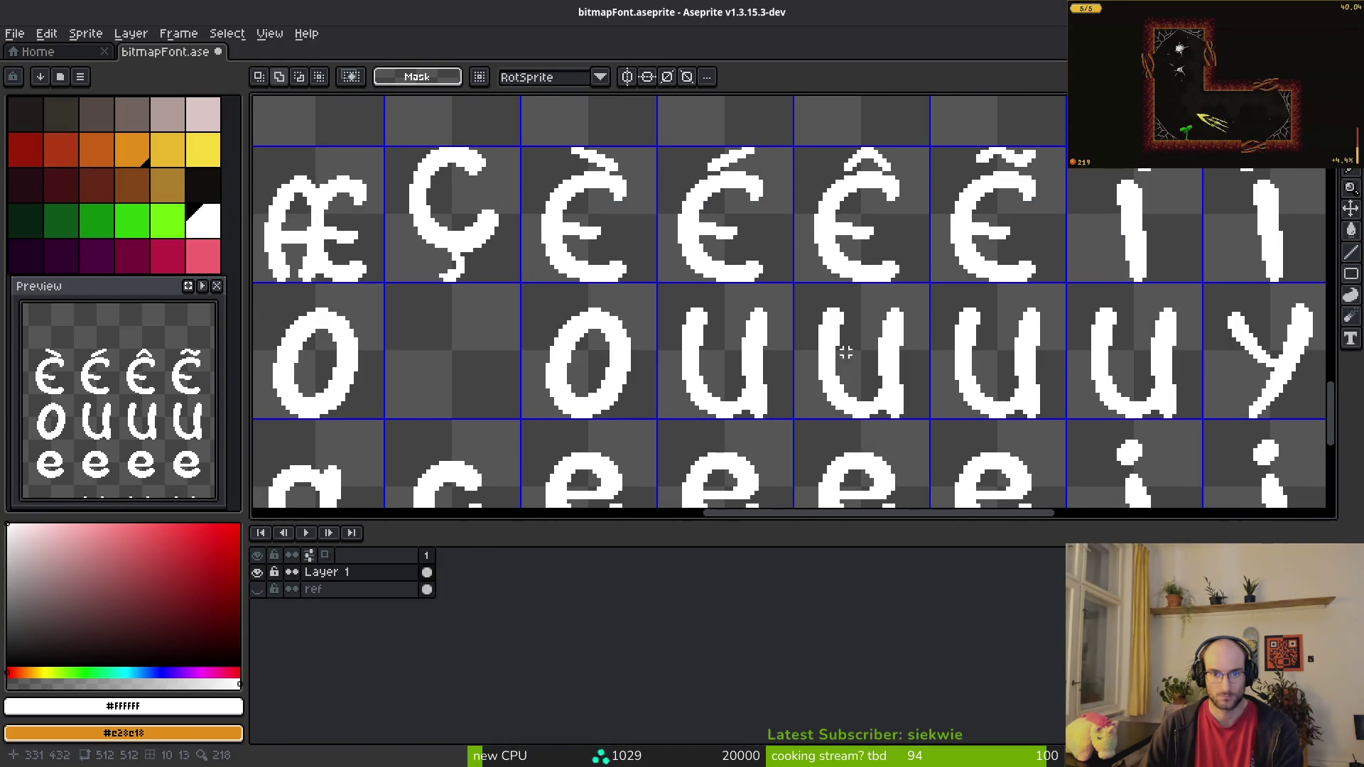
Step: Paste the grave, acute, circumflex and tilde accent strip above the four u glyphs
scroll(840, 351, "down", 1)
scroll(841, 351, "up", 1)
key("ctrl+v")
mouse_move(760, 167)
left_mouse_down()
mouse_move(796, 313)
mouse_move(784, 307)
left_mouse_up()
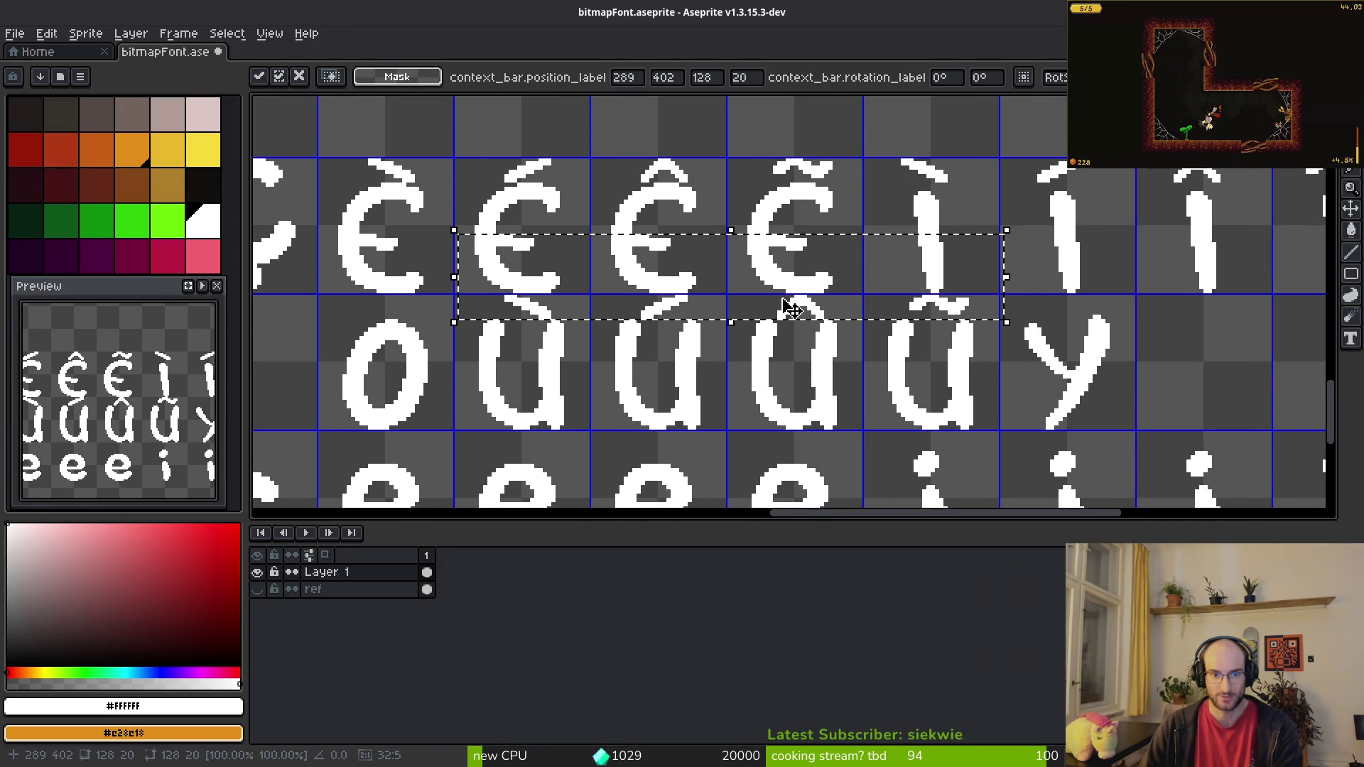
key("Return")
Step: Select the lower diagonal accent stroke and shift it left to tidy it
scroll(614, 309, "up", 3)
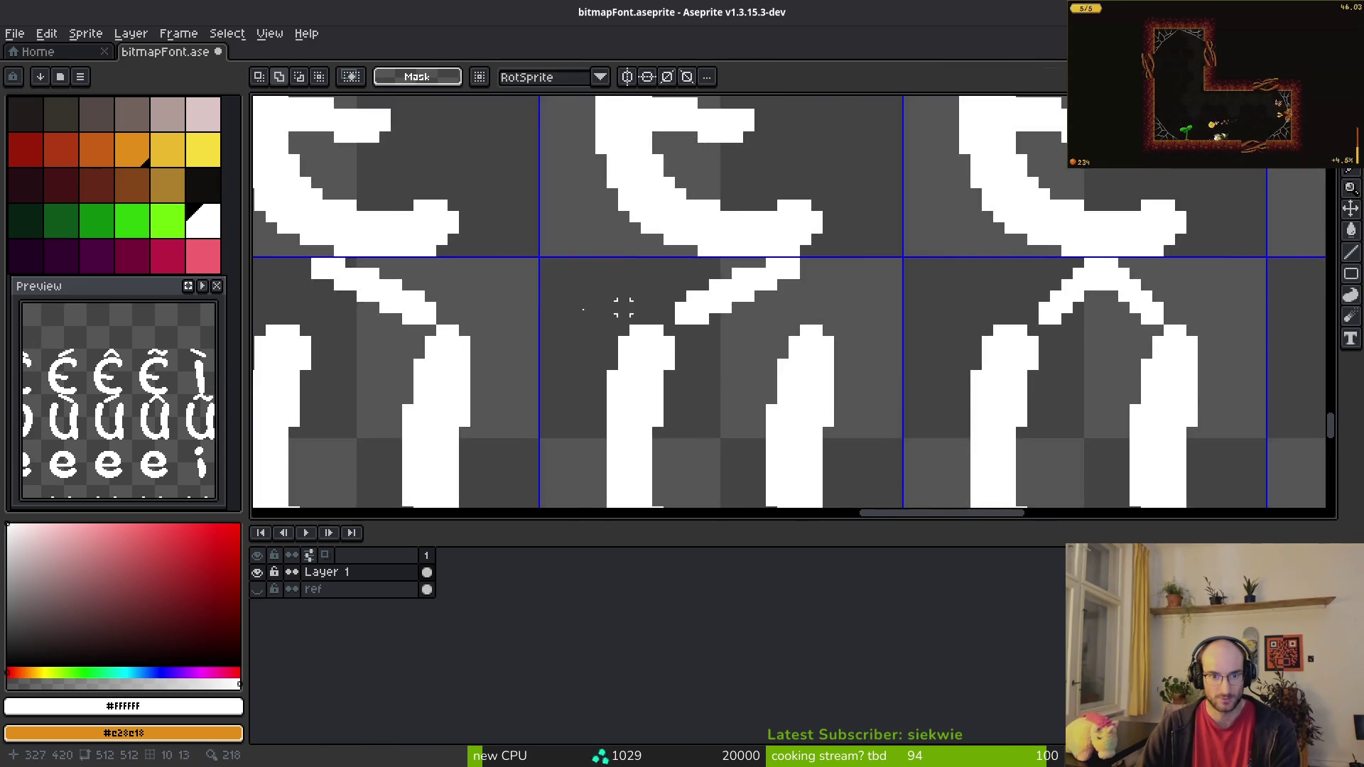
scroll(613, 307, "left", 3)
key("w")
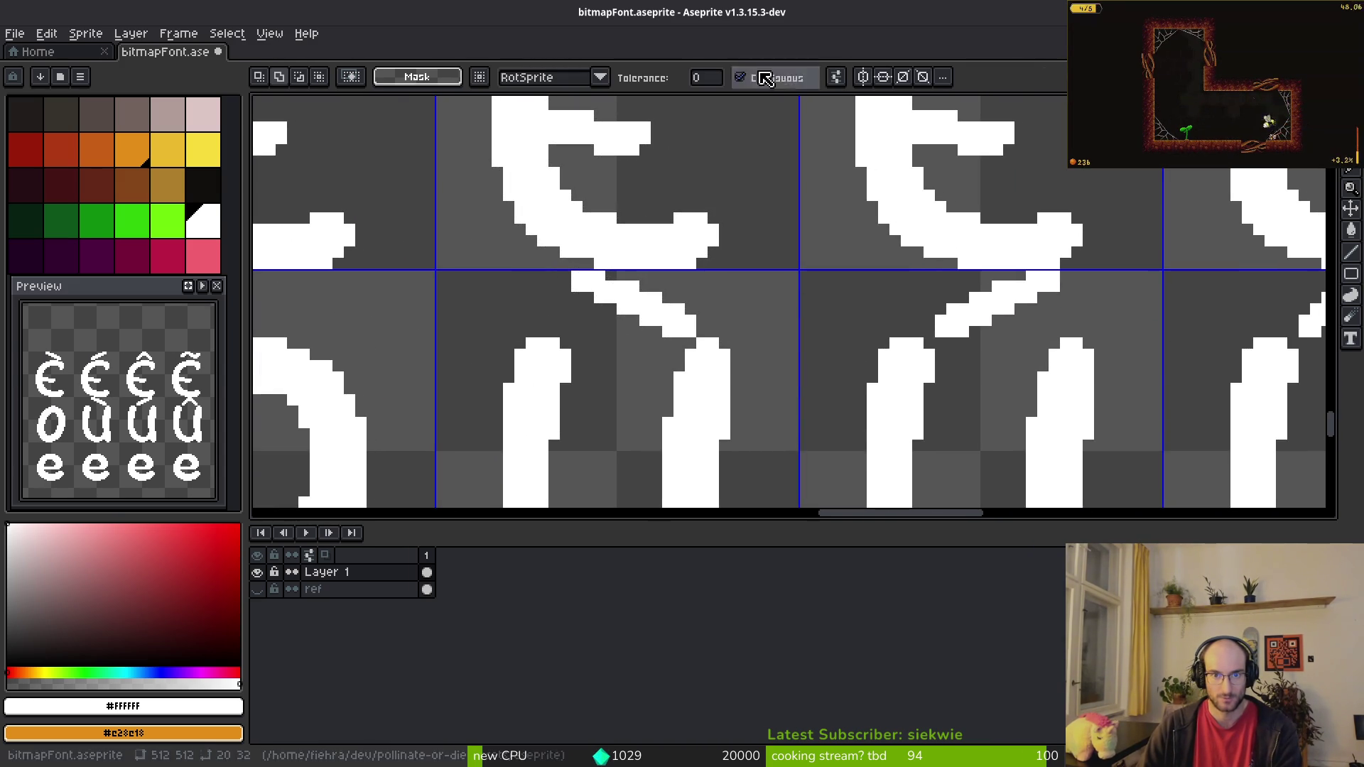
left_click(578, 284)
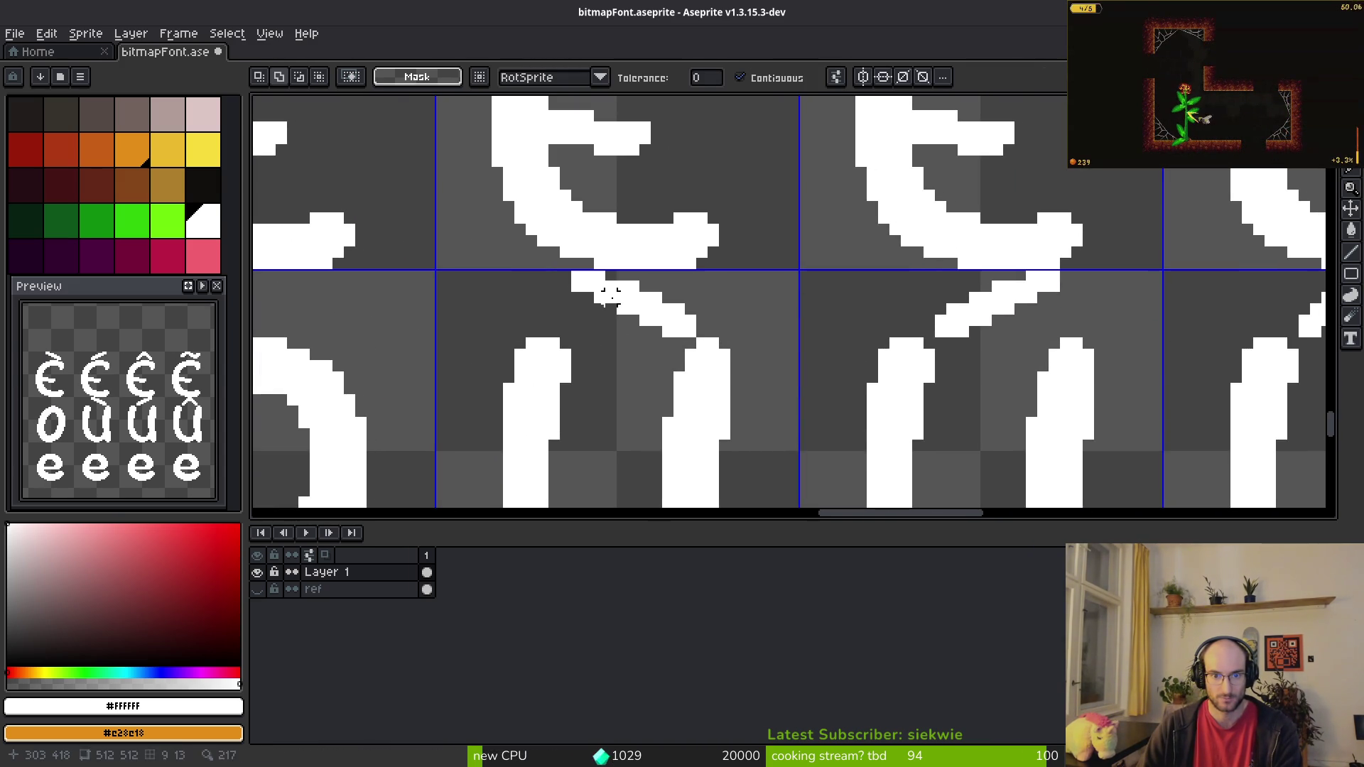
key("m")
mouse_move(577, 280)
left_mouse_down()
mouse_move(695, 338)
mouse_move(636, 346)
left_mouse_up()
left_click(769, 319)
Step: Nudge the diagonal stroke in the right-hand cell and tidy the tilde over ũ
scroll(1030, 327, "up", 1)
scroll(1066, 356, "left", 3)
left_click_drag(615, 247, 923, 344)
left_click(637, 249)
scroll(825, 348, "down", 5)
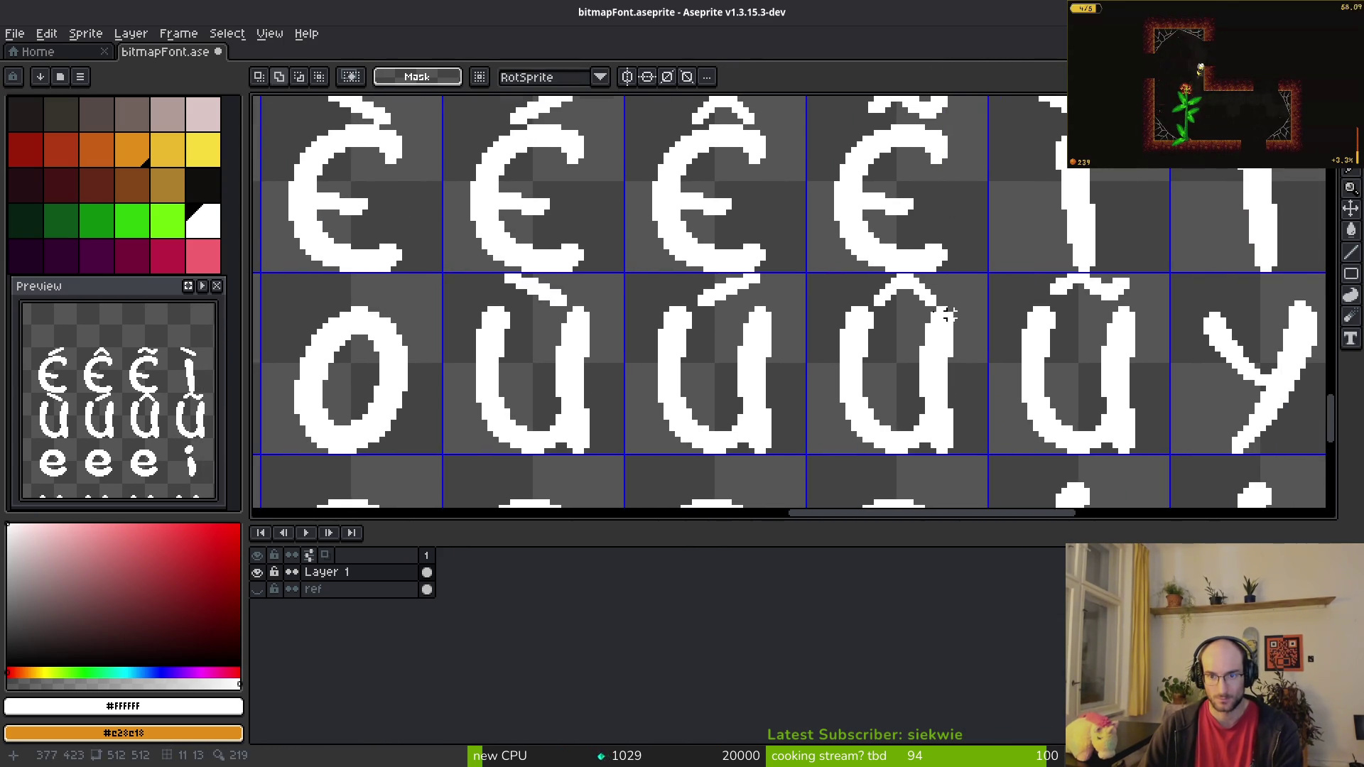
scroll(956, 313, "up", 2)
scroll(893, 314, "down", 1)
scroll(907, 344, "up", 2)
left_click_drag(710, 193, 1027, 283)
key("ctrl+d")
Step: Copy the acute accent from above the i glyphs and place it on the y, making ý
scroll(844, 346, "down", 2)
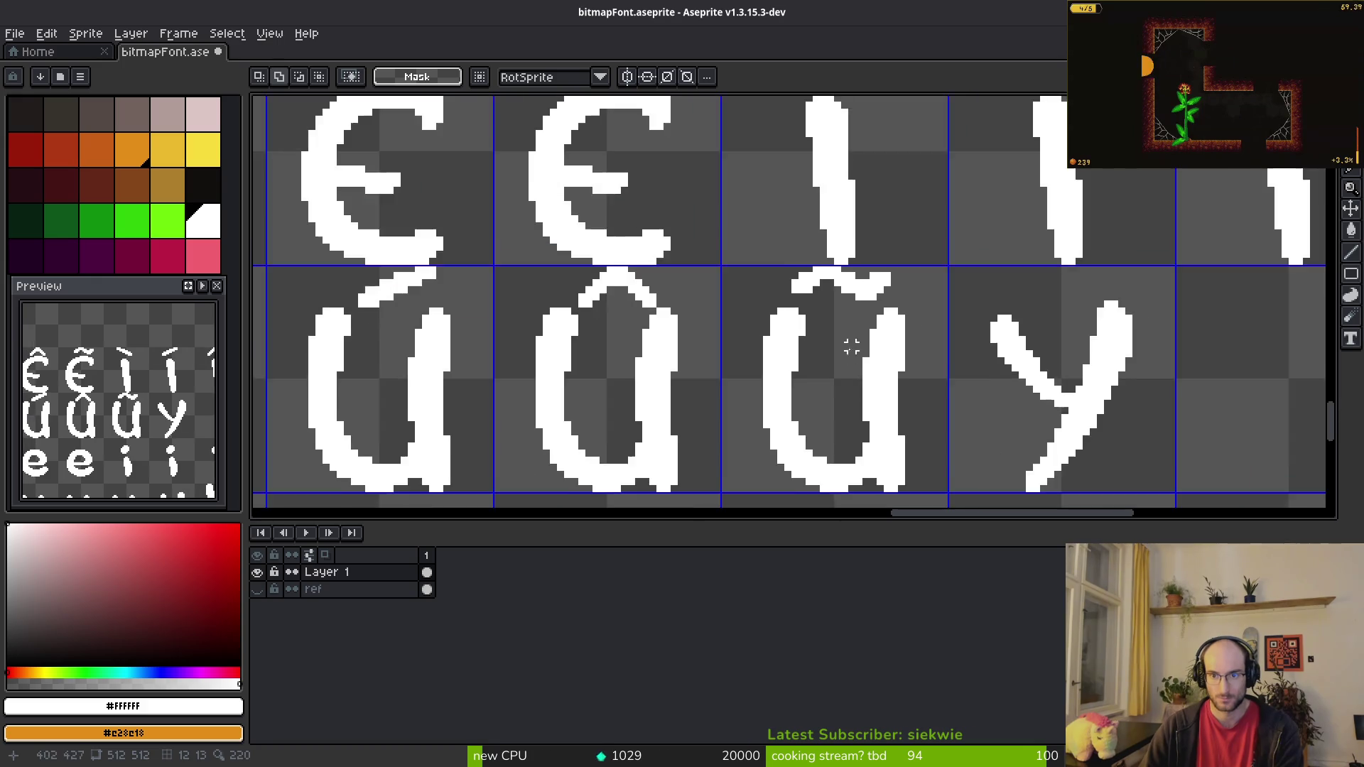
key("alt+Tab")
key("alt+Tab")
scroll(752, 307, "up", 1)
scroll(716, 198, "up", 1)
left_click_drag(670, 126, 901, 248)
left_click_drag(700, 138, 852, 217)
key("ctrl+c")
scroll(740, 351, "down", 3)
key("ctrl+v")
left_click_drag(723, 313, 725, 343)
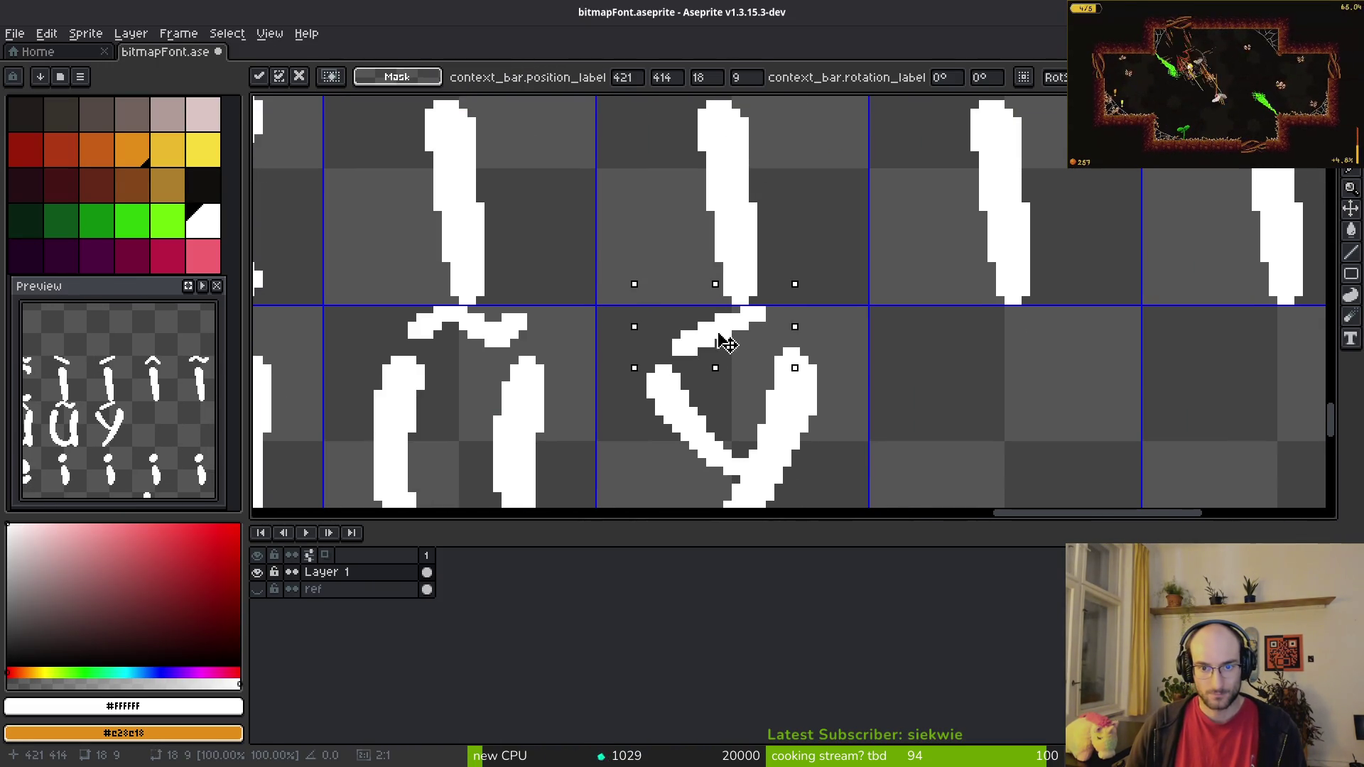
key("Return")
Step: Save the font sheet as bitmapFont.aseprite
scroll(711, 320, "down", 1)
scroll(710, 319, "down", 1)
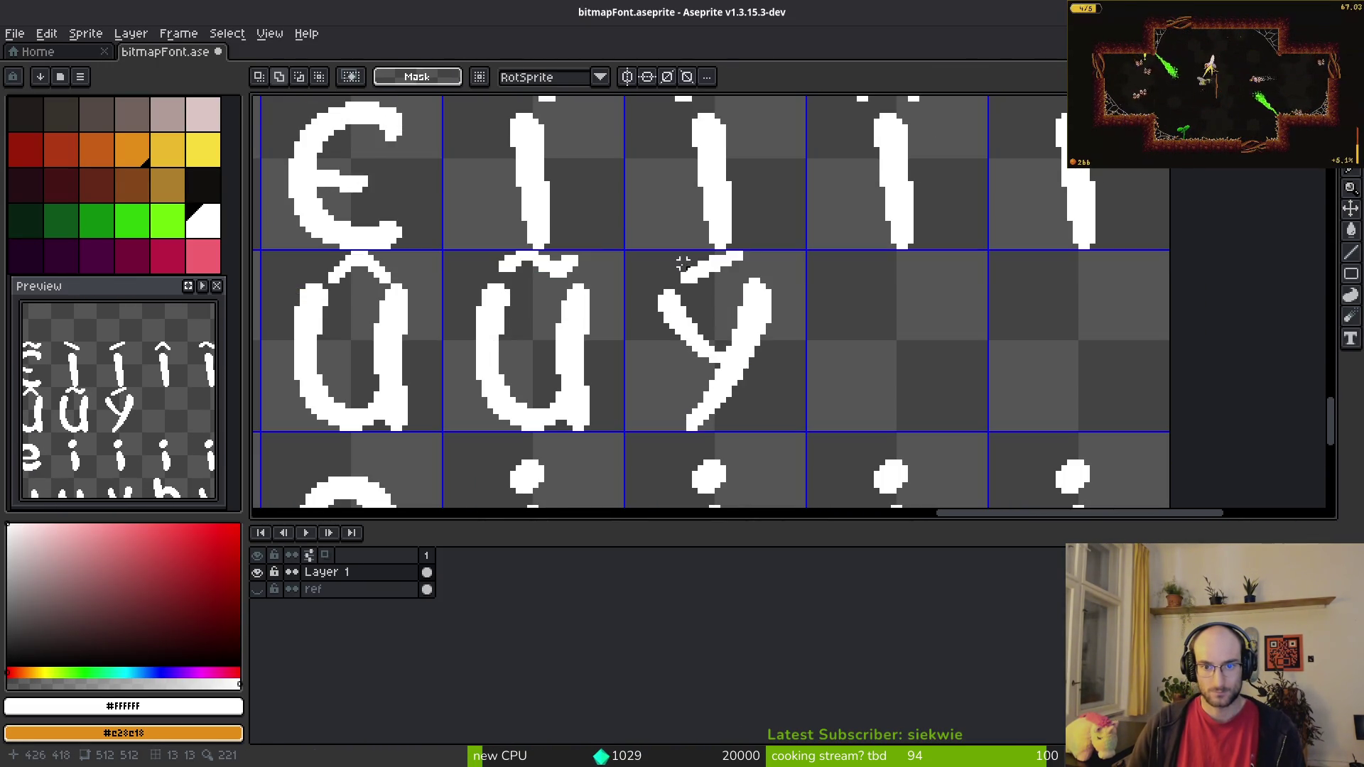
scroll(705, 283, "up", 2)
key("w")
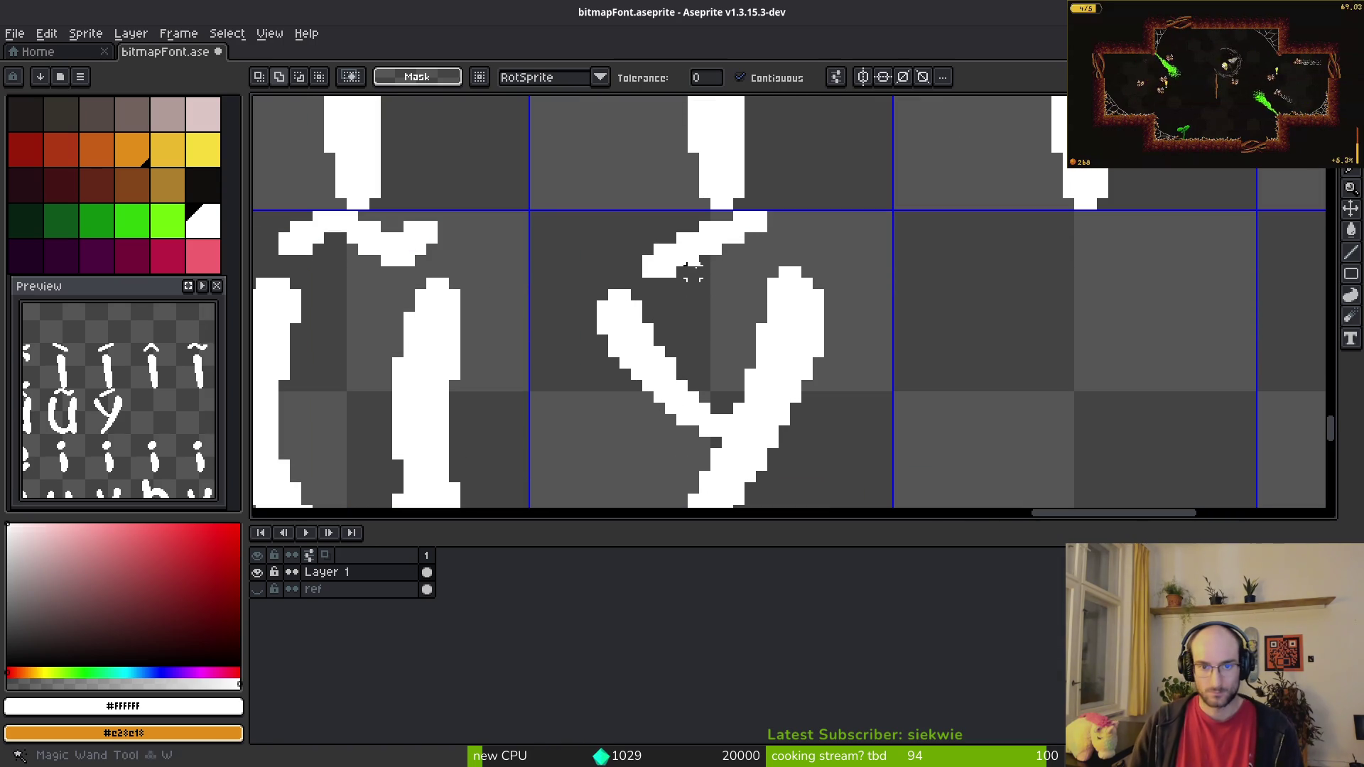
key("ctrl+s")
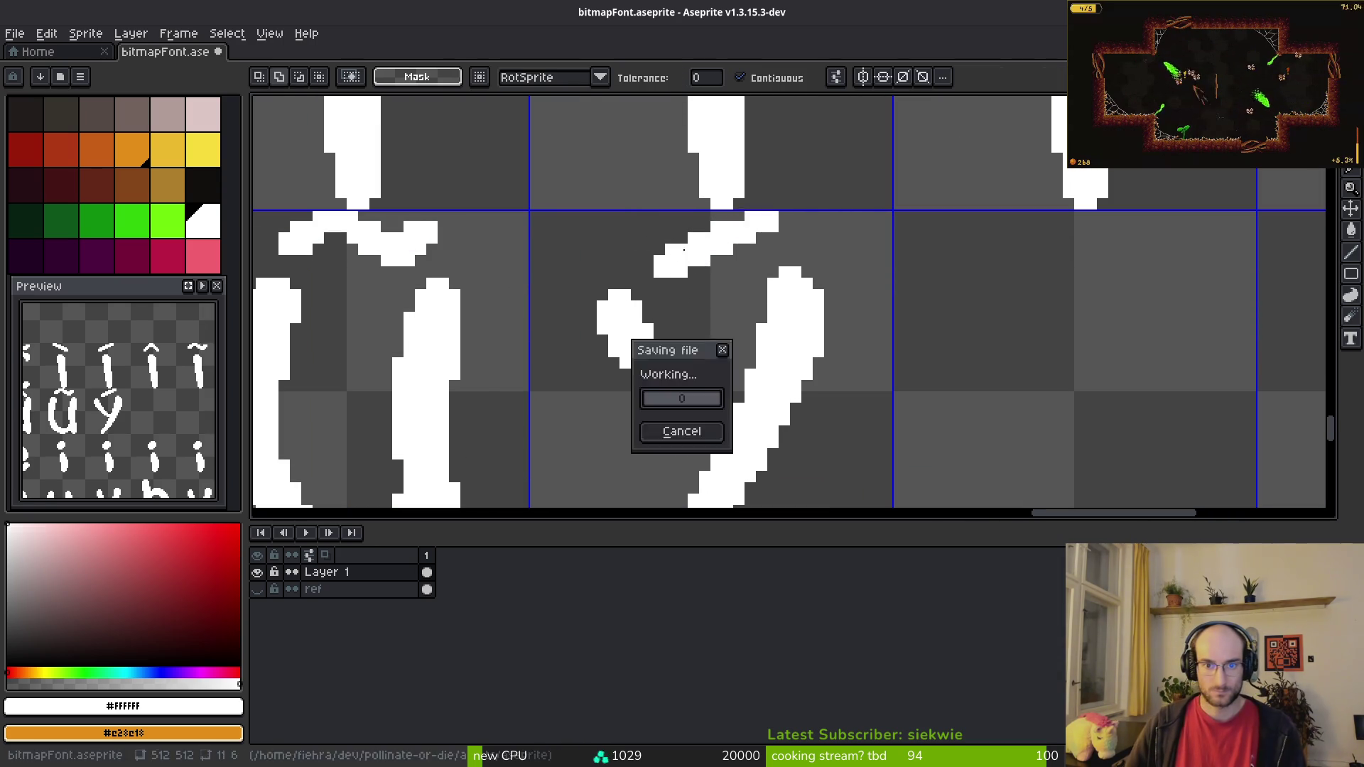
scroll(693, 260, "down", 2)
key("alt+Tab")
key("alt+Tab")
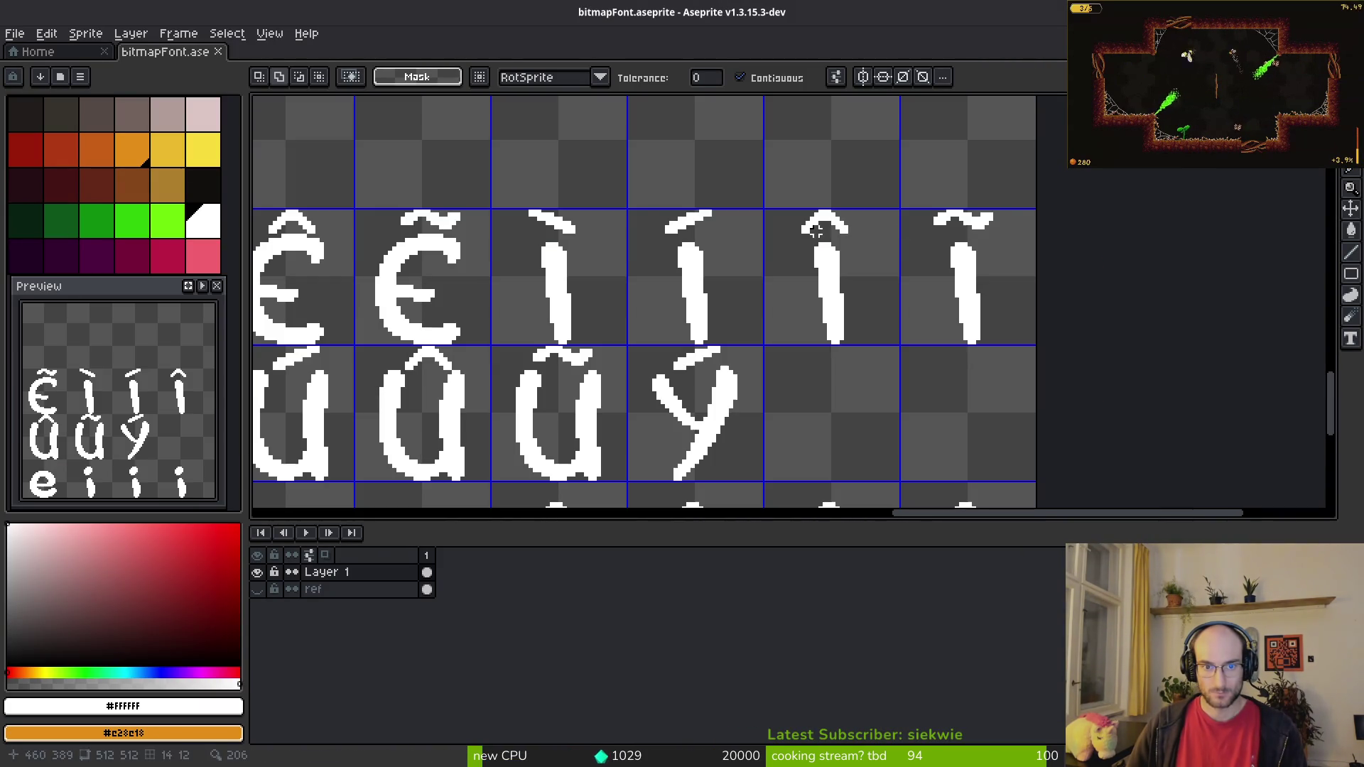
Step: Delete the dots from the four lowercase i glyphs
key("m")
left_click_drag(513, 170, 1037, 239)
scroll(754, 334, "down", 3)
scroll(755, 334, "right", 2)
scroll(755, 334, "down", 1)
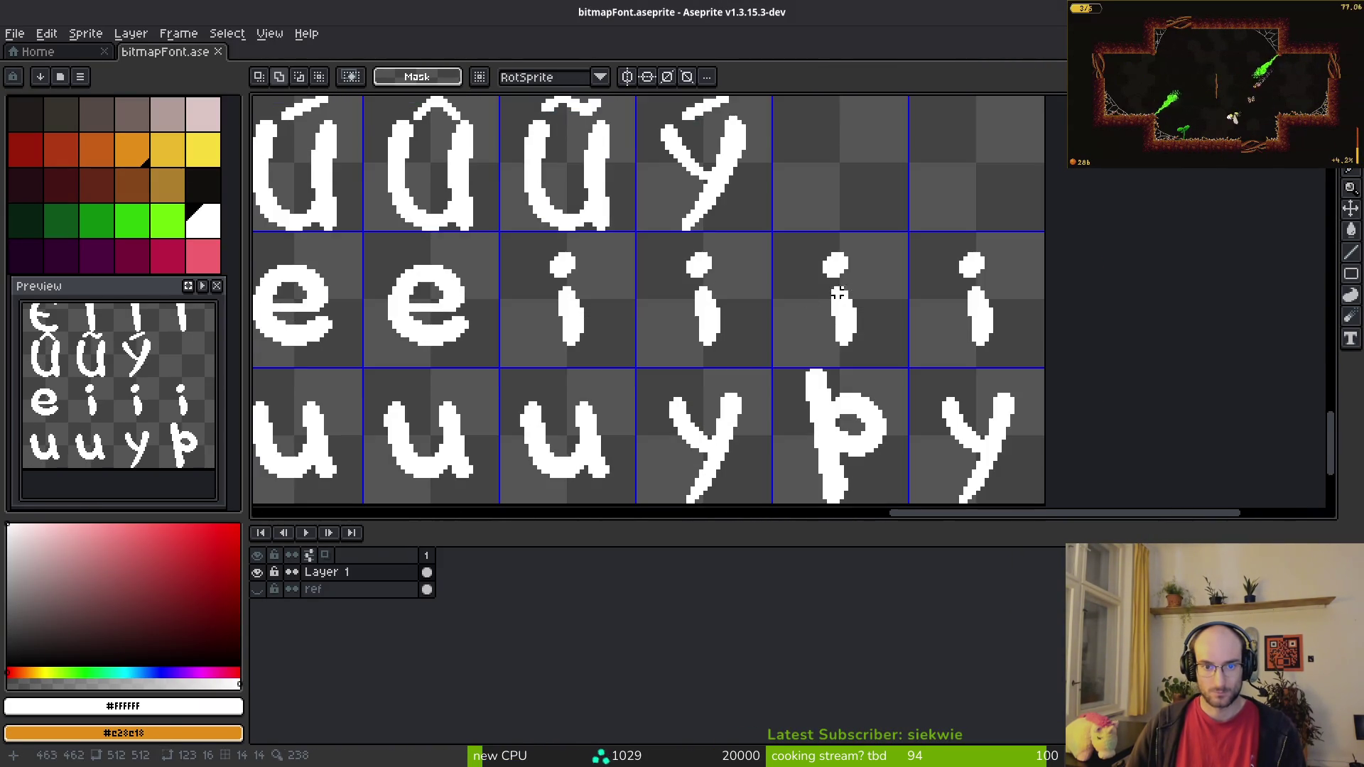
scroll(576, 300, "up", 2)
key("alt+Tab")
key("alt+Tab")
mouse_move(411, 226)
left_mouse_down()
mouse_move(670, 262)
mouse_move(1224, 283)
mouse_move(1227, 298)
left_mouse_up()
key("Delete")
Step: Paste the full accent row above the i's, nudged one pixel right and down, giving ì, í, î, ĩ
key("ctrl+v")
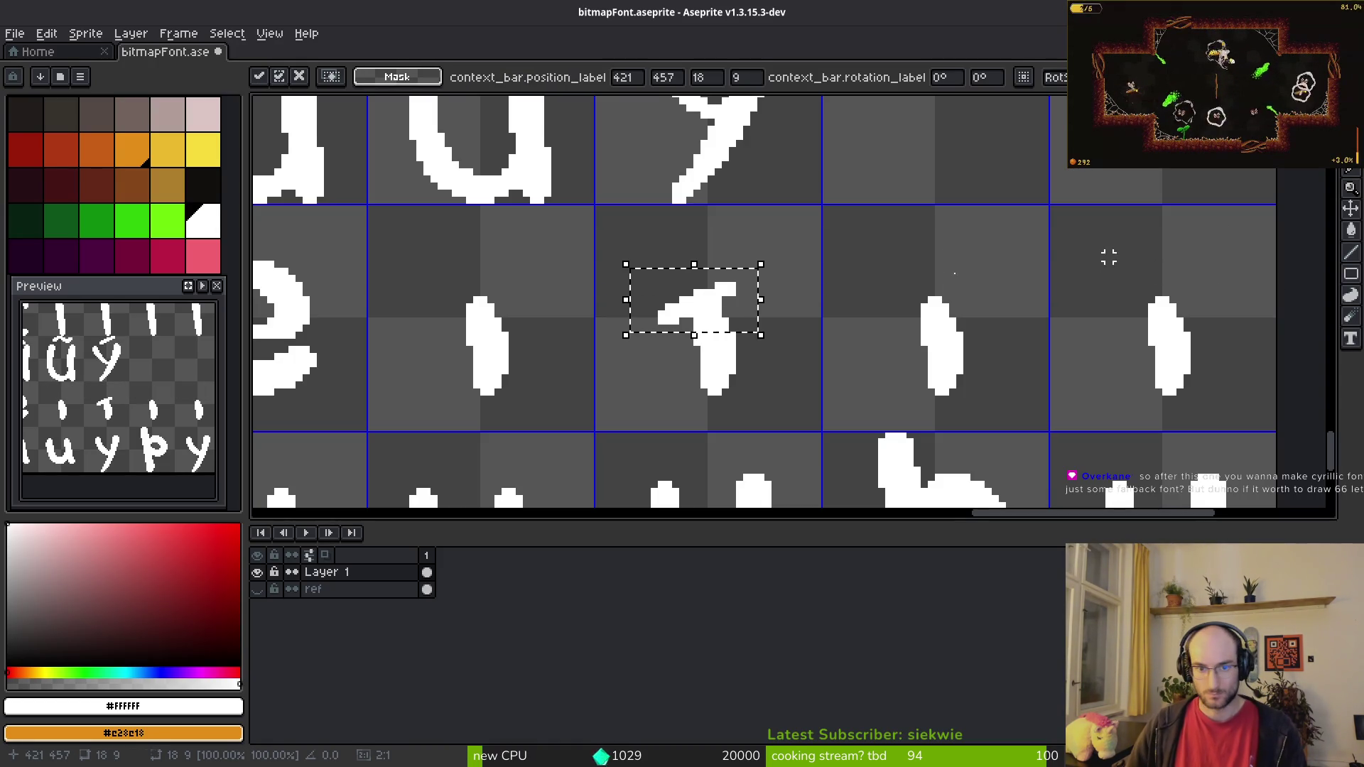
key("ctrl+d")
key("ctrl+z")
key("ctrl+shift+v")
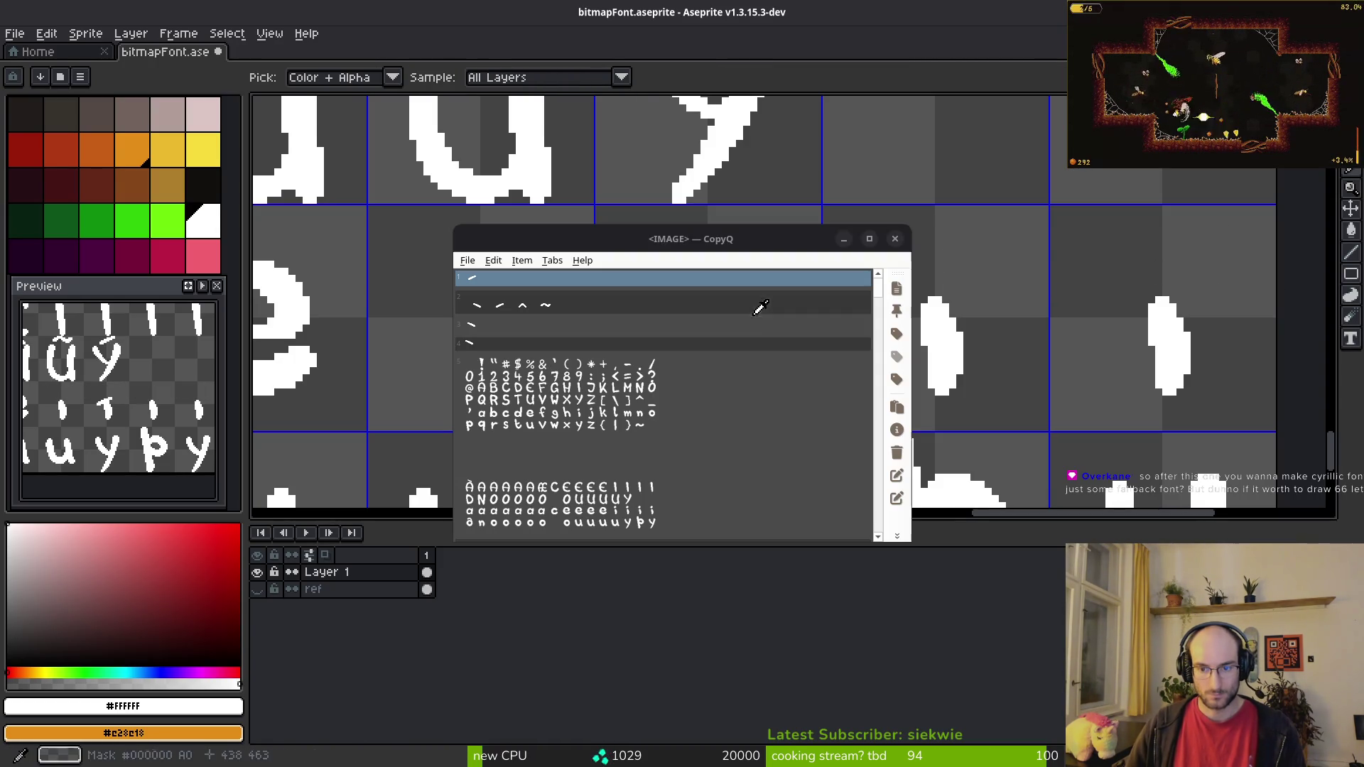
key("Return")
key("Escape")
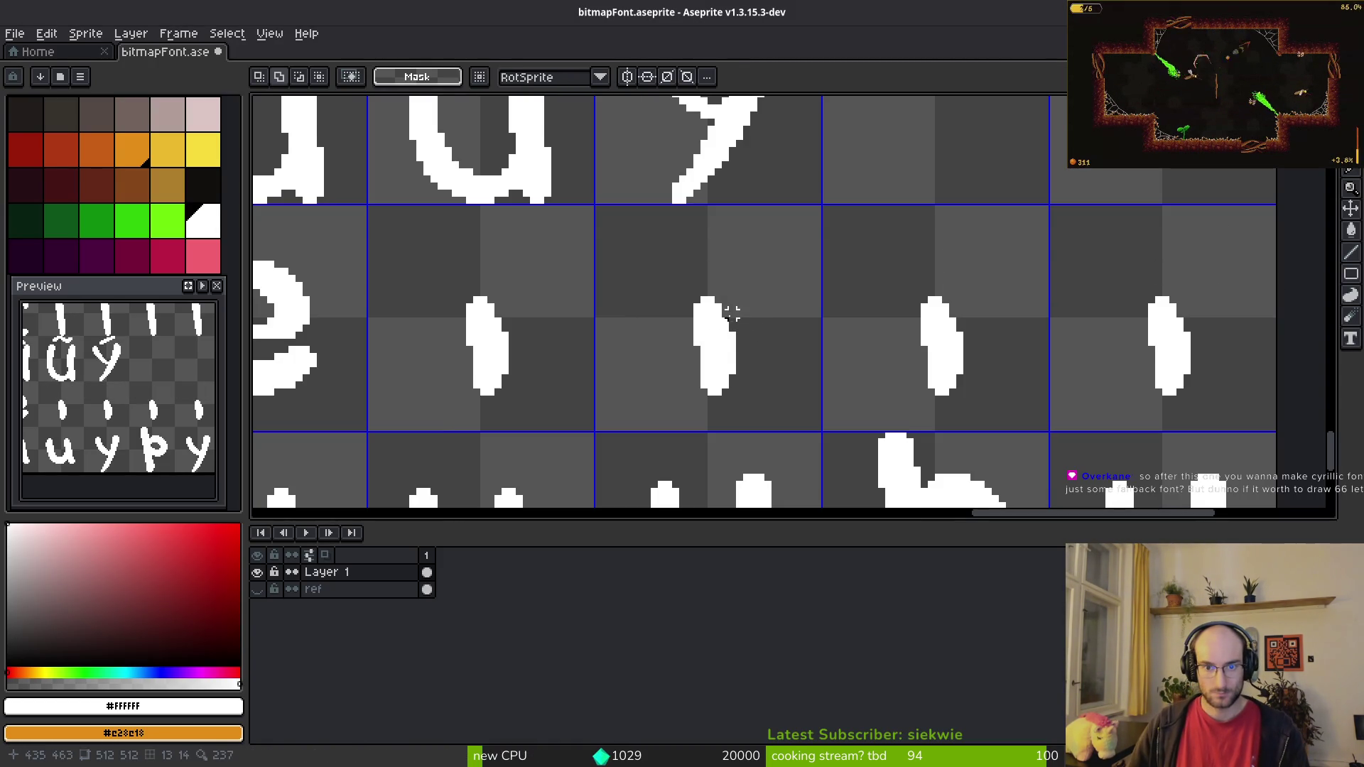
key("ctrl+v")
left_click_drag(633, 284, 693, 261)
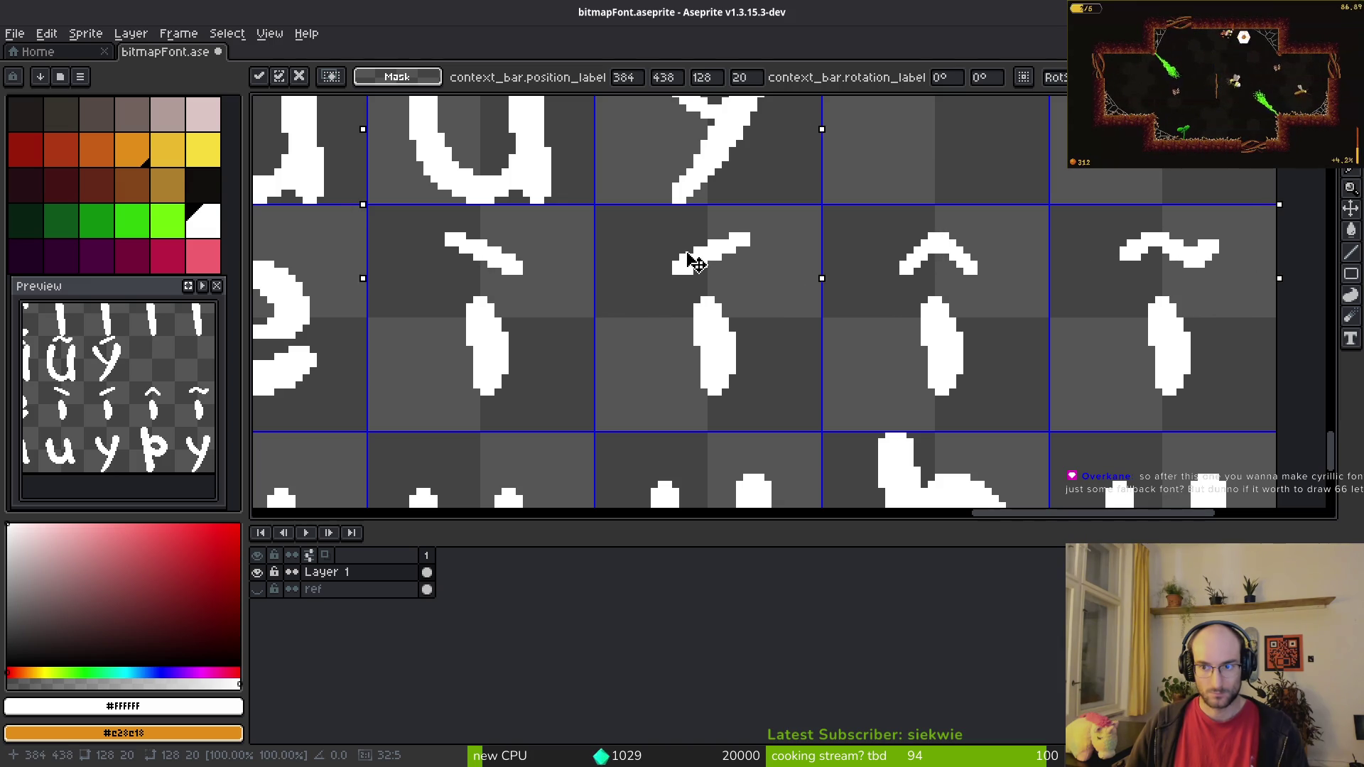
key("Right")
key("Down")
key("Return")
scroll(688, 257, "down", 4)
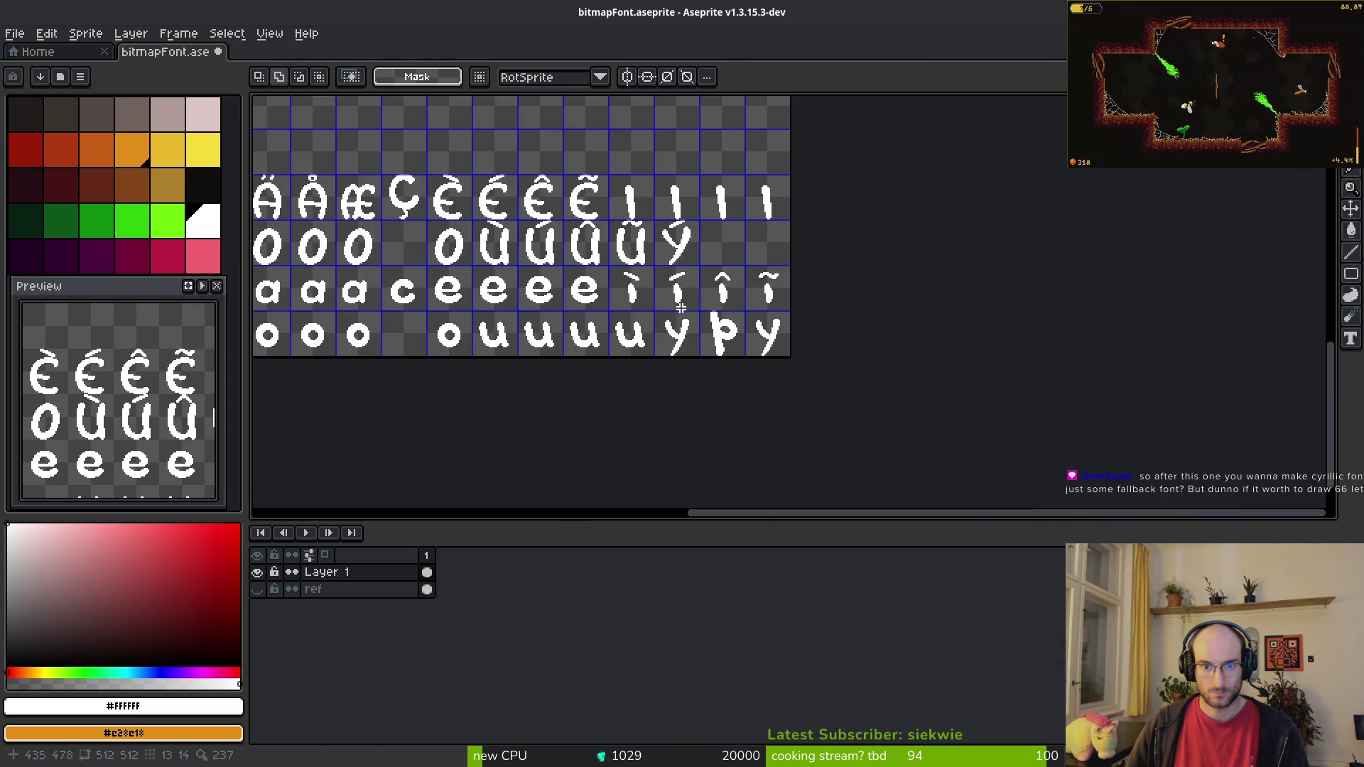
scroll(684, 318, "up", 3)
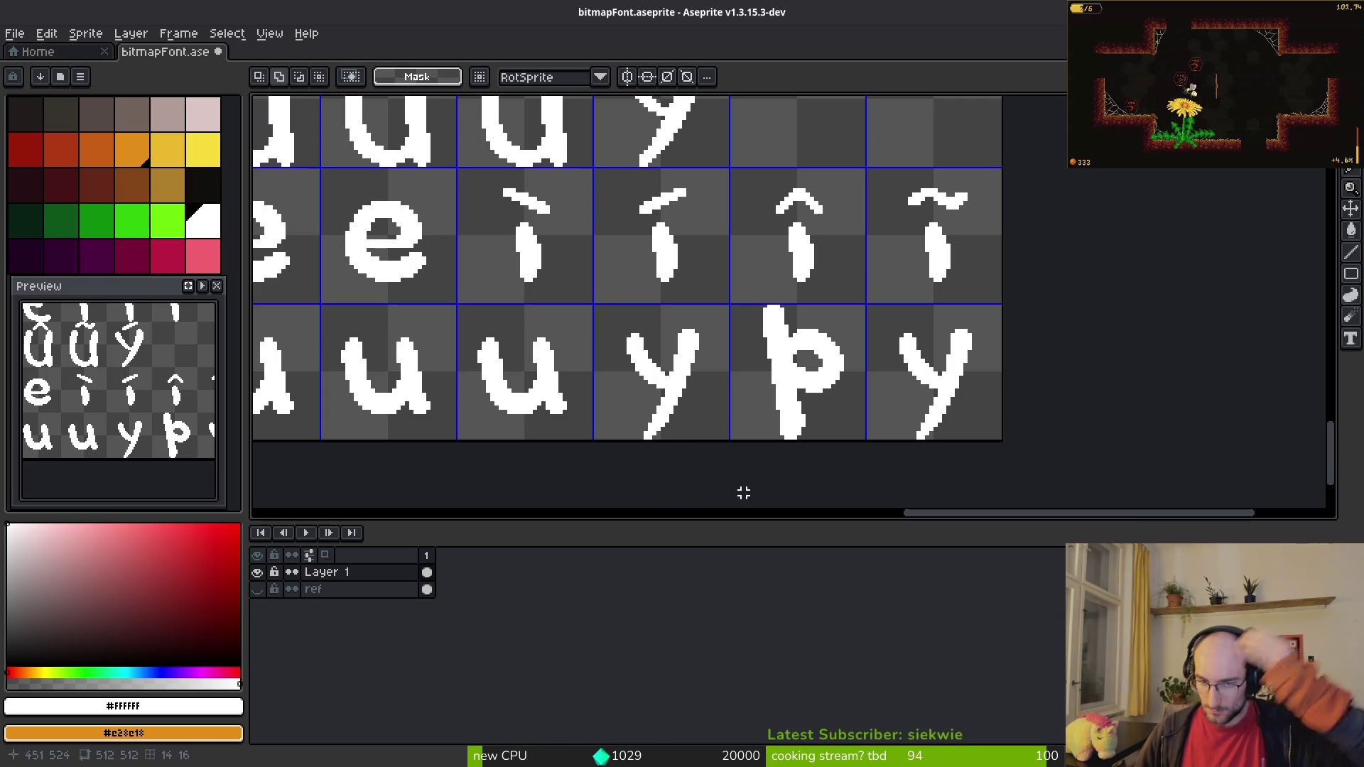
Step: Redraw the stem pixels of the thorn þ with the pencil and save the sheet
scroll(800, 364, "down", 1)
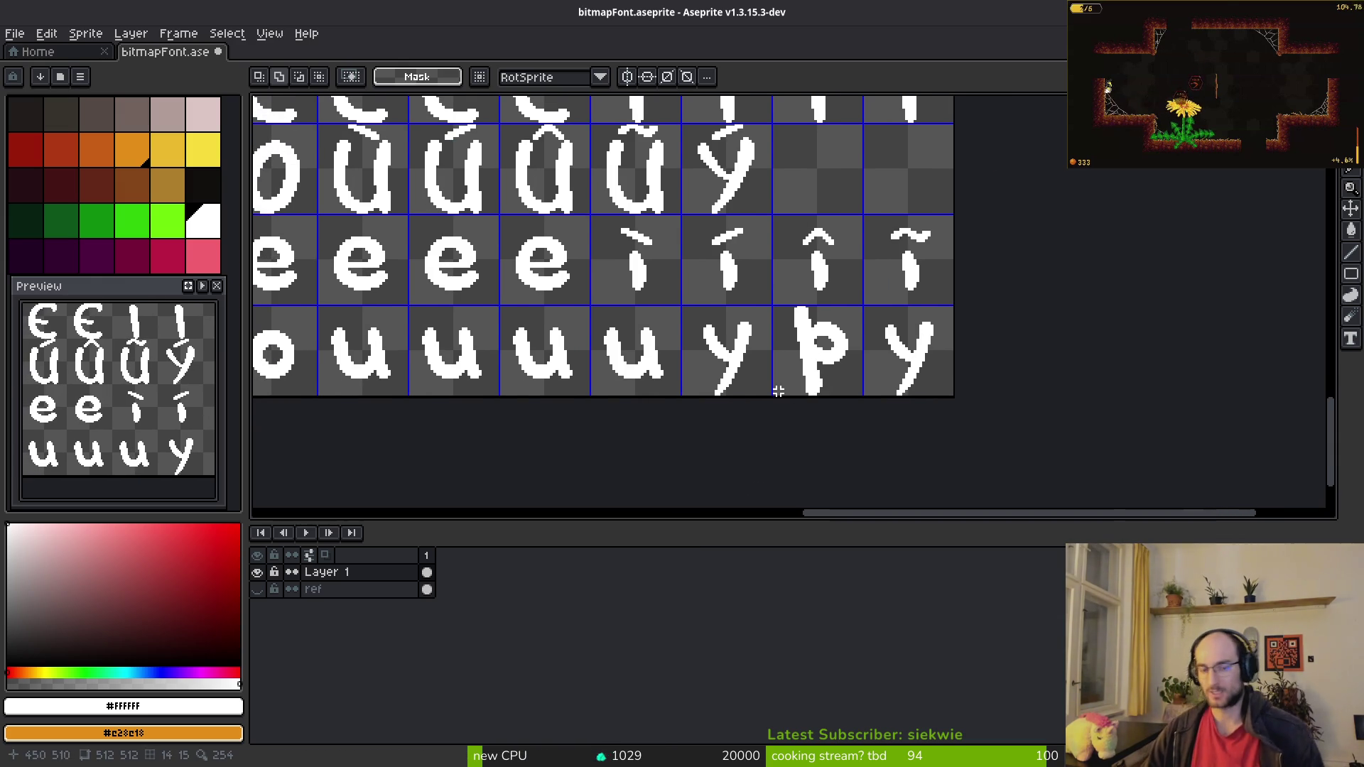
scroll(825, 341, "up", 5)
key("b")
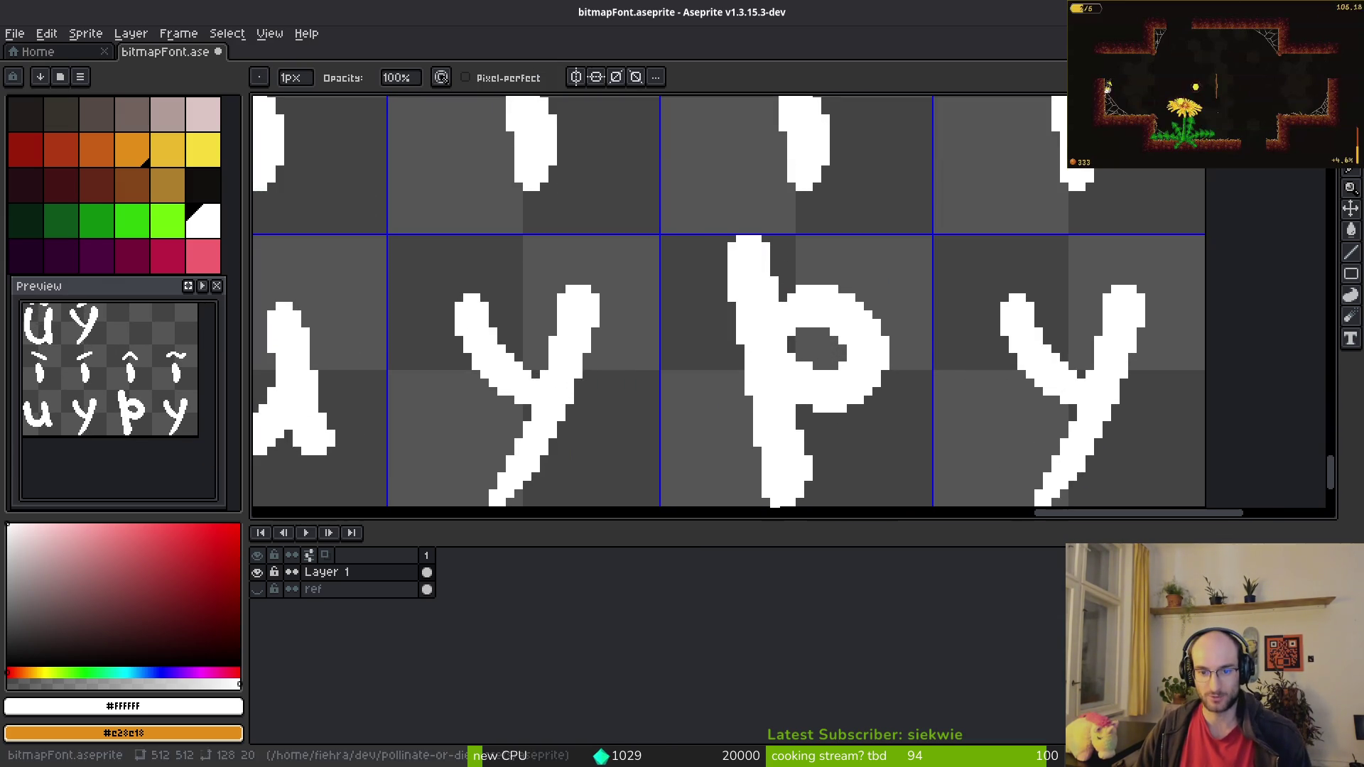
scroll(754, 436, "up", 1)
left_click_drag(766, 458, 766, 505)
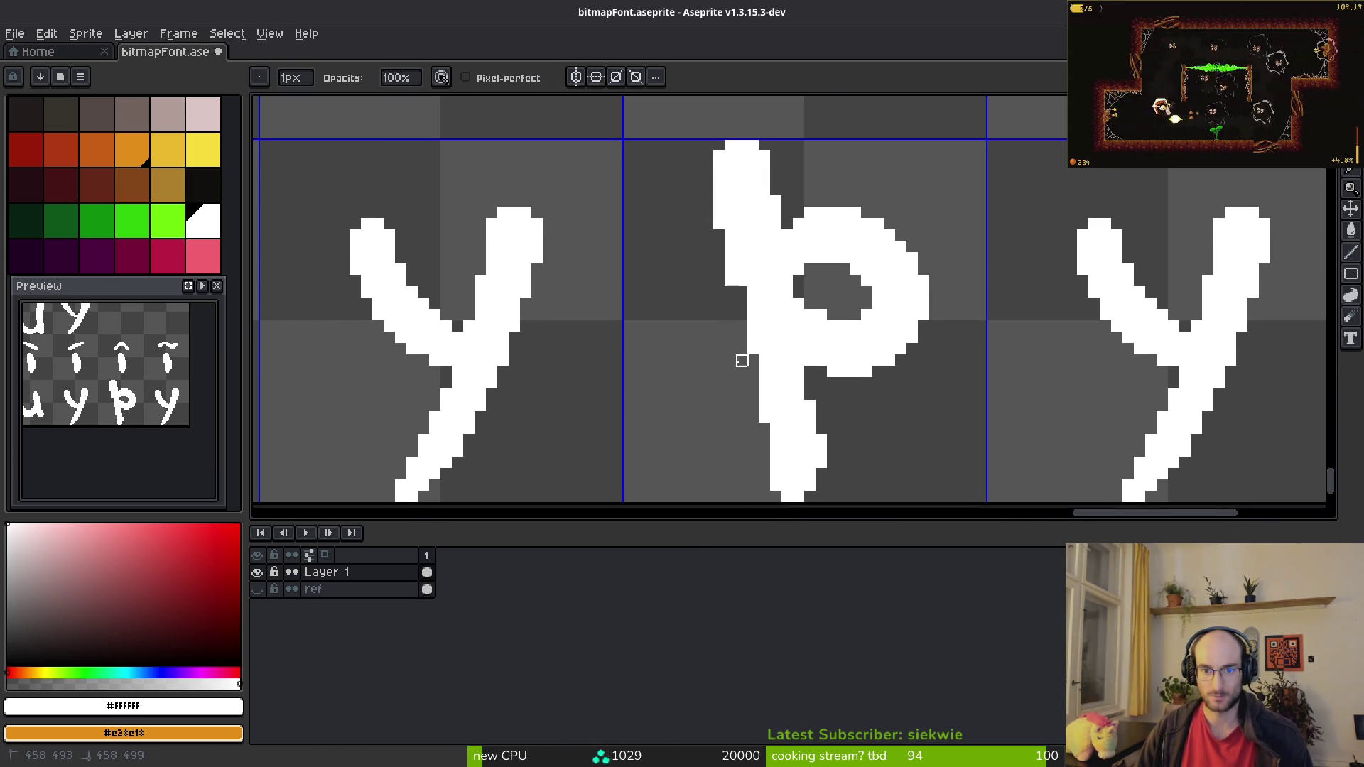
scroll(739, 320, "up", 2)
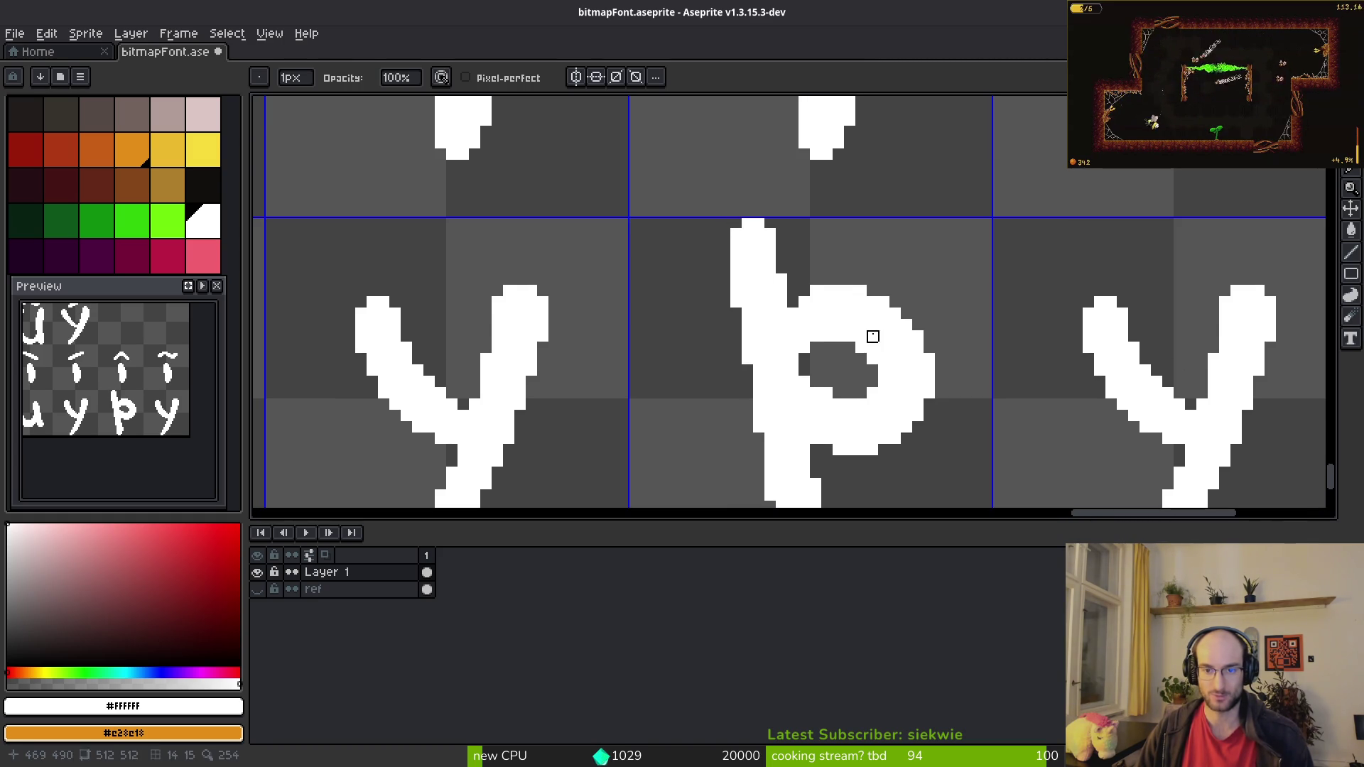
scroll(873, 337, "down", 9)
key("ctrl+s")
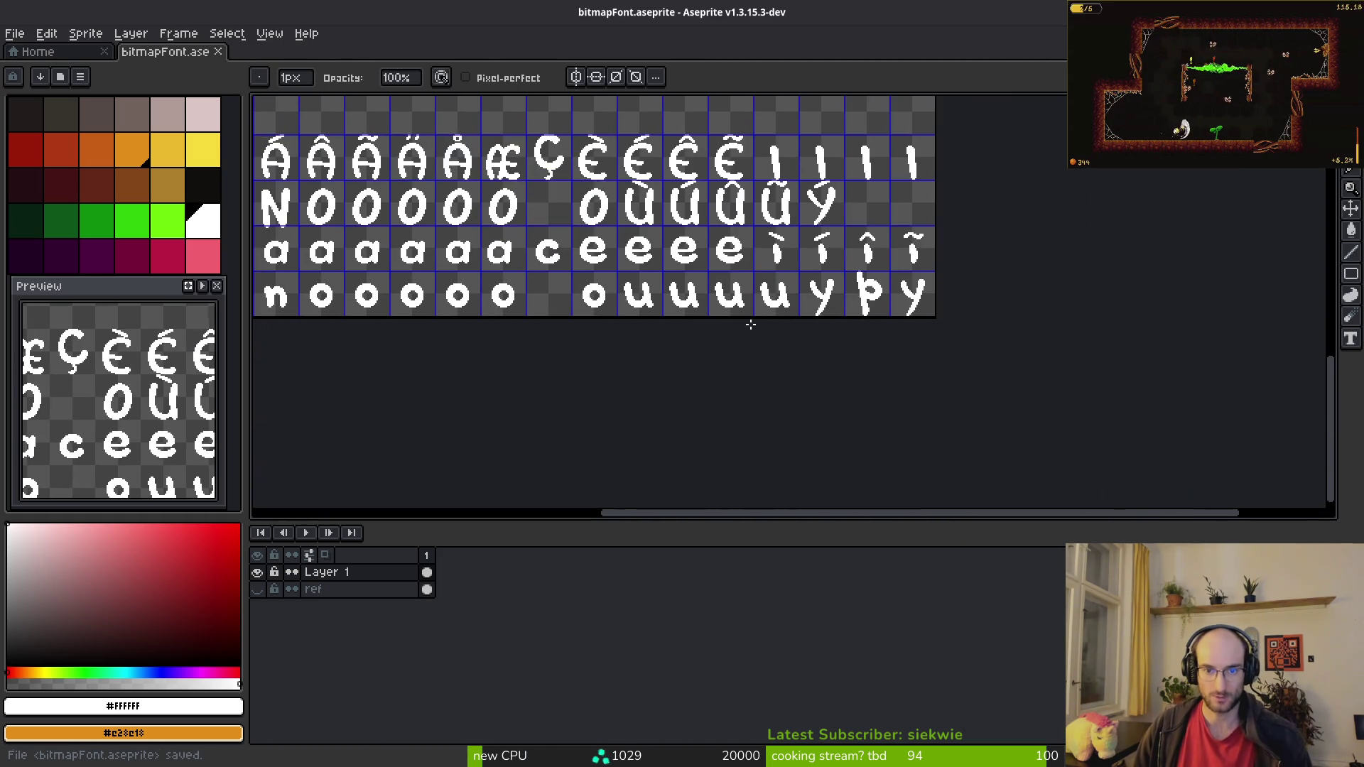
Step: Select and copy the four-accent strip above the À–Ã glyphs
scroll(754, 324, "up", 2)
key("m")
scroll(766, 268, "left", 6)
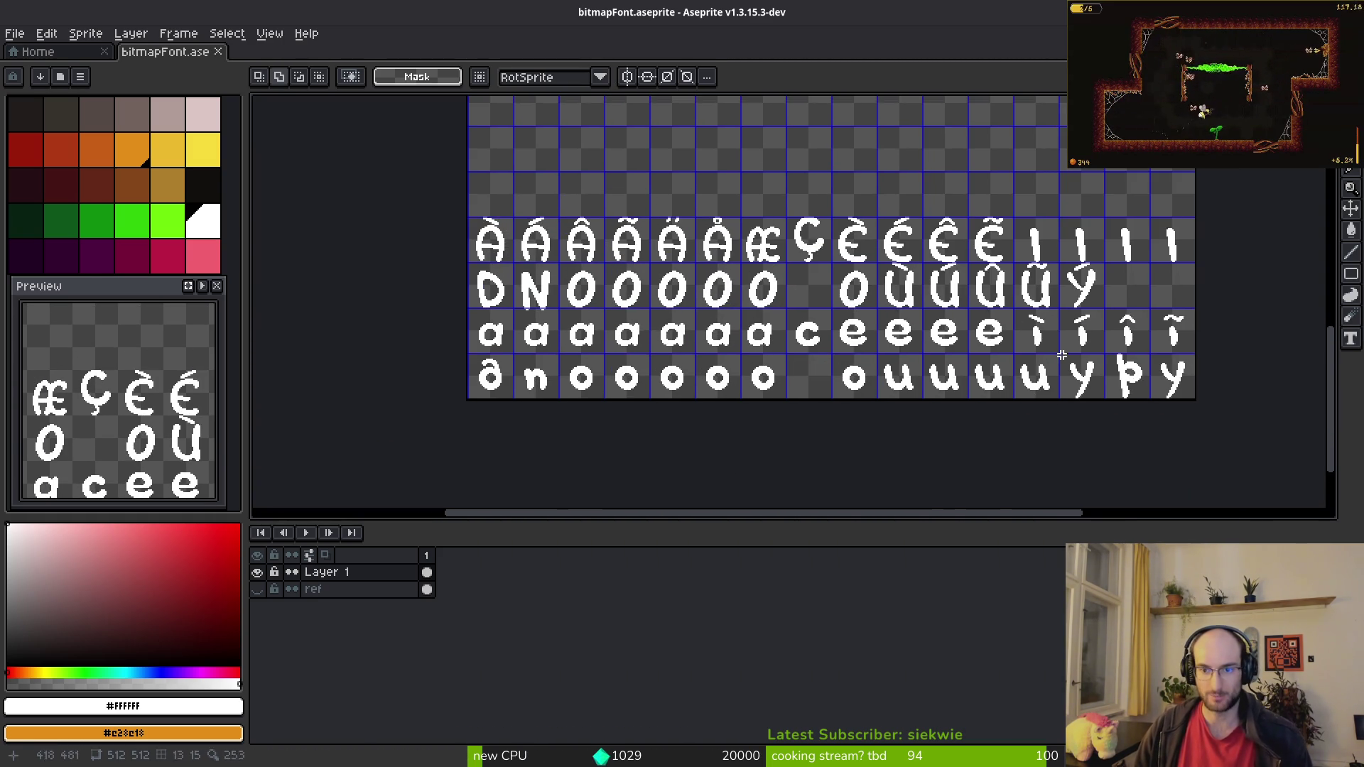
scroll(486, 195, "up", 4)
mouse_move(413, 218)
left_mouse_down()
mouse_move(1041, 335)
mouse_move(1085, 326)
left_mouse_up()
scroll(714, 308, "down", 5)
key("ctrl+t")
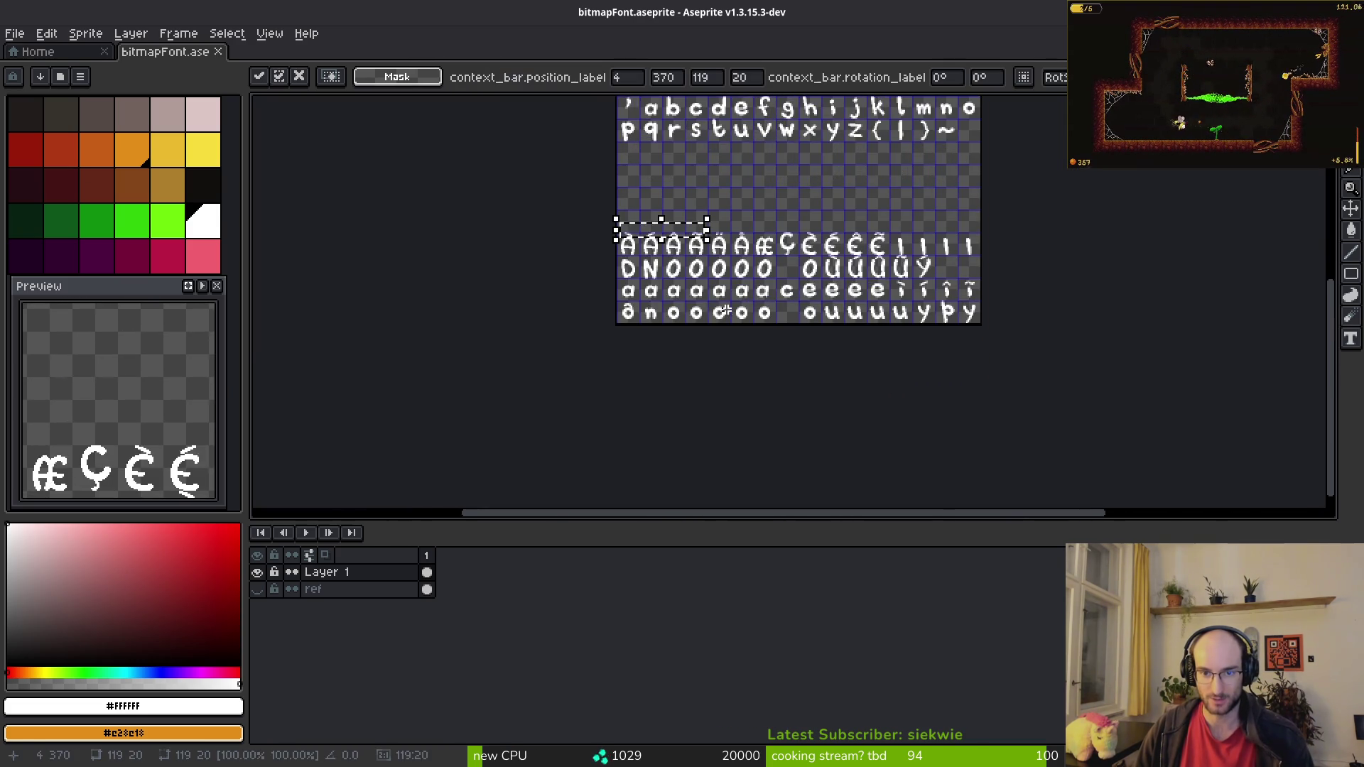
scroll(714, 307, "up", 4)
Step: Compare against the BMFont reference chart, then paste the copied accent row
key("alt+Tab")
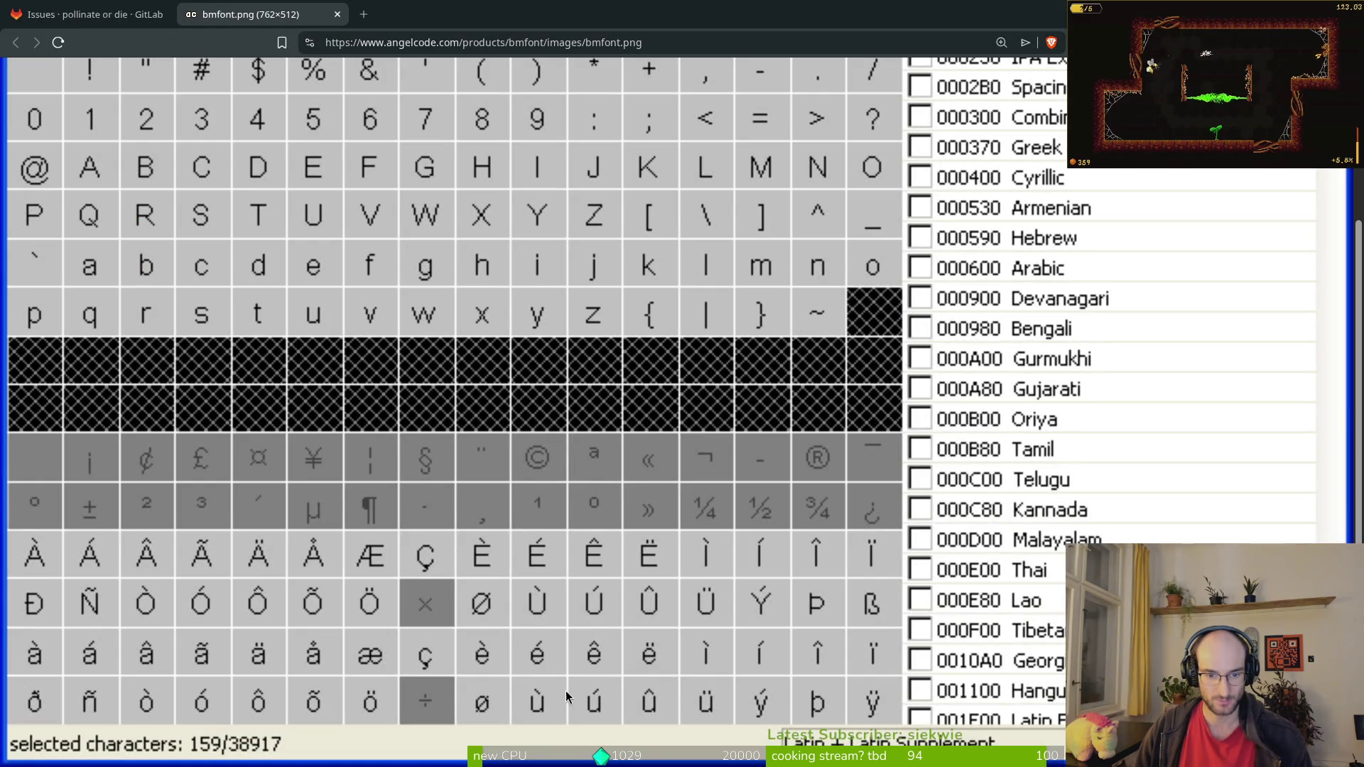
key("alt+Tab")
scroll(594, 315, "down", 4)
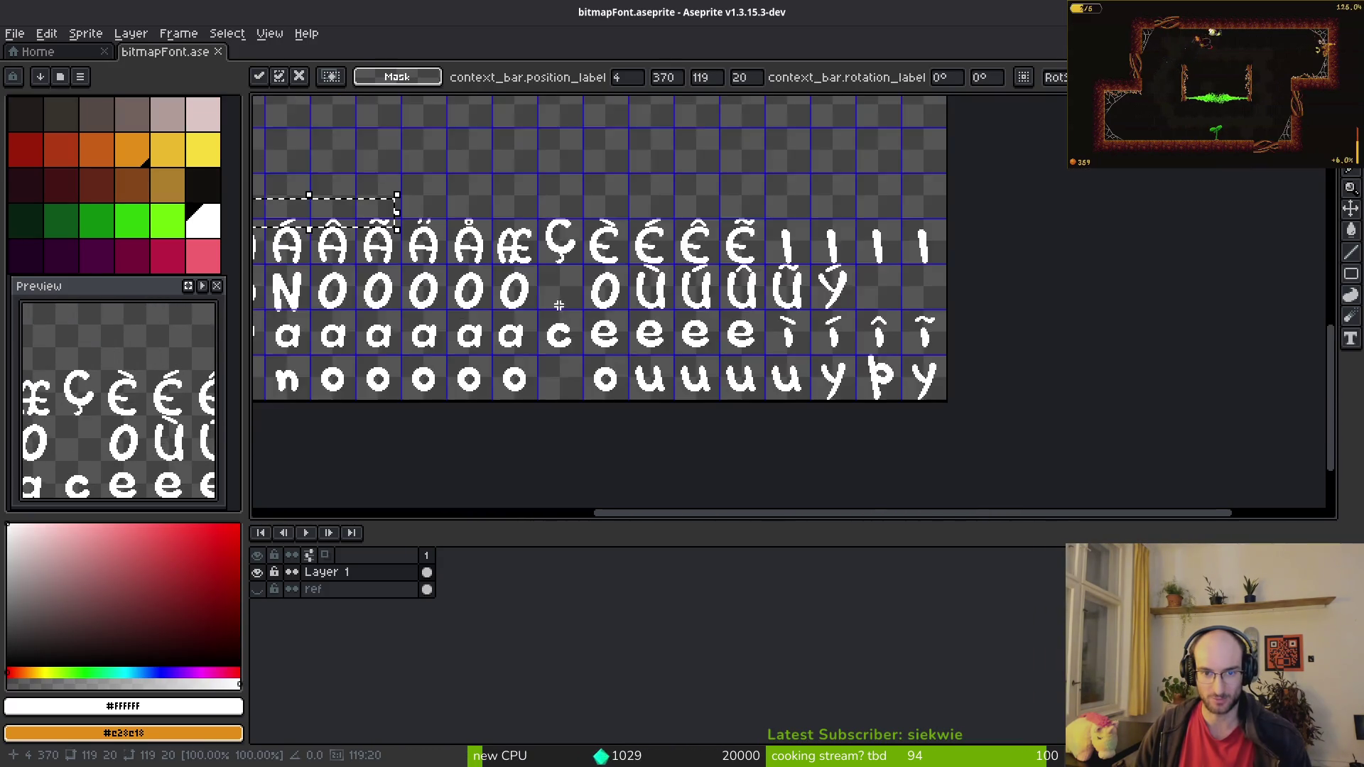
scroll(594, 314, "up", 5)
scroll(505, 244, "right", 4)
key("Return")
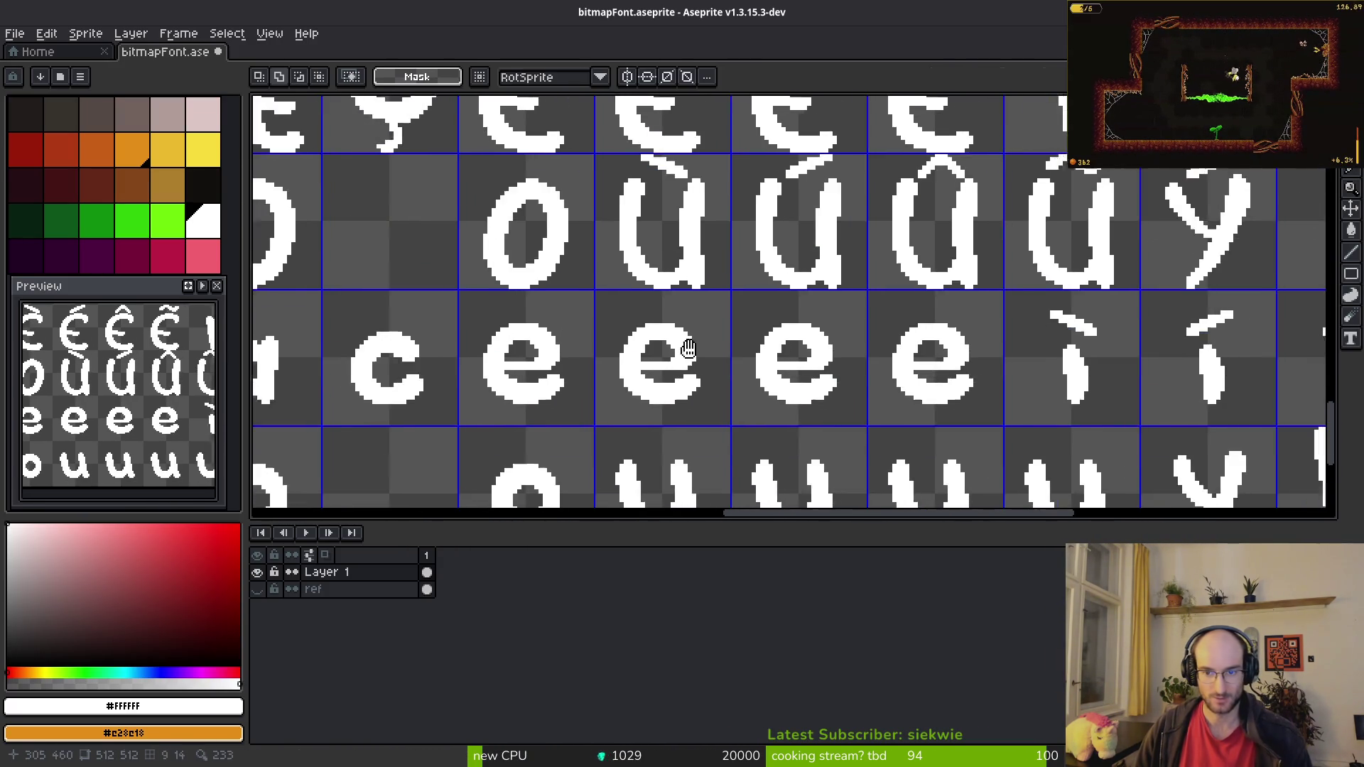
Step: Nudge the pasted accents right and up onto the u glyphs and commit them
scroll(805, 303, "down", 3)
scroll(805, 303, "up", 4)
left_click_drag(768, 317, 768, 309)
key("Right")
key("Right")
key("Up")
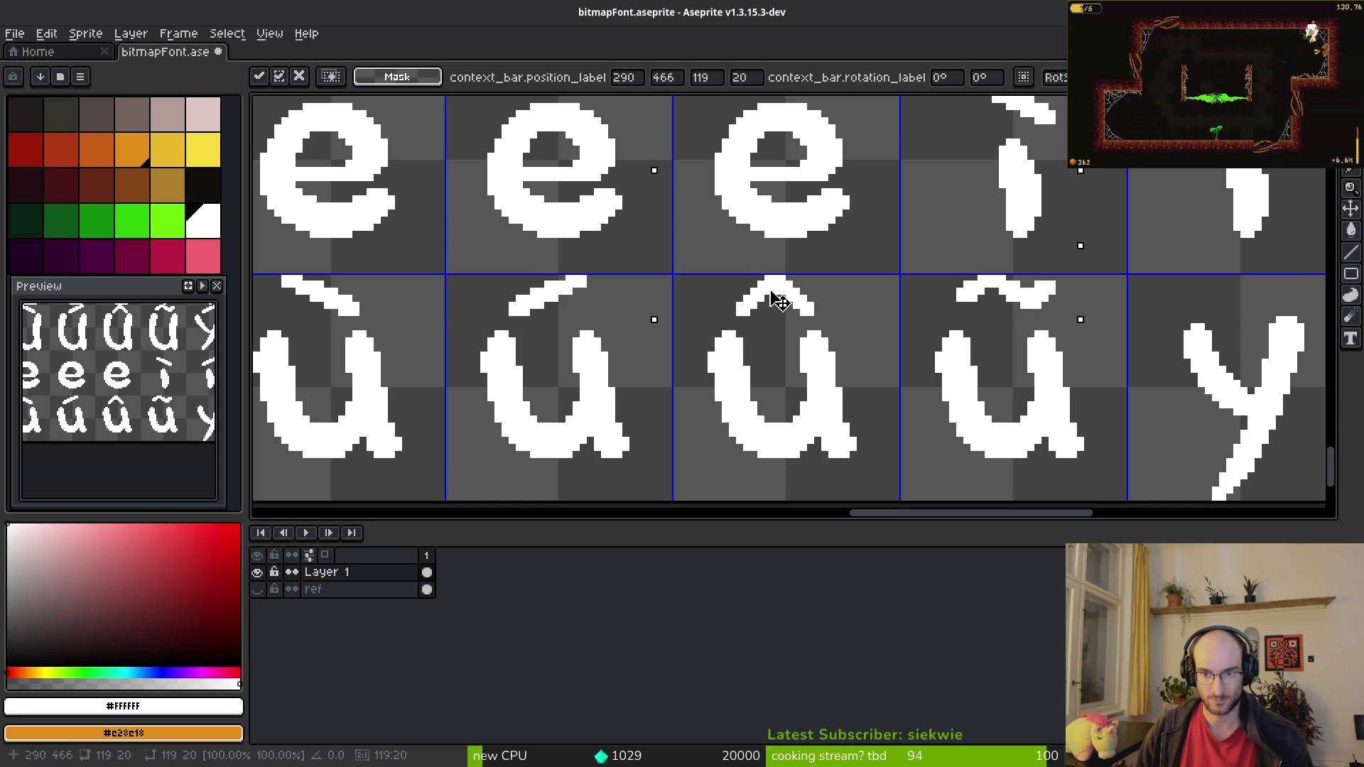
key("Return")
Step: Place the accent strip over the e glyphs, then move the accented e row down one pixel
scroll(441, 344, "up", 2)
key("ctrl+v")
key("Up")
key("Up")
key("Up")
key("Up")
key("Up")
key("Right")
key("Right")
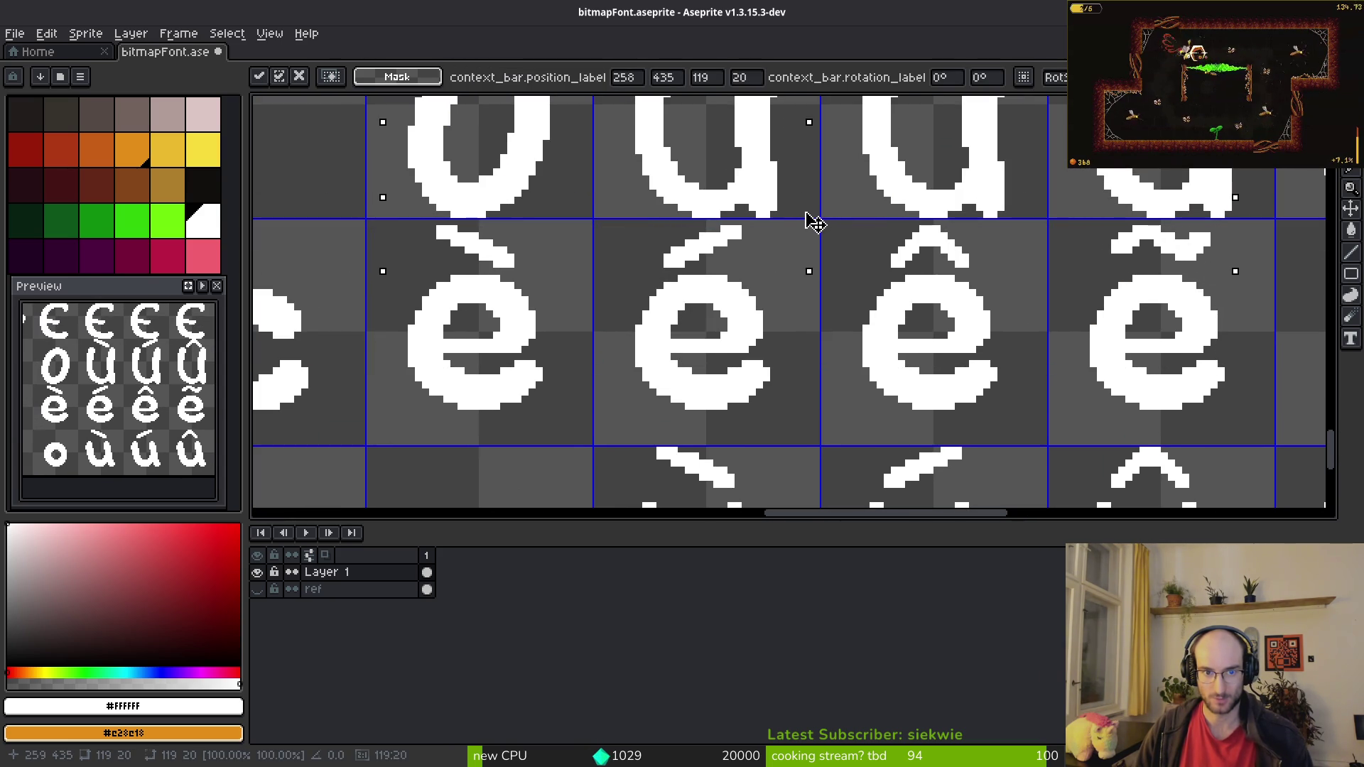
key("Left")
key("Right")
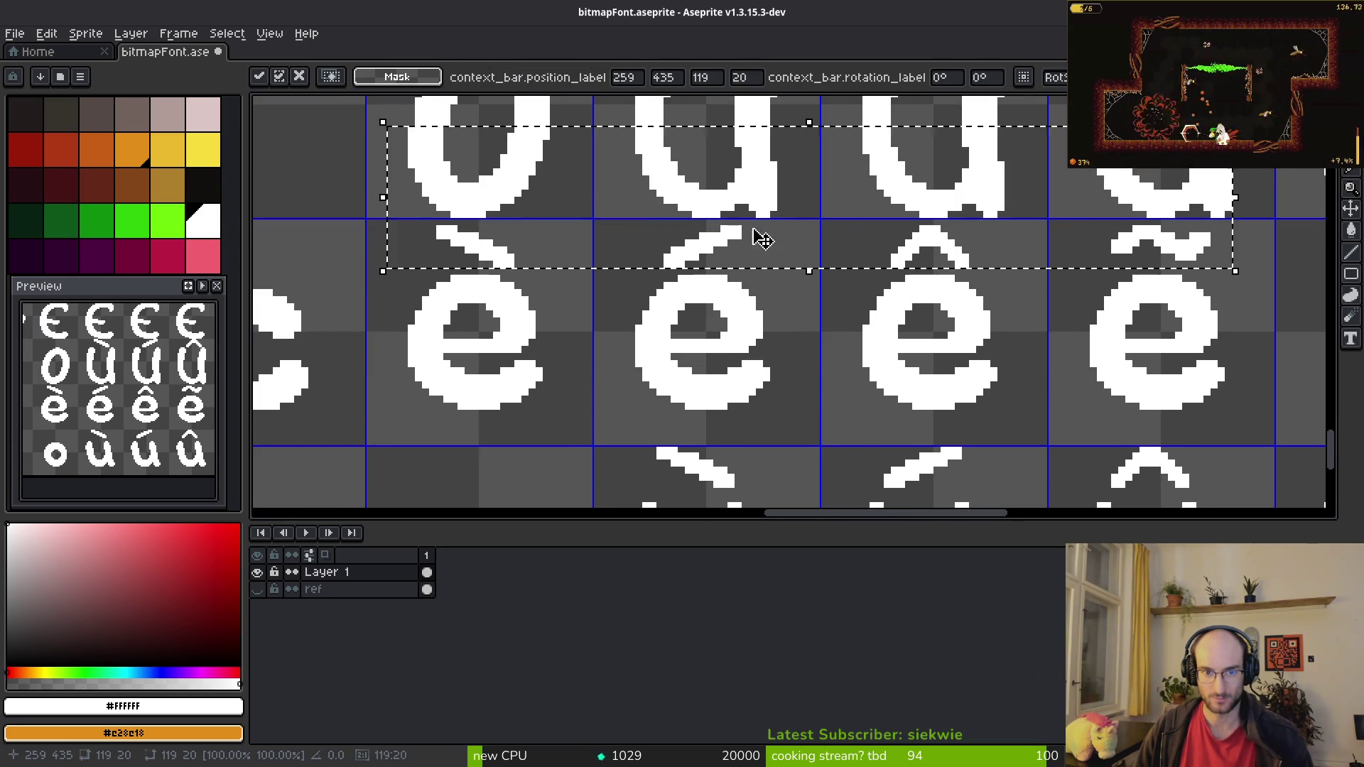
key("Return")
mouse_move(362, 215)
left_mouse_down()
mouse_move(518, 274)
mouse_move(1210, 402)
mouse_move(1256, 427)
left_mouse_up()
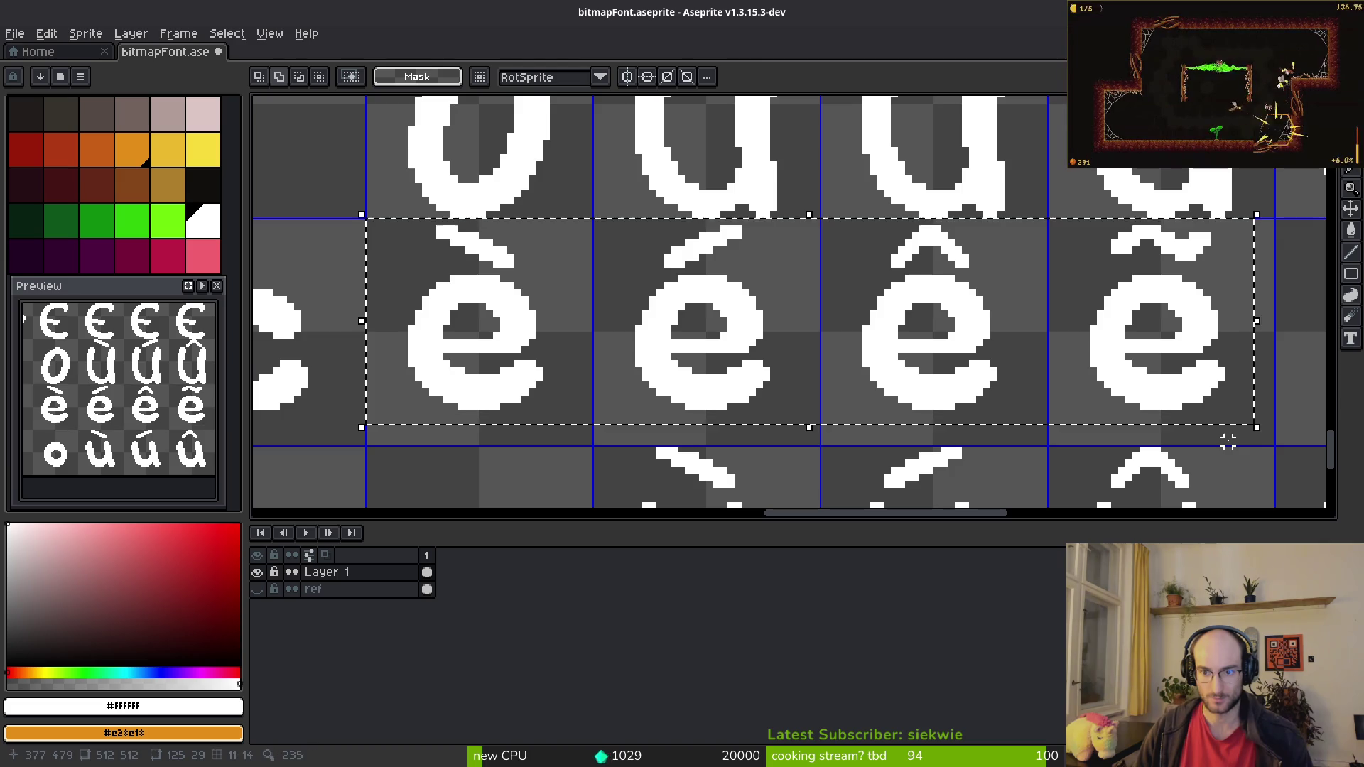
key("Down")
key("Return")
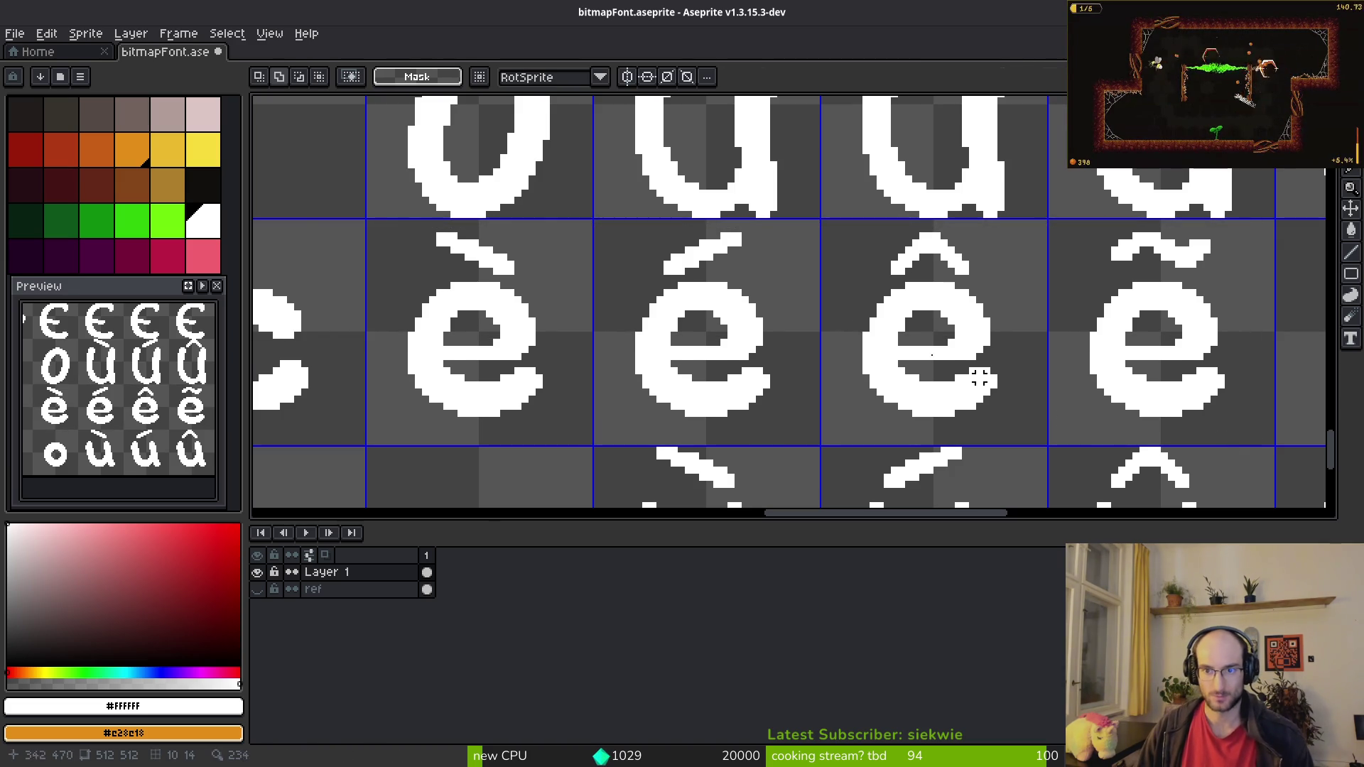
Step: Paste another copy of the accent strip above the lowercase a's and check the reference chart
scroll(1064, 421, "down", 4)
scroll(789, 306, "left", 3)
key("ctrl+v")
scroll(551, 326, "up", 3)
left_click_drag(552, 326, 551, 284)
scroll(746, 285, "left", 2)
key("alt+Tab")
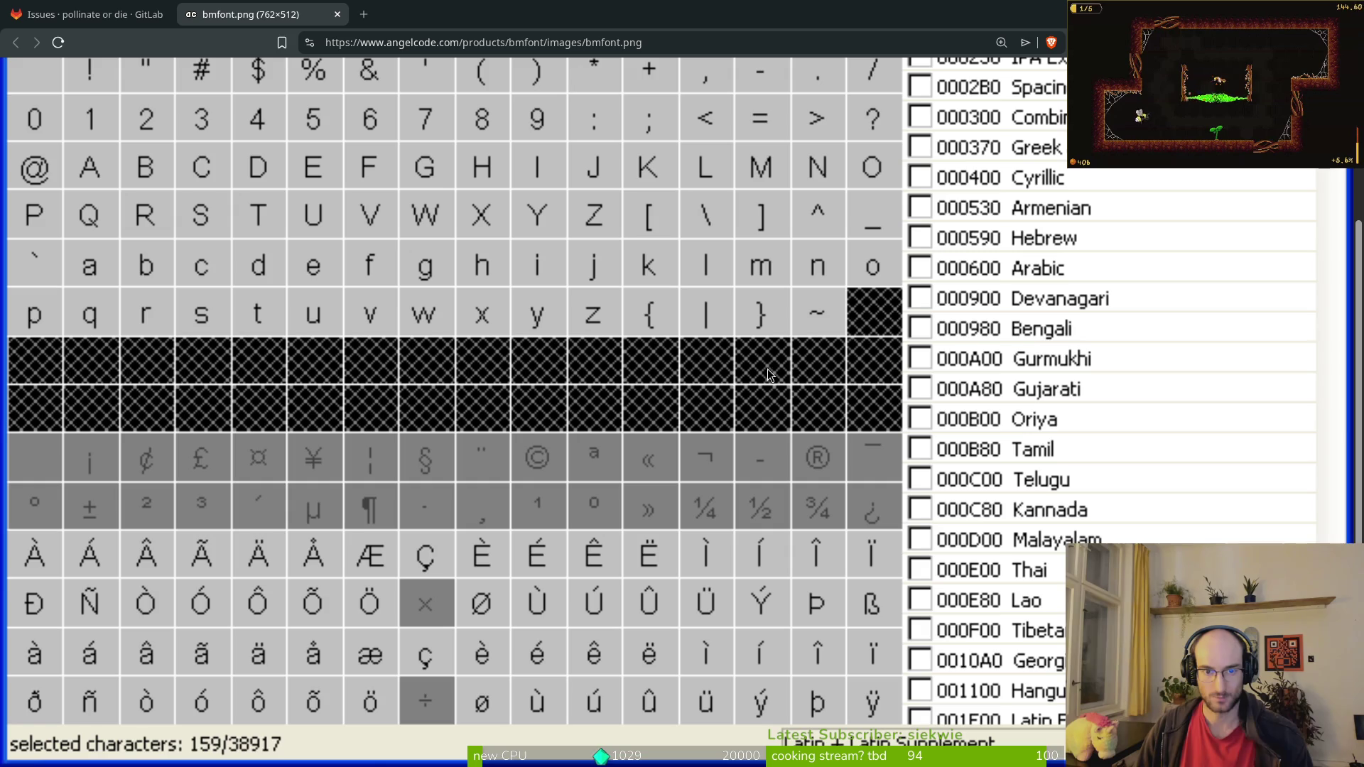
key("alt+Tab")
scroll(601, 285, "left", 2)
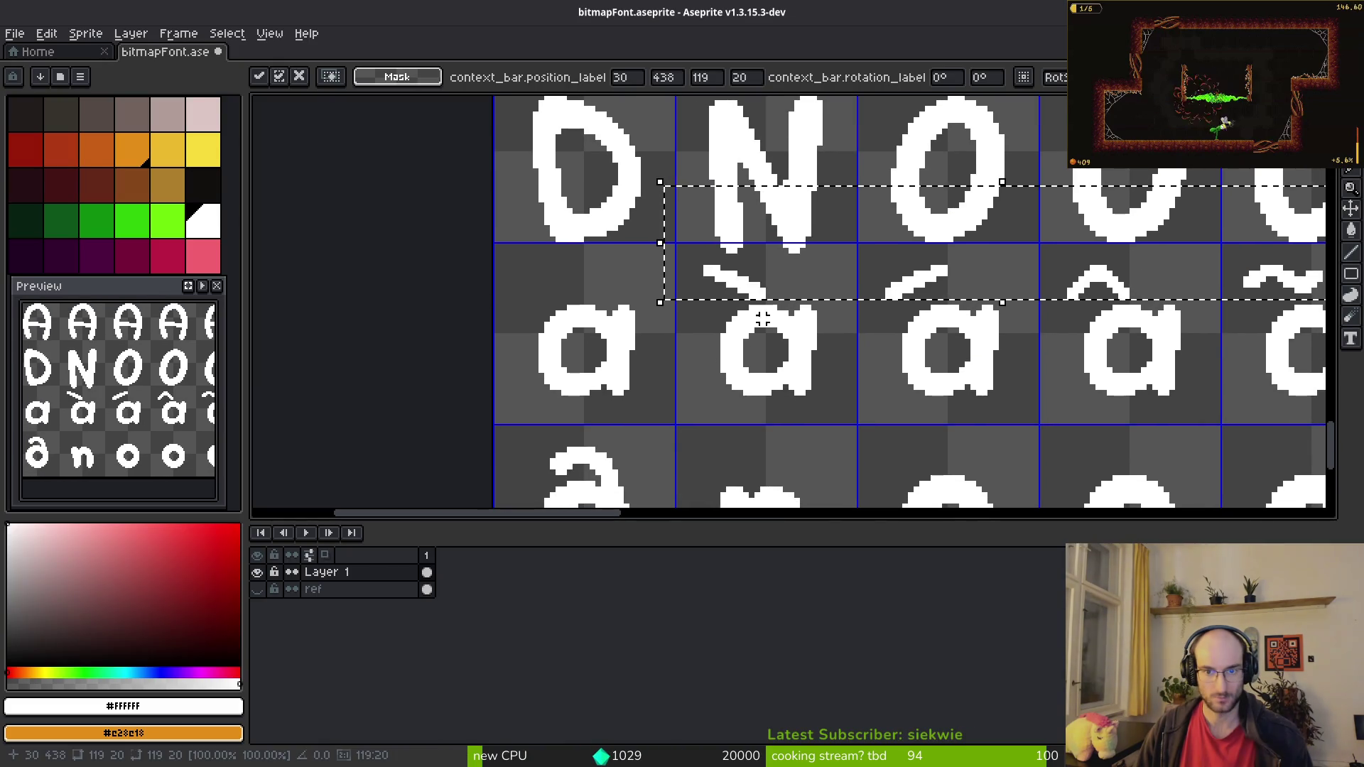
Step: Shift the pasted accents one pixel left and commit them, completing à, á, â, ã
left_click_drag(602, 285, 609, 287)
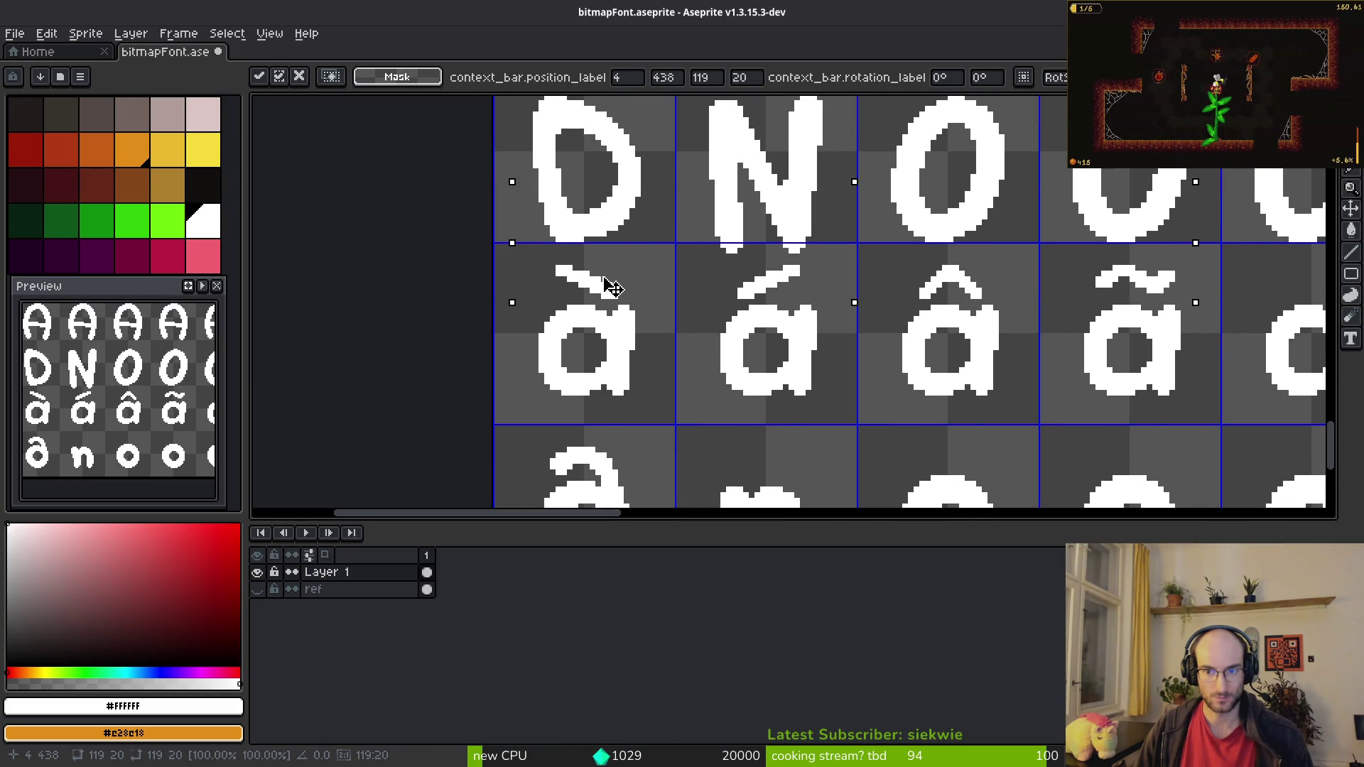
key("Return")
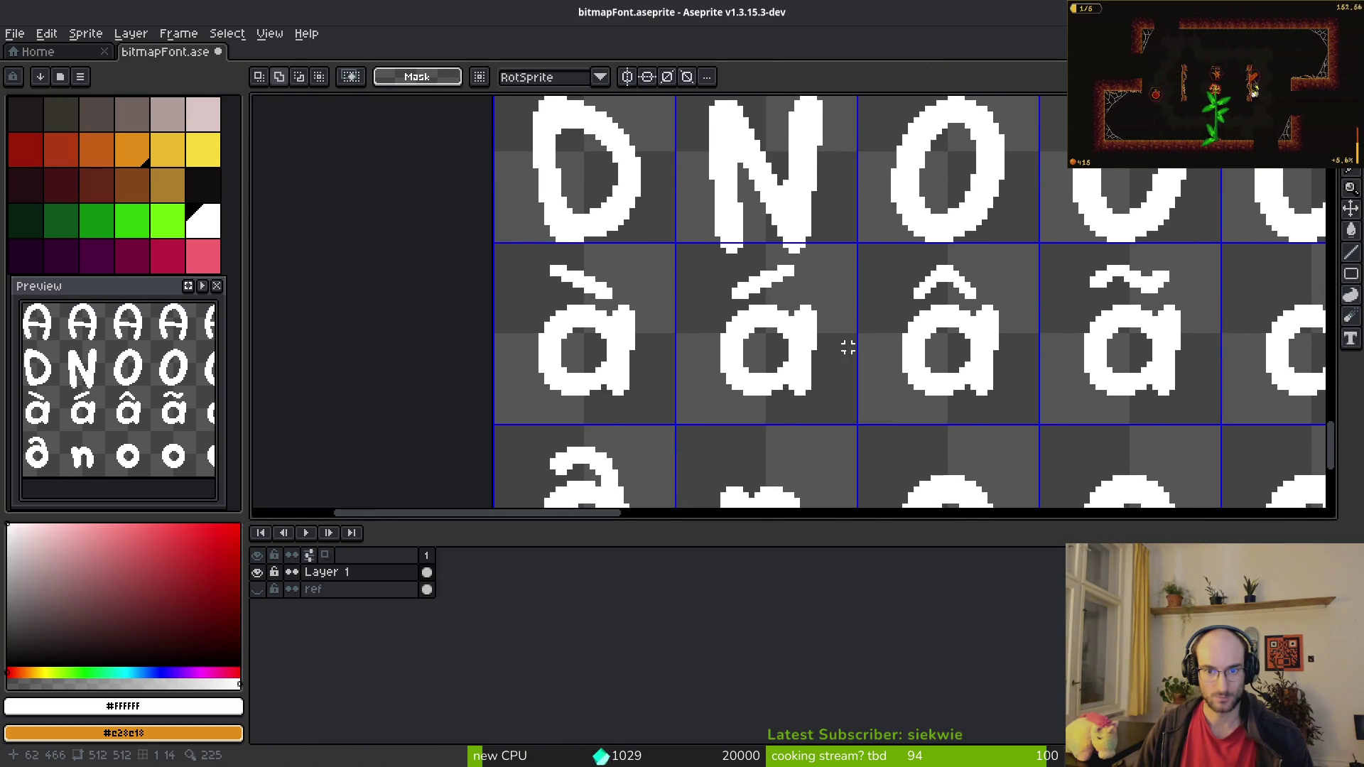
scroll(826, 371, "down", 2)
scroll(753, 375, "right", 2)
scroll(1000, 206, "up", 4)
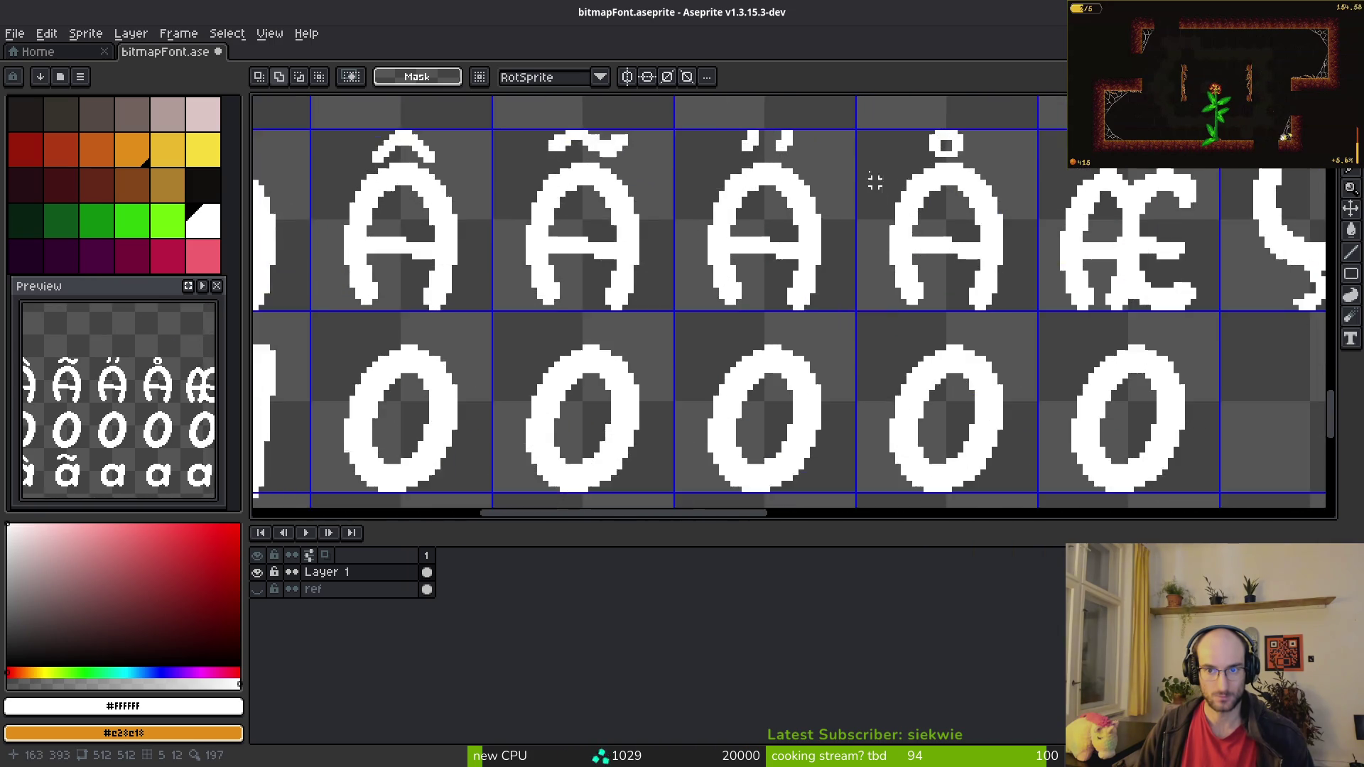
Step: Copy the diaeresis and ring from Ä and Å onto the next two a's, forming ä and å
left_click_drag(655, 167, 978, 252)
scroll(898, 386, "down", 4)
scroll(754, 269, "right", 2)
key("ctrl+v")
key("Up")
key("Up")
key("Return")
scroll(648, 348, "down", 2)
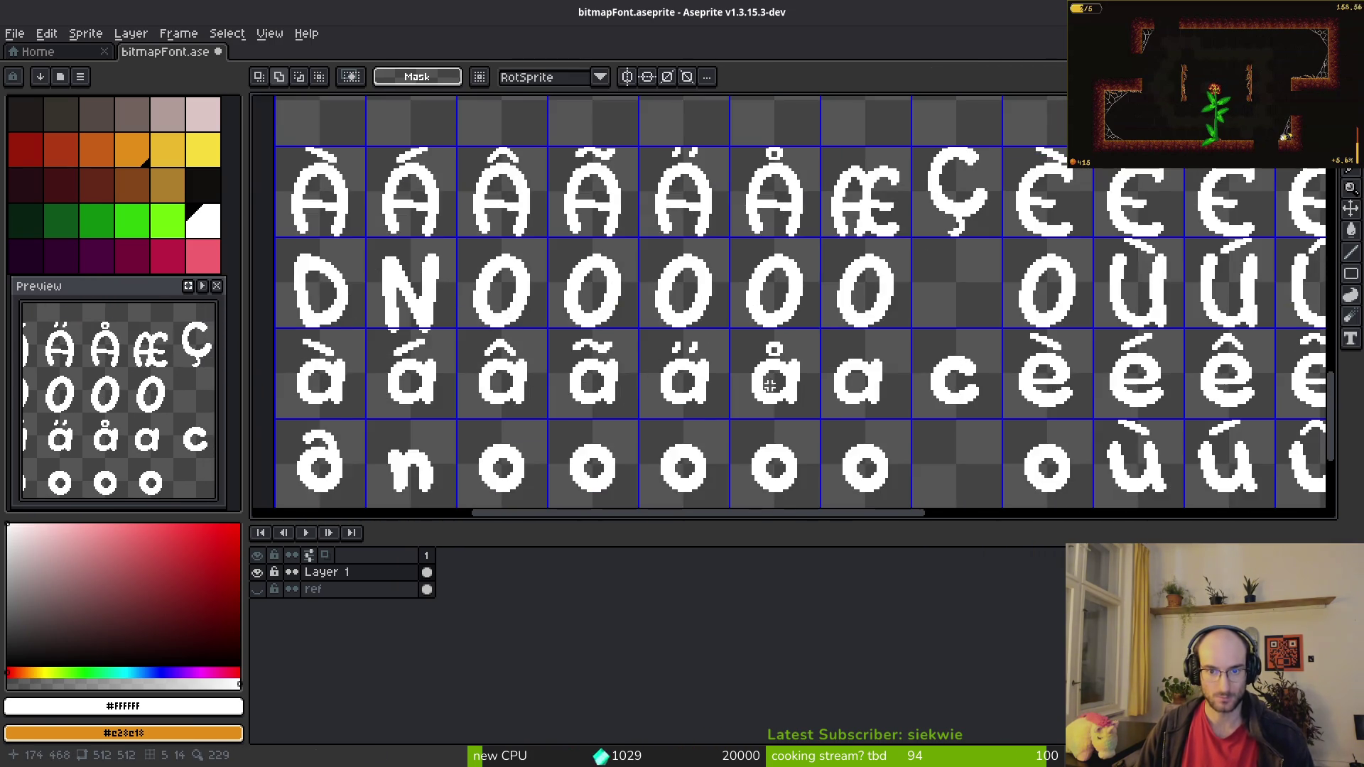
key("alt+Tab")
key("alt+Tab")
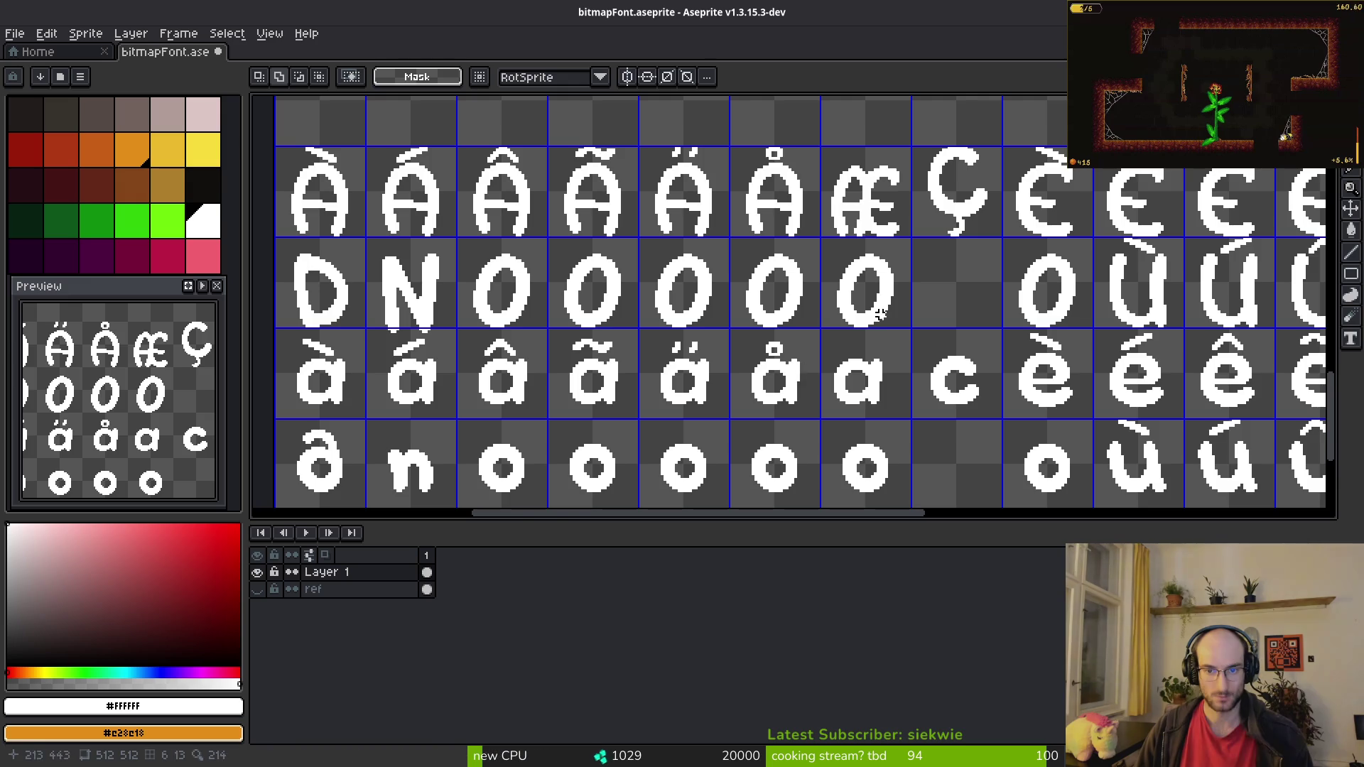
scroll(782, 380, "up", 4)
left_click_drag(668, 283, 814, 424)
key("ctrl+z")
Step: Nudge the plain a into place in the æ cell and save the sheet
key("Right")
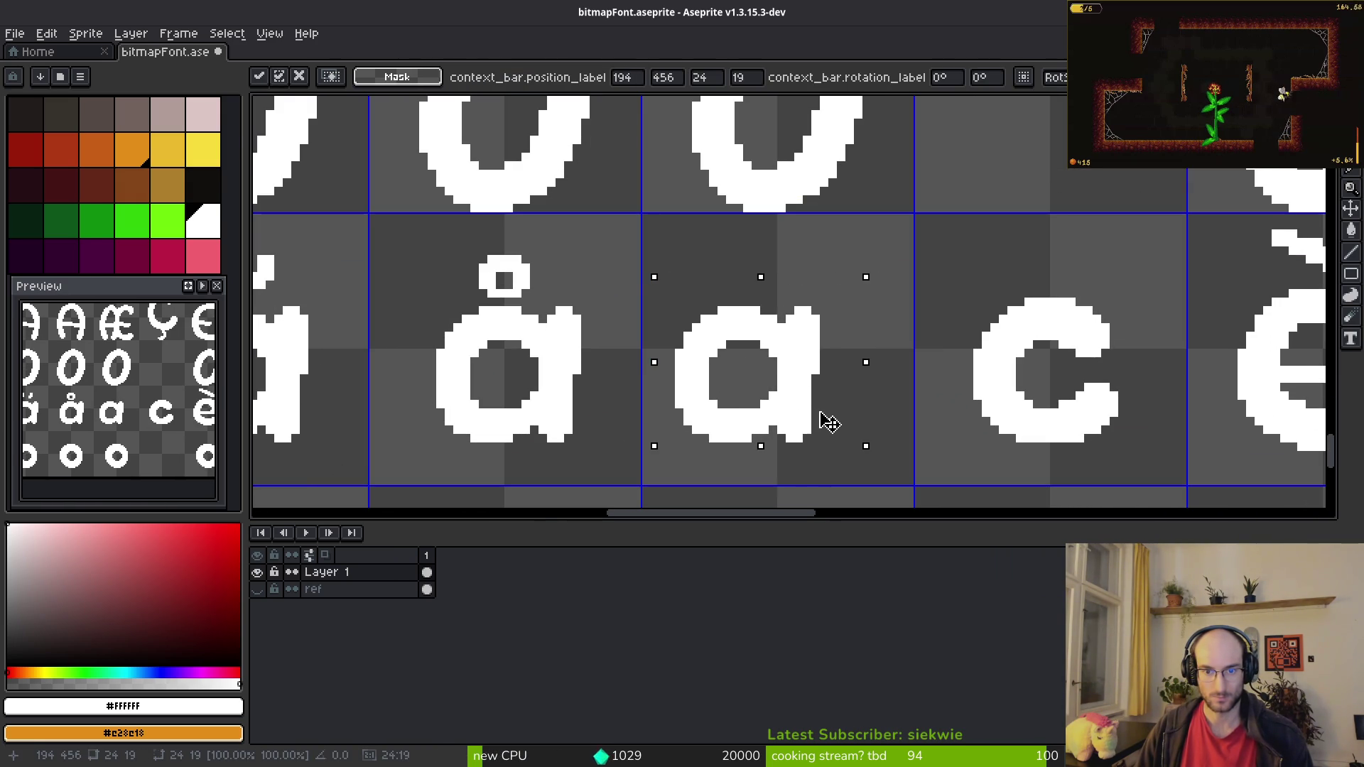
key("ctrl+d")
mouse_move(741, 280)
left_mouse_down()
mouse_move(884, 465)
mouse_move(733, 432)
left_mouse_up()
key("Left")
key("ctrl+s")
Step: Copy the body of the è glyph into the empty cell above ç
left_click_drag(1108, 249, 1318, 433)
mouse_move(1227, 374)
left_mouse_down()
mouse_move(859, 372)
mouse_move(737, 347)
mouse_move(810, 228)
mouse_move(980, 183)
mouse_move(929, 253)
left_mouse_up()
scroll(928, 253, "up", 5)
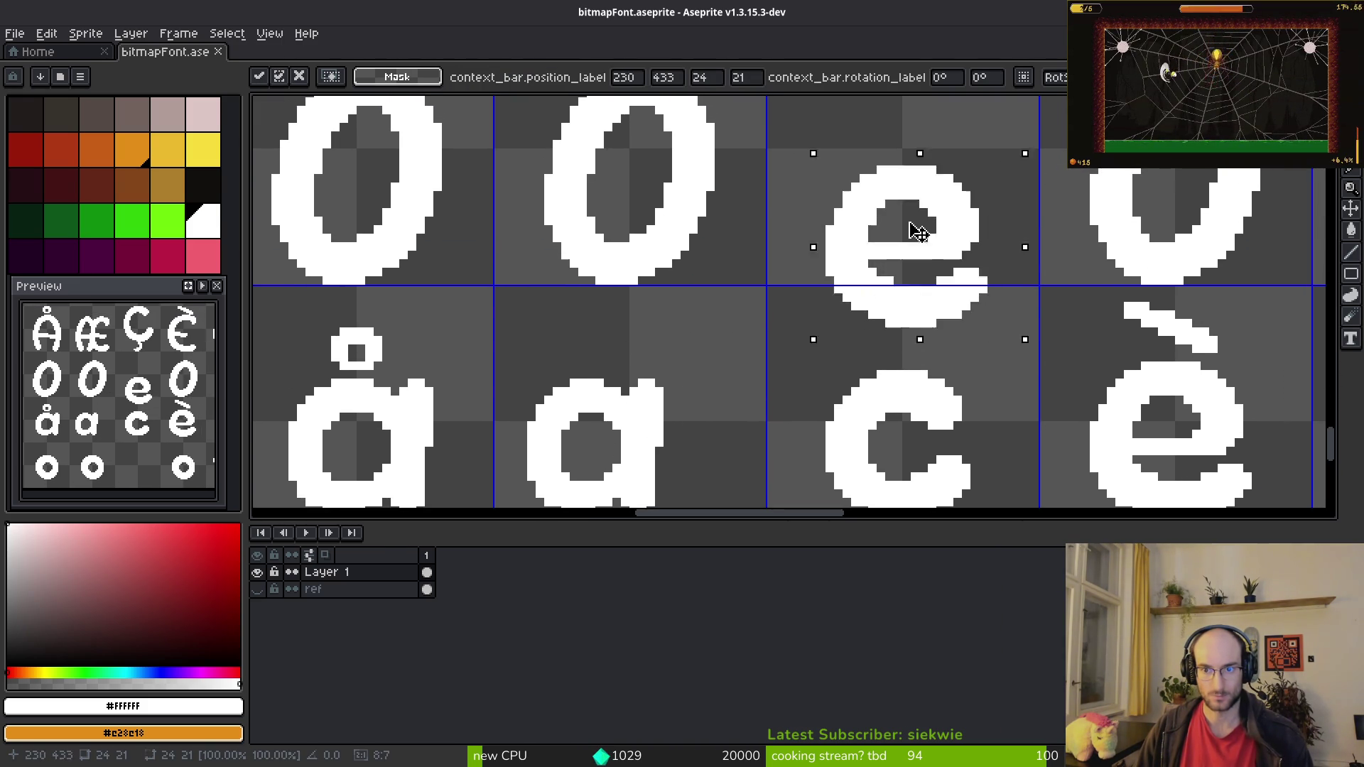
scroll(953, 284, "right", 2)
left_click_drag(858, 159, 987, 377)
key("ctrl+d")
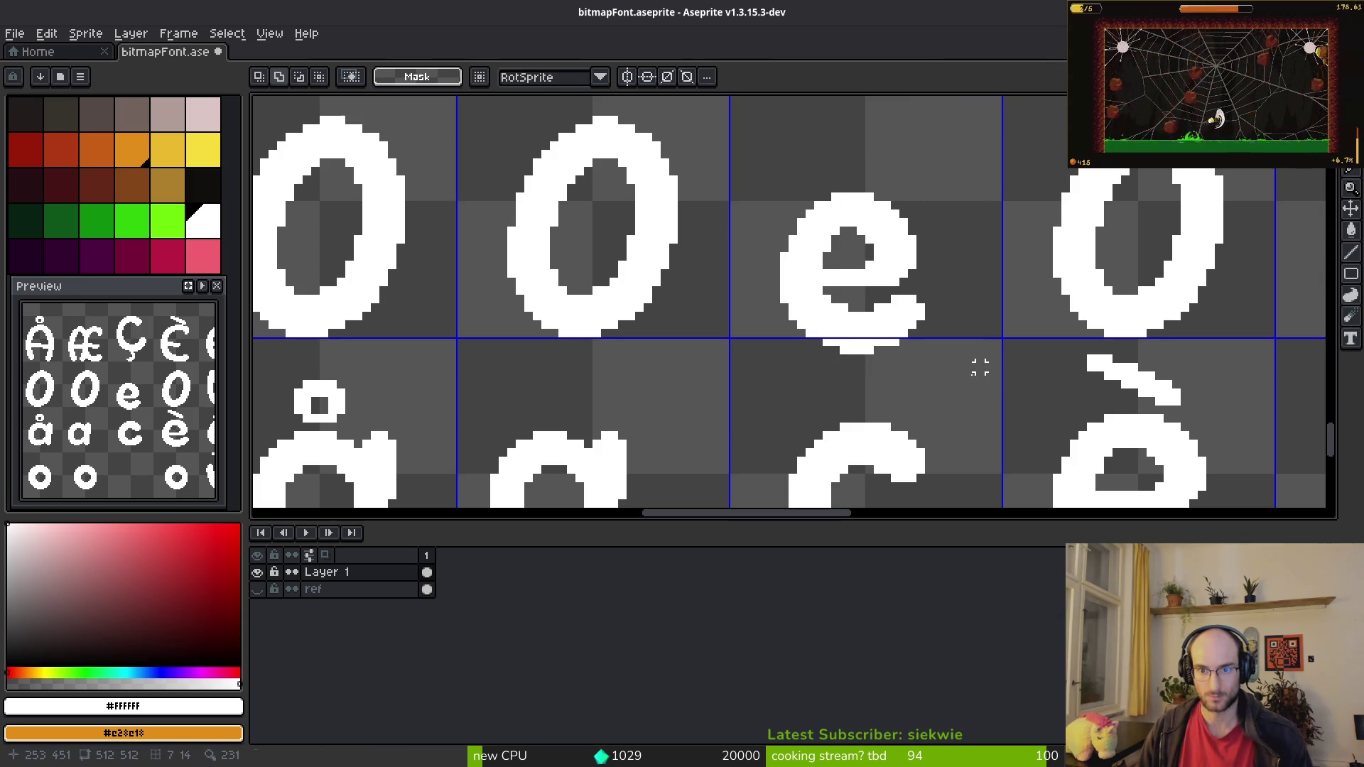
Step: Flip the spare e's right edge horizontally to reshape it into a tail
left_click_drag(736, 159, 803, 356)
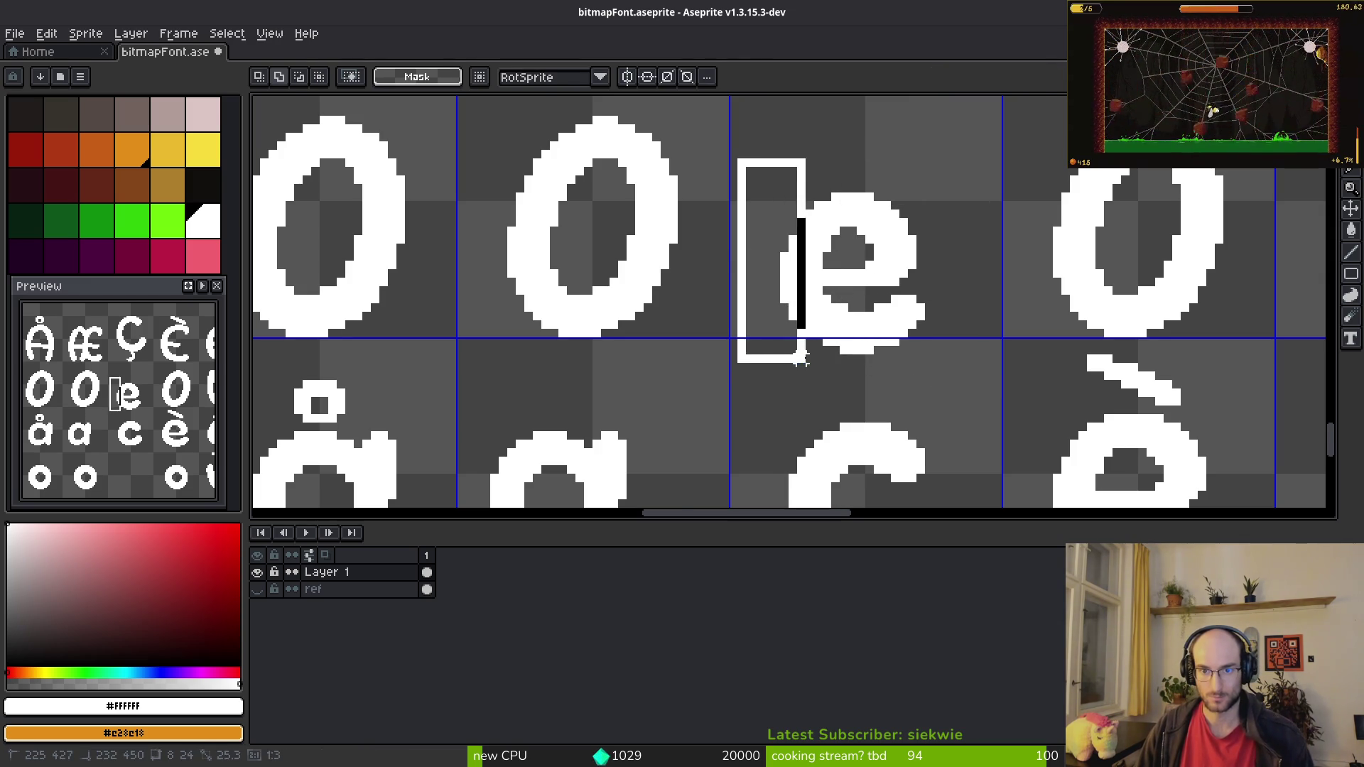
scroll(900, 293, "up", 1)
scroll(904, 319, "up", 1)
scroll(943, 326, "down", 1)
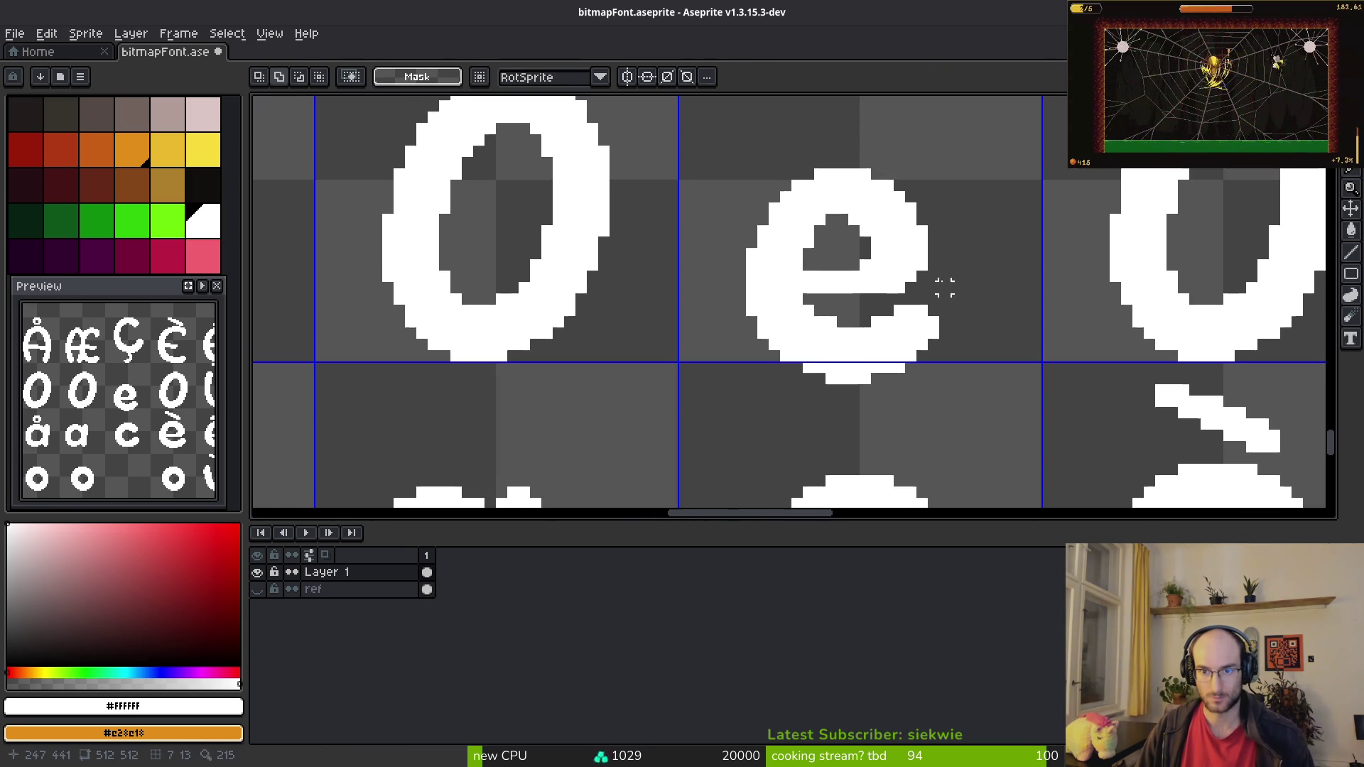
left_click_drag(894, 157, 969, 411)
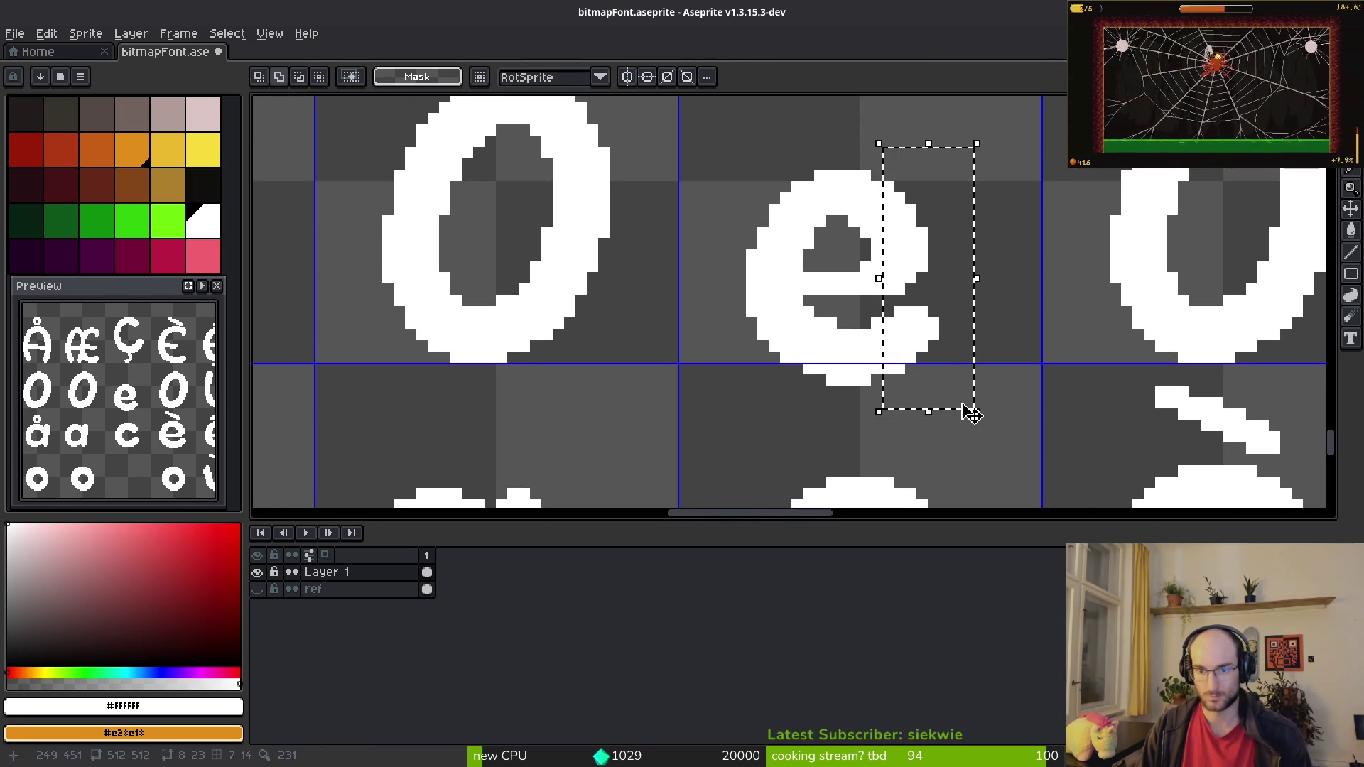
key("shift+h")
key("ctrl+d")
Step: Shift the spare e's left part one pixel right and save the sheet
mouse_move(706, 137)
left_mouse_down()
mouse_move(761, 403)
mouse_move(782, 409)
left_mouse_up()
key("Right")
key("ctrl+d")
key("ctrl+s")
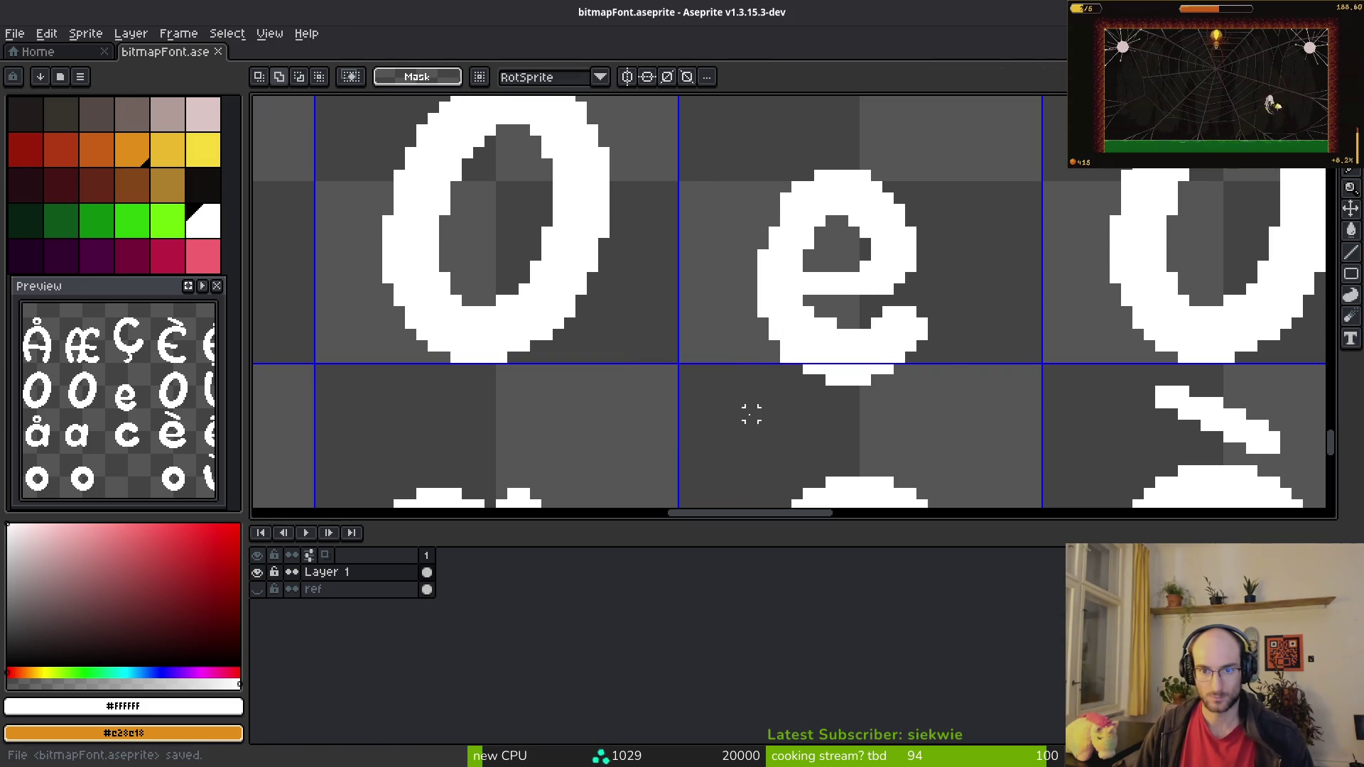
Step: Move the spare e onto the a to begin forming æ
key("b")
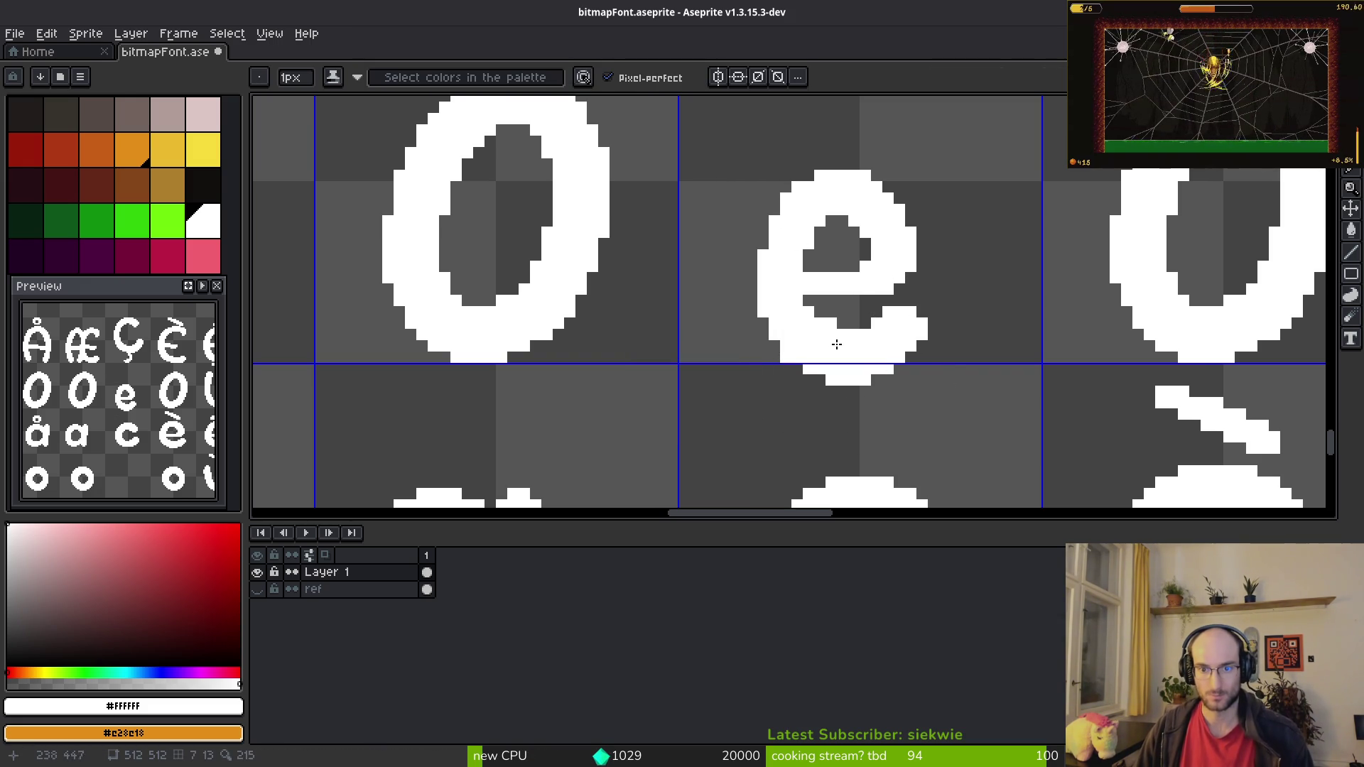
key("e")
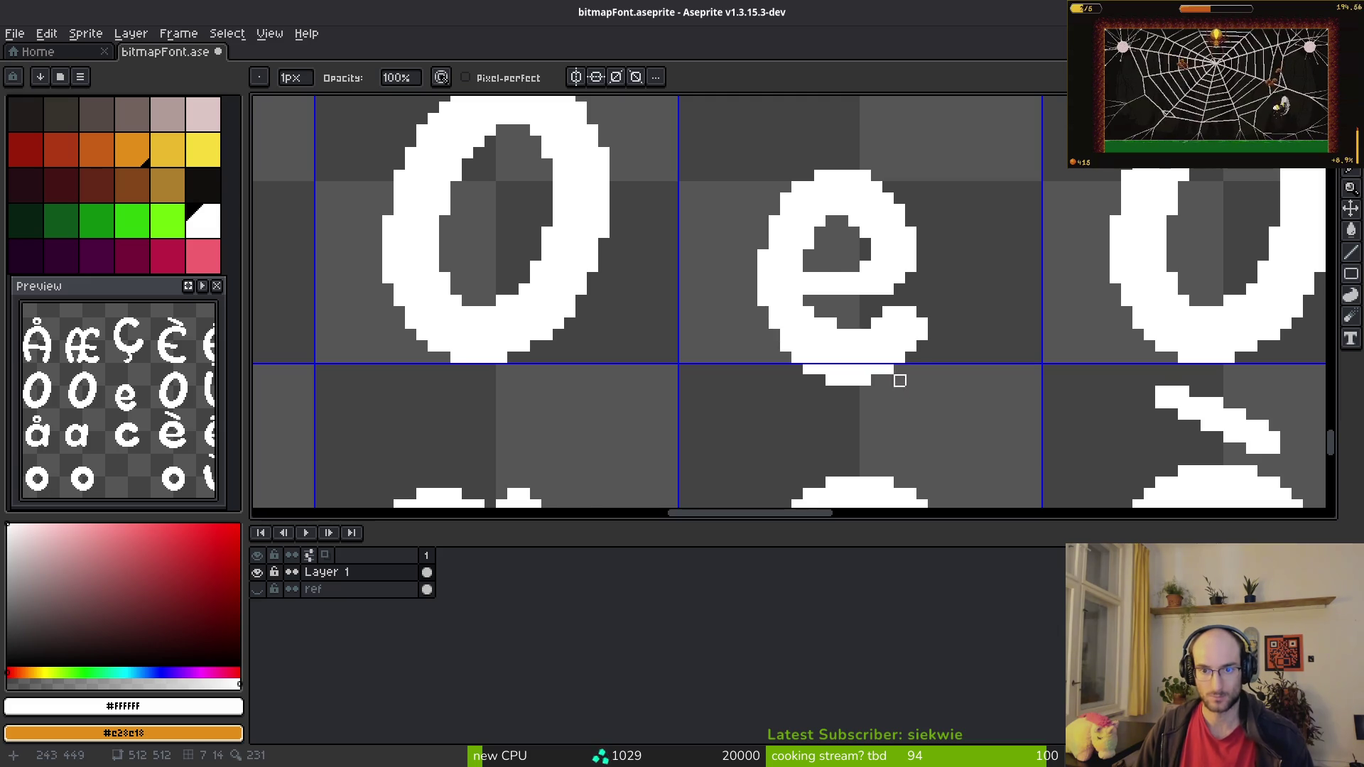
scroll(900, 391, "down", 3)
scroll(838, 207, "down", 2)
key("m")
mouse_move(817, 174)
left_mouse_down()
mouse_move(913, 334)
mouse_move(789, 359)
mouse_move(651, 478)
left_mouse_up()
Step: Undo the æ merge, erase the a's right stem, adjust its left part, and save
scroll(913, 334, "up", 2)
scroll(704, 426, "down", 1)
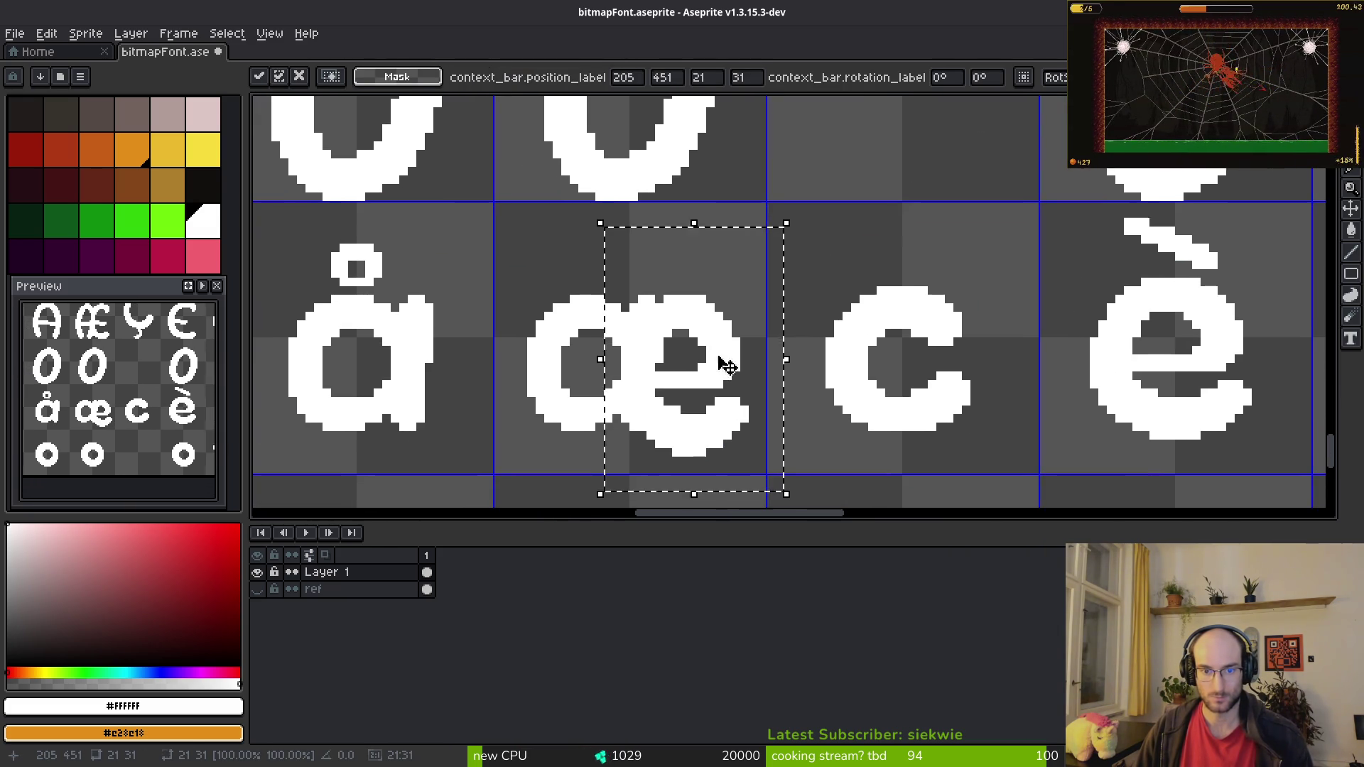
key("Return")
key("ctrl+z")
key("b")
scroll(677, 340, "up", 1)
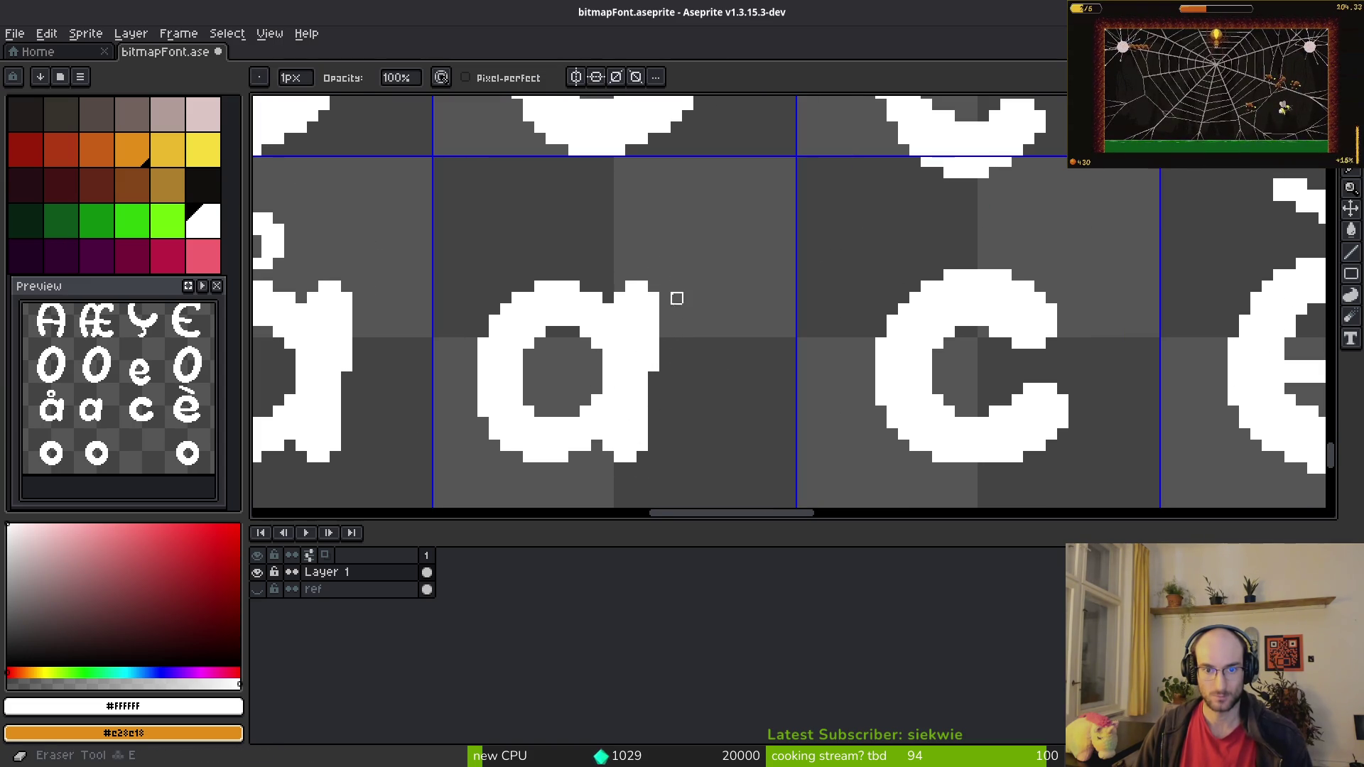
left_click_drag(654, 366, 643, 287)
scroll(678, 389, "up", 1)
key("m")
left_click_drag(380, 99, 603, 457)
key("ctrl+d")
key("ctrl+s")
Step: Place the spare e over the a to form æ, shifting its right half one pixel left
scroll(625, 426, "down", 2)
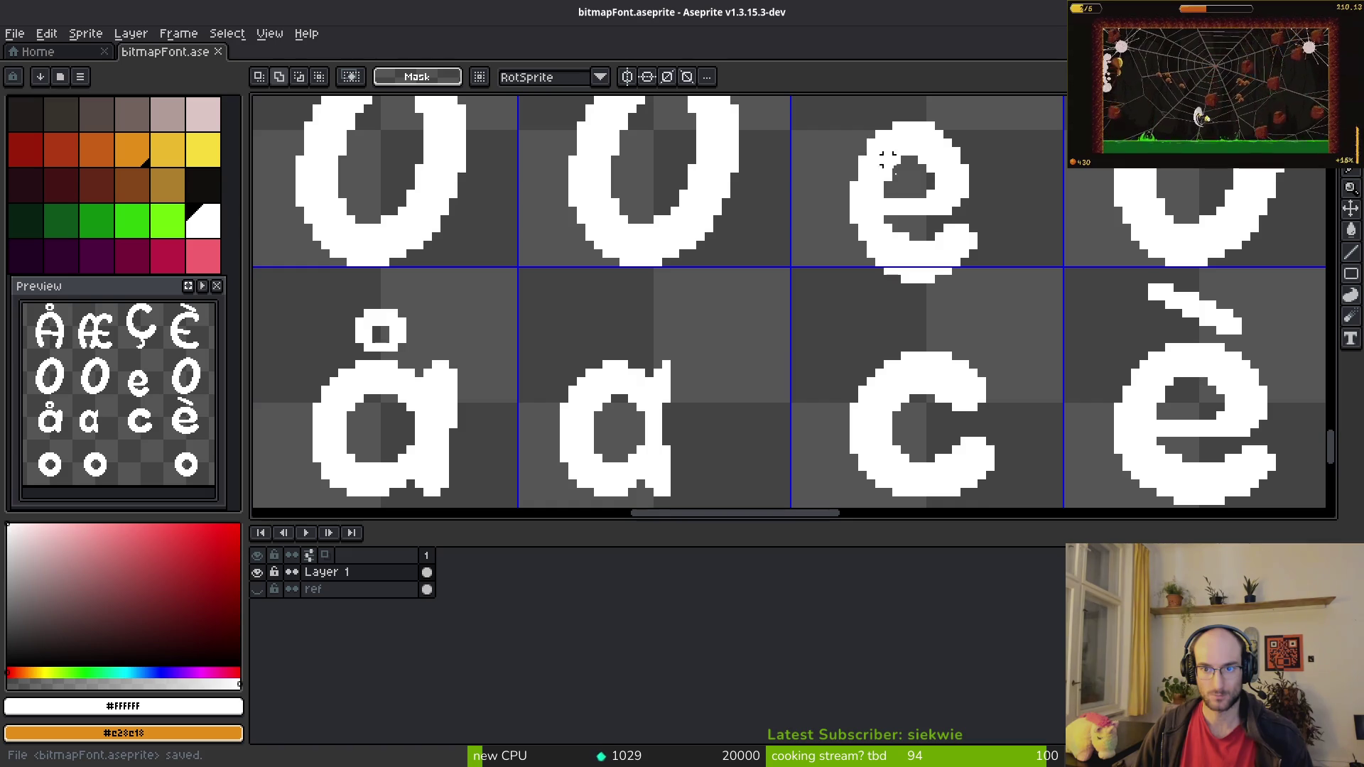
scroll(879, 150, "up", 1)
scroll(888, 220, "up", 1)
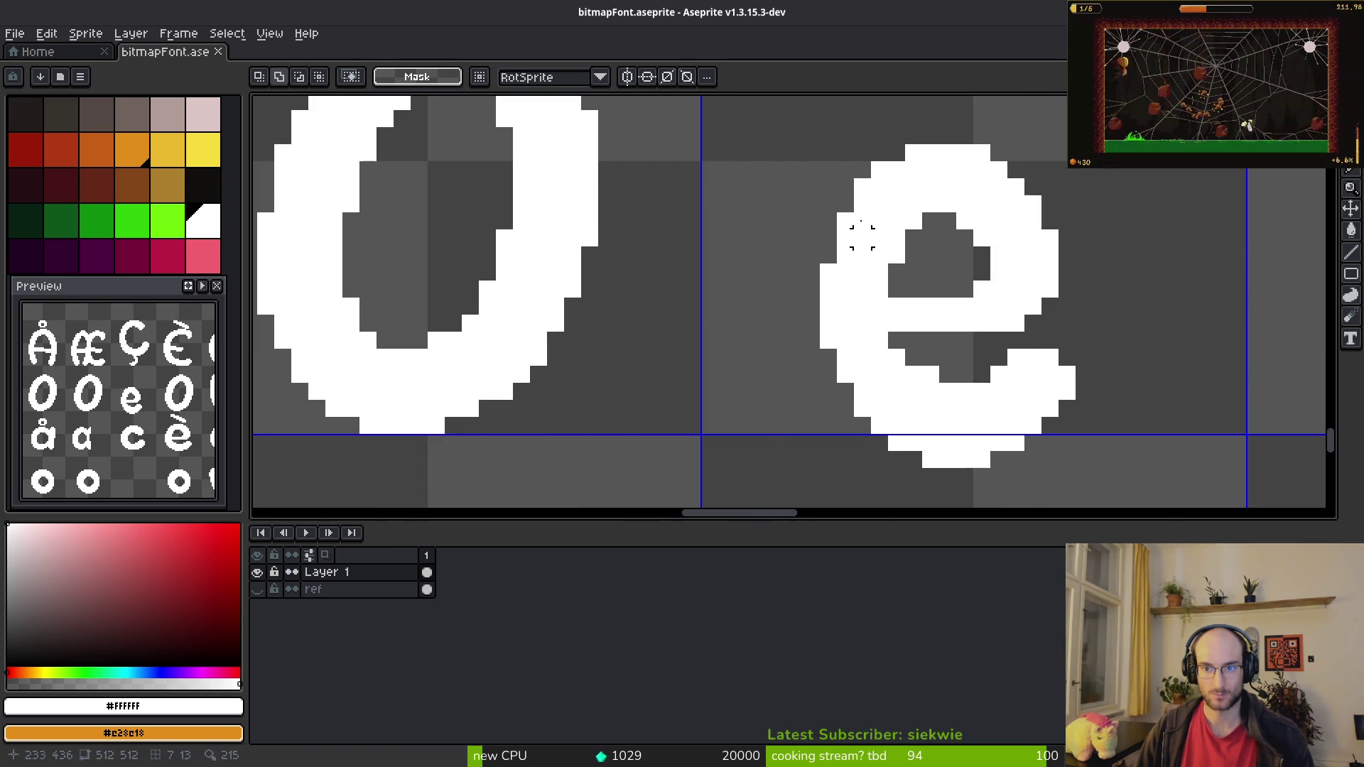
scroll(879, 270, "down", 4)
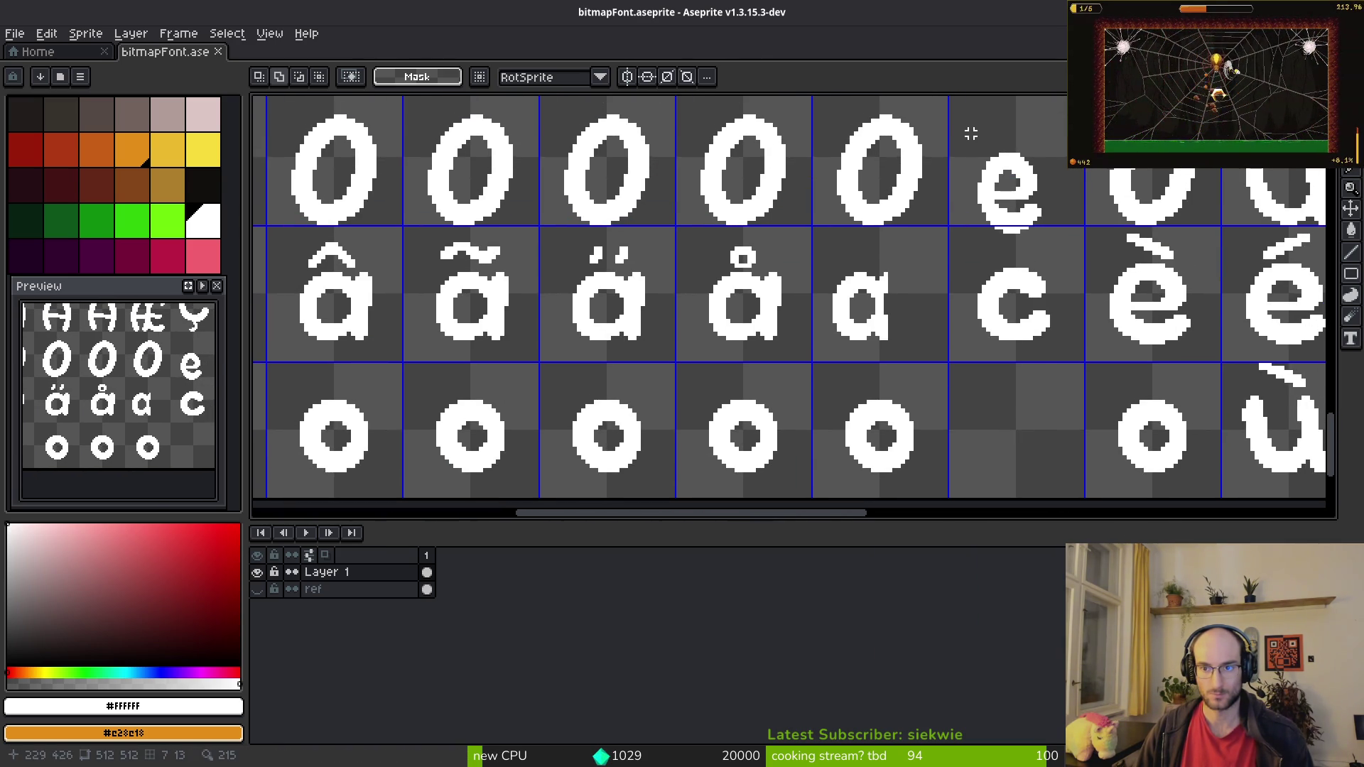
mouse_move(971, 133)
left_mouse_down()
mouse_move(1045, 235)
mouse_move(913, 313)
left_mouse_up()
scroll(914, 313, "up", 1)
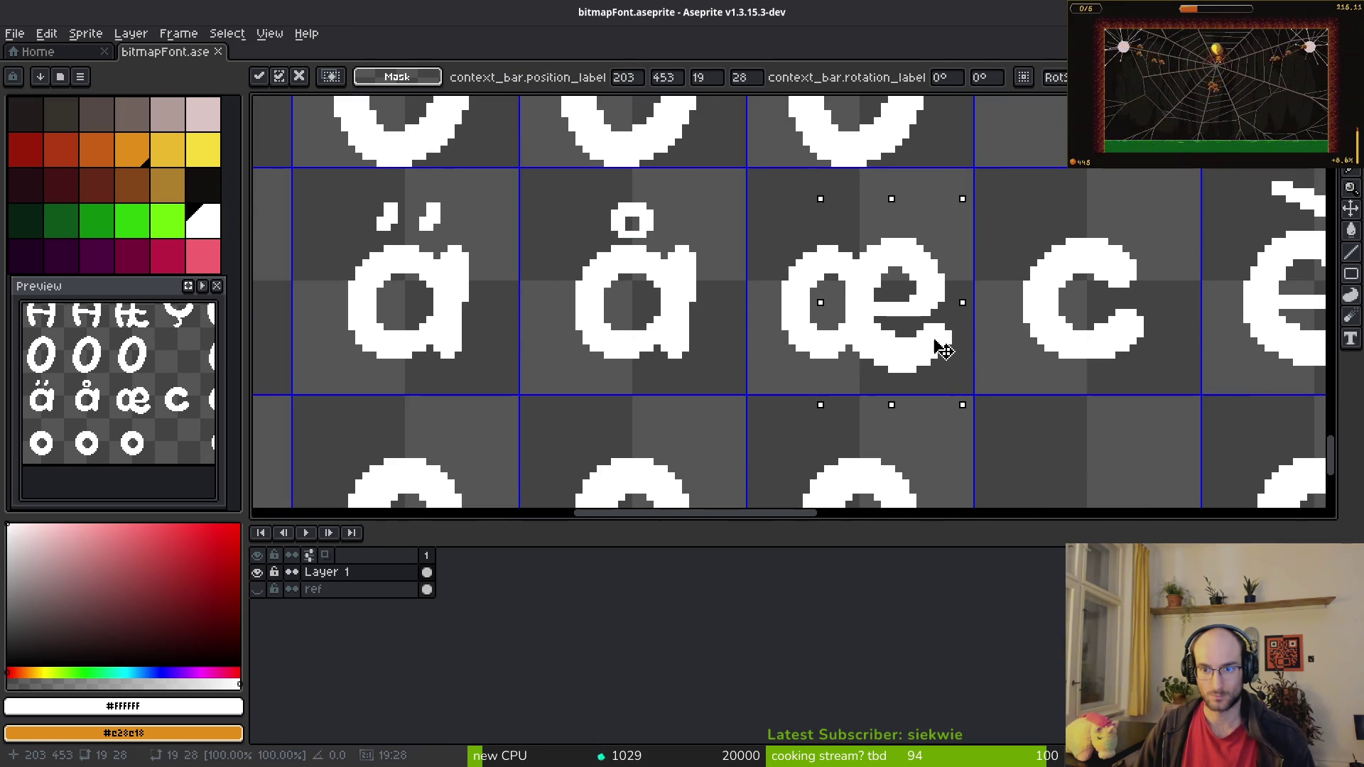
scroll(953, 326, "up", 3)
key("ctrl+d")
scroll(838, 360, "down", 2)
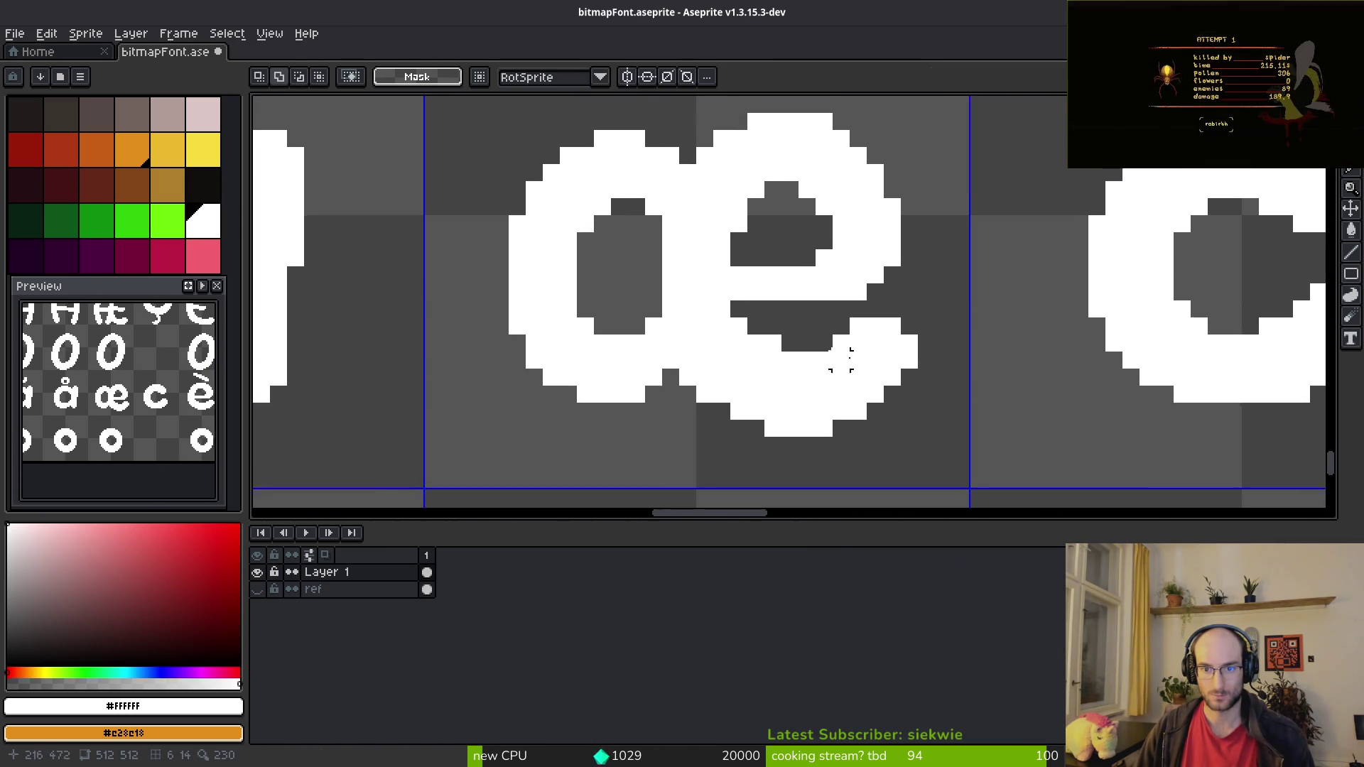
scroll(850, 282, "up", 2)
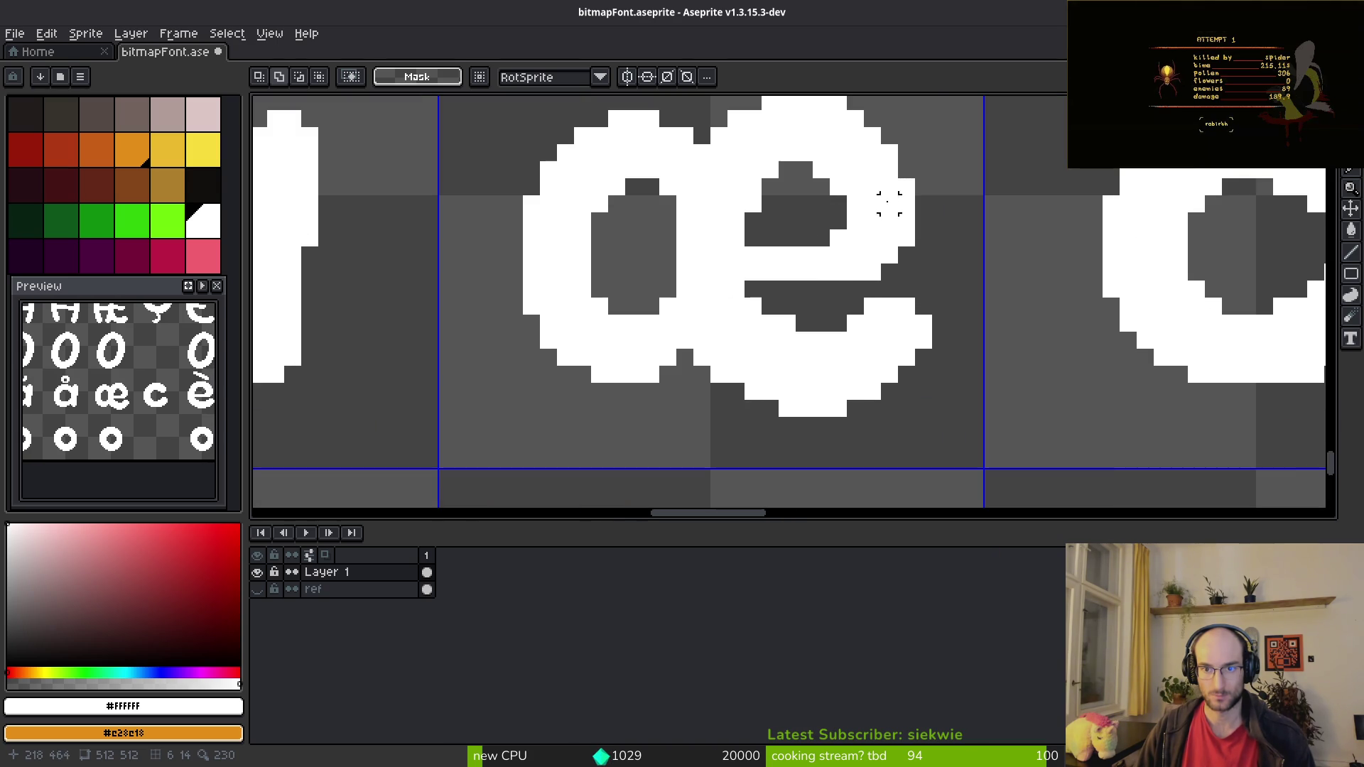
left_click_drag(863, 109, 985, 435)
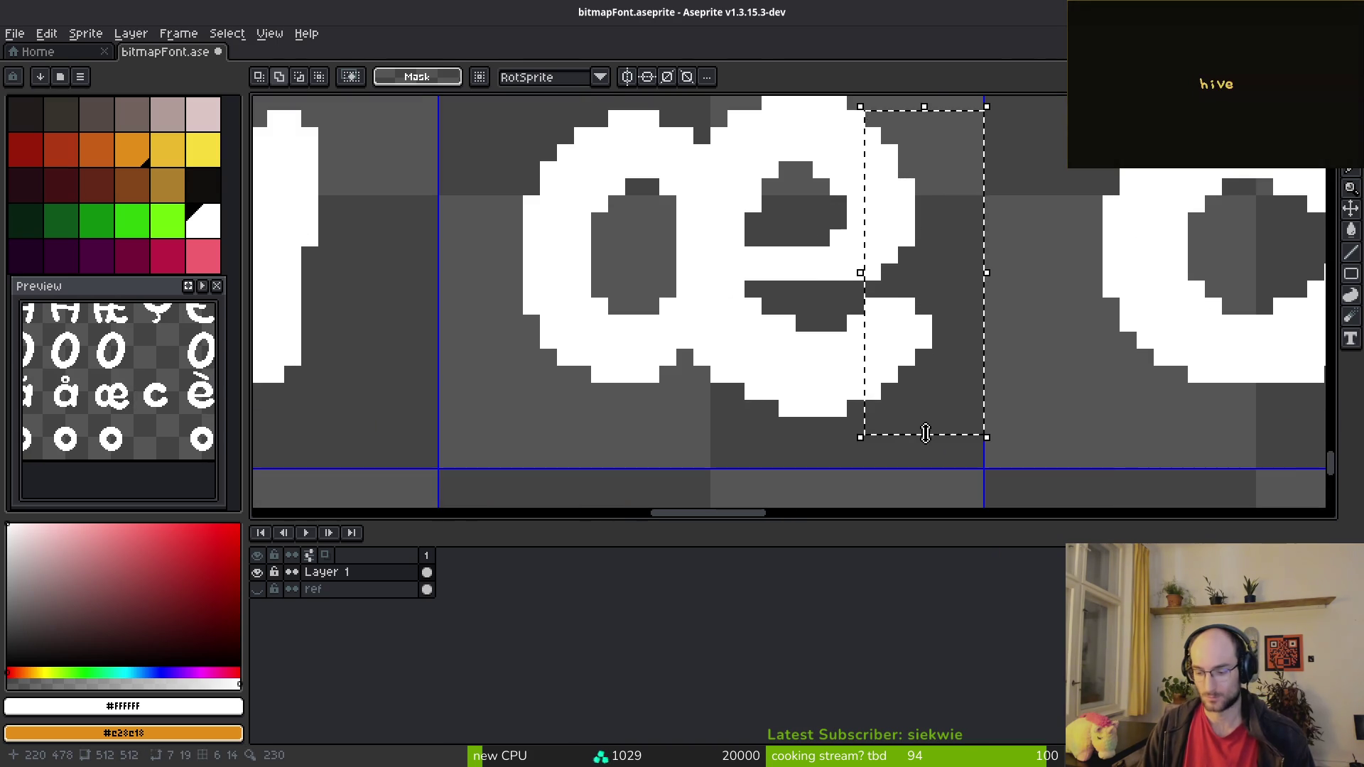
key("Left")
key("ctrl+d")
Step: Hide the timeline, undo the e's one-pixel shift, and select the e's tail
key("b")
scroll(798, 356, "down", 1)
scroll(933, 291, "up", 1)
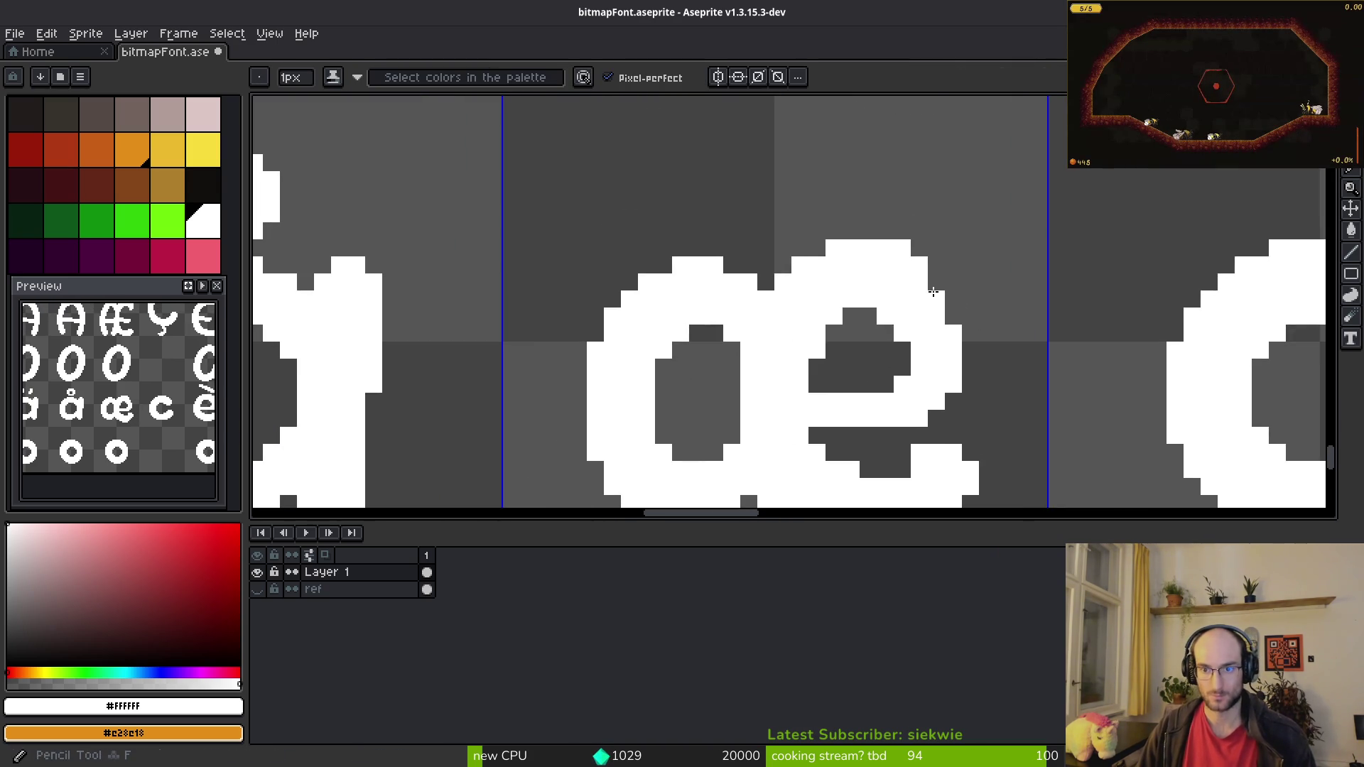
scroll(984, 414, "down", 1)
scroll(929, 365, "up", 1)
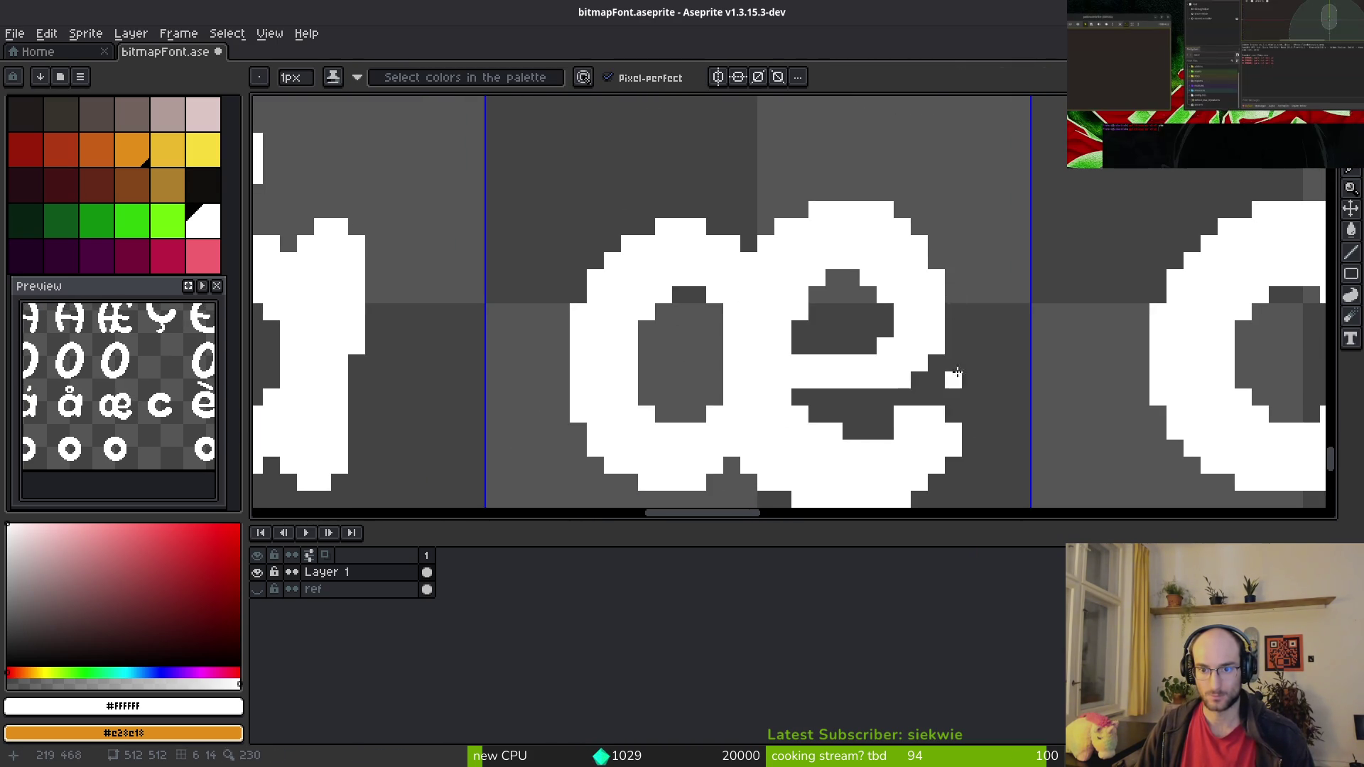
key("Tab")
key("Tab")
key("ctrl+z")
key("ctrl+z")
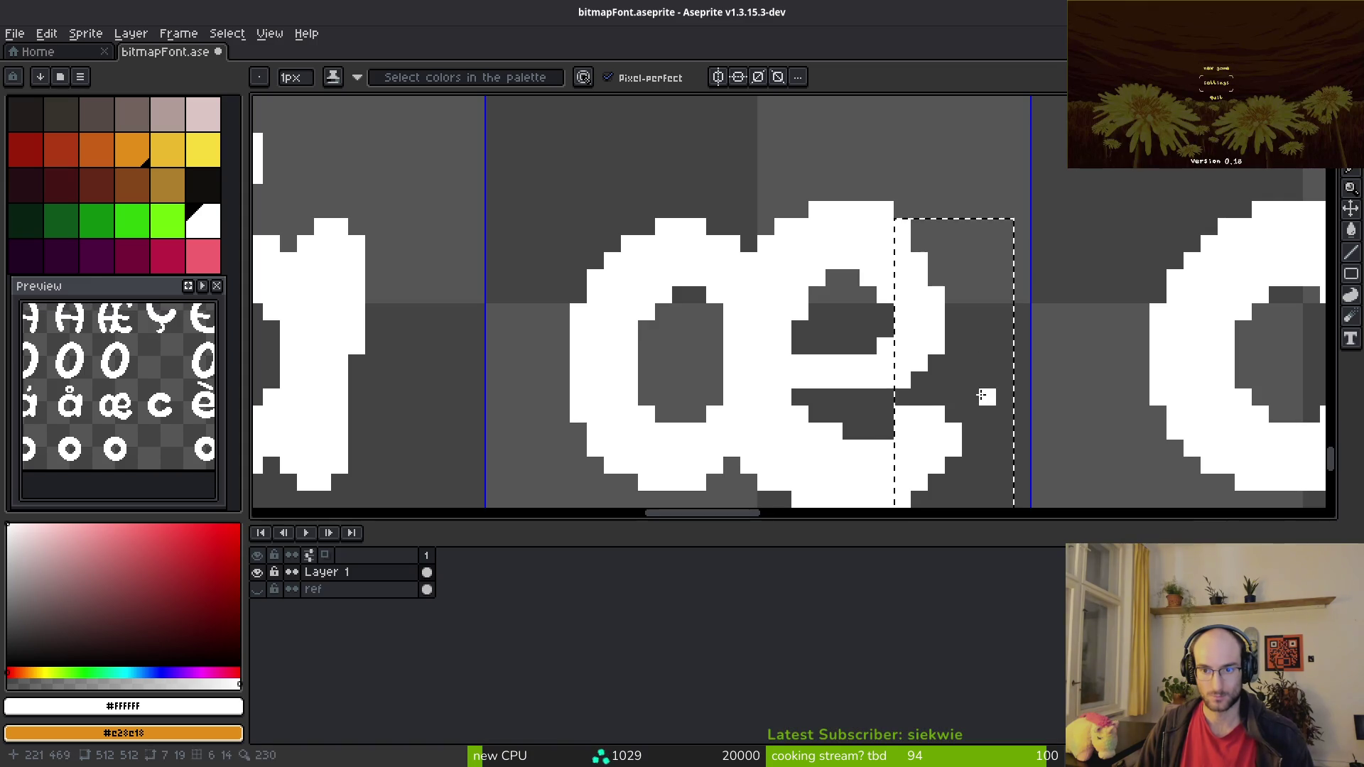
key("m")
left_click_drag(816, 289, 944, 417)
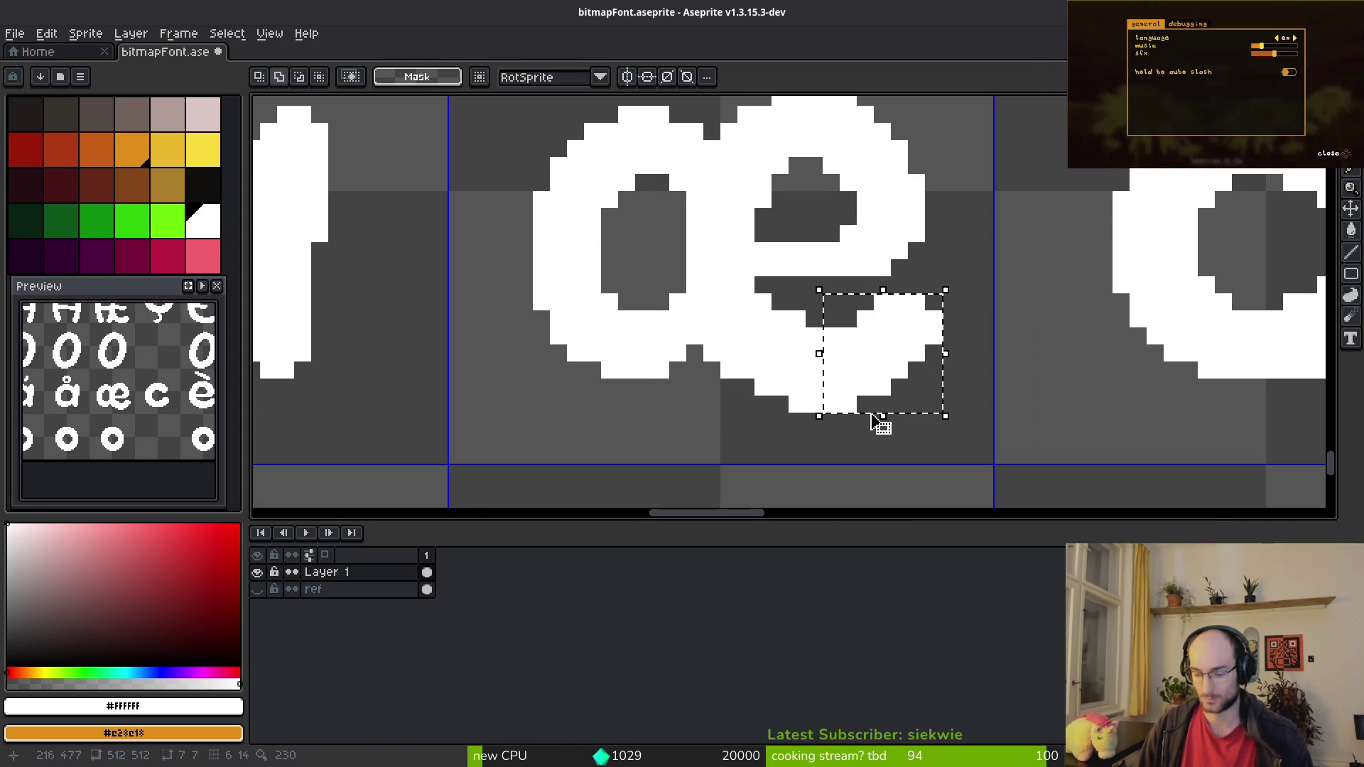
left_click(865, 421)
key("b")
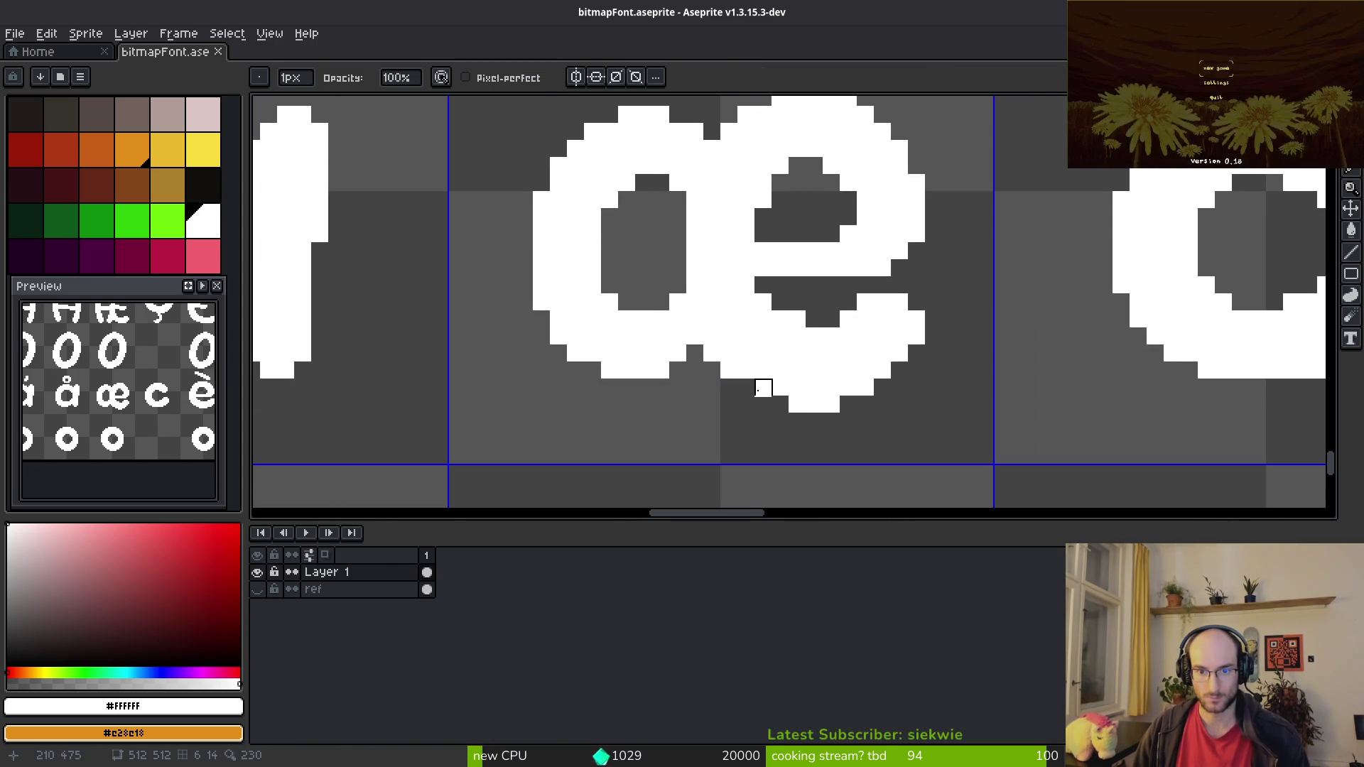
scroll(841, 317, "down", 3)
scroll(840, 317, "up", 2)
scroll(829, 329, "down", 2)
Step: Compare with the reference chart, then trim the æ's top row and a stray right-edge pixel
key("alt+Tab")
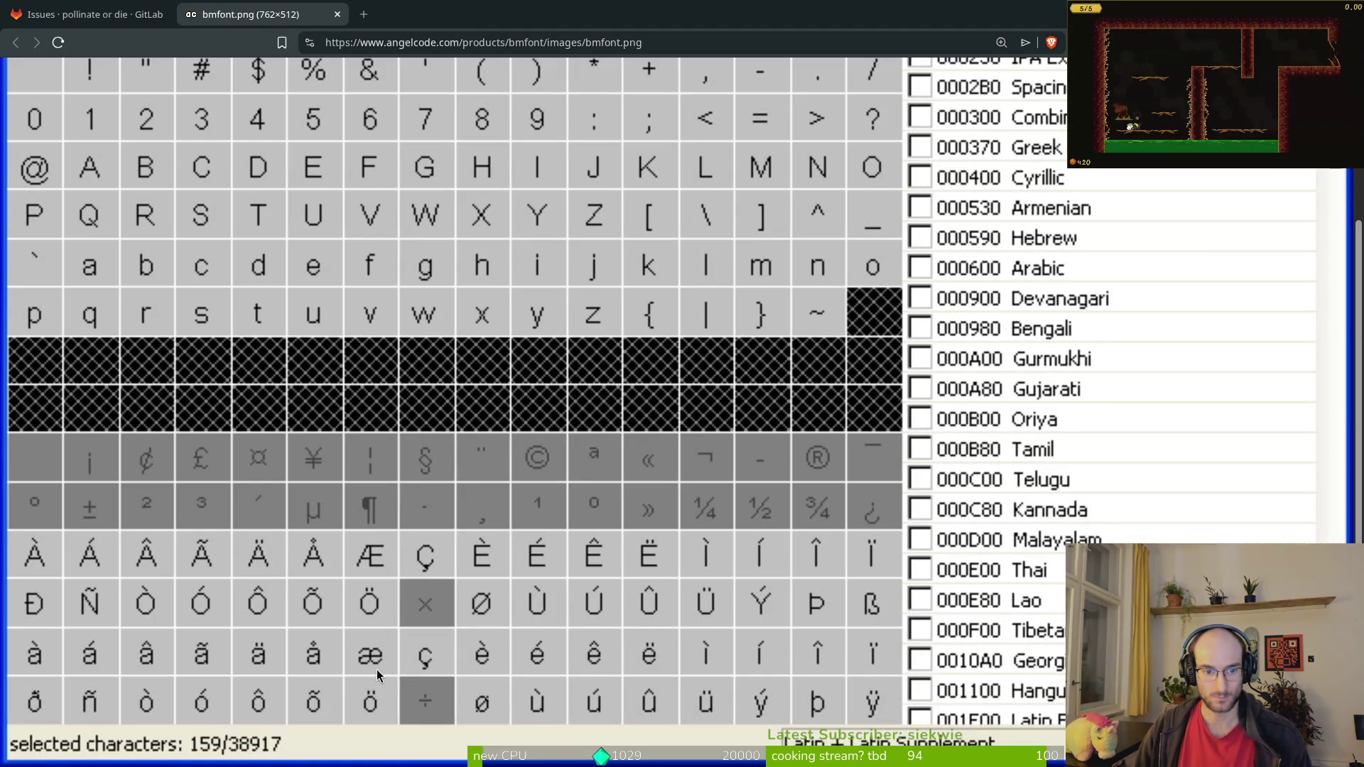
key("alt+Tab")
key("alt+Tab")
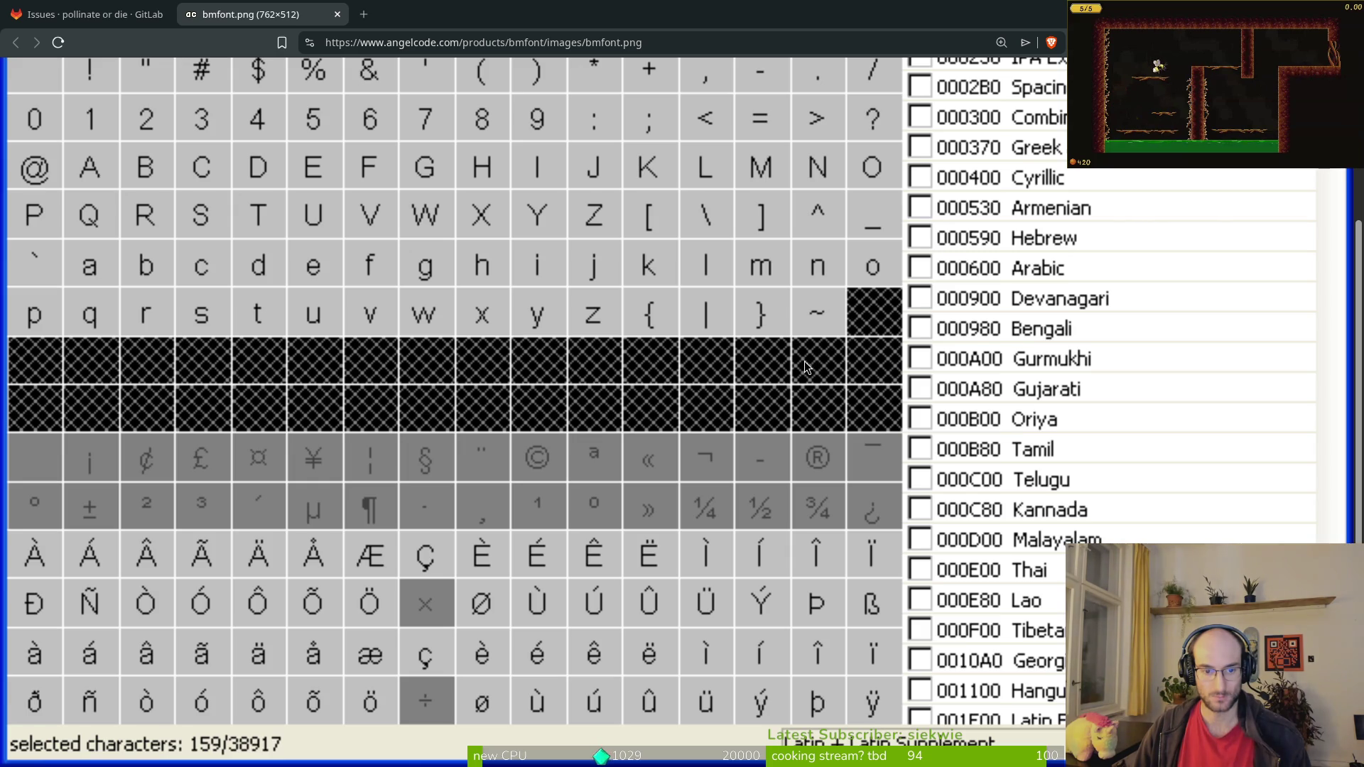
key("alt+Tab")
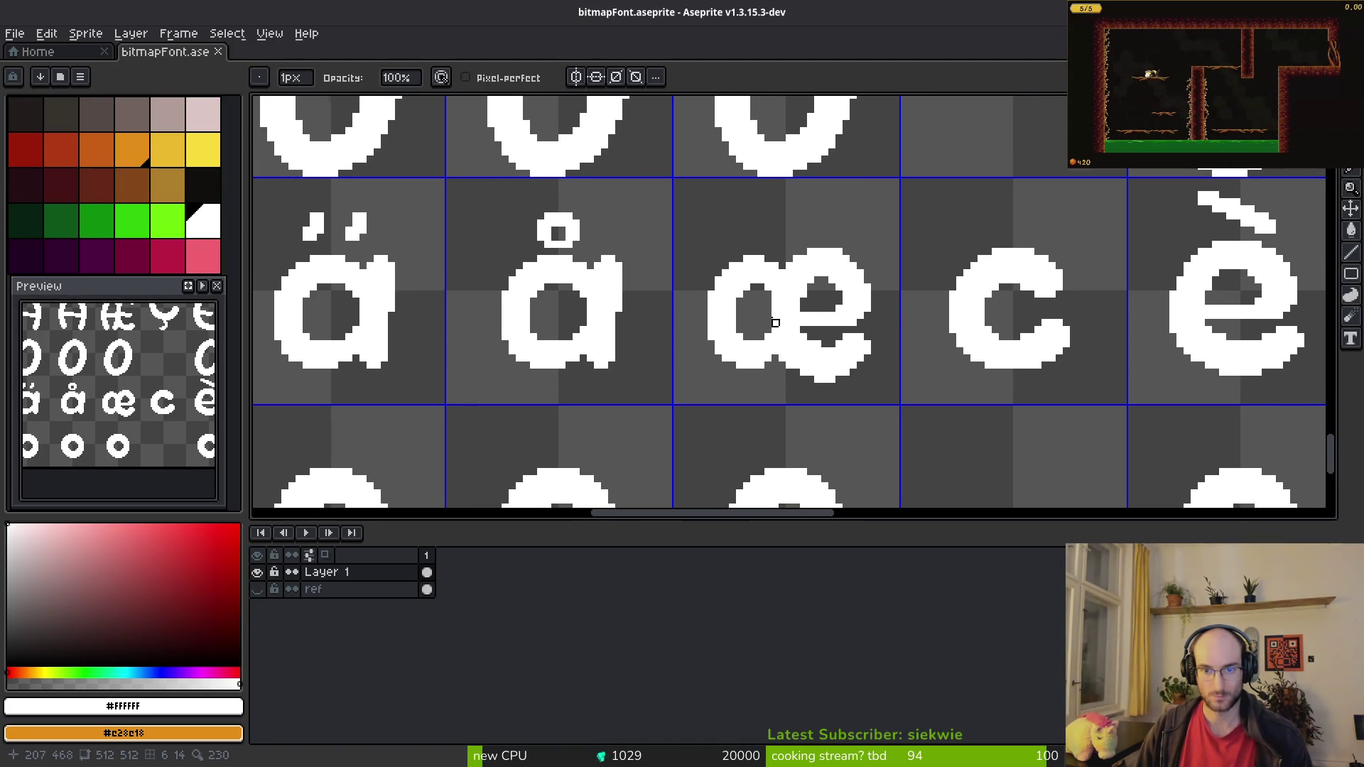
scroll(809, 304, "up", 3)
left_click_drag(809, 339, 825, 425)
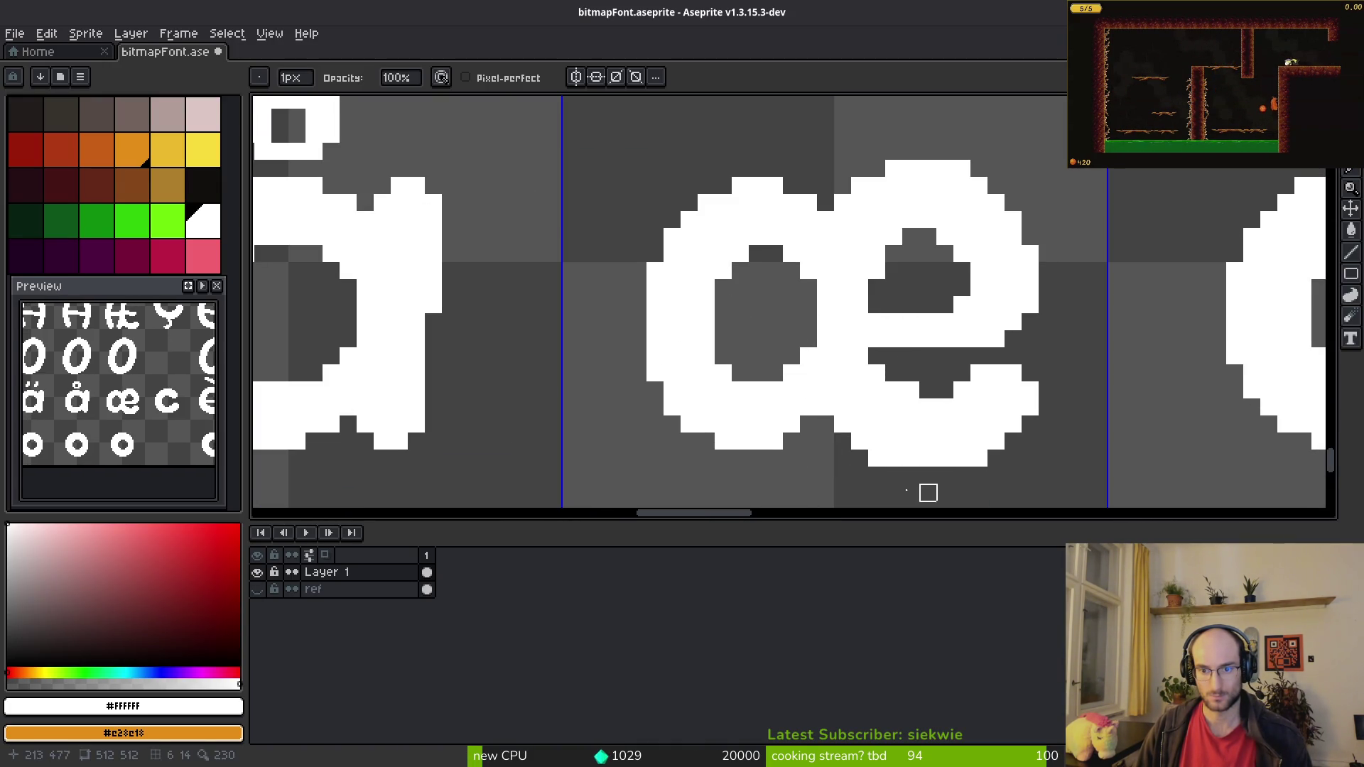
key("ctrl+z")
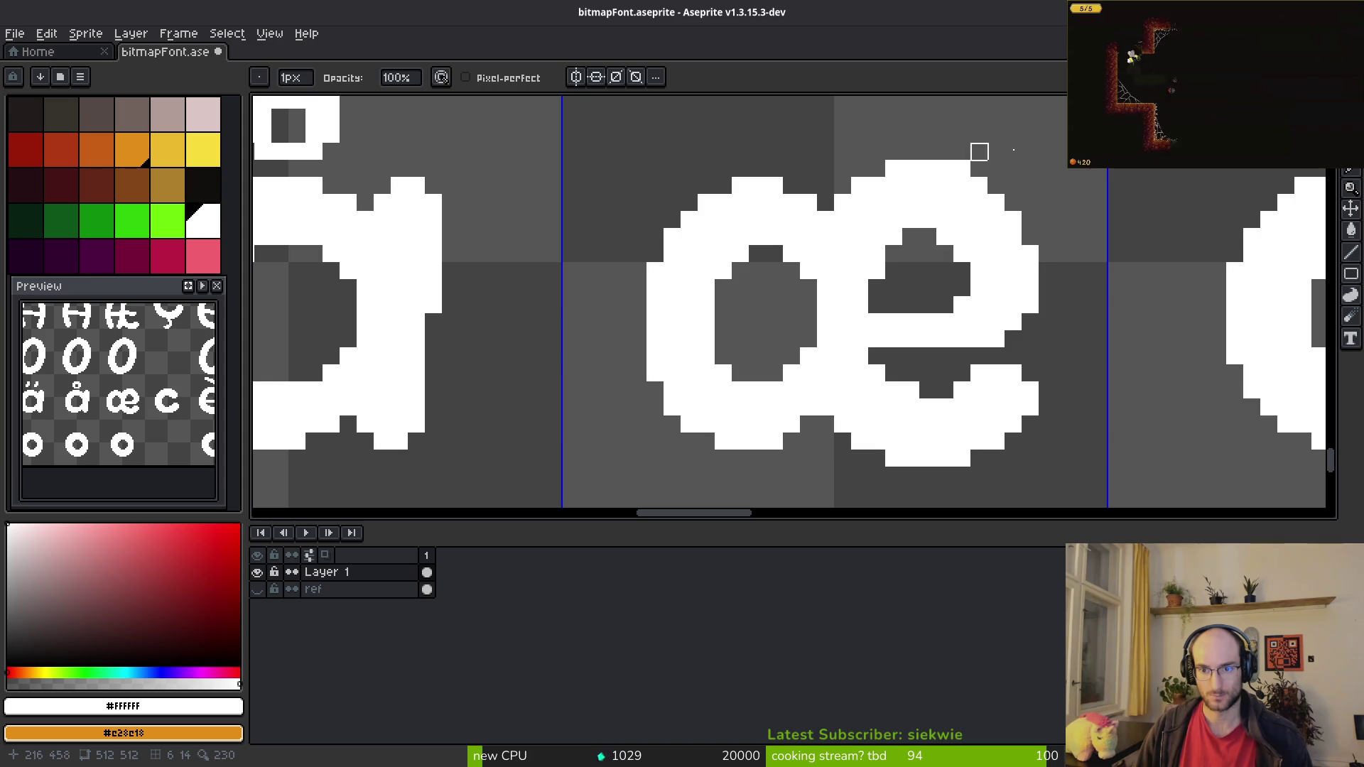
left_click_drag(911, 169, 1047, 151)
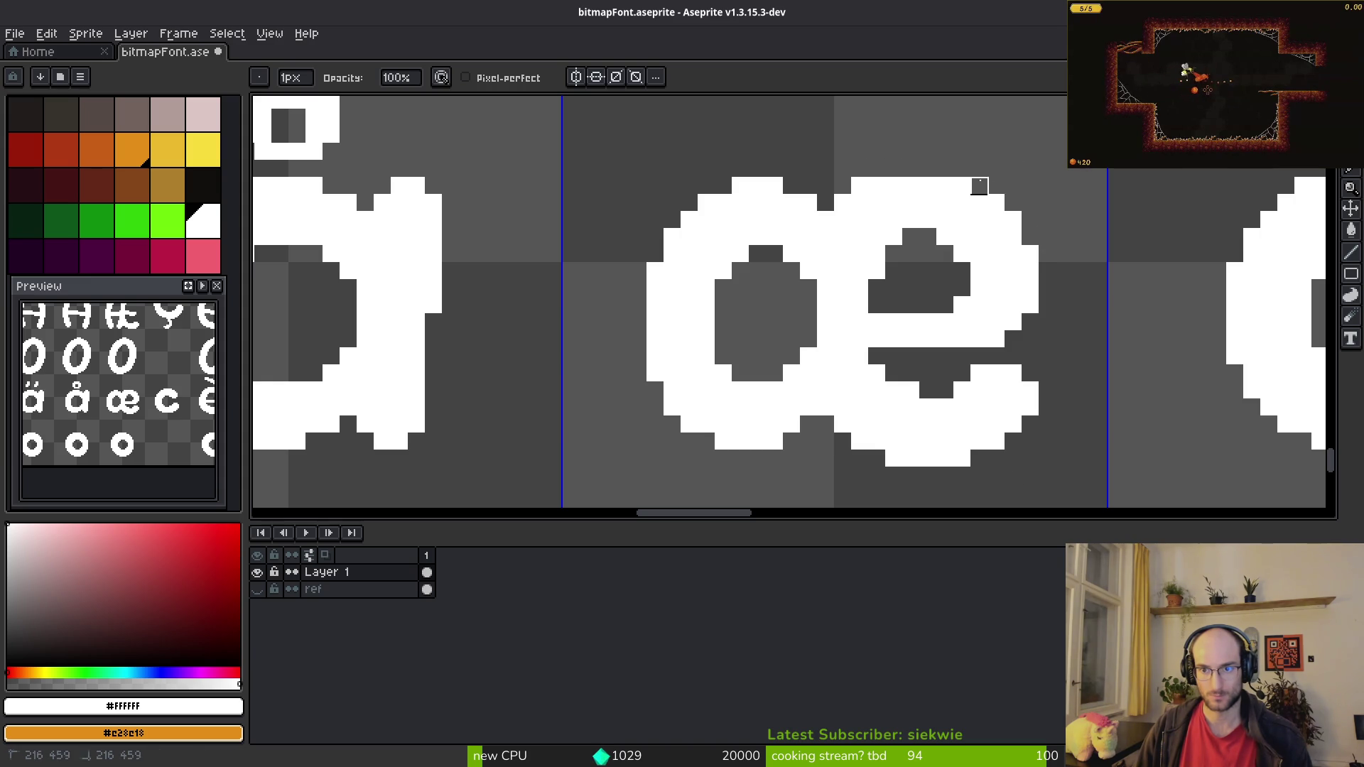
left_click(1030, 271)
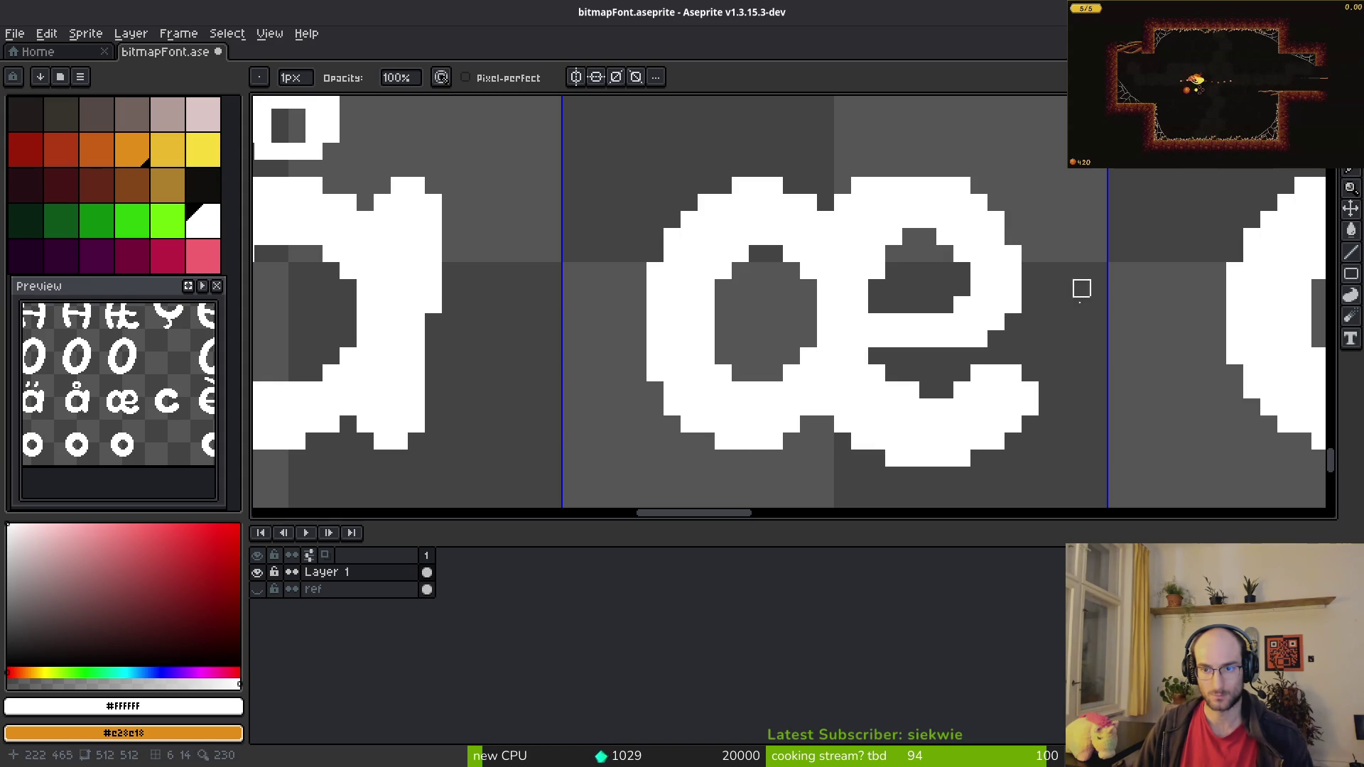
Step: Raise the e half of the æ glyph by one pixel
scroll(1056, 361, "down", 3)
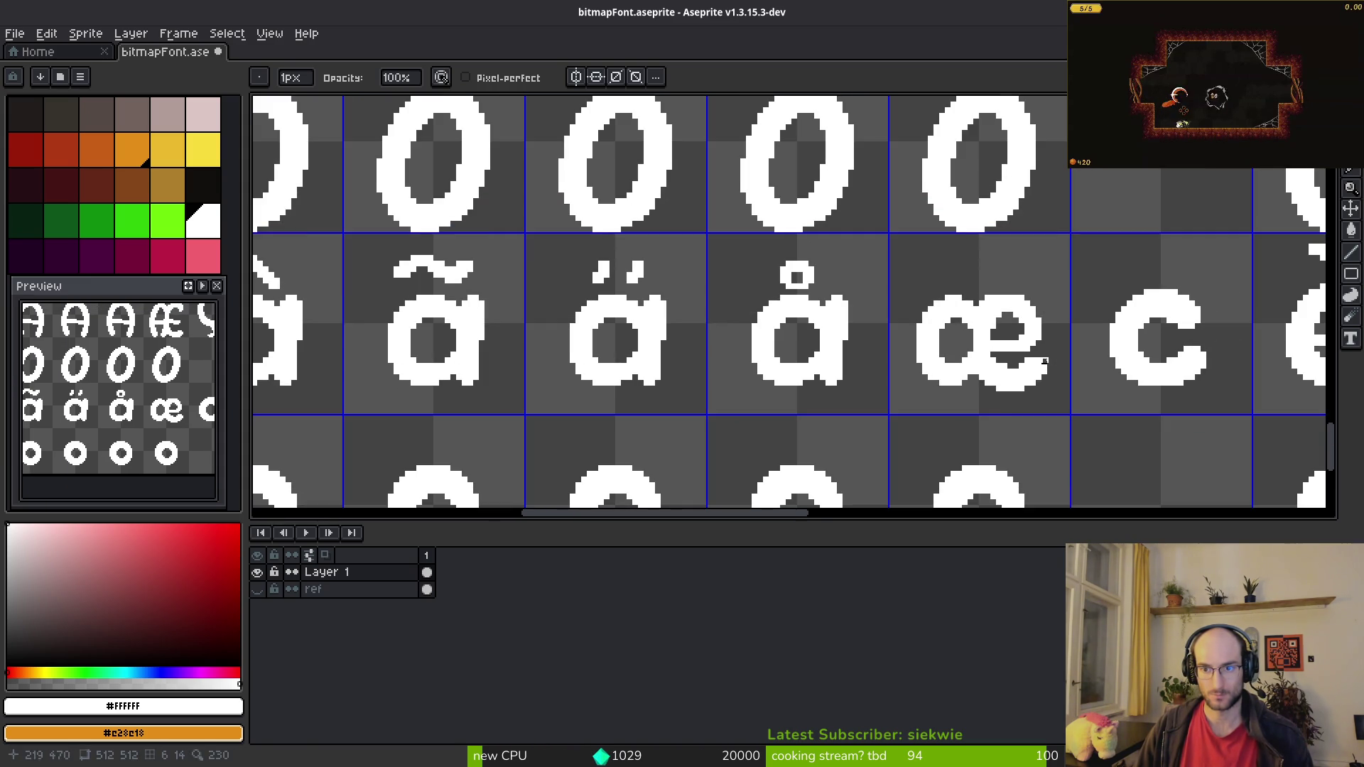
scroll(1051, 331, "up", 2)
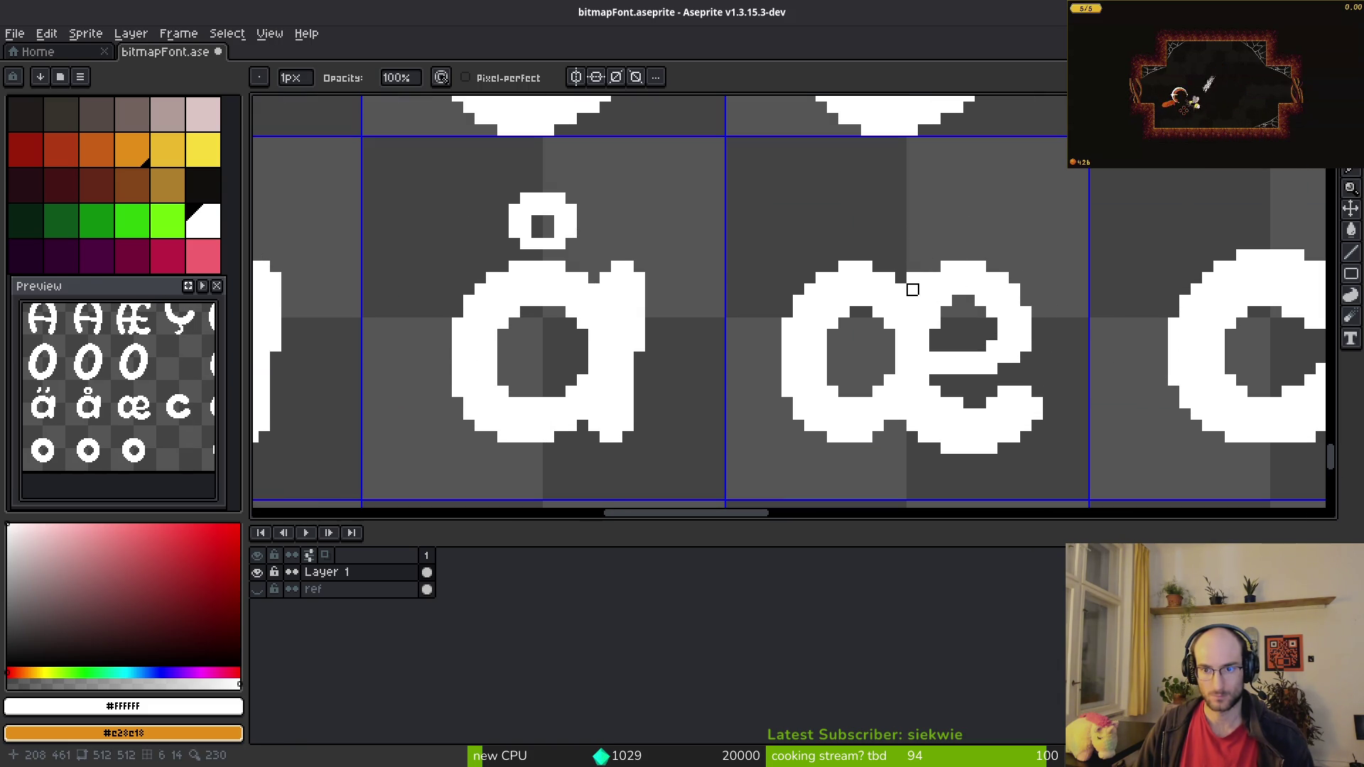
scroll(913, 278, "up", 2)
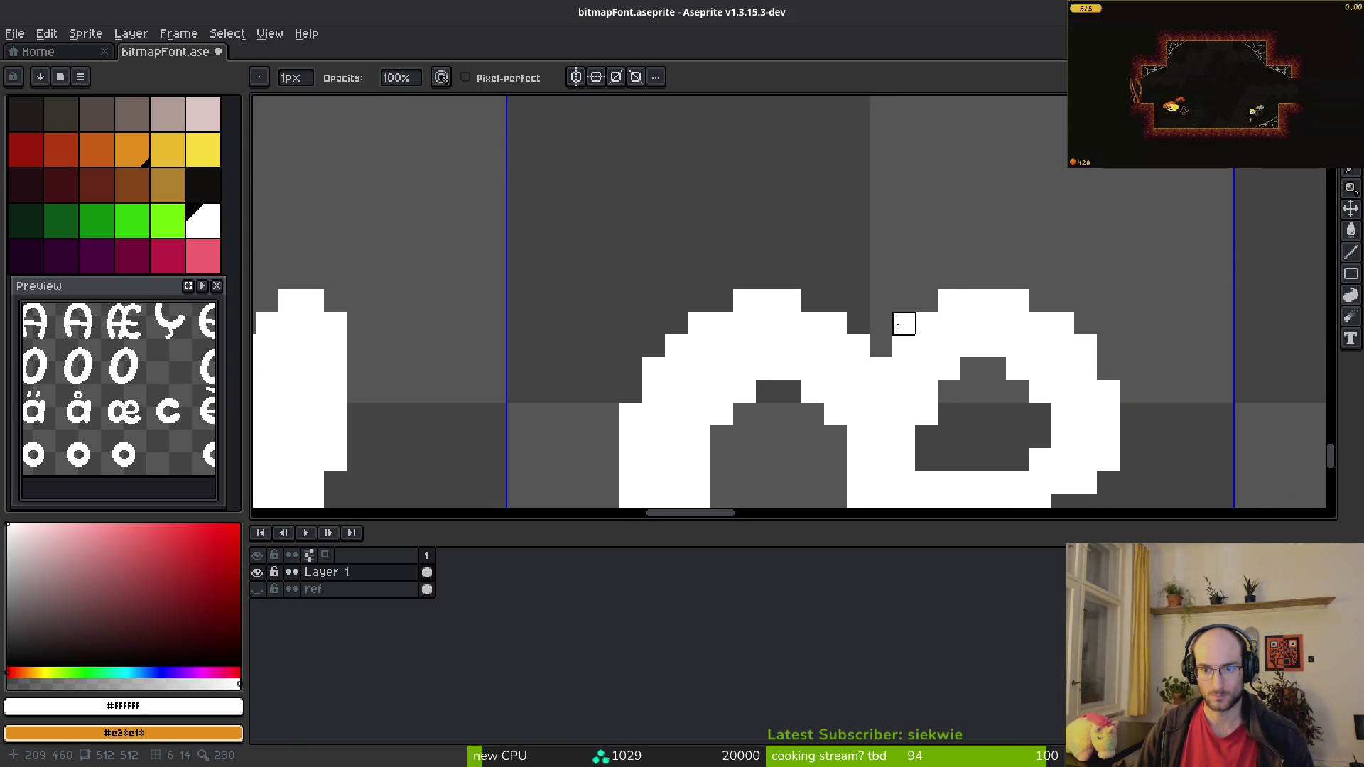
scroll(903, 324, "down", 3)
key("m")
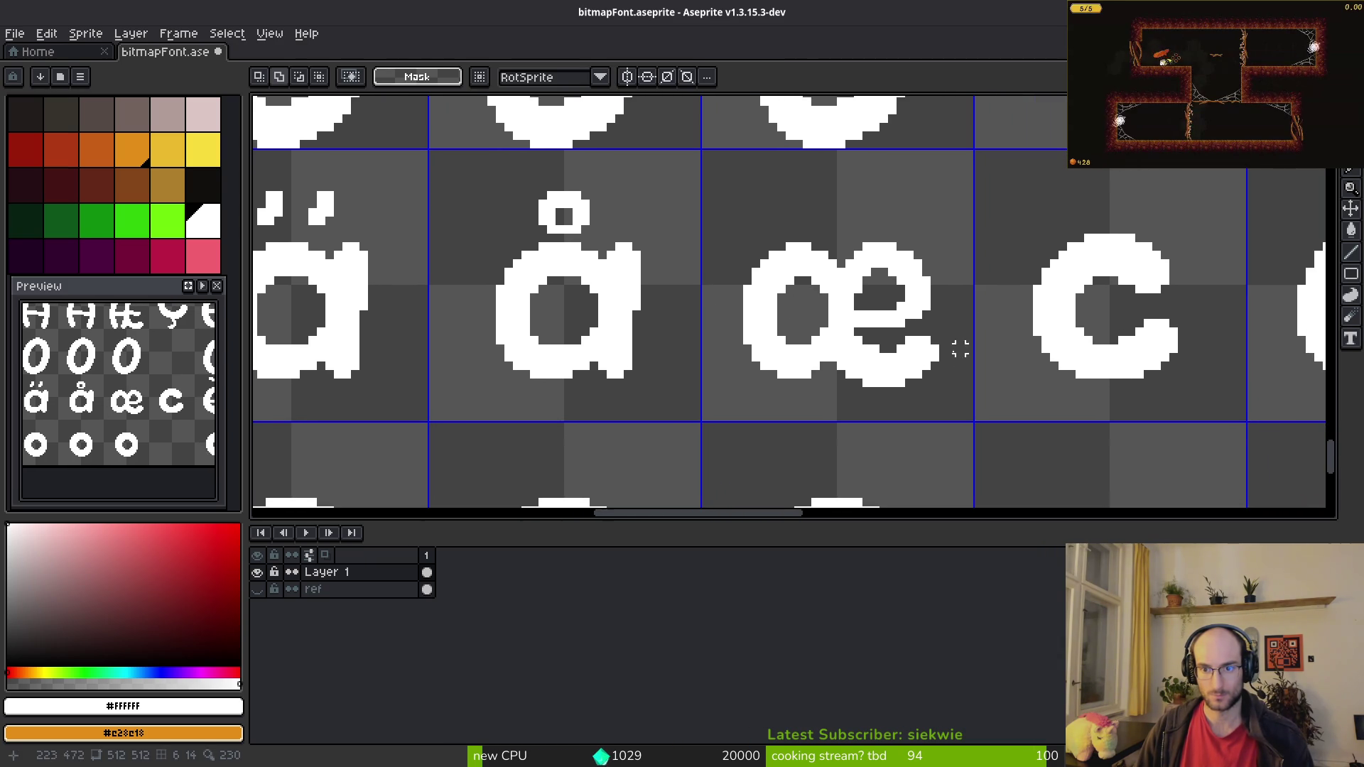
scroll(900, 402, "up", 2)
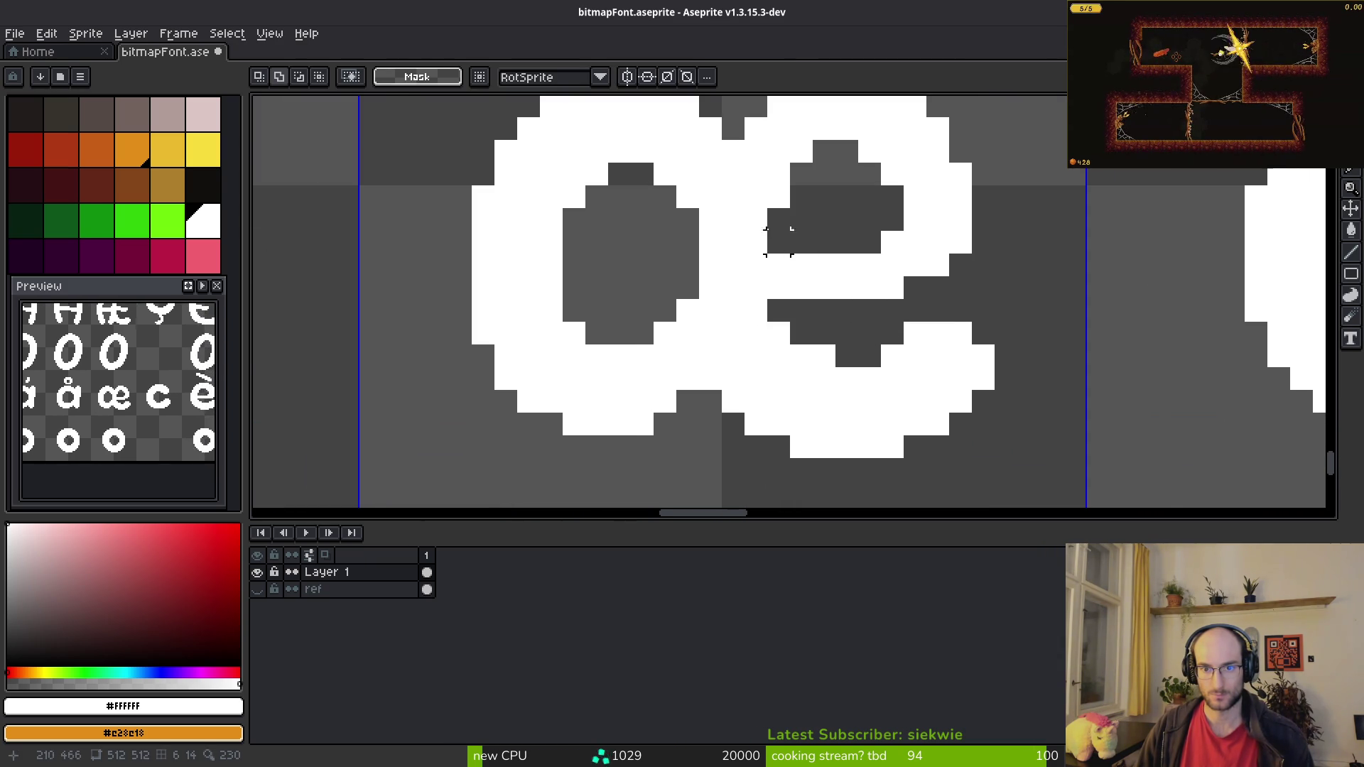
scroll(917, 241, "down", 1)
scroll(824, 289, "up", 1)
mouse_move(774, 271)
left_mouse_down()
mouse_move(969, 462)
mouse_move(987, 450)
left_mouse_up()
key("Up")
key("ctrl+d")
Step: Touch up a pixel at the æ's lower left, then check it against the reference chart
key("e")
scroll(928, 305, "down", 2)
scroll(931, 280, "up", 3)
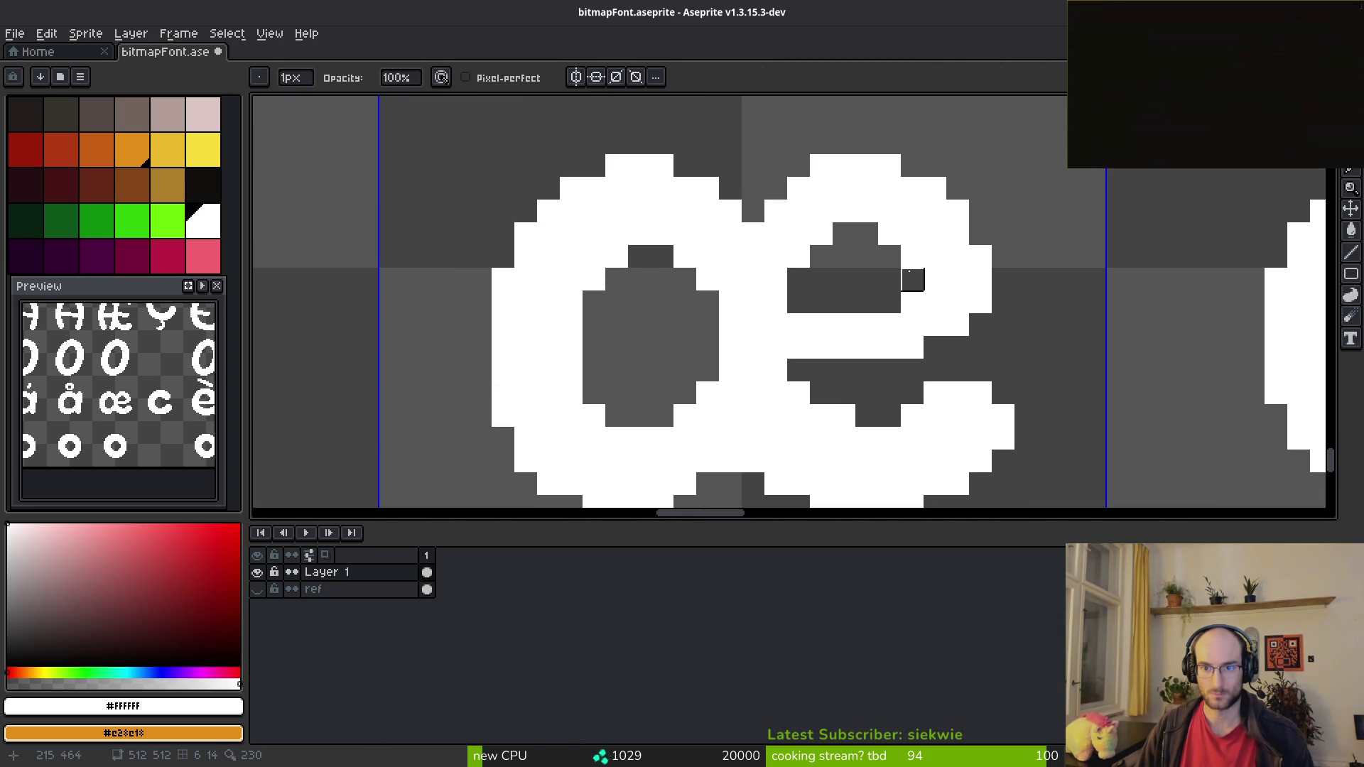
scroll(958, 348, "down", 2)
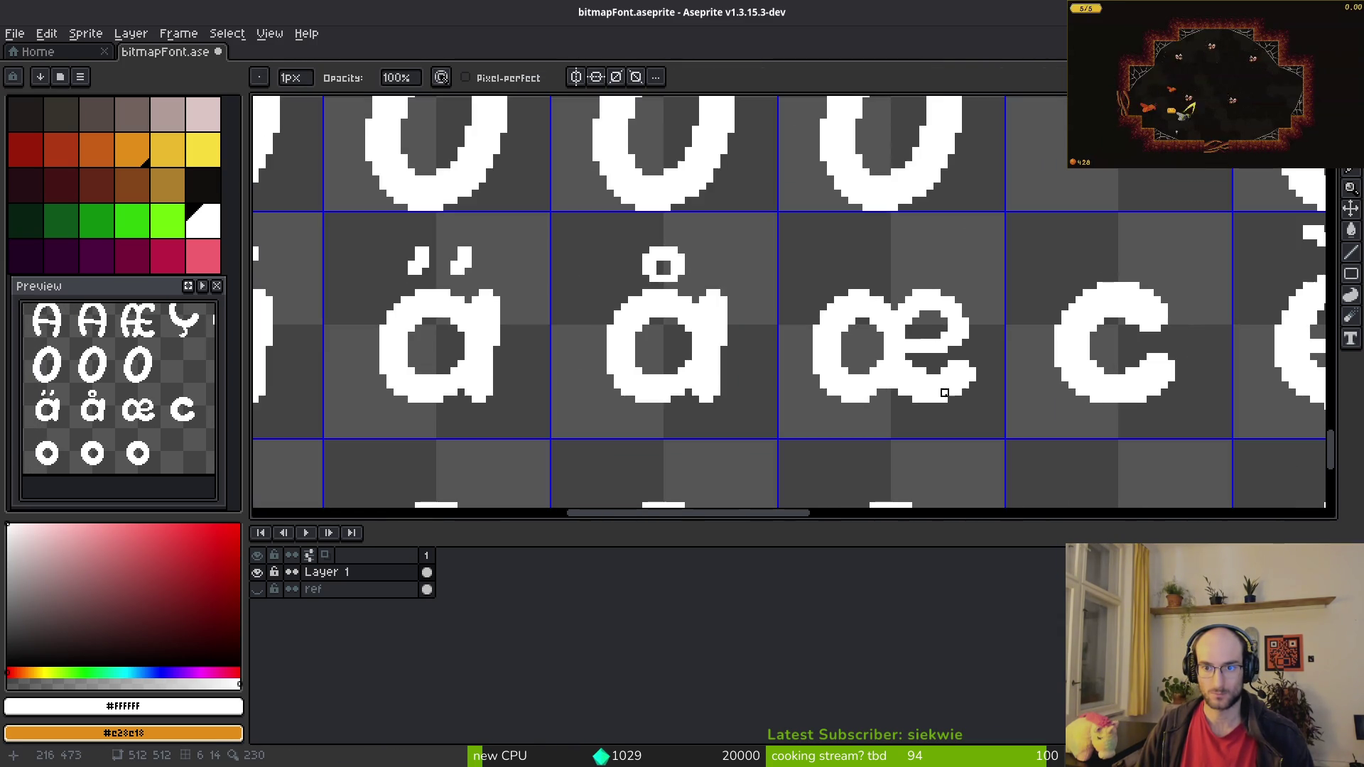
scroll(874, 314, "up", 1)
key("b")
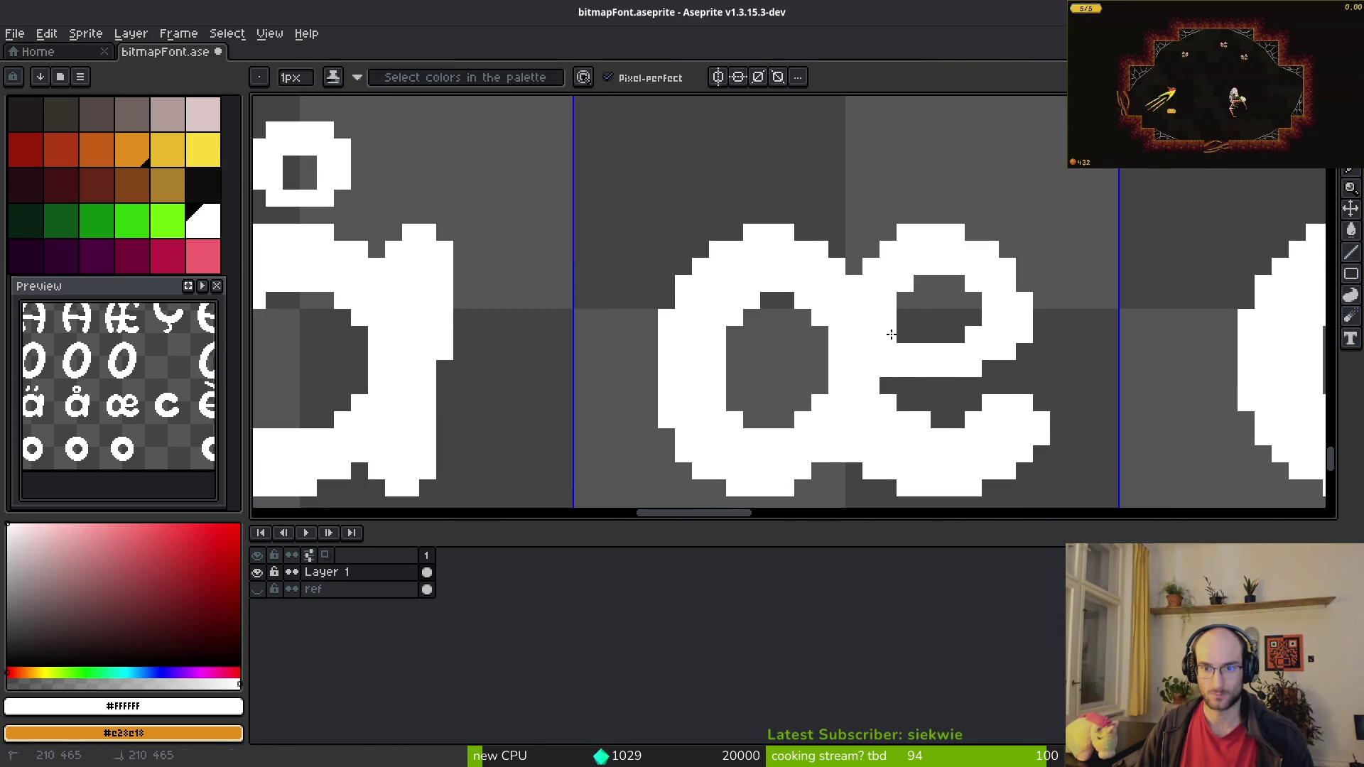
scroll(910, 408, "down", 3)
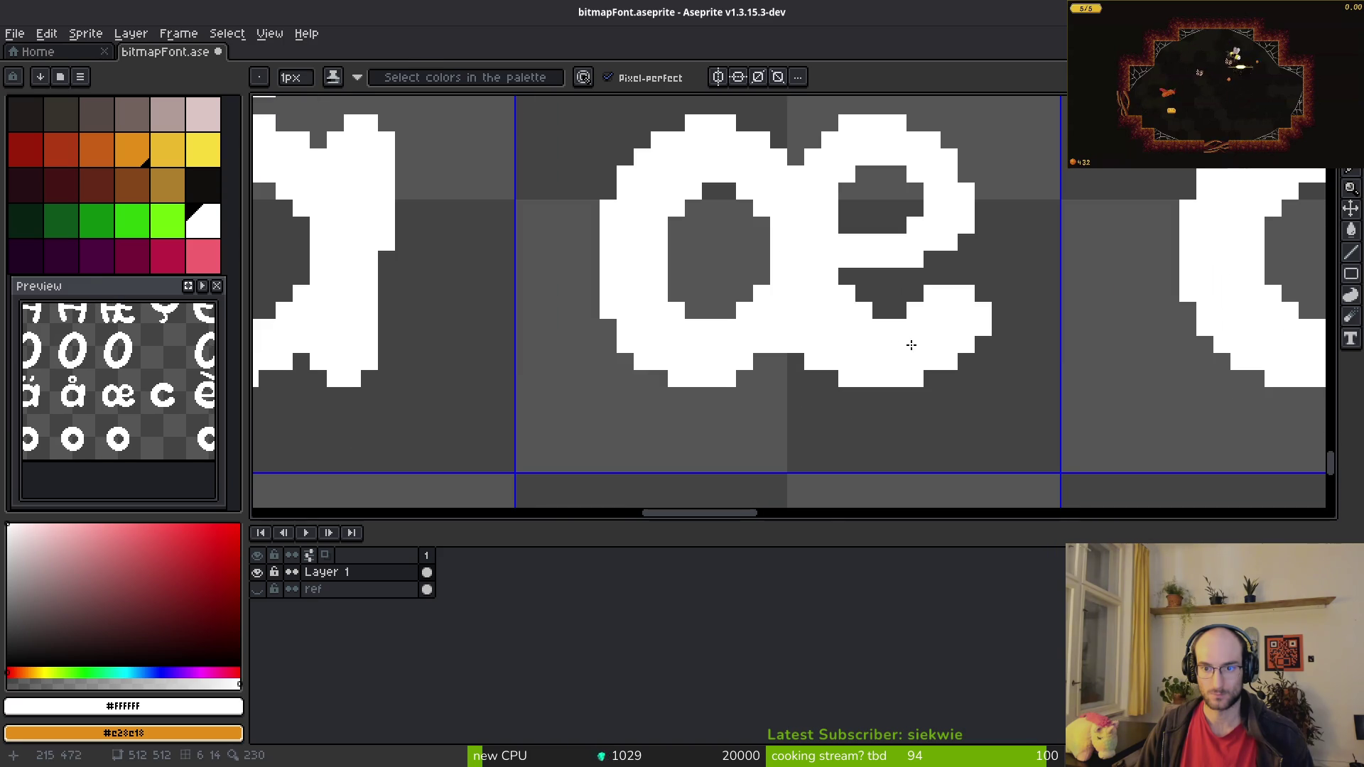
key("e")
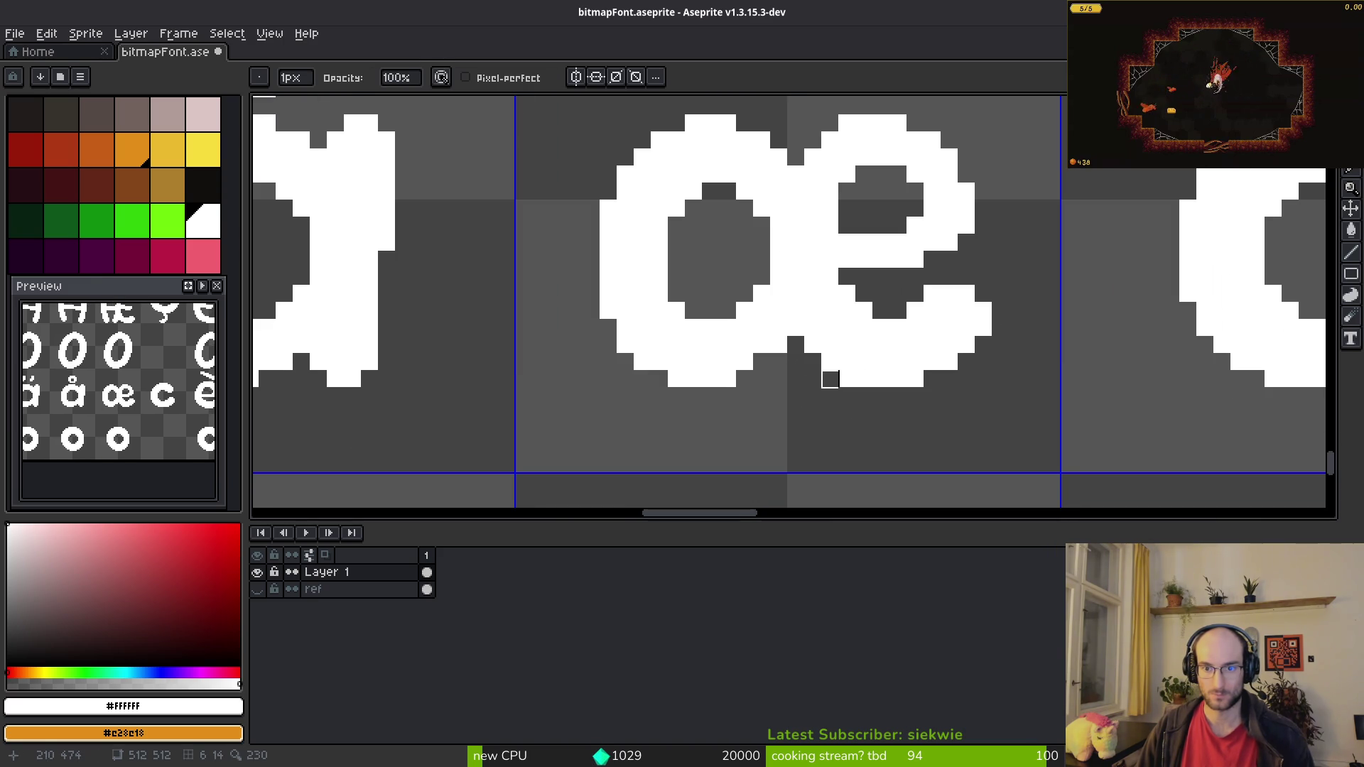
scroll(881, 419, "down", 2)
scroll(871, 372, "up", 3)
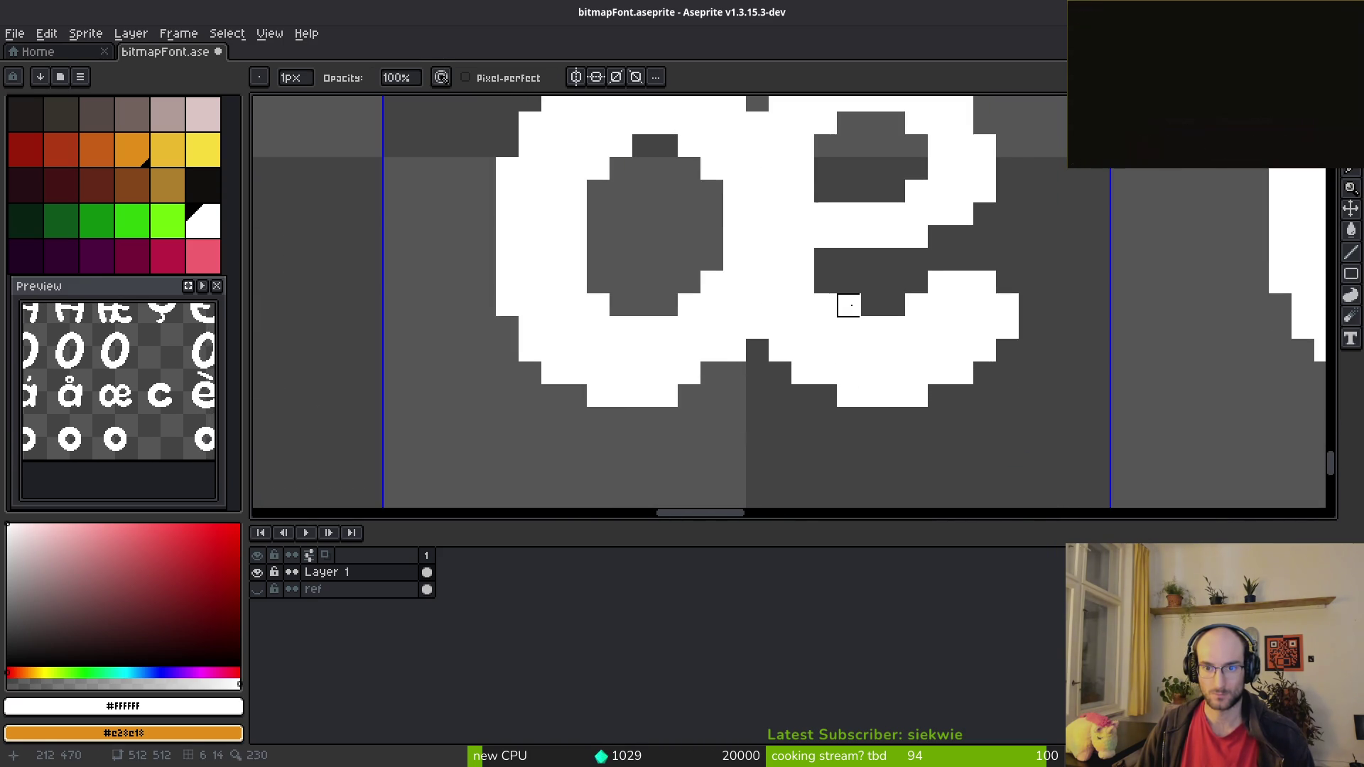
scroll(970, 388, "down", 3)
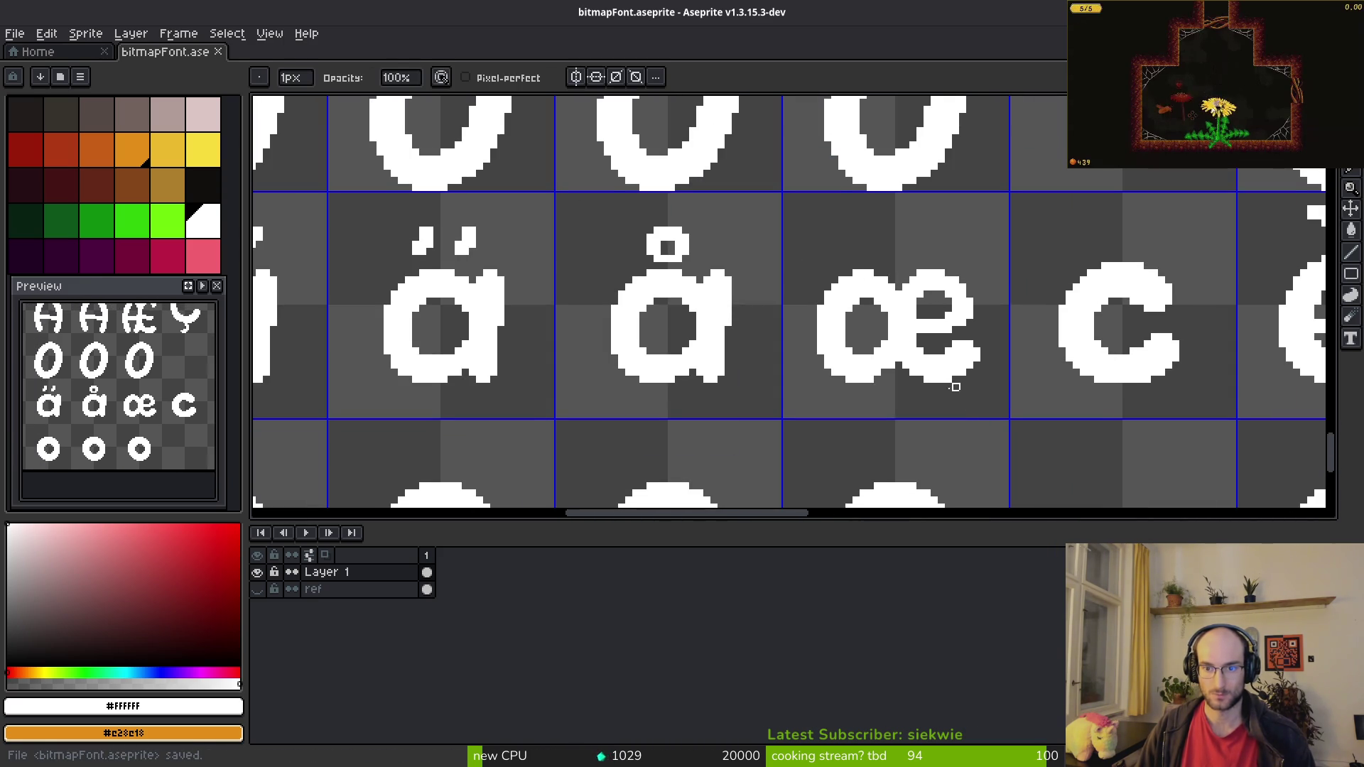
scroll(963, 381, "up", 1)
key("b")
left_click(810, 406)
scroll(845, 390, "down", 2)
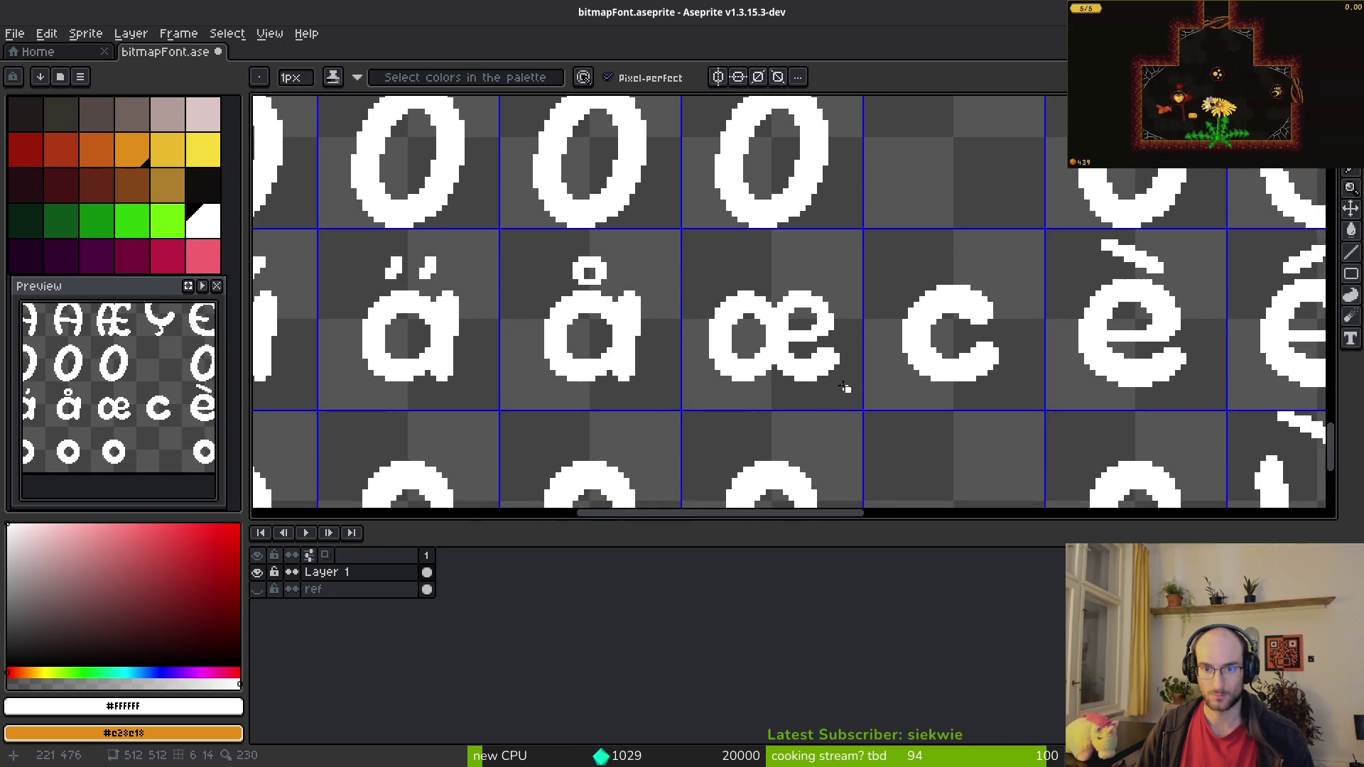
scroll(844, 390, "down", 3)
scroll(837, 393, "up", 3)
key("alt+Tab")
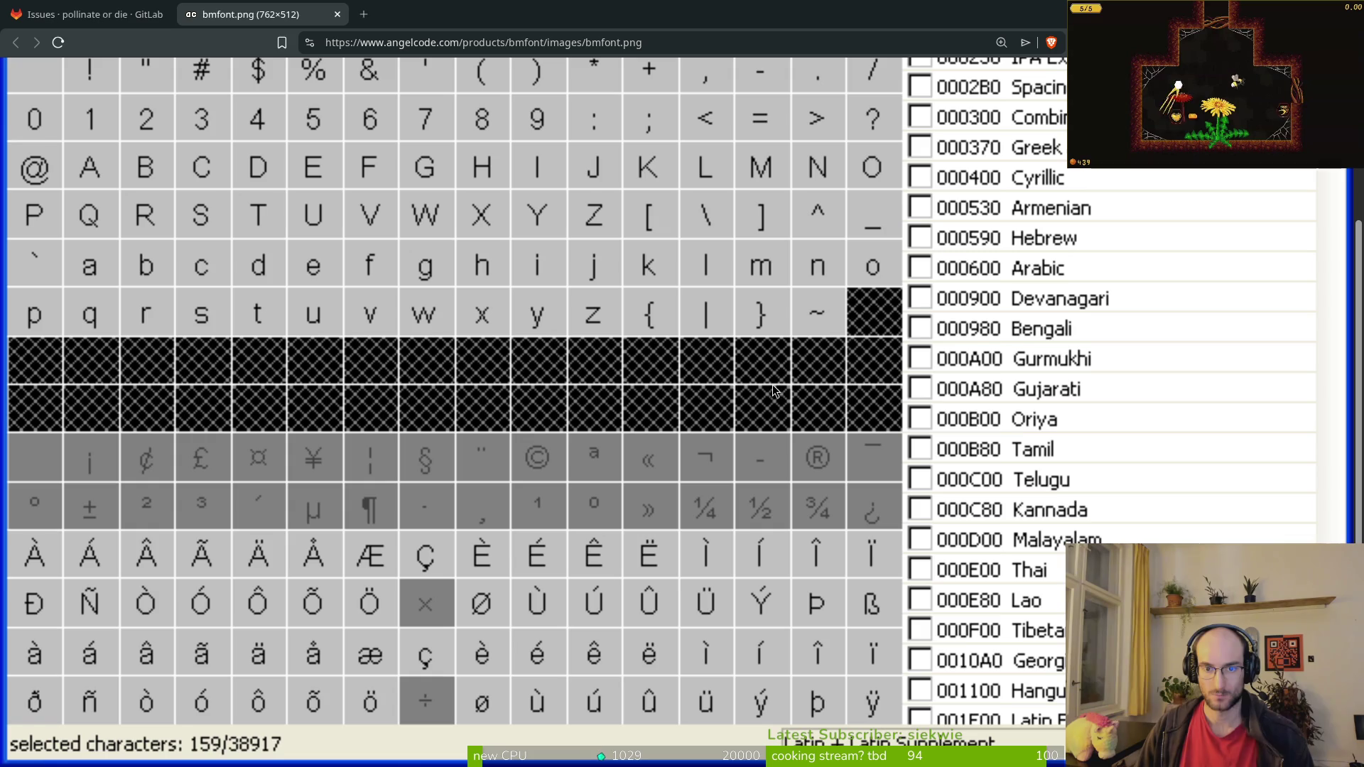
Step: Erase pixels along the lower edge of the æ glyph
key("alt+Tab")
scroll(783, 302, "up", 3)
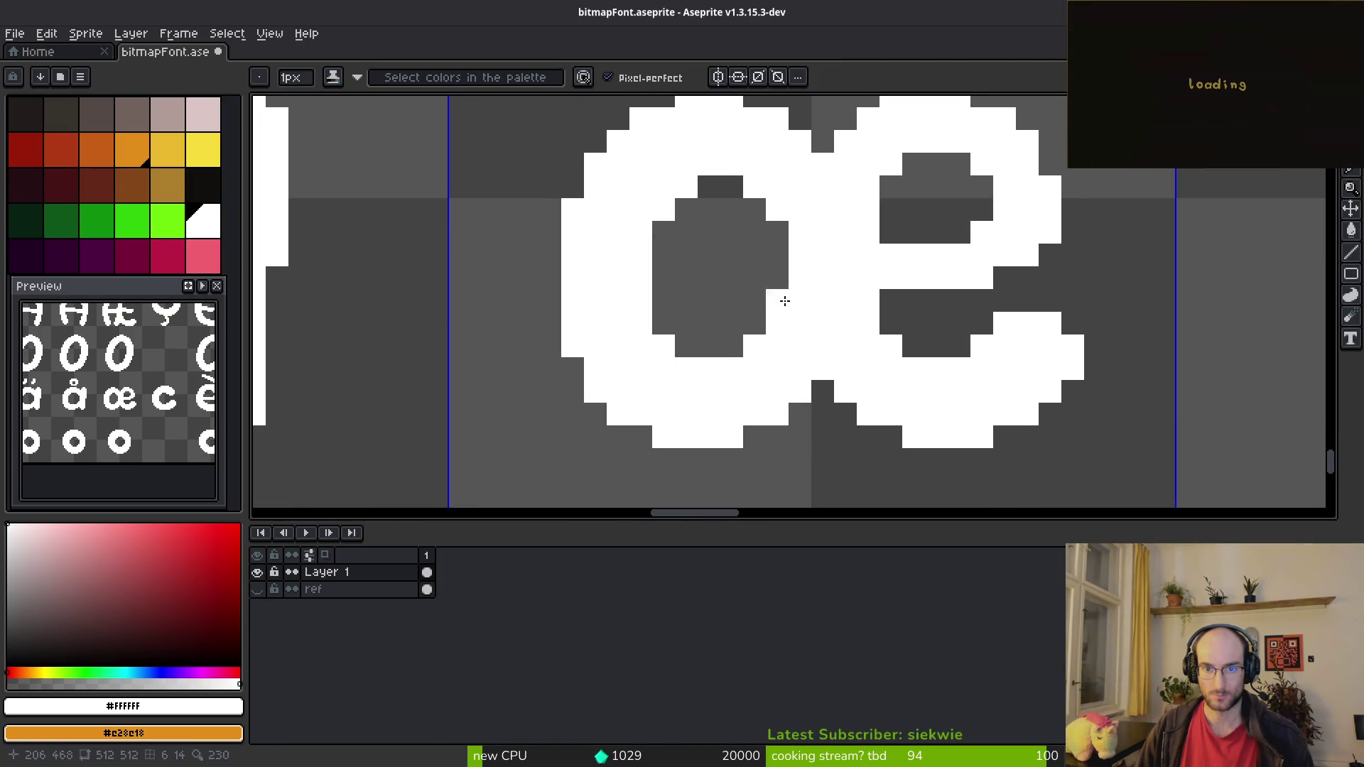
key("m")
mouse_move(548, 143)
left_mouse_down()
mouse_move(823, 319)
mouse_move(831, 350)
mouse_move(874, 381)
left_mouse_up()
left_click(675, 364)
key("e")
left_click_drag(675, 364, 518, 364)
left_click_drag(629, 388, 679, 388)
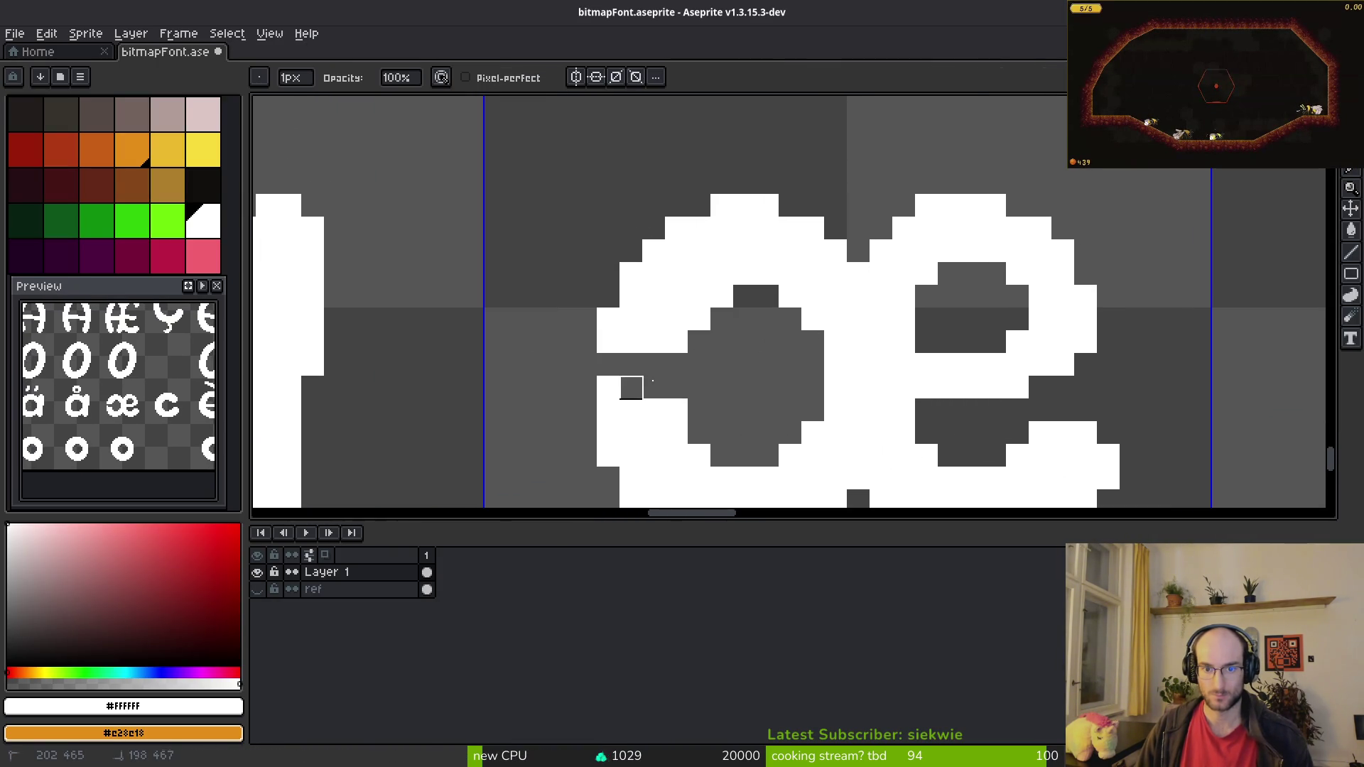
scroll(777, 322, "down", 2)
Step: Fill the dark inner area of the æ with white pixels
key("alt+Tab")
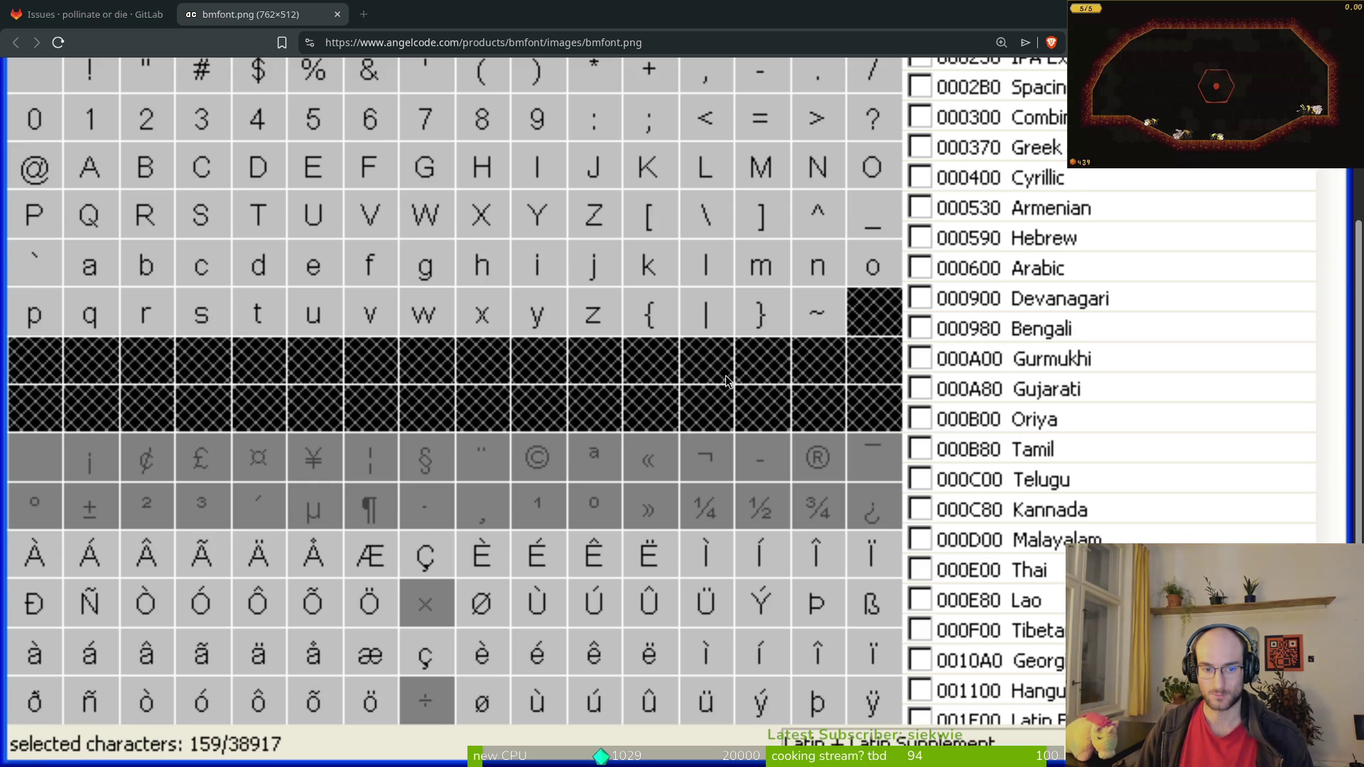
key("alt+Tab")
key("b")
scroll(755, 312, "down", 3)
mouse_move(793, 229)
left_mouse_down()
mouse_move(703, 245)
mouse_move(796, 245)
mouse_move(728, 265)
left_mouse_up()
Step: Erase a stray pixel from the æ
key("e")
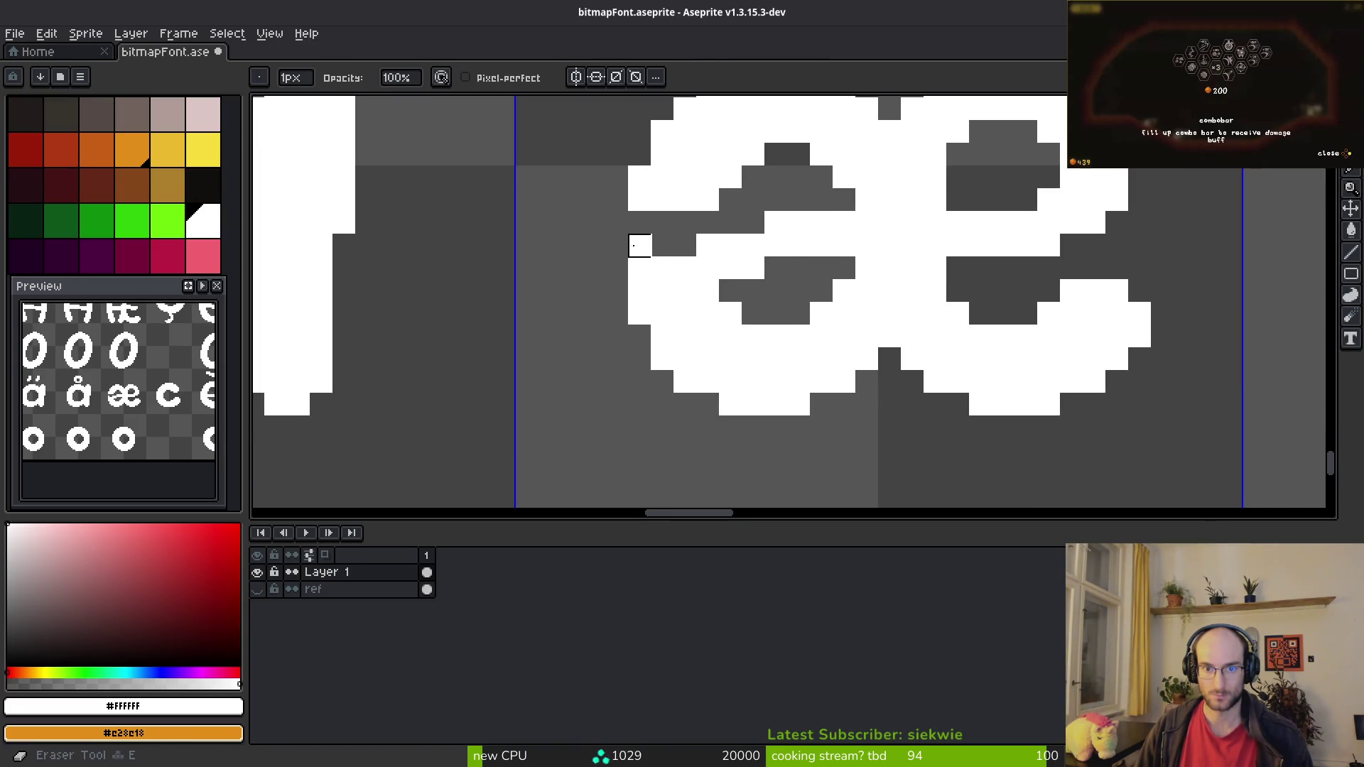
scroll(707, 291, "down", 3)
scroll(758, 353, "up", 3)
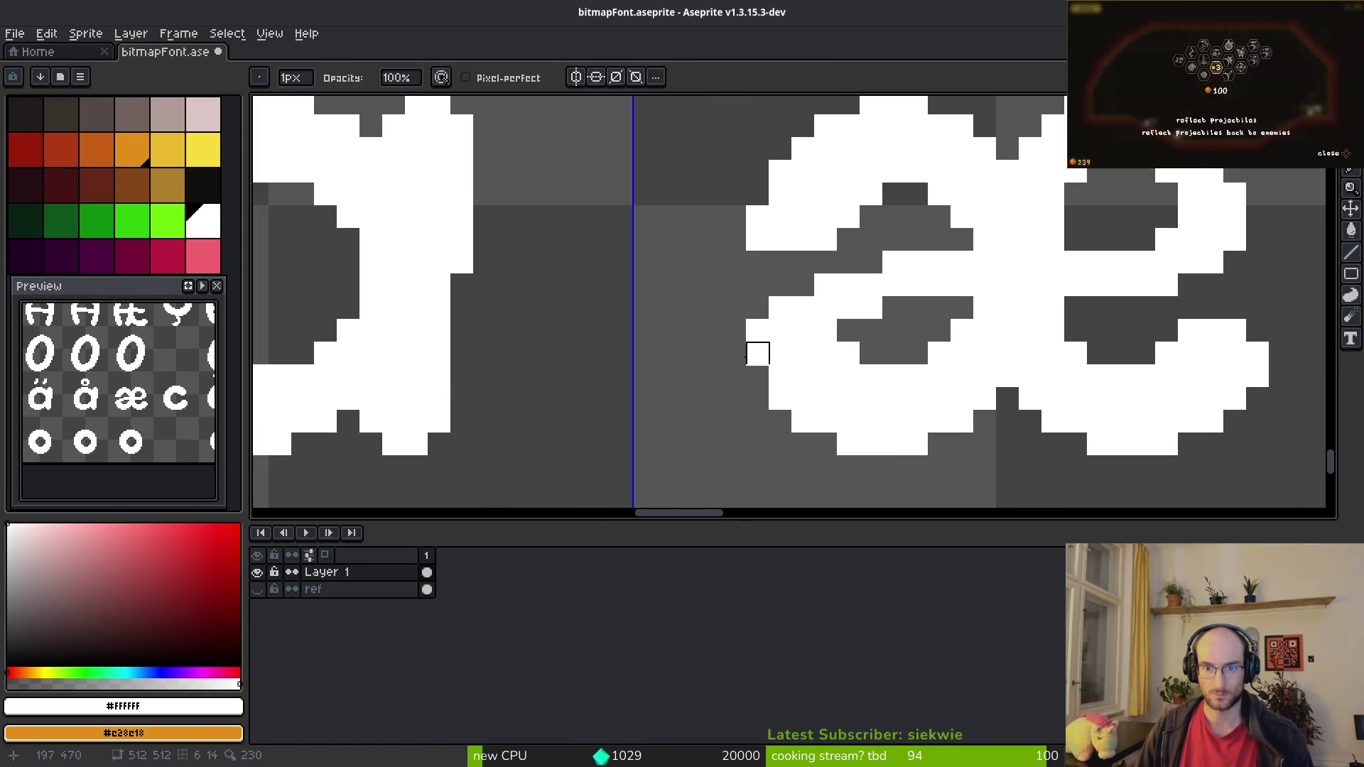
left_click(780, 309)
key("b")
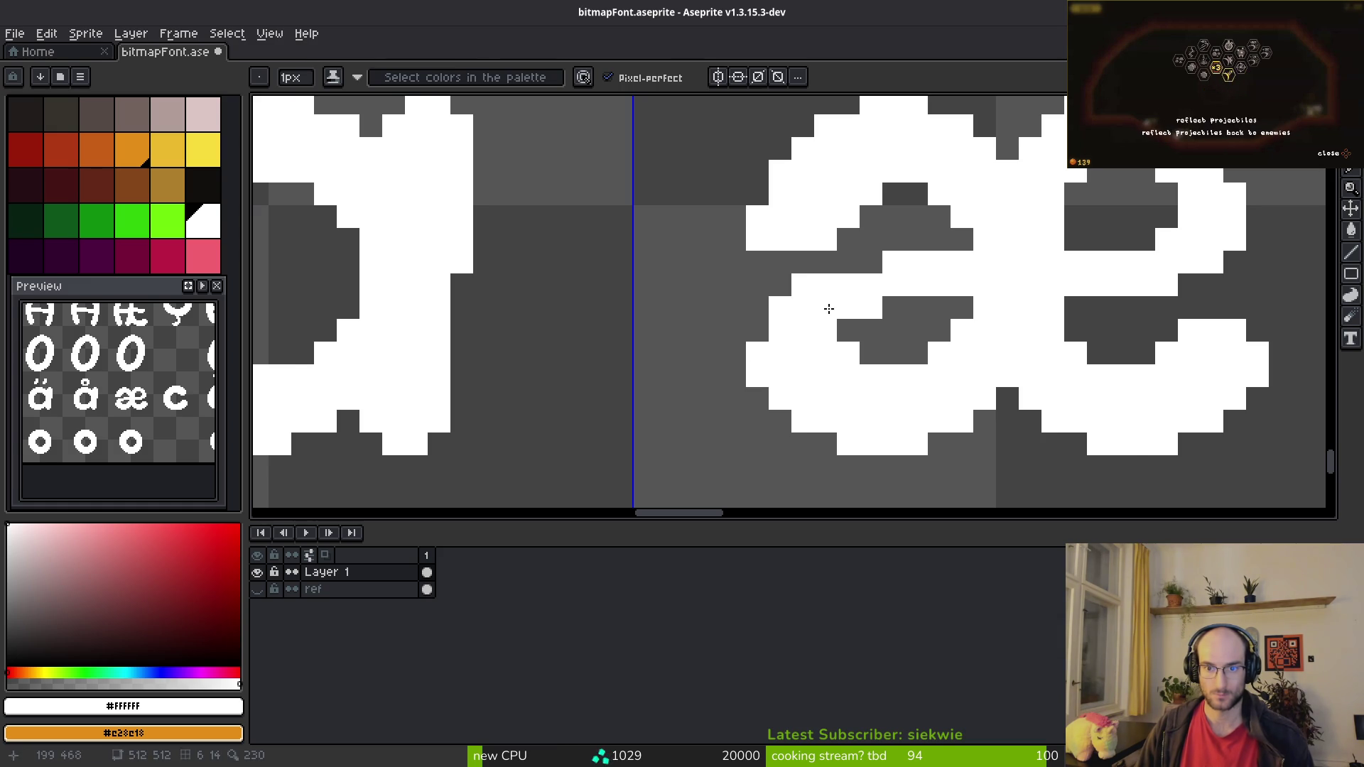
scroll(852, 348, "down", 5)
scroll(899, 410, "up", 5)
Step: Redraw the lower edge of the æ bowl and fill in one missing pixel
key("e")
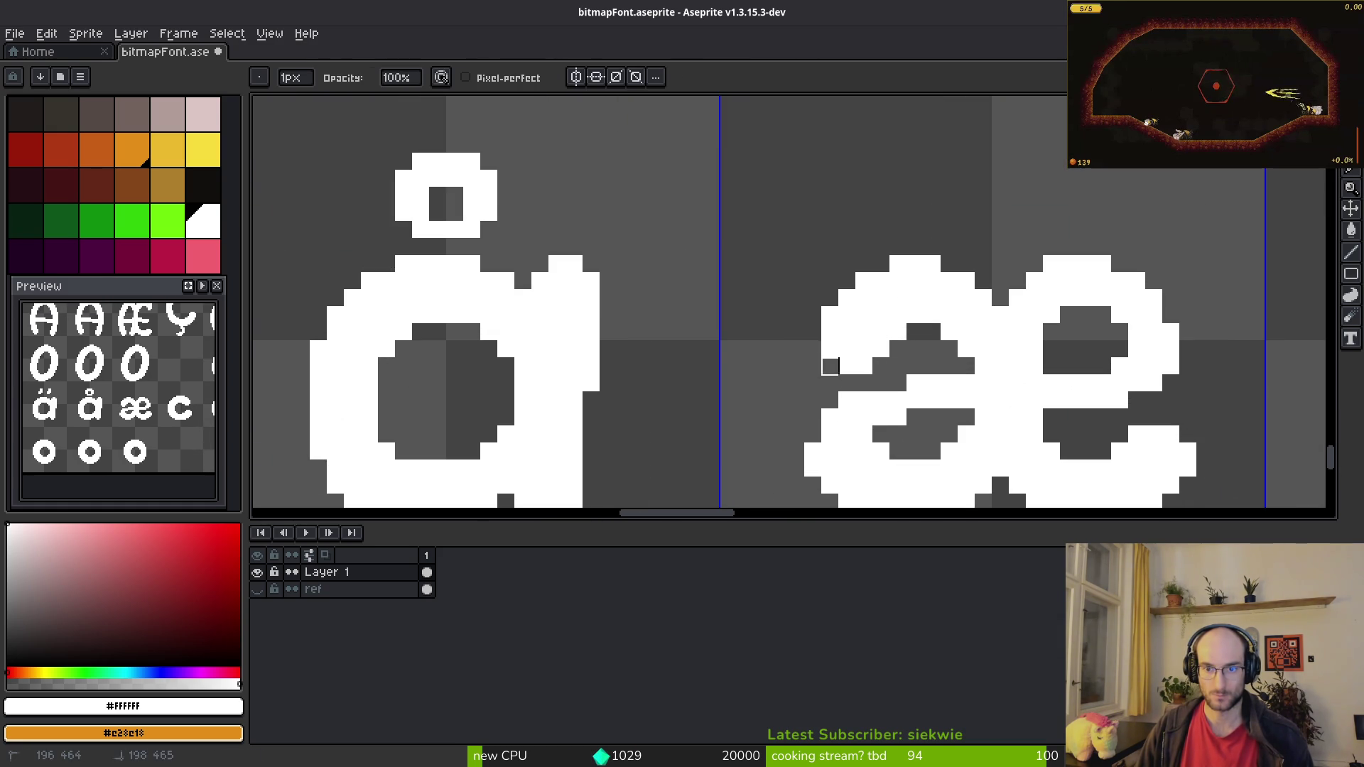
scroll(895, 386, "down", 3)
scroll(879, 381, "up", 3)
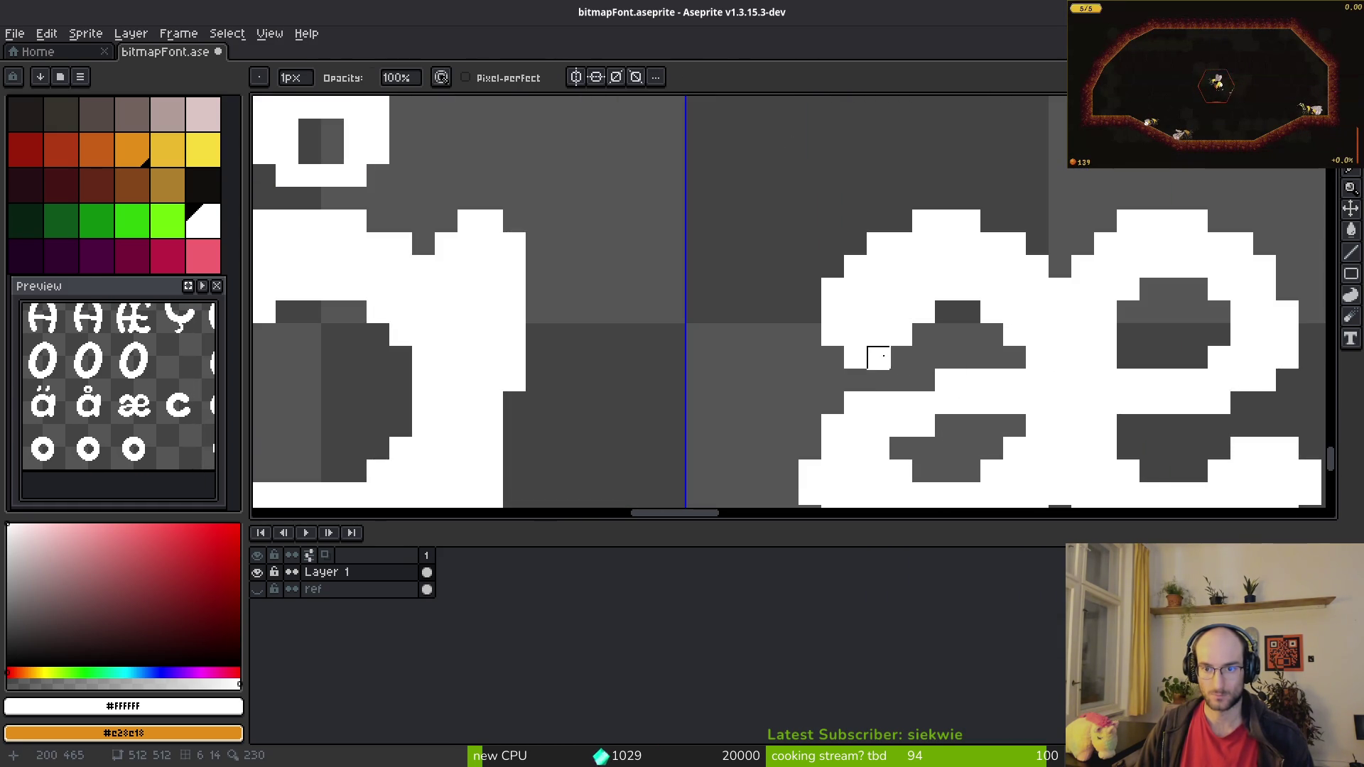
scroll(833, 334, "down", 2)
scroll(875, 359, "up", 1)
key("b")
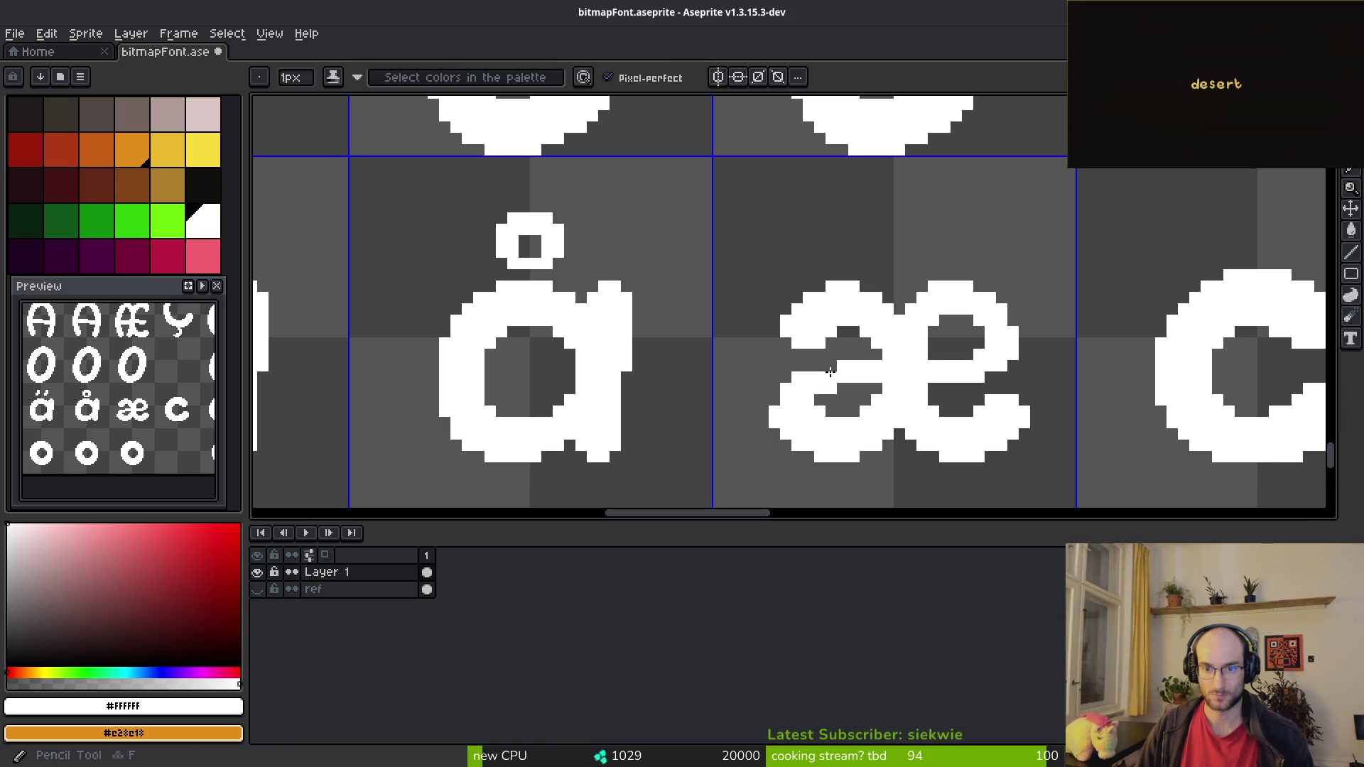
key("e")
scroll(839, 368, "up", 3)
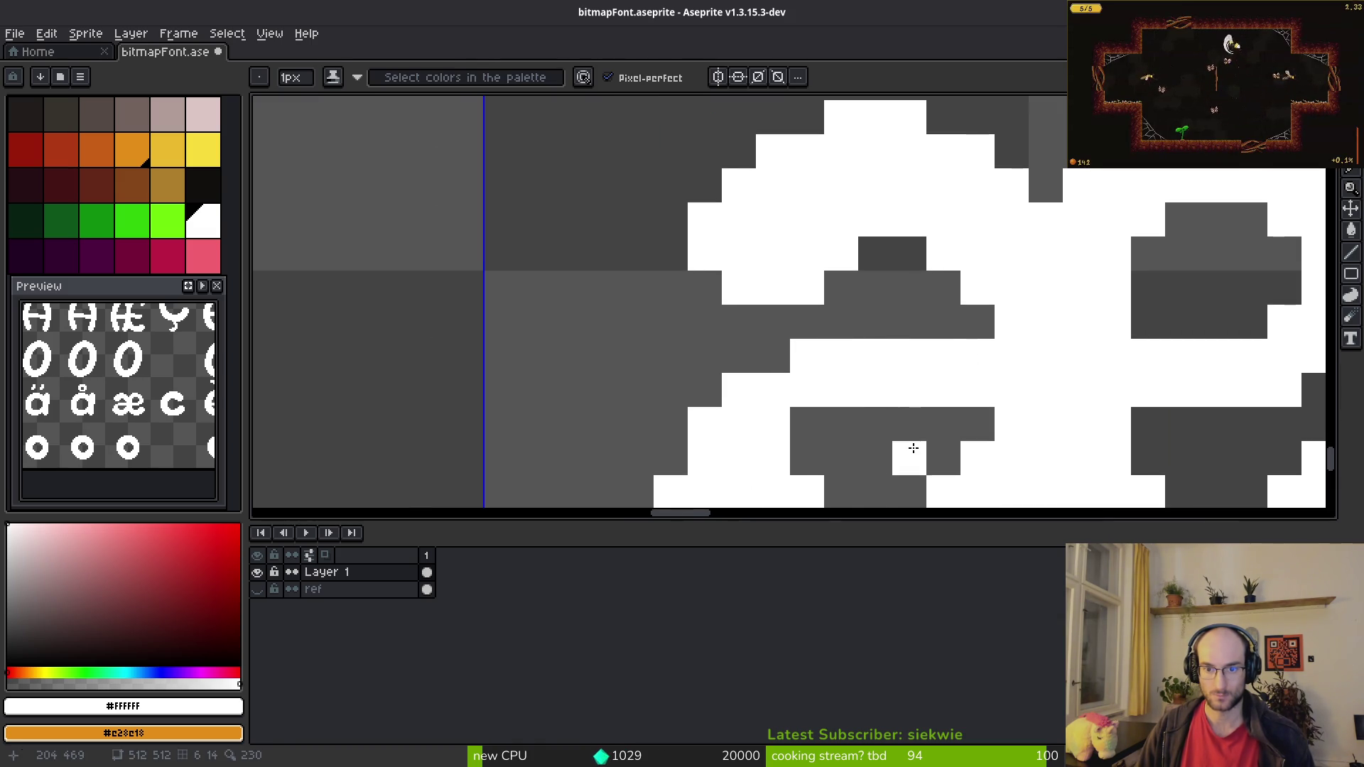
key("b")
left_click_drag(904, 457, 815, 302)
mouse_move(718, 335)
left_mouse_down()
mouse_move(820, 372)
mouse_move(820, 405)
mouse_move(682, 338)
left_mouse_up()
left_click(704, 289)
Step: Erase the stray white pixel below the æ
scroll(837, 382, "down", 4)
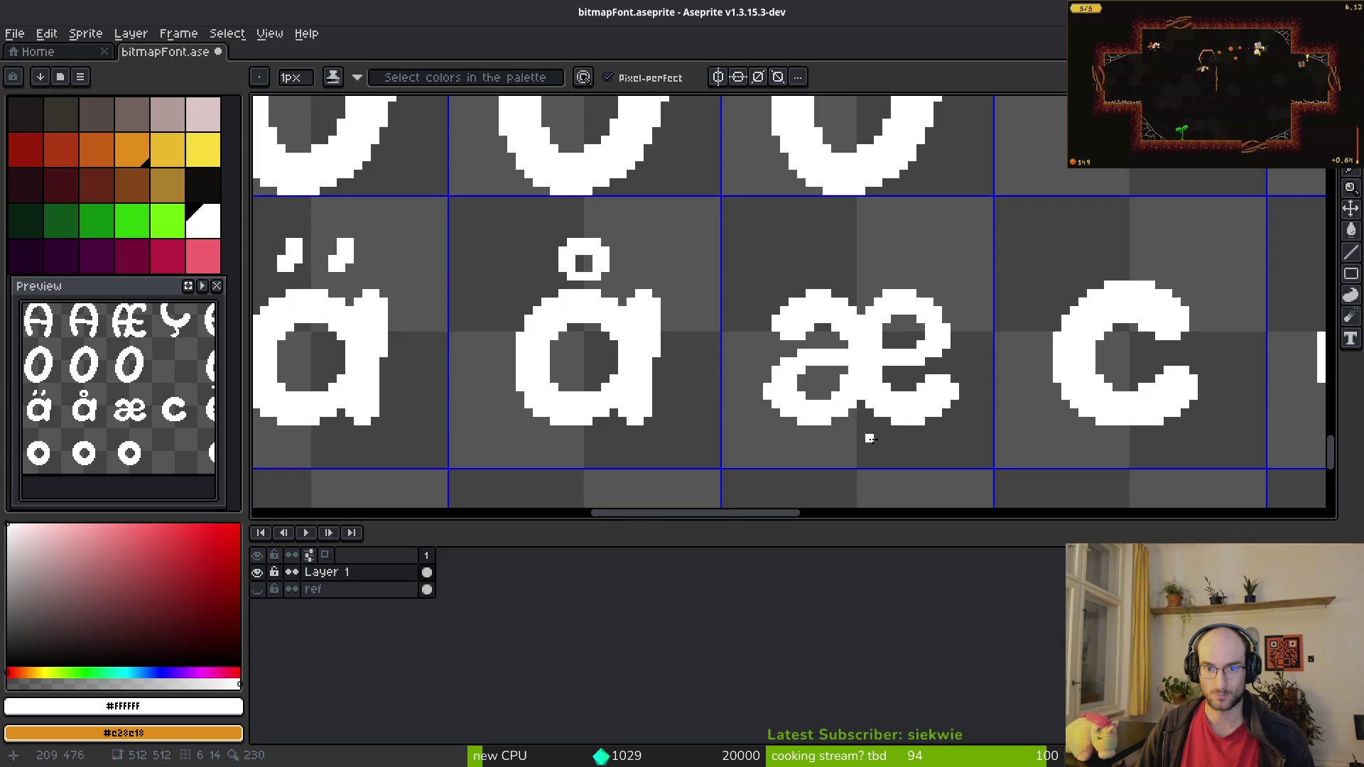
scroll(860, 438, "up", 3)
key("e")
left_click(709, 393)
Step: Select the whole æ glyph with the rectangular marquee
scroll(910, 365, "down", 3)
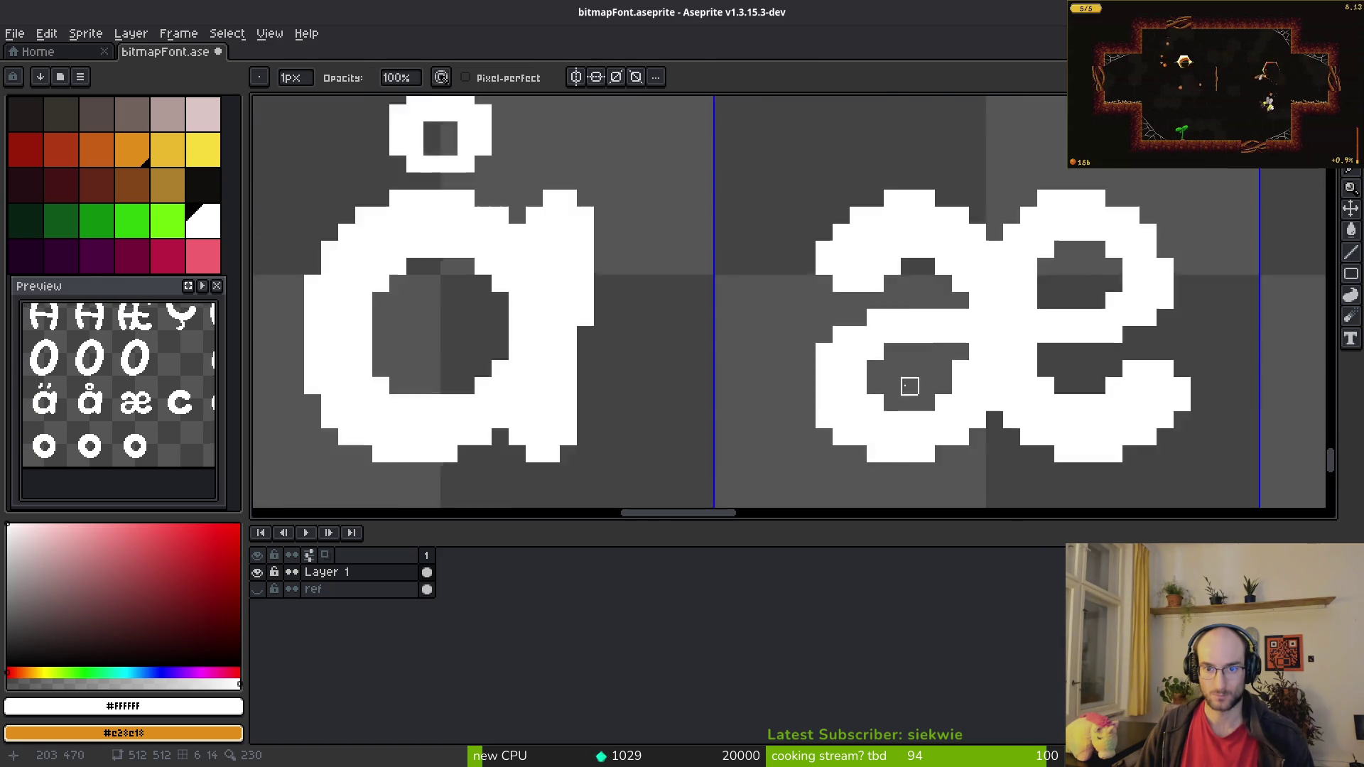
scroll(968, 406, "right", 2)
key("m")
left_click_drag(703, 226, 969, 405)
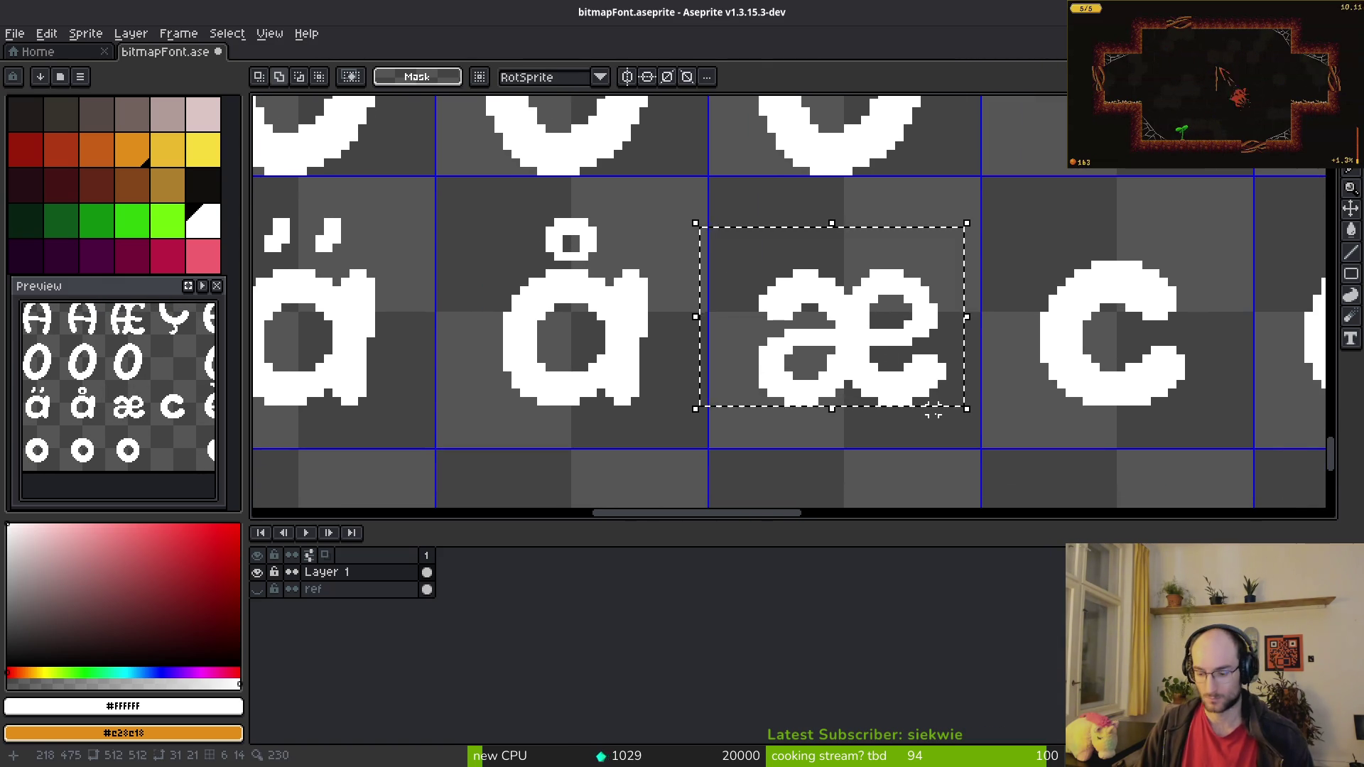
Step: Shift æ one pixel left and save the font sheet
key("Left")
key("ctrl+s")
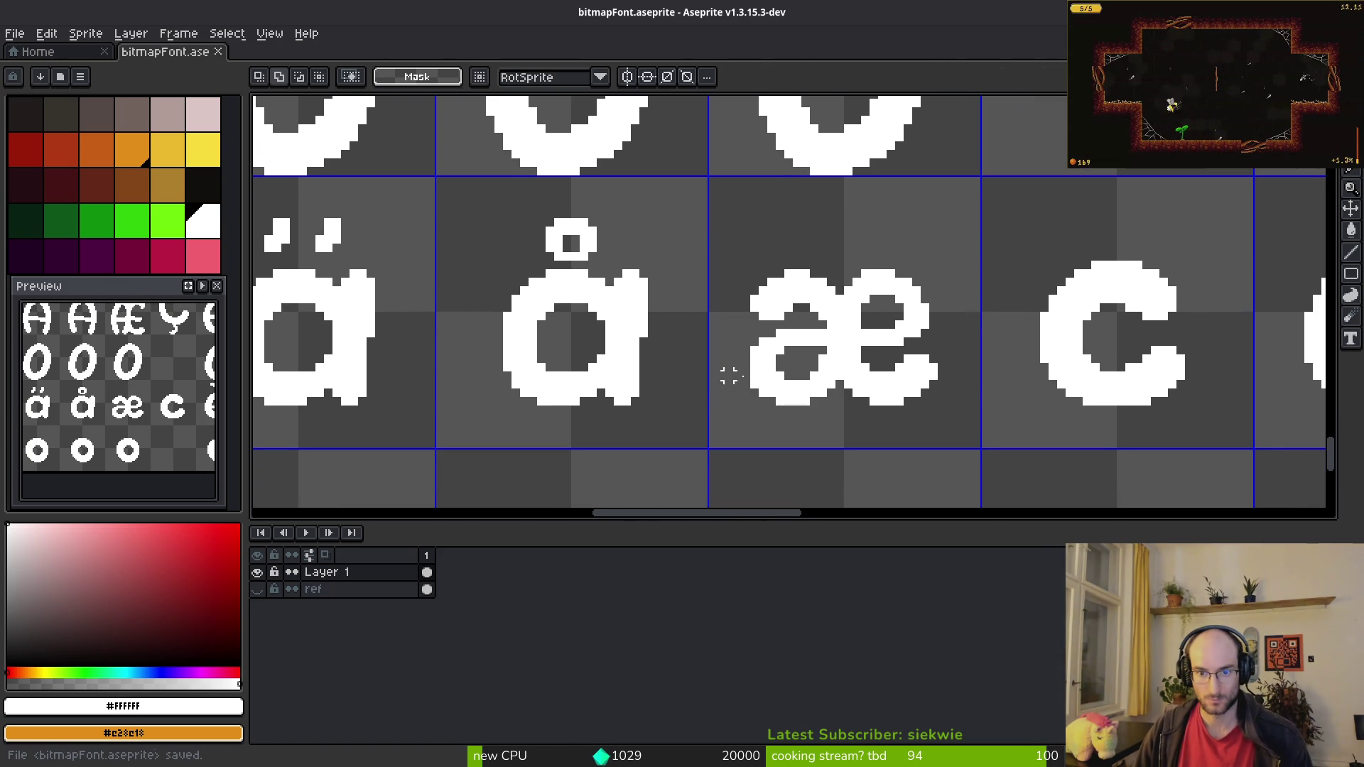
scroll(932, 368, "up", 2)
scroll(856, 385, "down", 5)
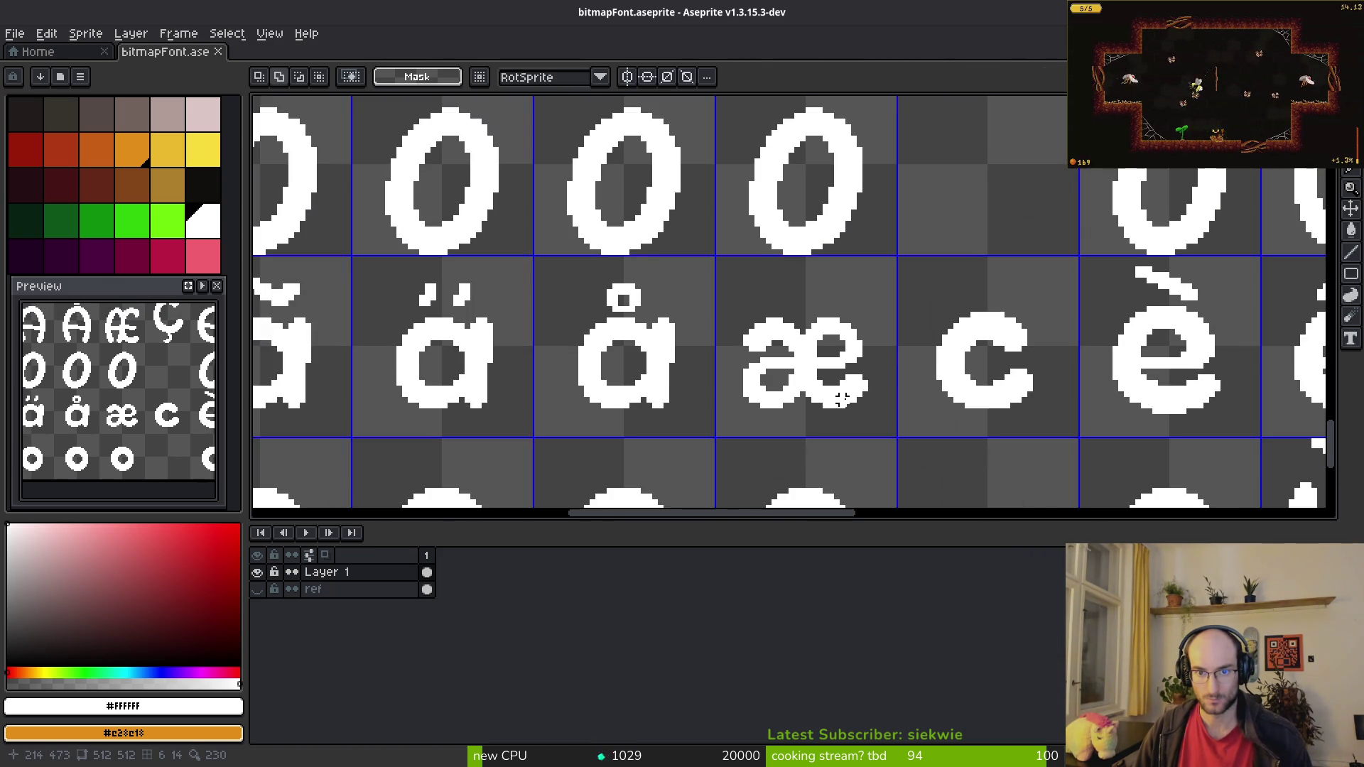
scroll(824, 384, "down", 2)
key("alt+Tab")
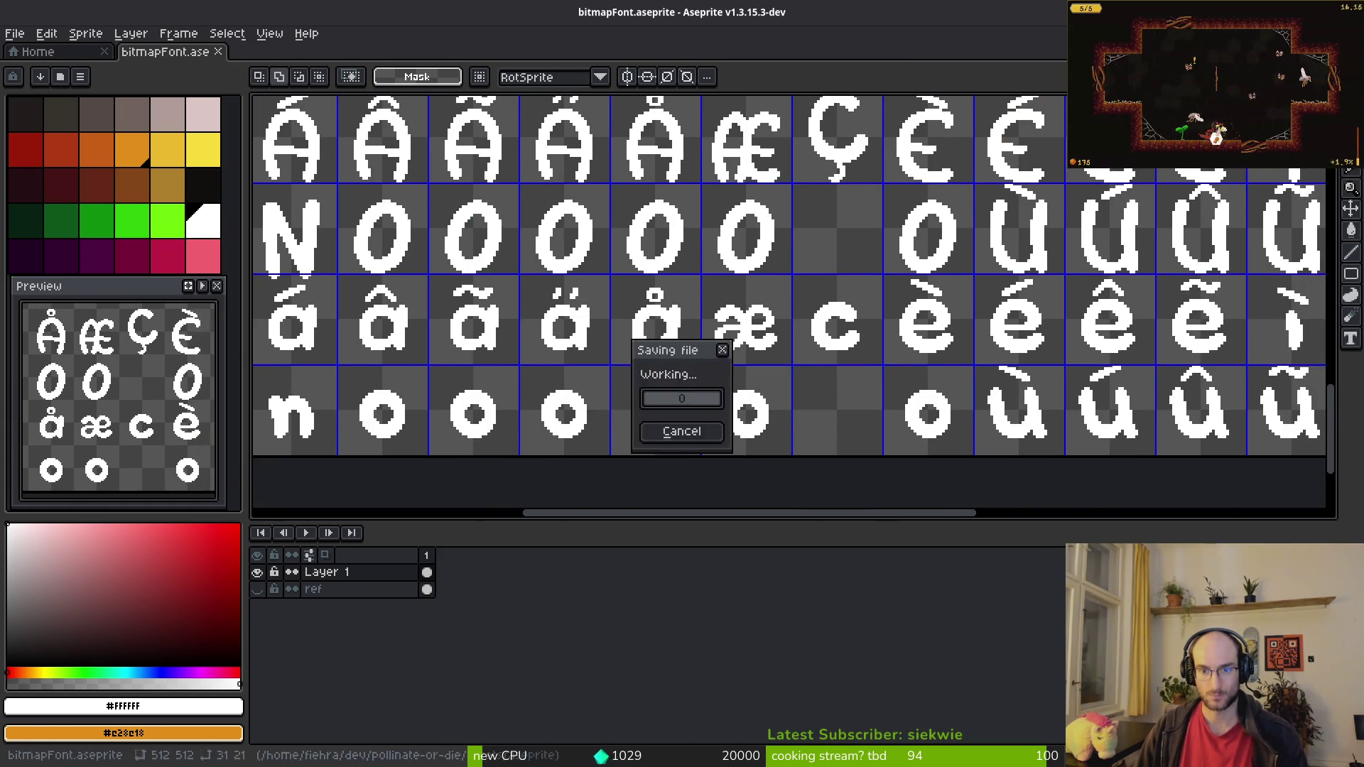
key("alt+Tab")
Step: Copy the cedilla tail from capital Ç and place it under the lowercase c
scroll(846, 332, "up", 1)
scroll(846, 332, "up", 2)
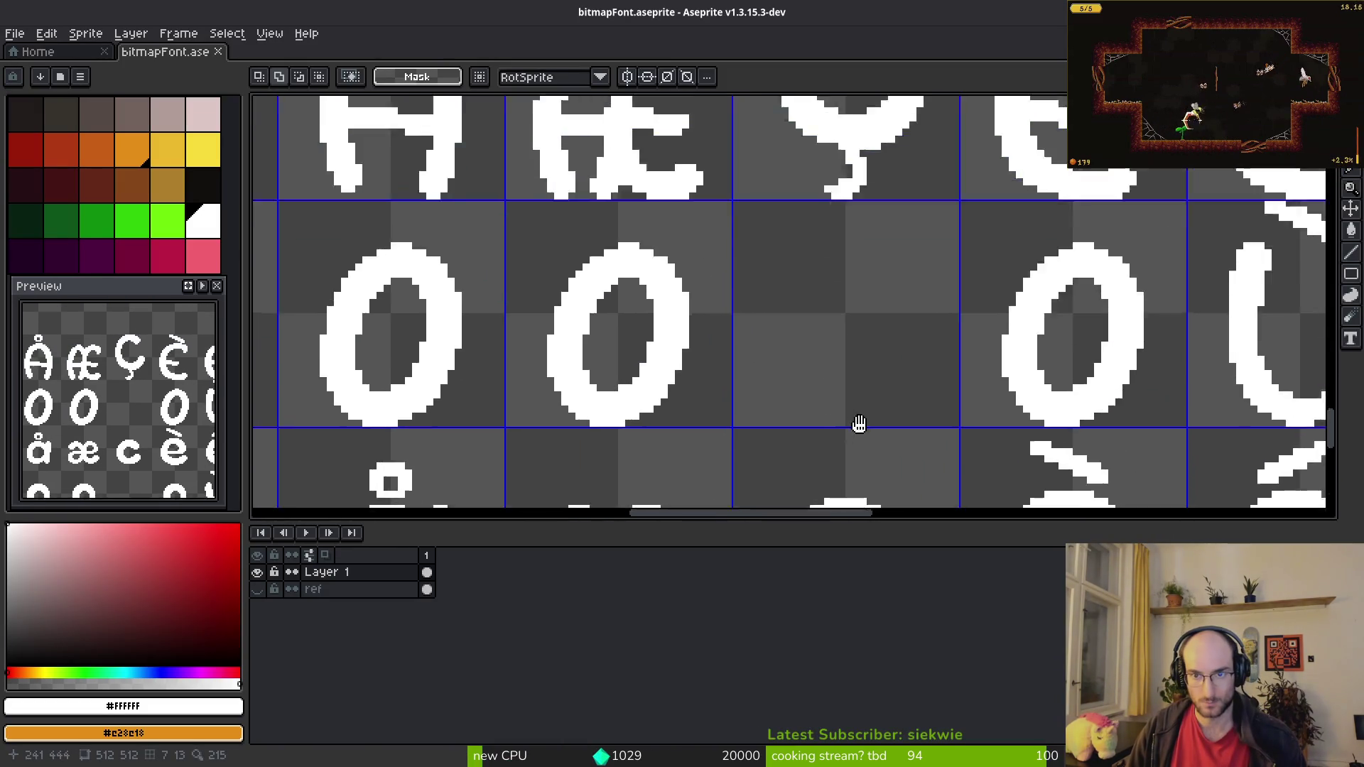
left_click_drag(831, 176, 923, 275)
scroll(873, 431, "down", 3)
key("ctrl+c")
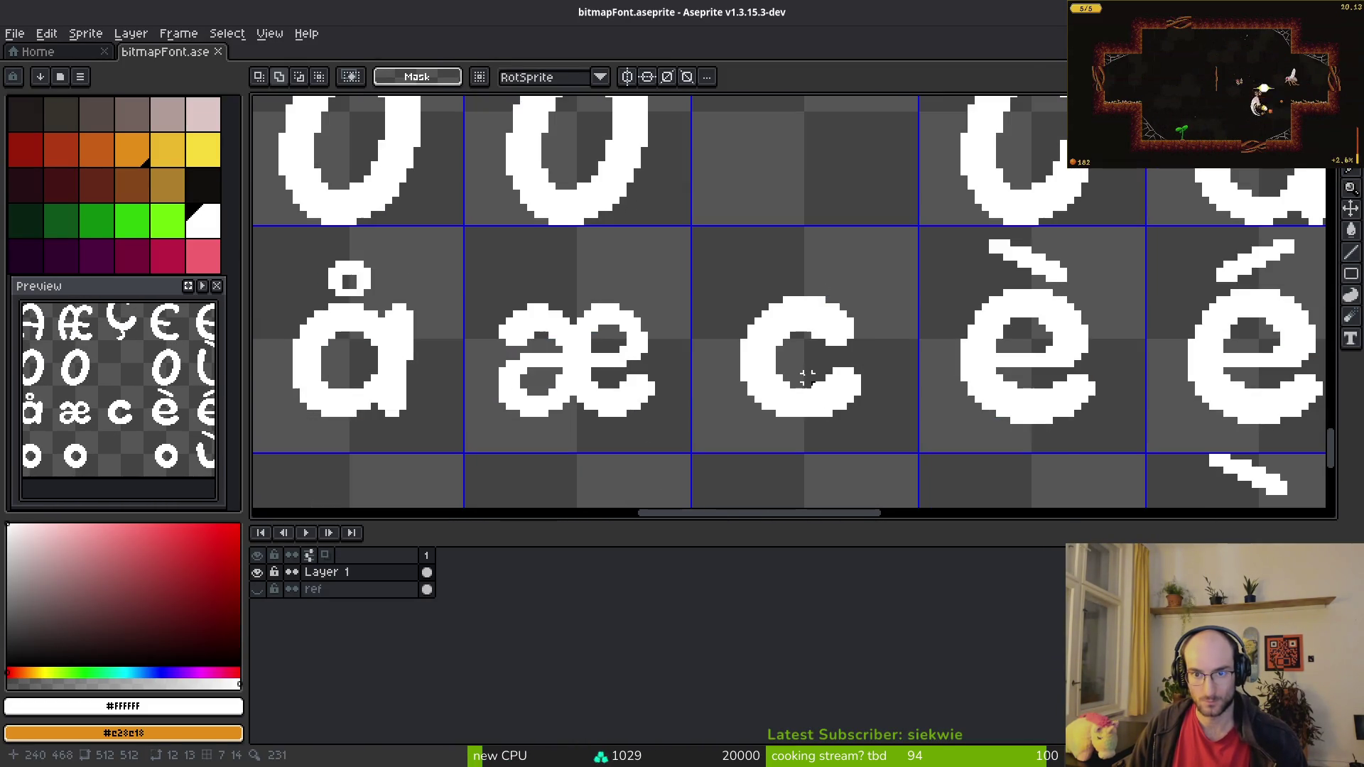
key("ctrl+v")
scroll(835, 436, "up", 1)
left_click_drag(826, 238, 822, 436)
Step: Shift the new ç slightly upward within its cell
left_click_drag(676, 236, 868, 479)
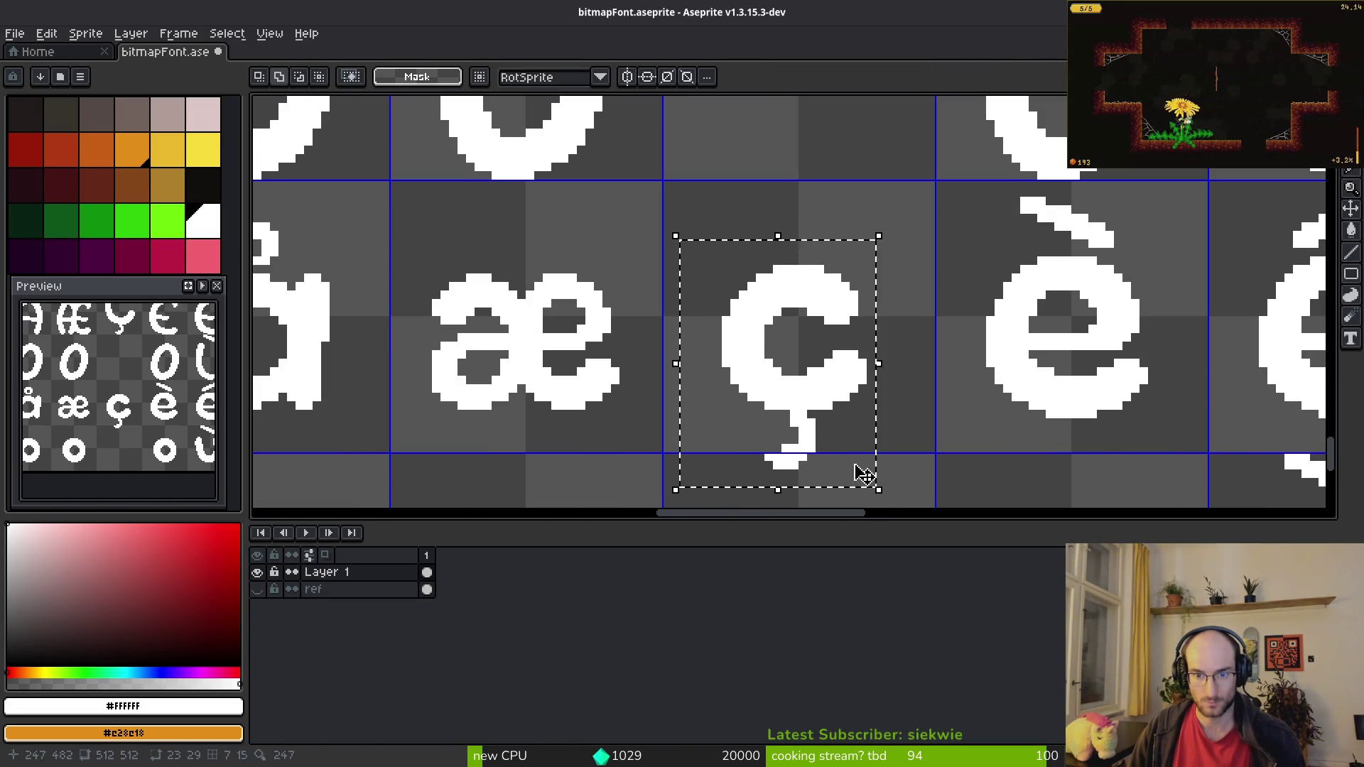
left_click_drag(850, 420, 843, 405)
key("ctrl+d")
scroll(835, 402, "down", 2)
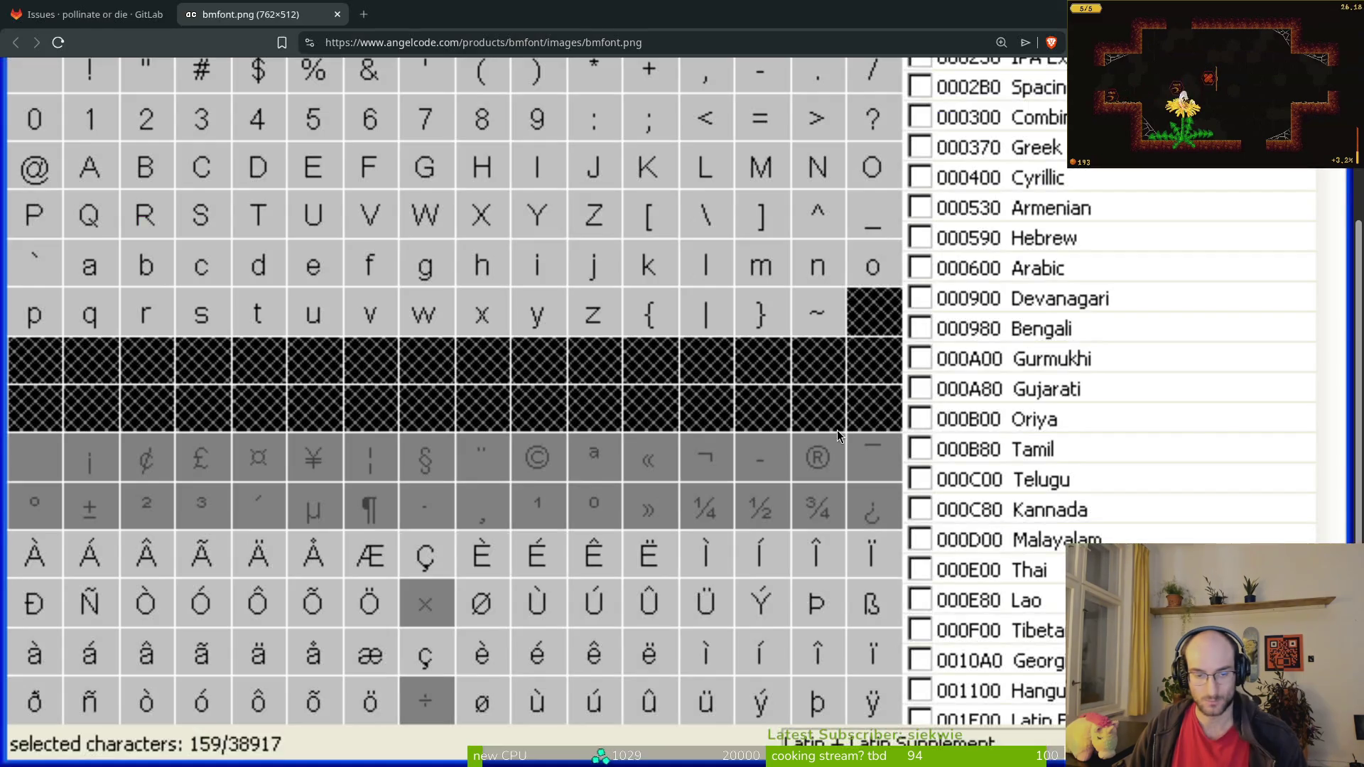
Step: Raise the ç cedilla closer to the c and save the font sheet
scroll(823, 410, "up", 3)
mouse_move(768, 372)
left_mouse_down()
mouse_move(913, 464)
mouse_move(862, 454)
left_mouse_up()
key("ctrl+d")
left_click_drag(709, 100, 1018, 455)
key("ctrl+s")
Step: Compare the font sheet against the bmfont.png reference chart
key("alt+Tab")
key("alt+Tab")
scroll(931, 387, "down", 4)
key("alt+Tab")
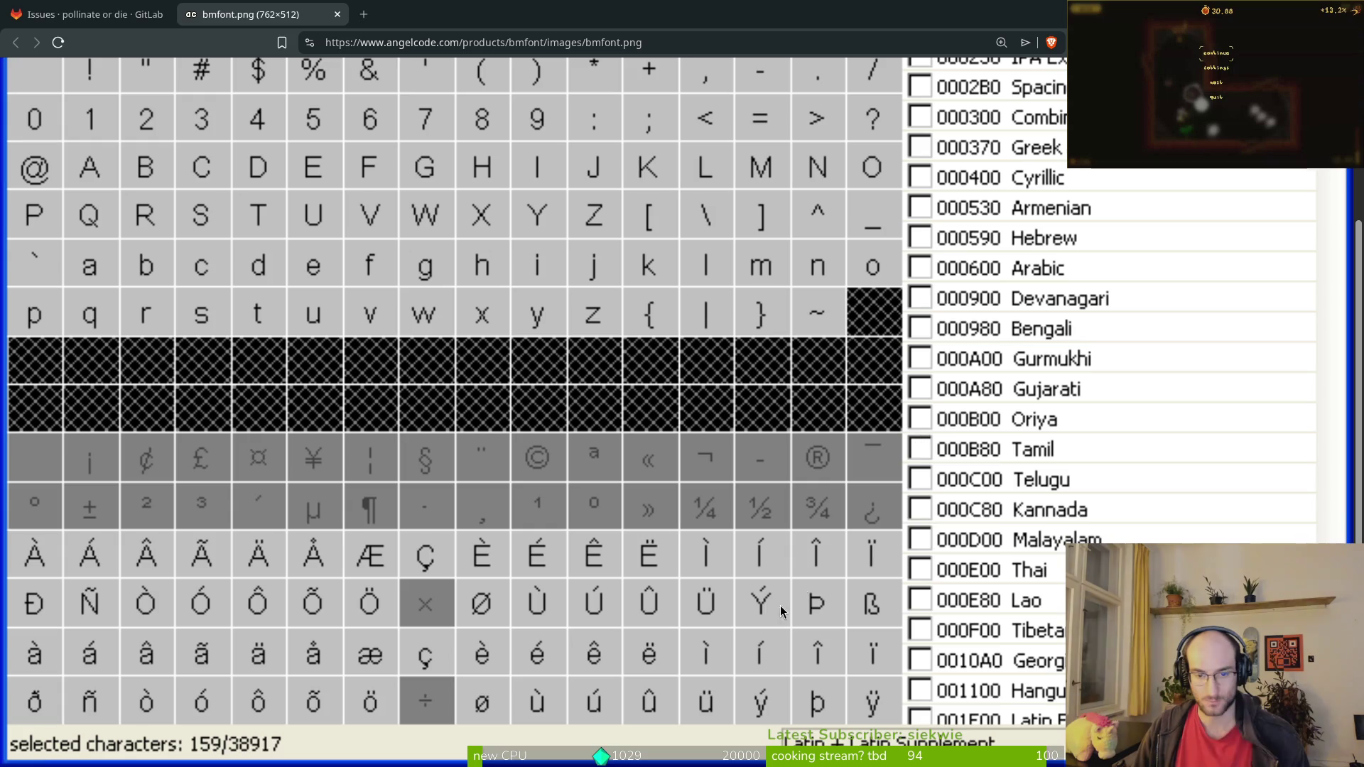
key("alt+Tab")
scroll(713, 338, "up", 3)
Step: Select the umlaut over ä, then the tilde over ẽ
left_click_drag(782, 250, 915, 304)
scroll(741, 290, "down", 3)
scroll(742, 290, "up", 3)
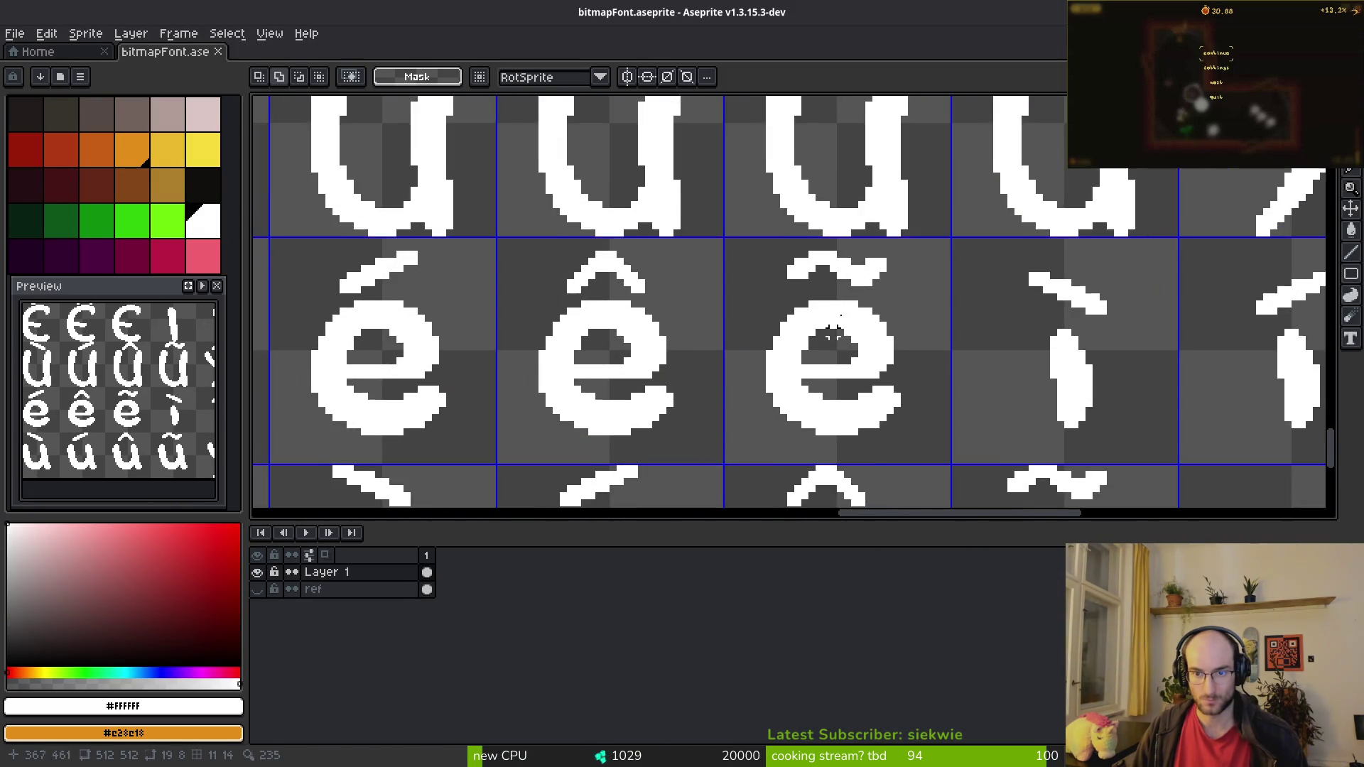
mouse_move(741, 289)
left_mouse_down()
mouse_move(855, 329)
mouse_move(860, 351)
left_mouse_up()
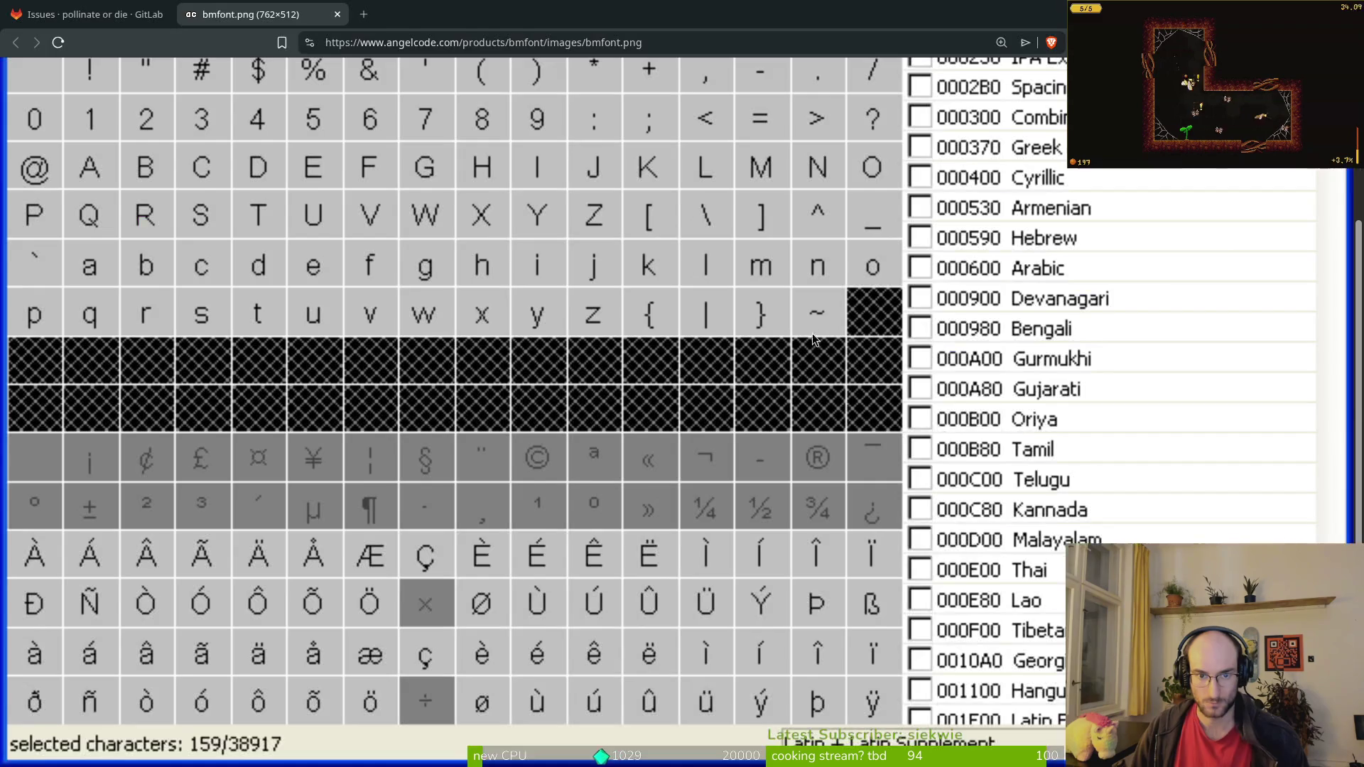
key("alt+Tab")
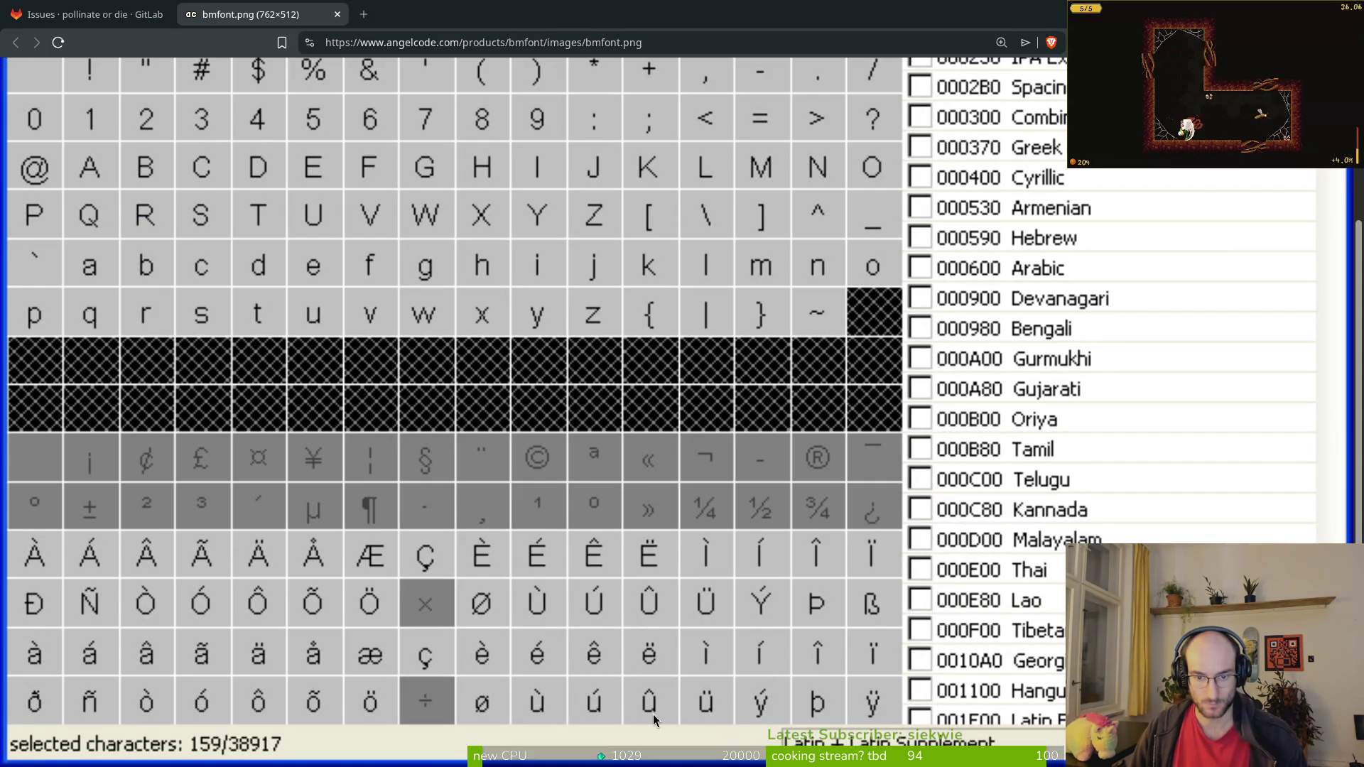
key("alt+Tab")
Step: Copy the acute accent from ú onto y to make ý
scroll(710, 457, "down", 3)
scroll(754, 283, "up", 1)
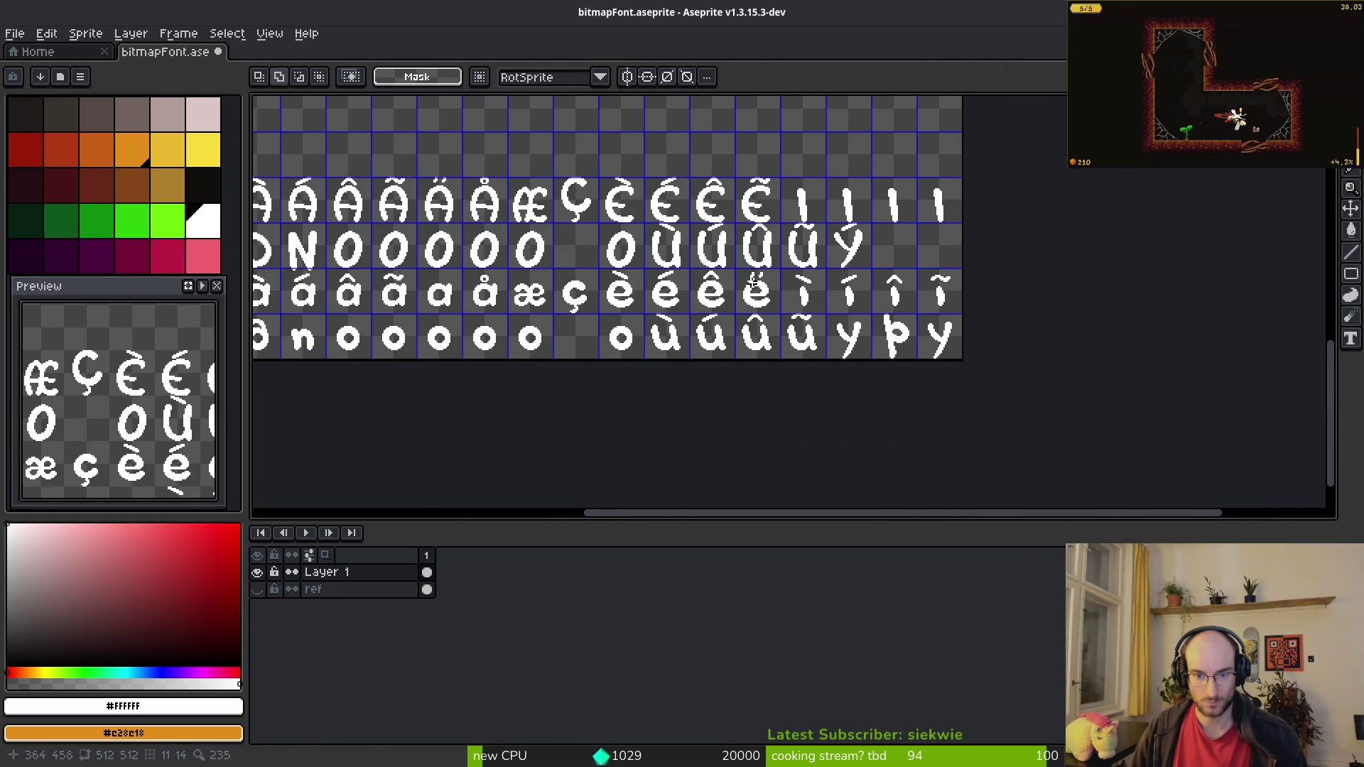
key("alt+Tab")
key("alt+Tab")
scroll(767, 348, "up", 2)
left_click_drag(339, 266, 463, 314)
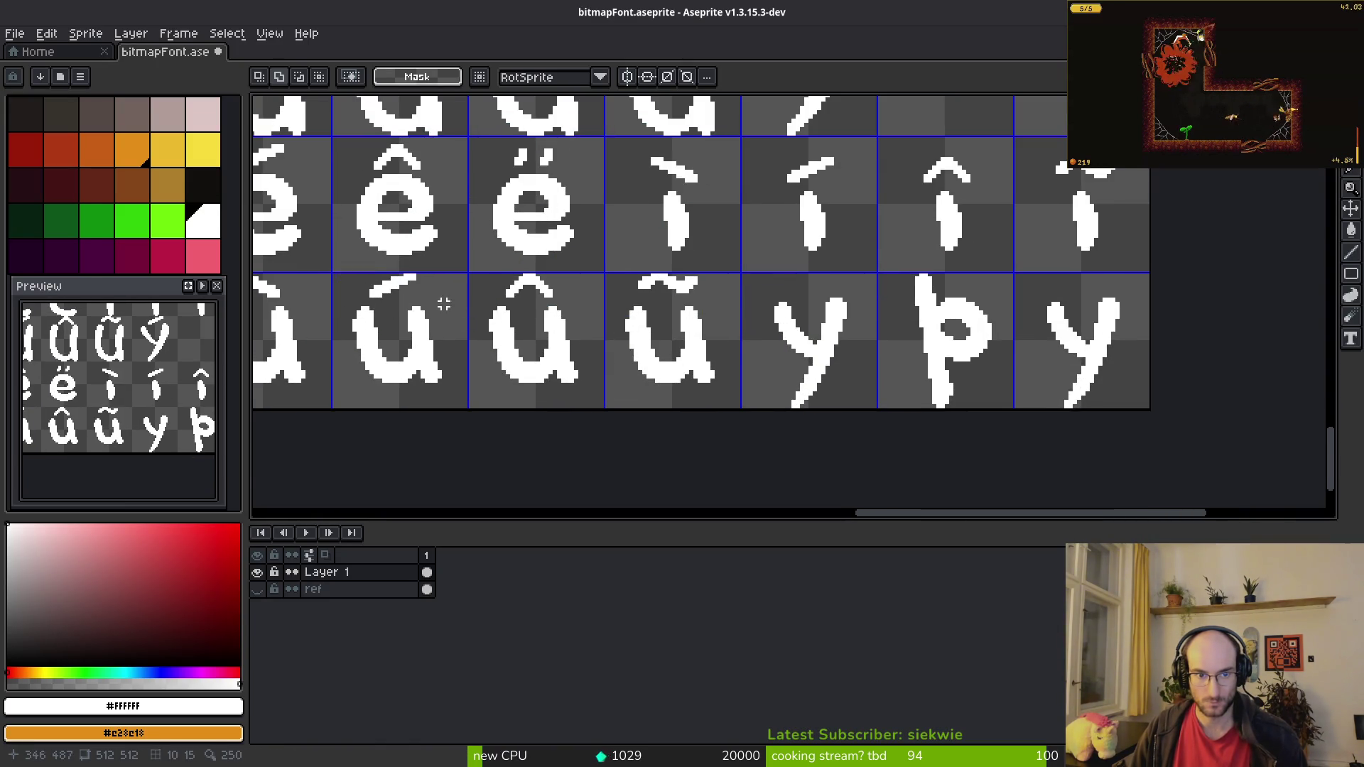
scroll(398, 296, "up", 2)
left_click_drag(311, 244, 487, 304)
left_click_drag(375, 290, 1094, 285)
left_click(1100, 315)
Step: Copy the two dots of ë above the last y to make ÿ
key("alt+Tab")
key("alt+Tab")
mouse_move(1062, 346)
left_mouse_down()
mouse_move(691, 351)
mouse_move(1004, 503)
left_mouse_up()
left_click_drag(441, 173, 625, 220)
mouse_move(990, 327)
left_mouse_down()
mouse_move(752, 326)
mouse_move(731, 274)
mouse_move(671, 254)
left_mouse_up()
key("ctrl+c")
key("ctrl+v")
key("ctrl+d")
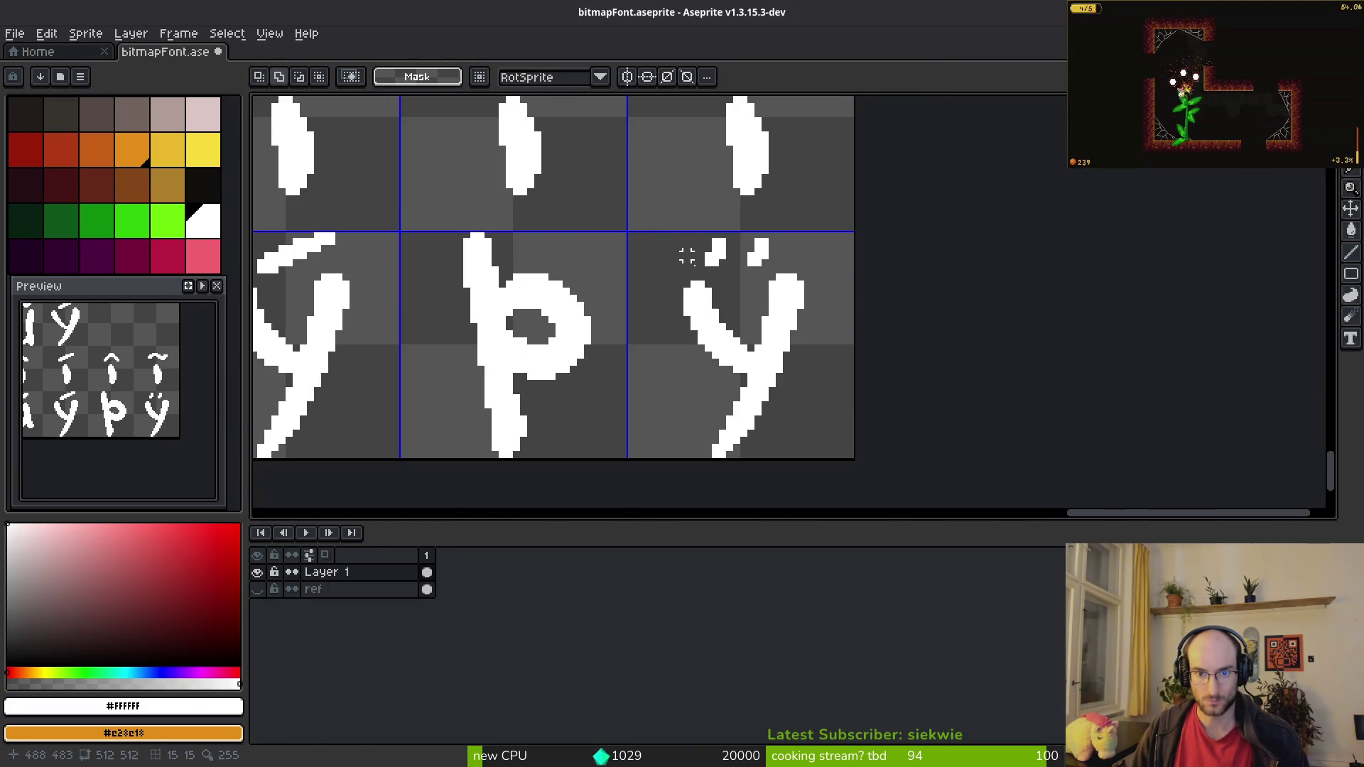
Step: Move the stray dots from above æ toward the plain a
scroll(732, 247, "down", 5)
scroll(732, 247, "up", 1)
scroll(732, 247, "left", 3)
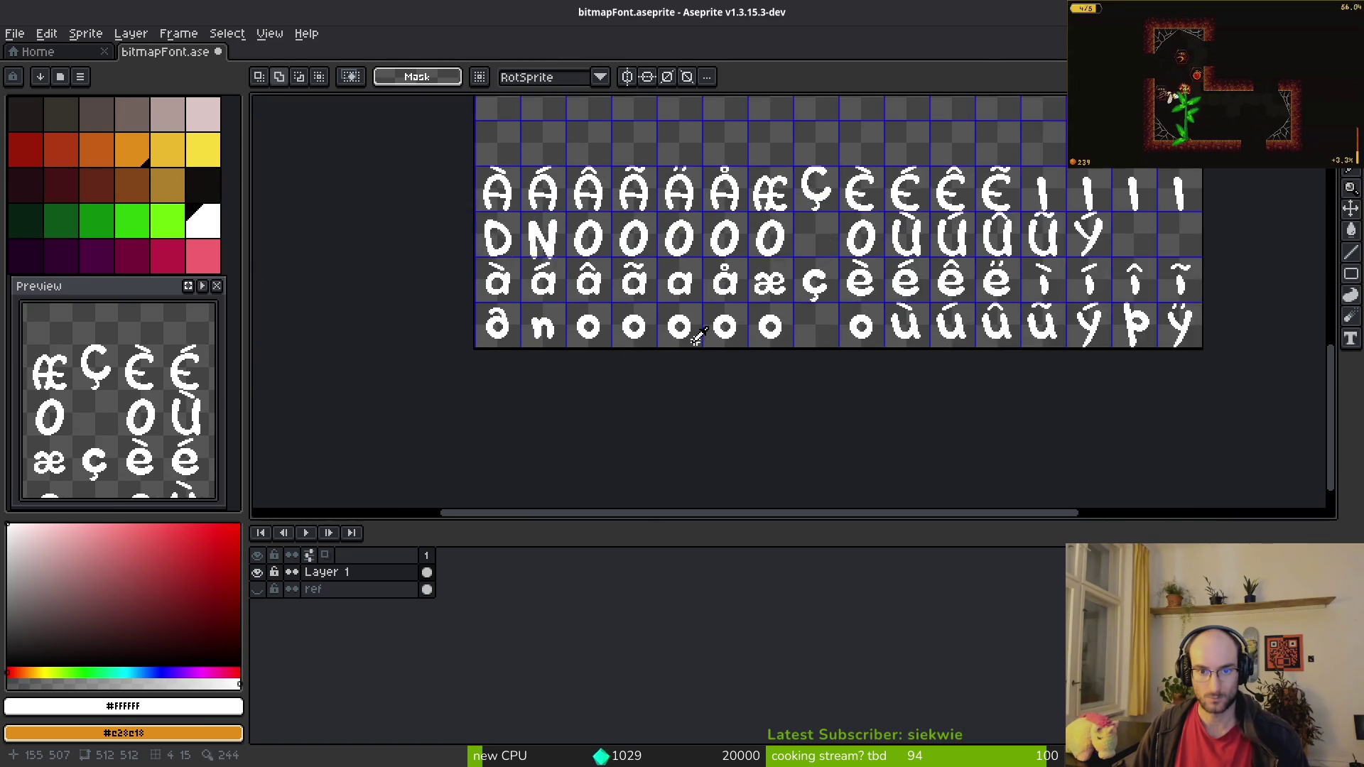
key("alt+Tab")
key("alt+Tab")
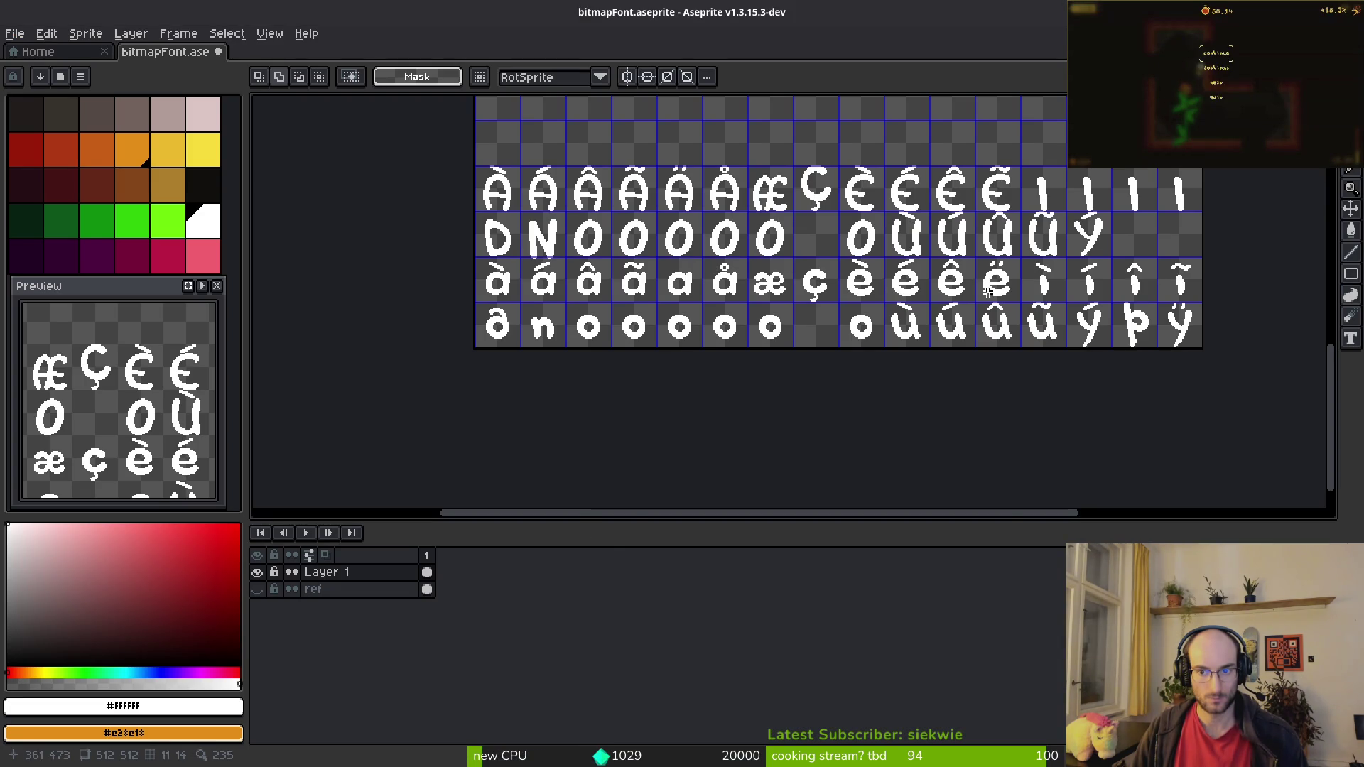
scroll(945, 290, "up", 3)
mouse_move(835, 308)
left_mouse_down()
mouse_move(729, 276)
mouse_move(455, 312)
left_mouse_up()
key("ctrl+d")
scroll(646, 336, "down", 5)
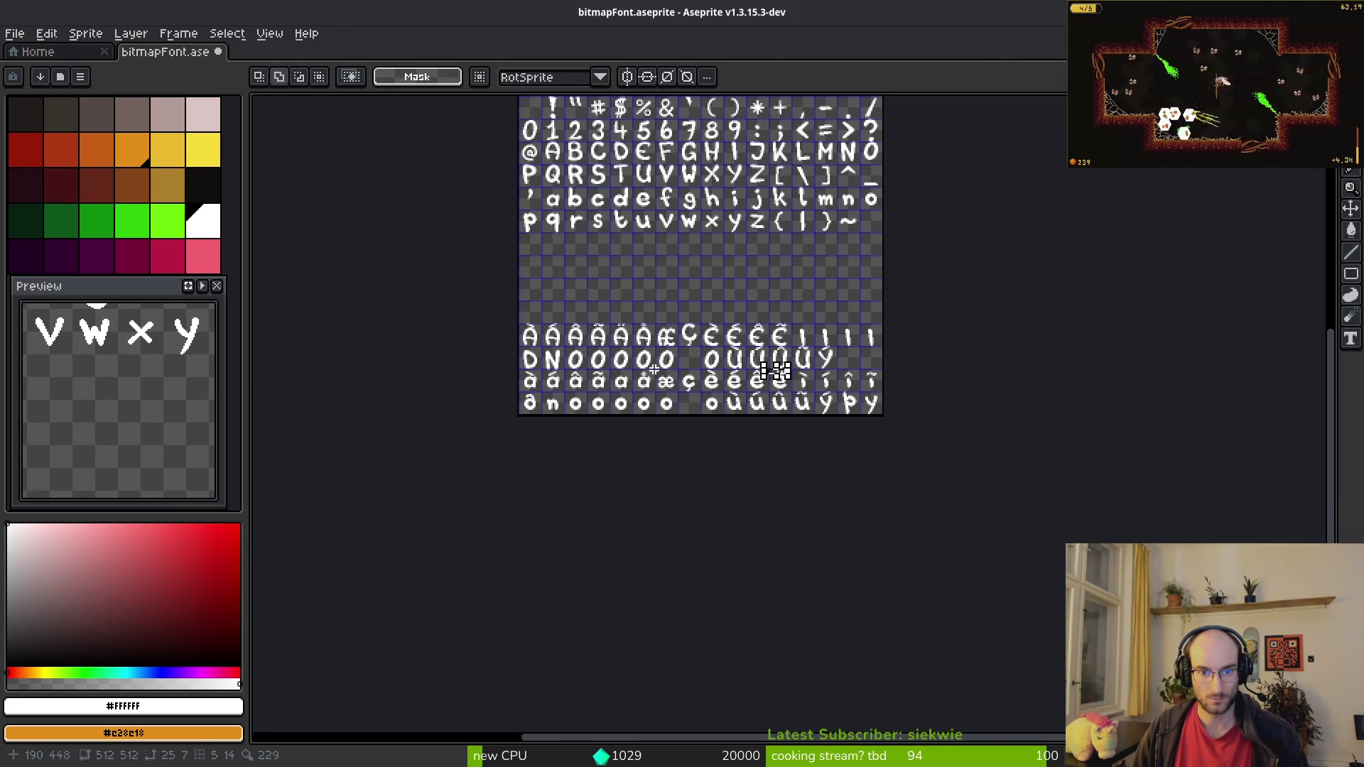
scroll(658, 371, "up", 4)
Step: Place the floating umlaut dots over ä and commit them
mouse_move(1316, 466)
left_mouse_down()
mouse_move(1045, 469)
mouse_move(1159, 375)
left_mouse_up()
key("ctrl+z")
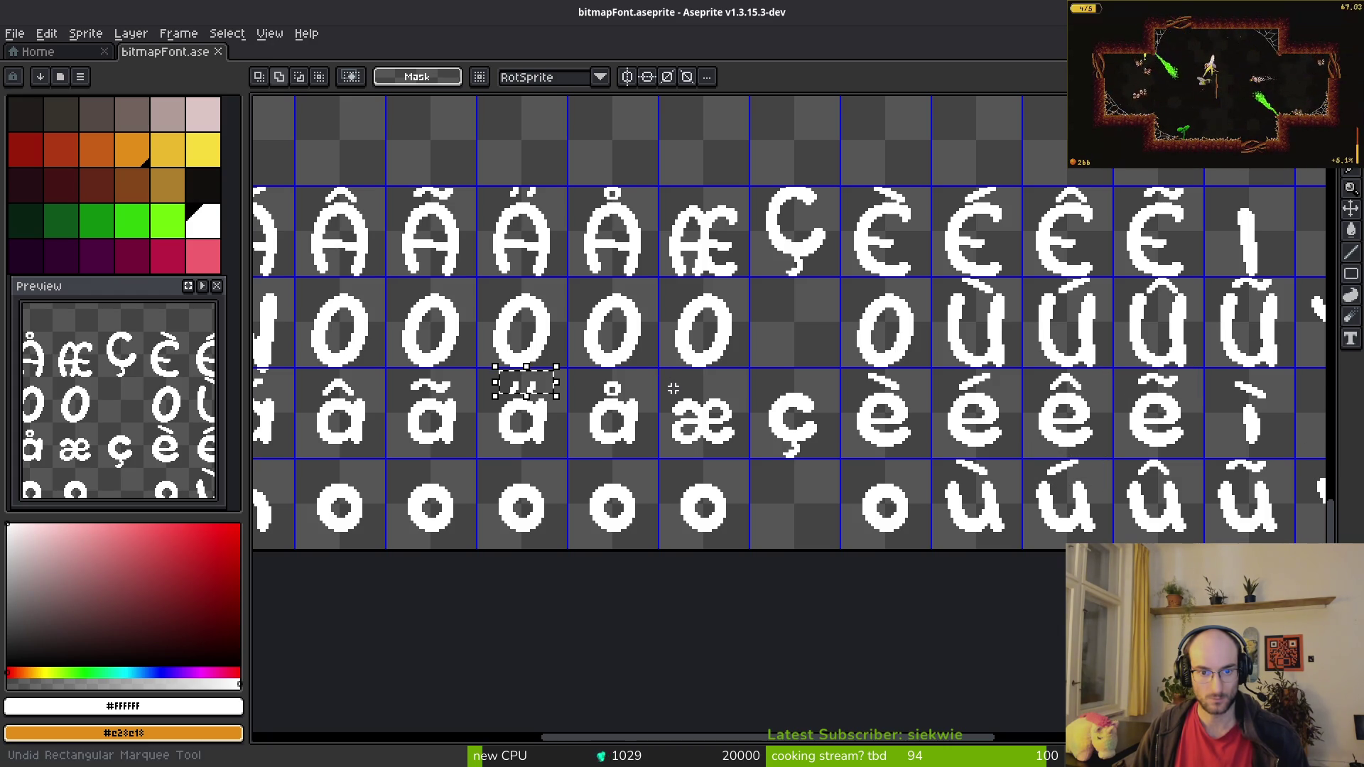
key("ctrl+y")
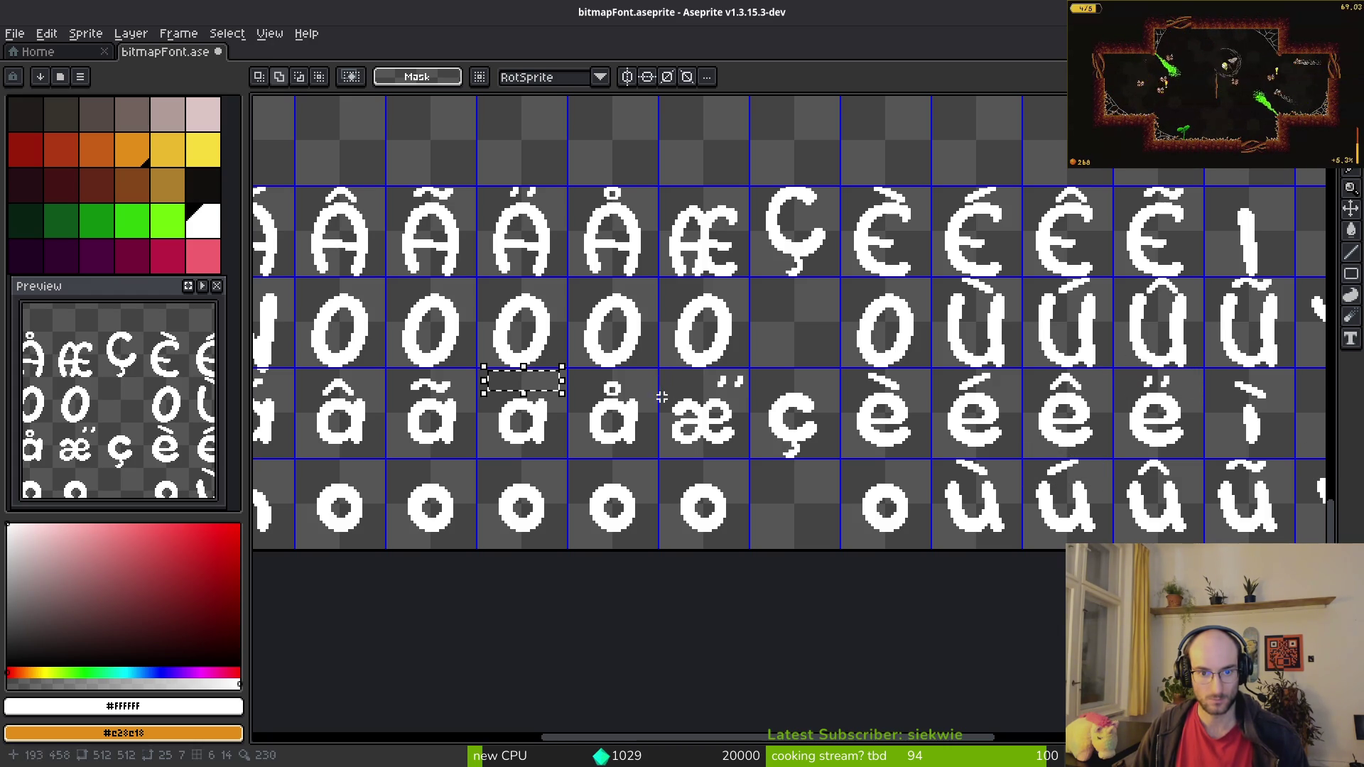
key("ctrl+y")
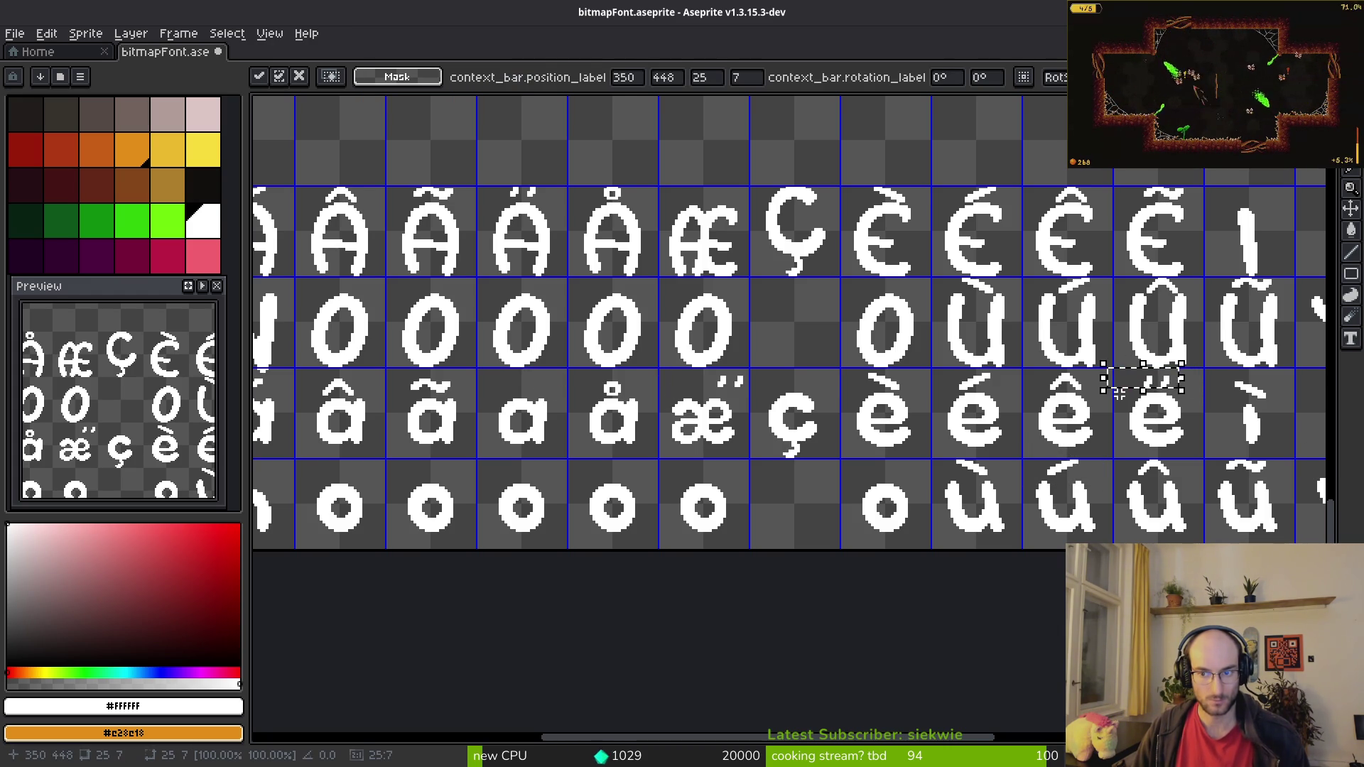
left_click_drag(1119, 395, 563, 396)
scroll(564, 396, "up", 1)
scroll(612, 396, "up", 2)
mouse_move(1051, 395)
left_mouse_down()
mouse_move(700, 417)
mouse_move(603, 407)
mouse_move(616, 420)
left_mouse_up()
key("Return")
Step: Delete the stray dots above æ and save the font sheet
scroll(920, 405, "right", 5)
left_click_drag(788, 349, 935, 417)
key("Delete")
key("ctrl+s")
Step: Briefly select across the row of accented a letters, then deselect
scroll(929, 410, "down", 3)
scroll(823, 391, "right", 5)
scroll(823, 391, "down", 1)
scroll(823, 391, "down", 5)
scroll(936, 325, "up", 5)
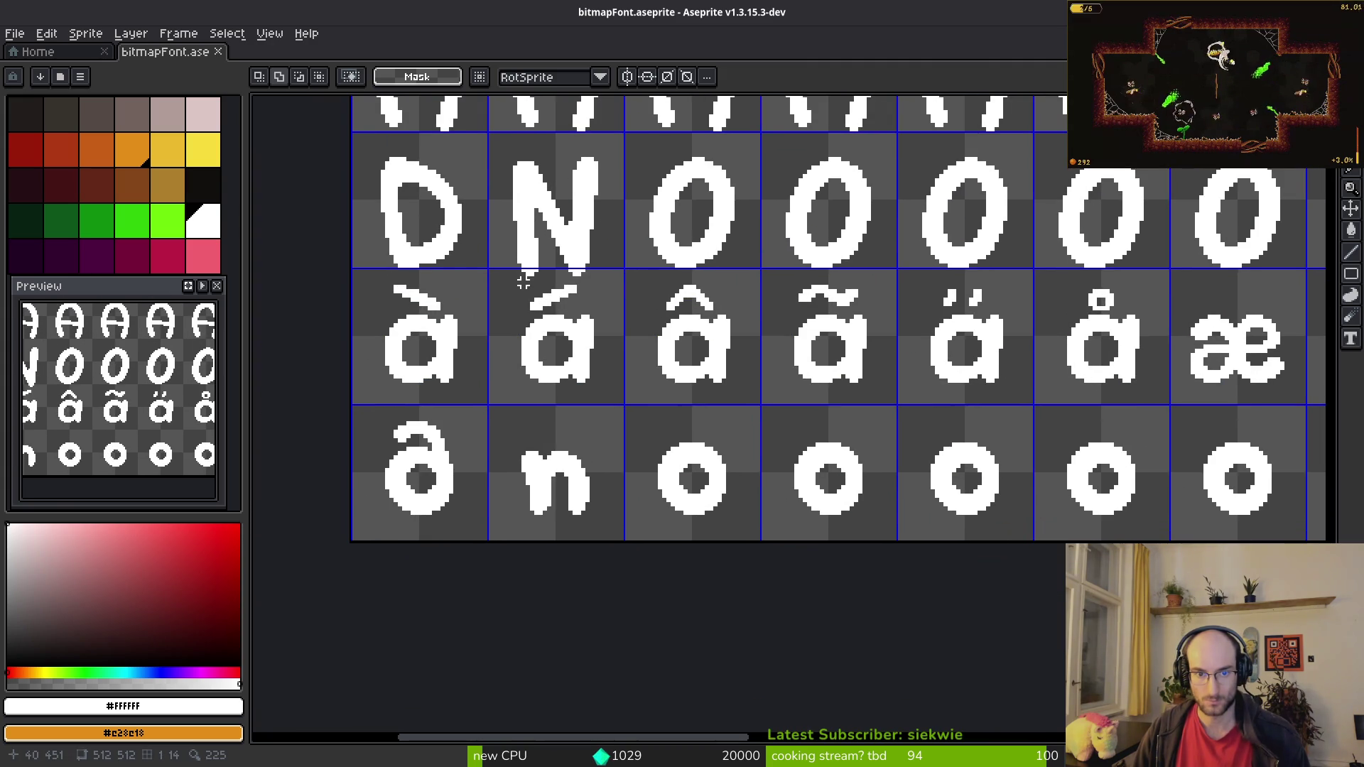
left_click_drag(524, 282, 863, 315)
key("ctrl+d")
Step: Stretch the capital N slightly taller
scroll(664, 279, "up", 2)
scroll(664, 279, "left", 2)
mouse_move(565, 225)
left_mouse_down()
mouse_move(704, 349)
mouse_move(645, 341)
left_mouse_up()
key("Return")
scroll(554, 243, "up", 2)
mouse_move(569, 222)
left_mouse_down()
mouse_move(758, 284)
mouse_move(766, 305)
left_mouse_up()
Step: Even out the N by lowering its right stroke's top and raising its left stroke one pixel
left_click(596, 278)
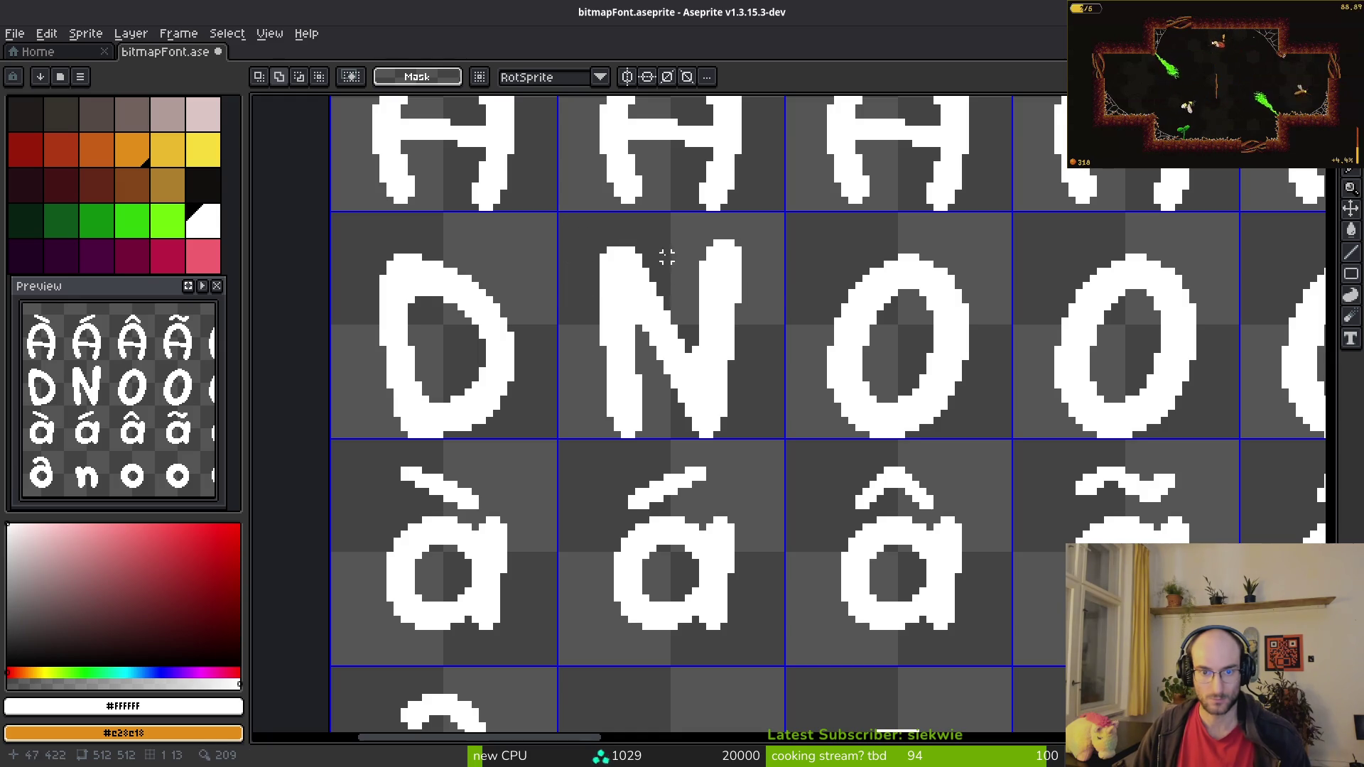
mouse_move(598, 247)
left_mouse_down()
mouse_move(771, 301)
mouse_move(779, 339)
left_mouse_up()
left_click_drag(638, 323, 638, 334)
key("Return")
scroll(639, 334, "up", 2)
key("ctrl+z")
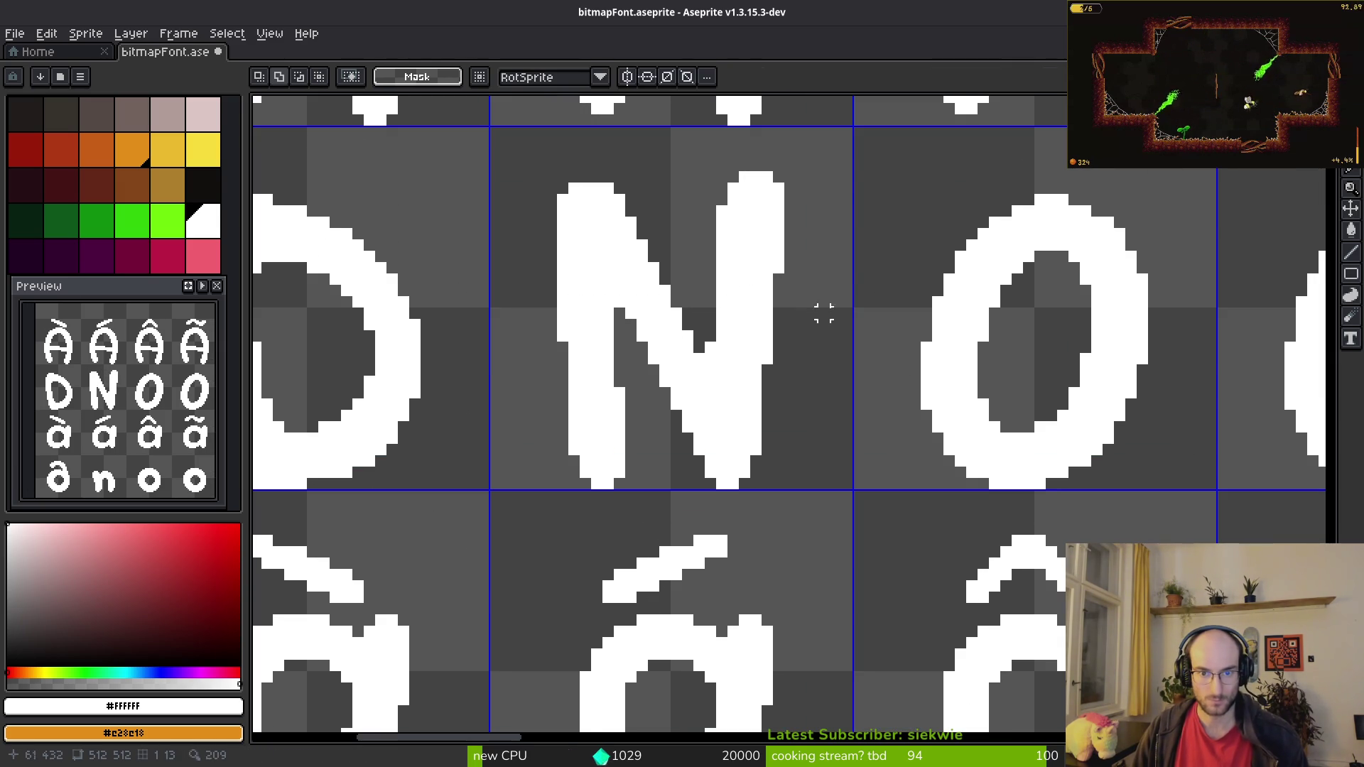
left_click_drag(710, 177, 817, 296)
key("Down")
key("Return")
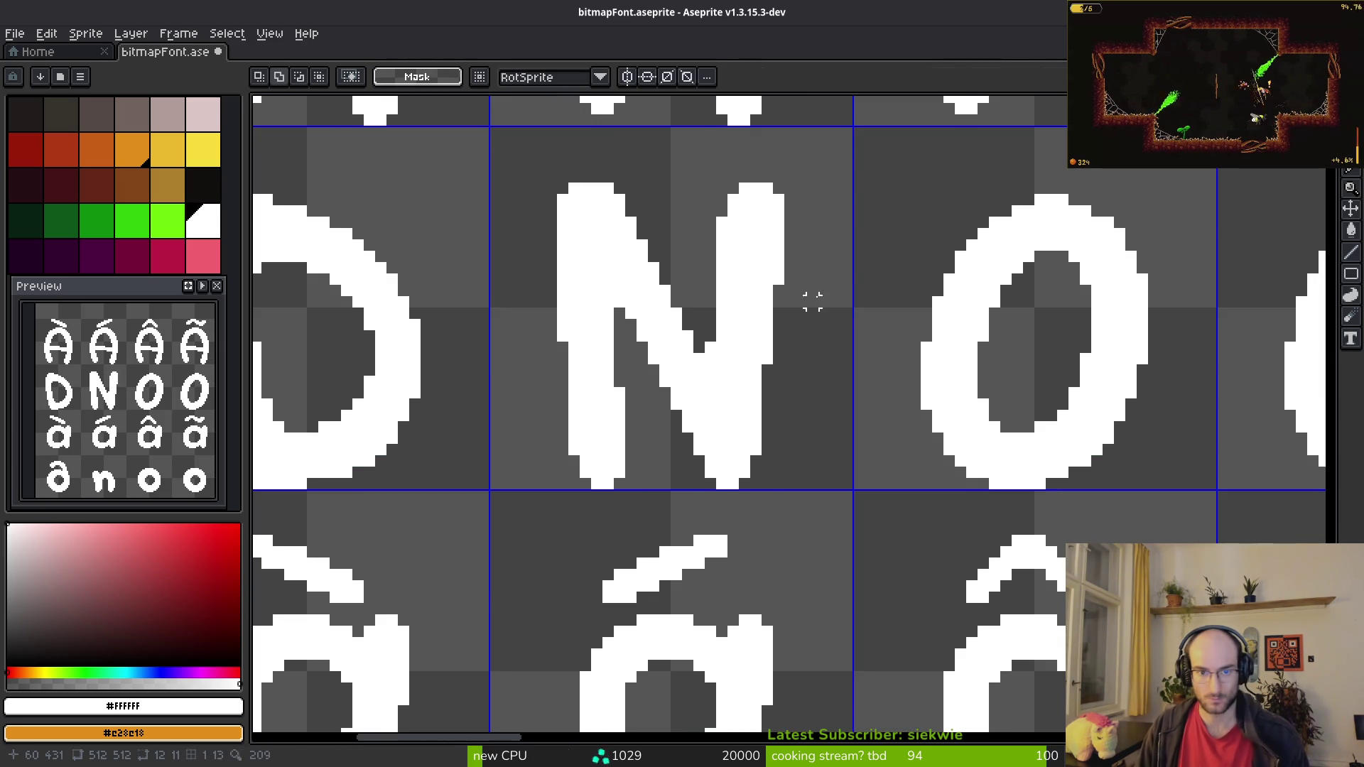
left_click_drag(546, 359, 636, 515)
key("Up")
key("Return")
Step: Select the accent strip above à–å and drag it down onto the o row
scroll(698, 415, "up", 1)
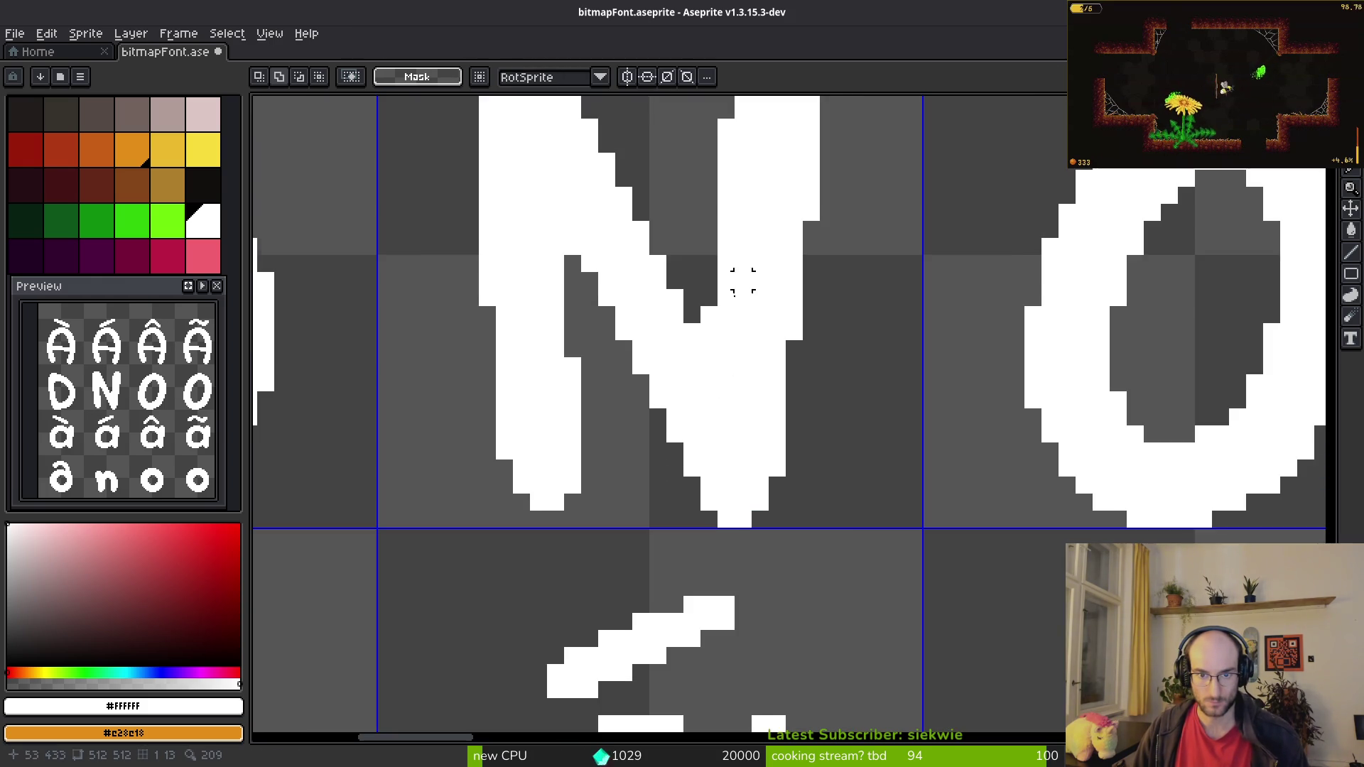
scroll(740, 354, "down", 1)
scroll(547, 286, "down", 2)
scroll(752, 402, "up", 1)
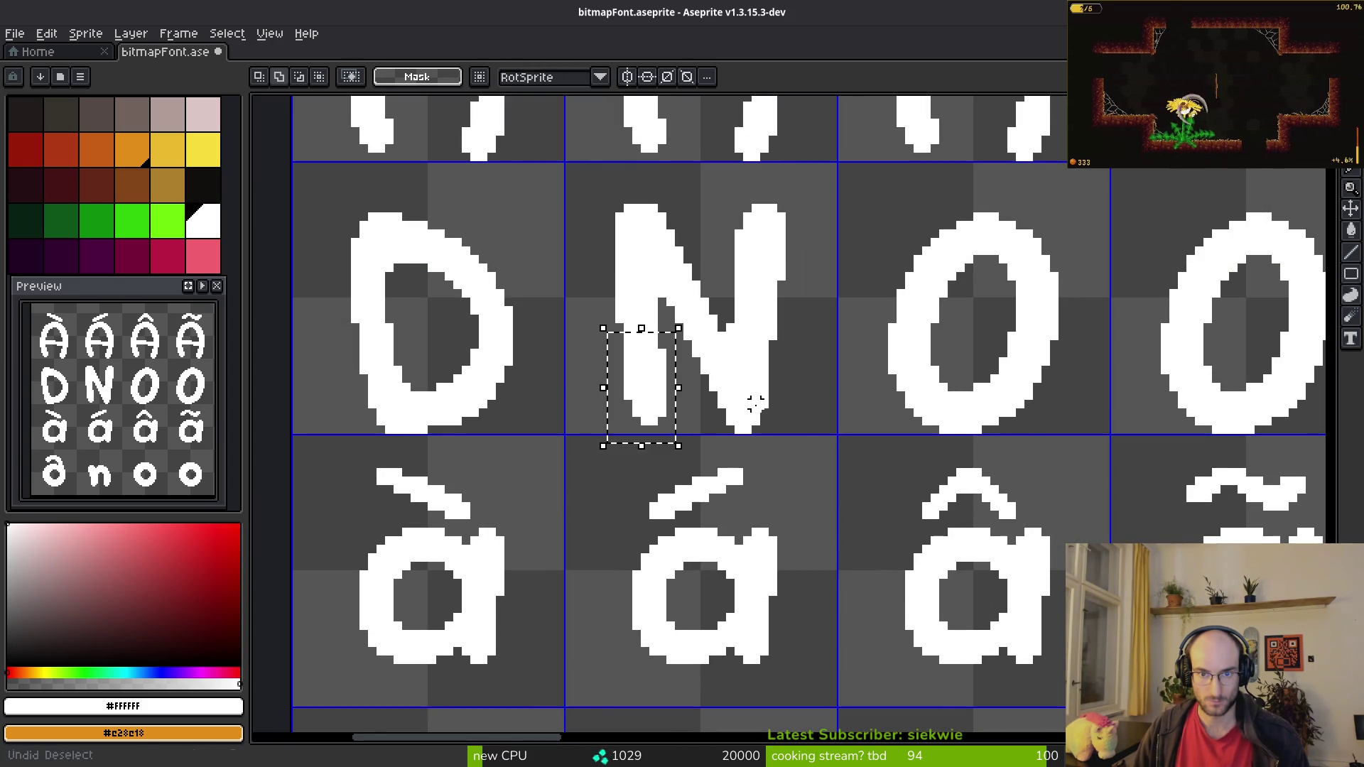
scroll(755, 396, "down", 2)
scroll(678, 363, "up", 1)
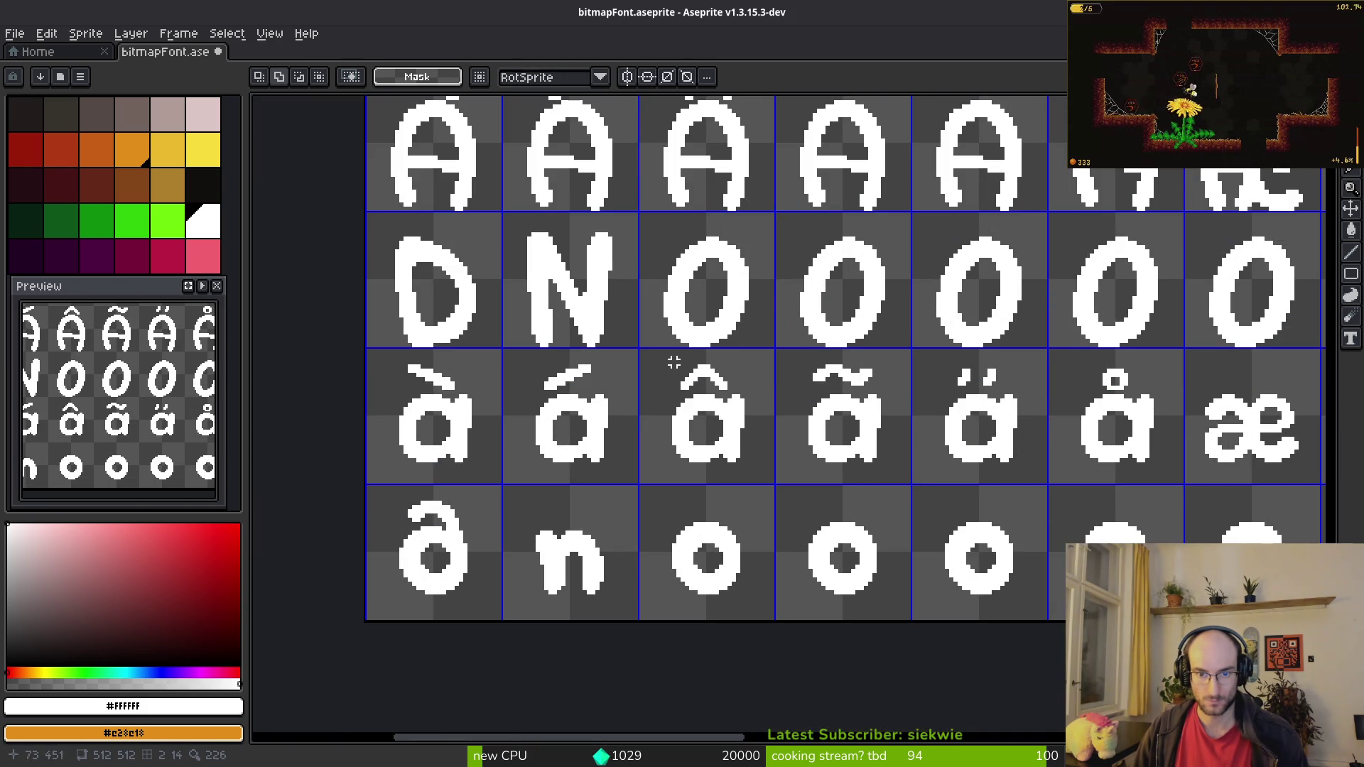
mouse_move(405, 362)
left_mouse_down()
mouse_move(1149, 399)
mouse_move(1136, 391)
left_mouse_up()
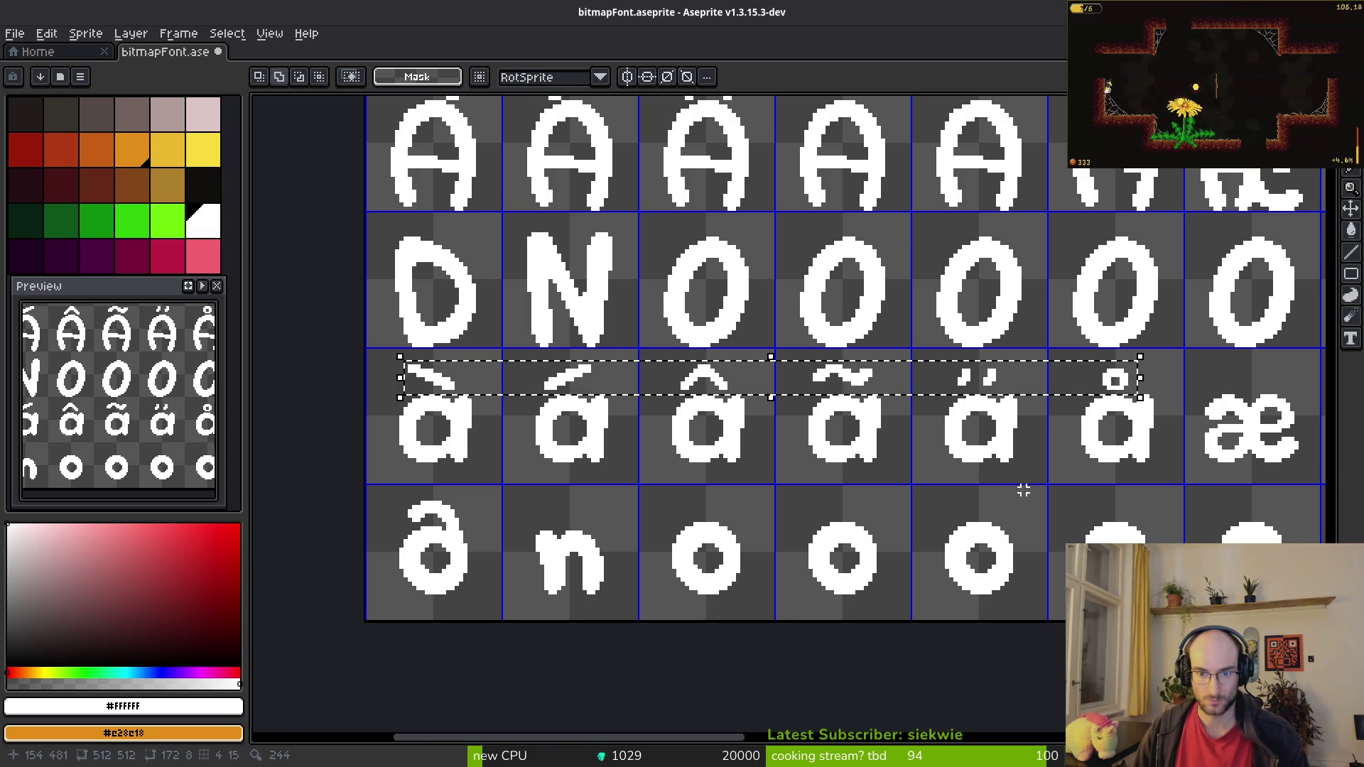
scroll(1014, 481, "right", 5)
scroll(1014, 481, "down", 1)
mouse_move(522, 293)
left_mouse_down()
mouse_move(590, 388)
mouse_move(651, 421)
left_mouse_up()
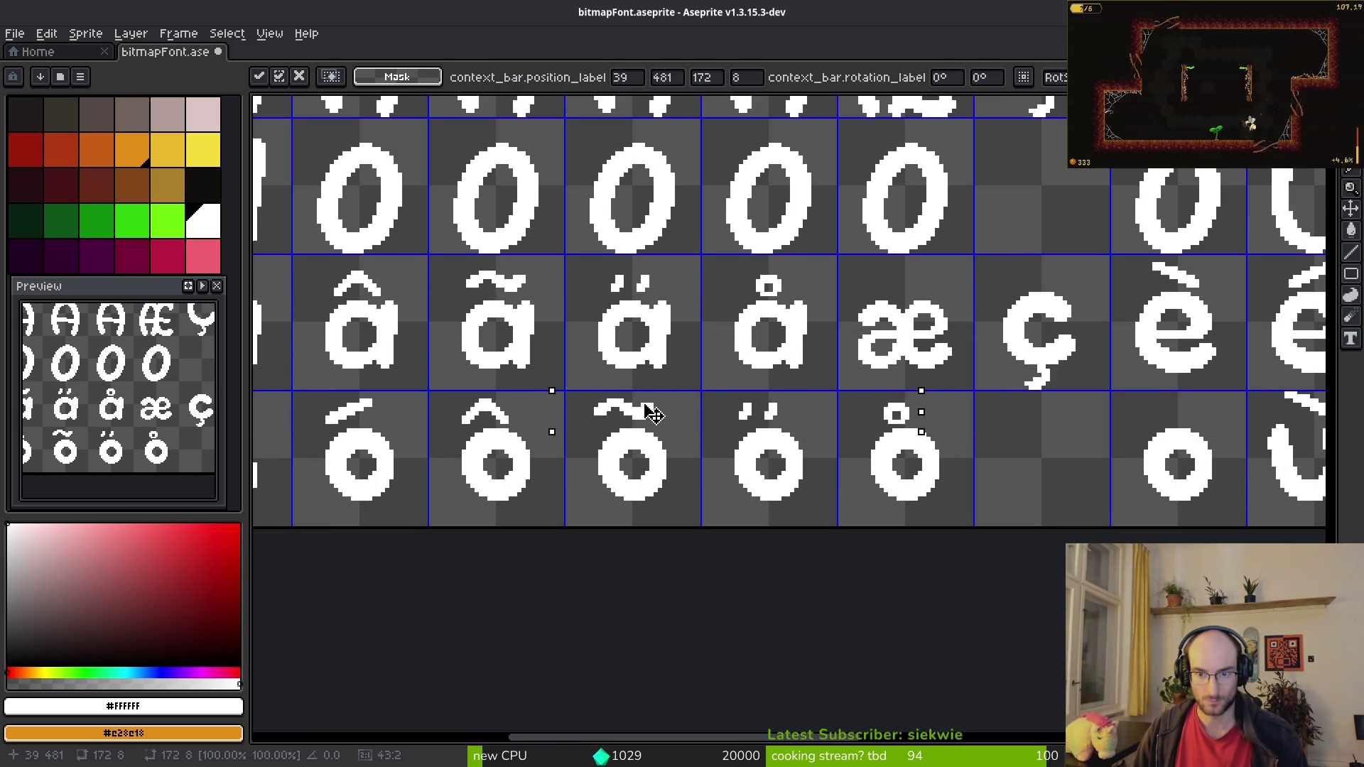
scroll(405, 416, "left", 3)
scroll(693, 437, "down", 4)
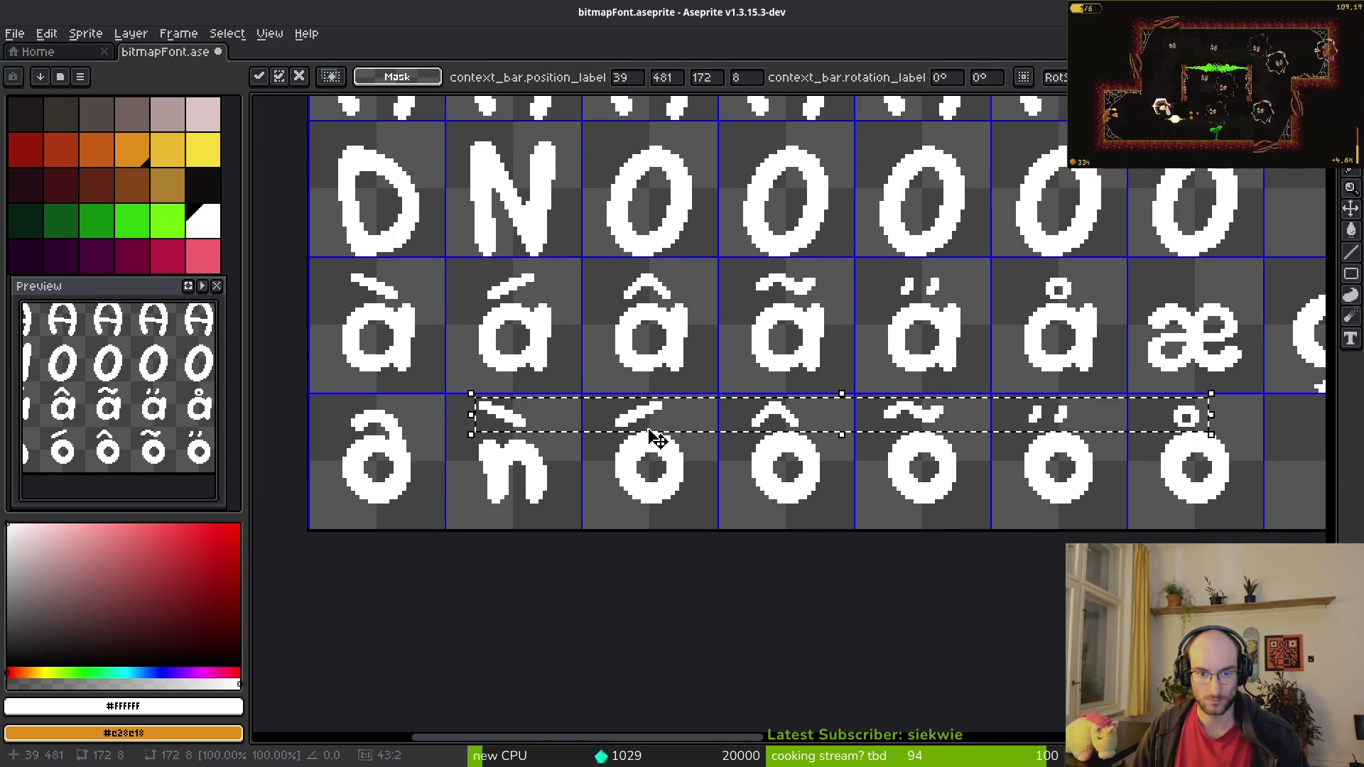
key("alt+Tab")
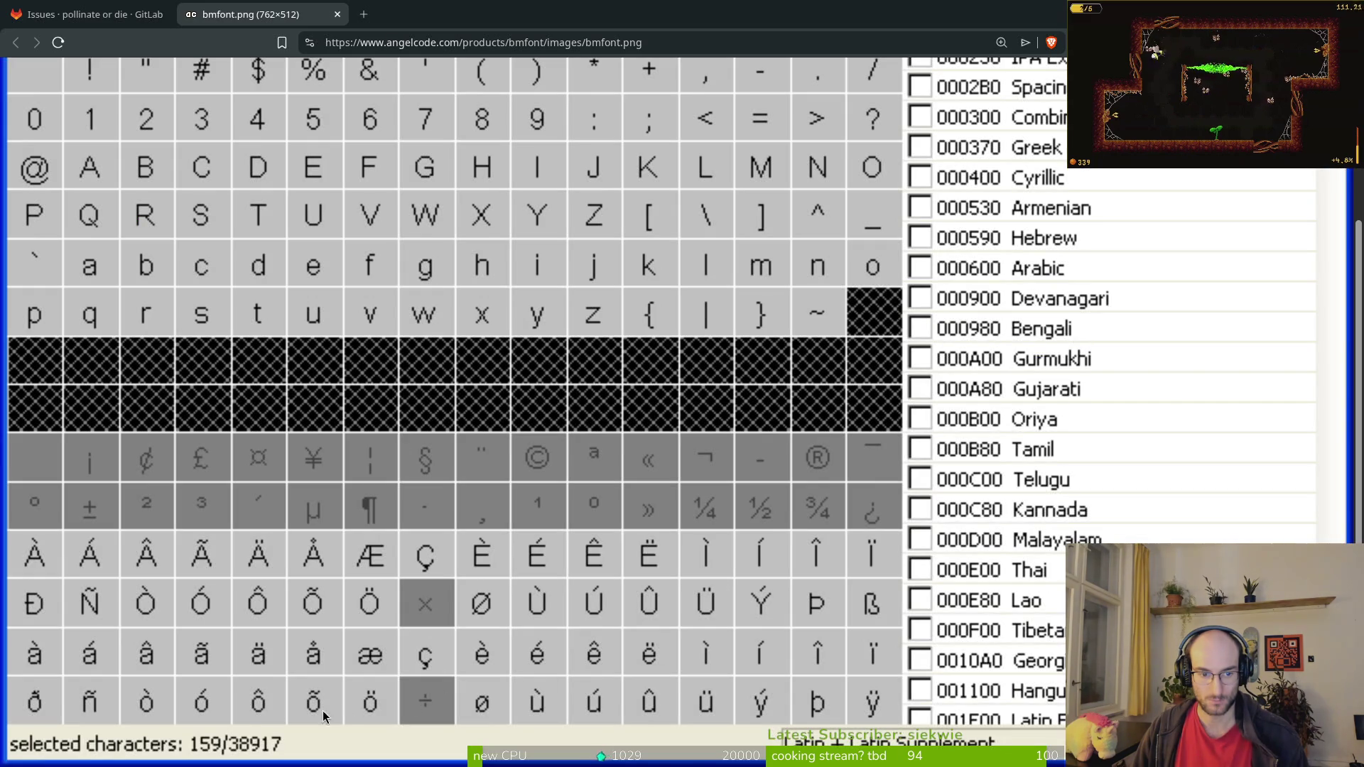
key("alt+Tab")
scroll(711, 437, "up", 4)
left_click_drag(752, 426, 828, 424)
key("alt+Tab")
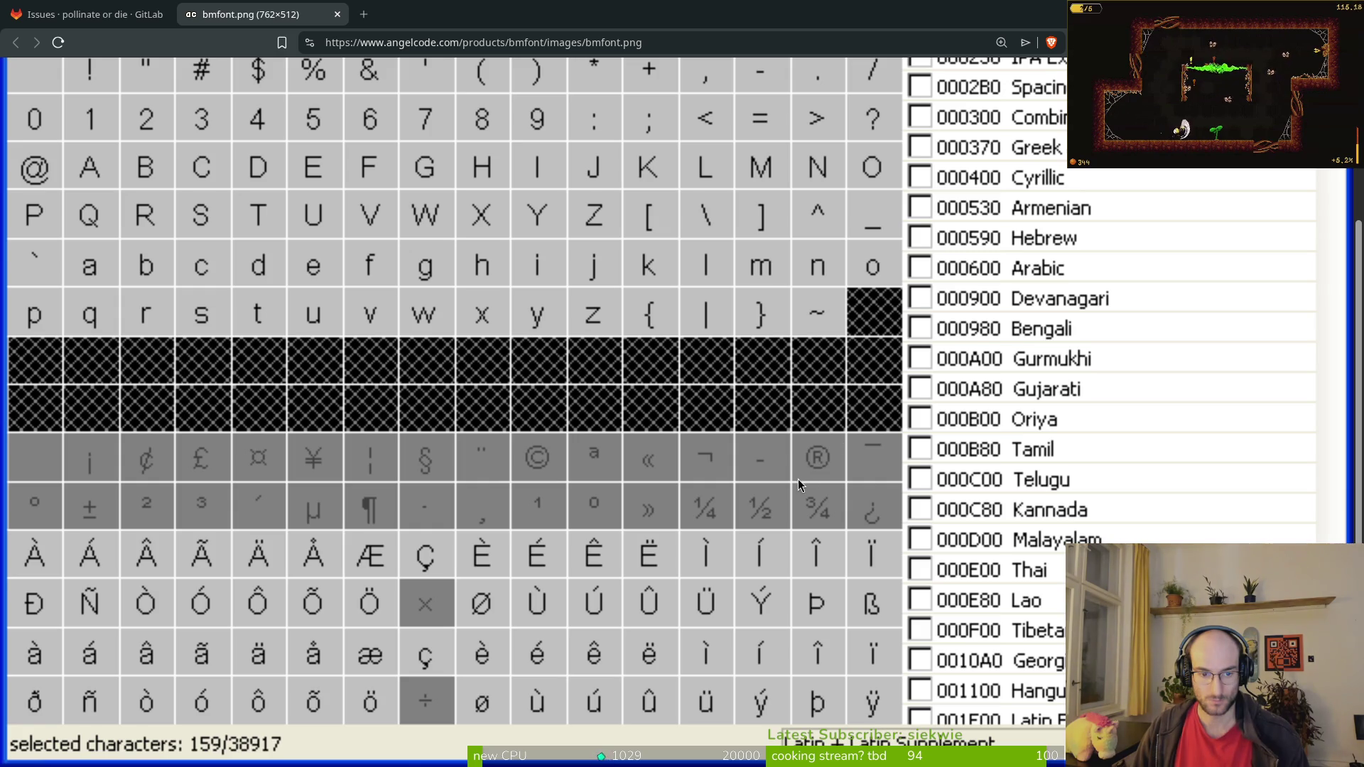
key("alt+Tab")
key("alt+Tab")
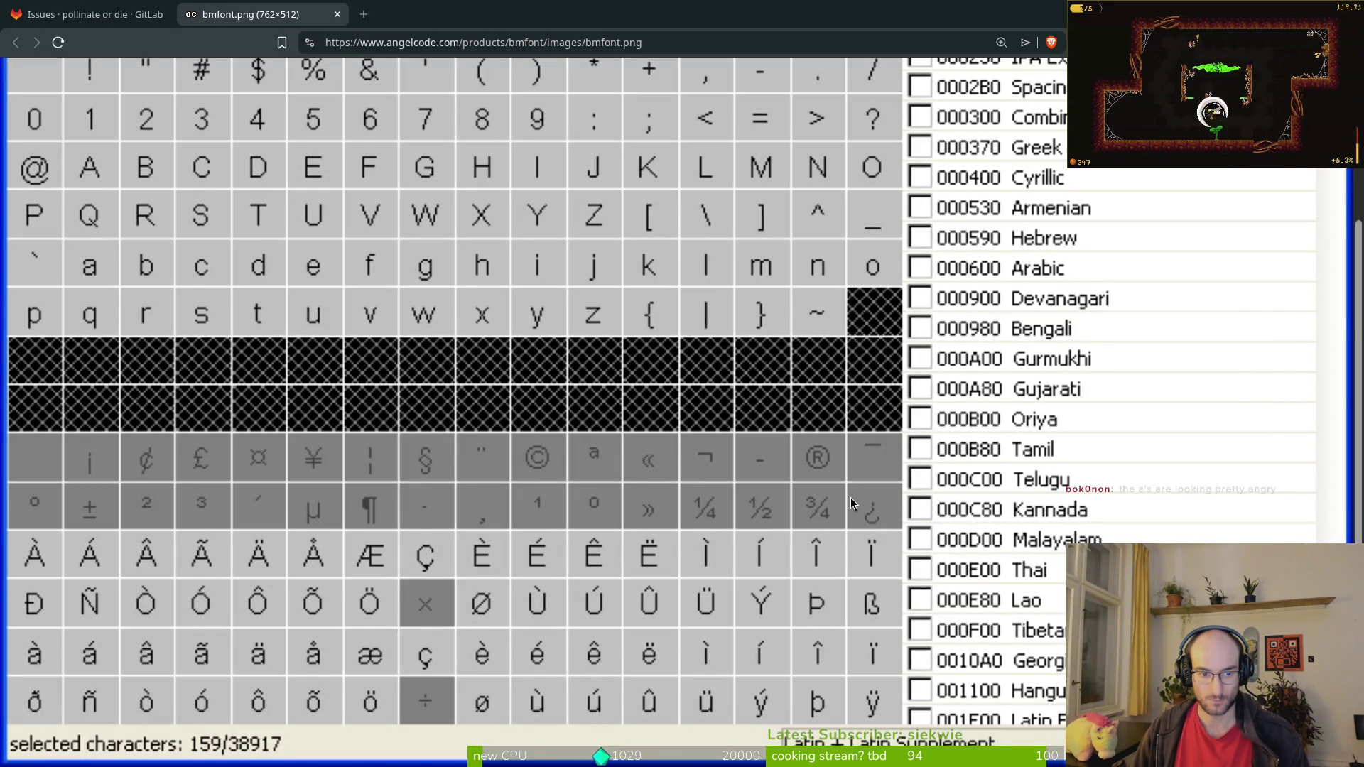
key("alt+Tab")
scroll(791, 455, "left", 2)
left_click_drag(791, 455, 782, 465)
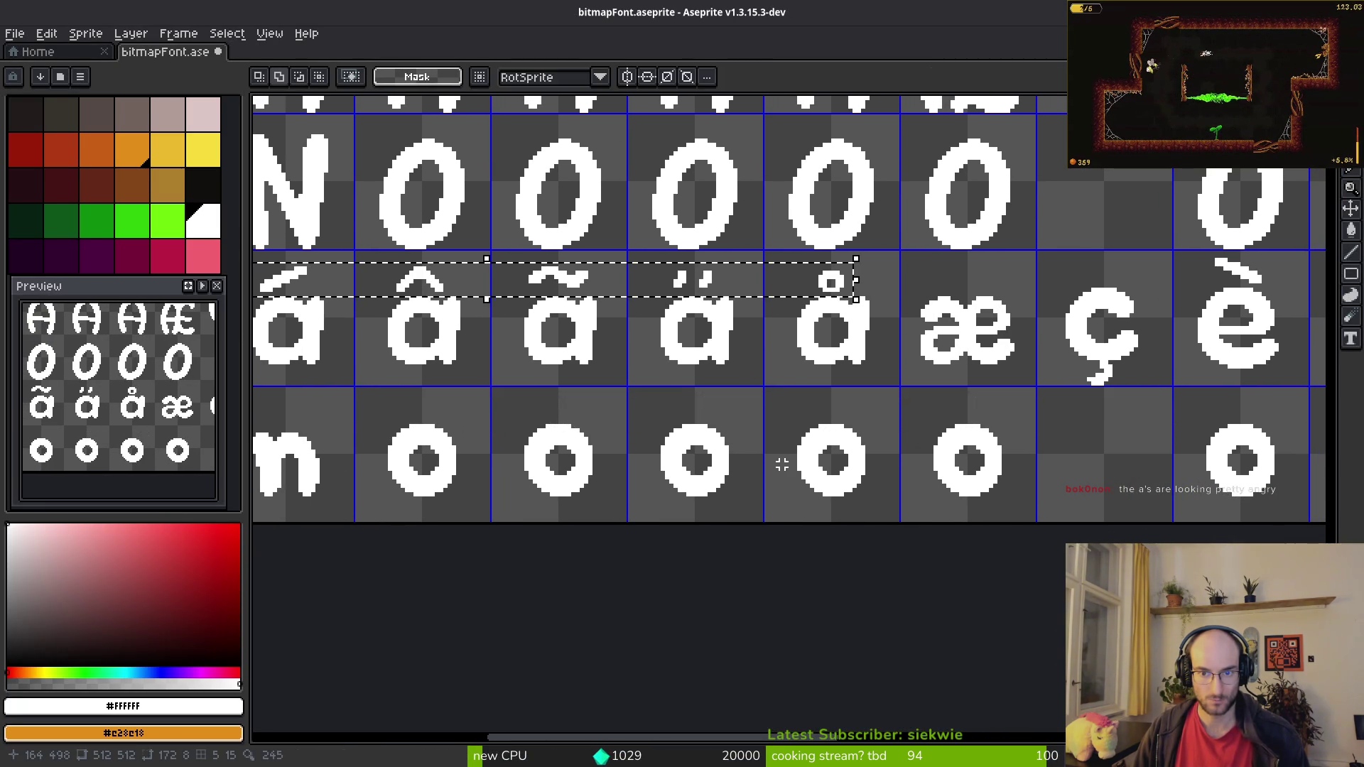
Step: Commit and deselect the misplaced floating accents, then pan back to the a glyphs
key("alt+Tab")
key("alt+Tab")
key("ctrl+d")
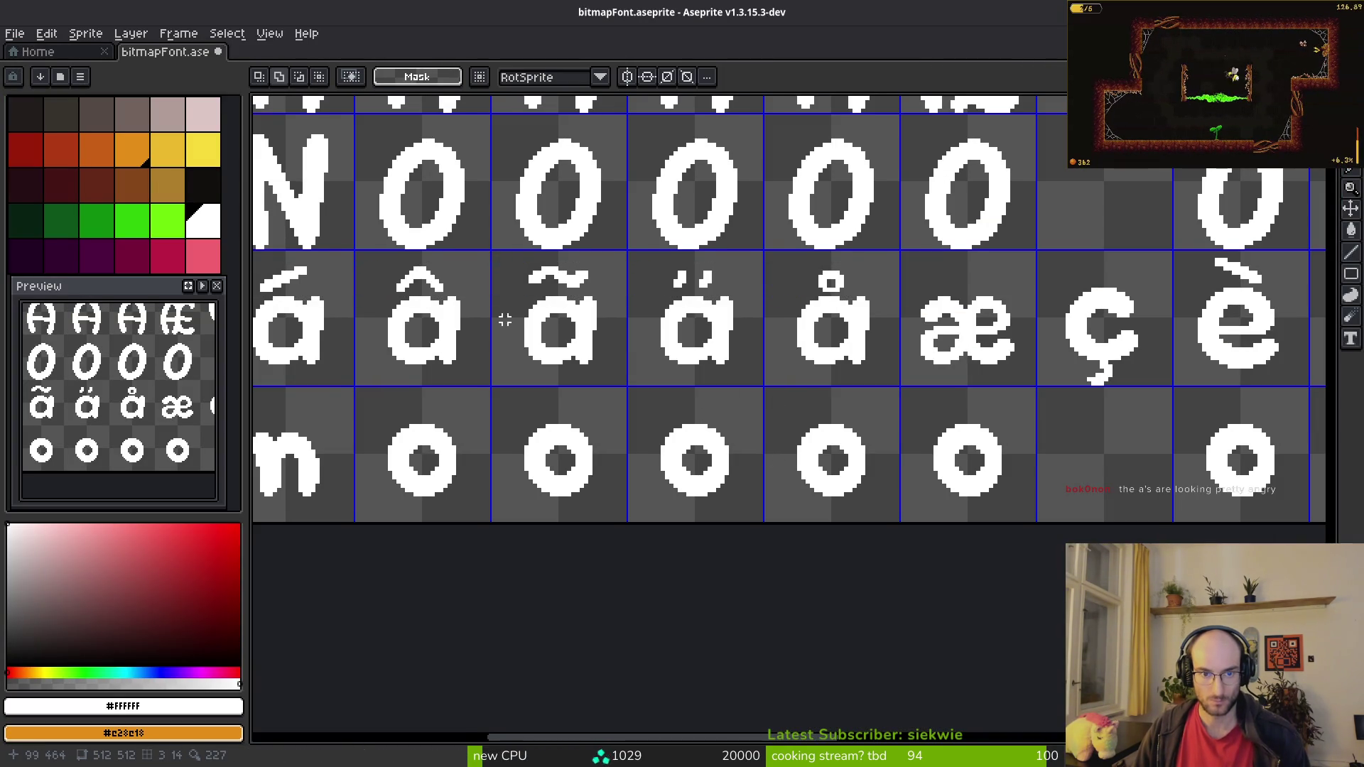
left_click_drag(459, 306, 556, 315)
Step: Copy the grave, acute, circumflex, tilde and diaeresis from à–ä onto the five o glyphs
left_click_drag(347, 273, 572, 295)
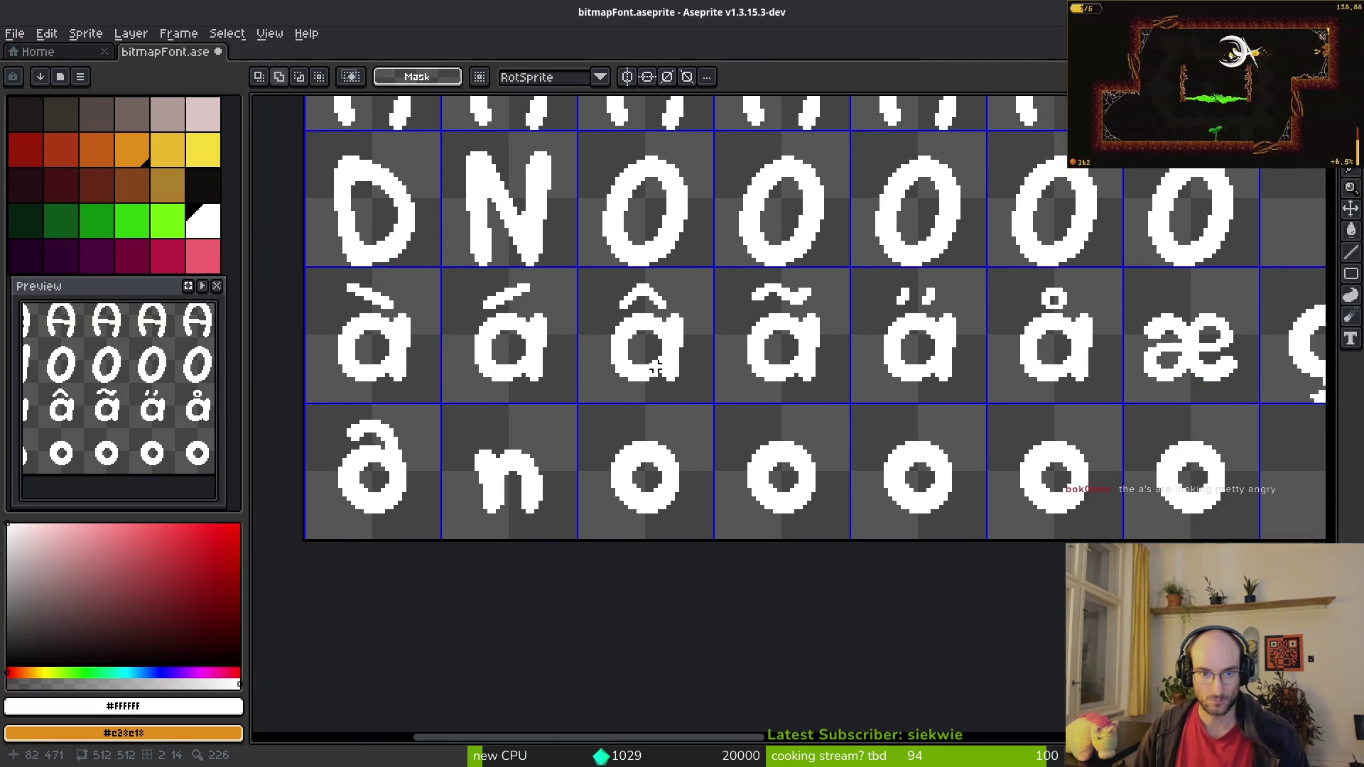
mouse_move(326, 273)
left_mouse_down()
mouse_move(531, 297)
mouse_move(996, 308)
mouse_move(843, 302)
left_mouse_up()
mouse_move(631, 288)
left_mouse_down()
mouse_move(931, 414)
mouse_move(897, 409)
left_mouse_up()
key("Return")
scroll(753, 482, "right", 3)
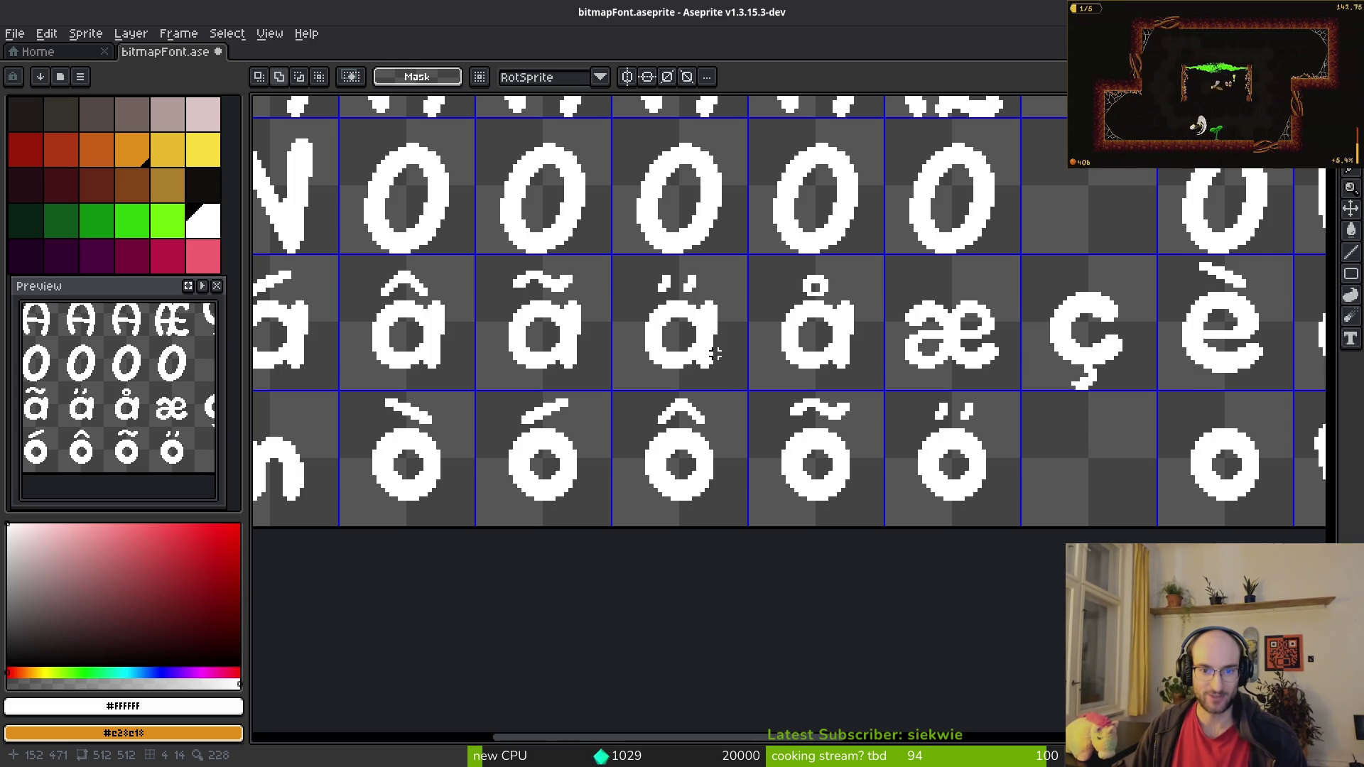
scroll(708, 440, "down", 2)
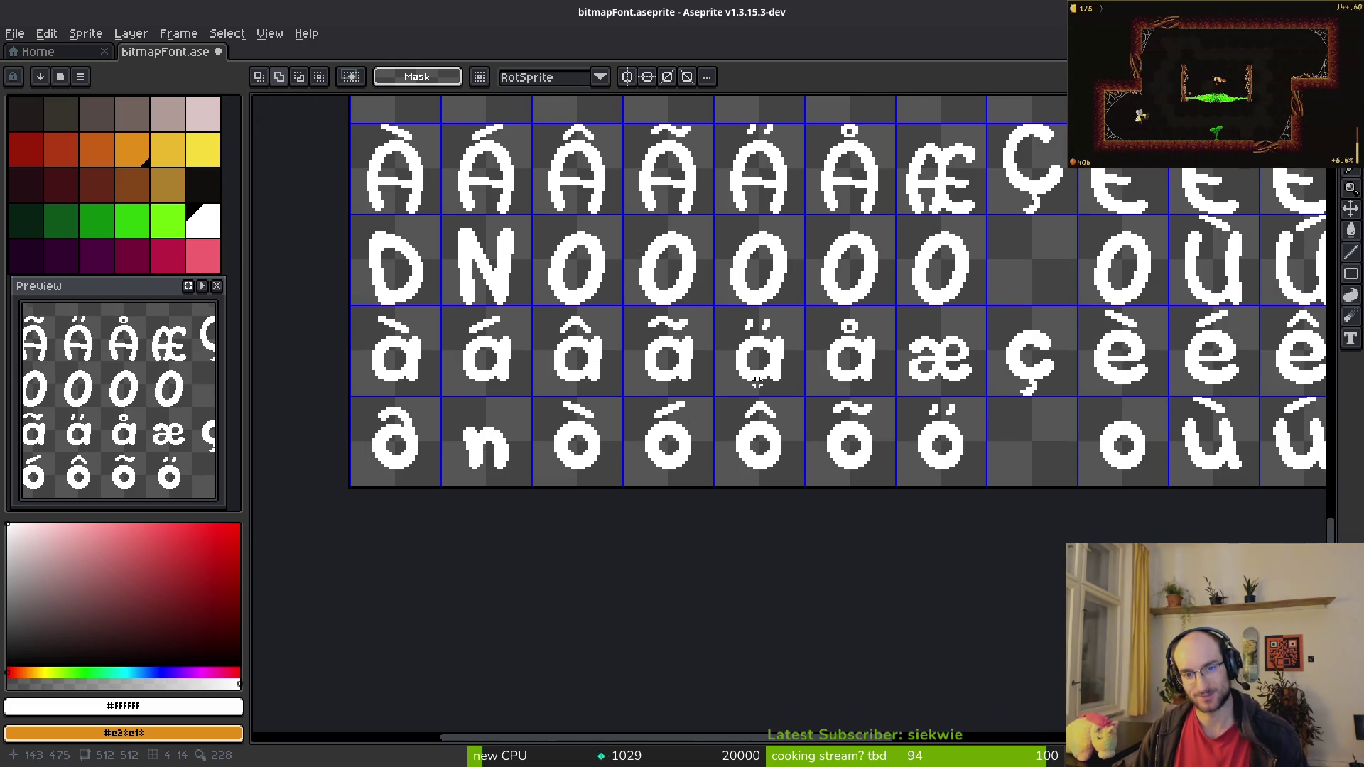
scroll(757, 398, "down", 3)
scroll(756, 422, "up", 2)
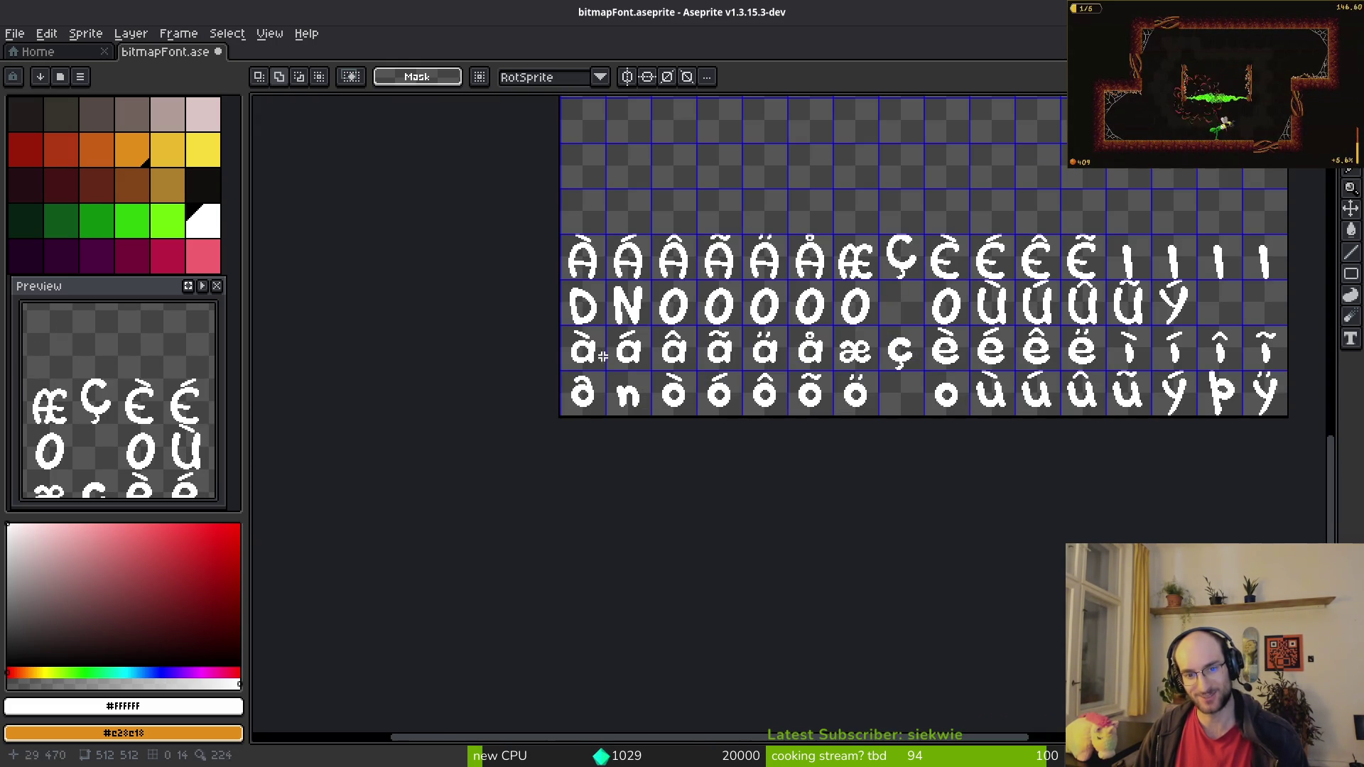
key("alt+Tab")
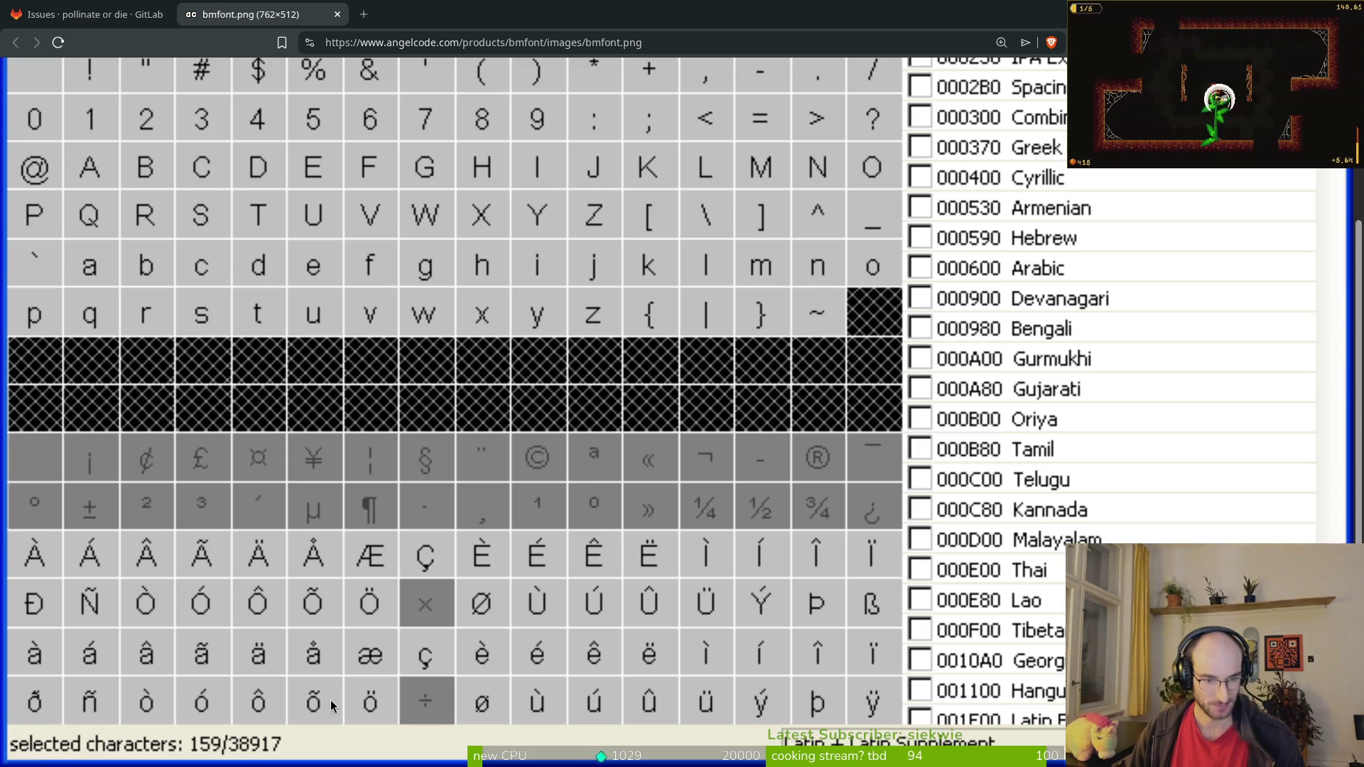
Step: Check ø on the bmfont chart, then draw a diagonal line through the o after ö
key("alt+Tab")
scroll(774, 432, "up", 3)
key("alt+Tab")
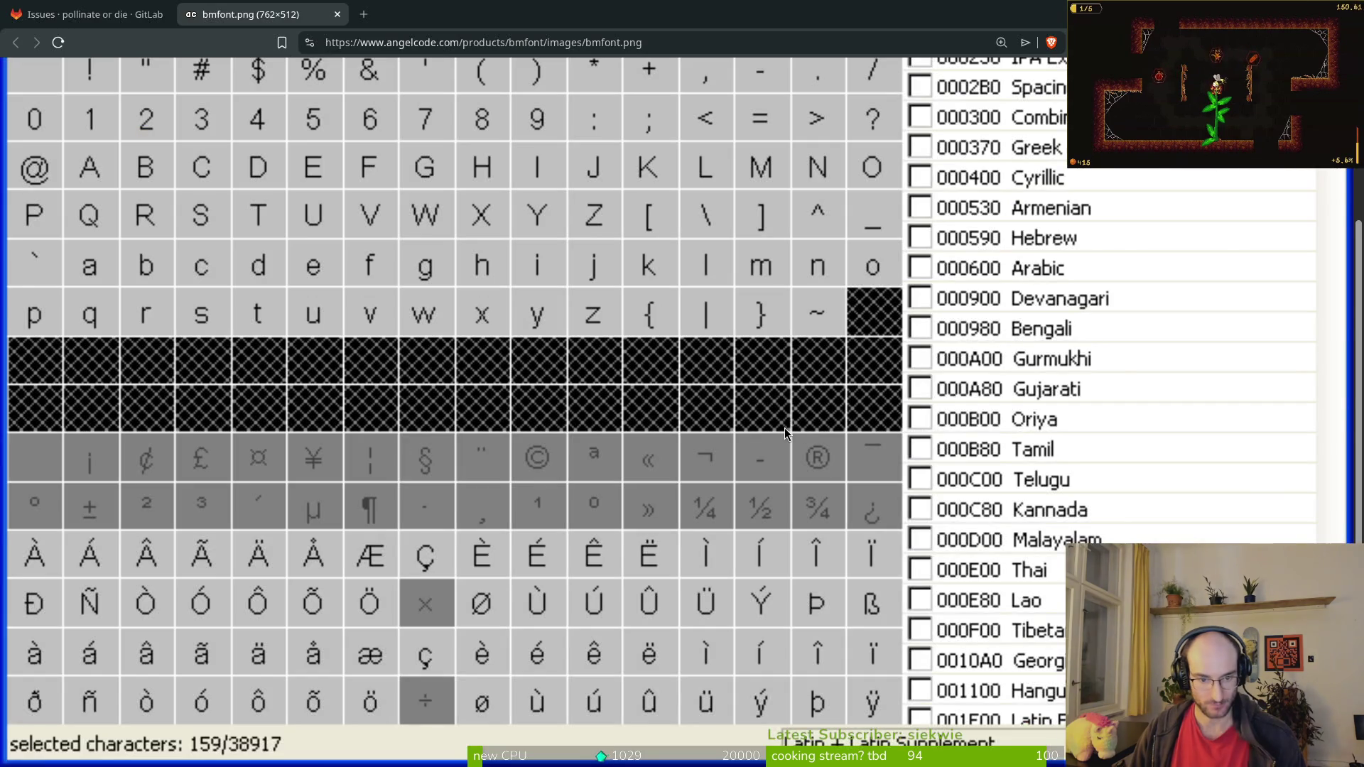
key("alt+Tab")
key("l")
left_click_drag(878, 352, 764, 464)
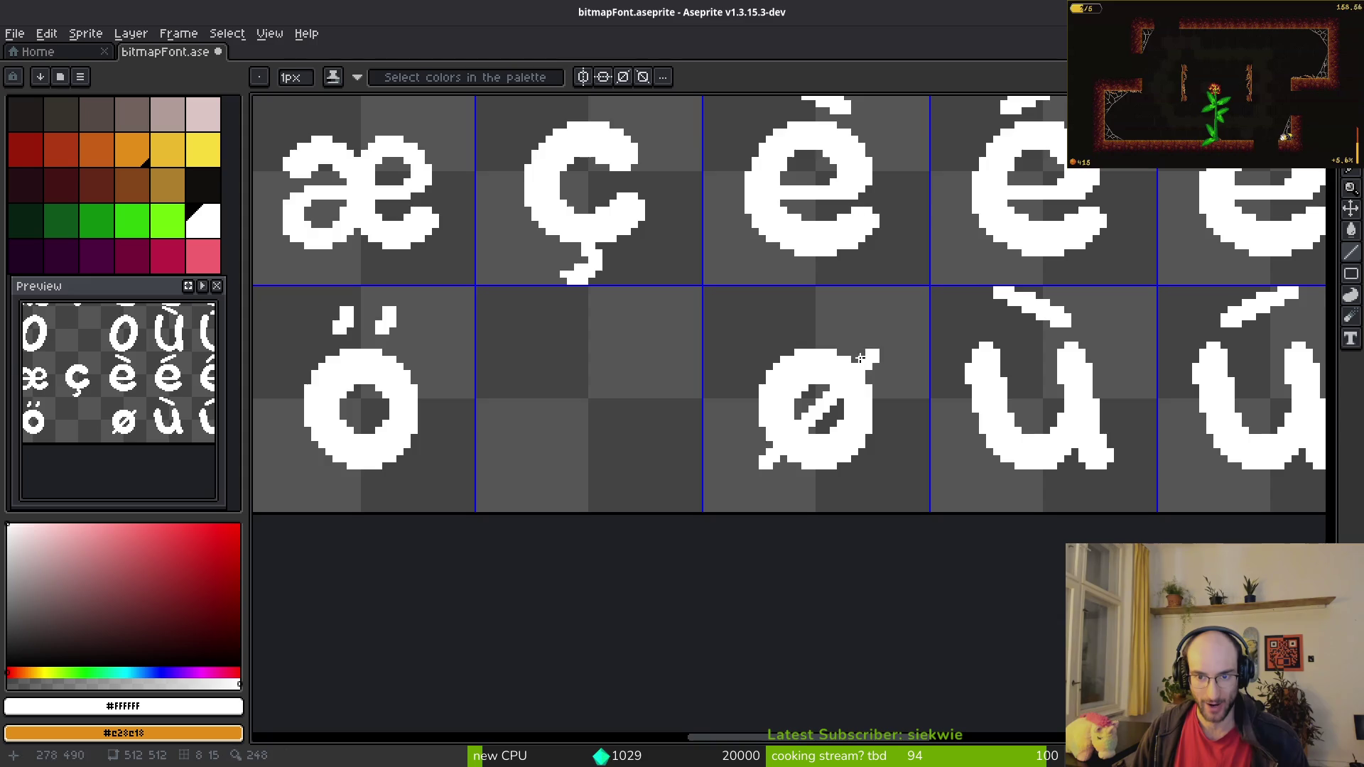
Step: Erase stray pixels inside the ø beside the slash and along its inner edges
scroll(862, 356, "down", 5)
scroll(850, 419, "up", 8)
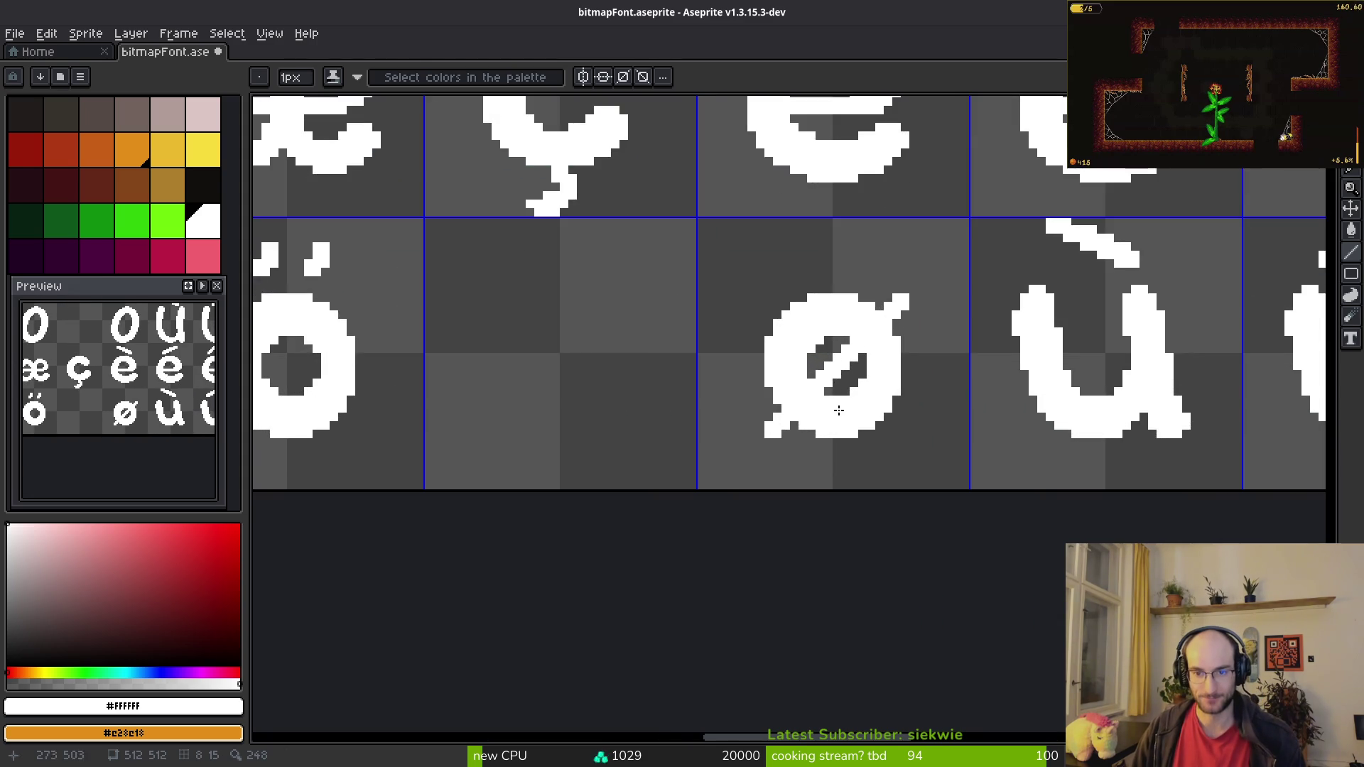
scroll(810, 349, "up", 2)
key("b")
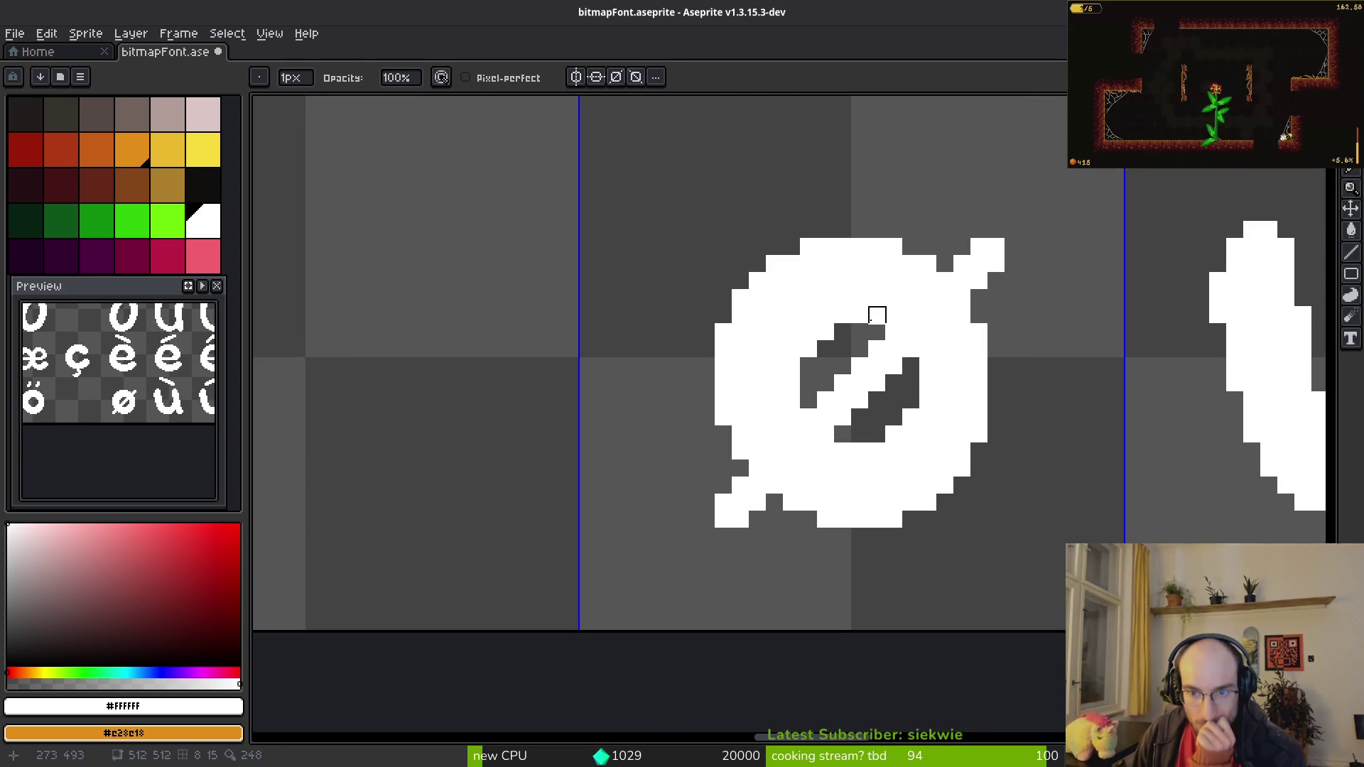
left_click_drag(876, 314, 844, 317)
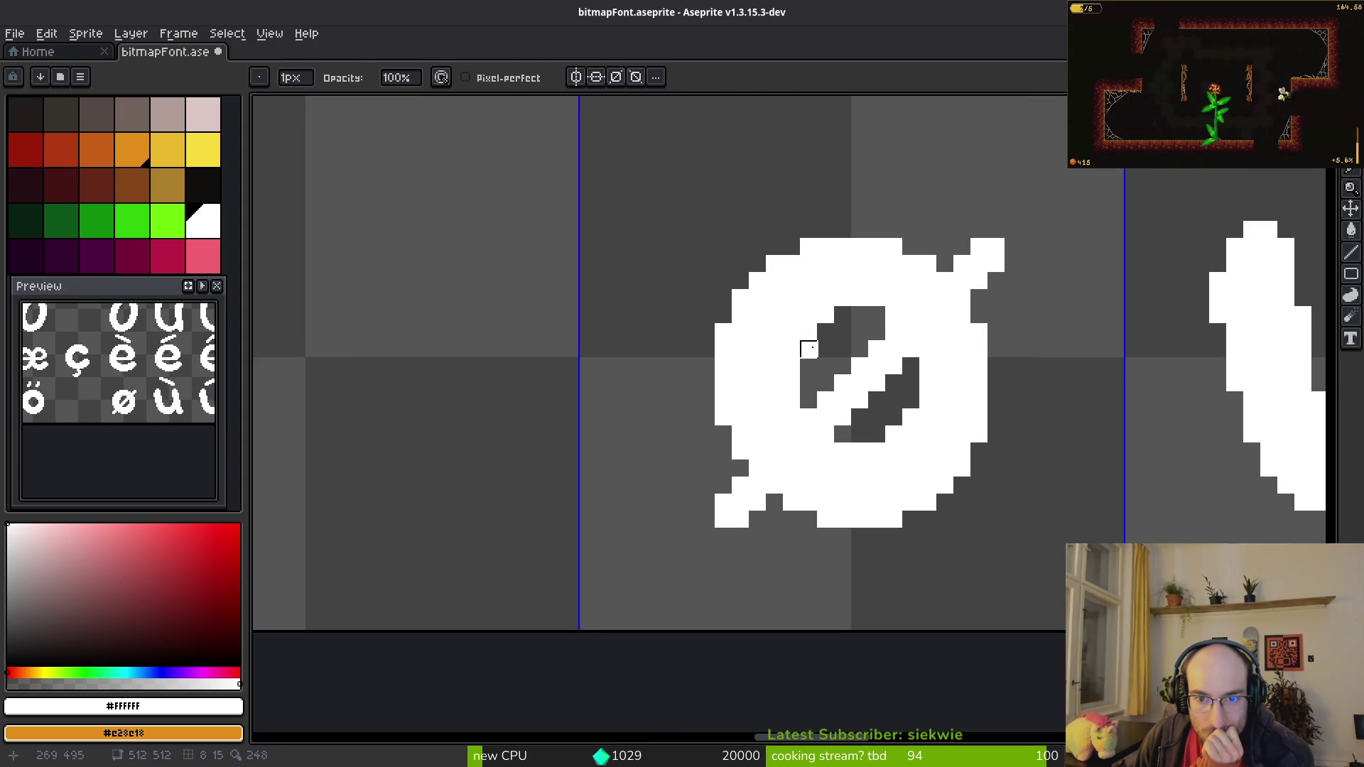
mouse_move(809, 366)
left_mouse_down()
mouse_move(792, 366)
mouse_move(807, 416)
mouse_move(792, 434)
left_mouse_up()
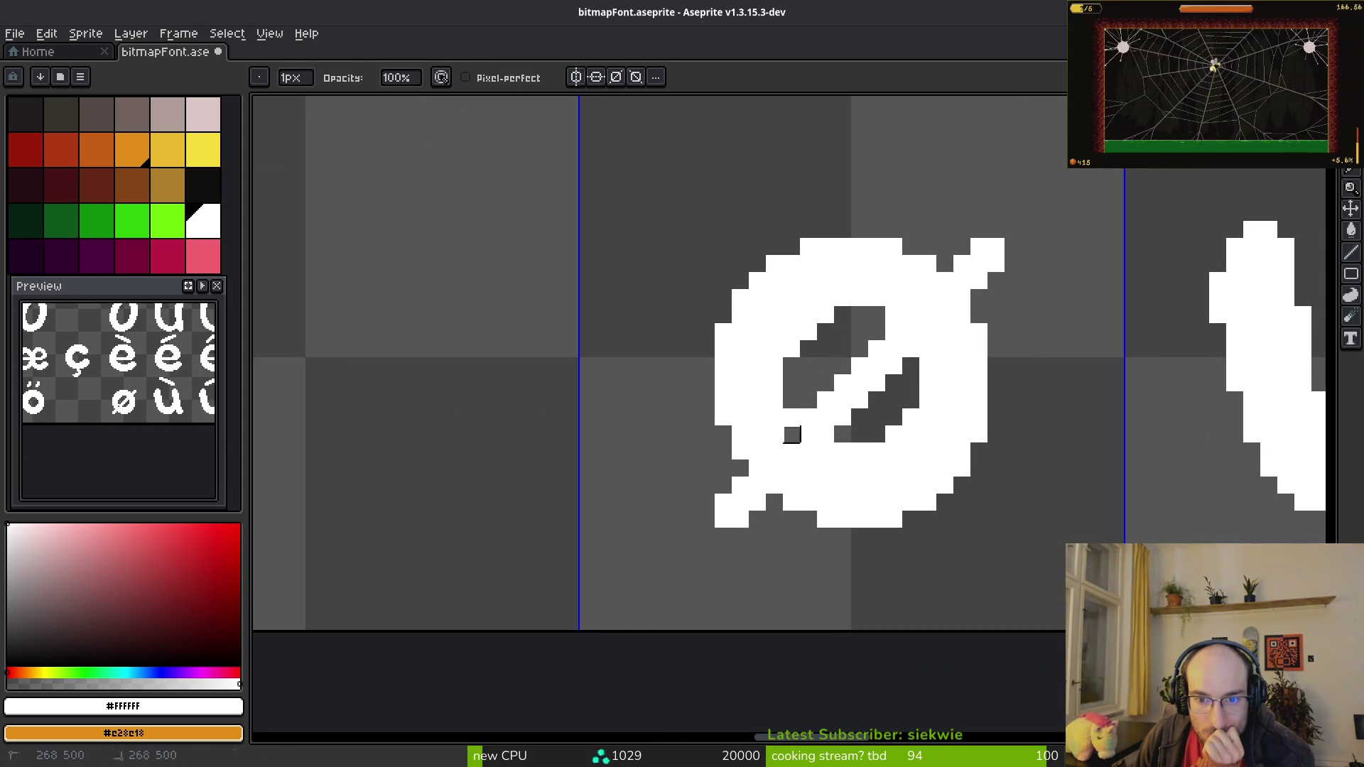
key("f")
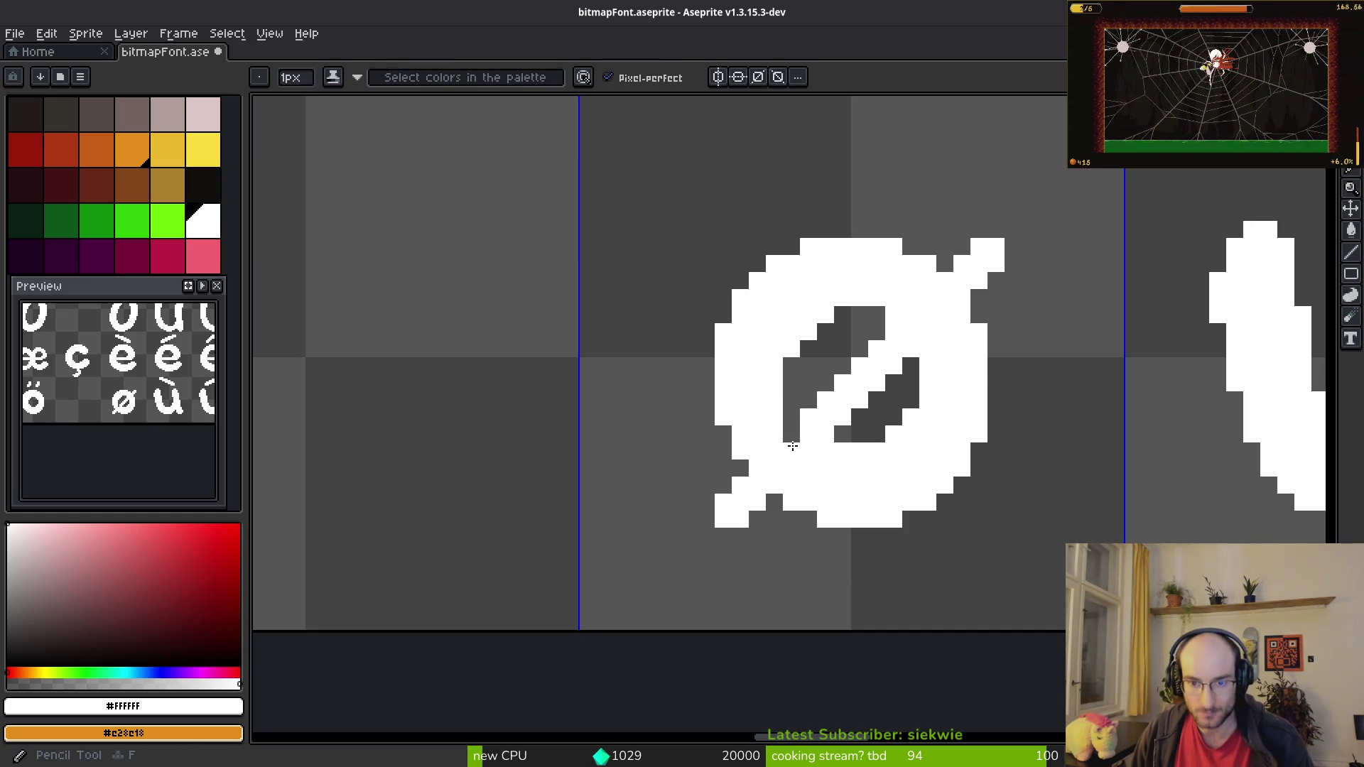
key("e")
left_click_drag(822, 449, 894, 435)
left_click(911, 417)
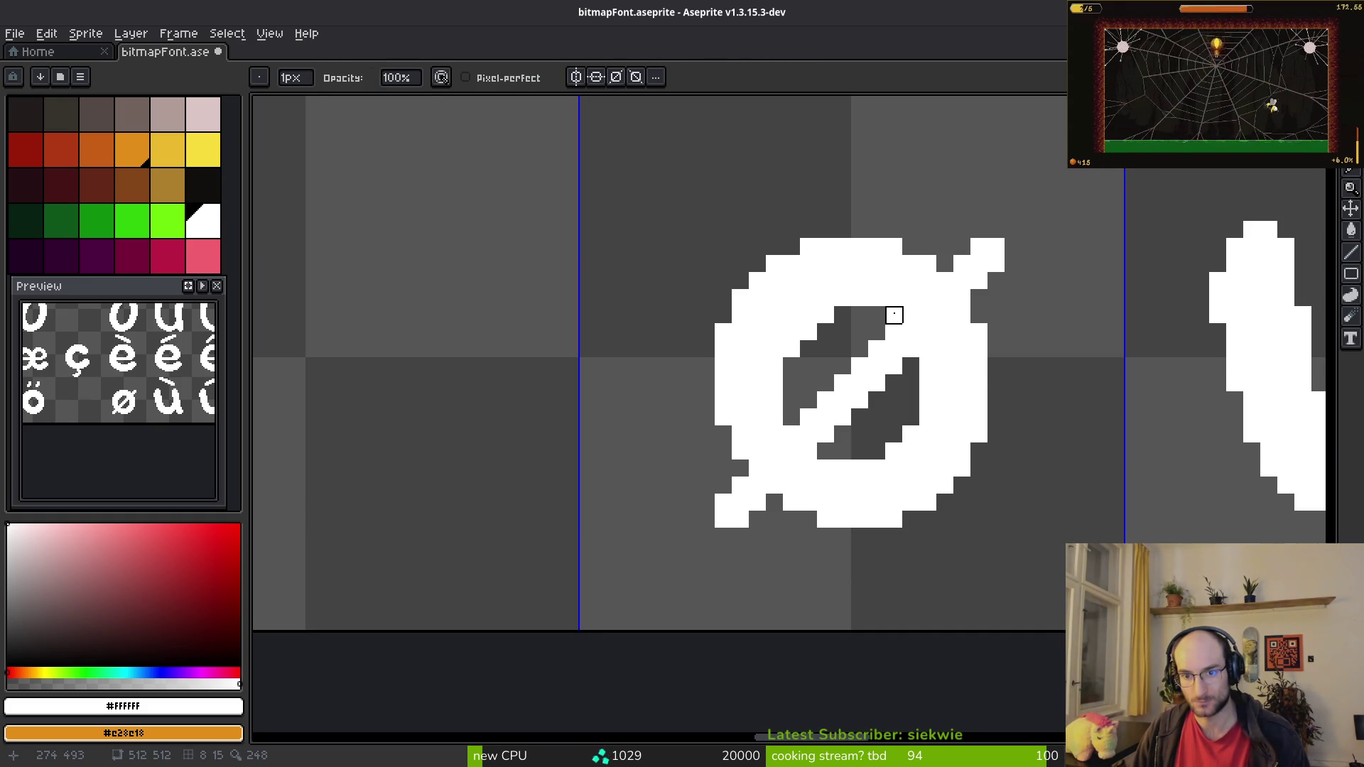
left_click(894, 315)
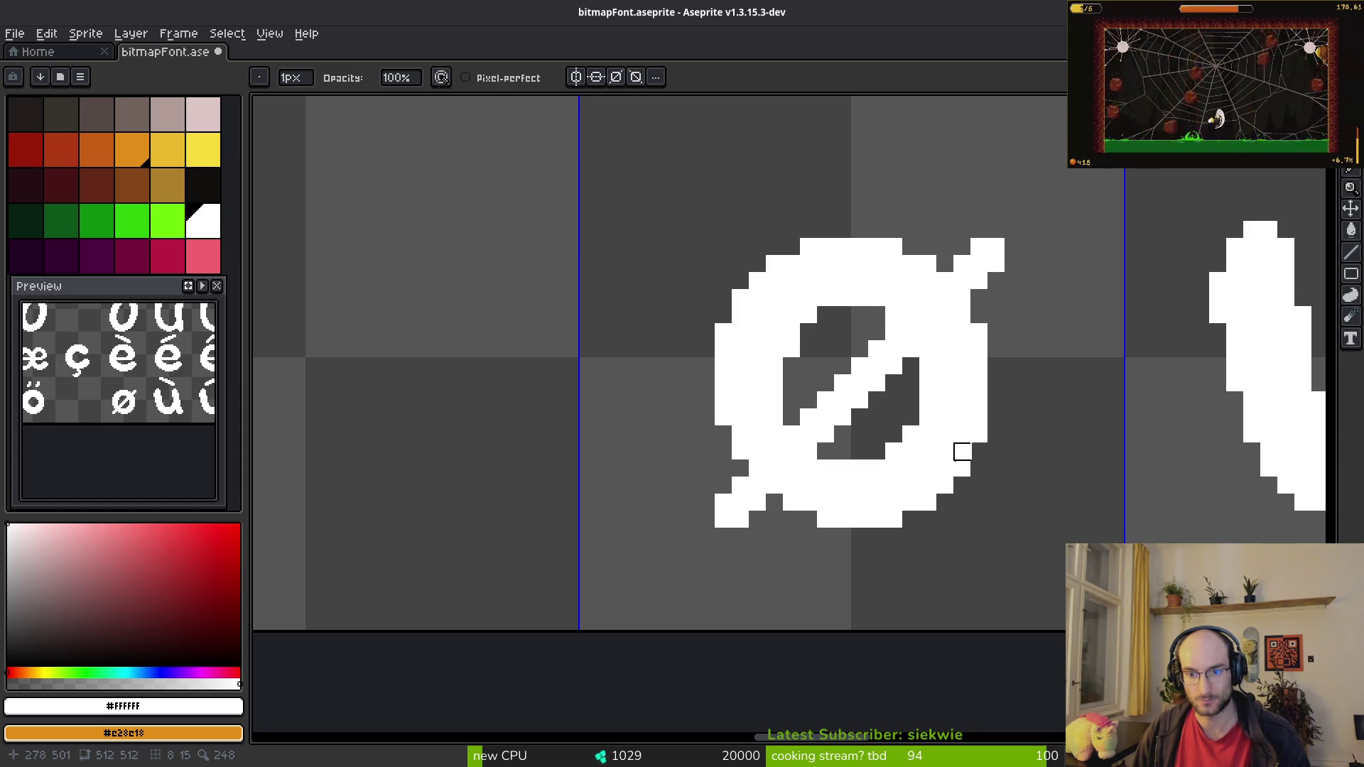
Step: Undo the last two erasing edits on the ø
key("f")
scroll(920, 418, "down", 2)
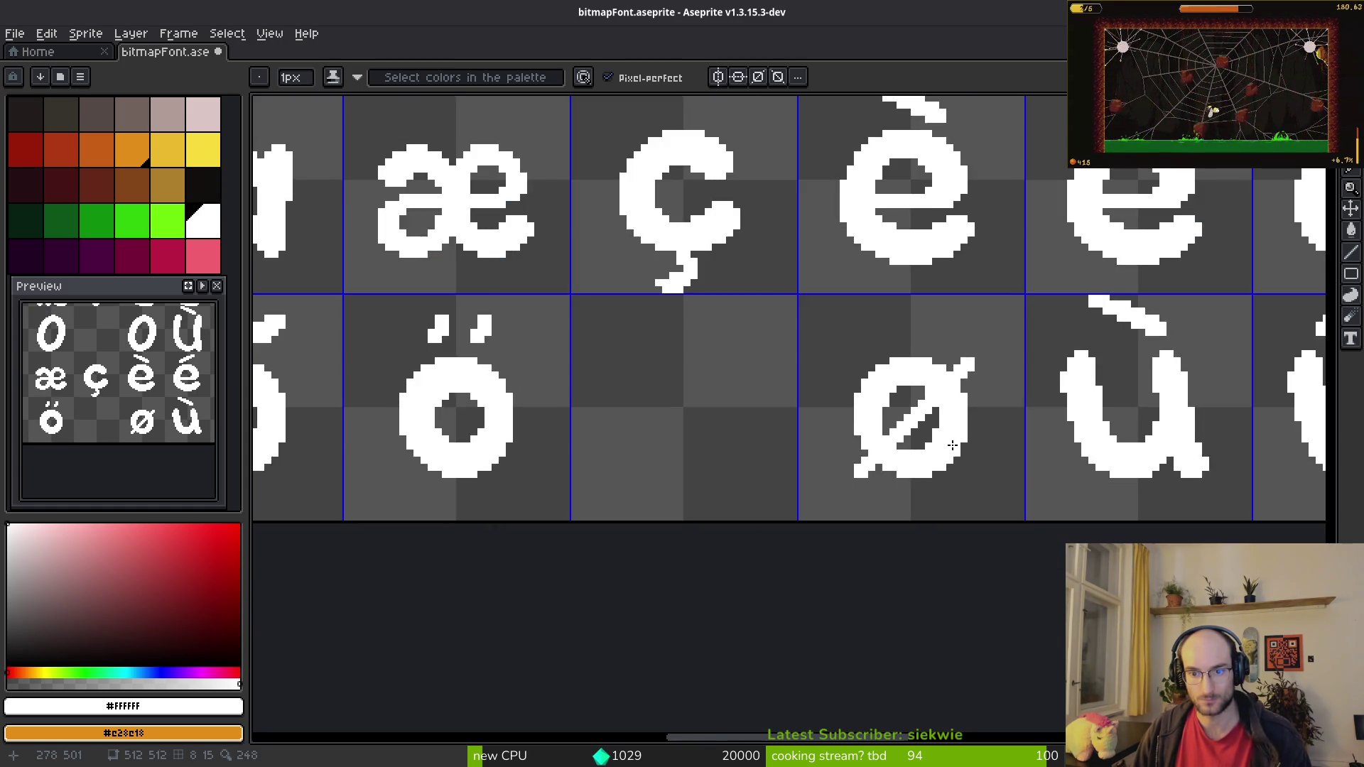
scroll(909, 349, "up", 2)
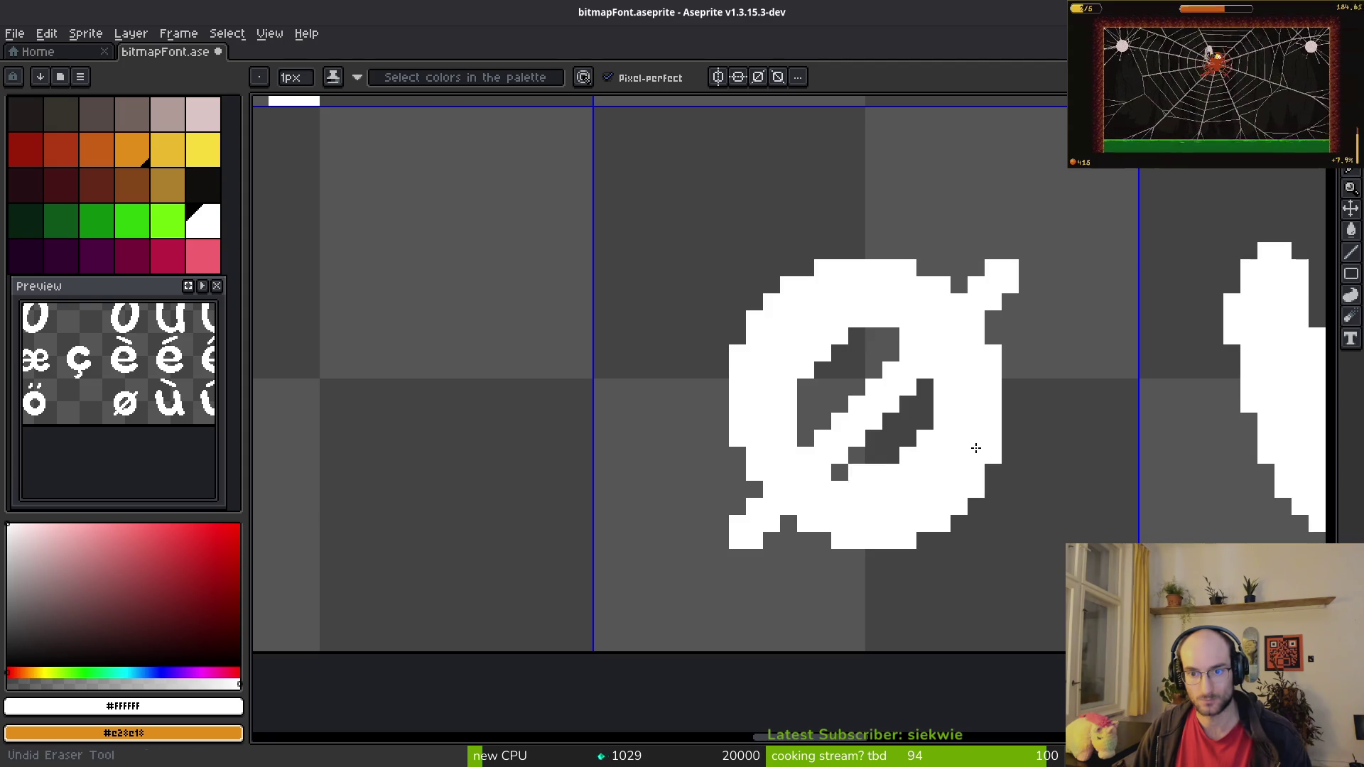
key("ctrl+z")
key("ctrl+z")
key("ctrl+z")
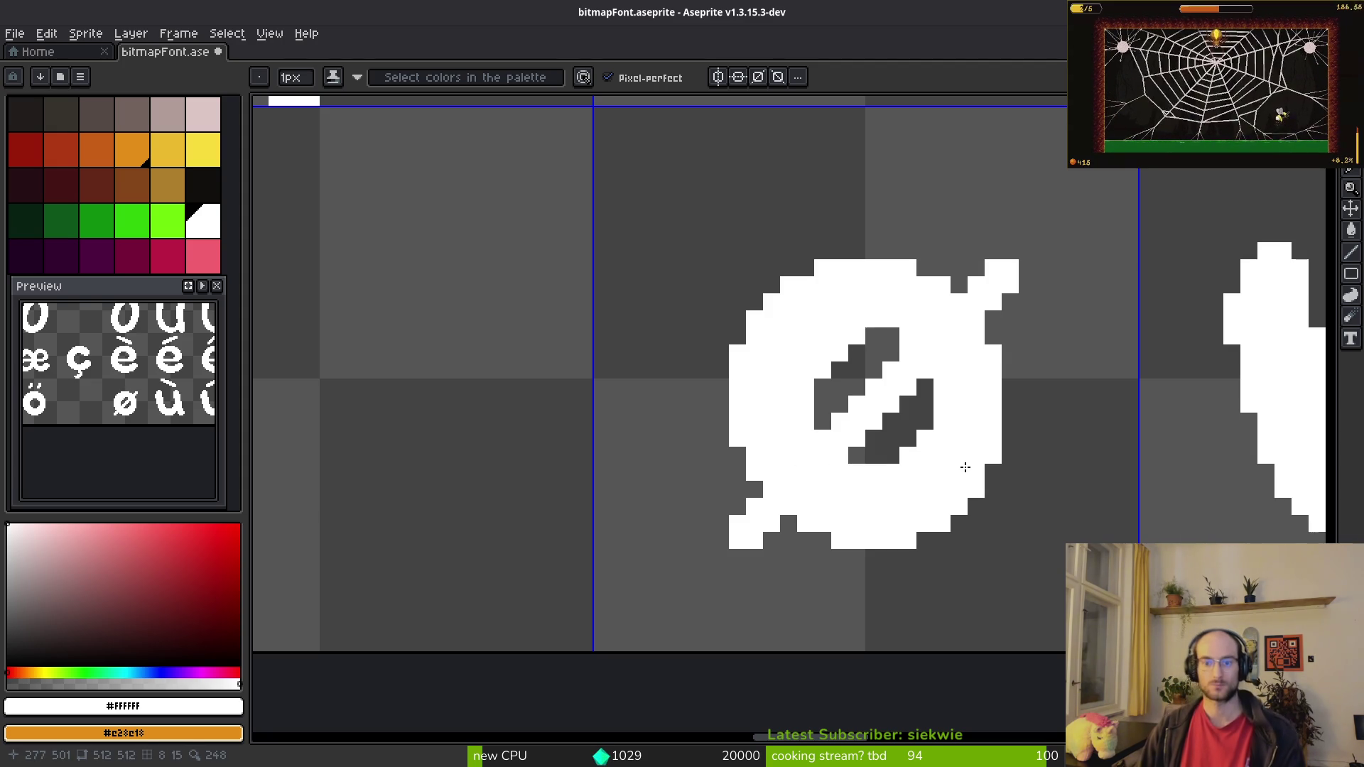
key("ctrl+z")
scroll(966, 469, "down", 3)
scroll(978, 506, "down", 1)
key("alt+Tab")
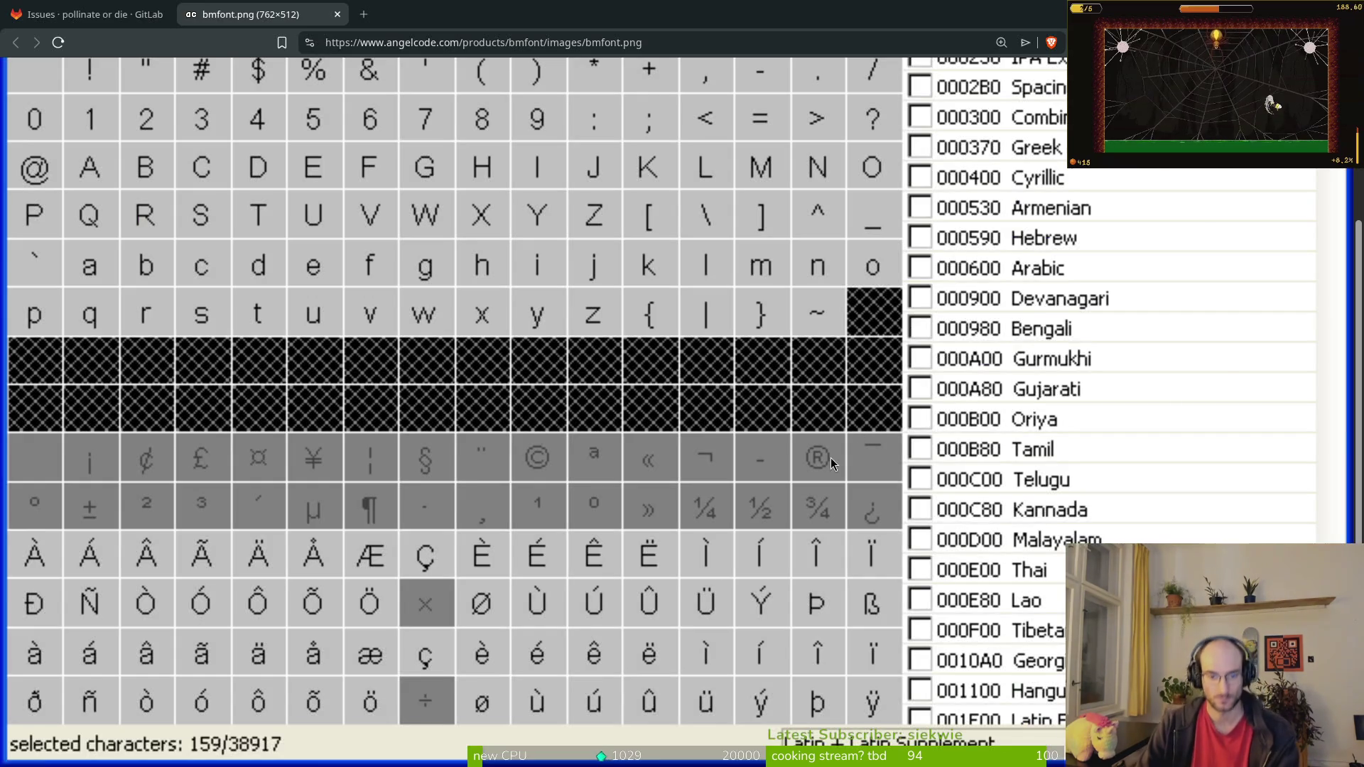
Step: Compare the font sheet against the bmfont reference chart
key("alt+Tab")
scroll(918, 432, "down", 3)
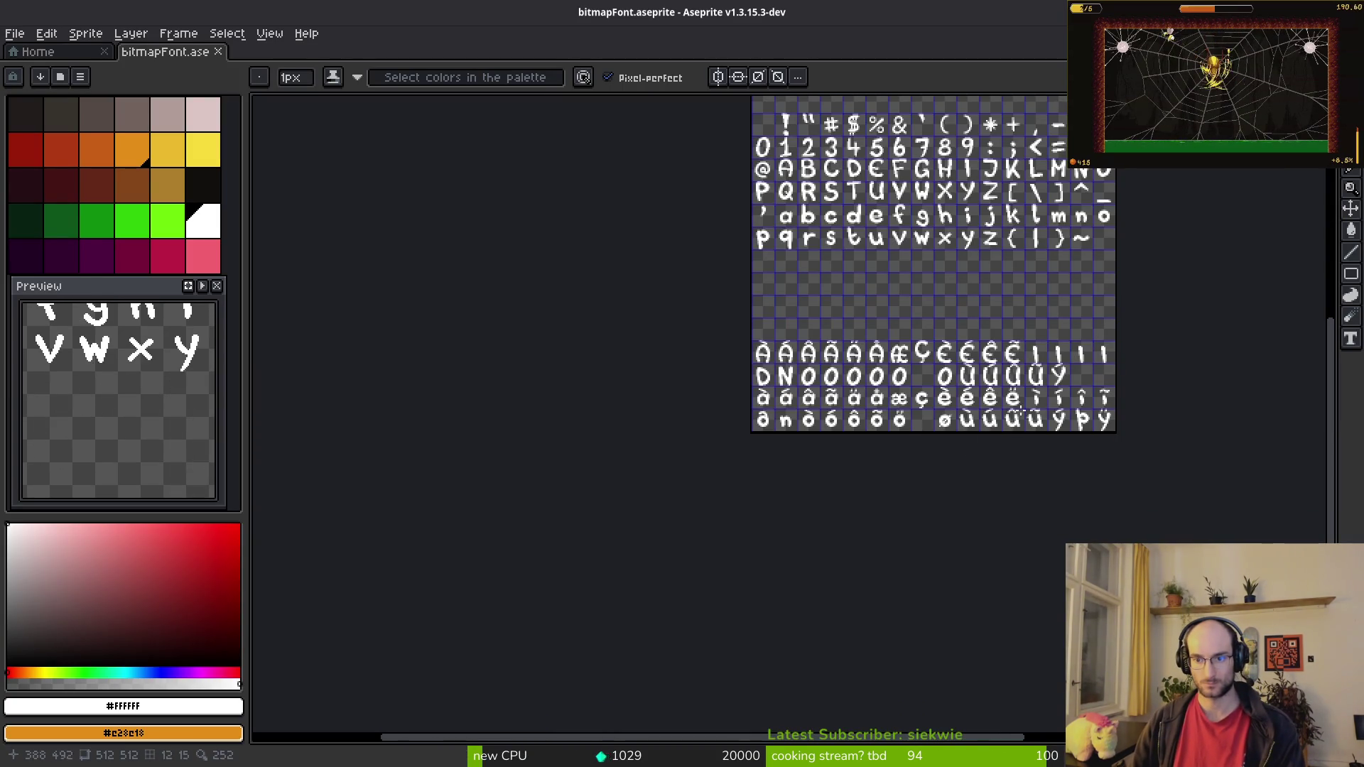
scroll(852, 384, "up", 3)
key("alt+Tab")
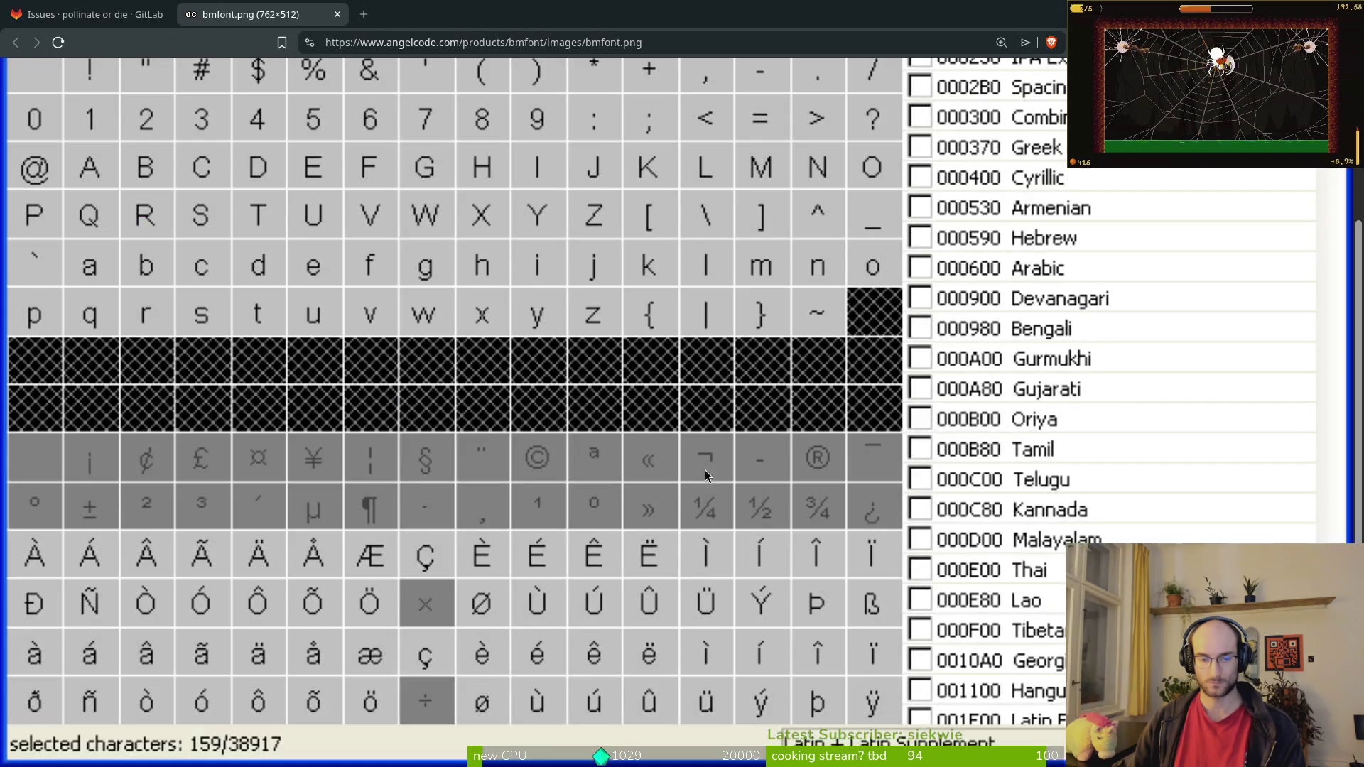
key("alt+Tab")
Step: Select the accent row above the o glyphs and move it up onto the capital O row
scroll(670, 408, "up", 3)
scroll(670, 407, "right", 5)
scroll(640, 398, "down", 2)
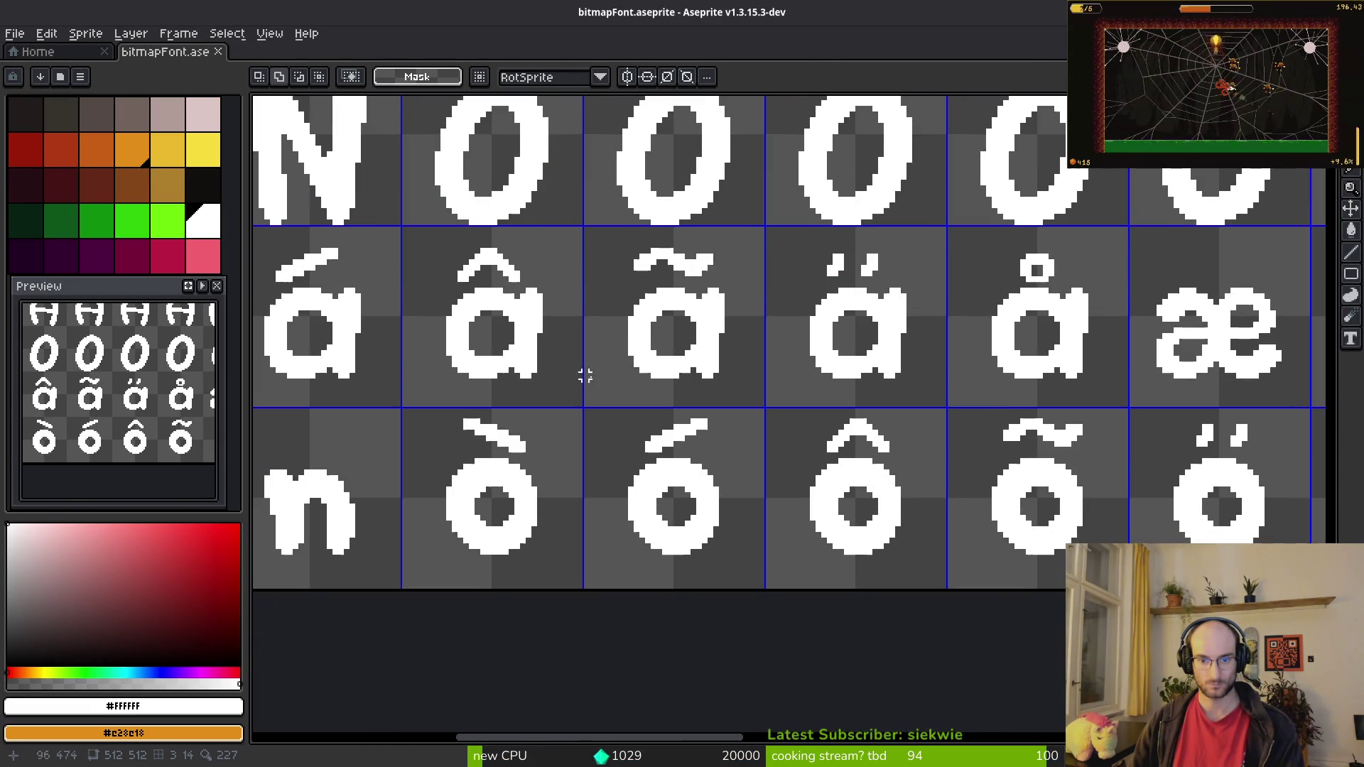
left_click_drag(437, 410, 1273, 450)
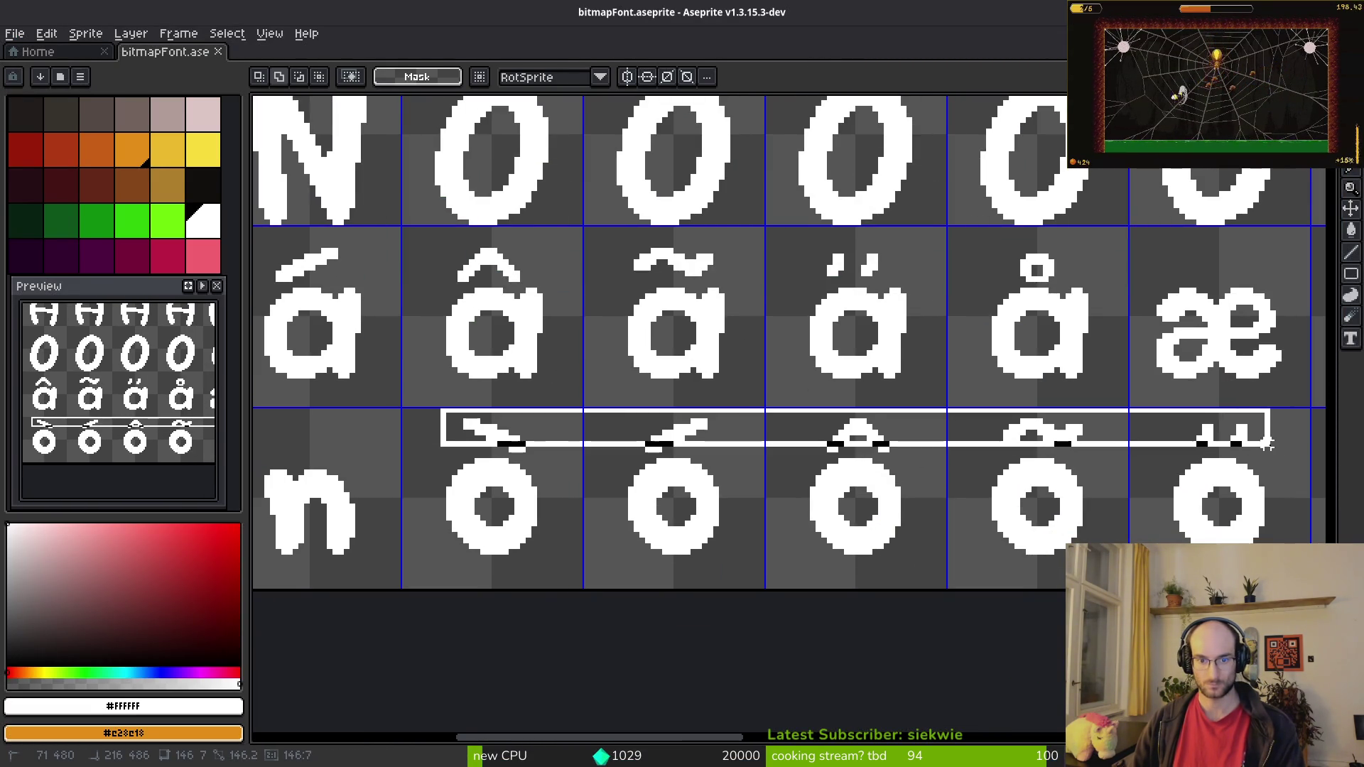
left_click(1251, 451)
left_click_drag(476, 397, 1291, 455)
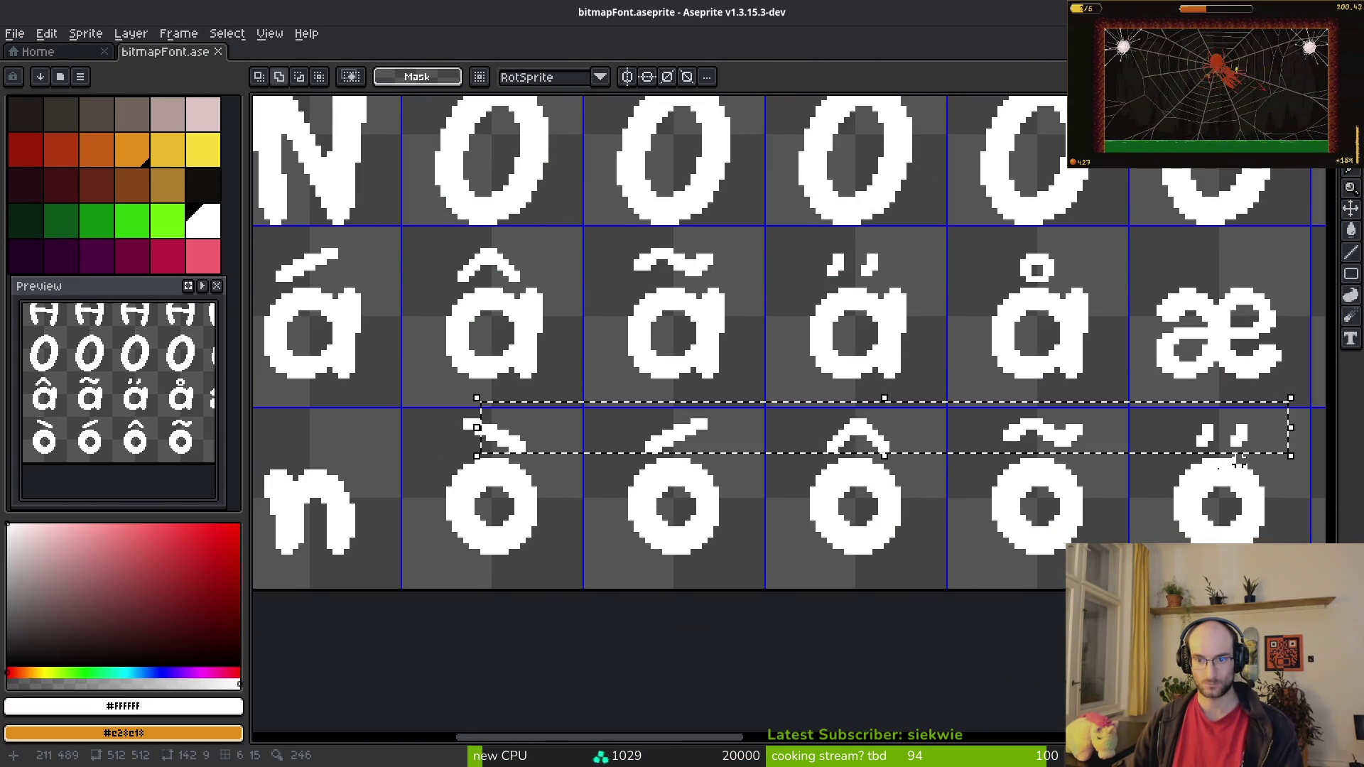
scroll(810, 346, "up", 3)
mouse_move(807, 661)
left_mouse_down()
mouse_move(803, 293)
mouse_move(837, 294)
left_mouse_up()
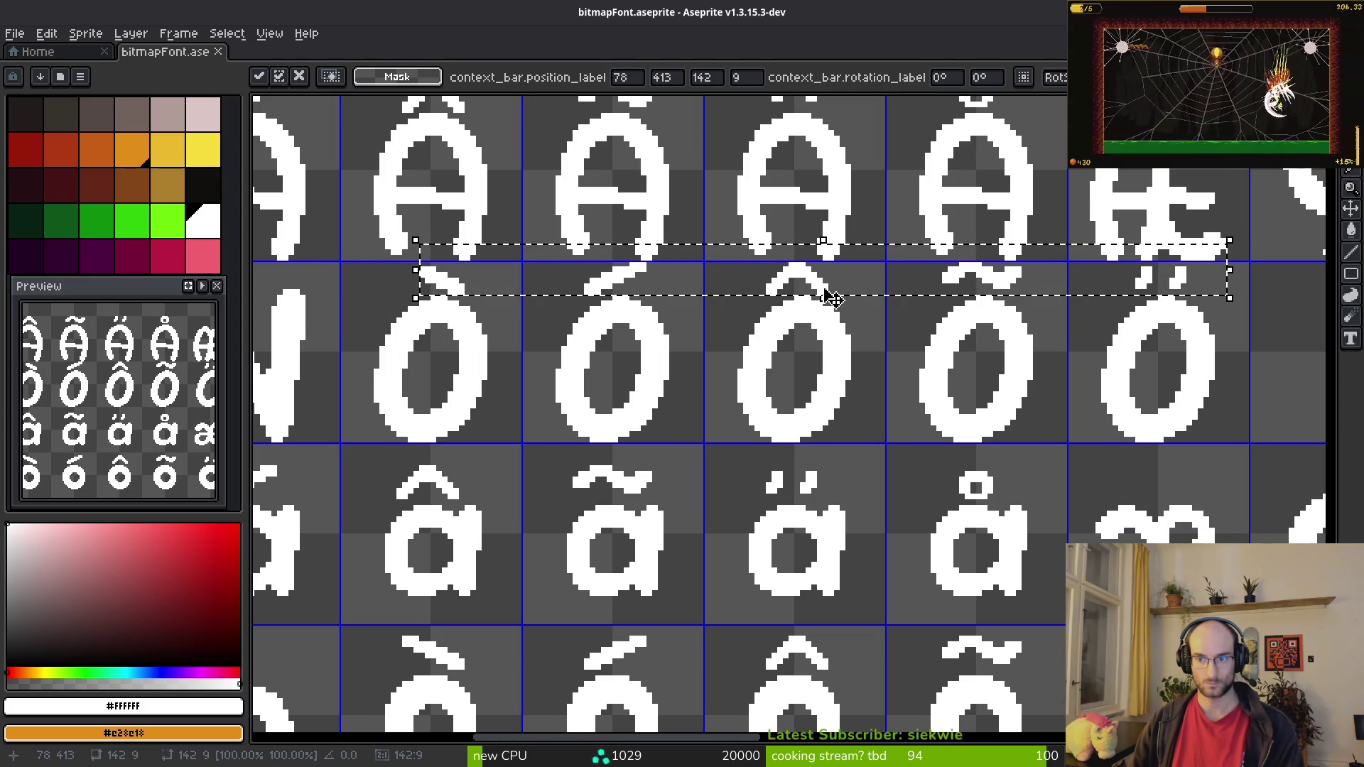
left_click(973, 349)
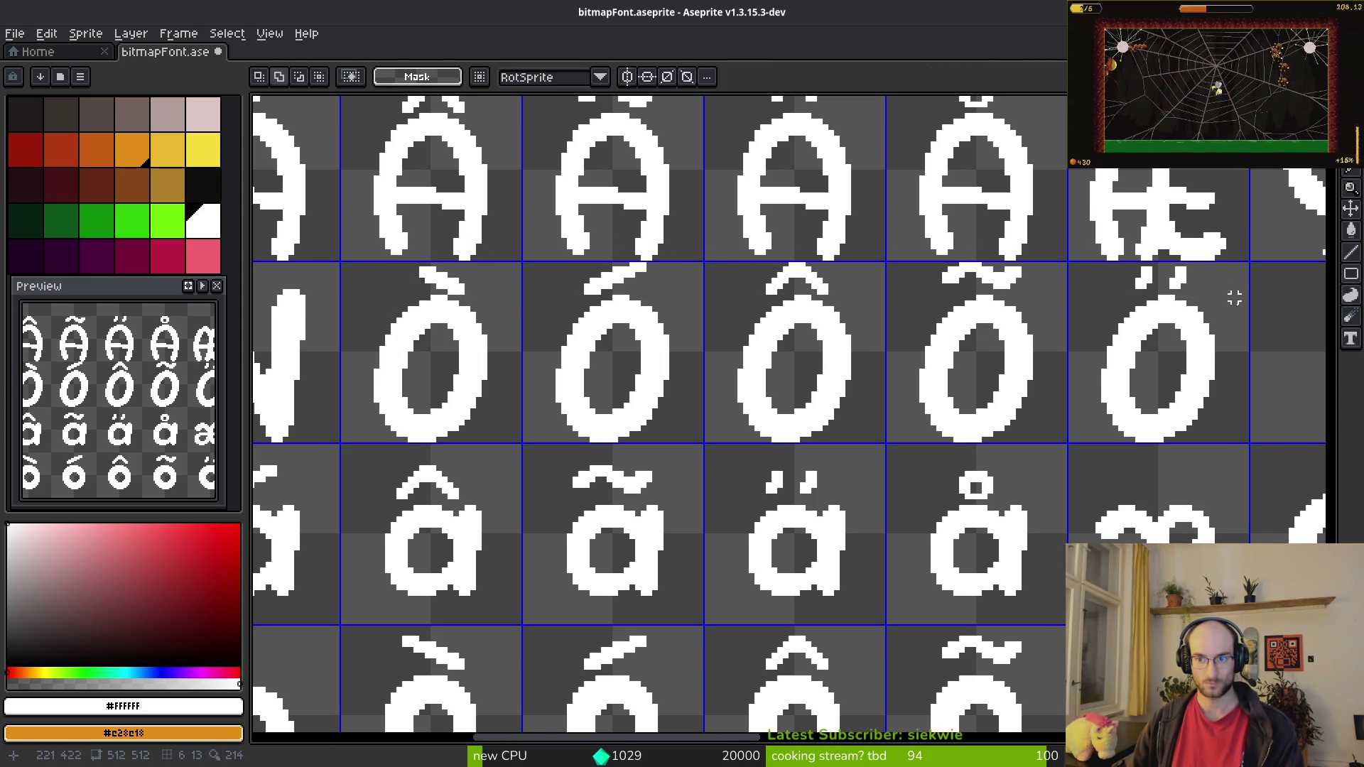
Step: Nudge the two dots above the Ö one pixel to centre them
scroll(1234, 298, "up", 5)
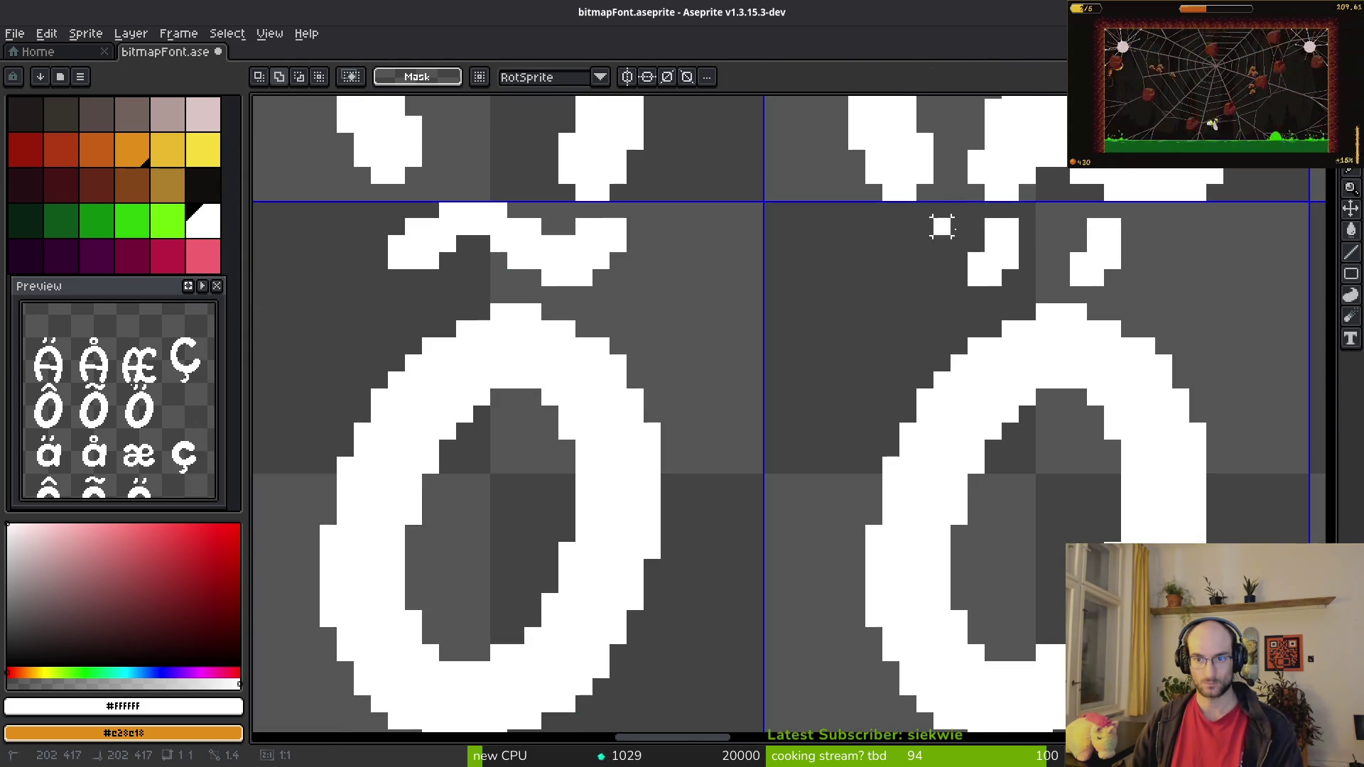
mouse_move(931, 215)
left_mouse_down()
mouse_move(1125, 289)
mouse_move(1126, 267)
left_mouse_up()
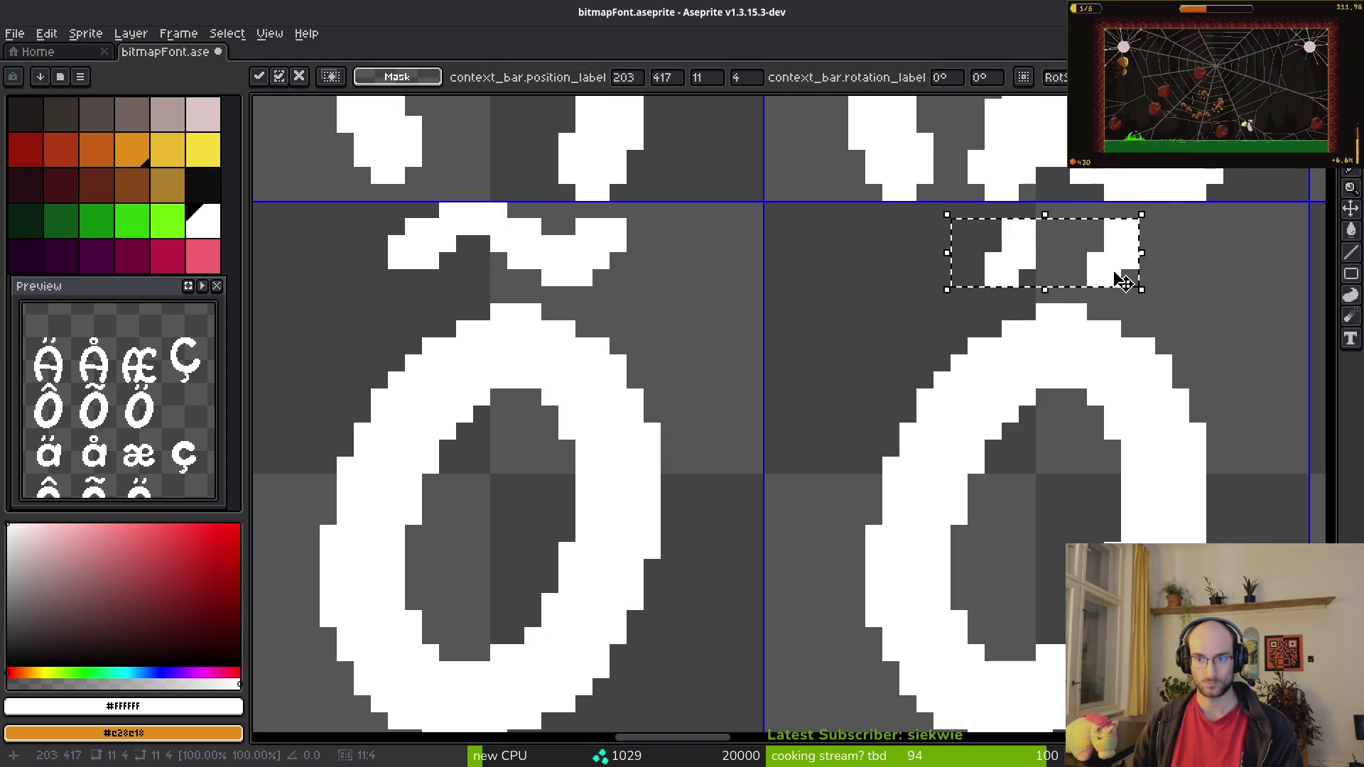
key("Return")
scroll(1114, 355, "down", 5)
scroll(864, 348, "up", 3)
Step: Shift the circumflex above ô and the grave above ò one pixel right
mouse_move(888, 280)
left_mouse_down()
mouse_move(1041, 345)
mouse_move(1058, 334)
left_mouse_up()
key("Return")
scroll(505, 304, "left", 5)
mouse_move(519, 299)
left_mouse_down()
mouse_move(675, 344)
mouse_move(686, 369)
mouse_move(673, 357)
left_mouse_up()
key("Return")
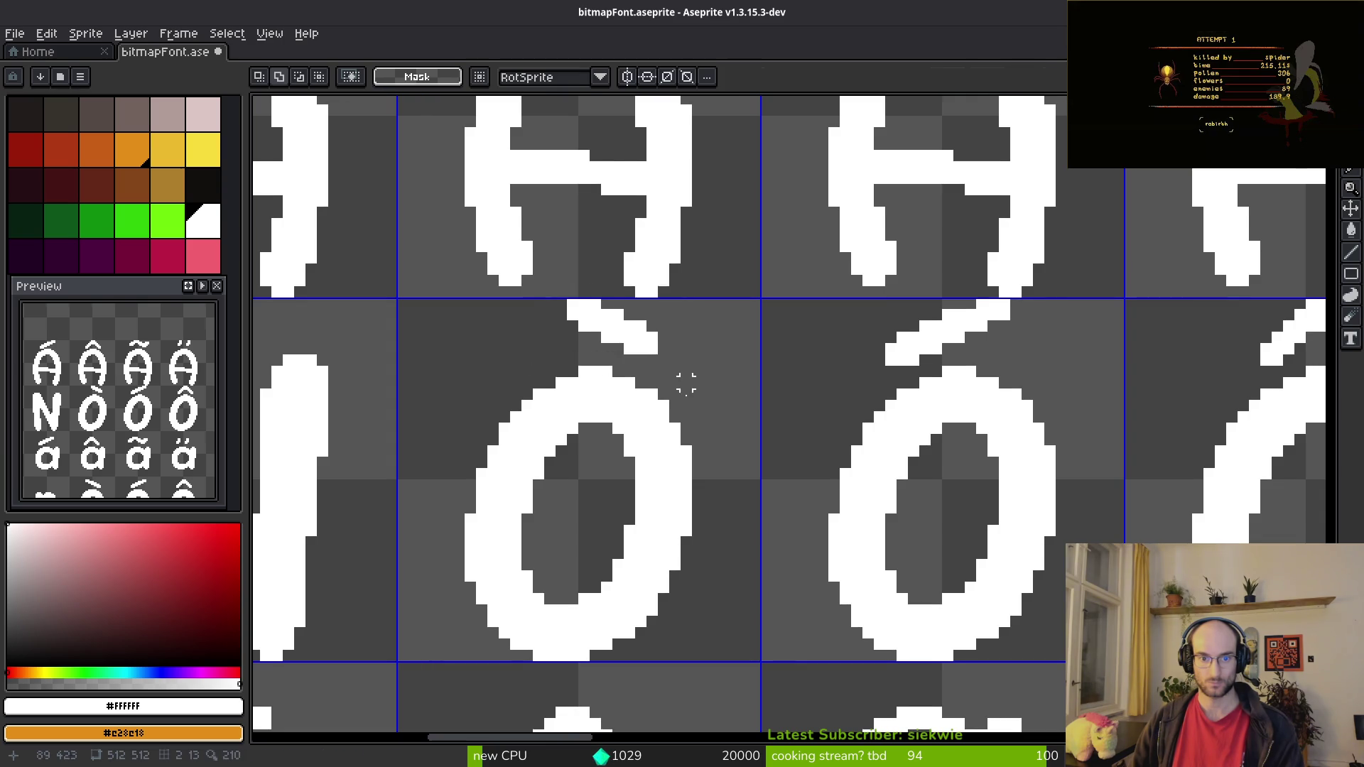
scroll(685, 380, "down", 4)
key("alt+Tab")
key("alt+Tab")
scroll(539, 425, "down", 3)
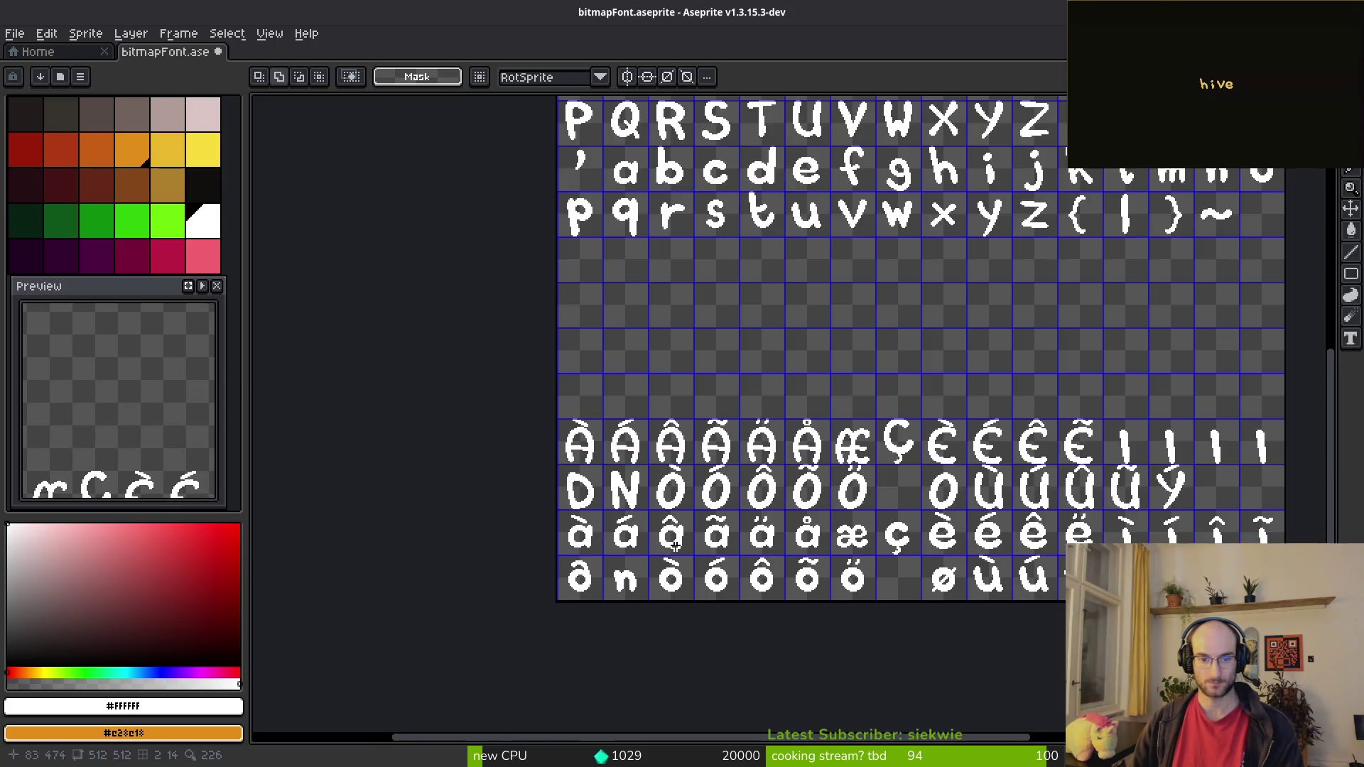
key("alt+Tab")
key("alt+Tab")
Step: Draw a straight horizontal crossbar through the D's stem with the Pencil
scroll(539, 425, "up", 5)
scroll(540, 425, "up", 5)
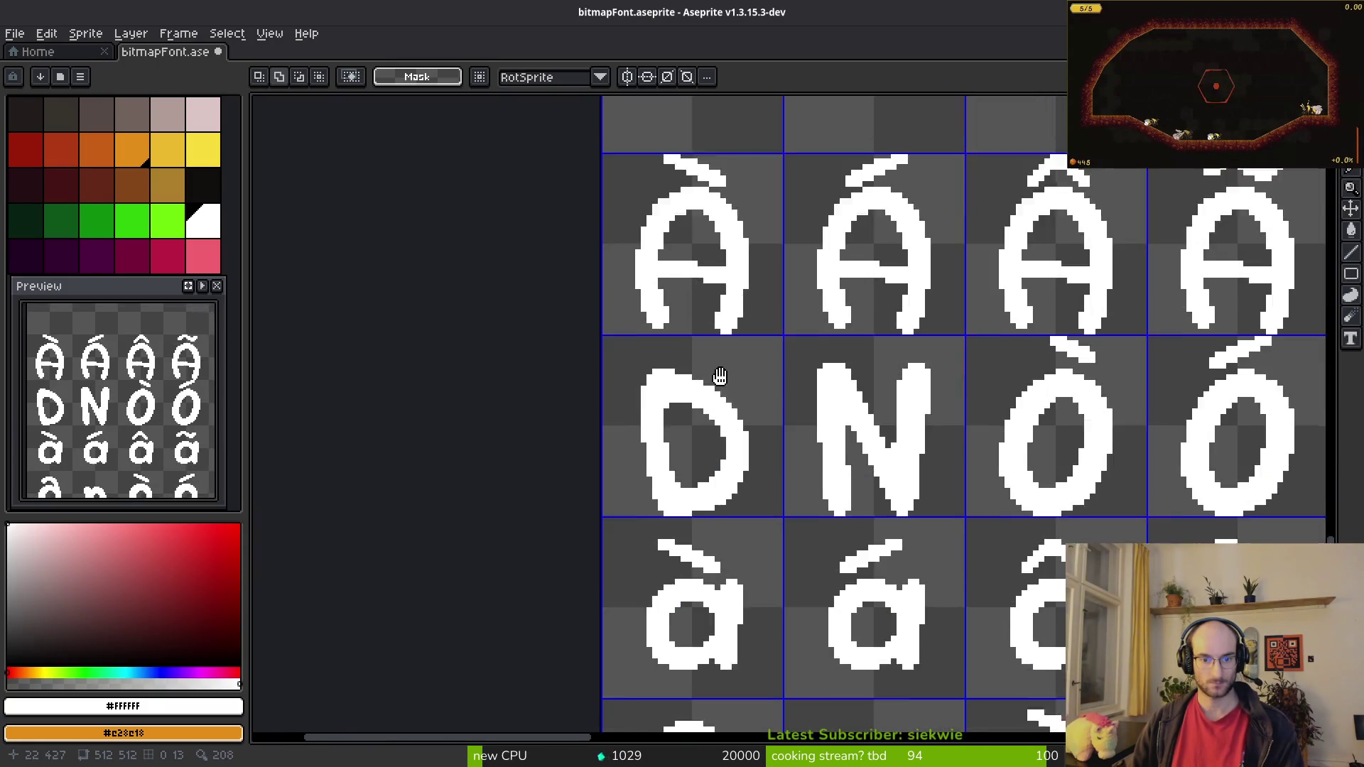
key("f")
left_click(500, 416)
left_click_drag(500, 415, 627, 423)
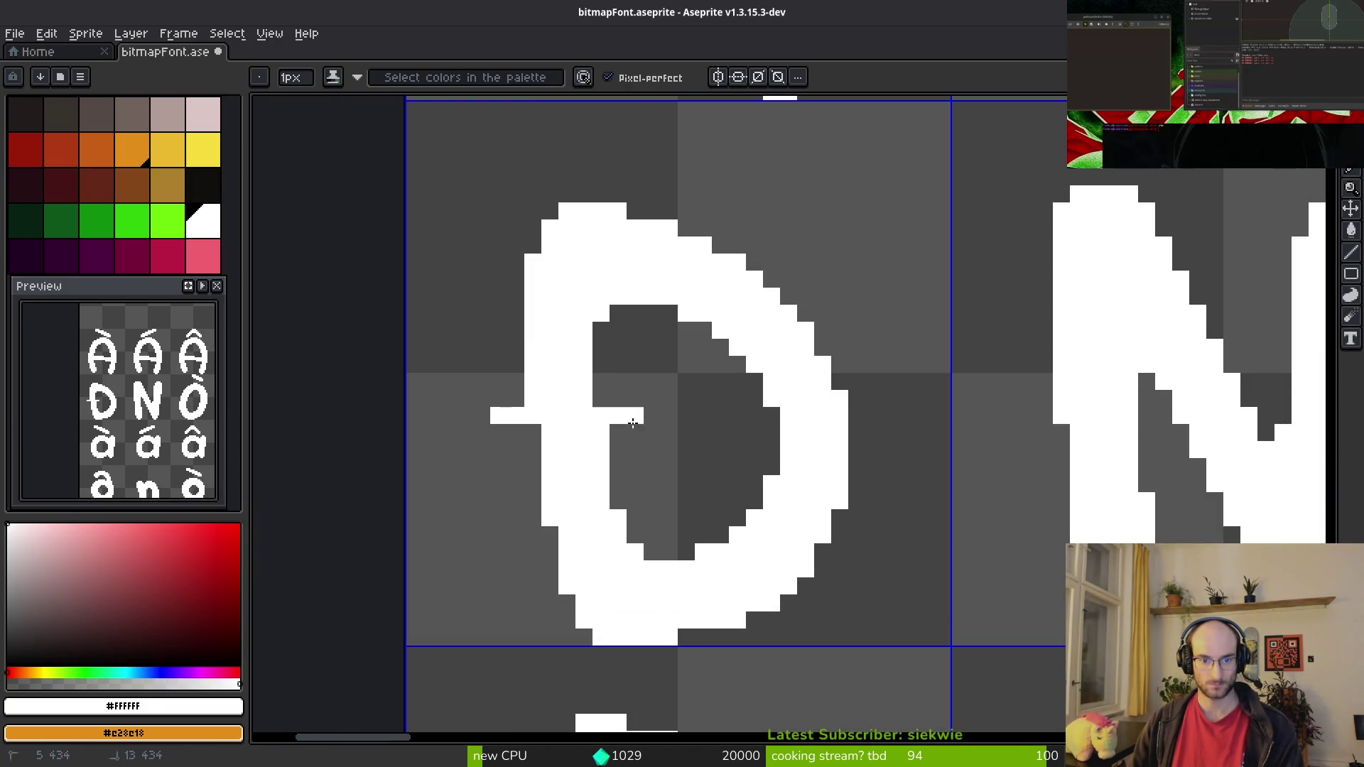
key("ctrl+z")
key("ctrl+y")
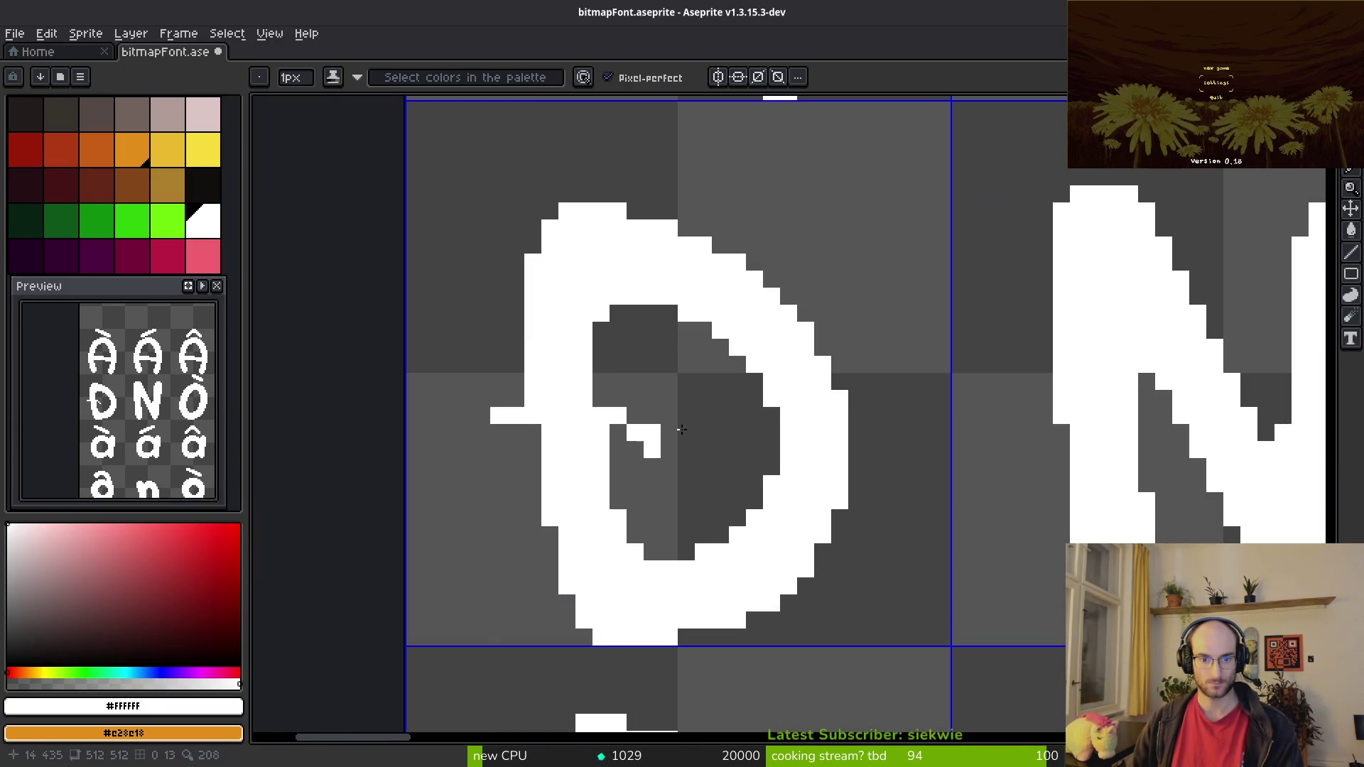
key("ctrl+z")
left_click(464, 399)
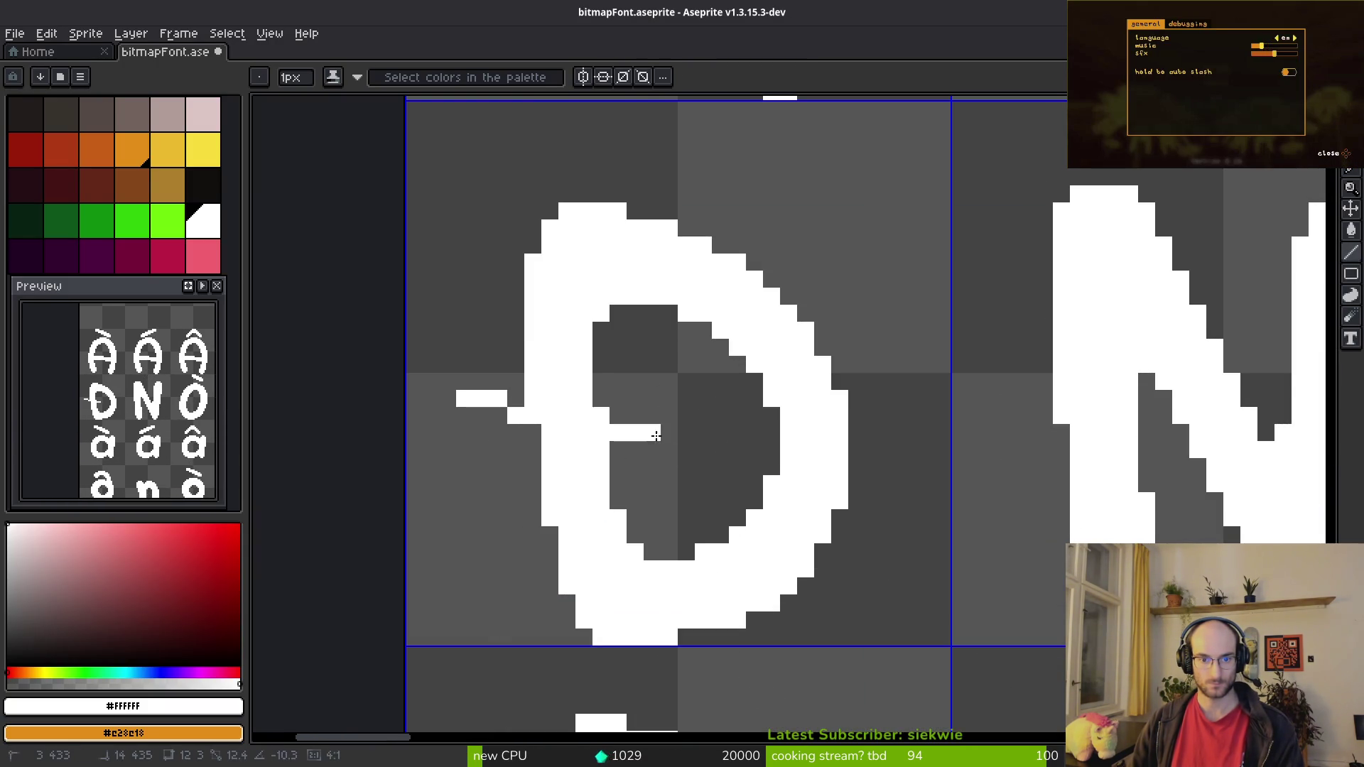
key("ctrl+z")
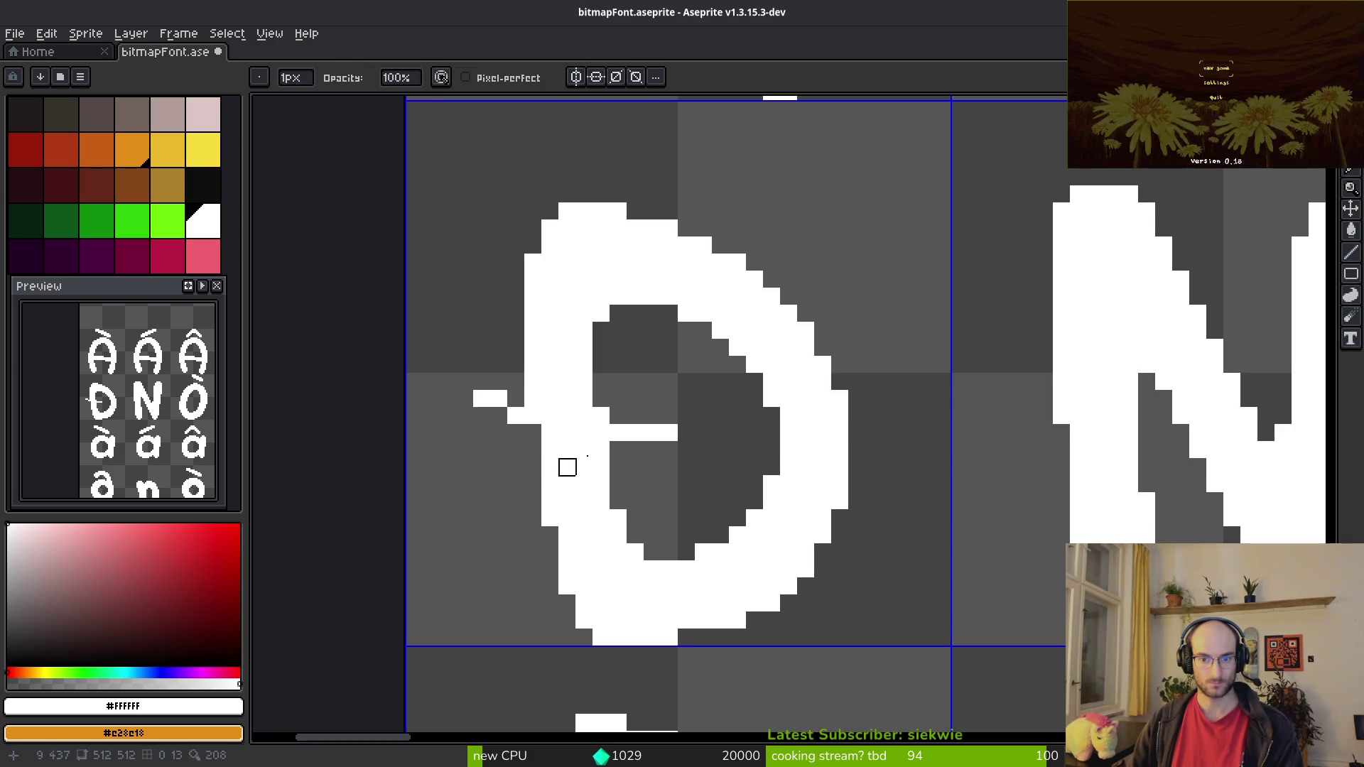
mouse_move(498, 418)
left_mouse_down()
mouse_move(498, 429)
mouse_move(669, 466)
mouse_move(687, 458)
left_mouse_up()
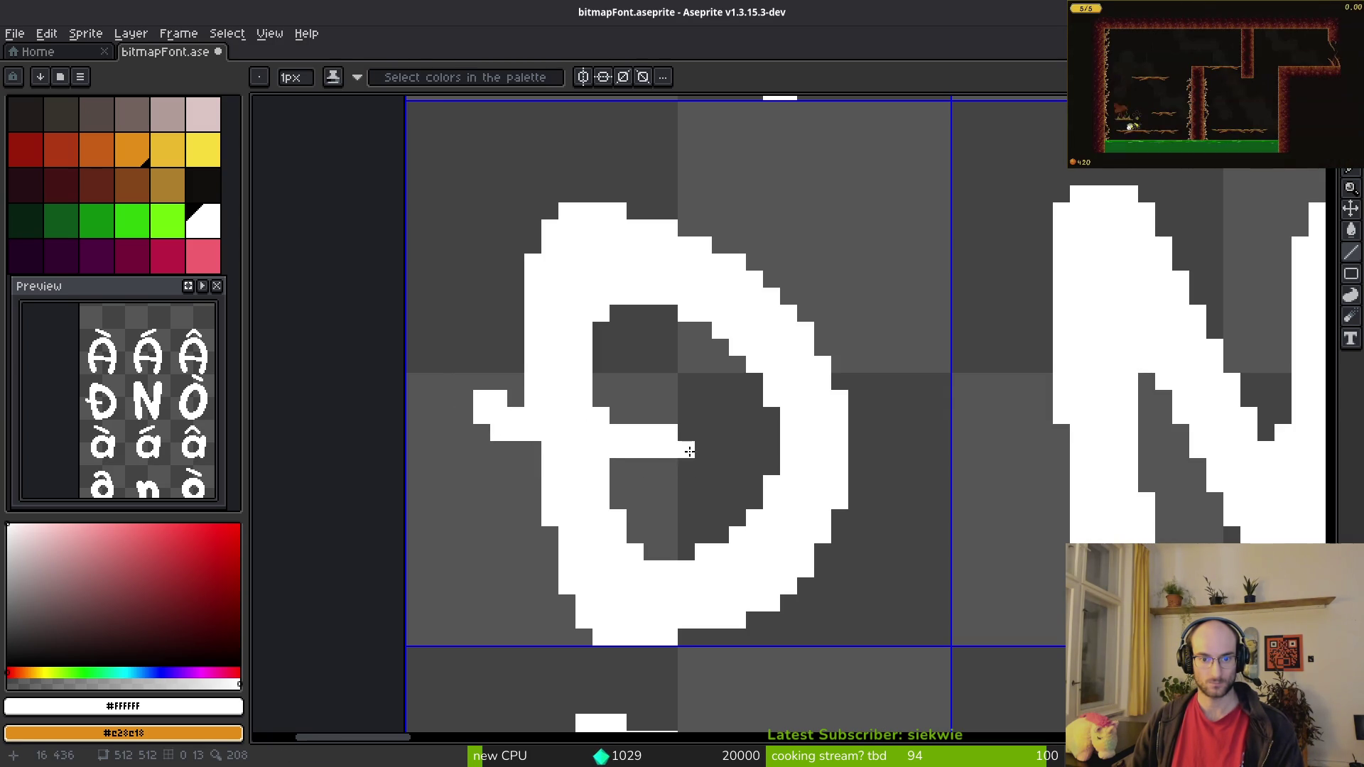
left_click(503, 450)
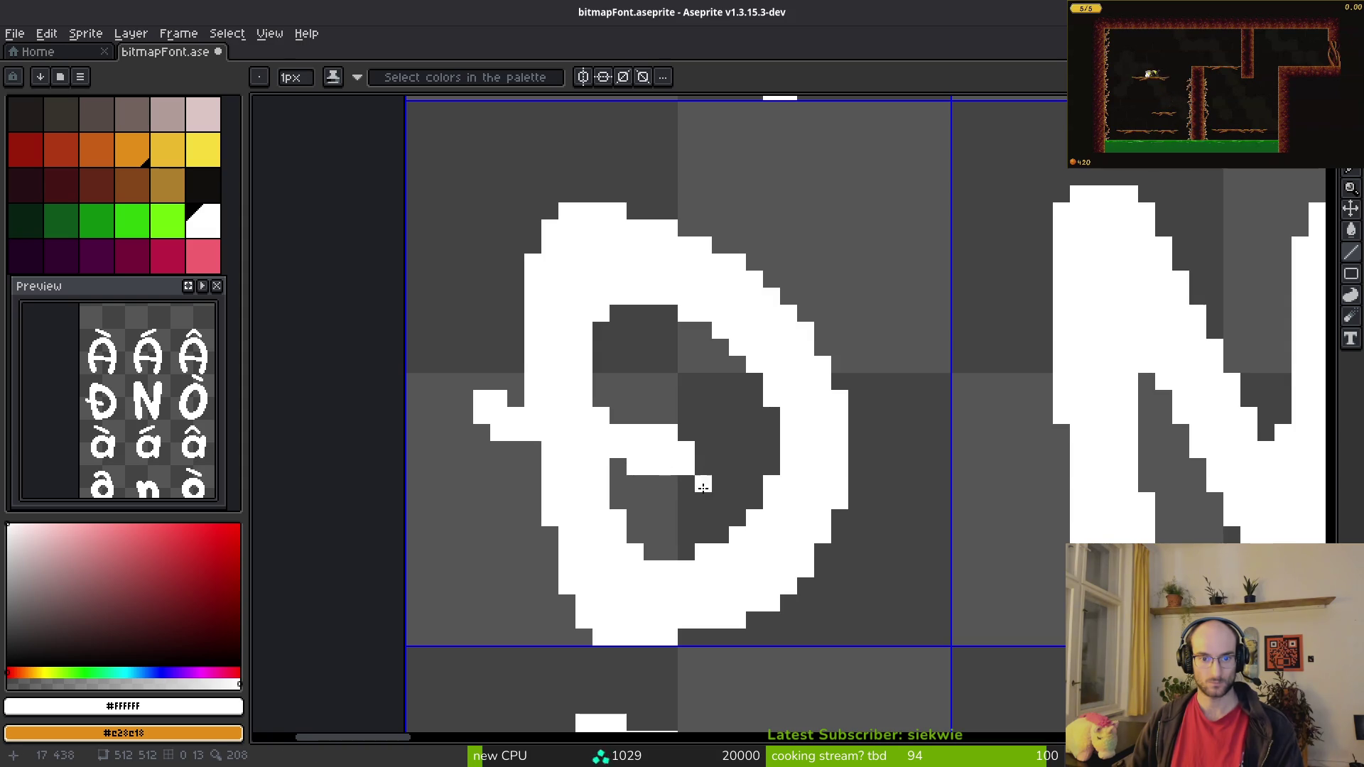
Step: Trim excess crossbar pixels and thicken its left end, checking against the chart's Đ
scroll(700, 476, "down", 5)
scroll(637, 455, "up", 3)
key("e")
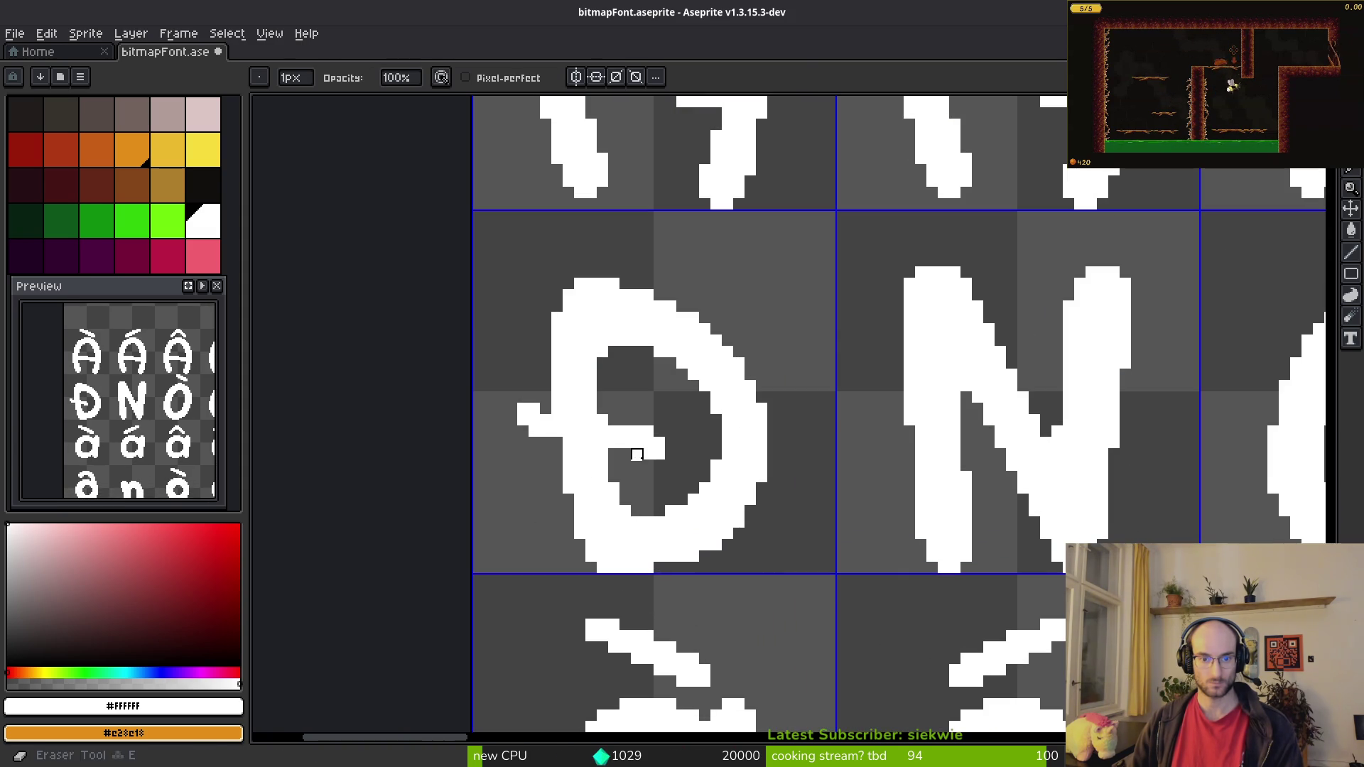
left_click_drag(637, 455, 651, 458)
key("b")
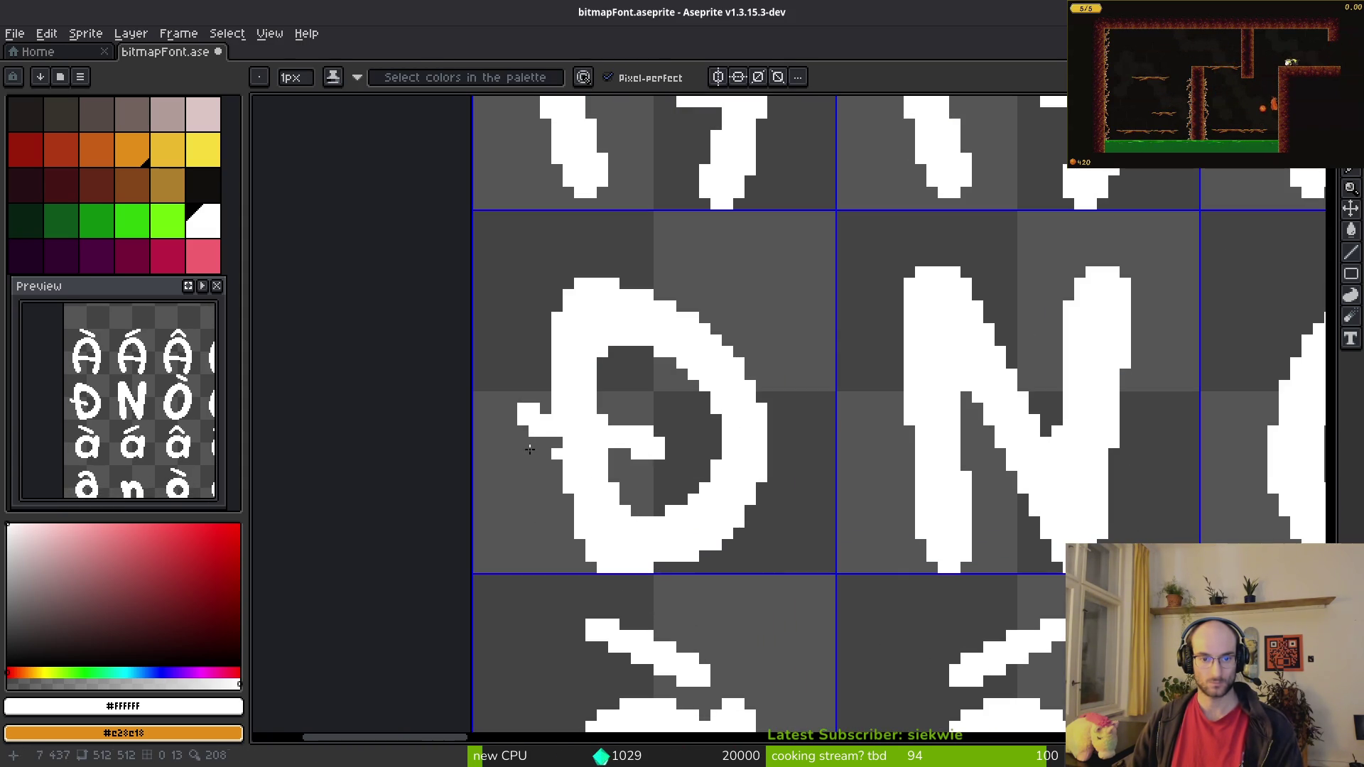
scroll(569, 448, "up", 3)
key("alt+Tab")
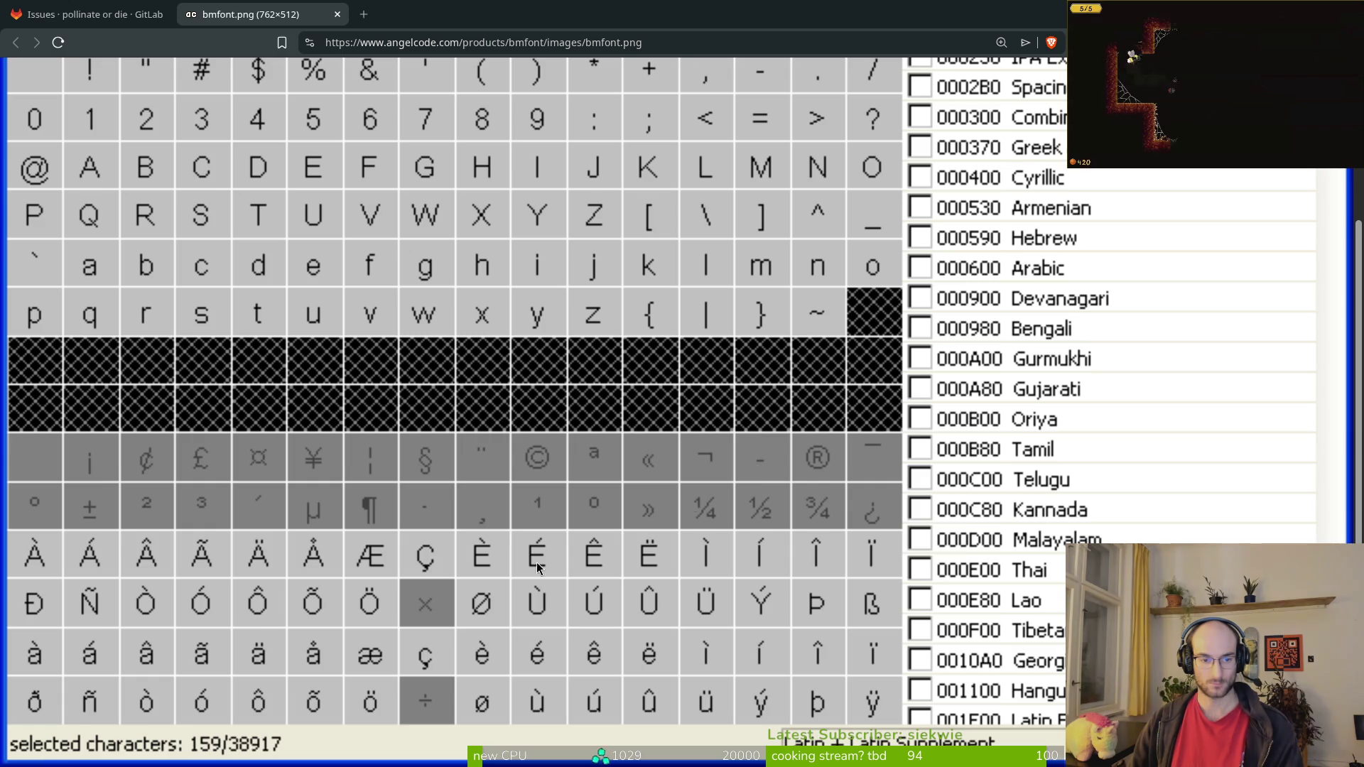
key("alt+Tab")
left_click_drag(519, 439, 500, 445)
left_click(475, 418)
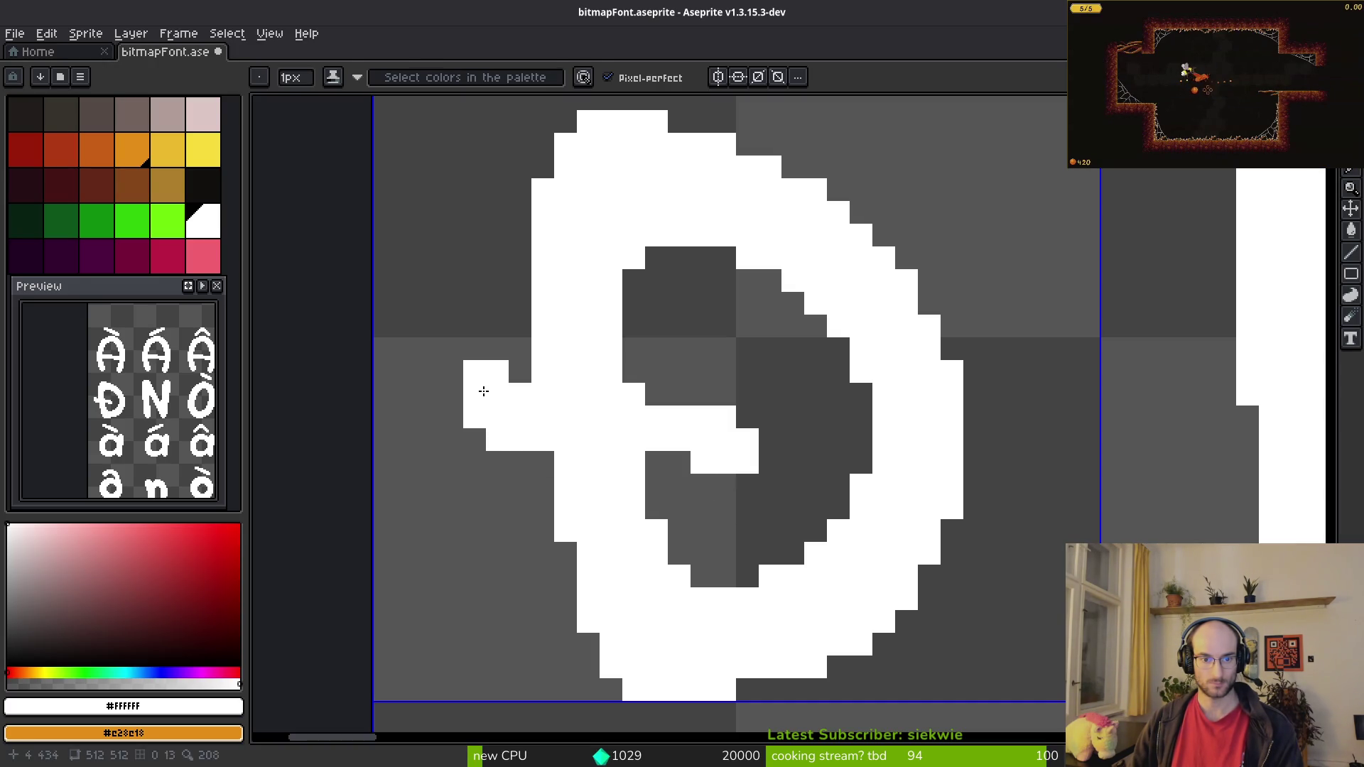
key("e")
left_click_drag(486, 372, 450, 372)
left_click(521, 394)
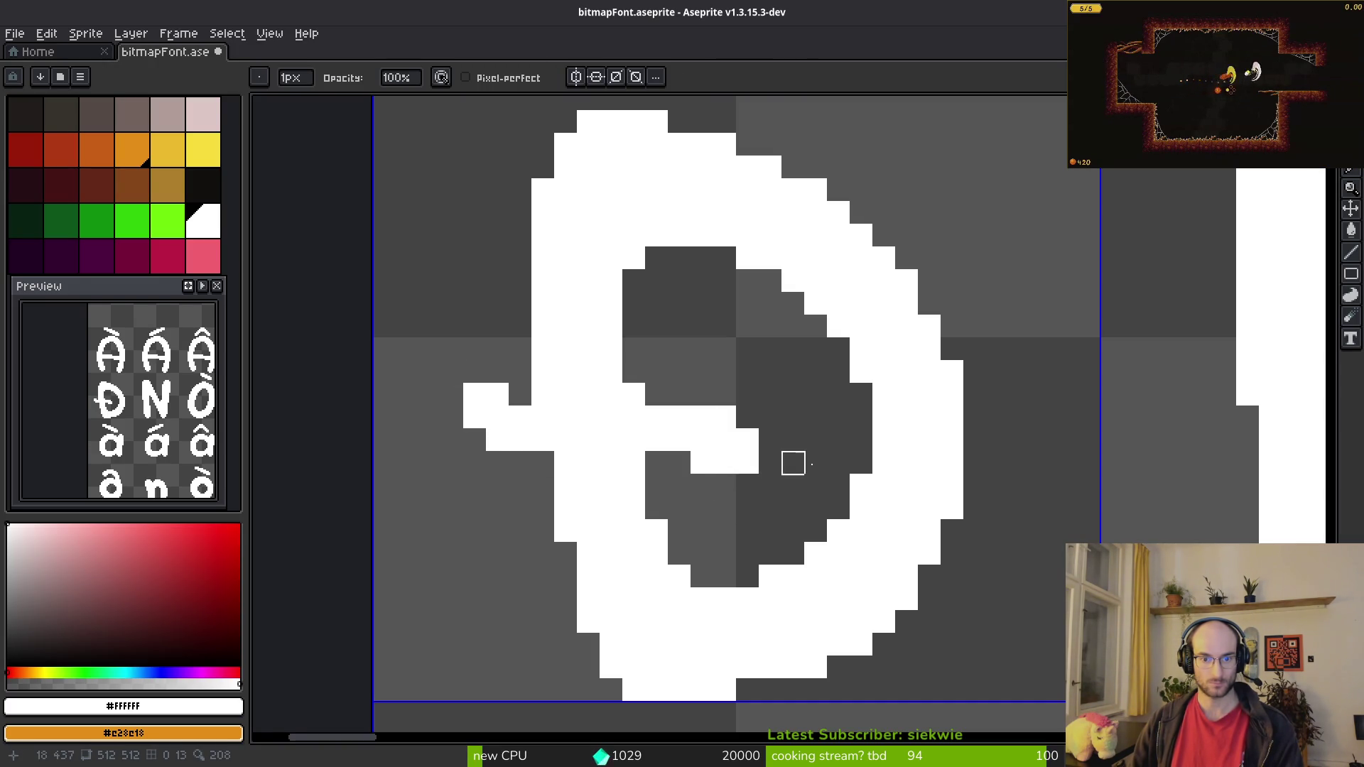
scroll(796, 469, "down", 3)
scroll(711, 398, "up", 3)
Step: Select the crossbar's inner end and reposition it with the marquee
key("m")
scroll(753, 455, "up", 1)
mouse_move(691, 384)
left_mouse_down()
mouse_move(806, 476)
mouse_move(725, 457)
left_mouse_up()
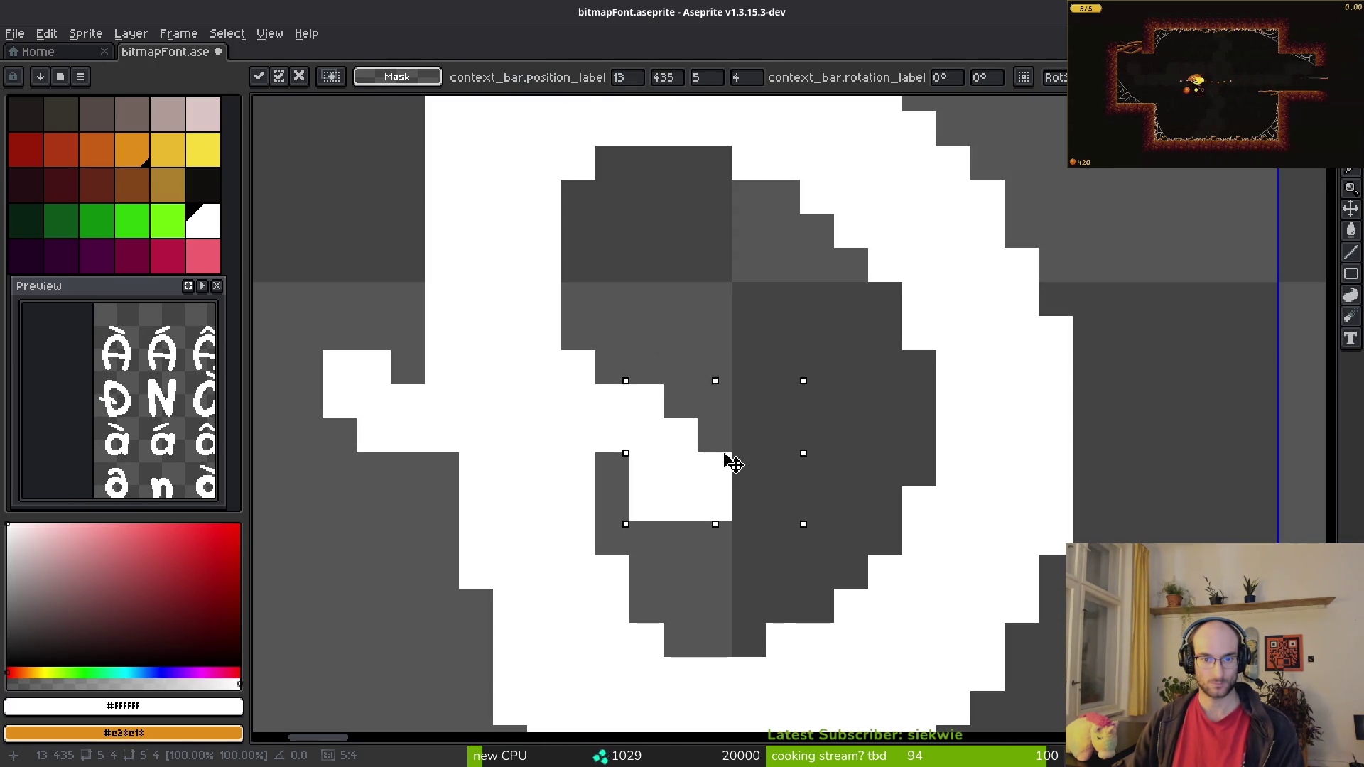
left_click(678, 479)
left_click_drag(646, 435, 755, 509)
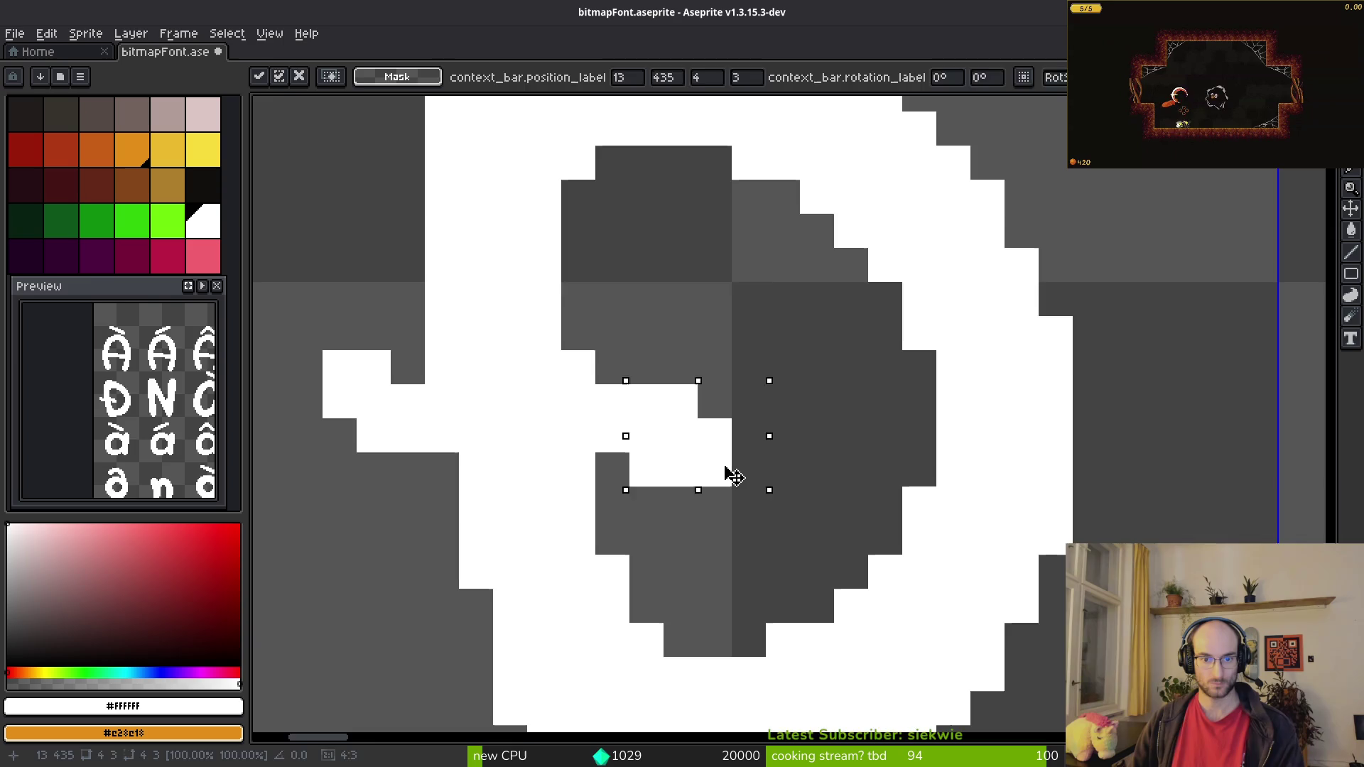
scroll(719, 471, "down", 8)
scroll(809, 534, "up", 9)
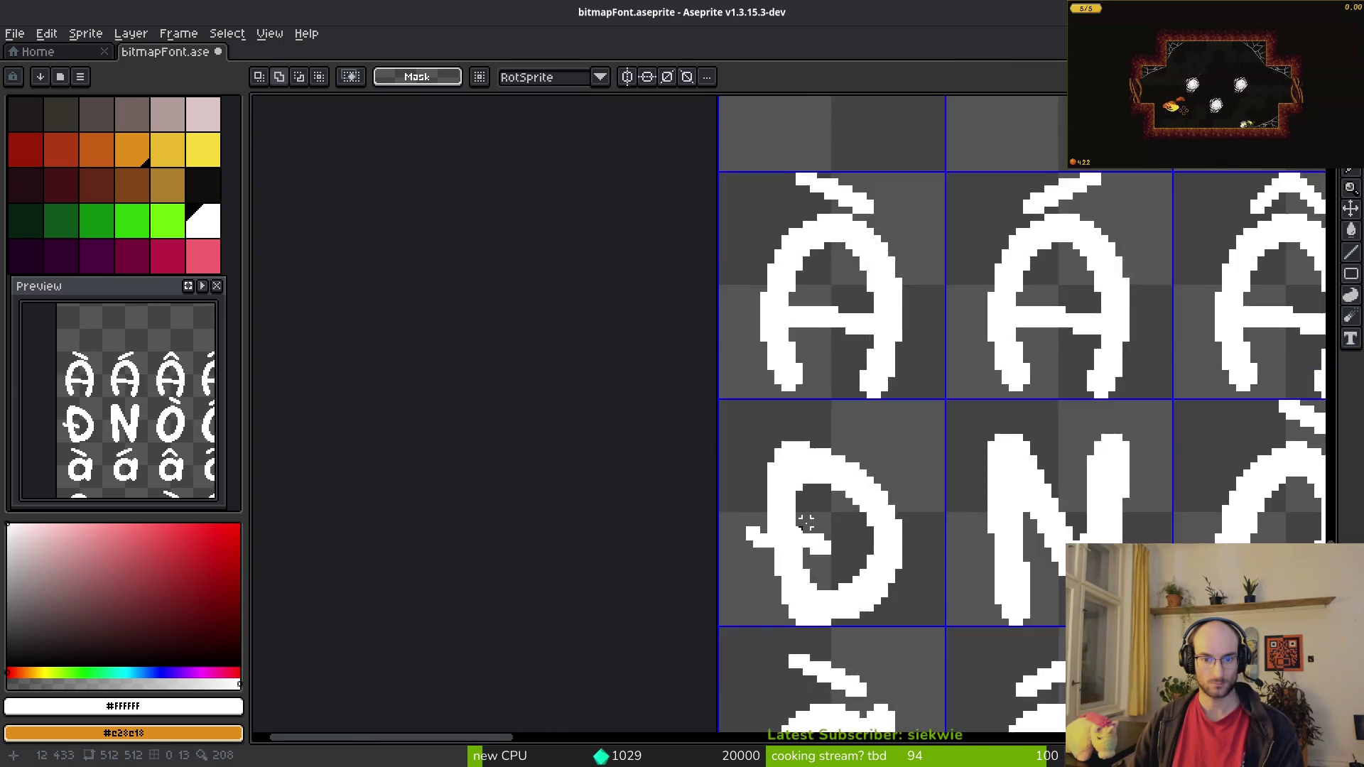
Step: Touch up the crossbar by adding one pixel below and erasing stray pixels at its ends
key("b")
left_click(779, 510)
key("e")
left_click_drag(764, 512, 742, 512)
scroll(851, 527, "down", 8)
scroll(851, 527, "up", 3)
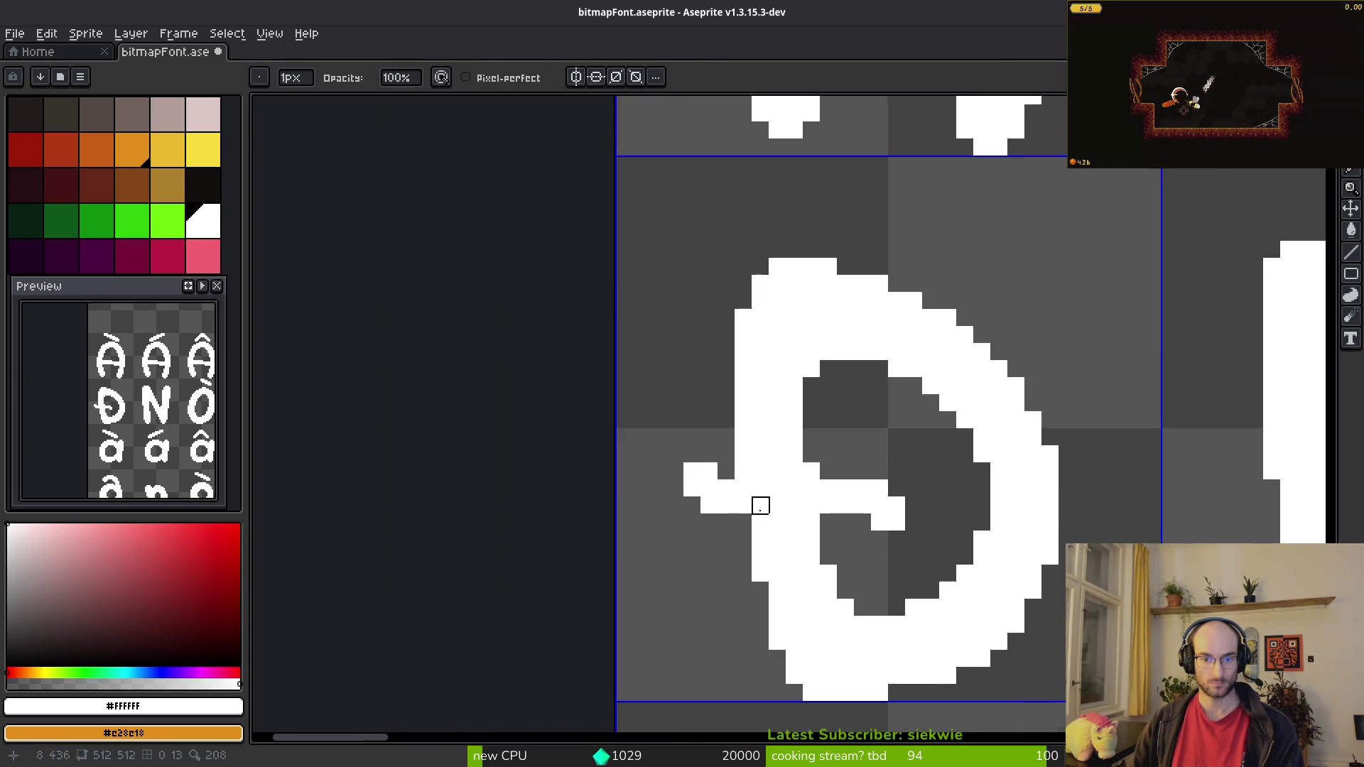
left_click(743, 471)
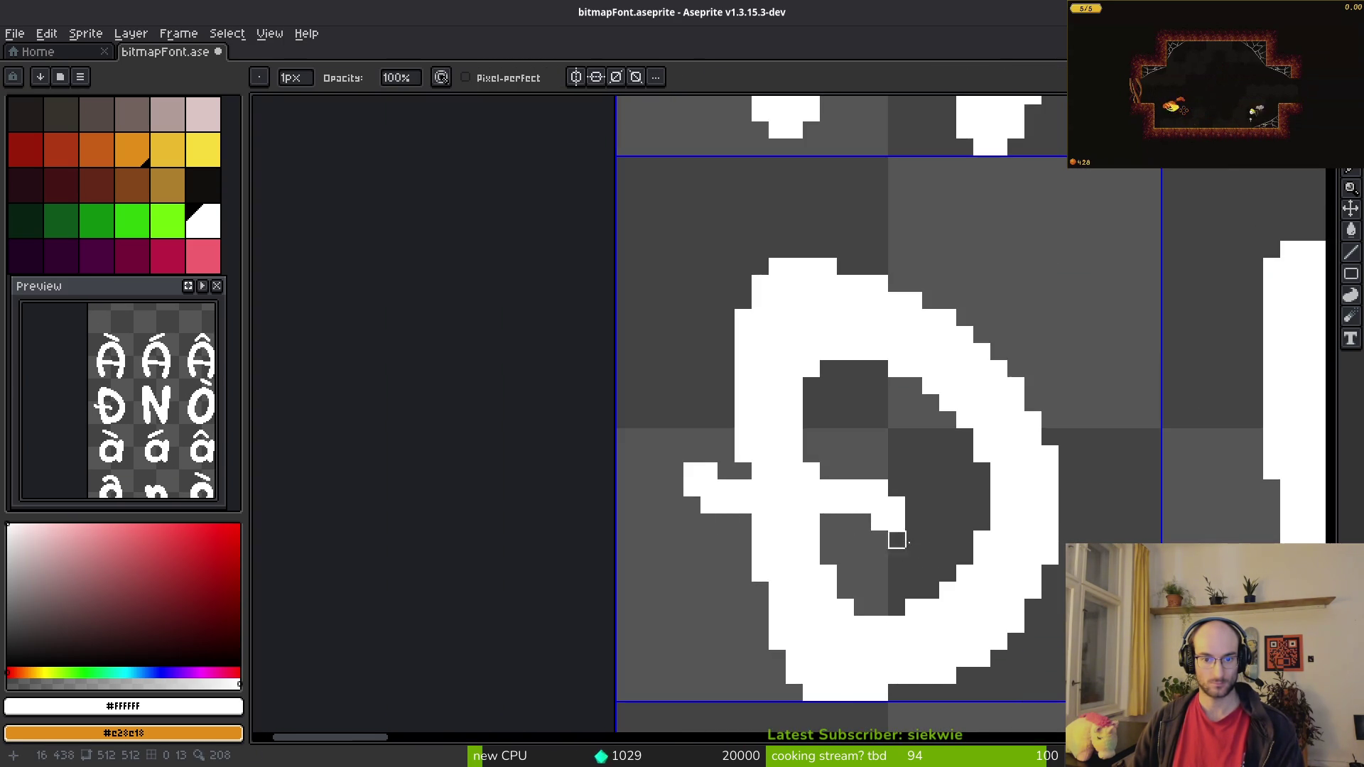
scroll(912, 557, "down", 3)
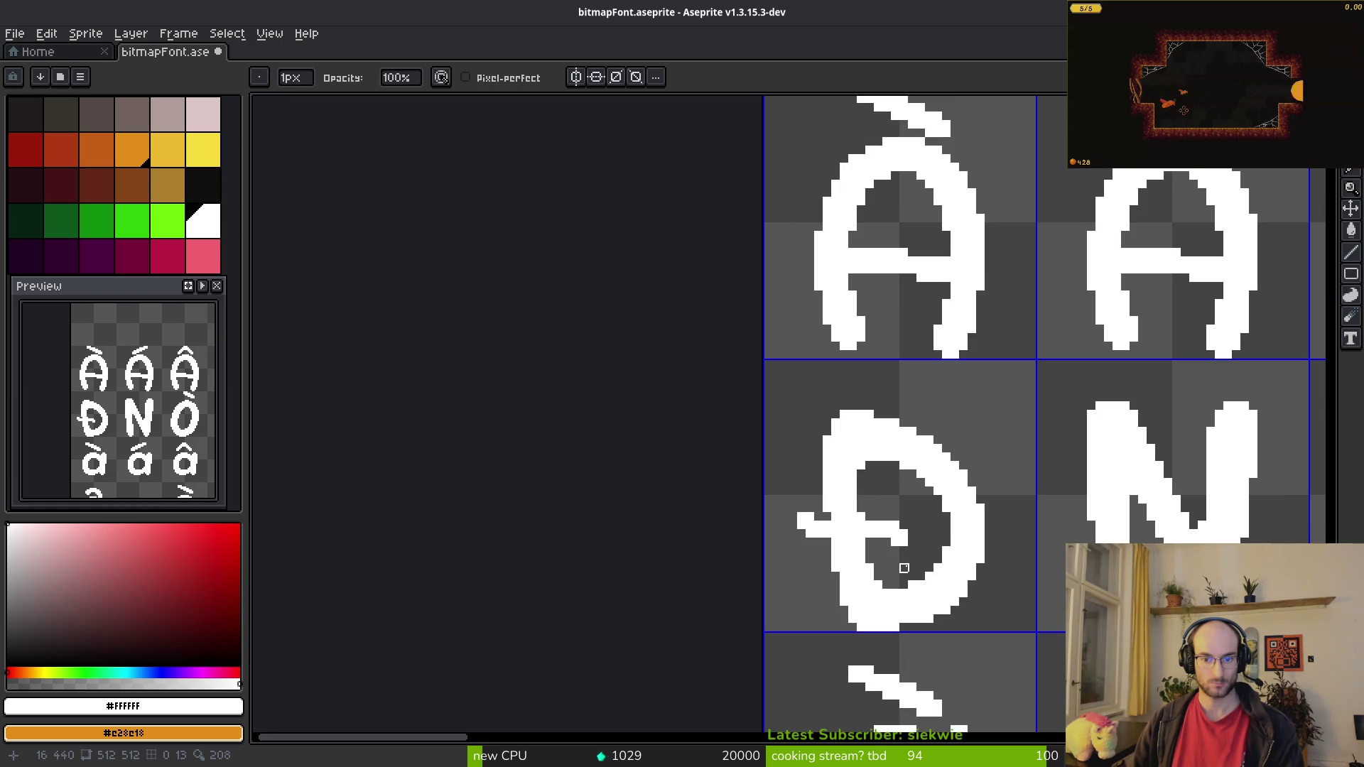
scroll(904, 569, "up", 3)
scroll(883, 536, "down", 4)
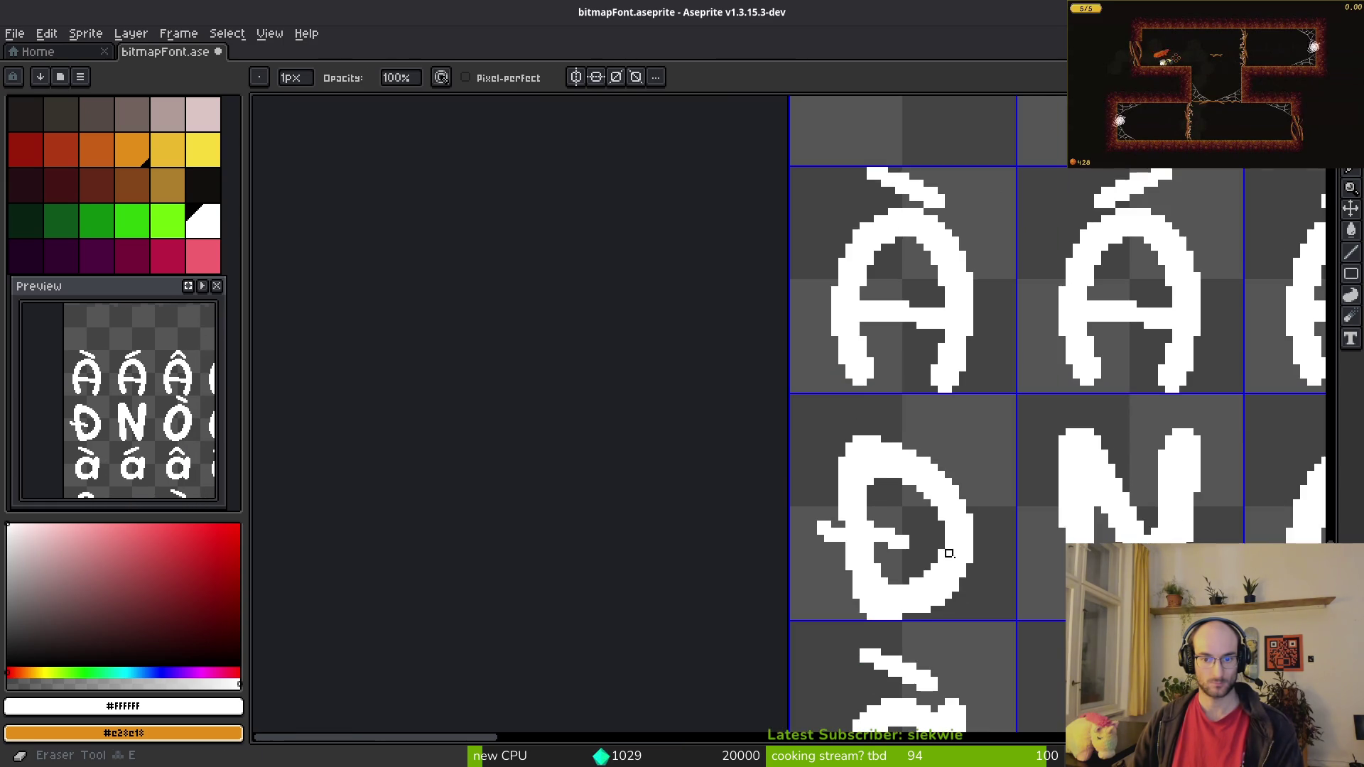
scroll(950, 568, "up", 3)
scroll(938, 564, "down", 3)
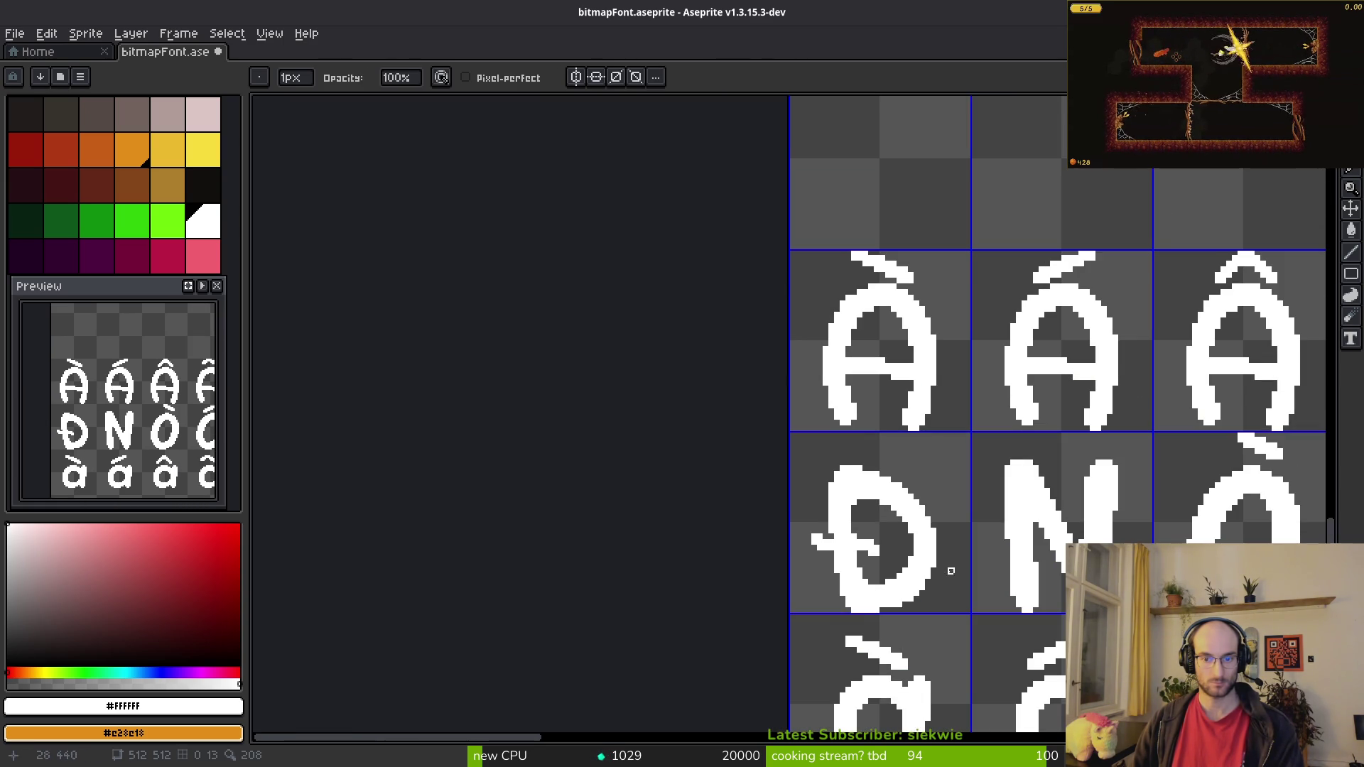
scroll(917, 565, "down", 2)
scroll(889, 550, "down", 4)
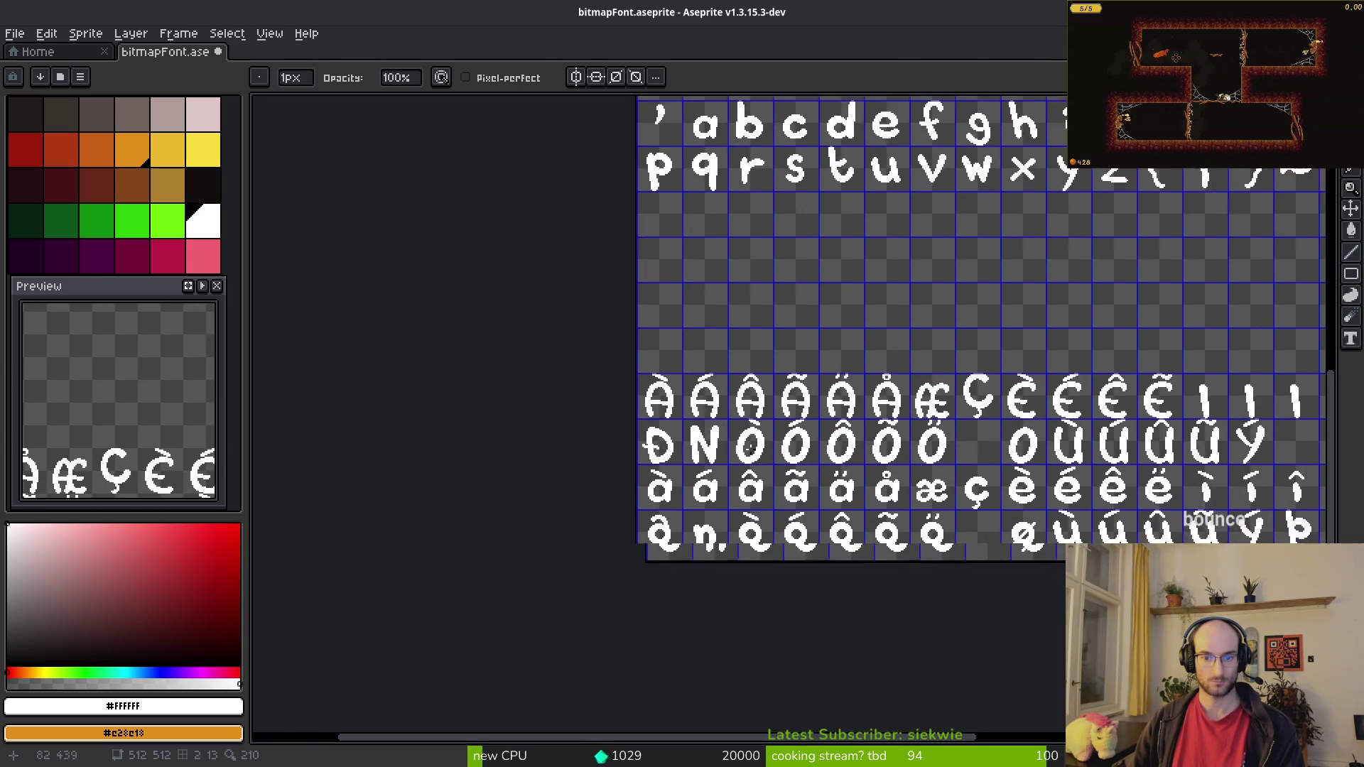
key("alt+Tab")
key("alt+Tab")
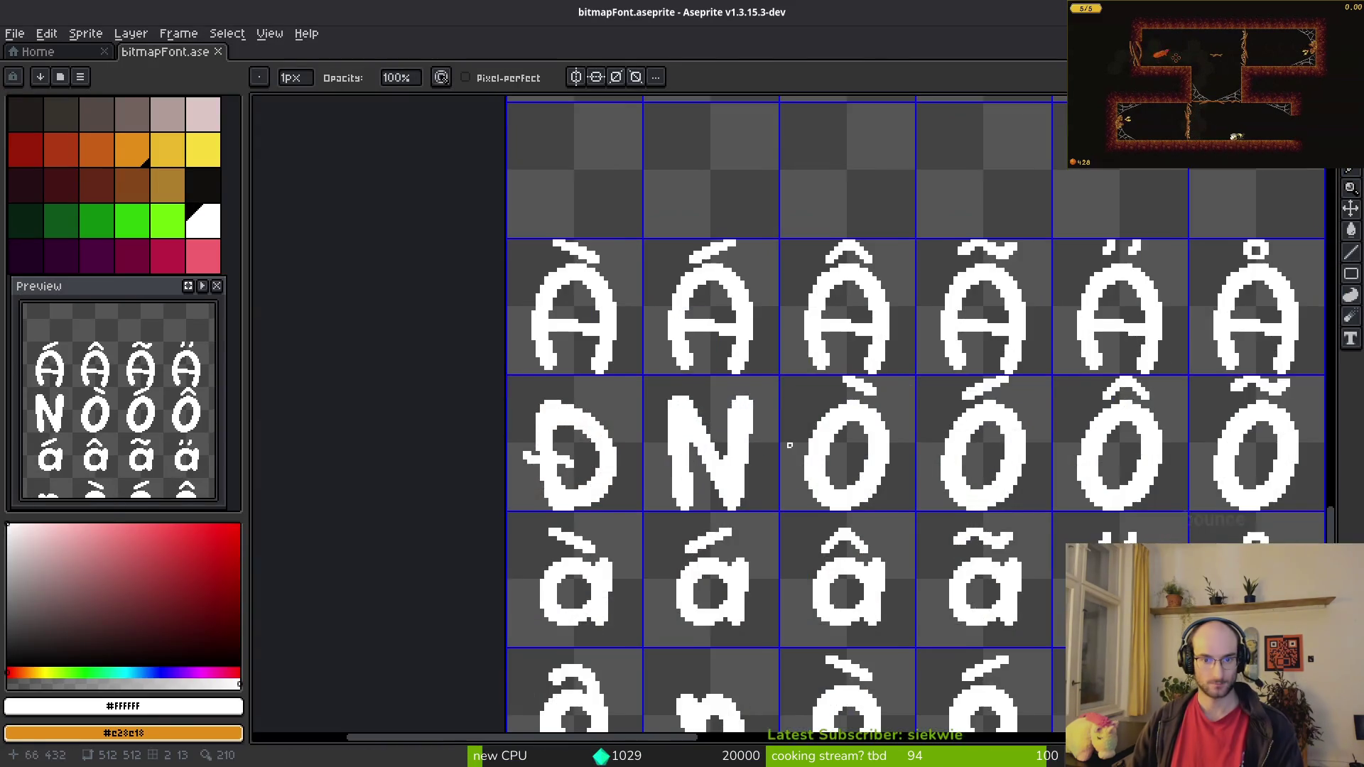
Step: Paste the tilde copied from Õ and place it above the N beside Đ
scroll(917, 355, "up", 3)
key("ctrl+v")
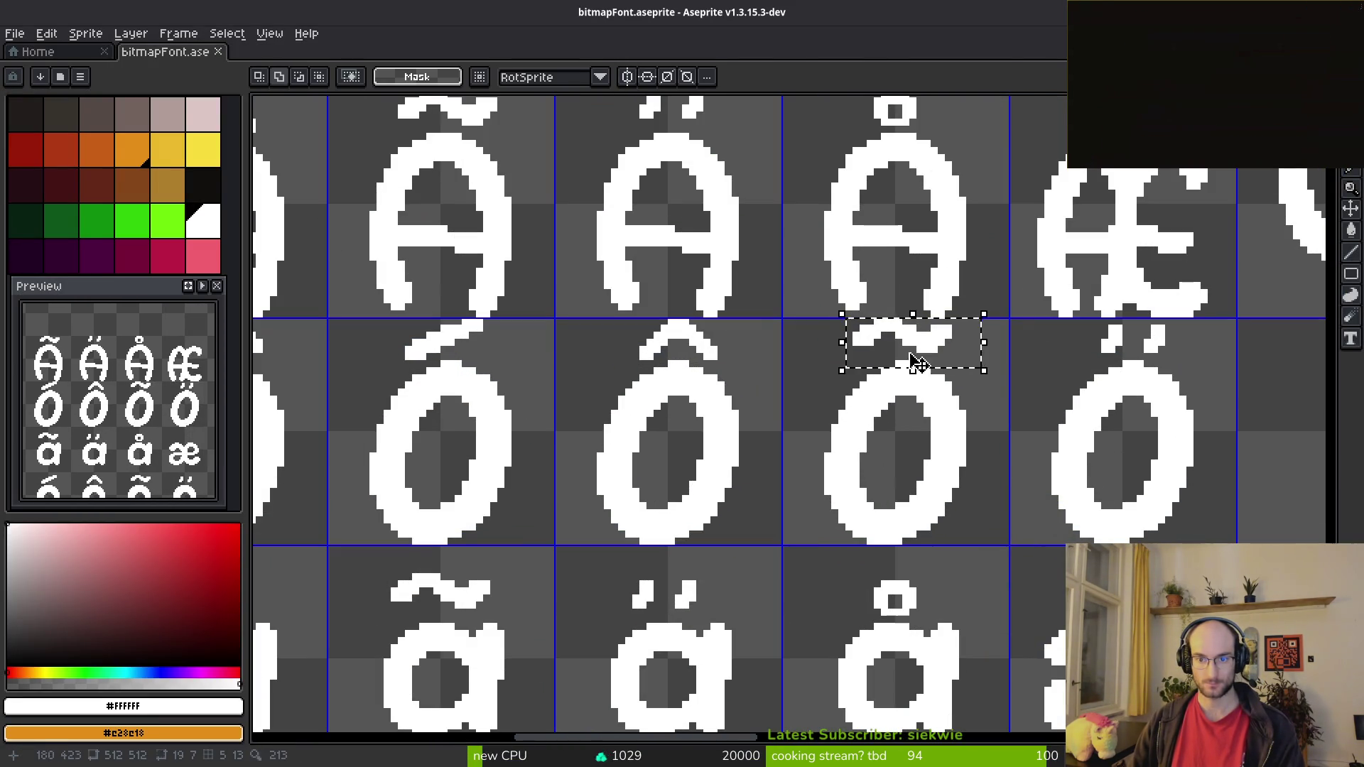
scroll(612, 416, "left", 3)
left_click_drag(613, 415, 758, 430)
key("ctrl+v")
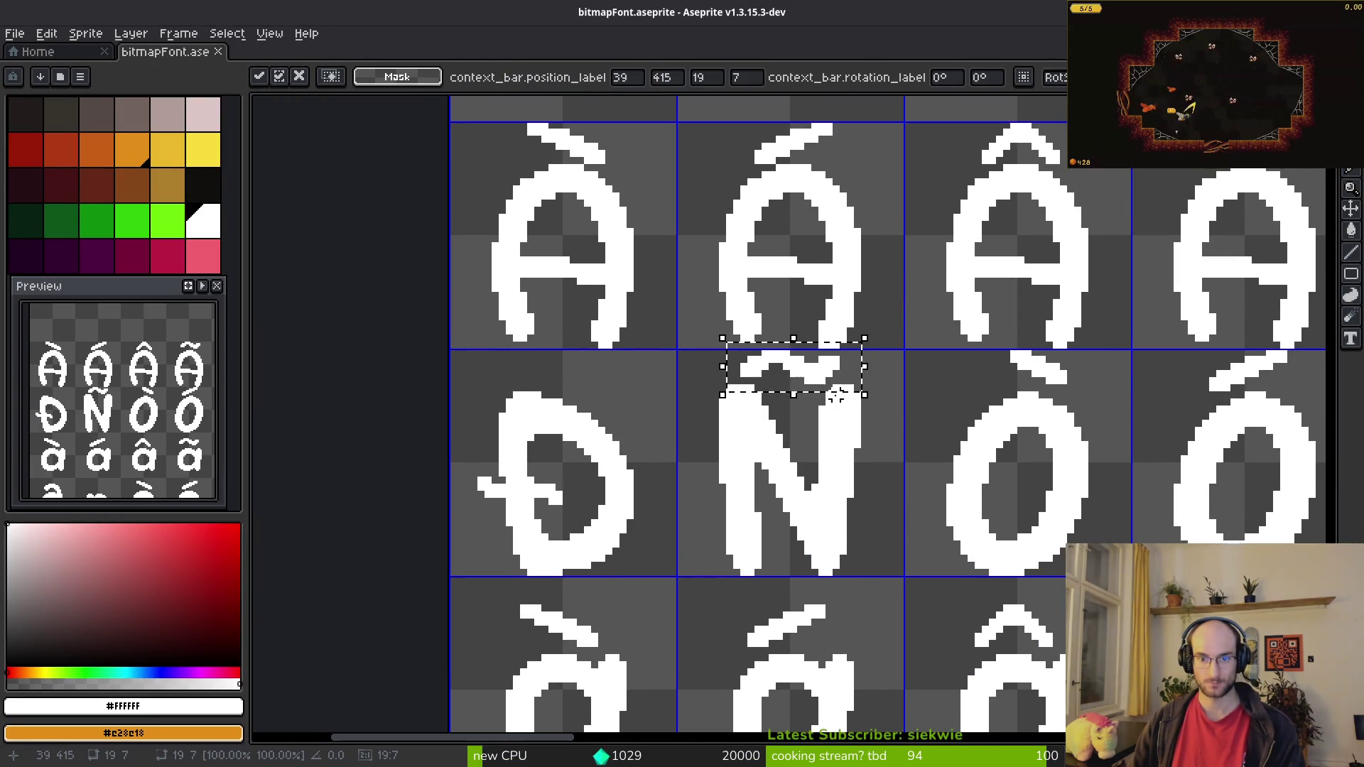
Step: Lower the top of the N's right stroke slightly so the tilde fits
scroll(757, 430, "up", 2)
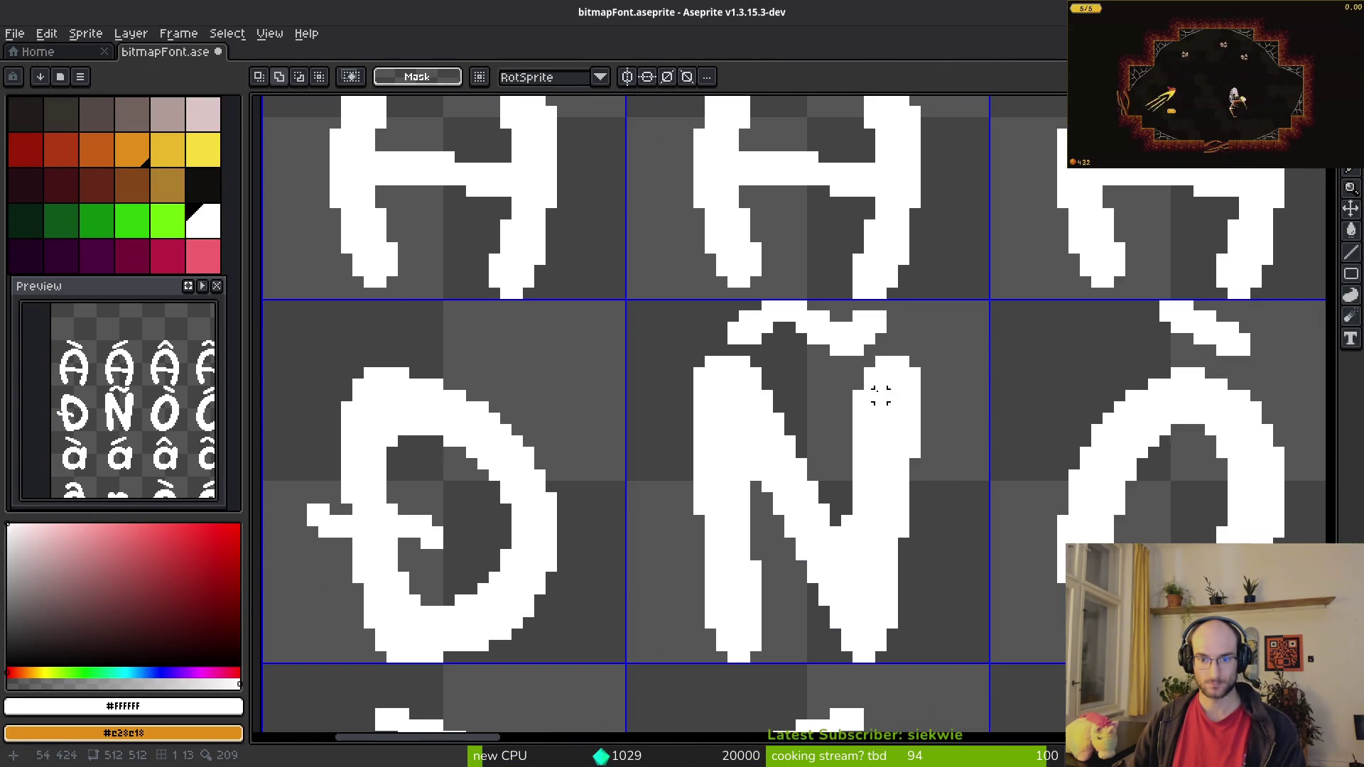
left_click_drag(850, 356, 944, 458)
key("ctrl+d")
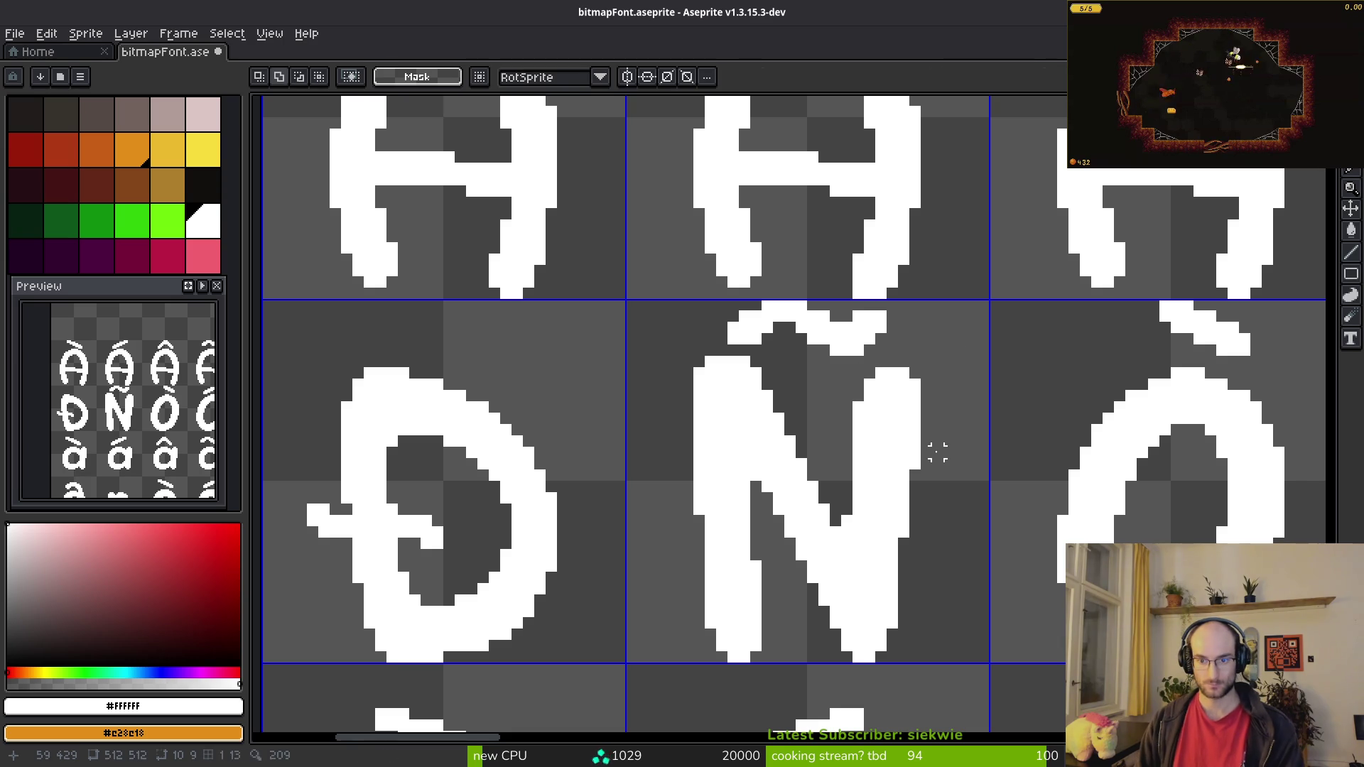
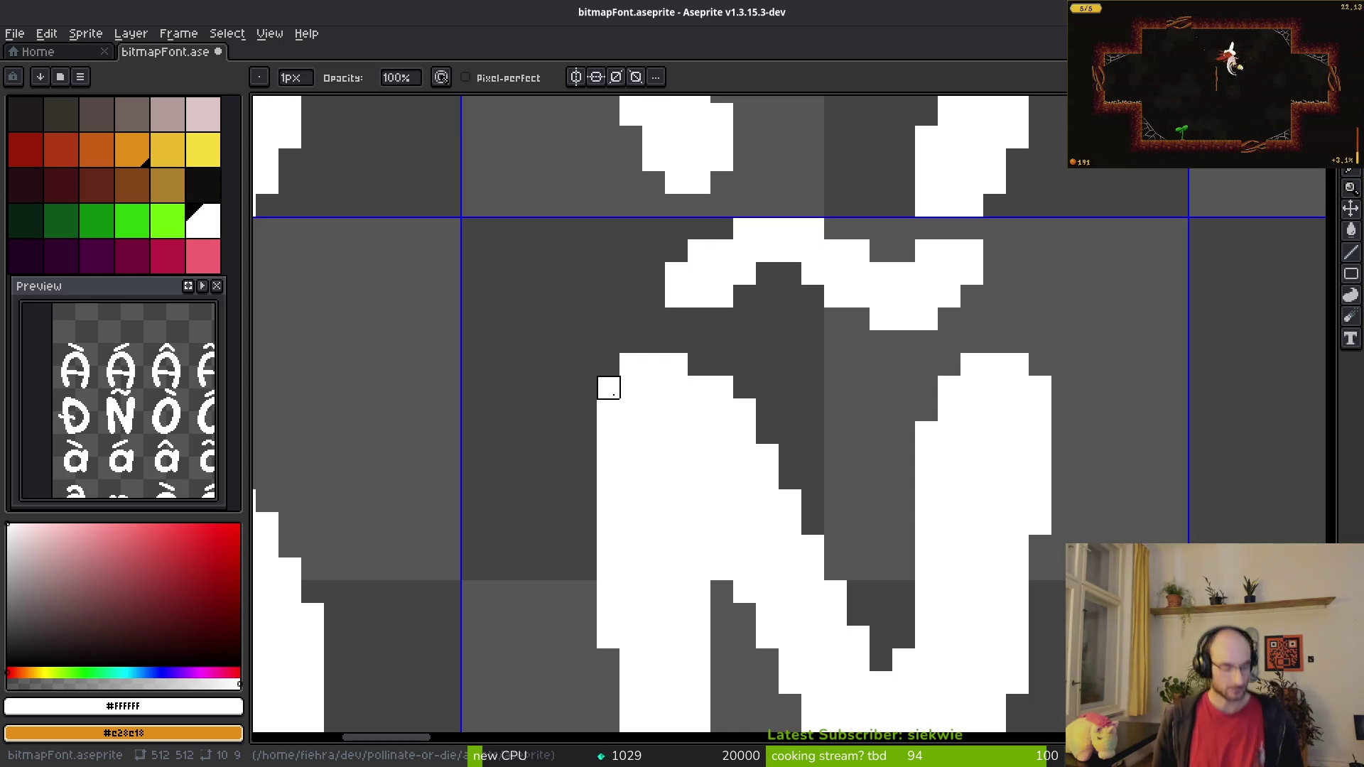
Step: Draw a diagonal slash from the O's upper right to its lower left, forming Ø
scroll(903, 368, "down", 3)
scroll(926, 504, "down", 4)
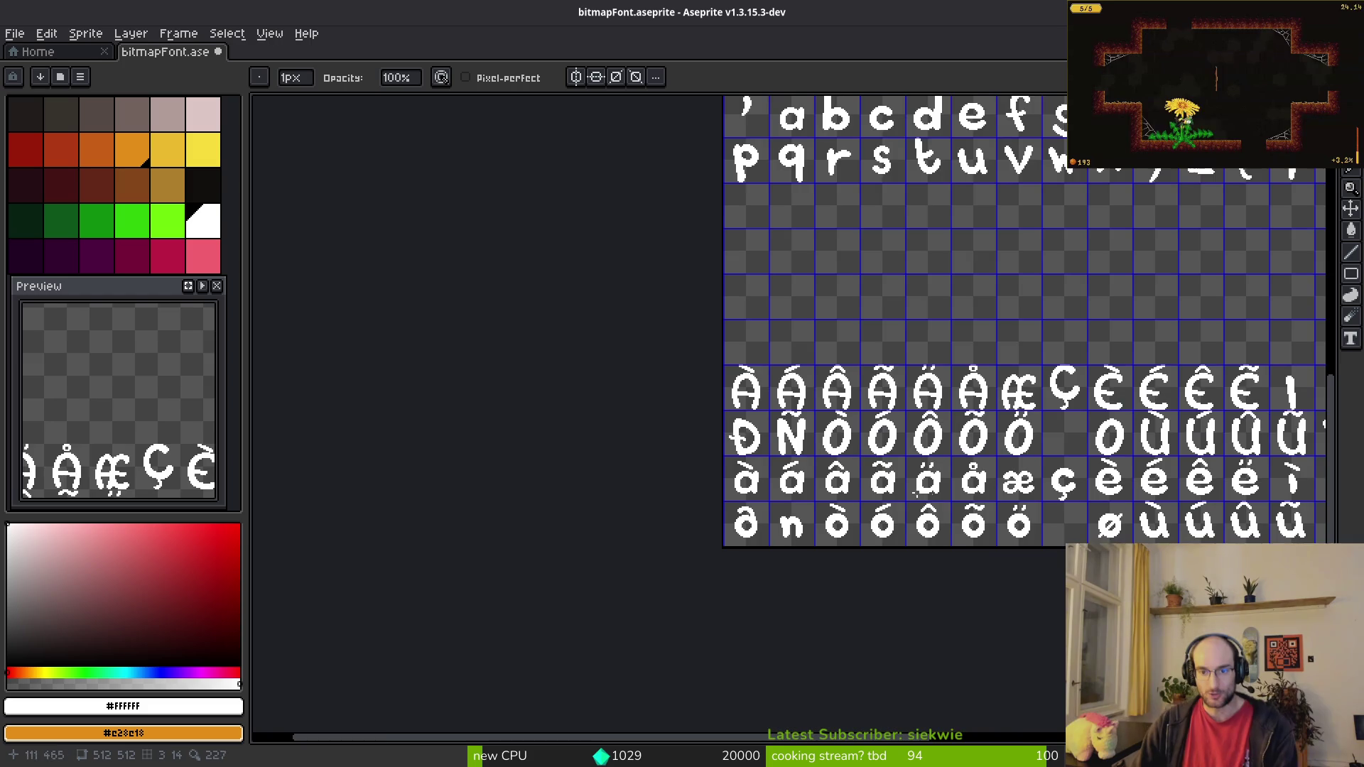
key("alt+Tab")
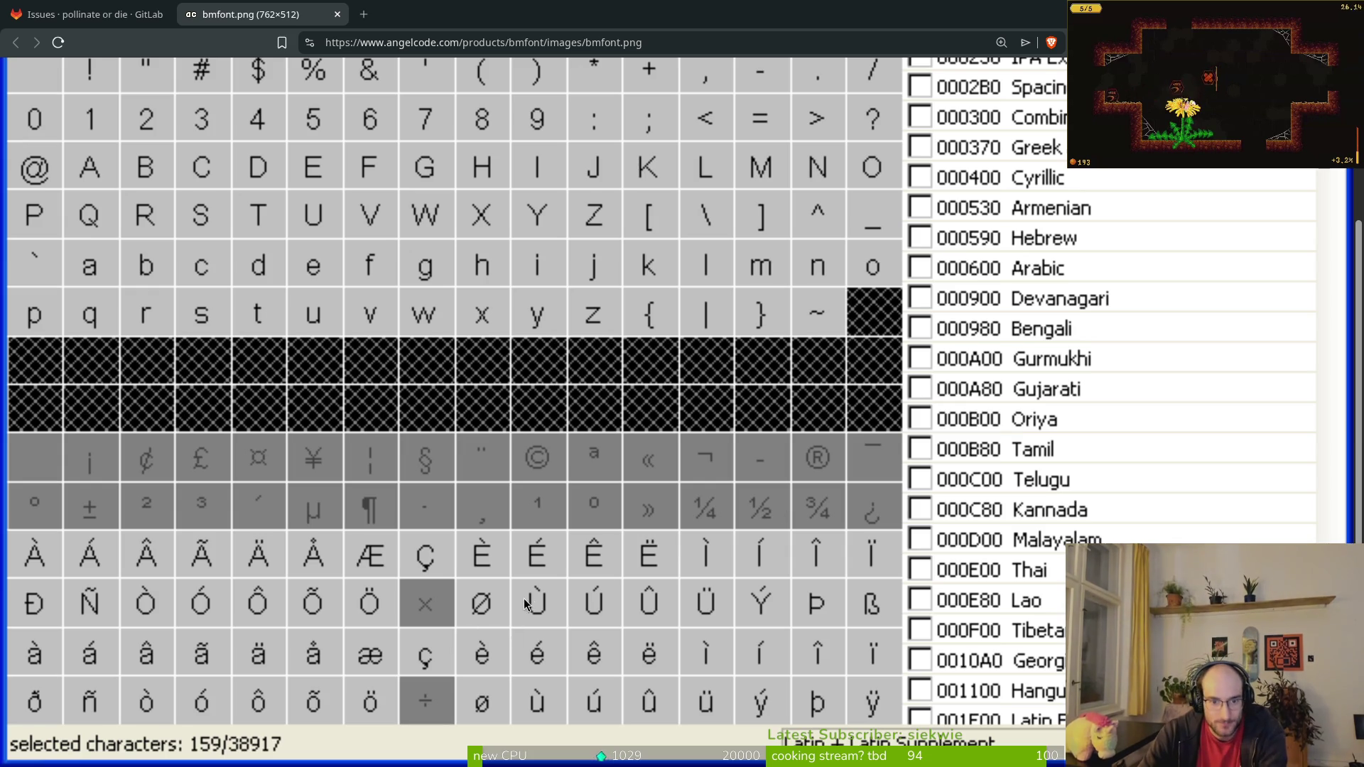
key("alt+Tab")
scroll(922, 303, "up", 5)
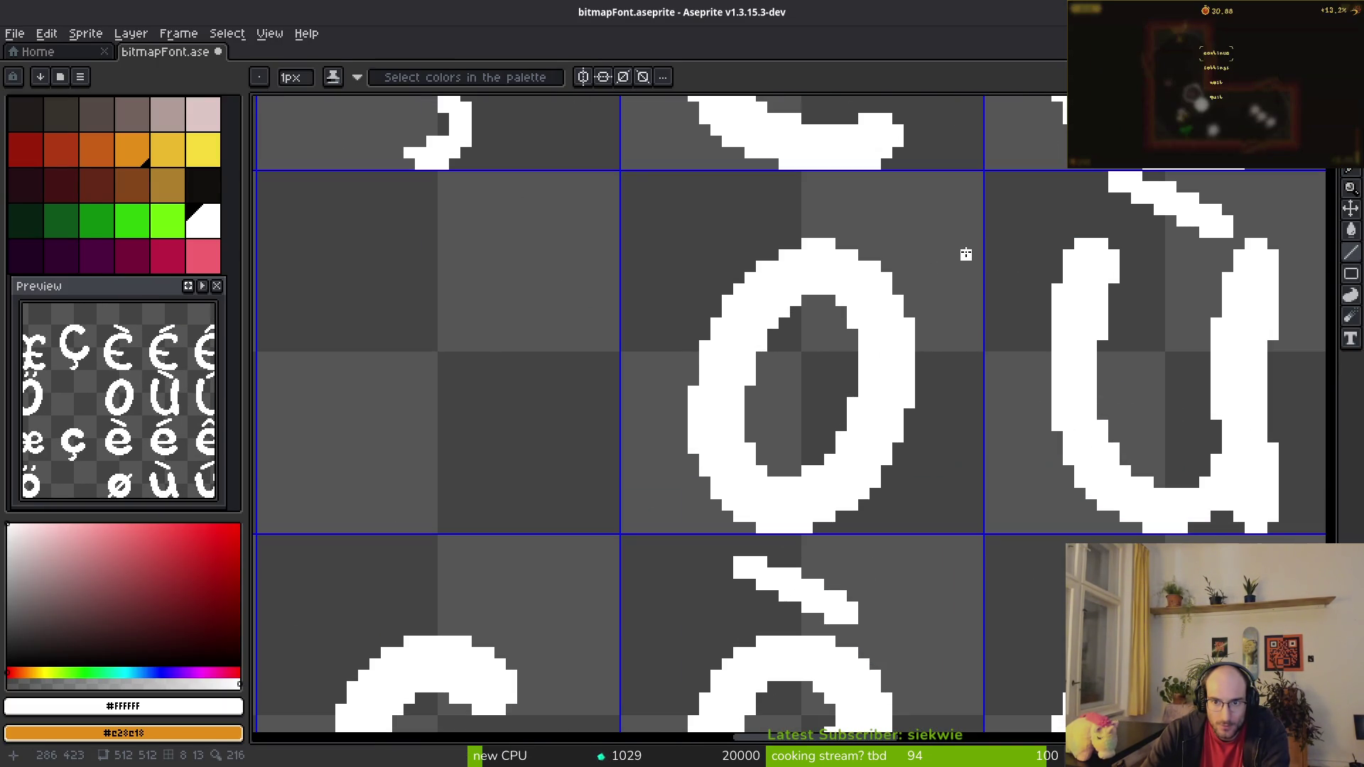
left_click(943, 254)
left_click(932, 243)
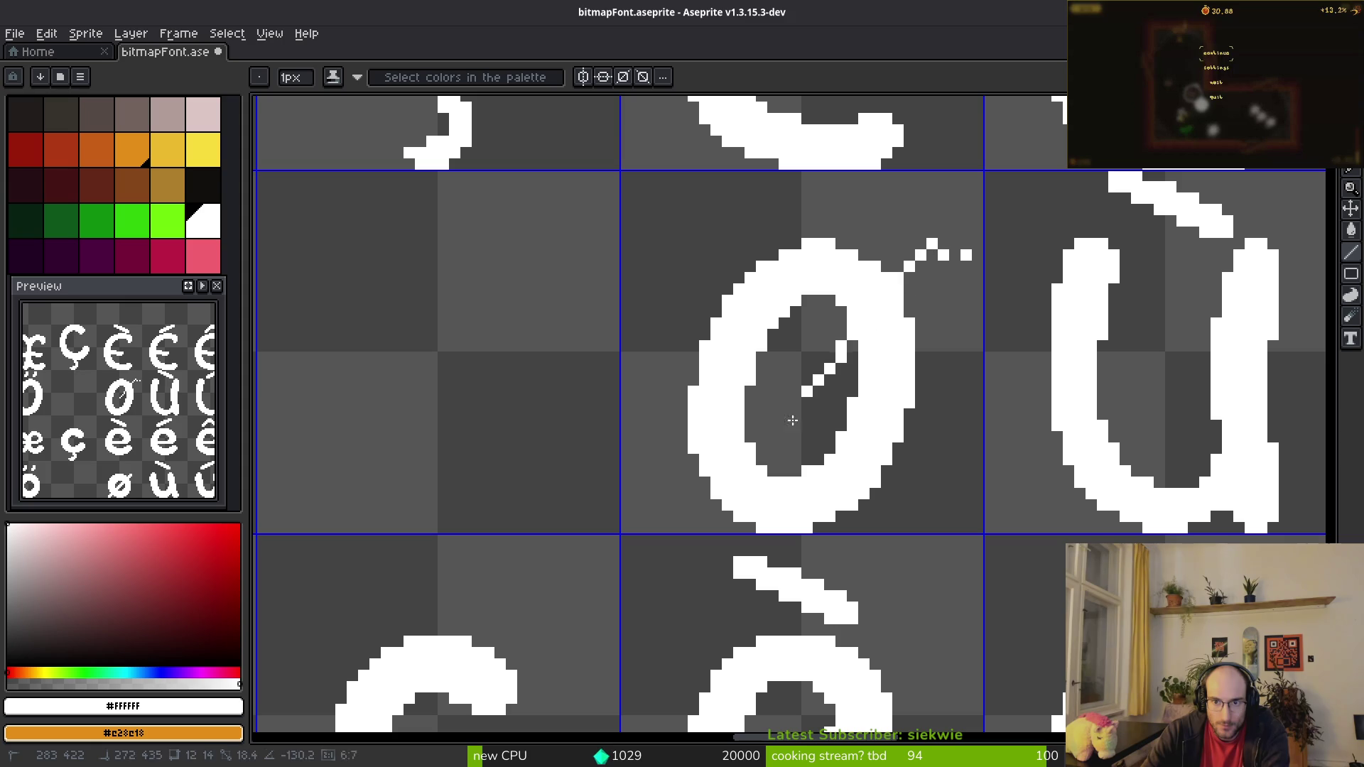
left_click(650, 519, "shift")
scroll(927, 326, "down", 4)
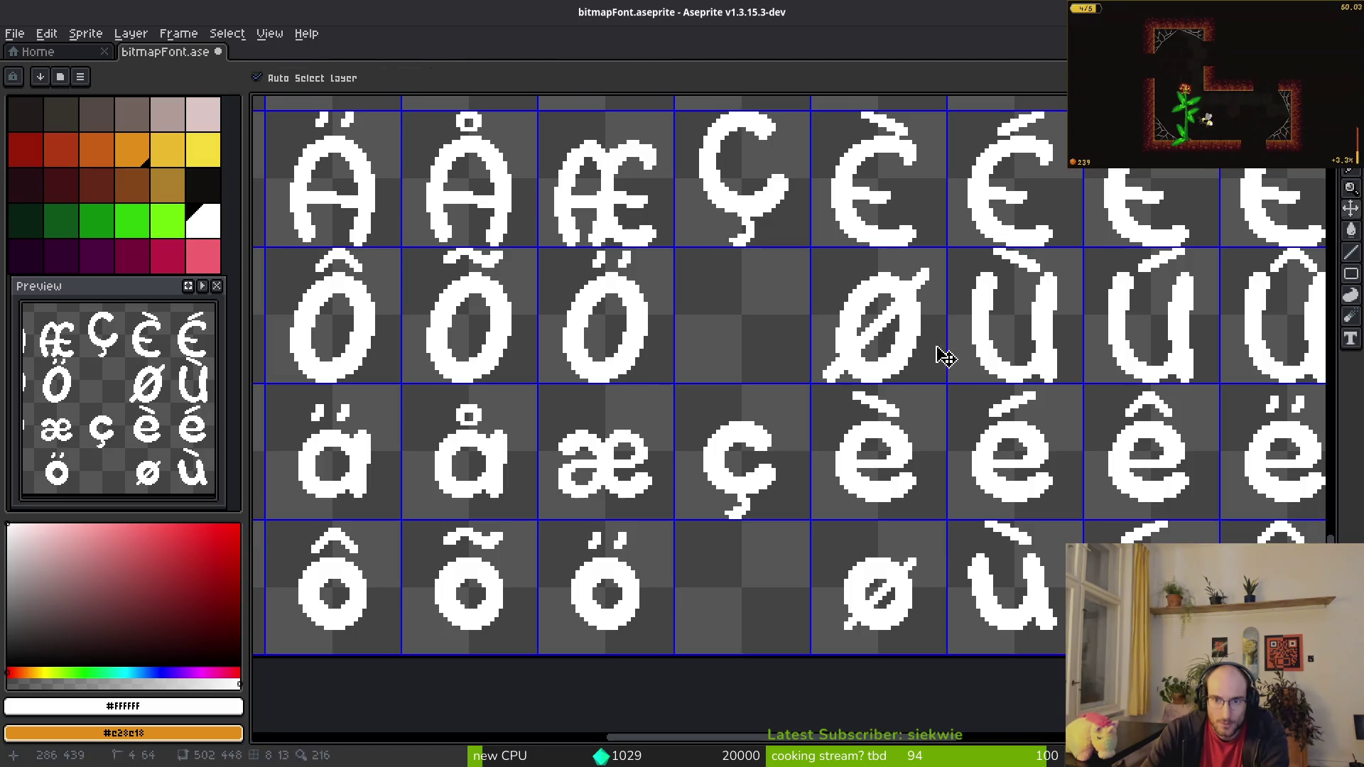
Step: Save the font sheet, then undo the last eraser stroke
key("ctrl+s")
scroll(930, 319, "down", 5)
scroll(920, 293, "up", 7)
scroll(920, 442, "down", 6)
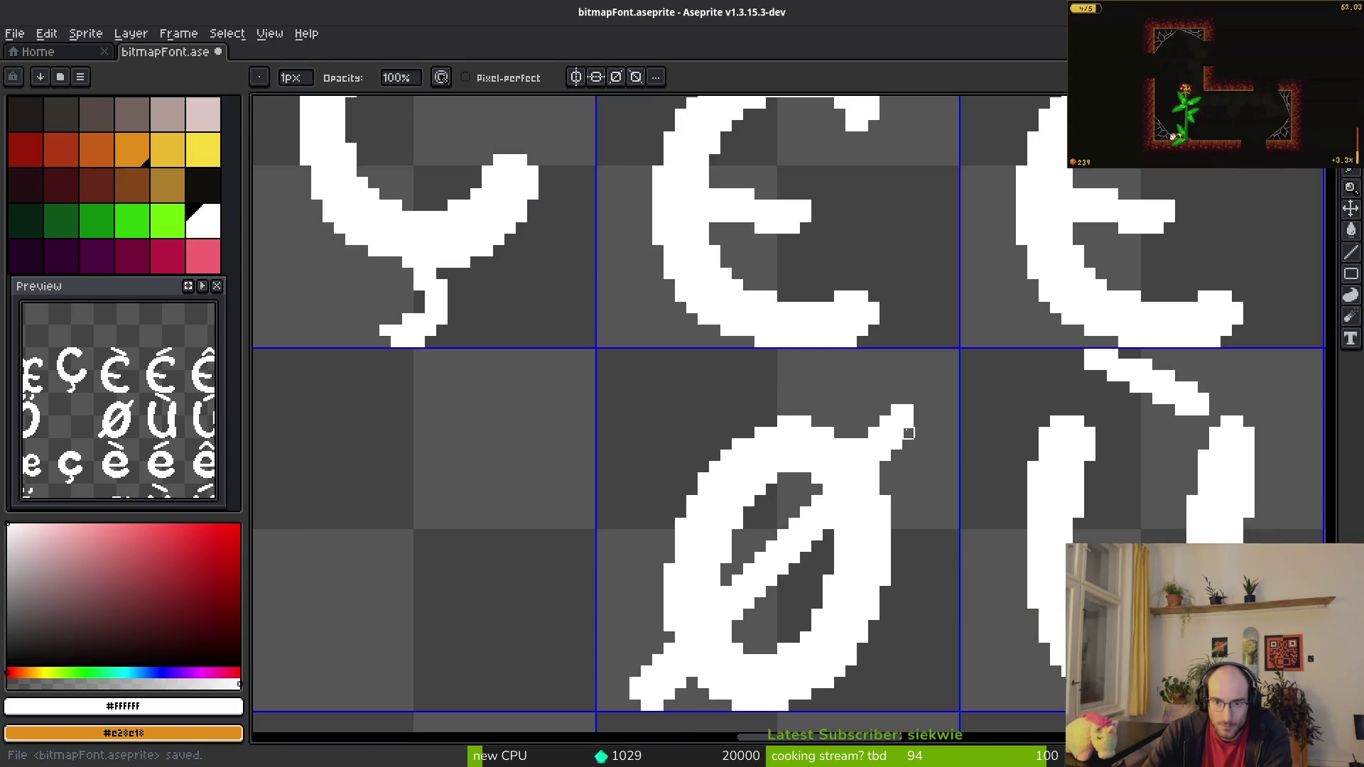
key("ctrl+z")
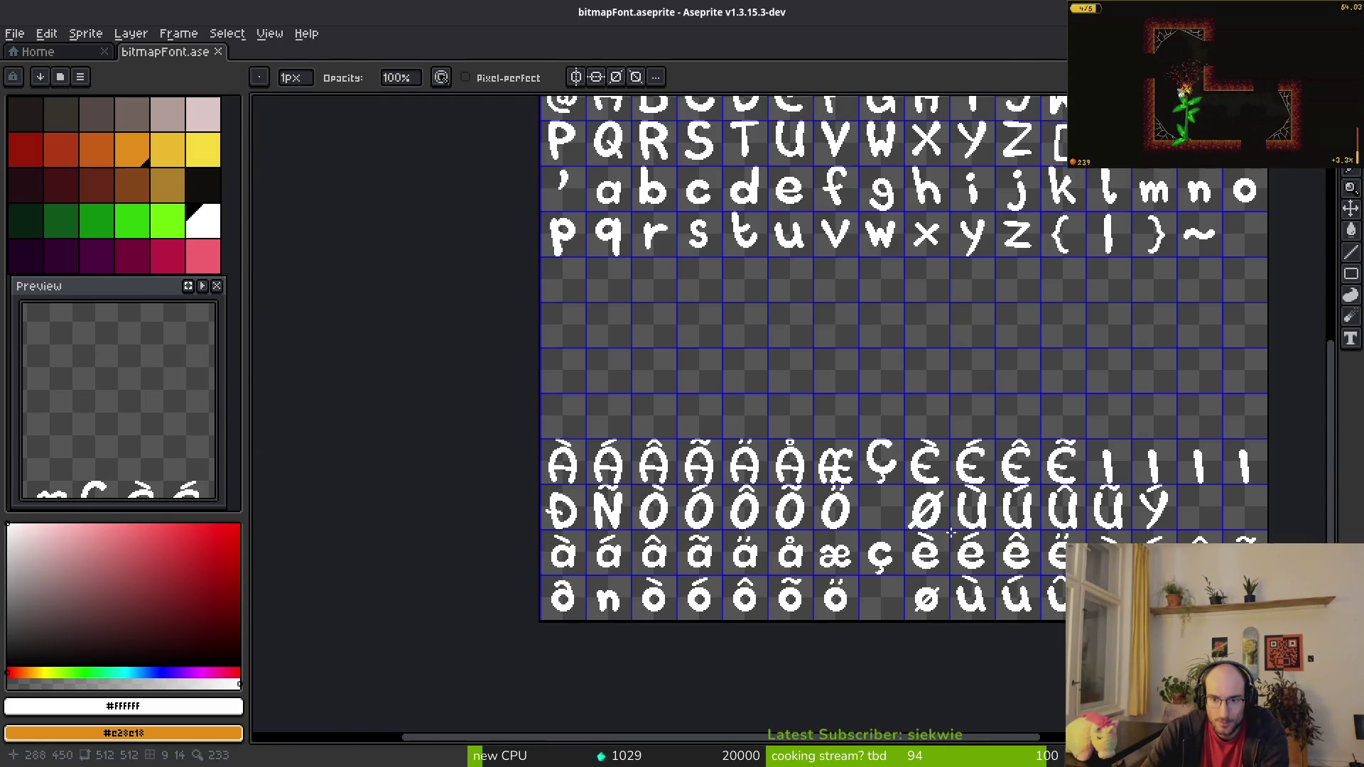
Step: Compare the sheet against the bmfont.png reference chart, leaving the chart showing
key("alt+Tab")
key("alt+Tab")
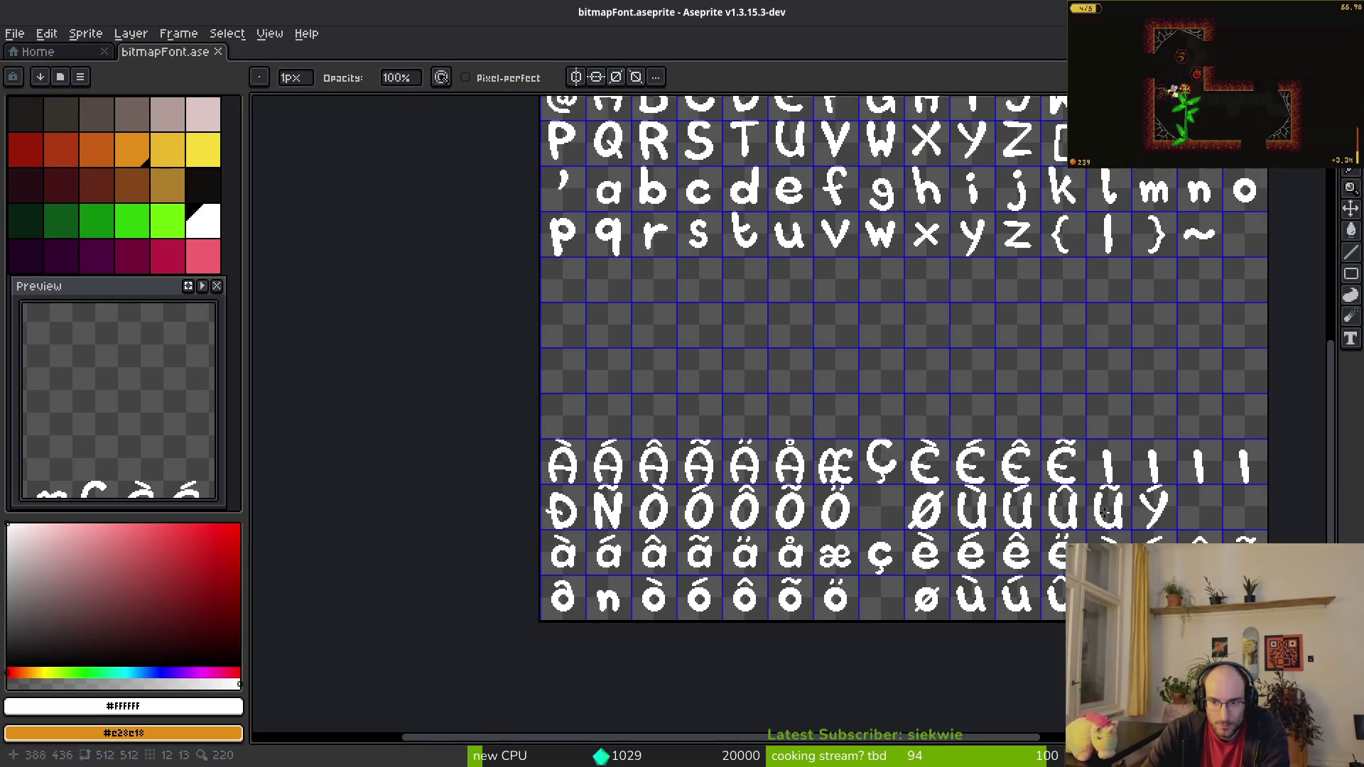
scroll(700, 623, "down", 1)
key("alt+Tab")
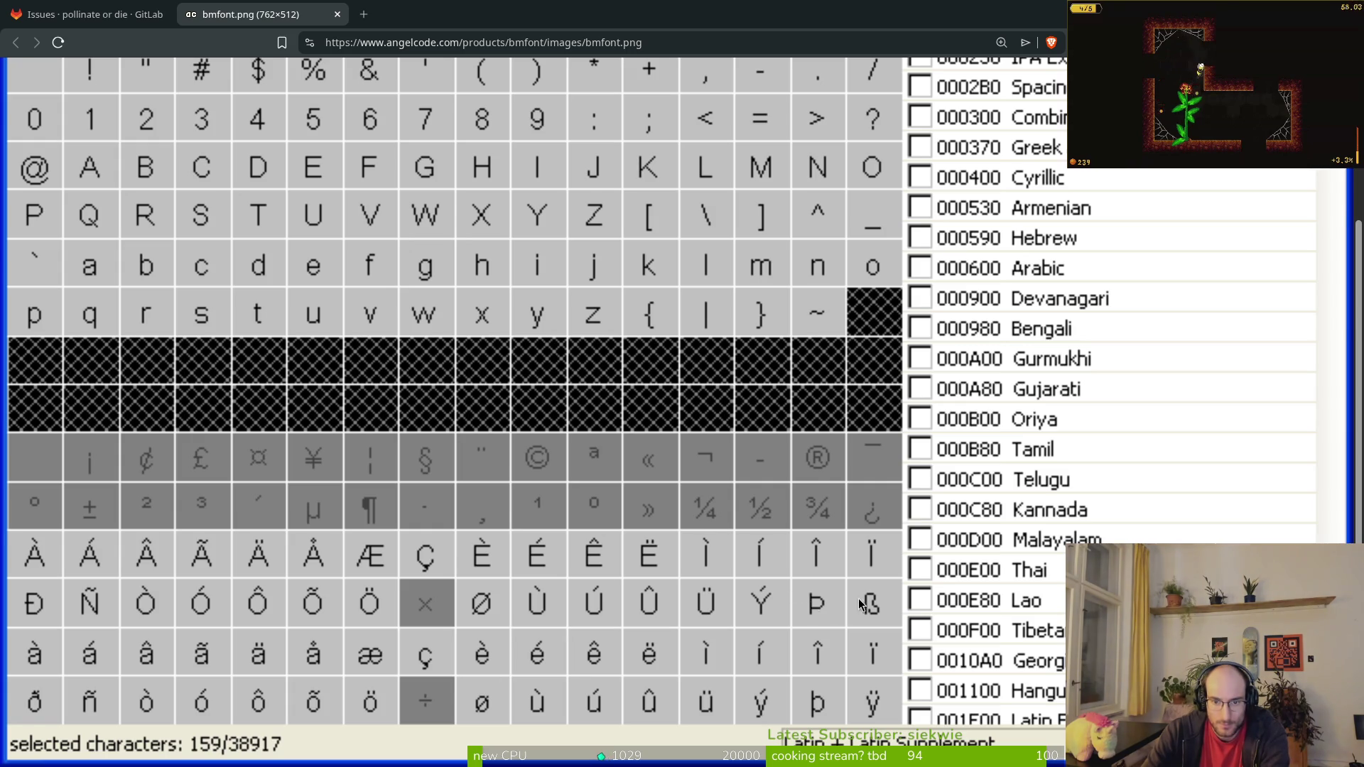
key("alt+Tab")
scroll(984, 539, "up", 3)
key("alt+Tab")
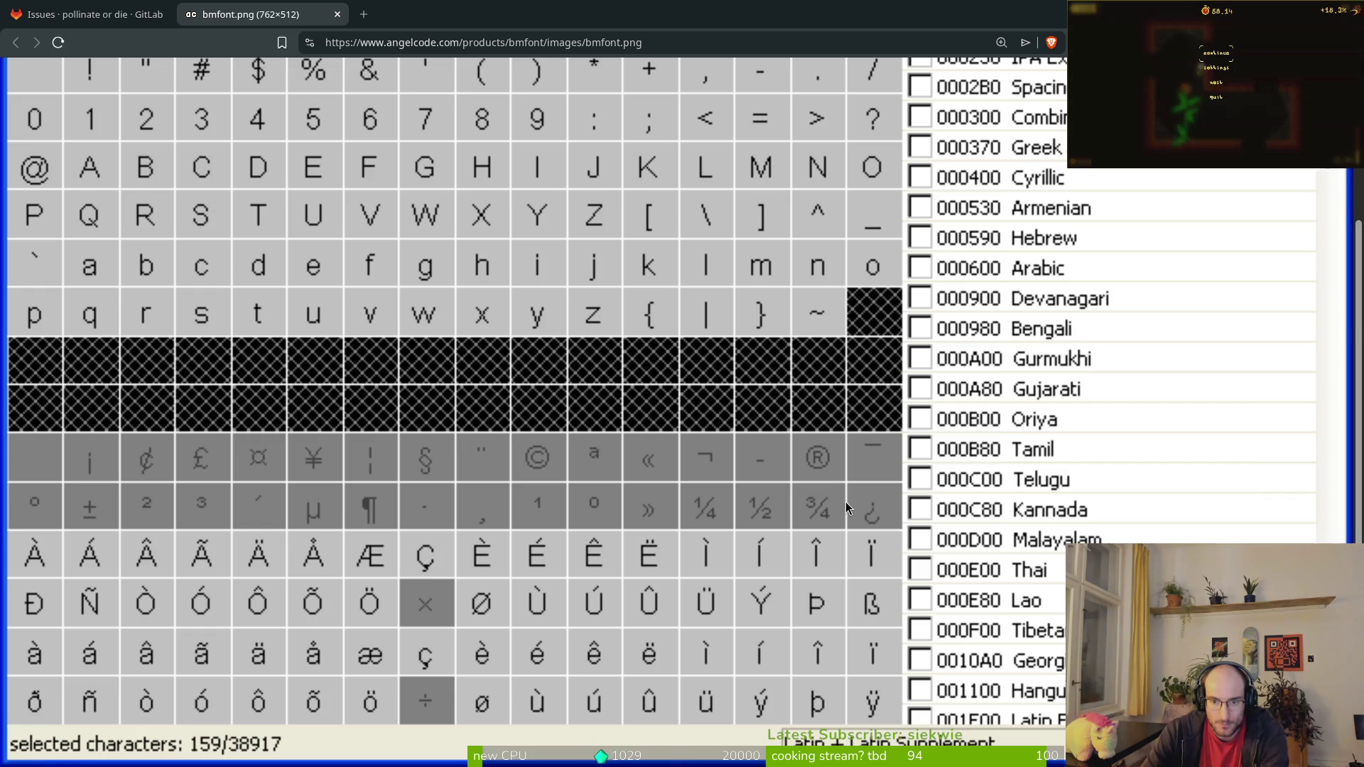
Step: Sketch a first ß in the empty cell with a tall stem and two bowls
key("alt+Tab")
scroll(883, 497, "up", 2)
mouse_move(793, 571)
left_mouse_down()
mouse_move(788, 506)
mouse_move(946, 348)
mouse_move(946, 457)
mouse_move(924, 536)
left_mouse_up()
key("alt+Tab")
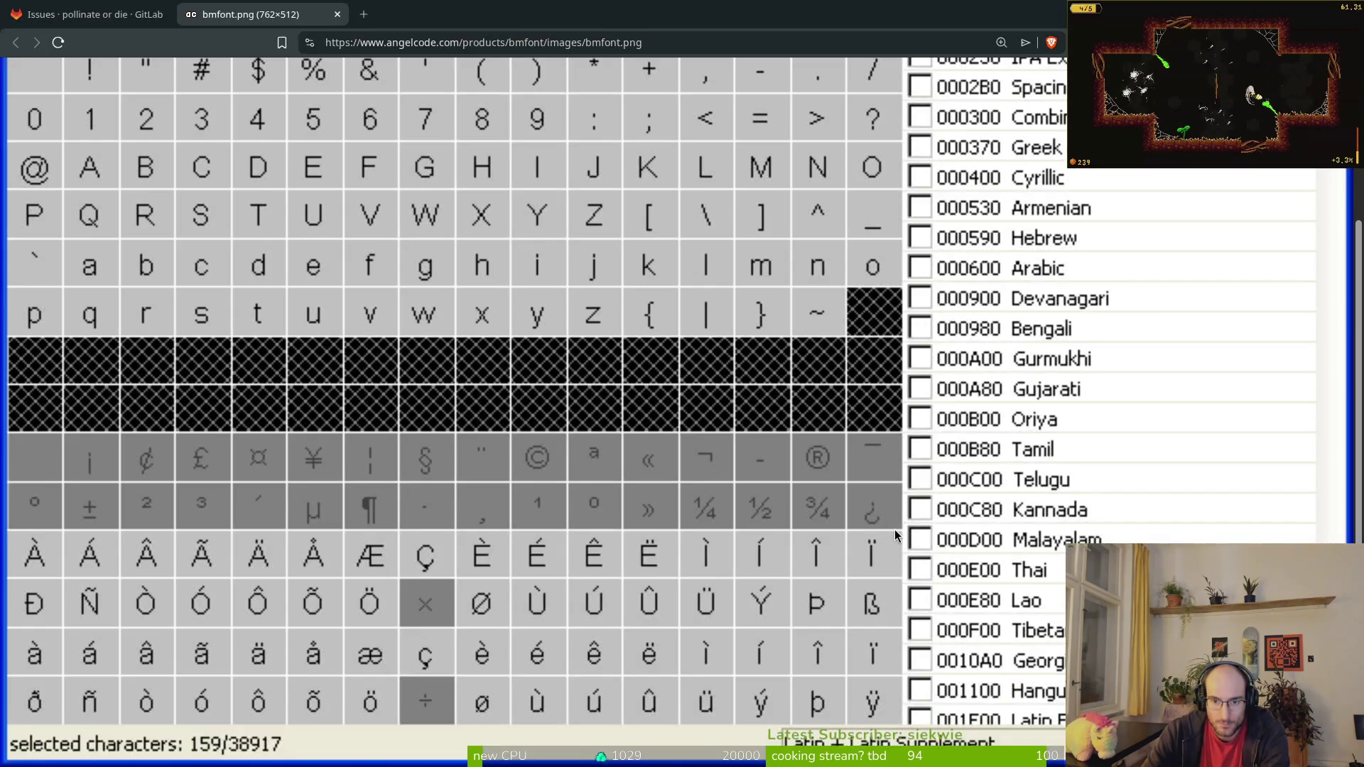
key("alt+Tab")
key("ctrl+z")
mouse_move(808, 565)
left_mouse_down()
mouse_move(796, 506)
mouse_move(816, 319)
mouse_move(881, 419)
mouse_move(982, 521)
mouse_move(851, 462)
left_mouse_up()
left_click_drag(820, 507, 937, 516)
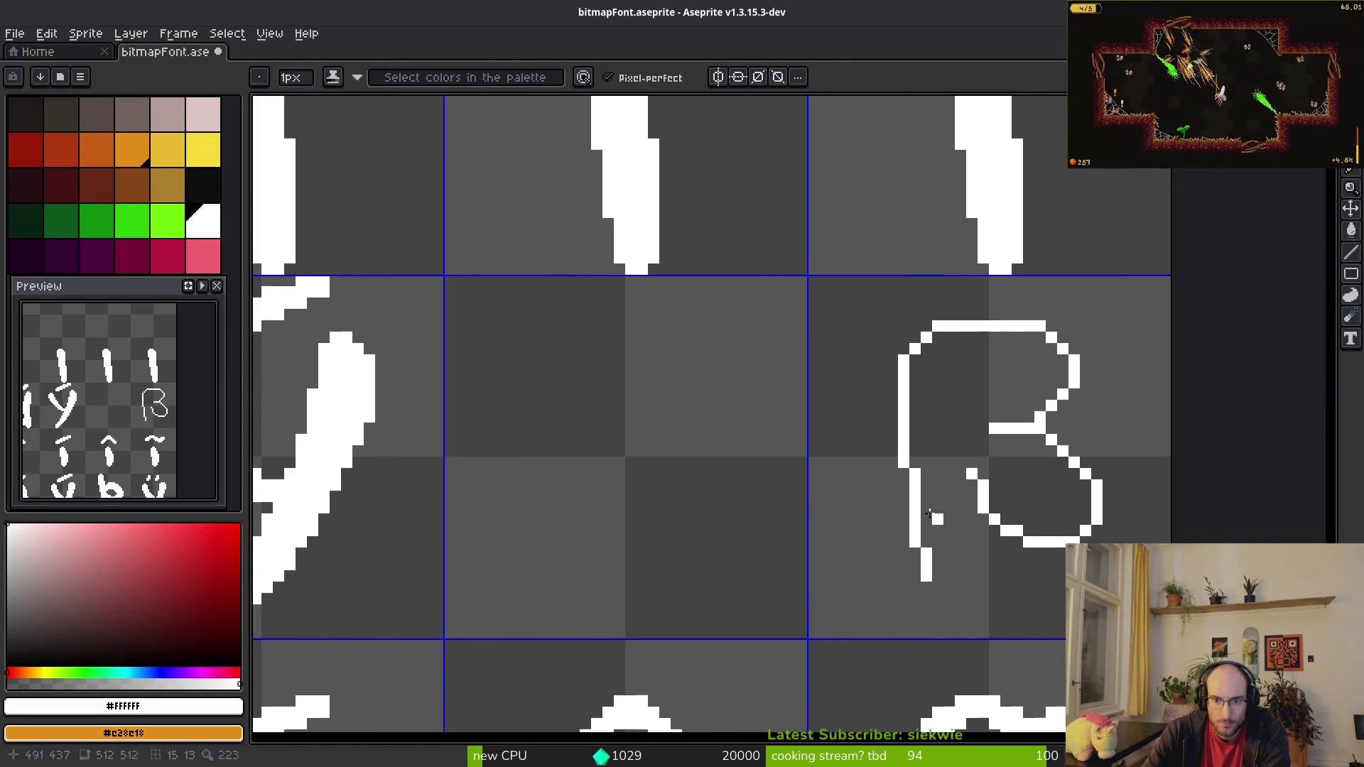
key("alt+Tab")
key("alt+Tab")
Step: Discard the rejected attempts and redraw the ß starting from its stem bottom
key("ctrl+z")
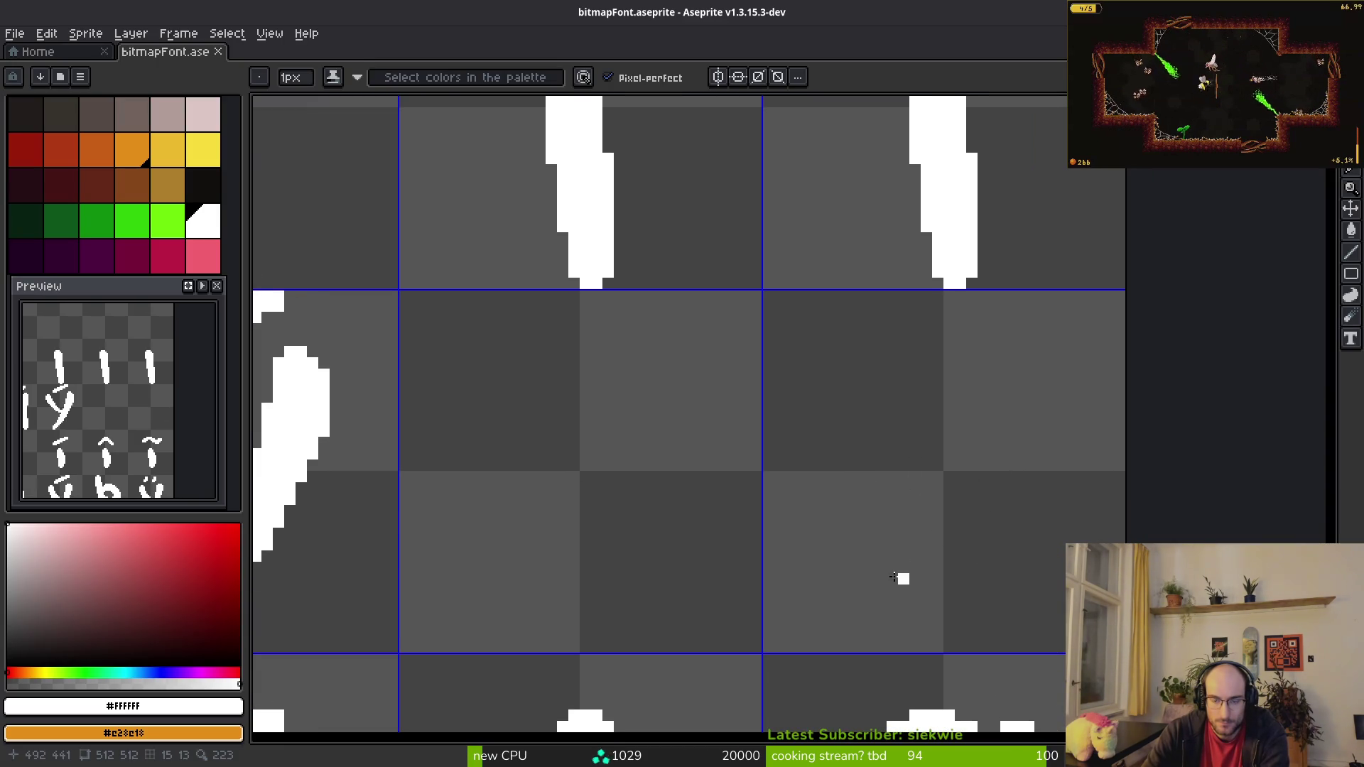
mouse_move(869, 590)
left_mouse_down()
mouse_move(847, 391)
mouse_move(995, 409)
mouse_move(1003, 490)
mouse_move(915, 488)
left_mouse_up()
key("ctrl+z")
mouse_move(903, 601)
left_mouse_down()
mouse_move(856, 366)
mouse_move(1009, 470)
mouse_move(963, 549)
mouse_move(949, 526)
left_mouse_up()
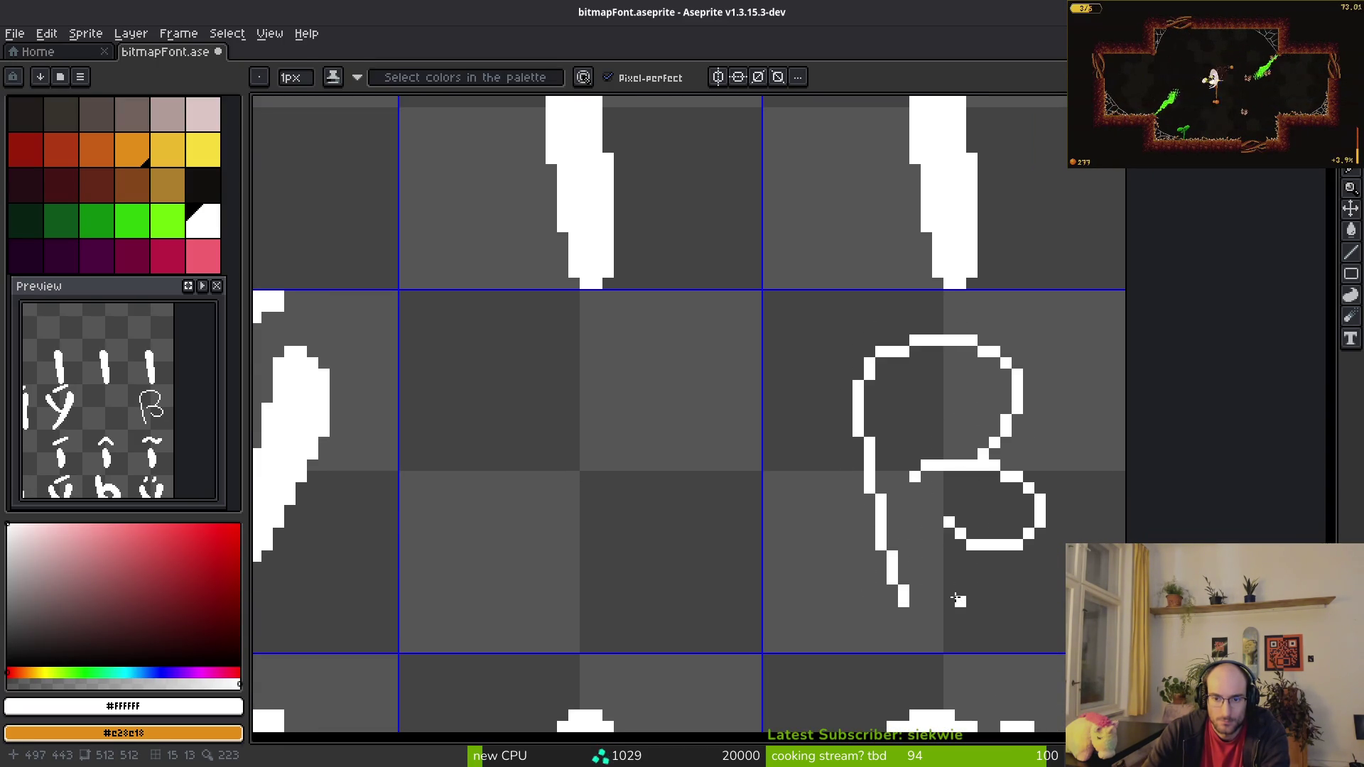
scroll(962, 583, "down", 4)
scroll(982, 599, "down", 3)
key("alt+Tab")
key("alt+Tab")
Step: Copy the lowercase þ into the empty Þ cell above it
scroll(841, 493, "down", 5)
left_click_drag(554, 320, 757, 551)
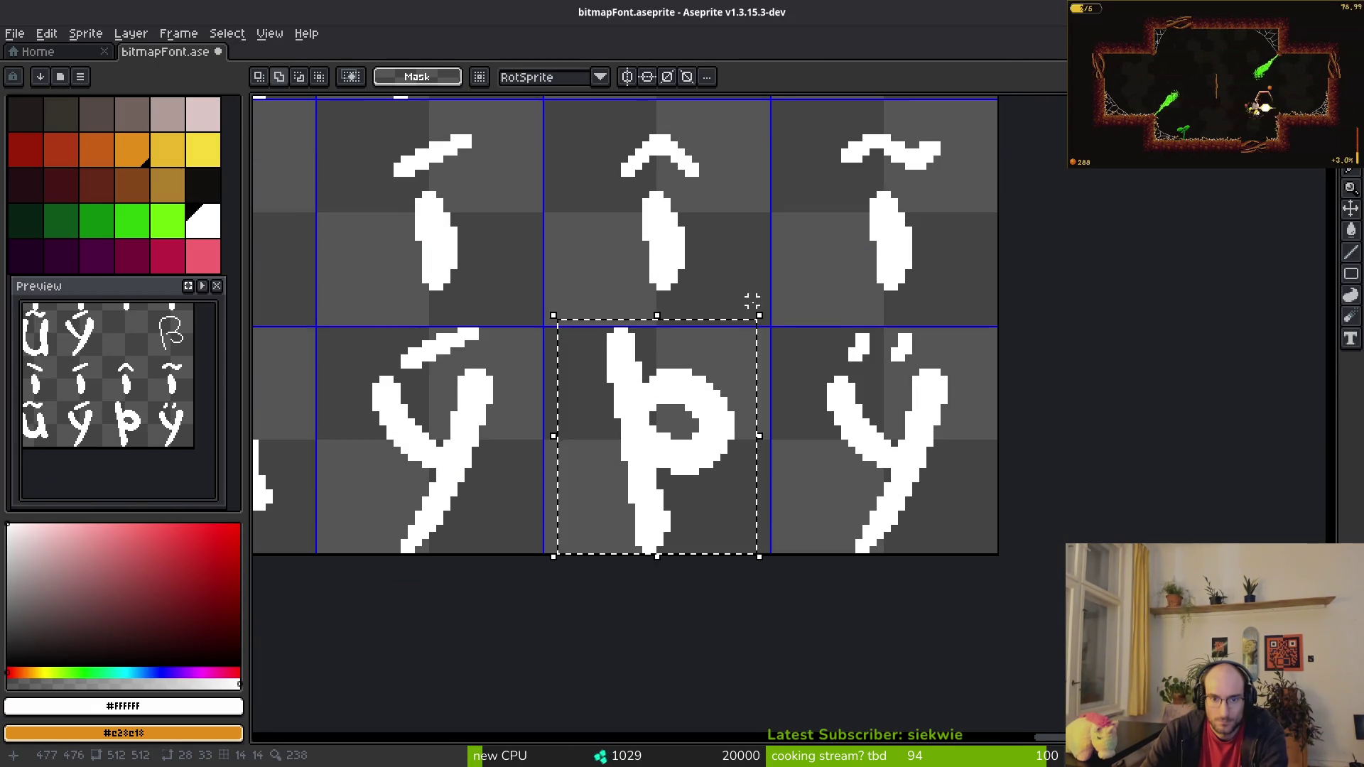
scroll(722, 488, "up", 3)
mouse_move(710, 637)
left_mouse_down()
mouse_move(711, 229)
mouse_move(746, 228)
mouse_move(746, 372)
mouse_move(740, 350)
mouse_move(752, 353)
left_mouse_up()
scroll(746, 299, "up", 2)
scroll(753, 355, "down", 2)
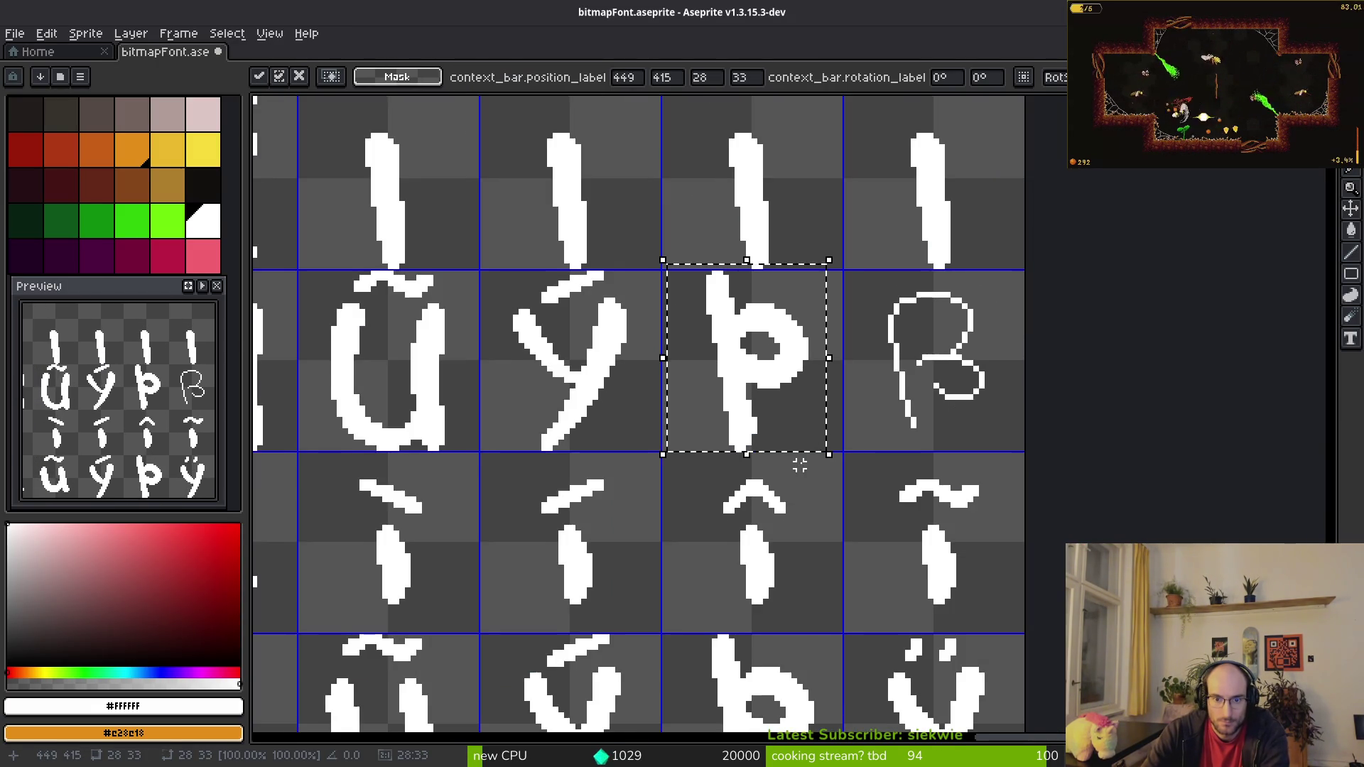
key("alt+Tab")
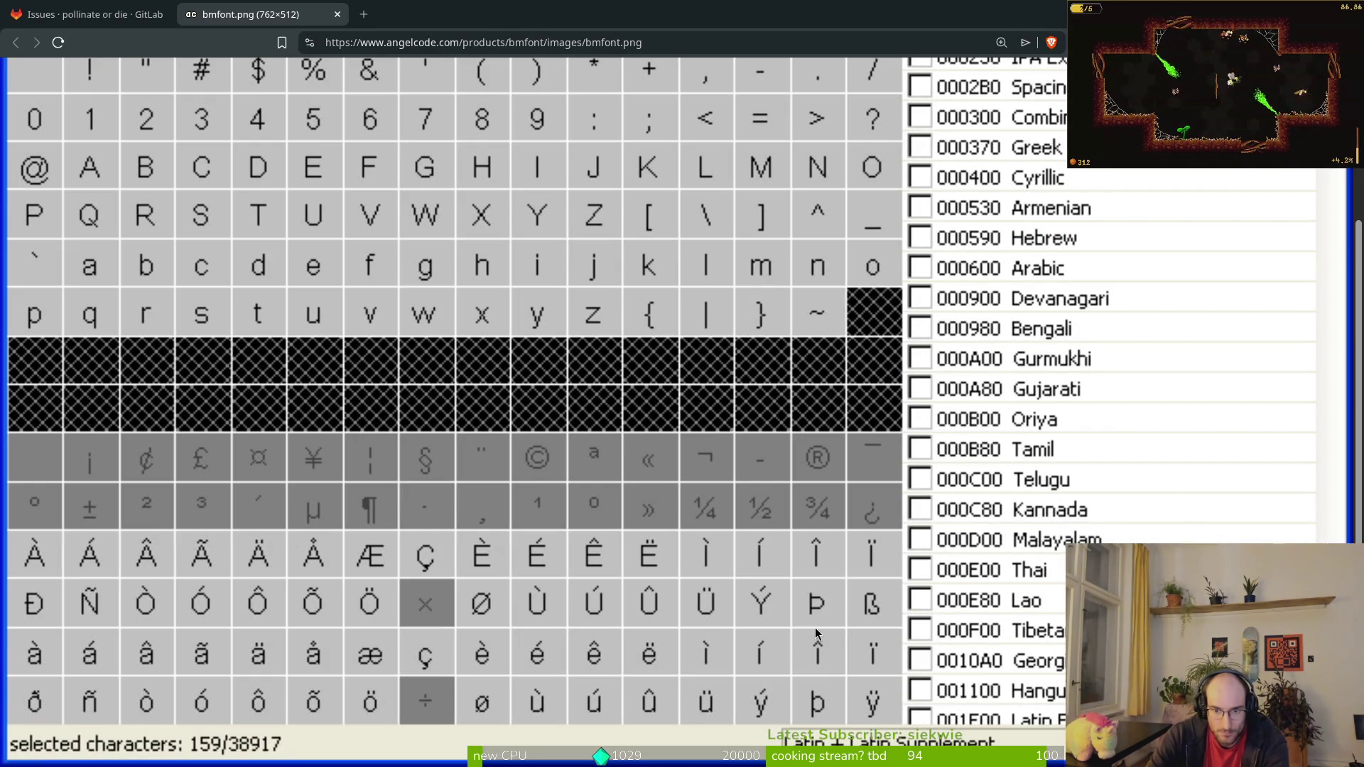
key("alt+Tab")
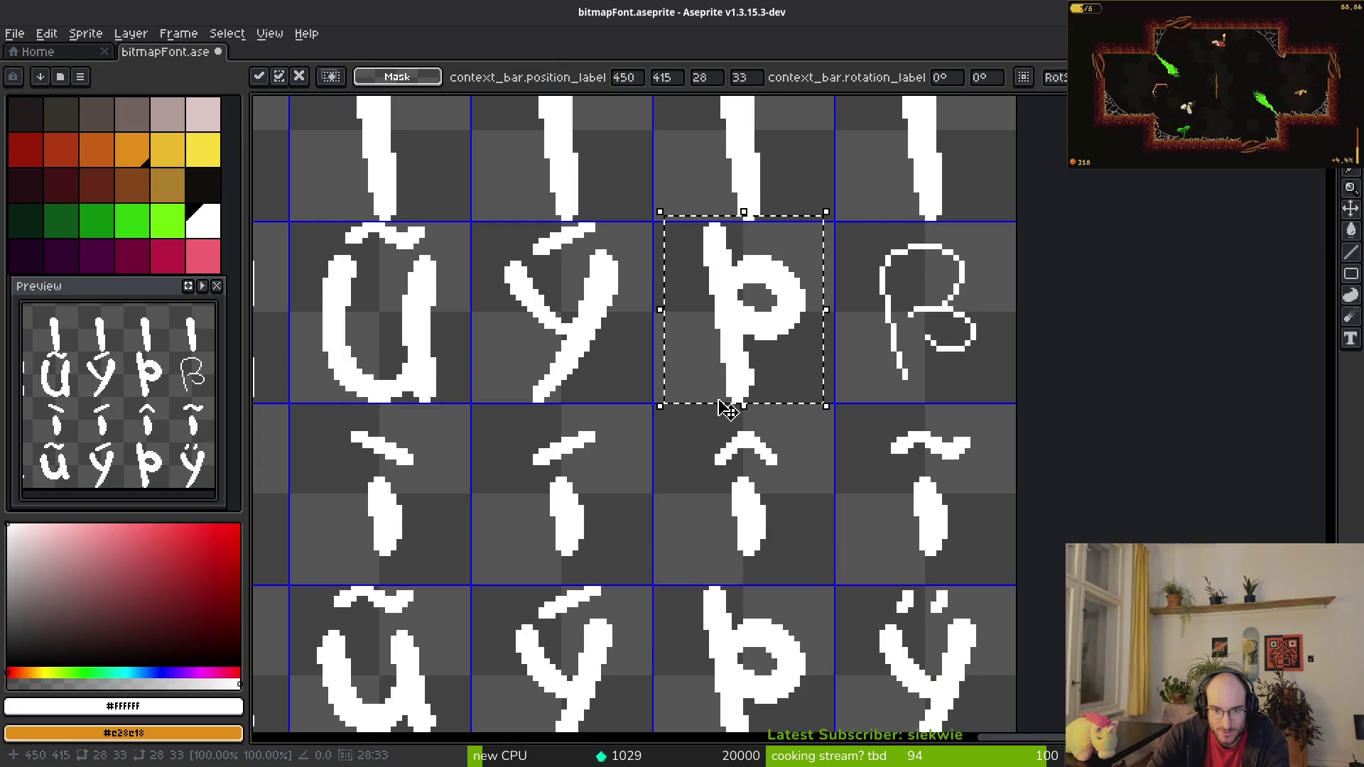
Step: Shift the copied þ about 4 px left and move its bowl right
left_click_drag(753, 313, 730, 312)
key("ctrl+d")
scroll(819, 291, "up", 1)
scroll(820, 291, "up", 1)
left_click_drag(565, 253, 787, 509)
key("ctrl+z")
left_click_drag(583, 236, 806, 544)
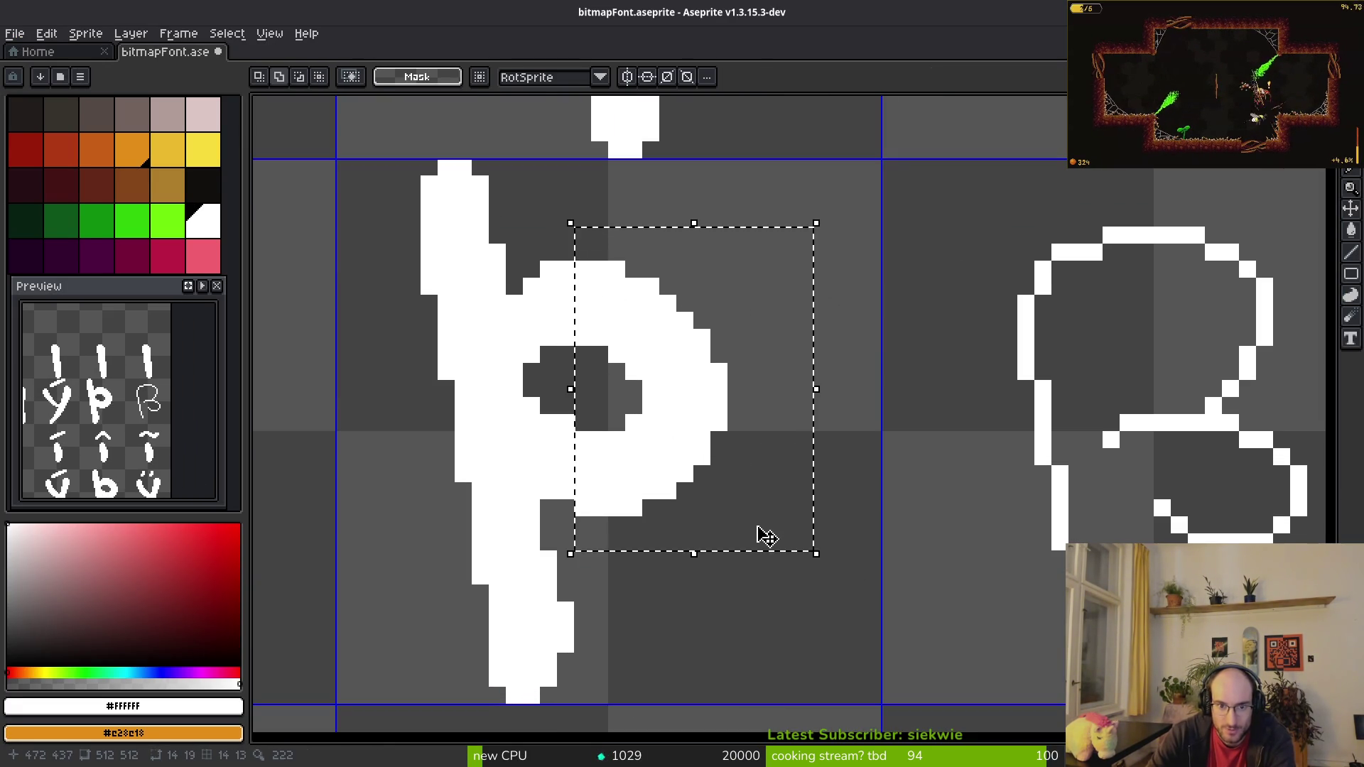
key("Right")
key("Right")
key("ctrl+d")
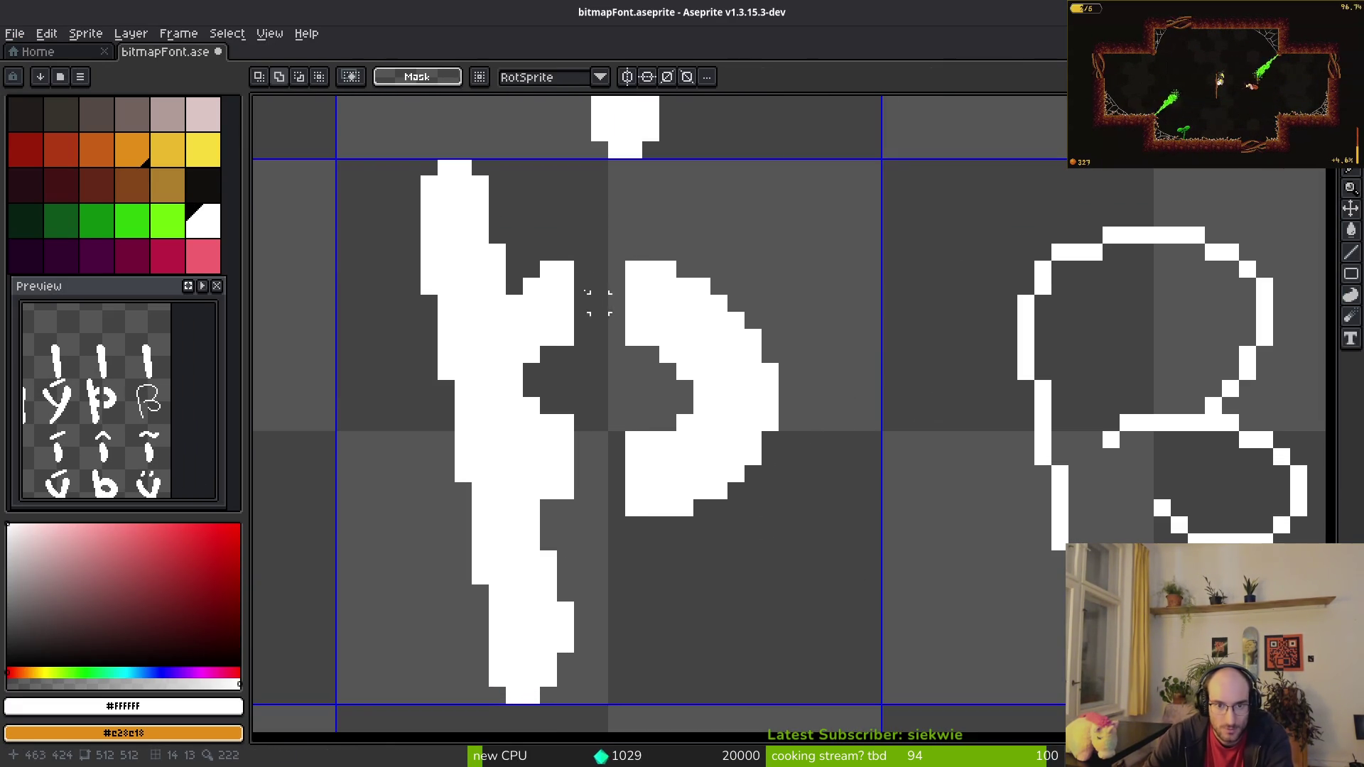
Step: Reconnect the bowl to the stem and close its top and bottom with bars
key("b")
left_click(583, 269)
left_click_drag(600, 270, 611, 337)
key("m")
left_click(583, 457)
key("l")
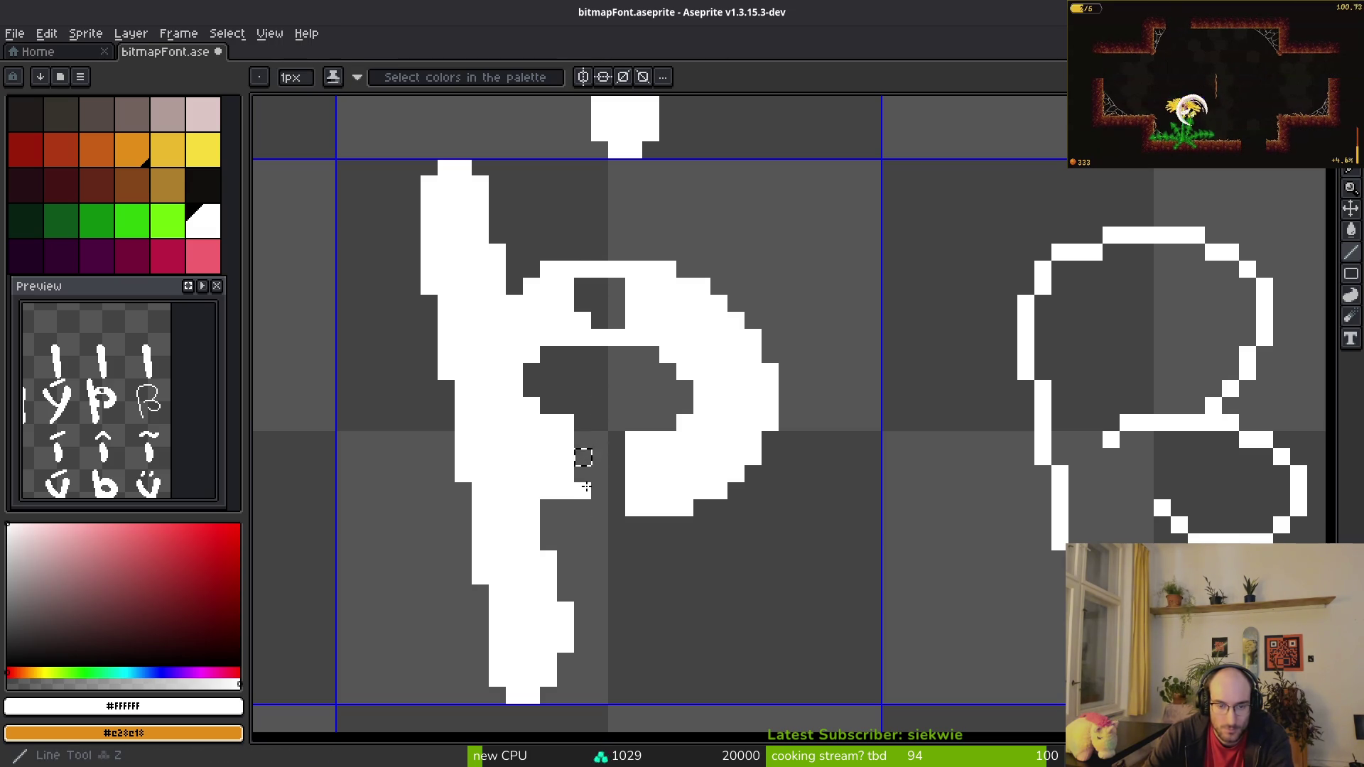
left_click_drag(583, 492, 618, 492)
left_click_drag(583, 439, 619, 439)
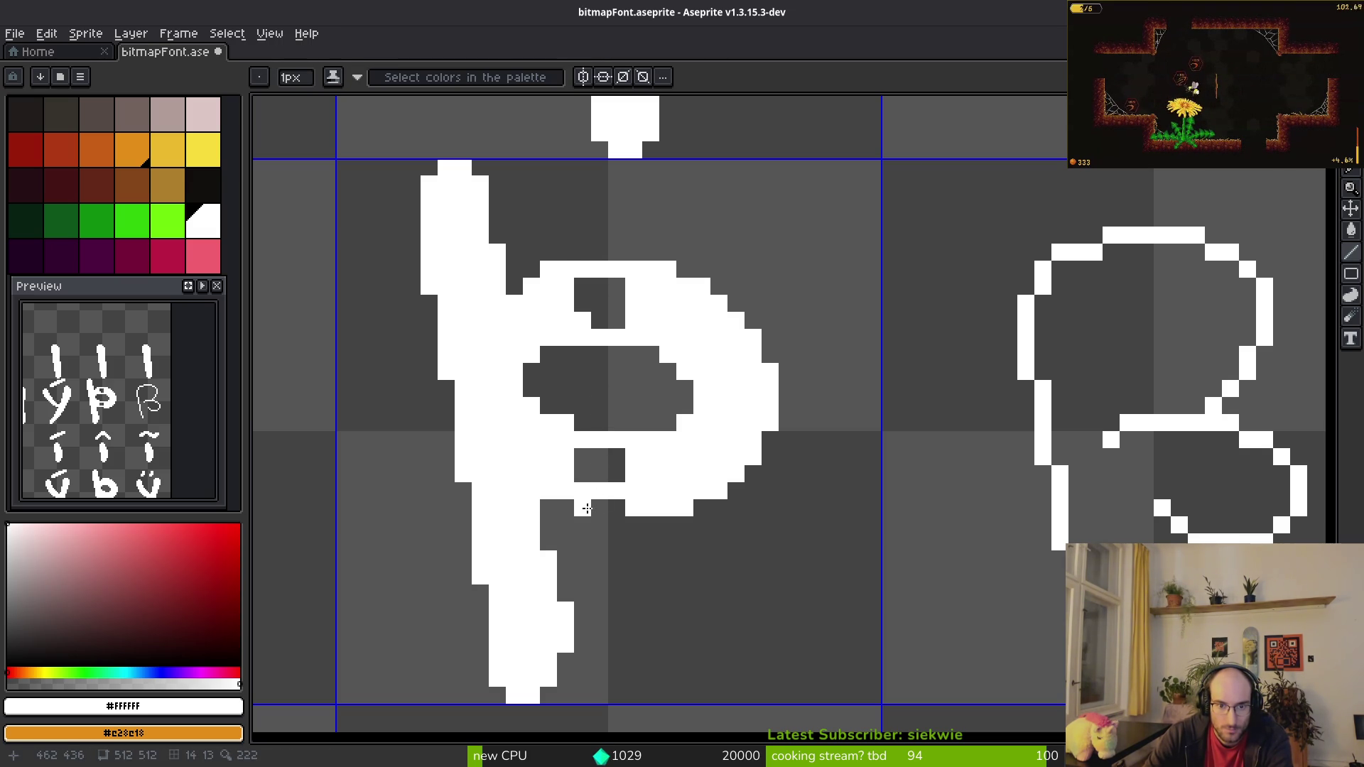
Step: Patch the gaps in the bowl and bottom bar, filling the upper hole white
key("g")
left_click(600, 467)
key("b")
left_click(617, 509)
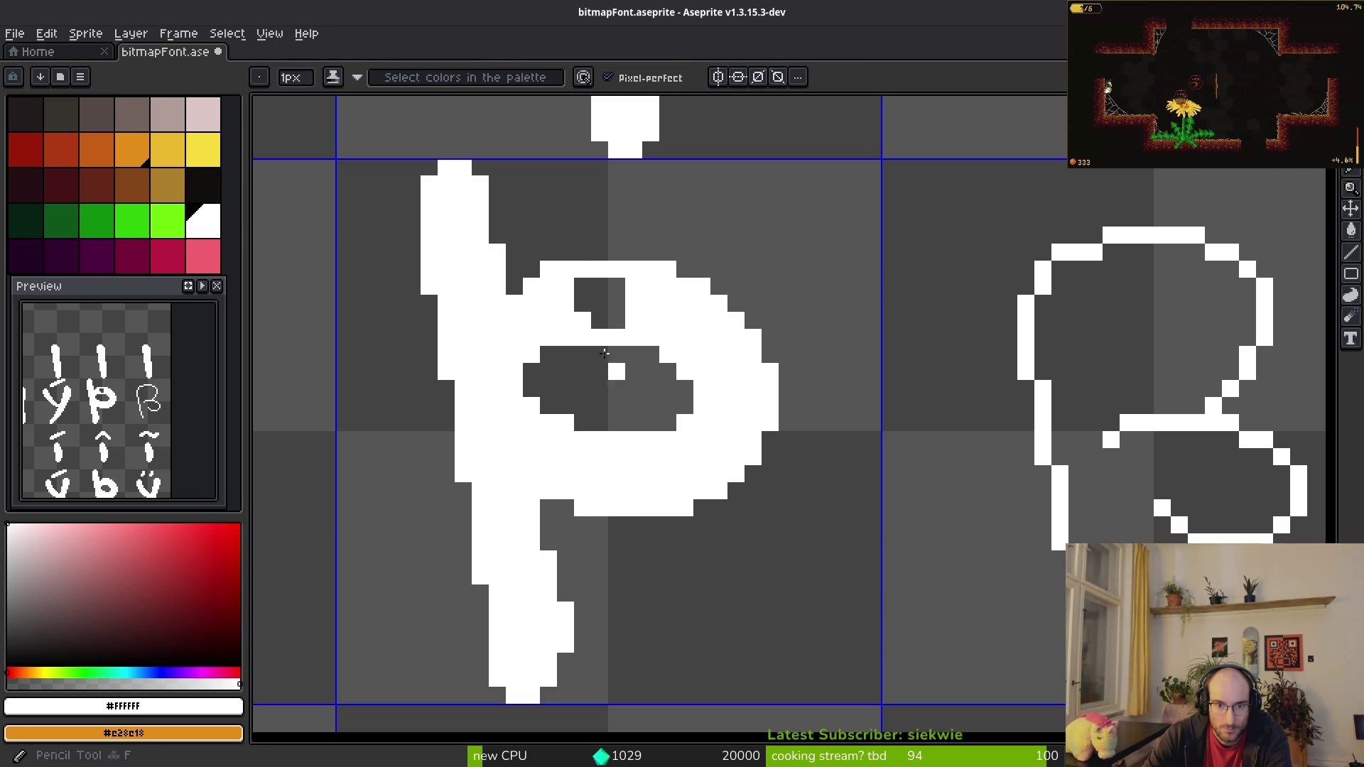
left_click(600, 302)
key("g")
left_click(618, 313)
scroll(619, 313, "down", 5)
scroll(658, 341, "up", 2)
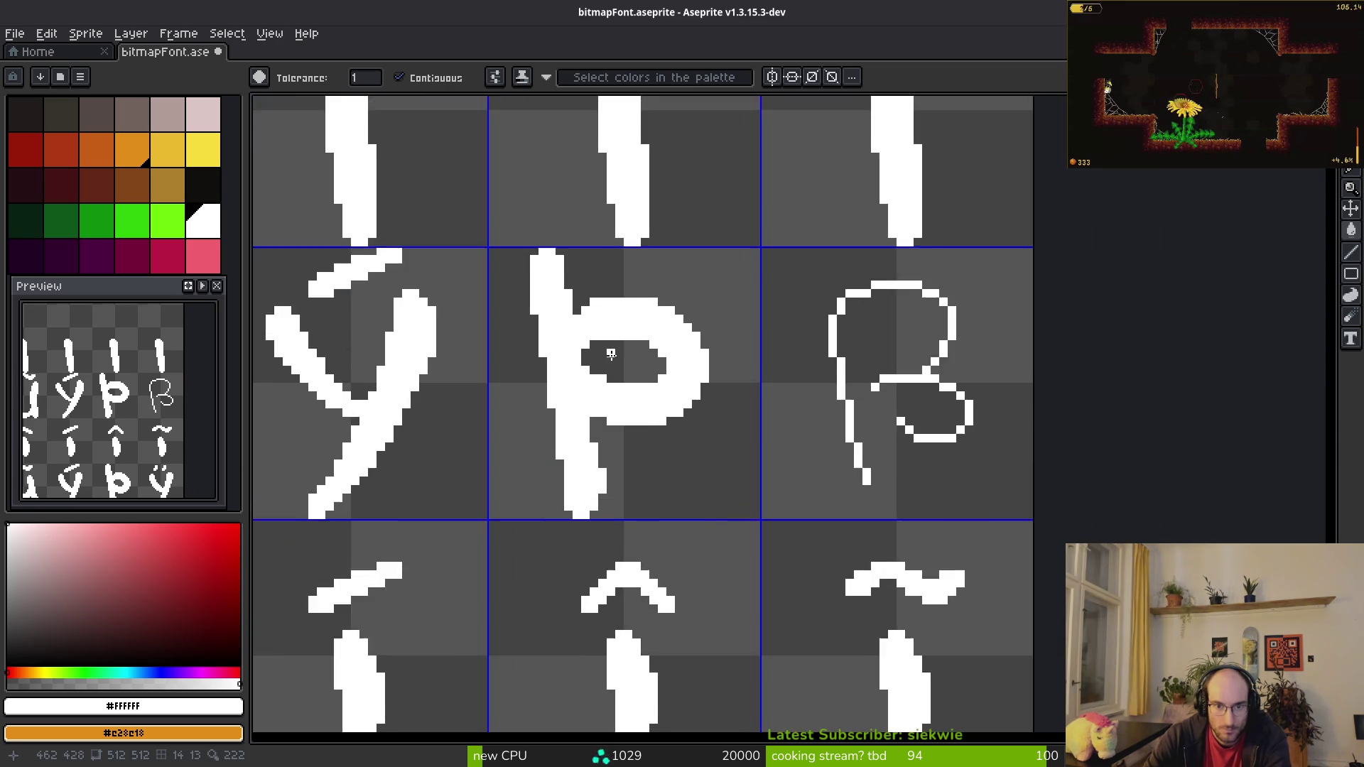
Step: Select the new Þ's bowl and save the font sheet
key("m")
left_click_drag(640, 315, 779, 522)
key("ctrl+s")
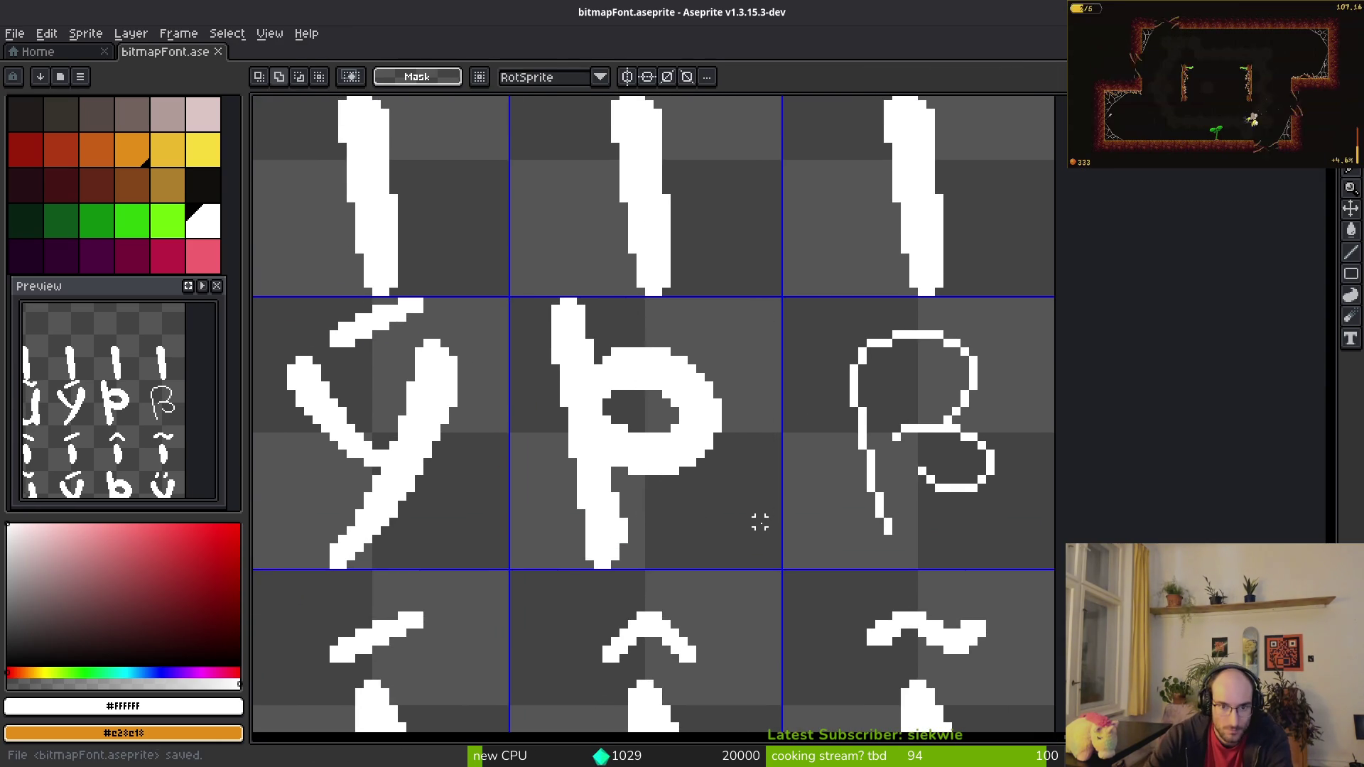
scroll(607, 378, "up", 2)
scroll(604, 375, "up", 1)
Step: Erase a wider hole in the Þ bowl, trimming its lower and right edges
key("e")
mouse_move(643, 398)
left_mouse_down()
mouse_move(740, 396)
mouse_move(785, 444)
left_mouse_up()
scroll(852, 603, "down", 2)
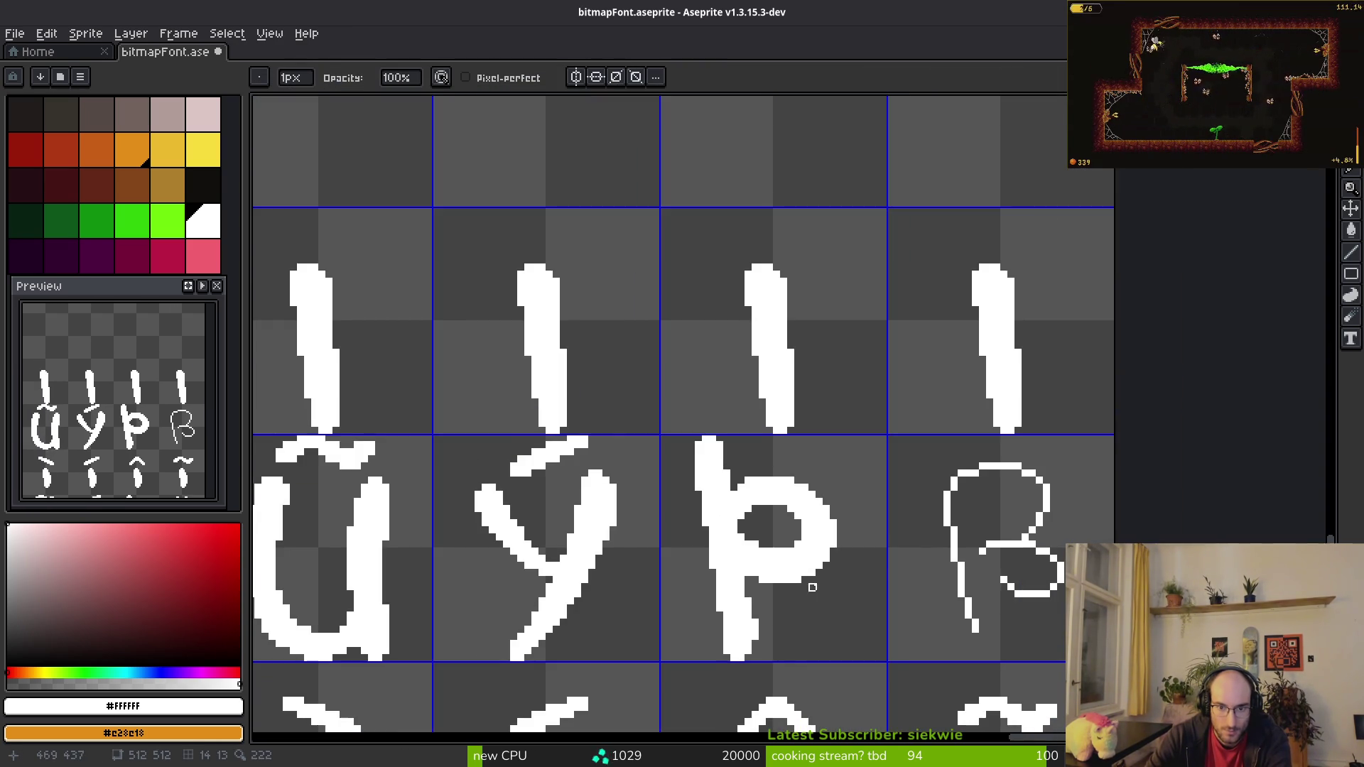
scroll(748, 537, "up", 2)
left_click(747, 560)
left_click_drag(771, 583, 885, 558)
Step: Save the font sheet again and bring up the bmfont.png reference chart
key("b")
scroll(897, 613, "down", 4)
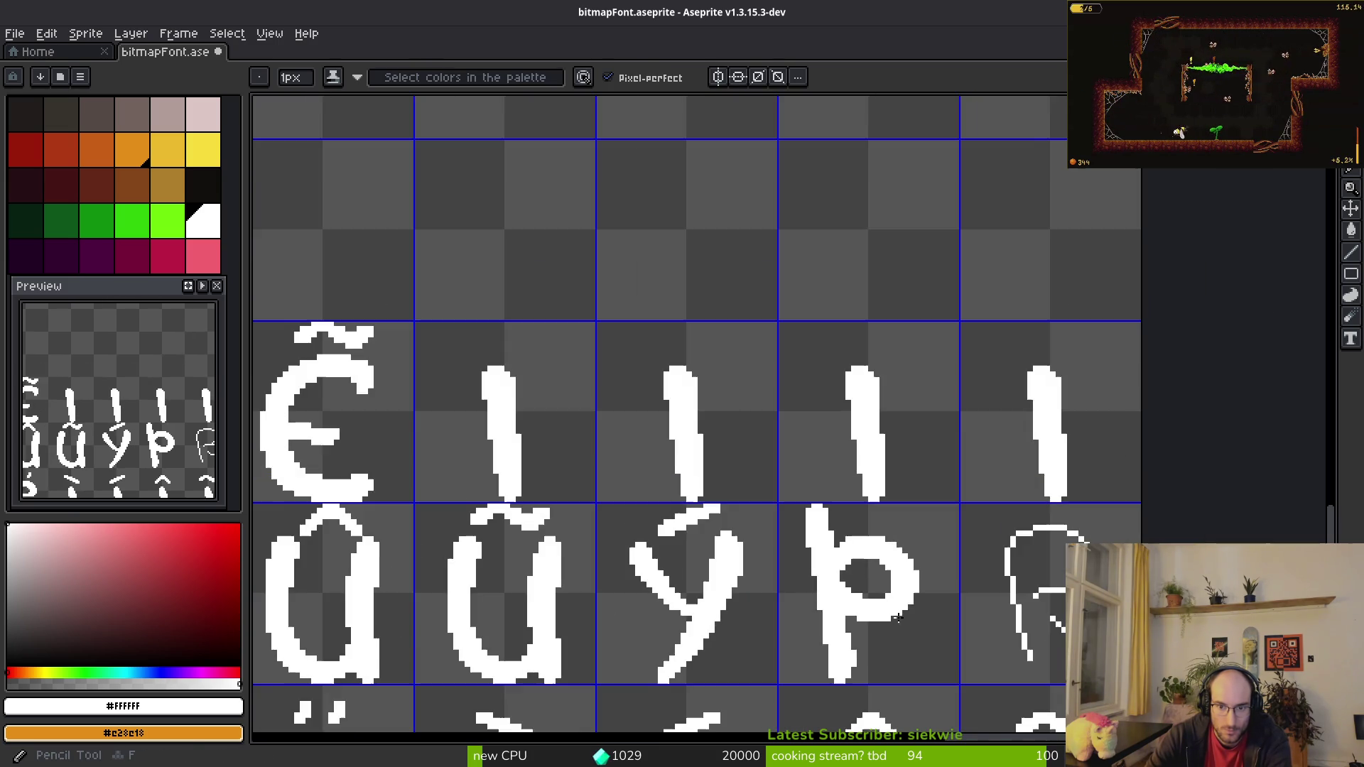
scroll(890, 600, "up", 3)
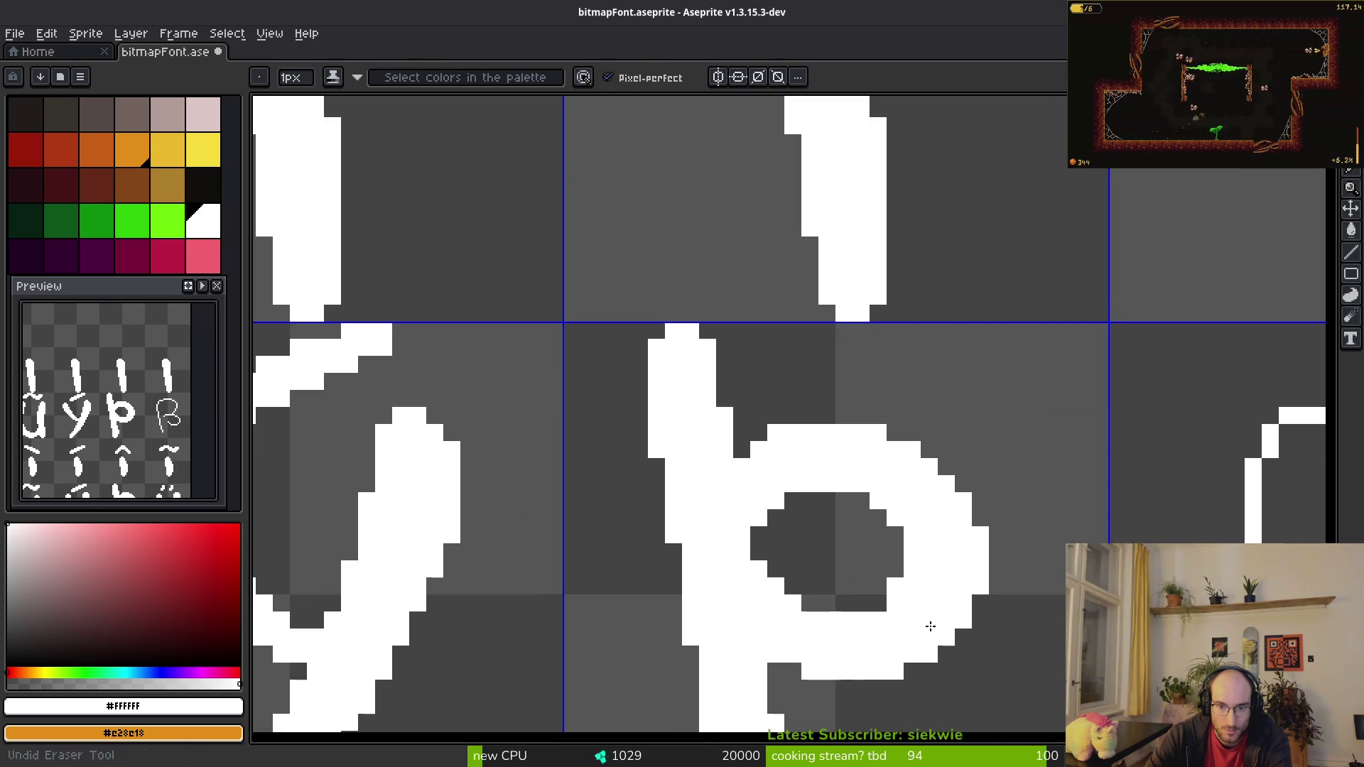
key("ctrl+s")
scroll(913, 623, "down", 2)
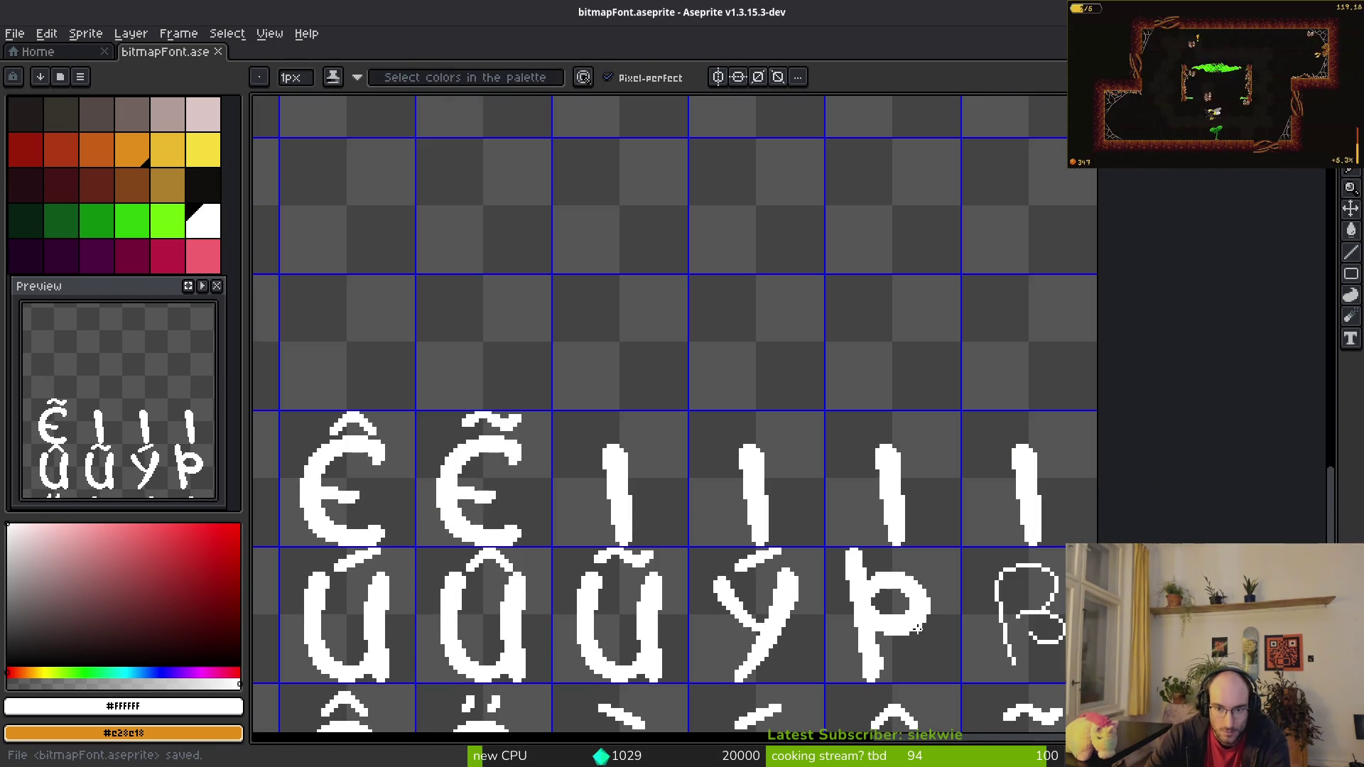
scroll(896, 611, "down", 2)
scroll(874, 593, "right", 2)
key("alt+Tab")
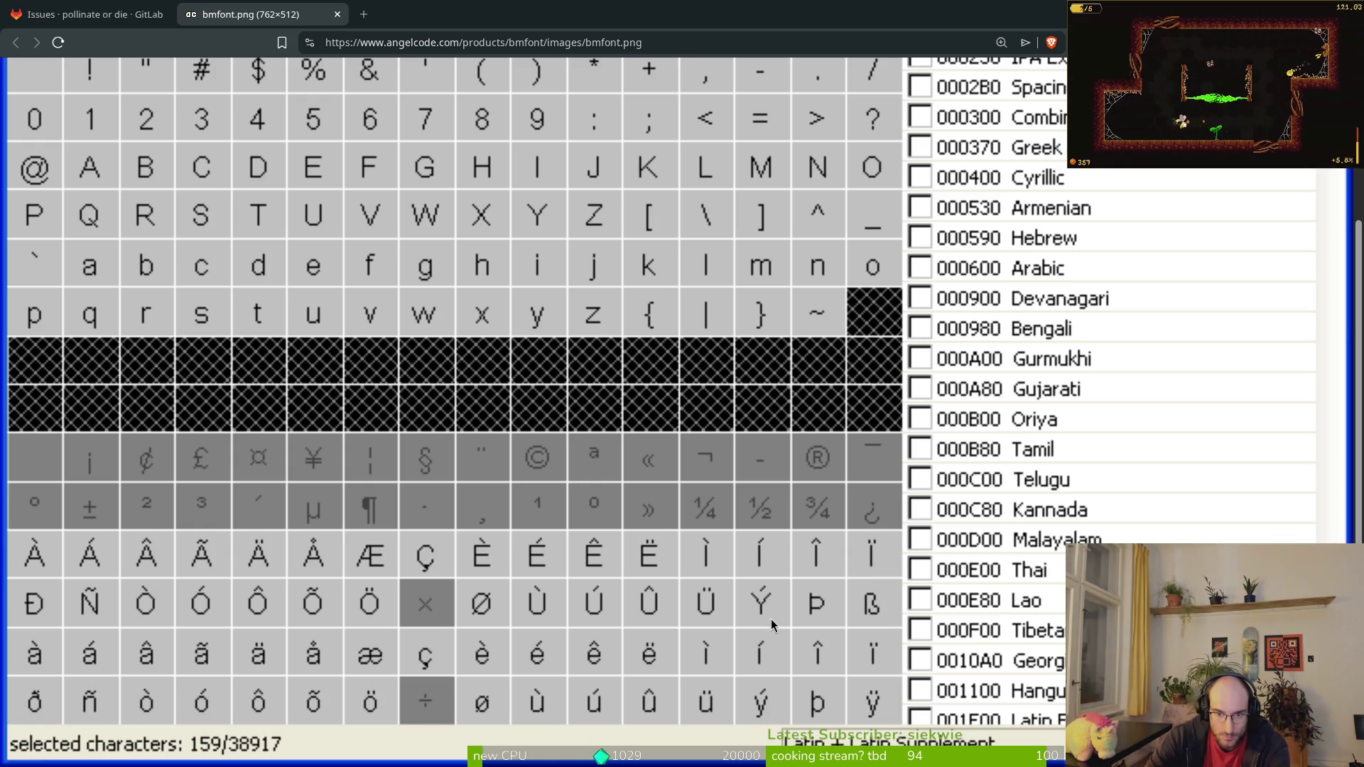
Step: Copy the tilde above ã onto the n to create ñ
key("alt+Tab")
scroll(760, 491, "left", 2)
scroll(758, 488, "up", 2)
key("alt")
key("alt+Tab")
key("alt+Tab")
scroll(525, 324, "up", 2)
left_click_drag(538, 319, 686, 377)
scroll(687, 377, "left", 3)
key("ctrl+c")
key("ctrl+v")
mouse_move(1094, 353)
left_mouse_down()
mouse_move(731, 522)
mouse_move(736, 541)
left_mouse_up()
scroll(731, 523, "up", 1)
key("Return")
scroll(735, 542, "down", 5)
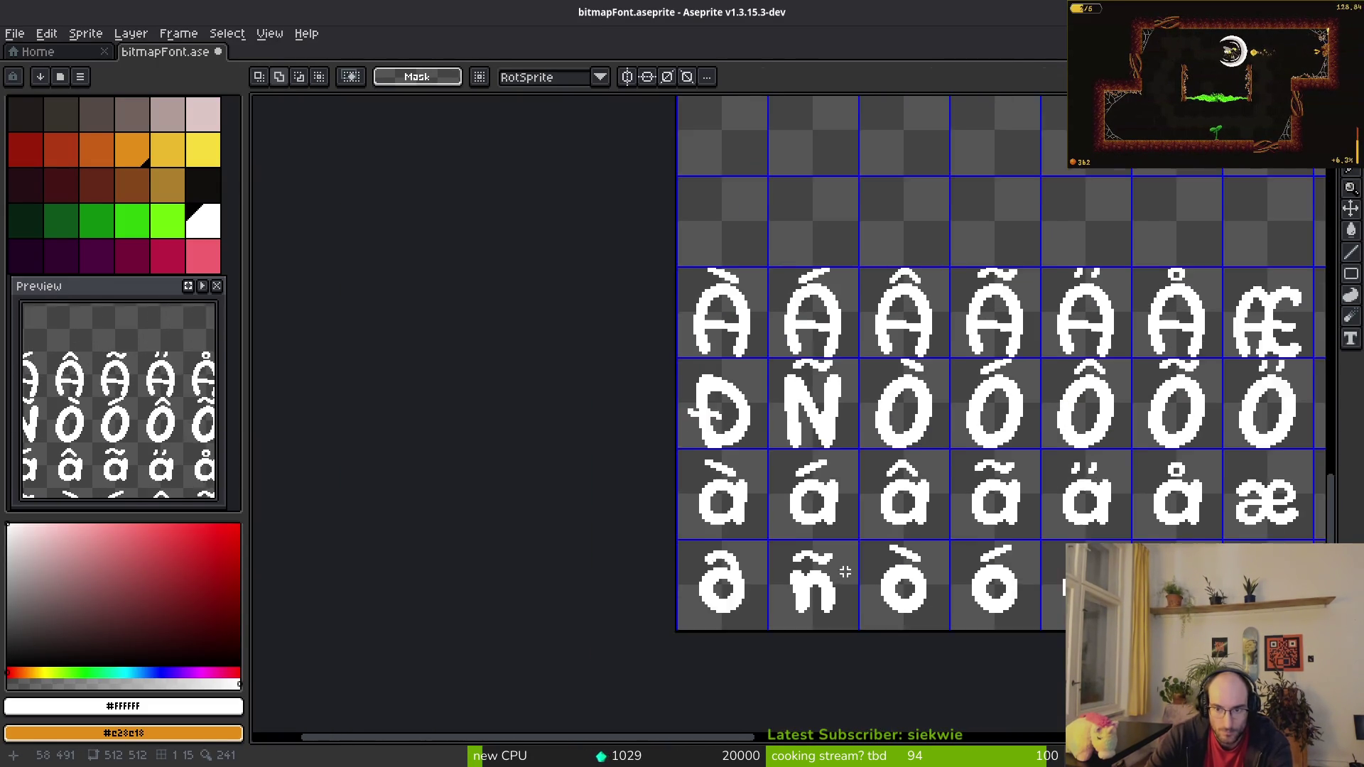
scroll(941, 478, "right", 8)
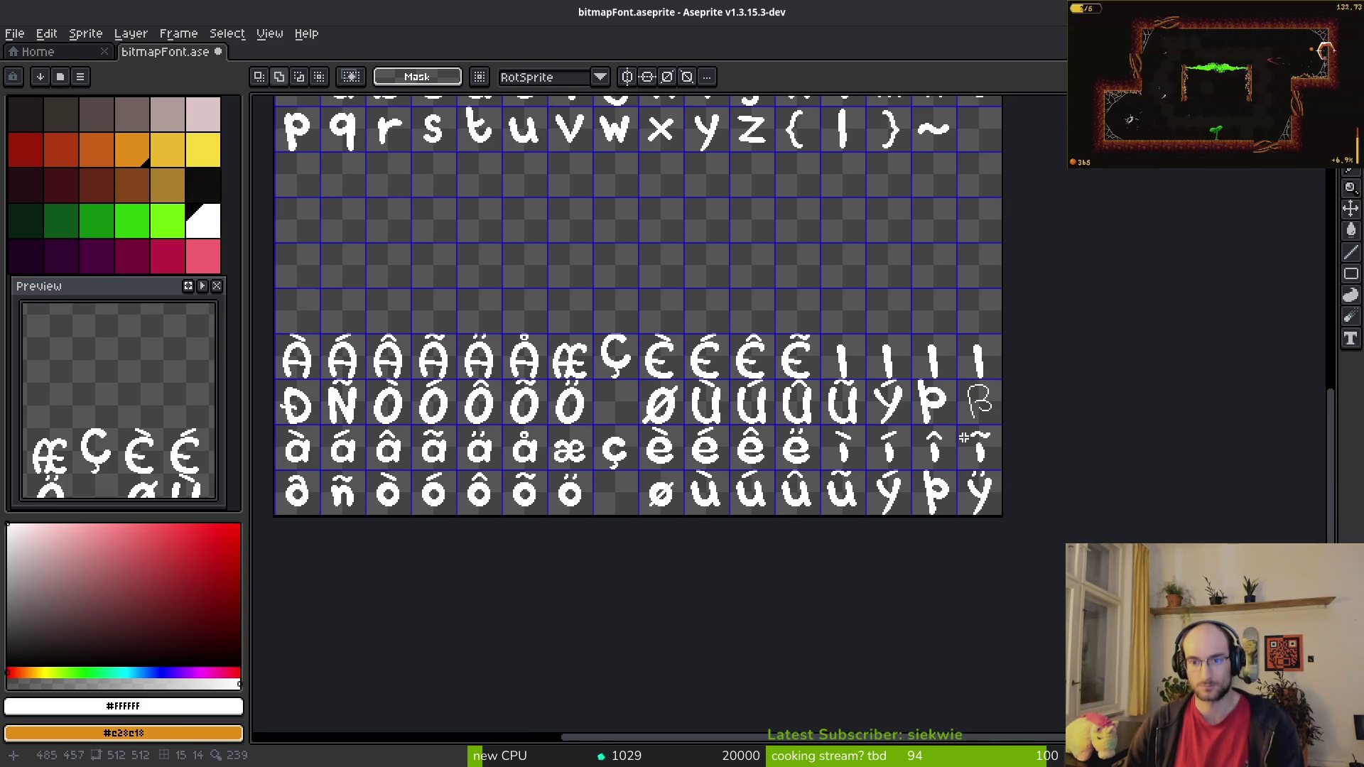
Step: Copy the row of accents above the E glyphs onto the capital I glyphs
key("alt+Tab")
key("alt+Tab")
scroll(730, 420, "up", 4)
mouse_move(613, 375)
left_mouse_down()
mouse_move(1112, 457)
mouse_move(1279, 457)
mouse_move(1282, 469)
left_mouse_up()
key("ctrl+c")
scroll(928, 469, "right", 10)
key("ctrl+v")
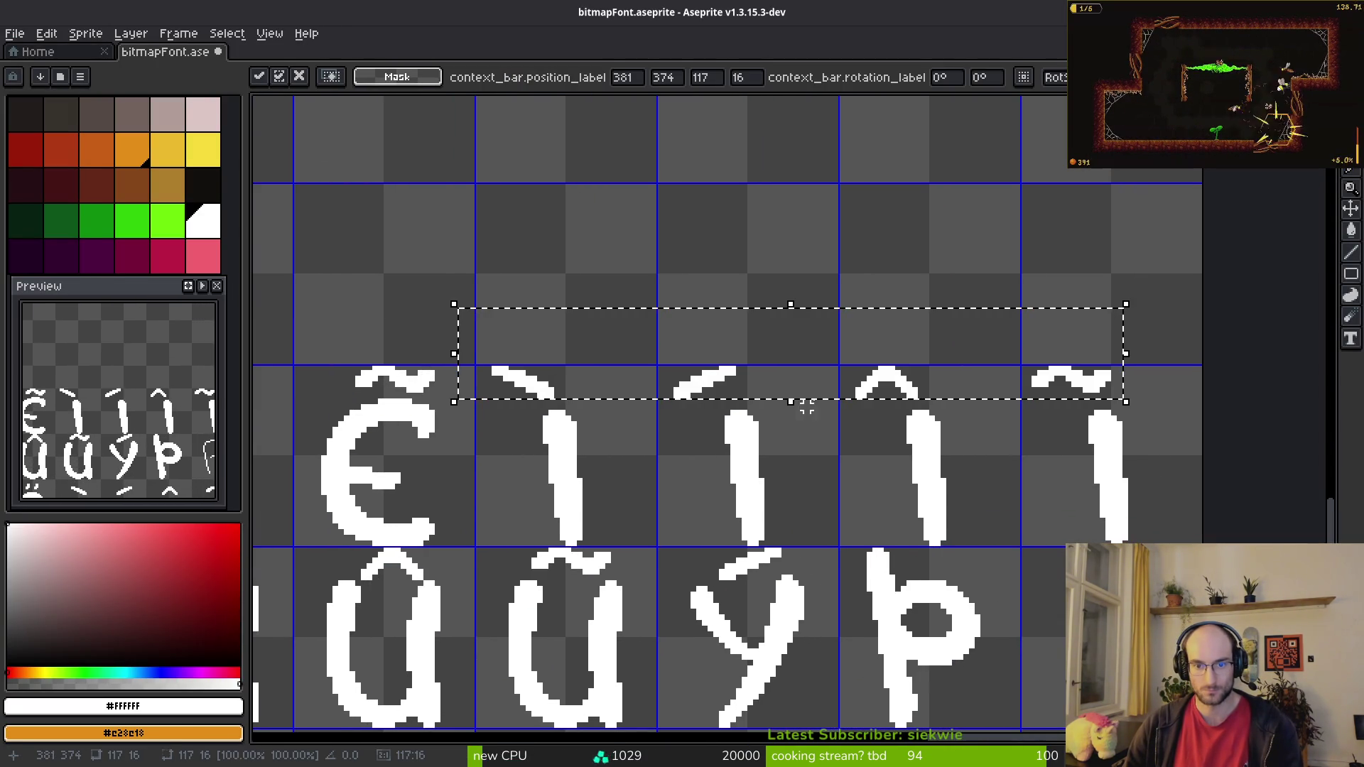
left_click_drag(940, 402, 961, 405)
key("Return")
key("ctrl+d")
Step: Shift the circumflex above Î one pixel right and save the font sheet
mouse_move(498, 361)
left_mouse_down()
mouse_move(597, 412)
mouse_move(576, 395)
left_mouse_up()
scroll(789, 431, "down", 2)
scroll(789, 431, "up", 2)
left_click_drag(714, 399, 858, 465)
key("ctrl+d")
left_click_drag(732, 389, 874, 476)
left_click_drag(817, 396, 824, 397)
key("ctrl+d")
key("ctrl+s")
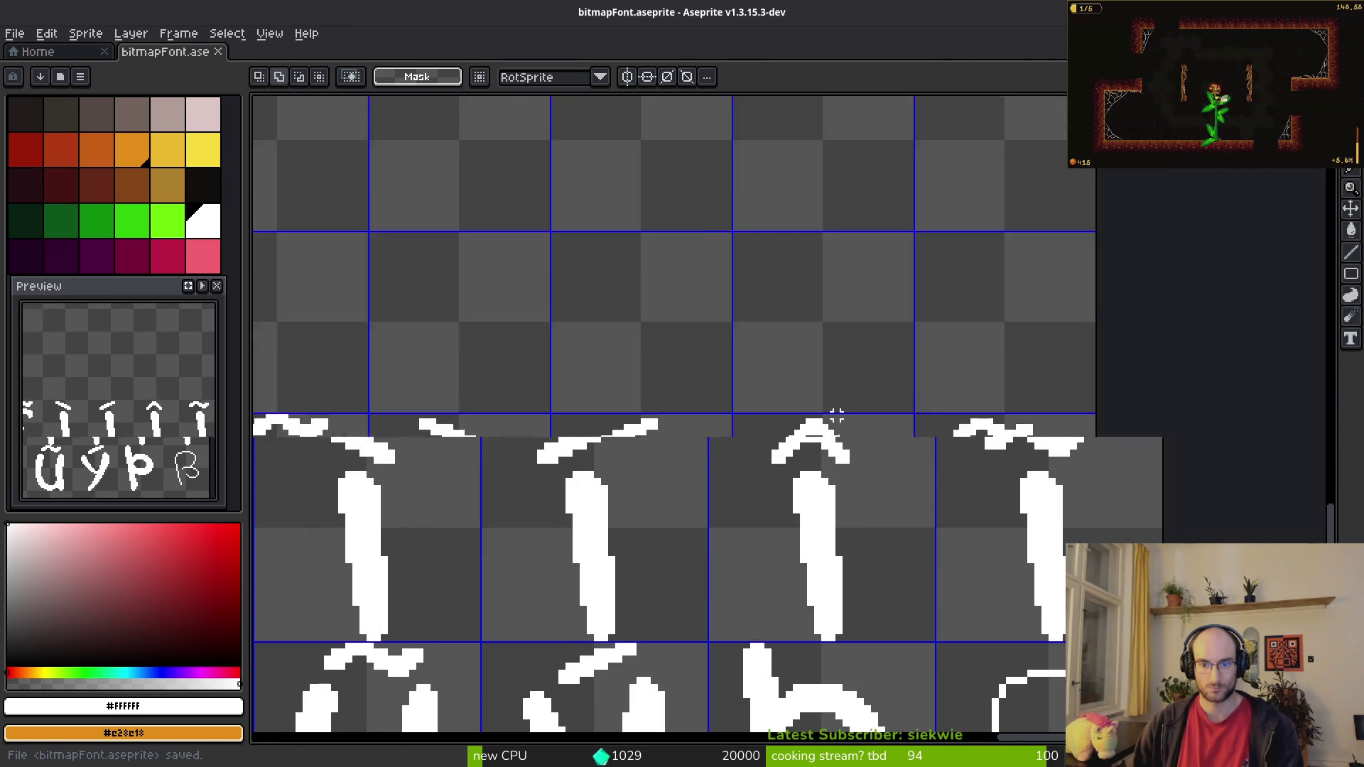
Step: Try a stroke extending the ß stem with the Pencil, then undo it
scroll(825, 397, "down", 4)
scroll(788, 387, "up", 4)
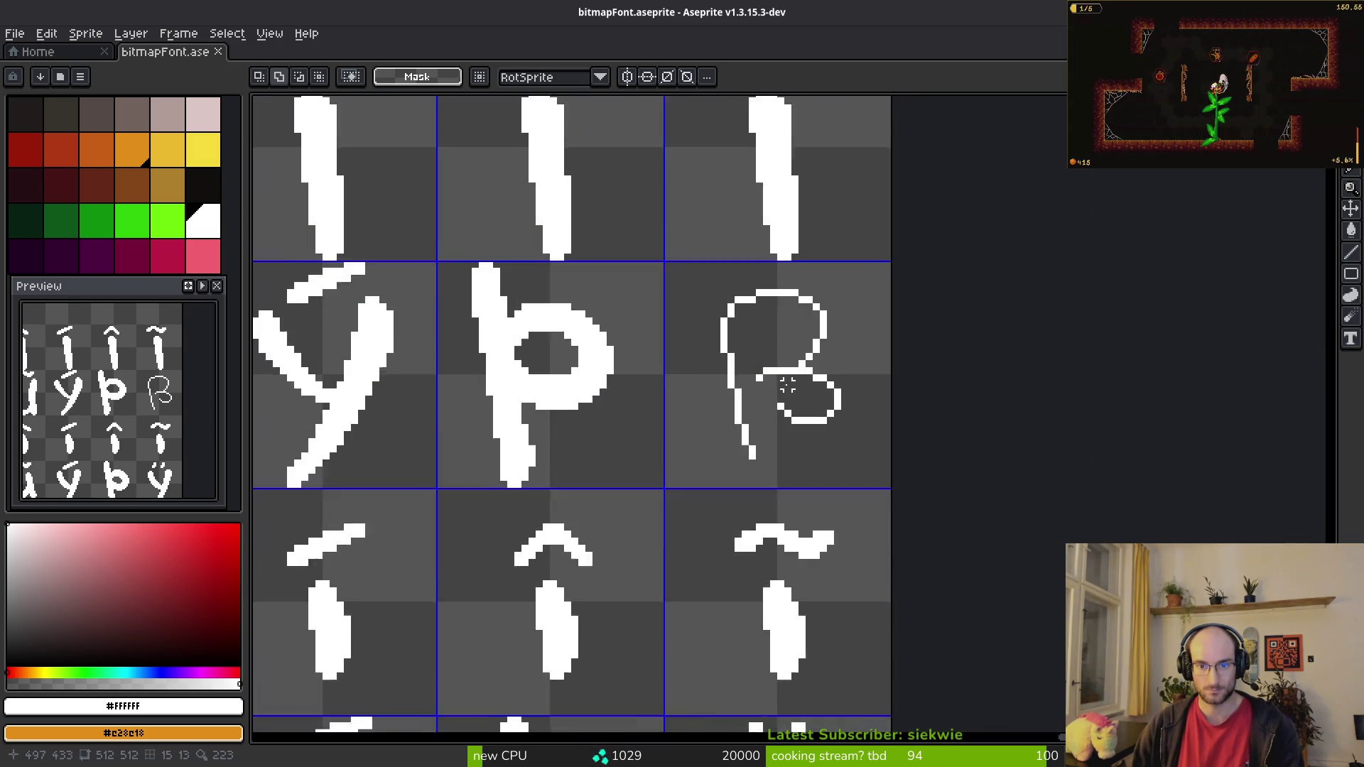
key("b")
scroll(787, 385, "up", 3)
mouse_move(771, 612)
left_mouse_down()
mouse_move(711, 498)
mouse_move(711, 402)
left_mouse_up()
key("ctrl+z")
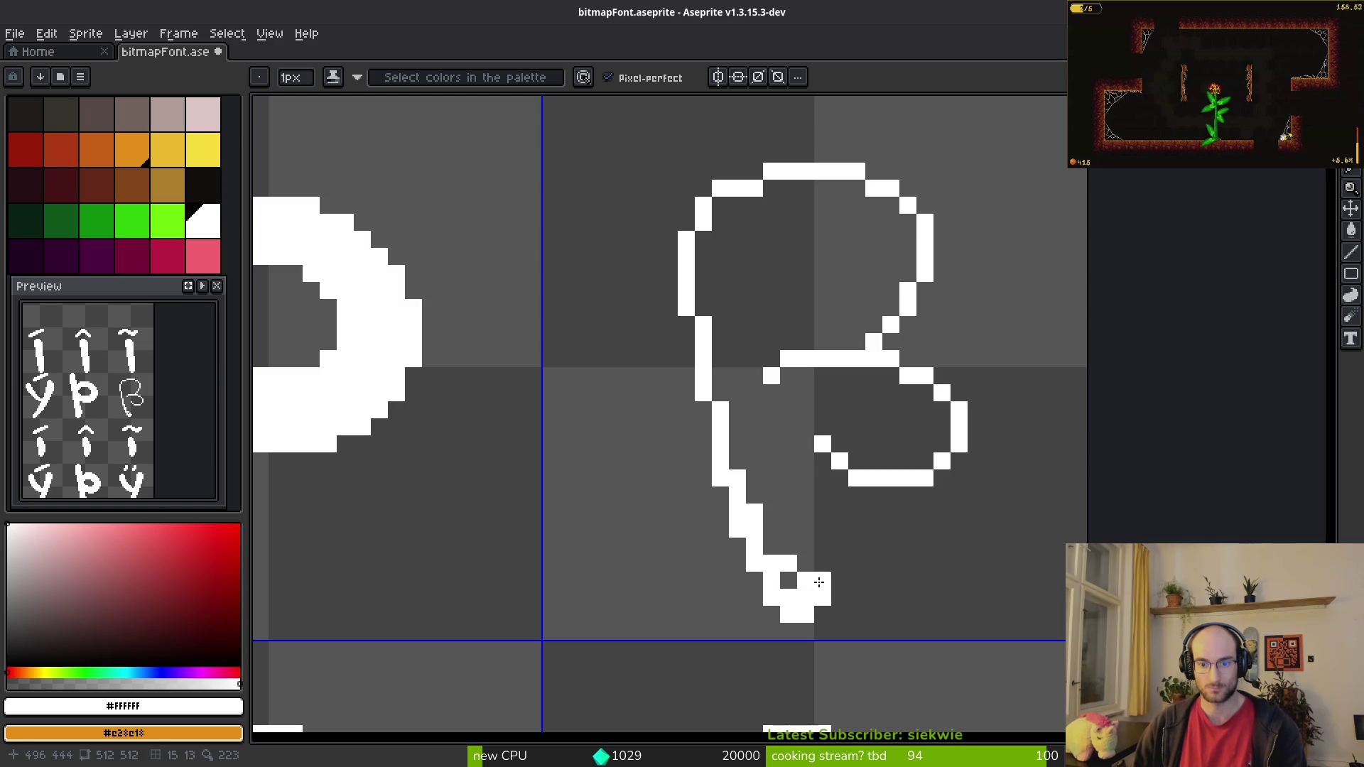
Step: Fill the ß stem solid white and check it against the reference chart
left_click_drag(787, 514, 746, 263)
mouse_move(783, 563)
left_mouse_down()
mouse_move(729, 242)
mouse_move(720, 298)
left_mouse_up()
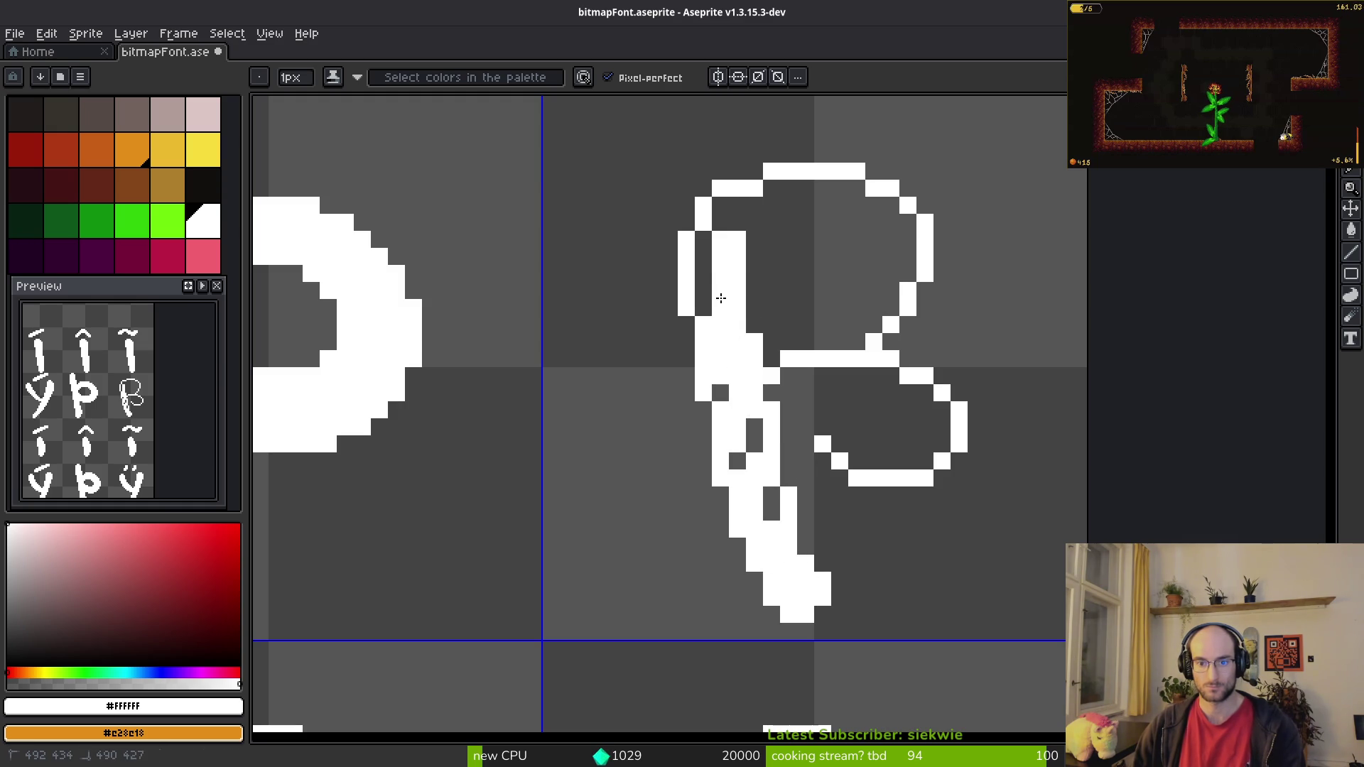
left_click(721, 393)
left_click(720, 206)
key("alt+Tab")
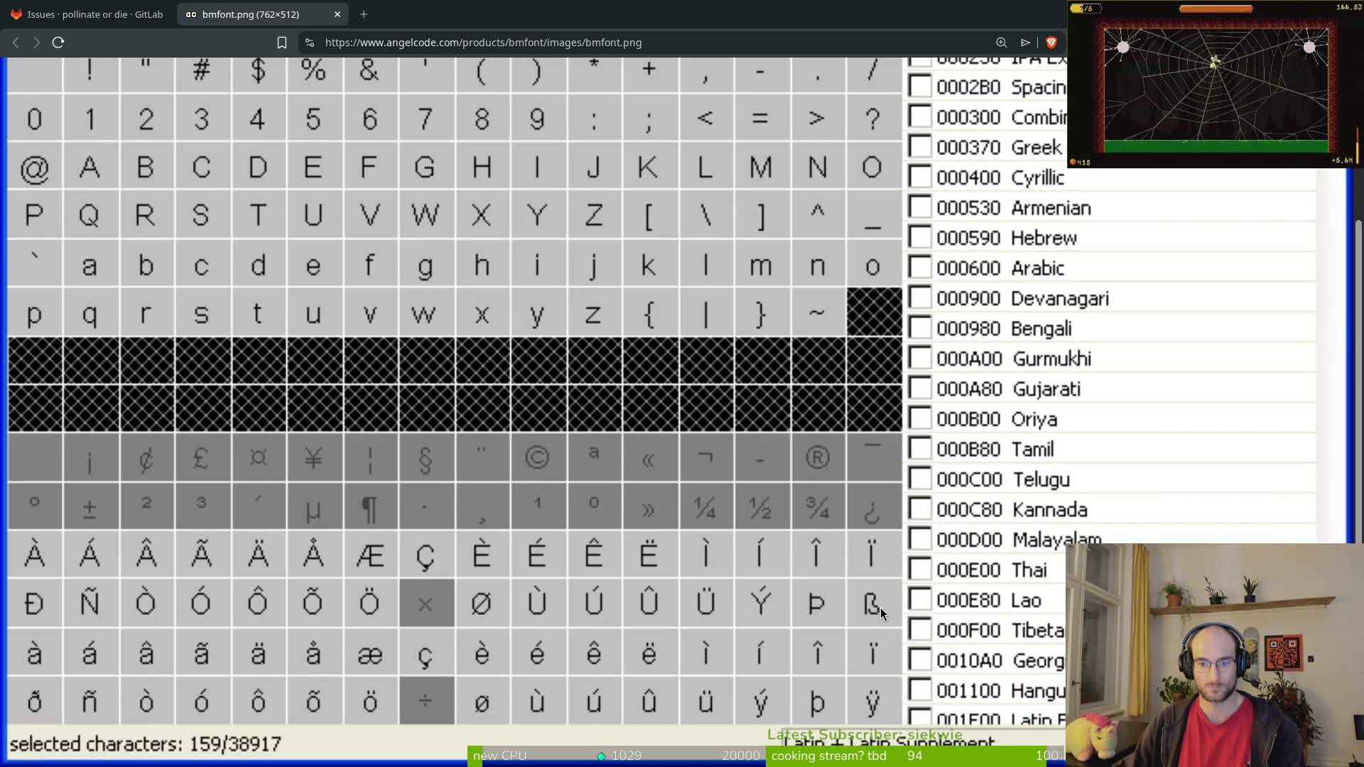
key("alt+Tab")
Step: Thicken the ß upper bowl's right edge and fill out the lower bowl
left_click_drag(891, 206, 879, 293)
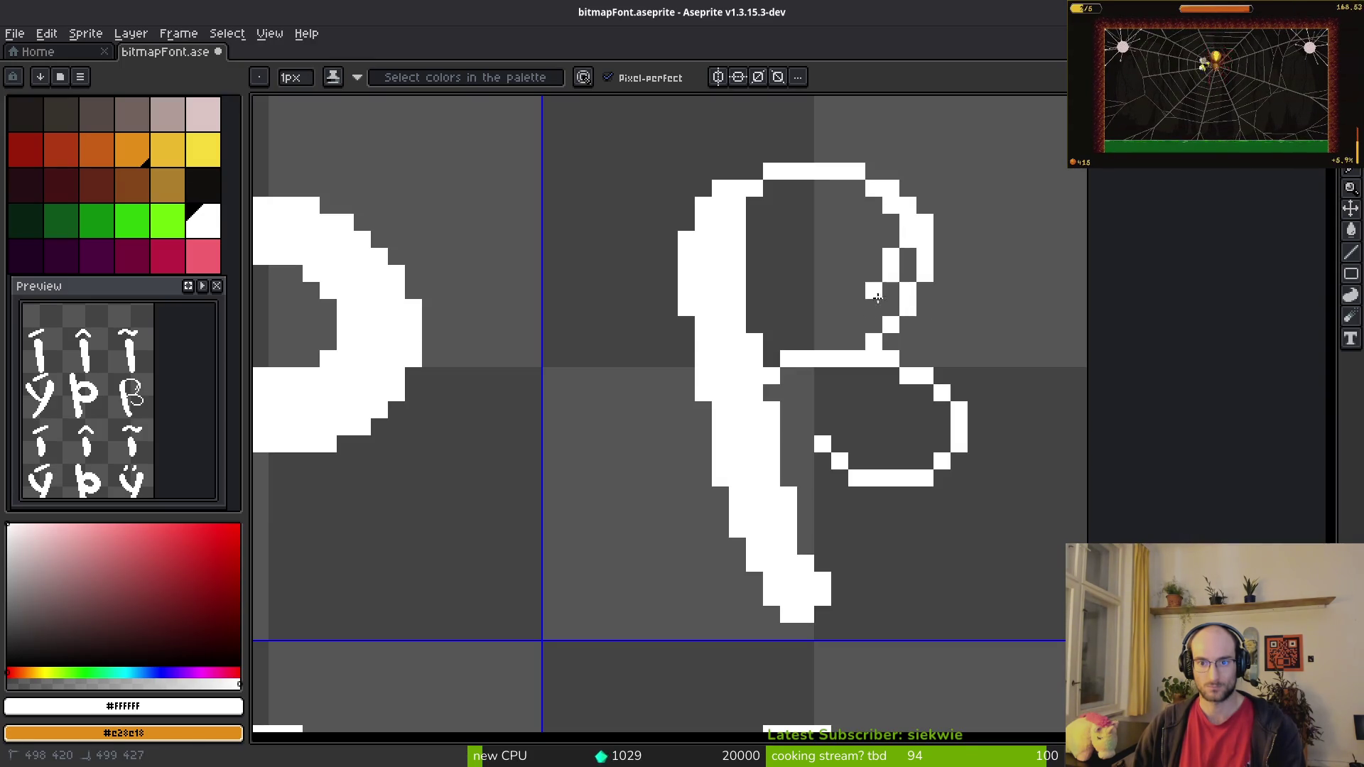
mouse_move(938, 405)
left_mouse_down()
mouse_move(861, 494)
mouse_move(951, 469)
left_mouse_up()
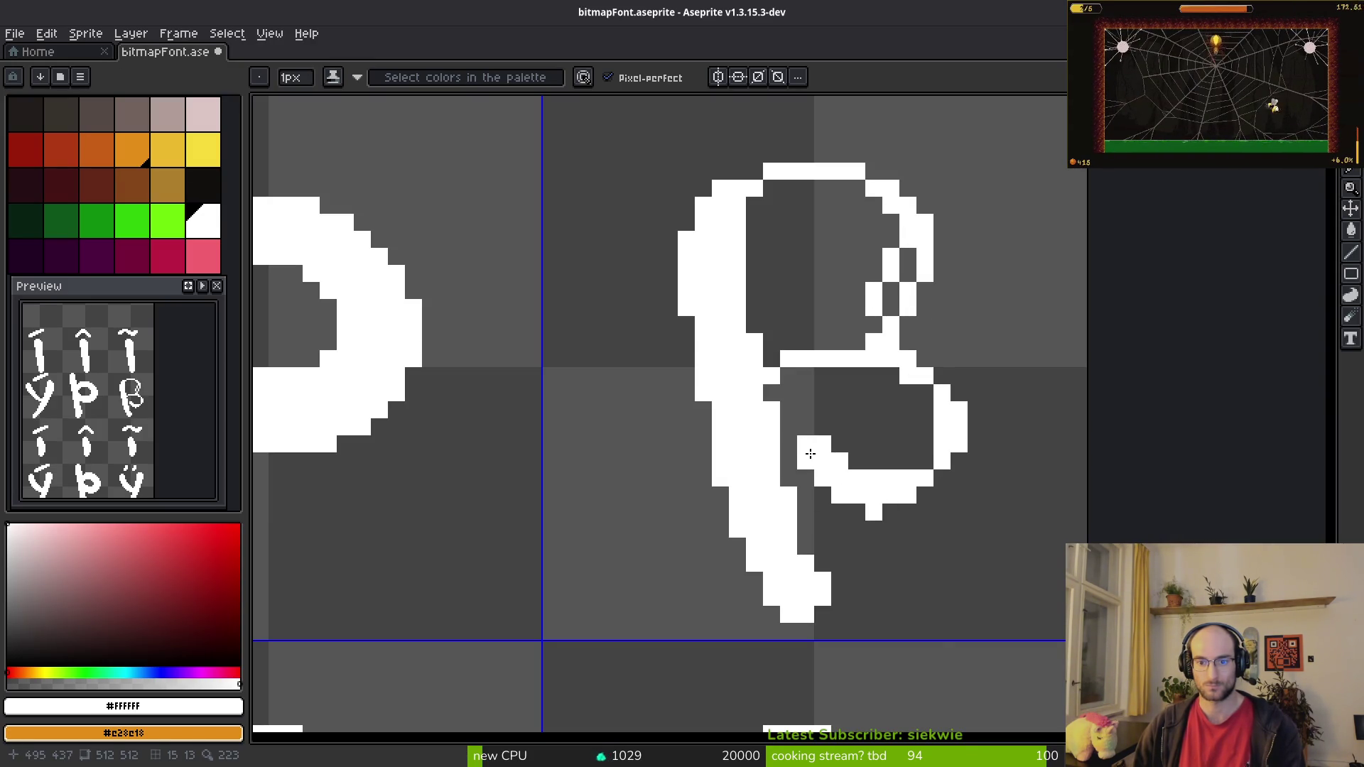
left_click_drag(898, 507, 819, 489)
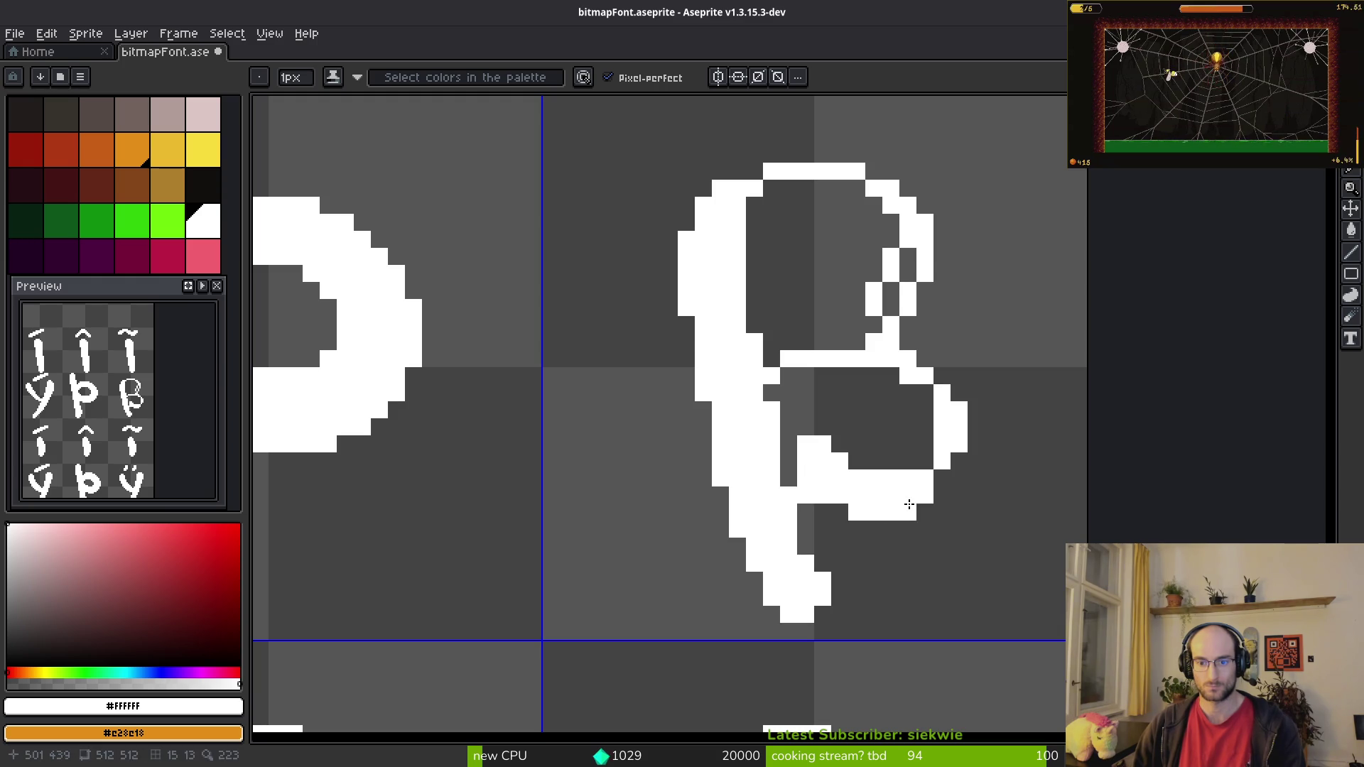
key("e")
scroll(908, 530, "up", 1)
key("b")
left_click_drag(874, 450, 920, 469)
Step: Close the gaps beside the lower bowl and fill the upper bowl's right side
scroll(910, 448, "up", 2)
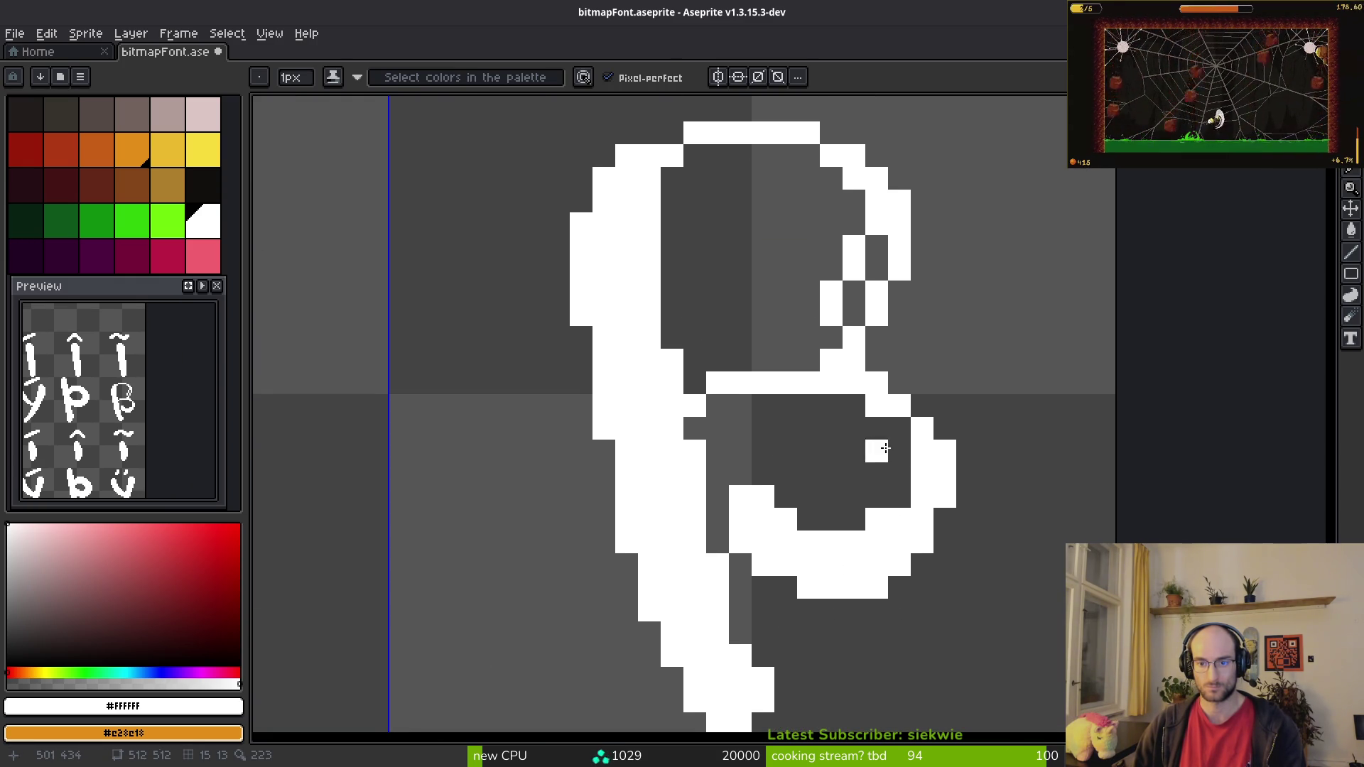
left_click(877, 429)
left_click(910, 439)
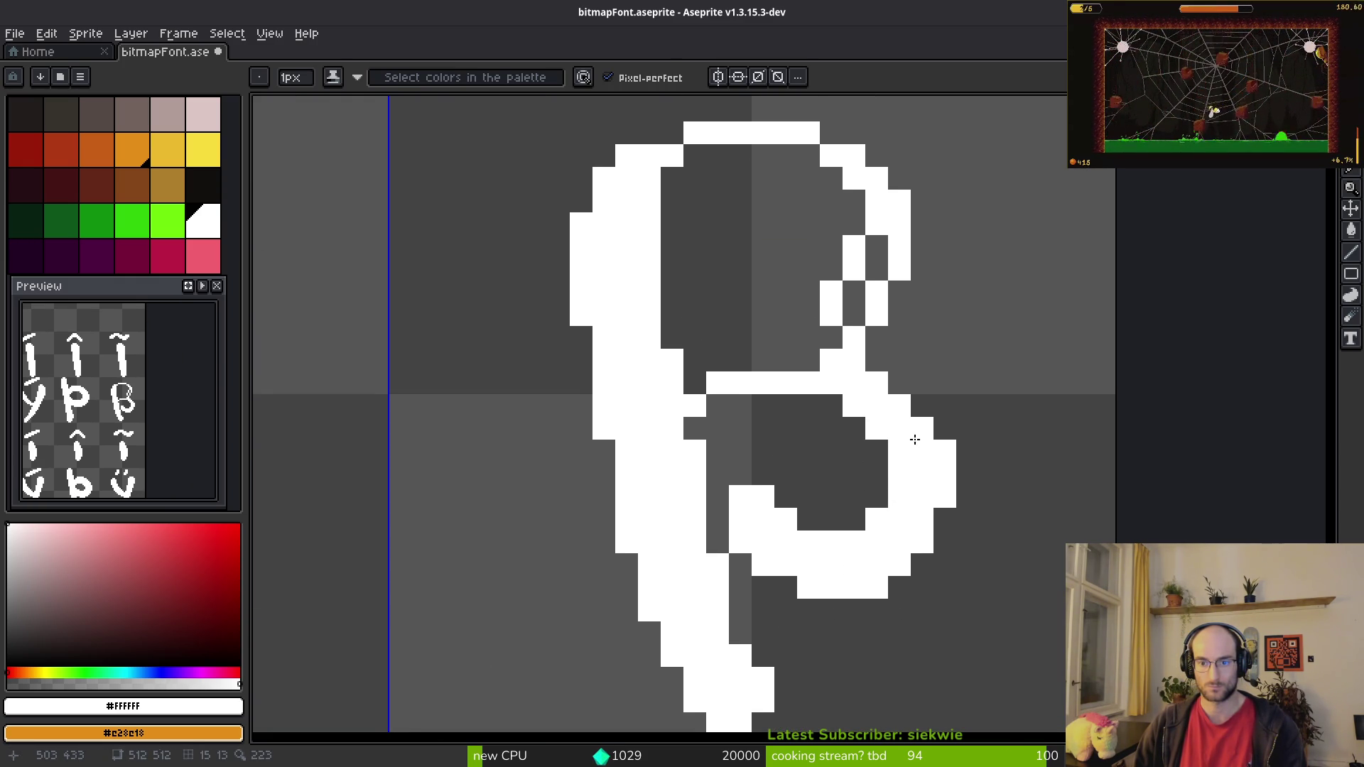
scroll(852, 370, "up", 2)
mouse_move(852, 391)
left_mouse_down()
mouse_move(863, 313)
mouse_move(704, 217)
mouse_move(840, 255)
left_mouse_up()
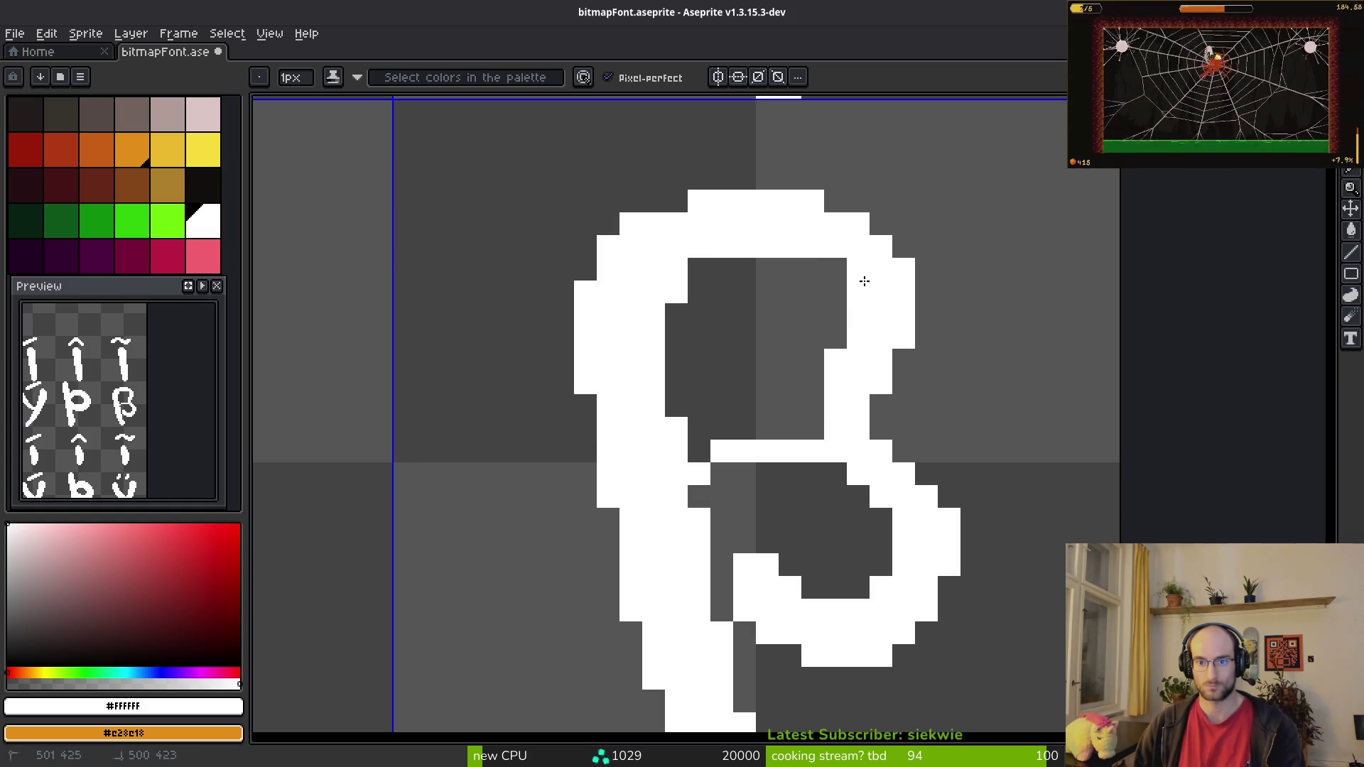
Step: Erase stray pixels from the ß outline, its waist and left of the glyph
key("e")
left_click(837, 360)
key("b")
key("e")
left_click(739, 449)
left_click(722, 452)
key("b")
key("alt+Tab")
key("alt+Tab")
scroll(791, 457, "up", 2)
key("e")
left_click(755, 432)
left_click(573, 477)
Step: Undo the last erased pixel to restore it
scroll(710, 465, "down", 6)
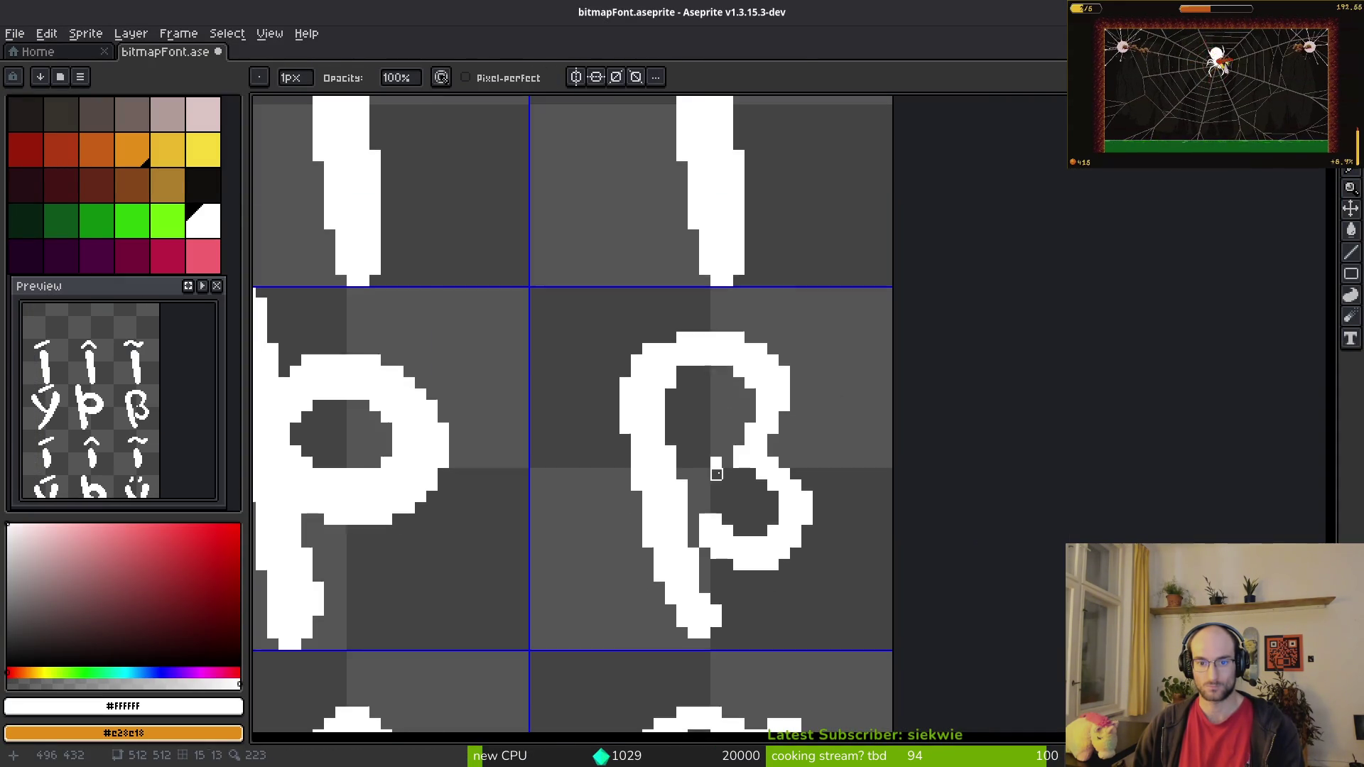
scroll(703, 462, "up", 5)
scroll(635, 513, "down", 5)
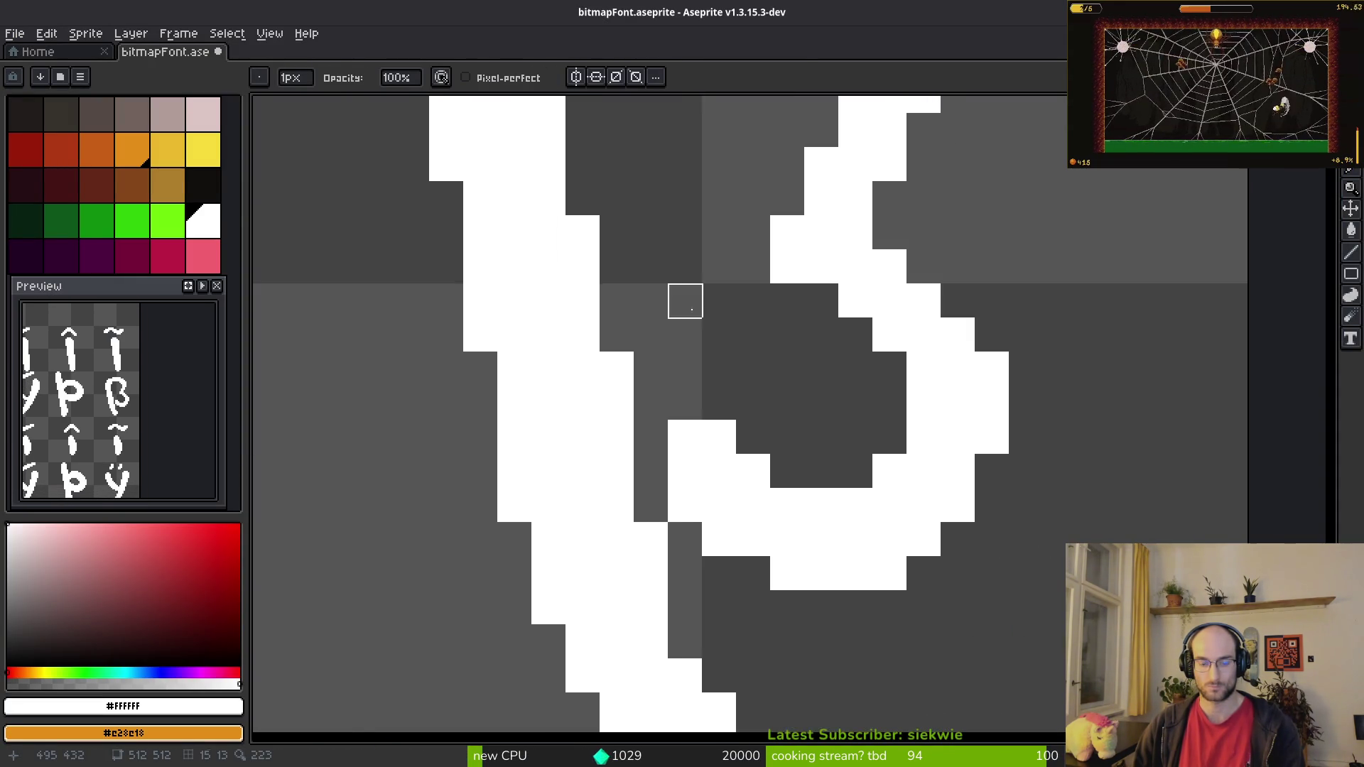
scroll(697, 455, "up", 4)
key("ctrl+z")
scroll(740, 493, "down", 4)
scroll(688, 457, "up", 4)
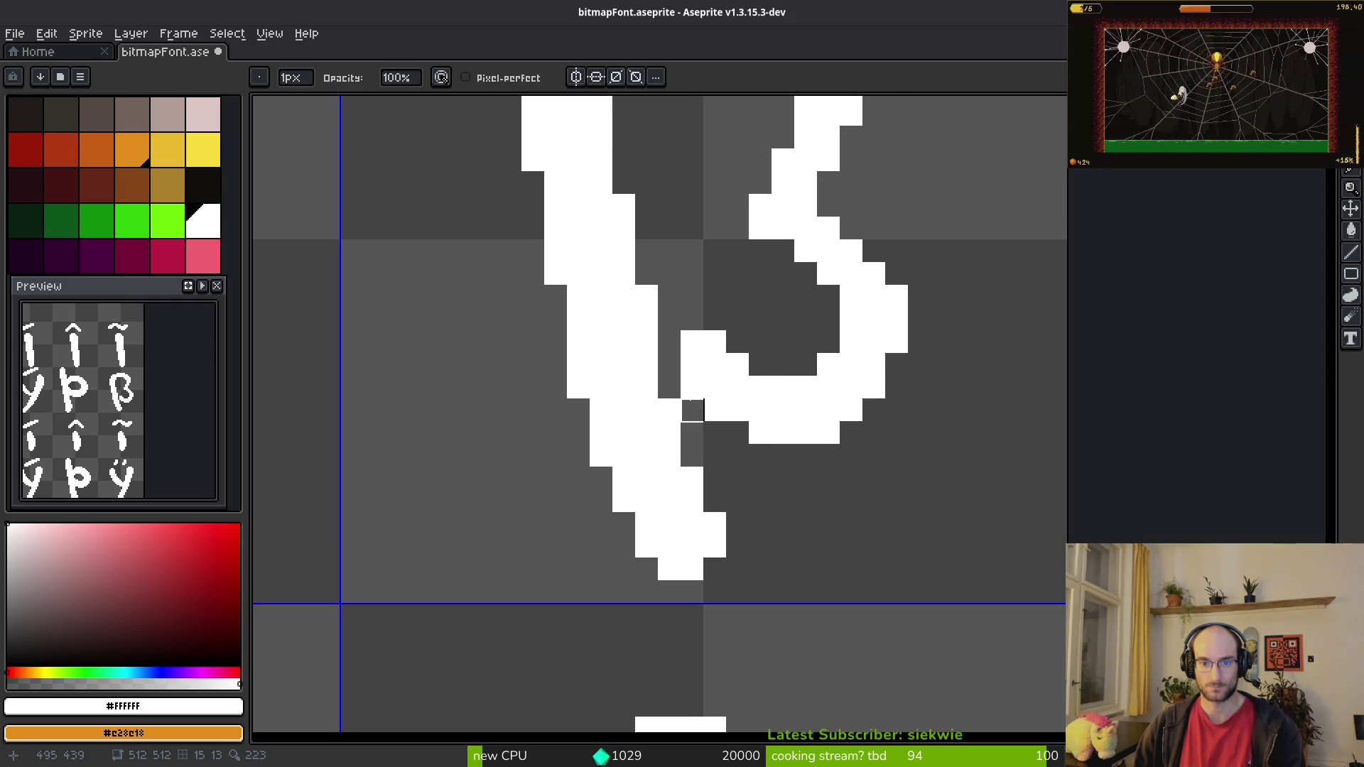
scroll(692, 411, "down", 4)
scroll(799, 398, "up", 4)
Step: Select the ß lower bowl and nudge it one pixel into place
key("m")
left_click_drag(686, 411, 871, 528)
mouse_move(654, 470)
left_mouse_down()
mouse_move(917, 577)
mouse_move(972, 584)
left_mouse_up()
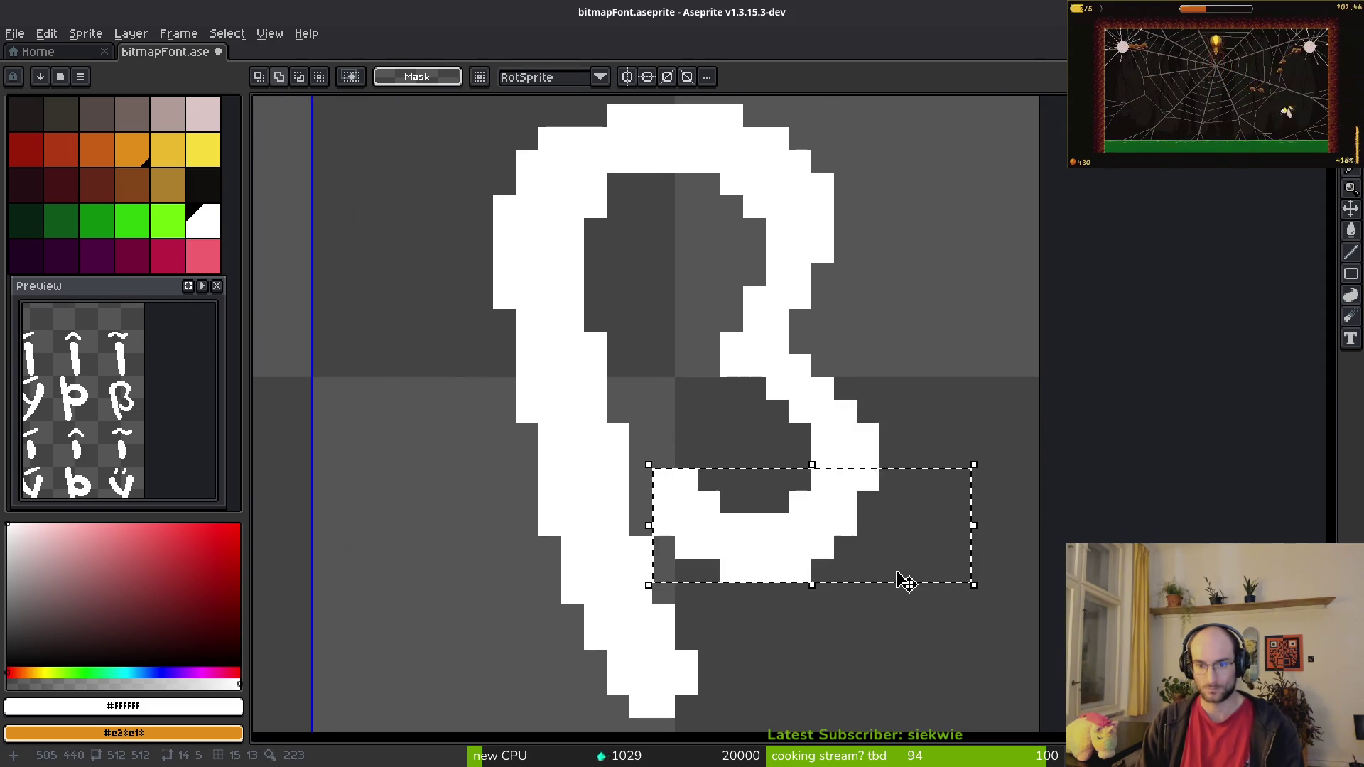
key("Right")
key("Left")
key("Up")
key("ctrl+d")
key("b")
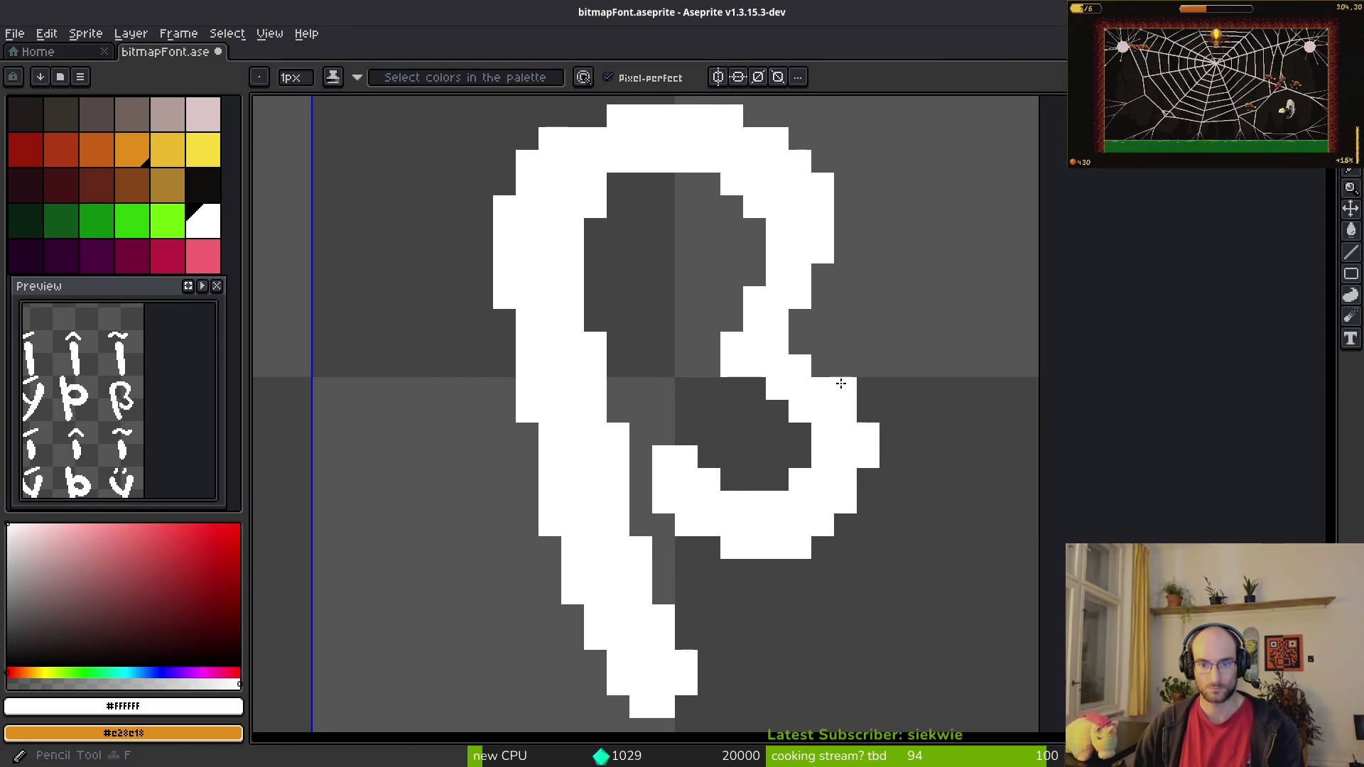
Step: Fill the notch in the ß and erase excess pixels along its edge and curve
left_click(801, 344)
key("e")
left_click(732, 366)
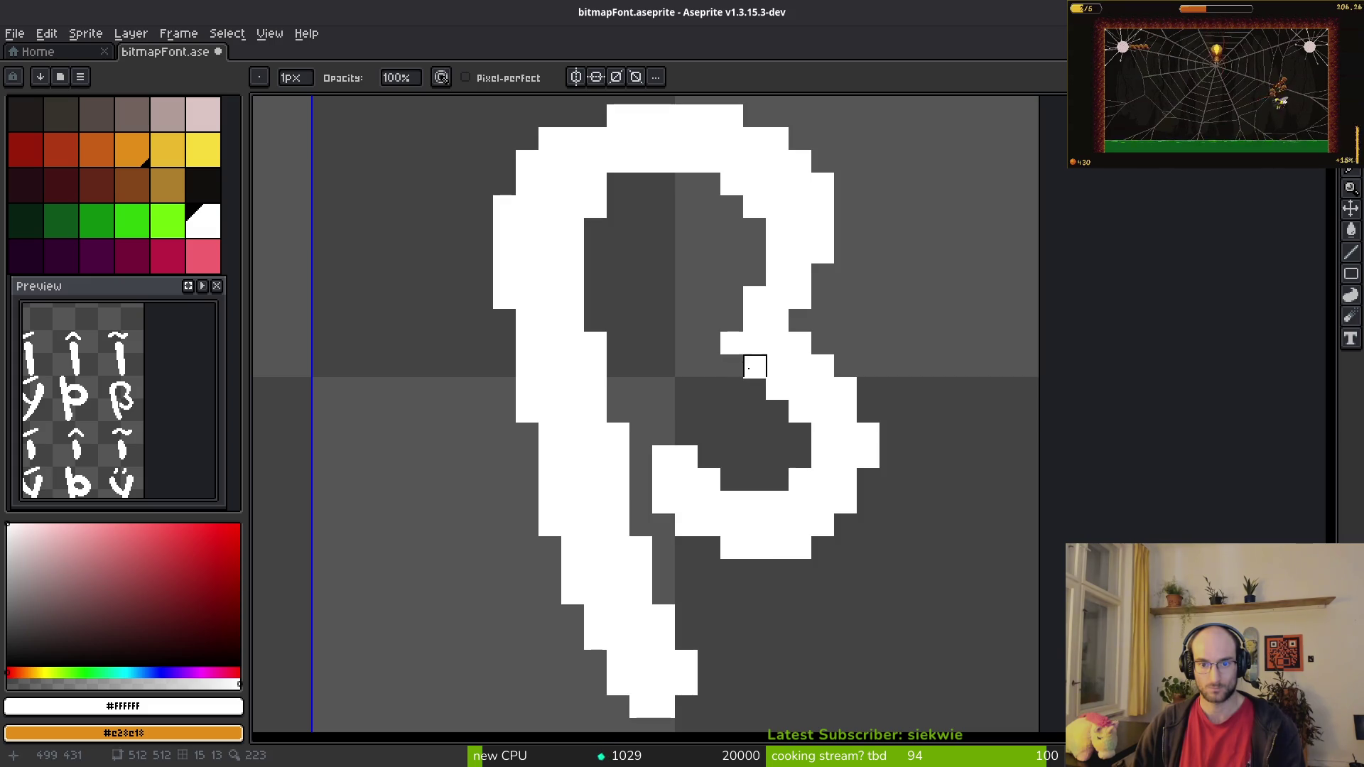
left_click_drag(731, 343, 754, 366)
scroll(800, 458, "down", 3)
scroll(817, 340, "up", 3)
key("b")
right_click(803, 290)
right_click(747, 268)
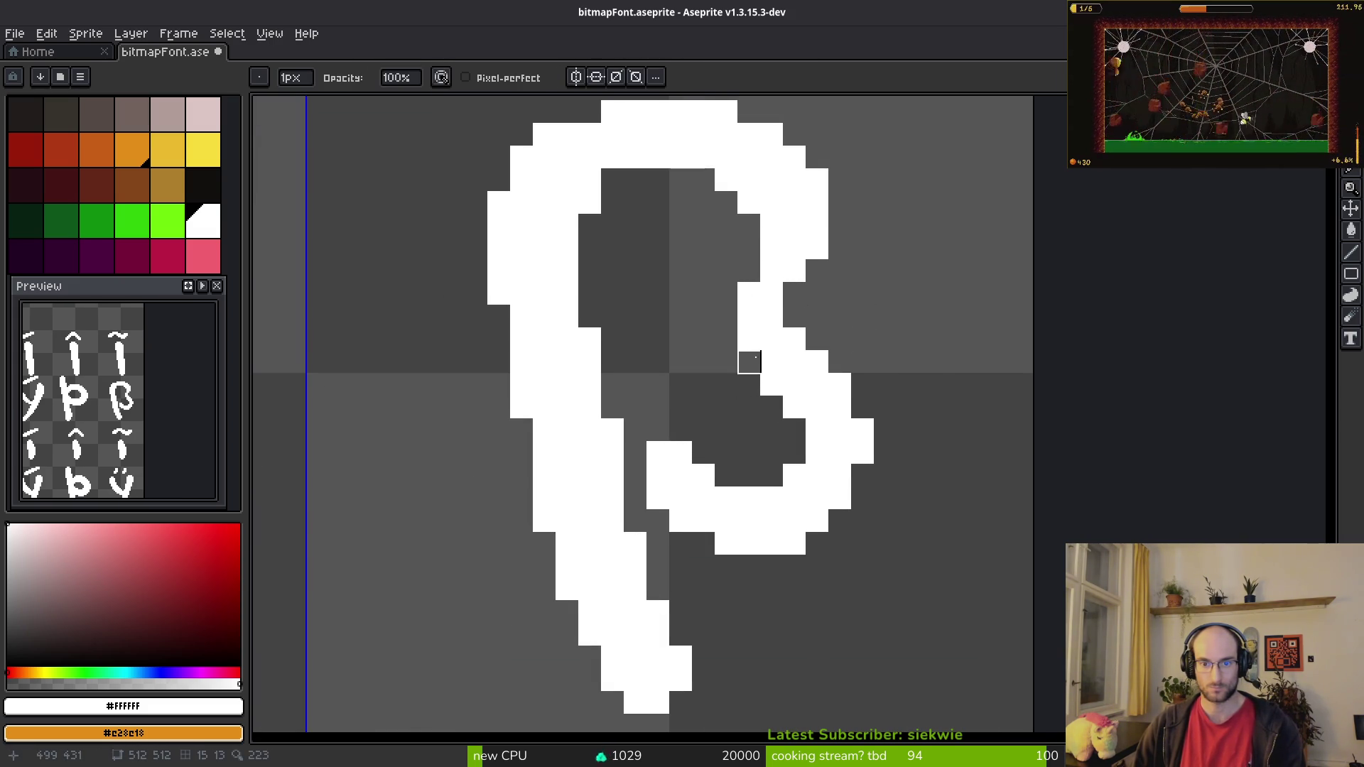
scroll(905, 317, "down", 3)
scroll(855, 410, "up", 2)
Step: Shift the upper-right part of the ß one pixel left and save the sheet
key("m")
left_click_drag(726, 181, 917, 387)
key("Left")
key("ctrl+d")
key("ctrl+s")
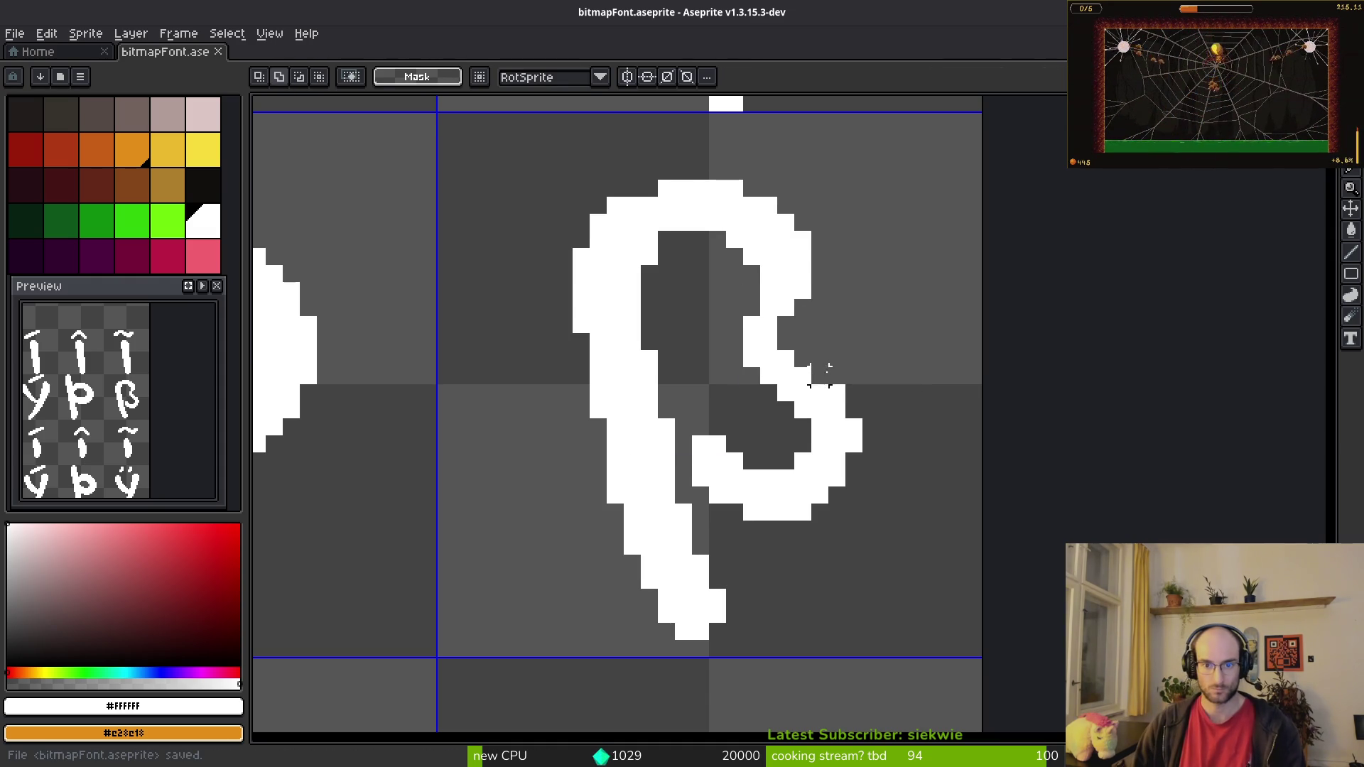
Step: Add three more white pixels to the ß
scroll(836, 359, "up", 1)
key("b")
left_click(820, 375)
left_click(738, 379)
left_click(699, 344)
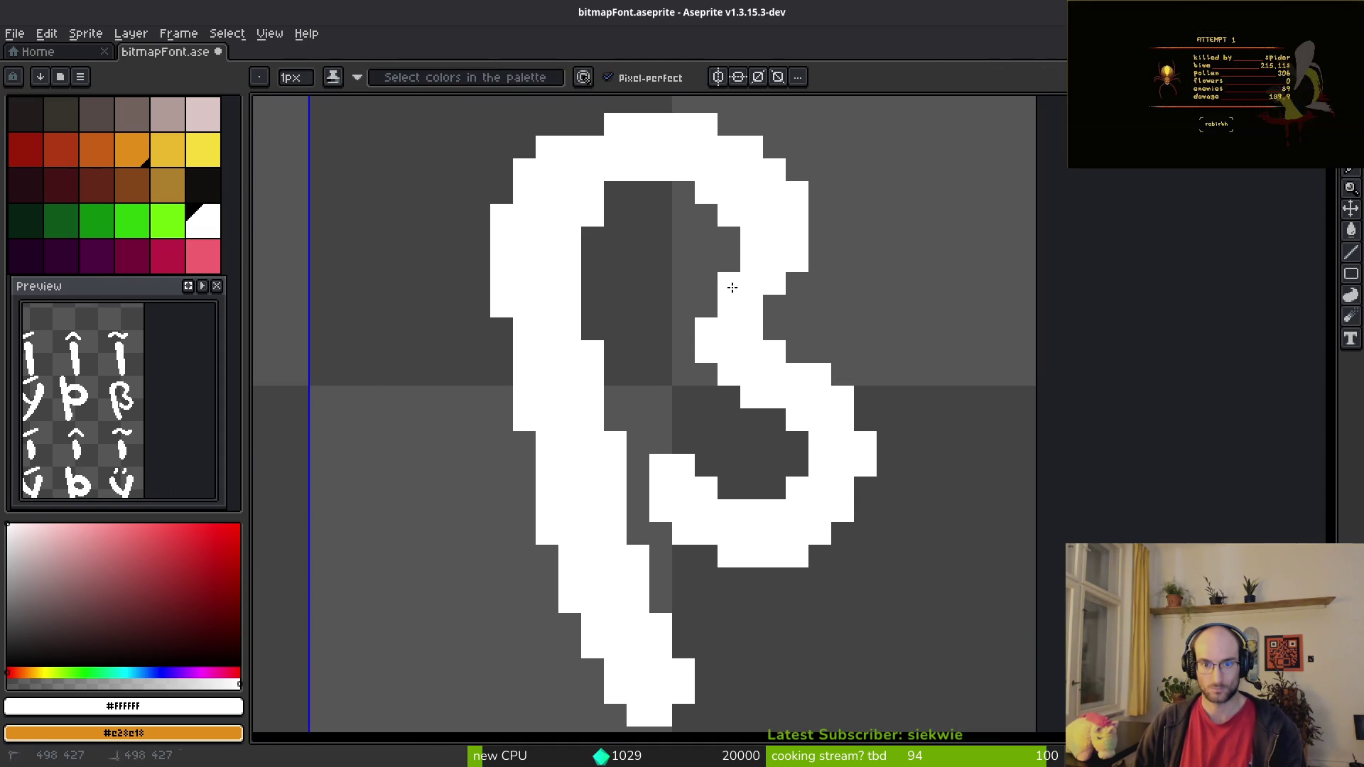
scroll(901, 346, "down", 3)
scroll(923, 369, "down", 2)
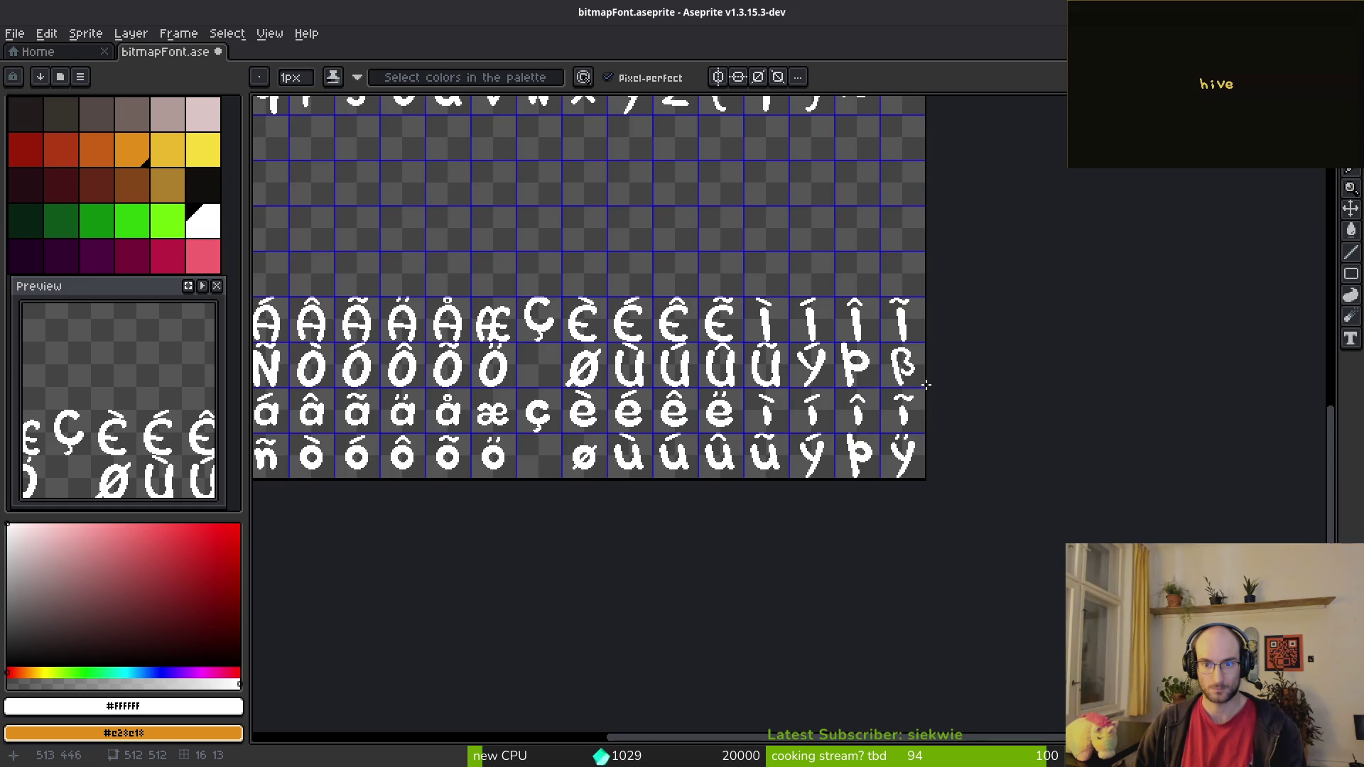
Step: Try thickening the ß inner top edge, then undo the change
scroll(904, 369, "up", 5)
scroll(818, 329, "up", 2)
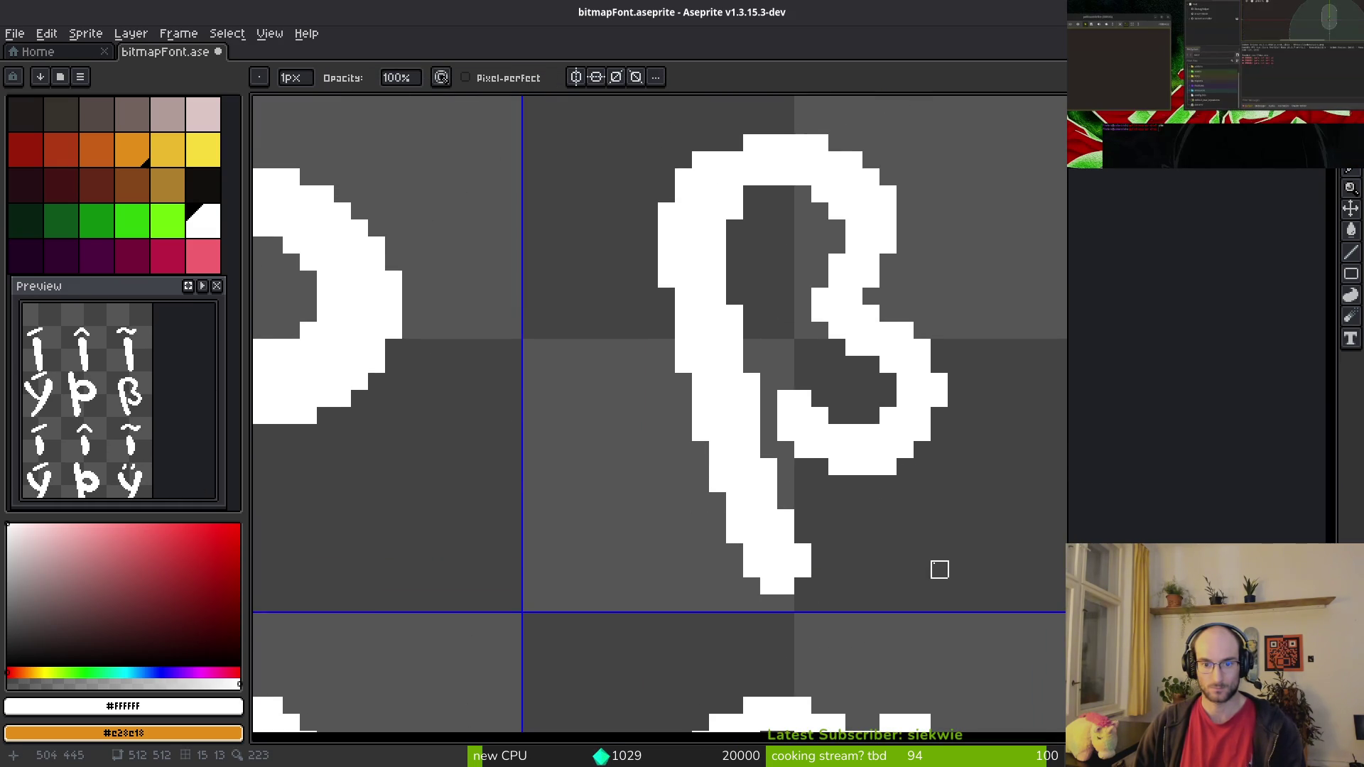
scroll(938, 569, "down", 2)
scroll(922, 551, "up", 2)
key("f")
scroll(863, 502, "down", 1)
scroll(846, 512, "up", 1)
scroll(882, 529, "down", 1)
scroll(869, 441, "up", 1)
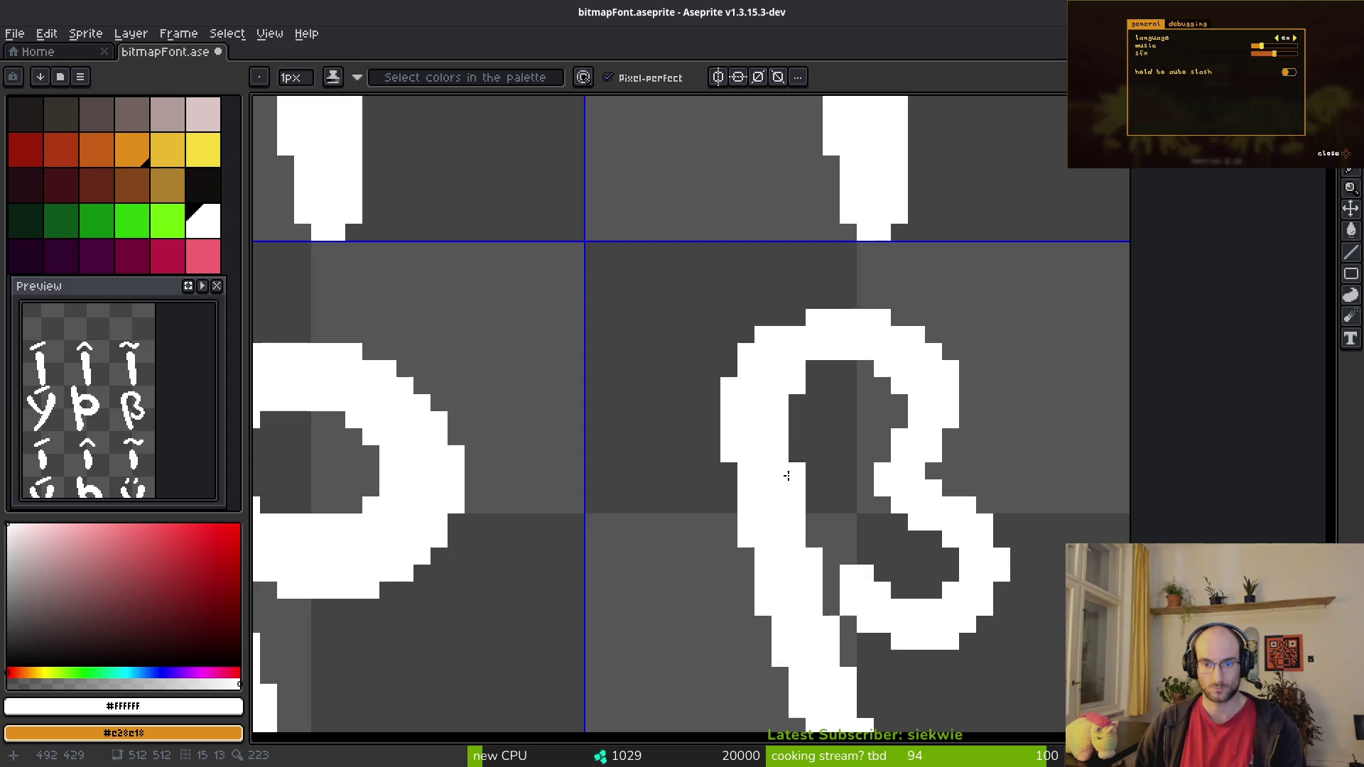
left_click(823, 368)
left_click_drag(857, 368, 841, 370)
key("ctrl+z")
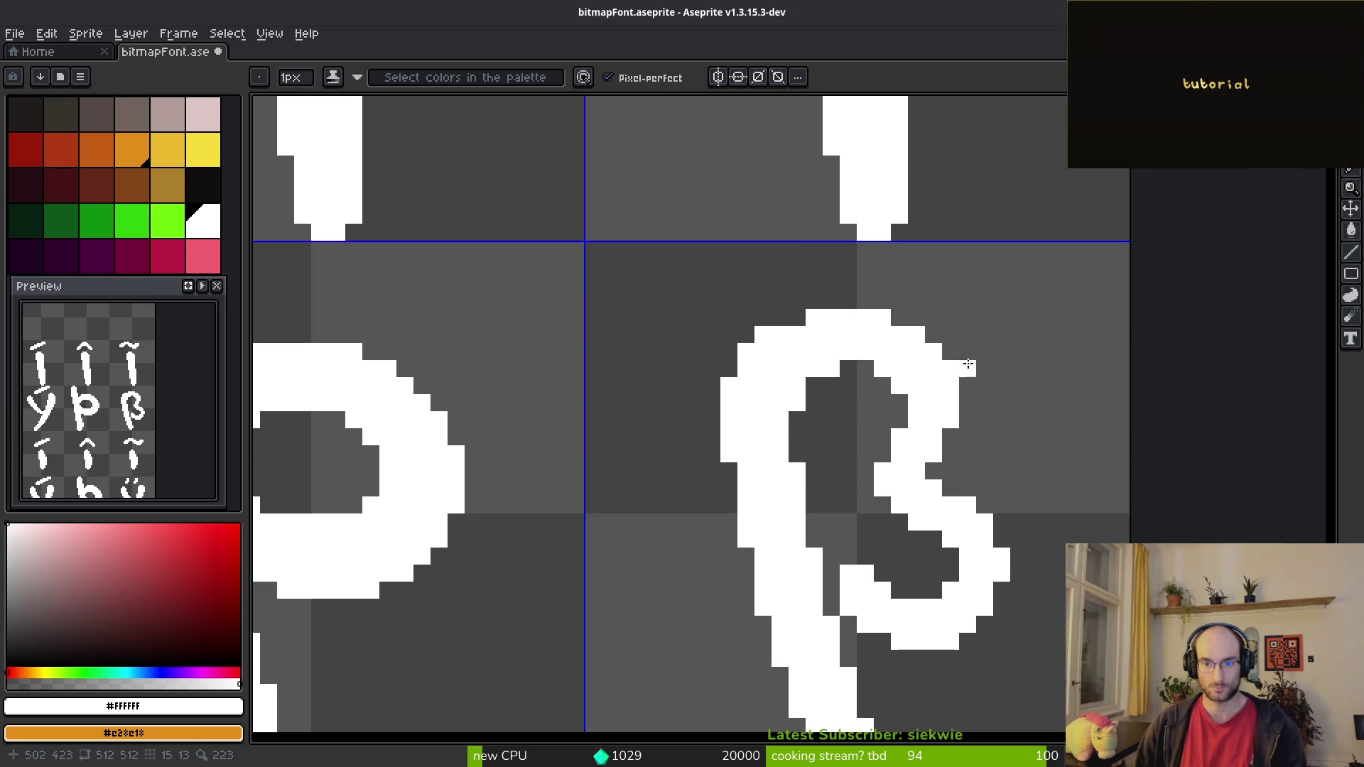
scroll(824, 389, "down", 3)
scroll(824, 388, "up", 3)
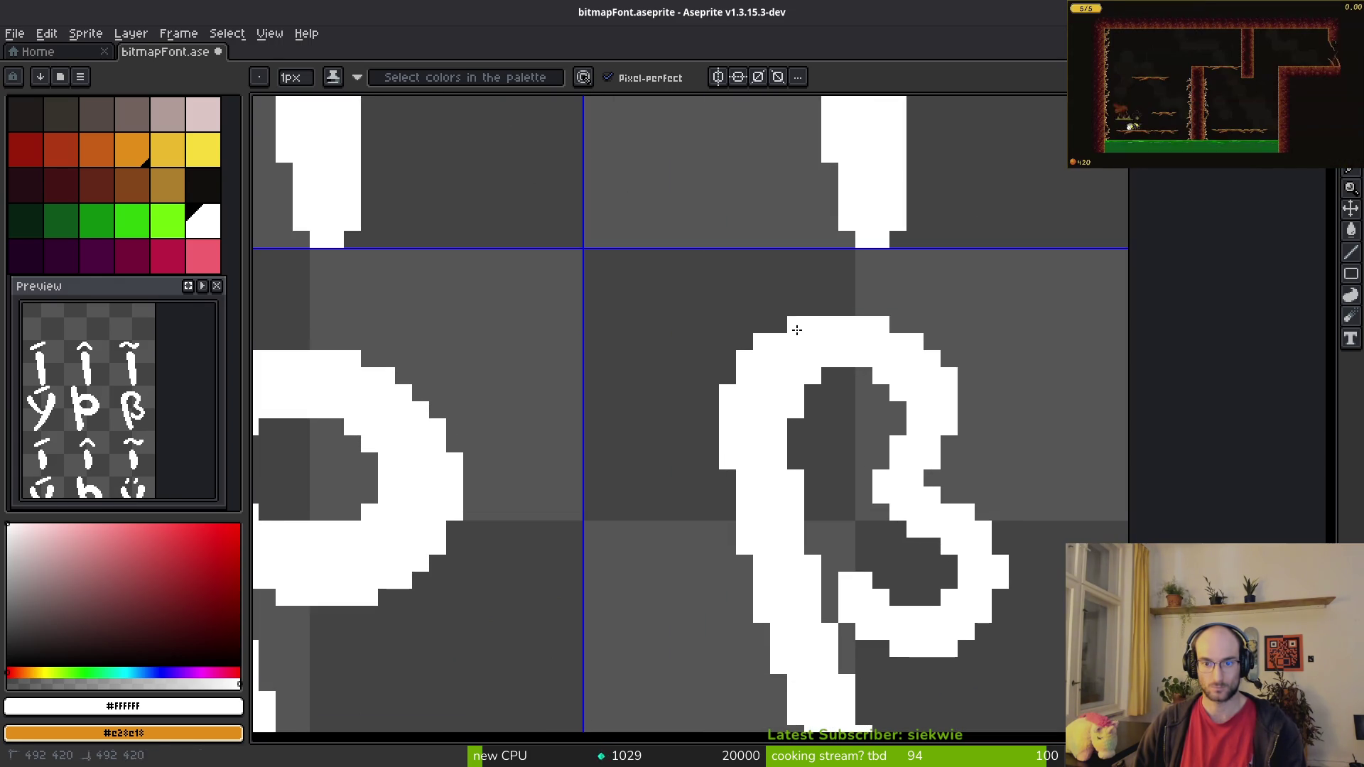
scroll(852, 383, "down", 4)
Step: Save the font sheet and compare it against the bmfont reference chart
key("ctrl+s")
scroll(824, 405, "up", 4)
scroll(821, 403, "up", 1)
scroll(786, 377, "down", 2)
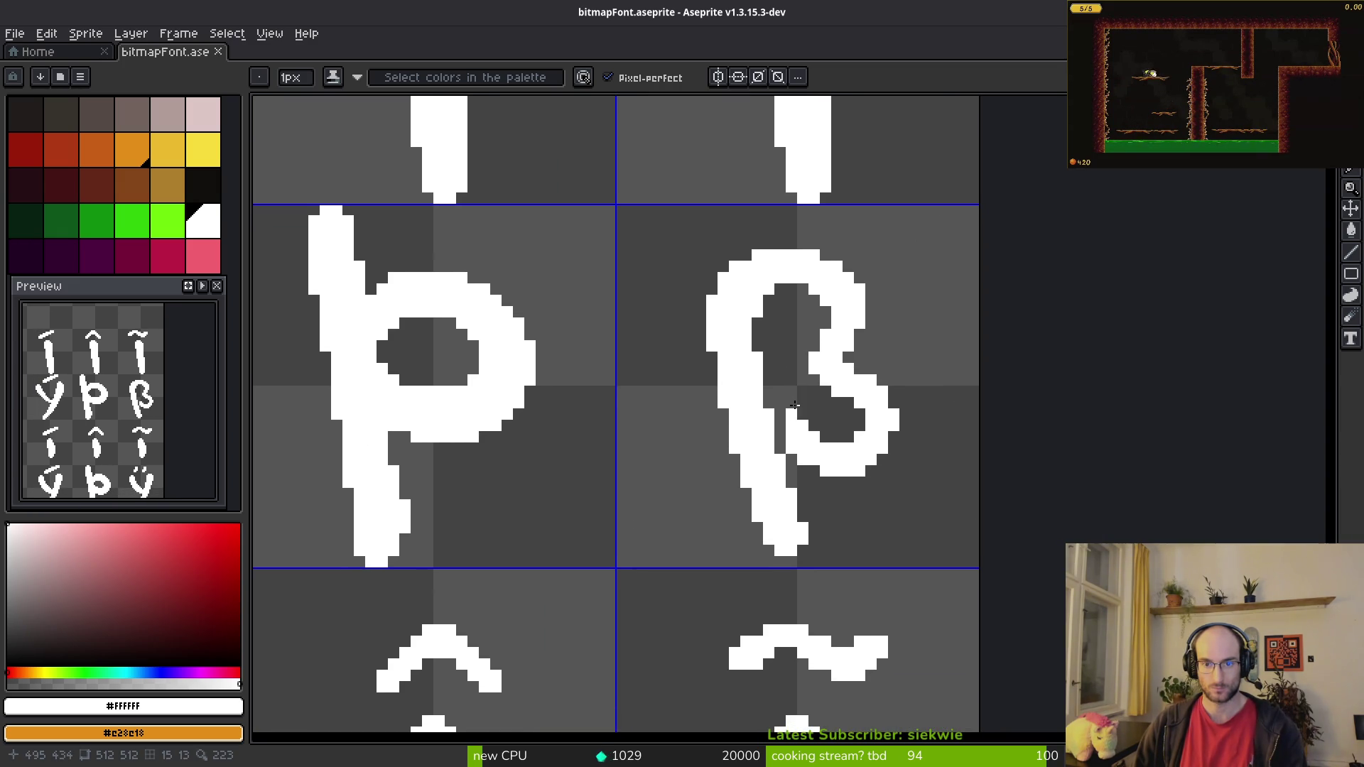
key("ctrl+s")
scroll(803, 362, "down", 5)
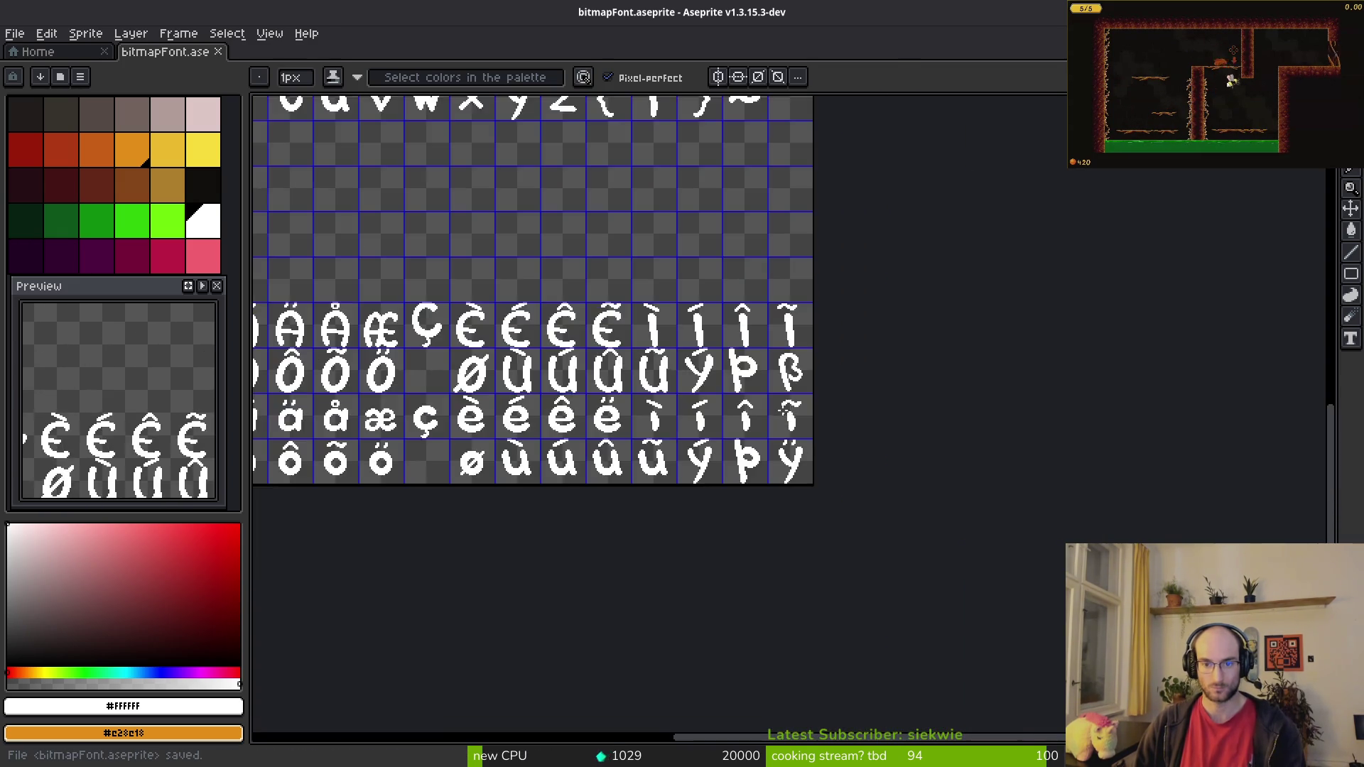
key("alt+Tab")
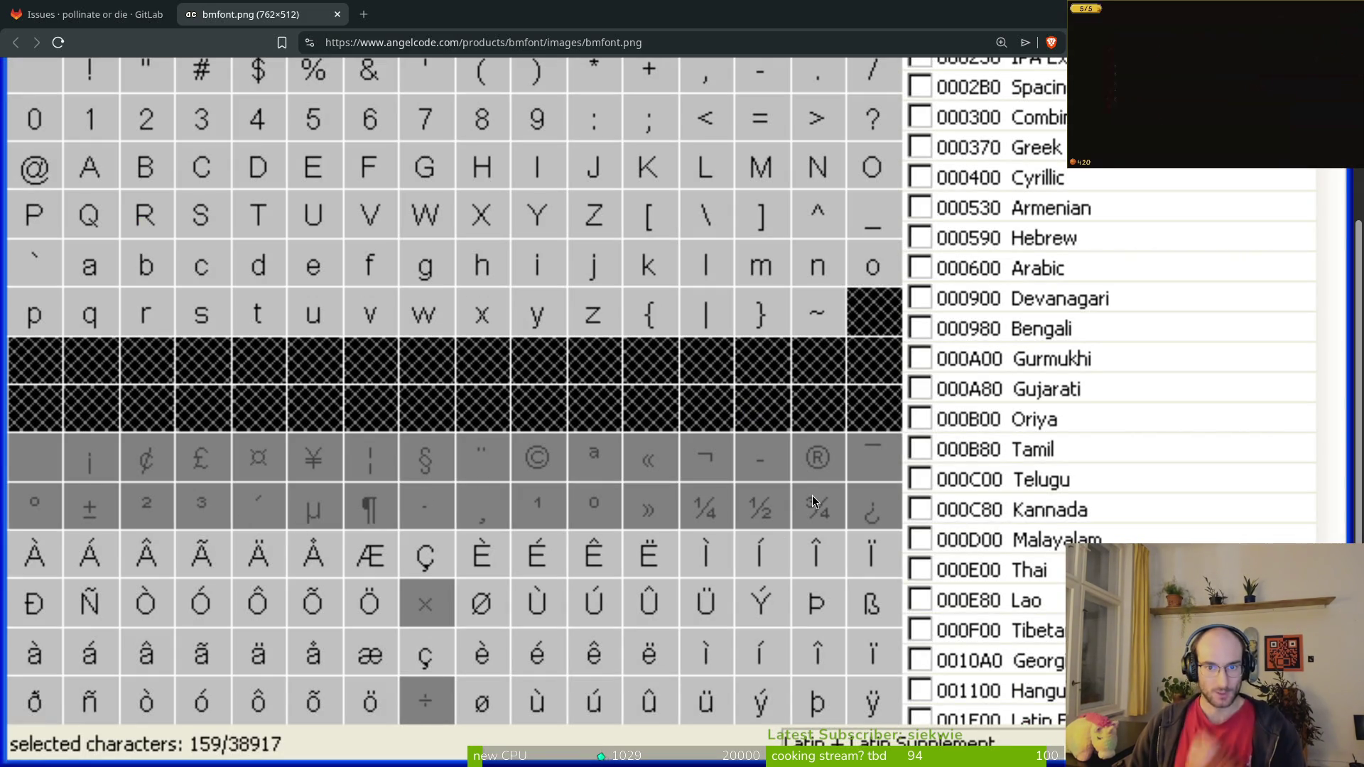
key("alt+Tab")
scroll(874, 448, "up", 4)
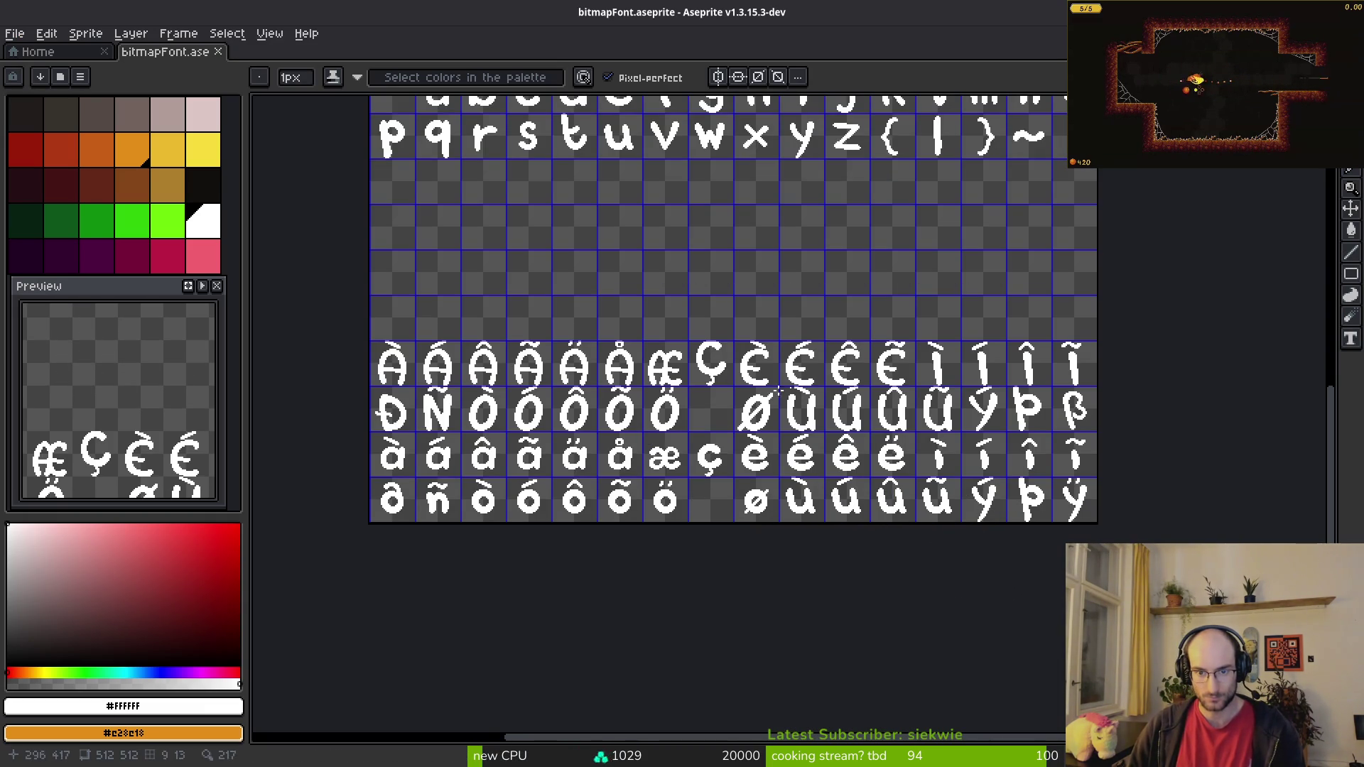
Step: Save the glyph sheet and export it as a sprite sheet
scroll(789, 380, "up", 5)
key("ctrl+s")
scroll(777, 372, "down", 2)
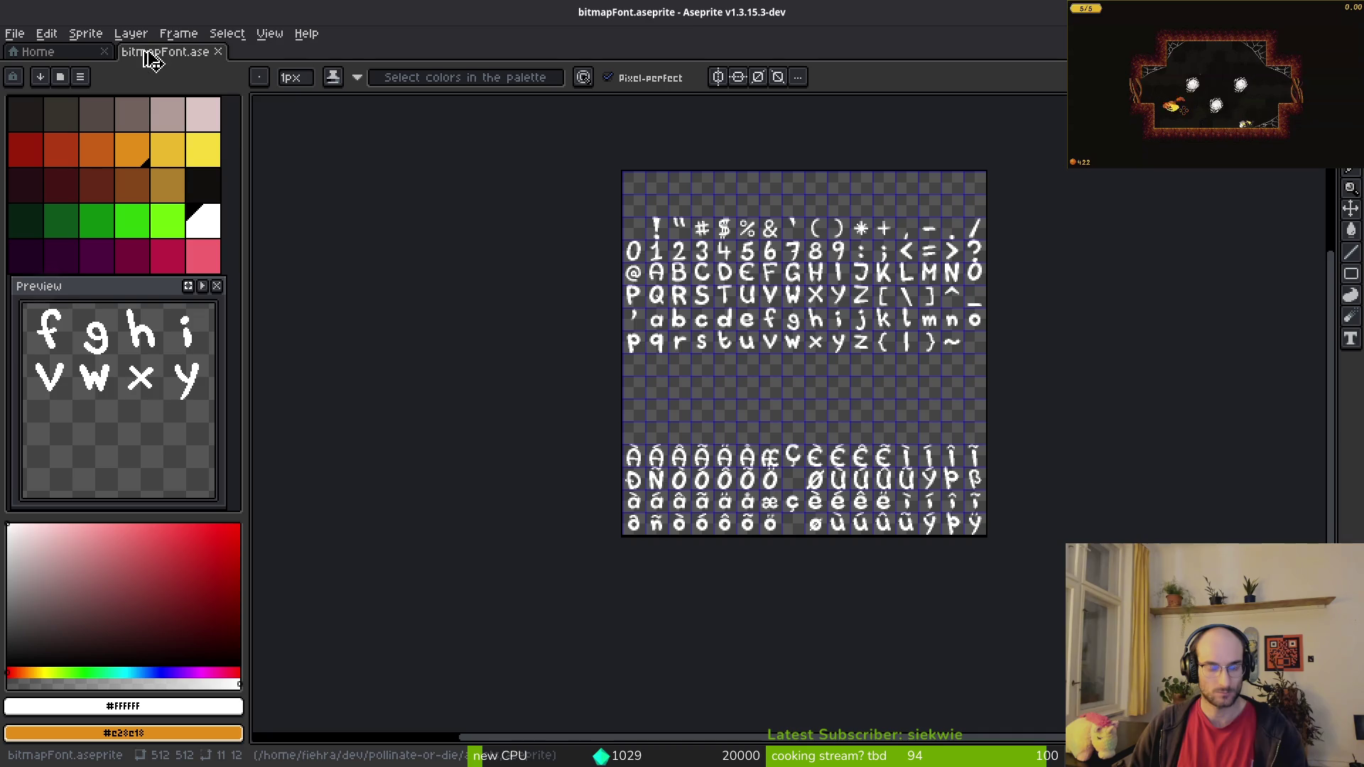
key("ctrl+e")
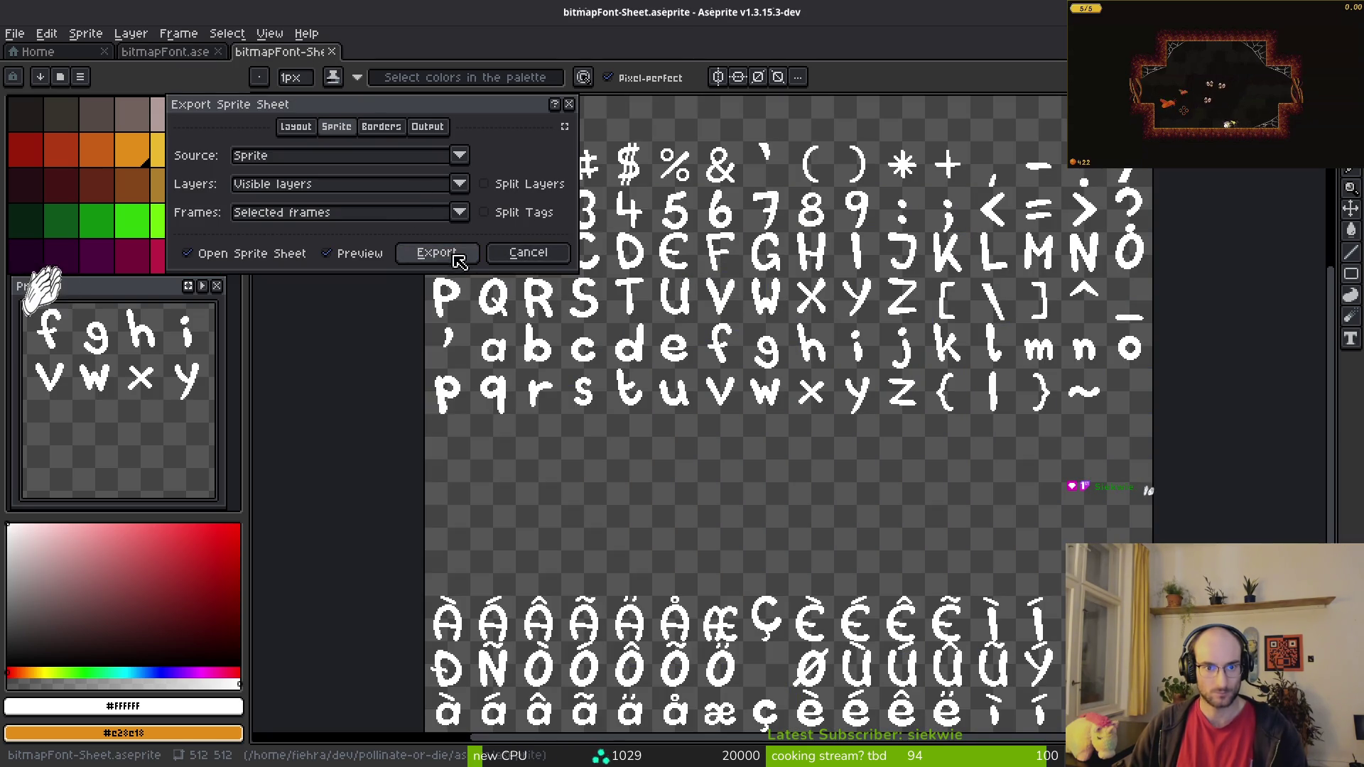
left_click(437, 253)
Step: Browse the Export As location into the assets art/ui folder, then cancel
key("ctrl+alt+shift+s")
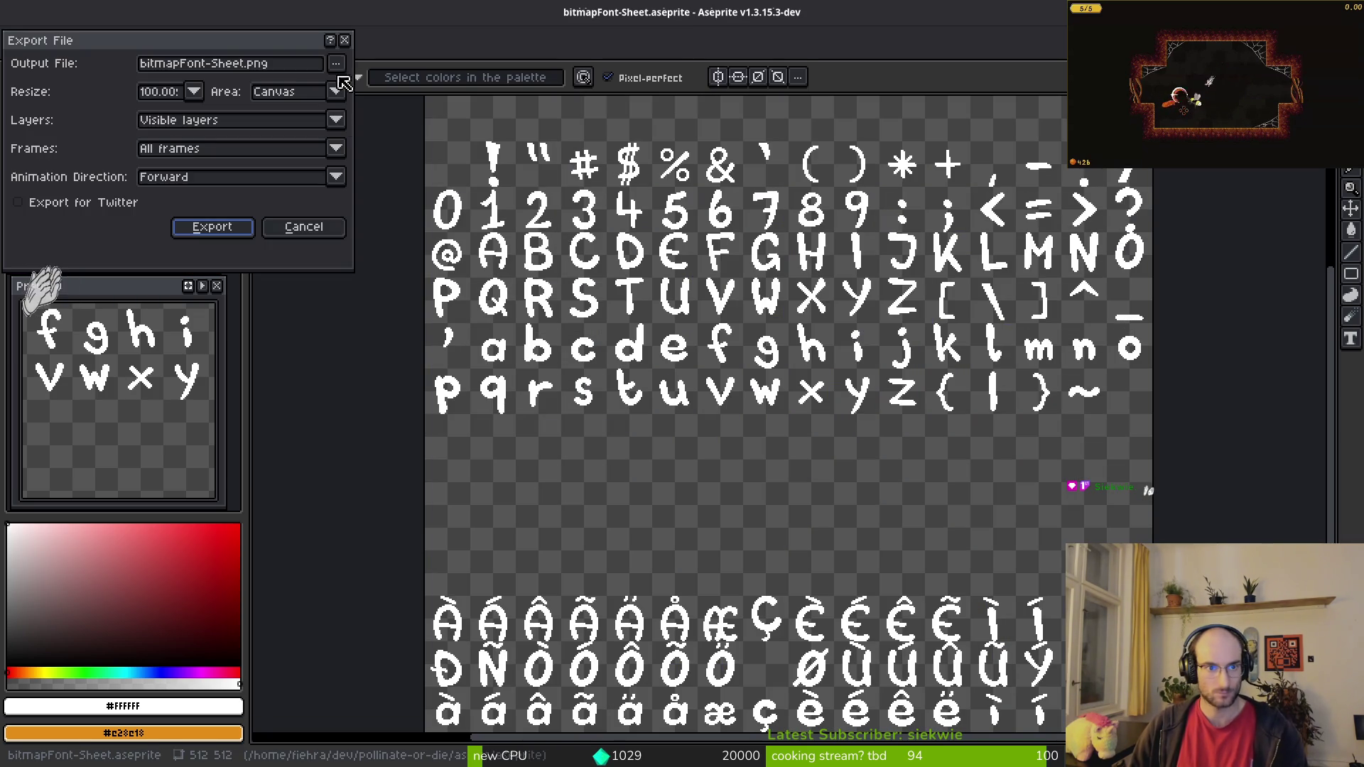
left_click(336, 63)
left_click(68, 64)
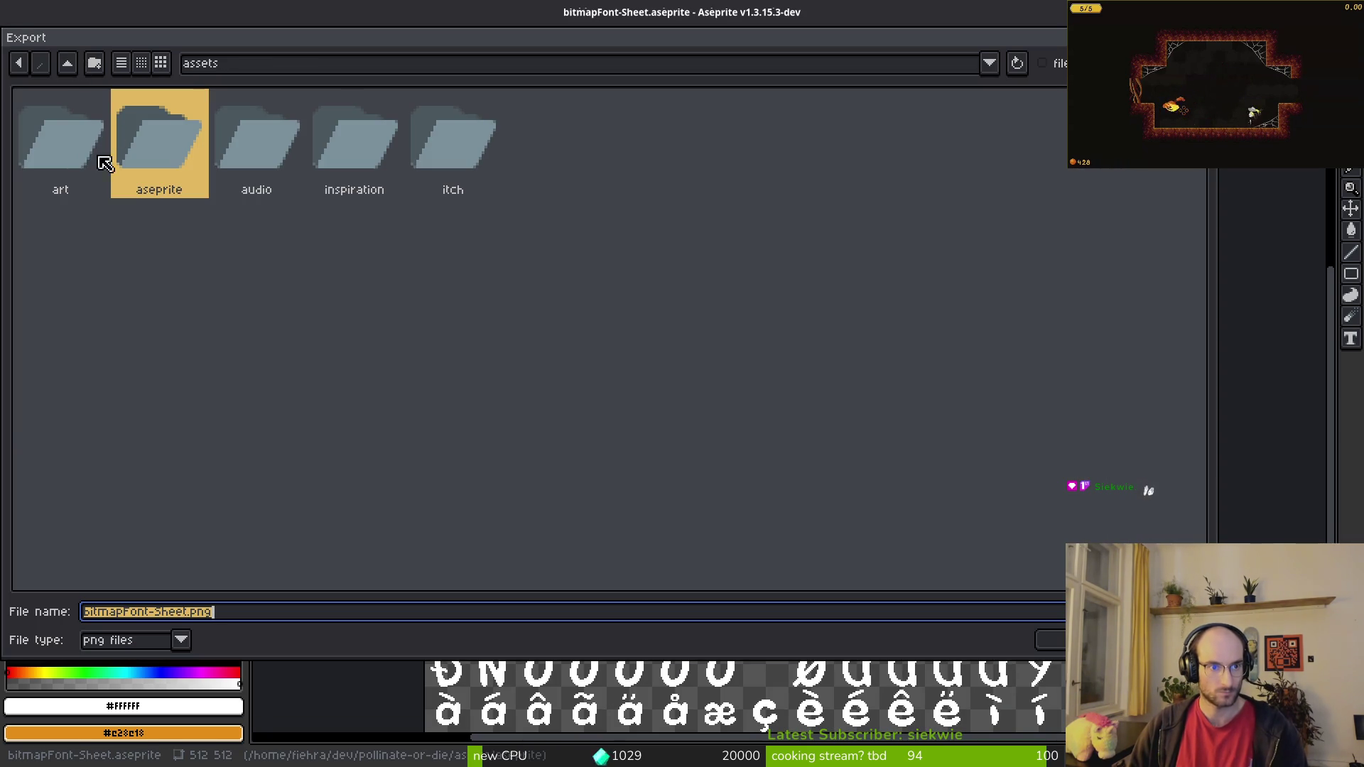
left_click(85, 140)
double_click(92, 153)
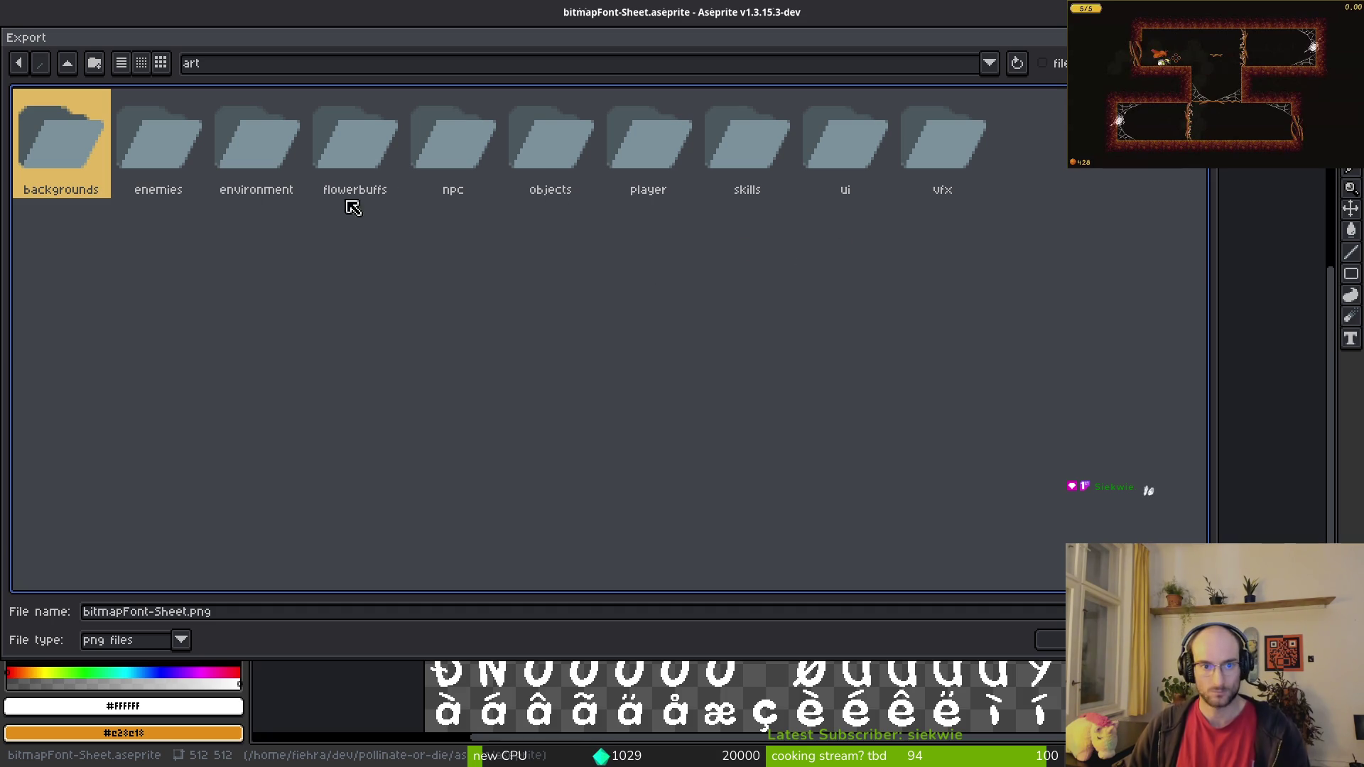
double_click(829, 143)
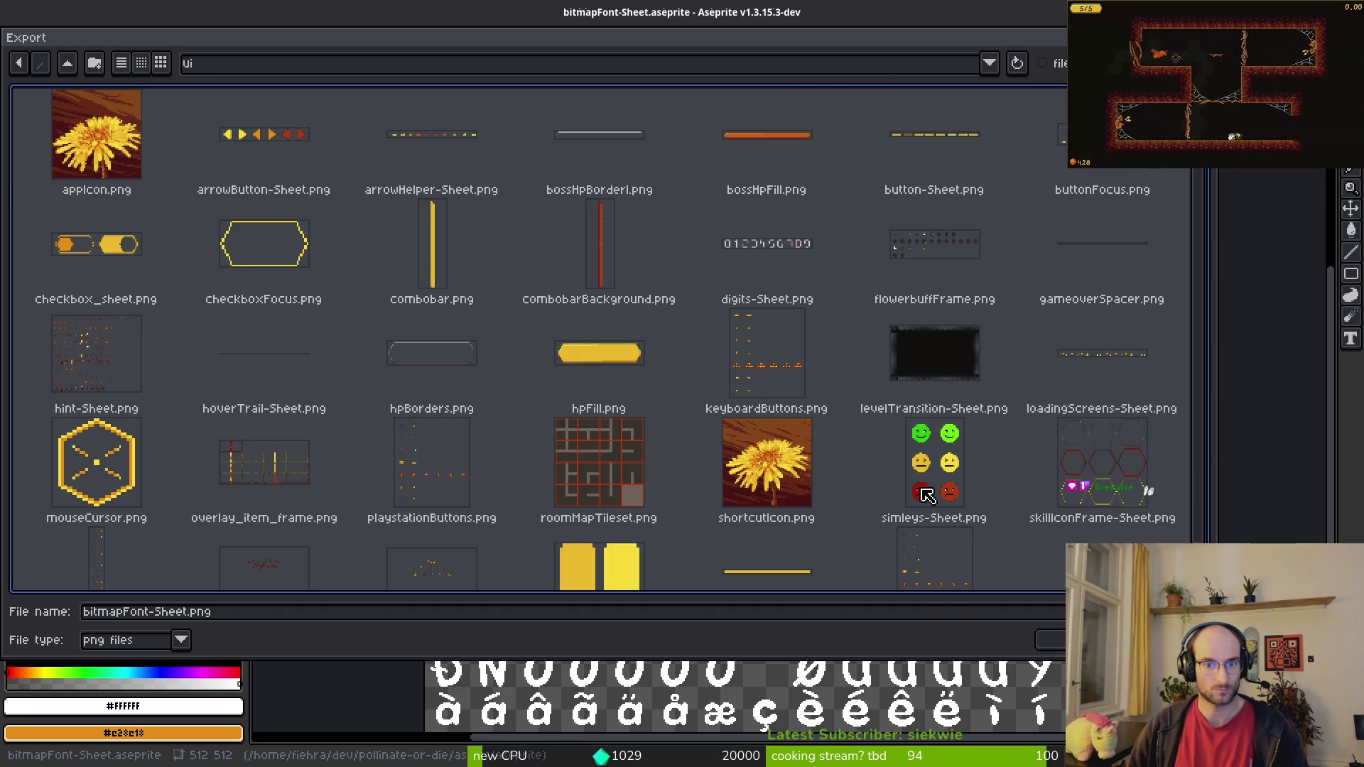
key("Return")
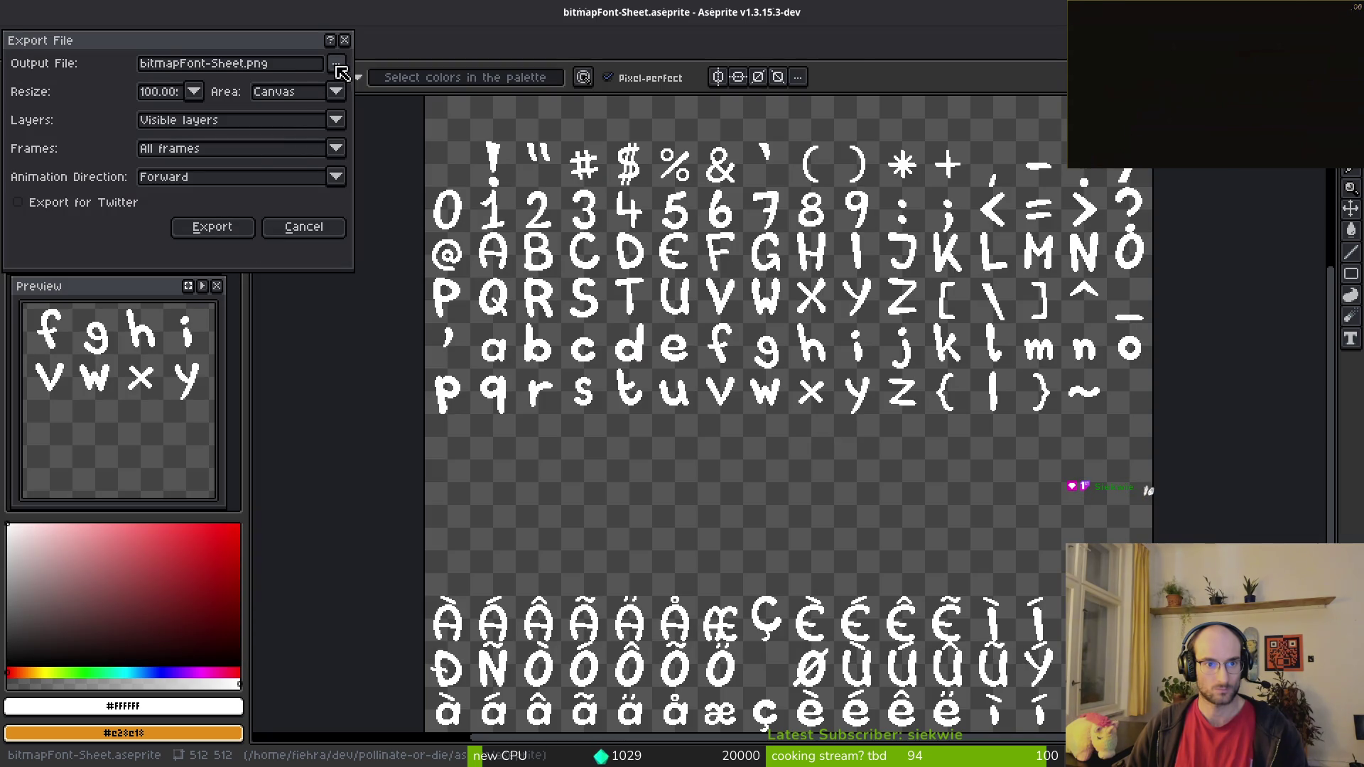
Step: Export the sheet over modules/core/fonts/bitmapFont.png, confirming the overwrite
left_click(336, 63)
left_click(343, 86)
left_click(67, 63)
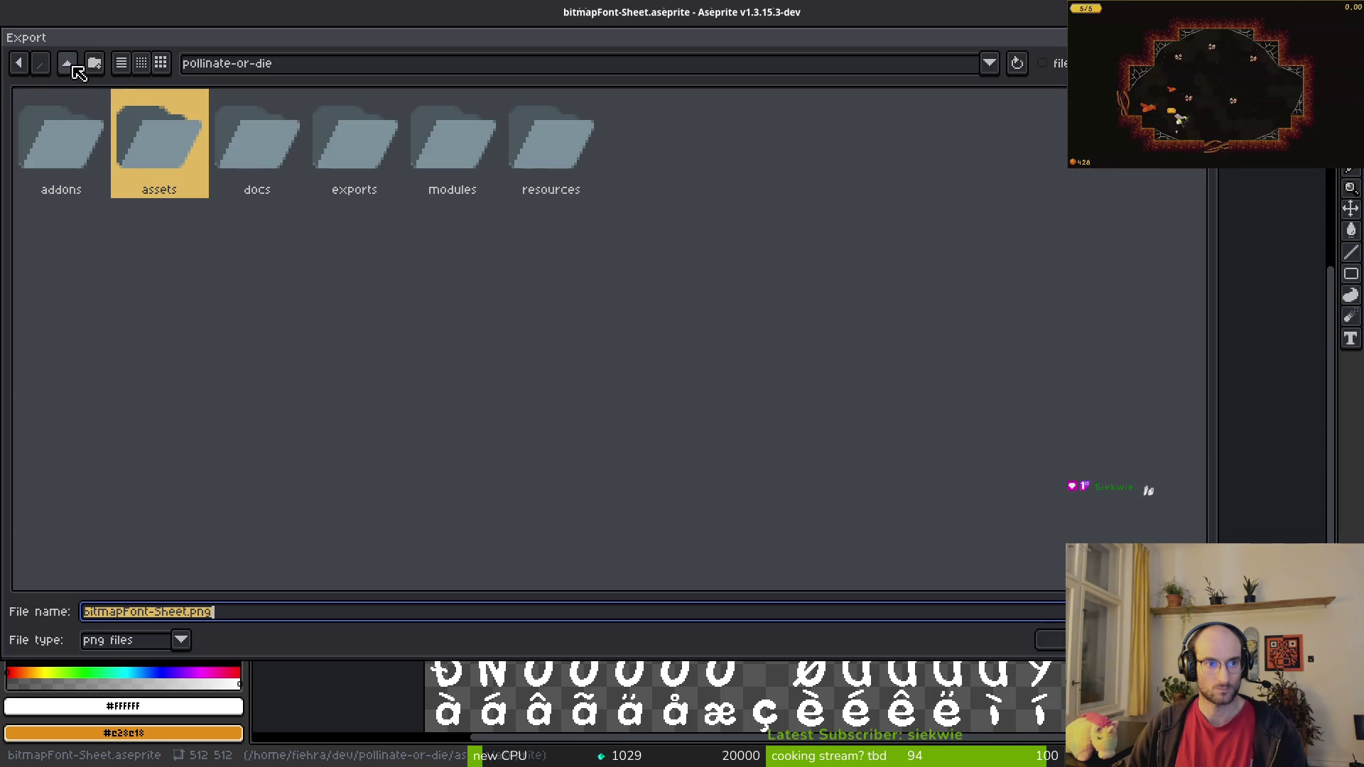
left_click(468, 145)
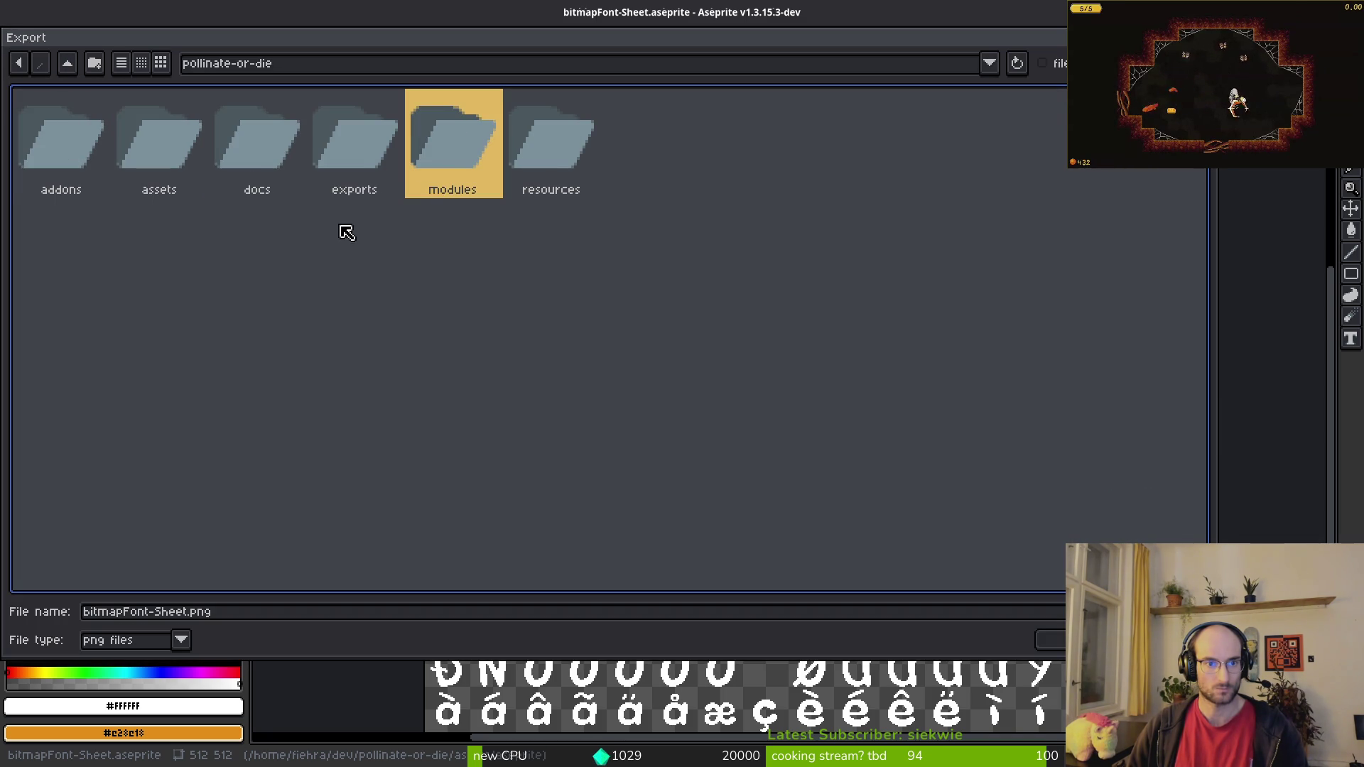
double_click(459, 156)
double_click(64, 146)
double_click(258, 146)
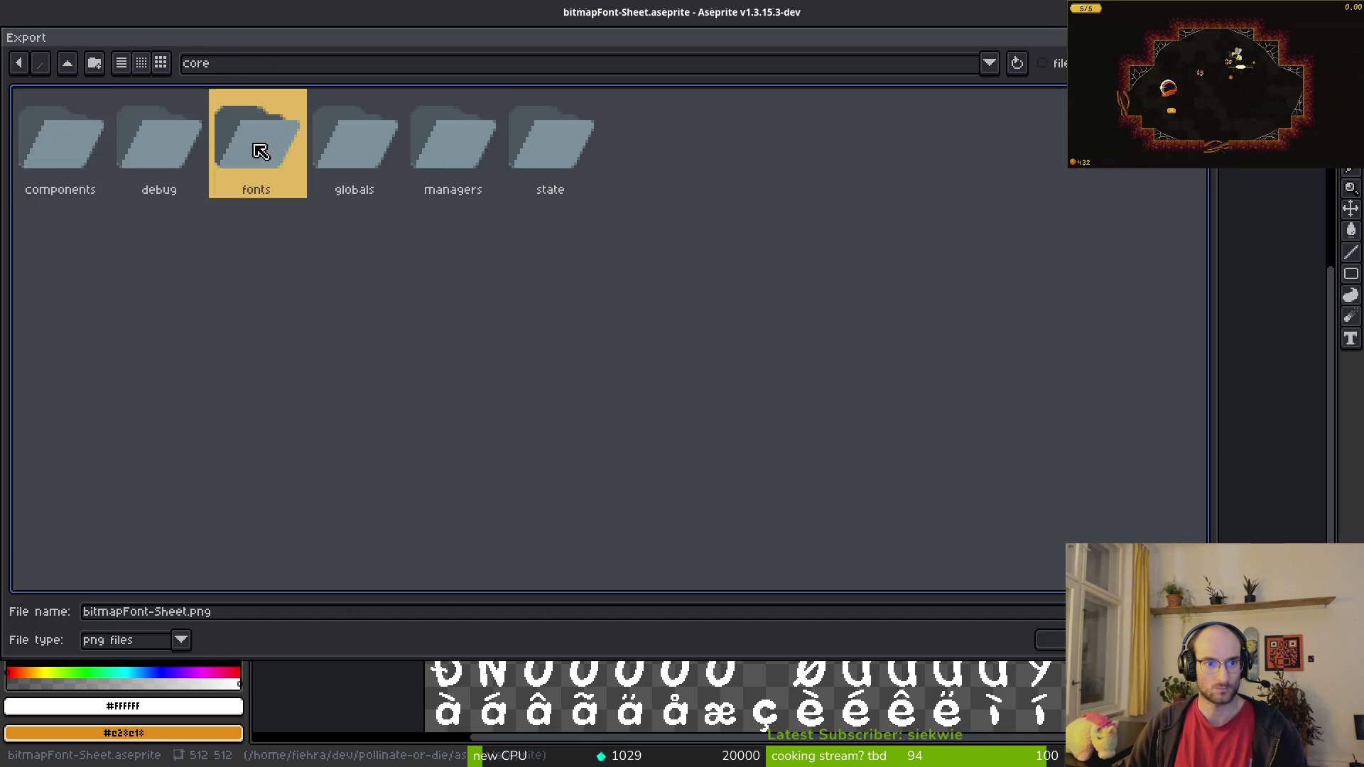
key("Down")
key("Return")
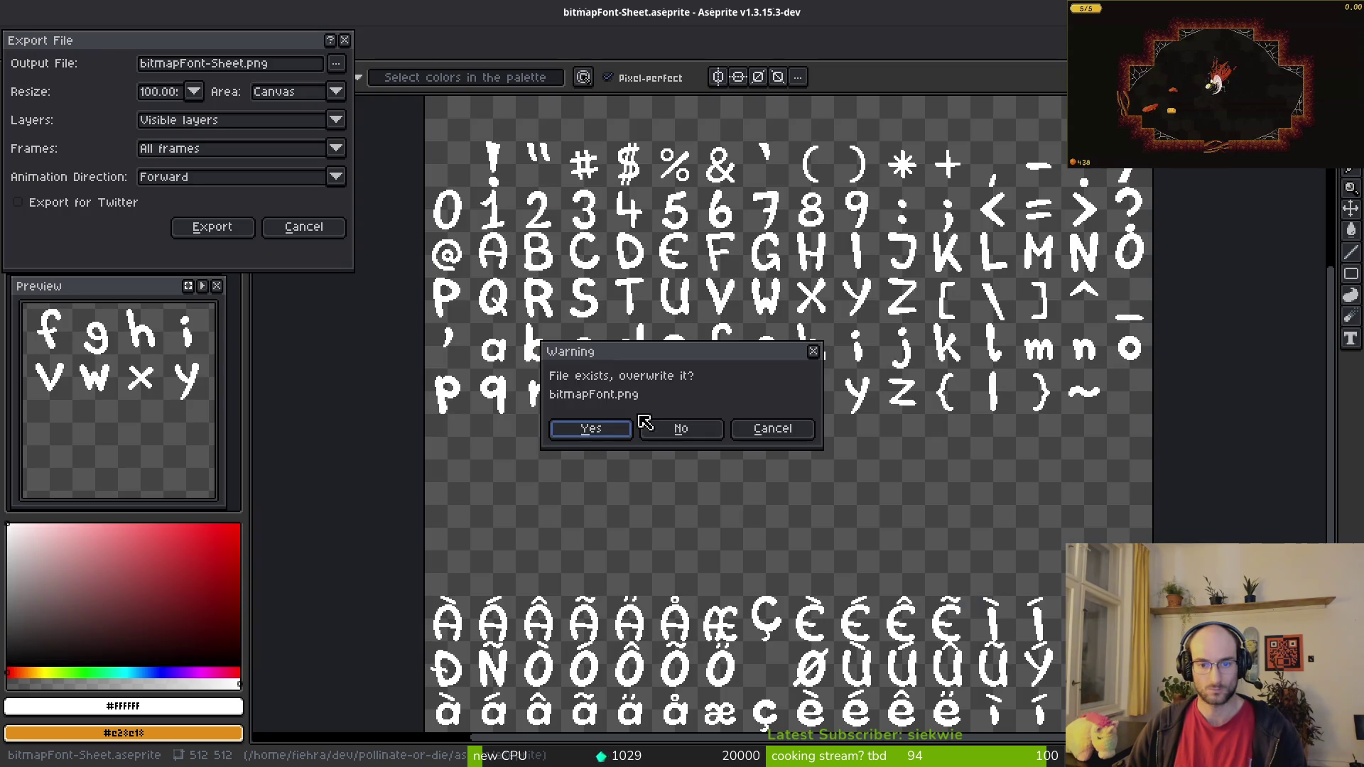
left_click(595, 432)
left_click(206, 226)
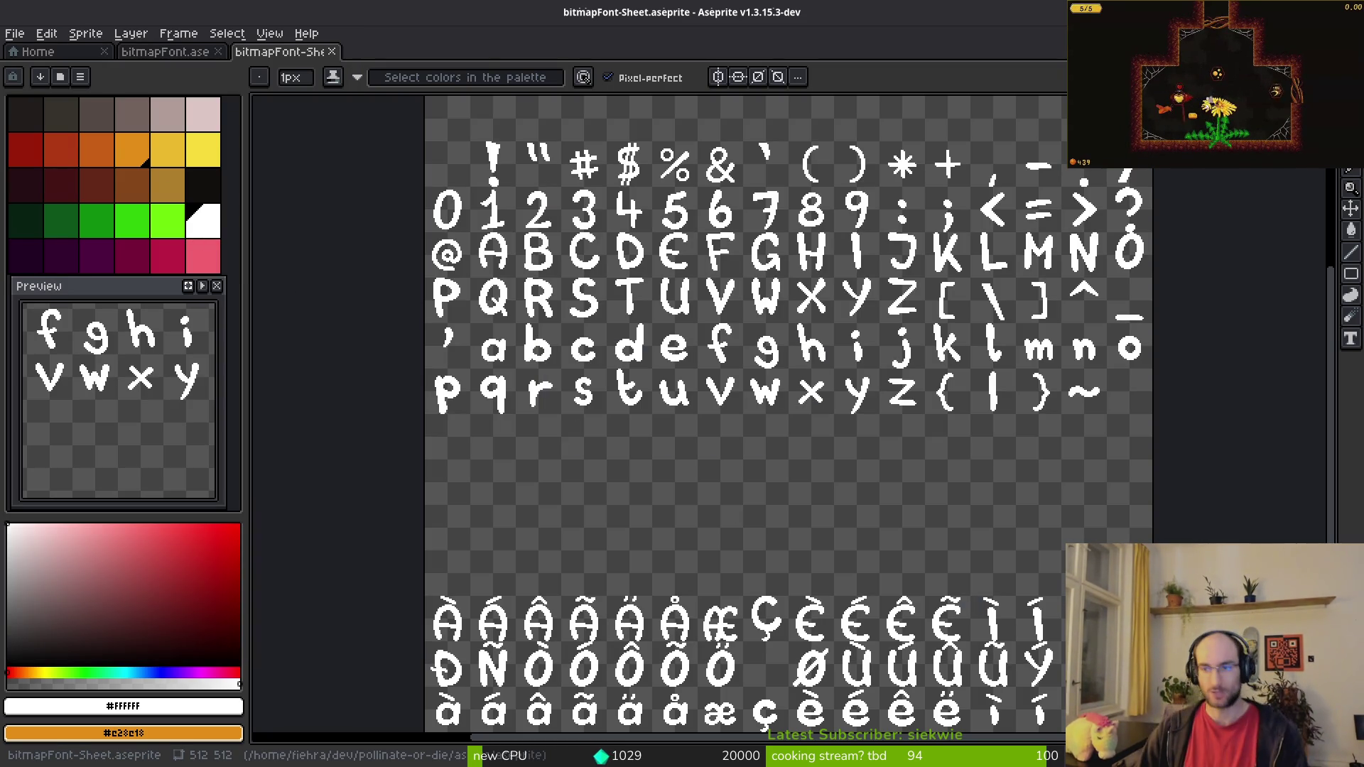
Step: Close the bmfont.png reference tab in the browser and return to Godot
key("alt+Tab")
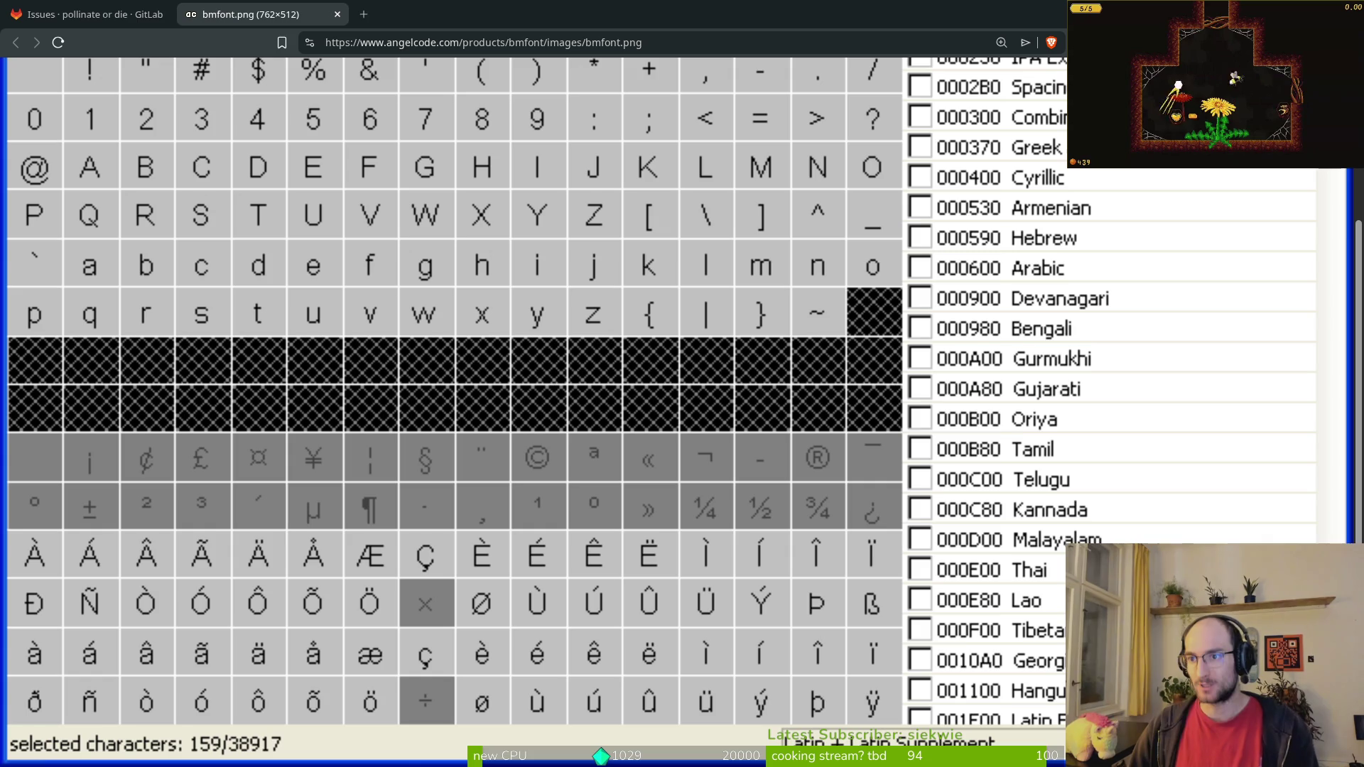
key("ctrl+w")
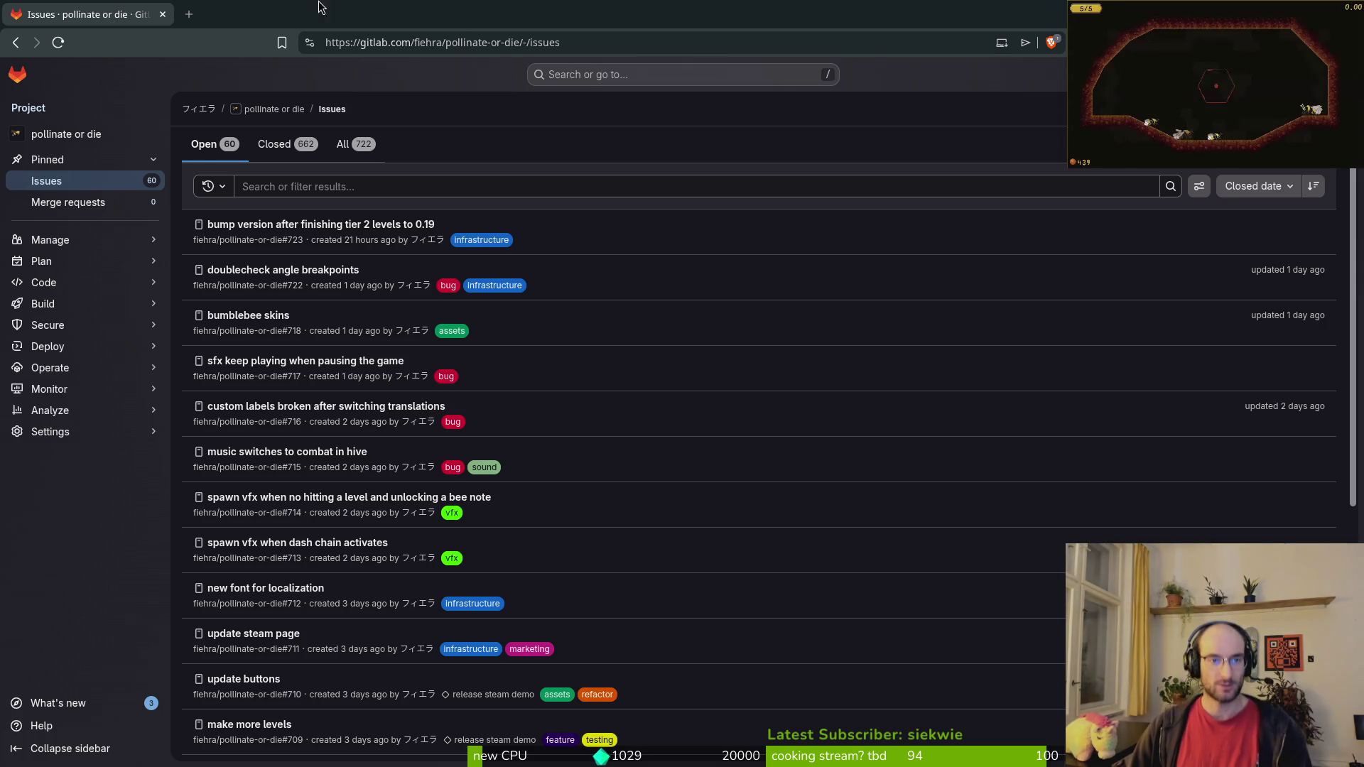
key("alt+Tab")
Step: Open Project Settings, clear the 'font' filter and show Application > Config
left_click(65, 44)
left_click(86, 61)
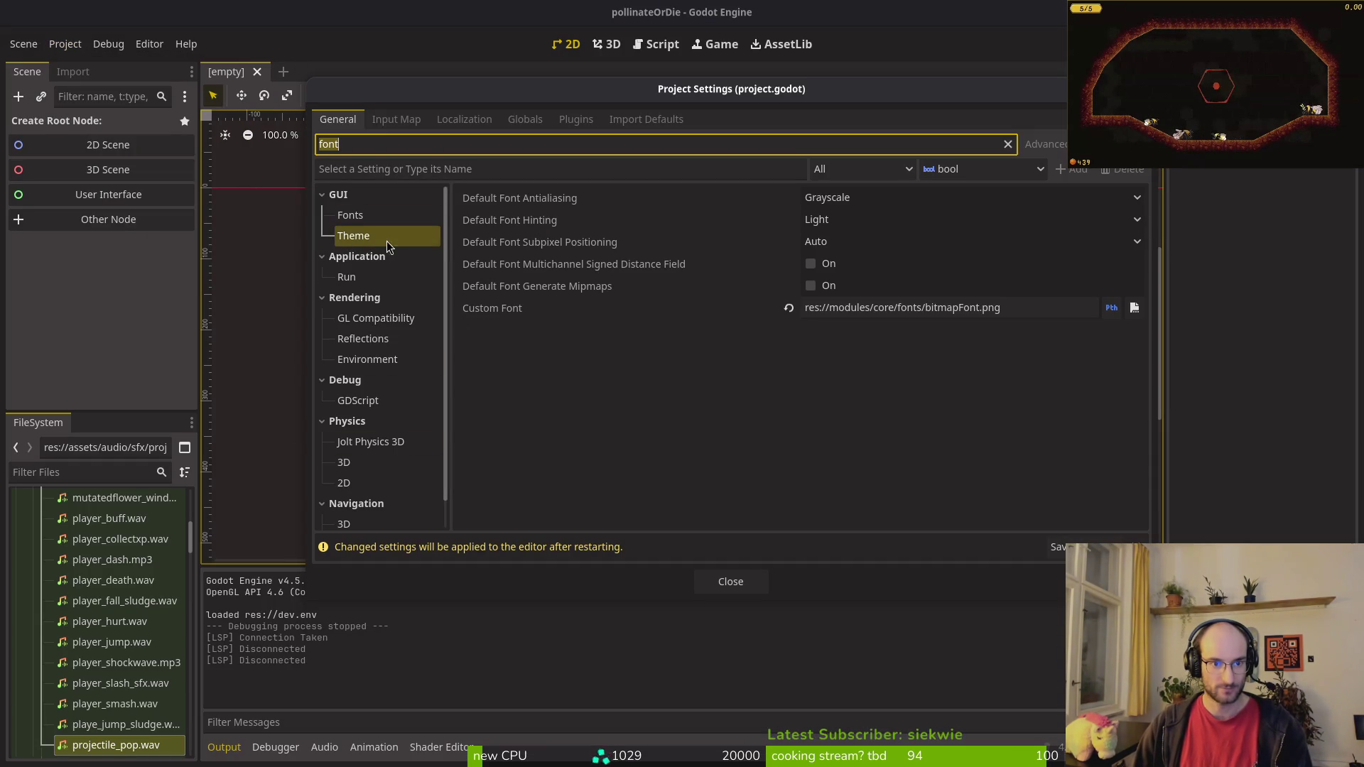
left_click(1007, 145)
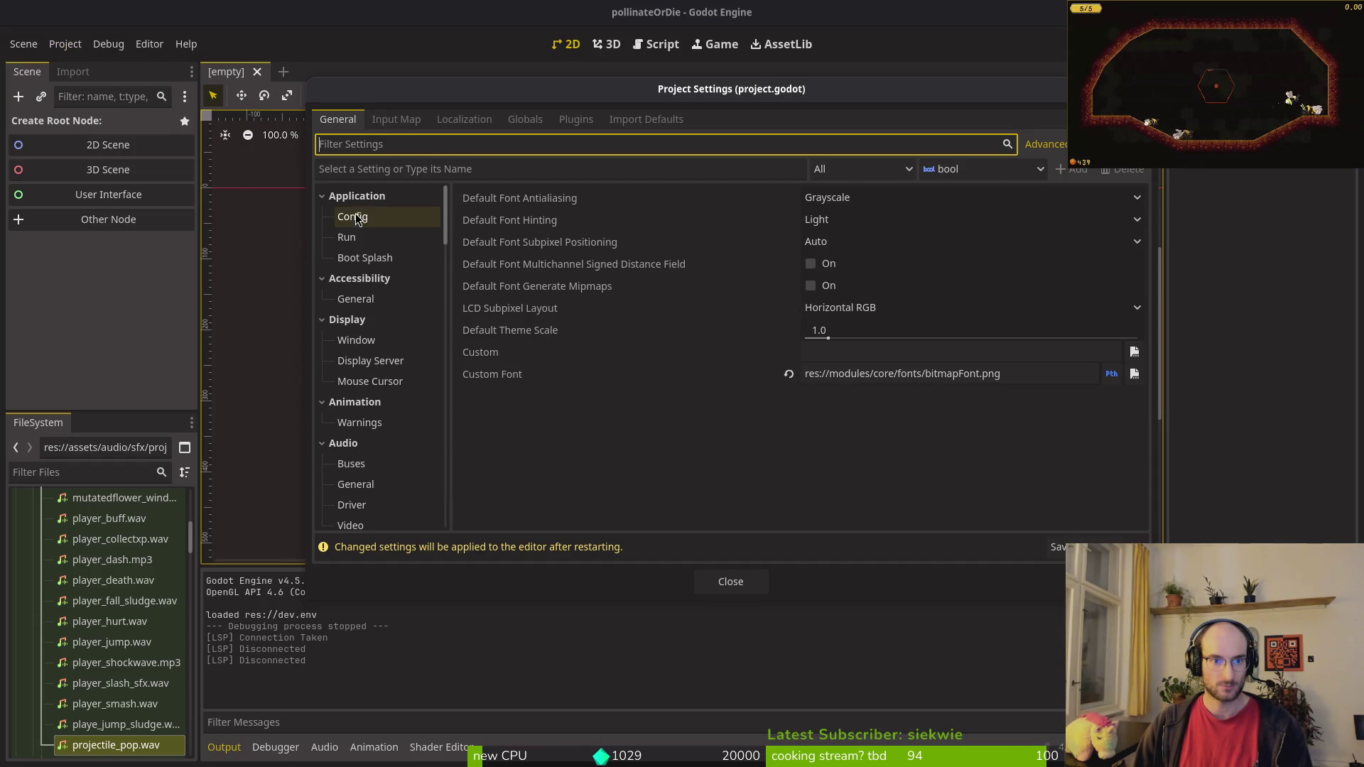
left_click(384, 216)
Step: Toggle the hidden project data directory option and back, then close Project Settings
left_click(400, 304)
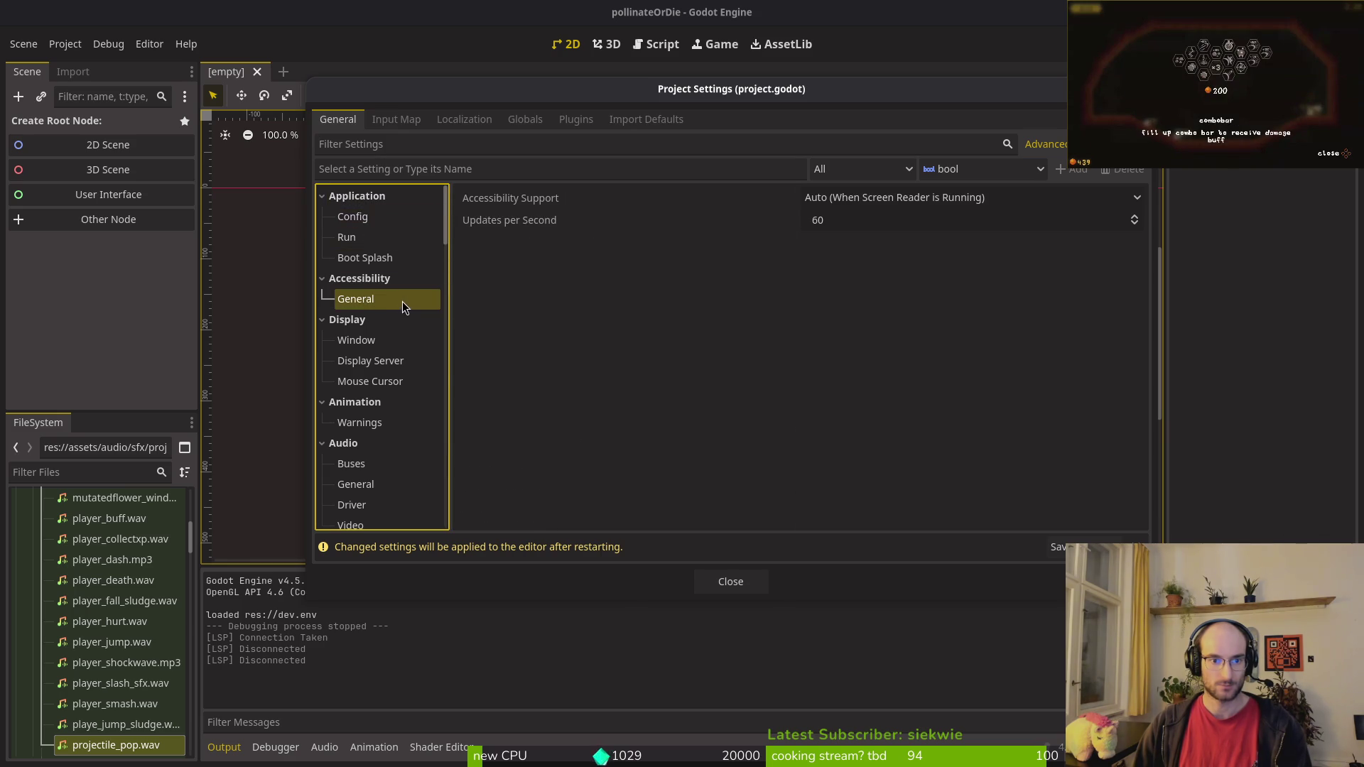
left_click(348, 215)
scroll(890, 389, "down", 3)
left_click(810, 278)
left_click(826, 277)
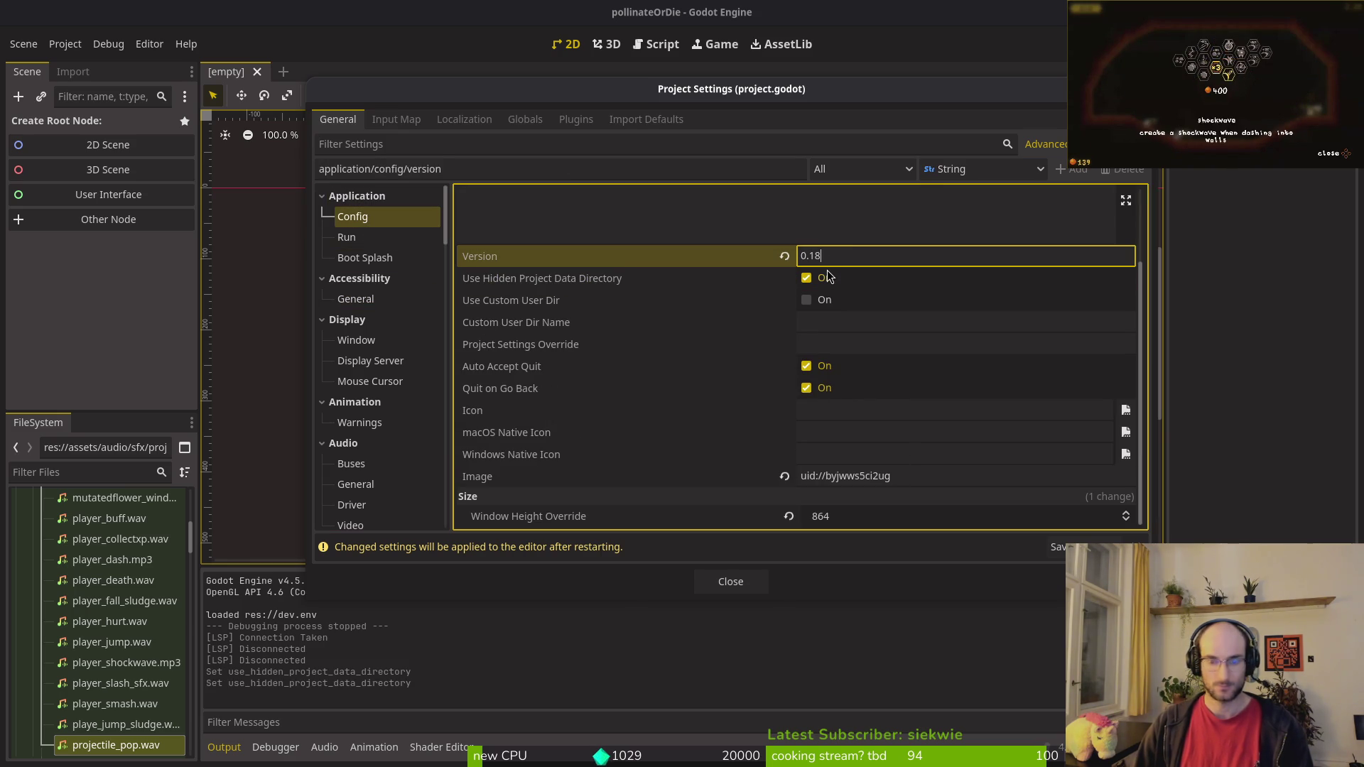
left_click(731, 584)
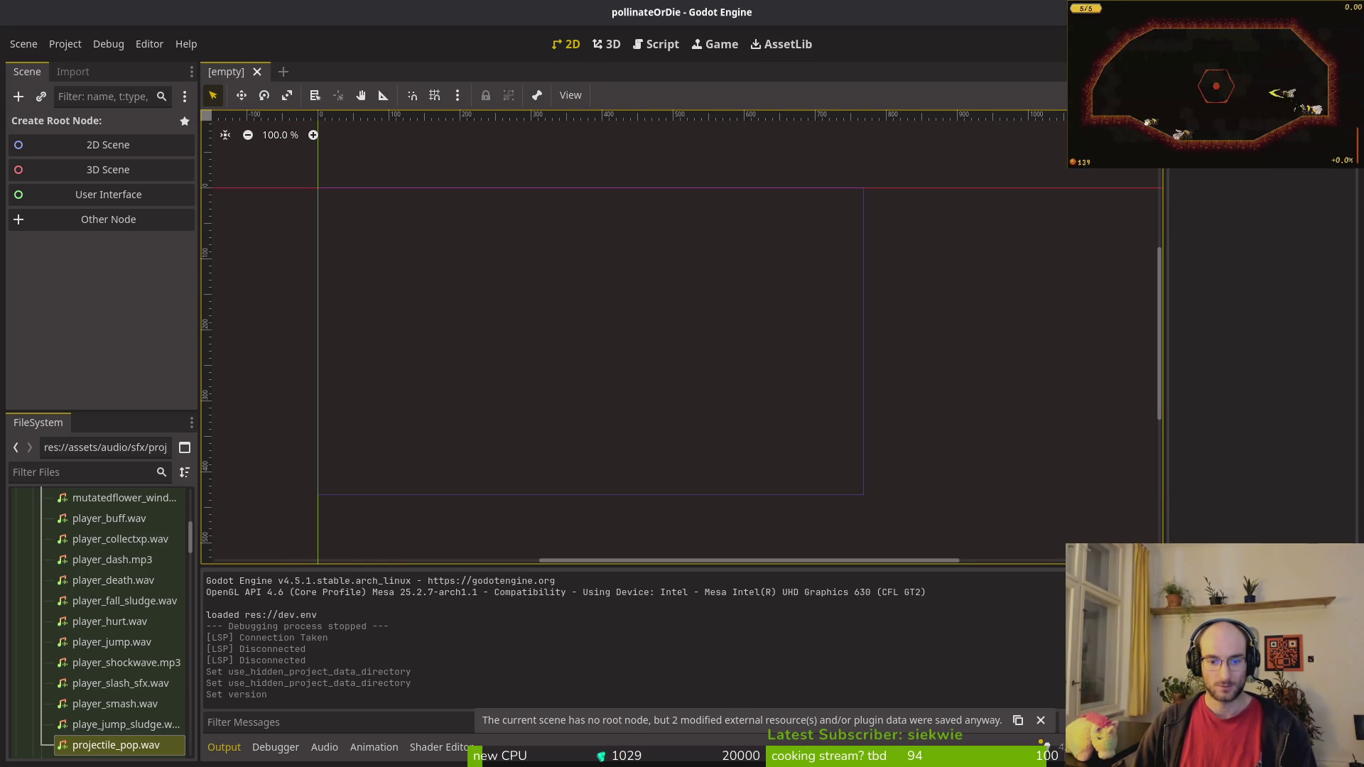
Step: Locate and select bitmapFont.png in modules/core/fonts in the FileSystem dock
scroll(114, 540, "up", 10)
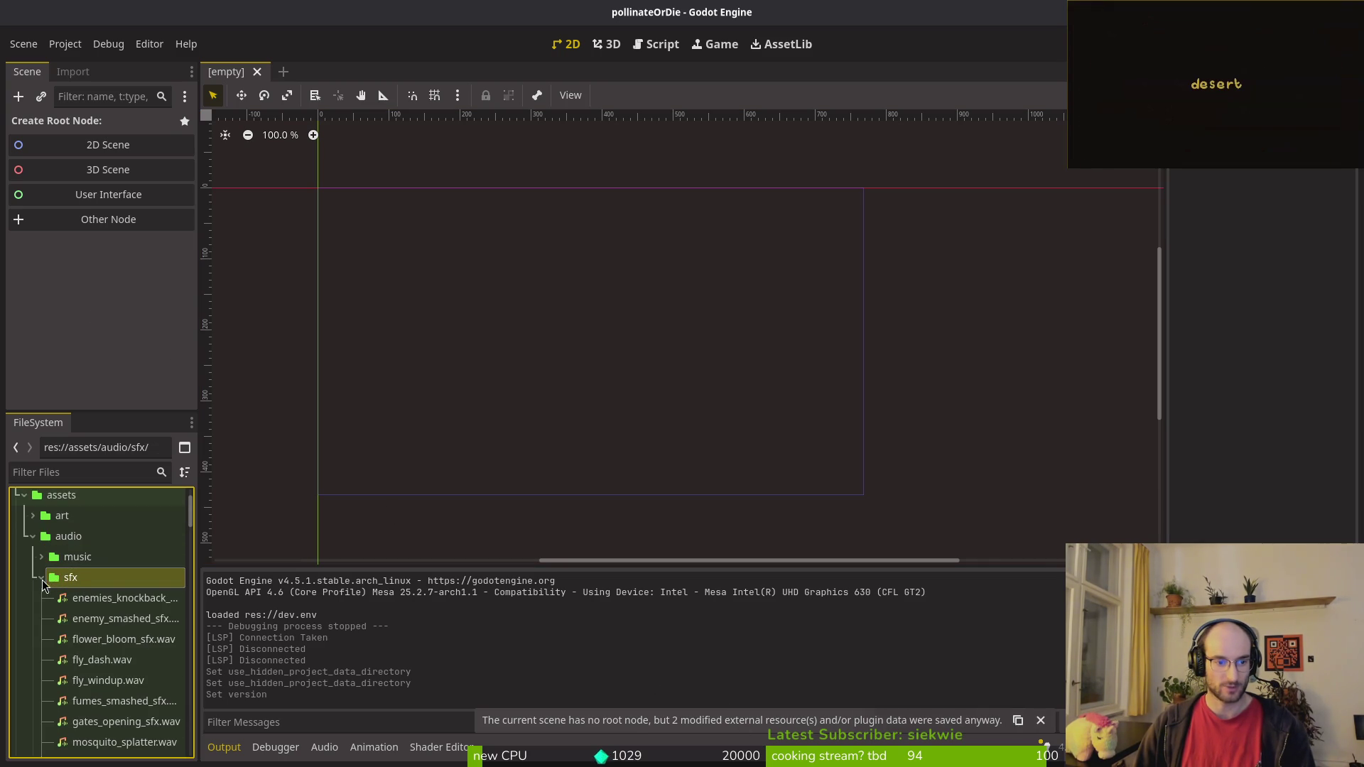
double_click(53, 580)
double_click(60, 537)
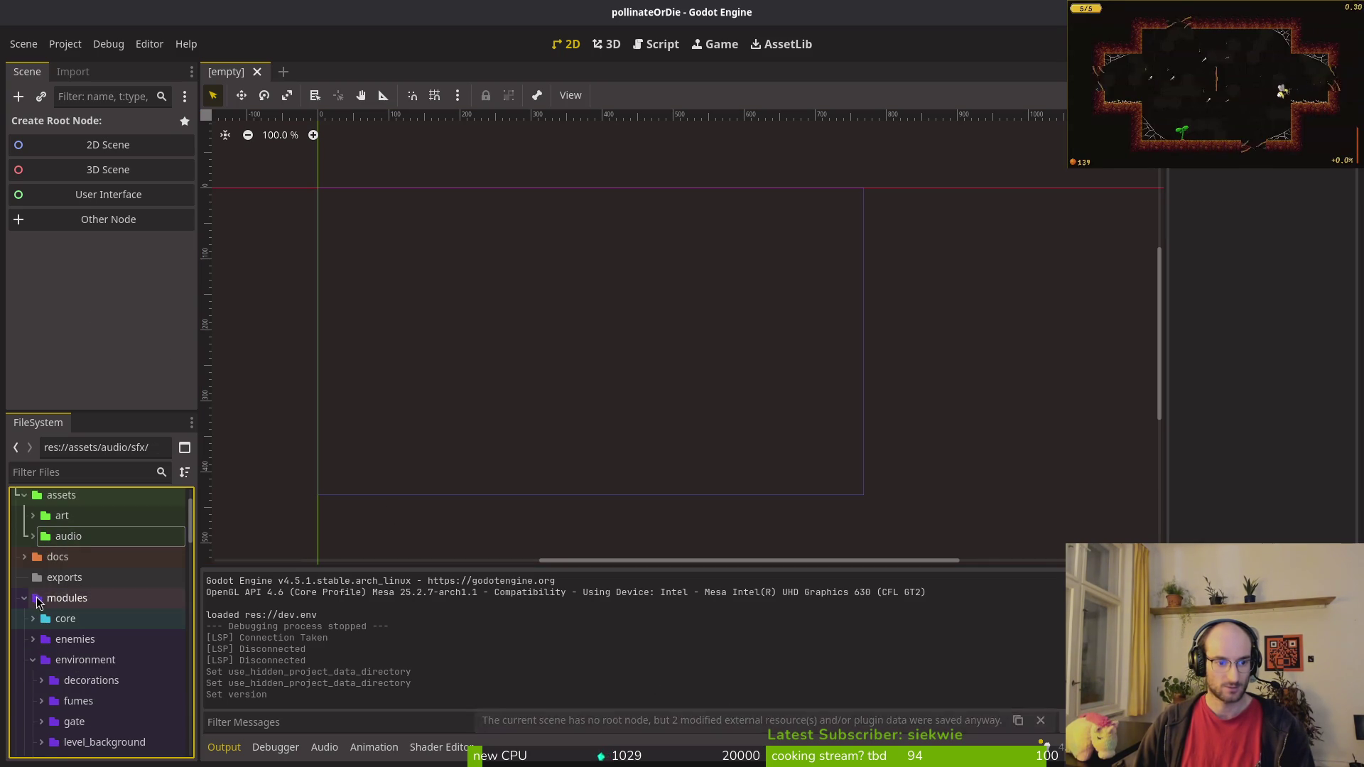
double_click(67, 618)
scroll(80, 627, "down", 3)
left_click(75, 547)
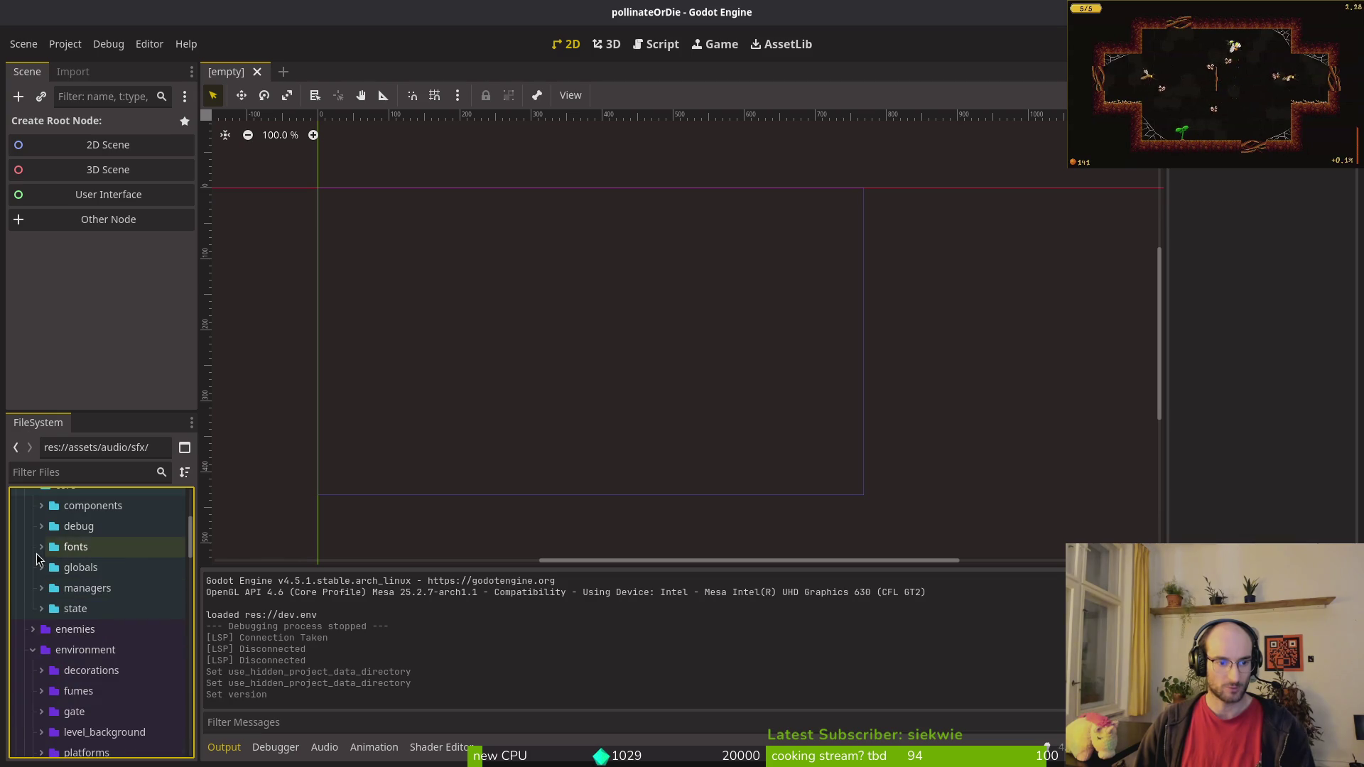
left_click(41, 547)
left_click(110, 567)
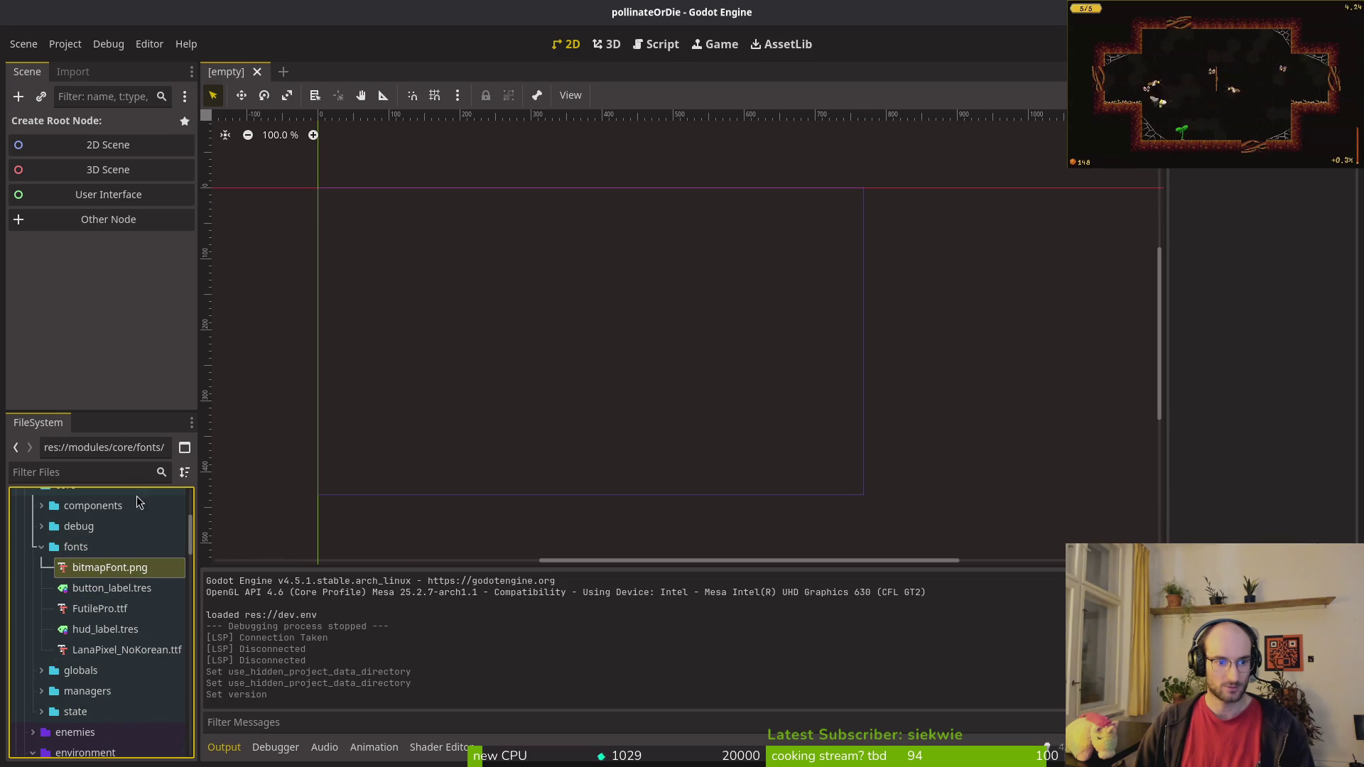
double_click(107, 567)
Step: Set the font's import Rows to 16, save, reimport it and run the game
left_click(84, 71)
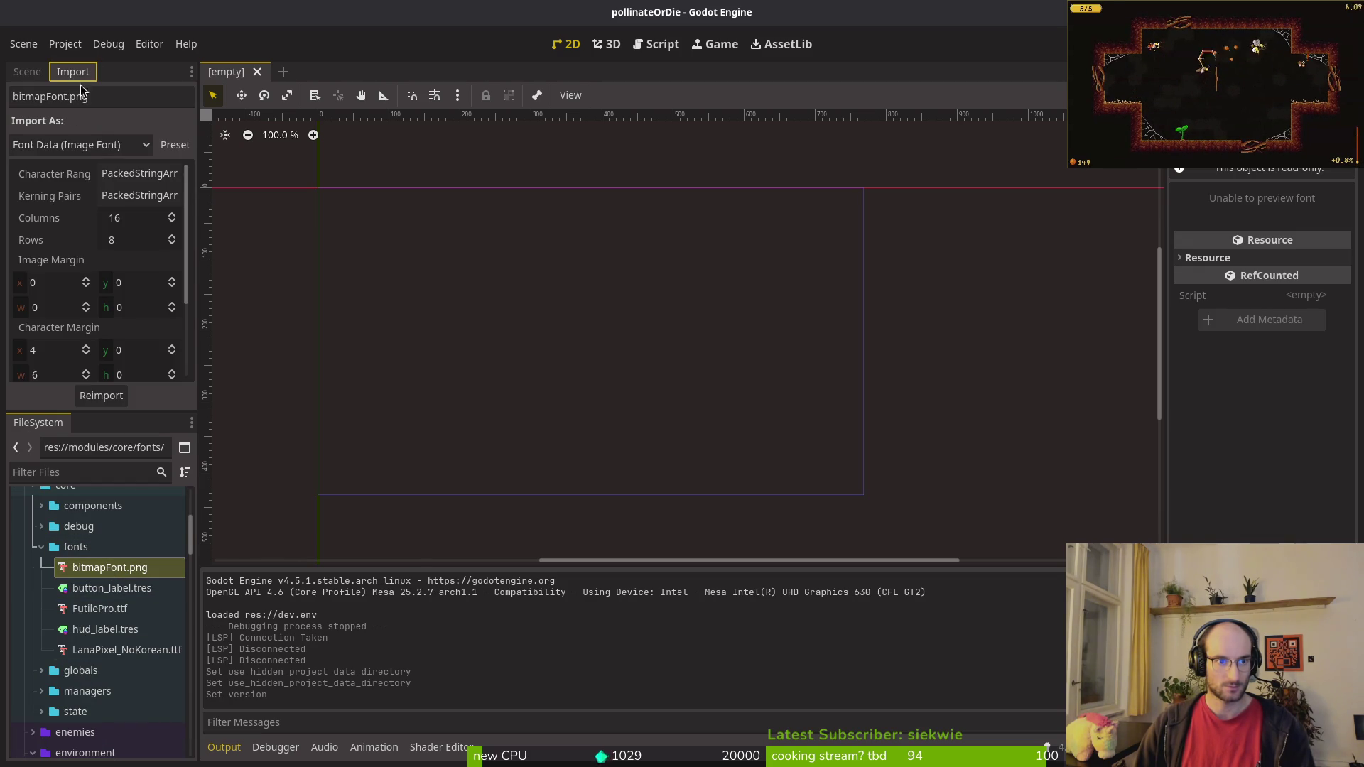
left_click(114, 240)
type("16")
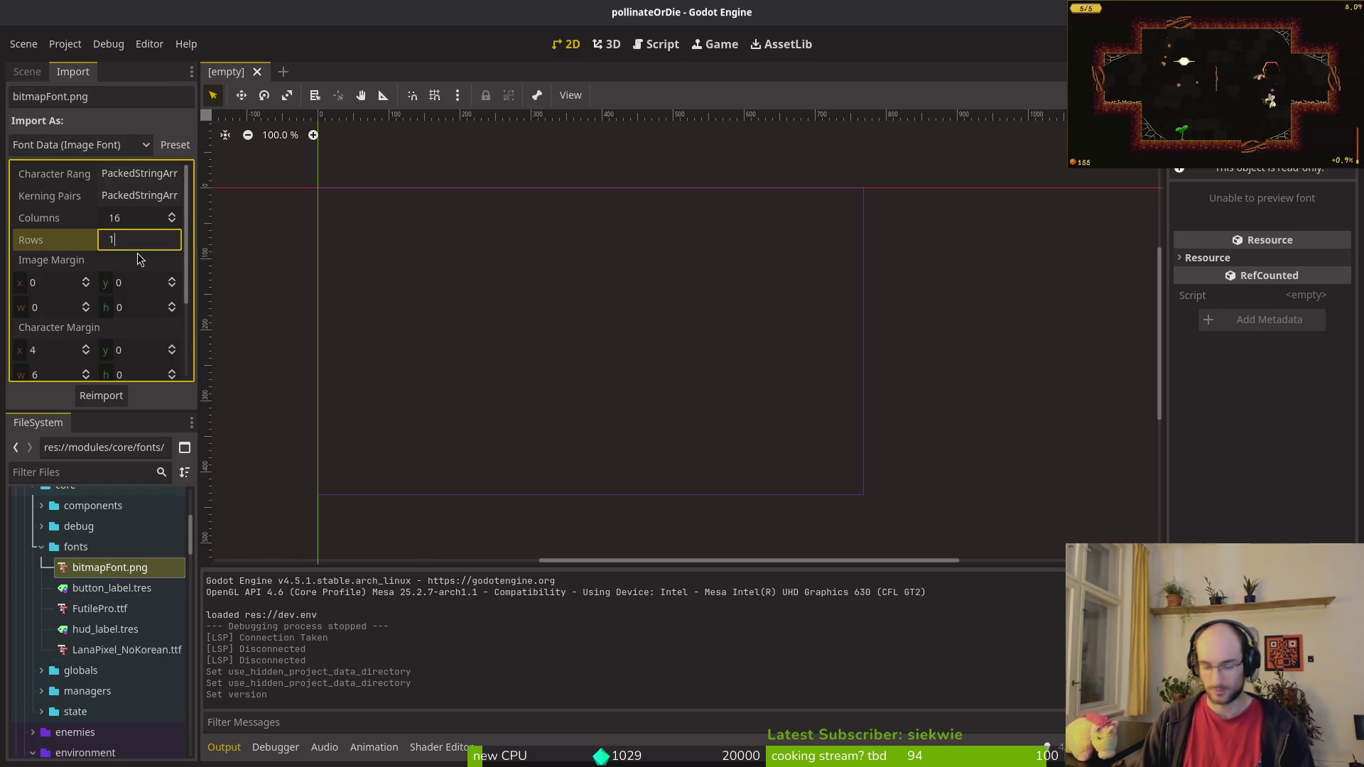
key("Return")
key("ctrl+s")
left_click(101, 396)
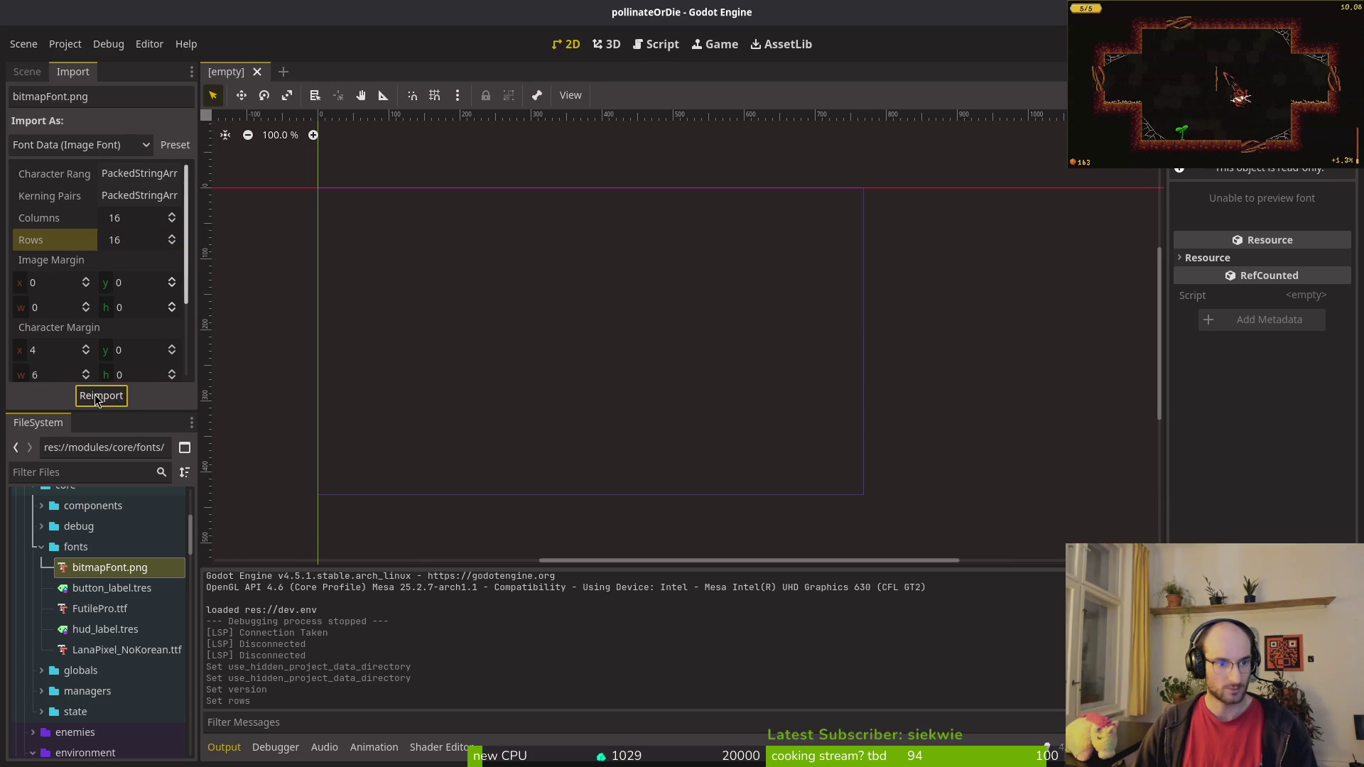
key("F5")
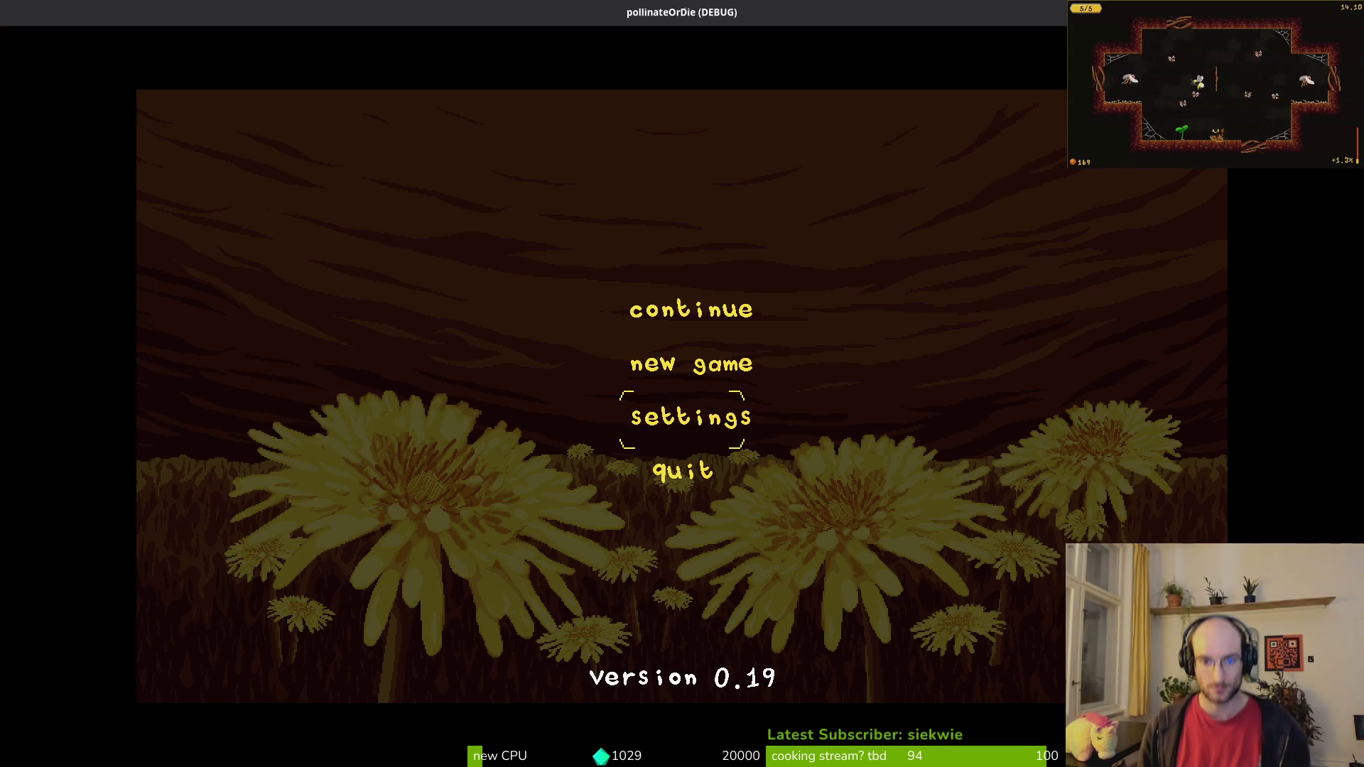
Step: Cycle the game's language in settings round to French and close settings
left_click(730, 420)
key("Right")
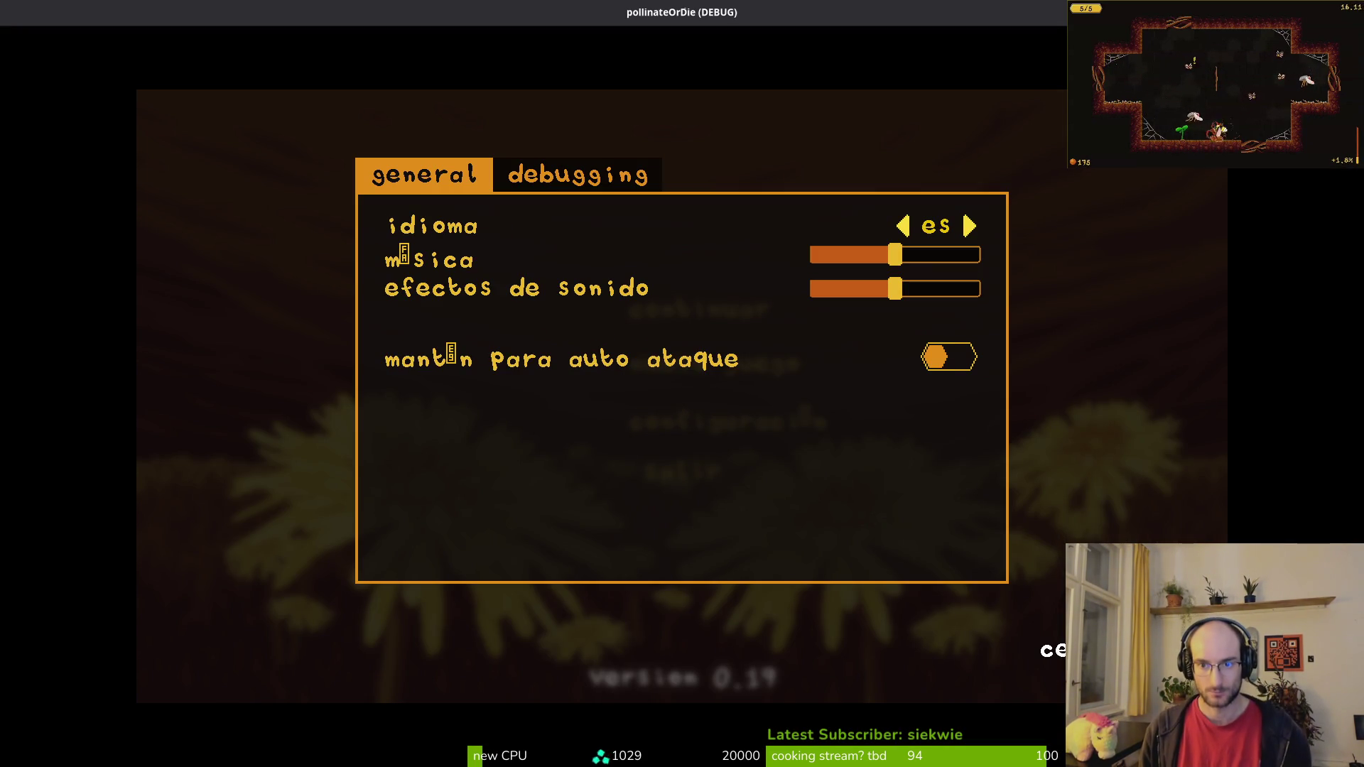
key("Right")
key("Right")
key("Right")
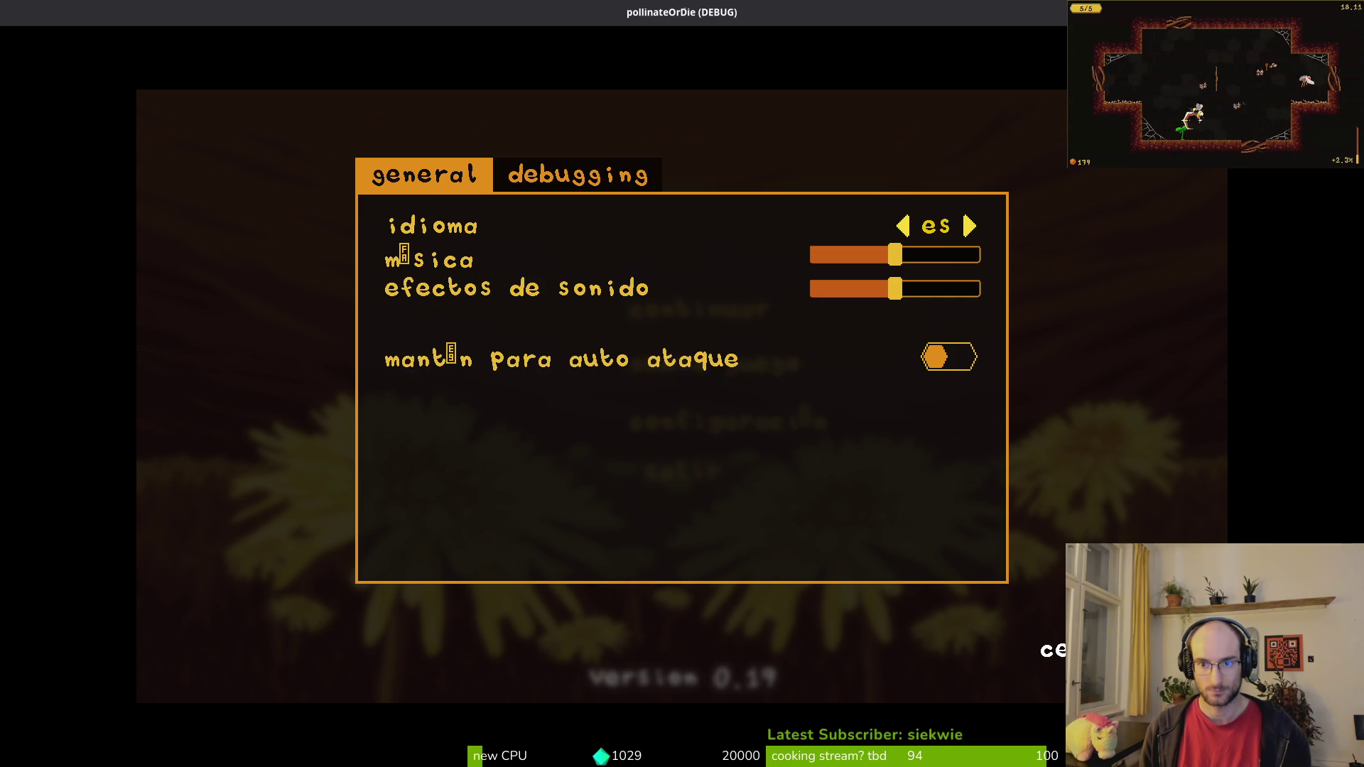
key("Right")
key("Right")
key("Right")
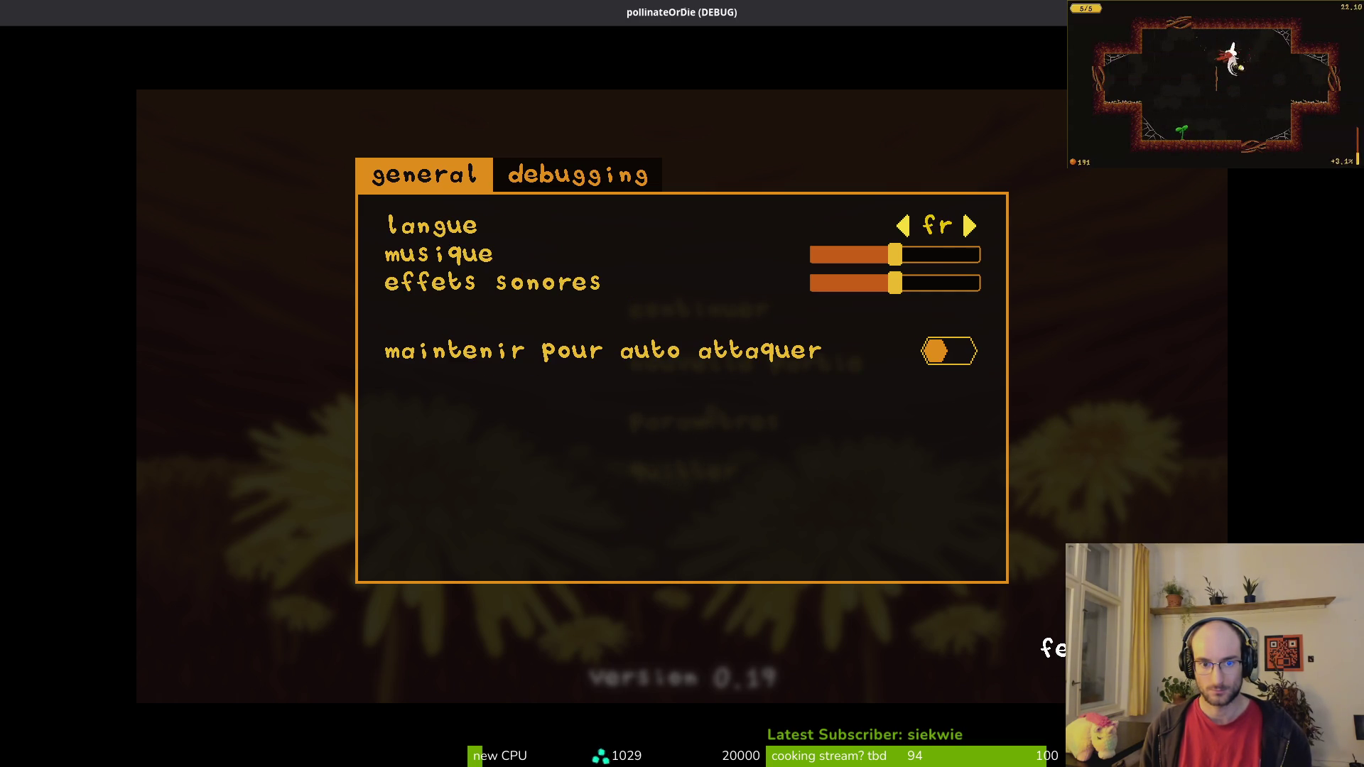
key("Escape")
Step: Browse the French main menu, open and close Paramètres, then close the game
key("Up")
key("Up")
key("Down")
key("Down")
key("Up")
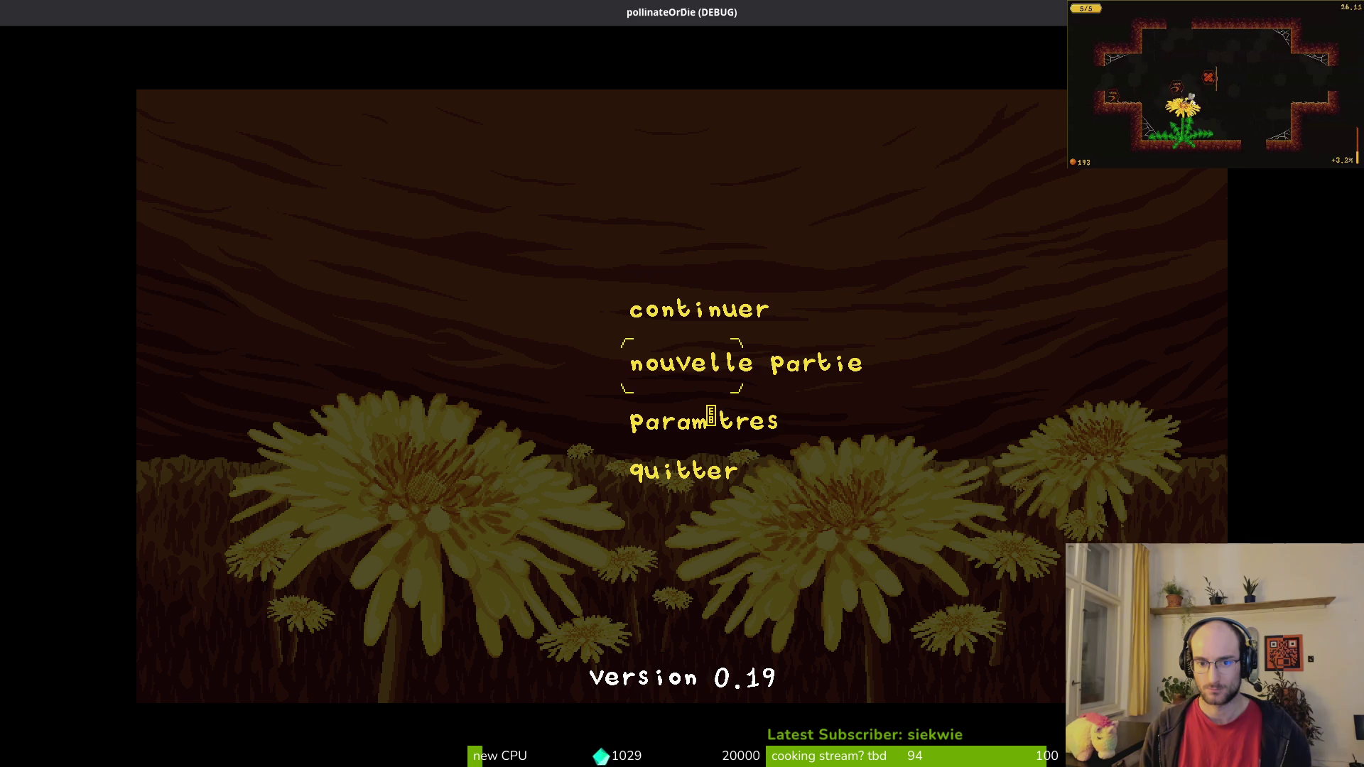
key("Down")
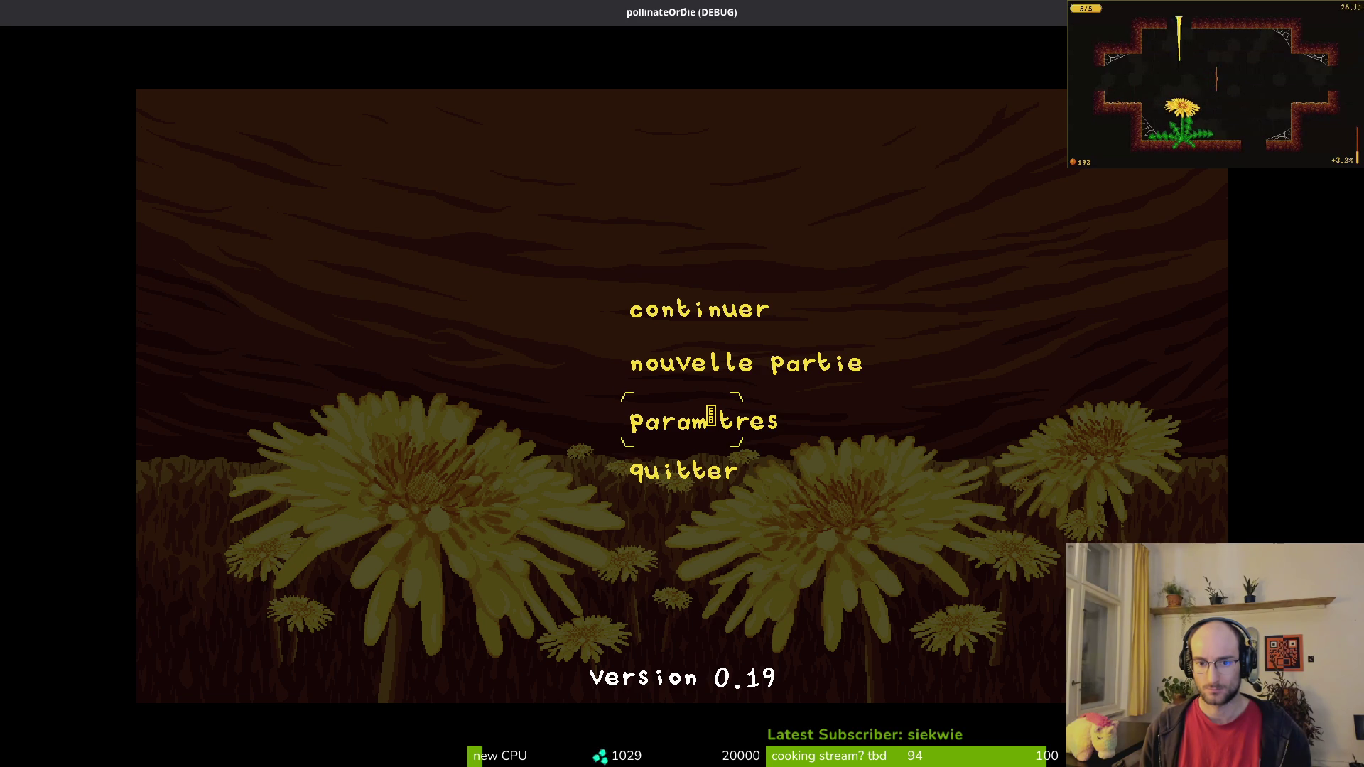
key("Down")
key("Up")
key("Return")
key("Escape")
key("Up")
key("Up")
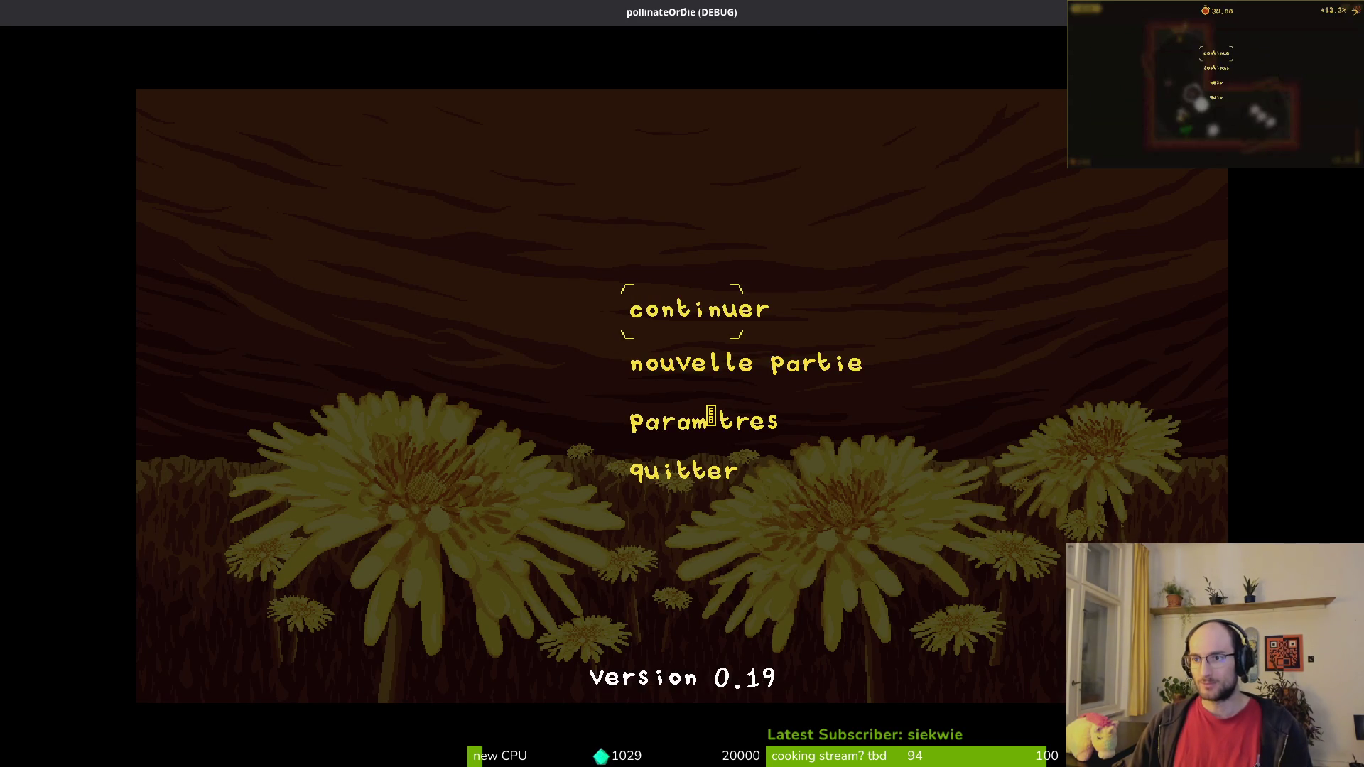
key("alt+F4")
Step: Reimport the bitmap font sheet and inspect its Fallbacks list in the import settings
left_click(101, 396)
scroll(84, 258, "down", 3)
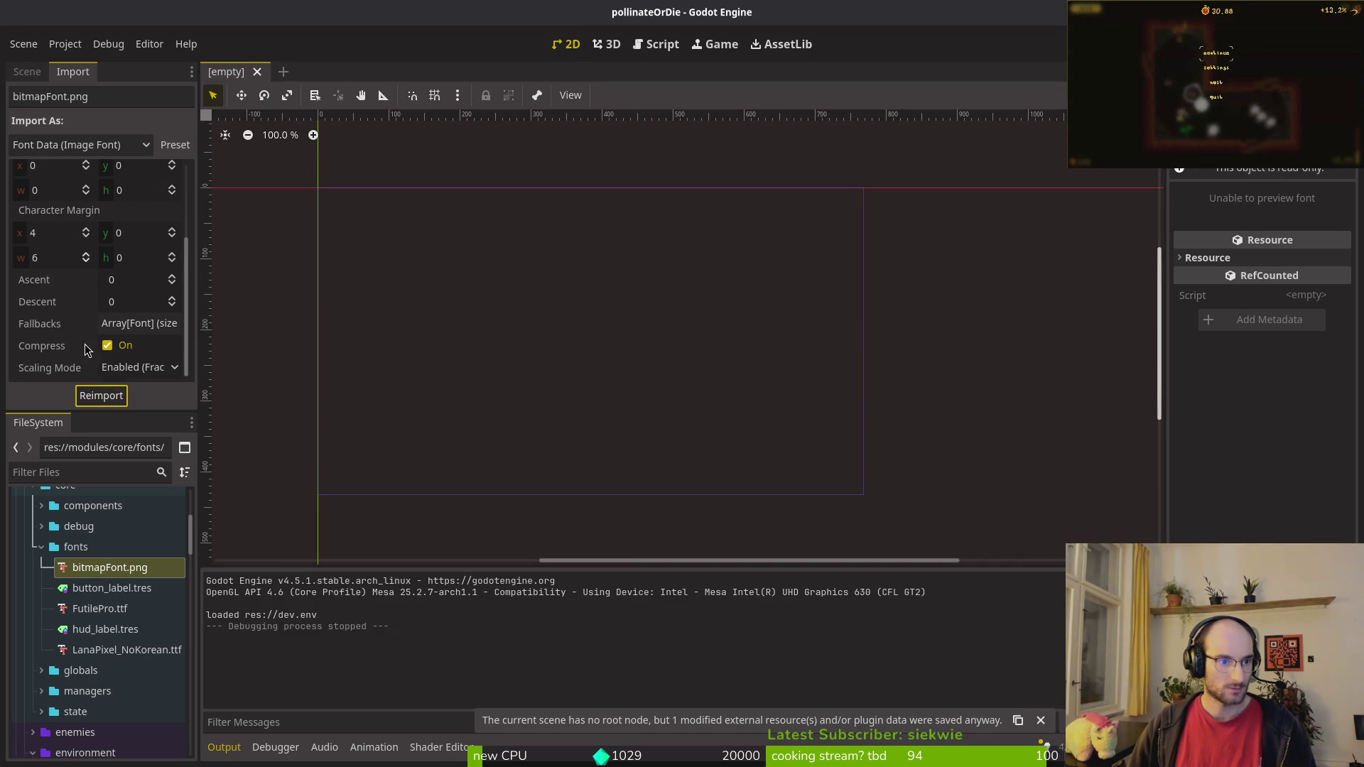
scroll(73, 341, "up", 3)
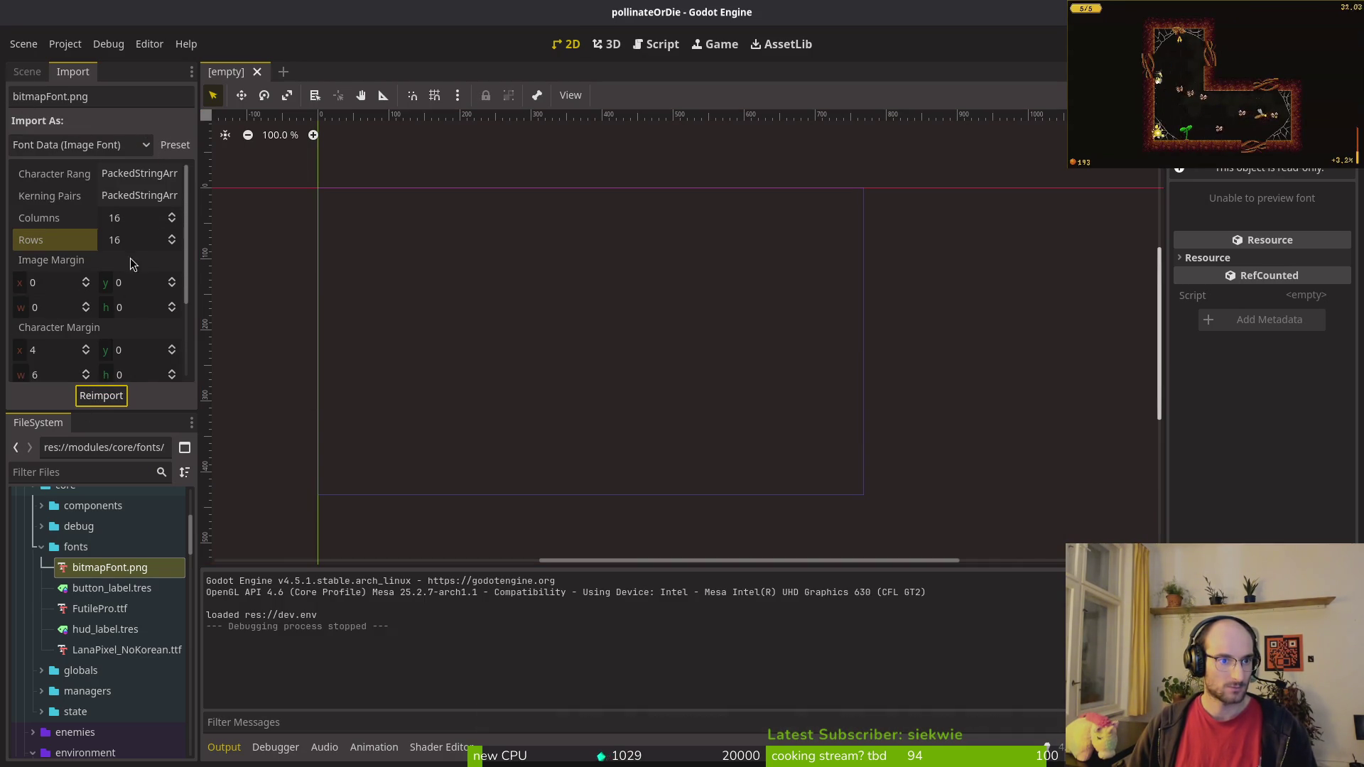
scroll(132, 319, "down", 1)
scroll(132, 319, "down", 3)
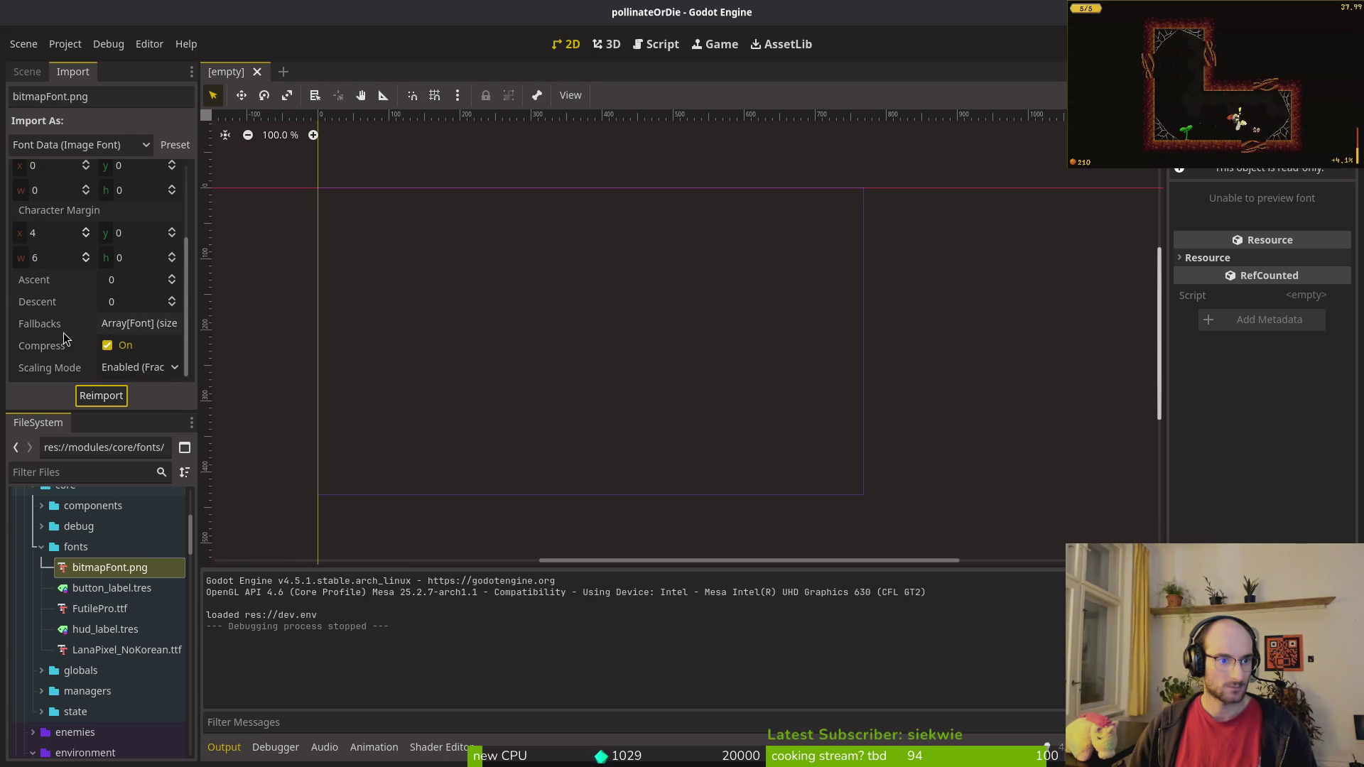
left_click(135, 324)
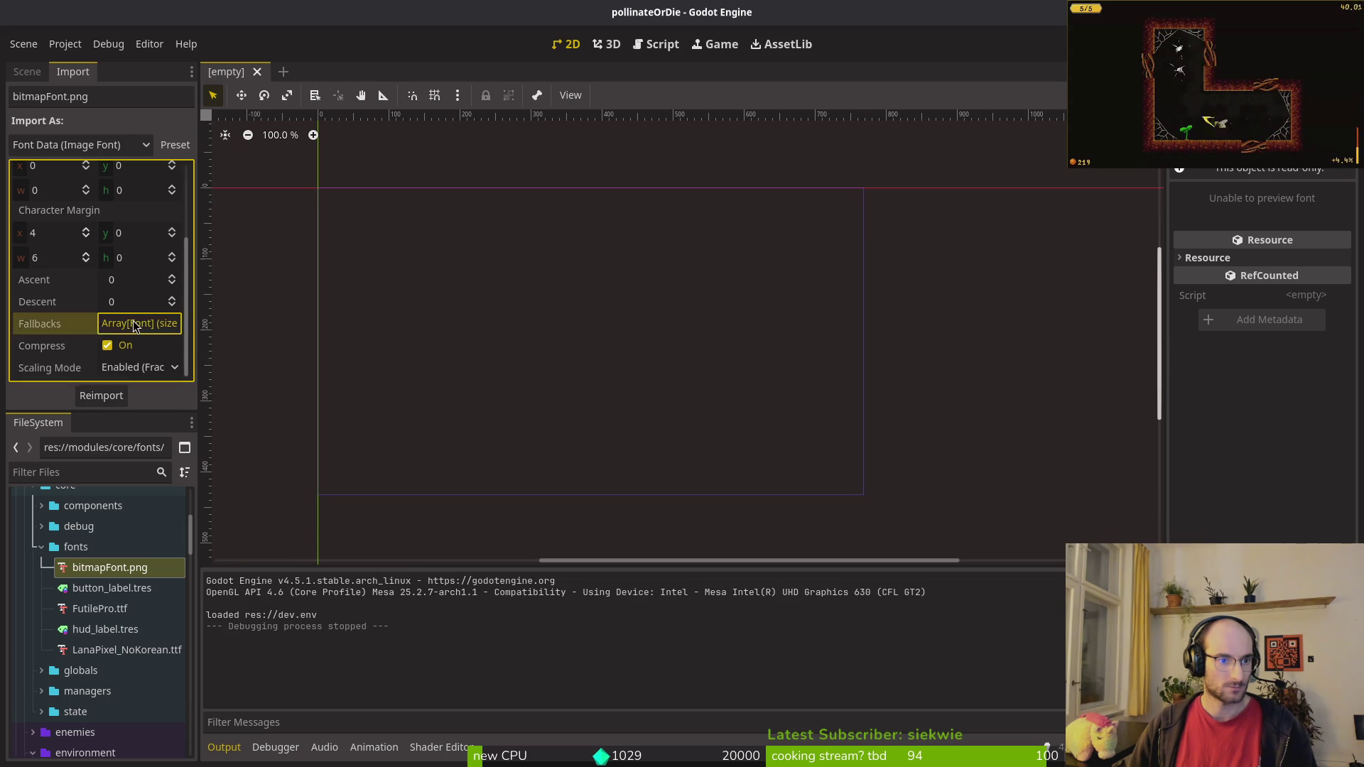
left_click(135, 324)
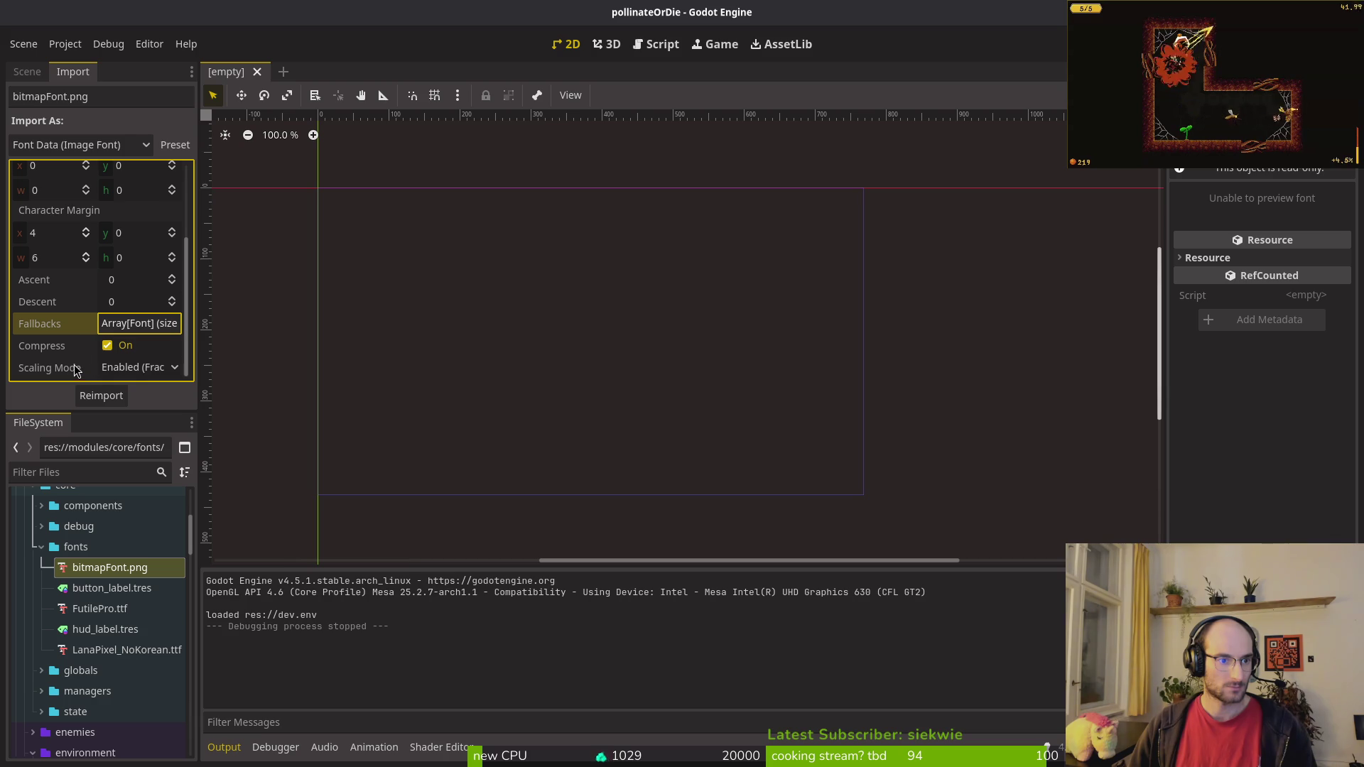
left_click(21, 71)
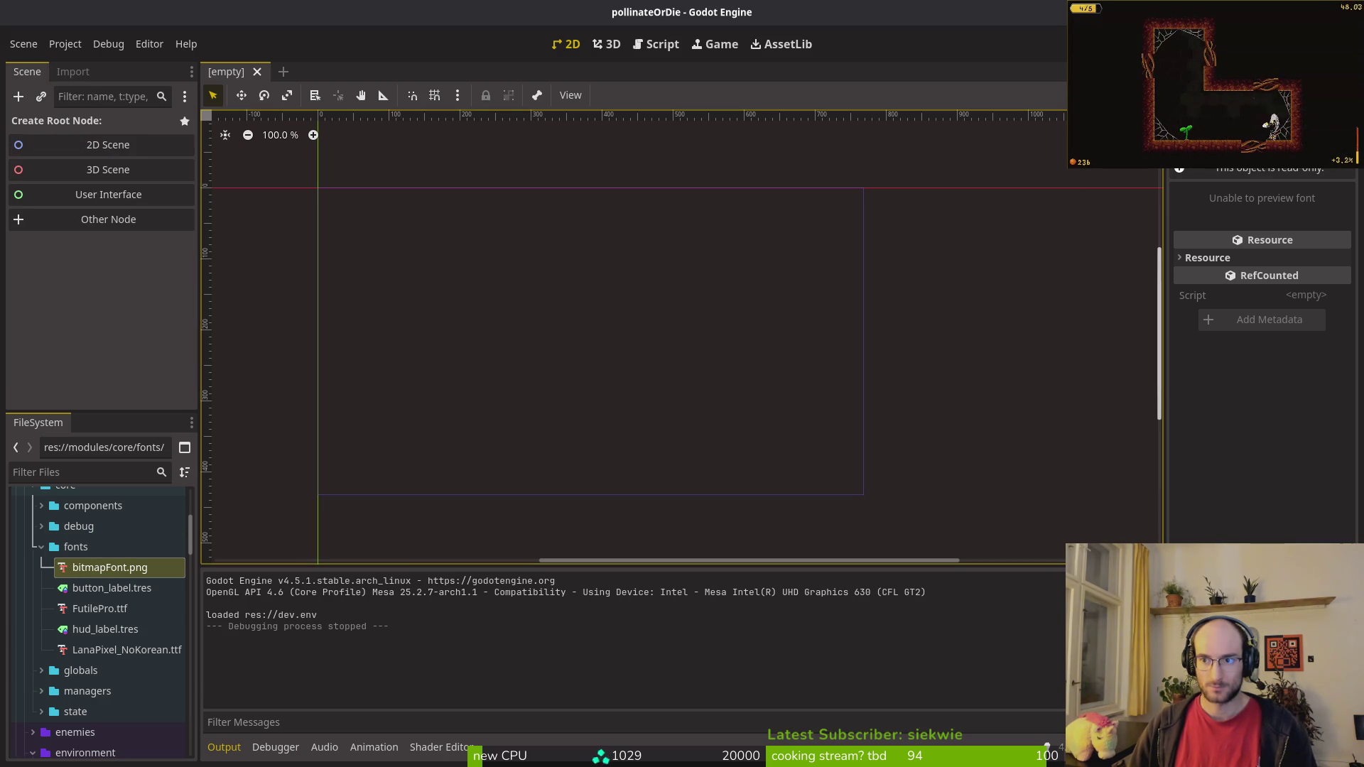
Step: Open button_label.tres via Quick Open, inspect its Font resource, and run the game
key("alt+shift+o")
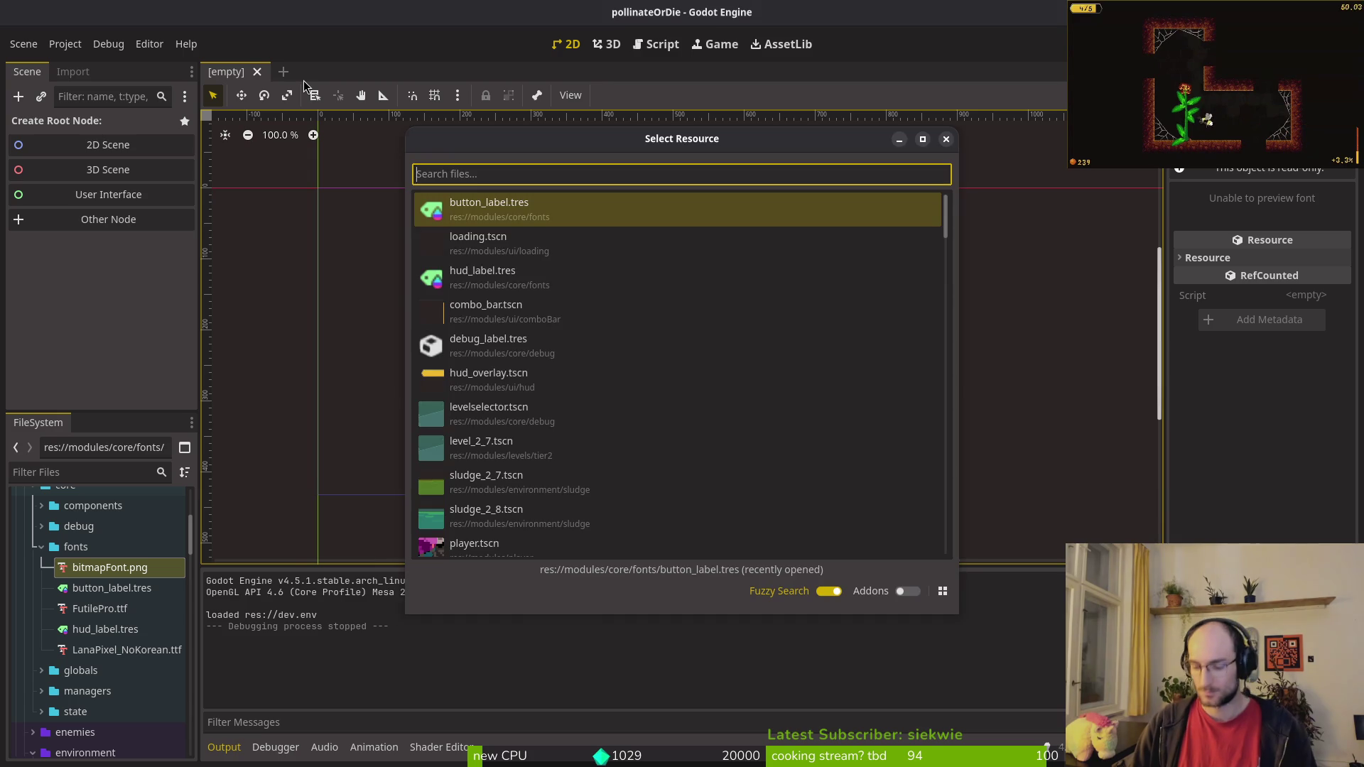
type("butla")
key("Return")
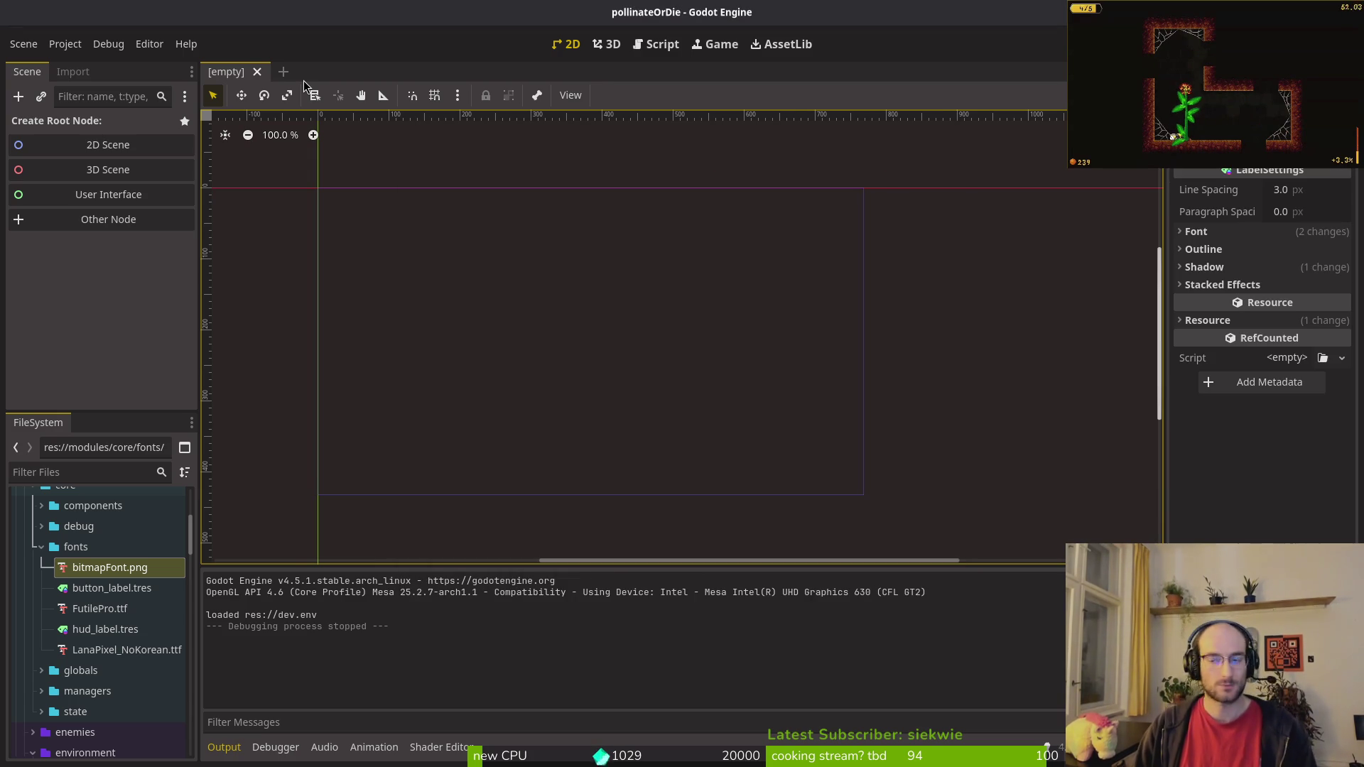
left_click(1274, 260)
left_click(1296, 261)
left_click(1302, 258)
left_click(1300, 261)
left_click(1298, 260)
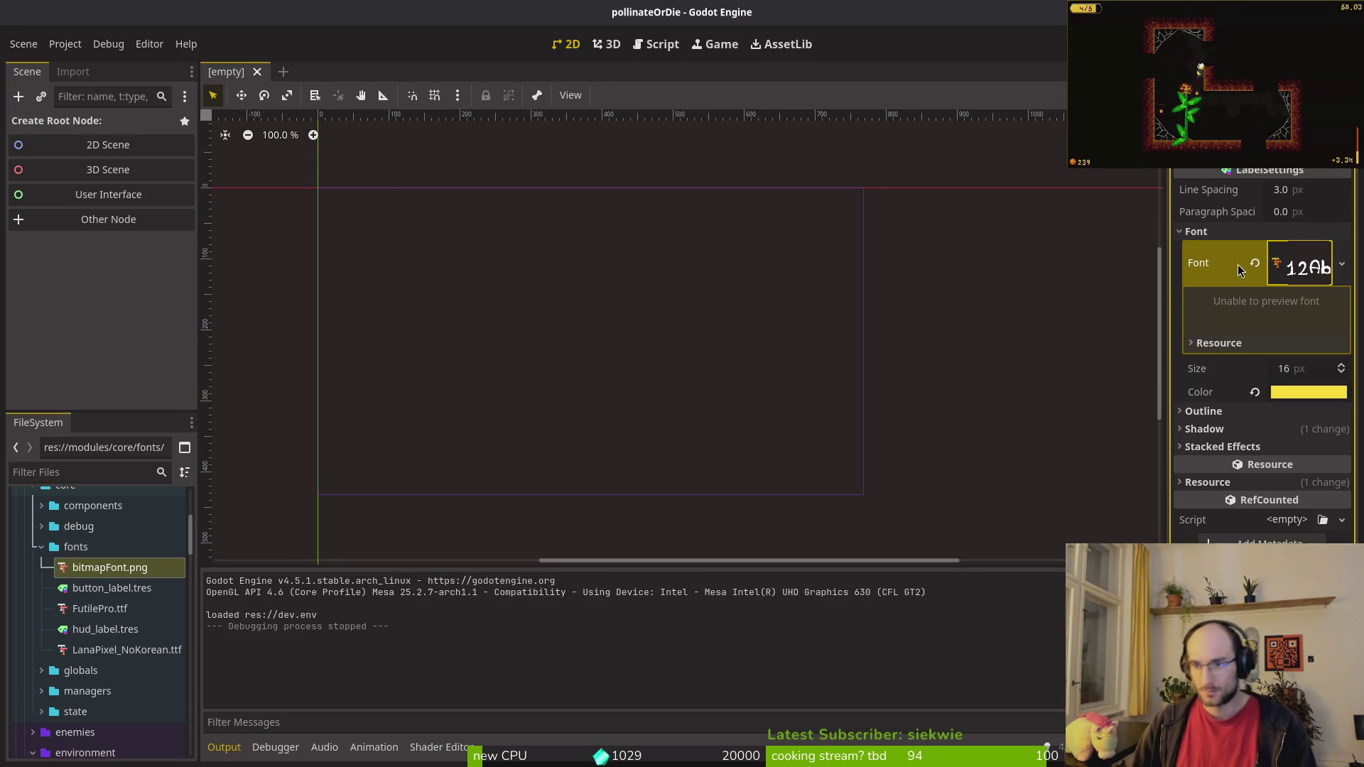
key("F5")
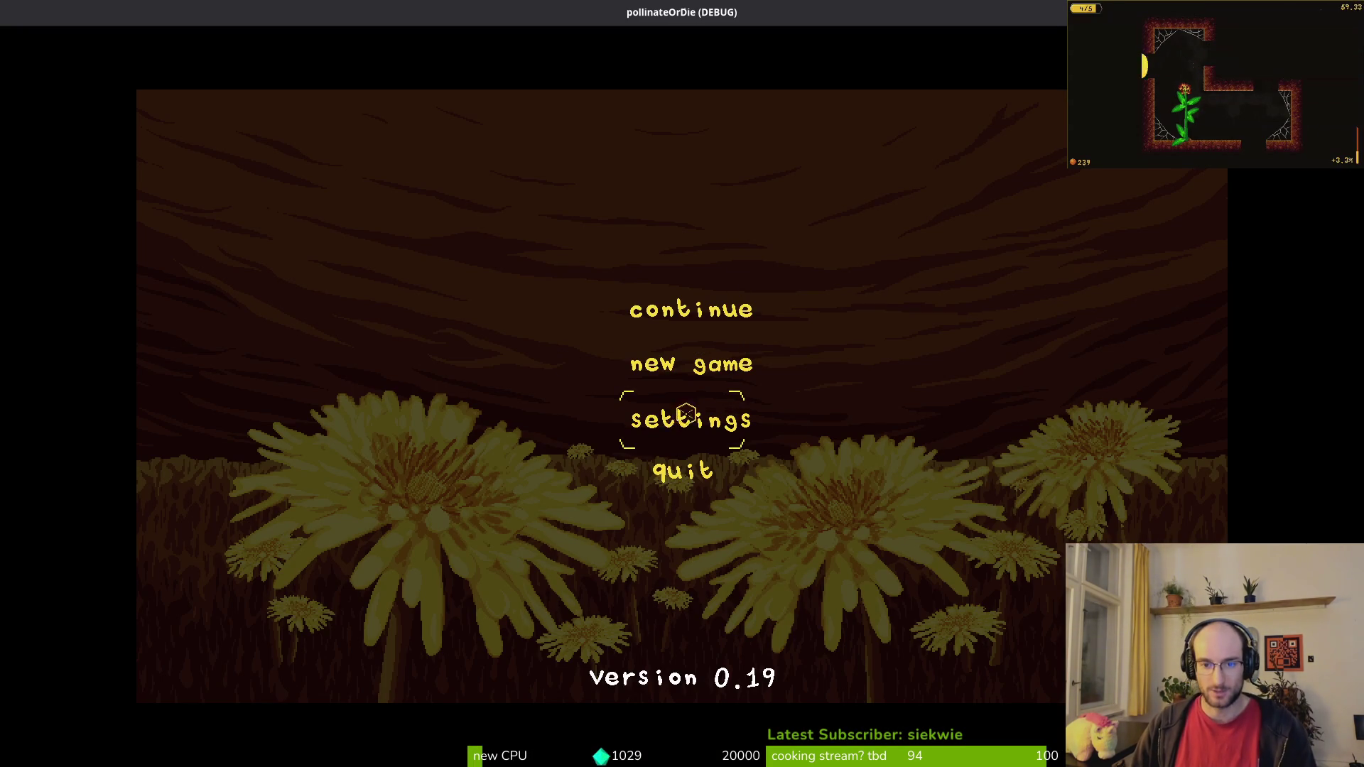
Step: Cycle the language through ru, en, es and fr, settle on es, and close settings
left_click(675, 416)
left_click(968, 226)
left_click(969, 225)
left_click(973, 226)
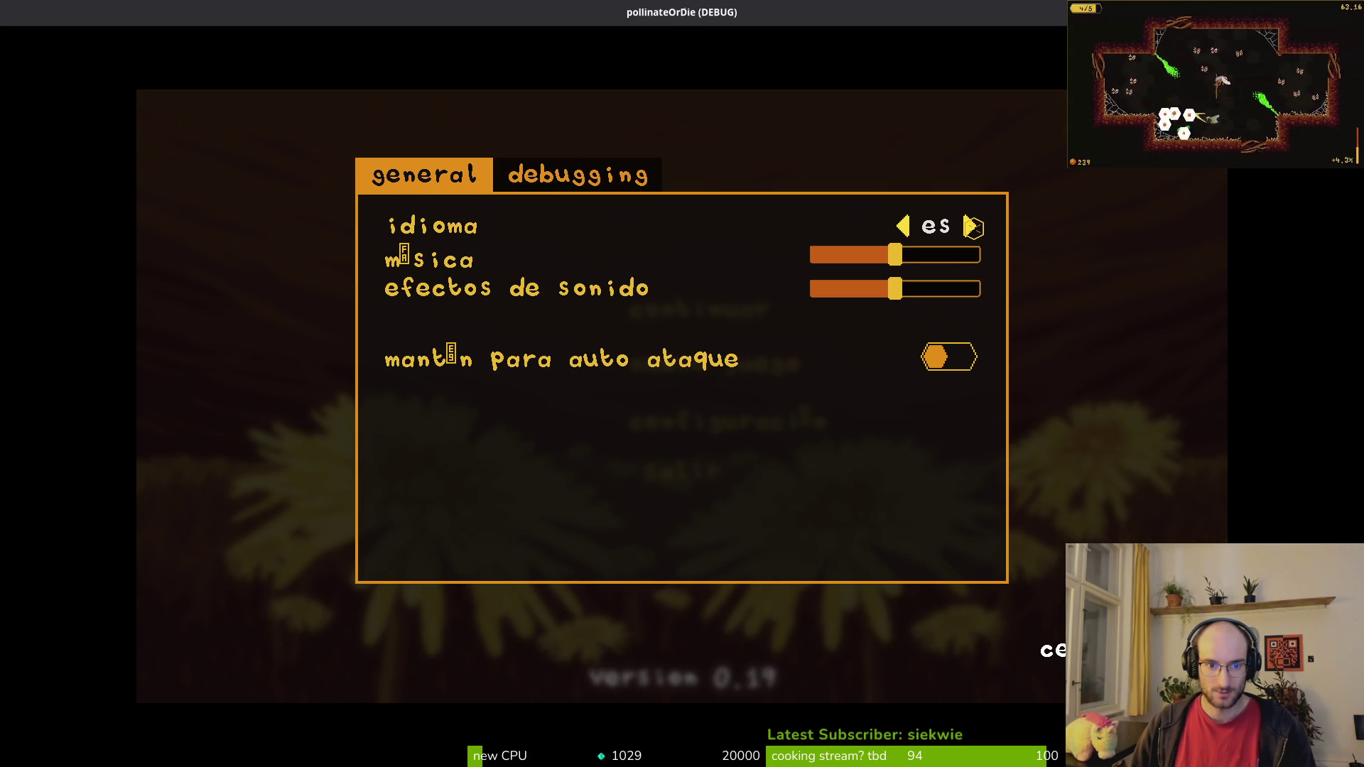
left_click(973, 226)
left_click(913, 228)
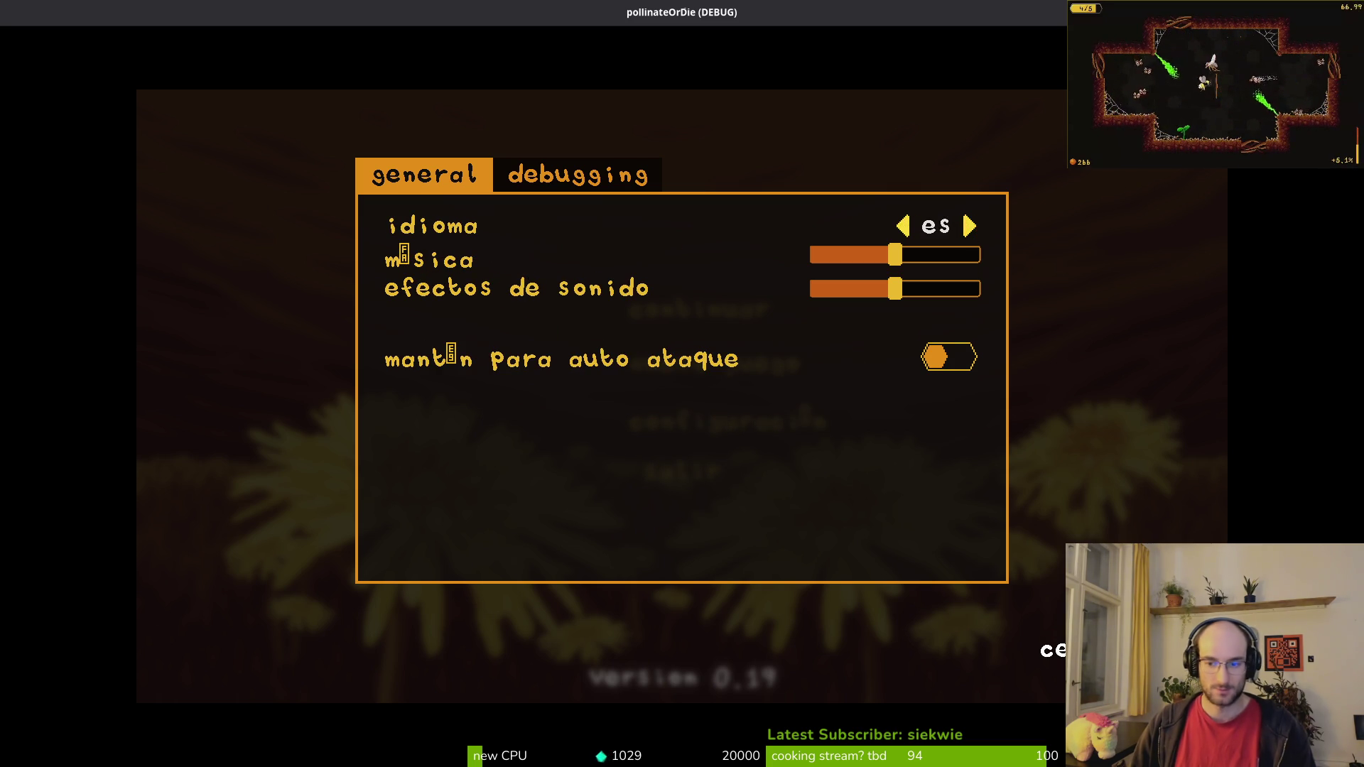
key("Escape")
key("Escape")
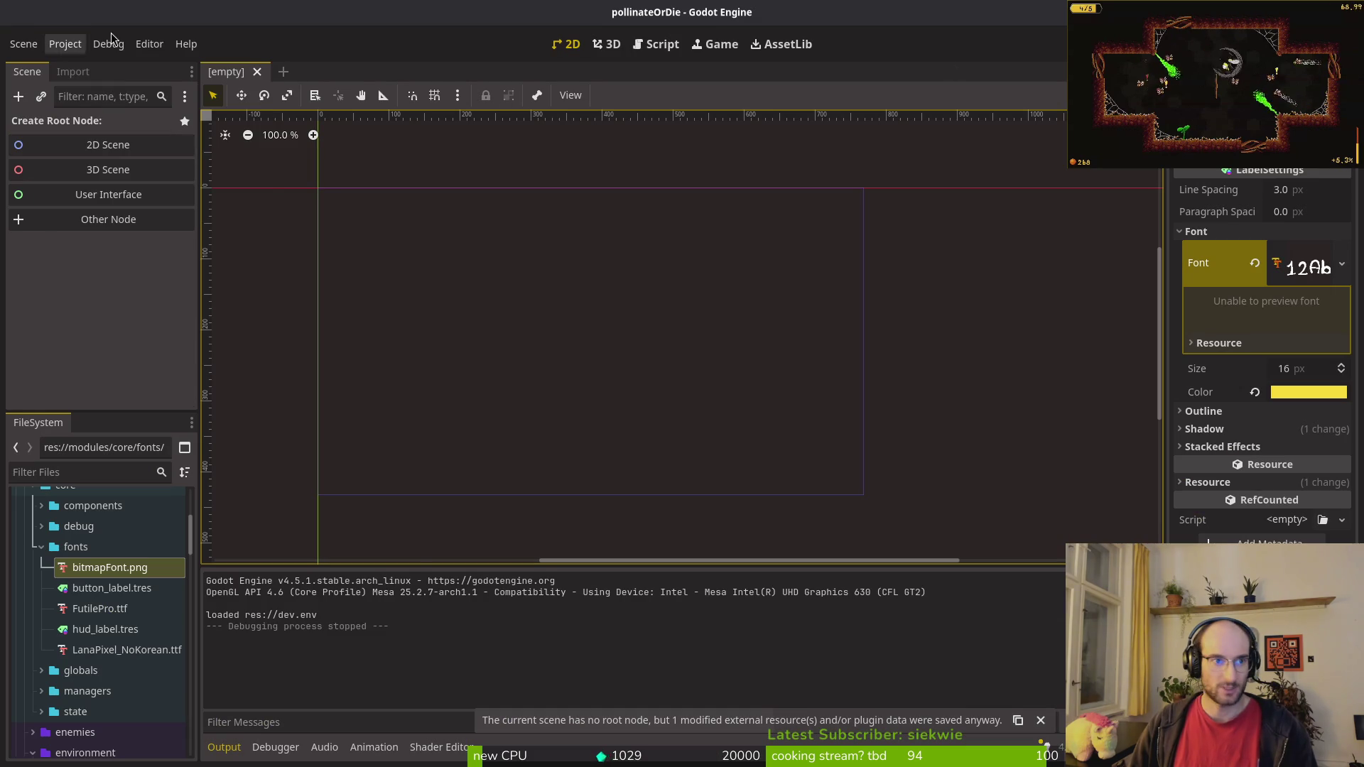
Step: Close the game and reload the current Godot project, then switch to the browser
left_click(65, 44)
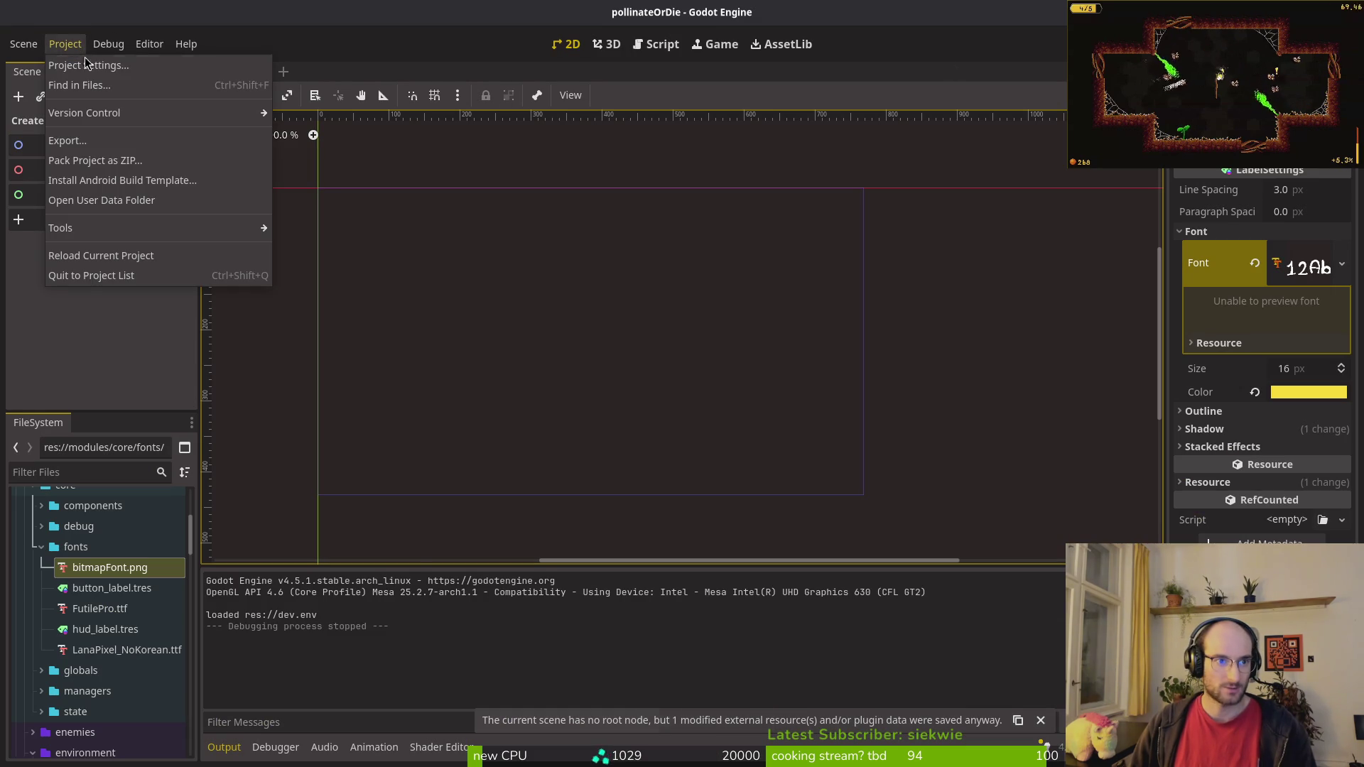
left_click(78, 255)
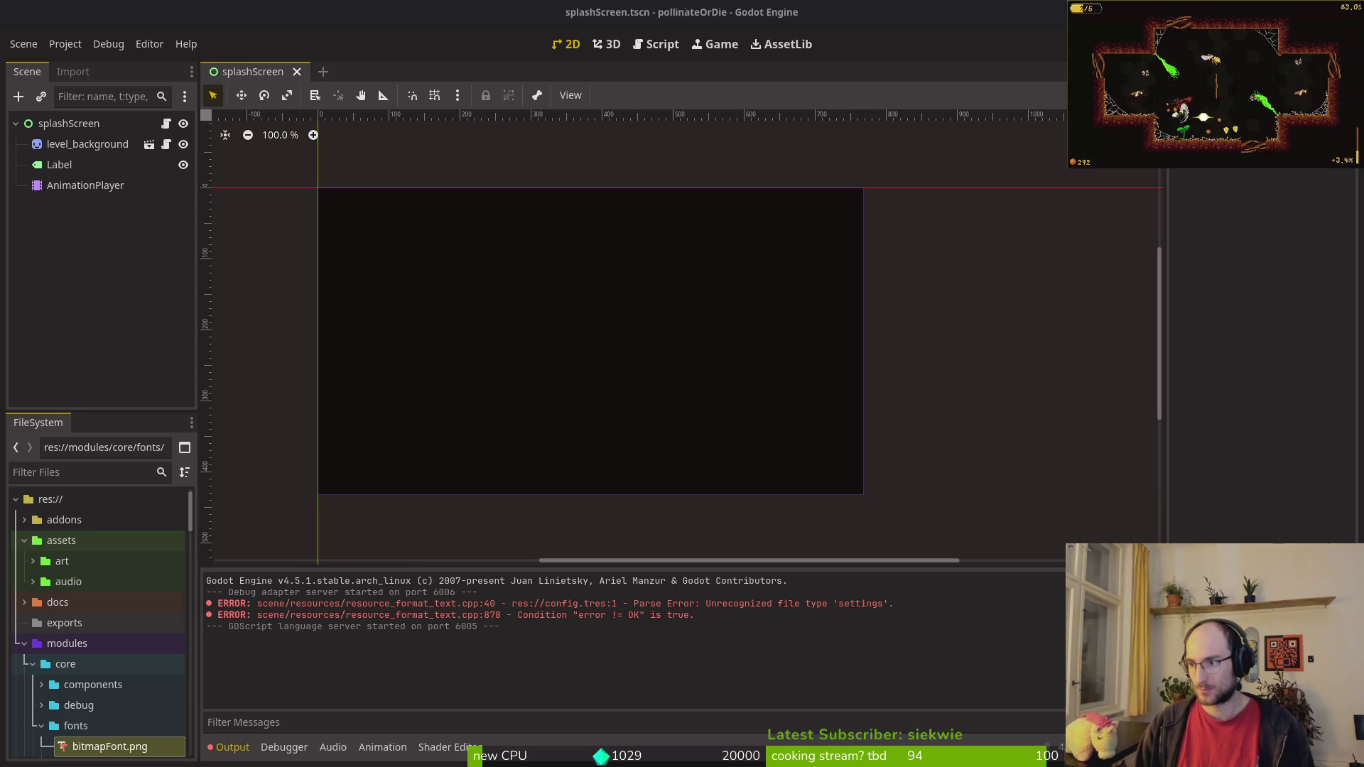
key("alt+Tab")
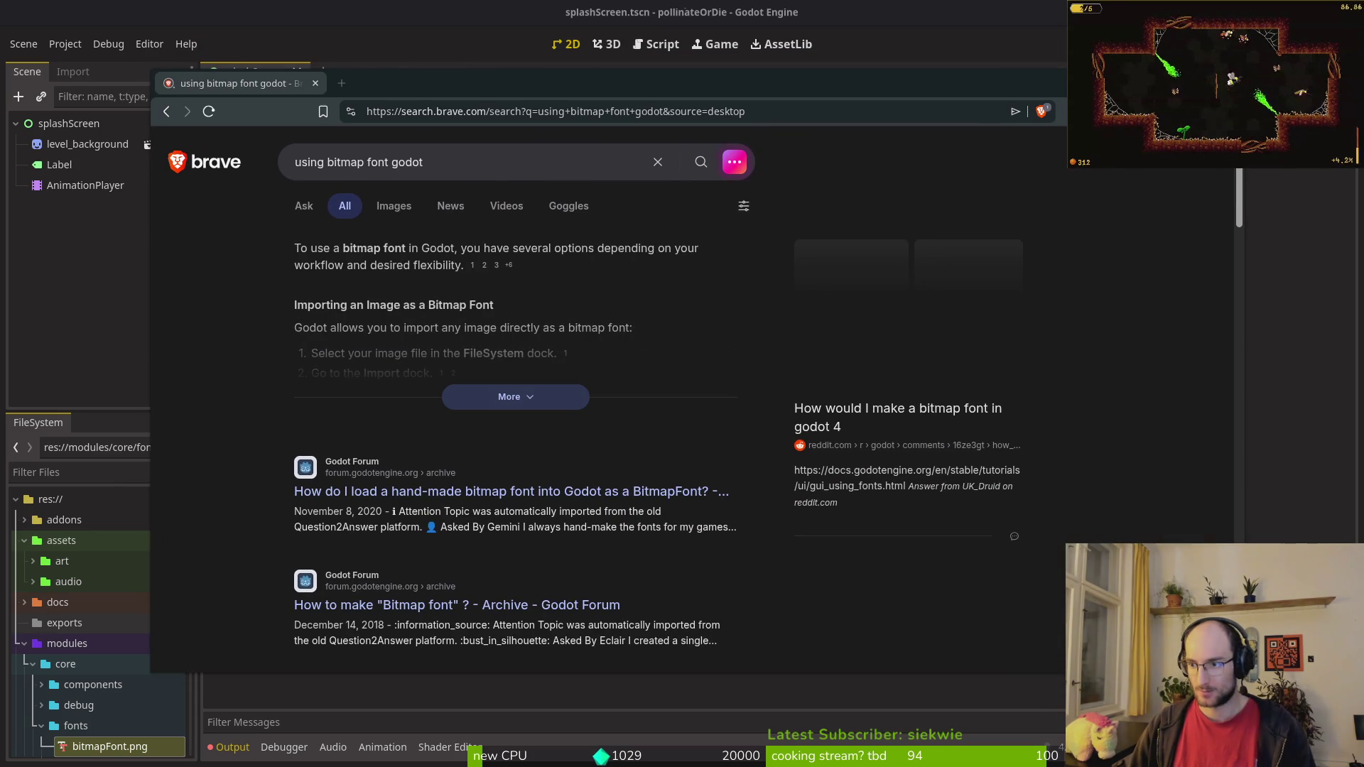
Step: Read the Bitmap fonts section of Godot's Using Fonts docs, then return to the Import dock
scroll(585, 452, "down", 6)
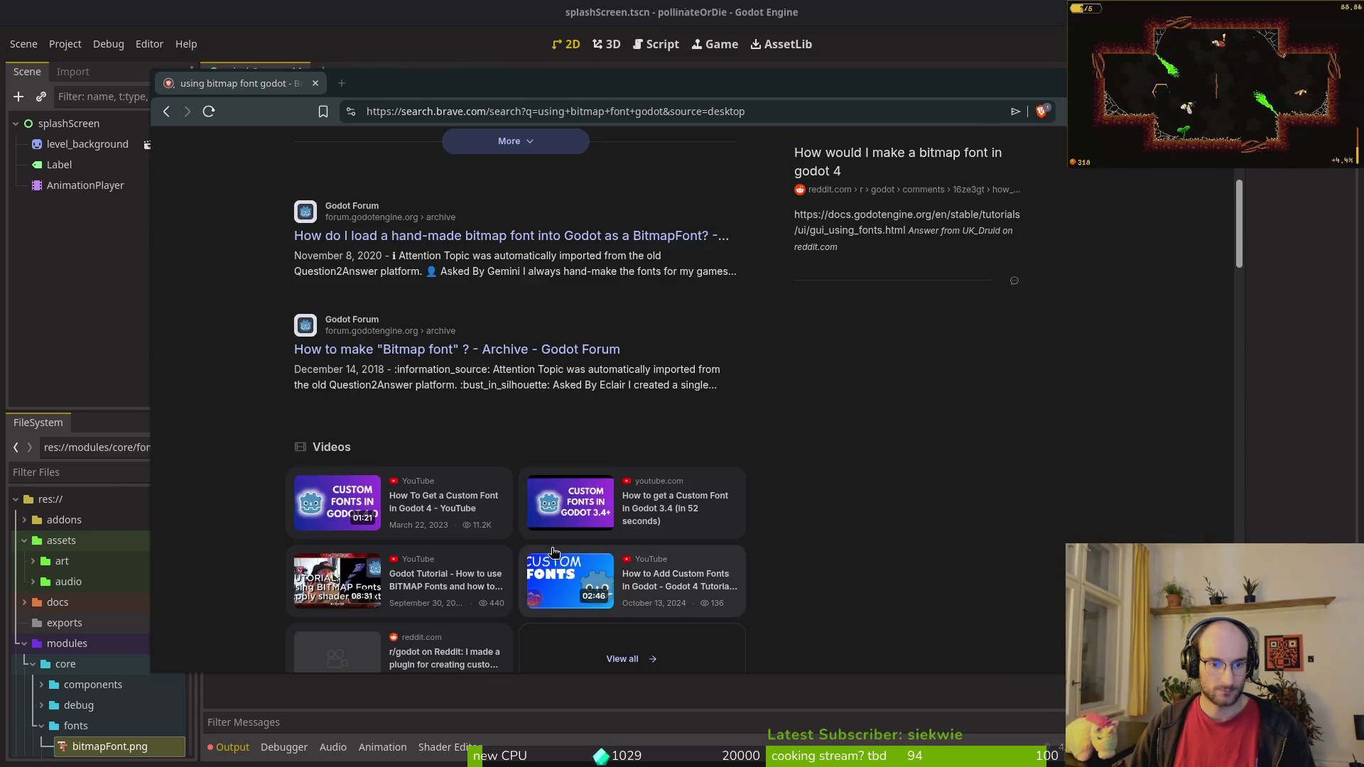
left_click(411, 521)
key("alt+Left")
scroll(490, 462, "down", 4)
left_click(427, 369)
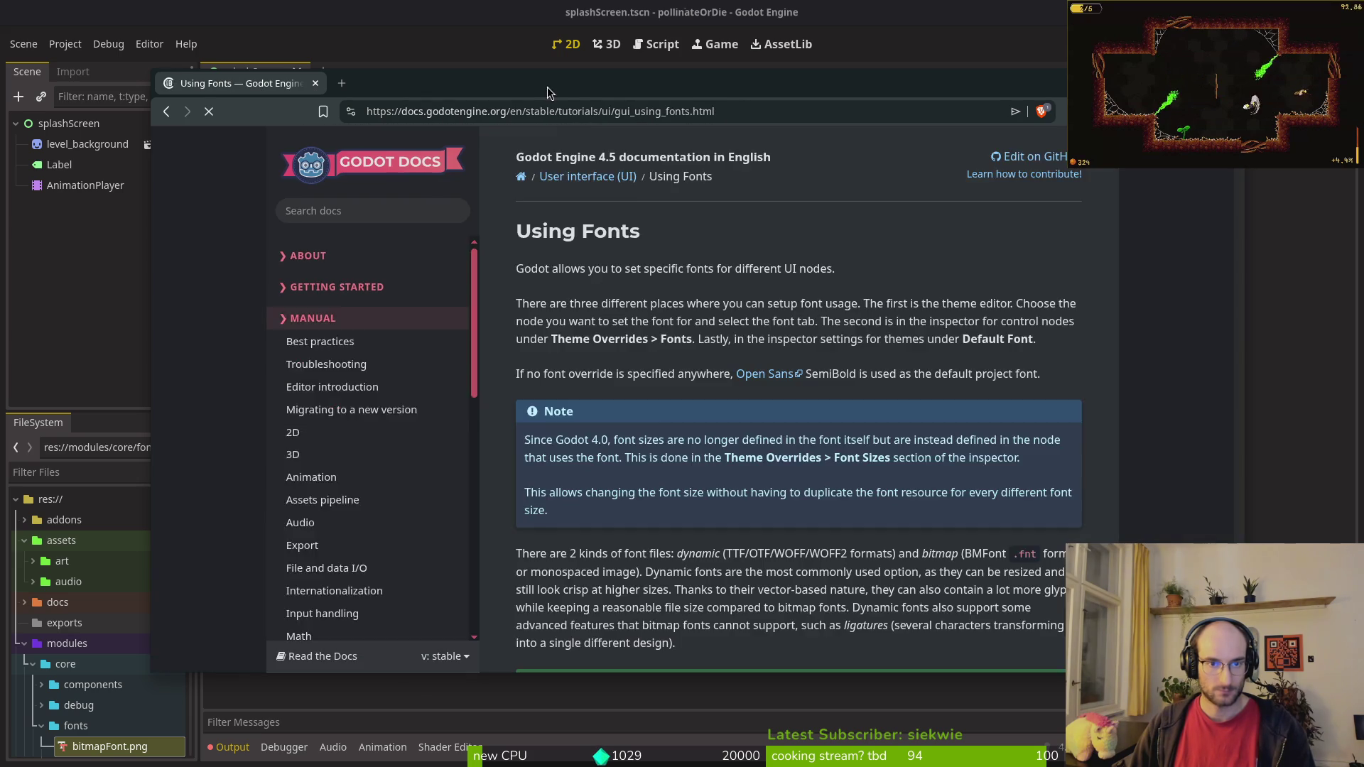
double_click(546, 87)
scroll(745, 398, "down", 20)
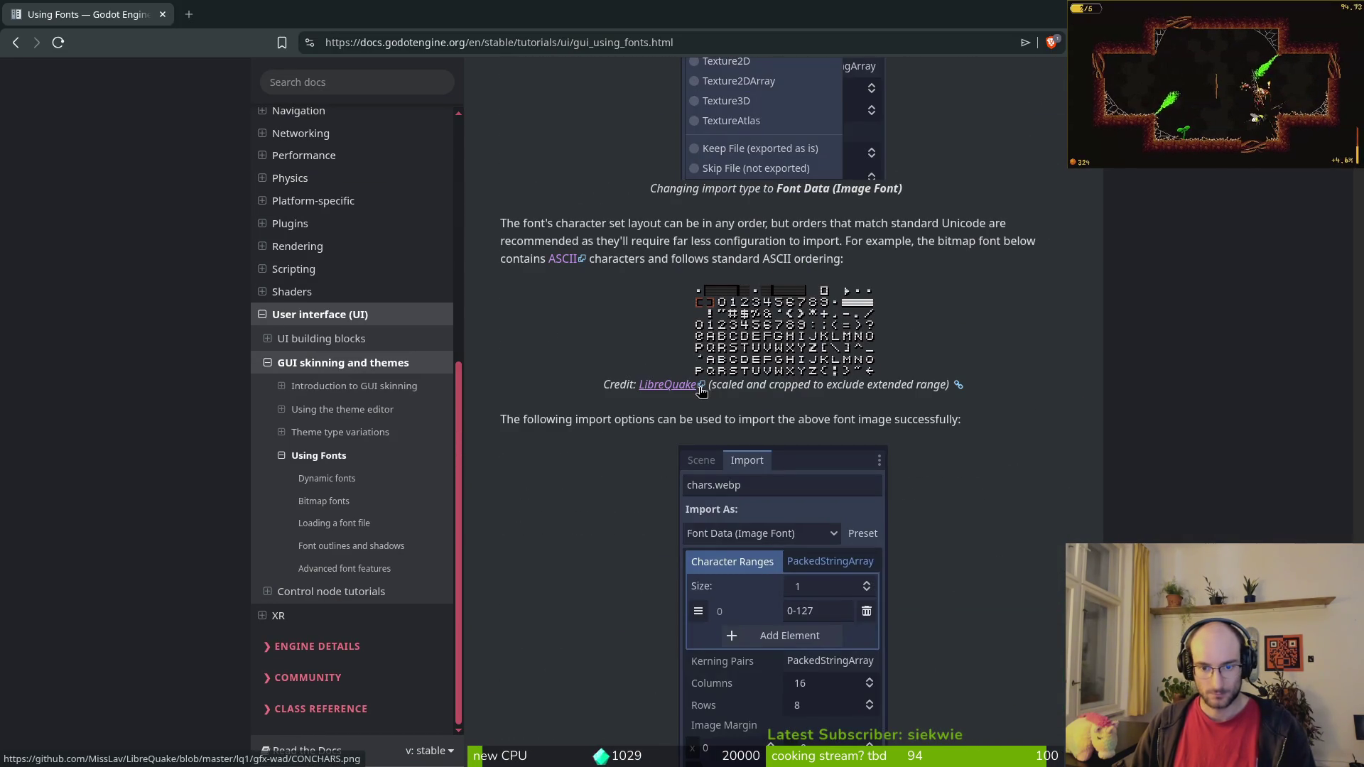
scroll(664, 381, "down", 3)
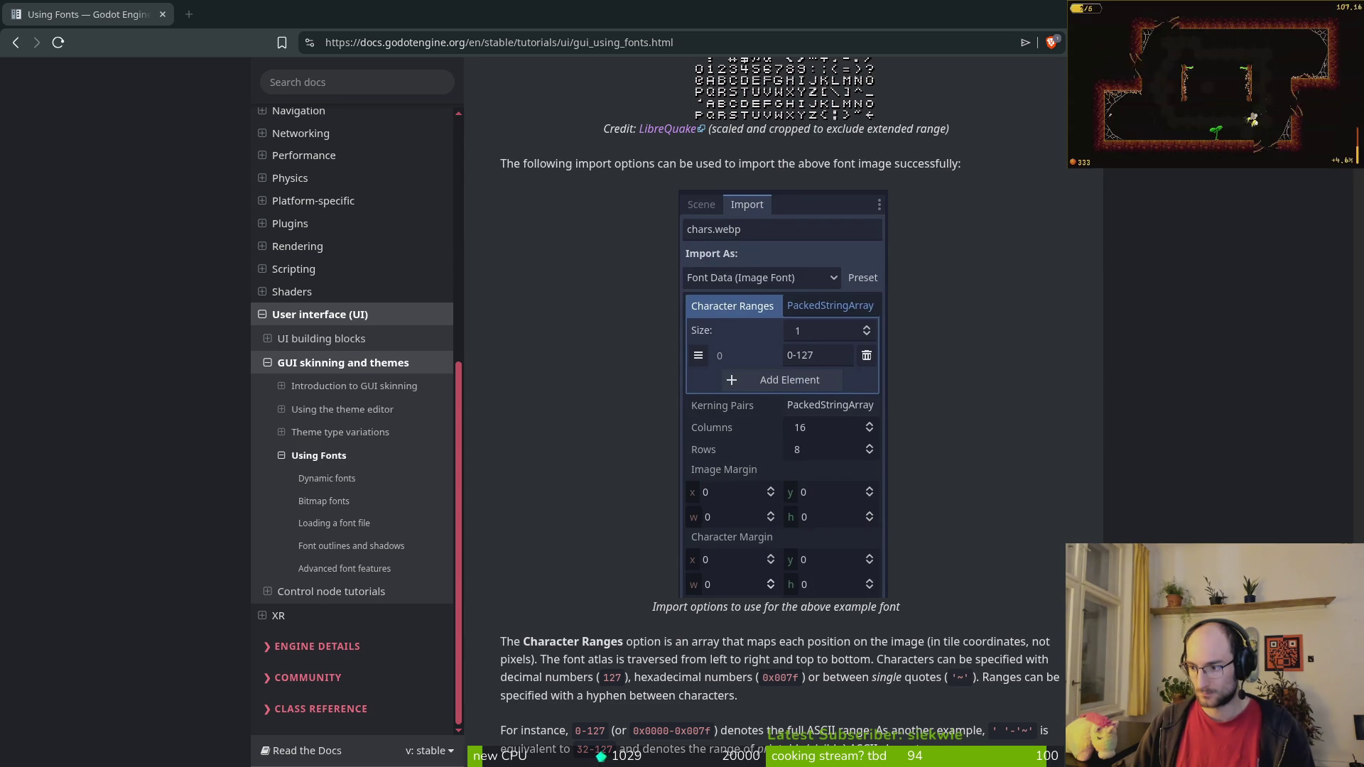
key("alt+Tab")
left_click(73, 72)
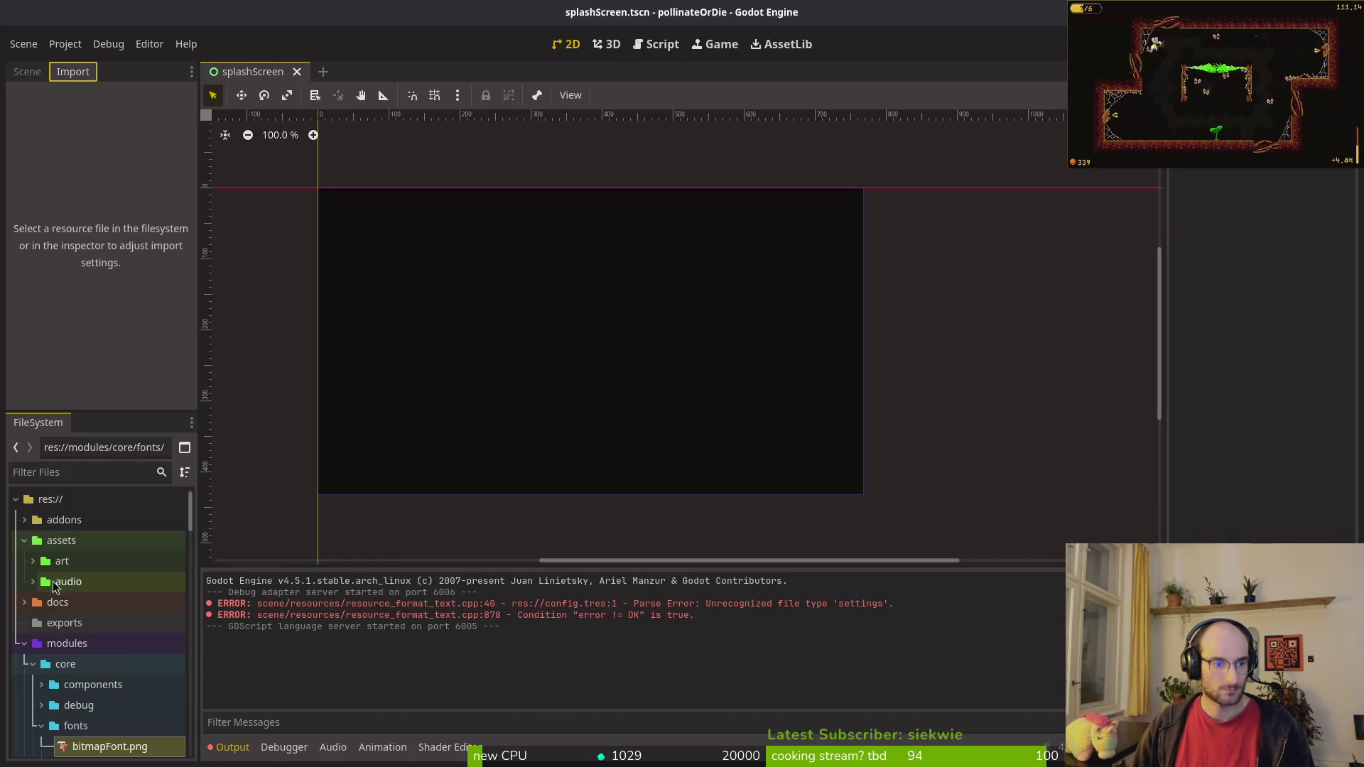
Step: Load bitmapFont.png's import settings and compare them with the Using Fonts docs
left_click(92, 746)
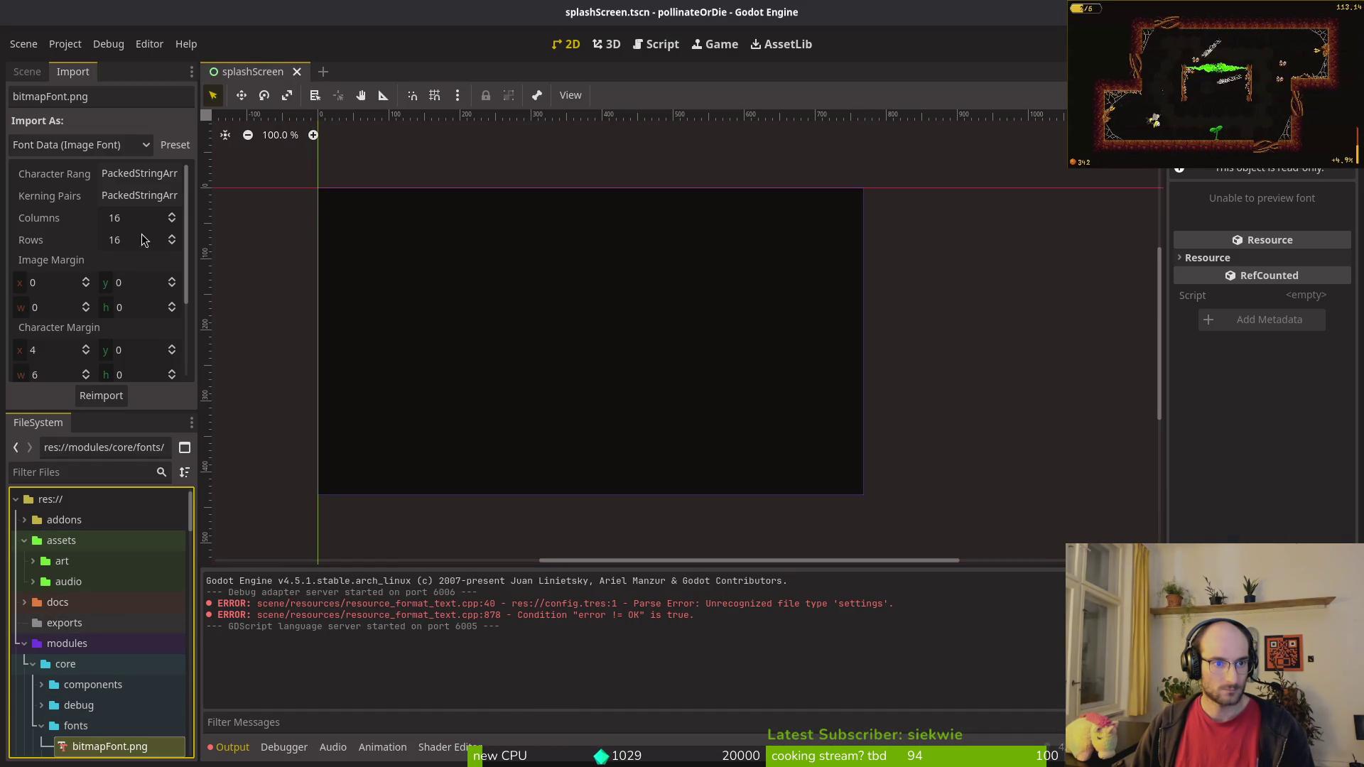
scroll(121, 284, "down", 4)
scroll(119, 285, "up", 3)
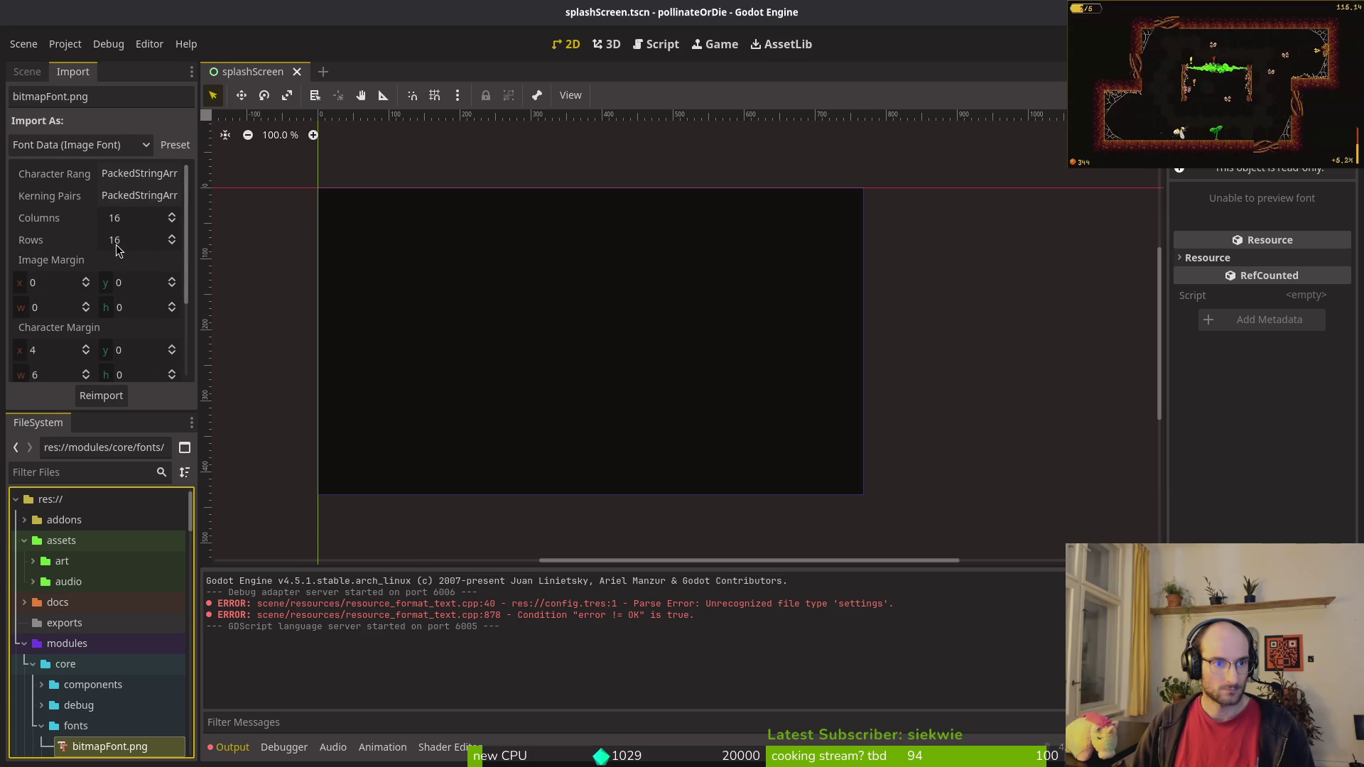
scroll(78, 311, "down", 4)
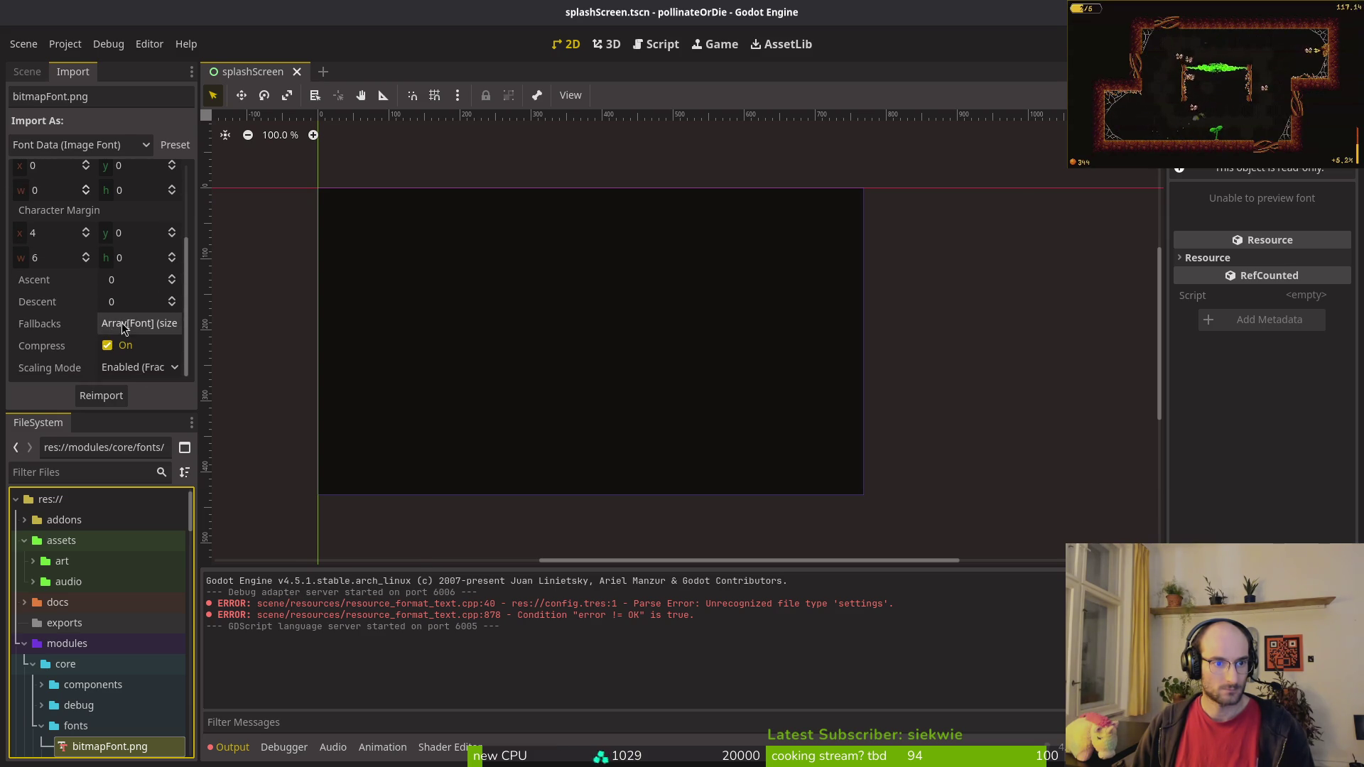
key("alt+Tab")
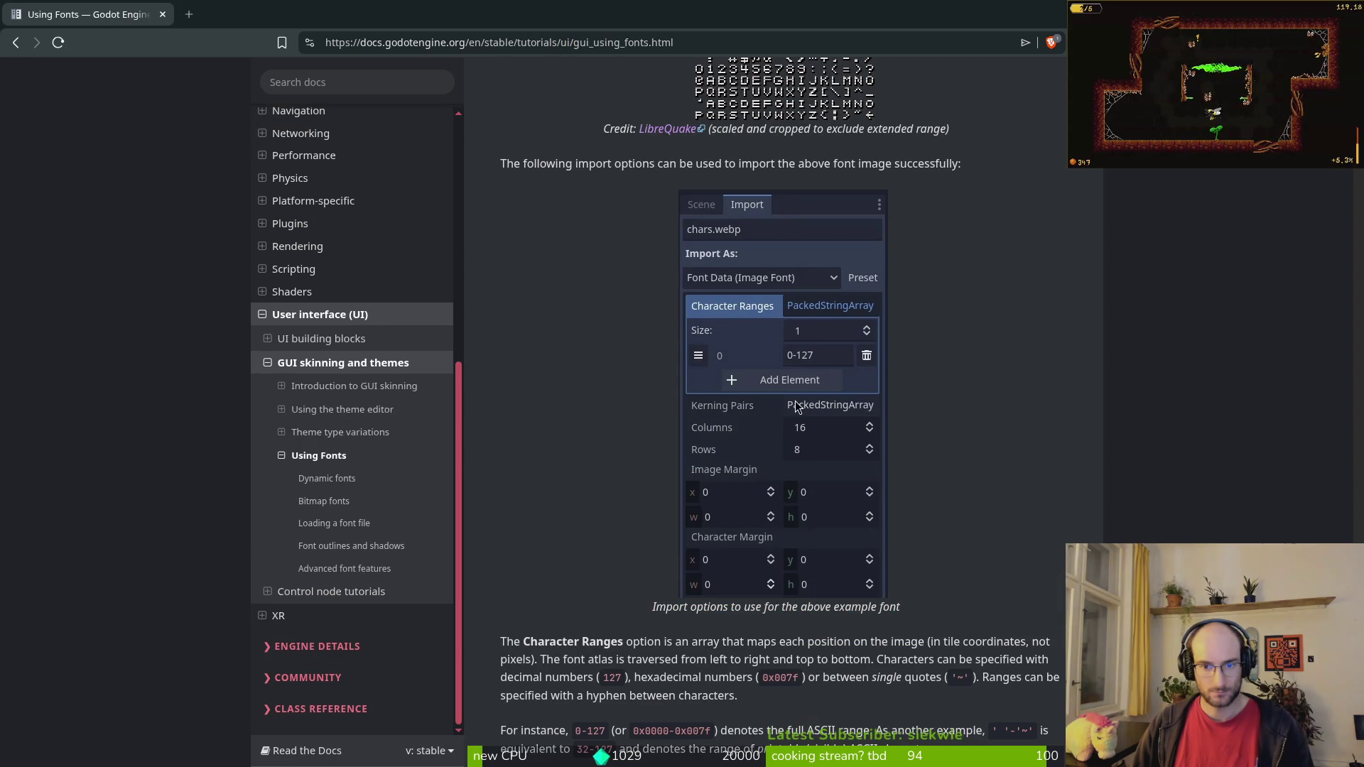
key("alt+Tab")
scroll(135, 273, "up", 4)
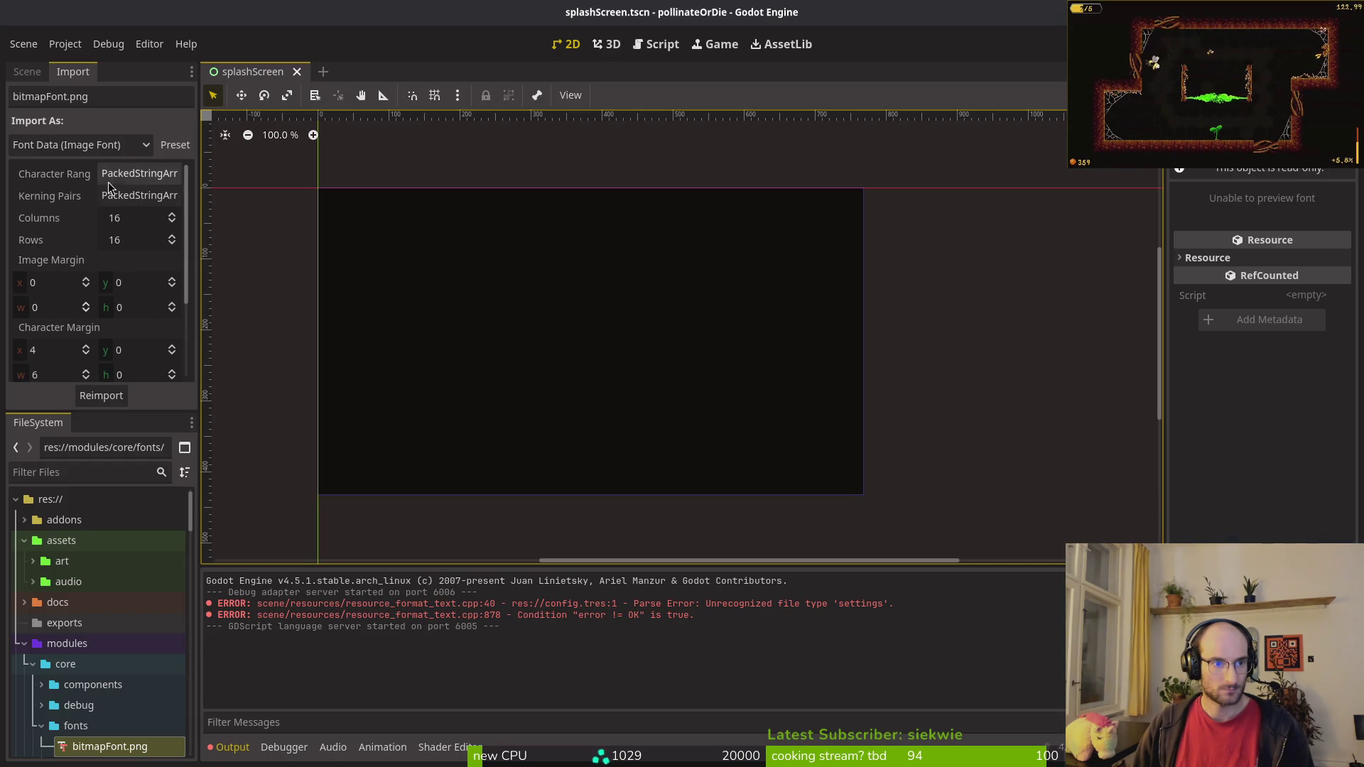
Step: Change the Character Range to 0-255, save, reimport the font and run the game
left_click(125, 175)
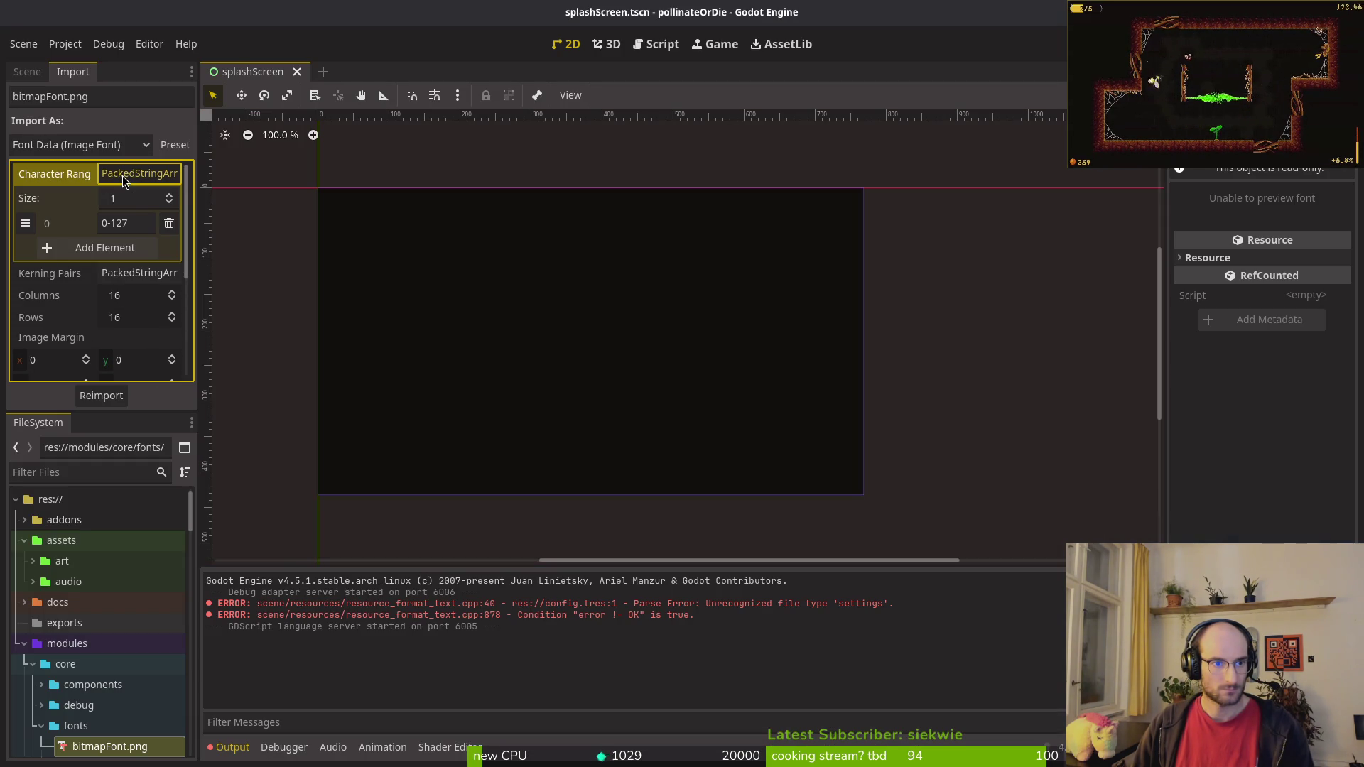
left_click(132, 223)
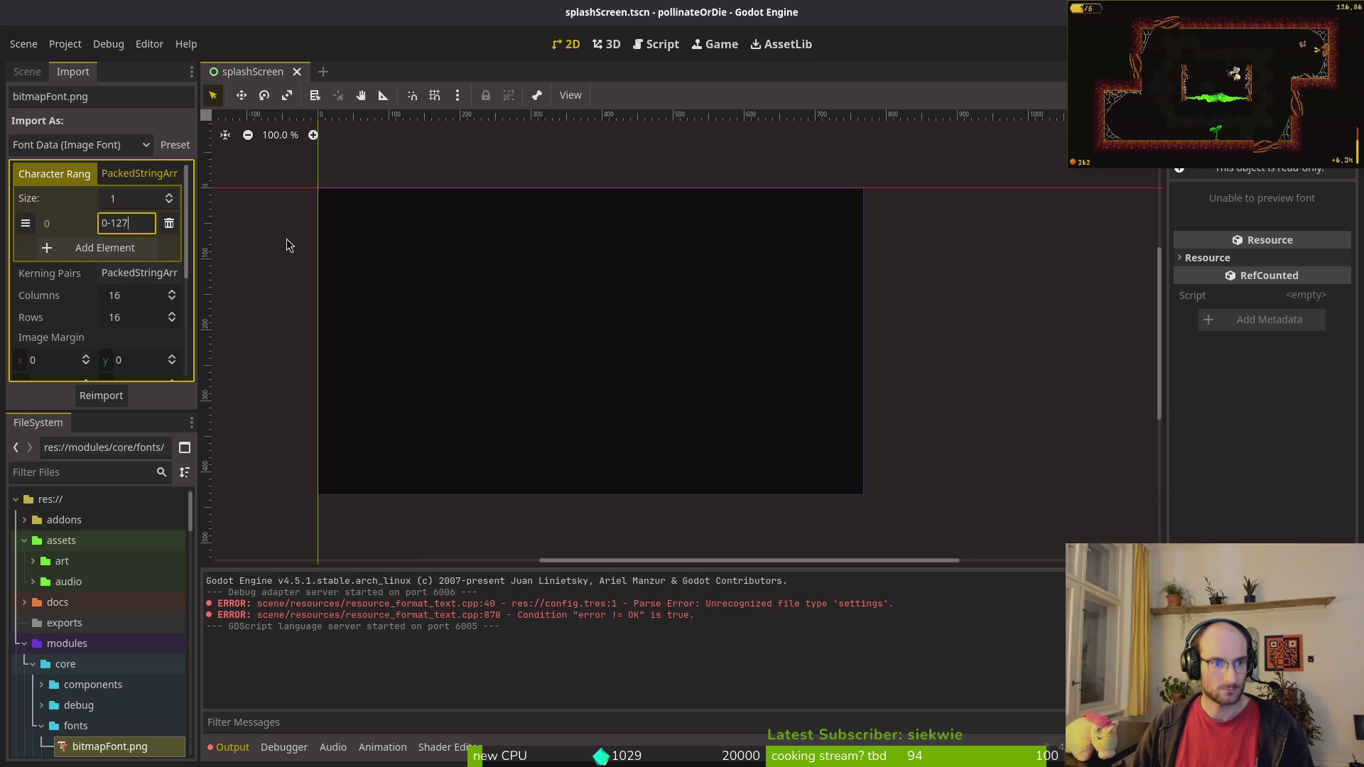
key("BackSpace")
key("BackSpace")
key("BackSpace")
key("BackSpace")
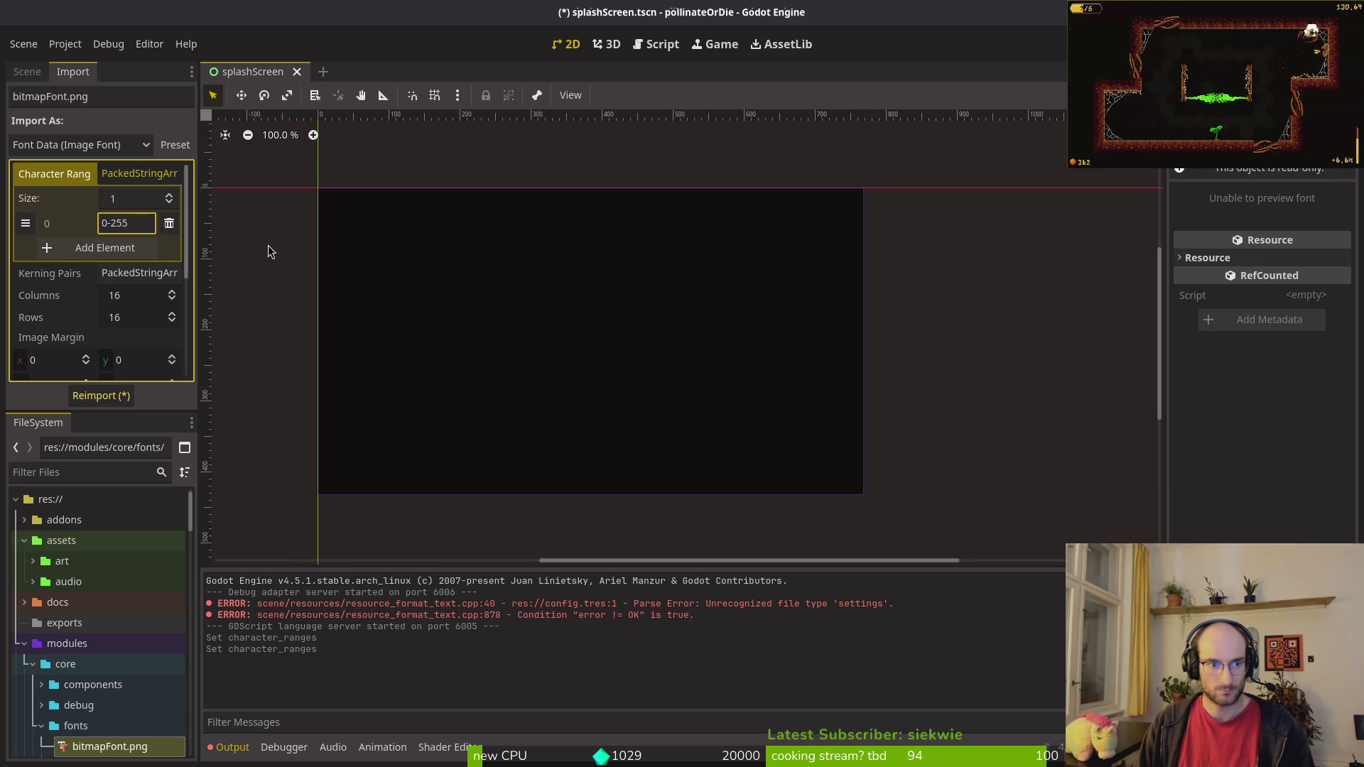
key("ctrl+s")
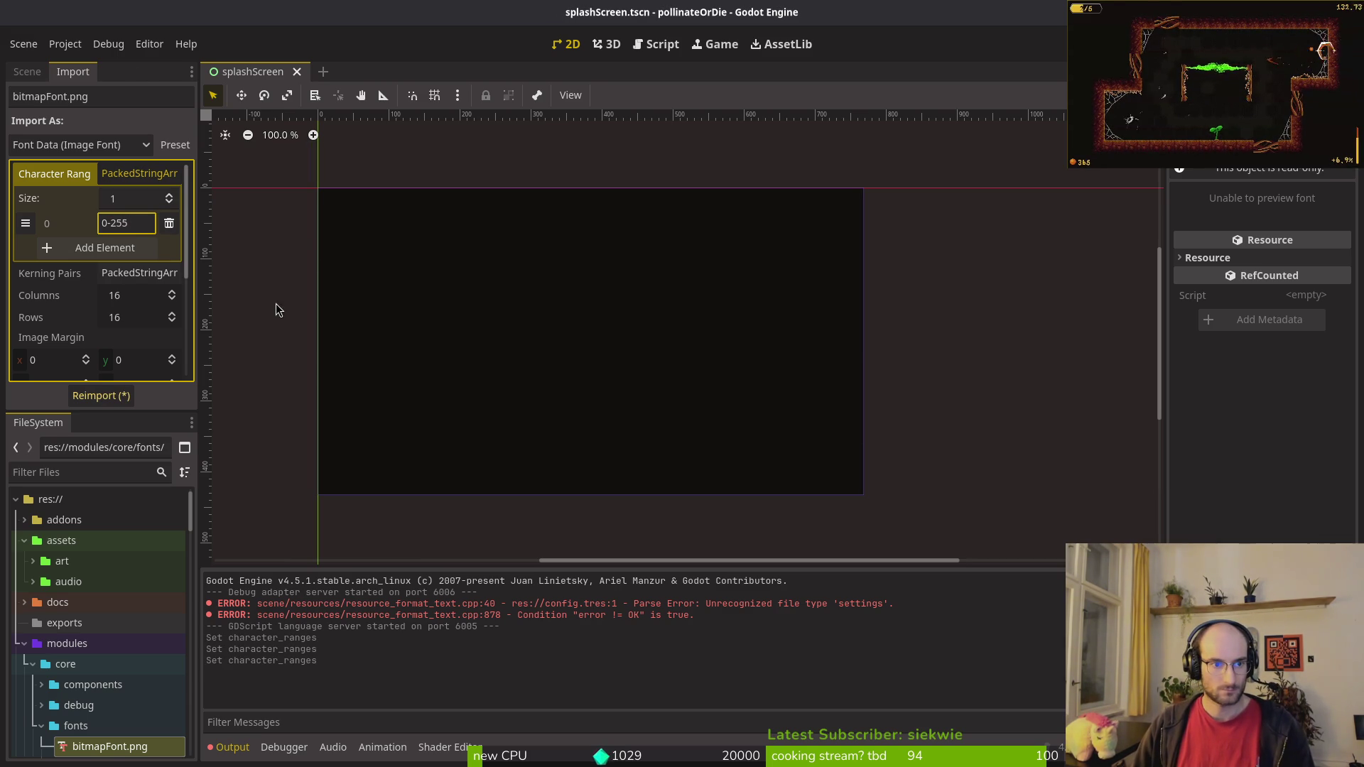
left_click(105, 396)
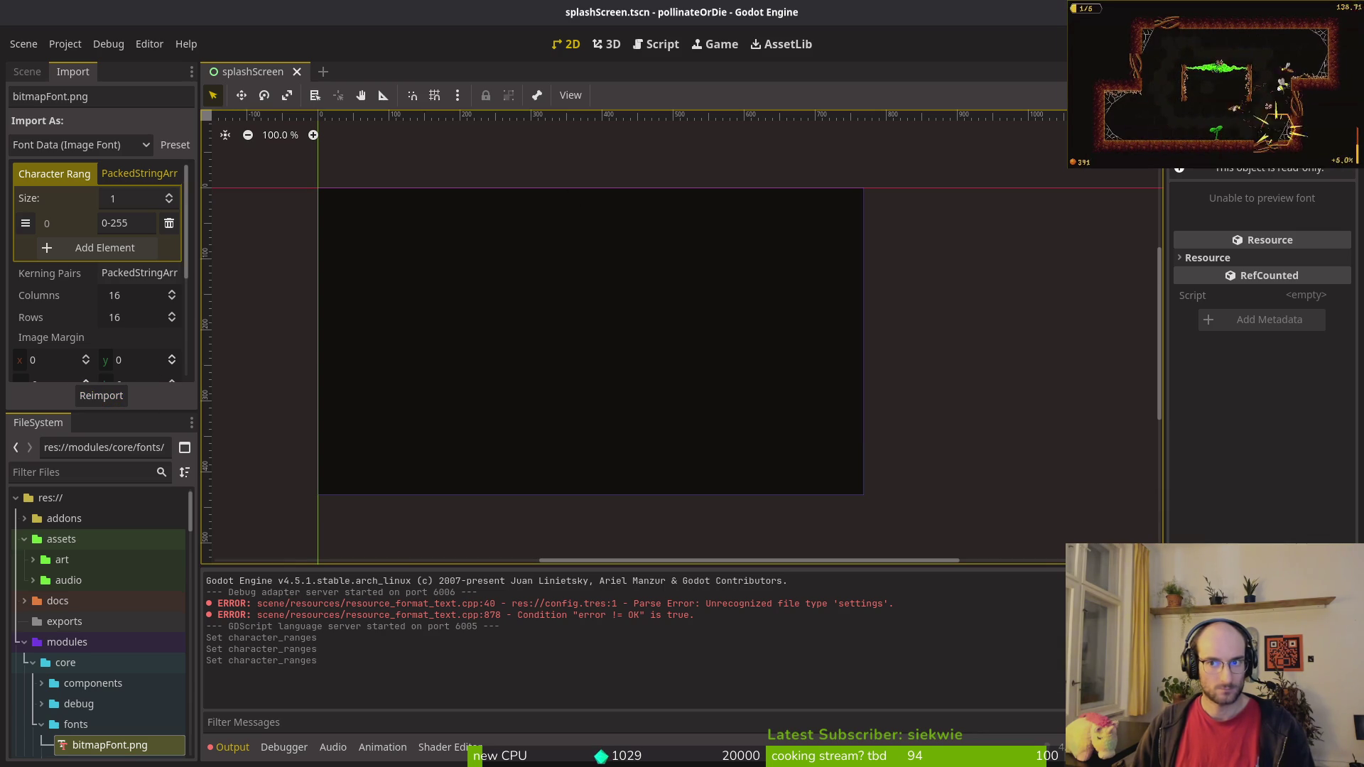
key("F6")
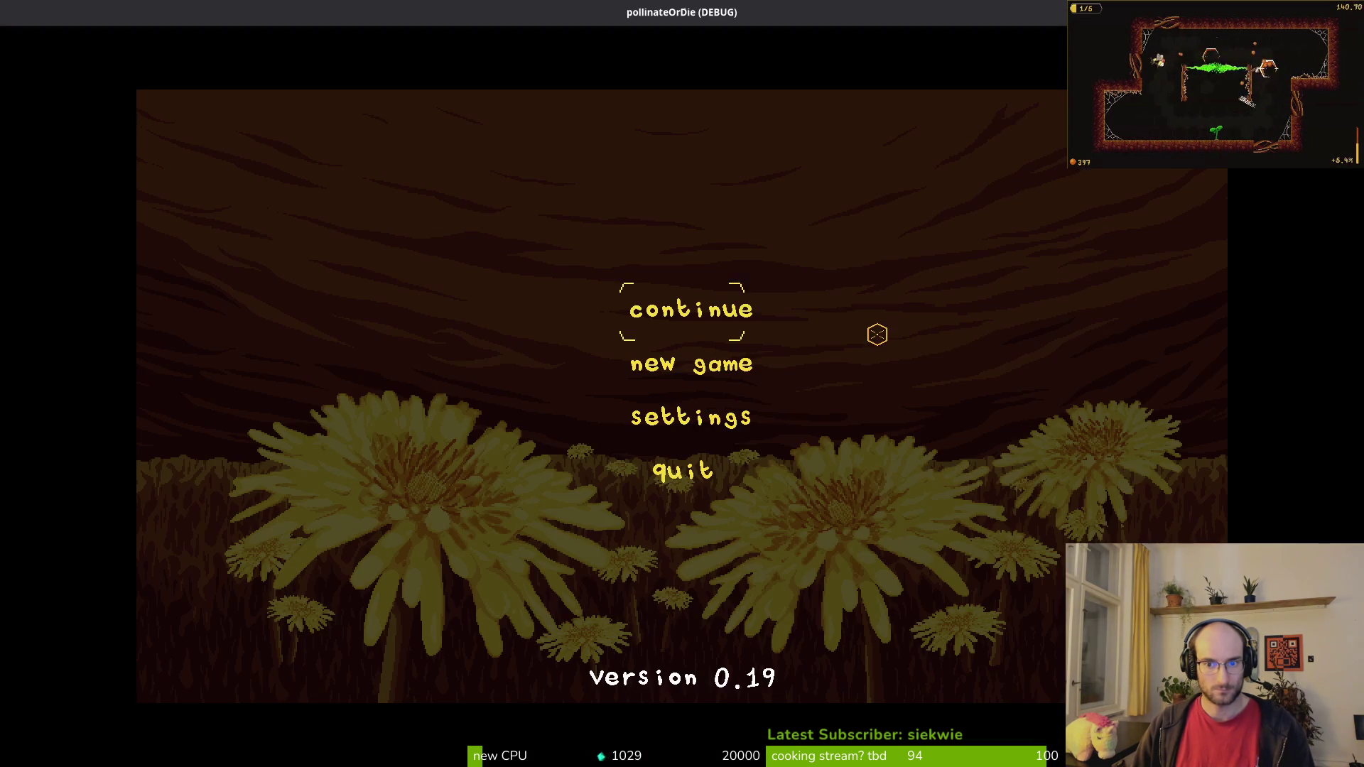
Step: Cycle the settings language through French, Russian and English, then quit the game
left_click(700, 416)
key("Right")
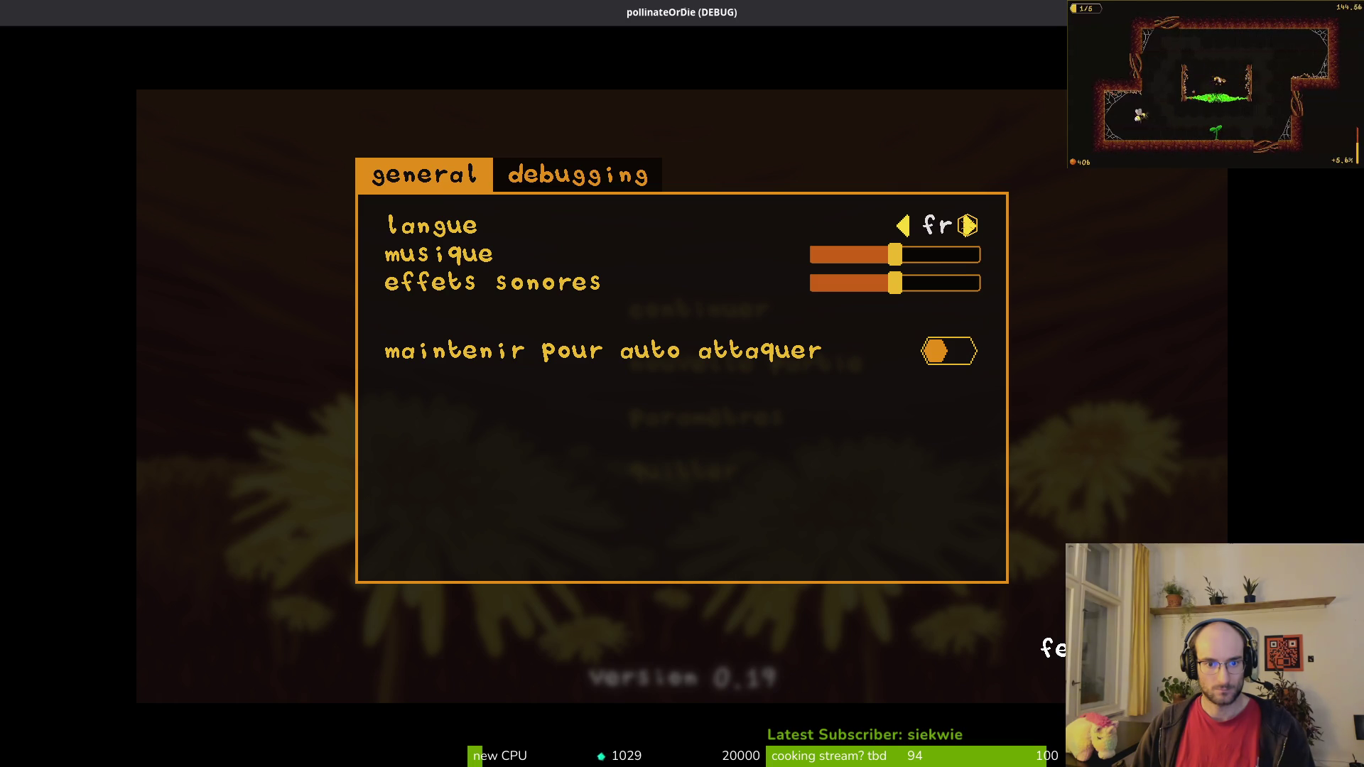
key("Right")
key("Right")
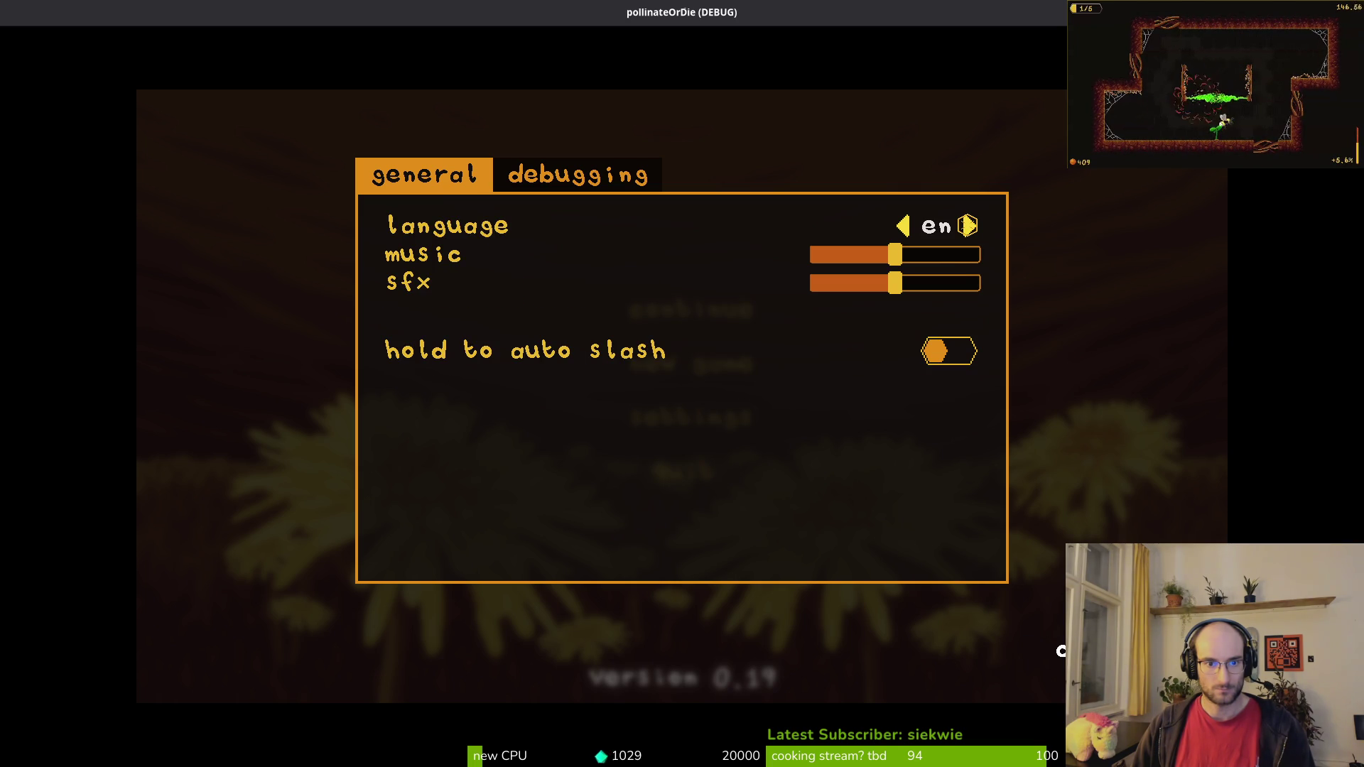
key("Right")
key("Right")
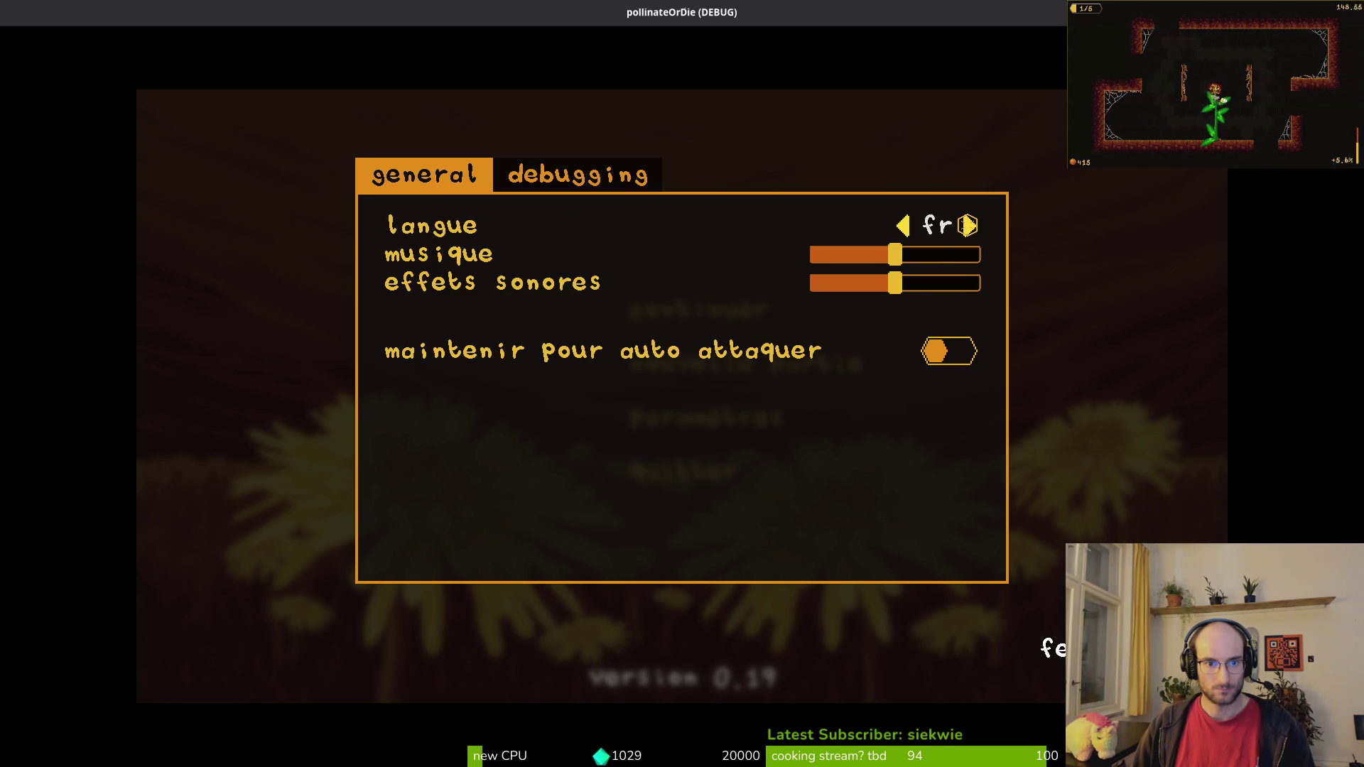
key("Escape")
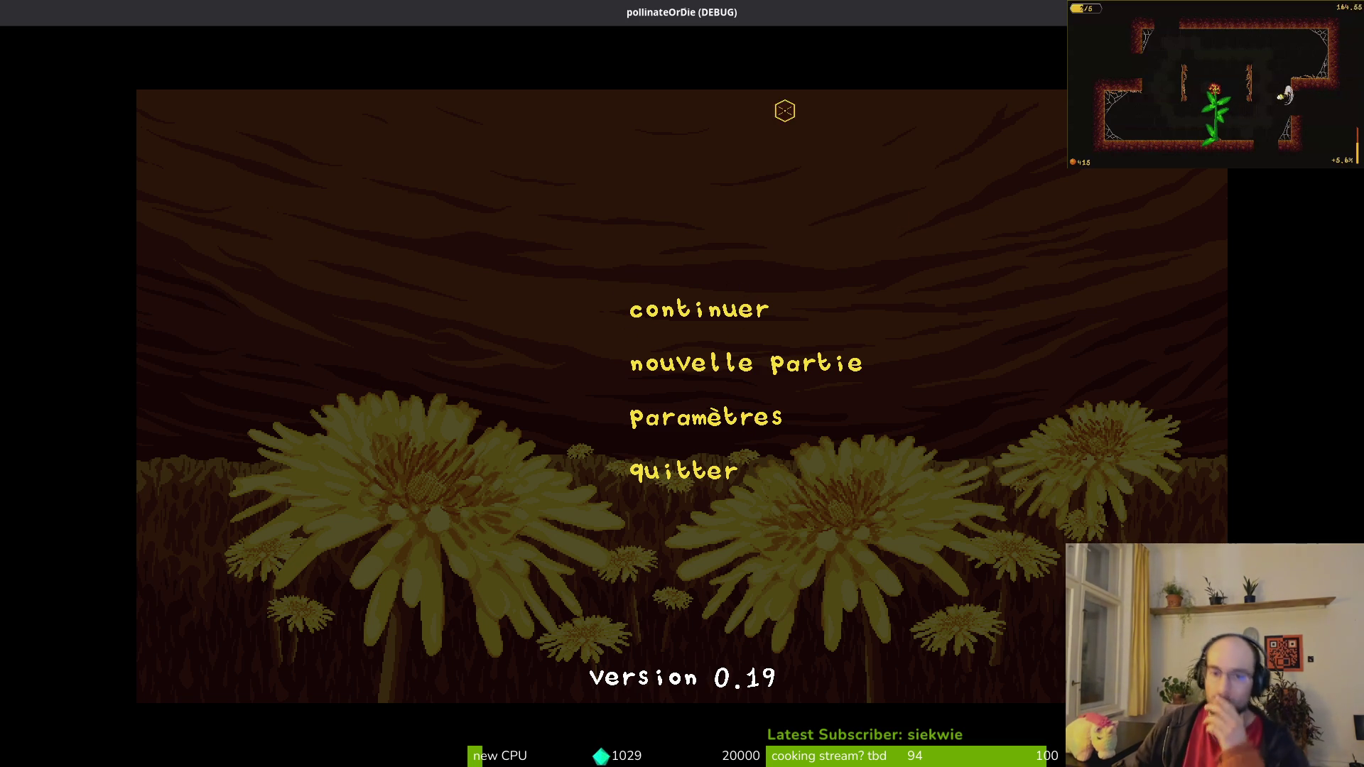
key("F8")
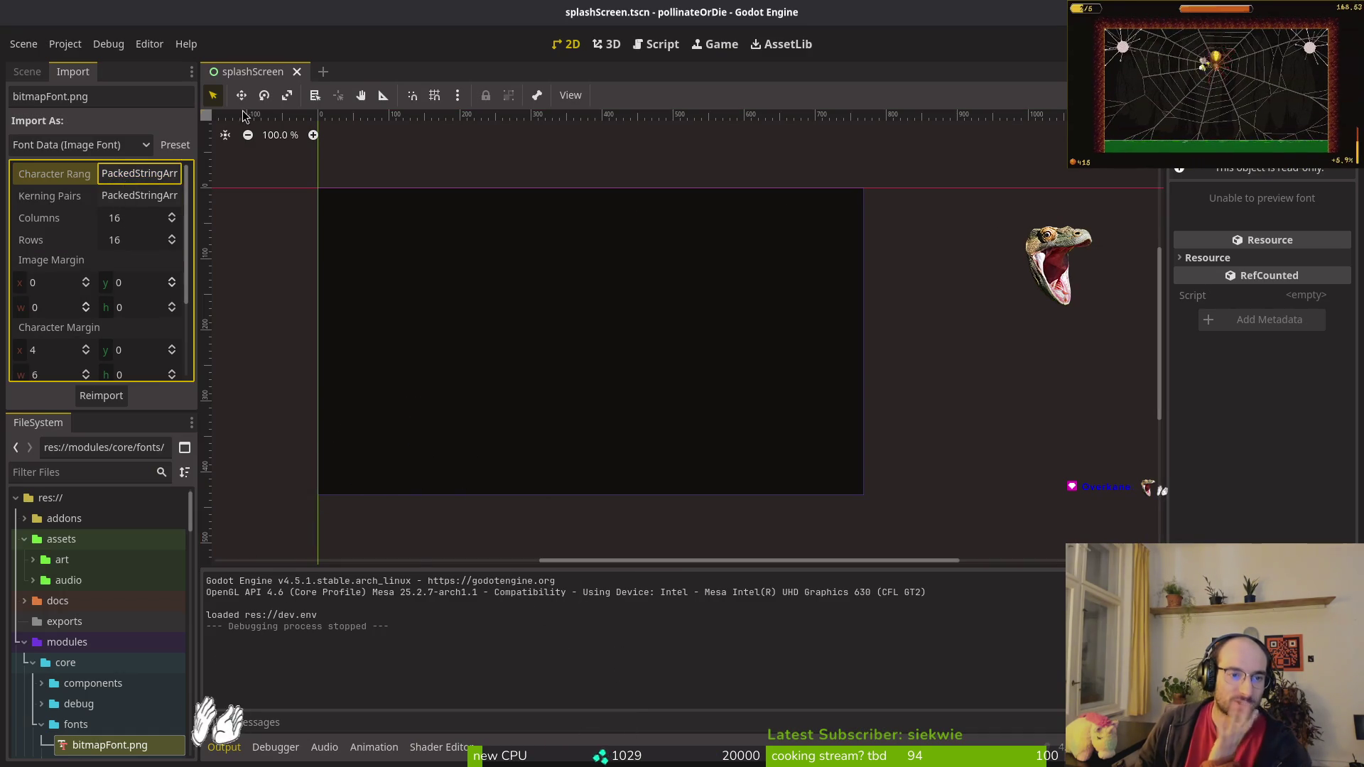
key("super")
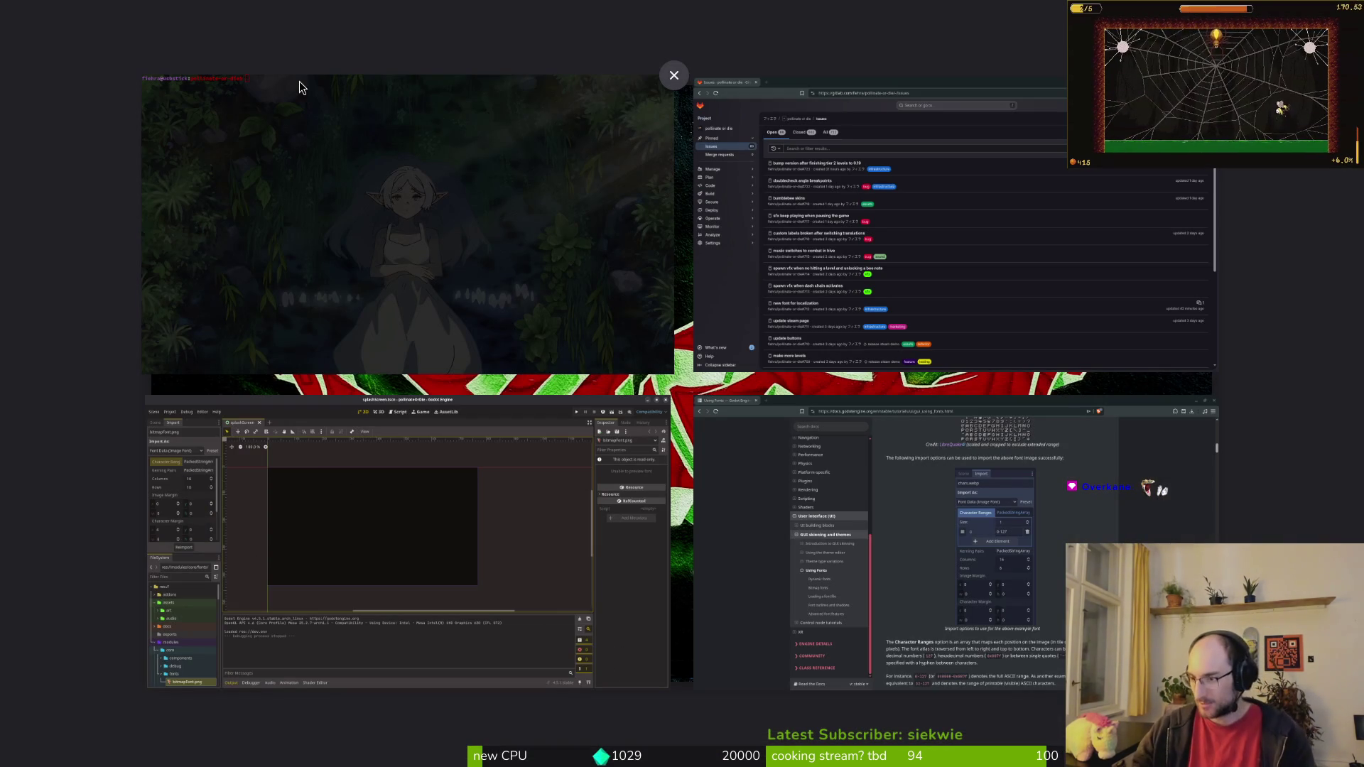
Step: Run an image search for 'cyrillic bitmapfont' in a new Brave tab and scroll the results
left_click(916, 464)
key("ctrl+t")
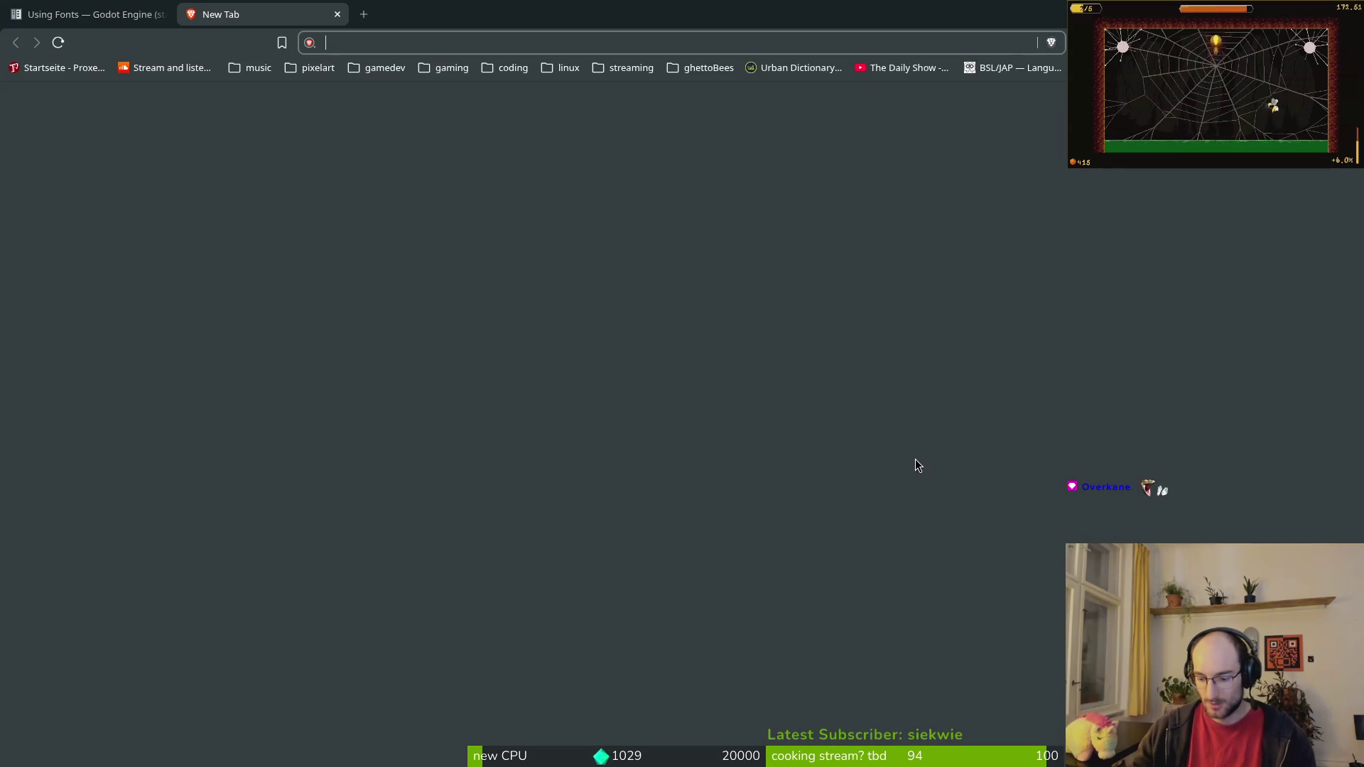
type("cyri")
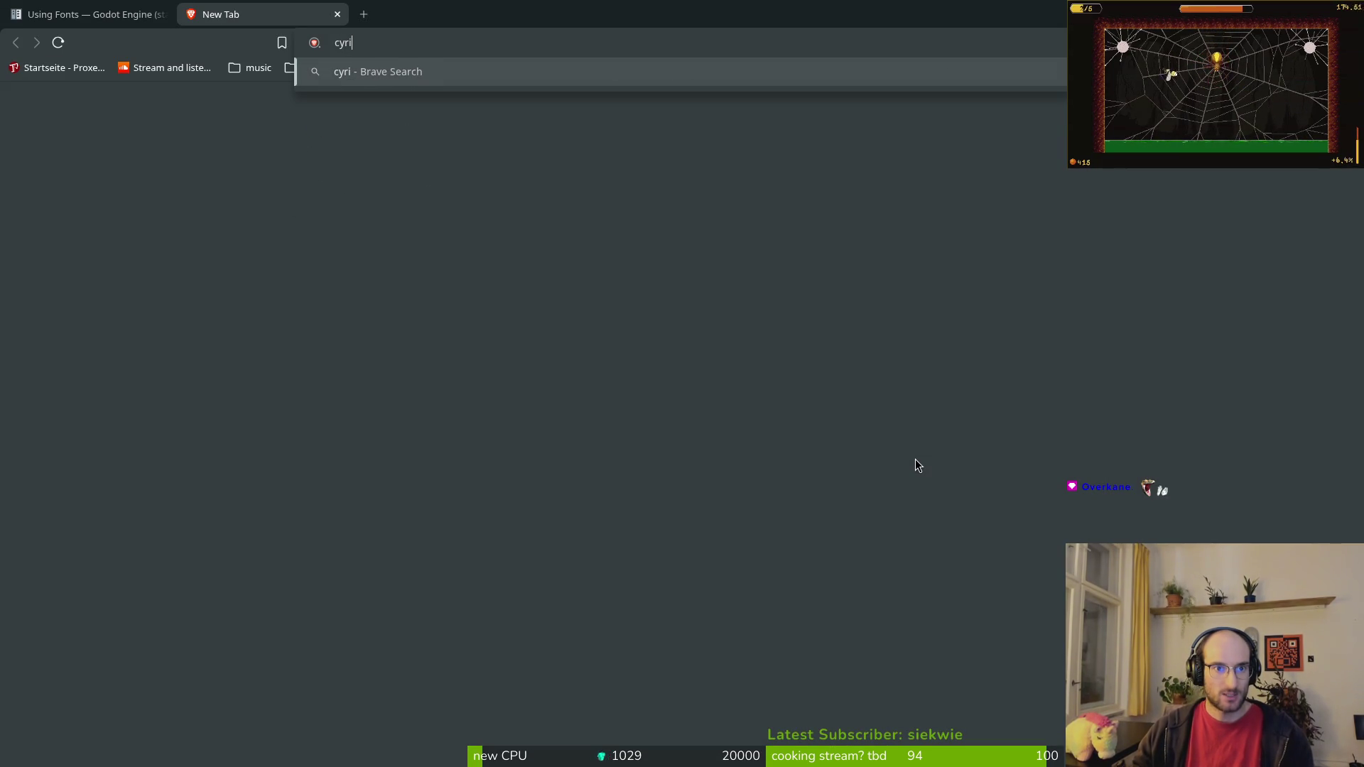
type("llic+bitmapfont")
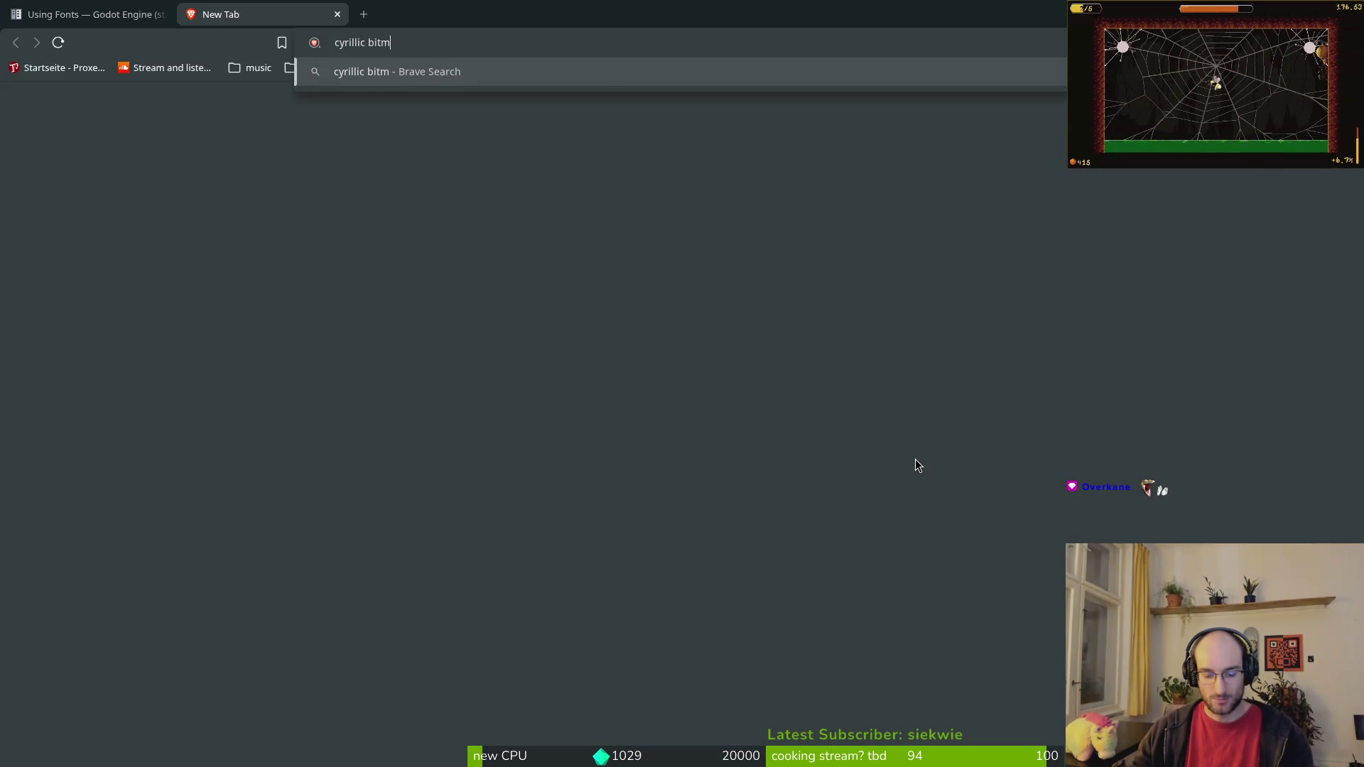
key("Return")
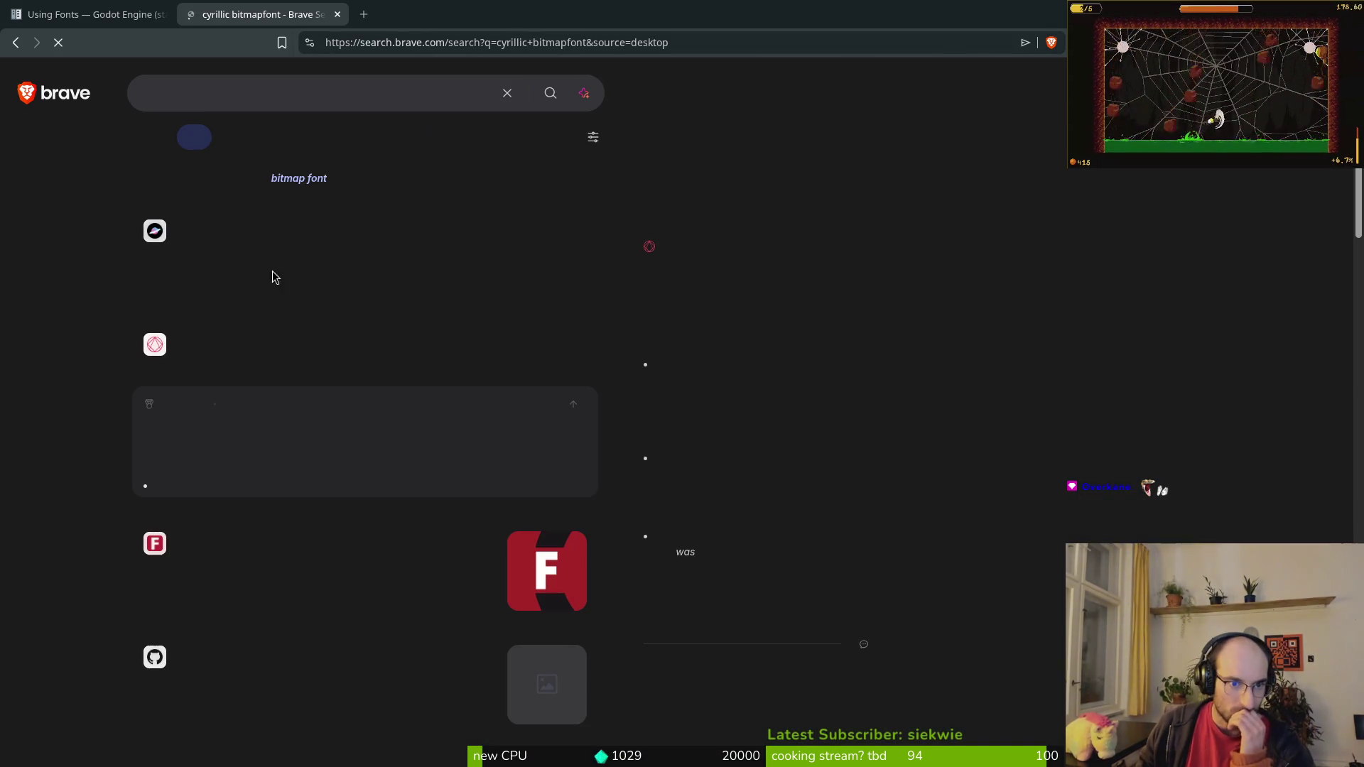
key("i")
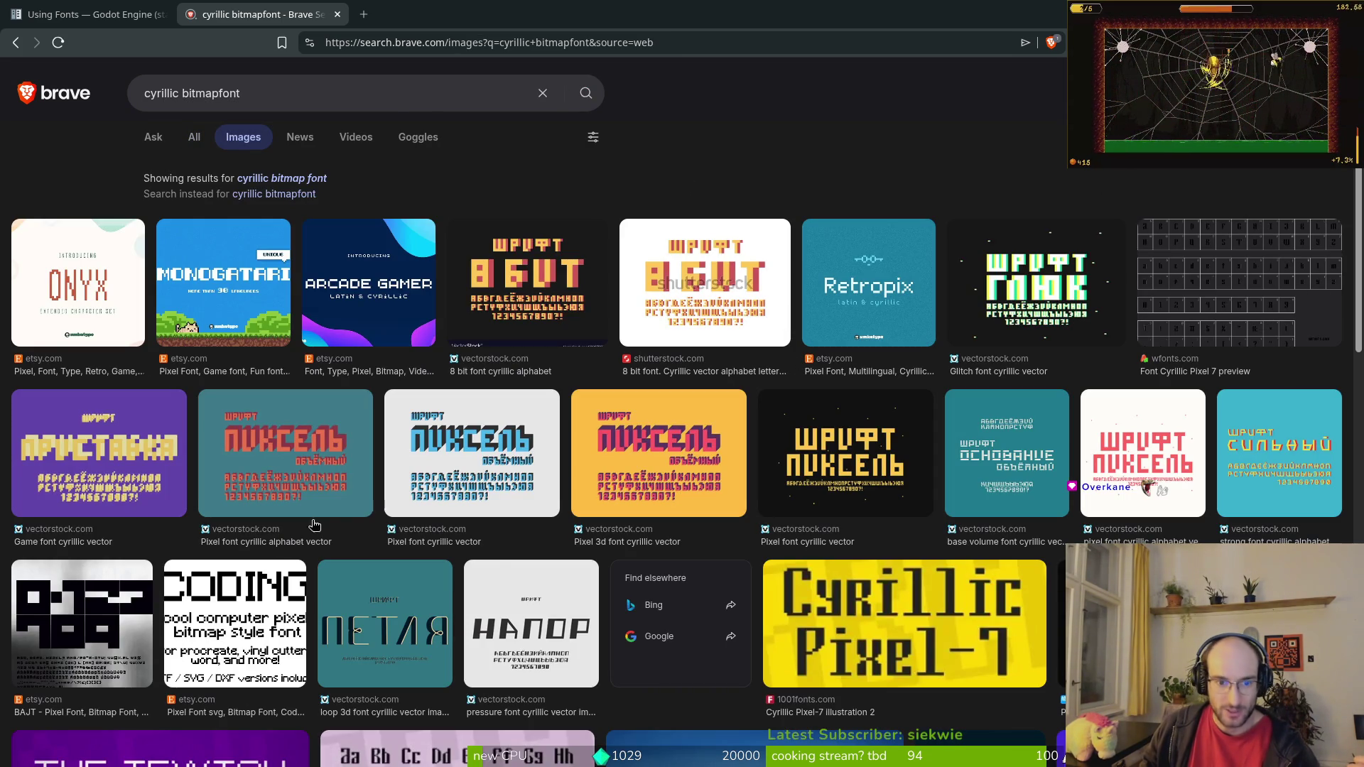
scroll(226, 524, "down", 4)
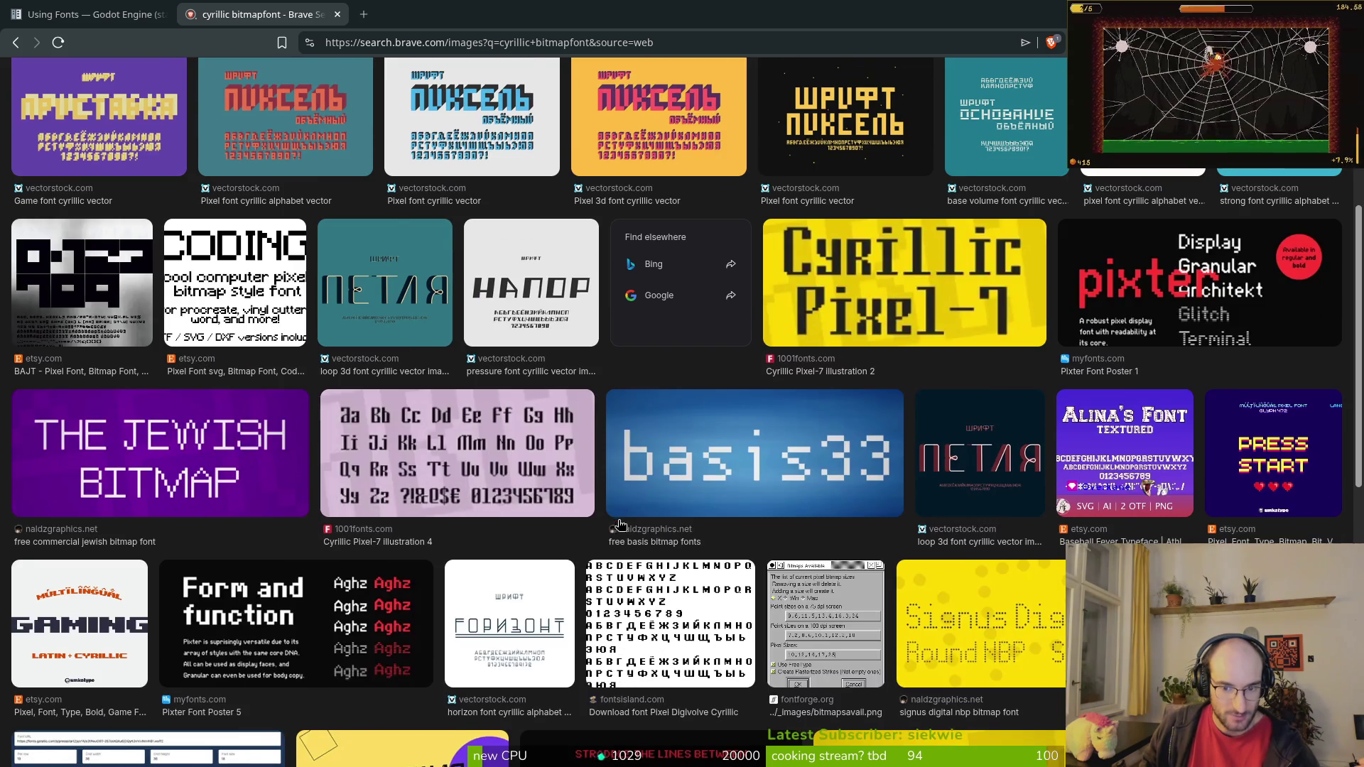
scroll(370, 499, "down", 3)
scroll(311, 440, "down", 3)
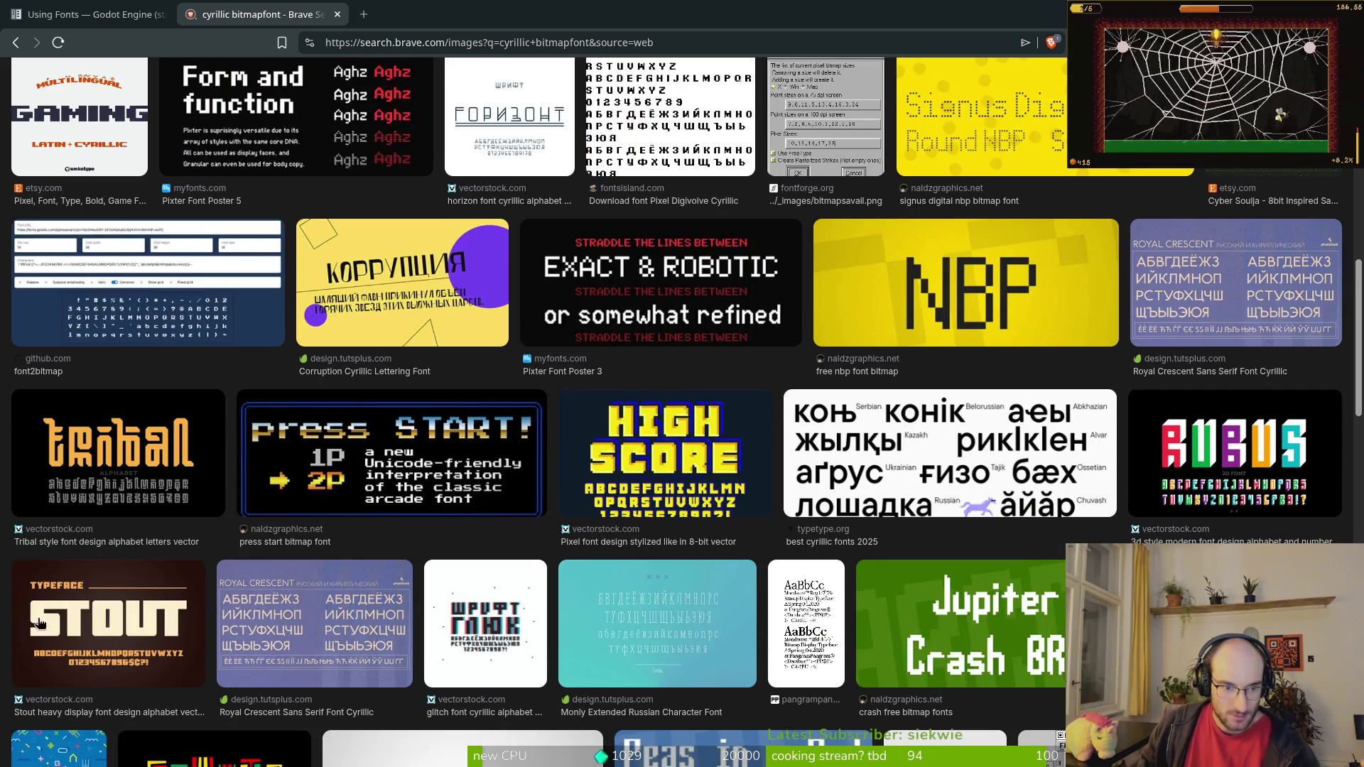
scroll(642, 495, "down", 8)
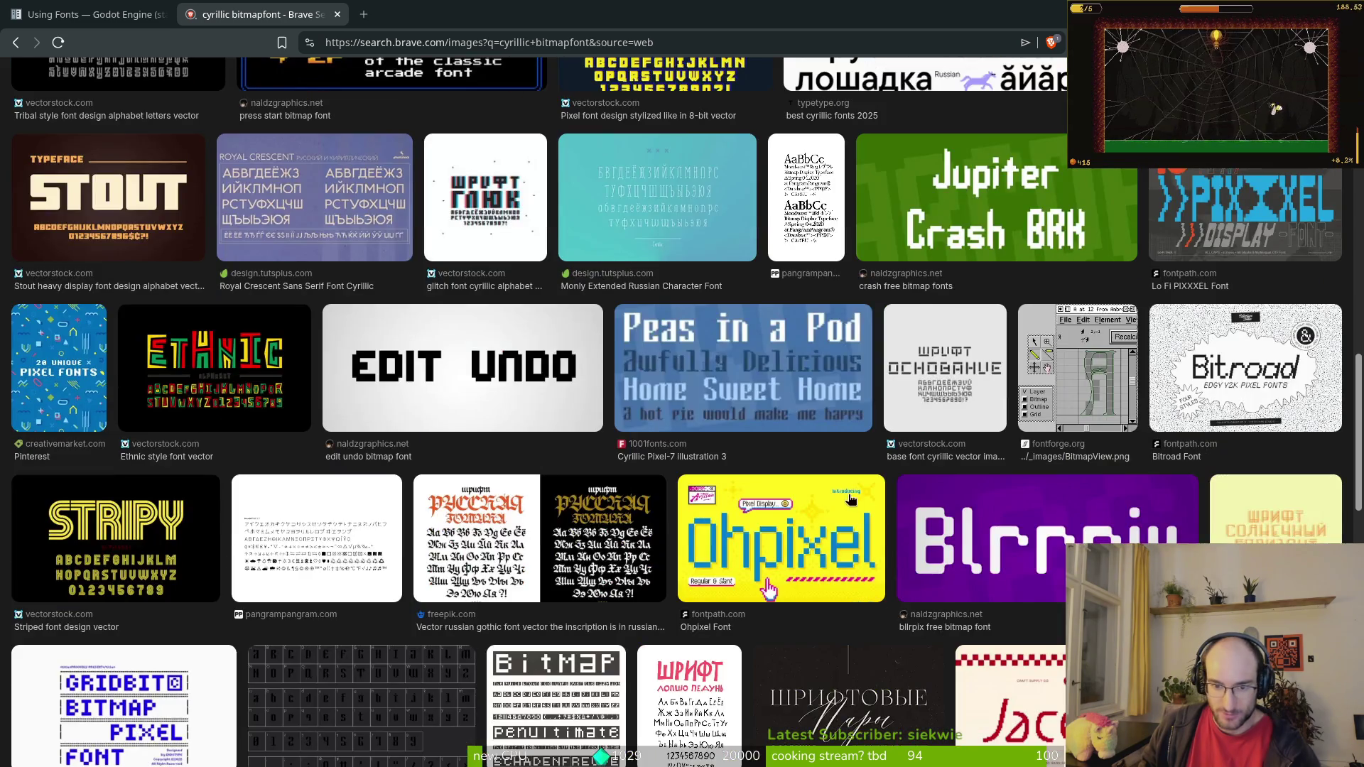
scroll(755, 505, "down", 9)
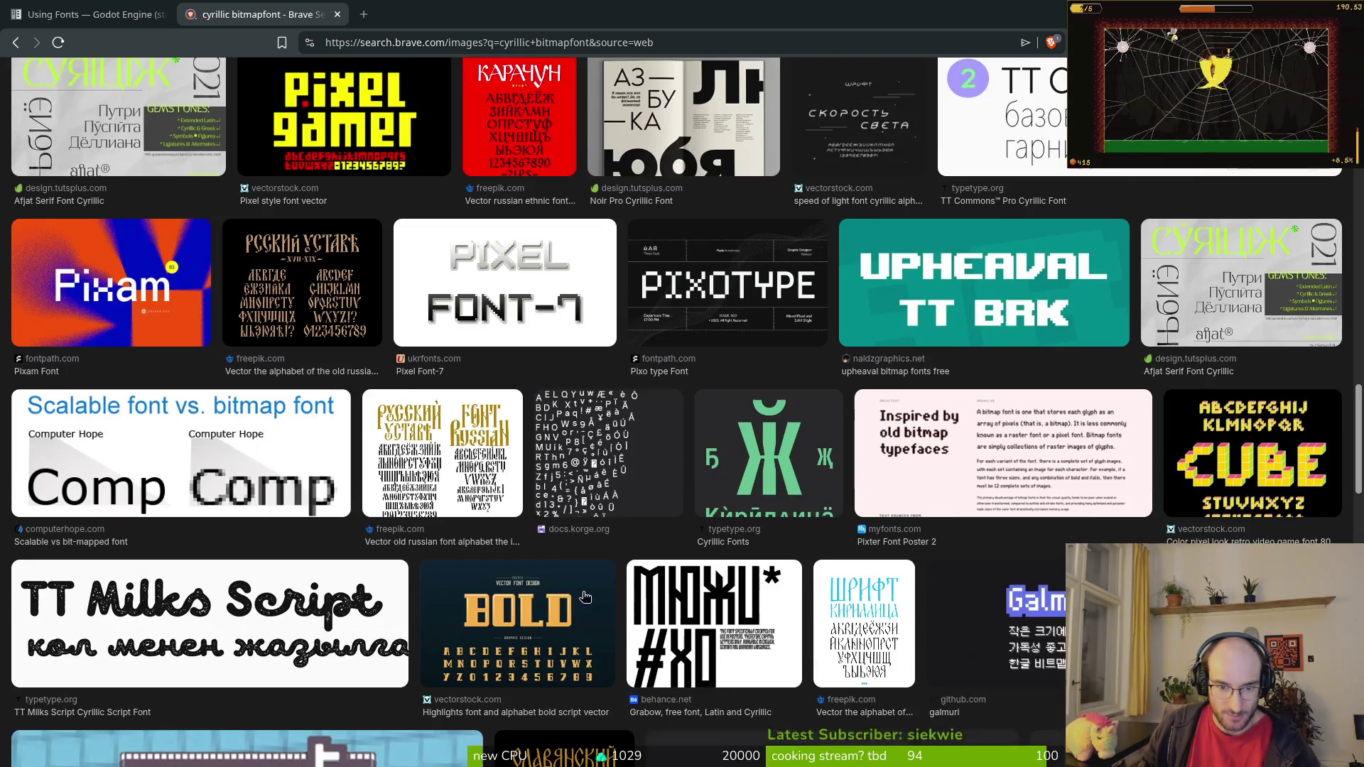
scroll(638, 488, "down", 4)
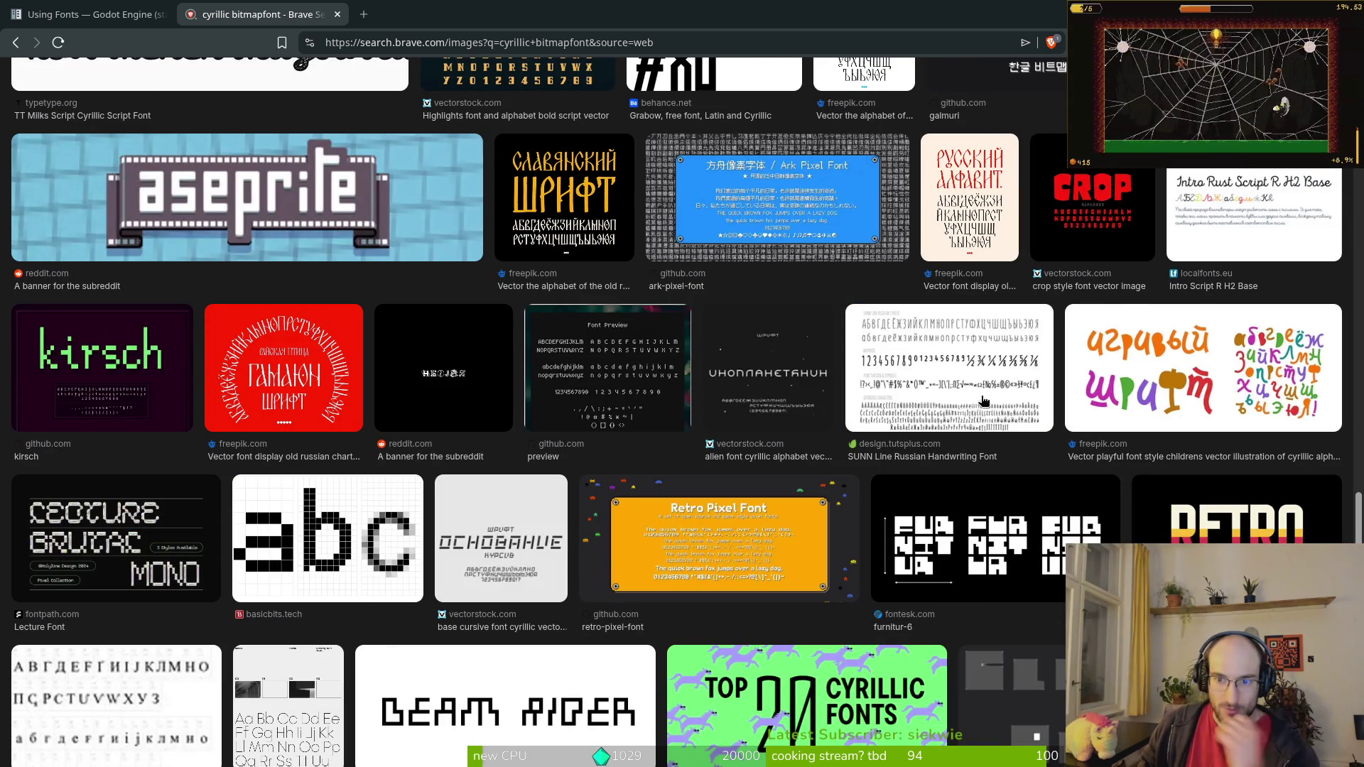
Step: Preview the SUNN Line Russian Handwriting and ark-pixel-font results, then keep browsing
left_click(911, 382)
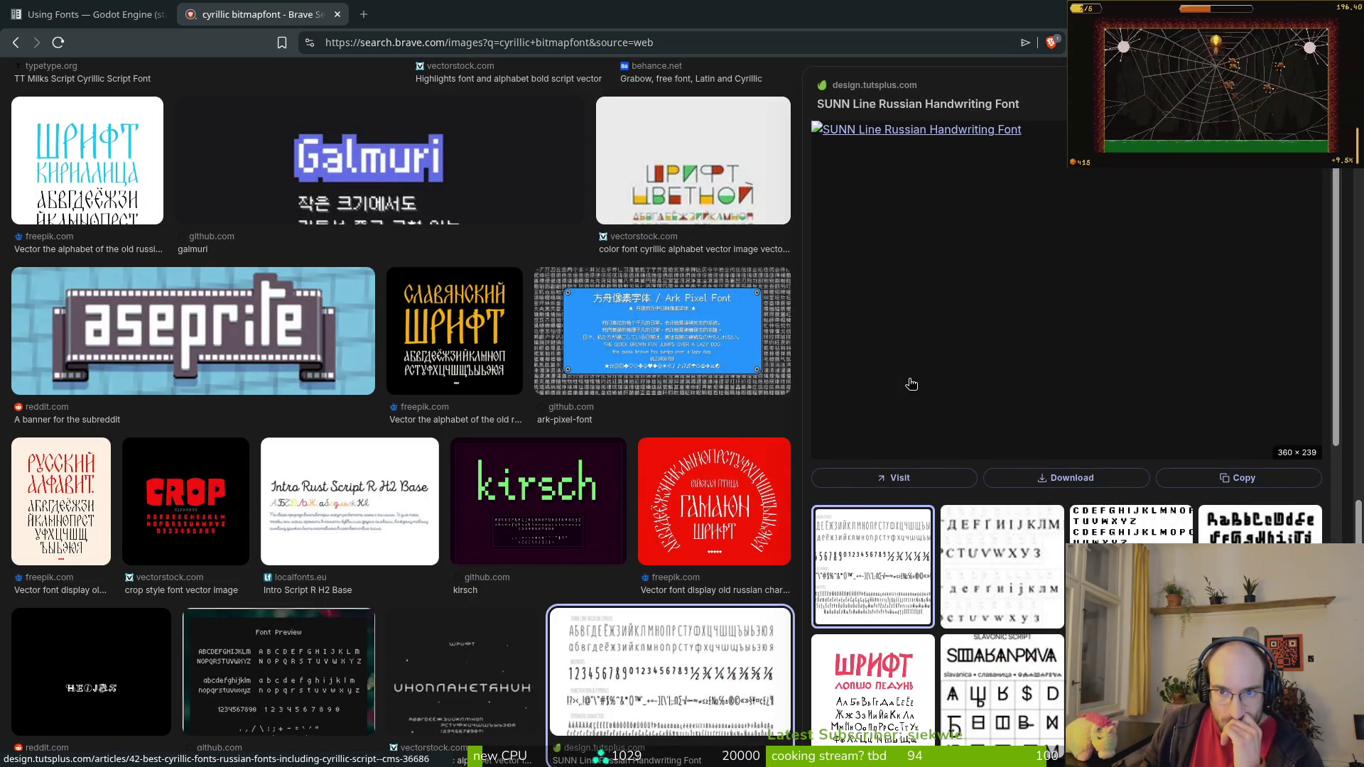
left_click(697, 330)
scroll(652, 394, "down", 7)
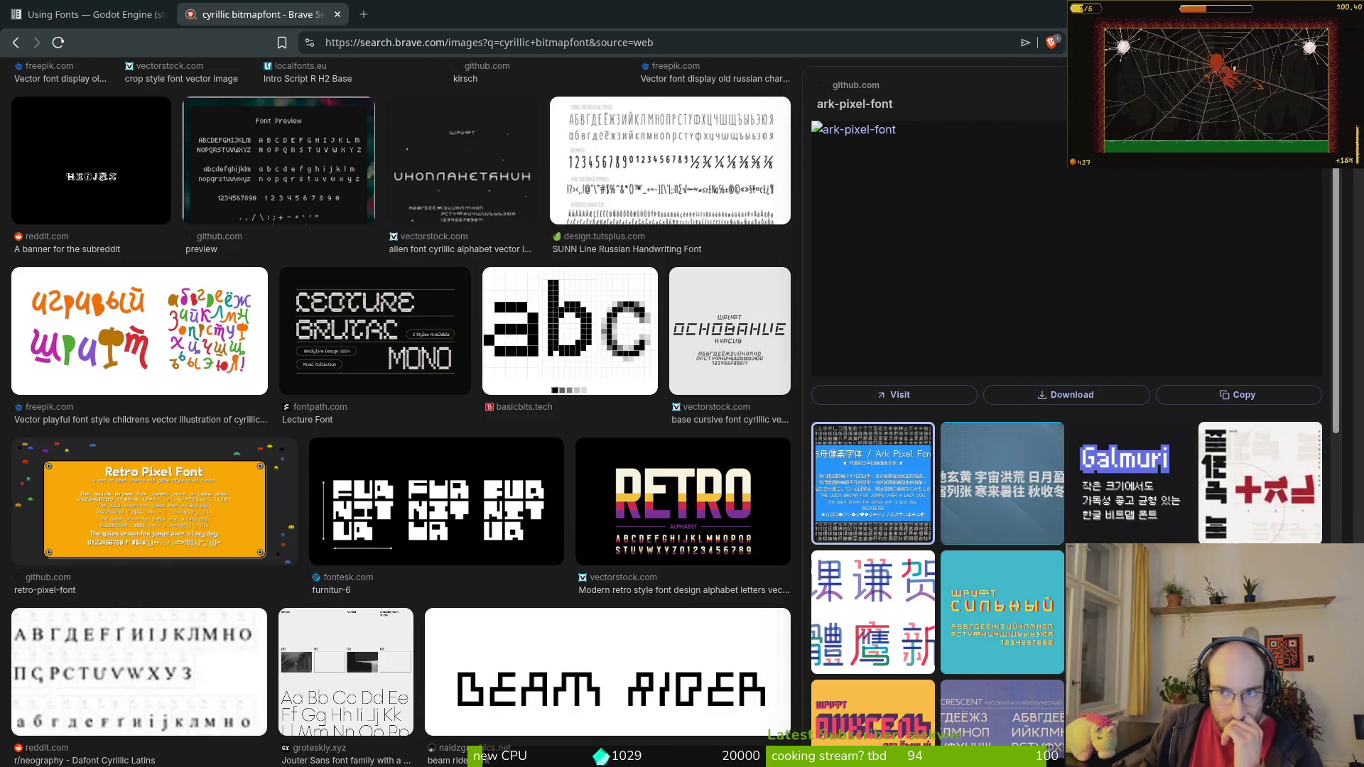
key("Escape")
scroll(717, 465, "down", 5)
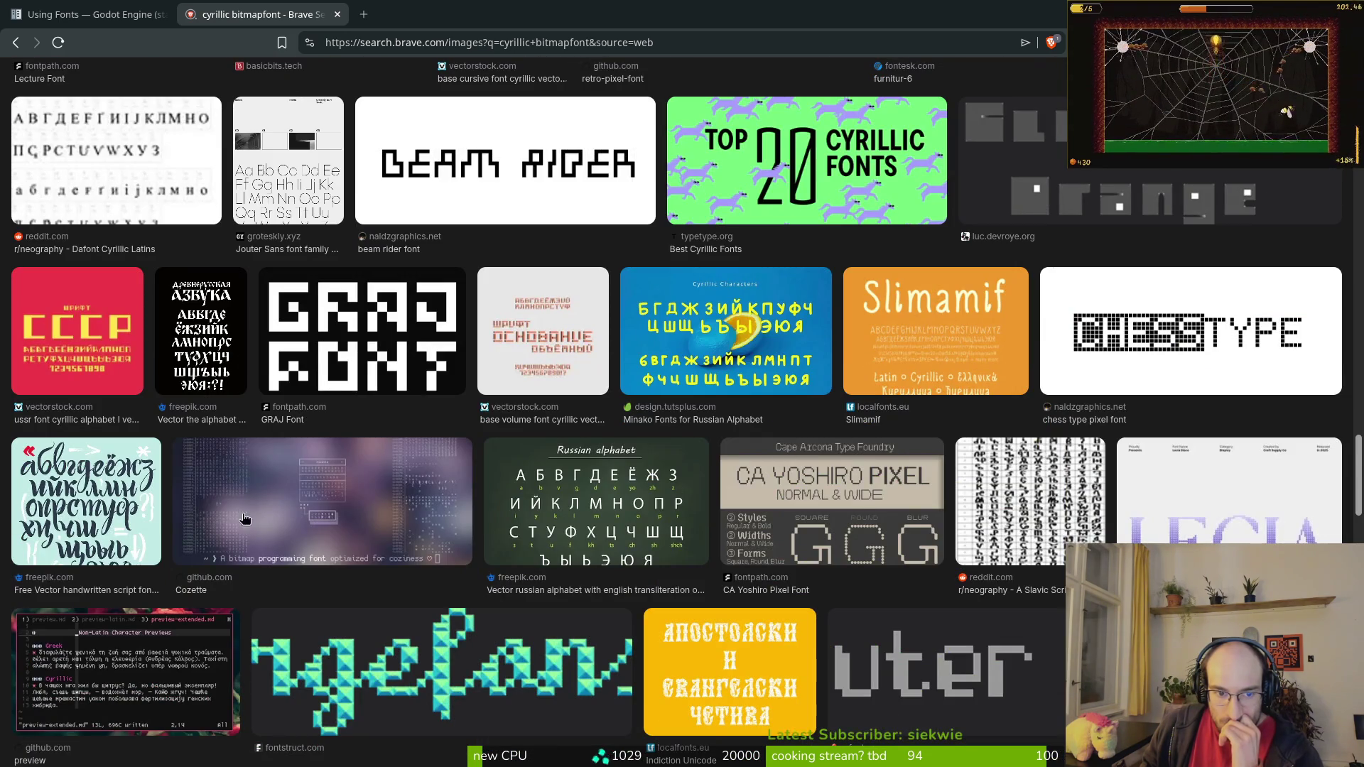
scroll(270, 513, "down", 5)
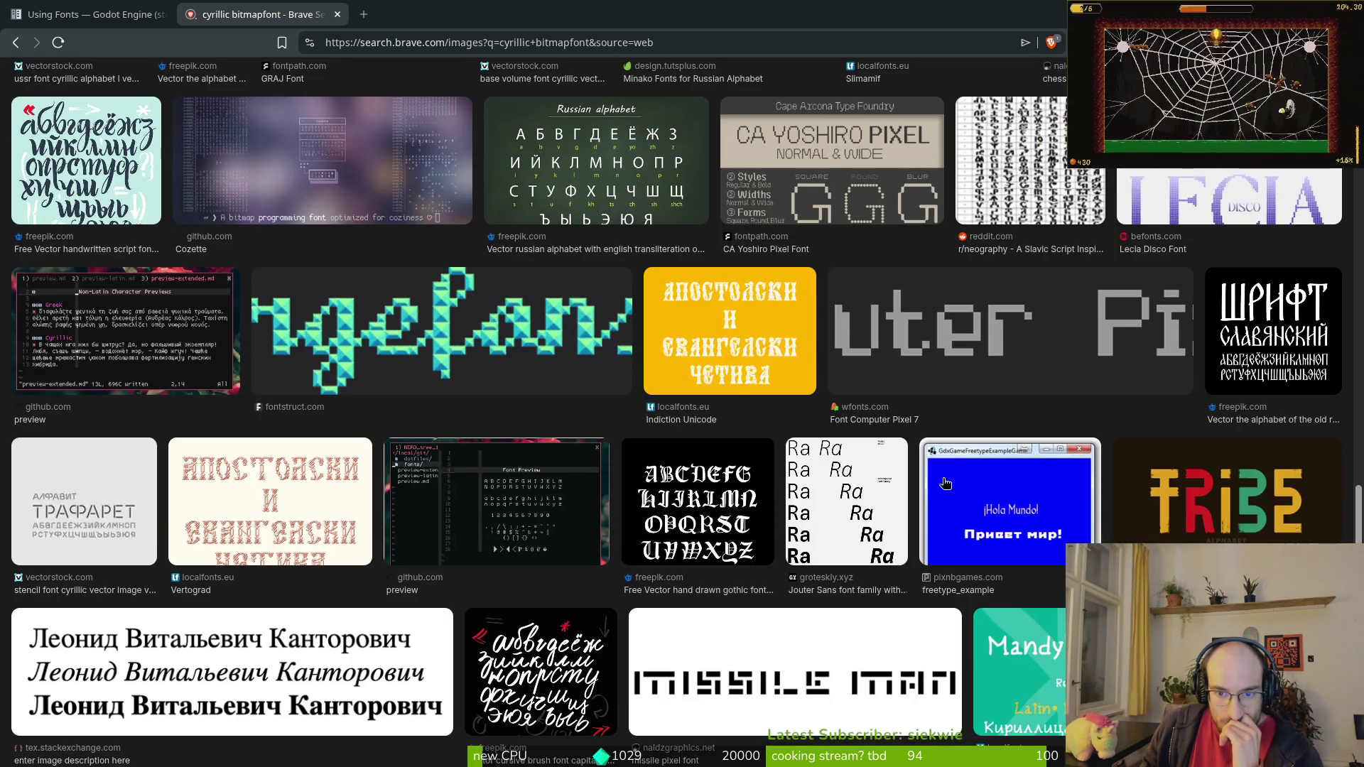
scroll(907, 496, "down", 17)
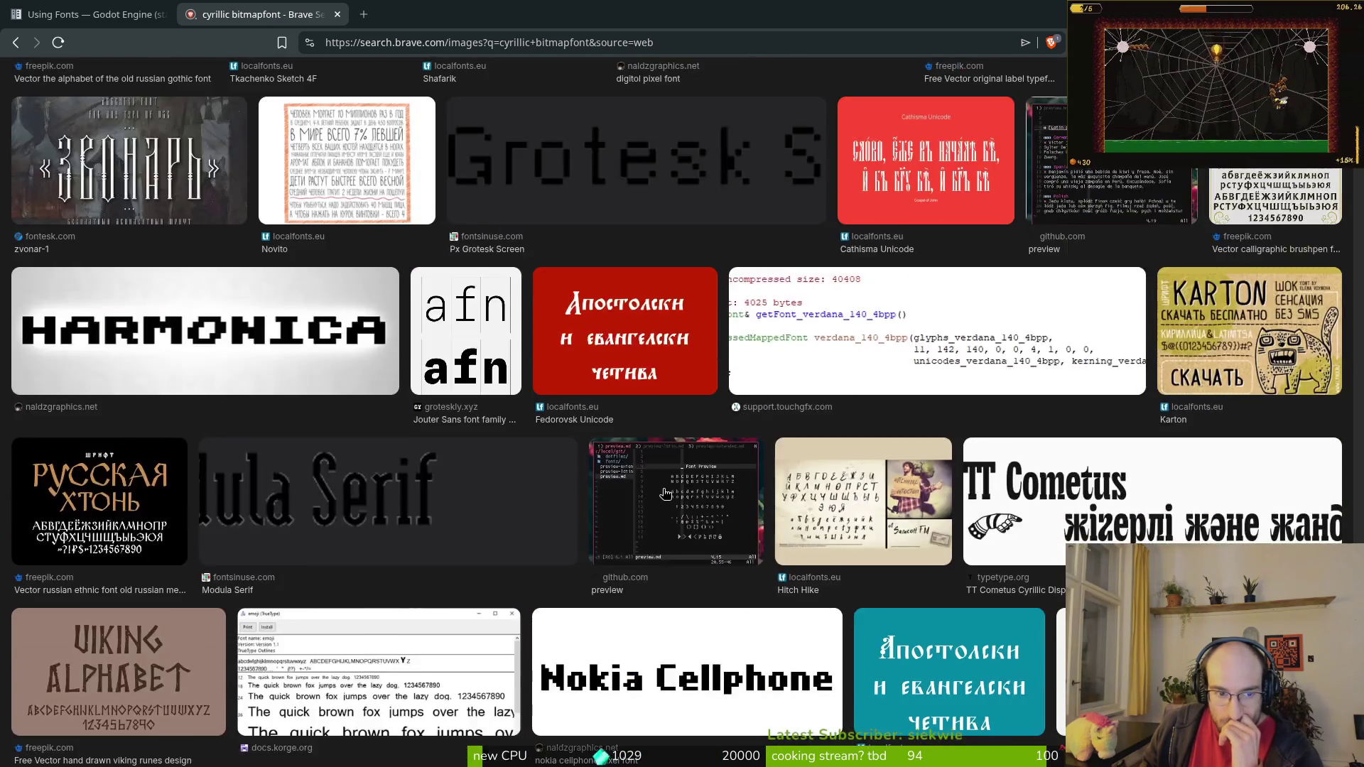
scroll(654, 476, "down", 5)
Step: Try a second 'bitmpafont' search, close that tab, and switch to the terminal
key("ctrl+t")
type("bitmpafont")
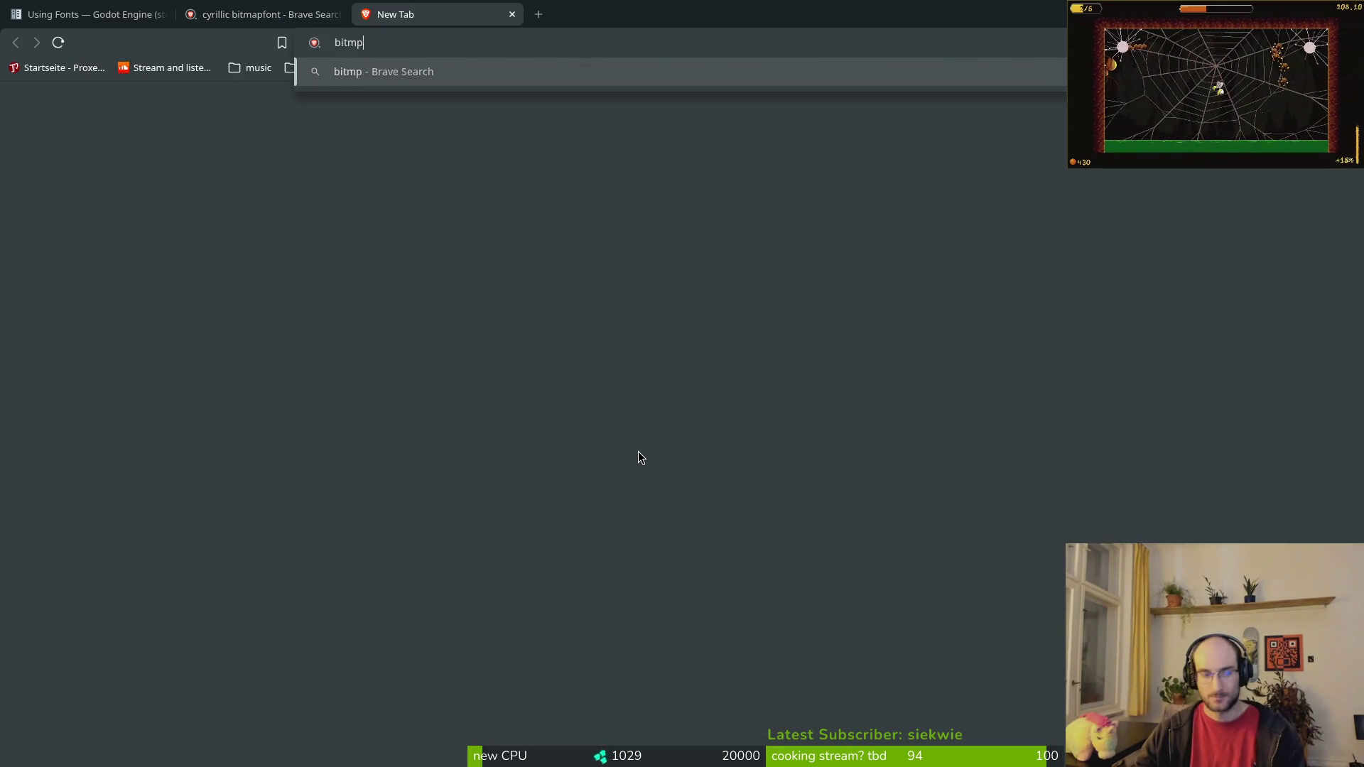
key("Return")
key("ctrl+w")
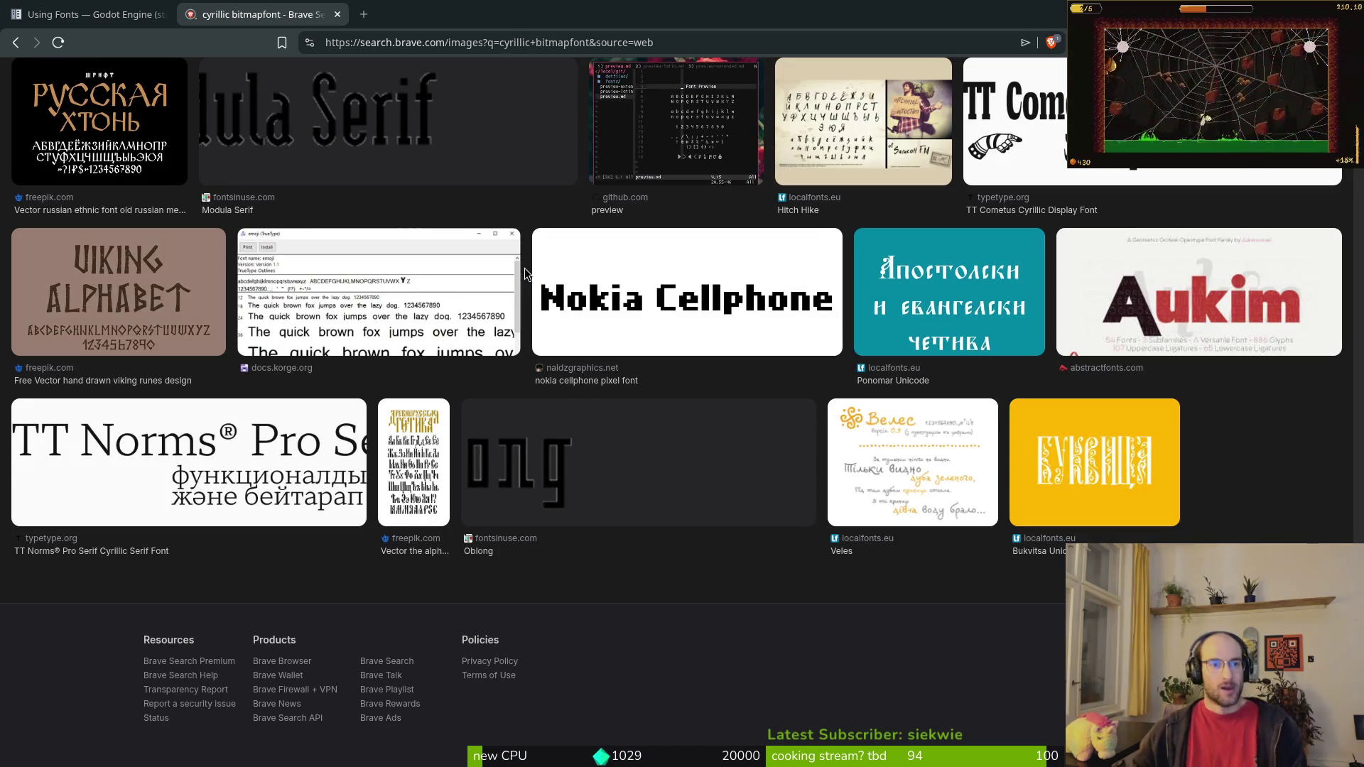
key("alt+Tab")
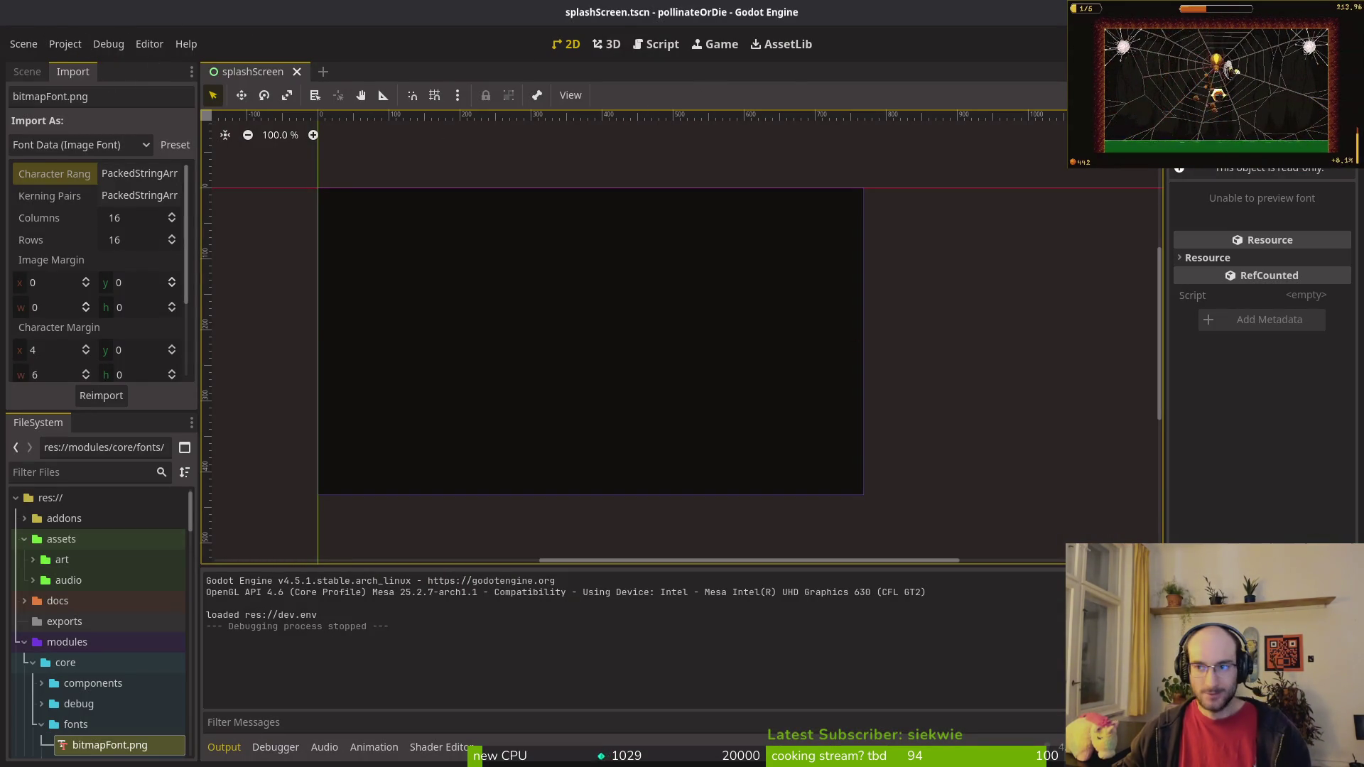
key("super")
key("Return")
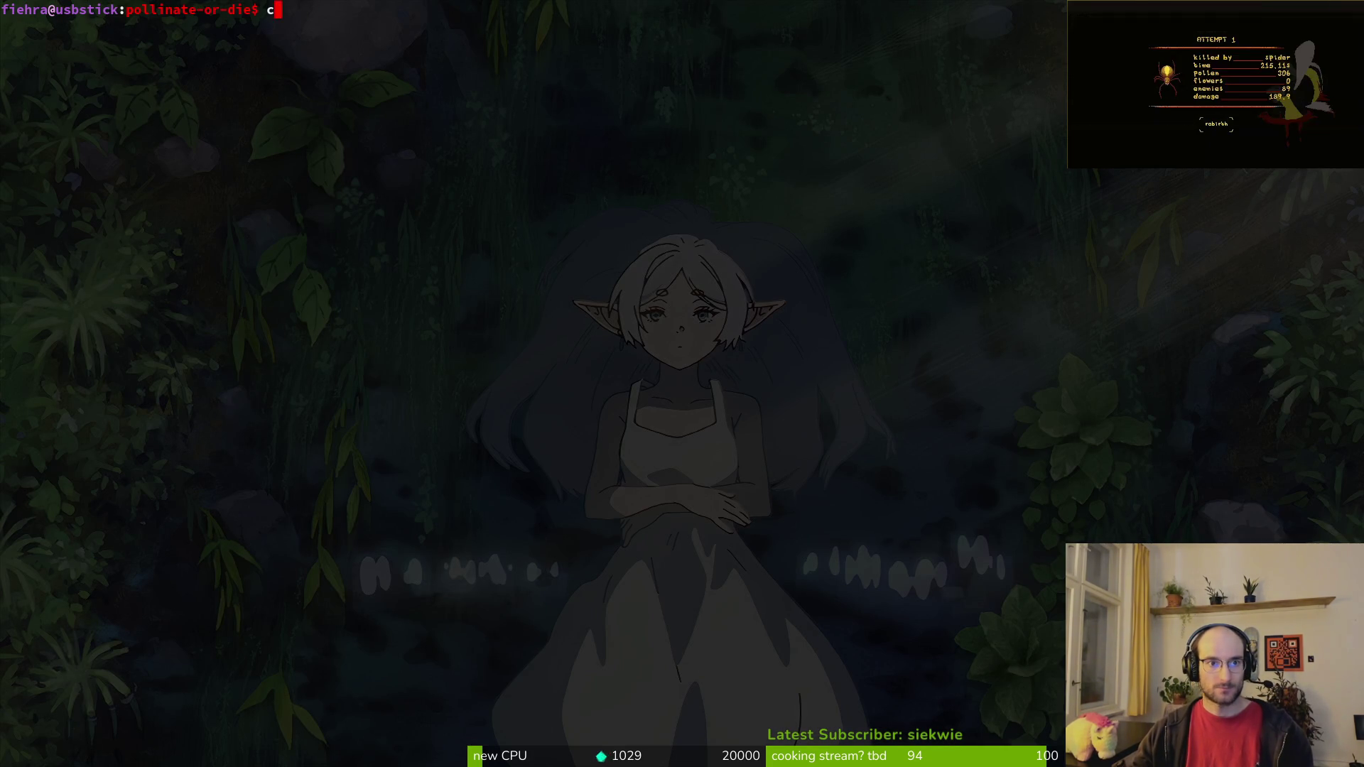
Step: Open tig status and review the bitmapFont.png.import diff
key("BackSpace")
key("BackSpace")
key("BackSpace")
type("tig status")
key("Return")
key("Down")
key("Return")
key("q")
key("Up")
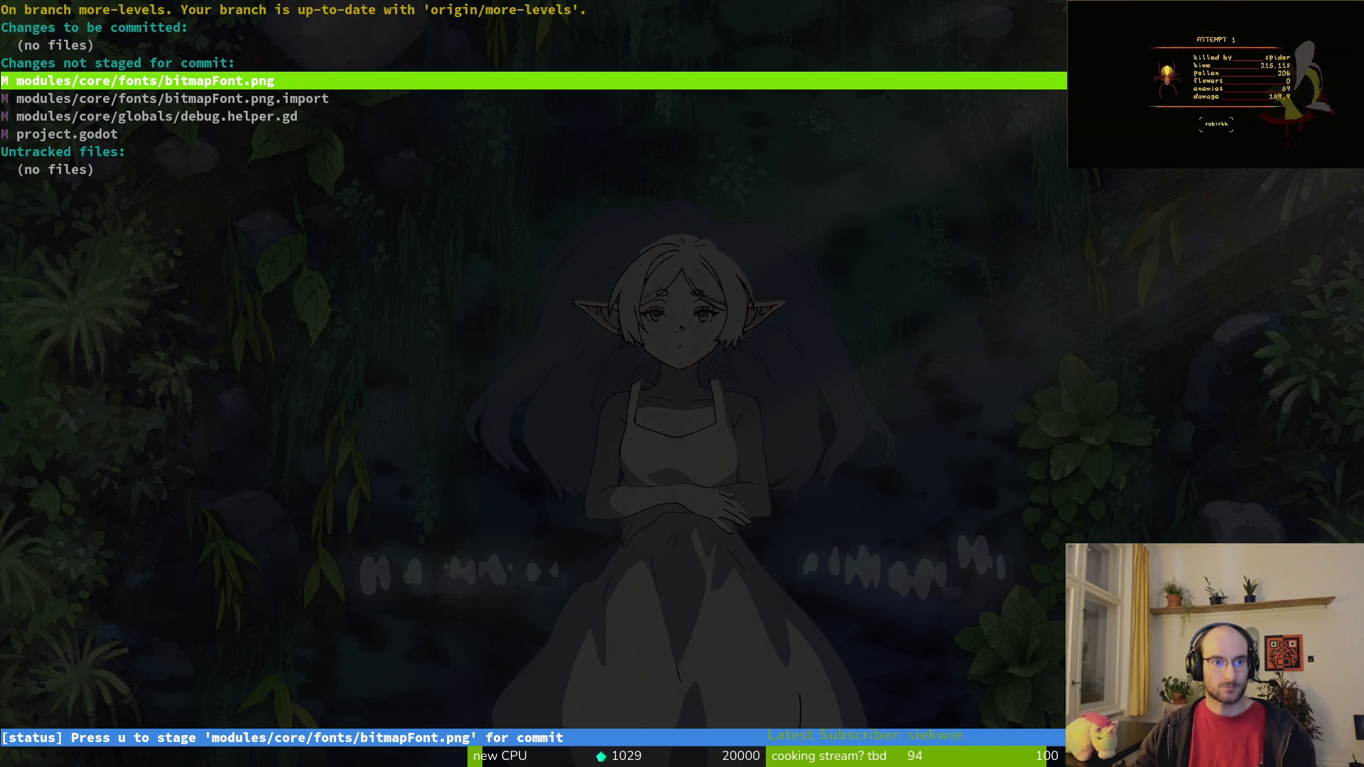
key("u")
key("u")
Step: Stage the font files, review the bitmapFont.png and project.godot diffs, then quit tig
key("Up")
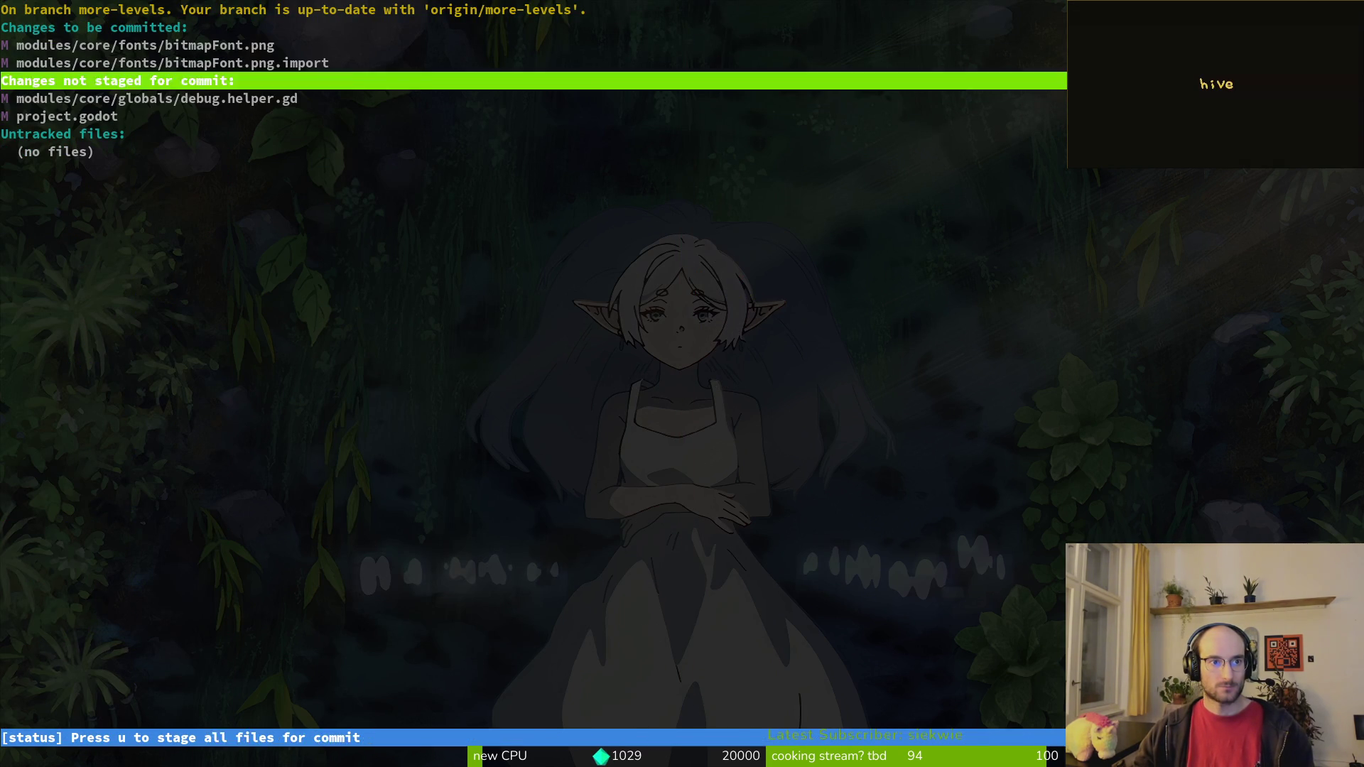
key("Up")
key("Up")
key("Return")
key("q")
key("Down")
key("Down")
key("Down")
key("Down")
key("Return")
key("Up")
key("q")
key("q")
key("q")
Step: Commit with message 'latin extended characters bitmpafont' and start git push
type("g")
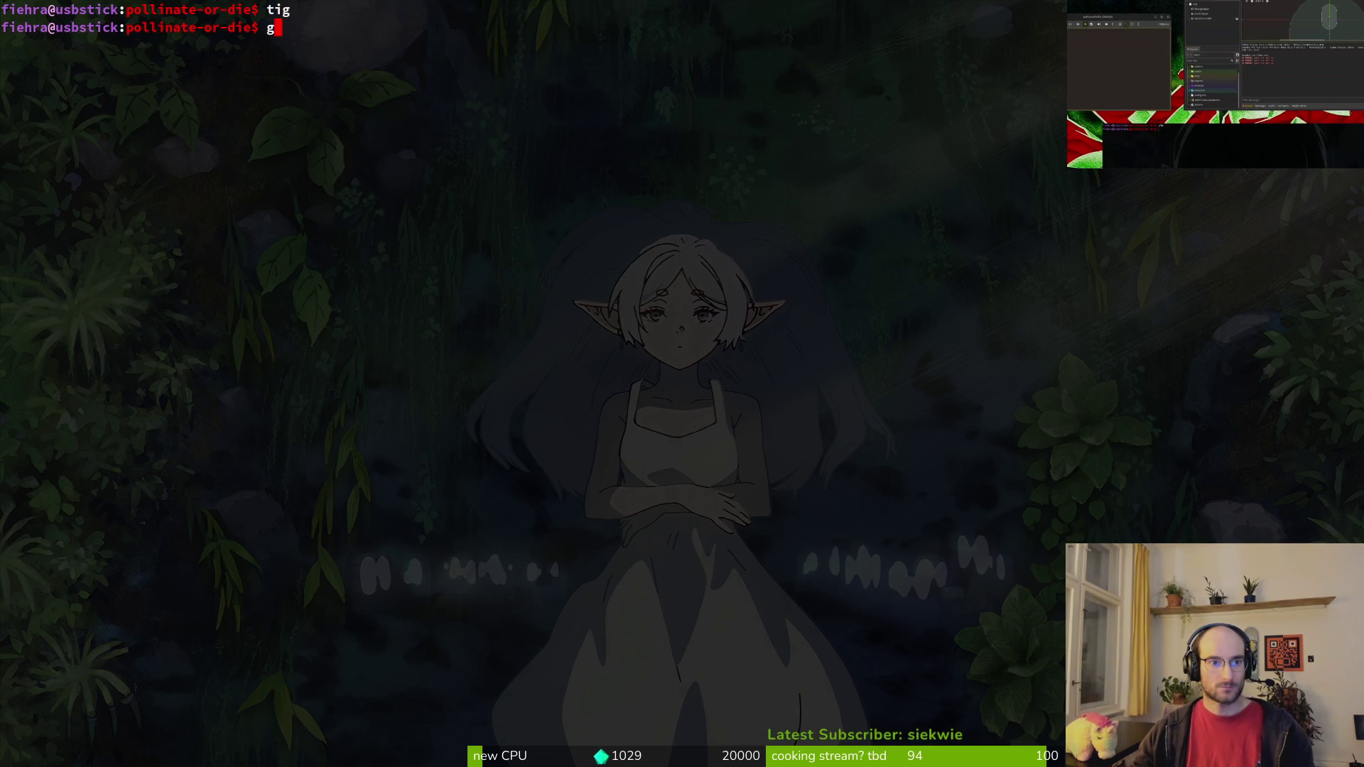
type("it commit -m")
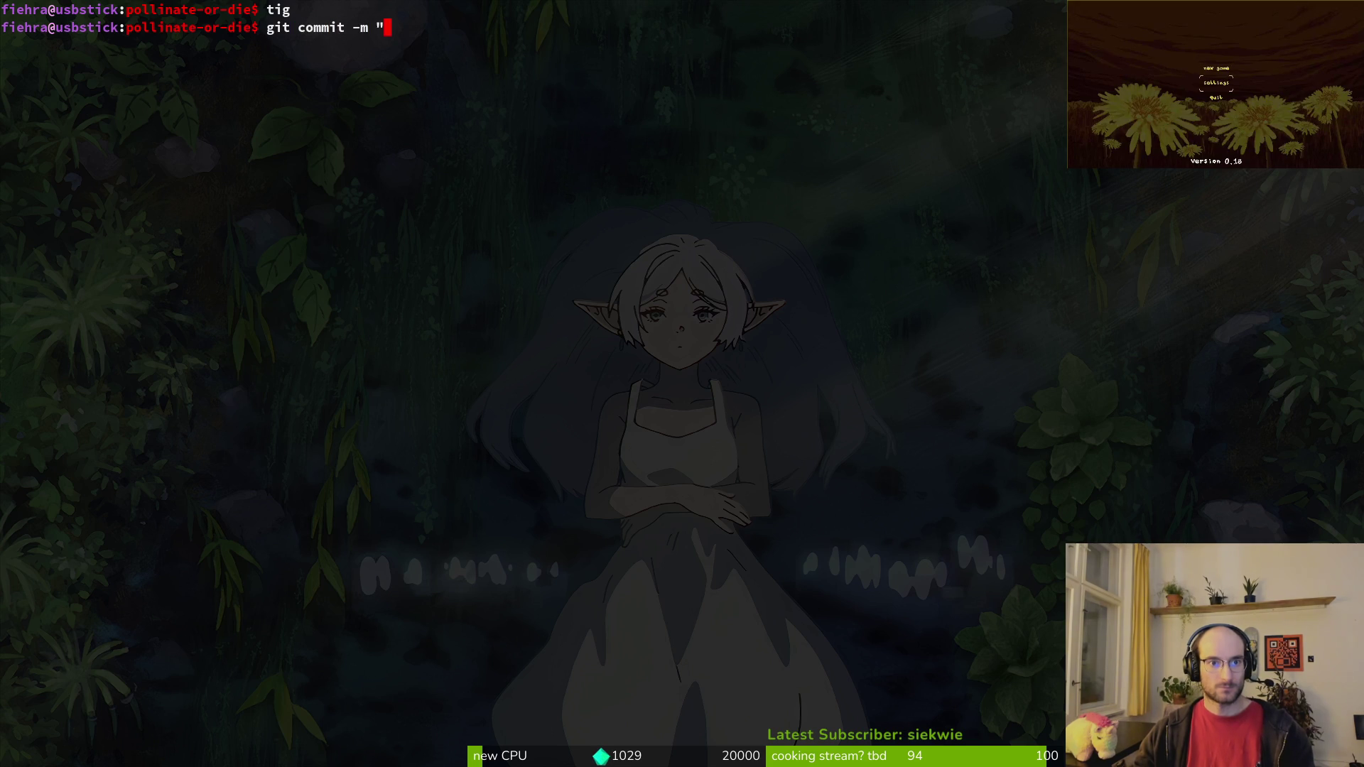
type("ded more cha")
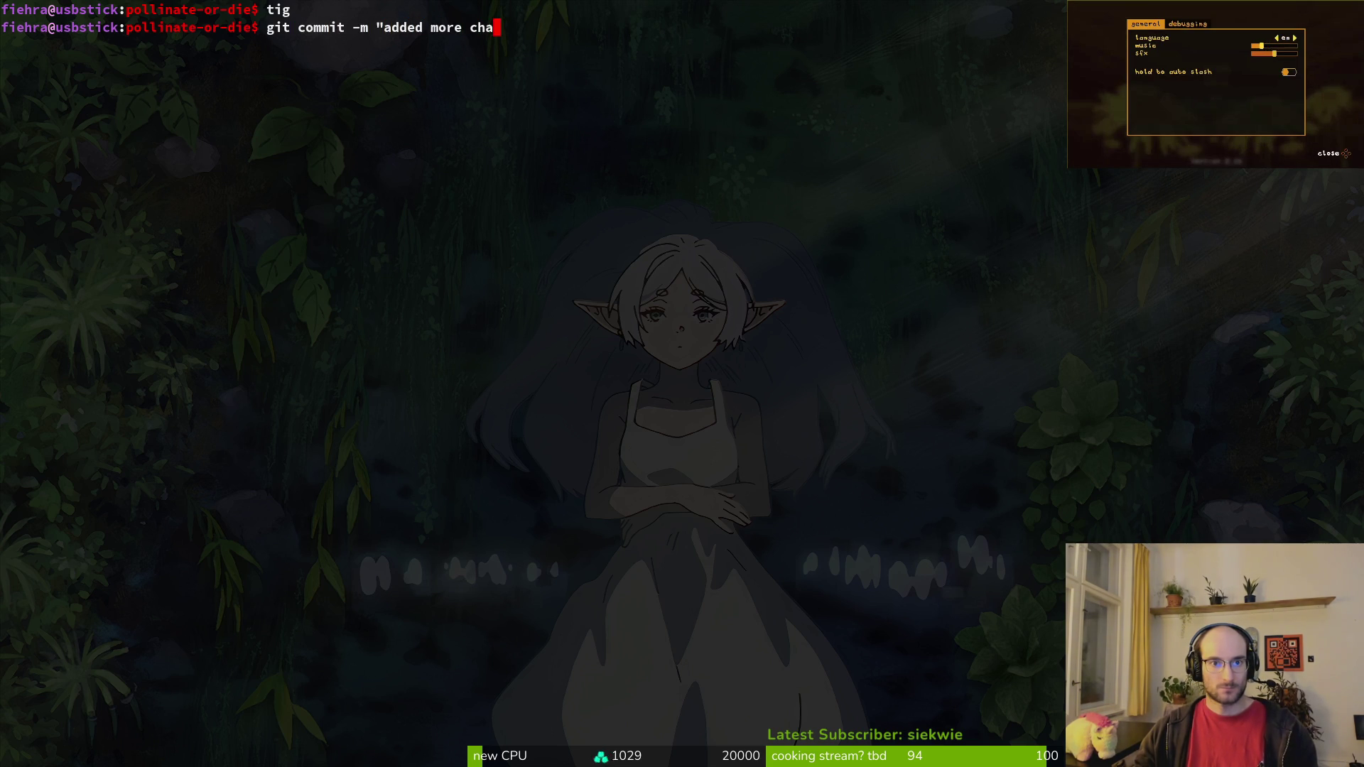
type("racters to b")
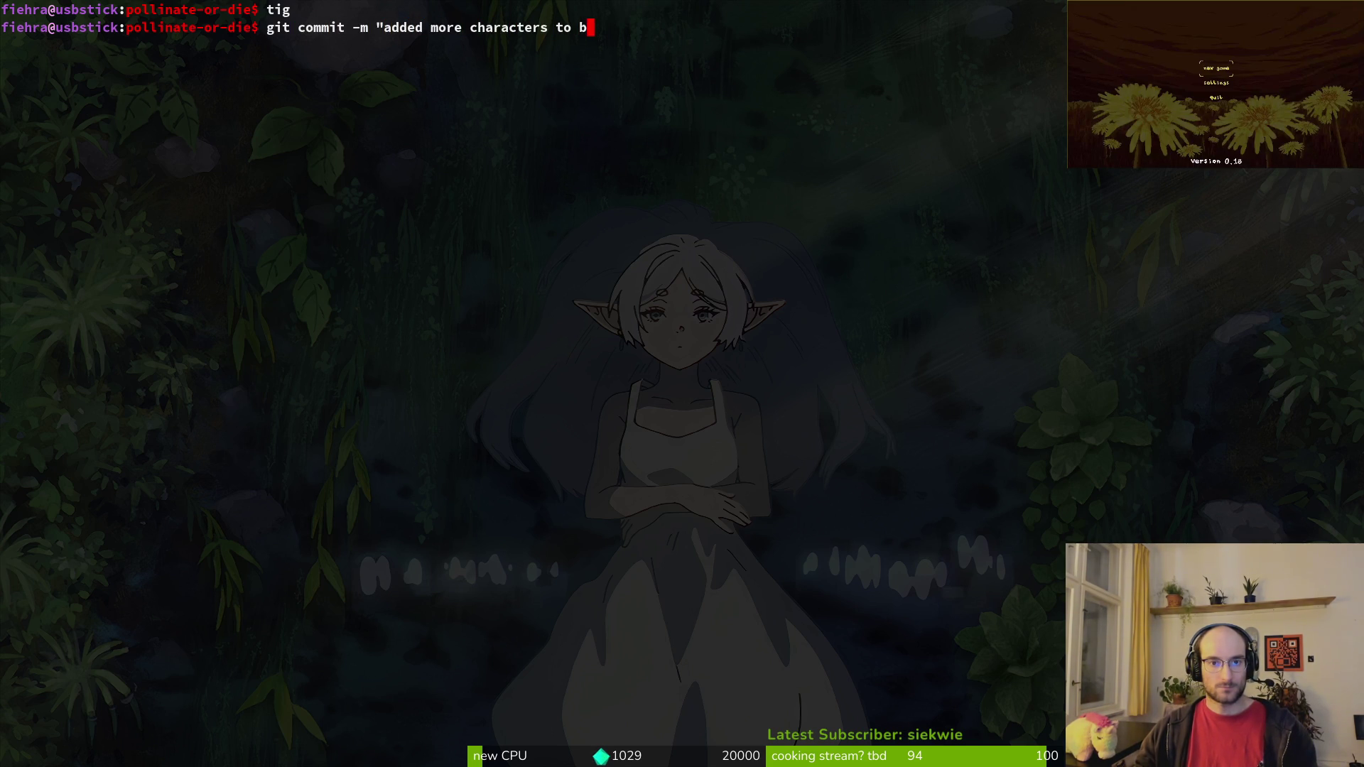
key("BackSpace")
key("BackSpace")
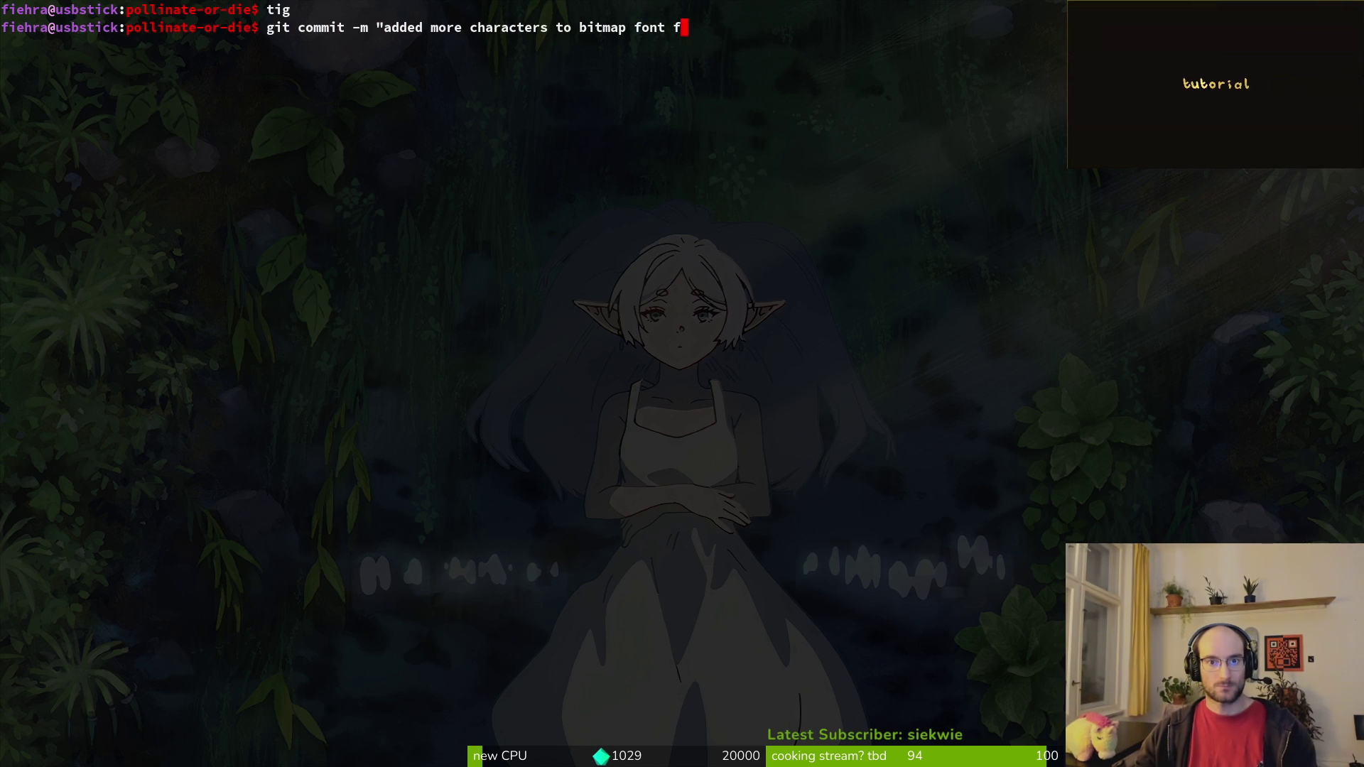
key("BackSpace")
key("BackSpace")
key("BackSpace")
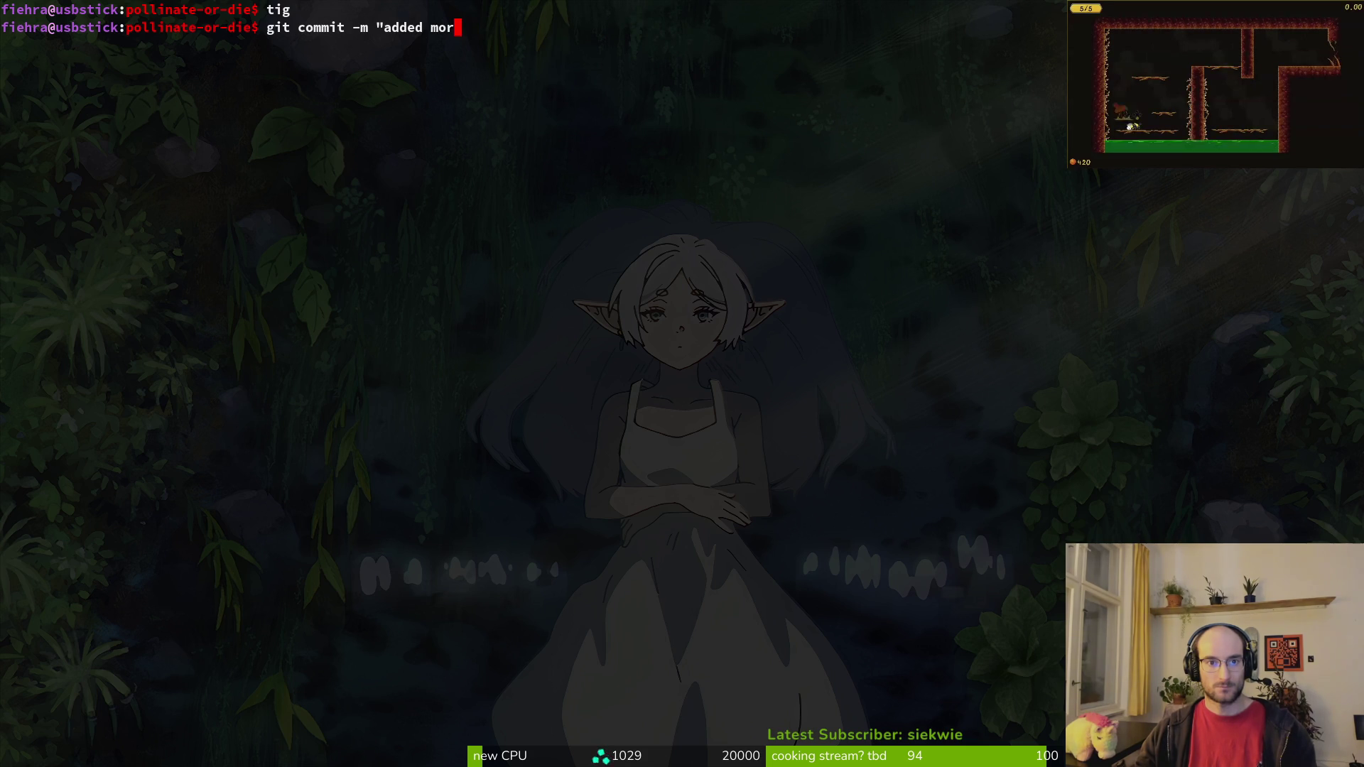
key("BackSpace")
key("BackSpace")
key("BackSpace")
type("latihn ")
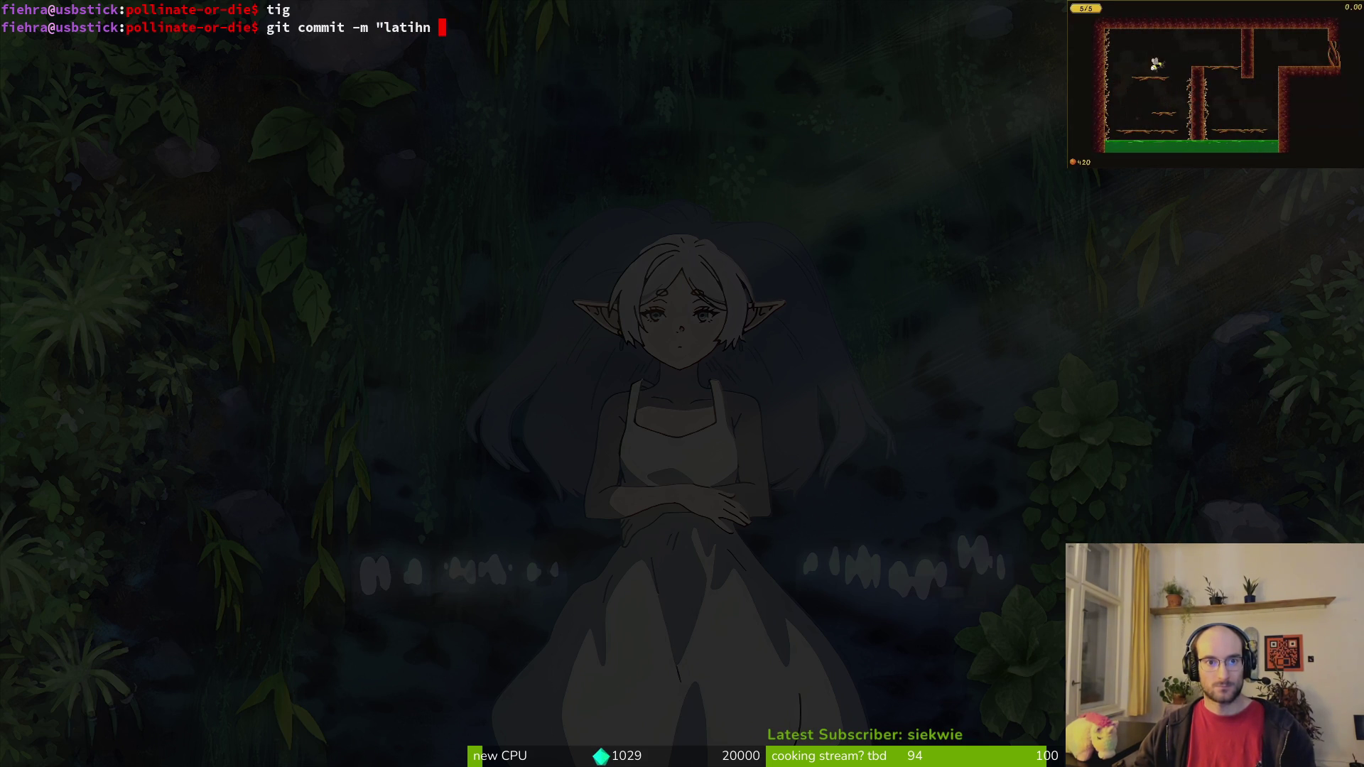
key("BackSpace")
key("BackSpace")
key("BackSpace")
type("n extended char")
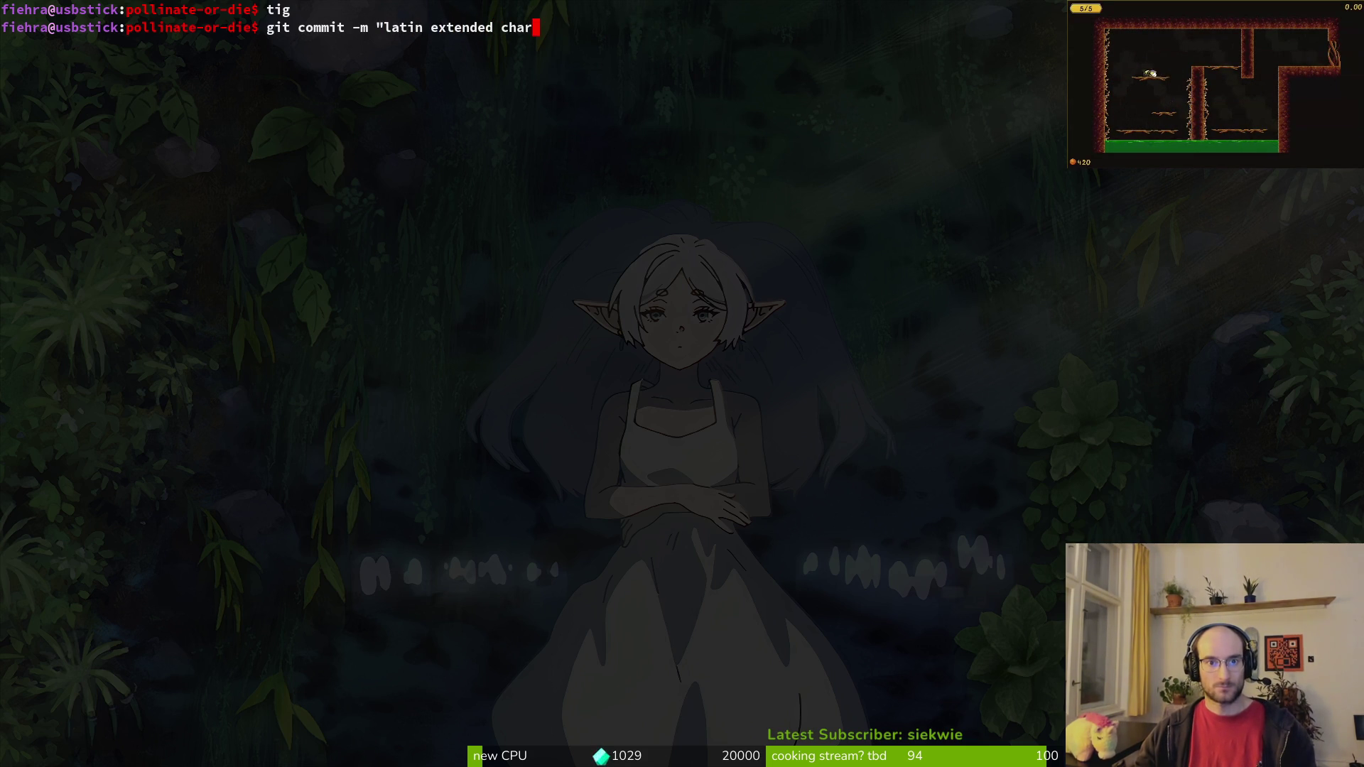
type("bitmpafont\"")
key("Return")
type("git push")
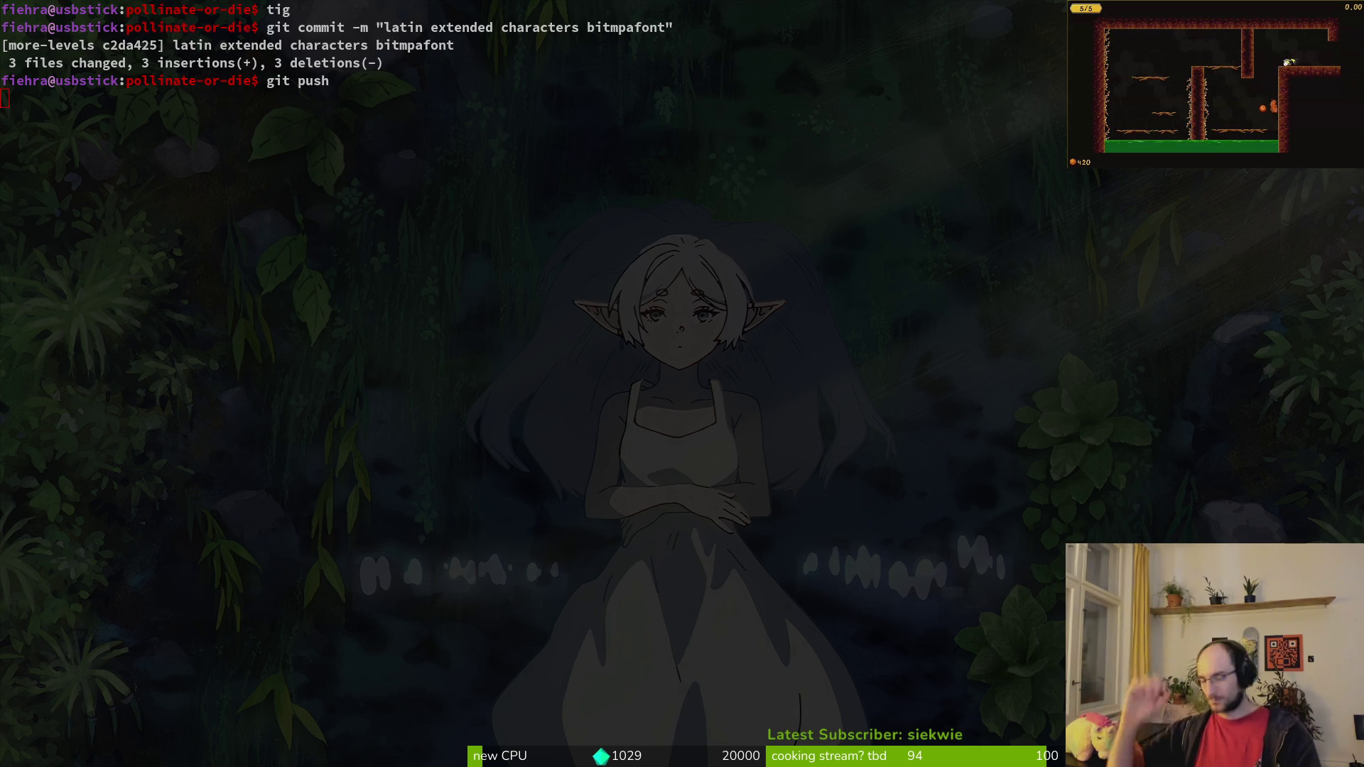
key("alt+Tab")
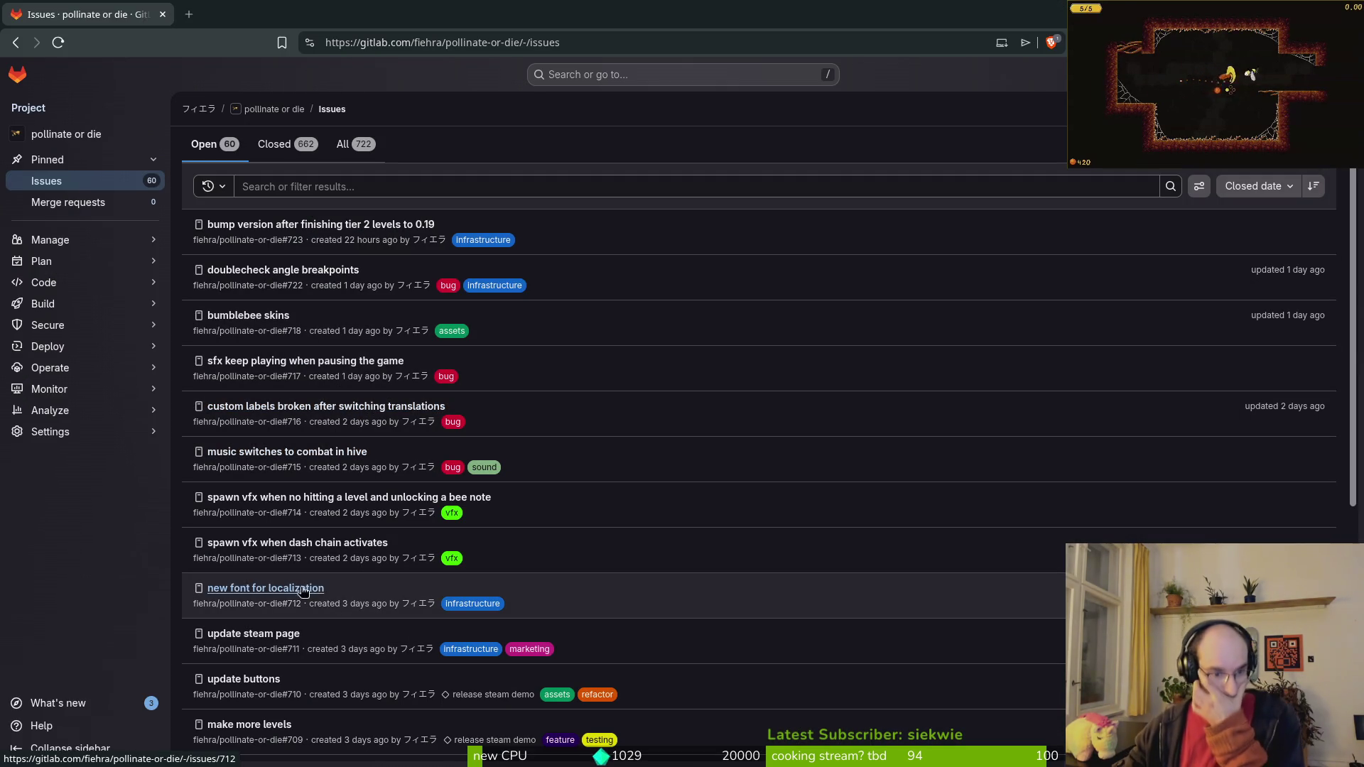
Step: Open the 'new font for localization' issue #712 in its own tab and close the issue
middle_click(266, 589)
left_click(190, 13)
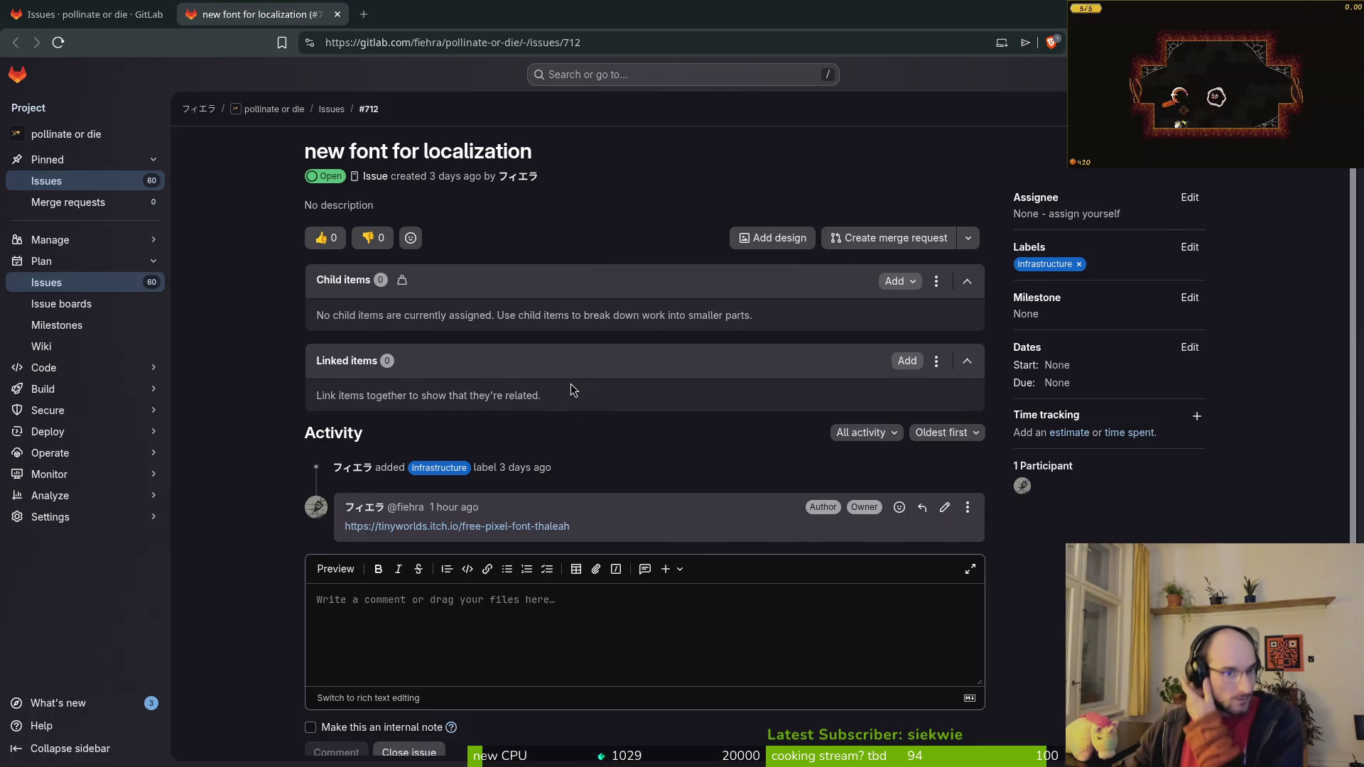
scroll(570, 385, "down", 1)
left_click(409, 710)
Step: Go back to the open issues list, scroll through it, and open the project's Milestones page
key("ctrl+shift+Tab")
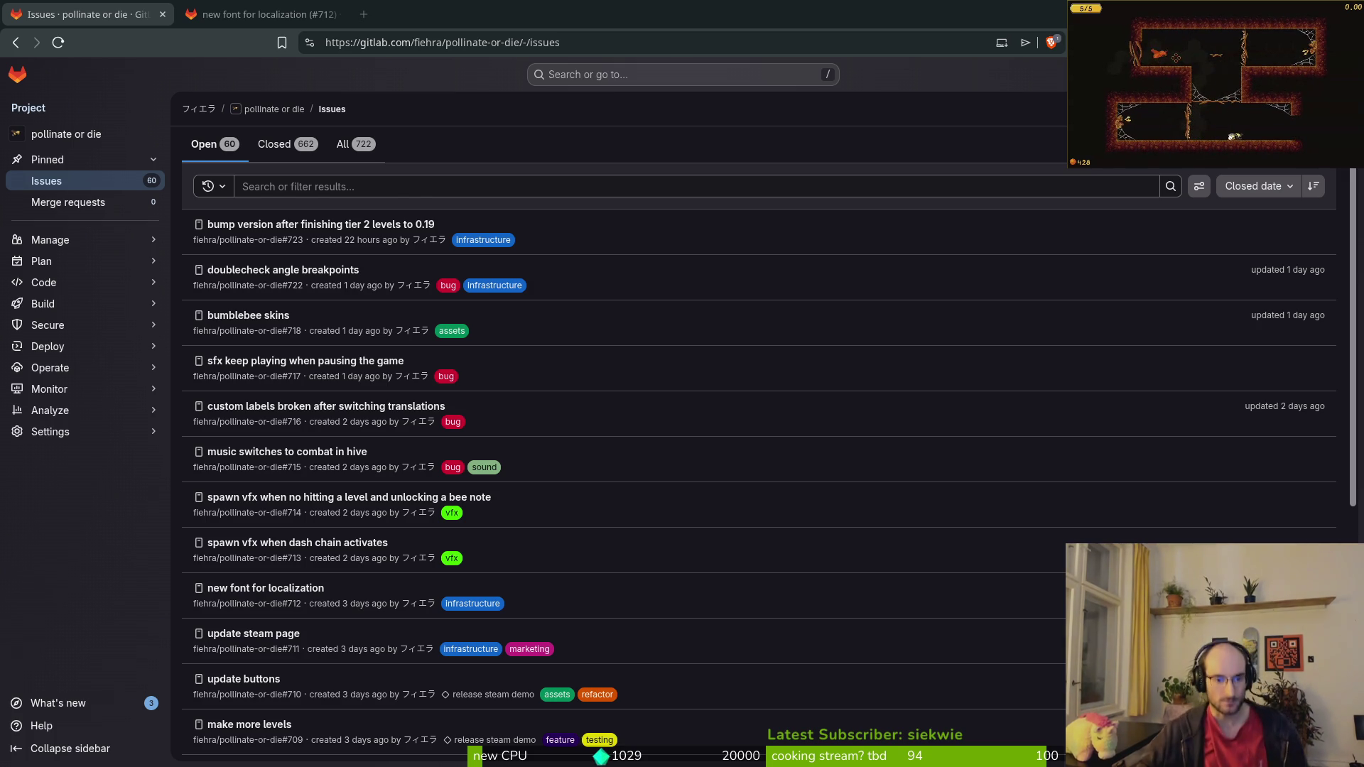
scroll(497, 457, "down", 3)
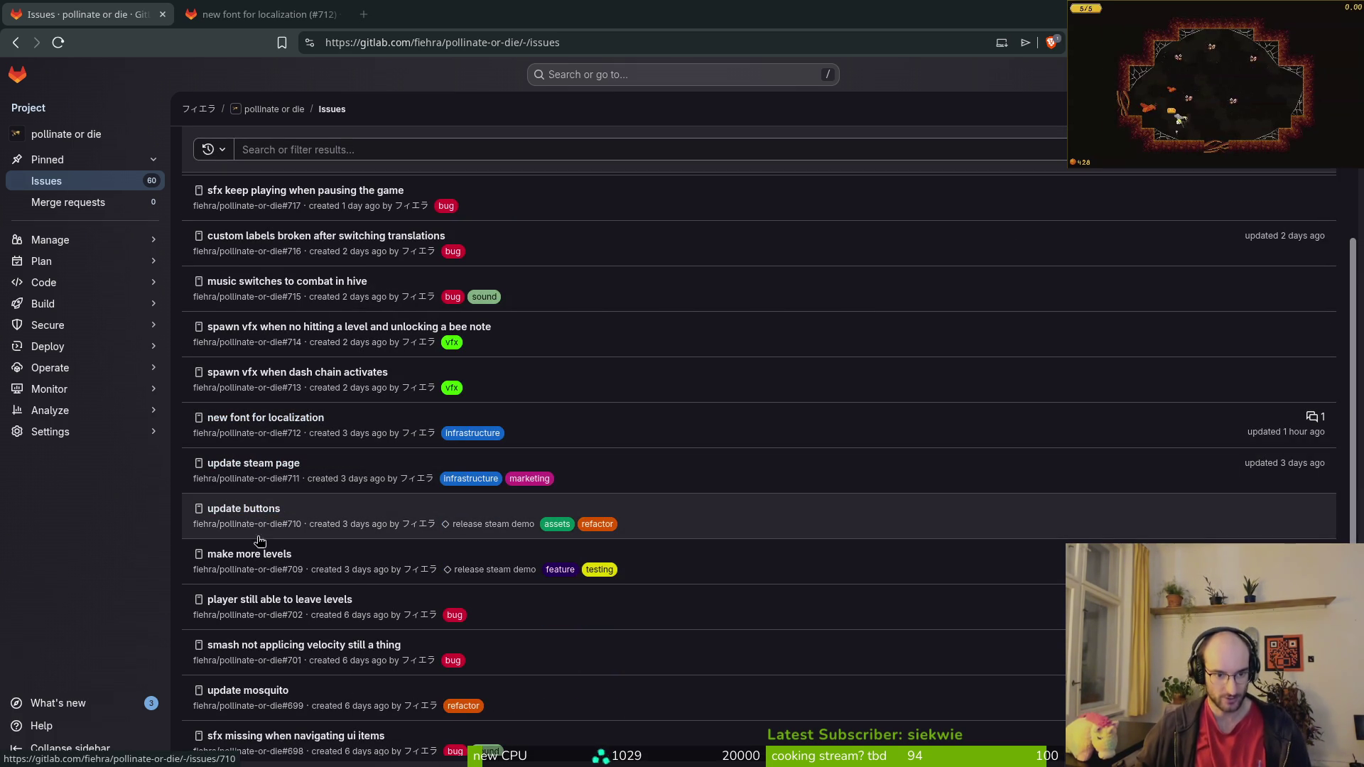
scroll(371, 503, "down", 3)
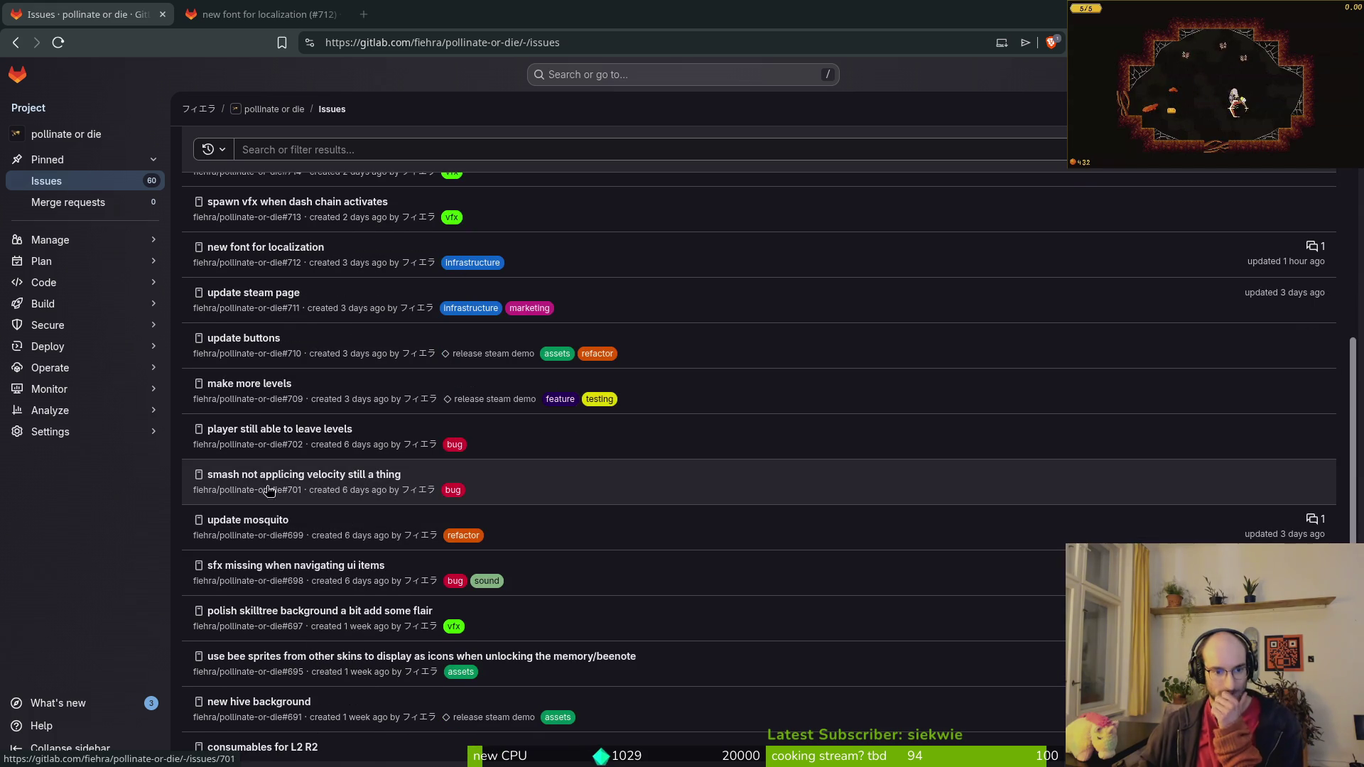
scroll(250, 528, "down", 1)
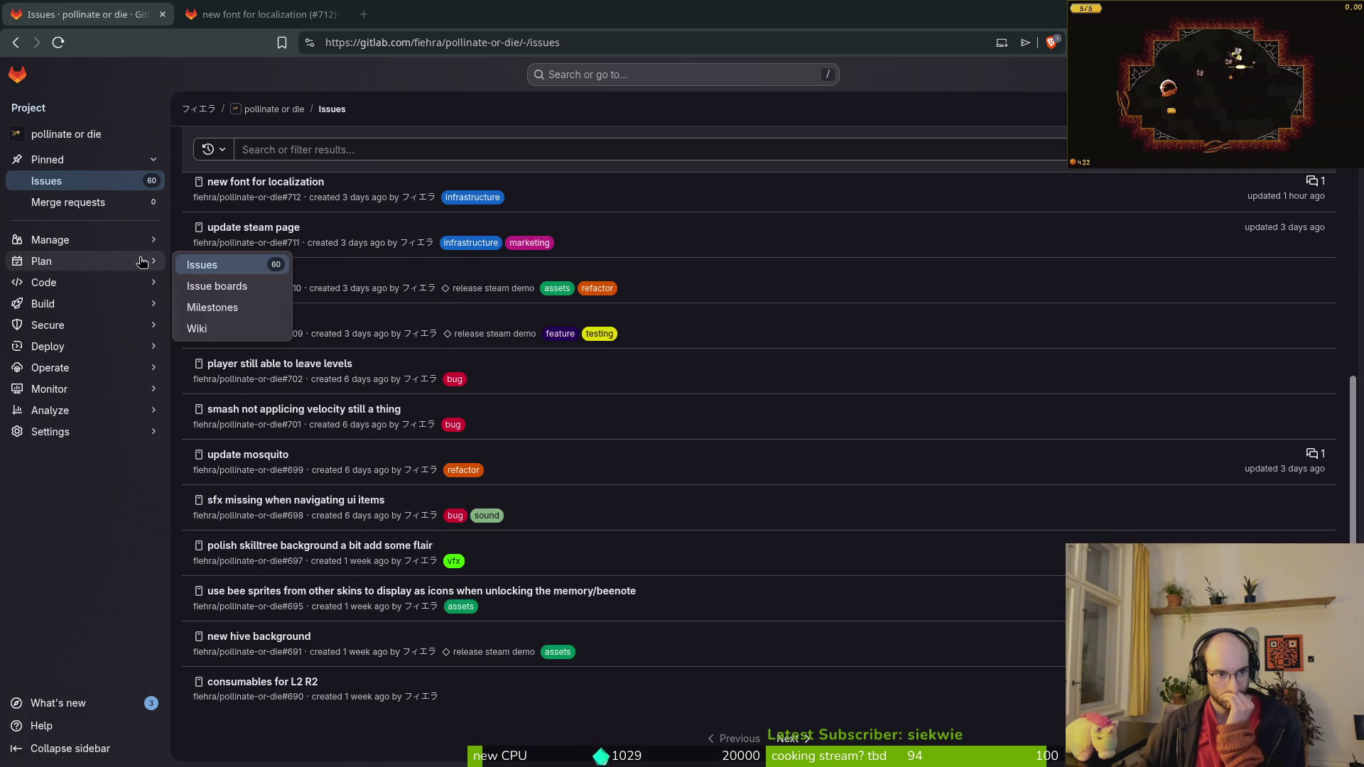
left_click(581, 376)
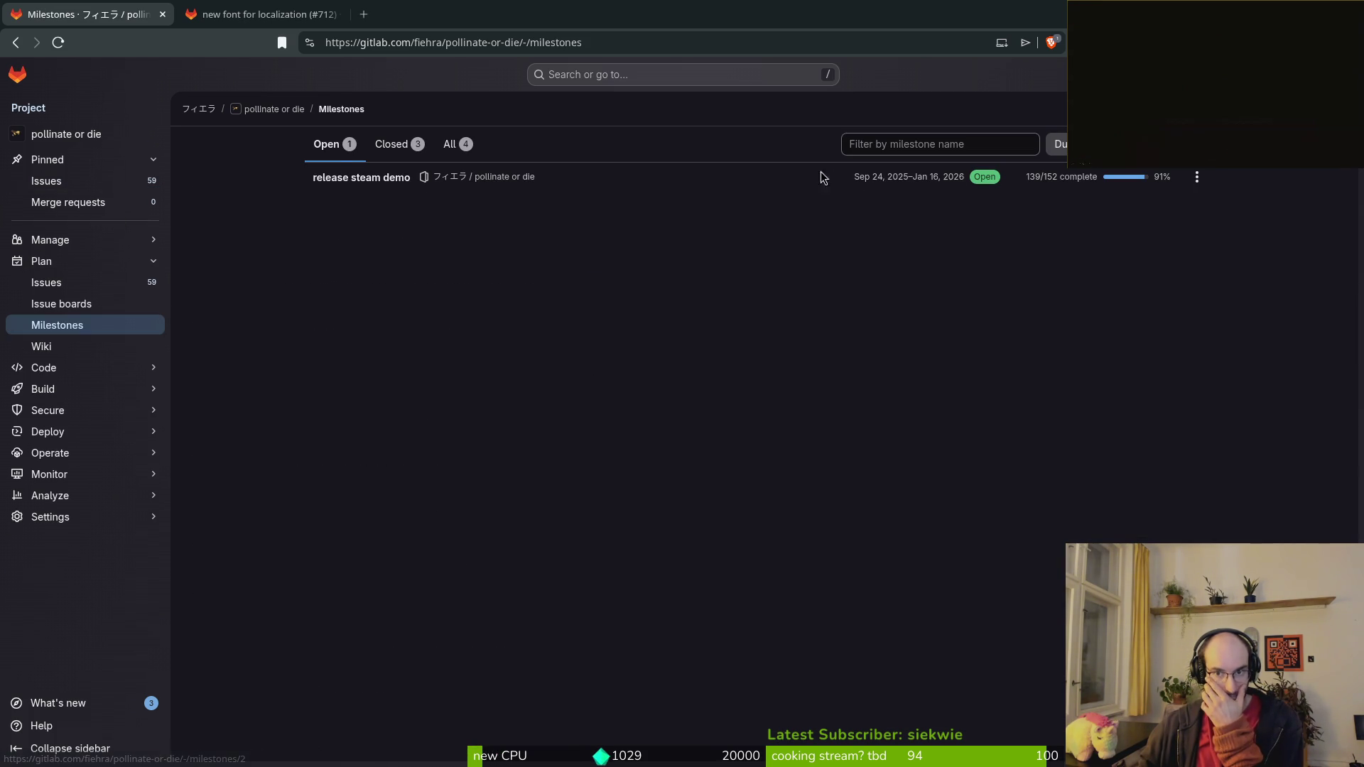
Step: Open the release steam demo milestone and open the wasp nest boss issue in a new tab
left_click(402, 183)
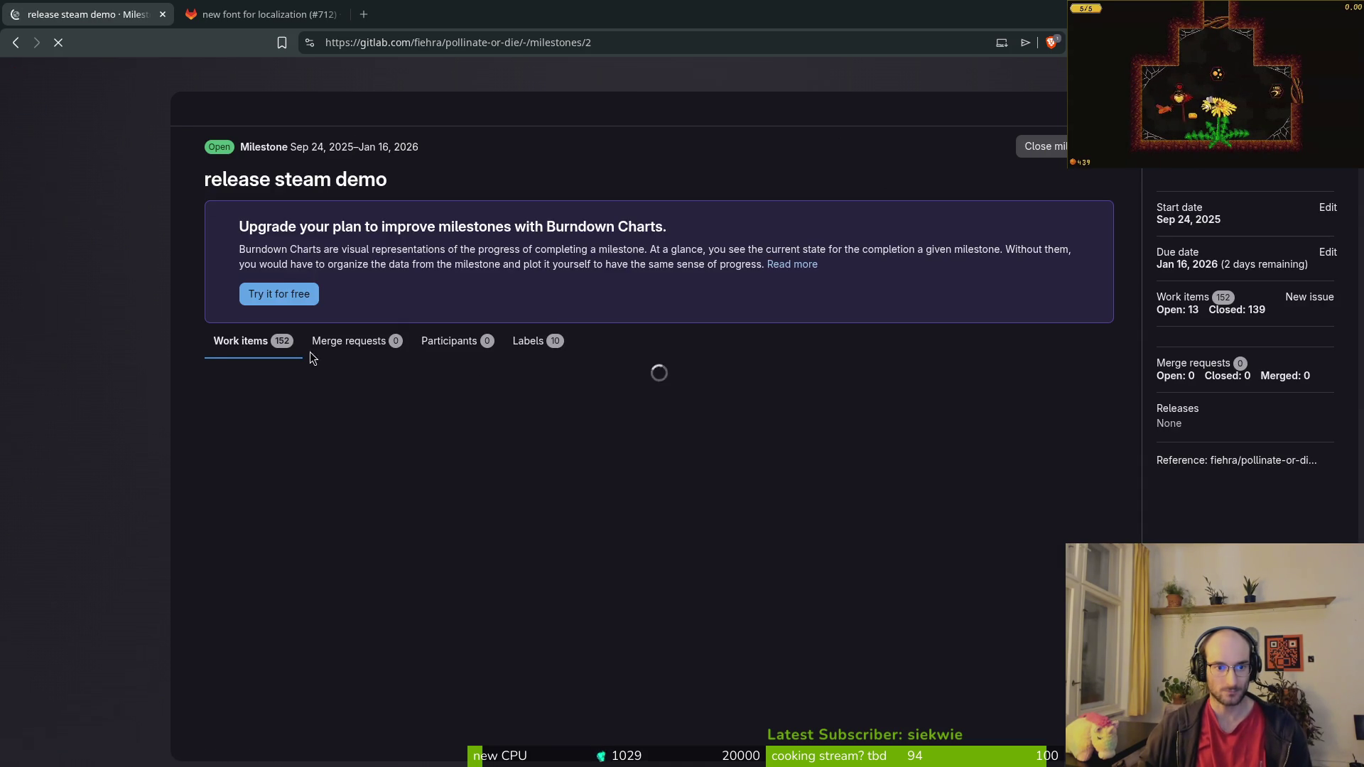
scroll(316, 436, "down", 3)
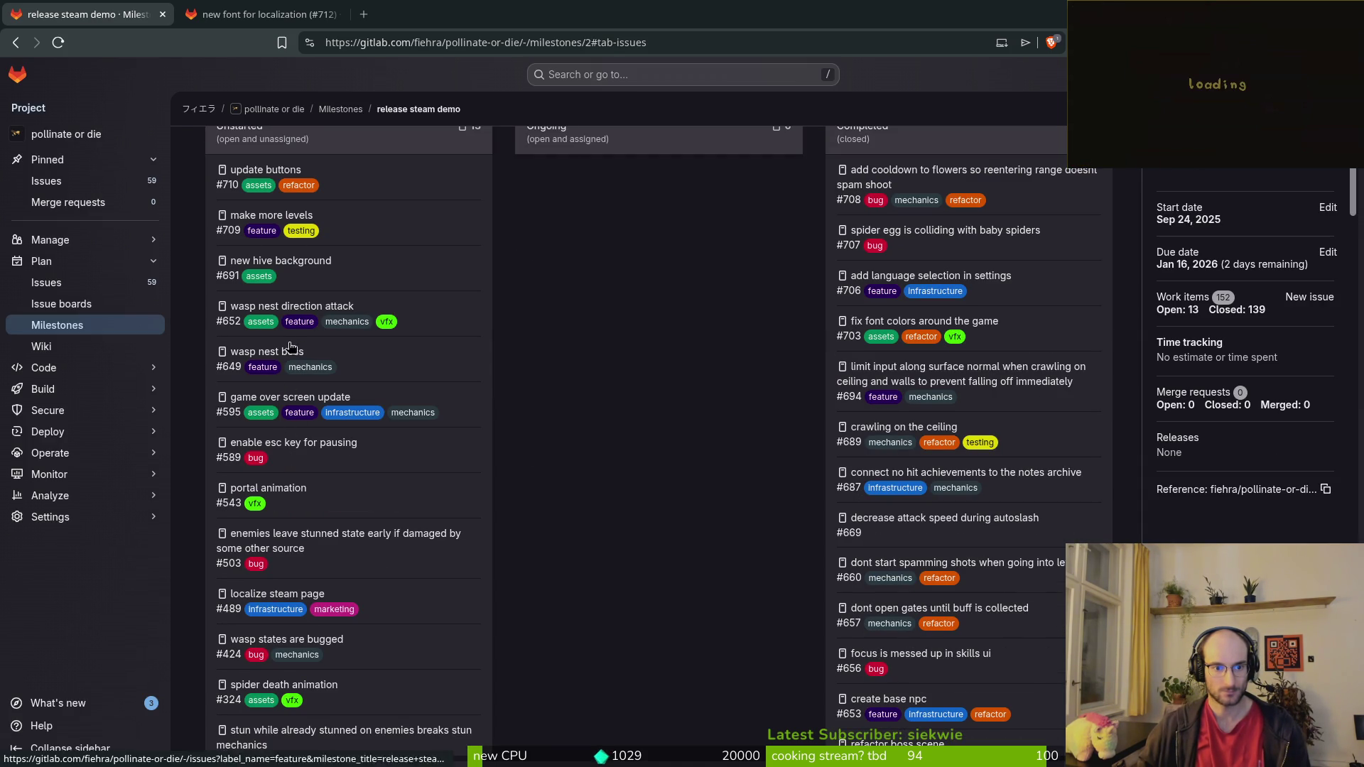
middle_click(267, 352)
Step: Clear the Milestone field on the wasp nest direction attack and wasp nest boss issues
left_click(455, 14)
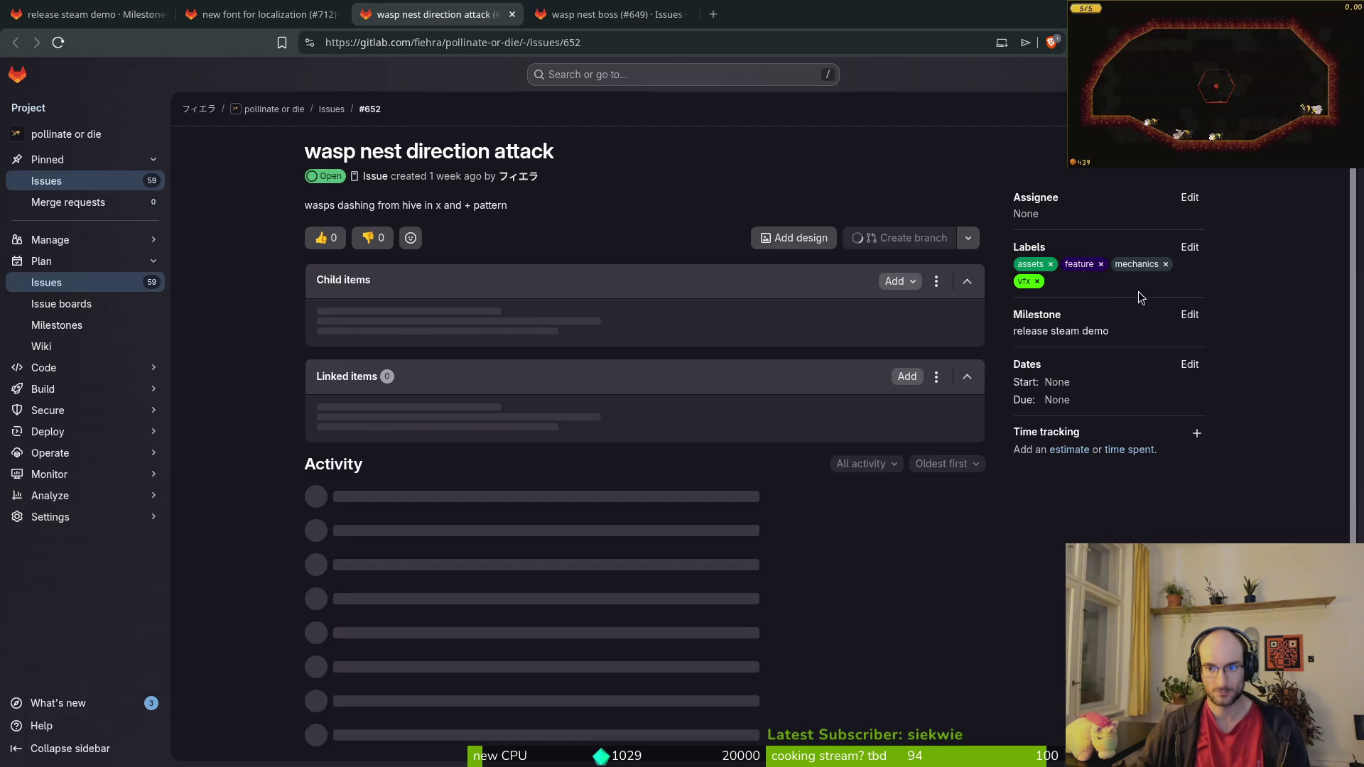
left_click(1193, 317)
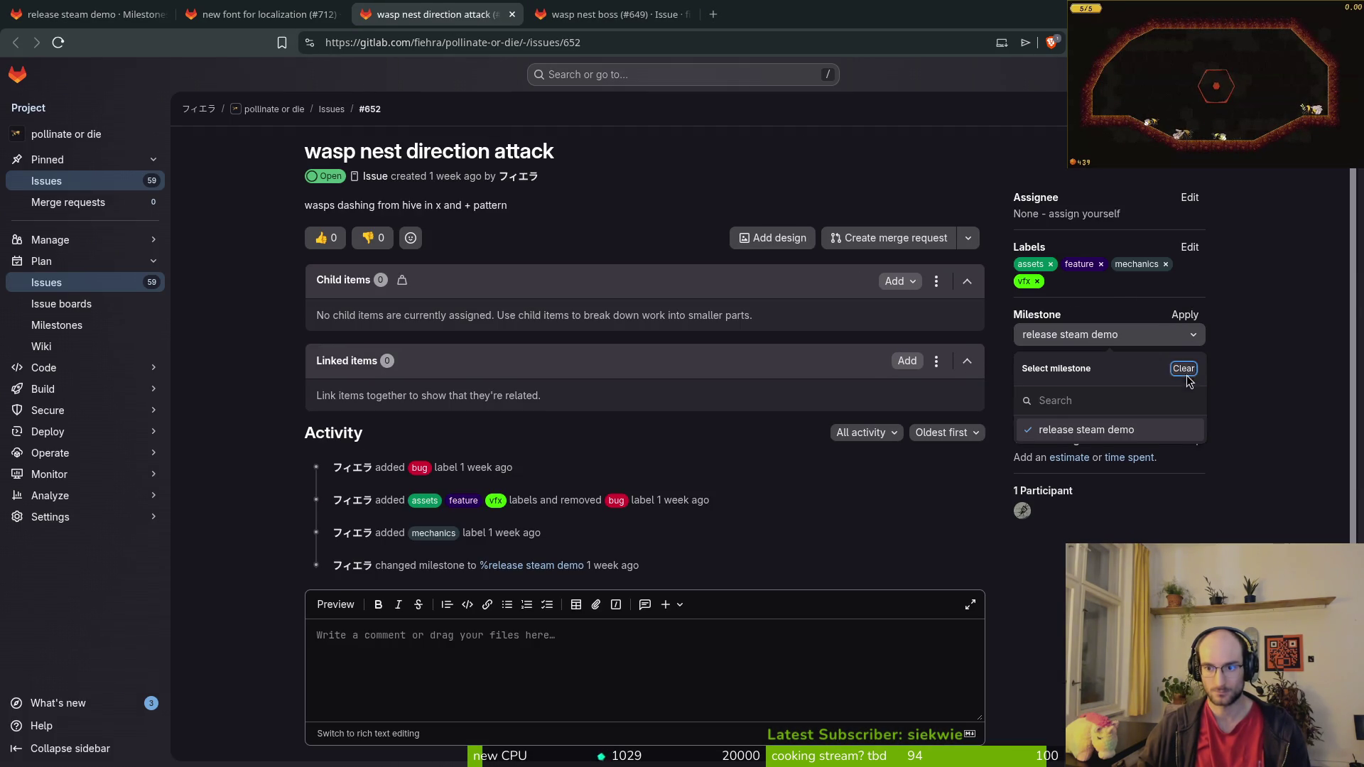
left_click(1182, 369)
left_click(615, 14)
left_click(1191, 298)
left_click(1186, 347)
Step: Return to the release steam demo milestone and close the new font and wasp nest issue tabs
left_click(92, 14)
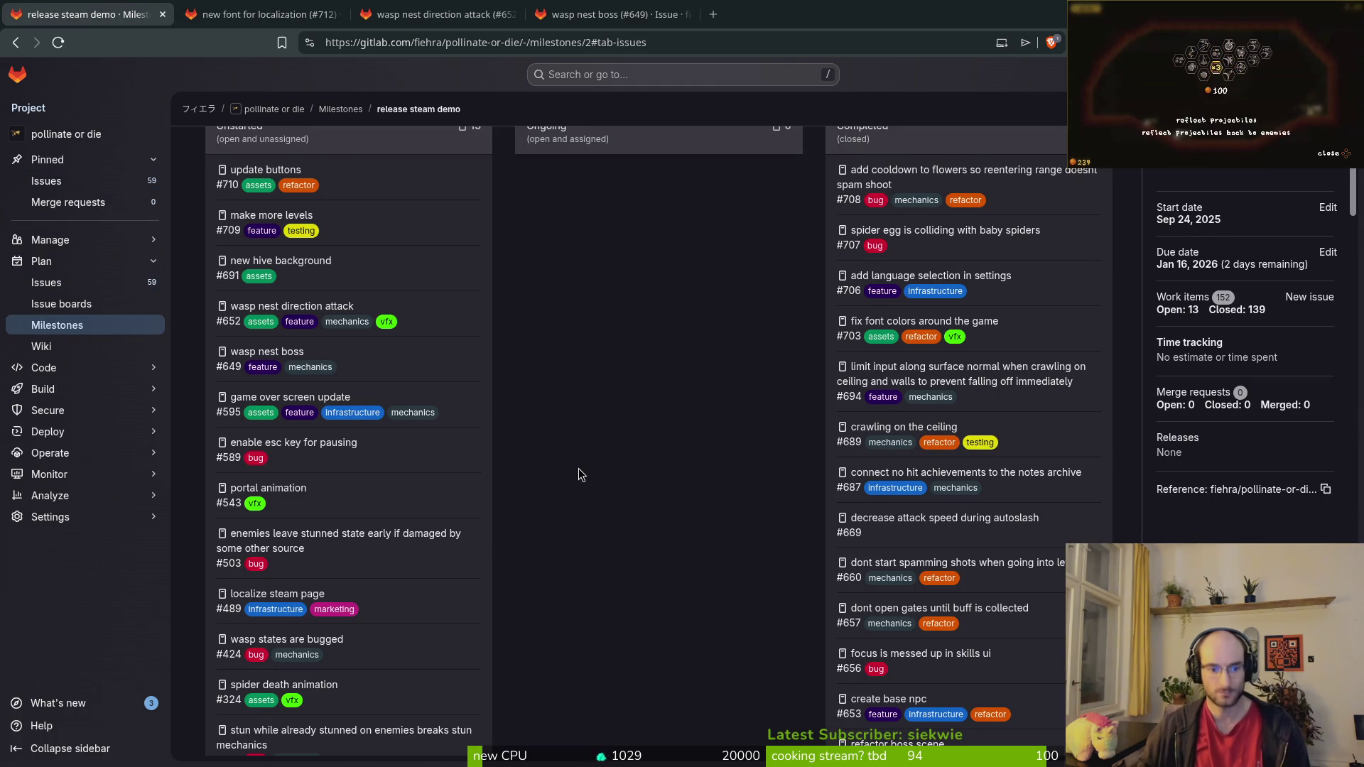
scroll(580, 490, "down", 3)
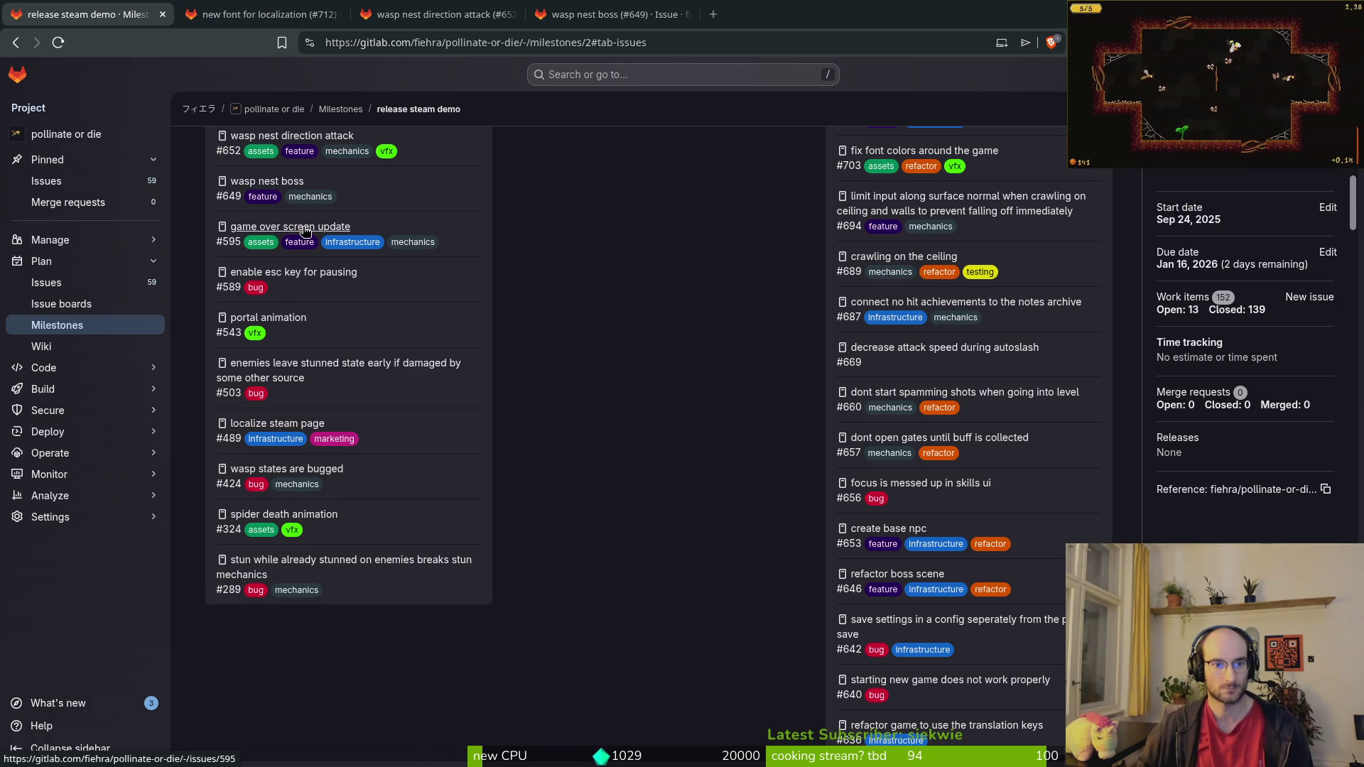
left_click(298, 14)
left_click(337, 15)
left_click(337, 14)
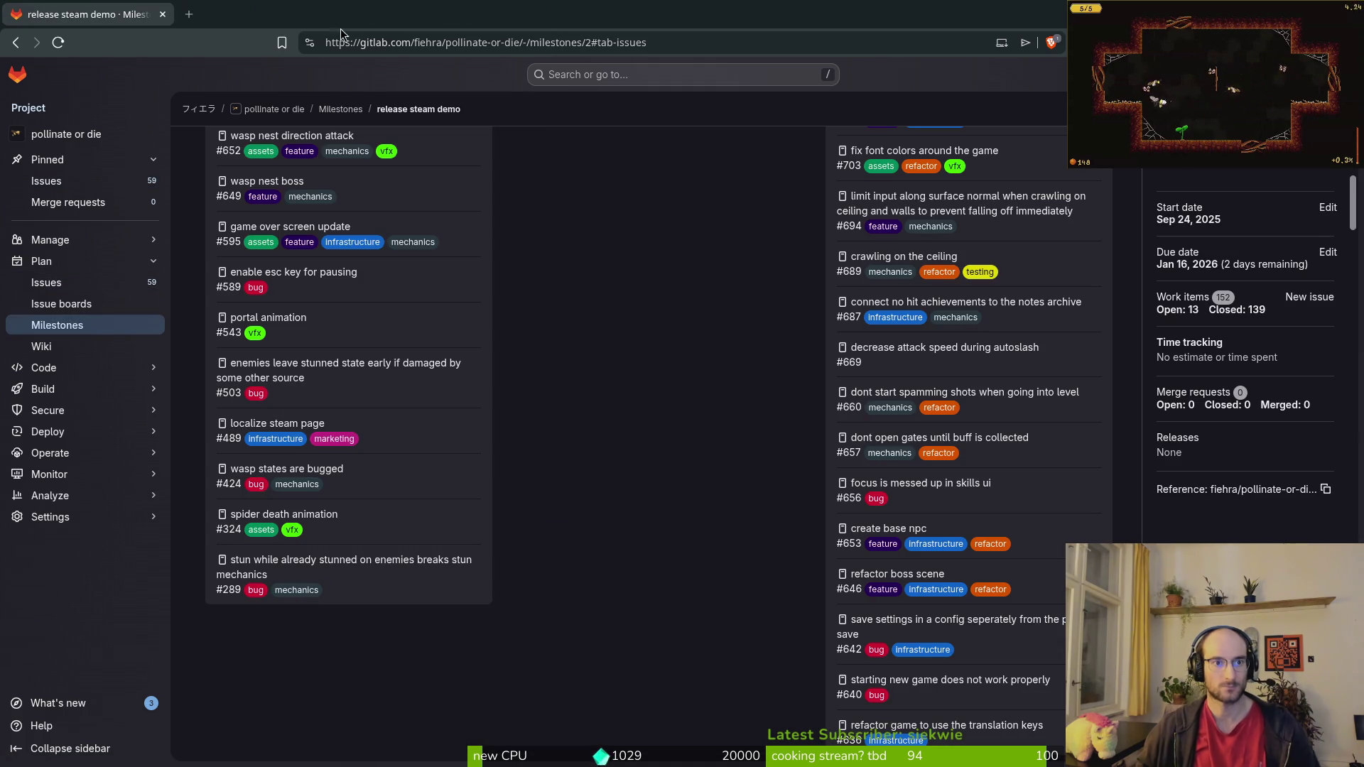
Step: In the terminal, check the commit log in tig and push the current branch again
key("alt+Tab")
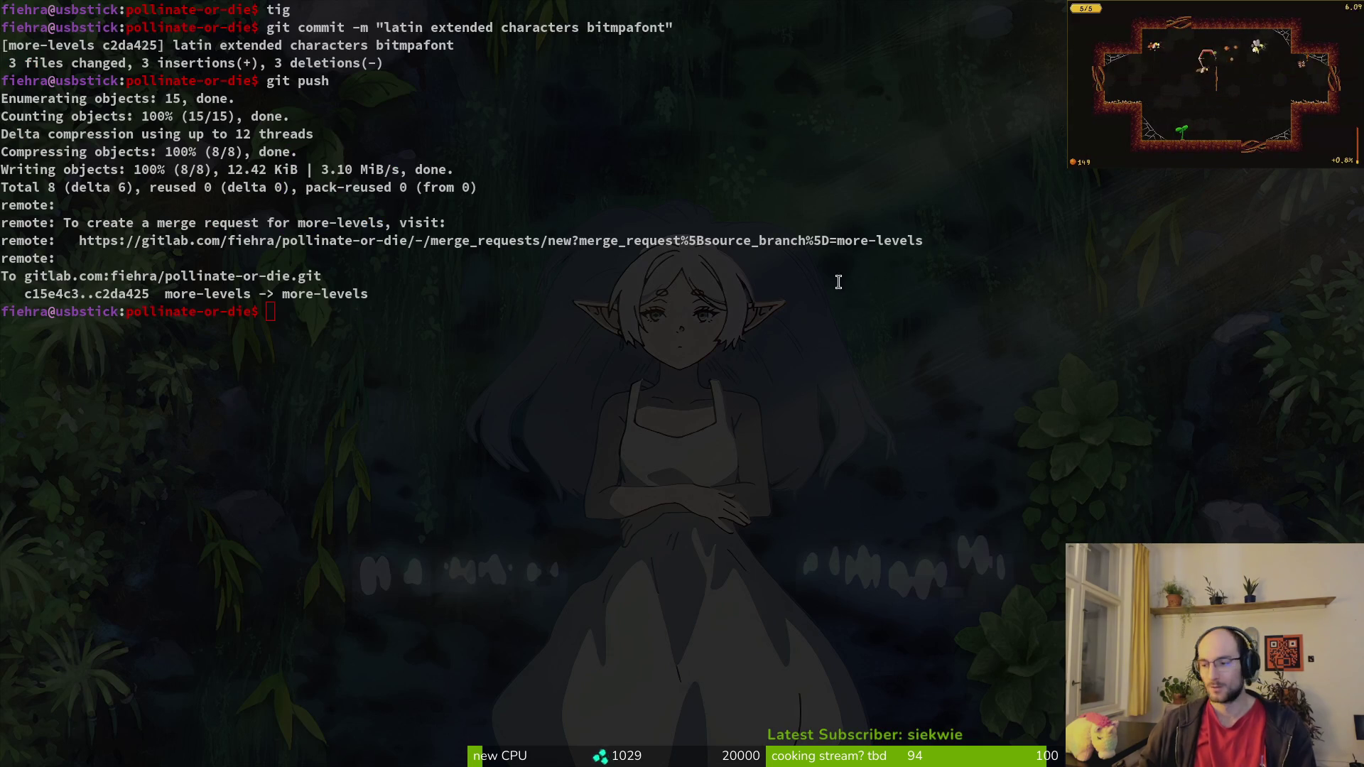
type("clera")
key("Return")
type("tig")
key("Return")
type("qgit push")
key("Return")
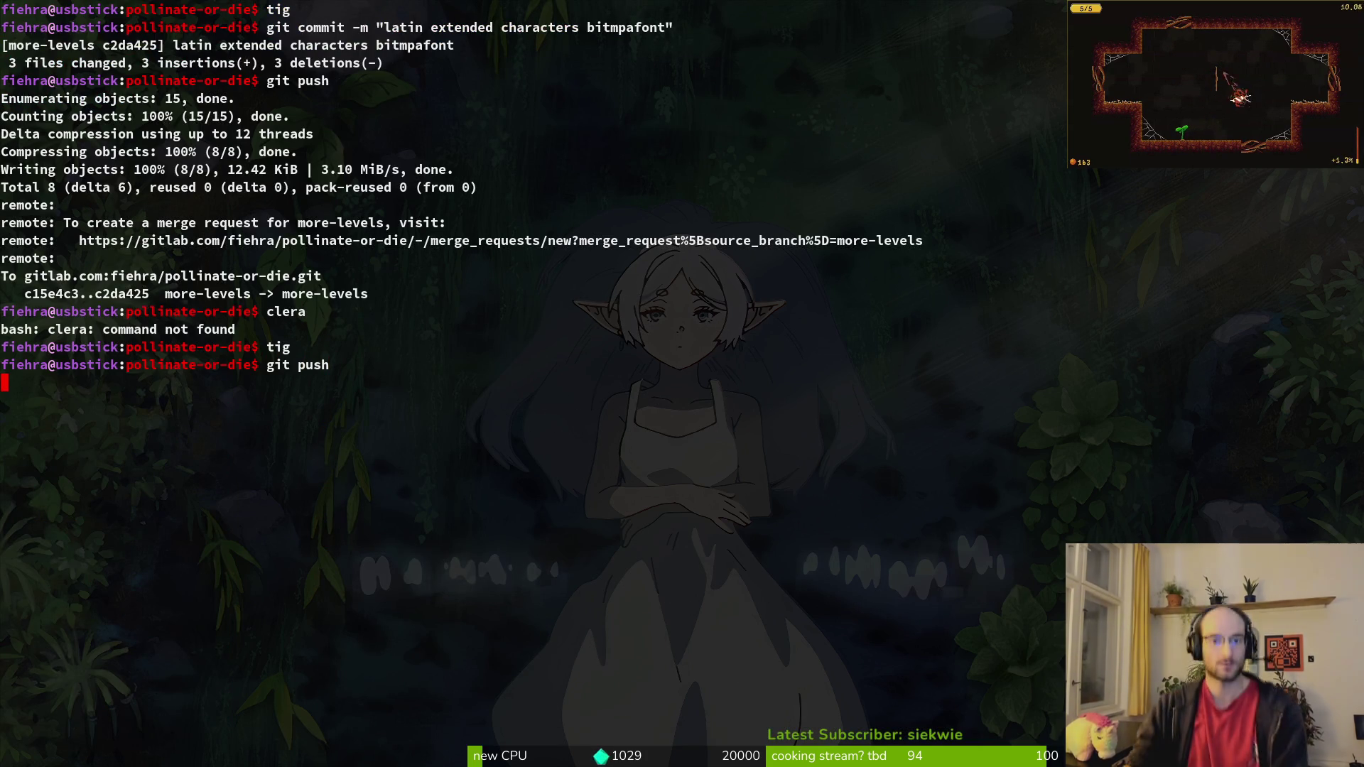
Step: Check out the development branch
key("Return")
type("git branch")
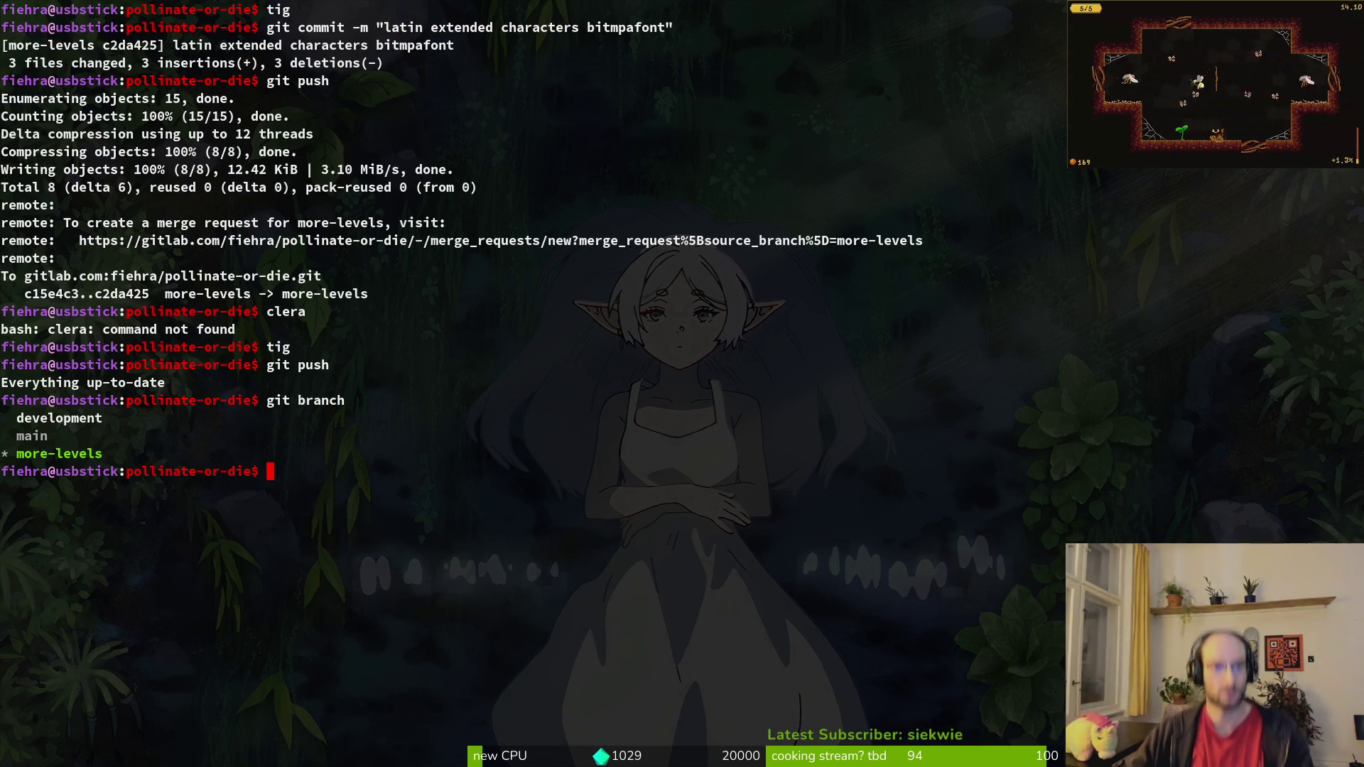
type("git checkout dev")
key("Tab")
key("Return")
Step: Revert the debug.helper.gd change from tig's status view
type("git")
key("BackSpace")
key("BackSpace")
key("BackSpace")
type("tig")
key("Return")
key("j")
key("Return")
key("exclam")
Step: Merge more-levels into development, push it to GitLab, and clear the screen
type("yqgit merge mo")
key("Tab")
key("Return")
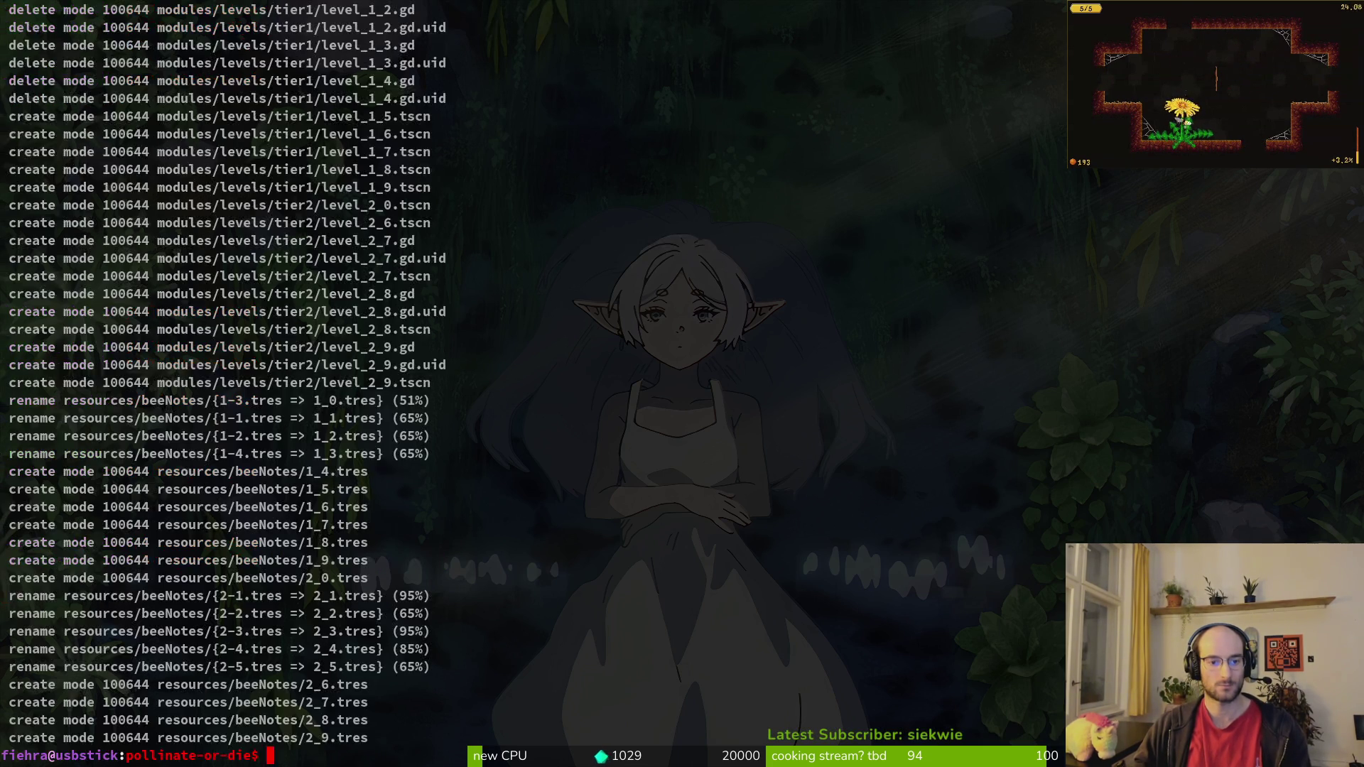
type("git puysh")
key("Return")
type("git push")
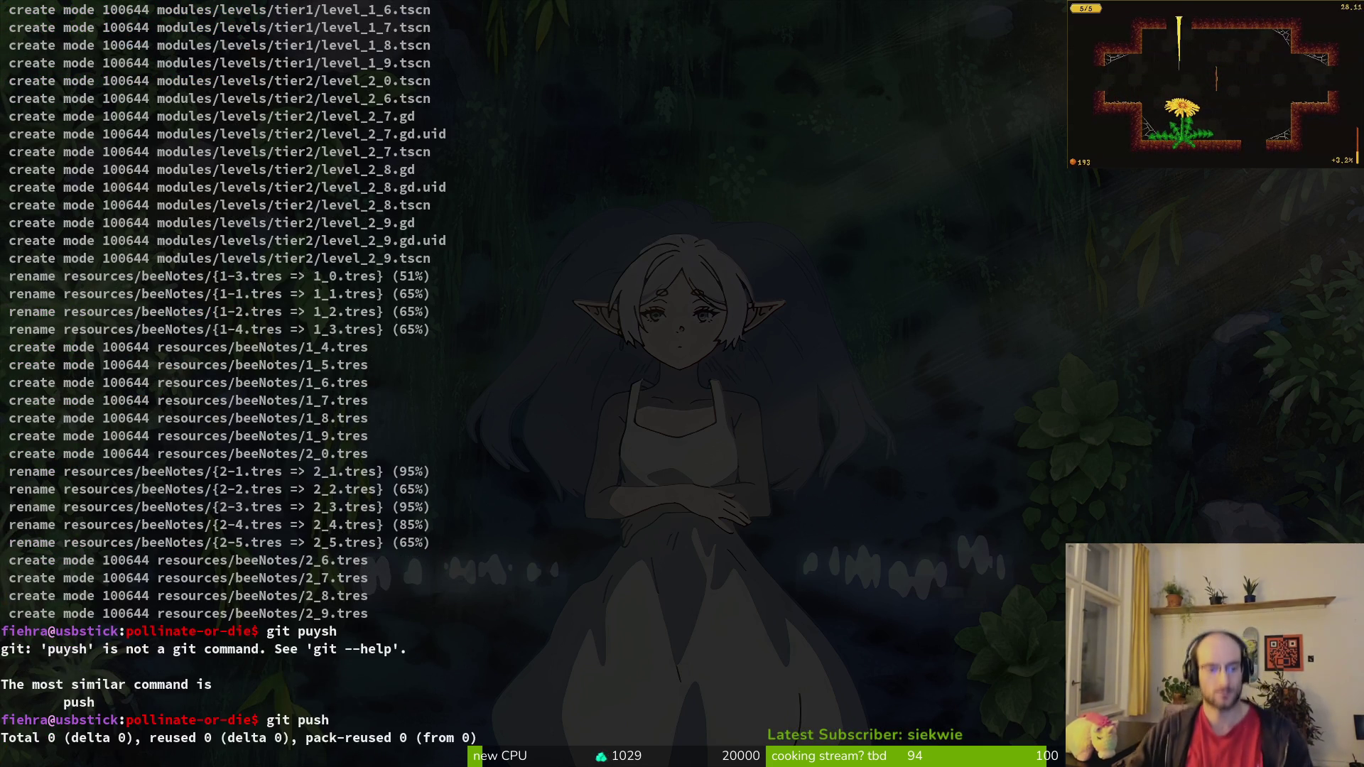
key("ctrl+l")
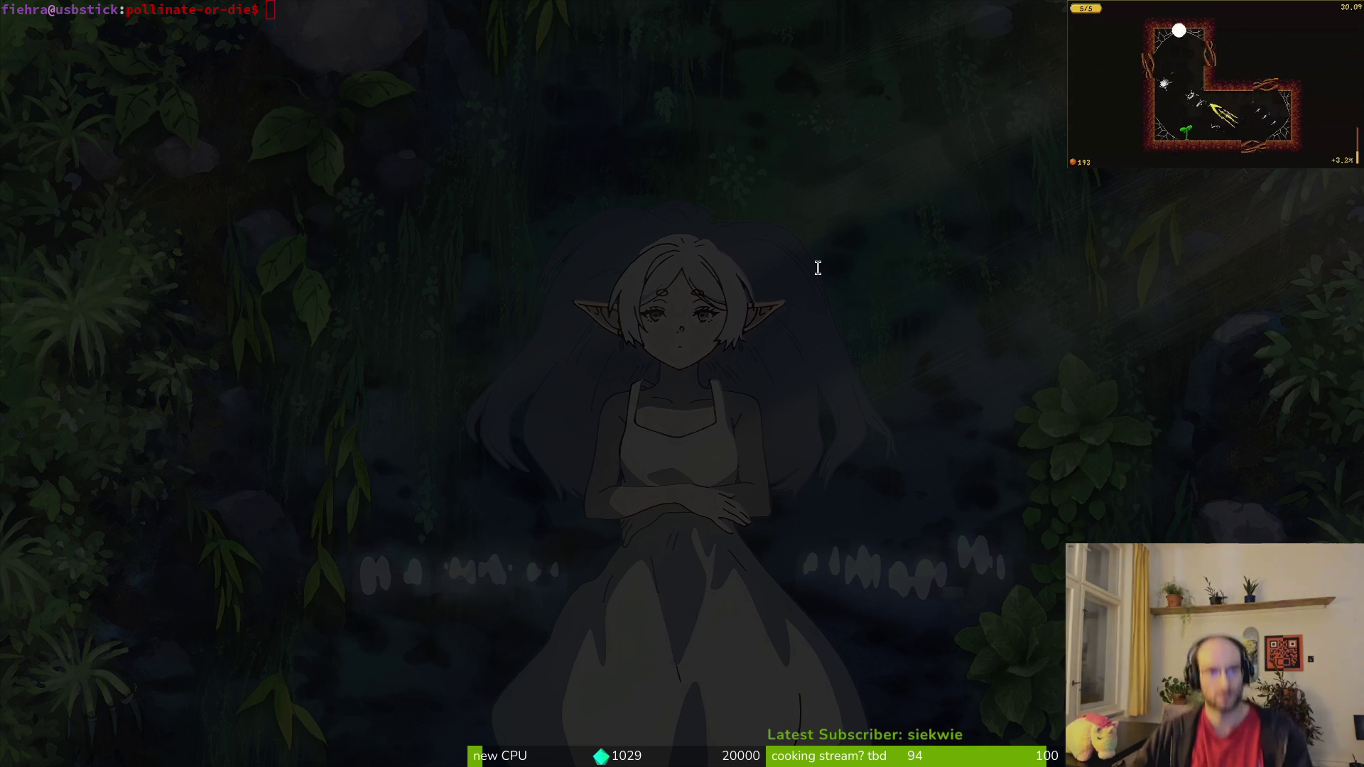
key("Escape")
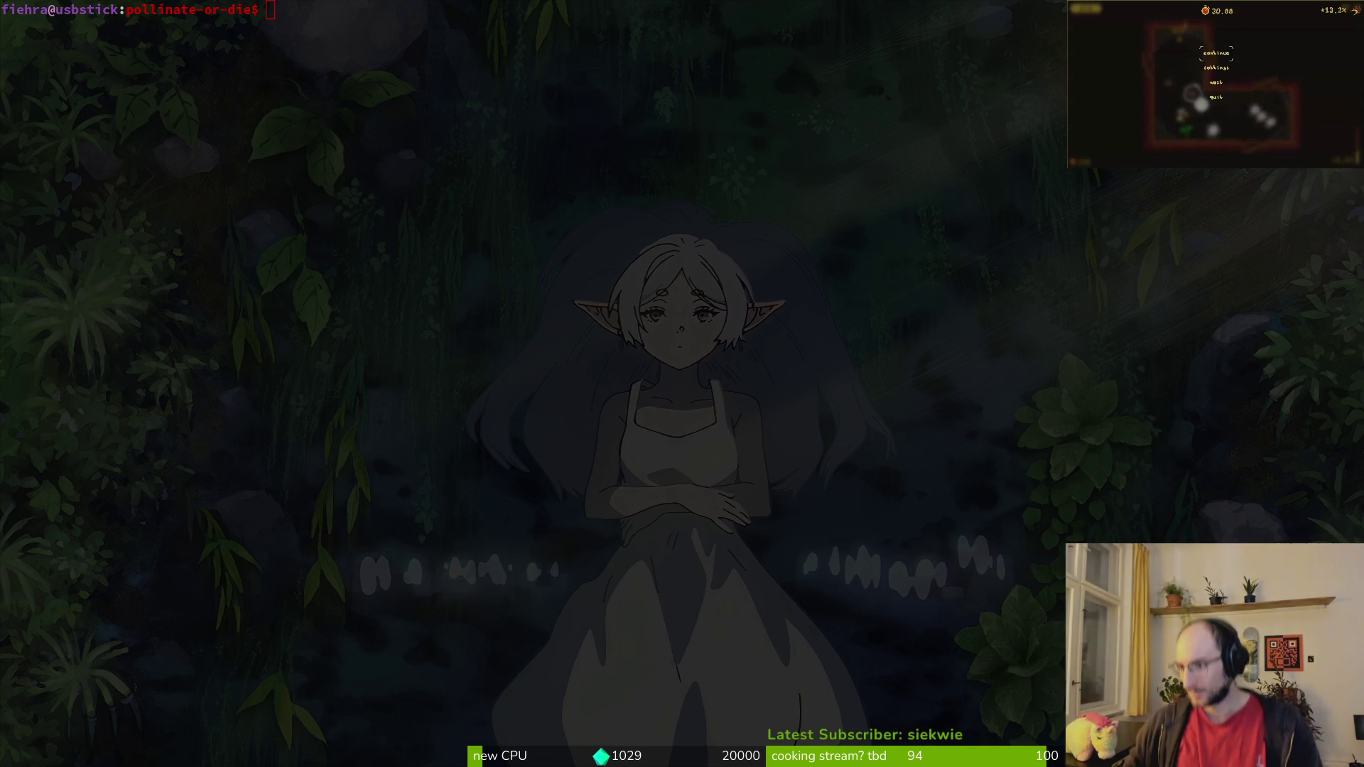